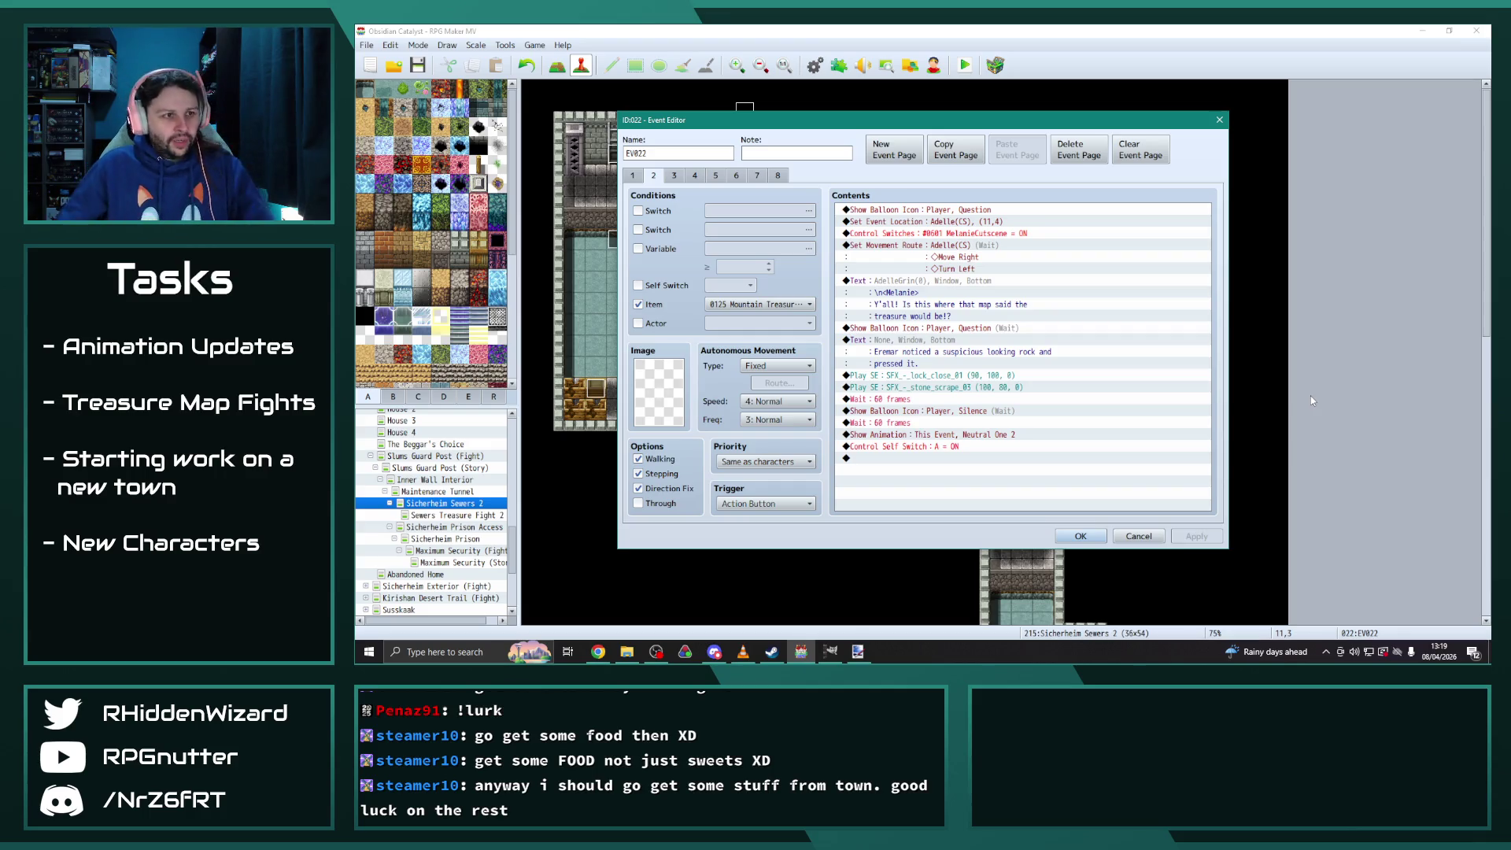
Change the name tag on page 2's treasure-map line from Melanie to Adelle
double_click(927, 280)
double_click(954, 314)
type("Adelle>")
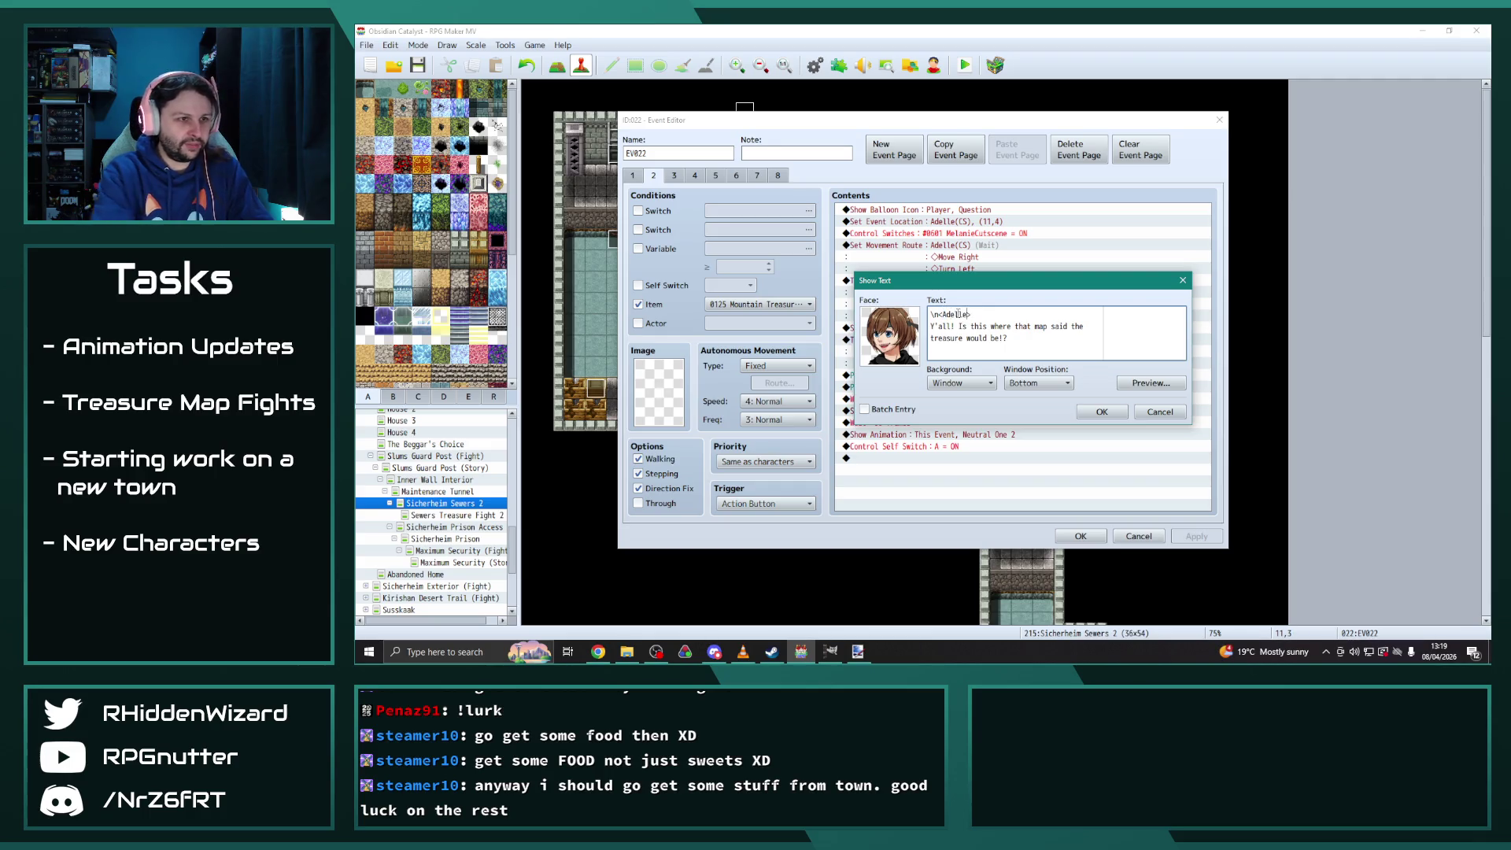
left_click(1100, 413)
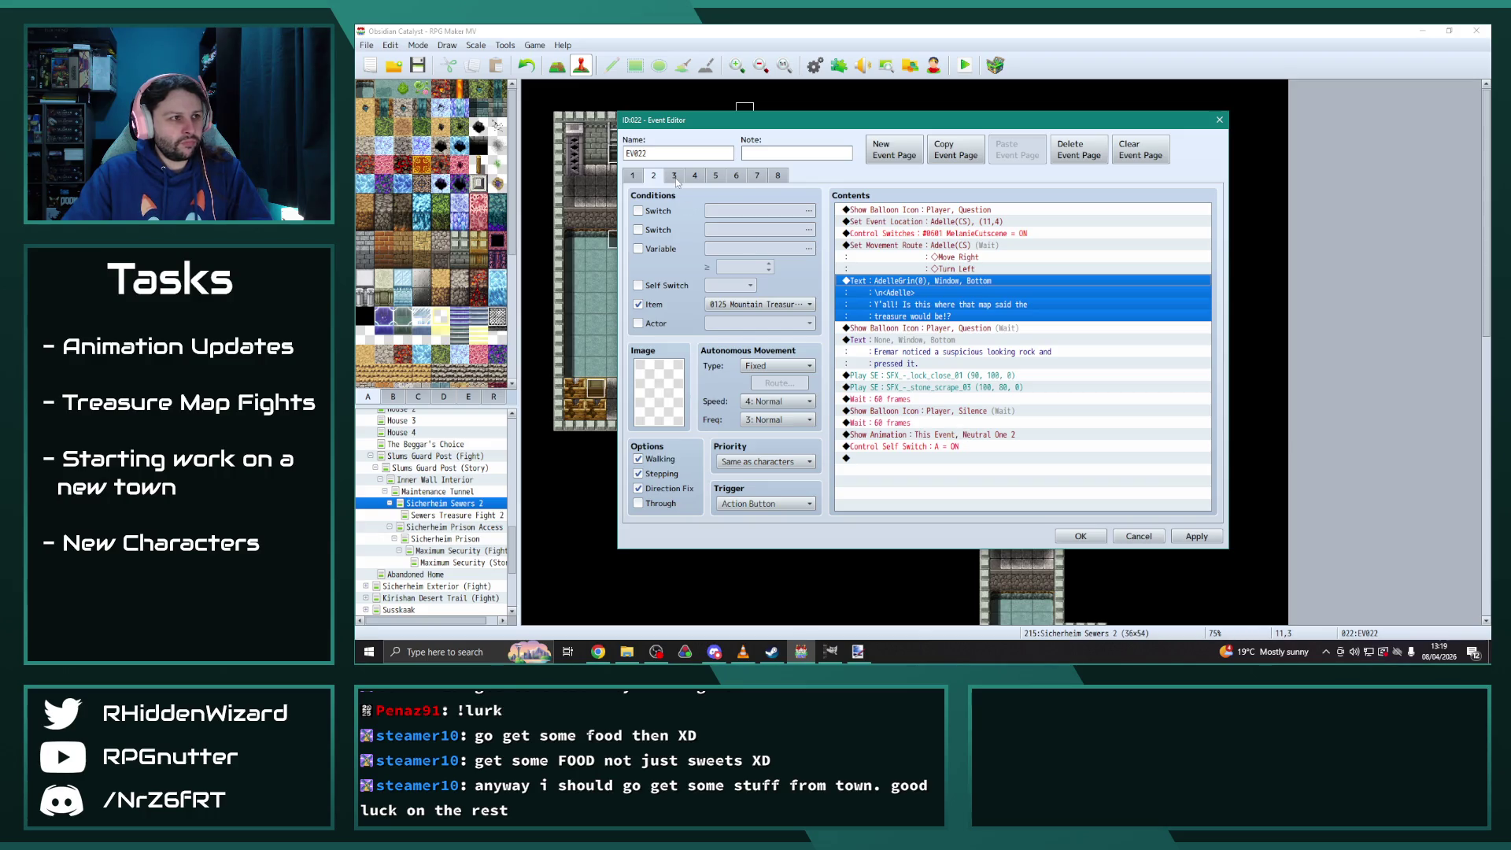
Make page 2 require the 0126 Cistern Treasure Map item
left_click(761, 303)
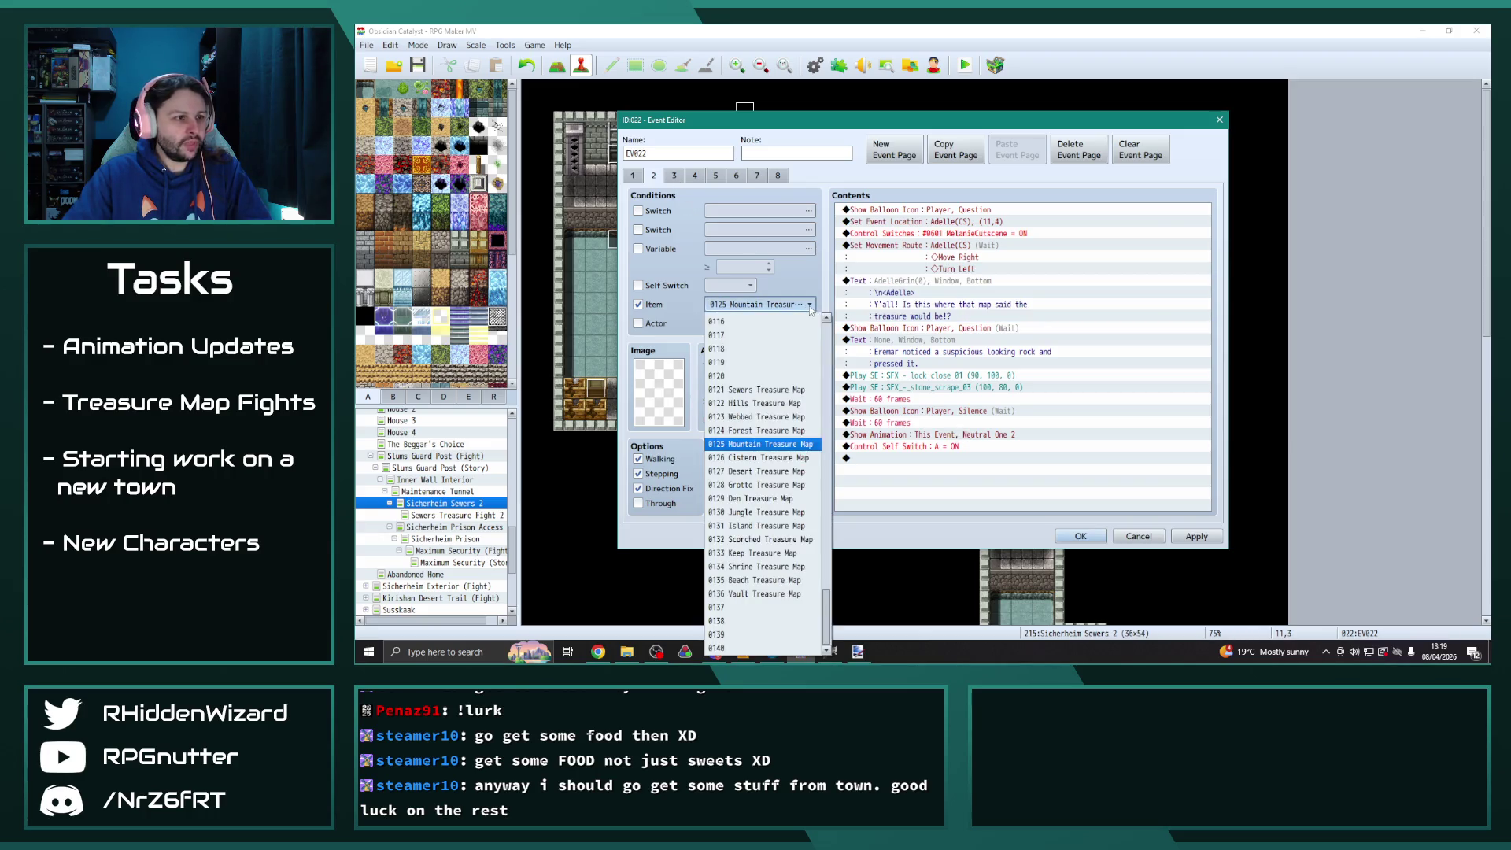
left_click(756, 315)
left_click(673, 175)
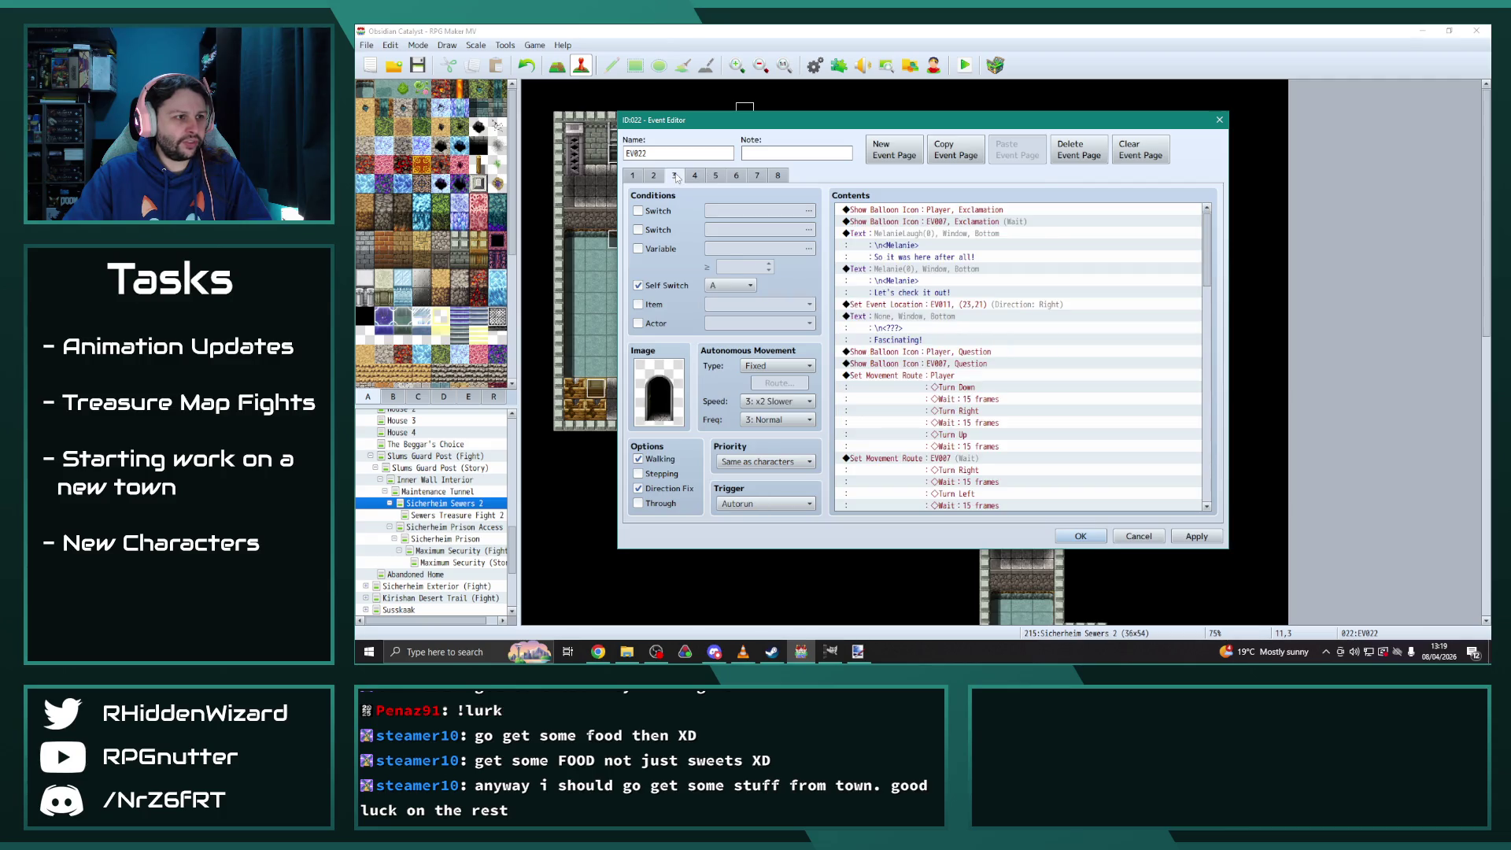
Make Adelle(CS) show page 3's second balloon icon
double_click(679, 397)
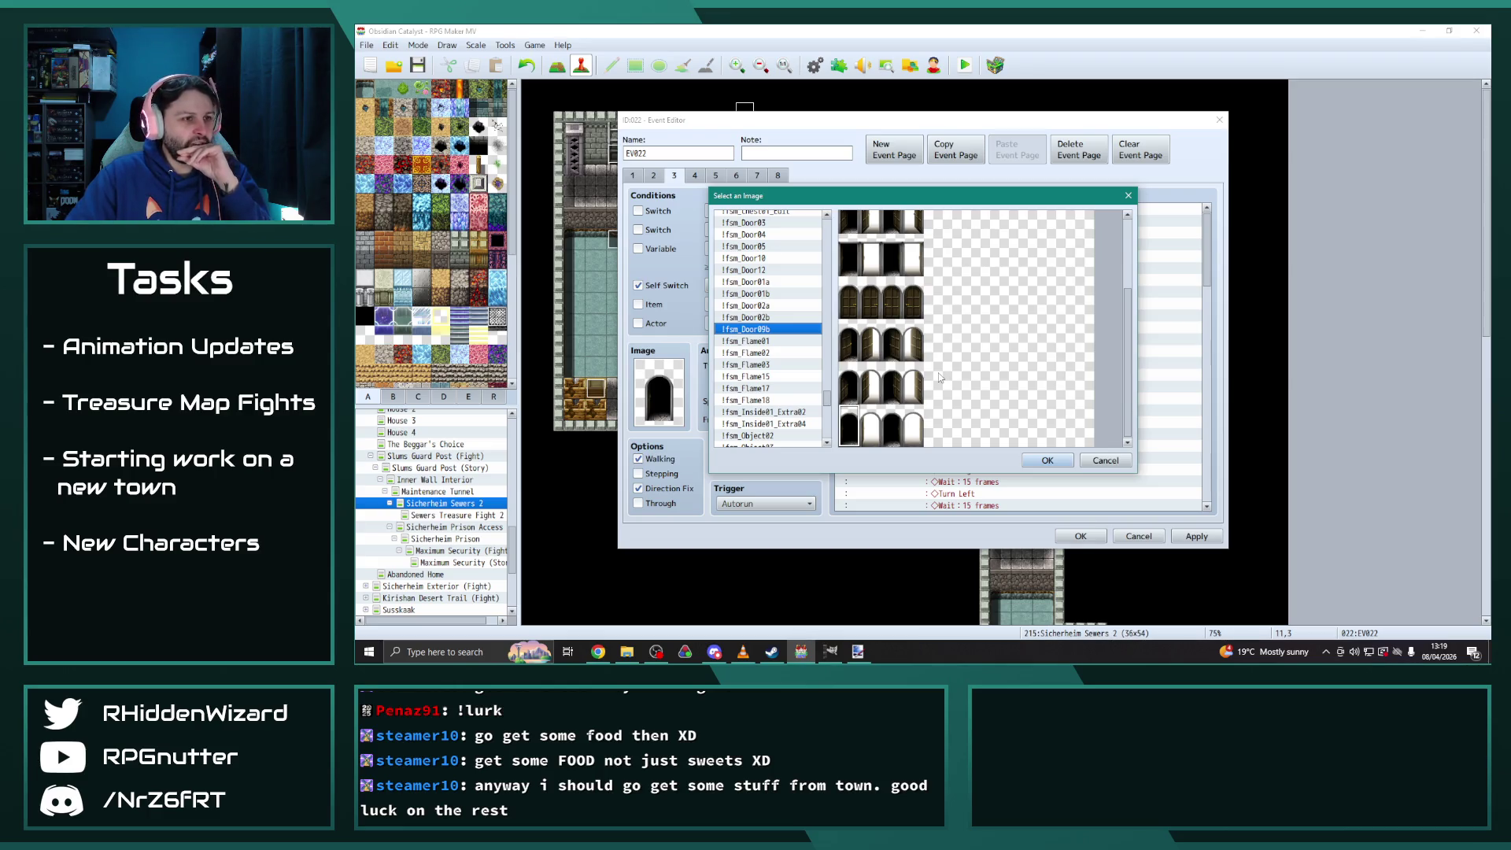
left_click(1047, 460)
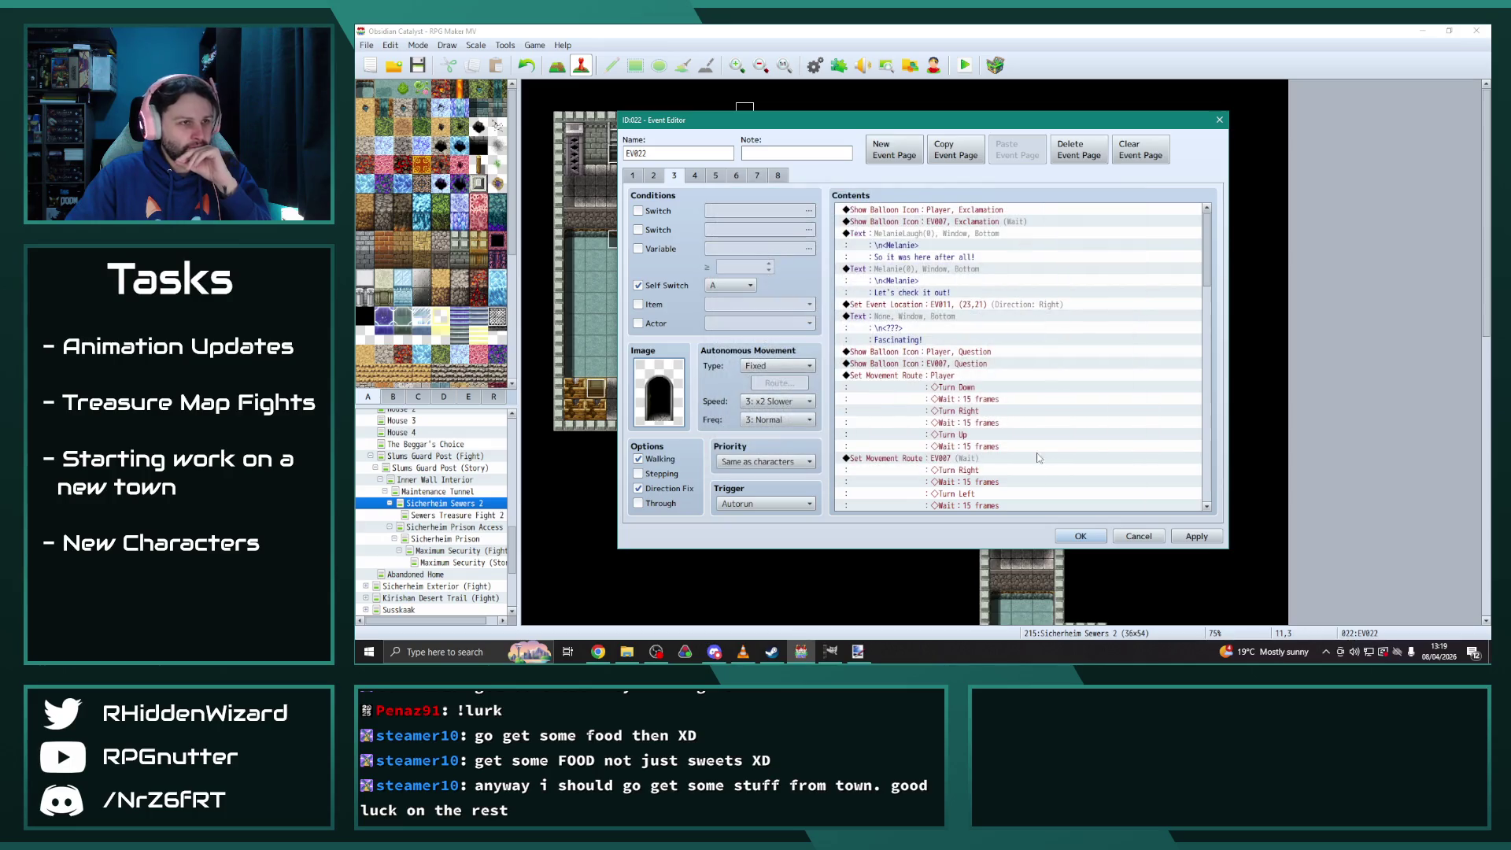
double_click(945, 221)
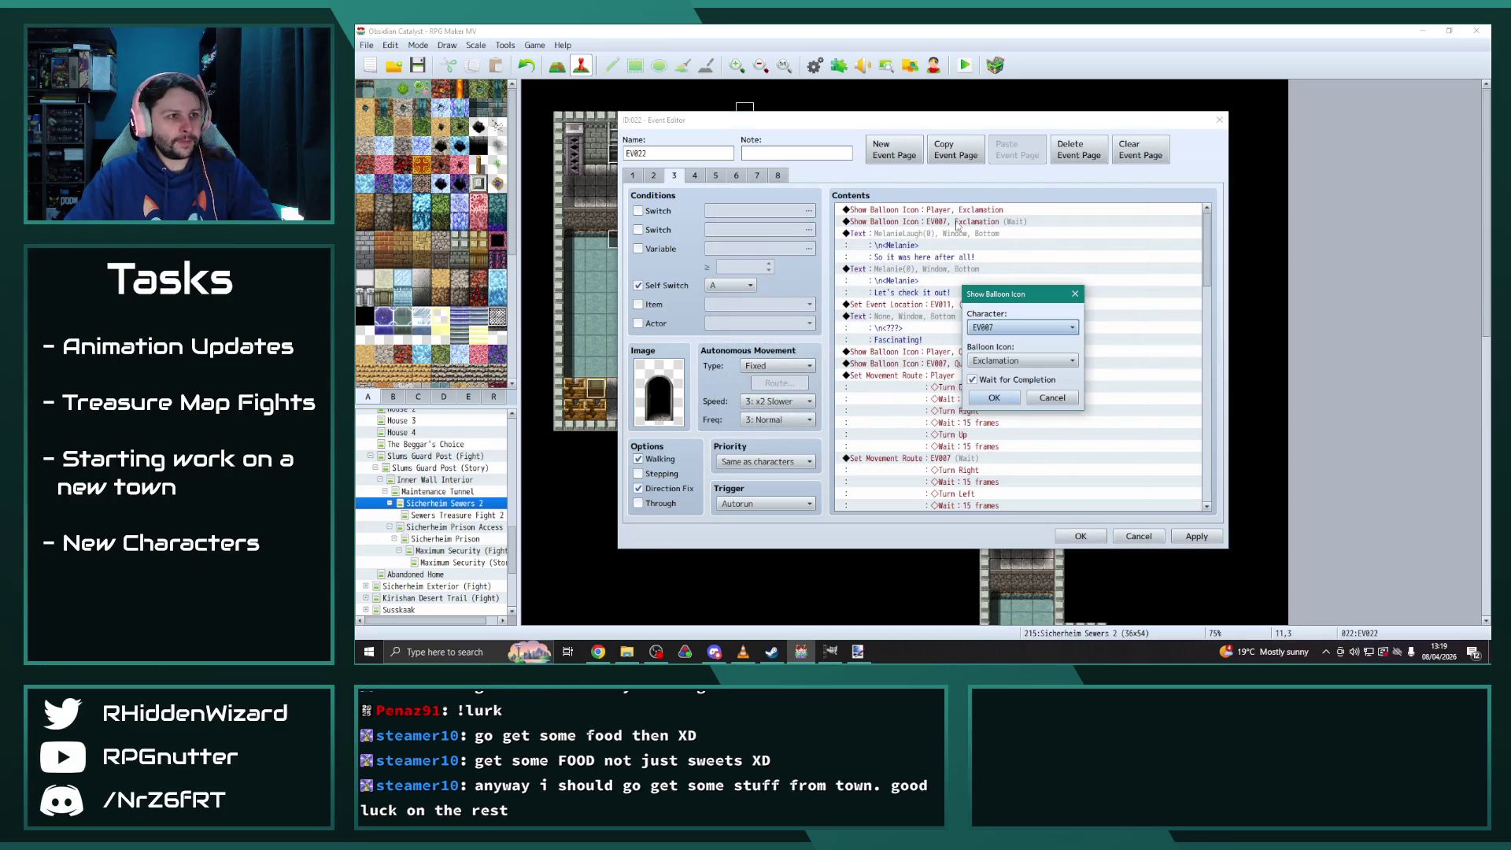
left_click(1023, 328)
left_click(990, 654)
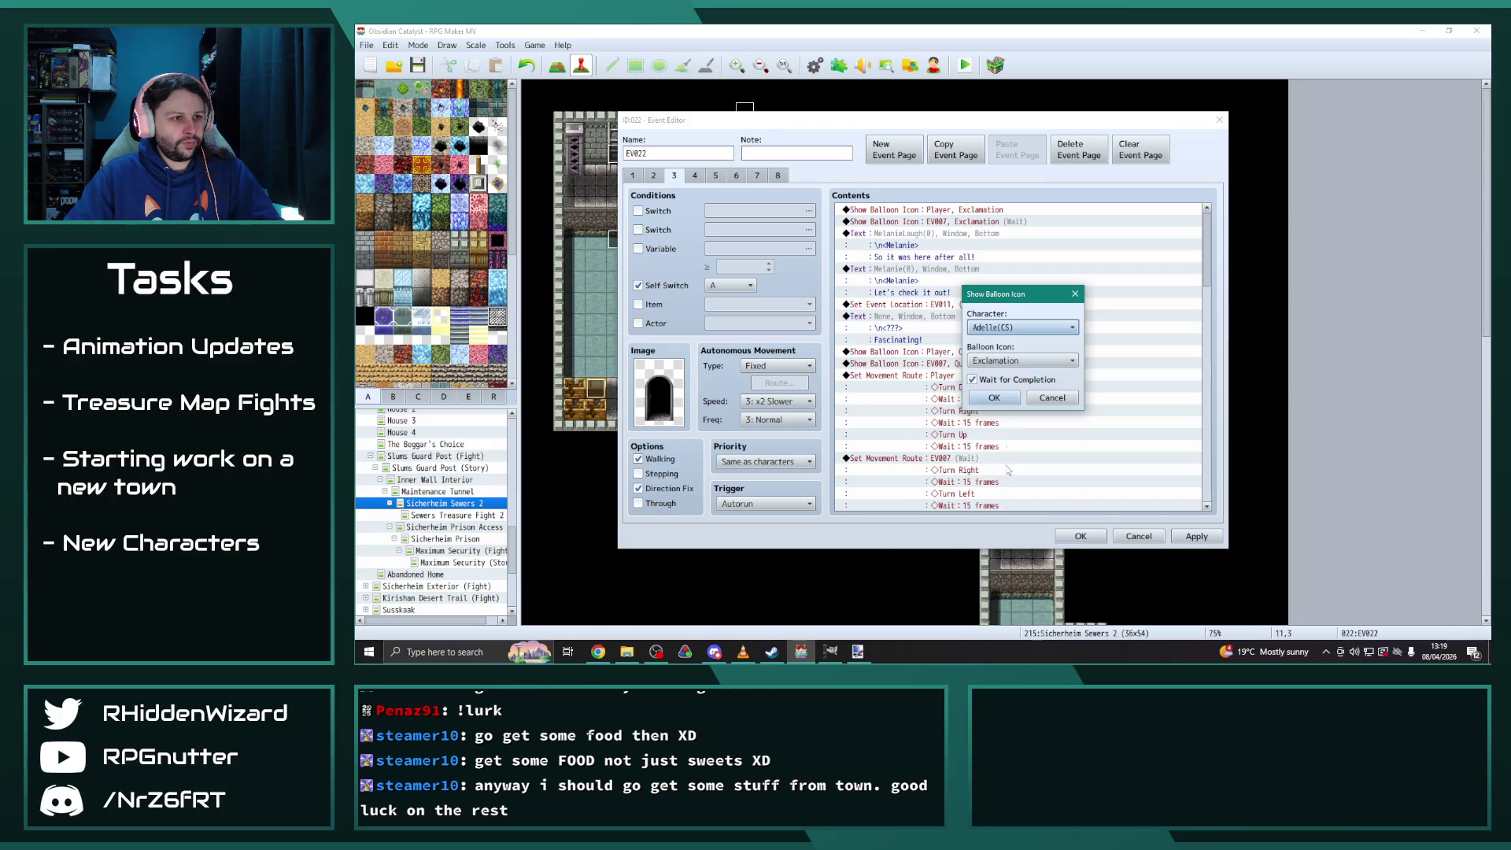
left_click(995, 399)
Give the next line the AdelleShock face and the text 'Woah! So it really was here!'
double_click(917, 244)
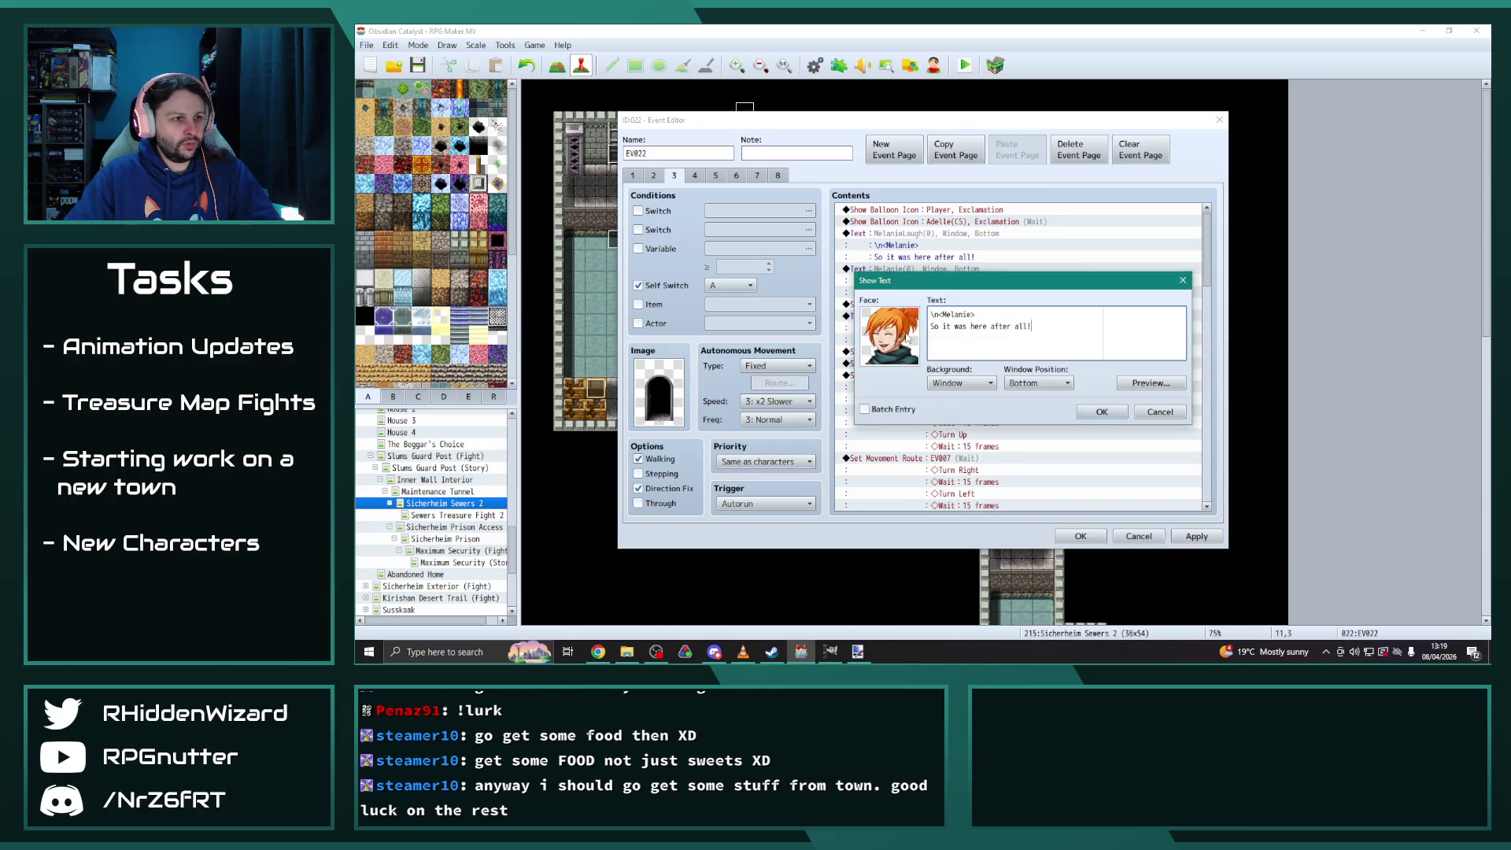
double_click(906, 337)
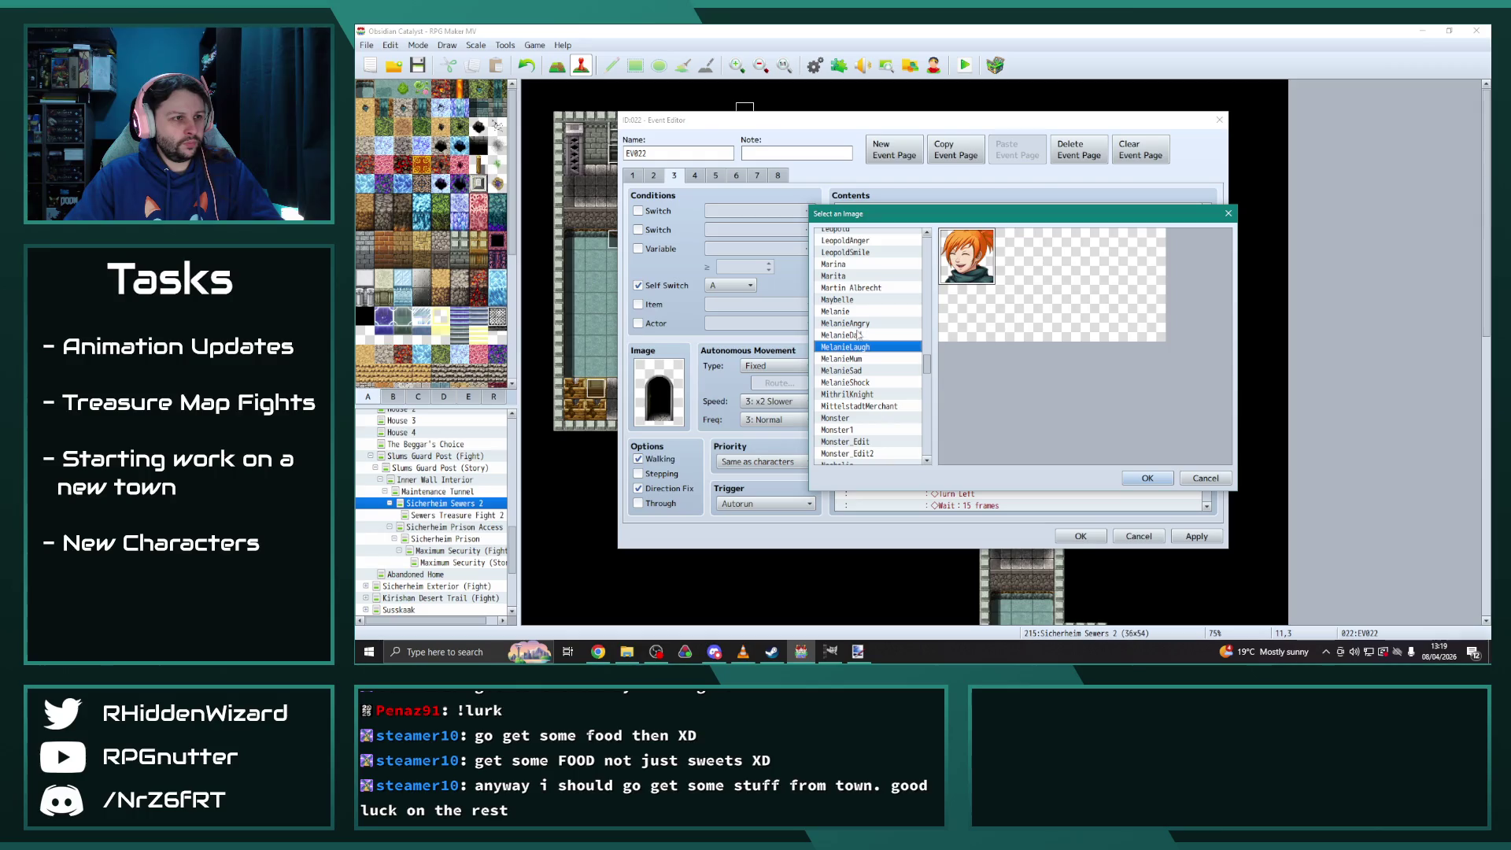
scroll(854, 330, "up", 15)
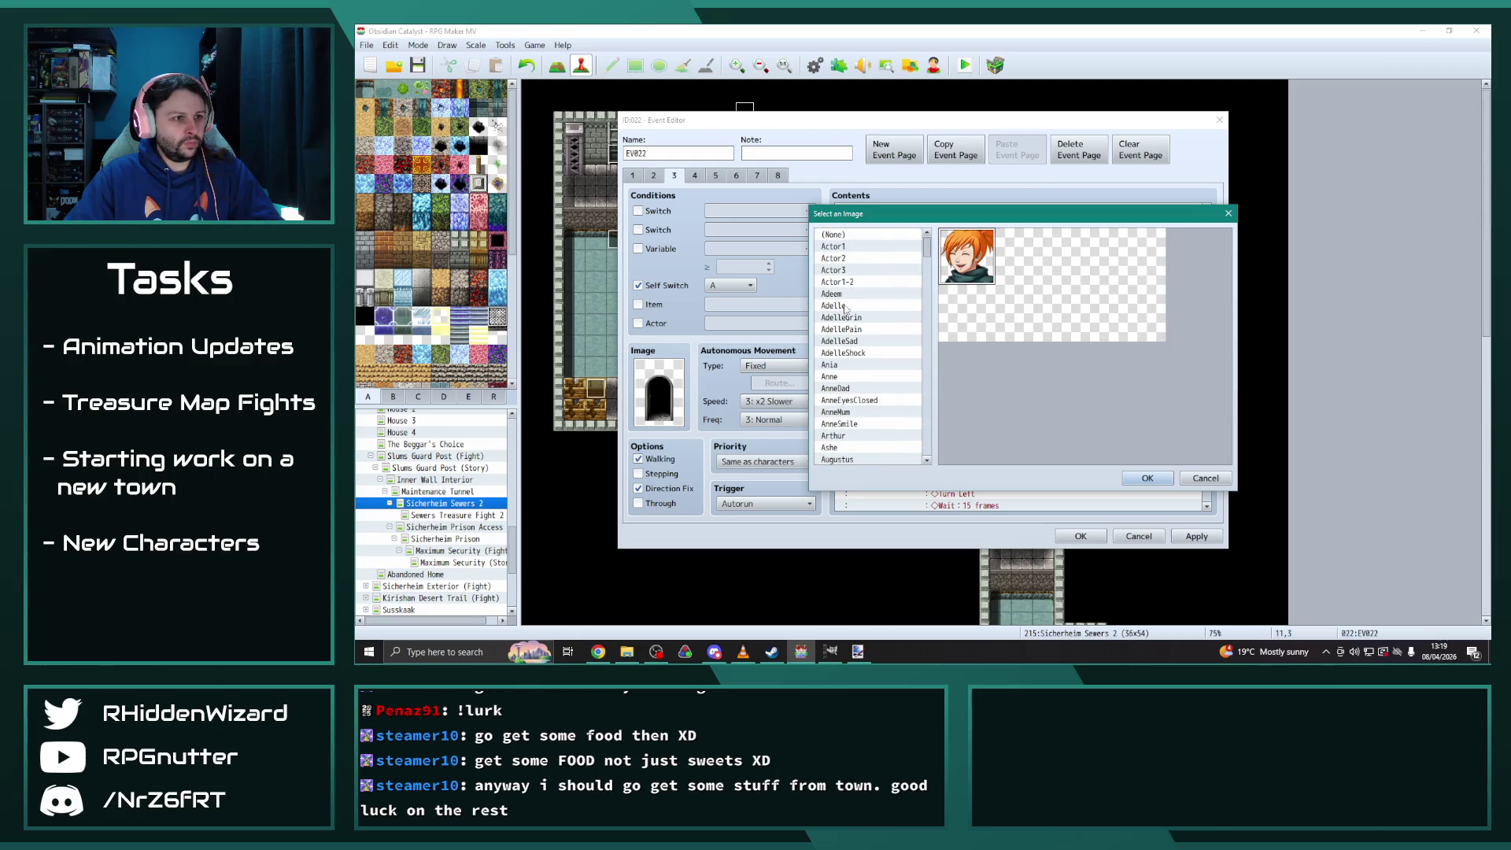
left_click(845, 307)
key("Down")
key("Down")
key("Down")
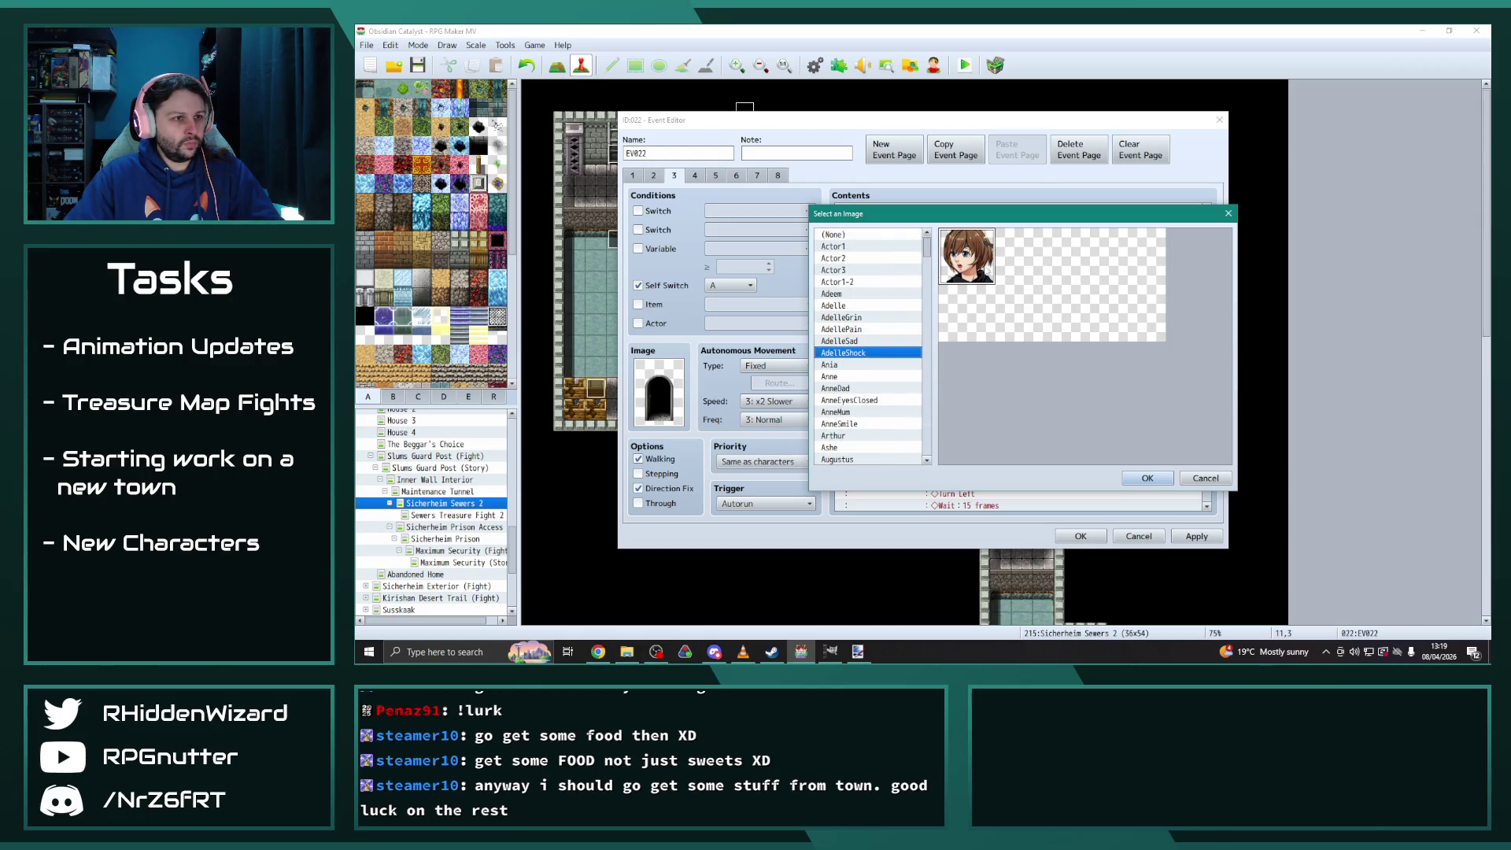
left_click(1142, 472)
key("shift+Home")
type("Woah! So it really was here!")
left_click(1102, 411)
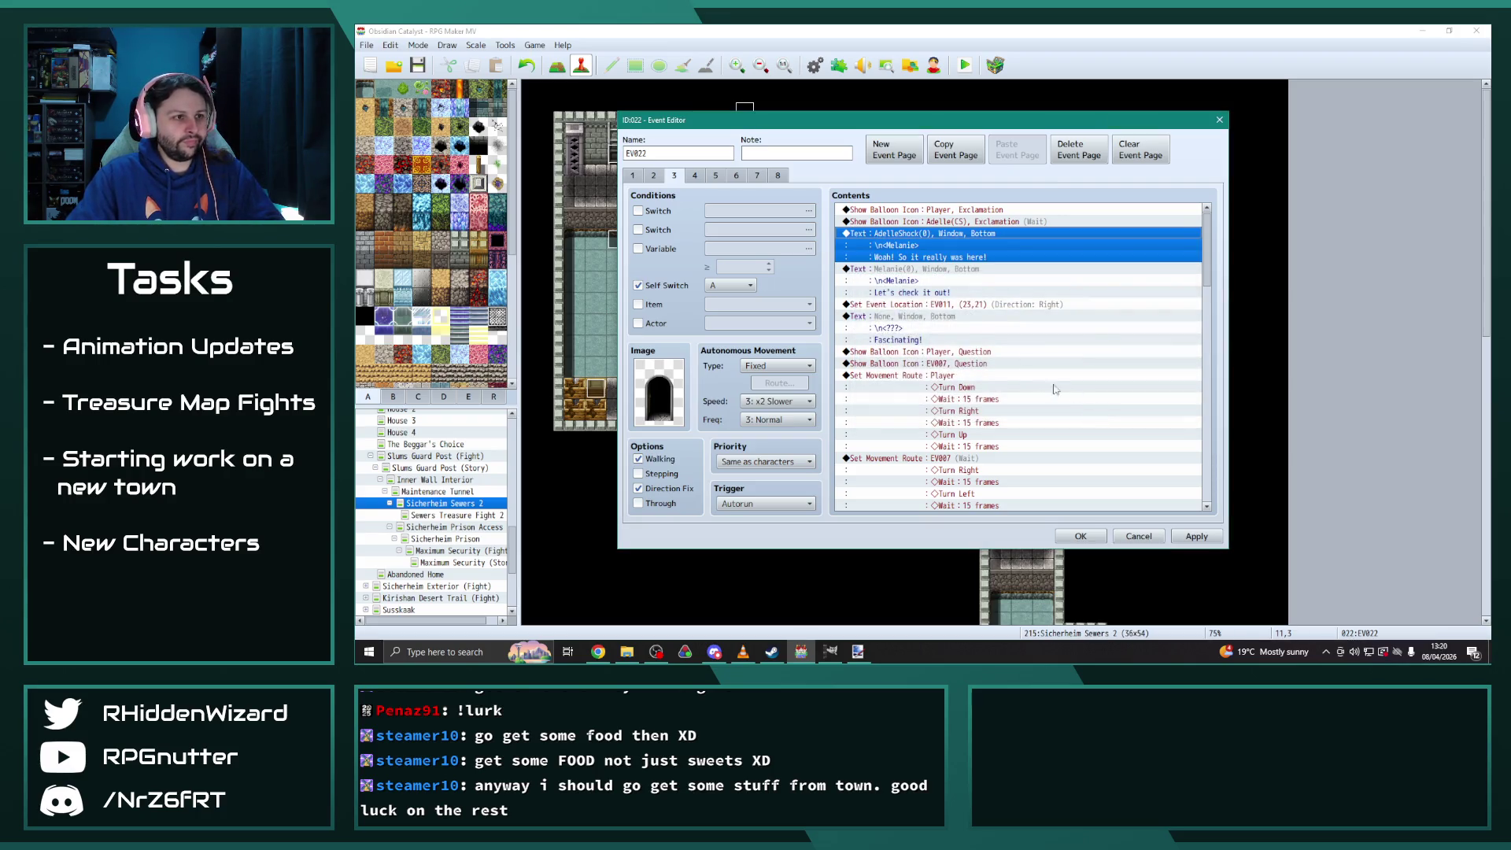
Set the 'Let's check it out!' line's face portrait to AdelleGrin
double_click(929, 269)
double_click(897, 345)
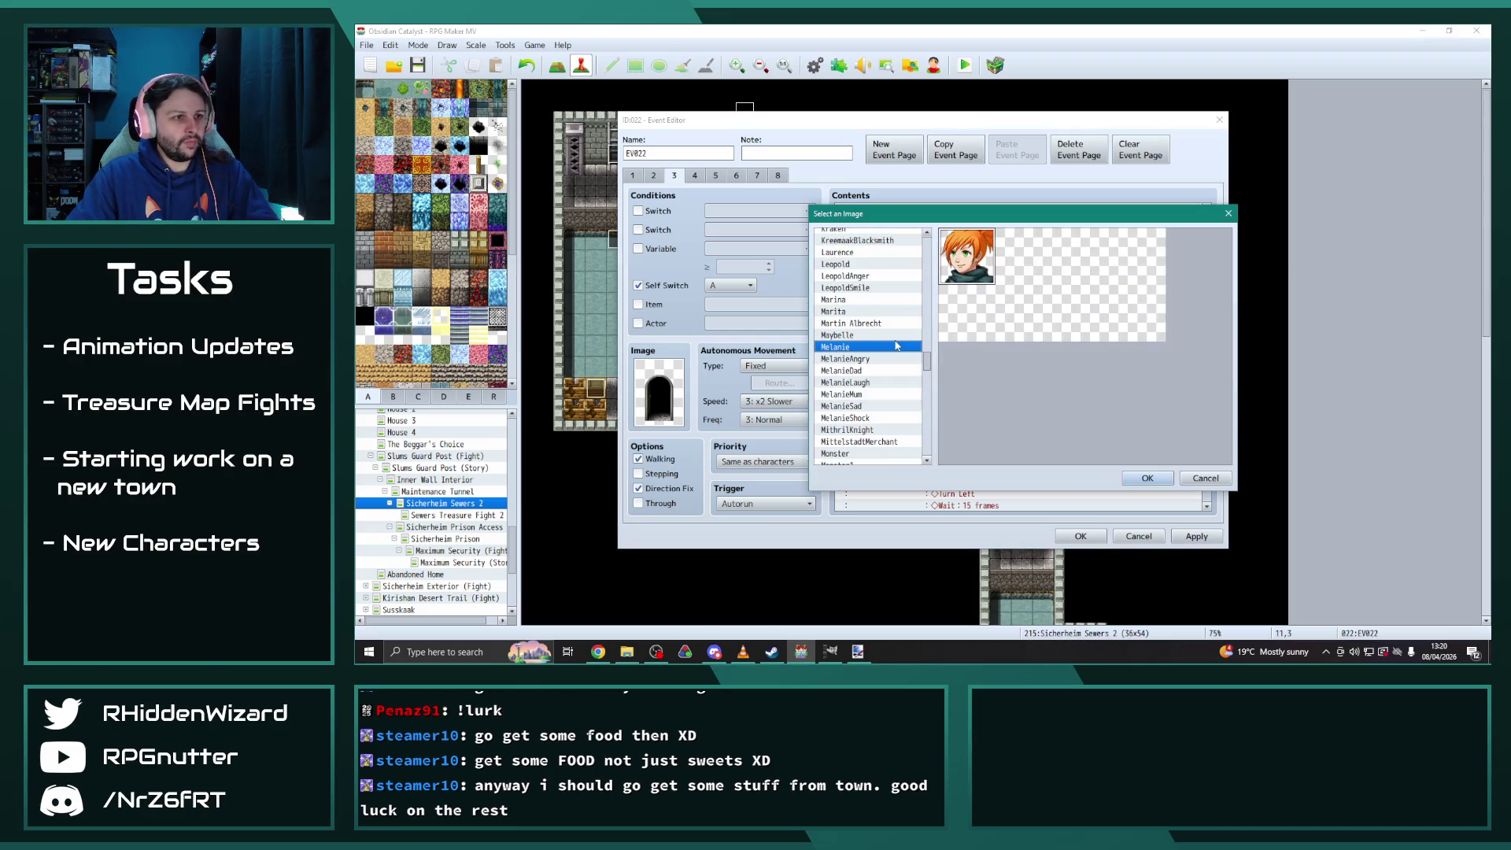
left_click_drag(927, 360, 936, 242)
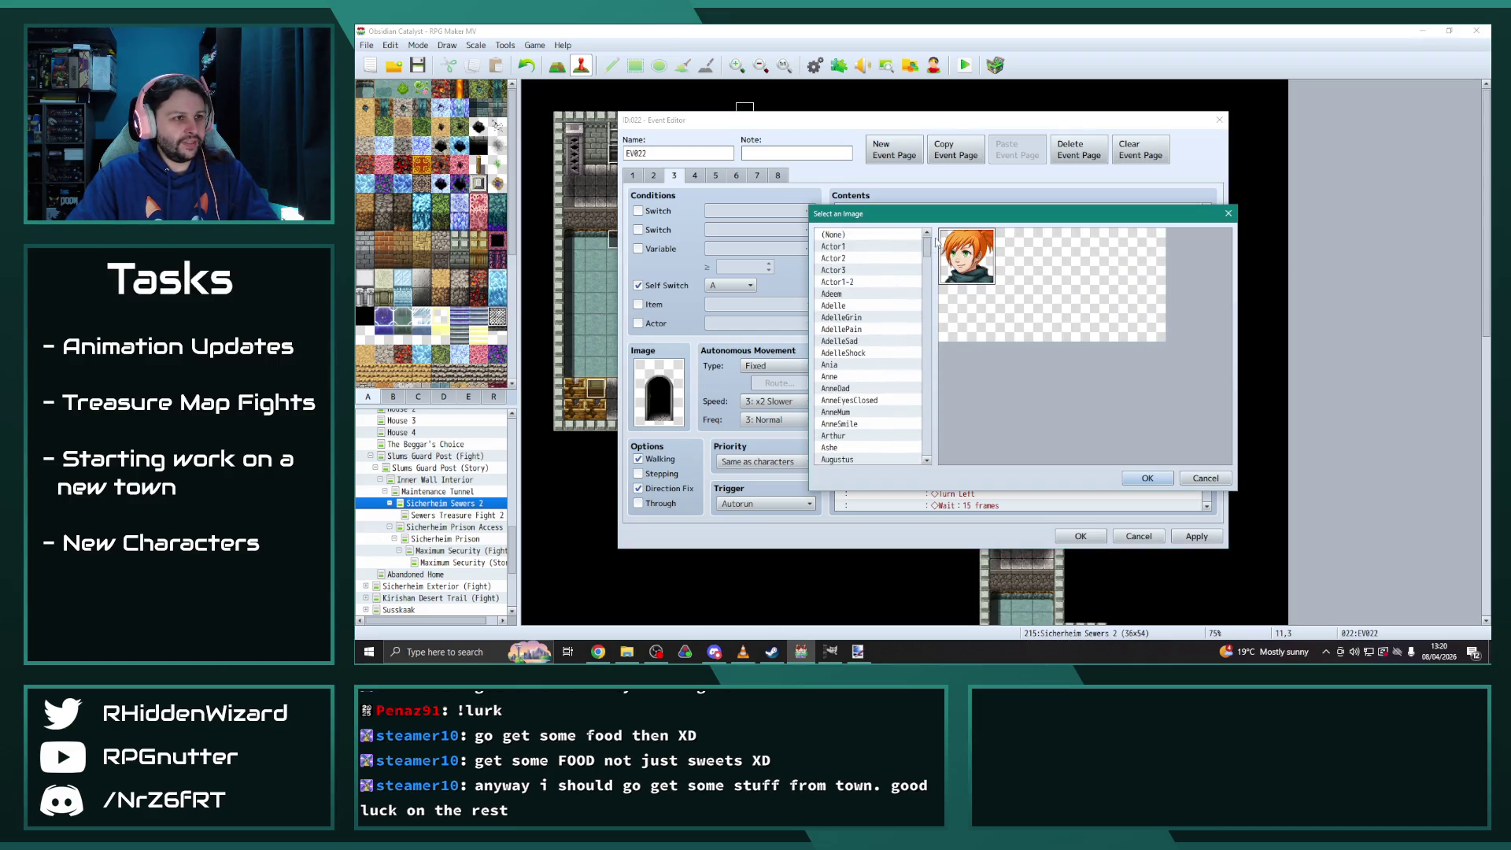
left_click(905, 317)
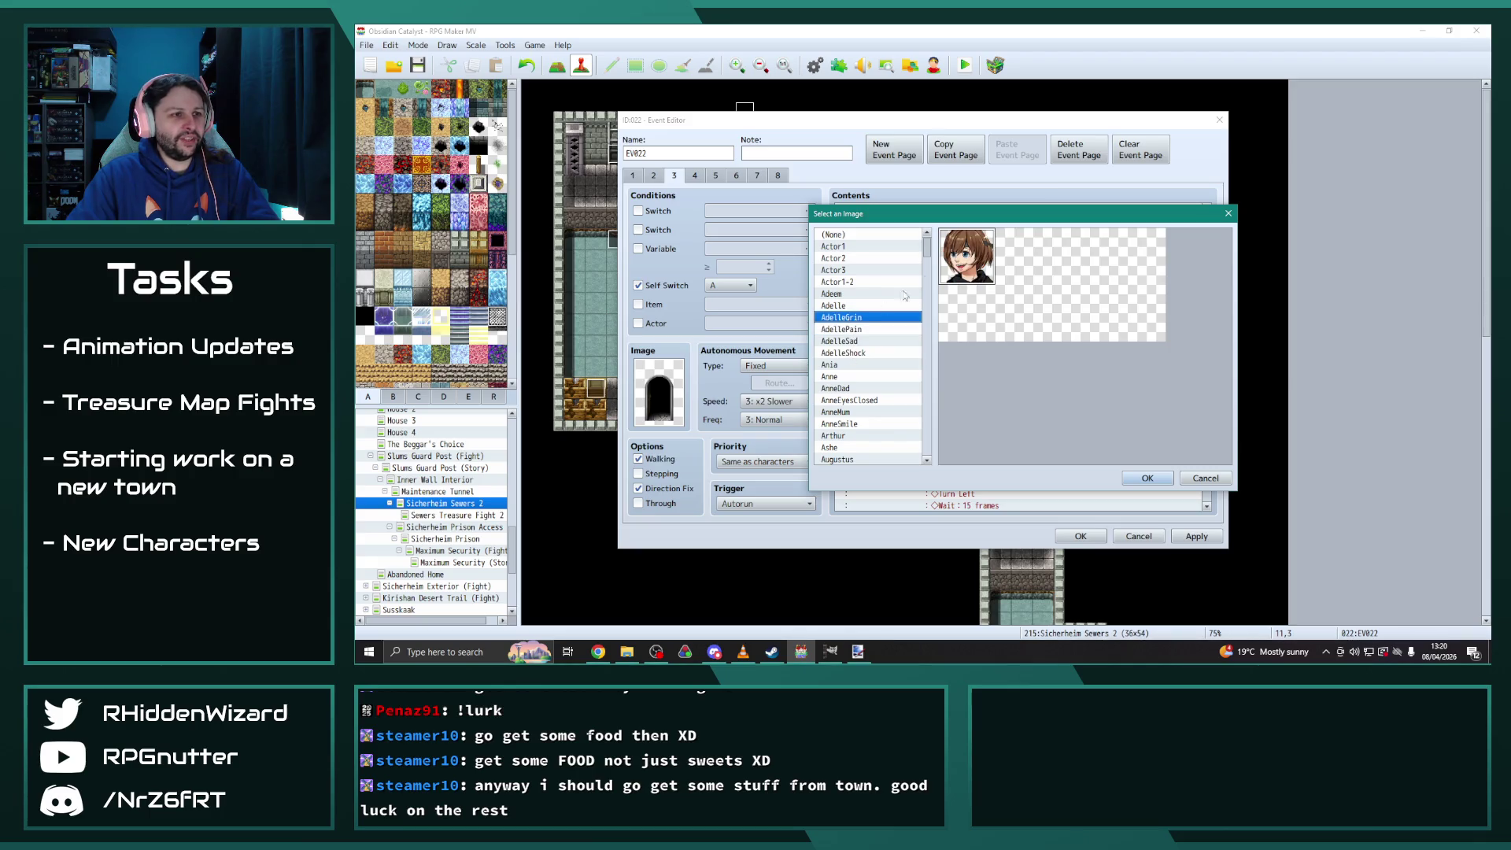
left_click(1146, 477)
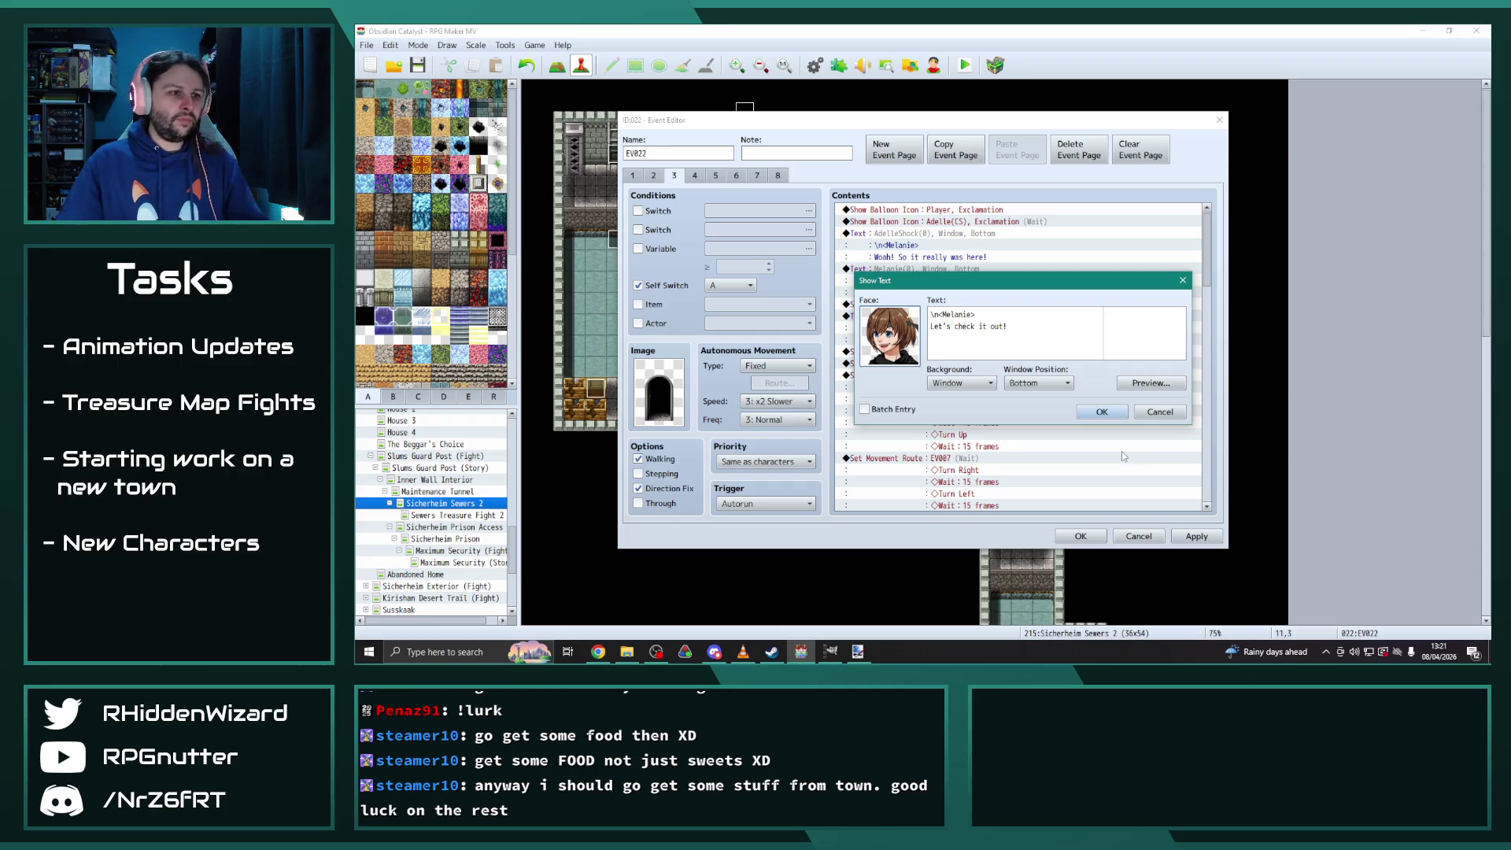
Change the line's name tag to Adelle and its text to 'Let's go in!'
double_click(958, 315)
type("Adell")
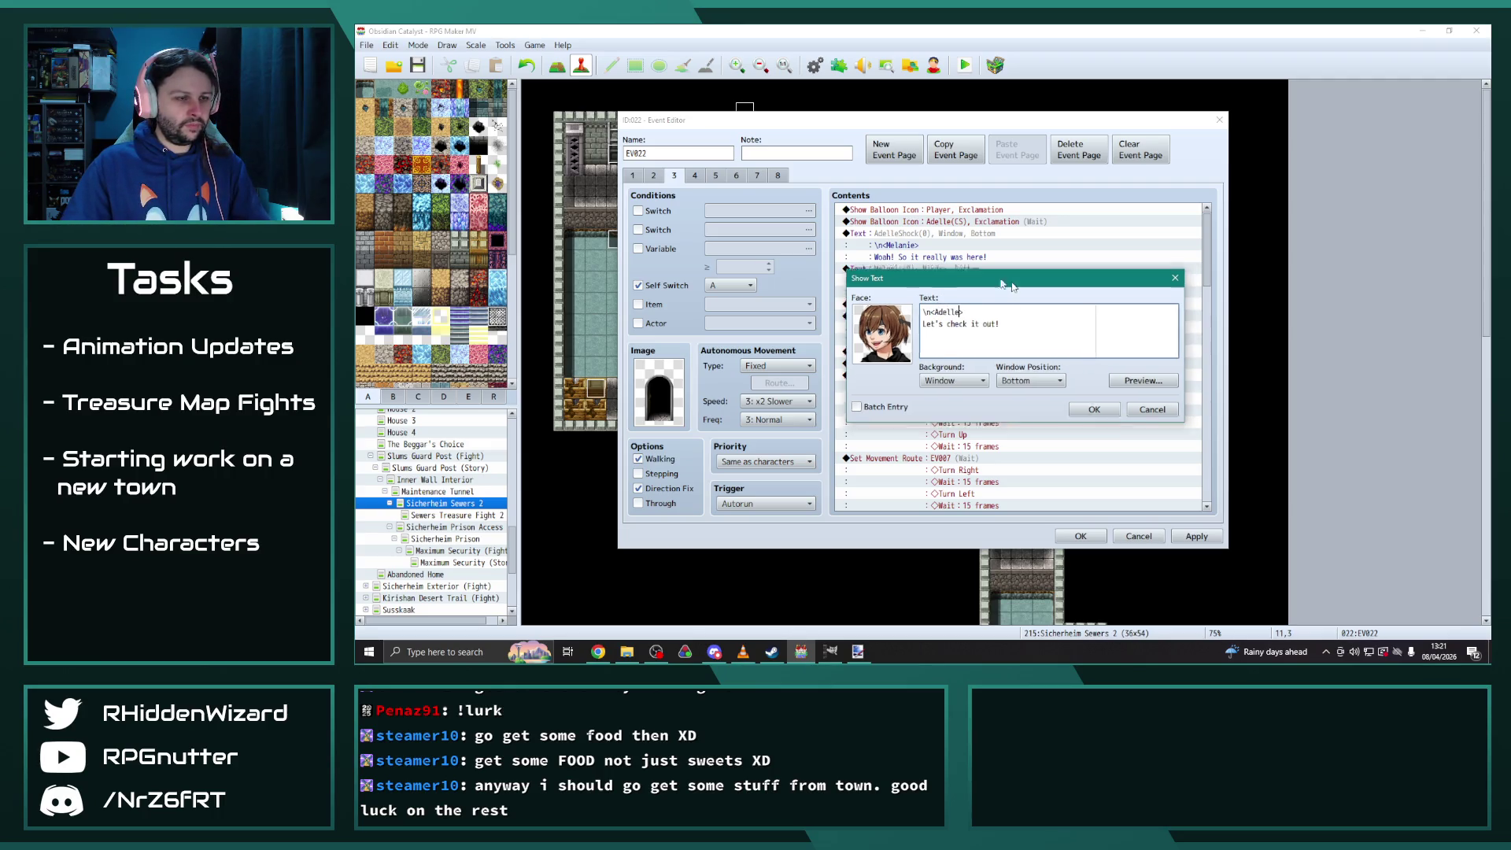
mouse_move(1023, 281)
left_mouse_down()
mouse_move(709, 194)
mouse_move(1148, 277)
mouse_move(1148, 216)
mouse_move(1078, 264)
left_mouse_up()
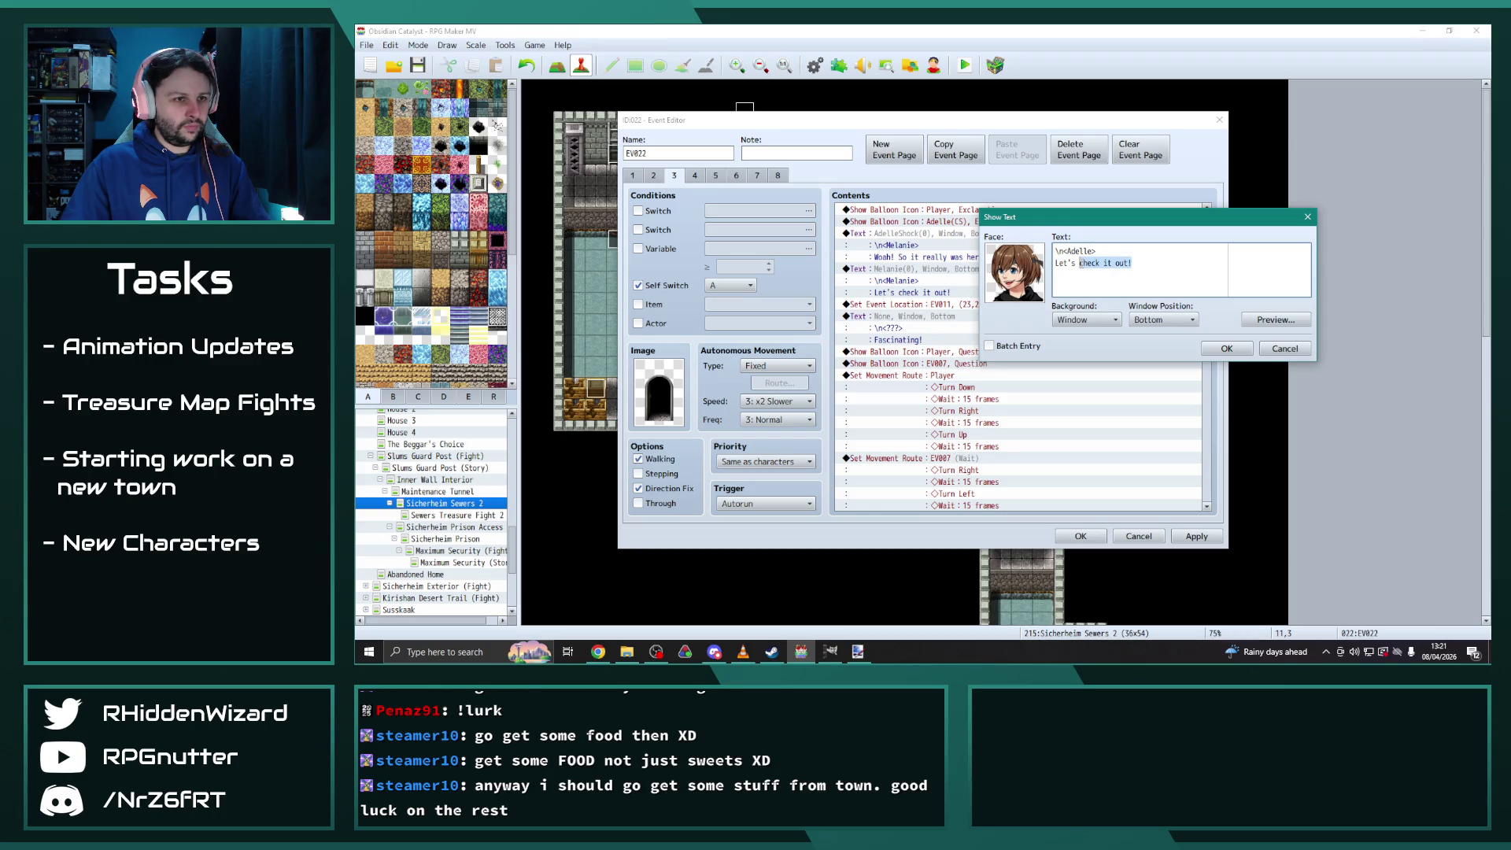
type("go in!")
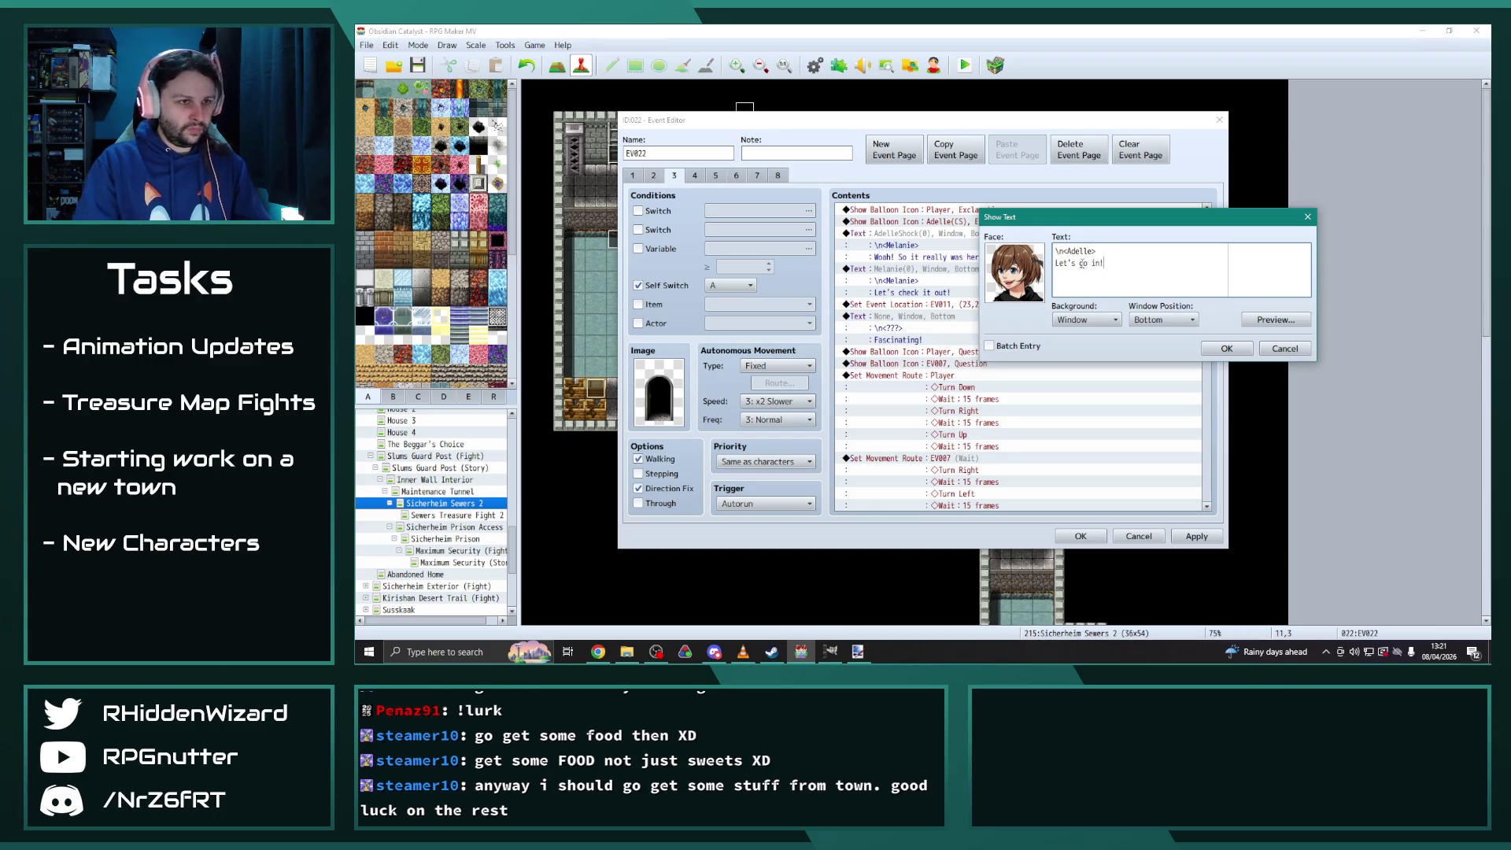
left_click(1226, 348)
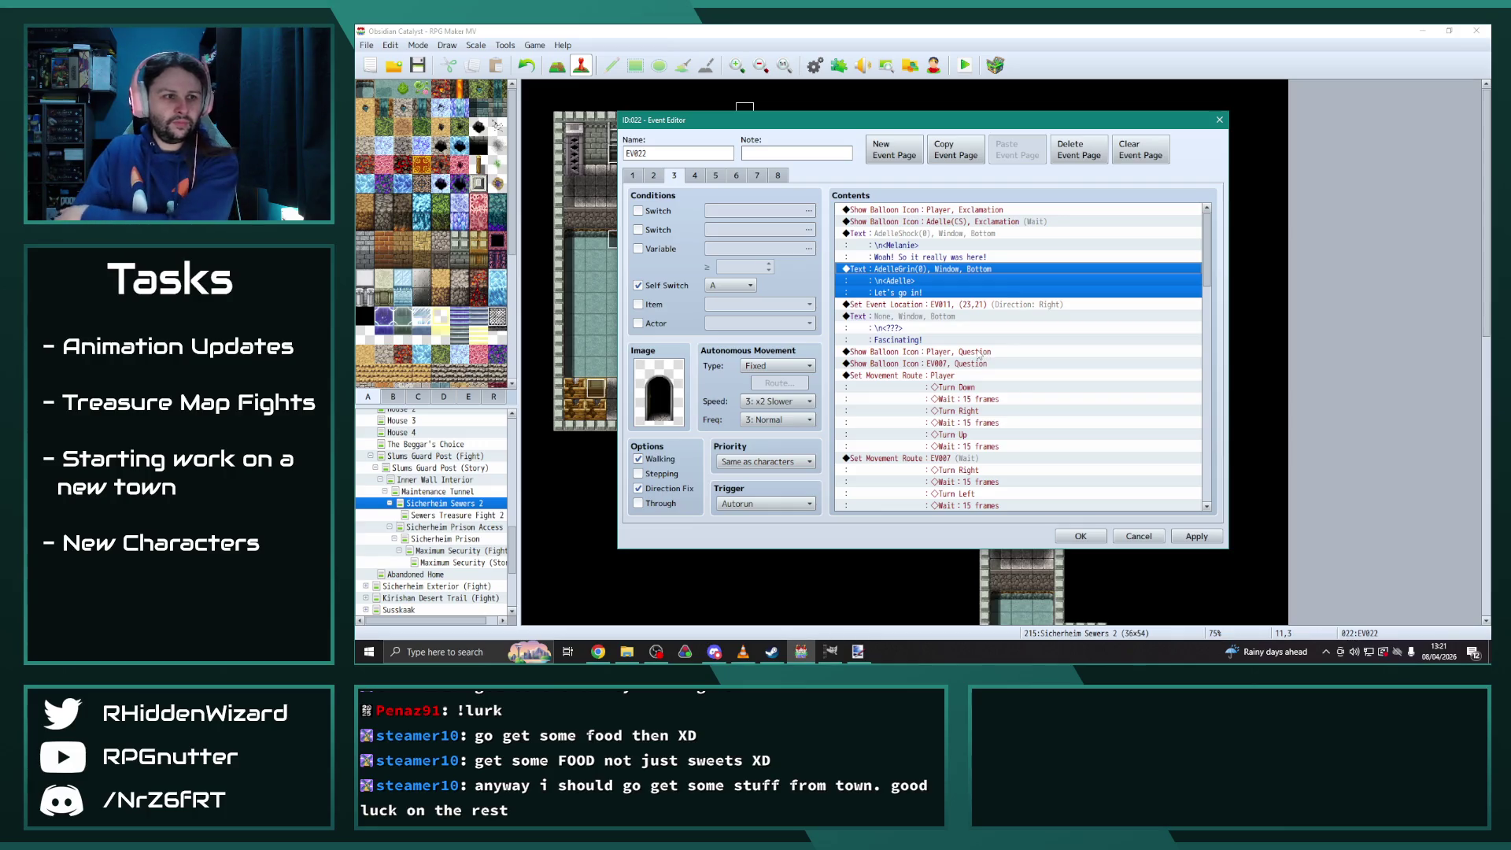
Keep EV011 in the Set Event Location command, then apply and close the event editor
double_click(947, 306)
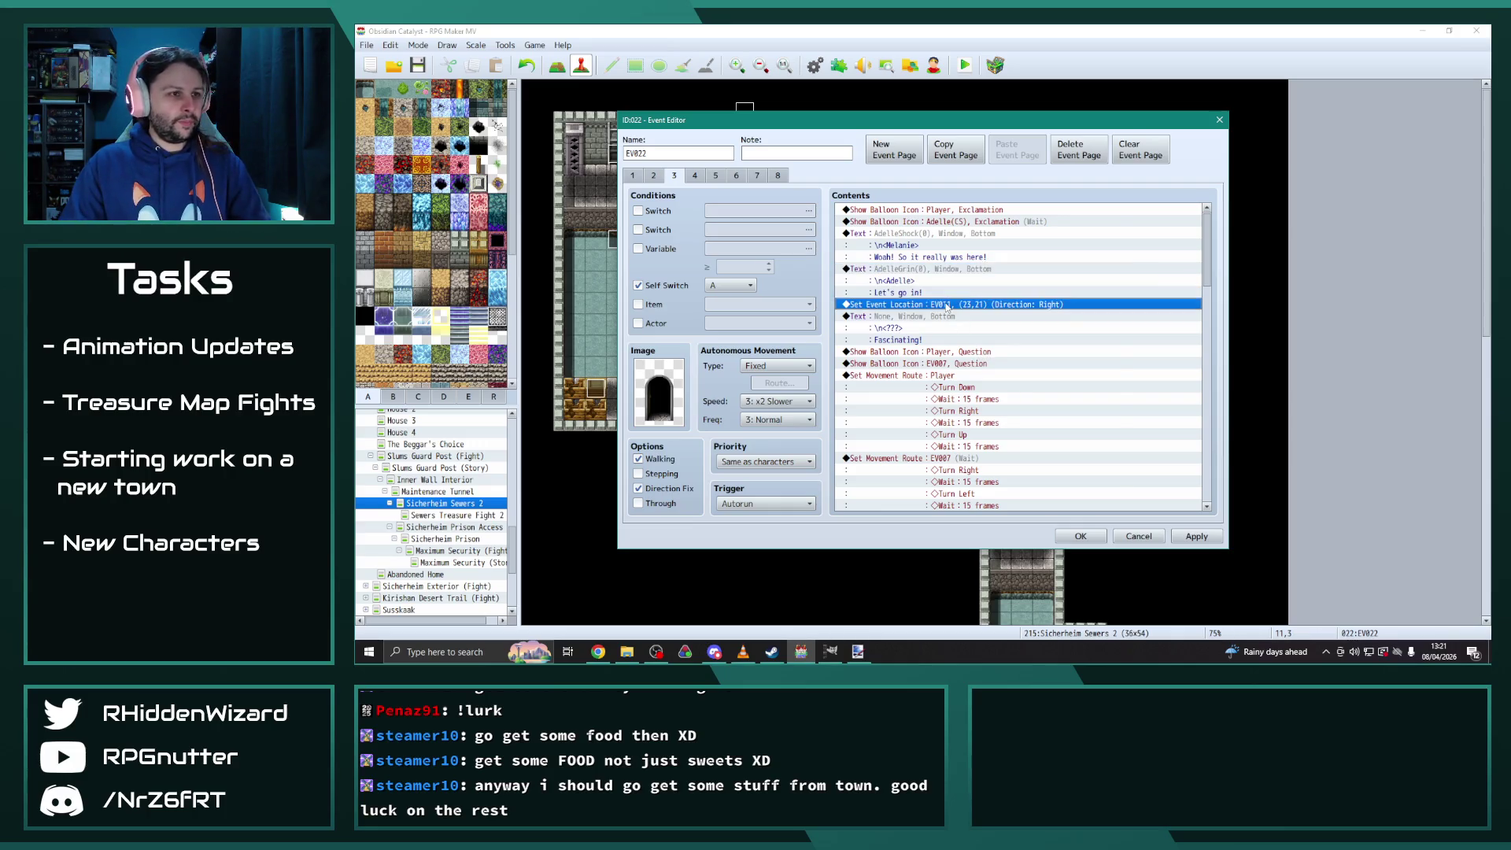
left_click(1011, 266)
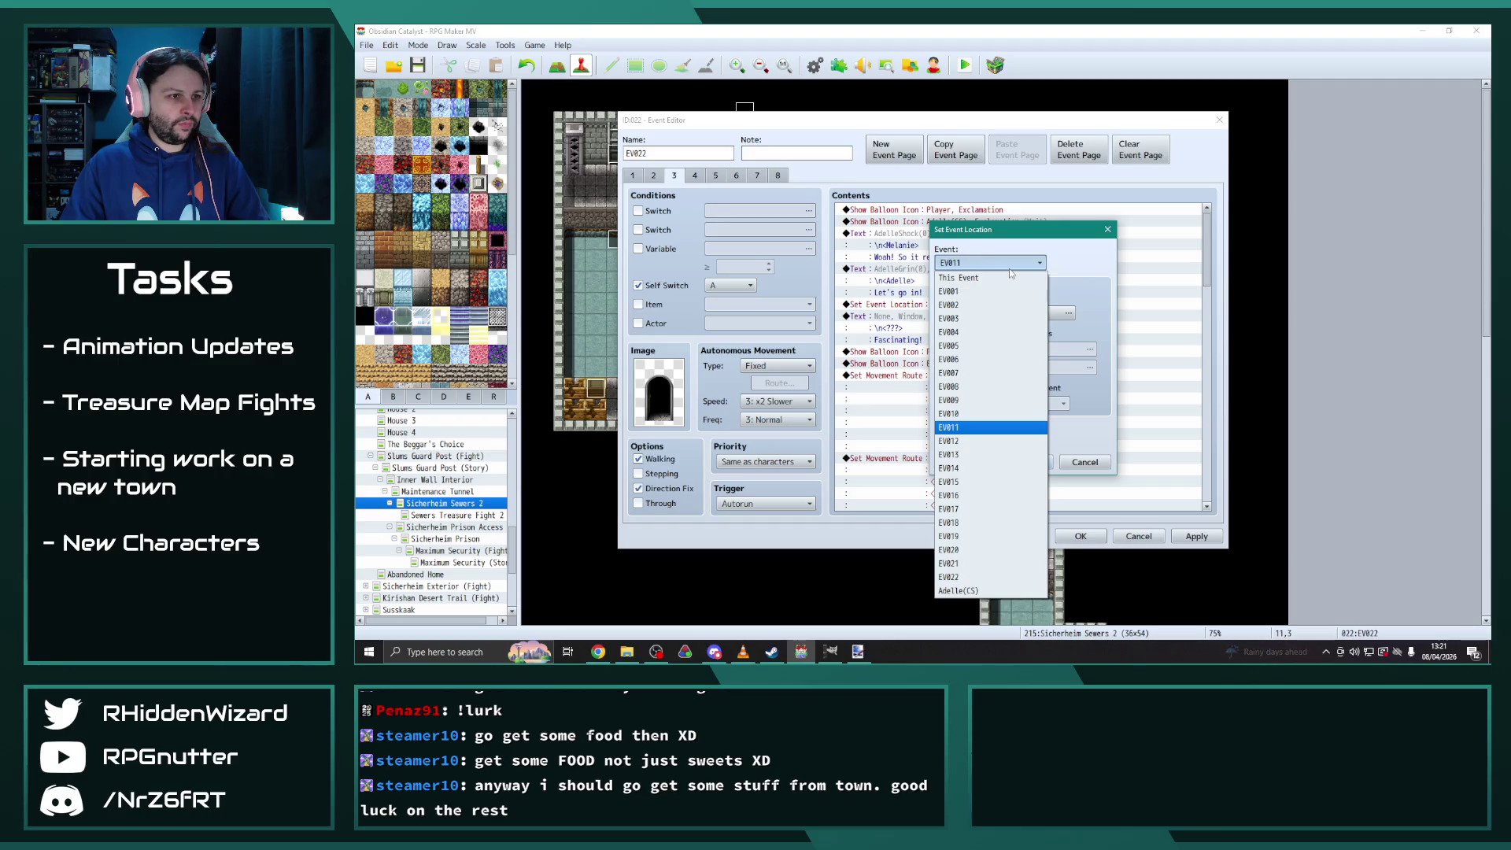
left_click(1011, 266)
left_click(1021, 462)
left_click(1196, 536)
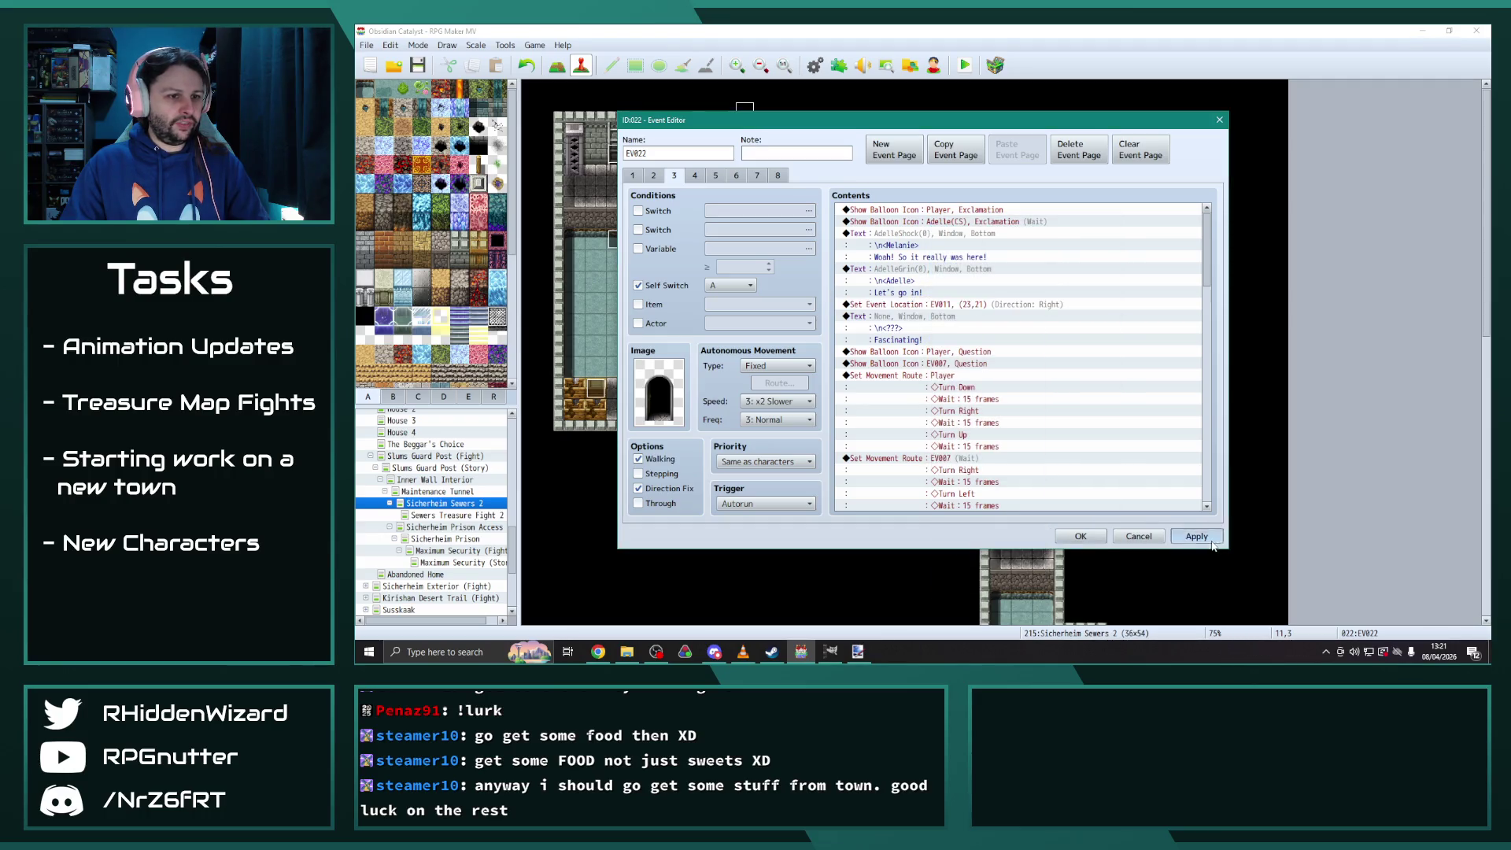
left_click(1080, 536)
scroll(445, 543, "up", 5)
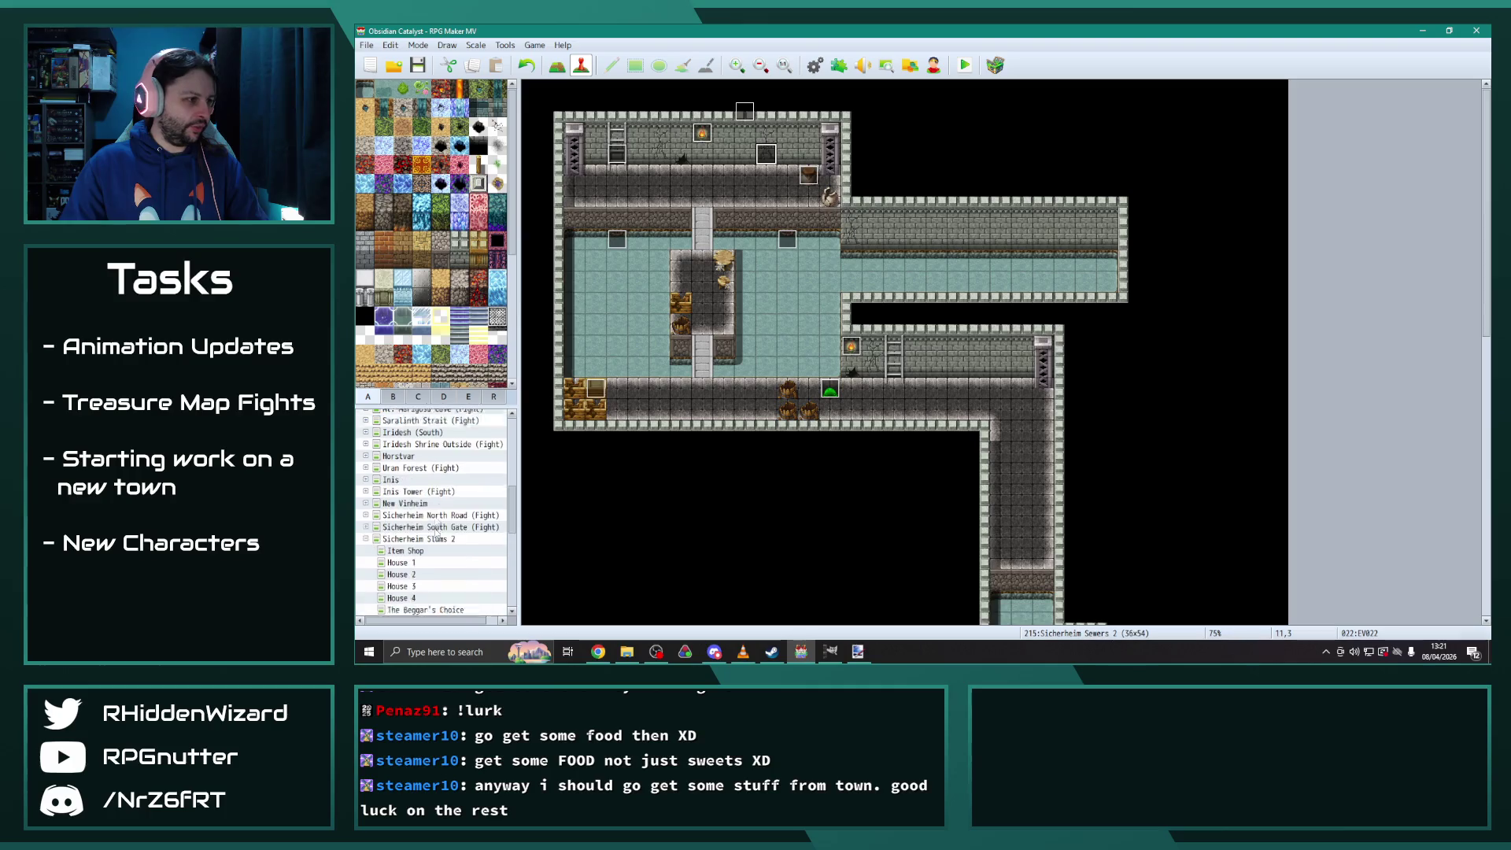
Expand Uran Forest in the map tree and open the Mount Uran Trail (Story) map
scroll(438, 537, "down", 1)
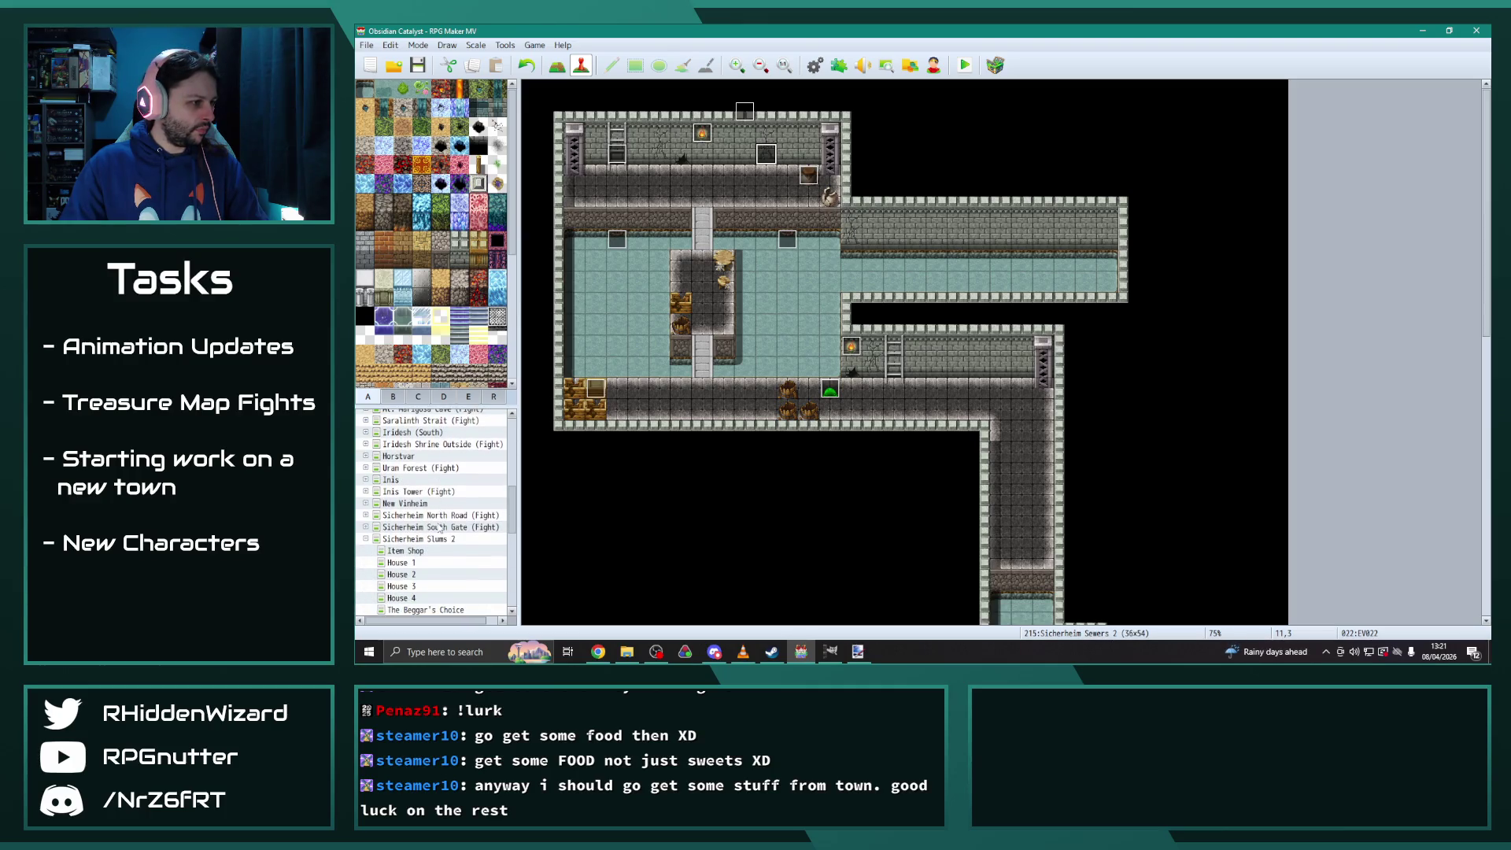
left_click(367, 480)
left_click(366, 480)
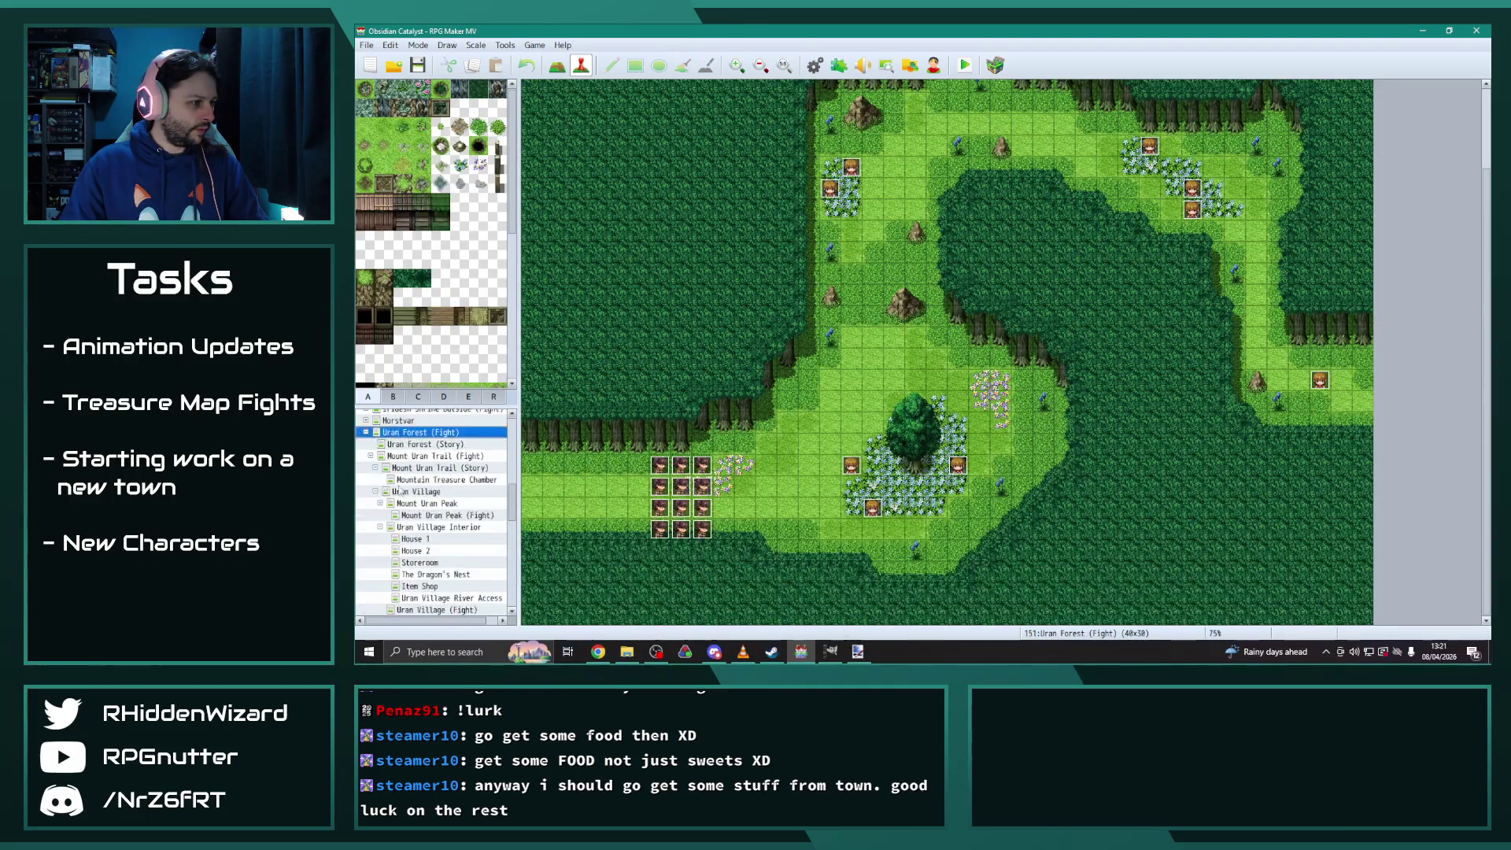
left_click(438, 446)
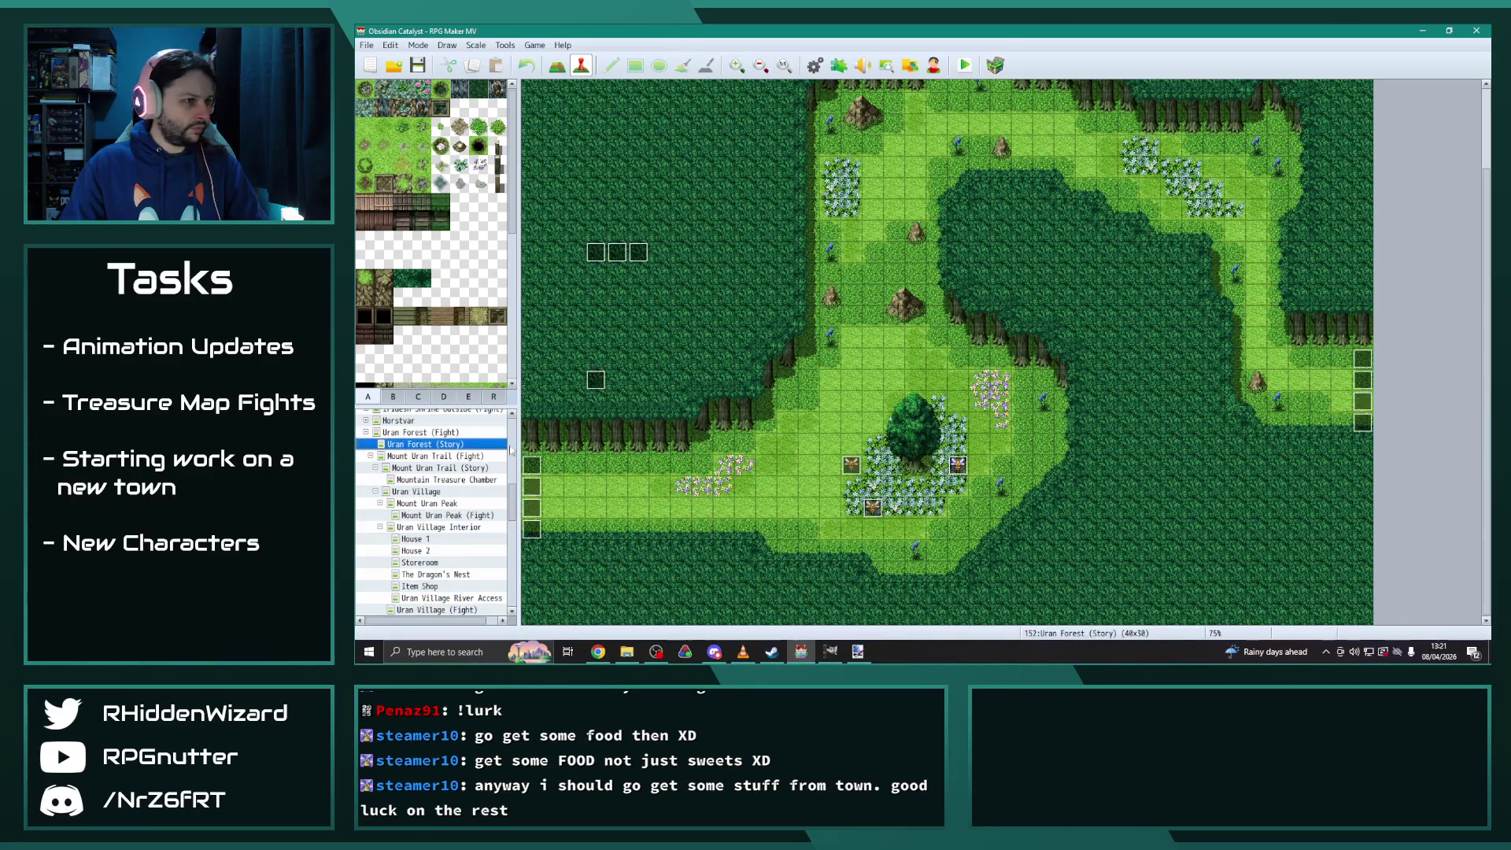
left_click(451, 468)
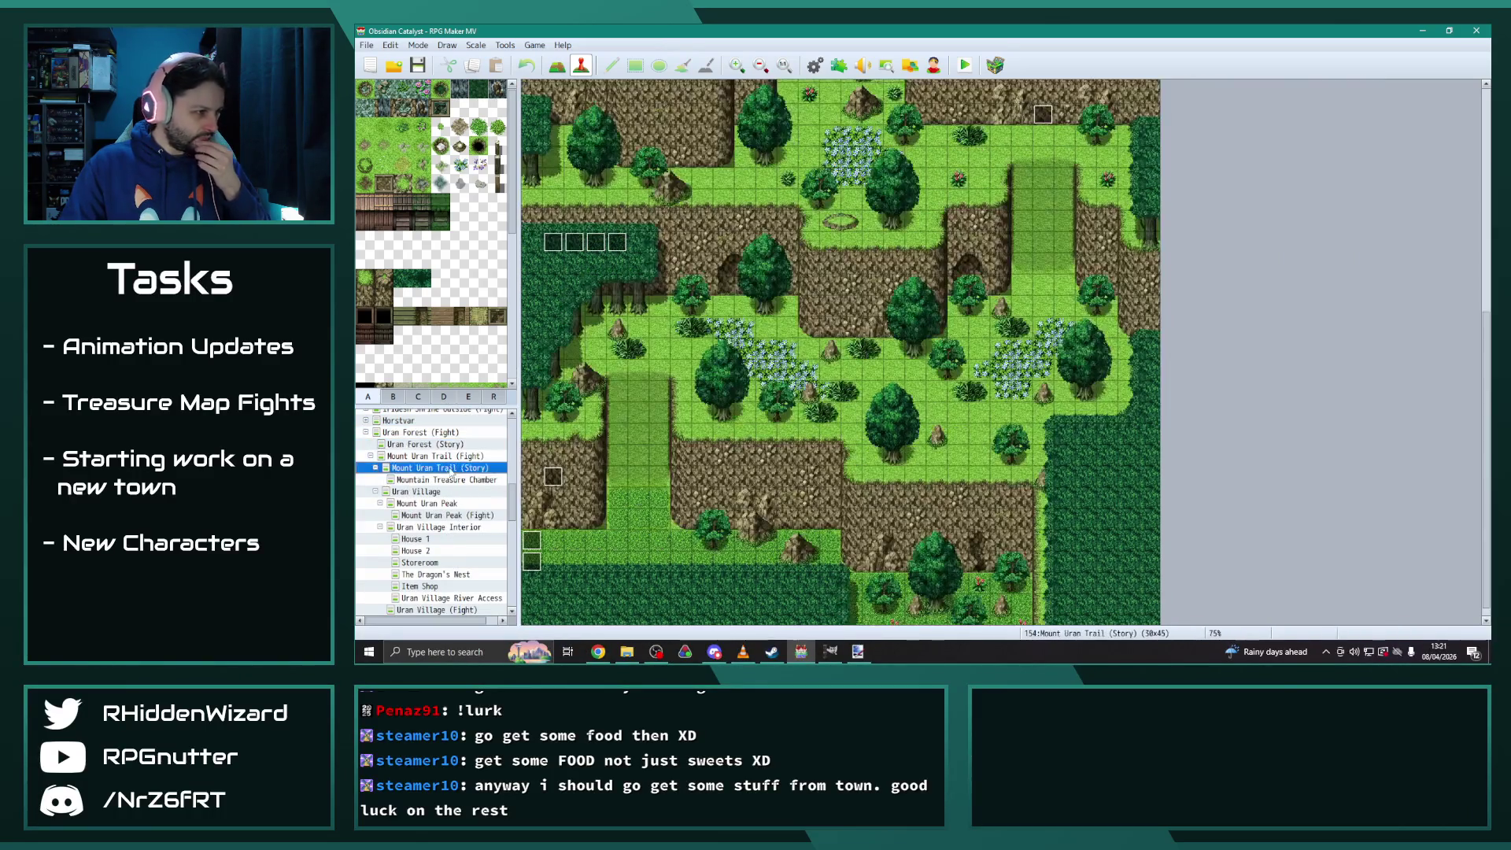
Inspect the EV010 treasure event's pages and the Desmond(CS) event without changing them
double_click(1042, 115)
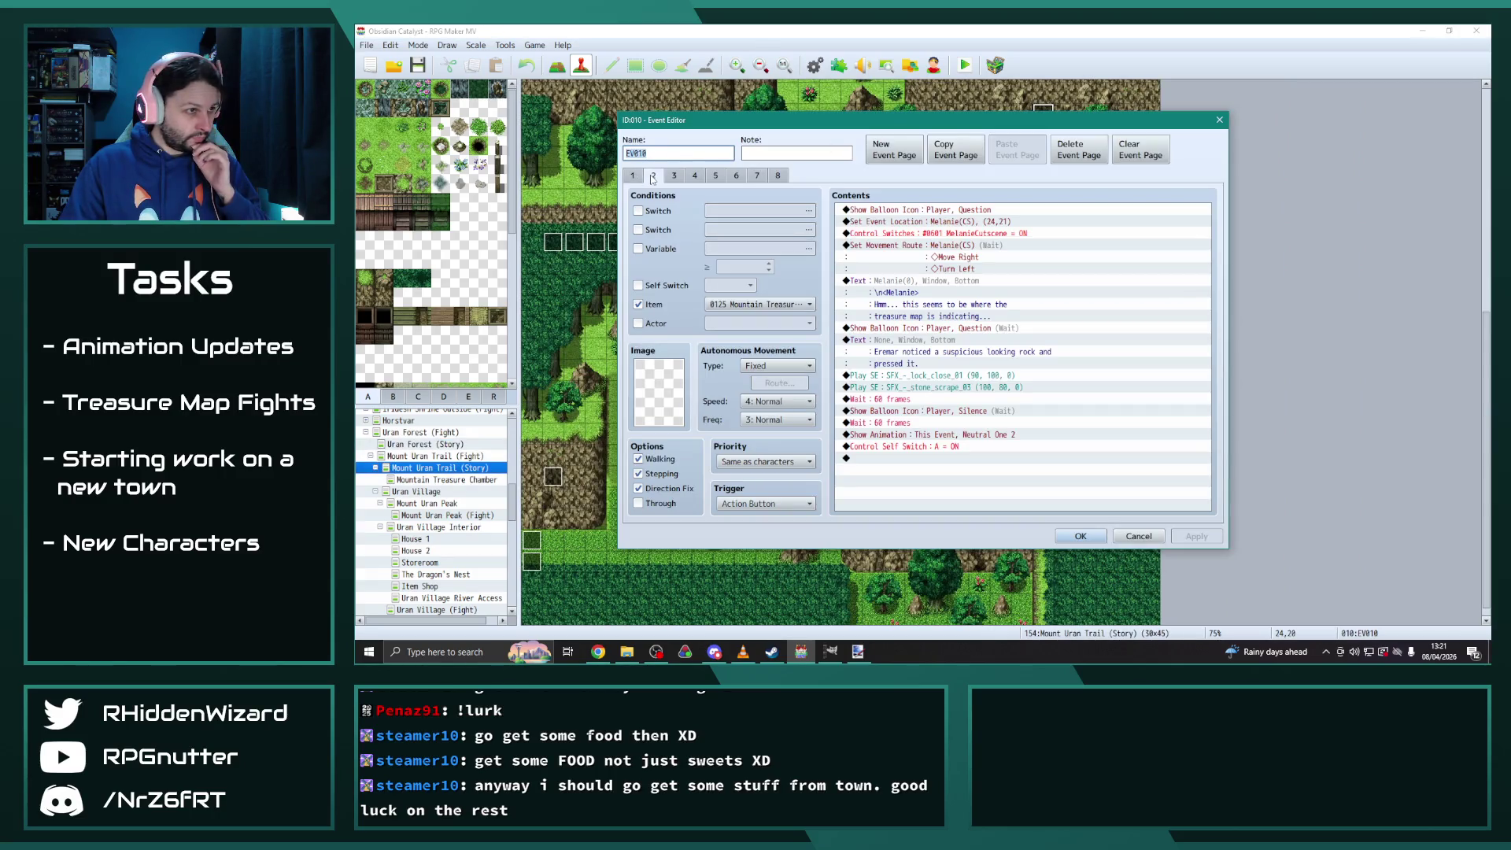
left_click(673, 175)
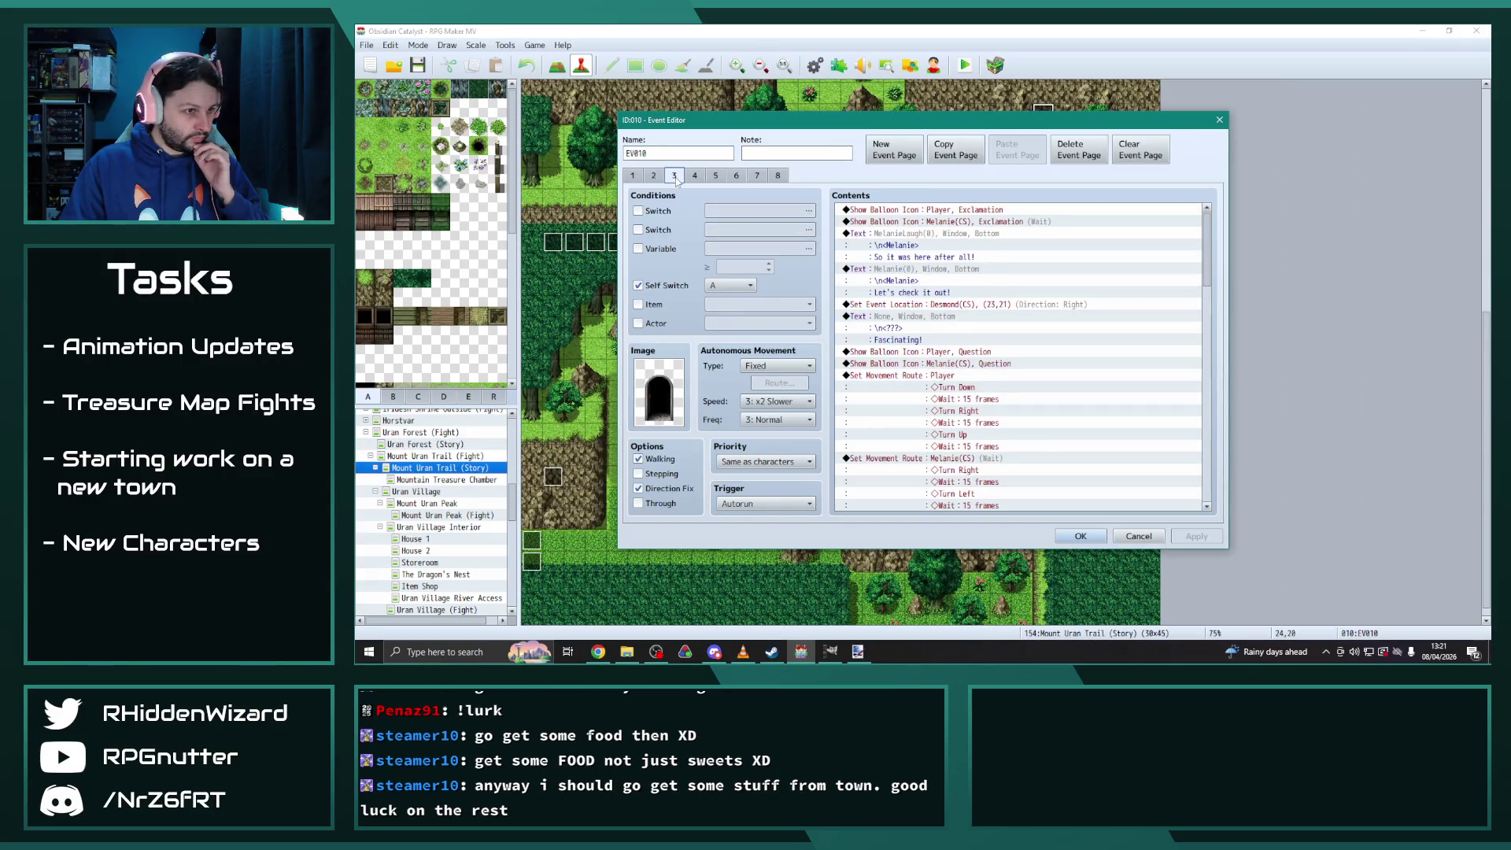
left_click(1076, 537)
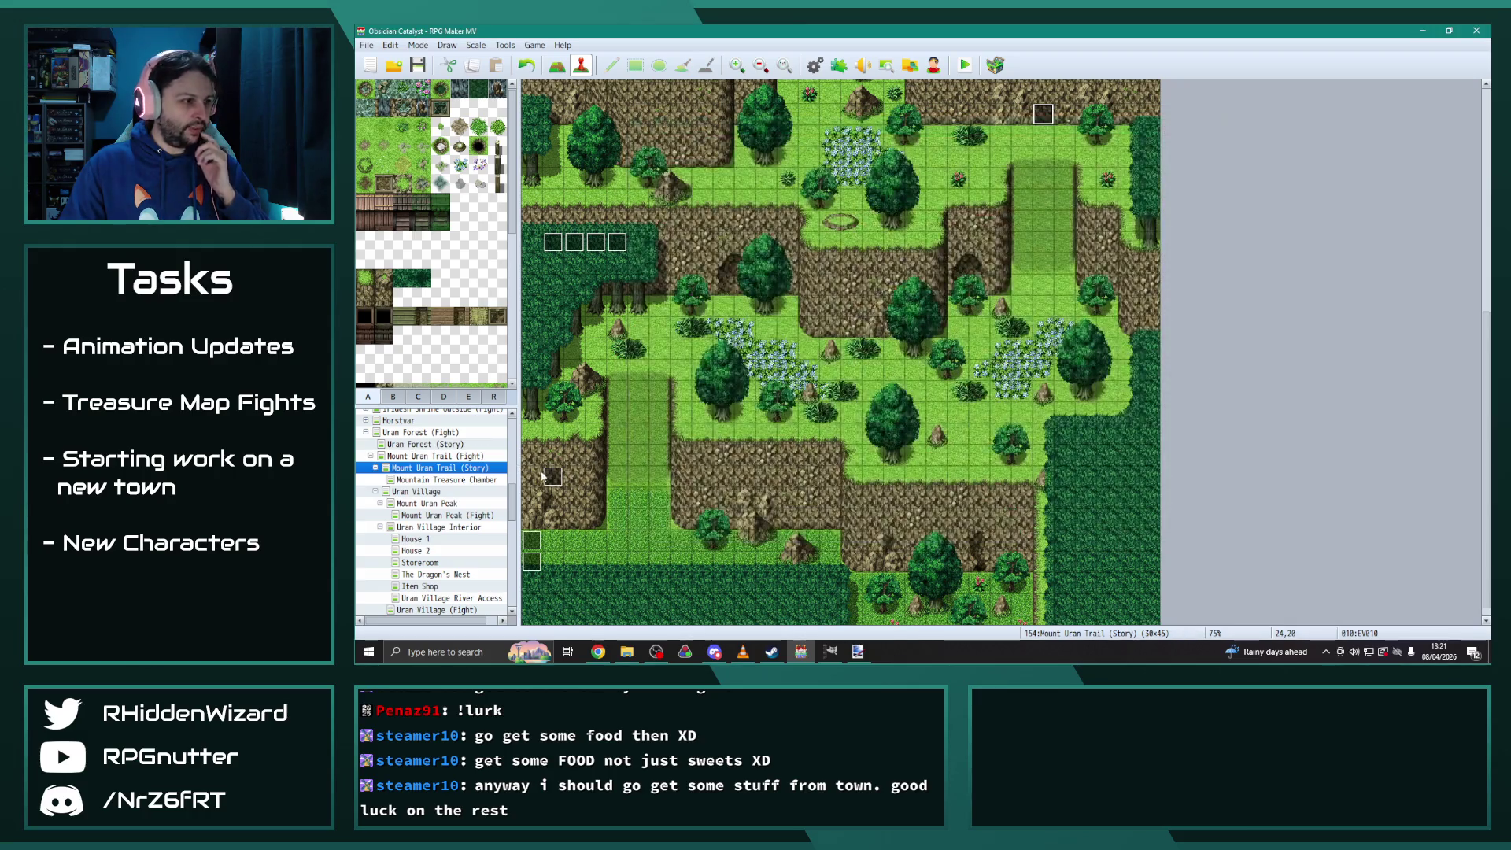
double_click(611, 244)
key("Escape")
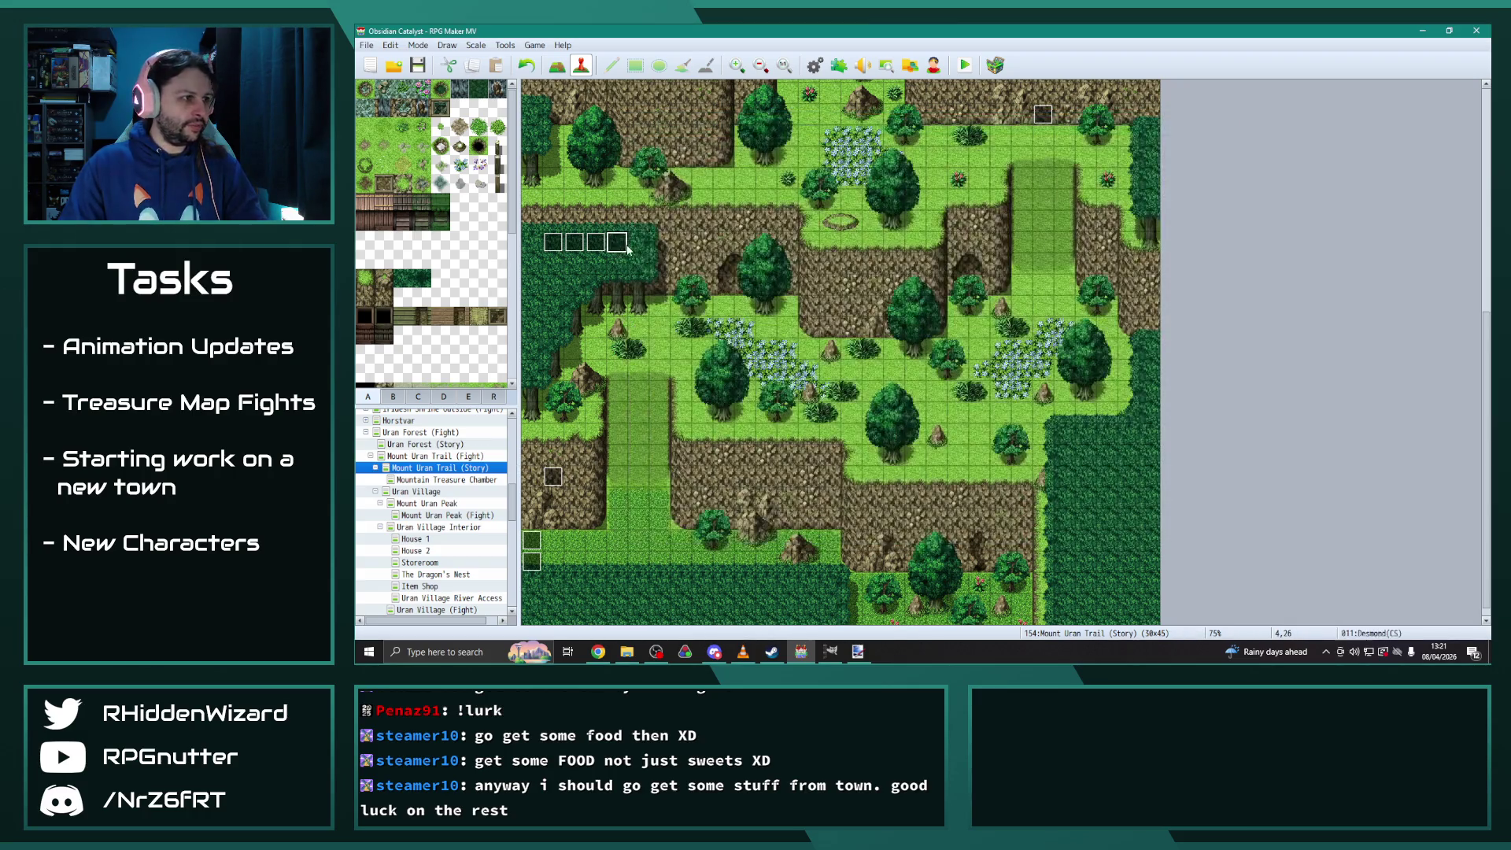
scroll(468, 523, "down", 1)
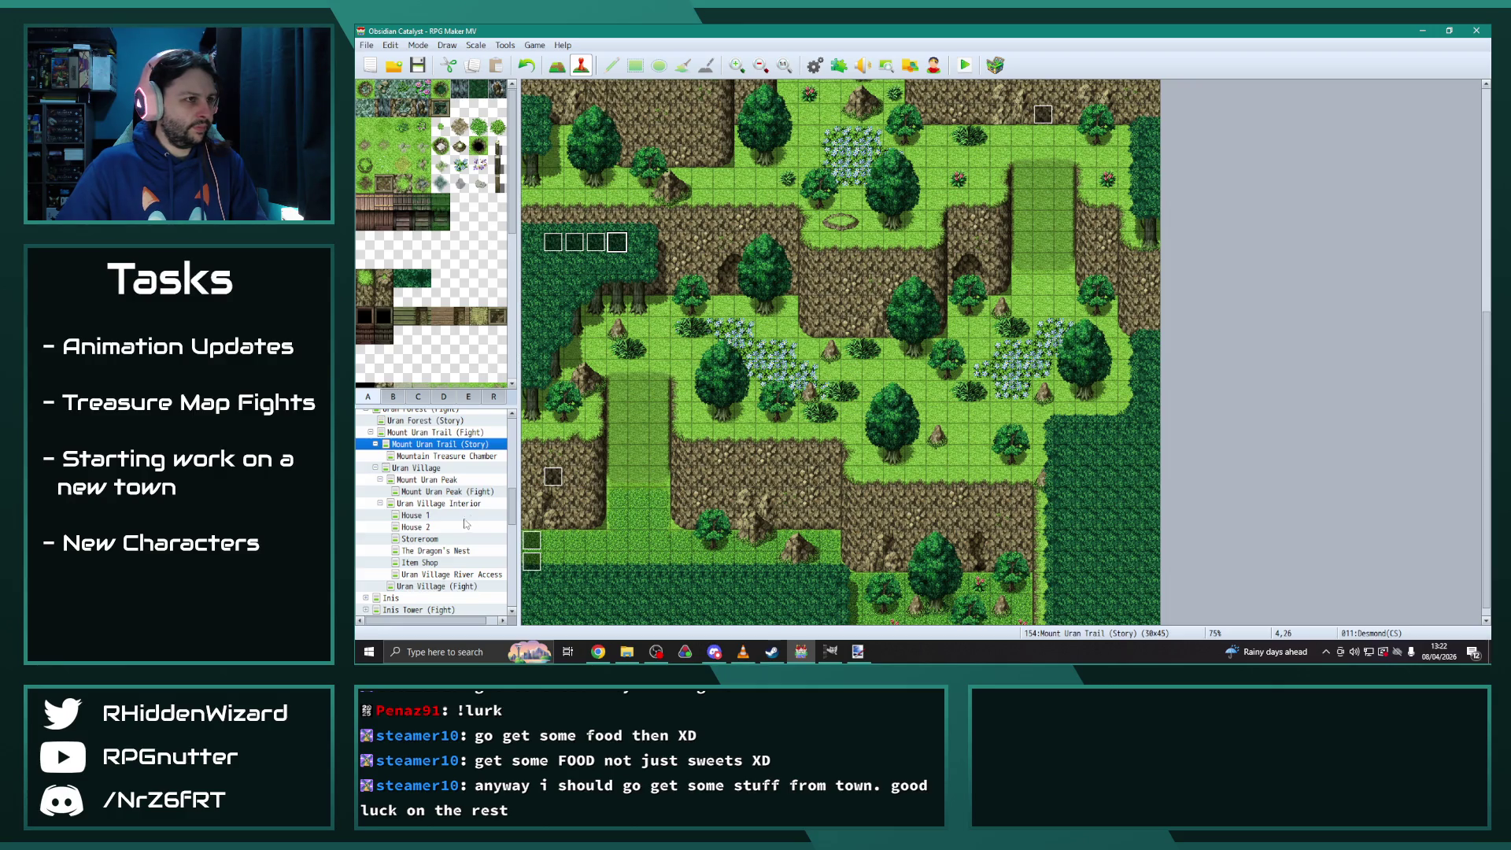
Inspect Quest 102's Description notes in the YEP_X_MoreQuests1 plugin parameters
left_click(839, 65)
scroll(754, 364, "down", 10)
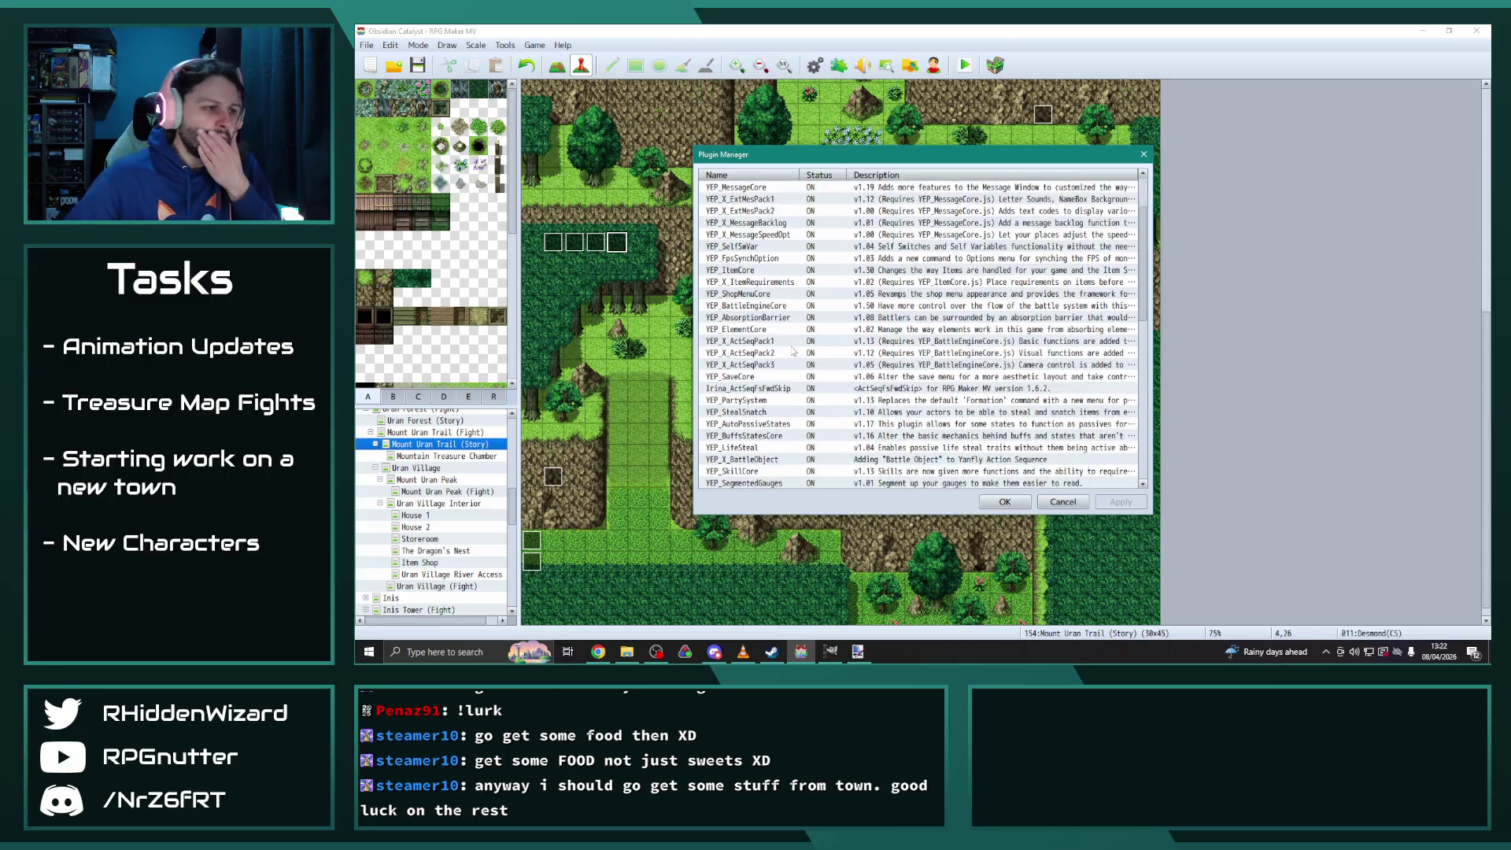
double_click(754, 364)
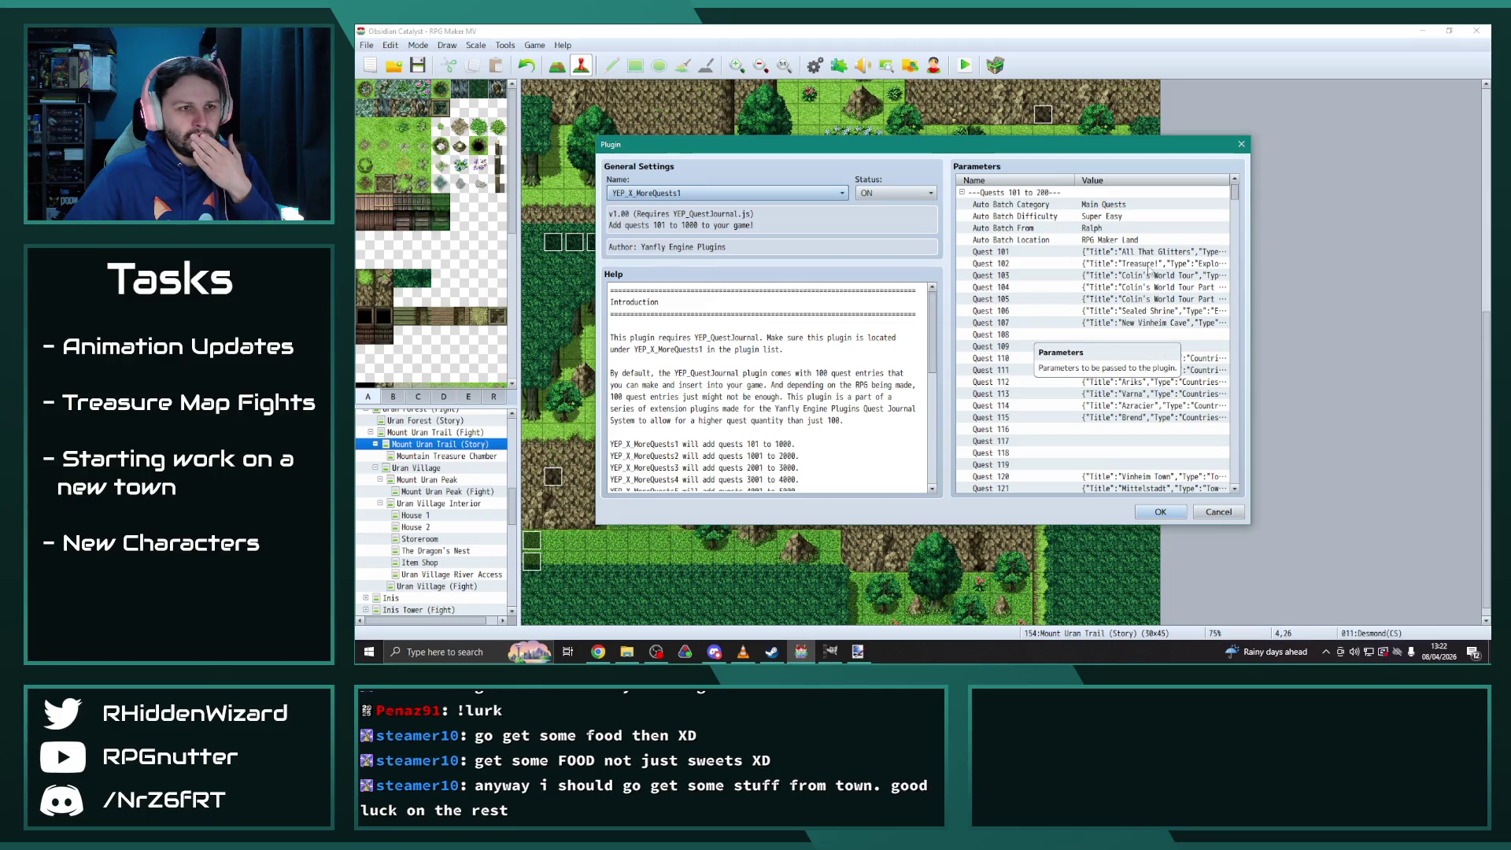
double_click(1153, 263)
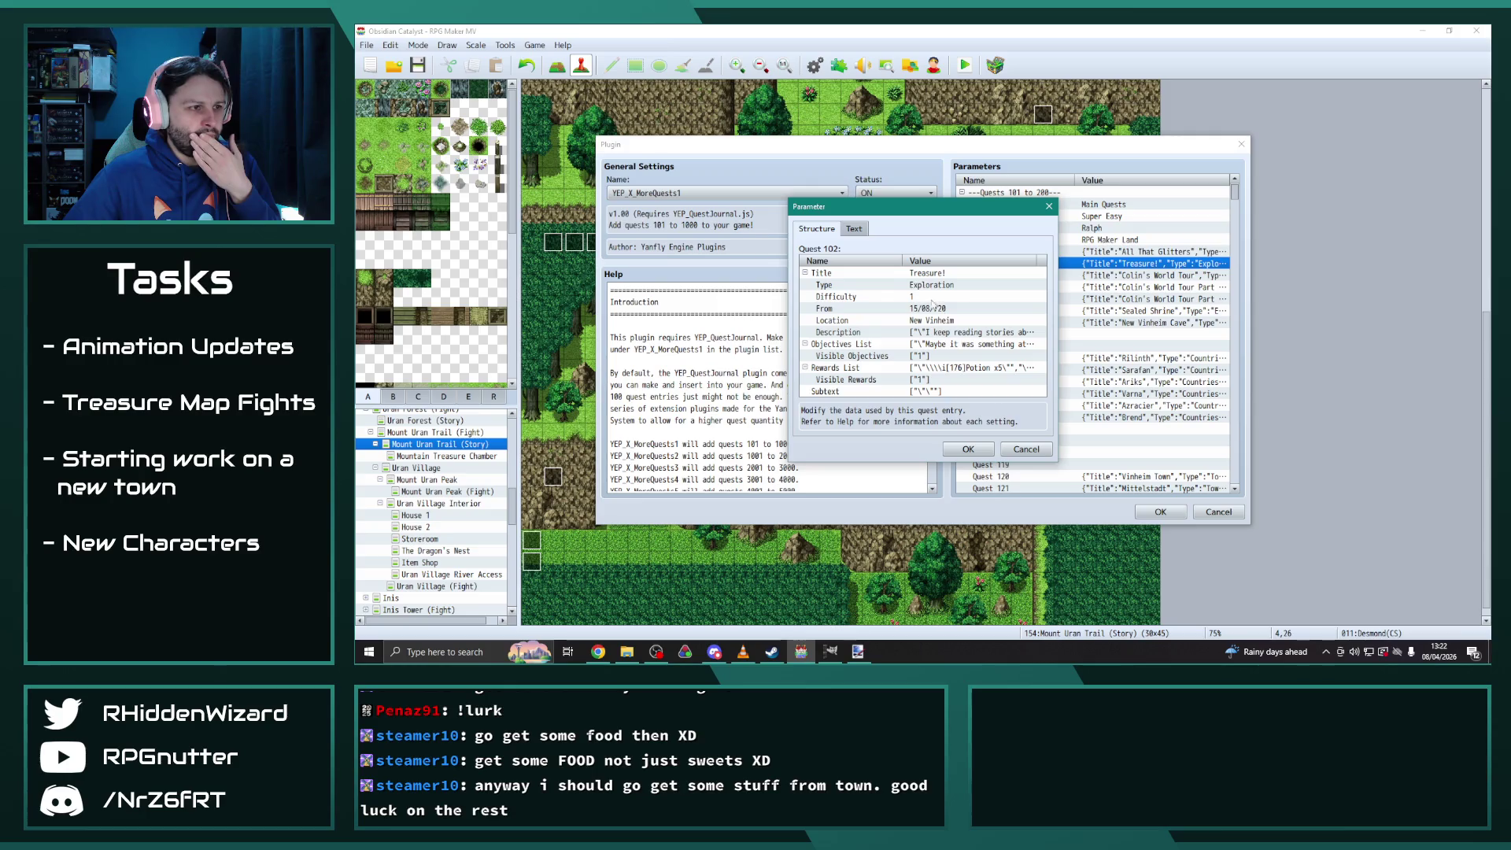
left_click(954, 337)
double_click(953, 336)
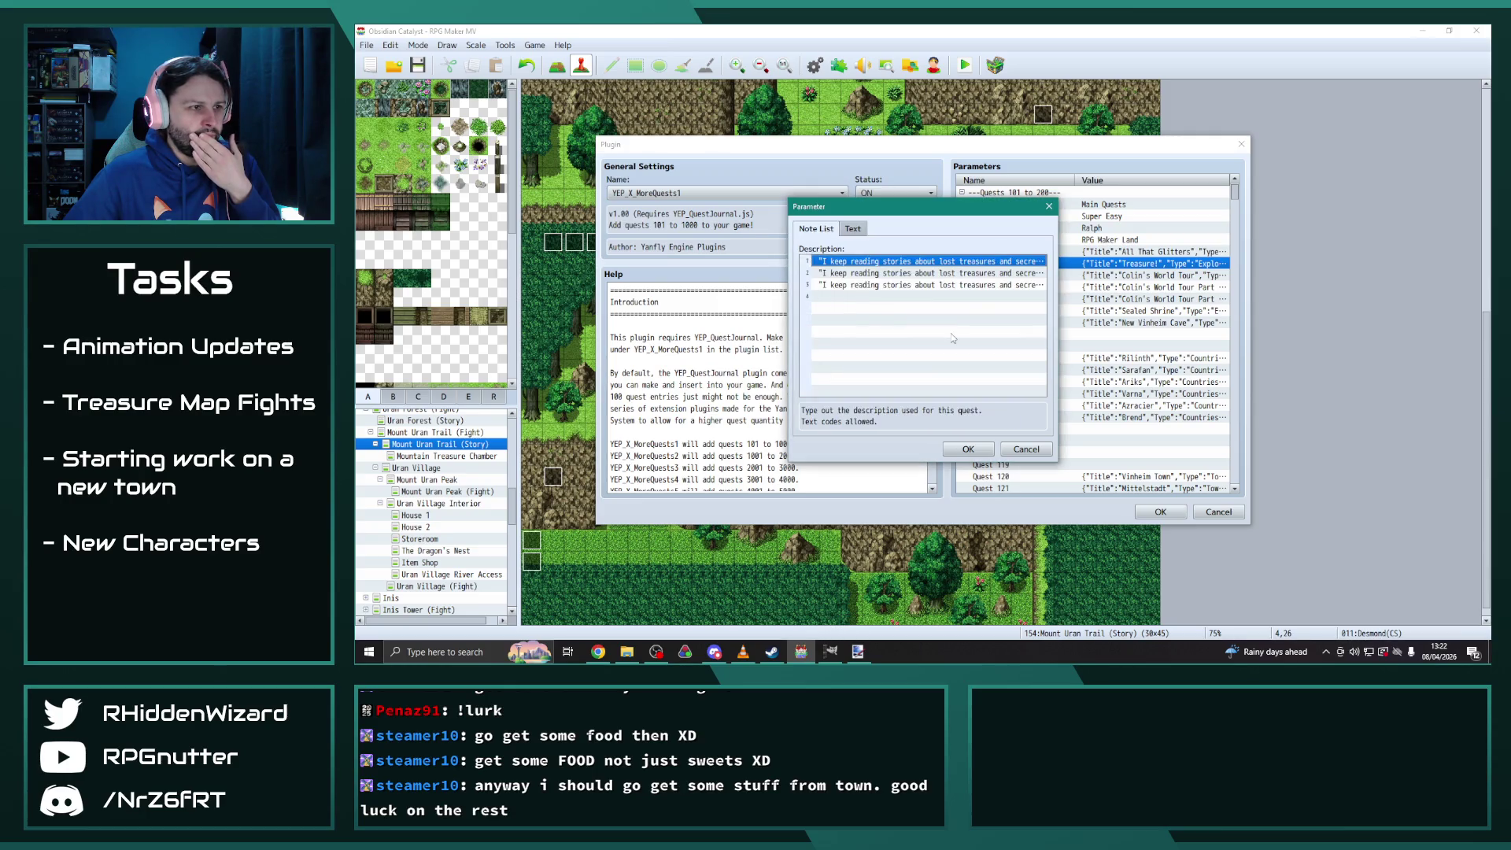
mouse_move(833, 372)
left_mouse_down()
mouse_move(1037, 387)
mouse_move(928, 379)
left_mouse_up()
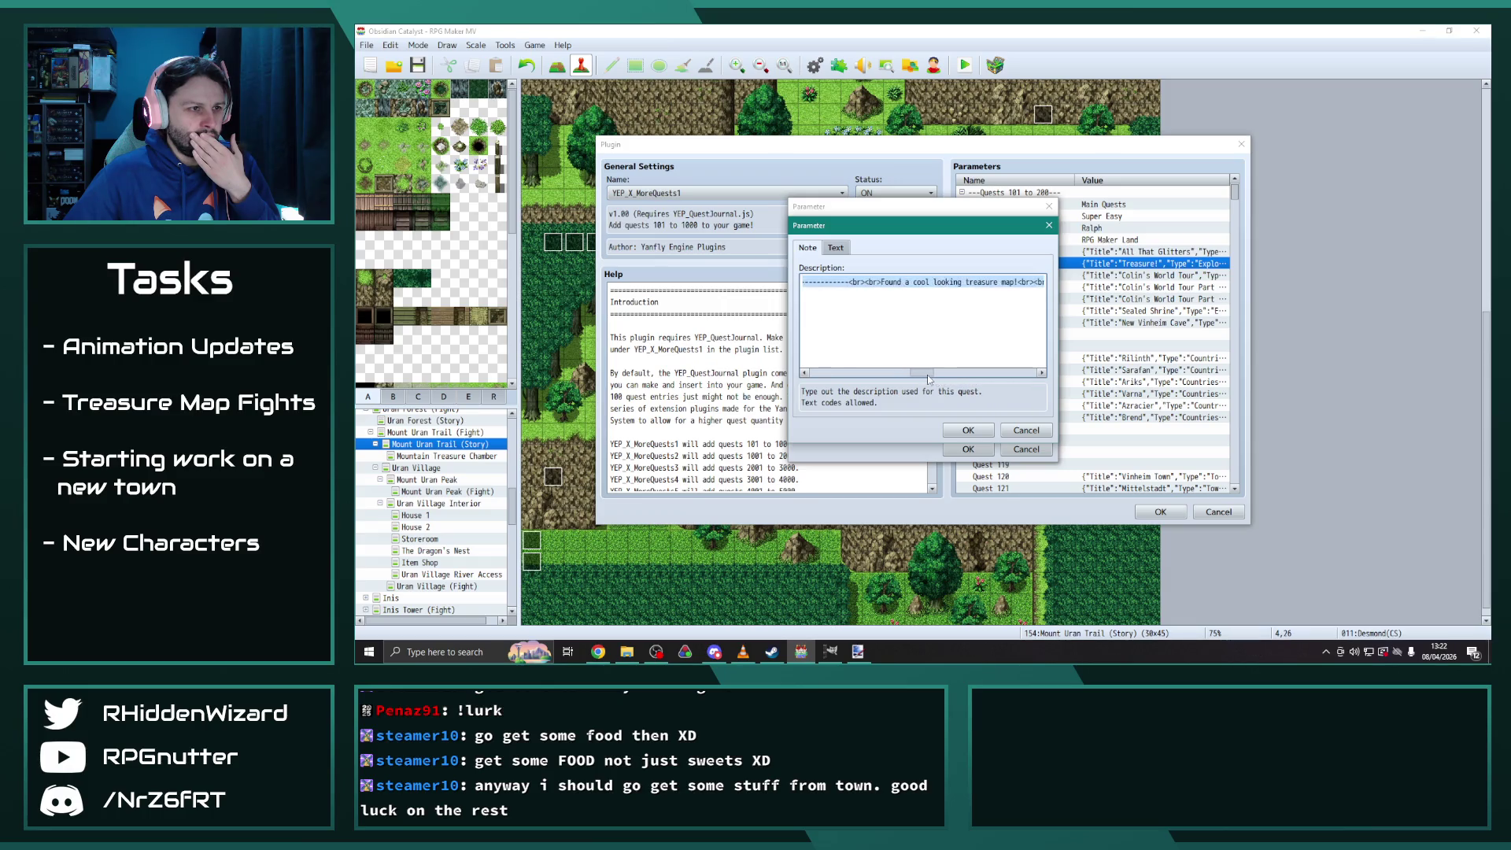
left_click(976, 427)
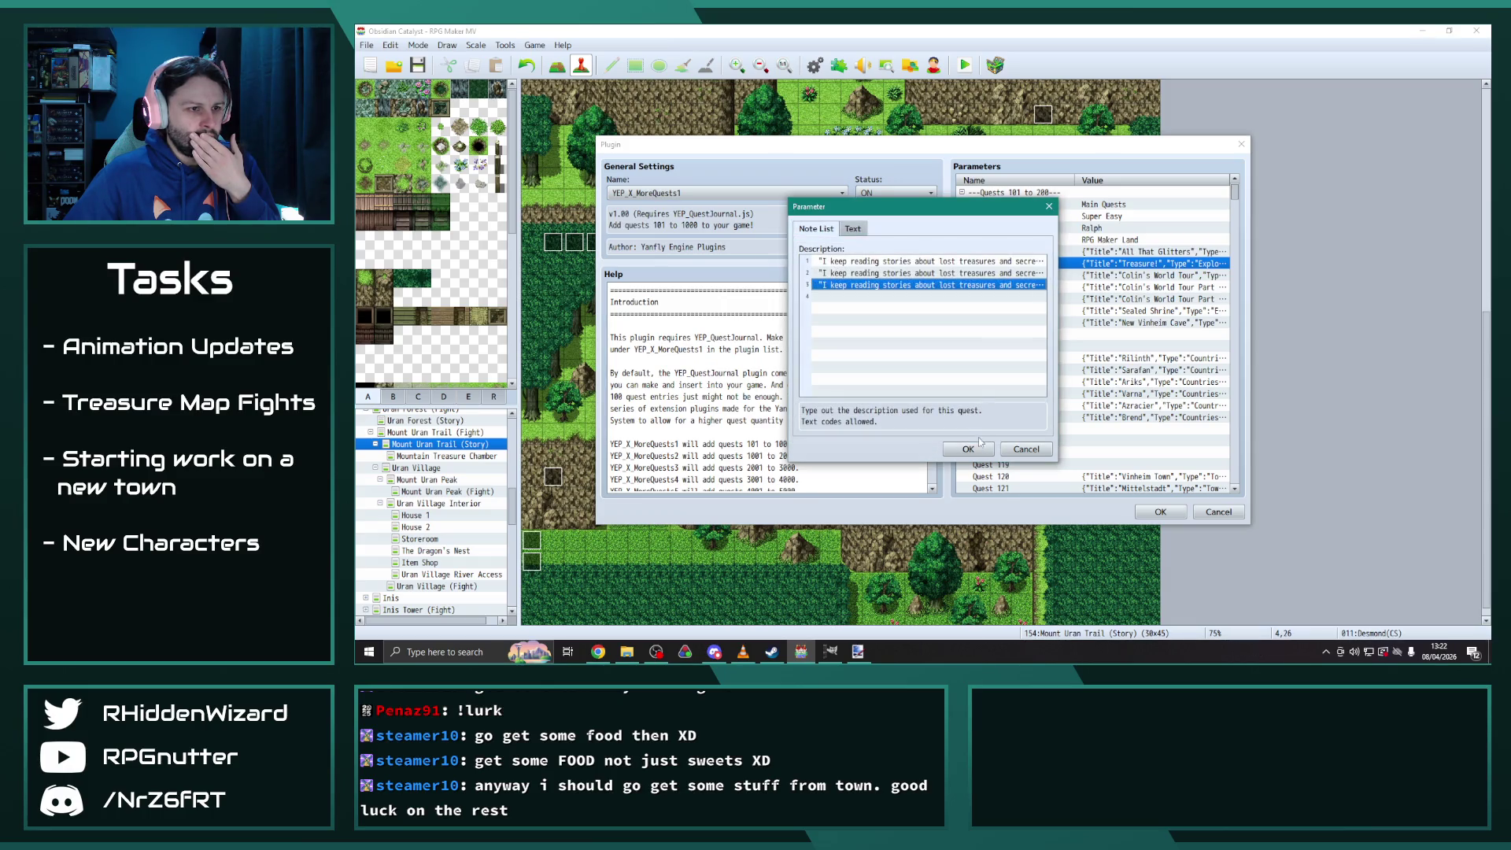
left_click(976, 447)
left_click(969, 448)
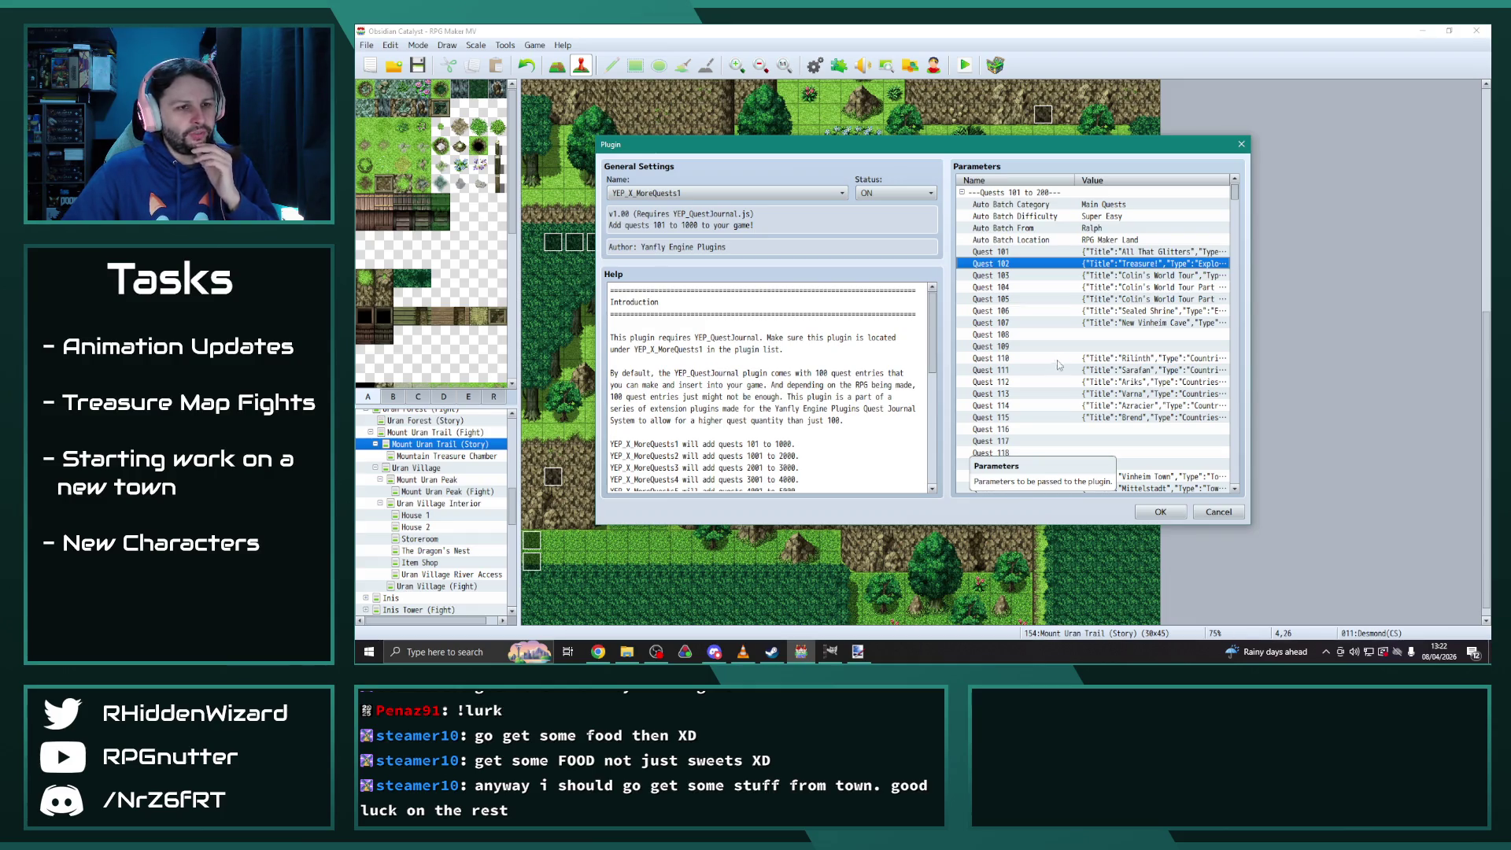
Close the Plugin Manager and open the Sicherheim Sewers 2 map
left_click(1160, 512)
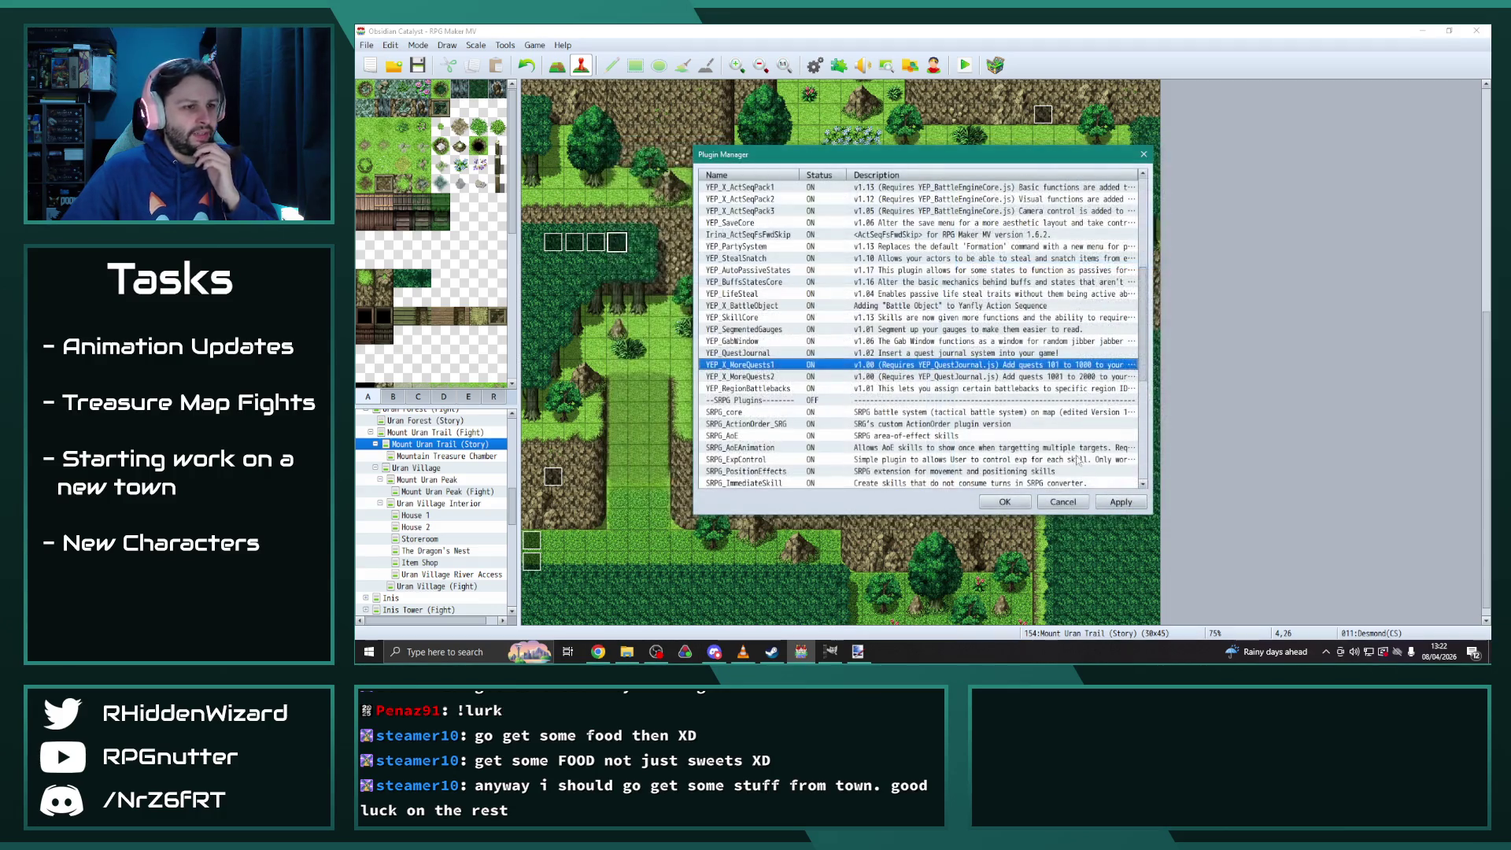
left_click(1110, 504)
left_click(1004, 501)
scroll(446, 546, "down", 4)
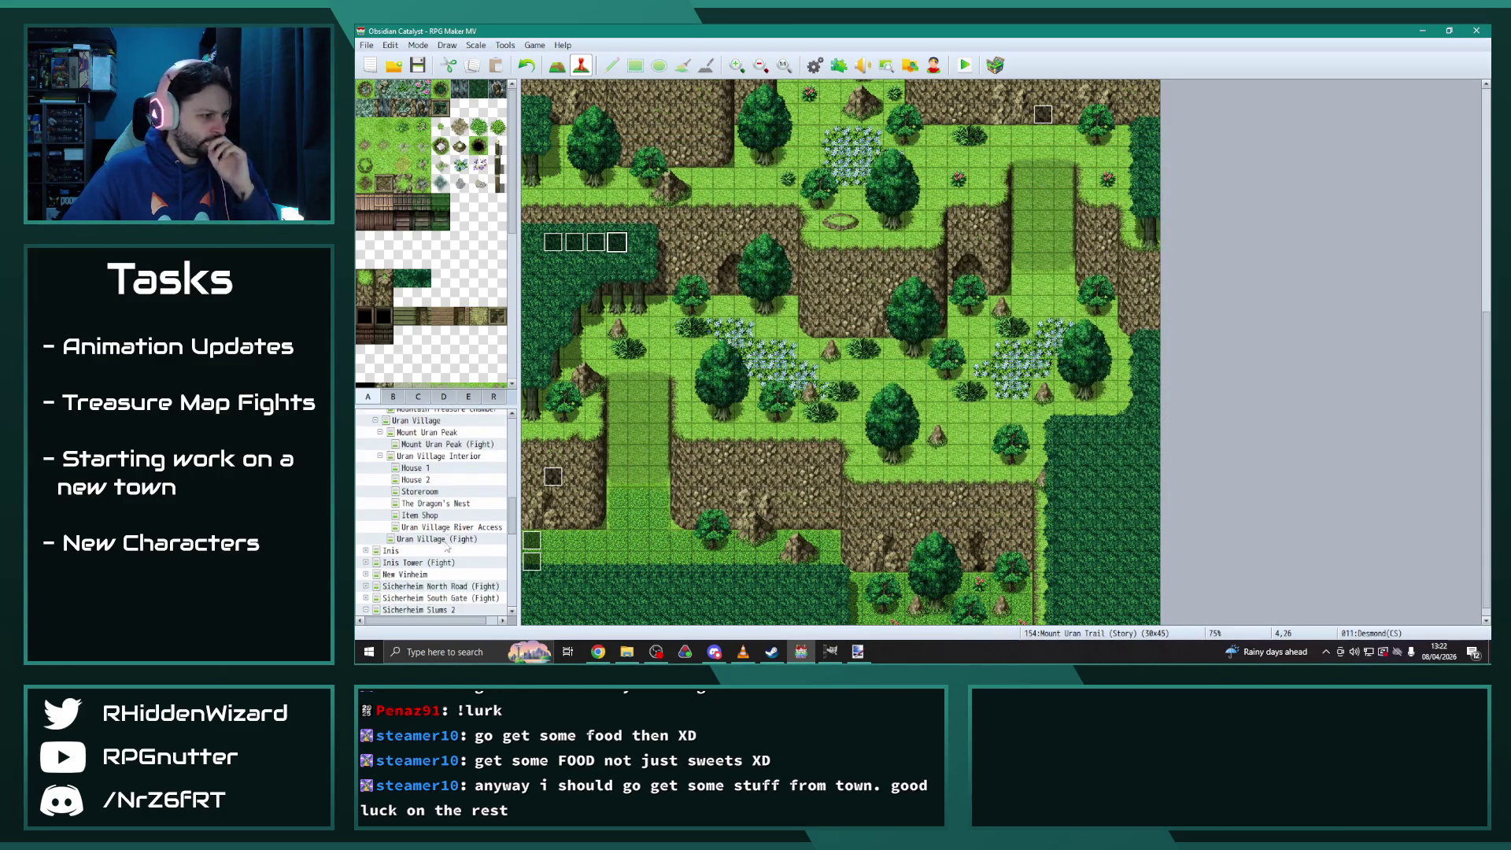
scroll(445, 545, "down", 3)
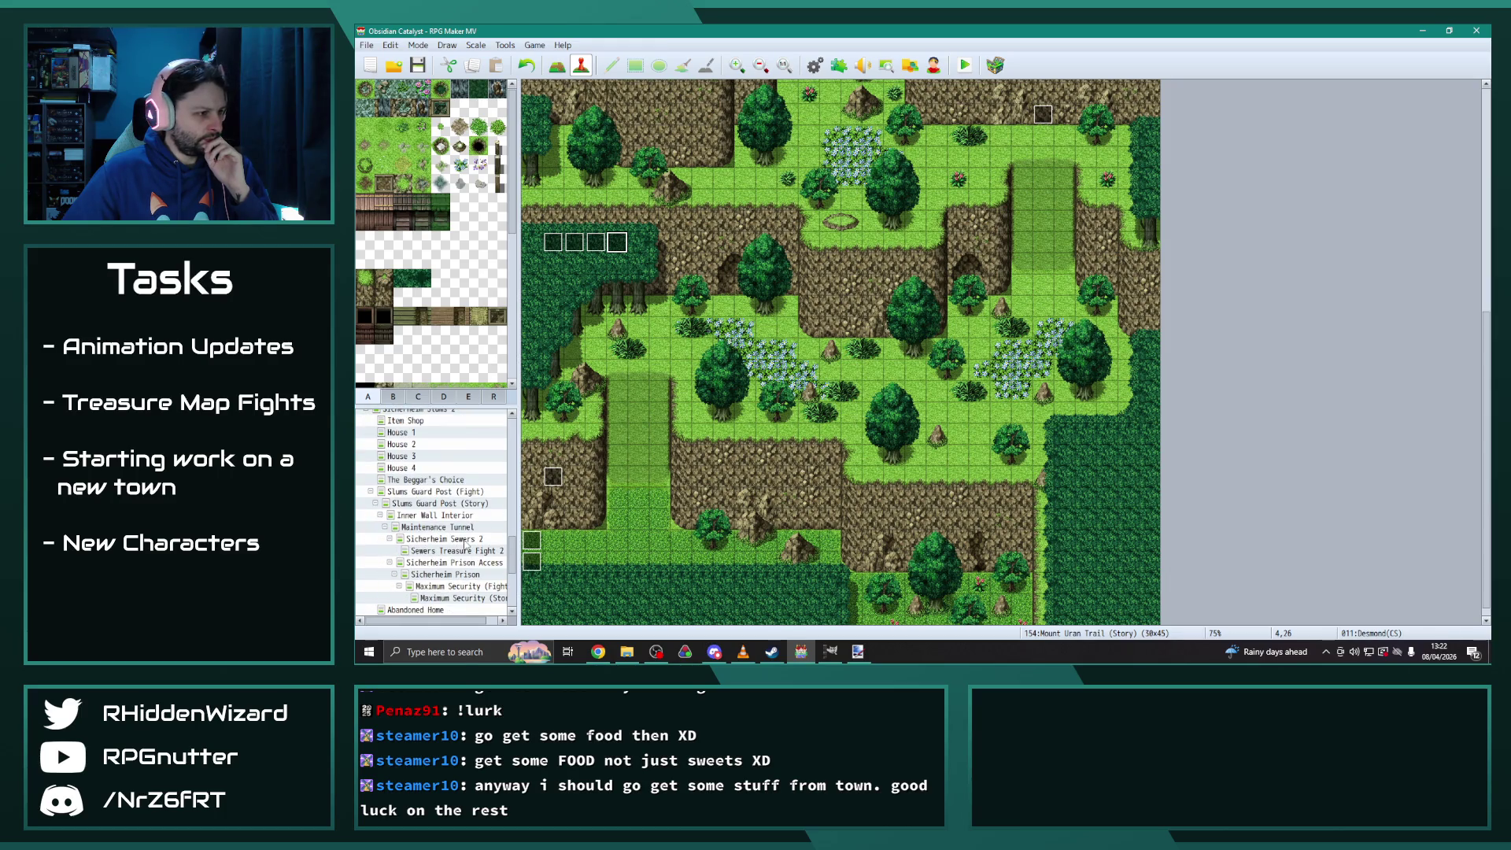
left_click(463, 540)
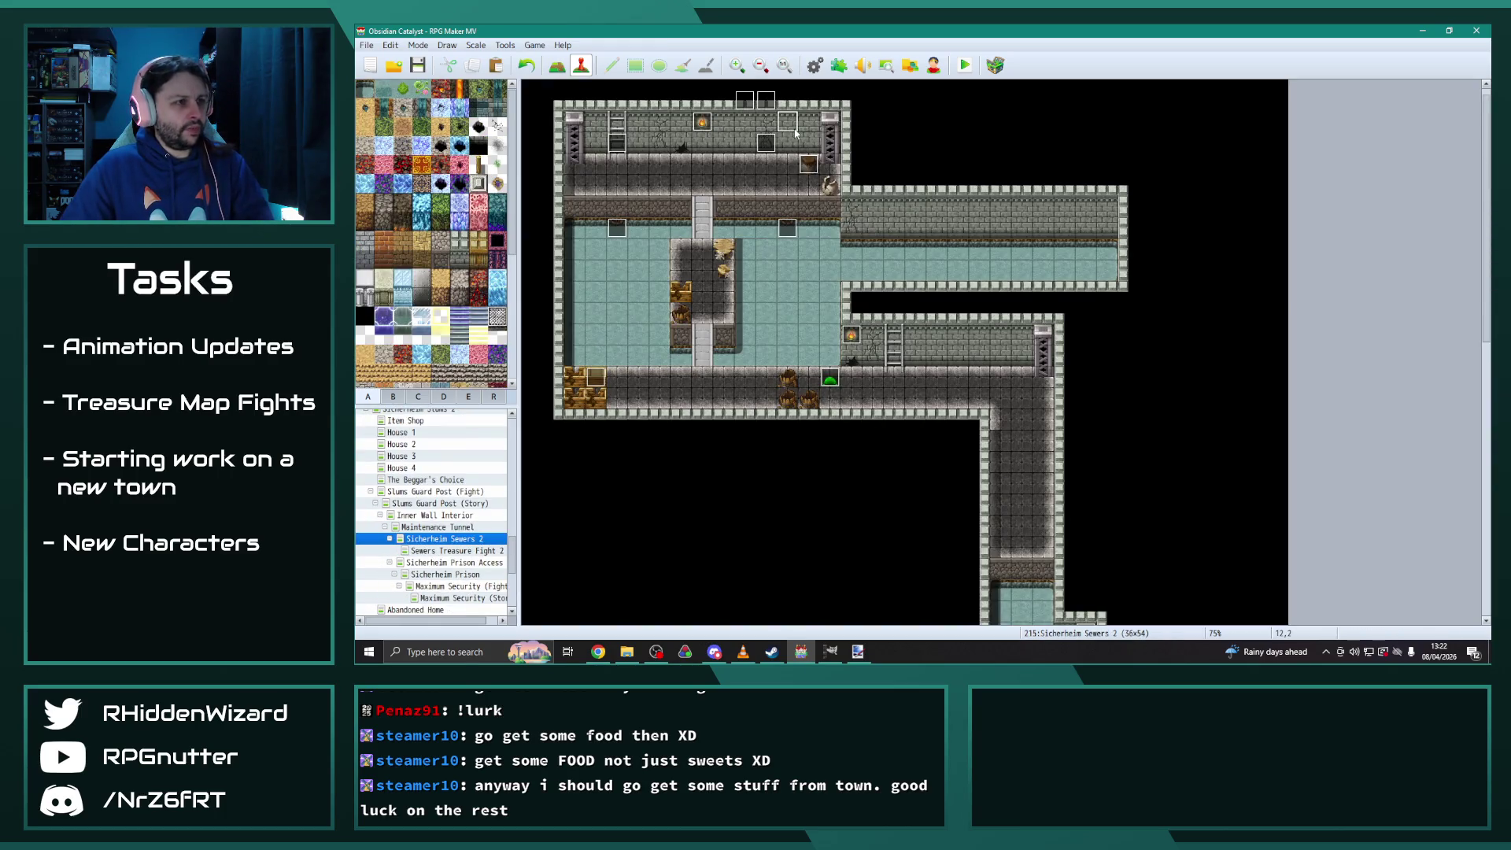
Move the Desmond(CS) event to tile 10,4 and reopen treasure event EV022
left_click_drag(761, 108, 752, 160)
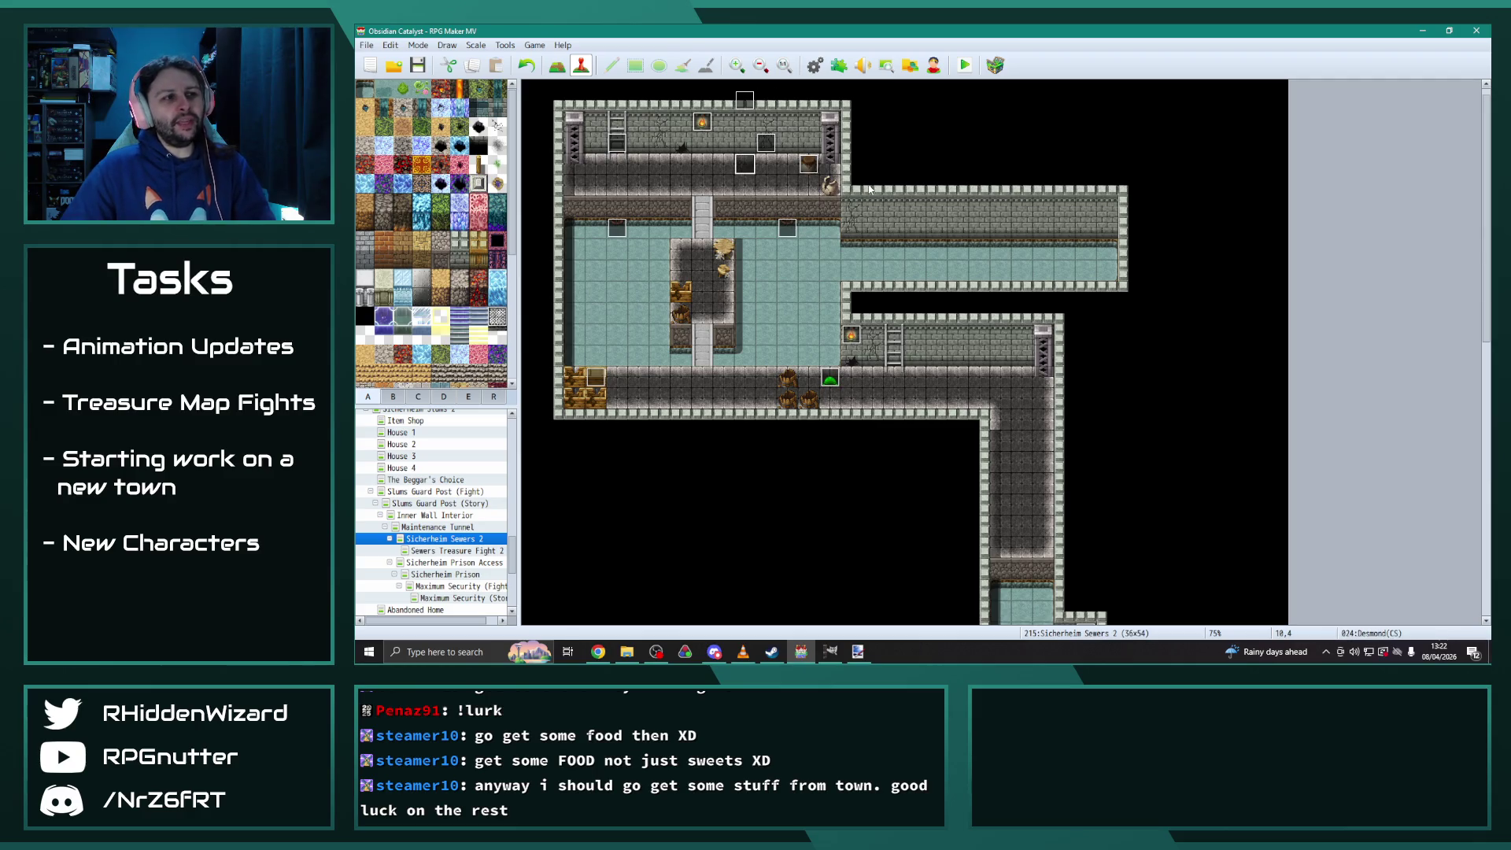
double_click(748, 160)
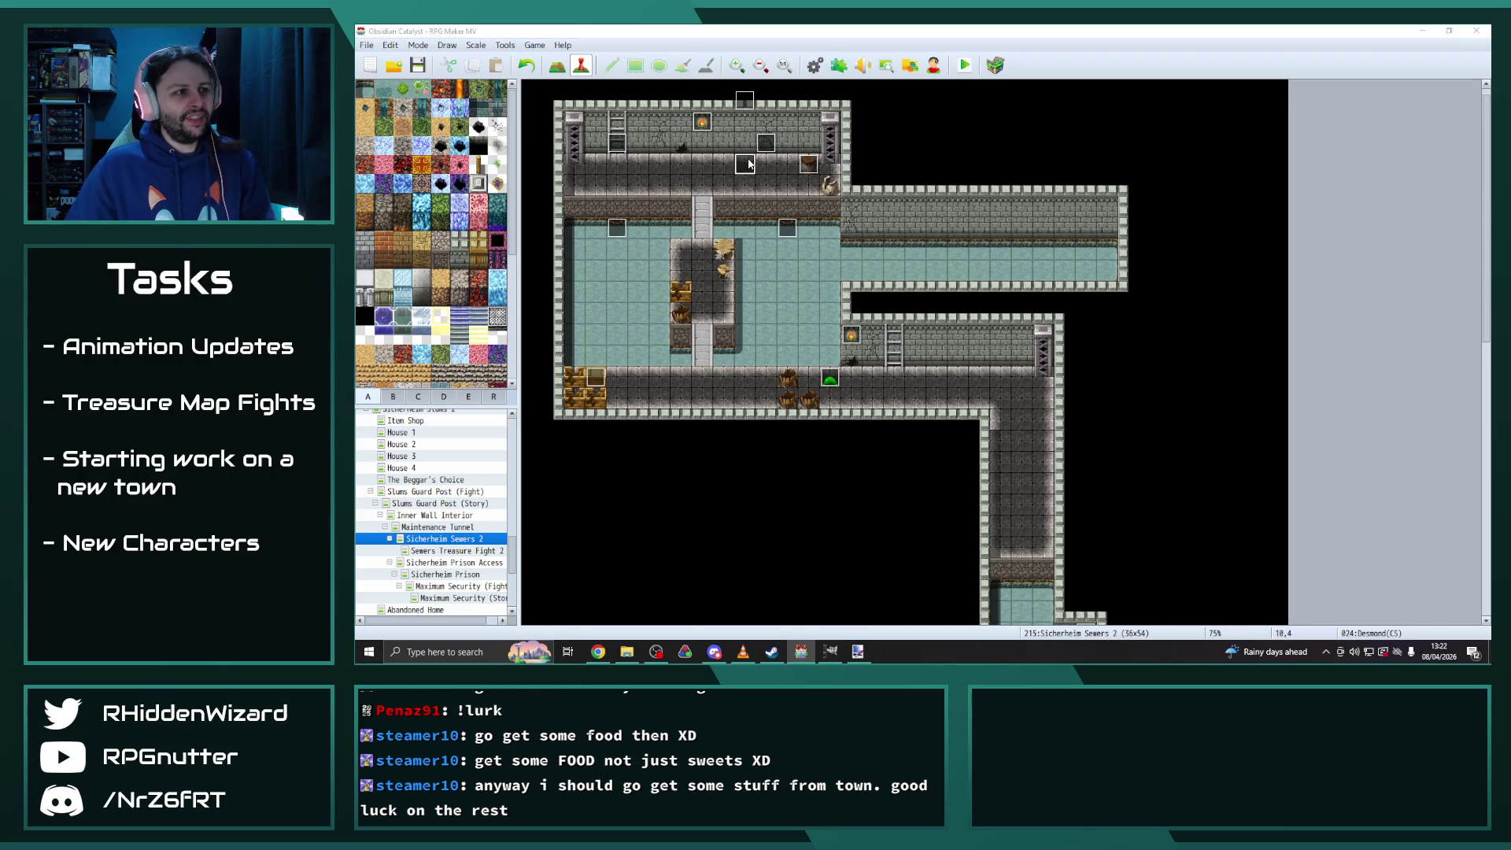
left_click(659, 177)
left_click(632, 176)
left_click(1059, 529)
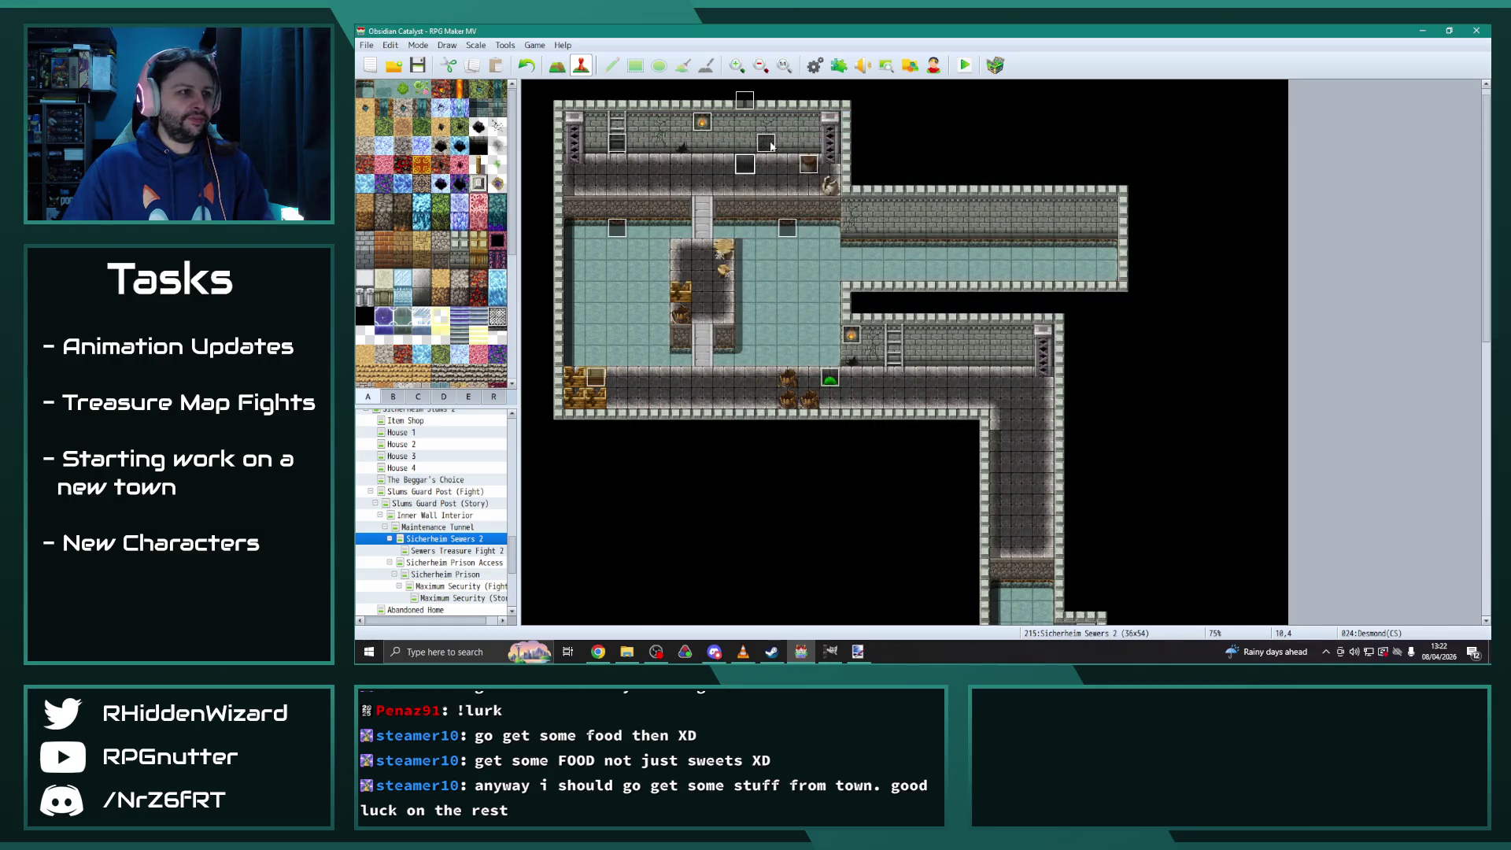
double_click(771, 146)
key("Escape")
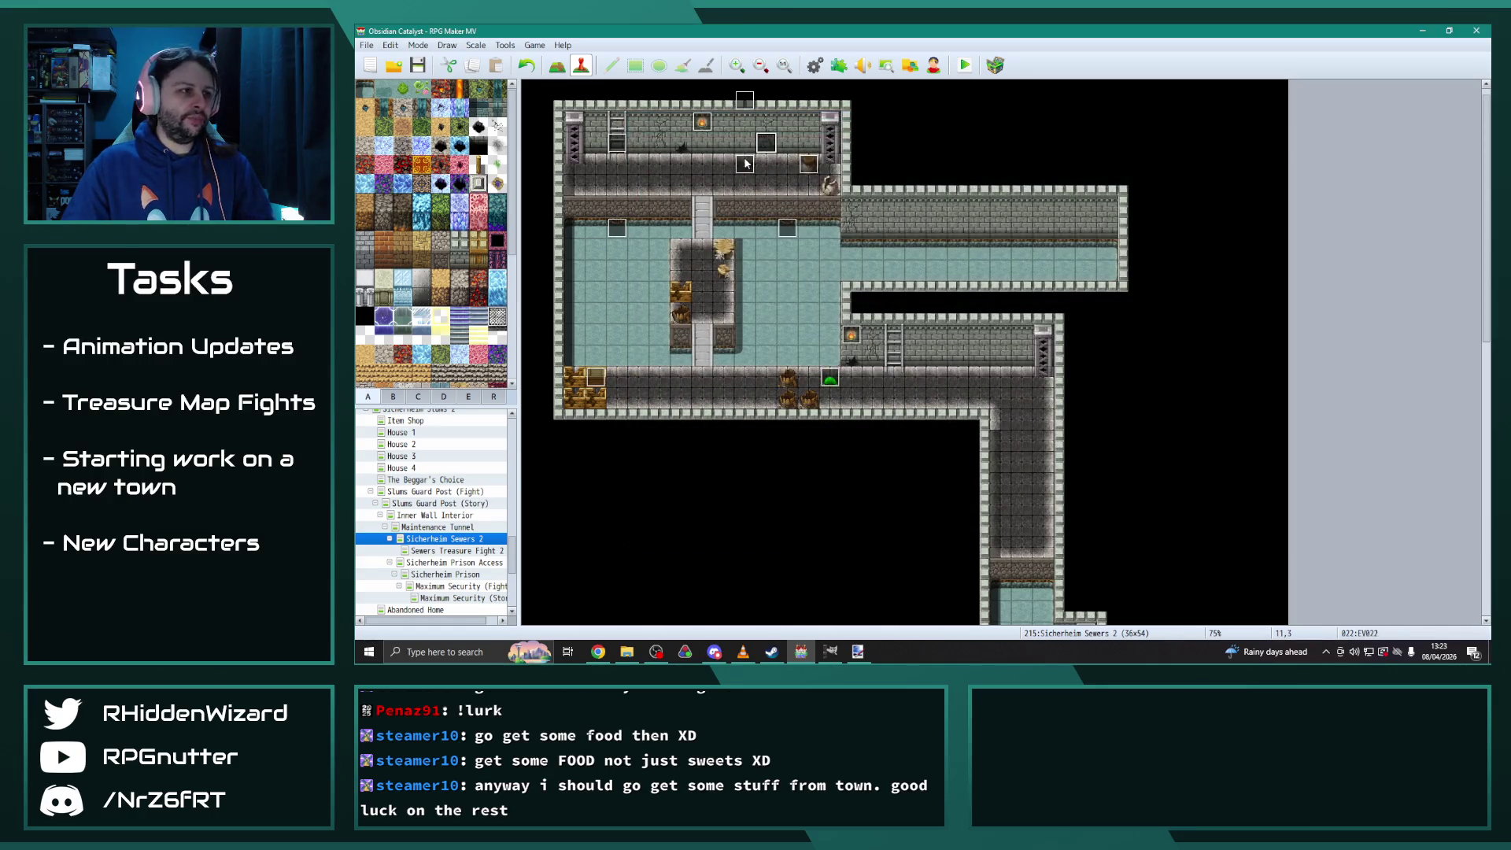
double_click(771, 146)
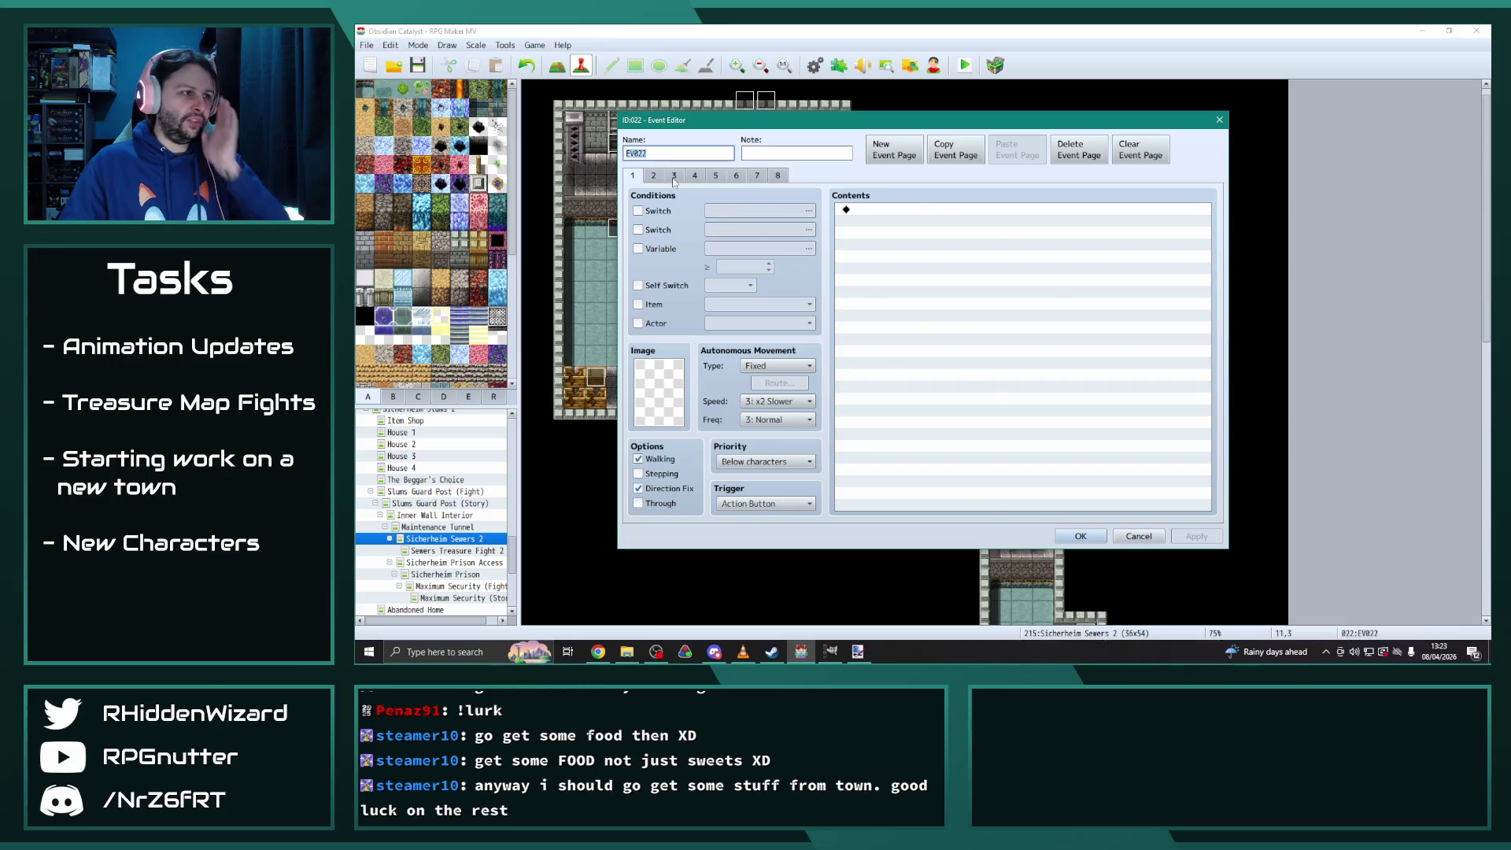
Make page 3's event-location command move Desmond(CS) to tile 10,4
double_click(961, 306)
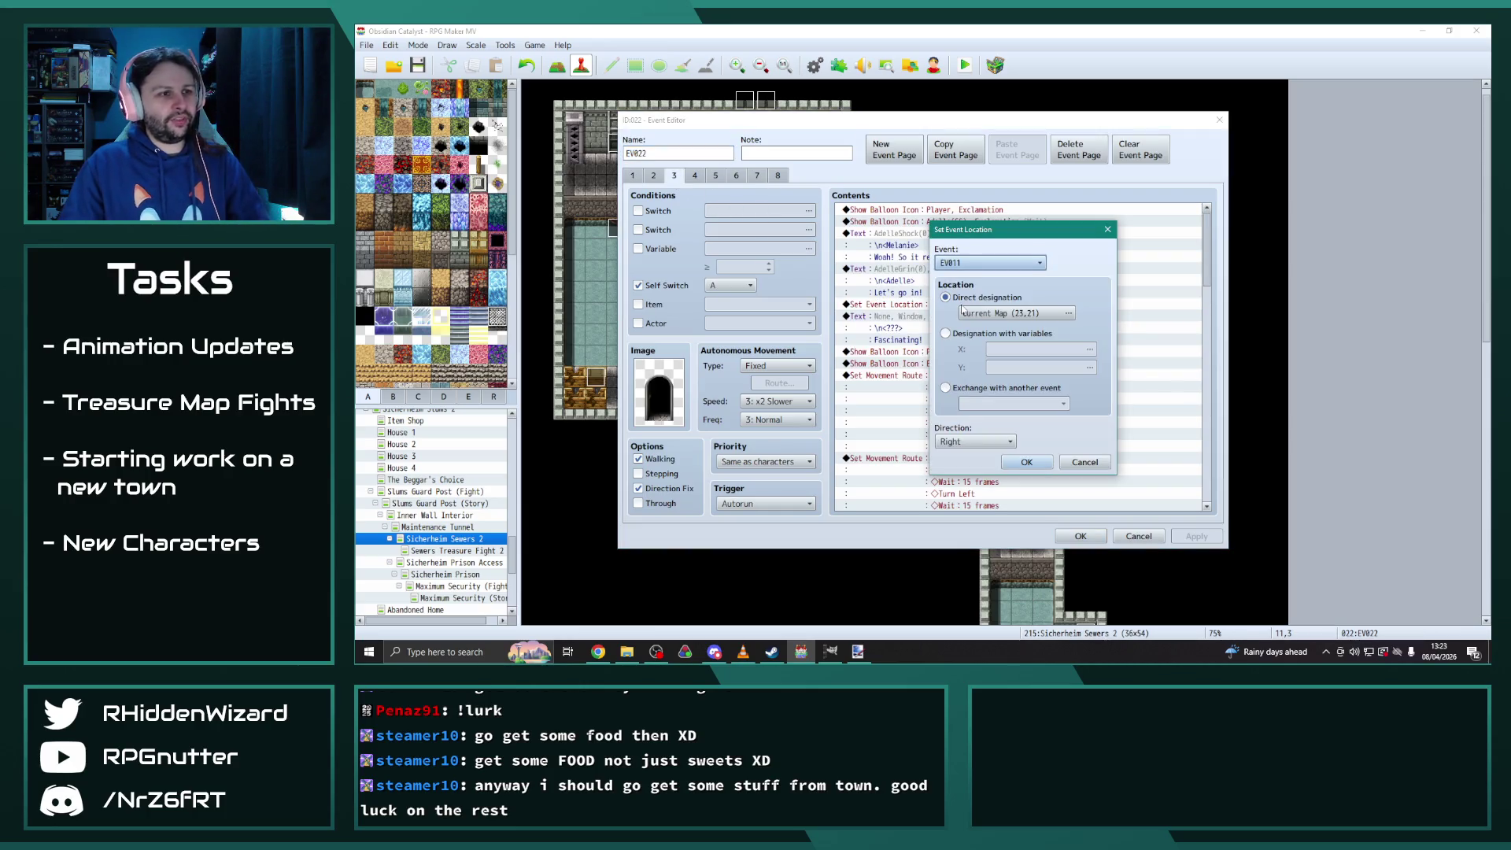
left_click(994, 263)
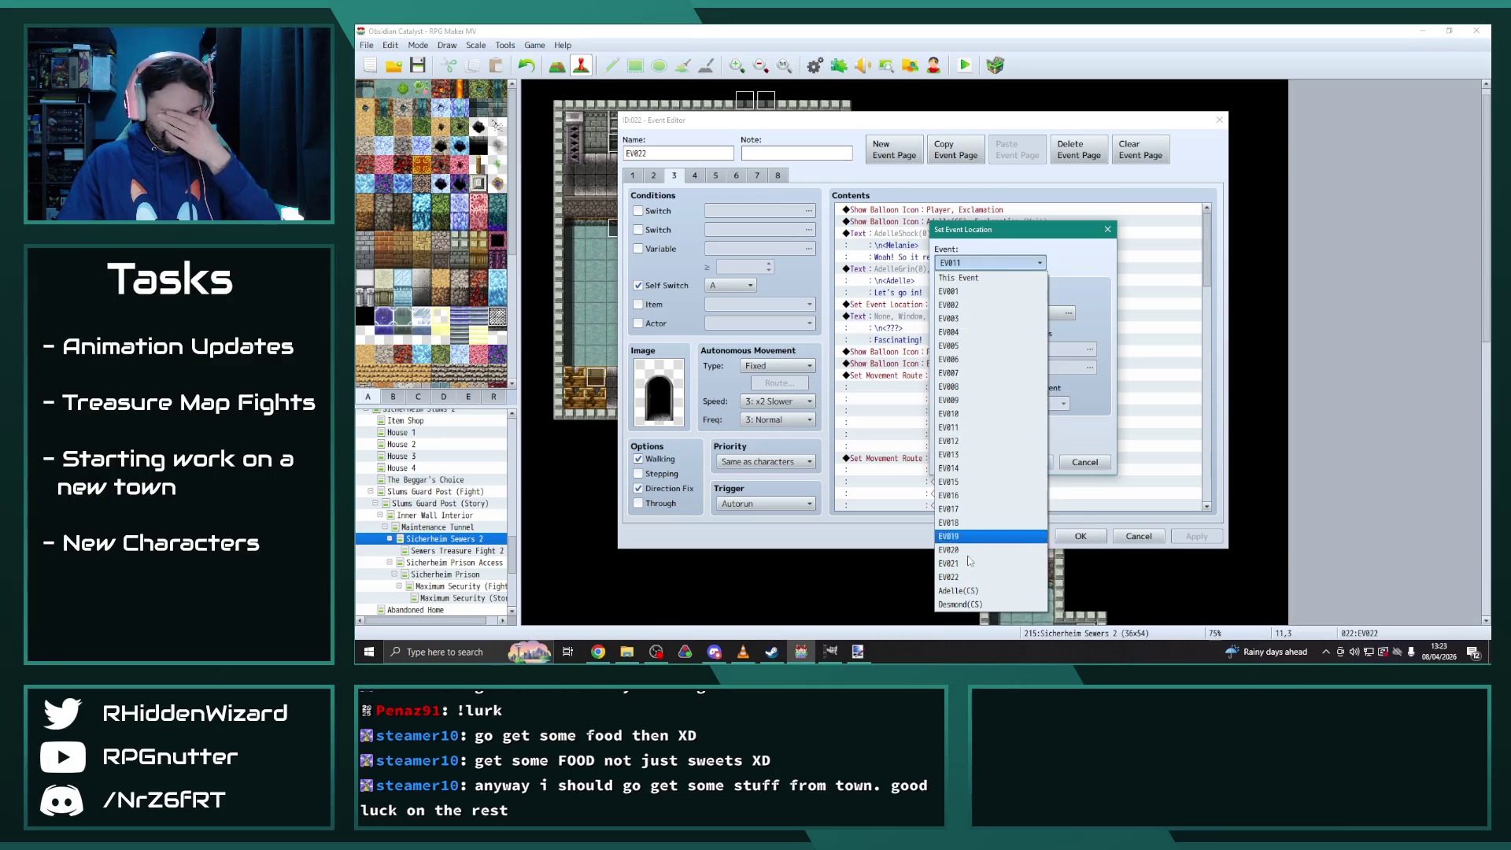
left_click(974, 605)
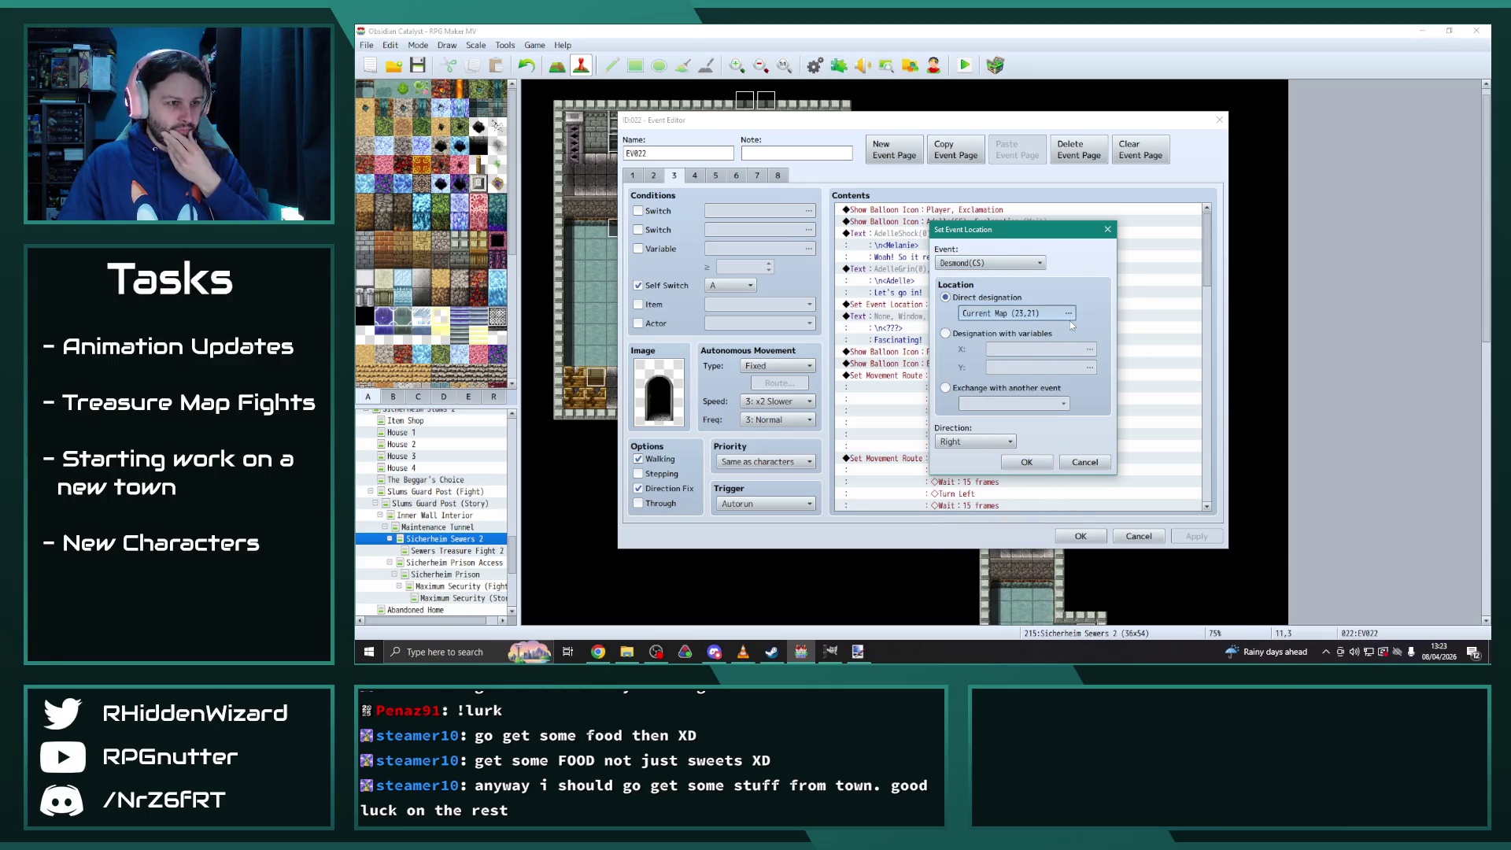
left_click(1006, 317)
left_click(901, 216)
left_click(1184, 548)
left_click(1025, 462)
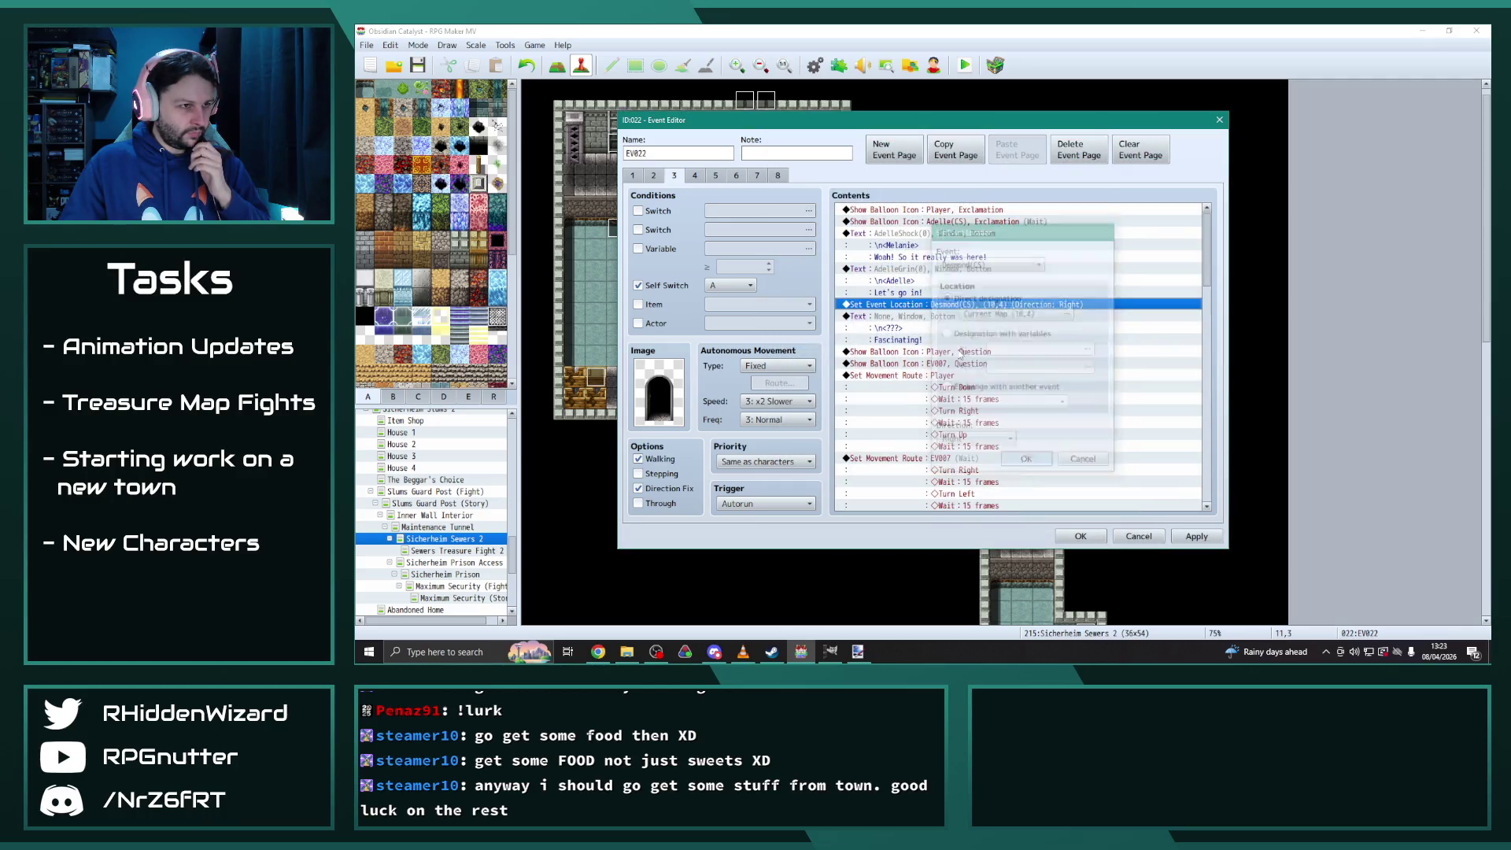
Check that Adelle's page-2 relocation command keeps destination tile 11,4
left_click(653, 174)
left_click(974, 223)
double_click(974, 223)
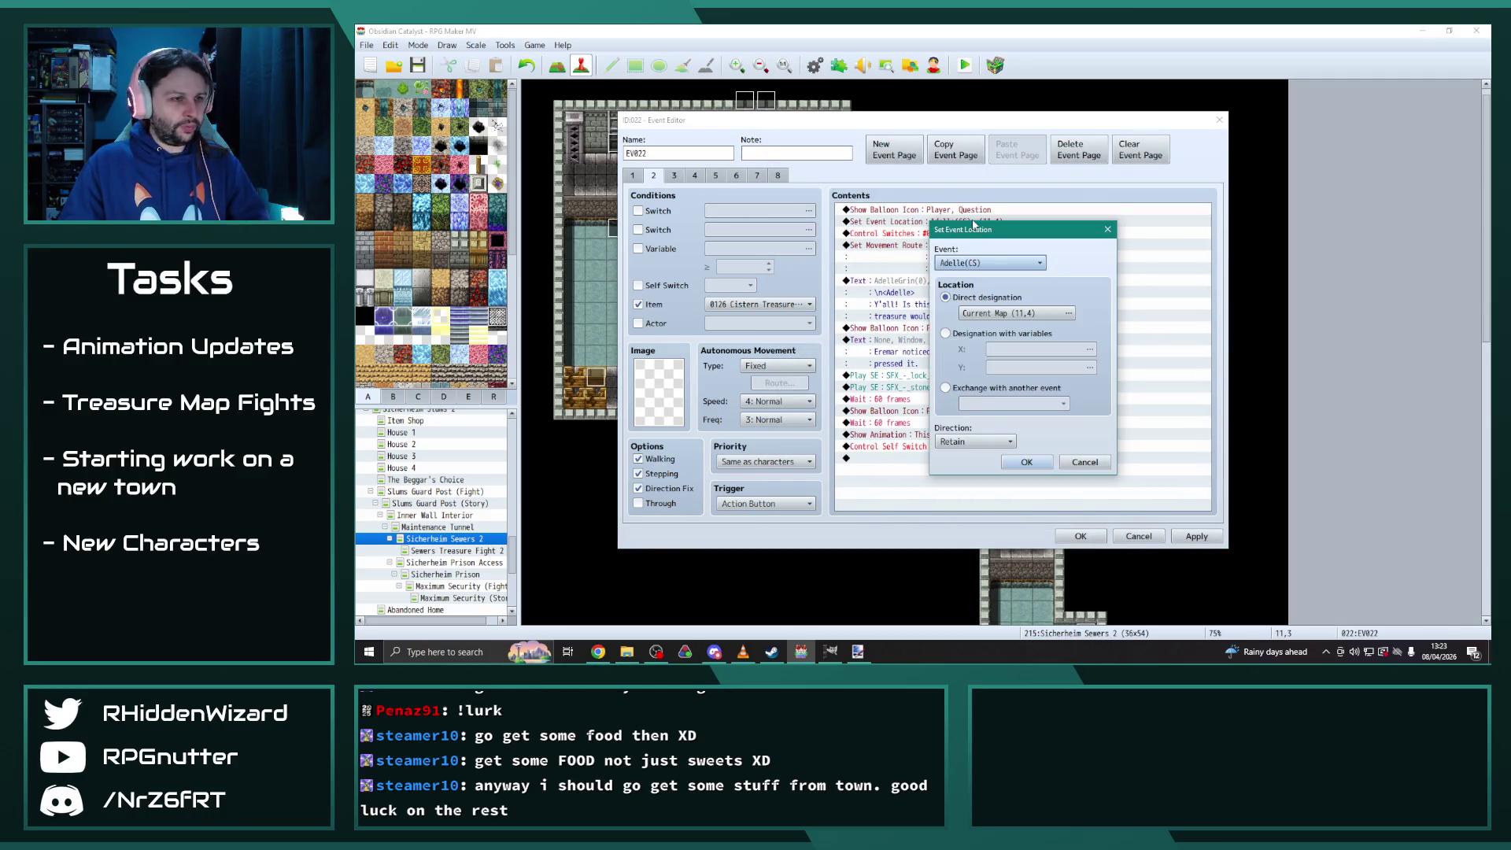
left_click(1073, 314)
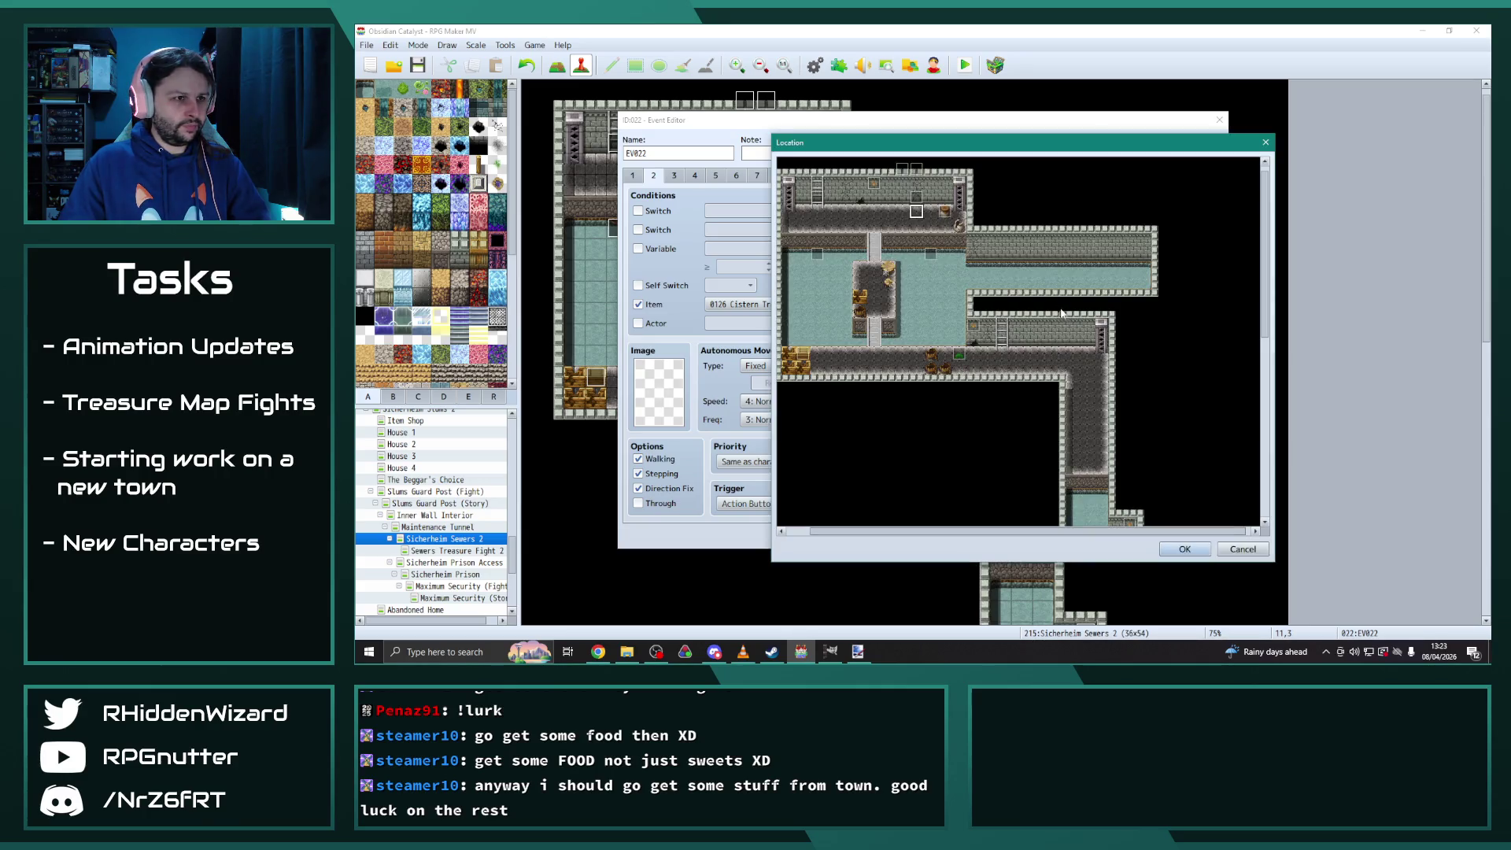
left_click(1184, 548)
left_click(1026, 461)
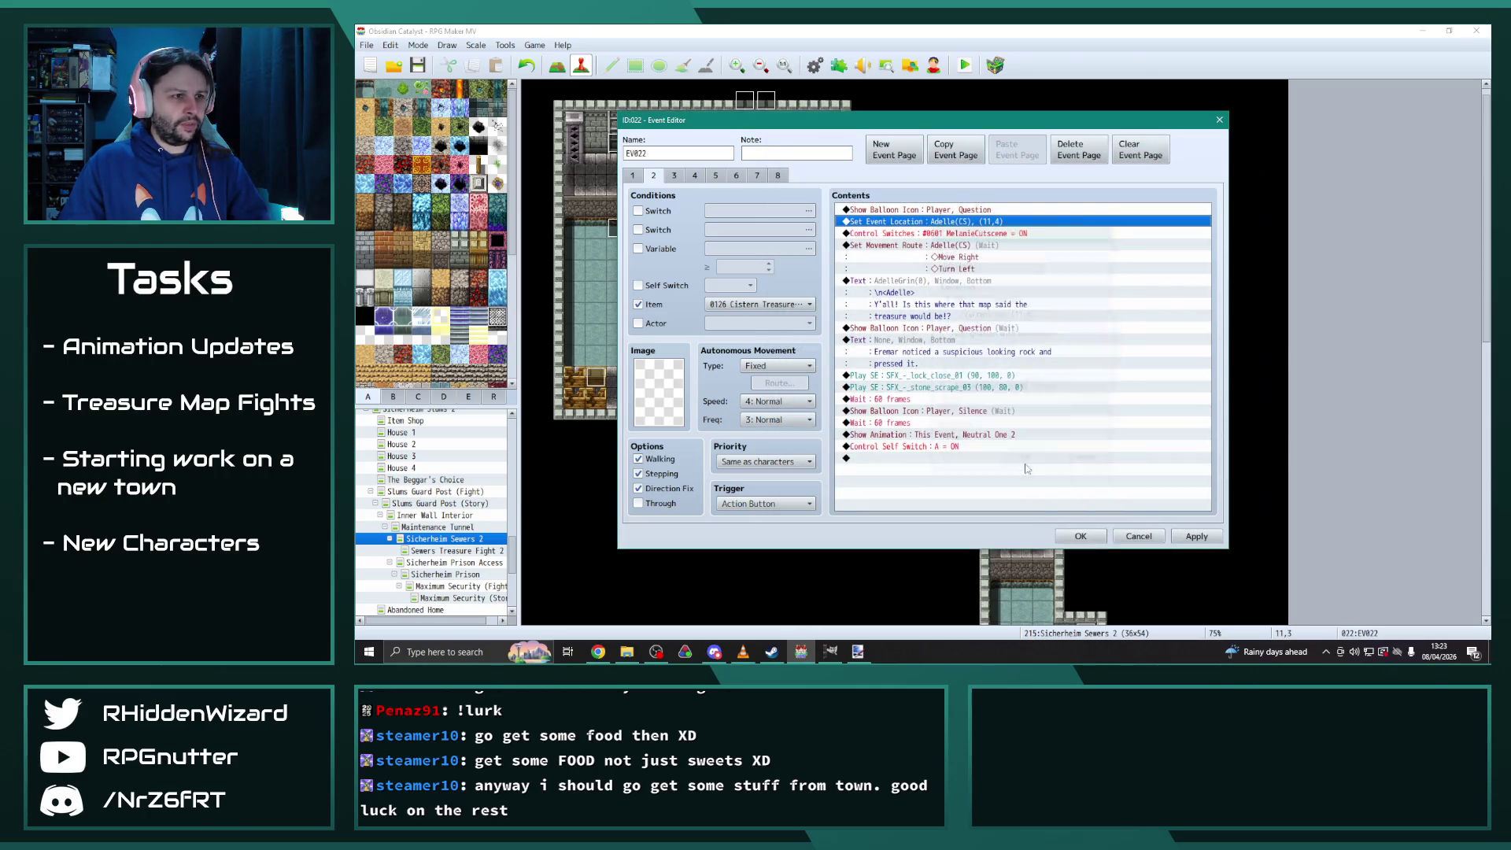
Change page 2's Control Switches command from MelanieCutscene to the AdelleCutscene switch
double_click(970, 233)
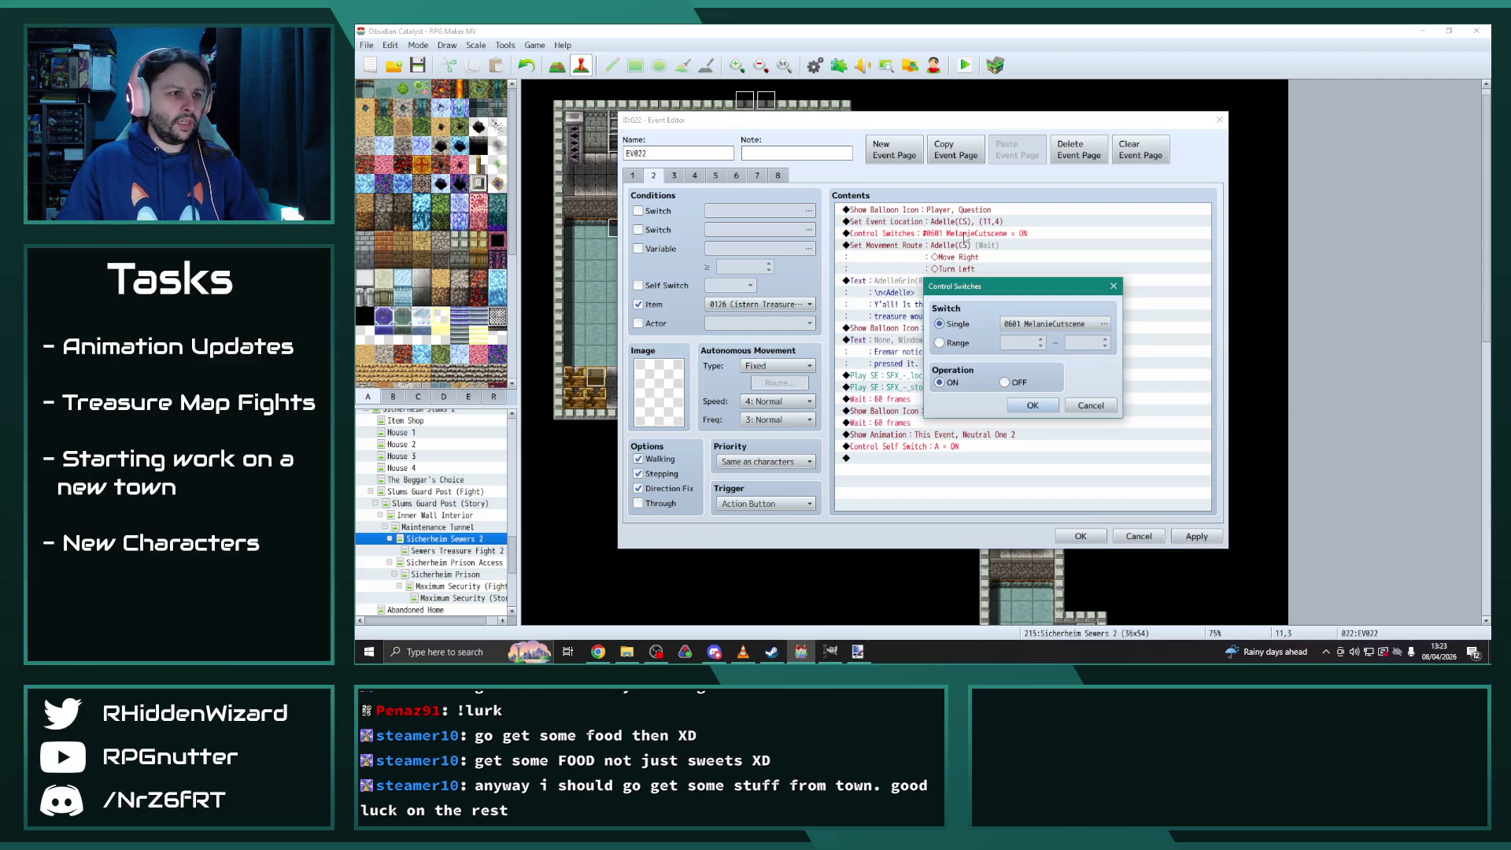
left_click(1069, 330)
mouse_move(976, 196)
left_mouse_down()
mouse_move(619, 142)
mouse_move(660, 156)
left_mouse_up()
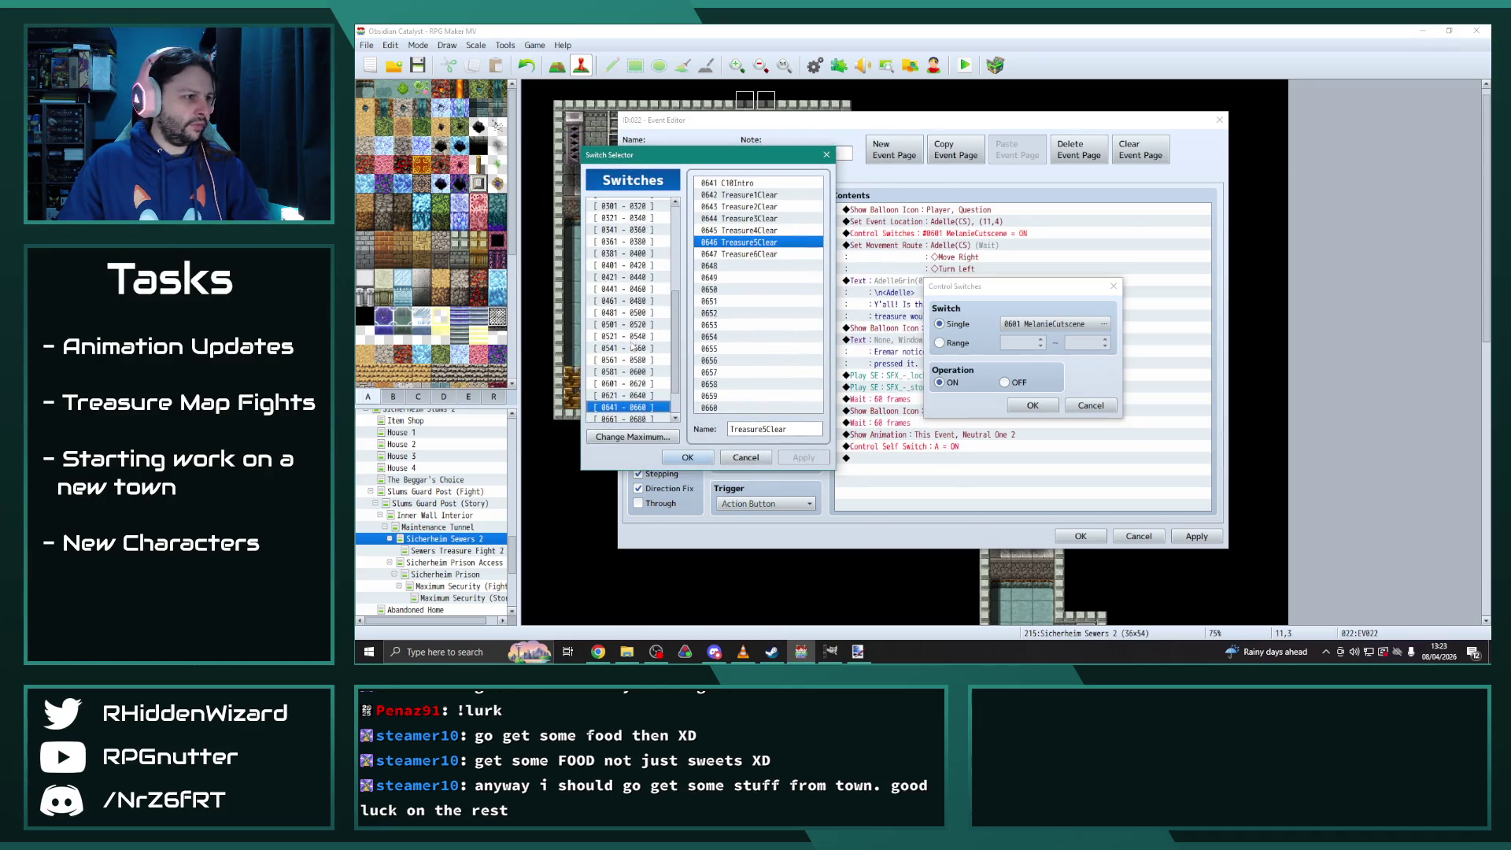
left_click(627, 383)
double_click(754, 254)
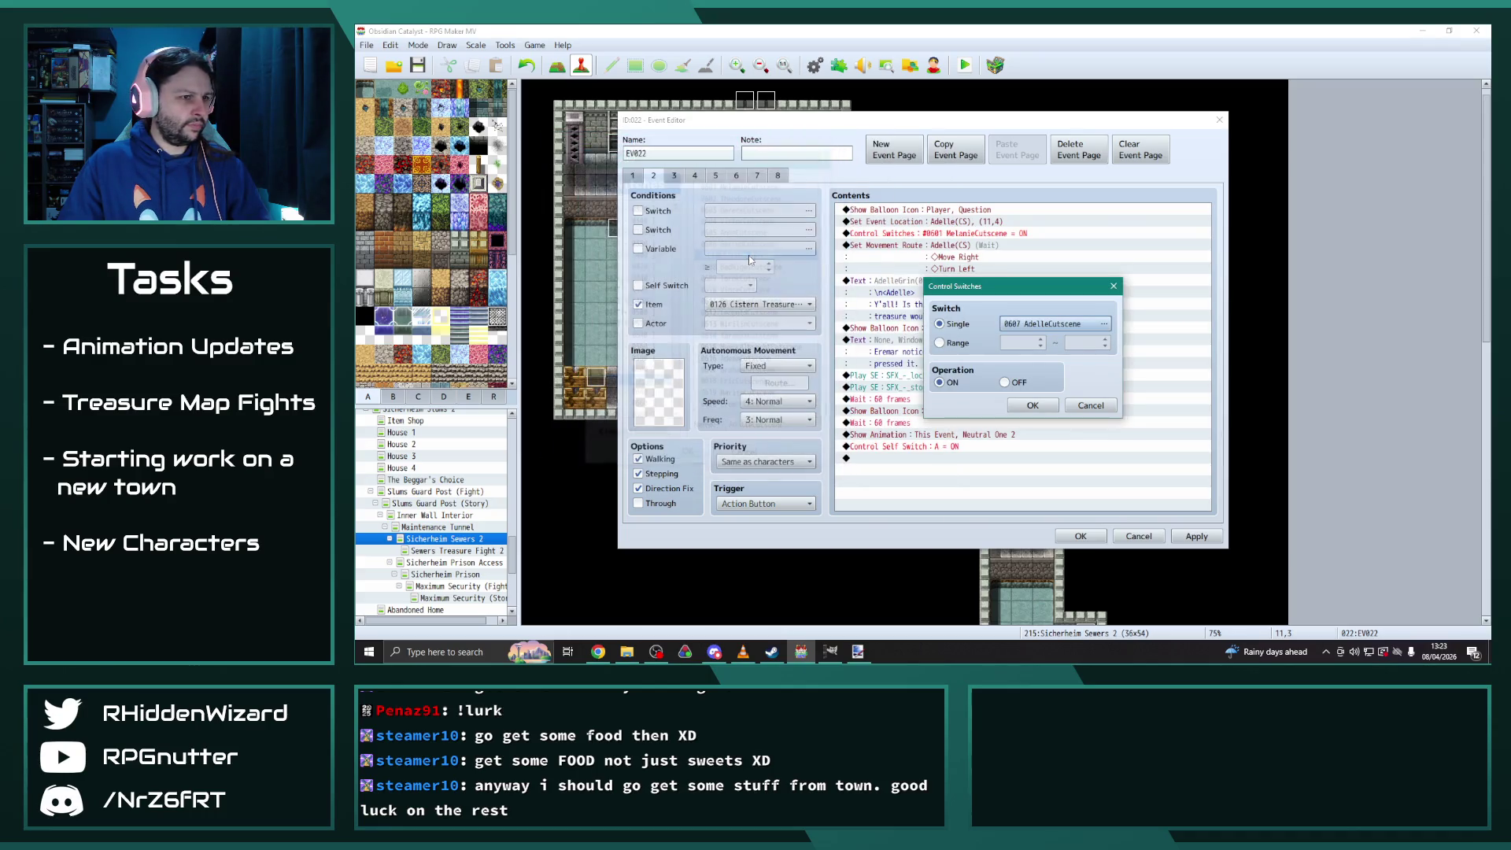
left_click(1020, 405)
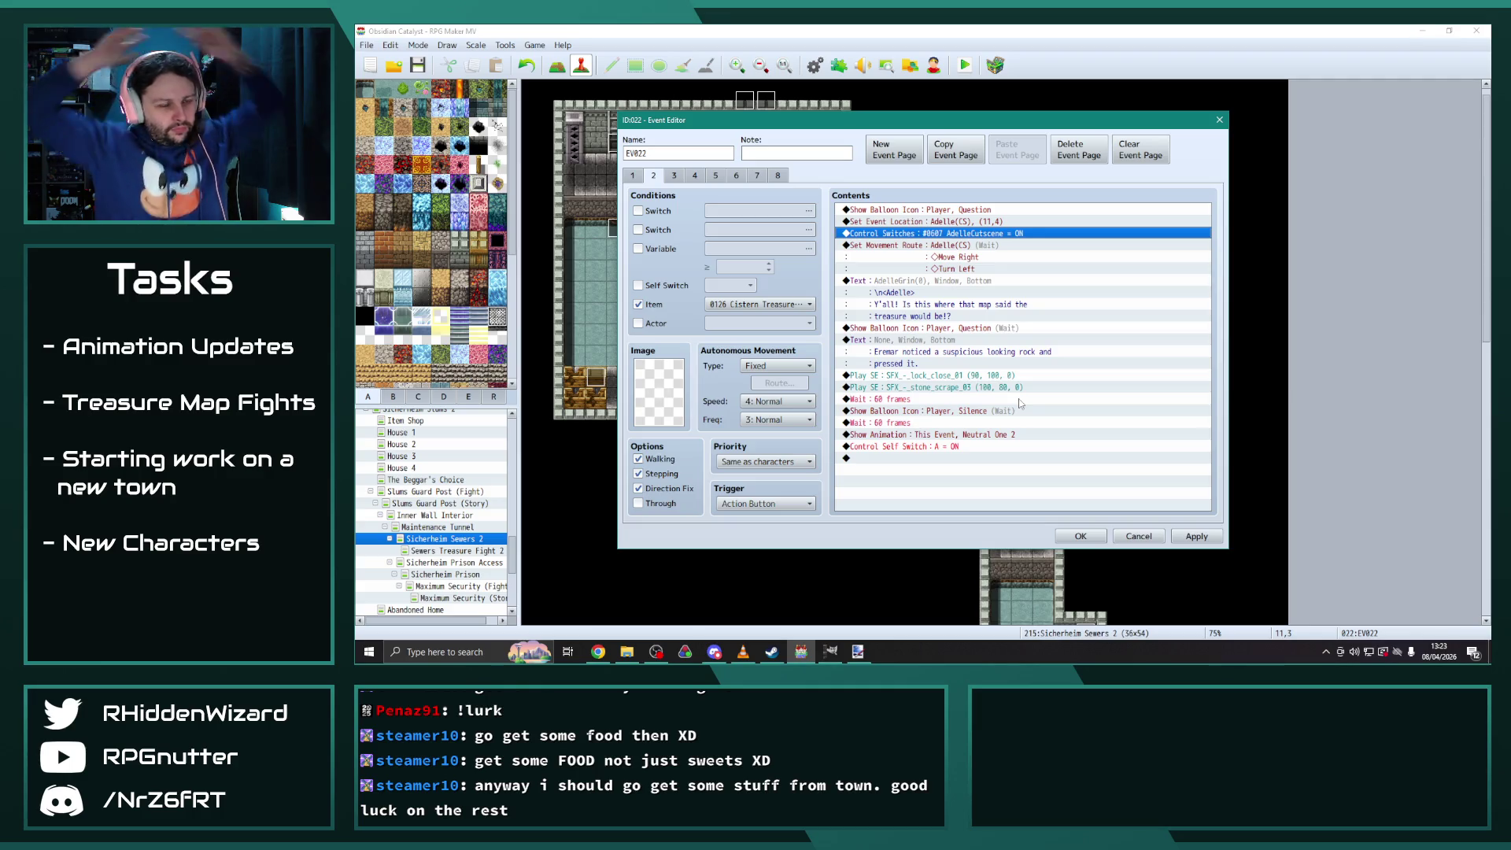
mouse_move(956, 120)
left_mouse_down()
mouse_move(1201, 84)
mouse_move(1076, 101)
left_mouse_up()
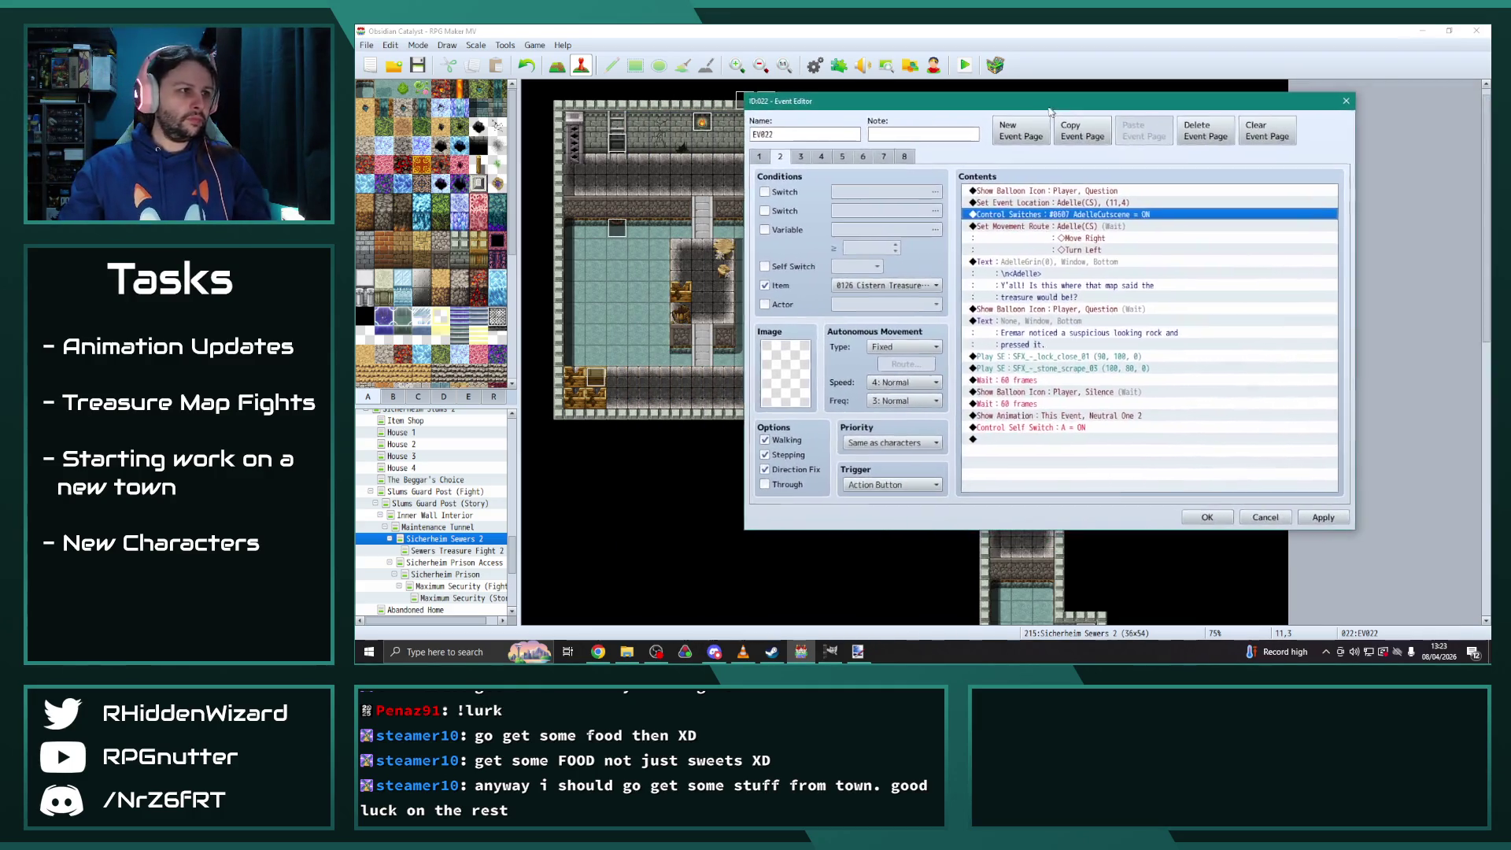
Reword the narration from 'suspicious looking rock' to 'brick' and apply the event changes
double_click(1085, 332)
double_click(1204, 296)
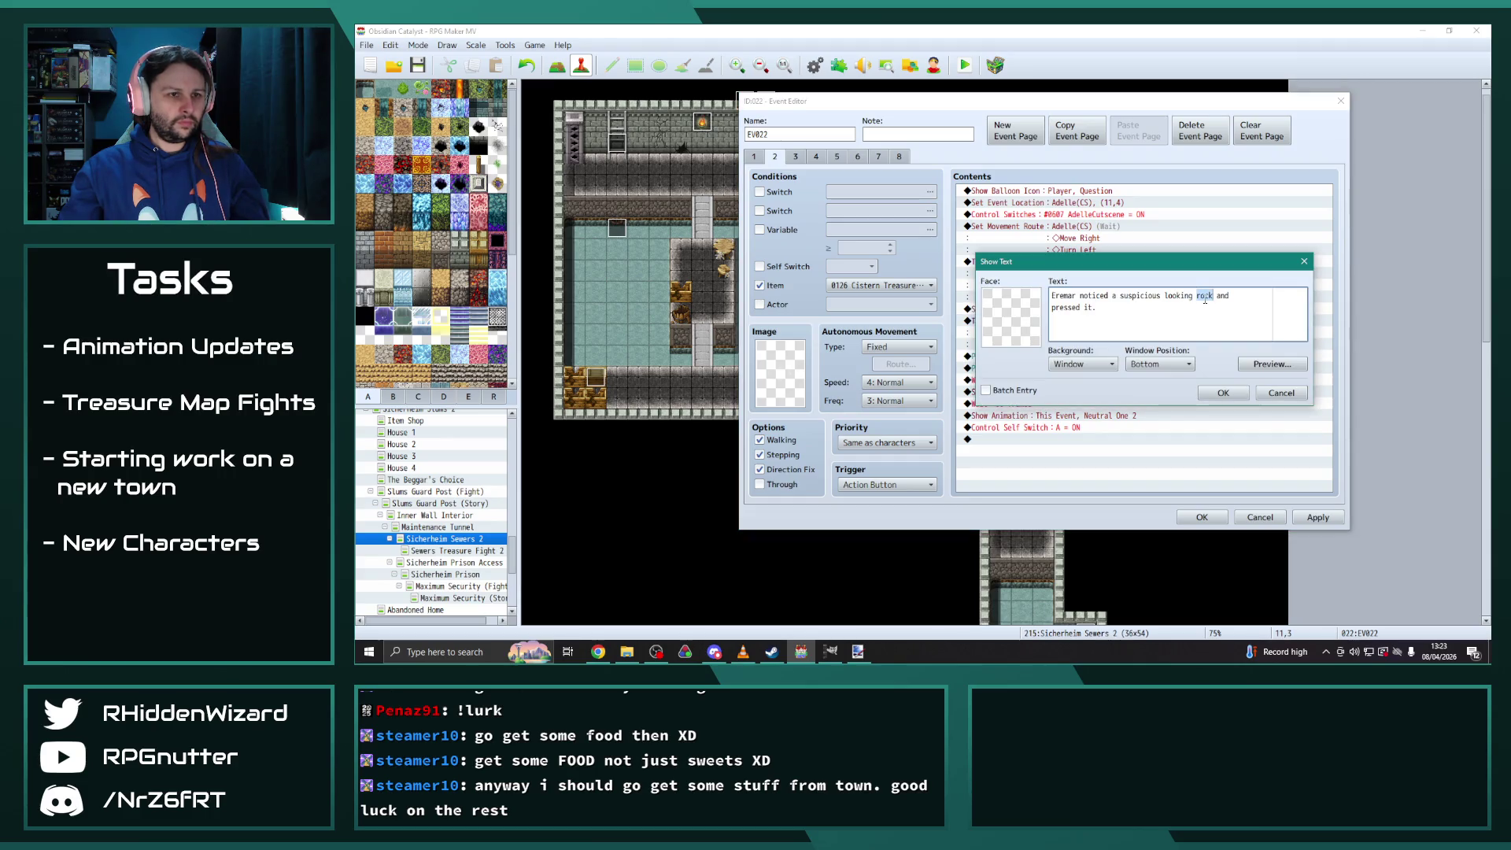
type("rick")
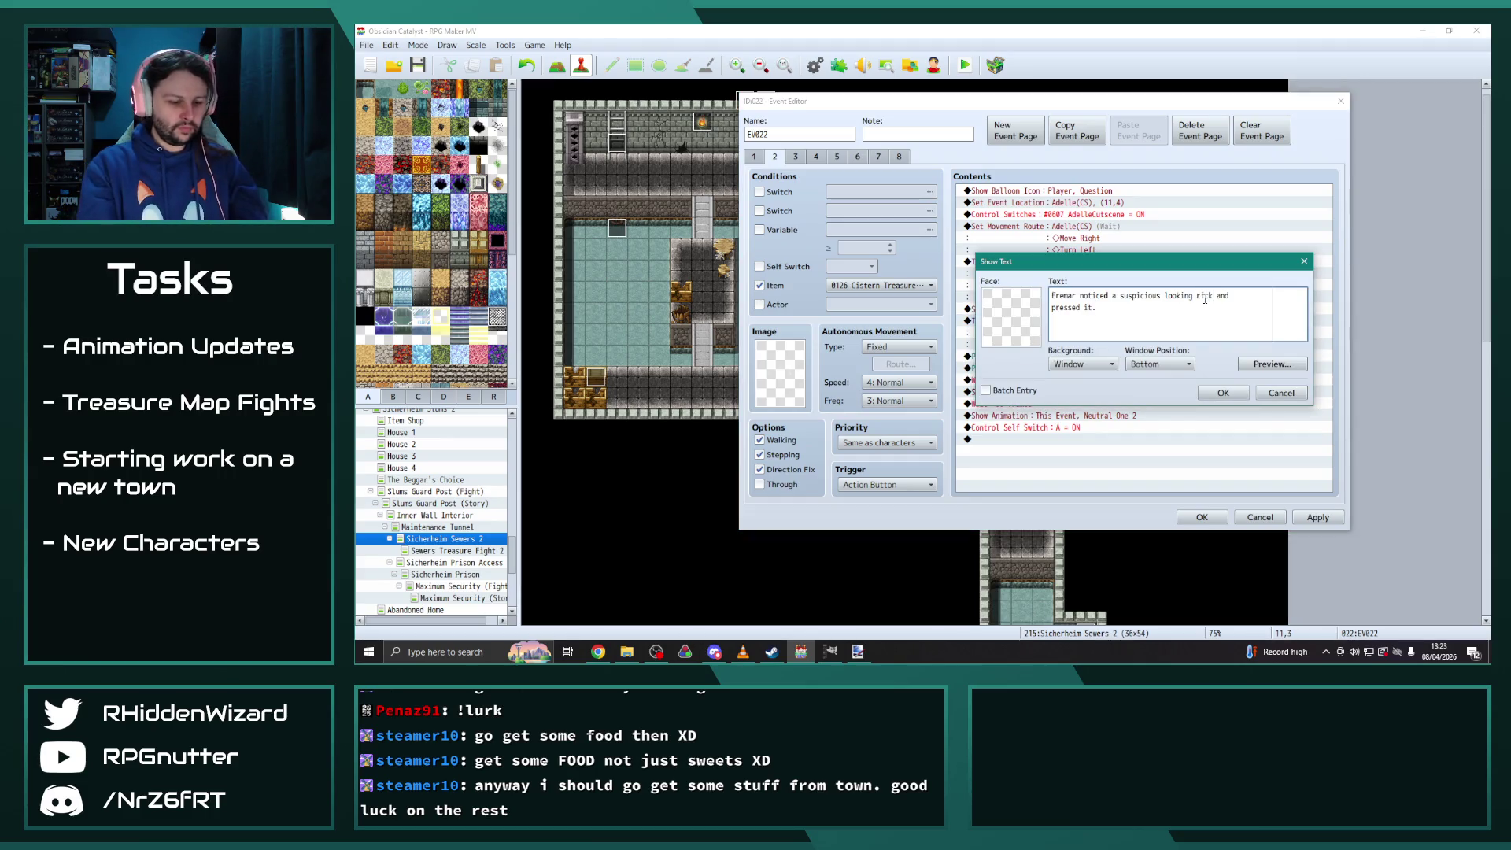
type("b")
left_click(1222, 393)
left_click(1318, 517)
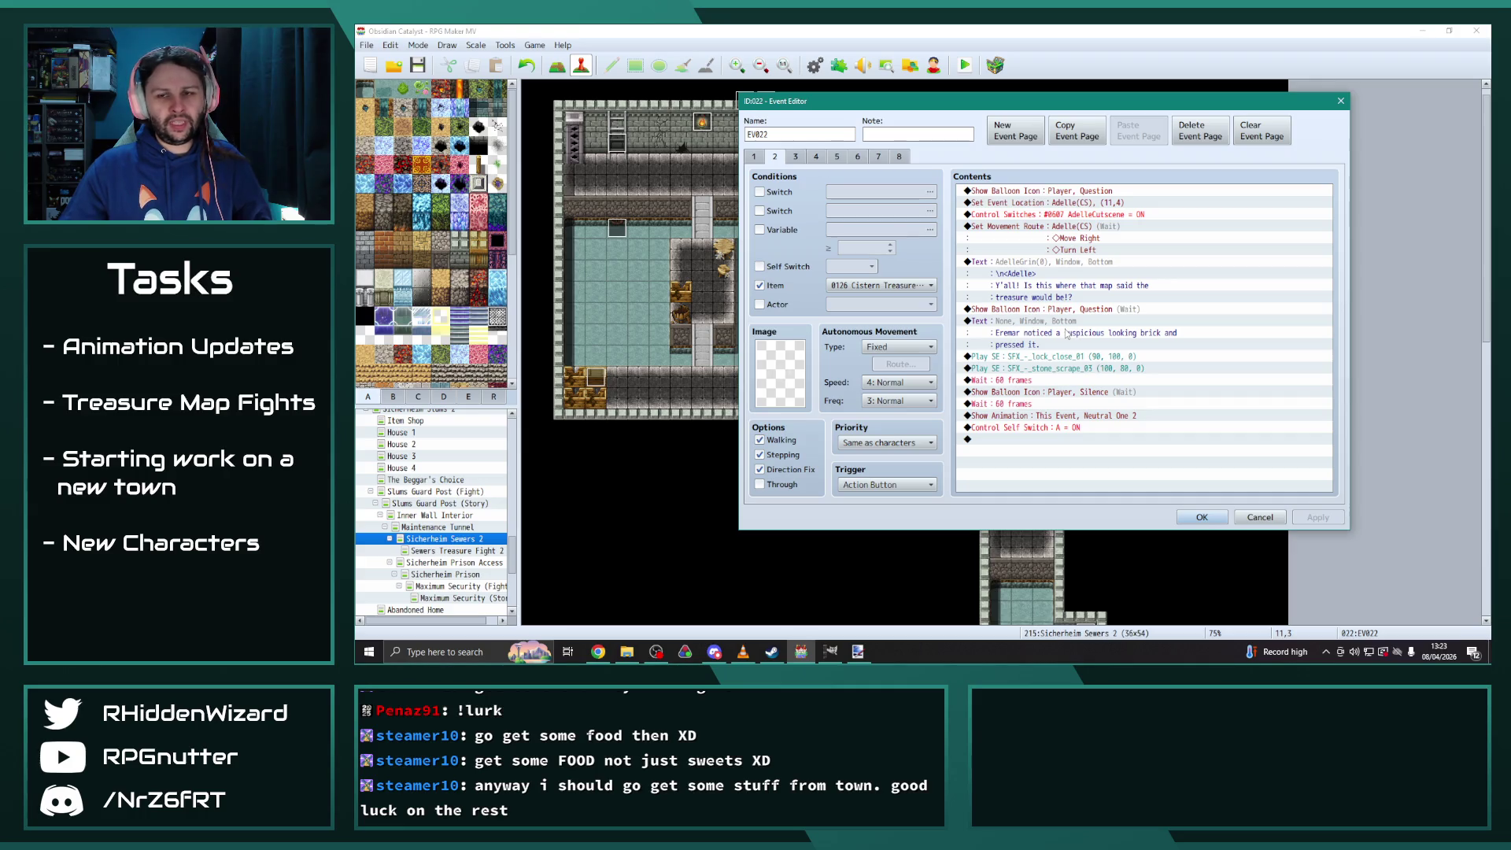
key("alt+Tab")
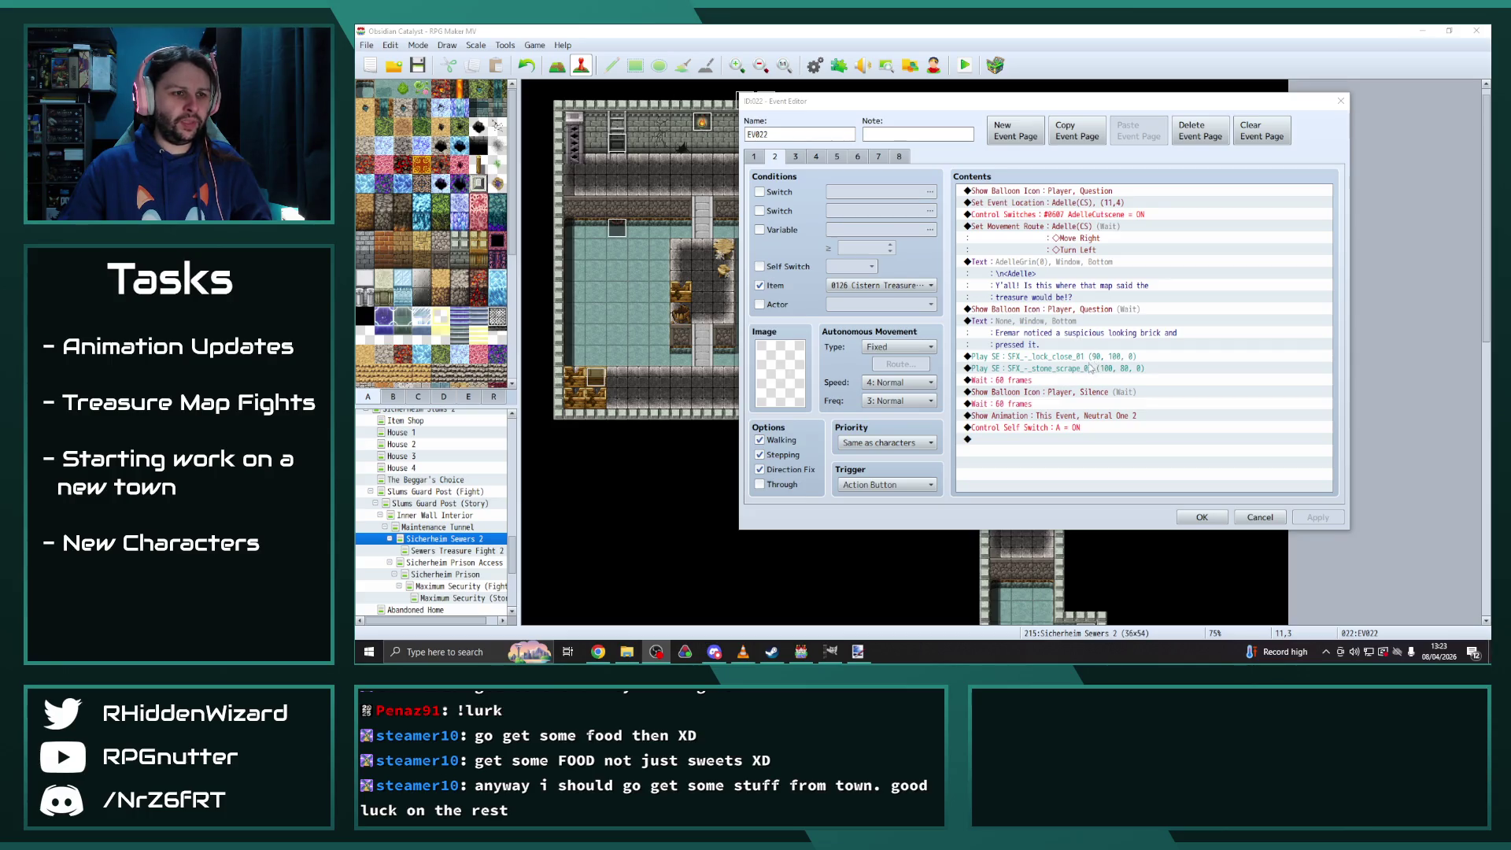
left_click(797, 157)
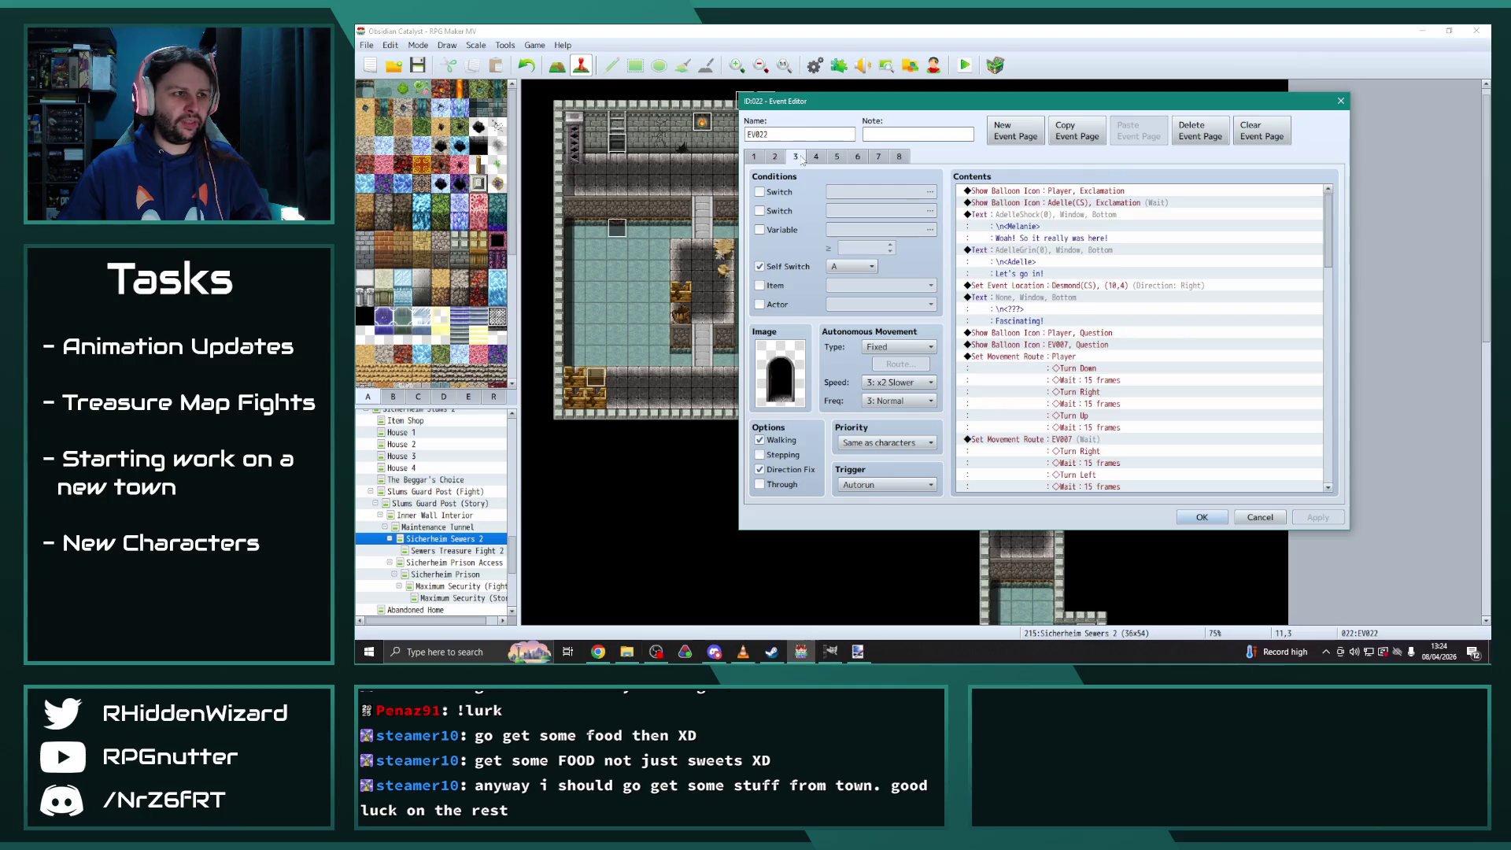
Retarget the first EV007 question balloon and movement route to Adelle(CS)
scroll(1109, 413, "down", 7)
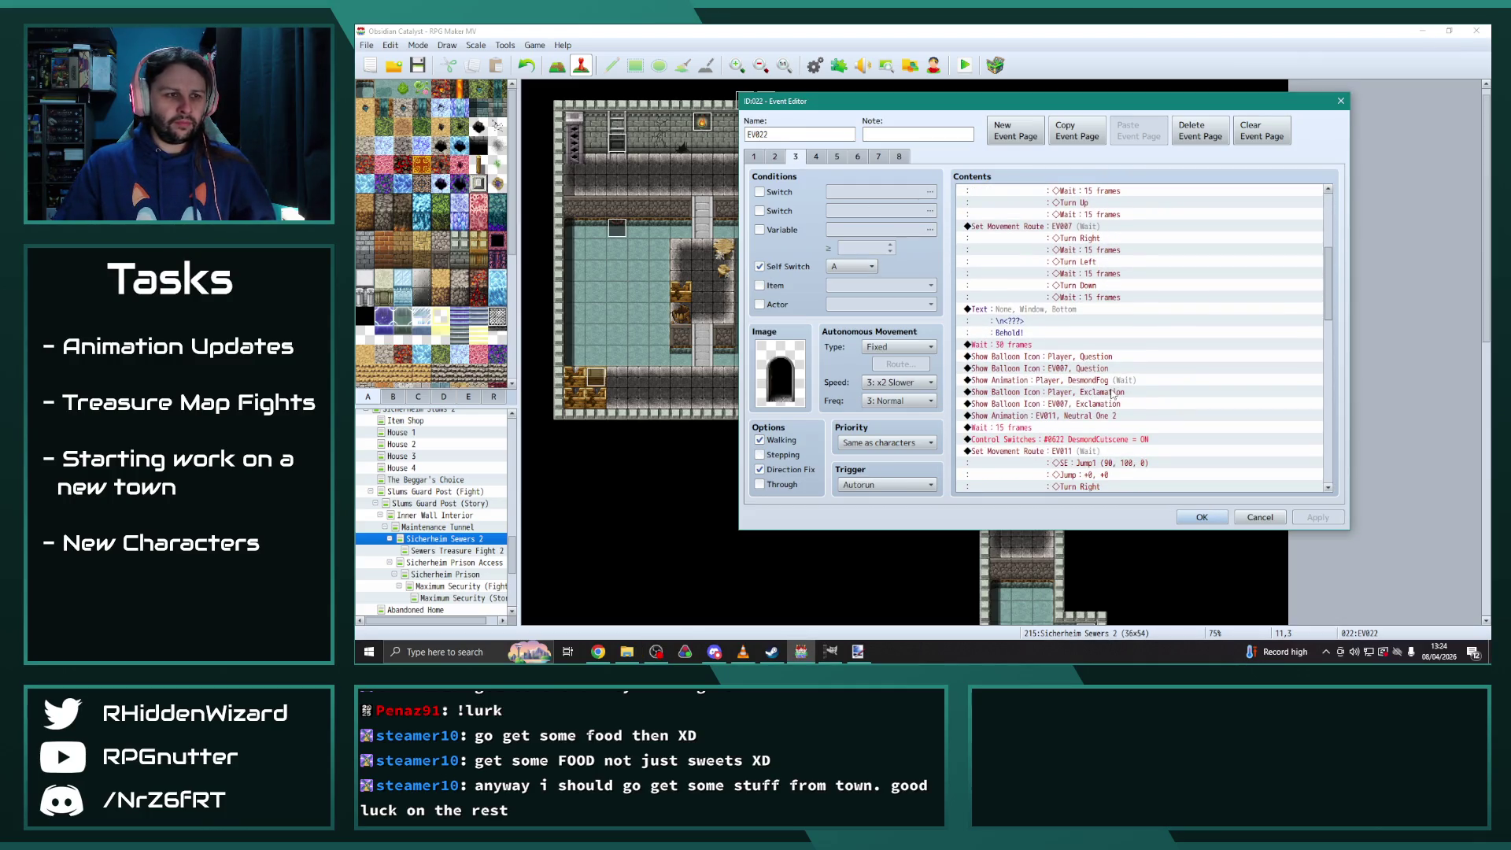
scroll(1113, 394, "up", 3)
scroll(1094, 338, "up", 1)
left_click(1080, 286)
double_click(1080, 287)
left_click(1141, 308)
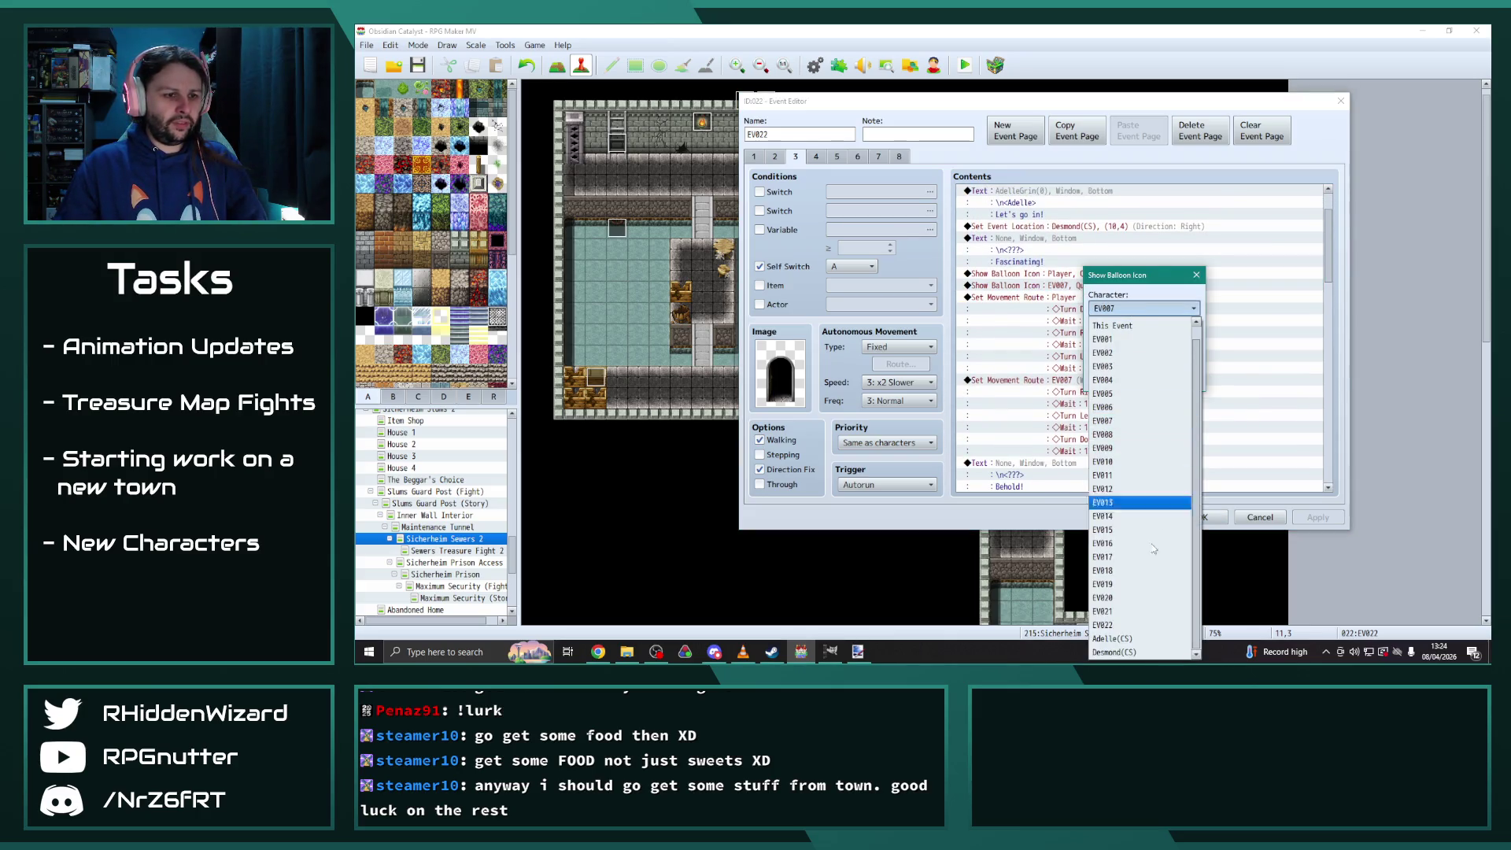
left_click(1134, 639)
left_click(1127, 393)
double_click(1077, 391)
left_click(897, 215)
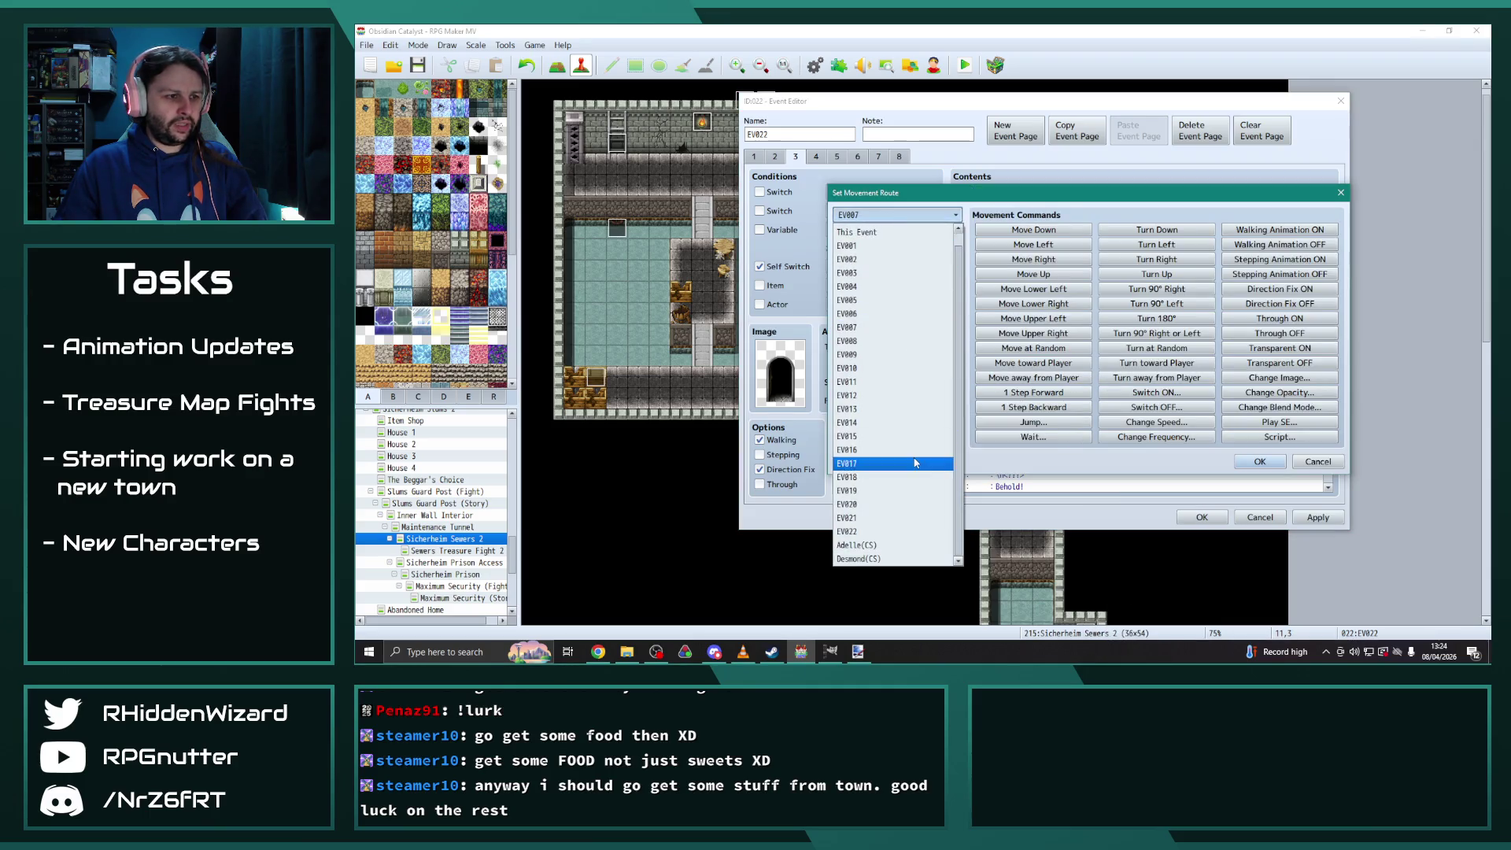
left_click(866, 545)
key("Return")
Retarget the next EV007 question and exclamation balloons to Adelle(CS)
scroll(1163, 421, "down", 5)
double_click(1071, 344)
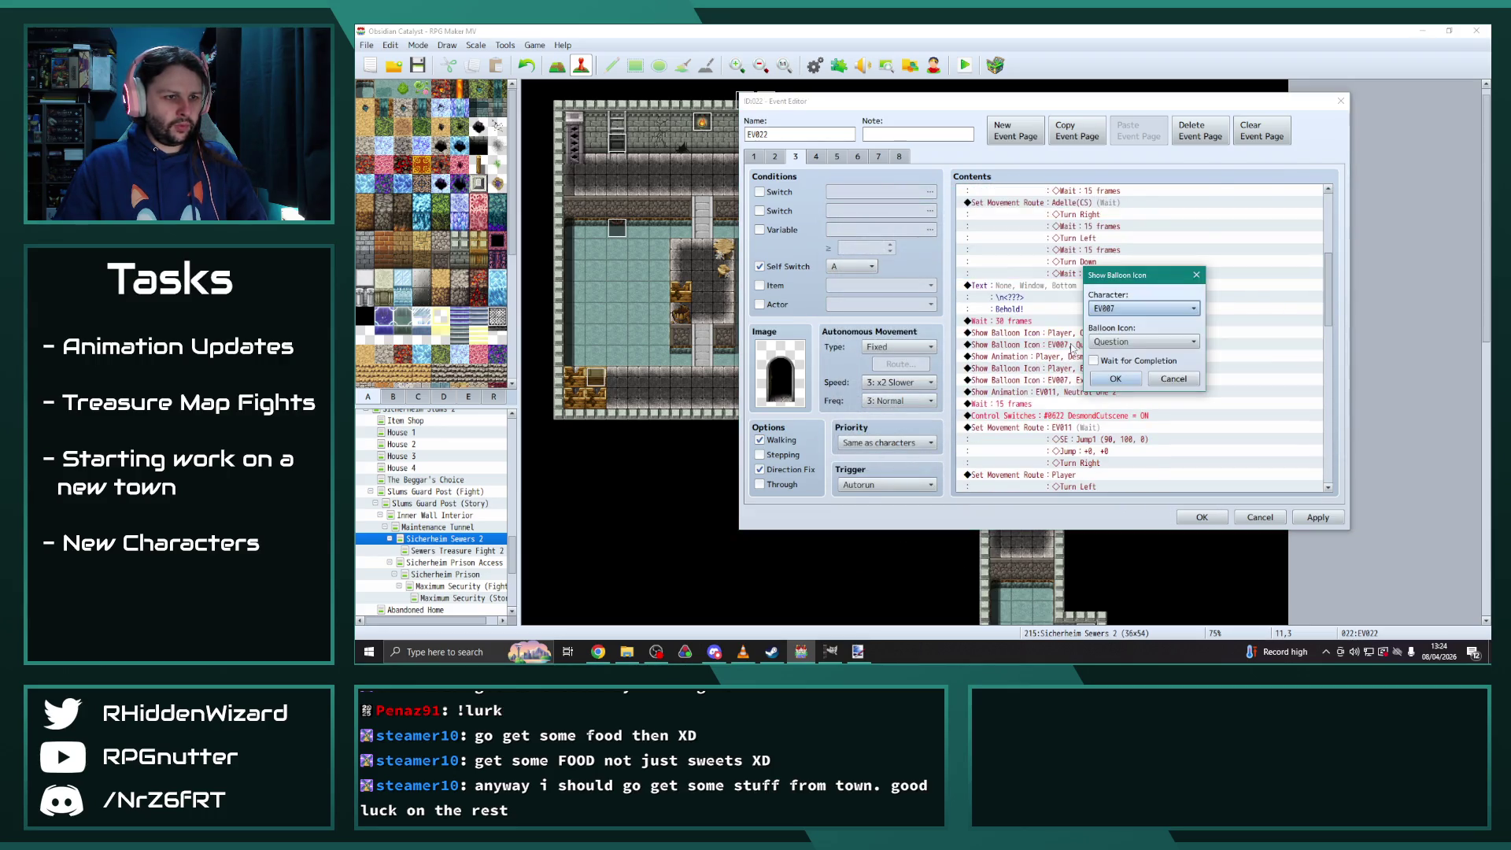
left_click(1165, 310)
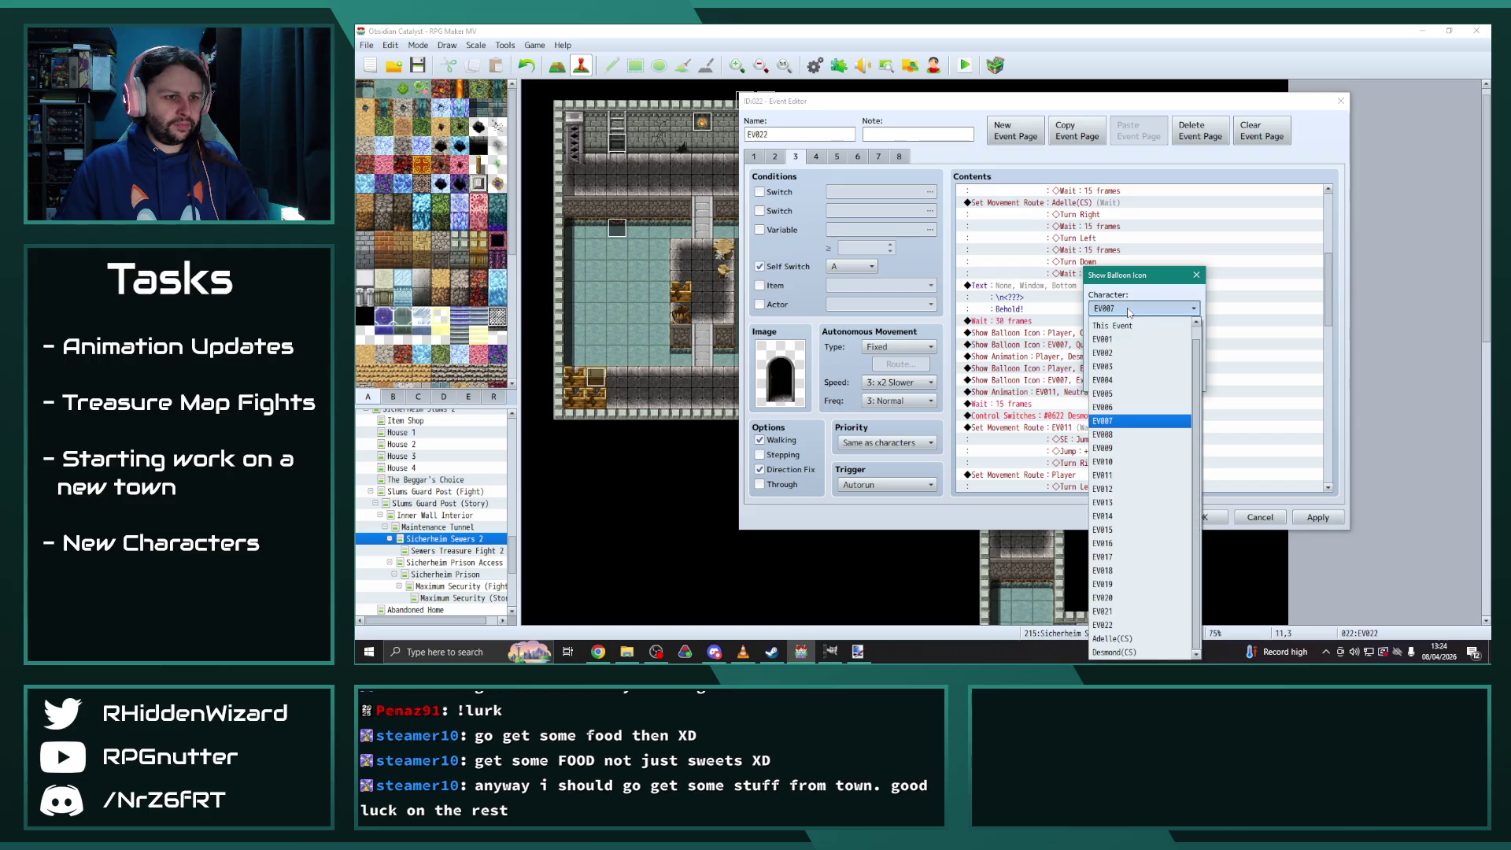
left_click(1137, 639)
left_click(1121, 391)
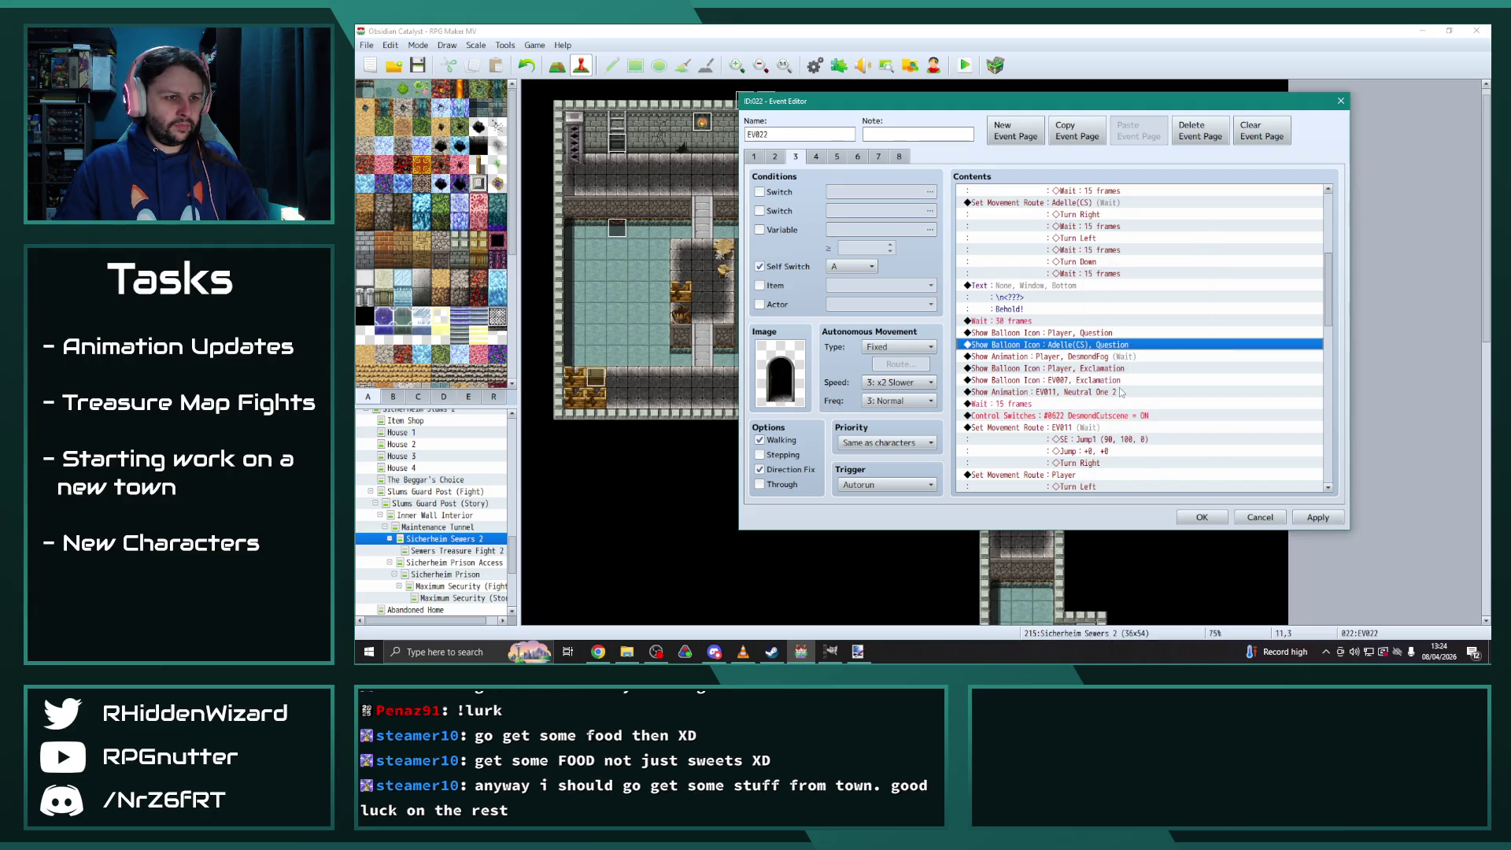
left_click(1071, 382)
double_click(1072, 382)
left_click(1121, 311)
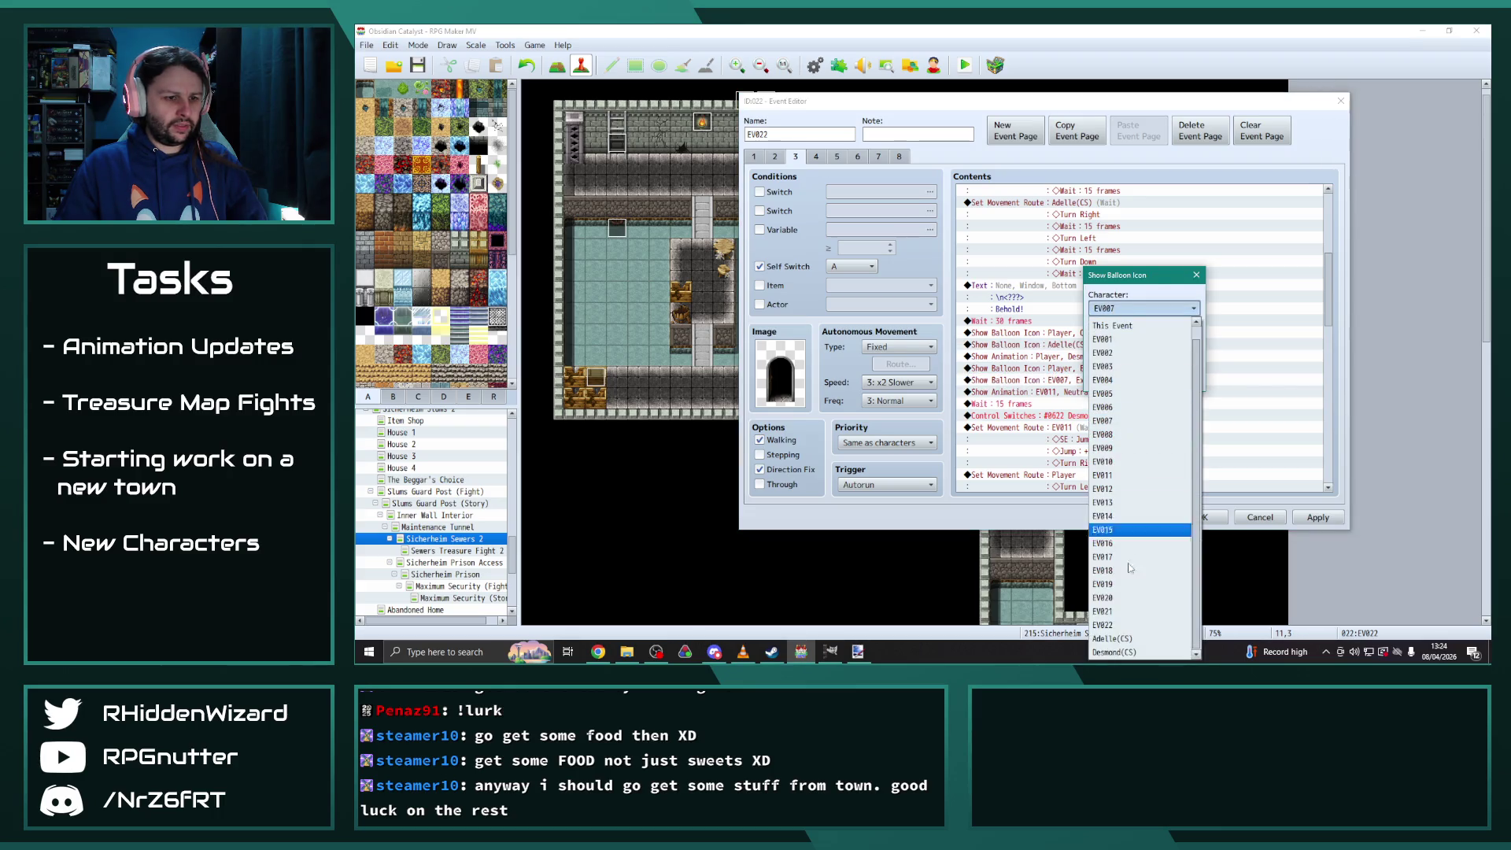
left_click(1117, 639)
left_click(1121, 391)
Make Desmond(CS) play the Neutral One 2 animation instead of EV011
double_click(1122, 391)
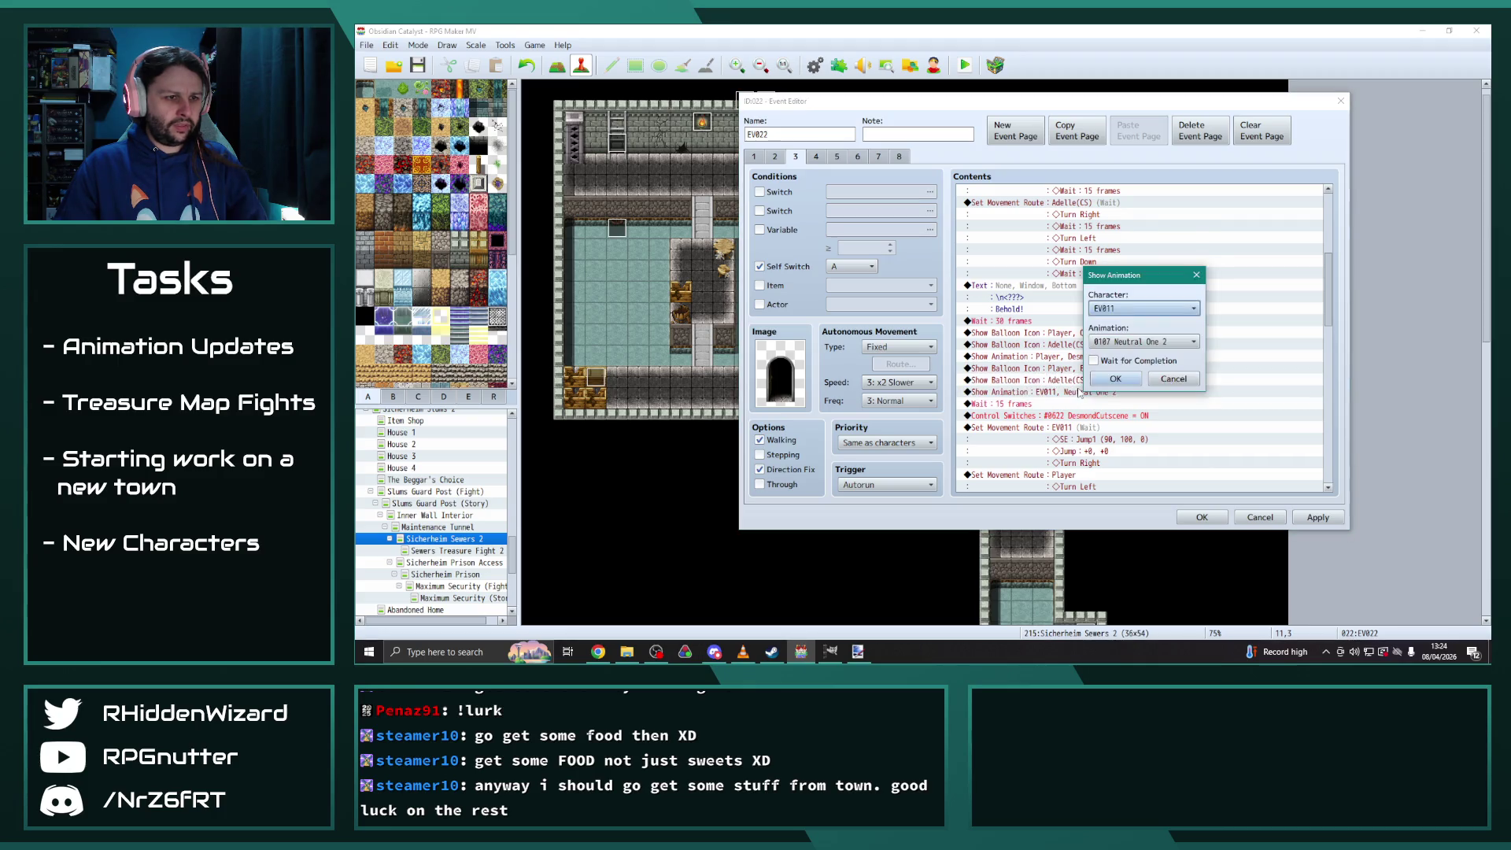
left_click(1123, 344)
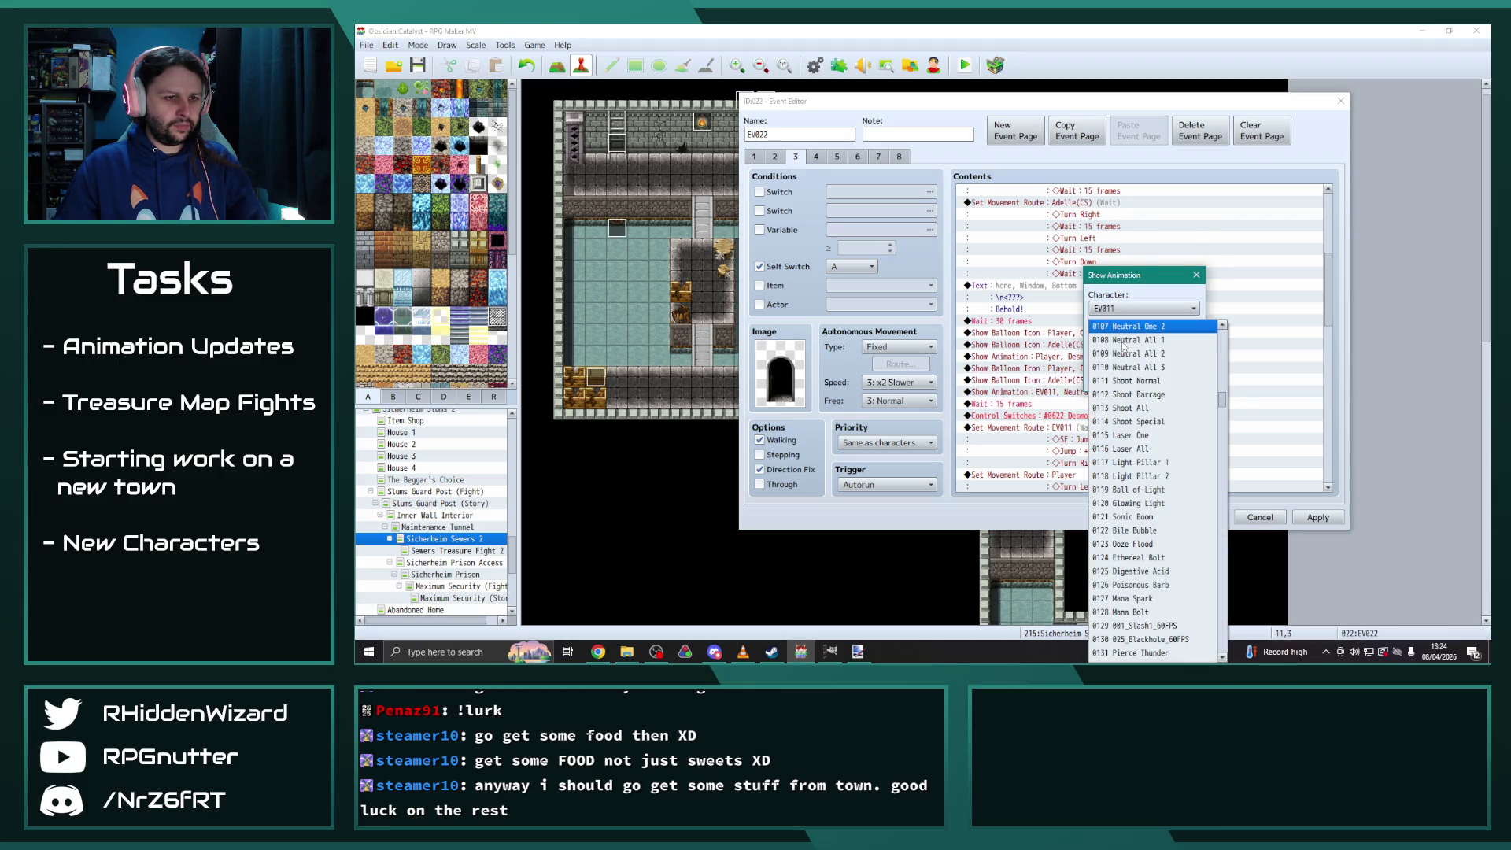
left_click(1123, 341)
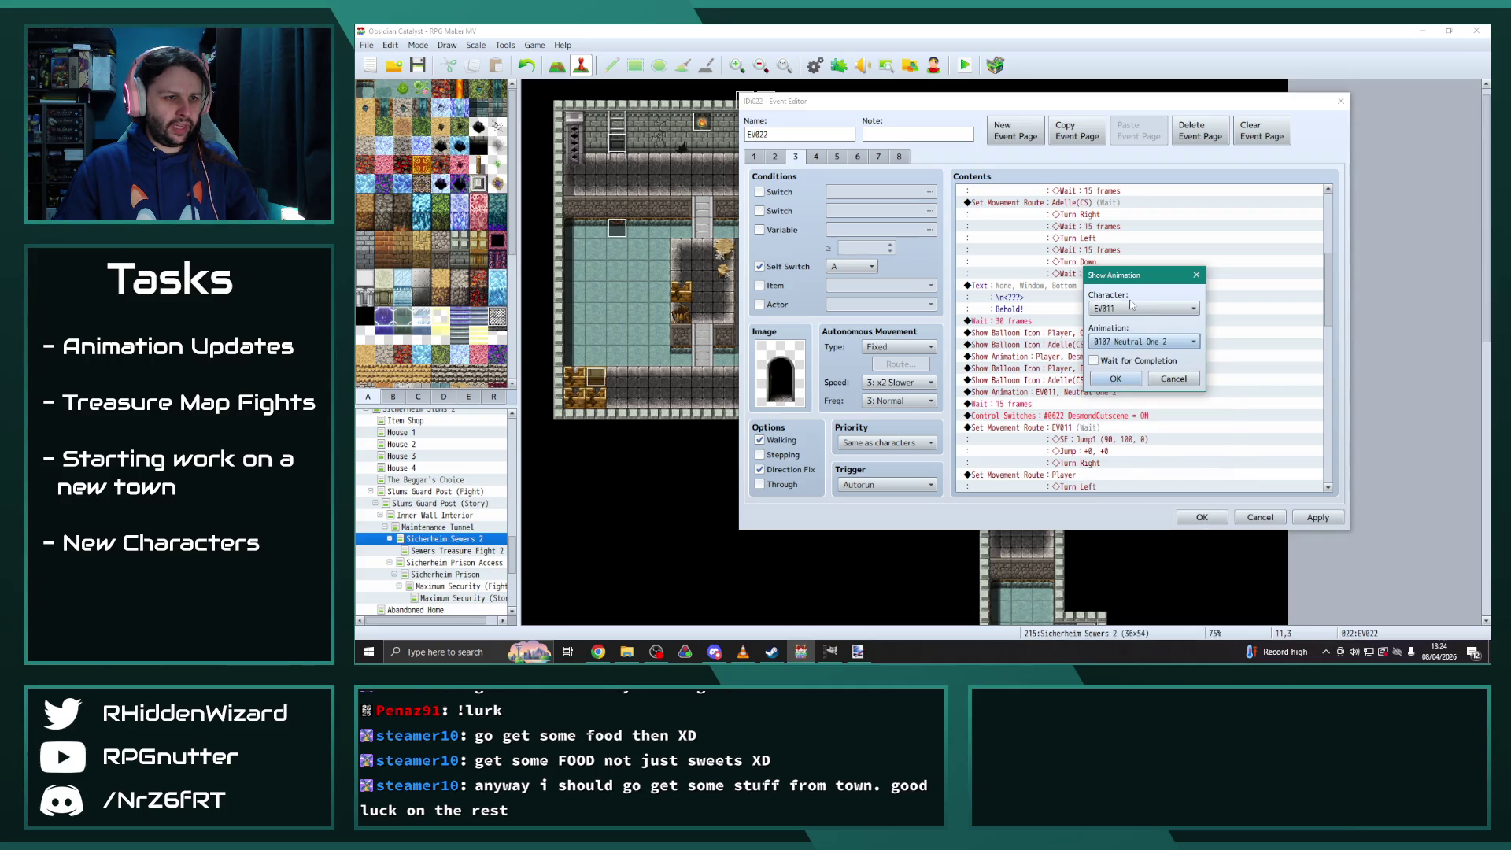
left_click(1129, 308)
left_click(1113, 651)
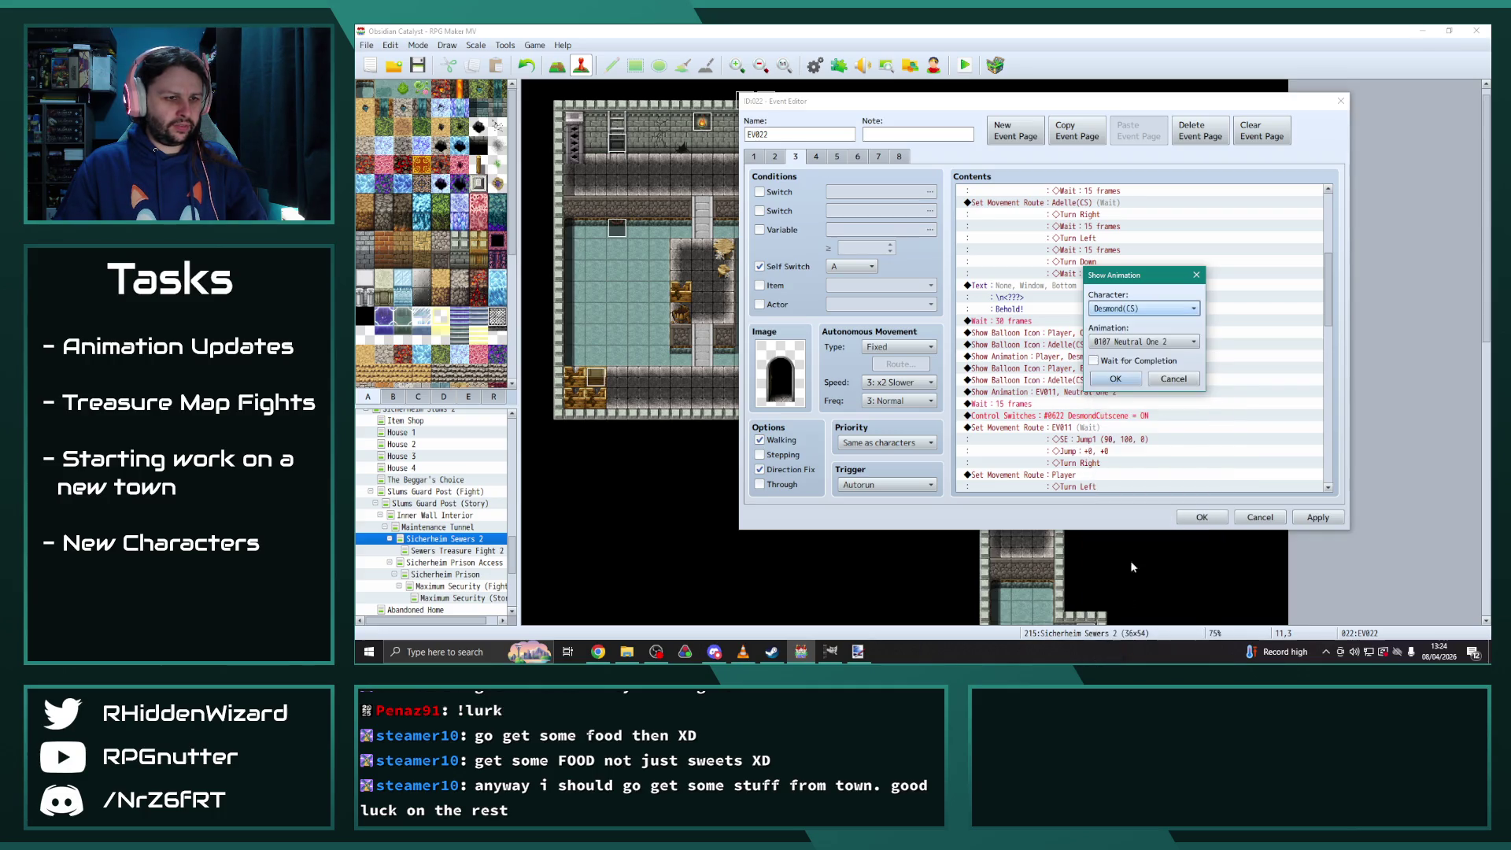
left_click(1115, 378)
Retarget the remaining movement routes: EV011 to Desmond(CS) and EV007 to Adelle(CS)
scroll(1157, 441, "down", 2)
double_click(1075, 357)
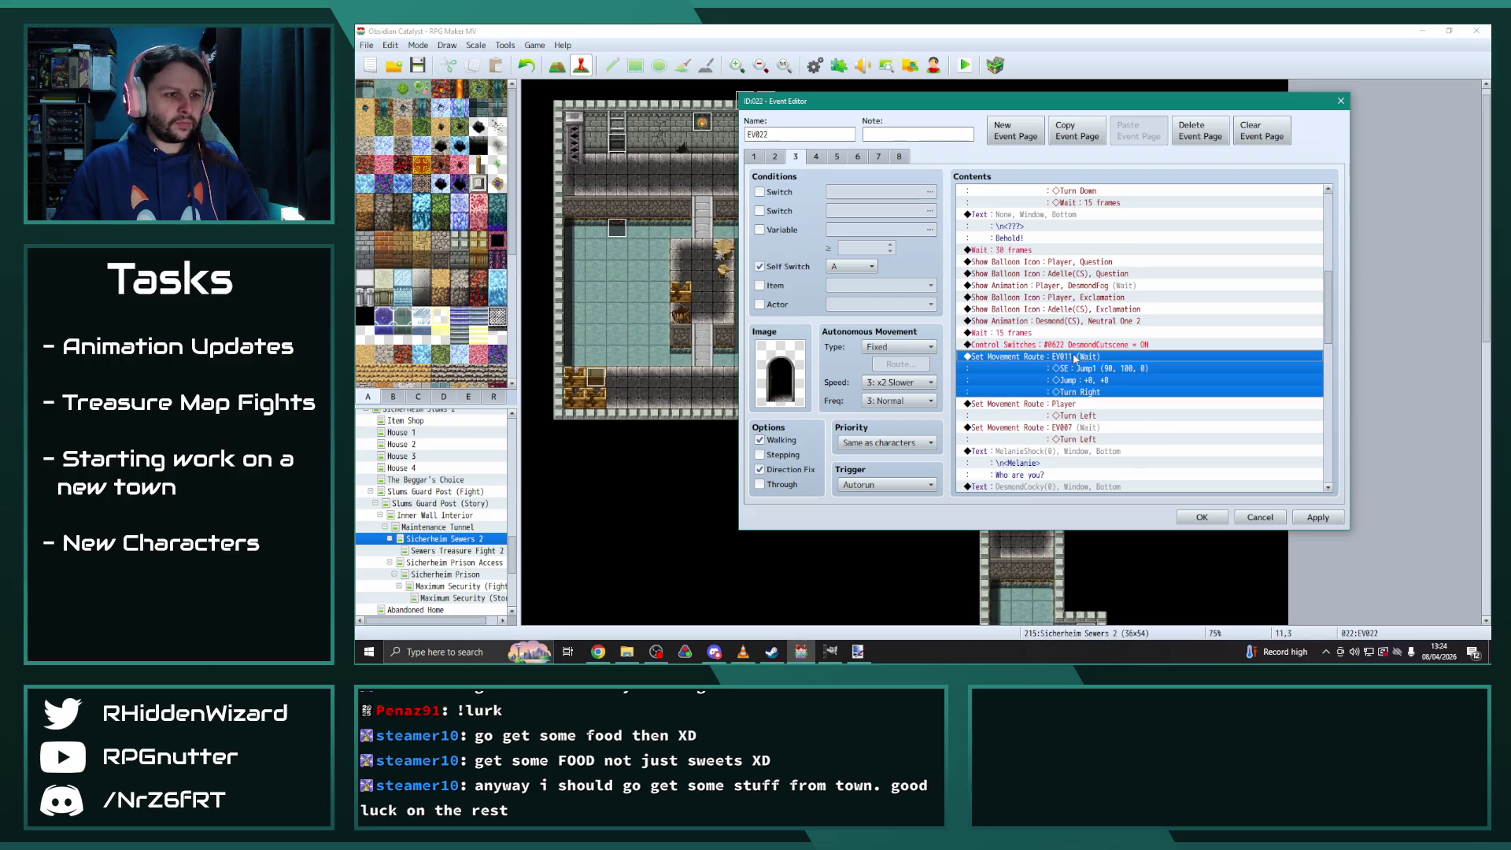
left_click(896, 215)
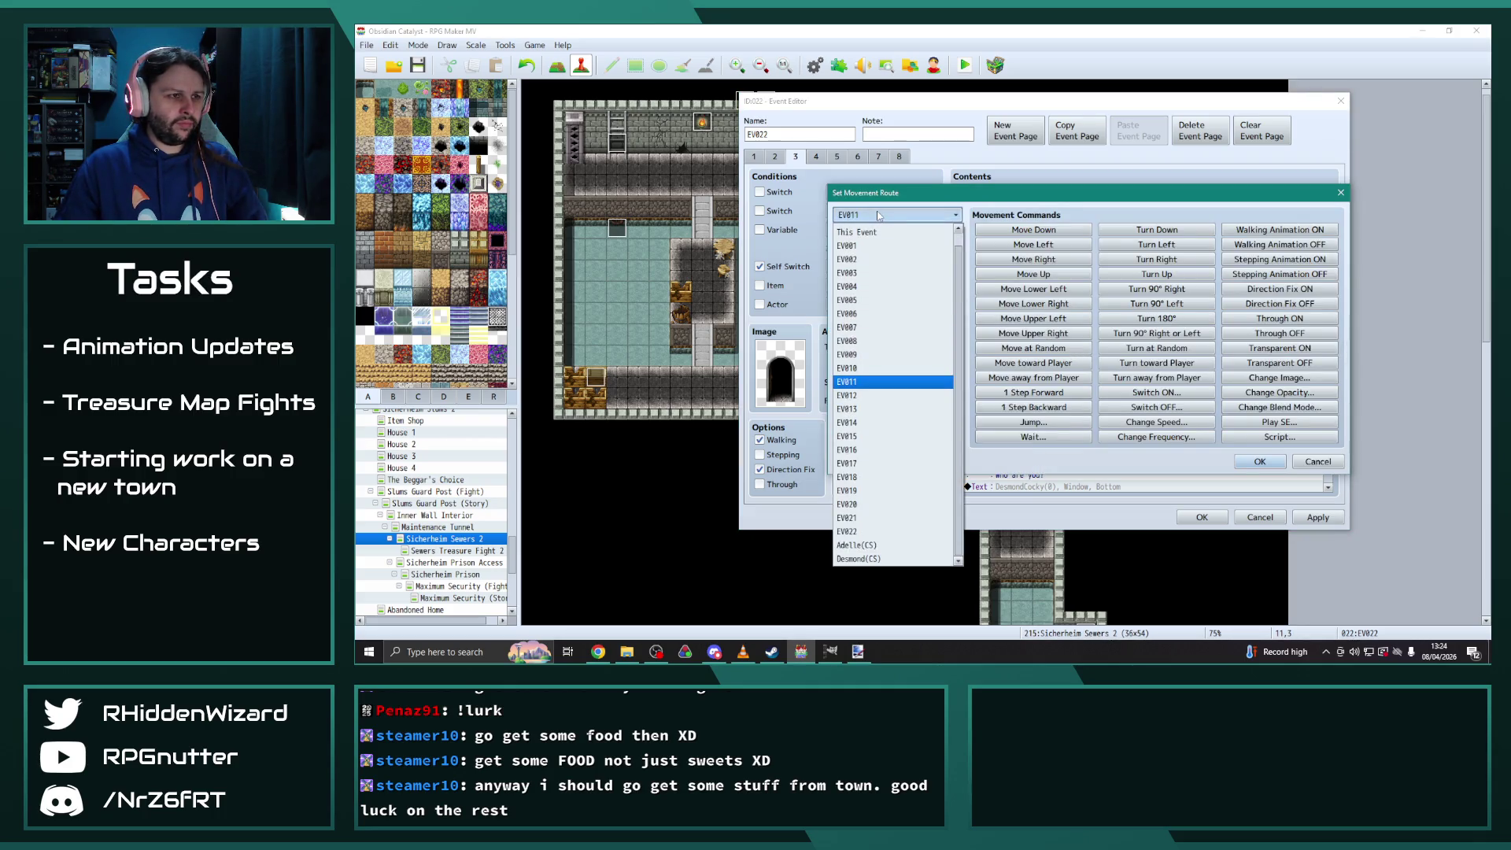
left_click(884, 557)
left_click(1259, 462)
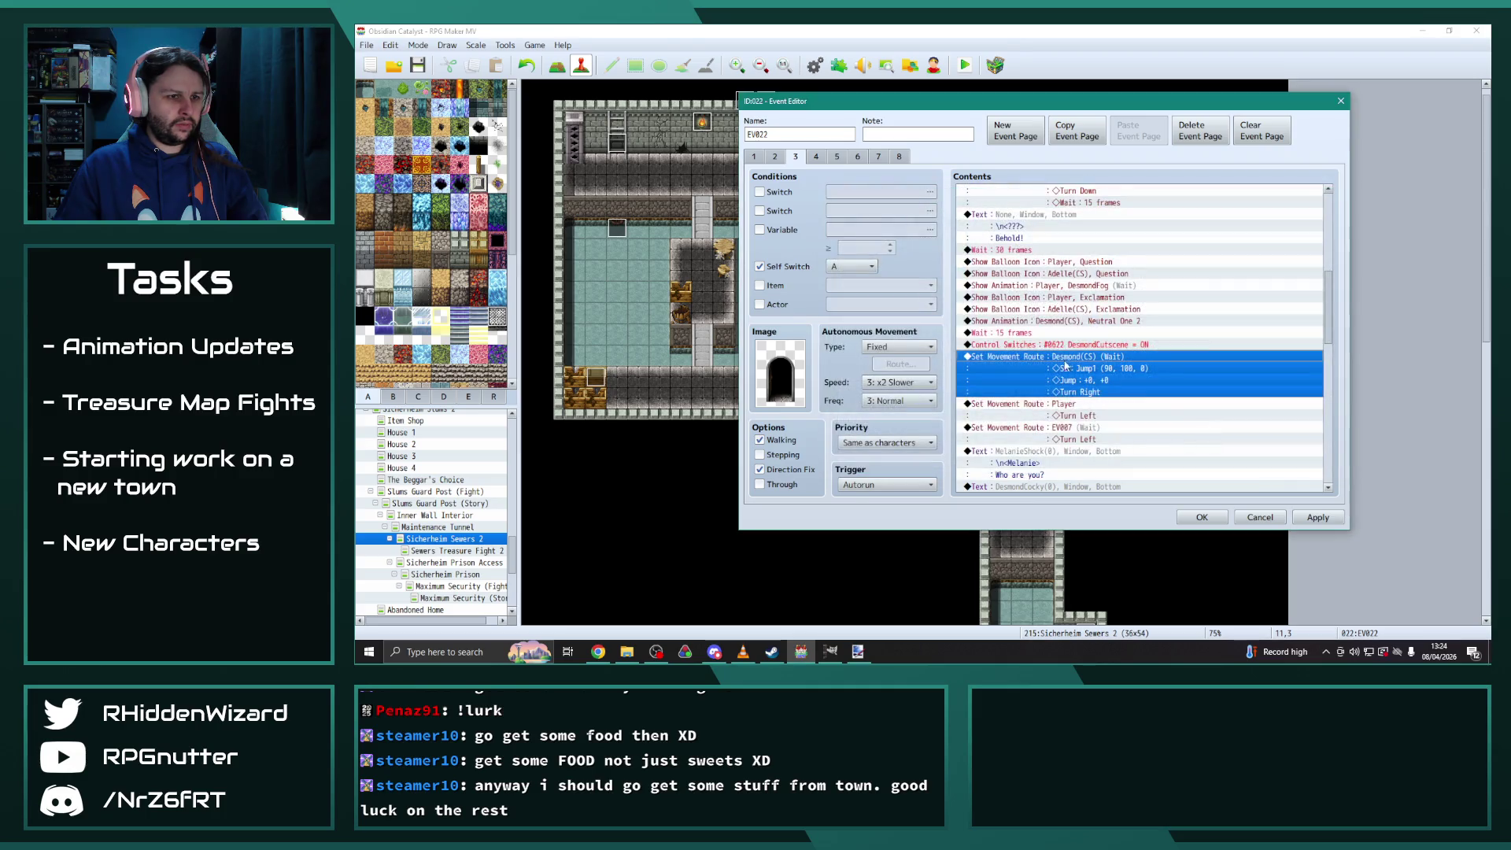
double_click(1056, 431)
left_click(897, 214)
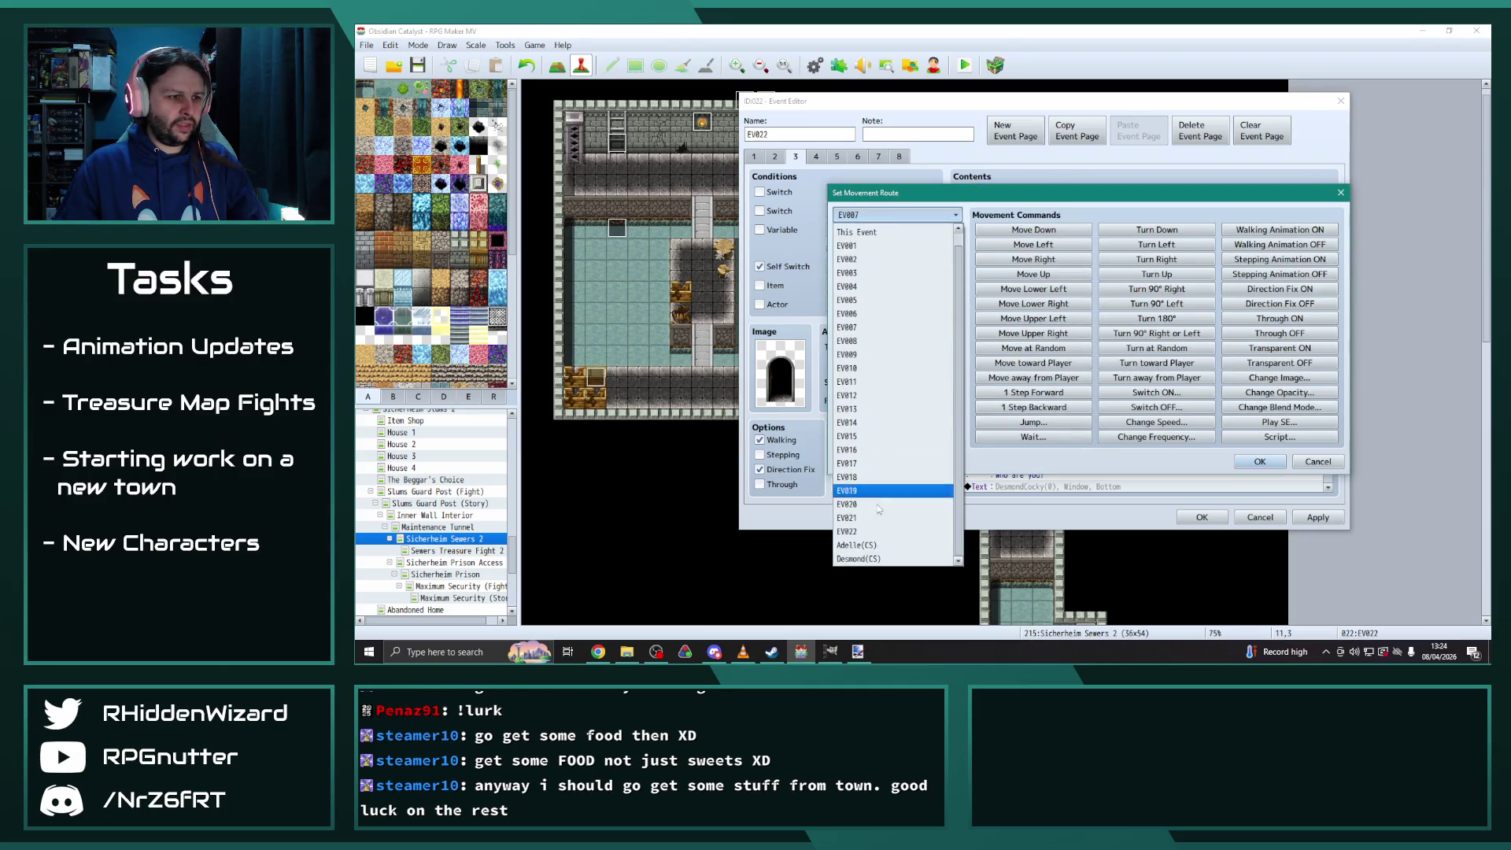
left_click(871, 546)
left_click(1259, 461)
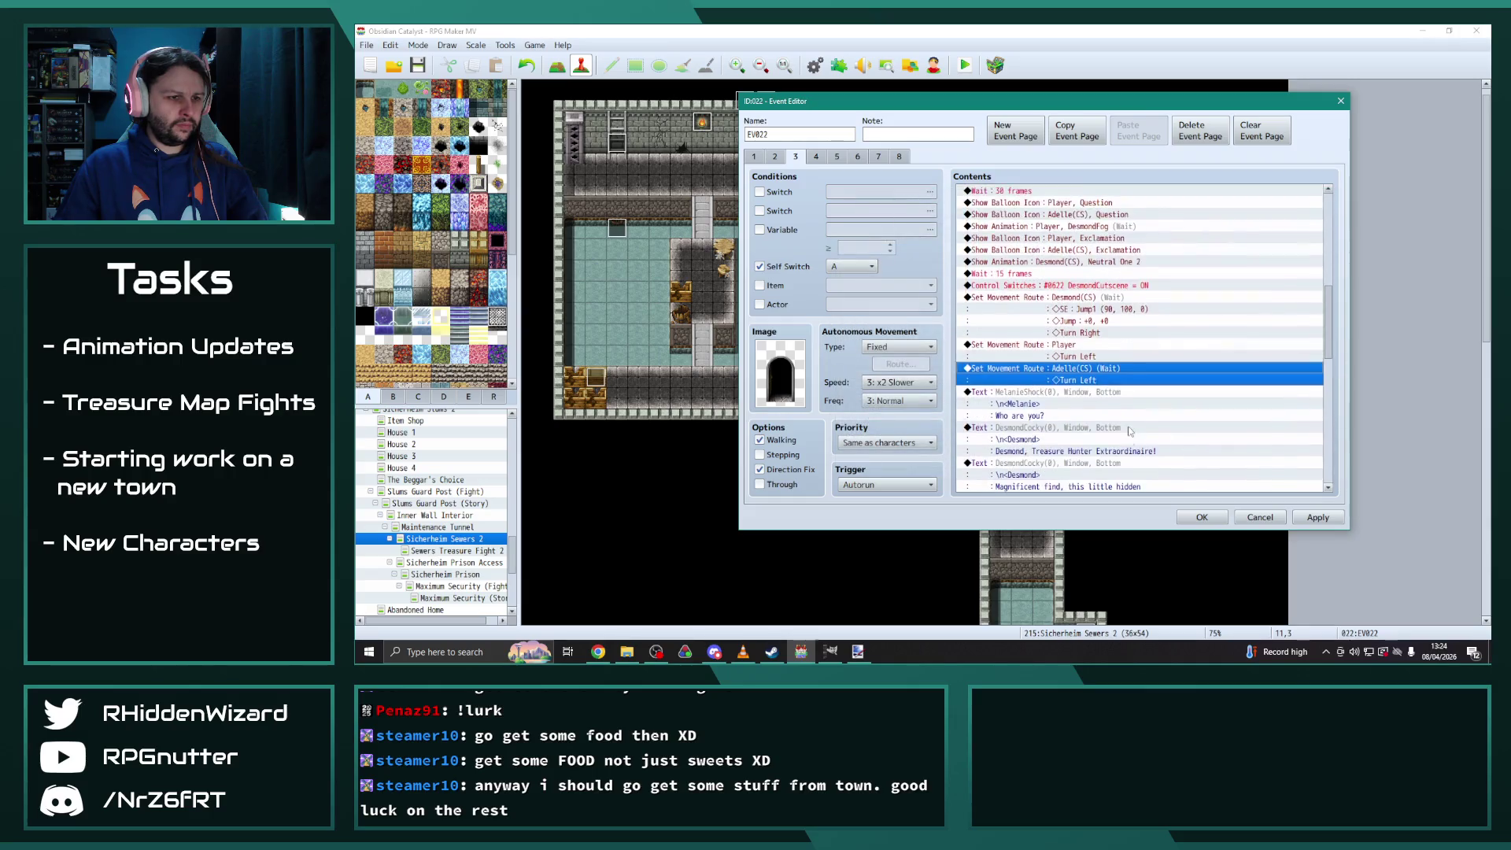
double_click(1026, 346)
Give the line Adelle's portrait and reword it to \n<Adelle> "Who's this guy!?"
double_click(1022, 323)
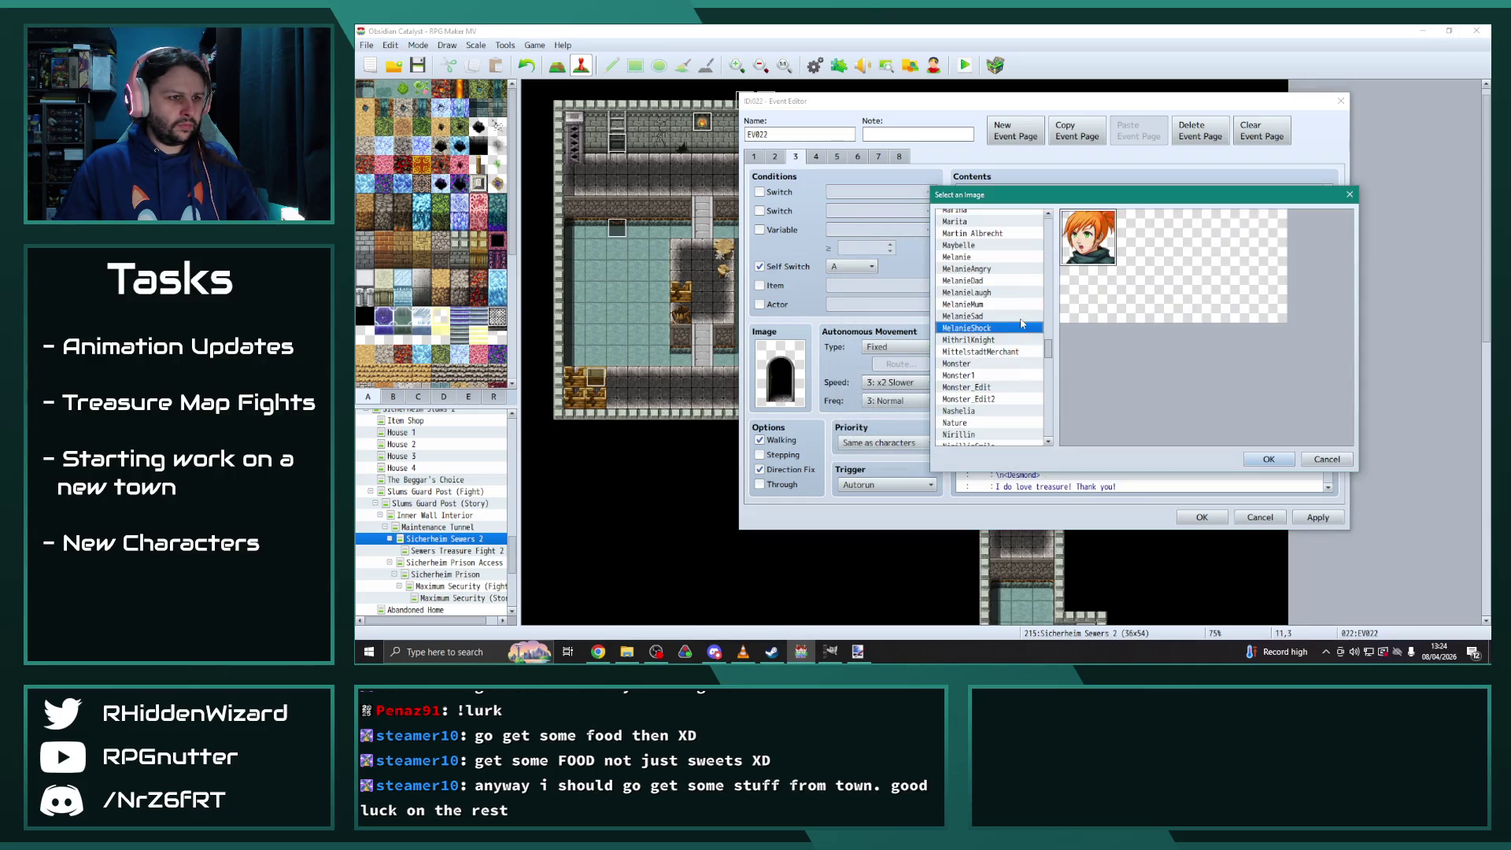
left_click_drag(1048, 352, 1048, 224)
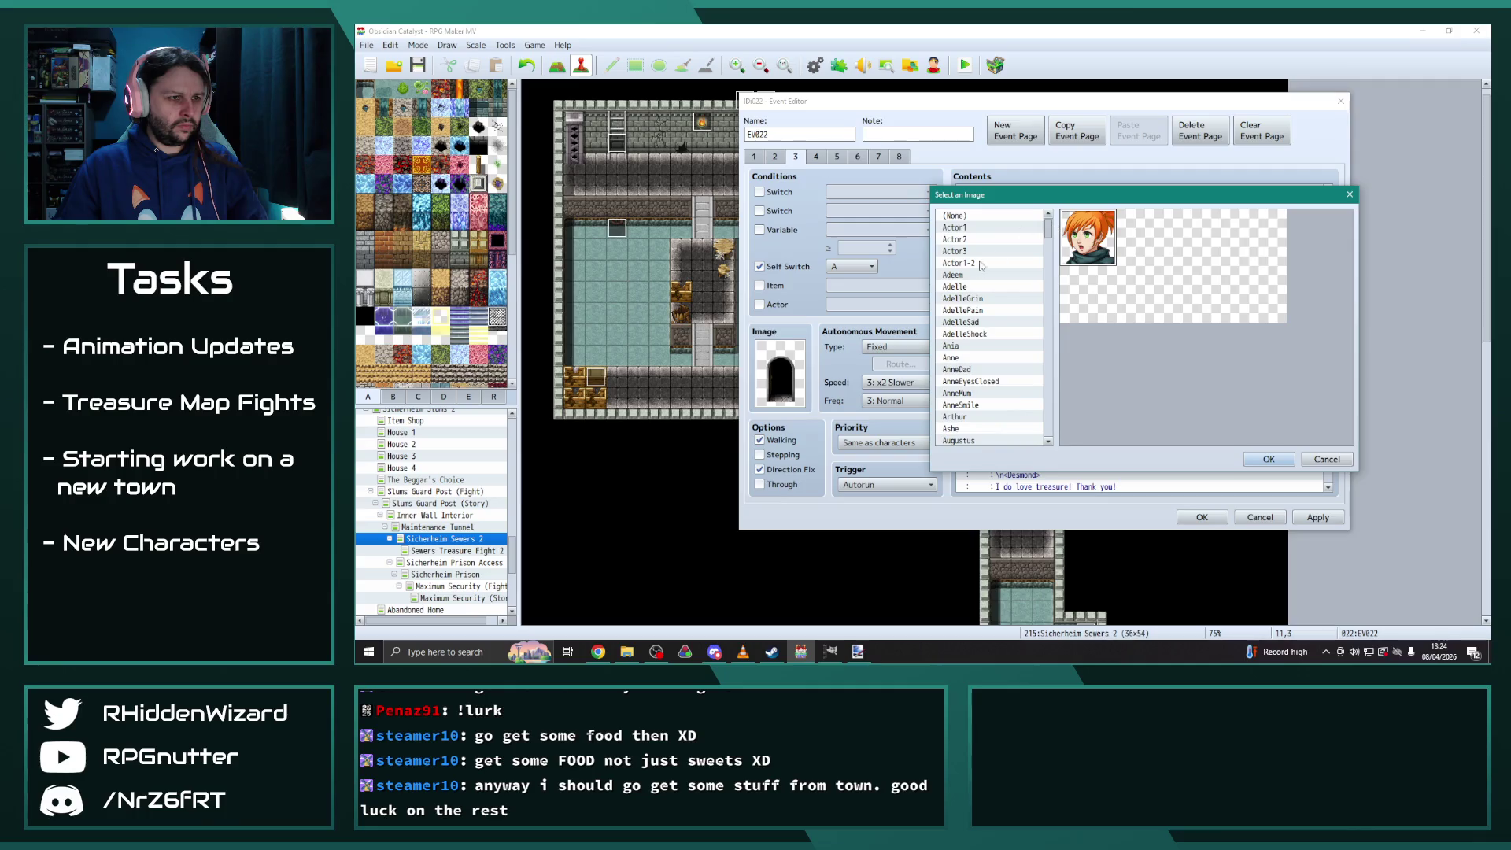
left_click(969, 321)
left_click(967, 310)
left_click(967, 298)
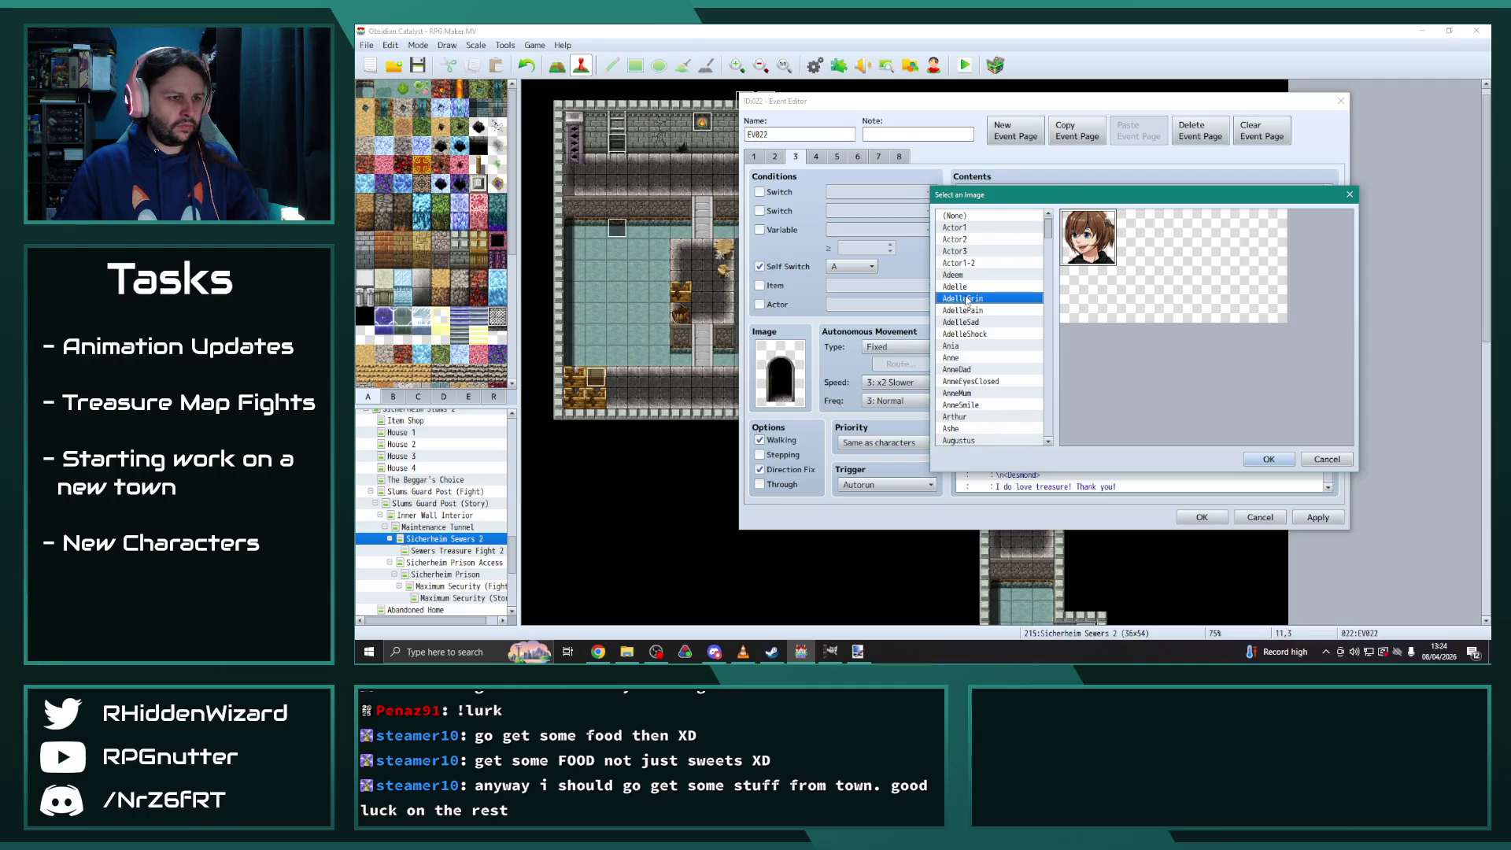
double_click(971, 334)
left_click_drag(1101, 307, 1055, 307)
double_click(1074, 295)
type("Adelle")
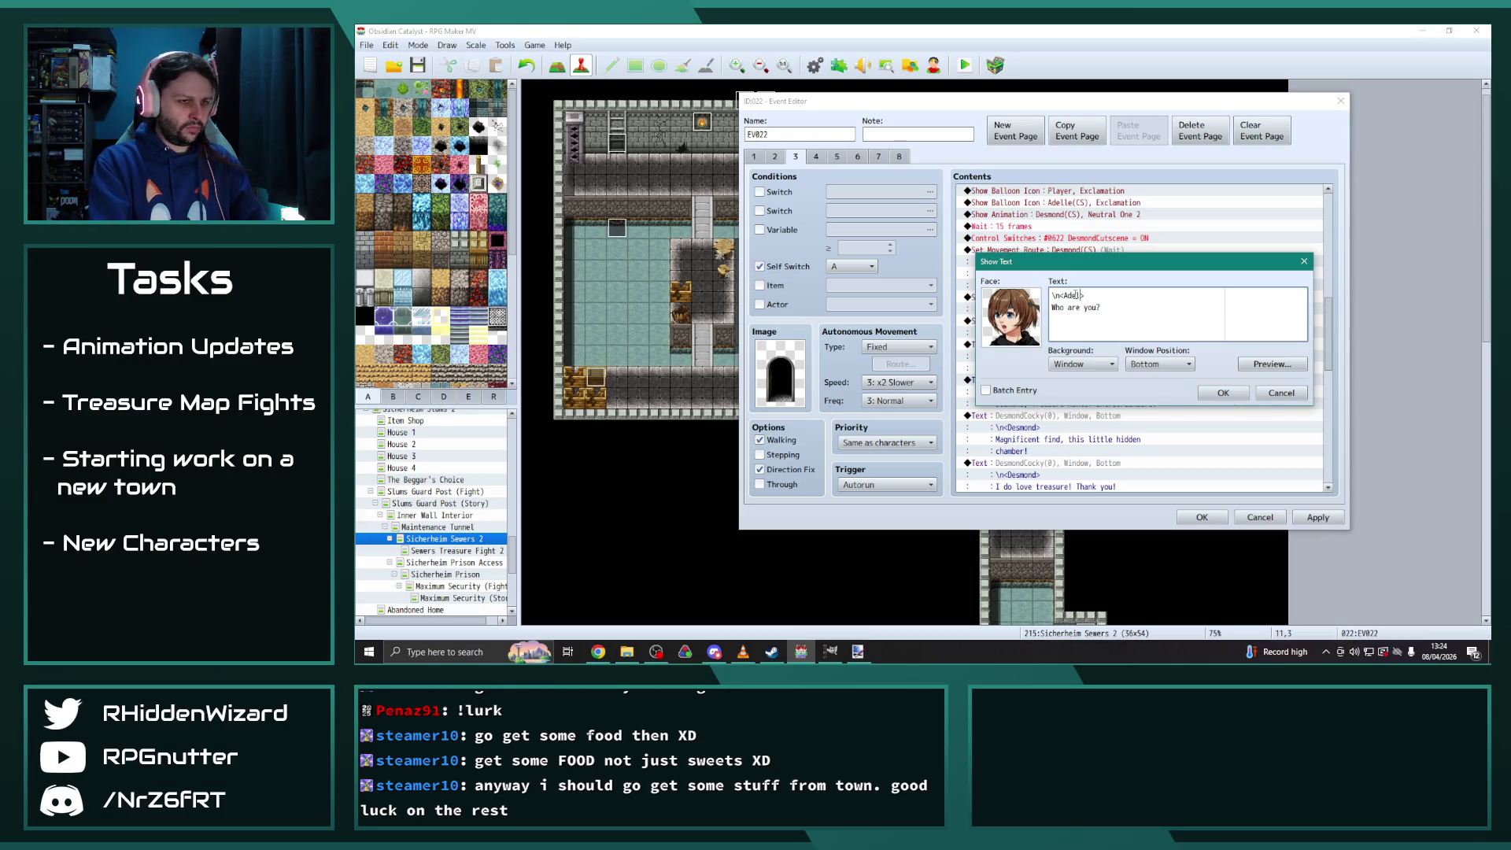
left_click_drag(1101, 307, 1061, 309)
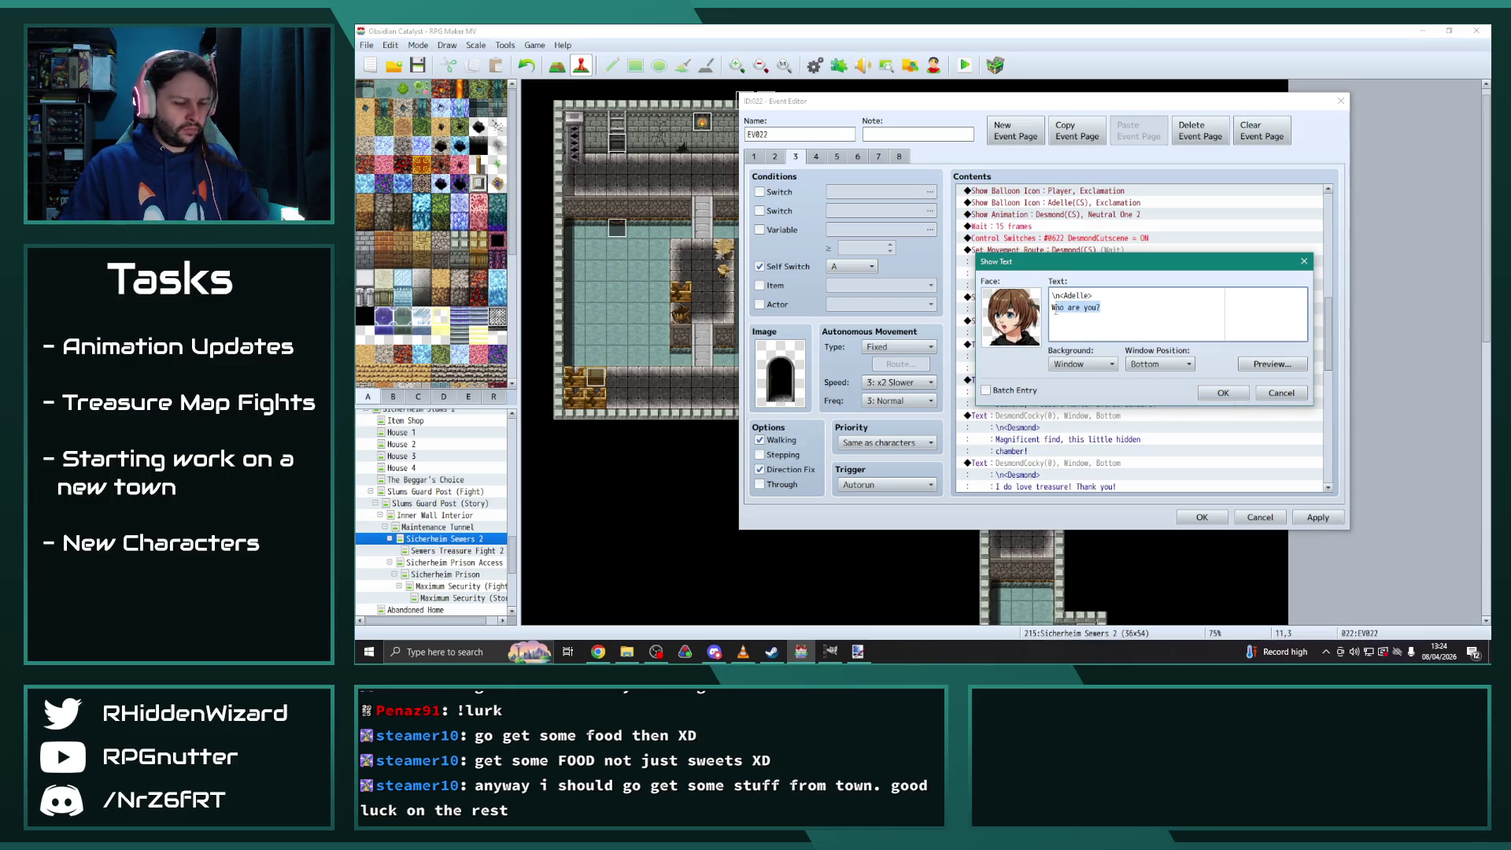
type("o")
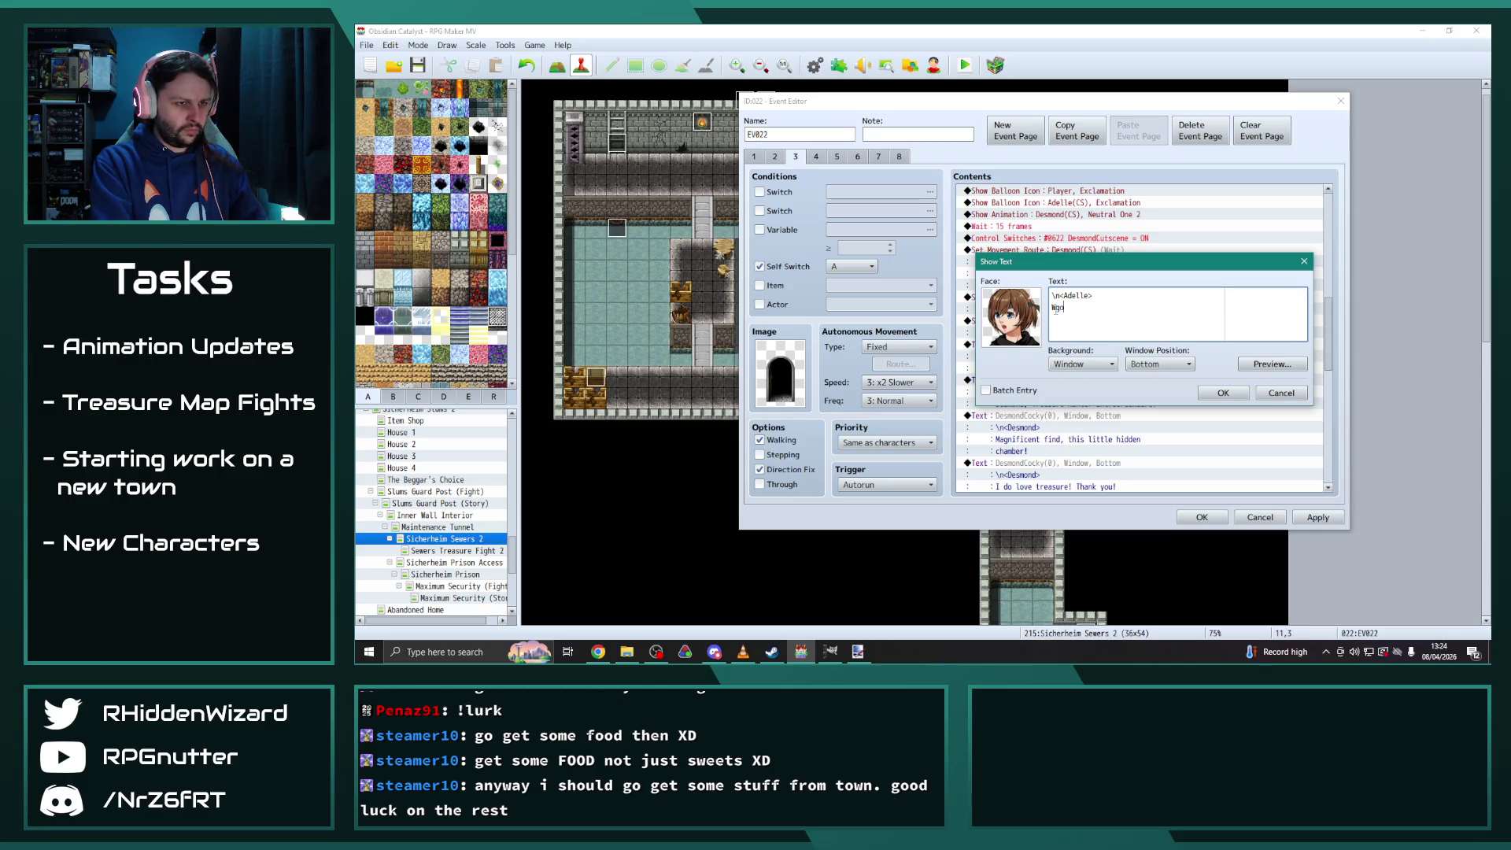
type("y!?")
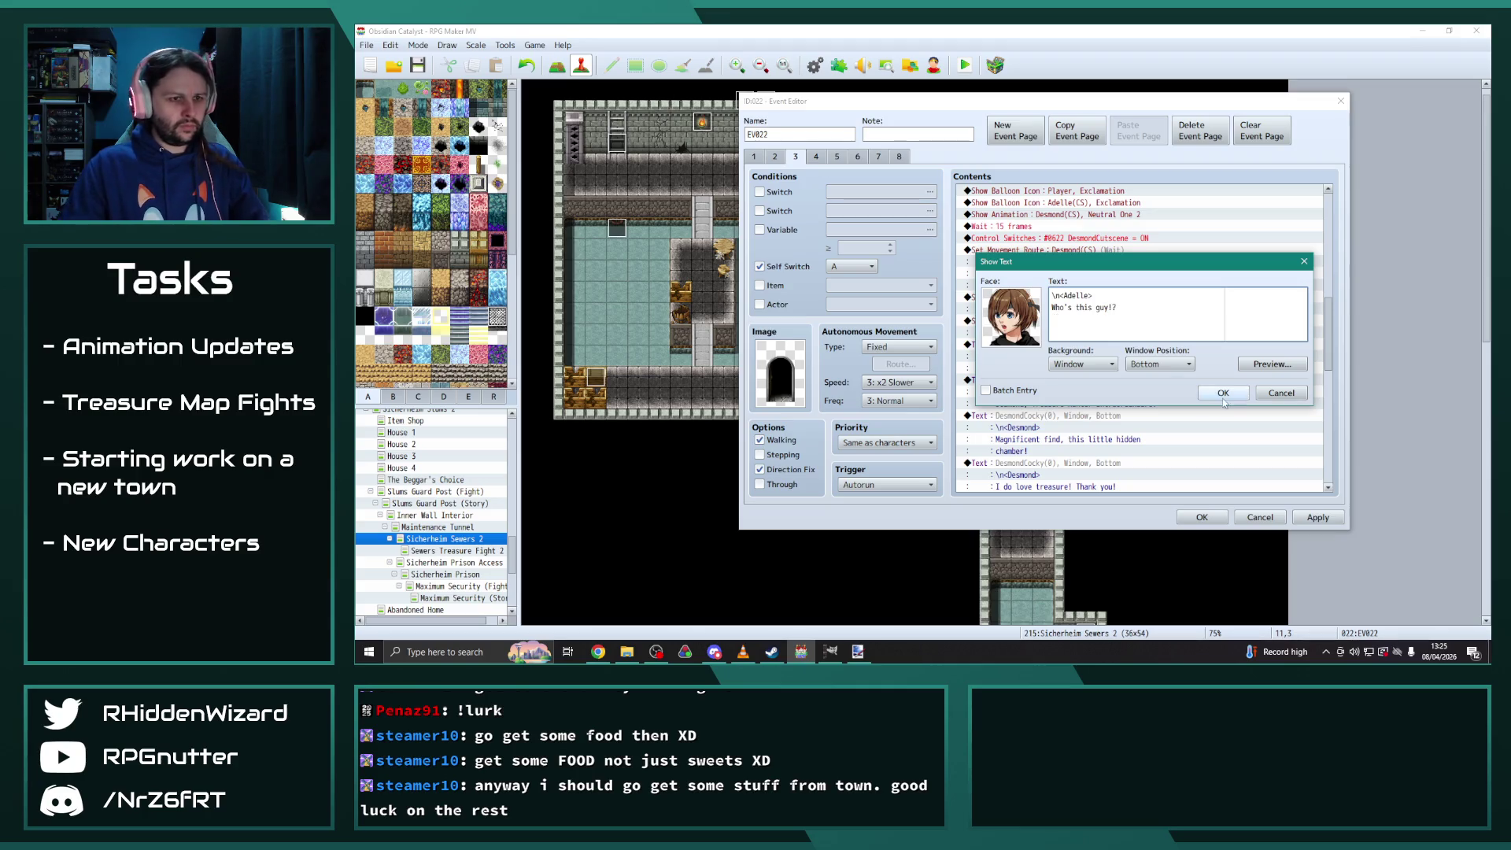
left_click(1222, 393)
Make the EV007 exclamation balloon appear over Adelle(CS)
scroll(1132, 373, "down", 2)
scroll(1130, 372, "down", 3)
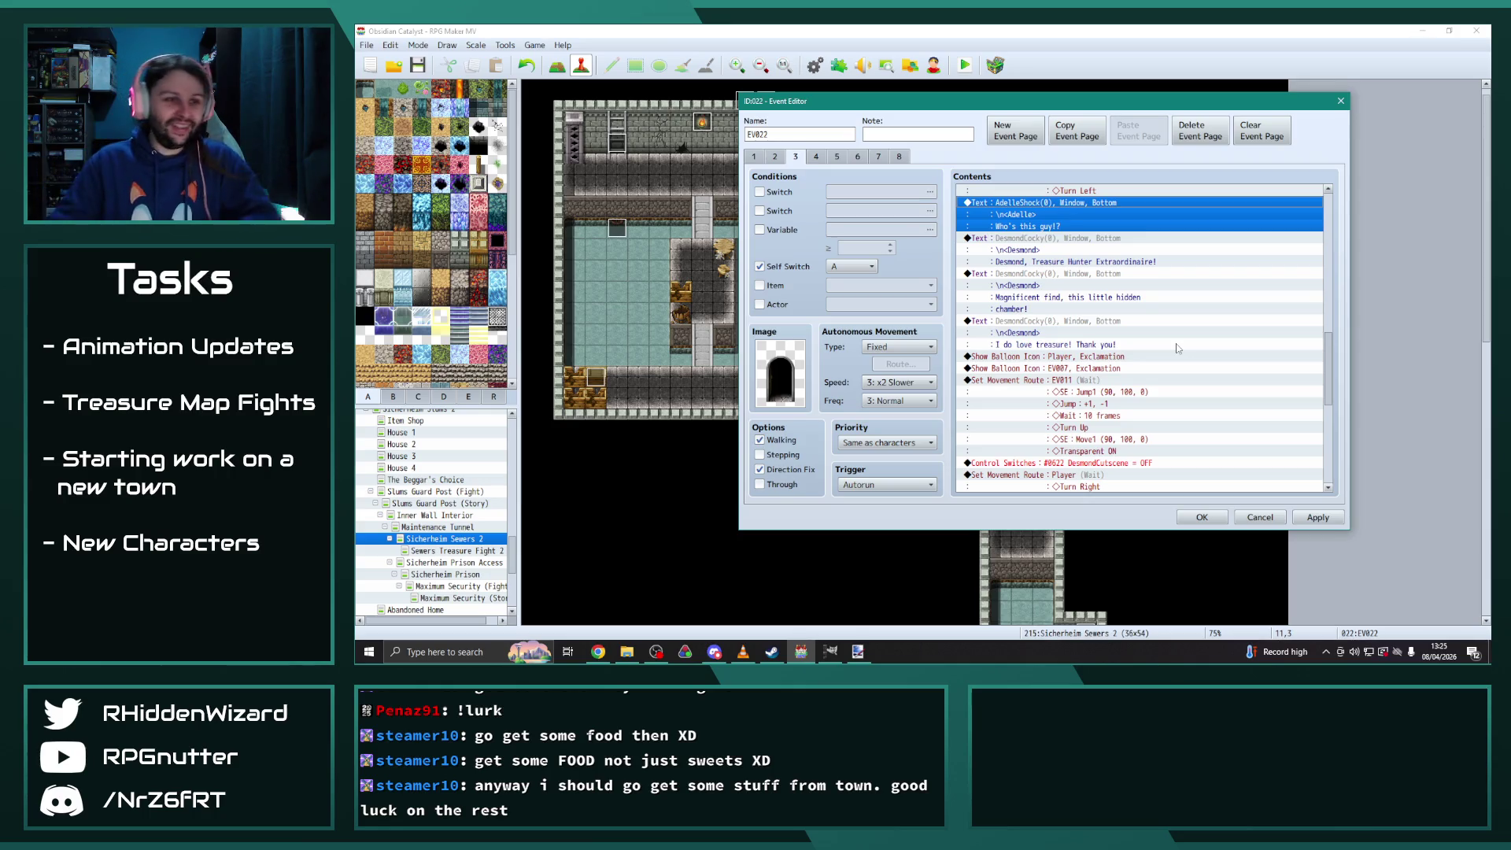
double_click(1088, 367)
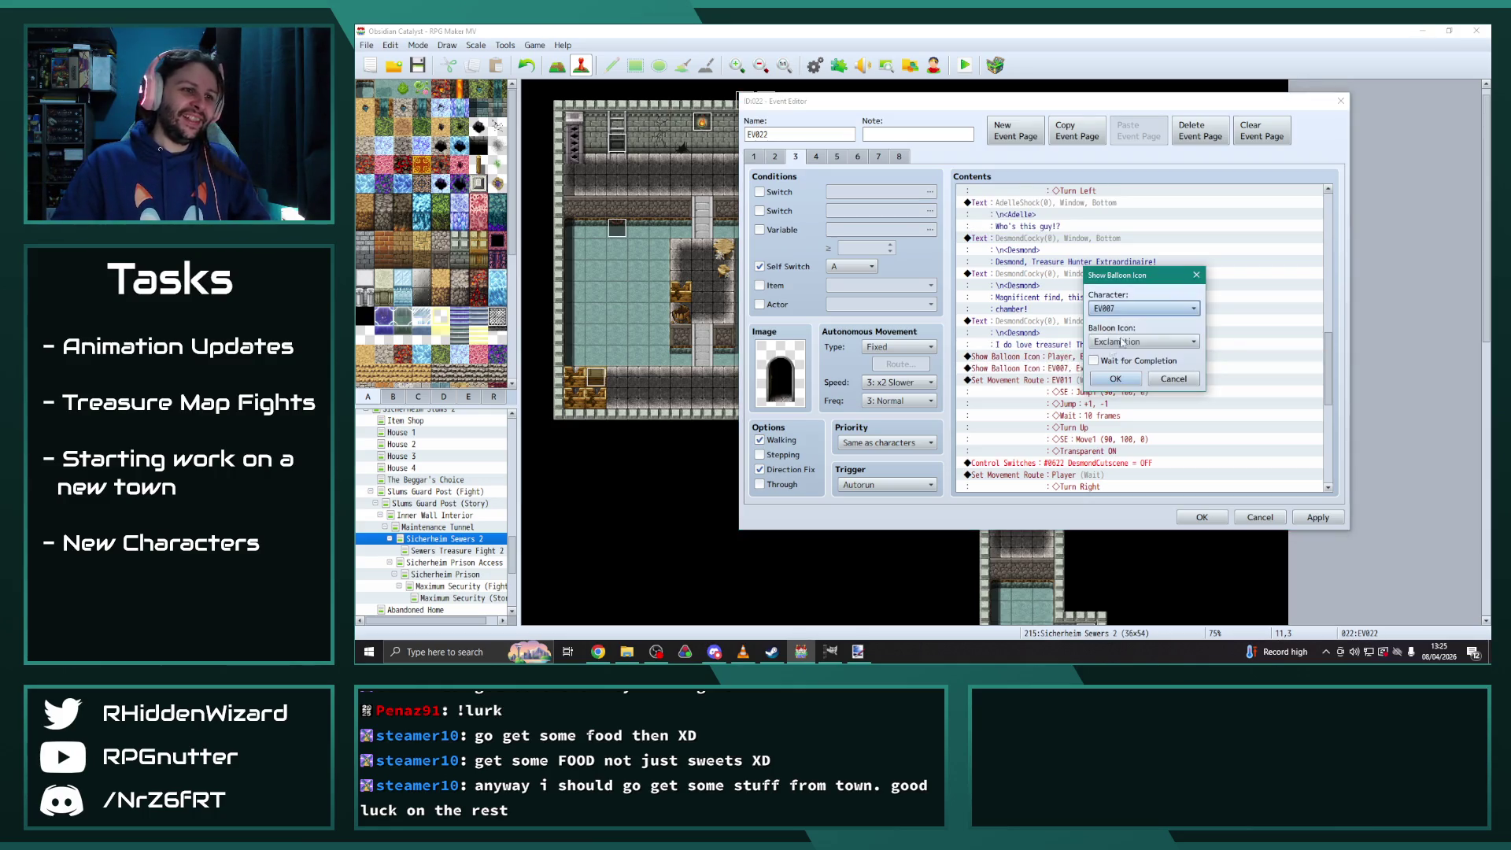
left_click(1140, 308)
left_click(1120, 638)
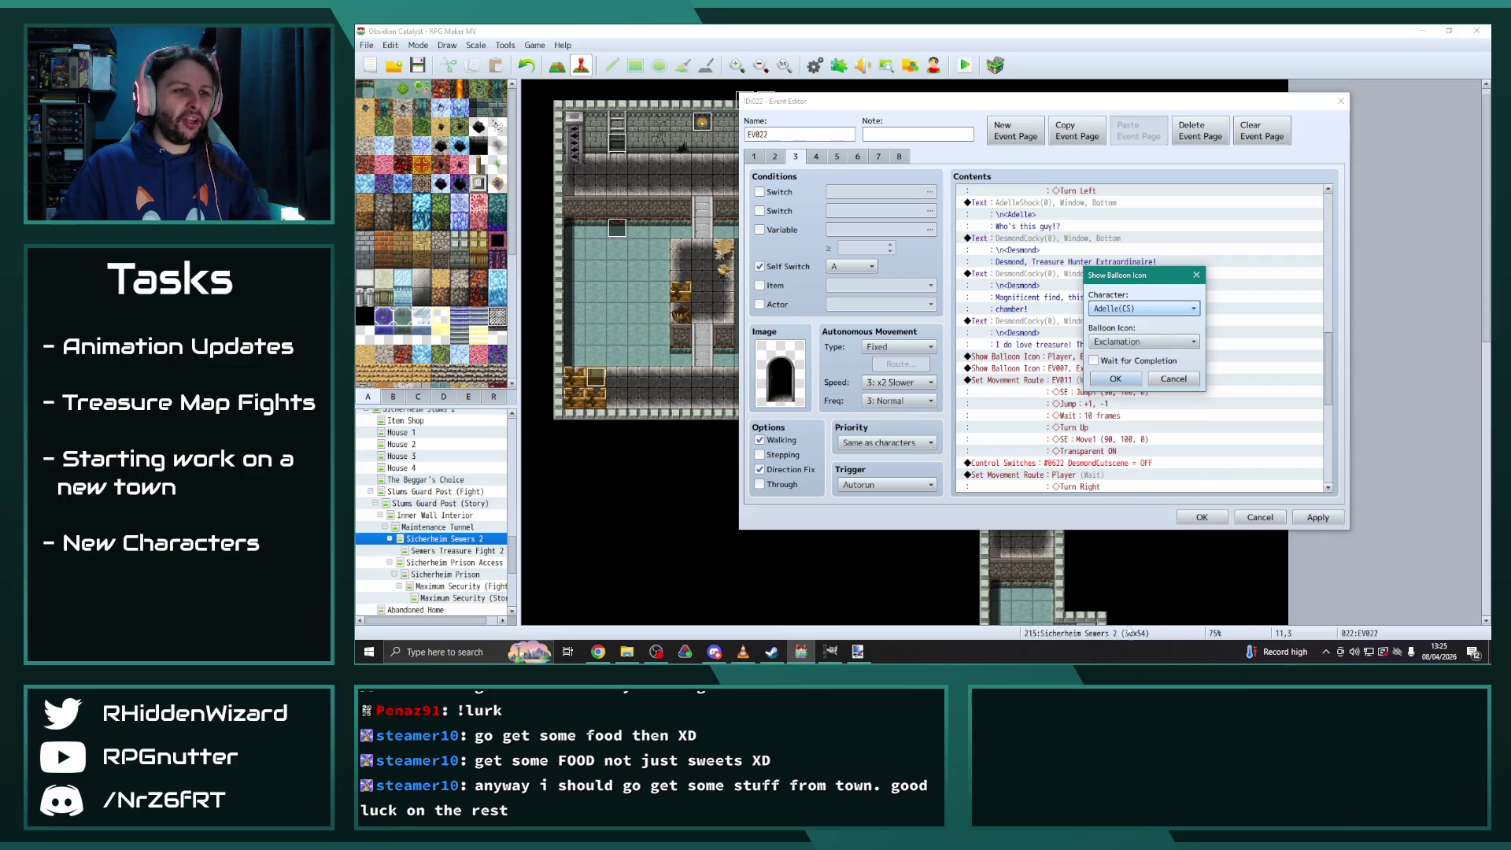
left_click(1122, 380)
Set the jump-away movement route's character to Desmond(CS)
double_click(1122, 380)
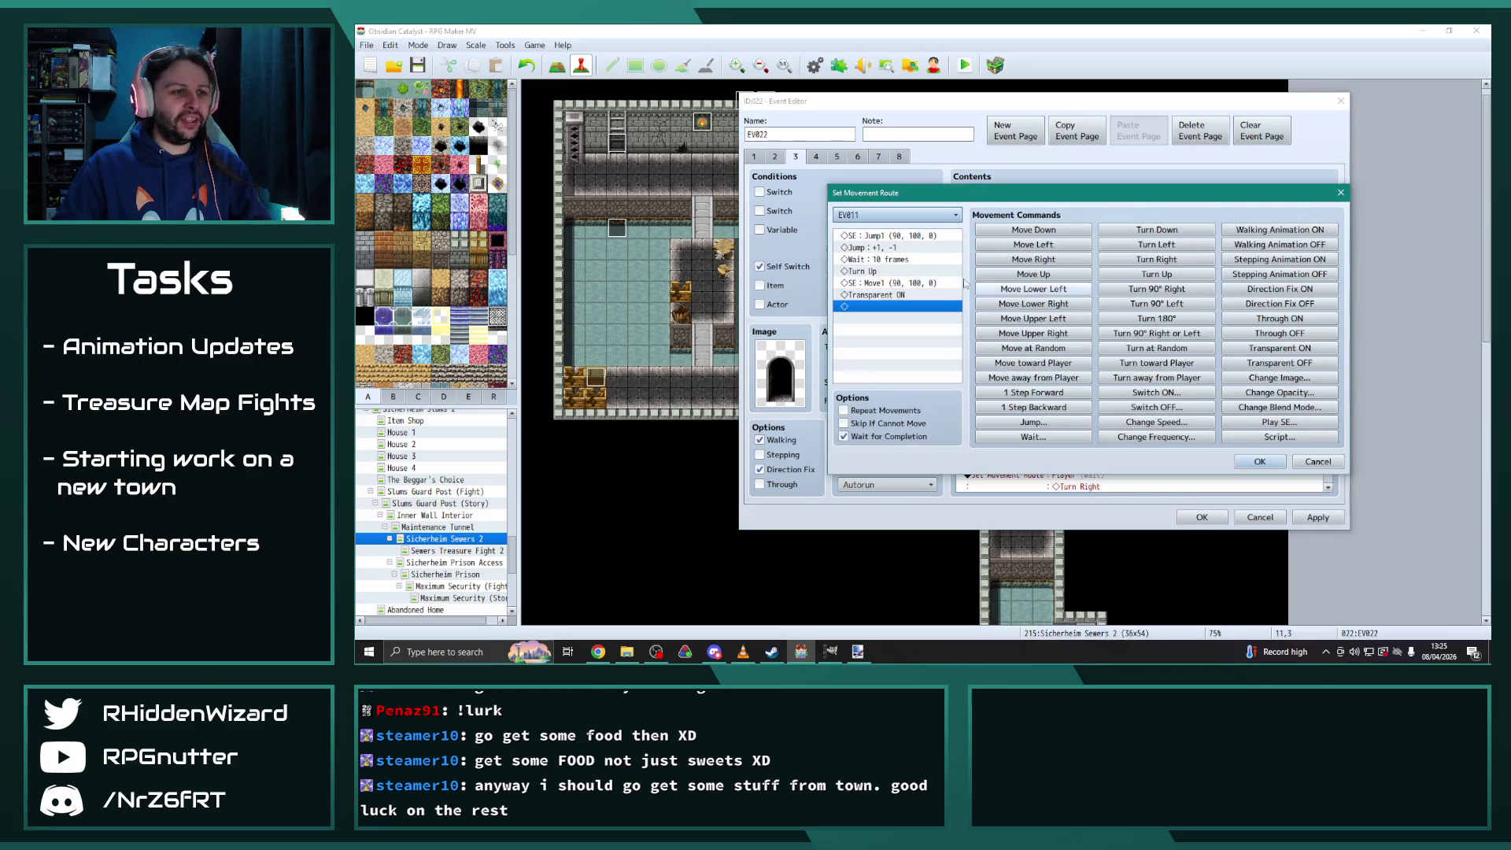
left_click(895, 215)
left_click(882, 543)
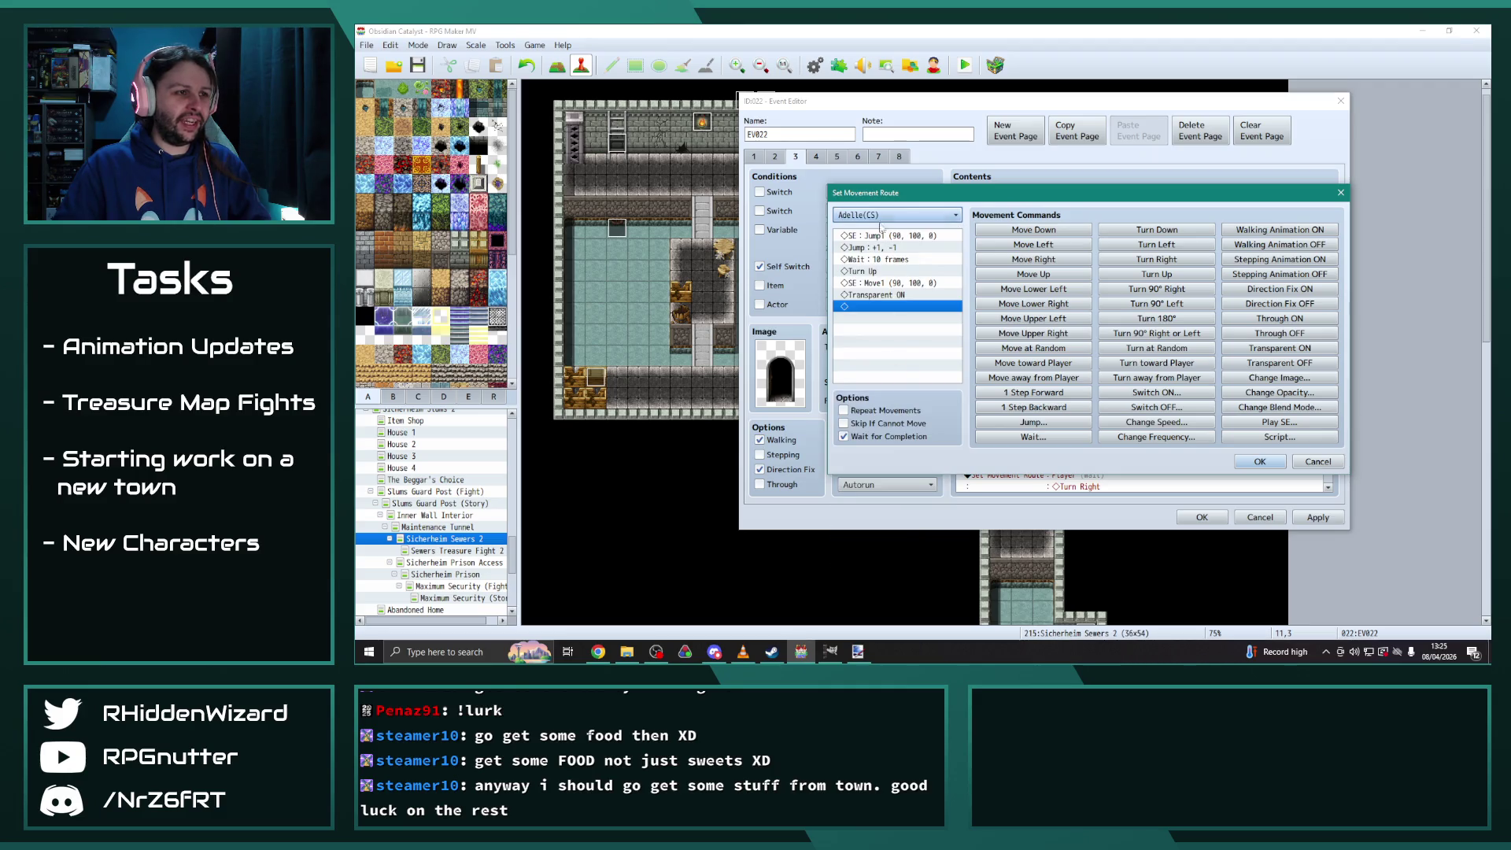
left_click(881, 216)
left_click(857, 559)
left_click(1259, 461)
scroll(1196, 426, "down", 4)
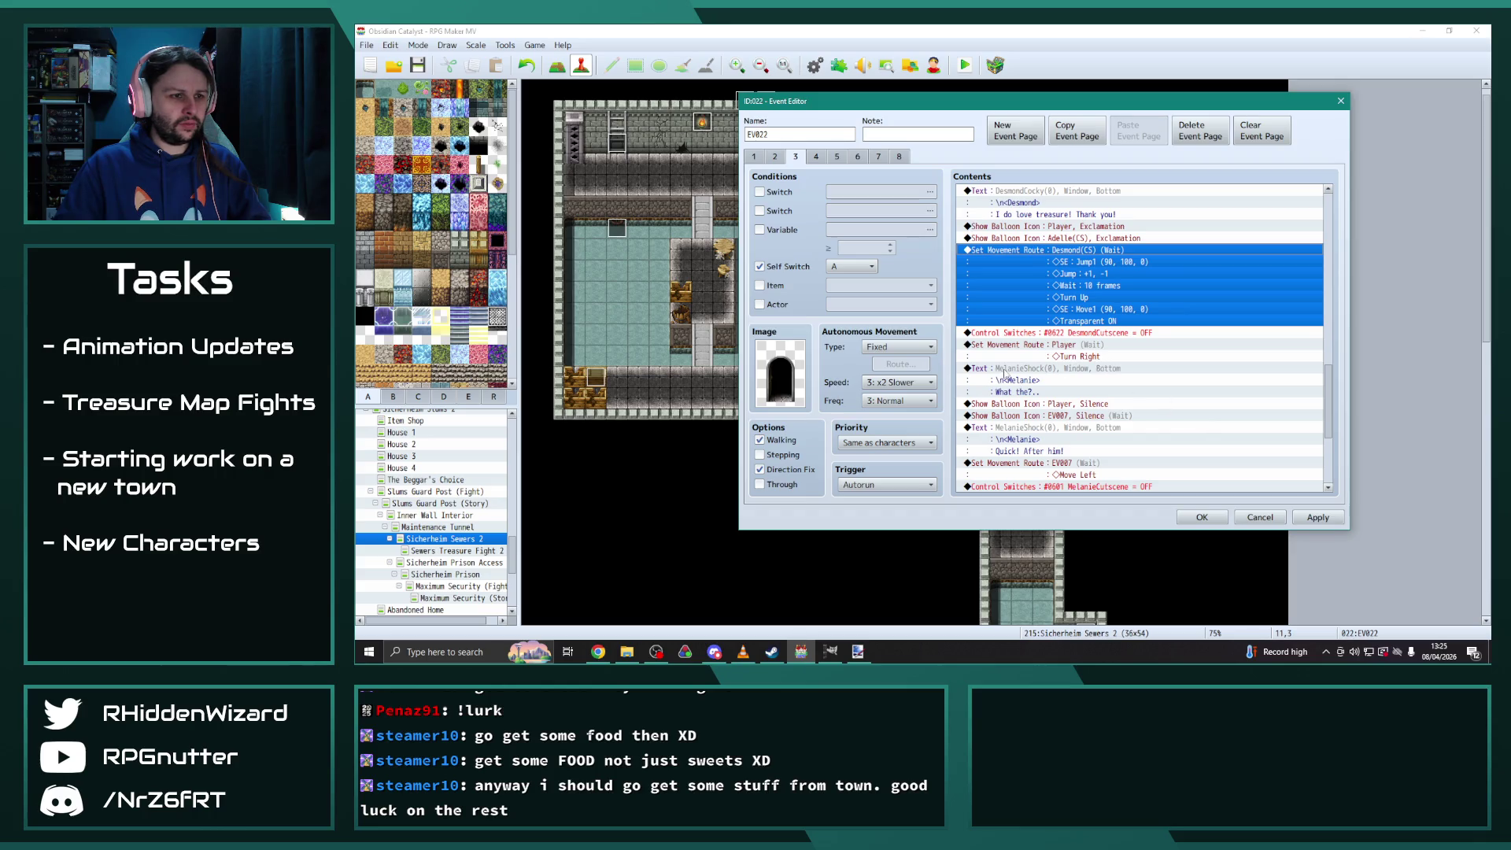
Give the "What the?.." line the AdelleShock face and the \n<Adelle> speaker tag
double_click(1011, 370)
double_click(1016, 313)
left_click_drag(1047, 330, 1052, 223)
left_click(975, 323)
key("Escape")
mouse_move(1084, 270)
left_mouse_down()
mouse_move(892, 191)
mouse_move(873, 143)
mouse_move(842, 185)
left_mouse_up()
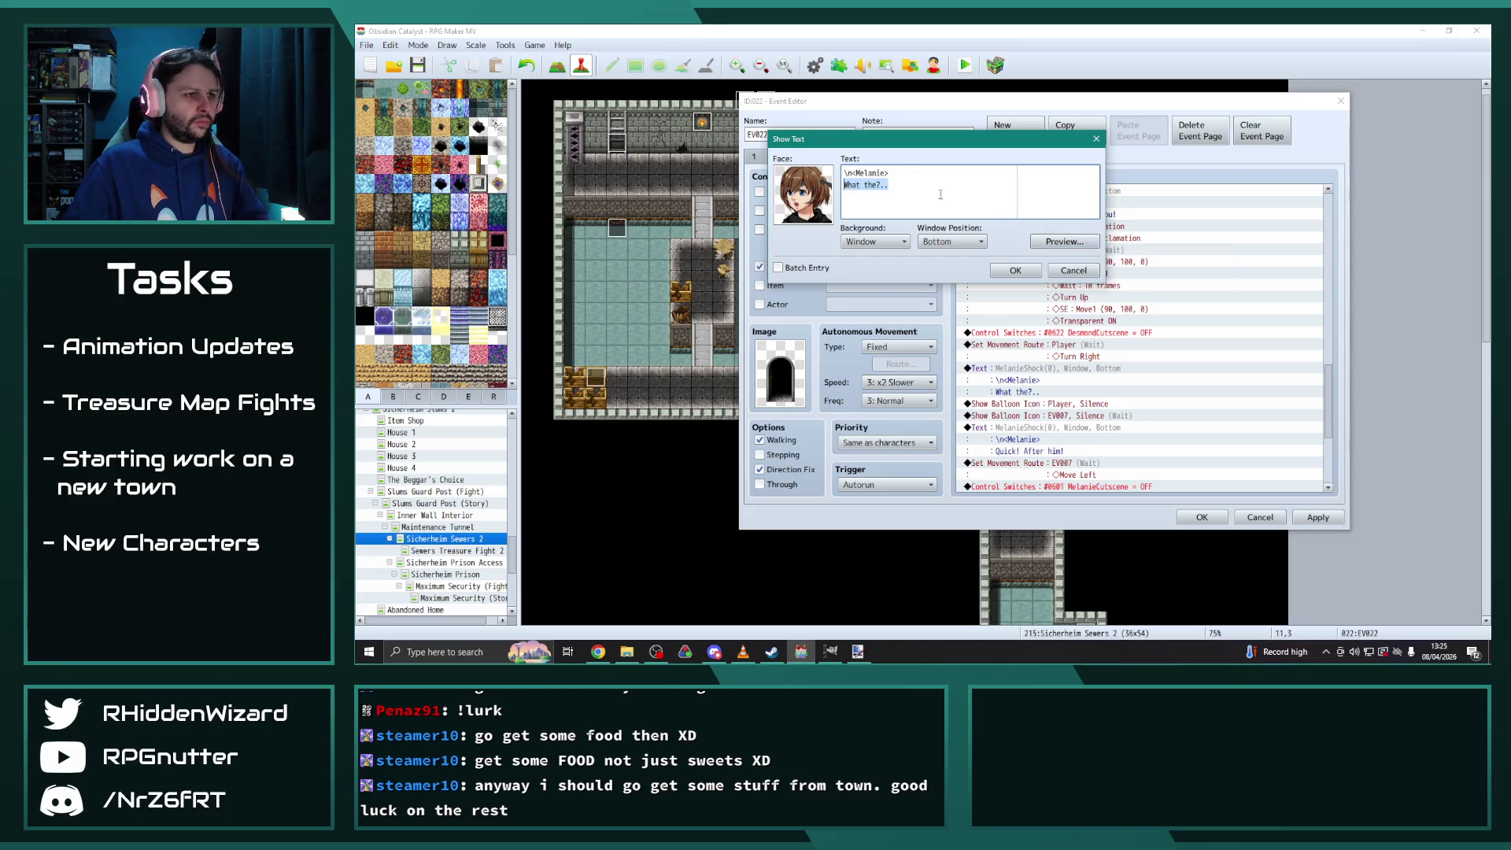
left_click(872, 174)
type("delle")
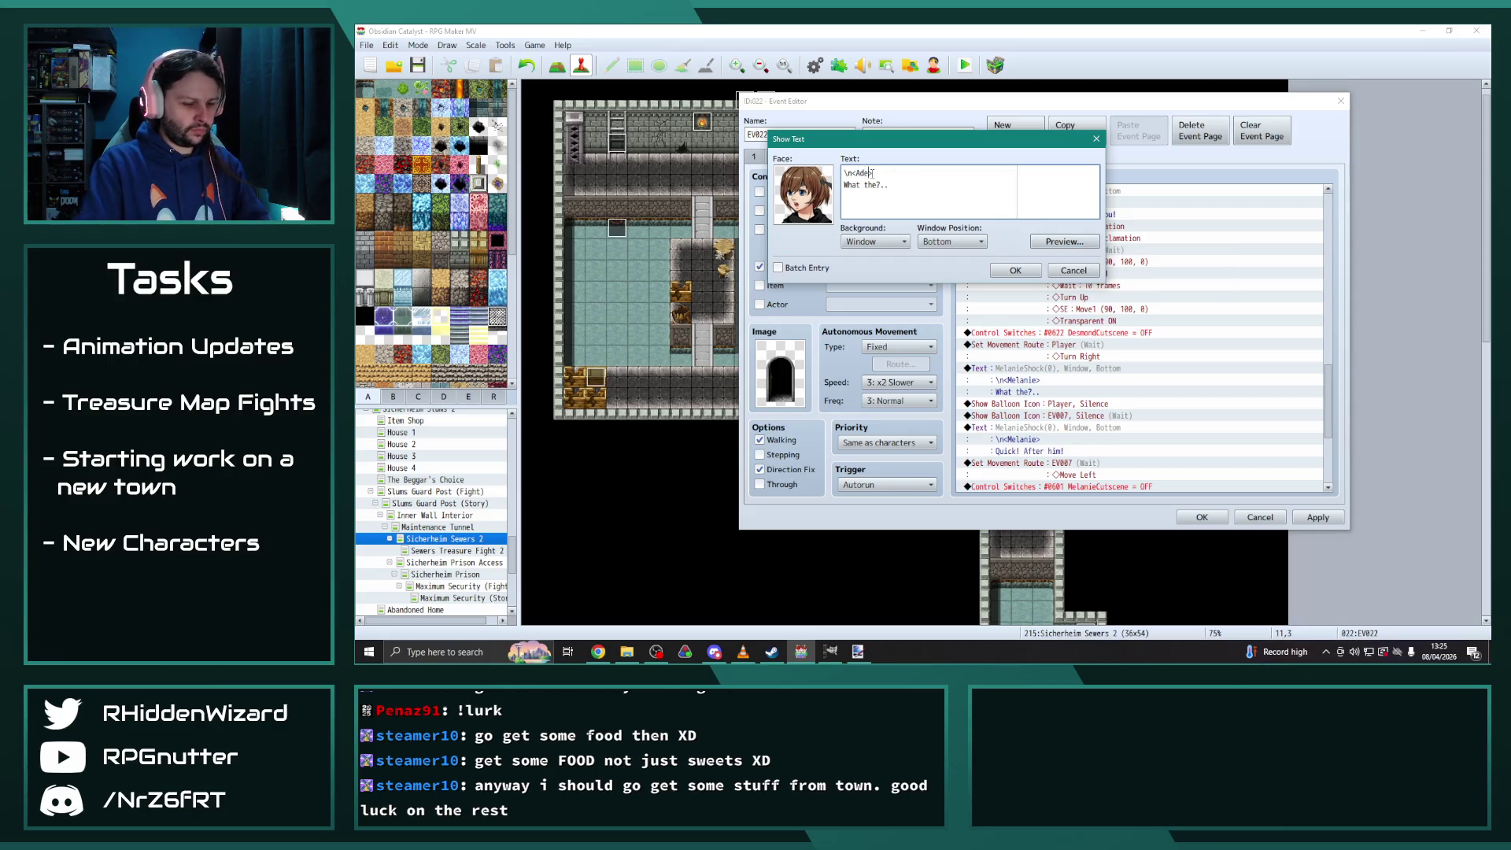
left_click(1013, 271)
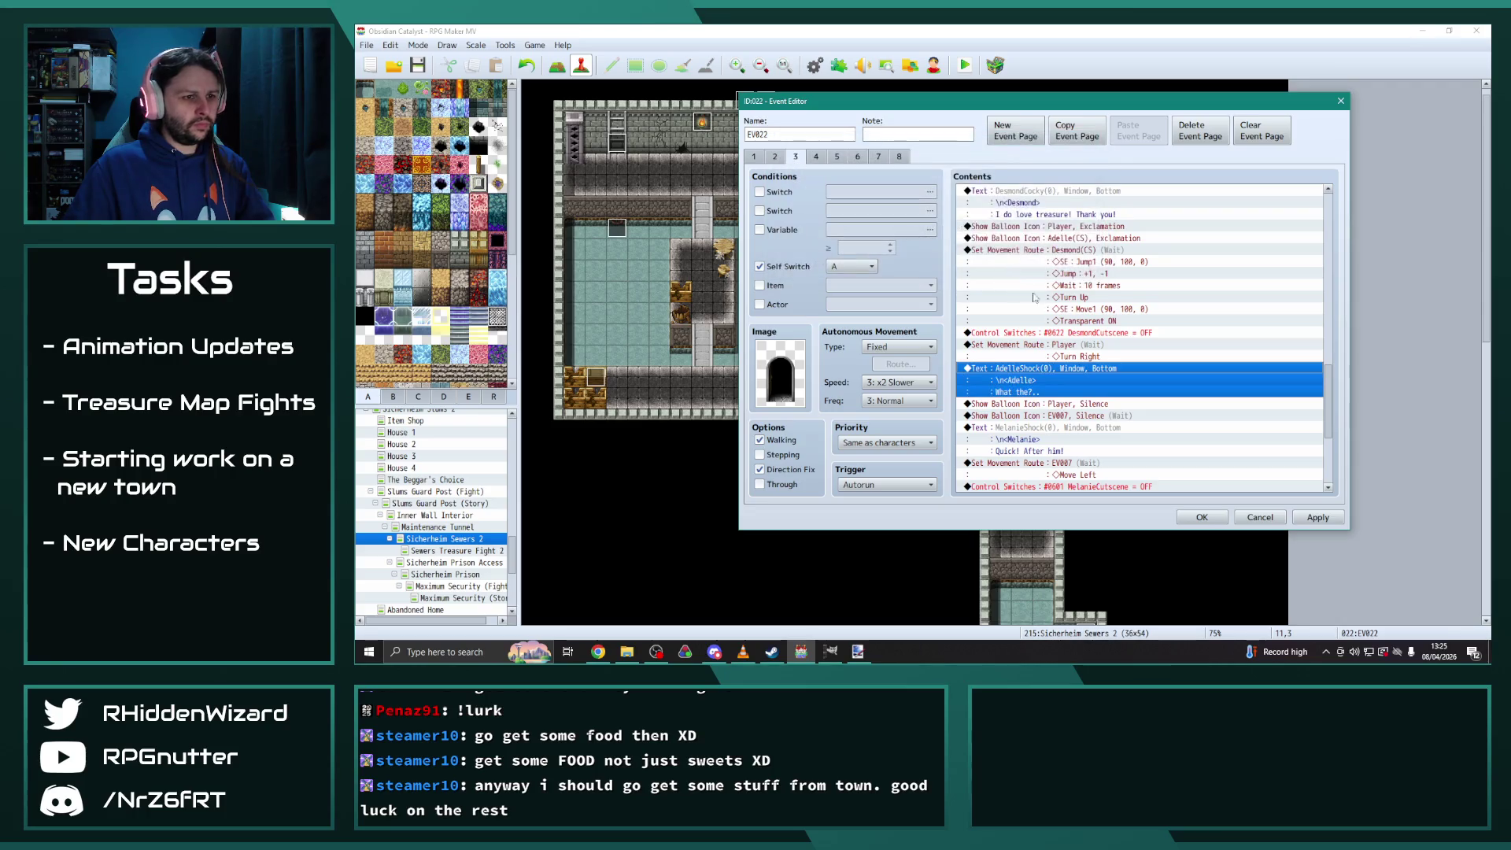
Make the EV007 silence balloon appear over Adelle(CS)
scroll(1089, 338, "down", 2)
double_click(1089, 343)
left_click(1140, 309)
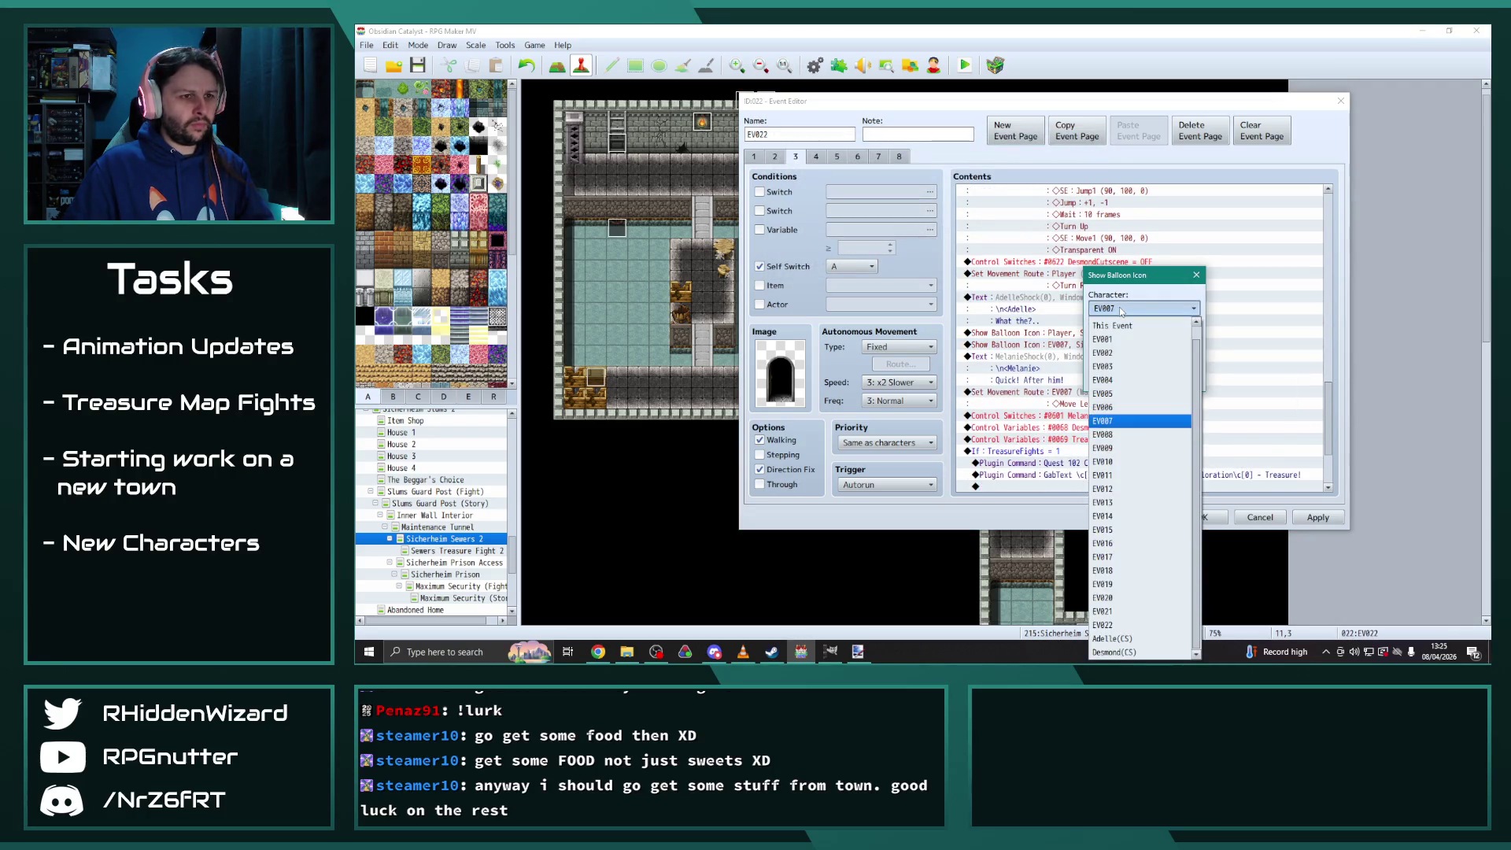
left_click(1133, 635)
left_click(1117, 381)
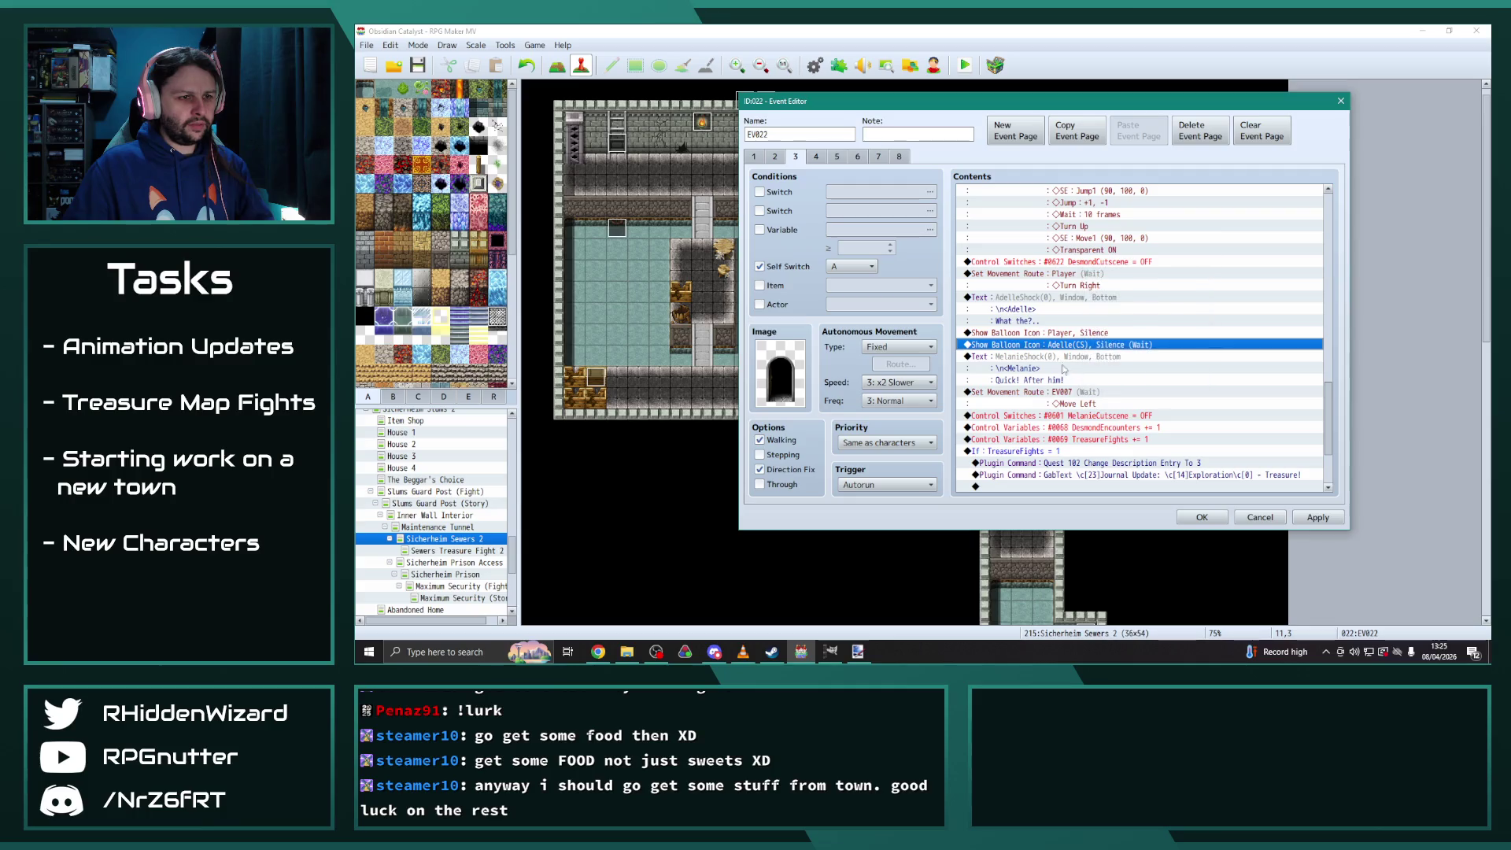
left_click(1034, 361)
scroll(1045, 376, "up", 7)
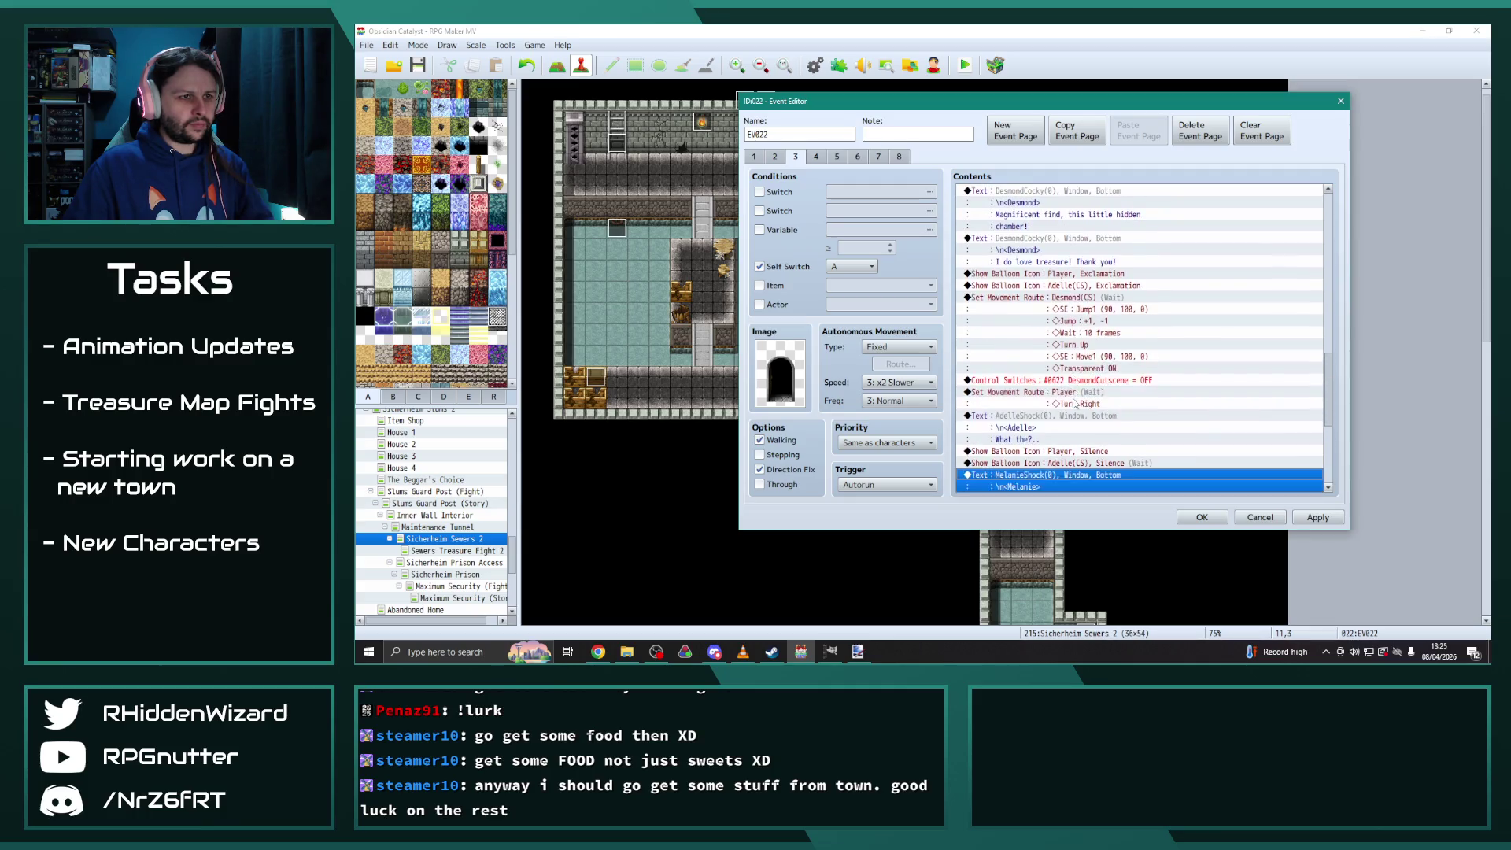
scroll(1072, 417, "down", 7)
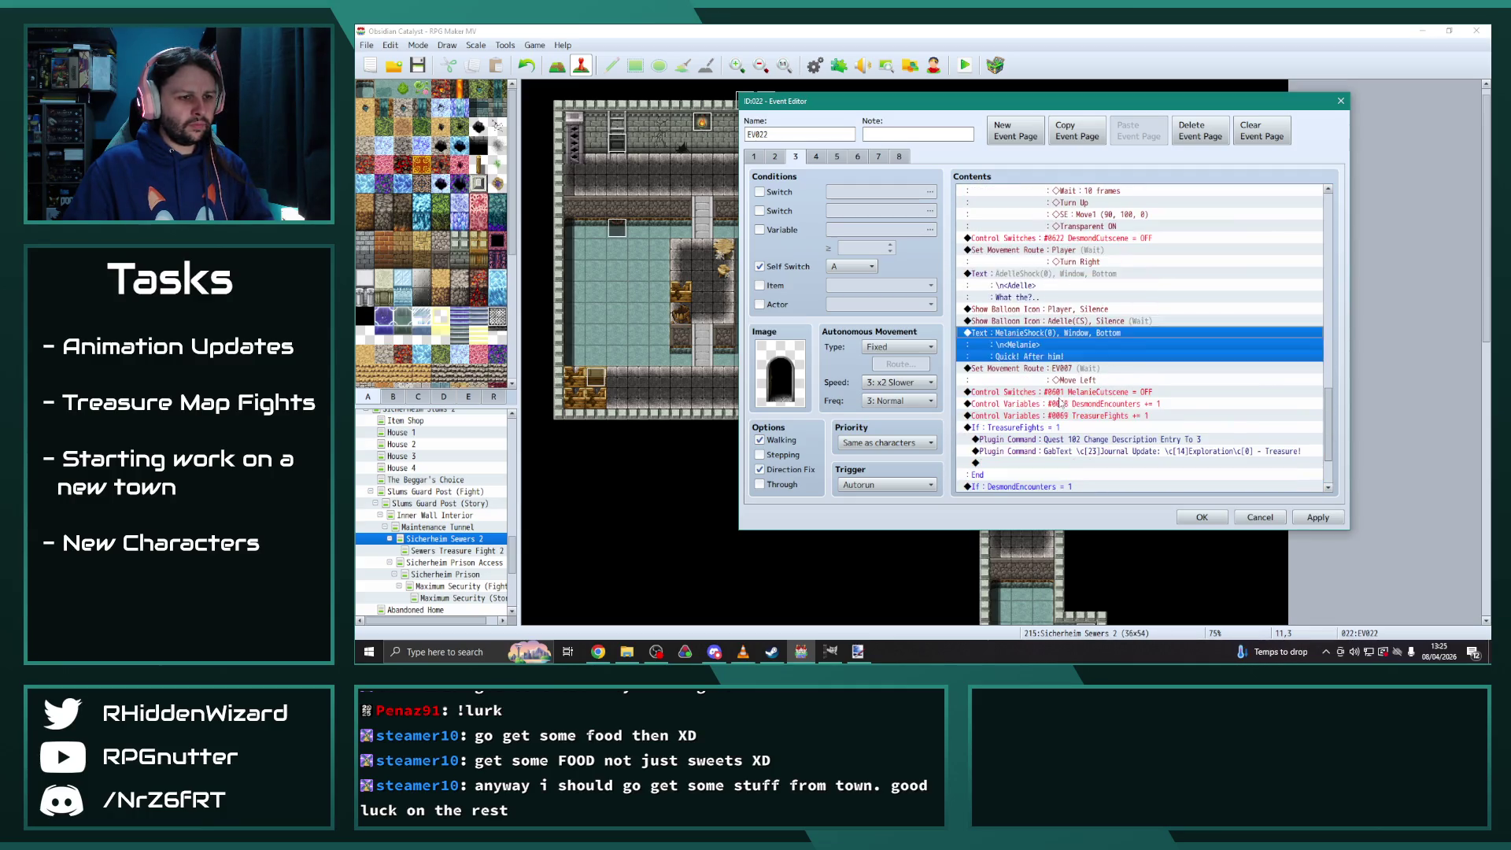
Give the "Quick! After him!" line Adelle's grinning face
double_click(1054, 330)
double_click(990, 304)
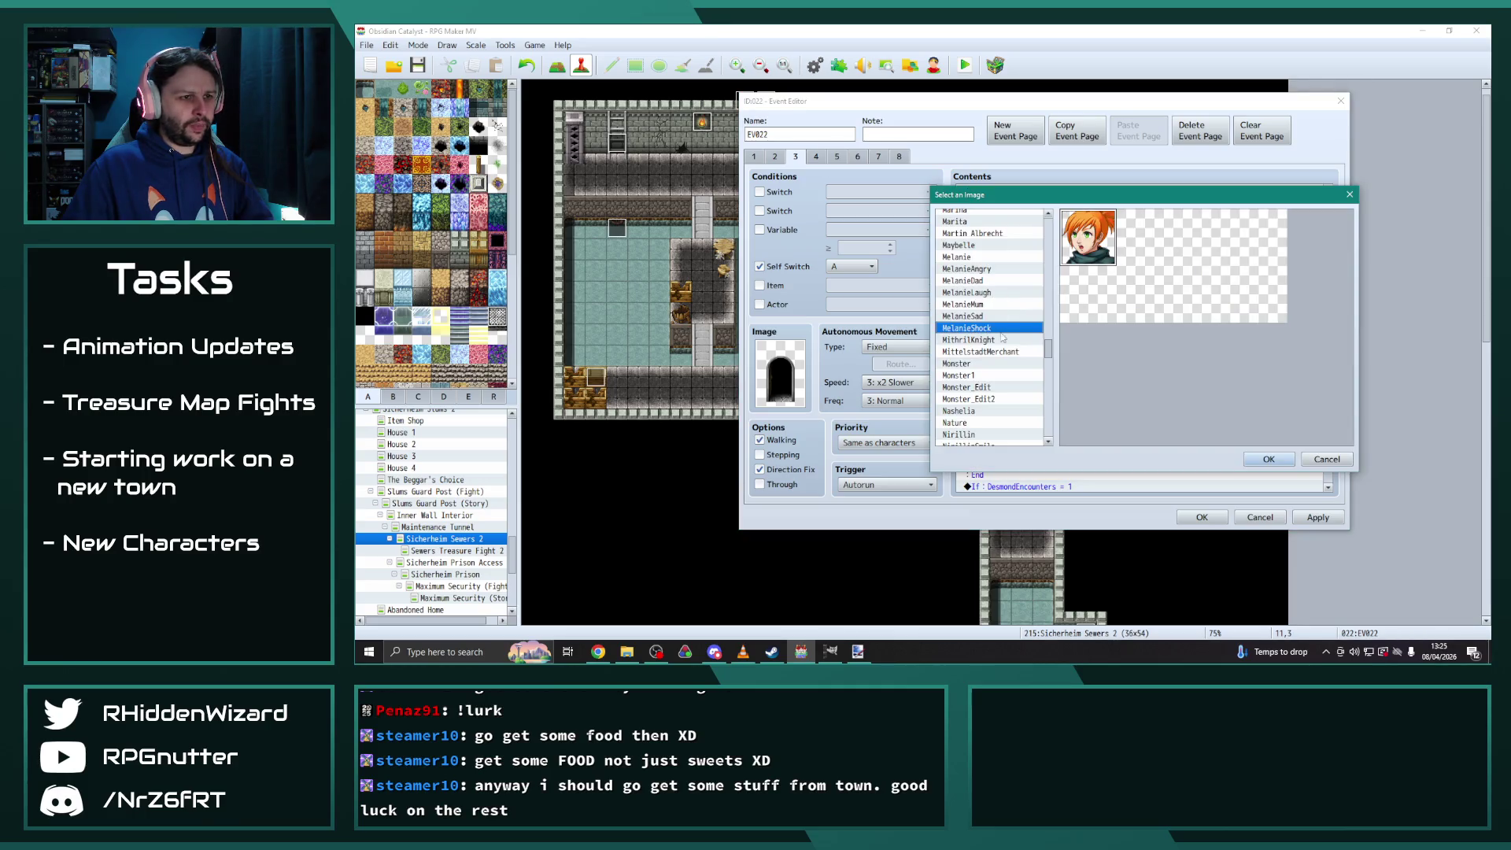
left_click_drag(1048, 357, 1047, 220)
left_click(968, 321)
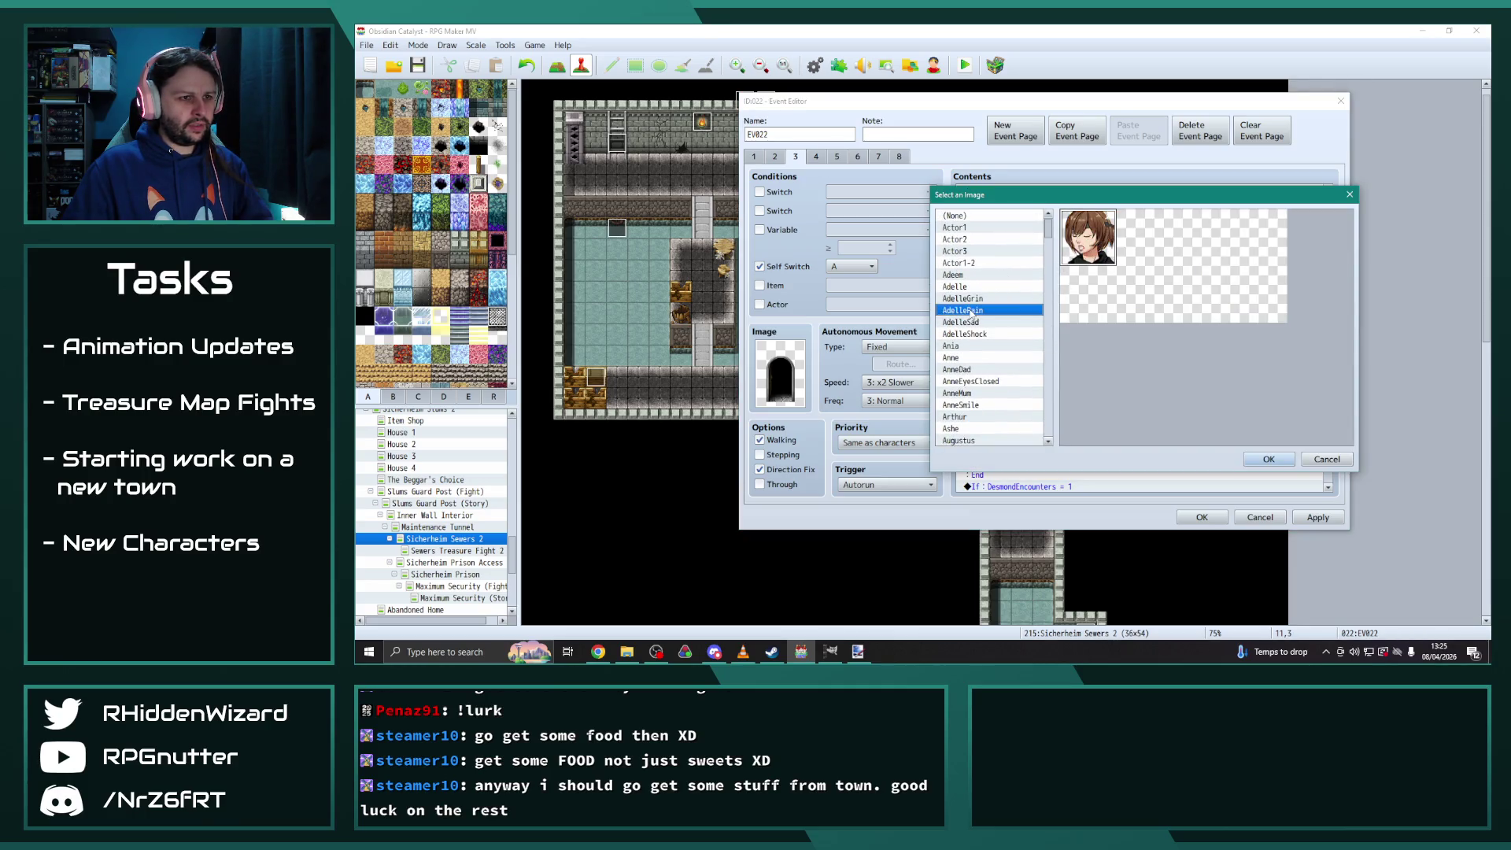
left_click(976, 336)
left_click(973, 299)
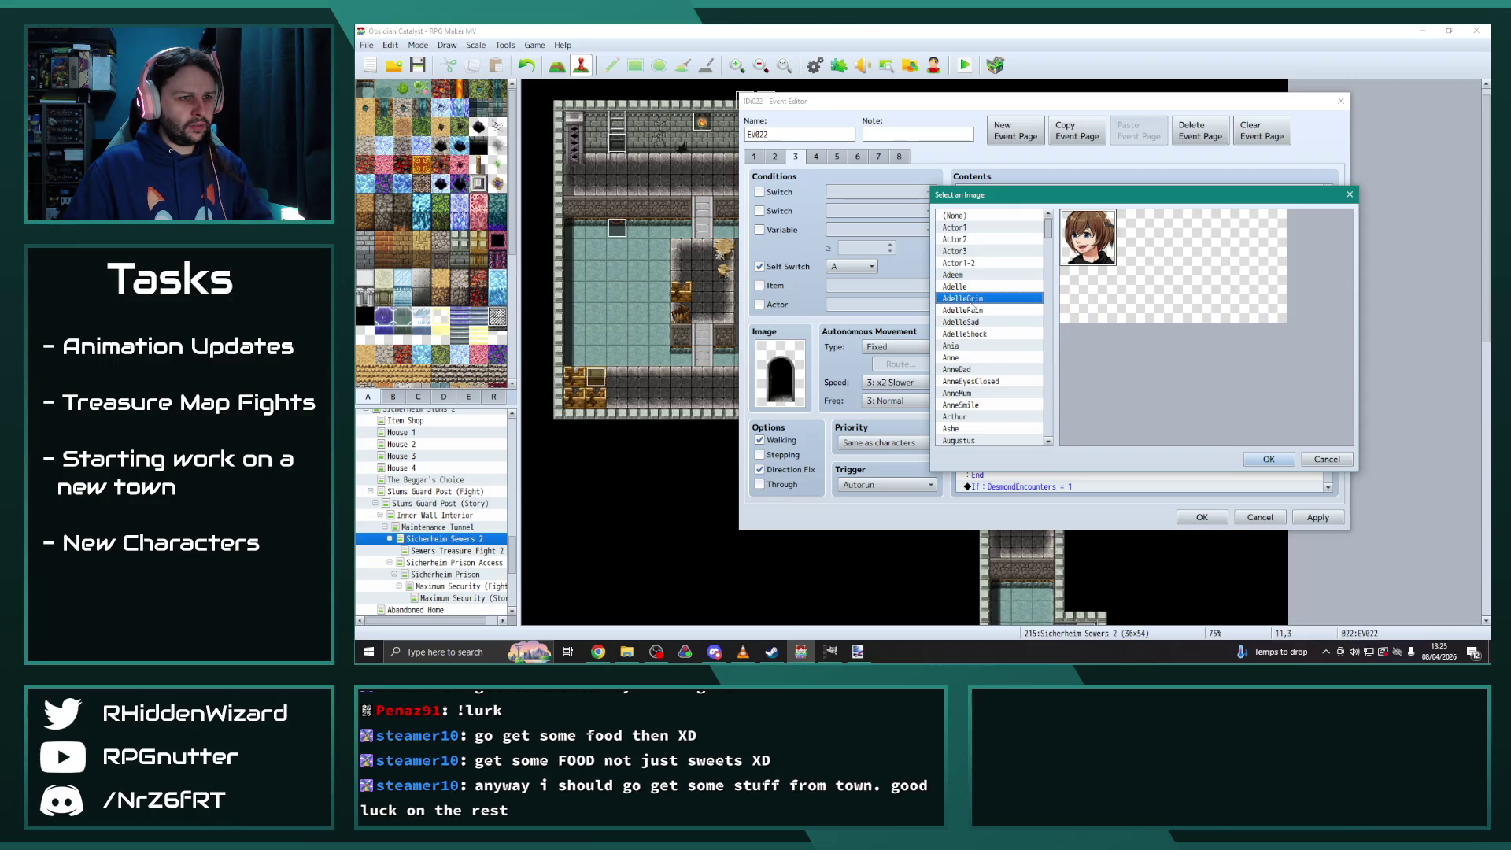
left_click(974, 324)
left_click(971, 299)
left_click(1268, 459)
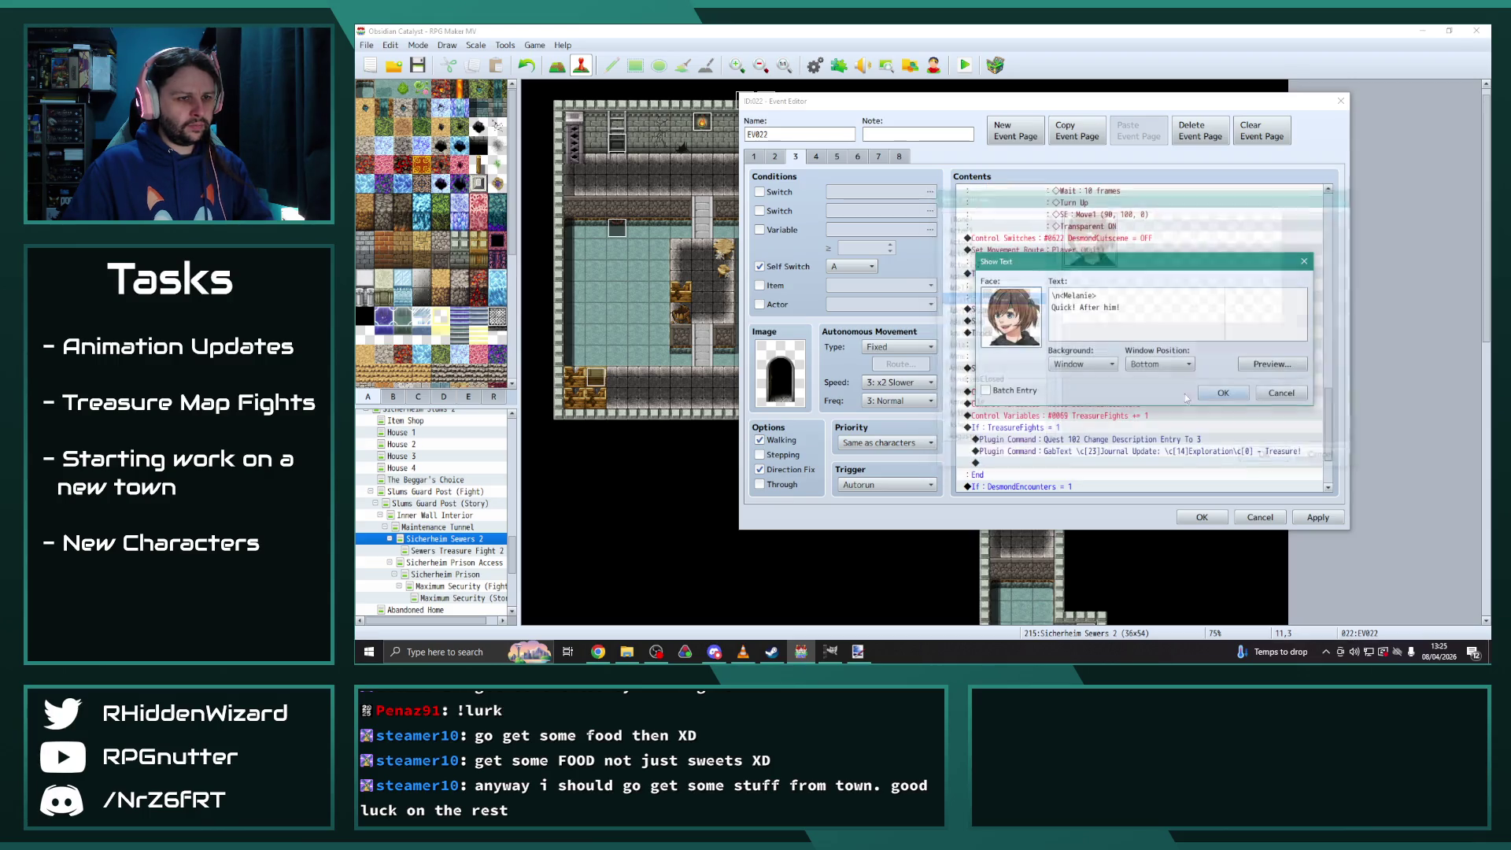
Rename the speaker to Adelle and reword the line to "That's our treasure y'all! After him!"
type("Adelle")
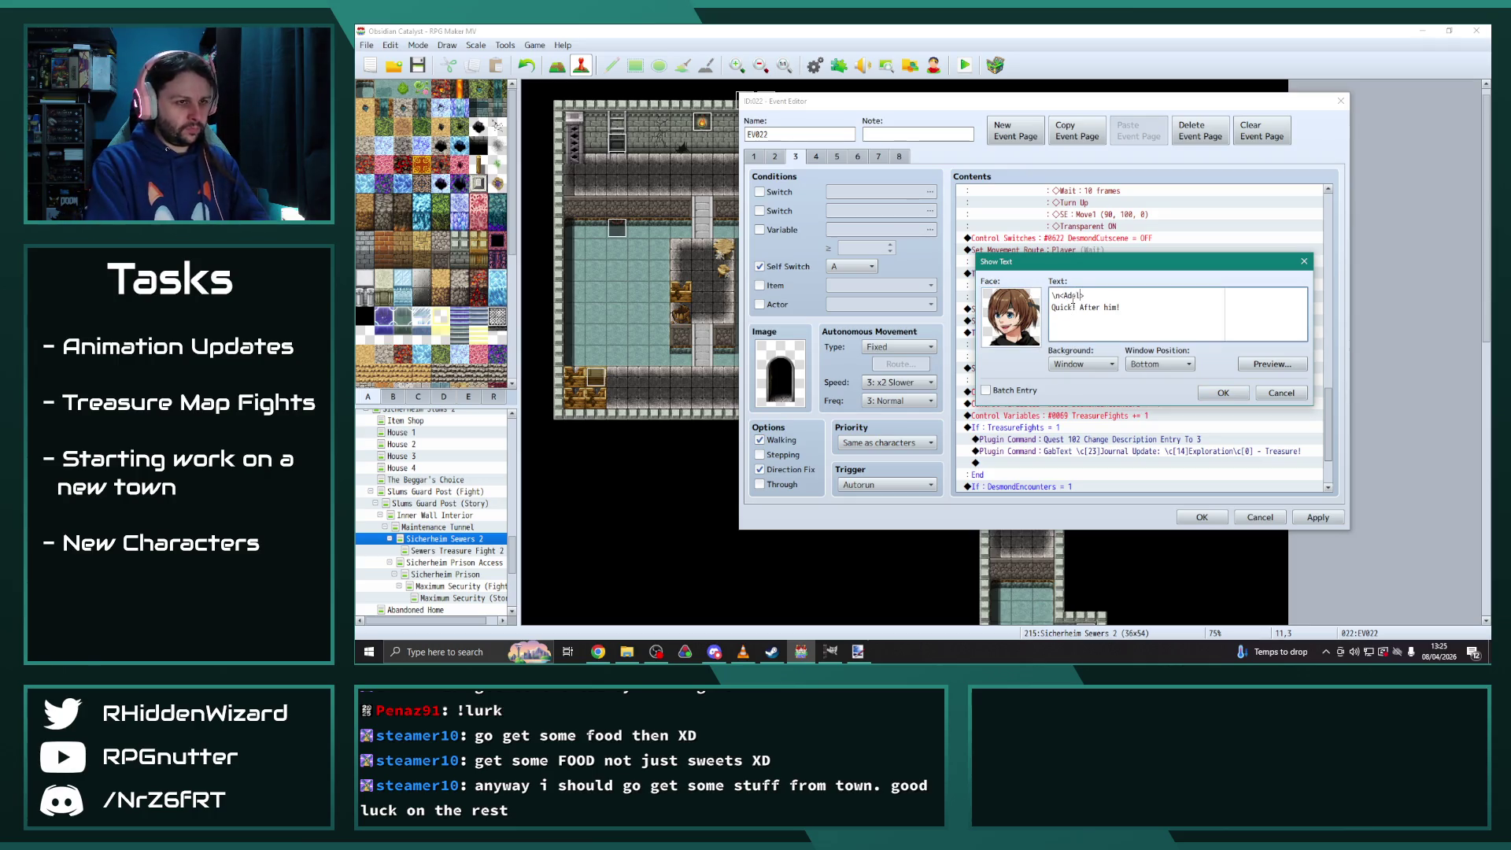
left_click_drag(1135, 314, 1053, 308)
type("T")
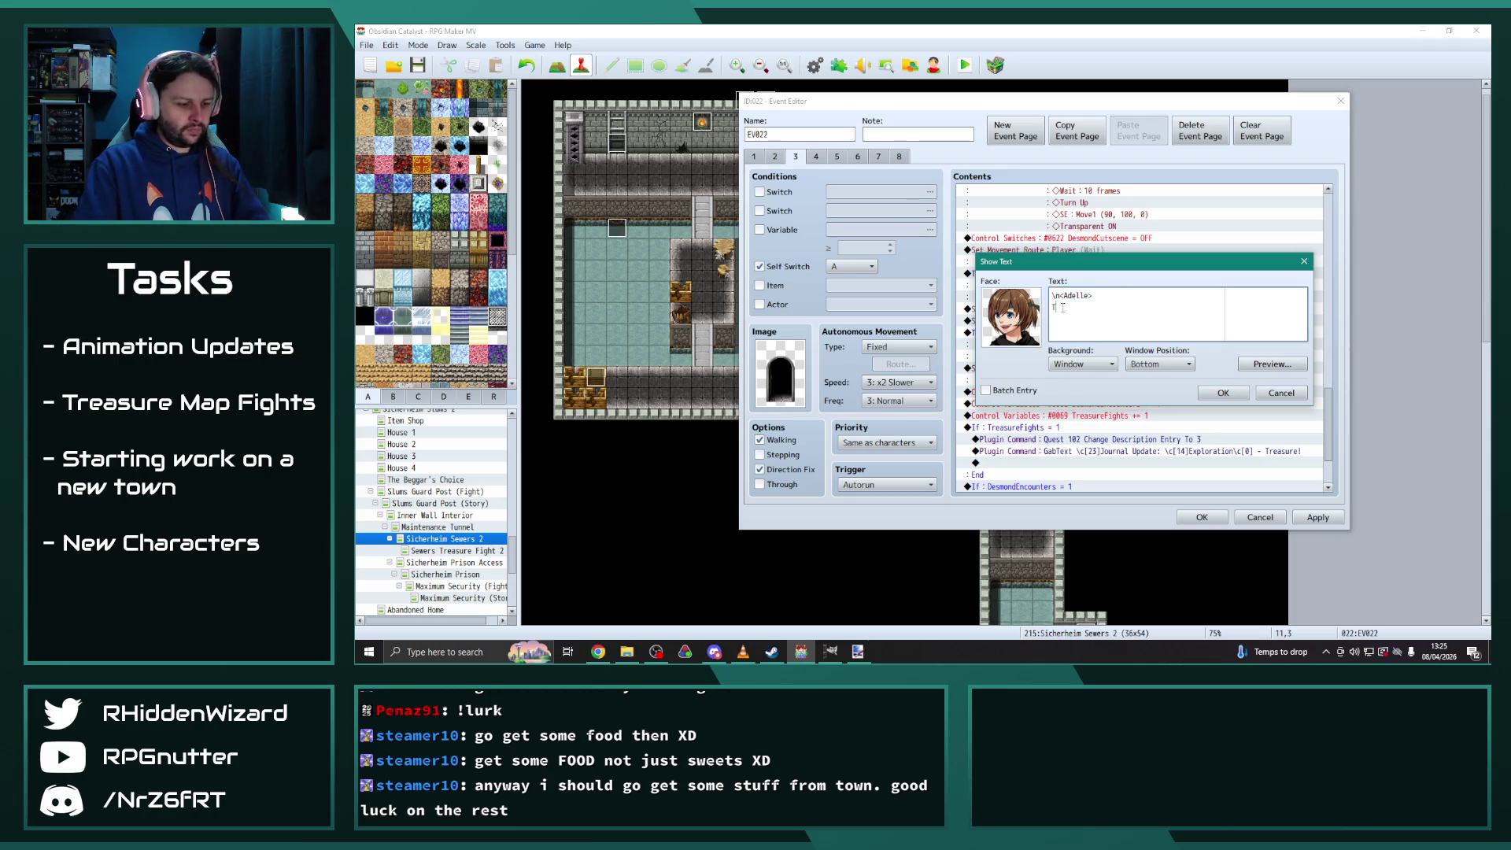
type("hur treasure u")
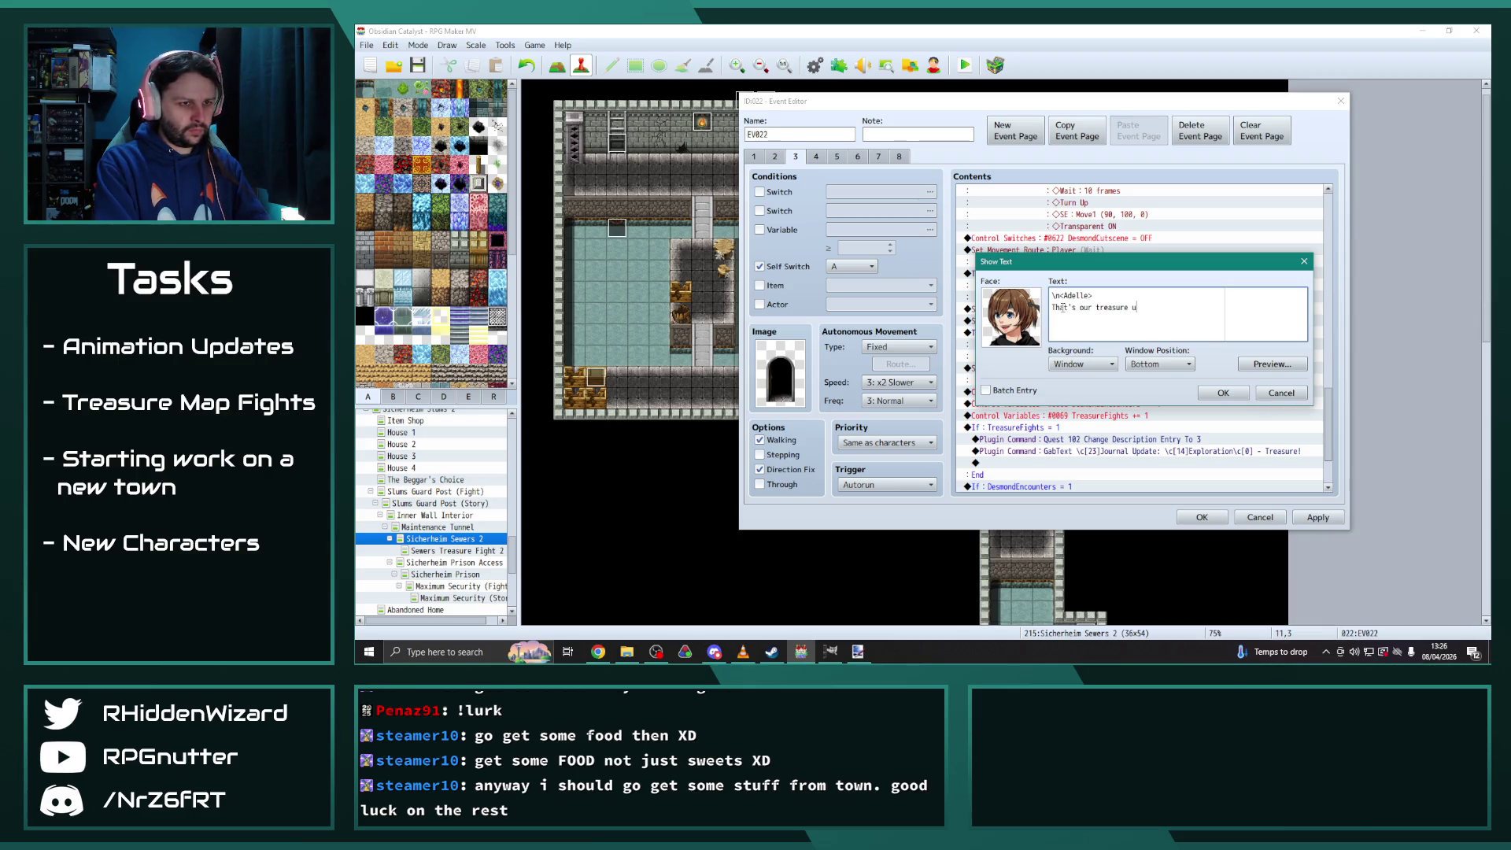
key("BackSpace")
type("y'all!")
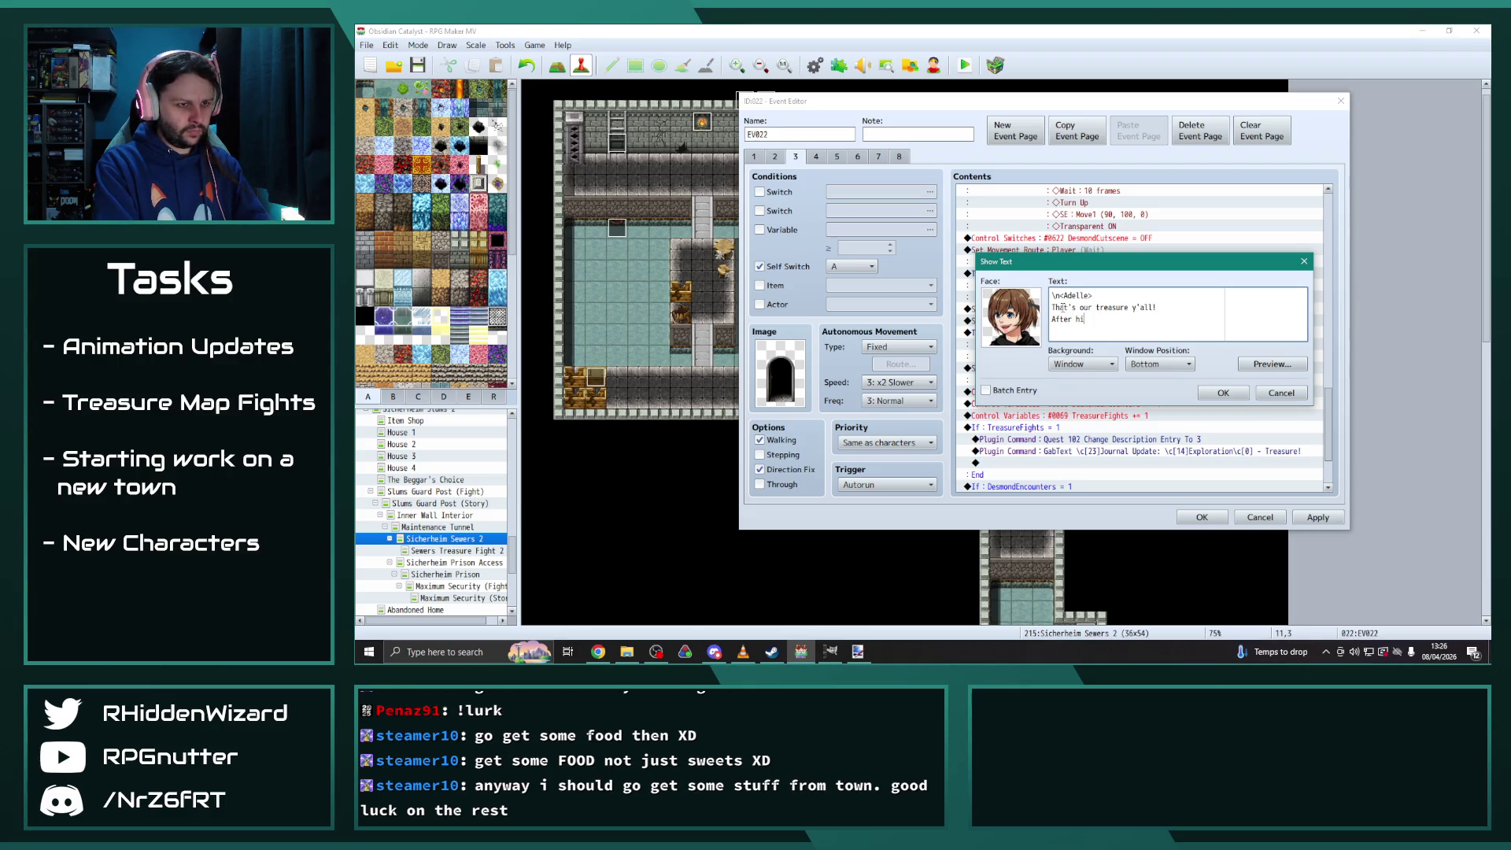
left_click(1223, 393)
scroll(1165, 374, "down", 2)
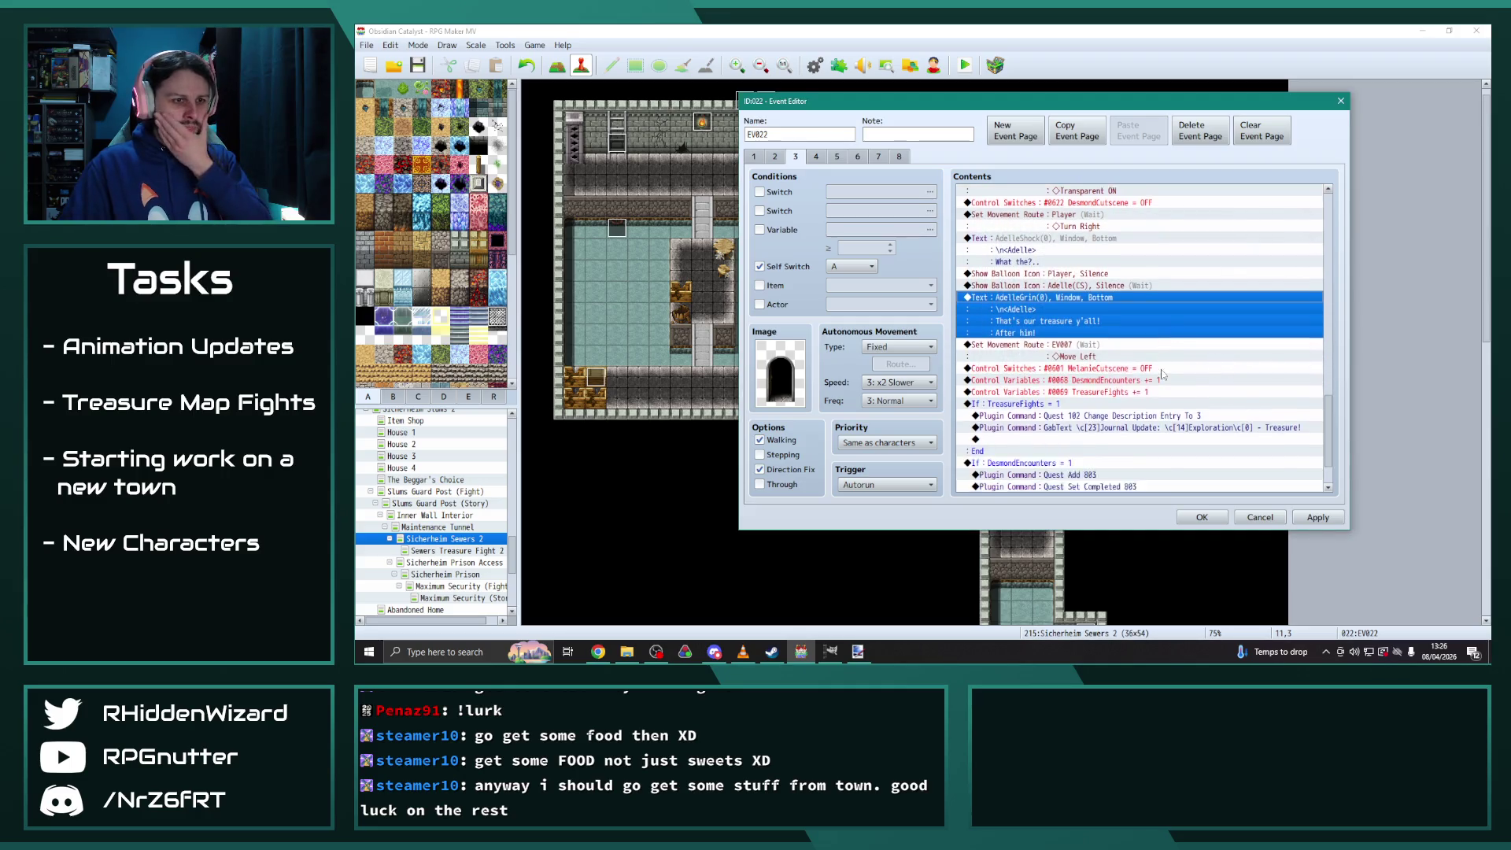
Make Adelle(CS) the character that moves left in the EV007 route
double_click(1078, 341)
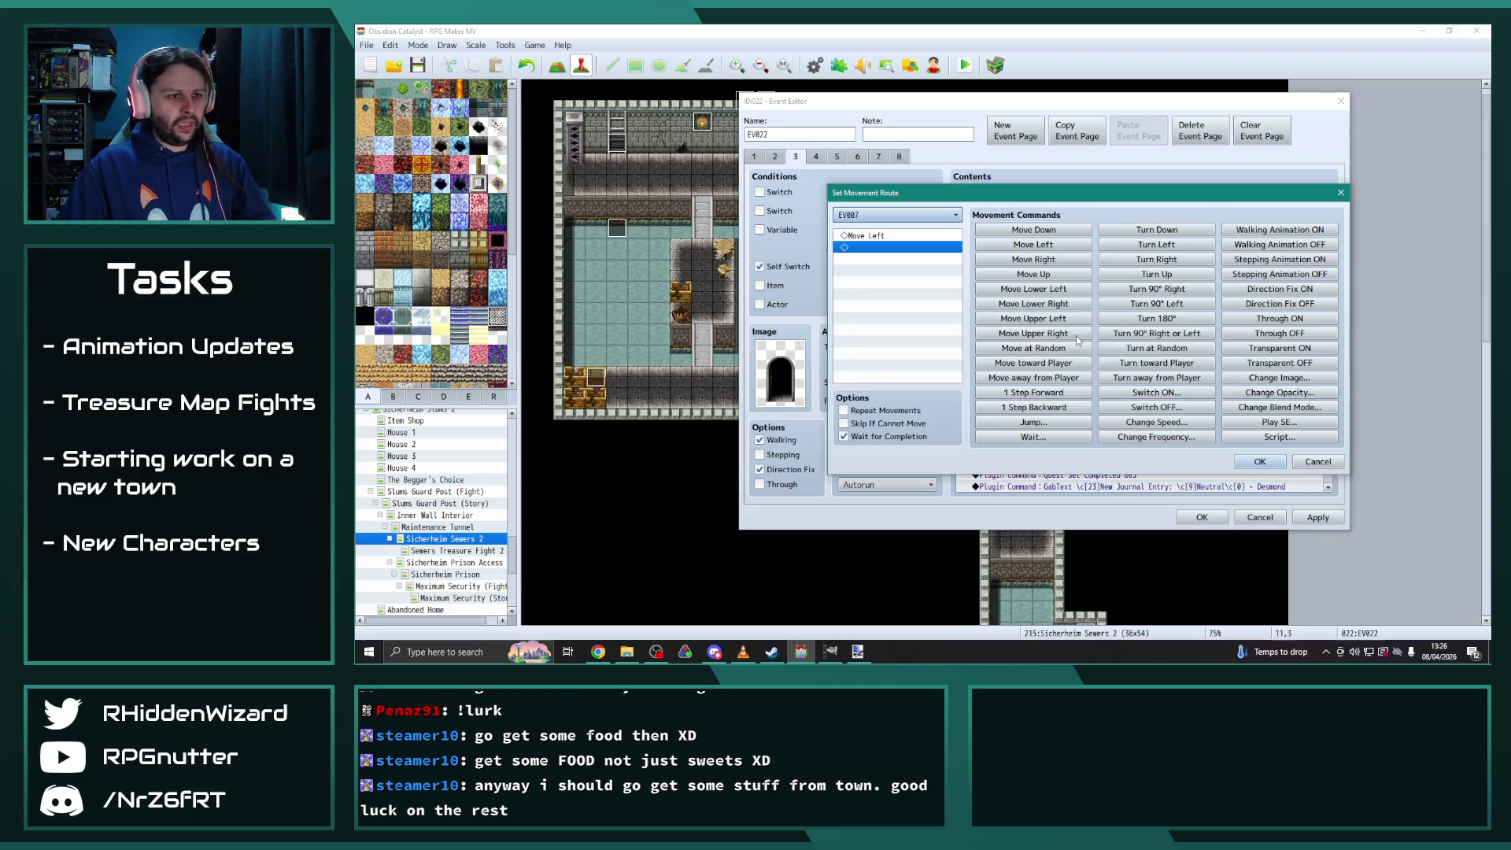
left_click(875, 213)
left_click(893, 549)
left_click(1253, 463)
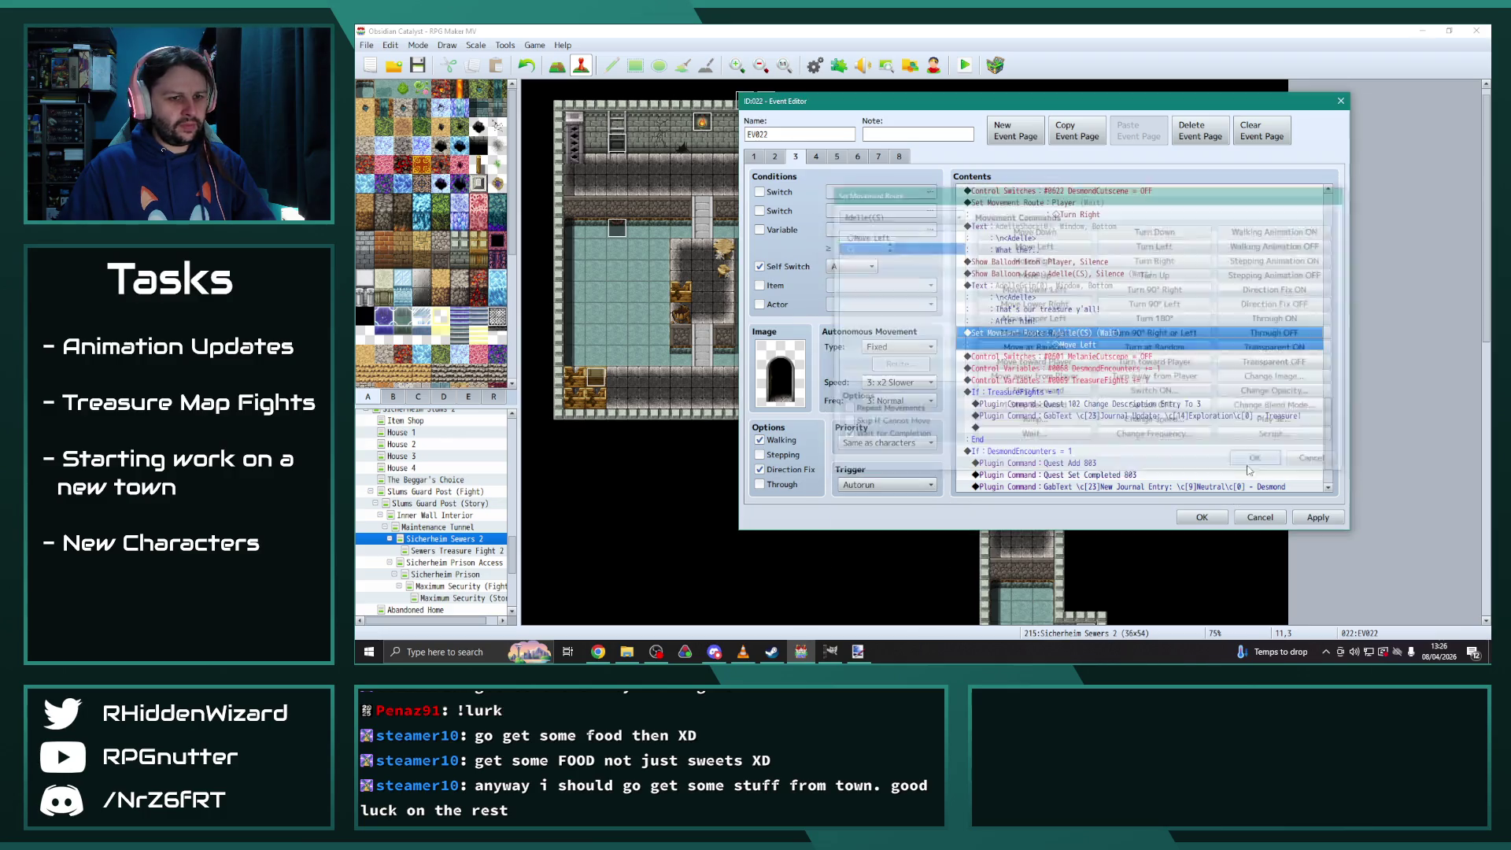
Change the Control Switches command to turn off 0607 AdelleCutscene instead of MelanieCutscene
double_click(1101, 358)
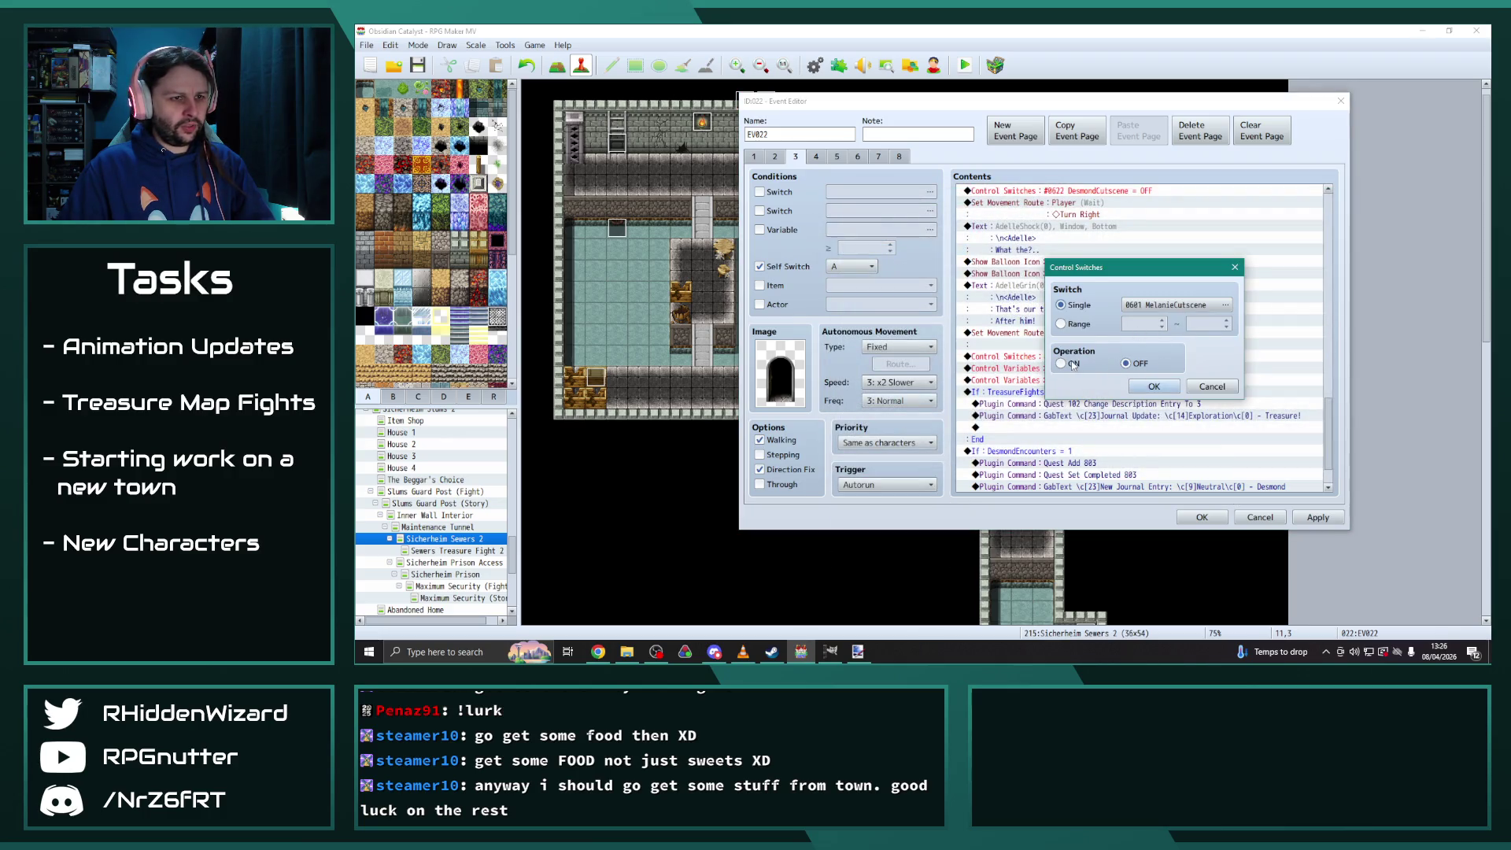
left_click(1226, 304)
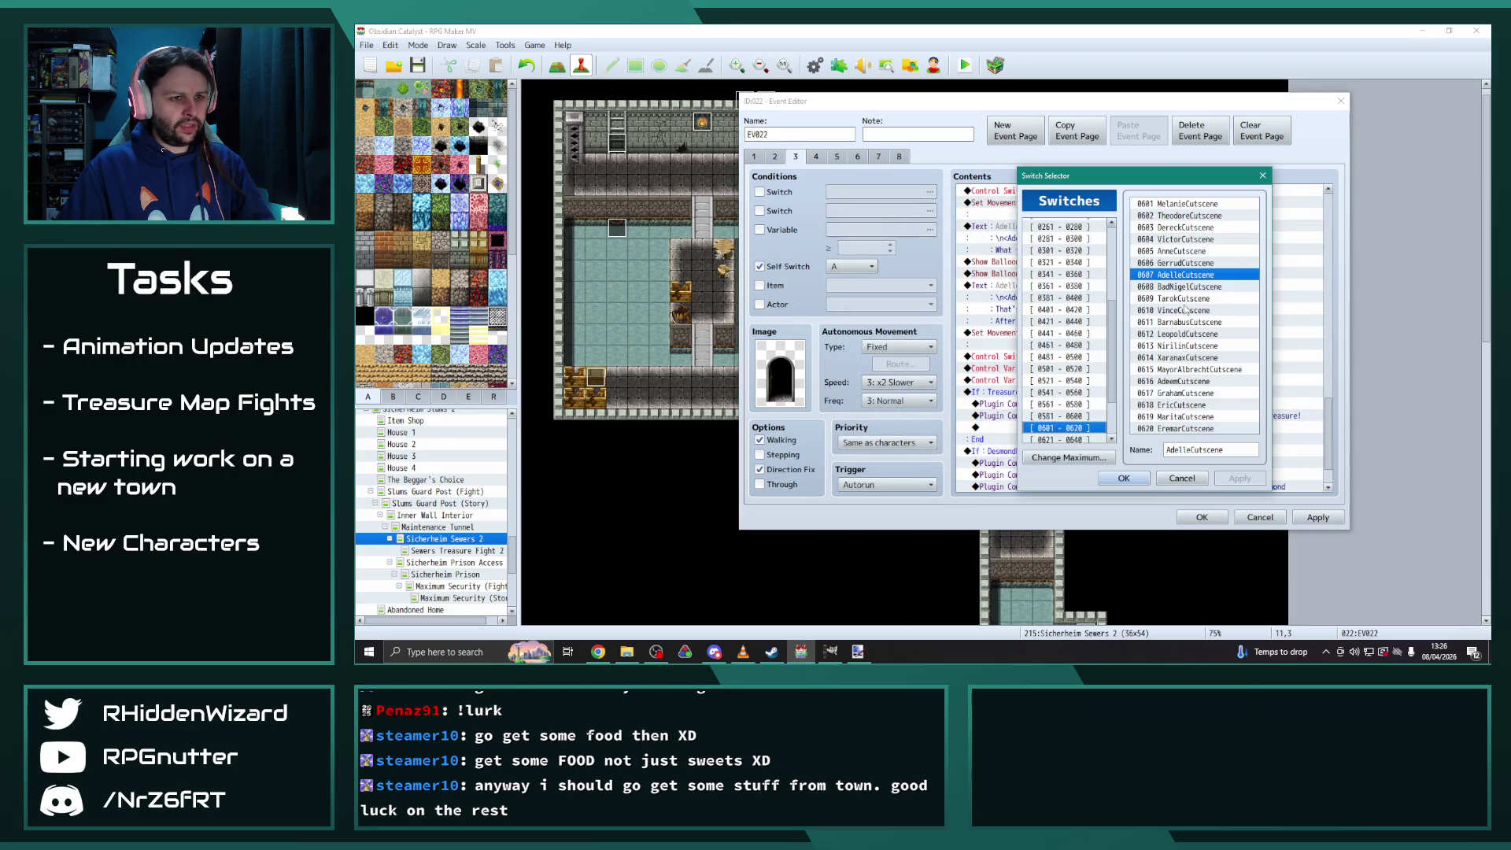
left_click(1133, 484)
left_click(1153, 387)
scroll(1221, 451, "down", 2)
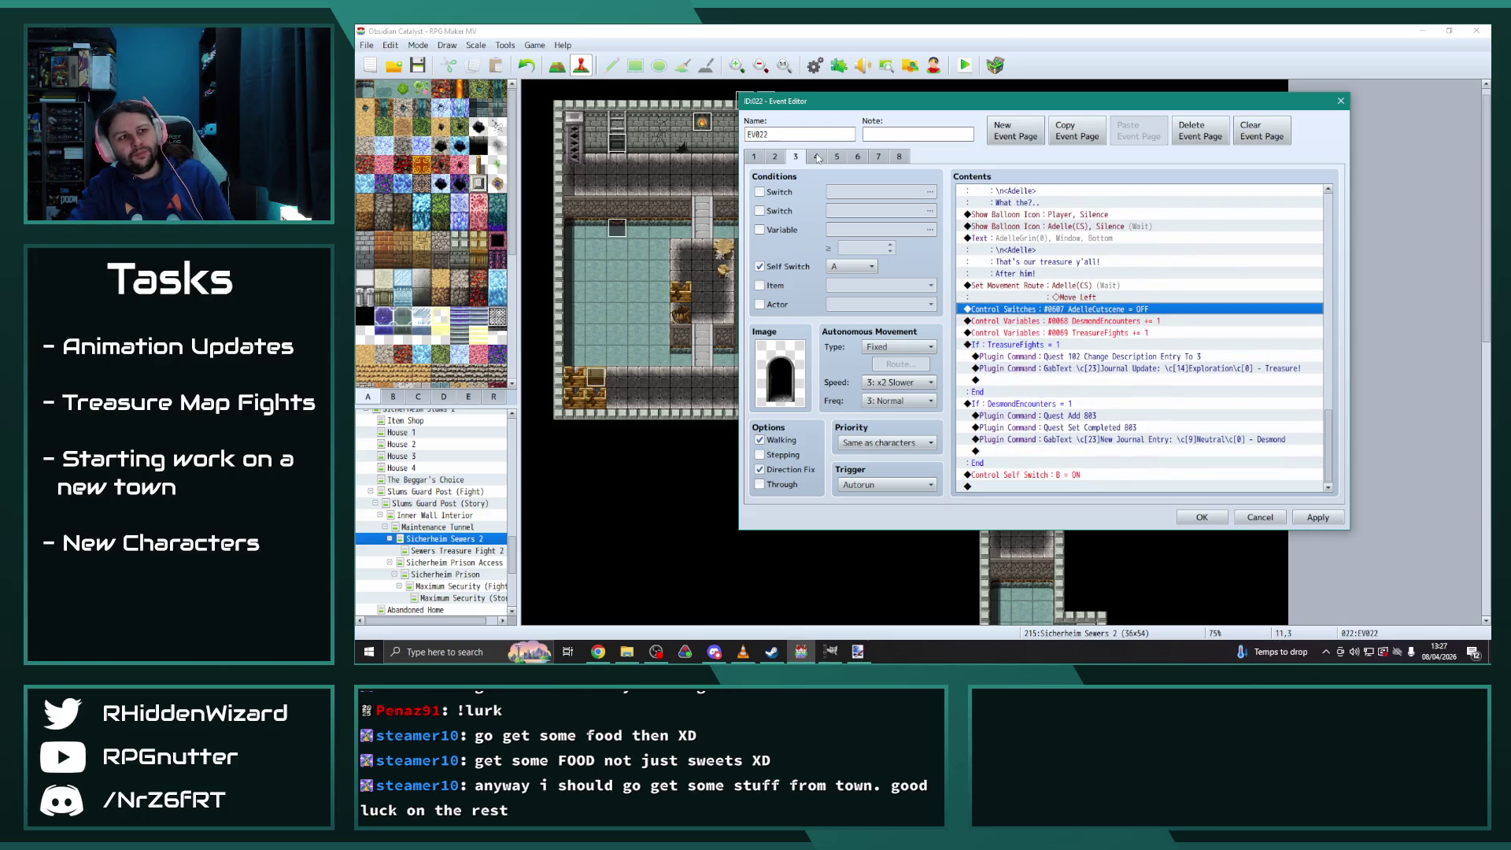
Rename the speaker of page 3's "Woah! So it really was here!" line to Adelle
key("ctrl+Tab")
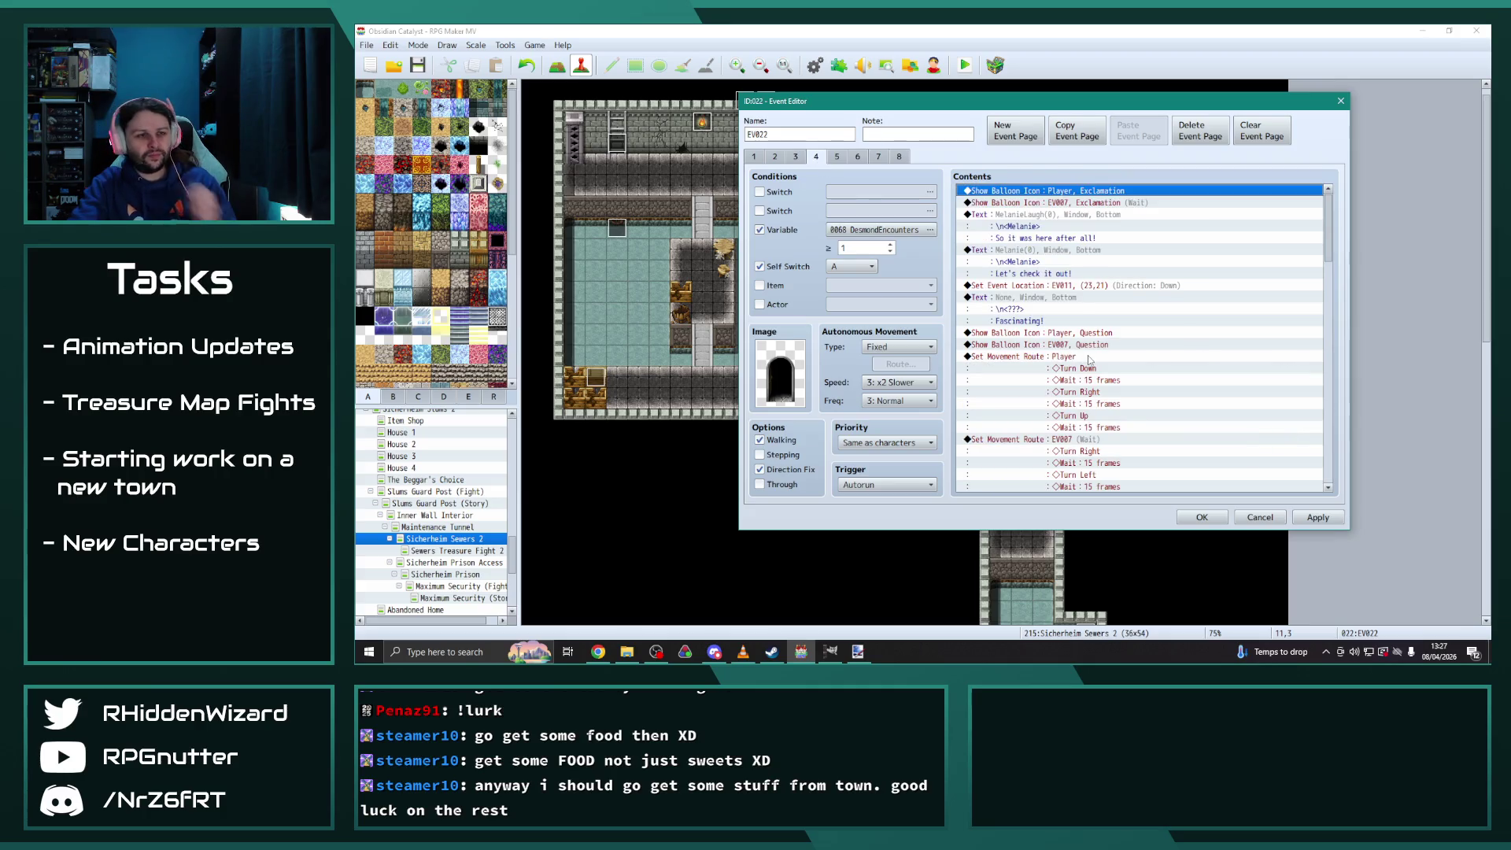
scroll(1088, 360, "down", 7)
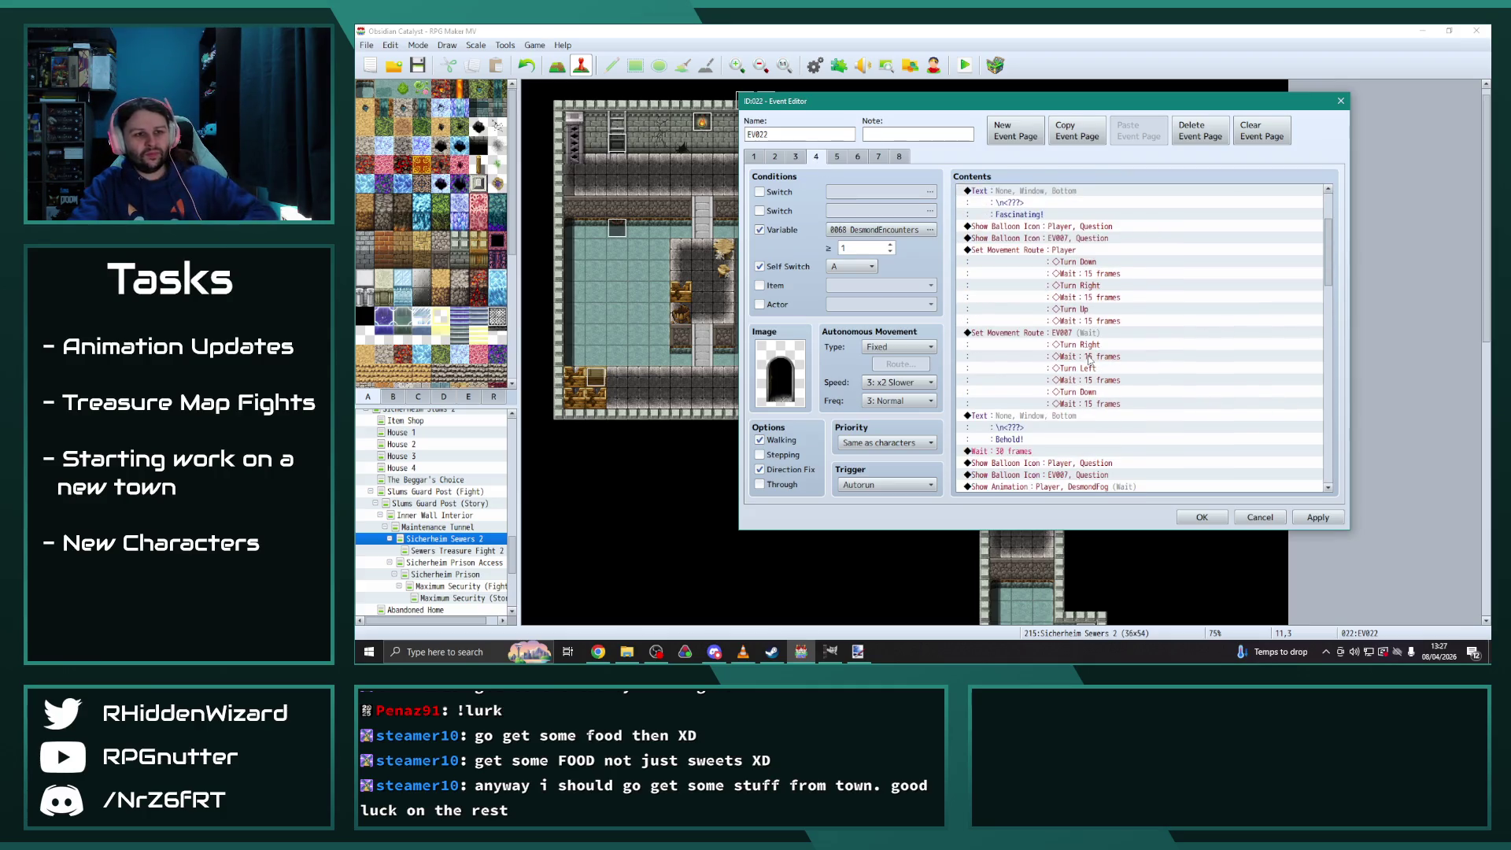
scroll(1090, 380, "down", 5)
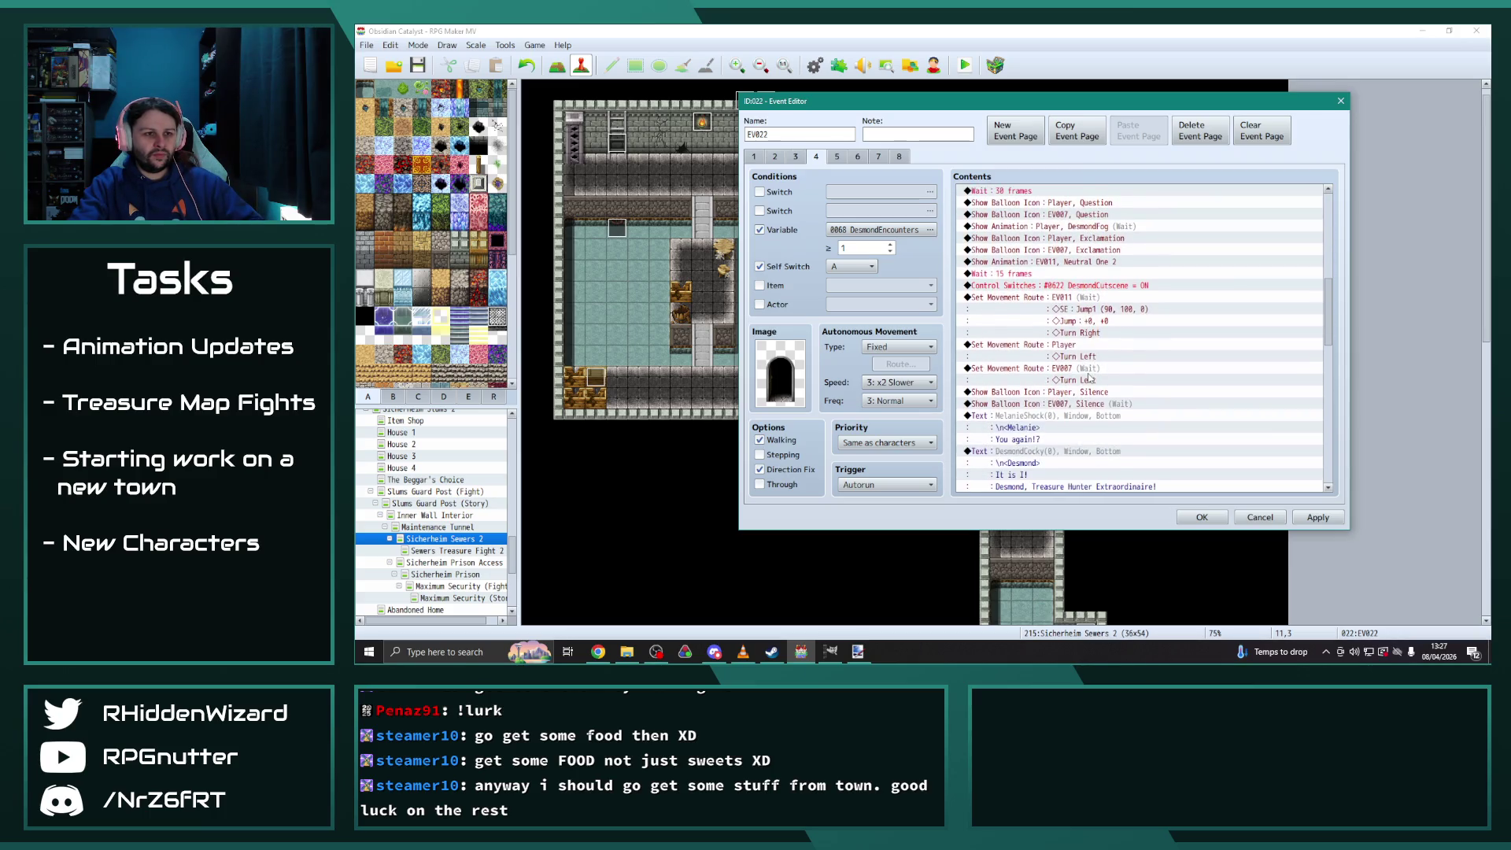
left_click_drag(1331, 331, 1312, 202)
left_click(796, 157)
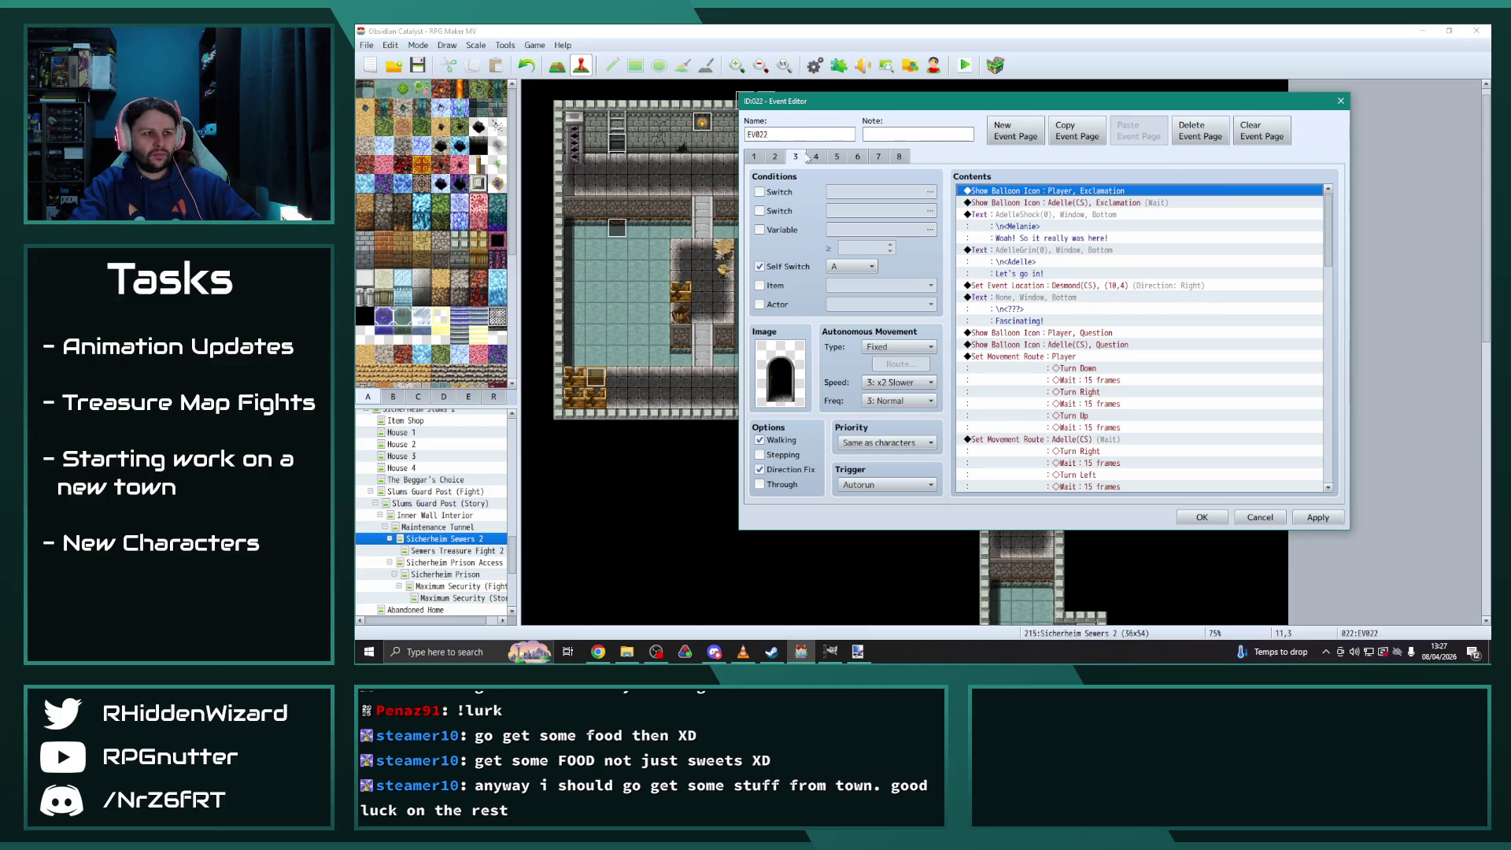
left_click(816, 156)
left_click(793, 157)
double_click(1025, 217)
double_click(1077, 296)
type("A")
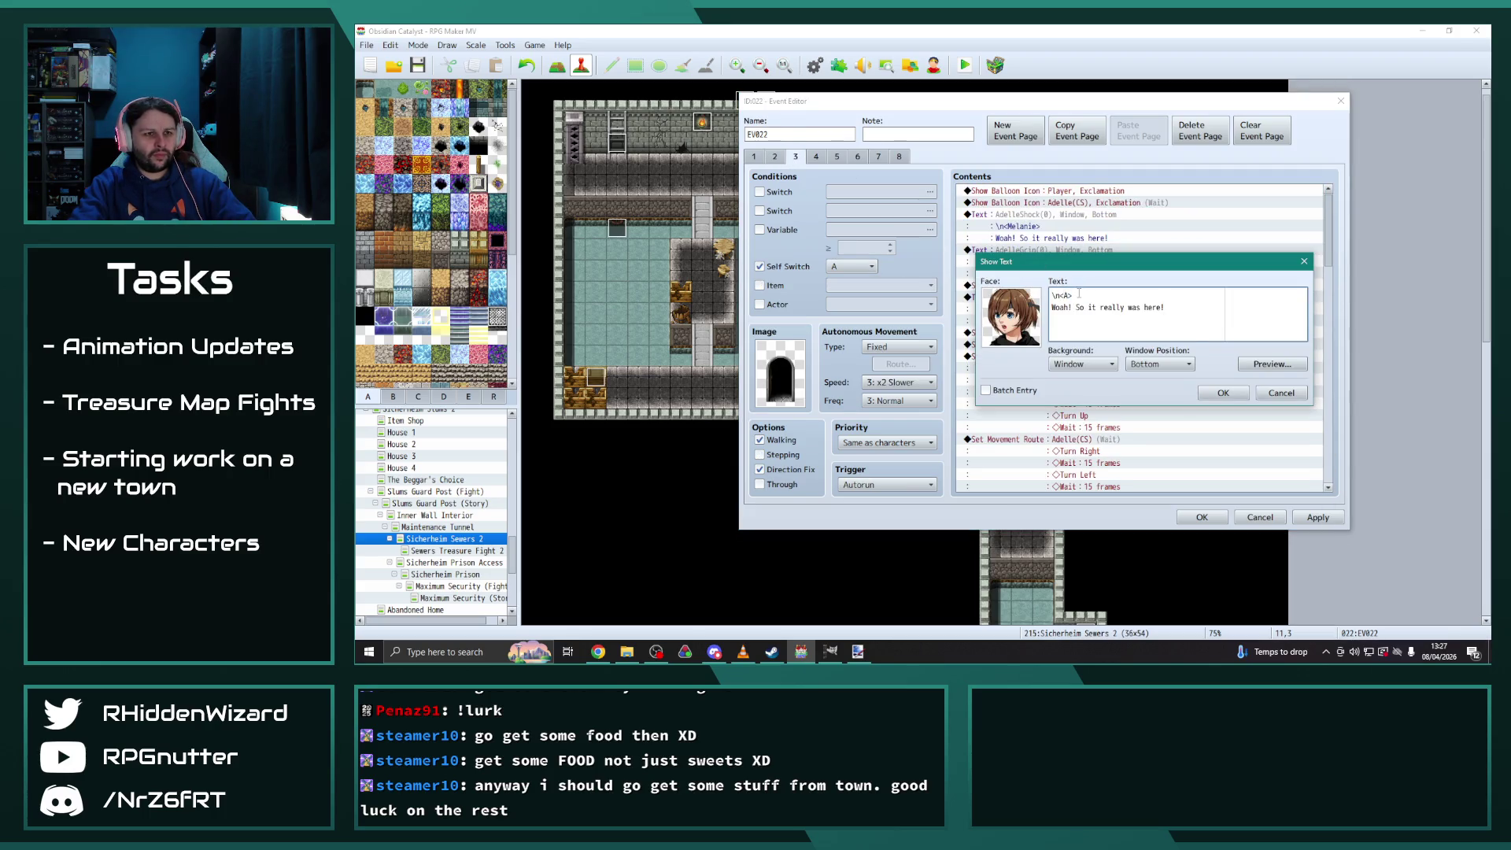
type("delle")
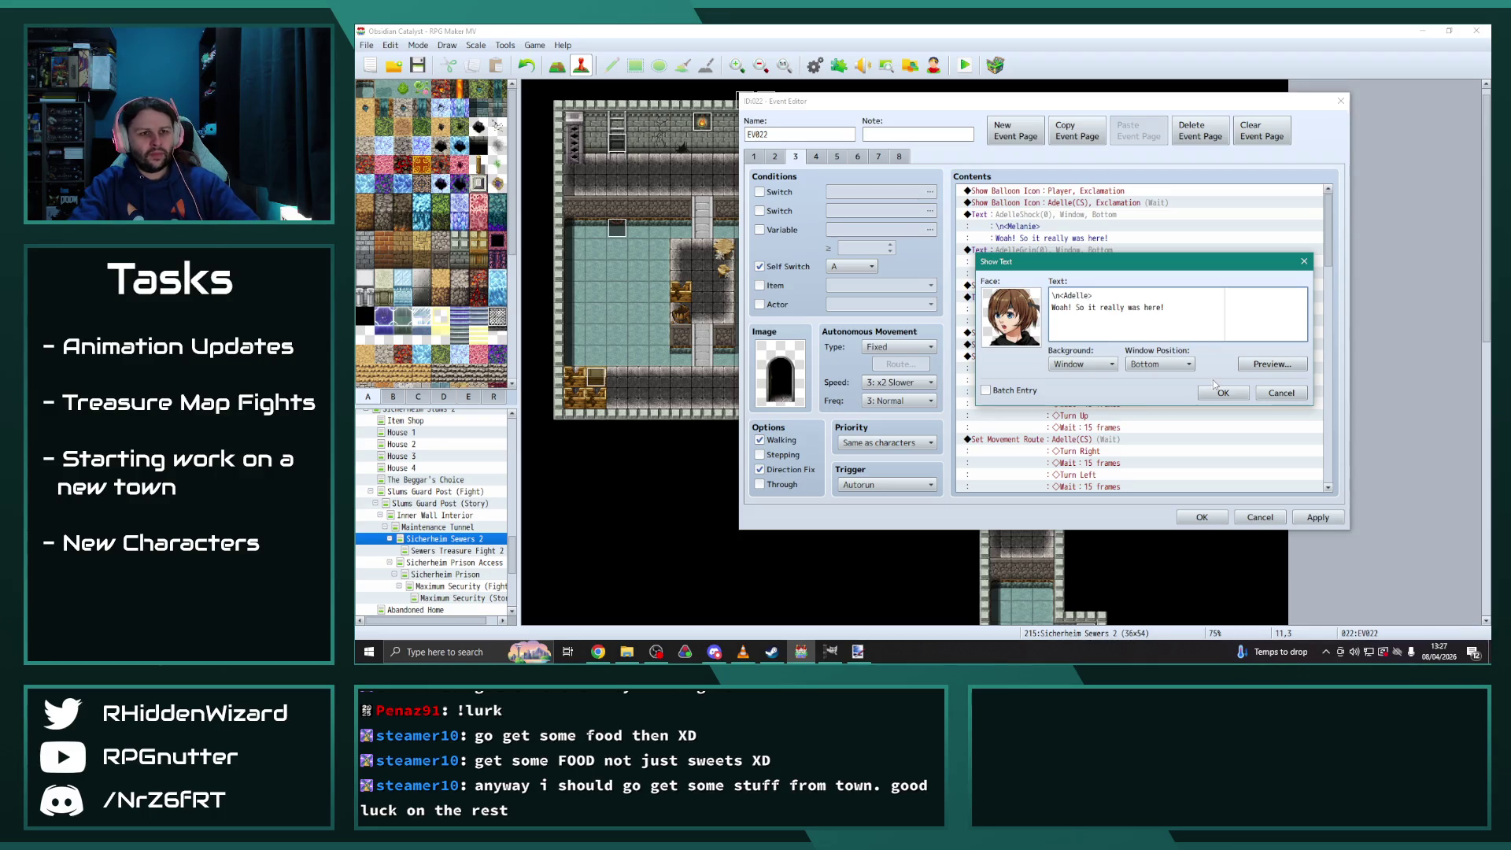
left_click(1222, 392)
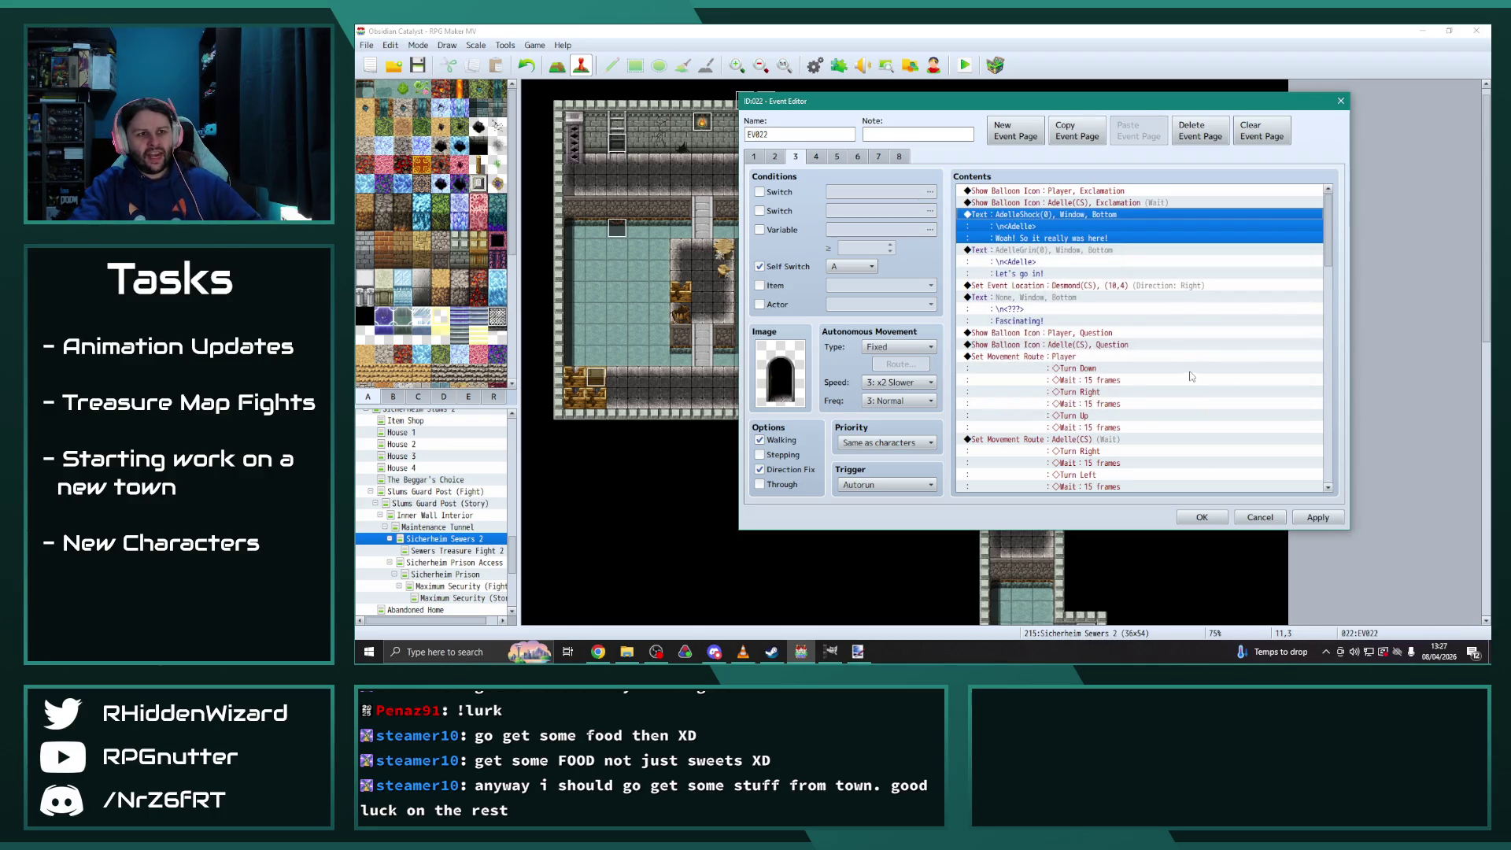
Make page 4's EV007 exclamation balloon appear over Adelle(CS)
left_click(816, 156)
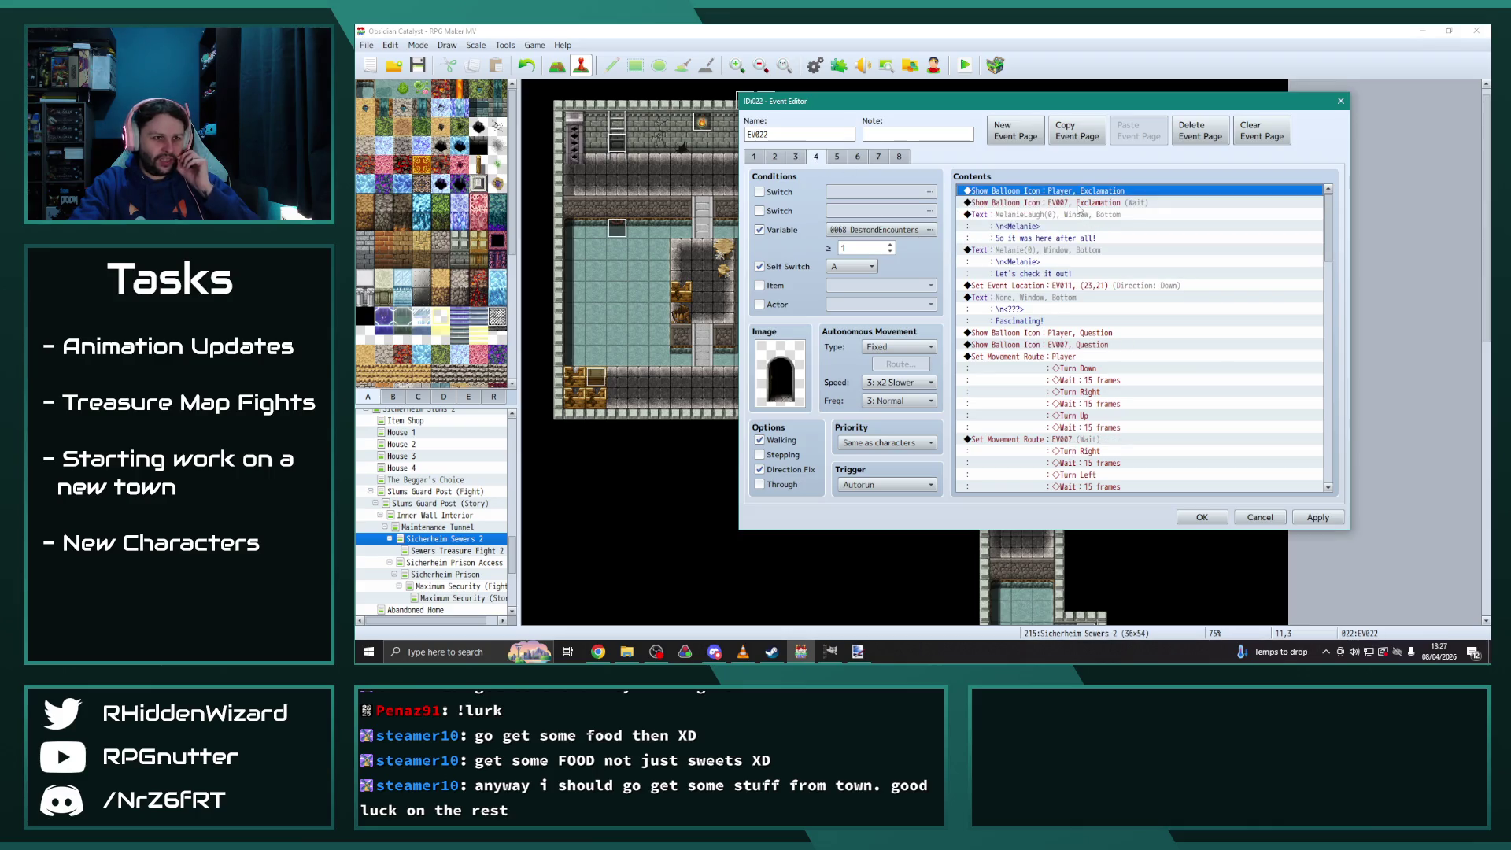
left_click(1078, 202)
double_click(1078, 202)
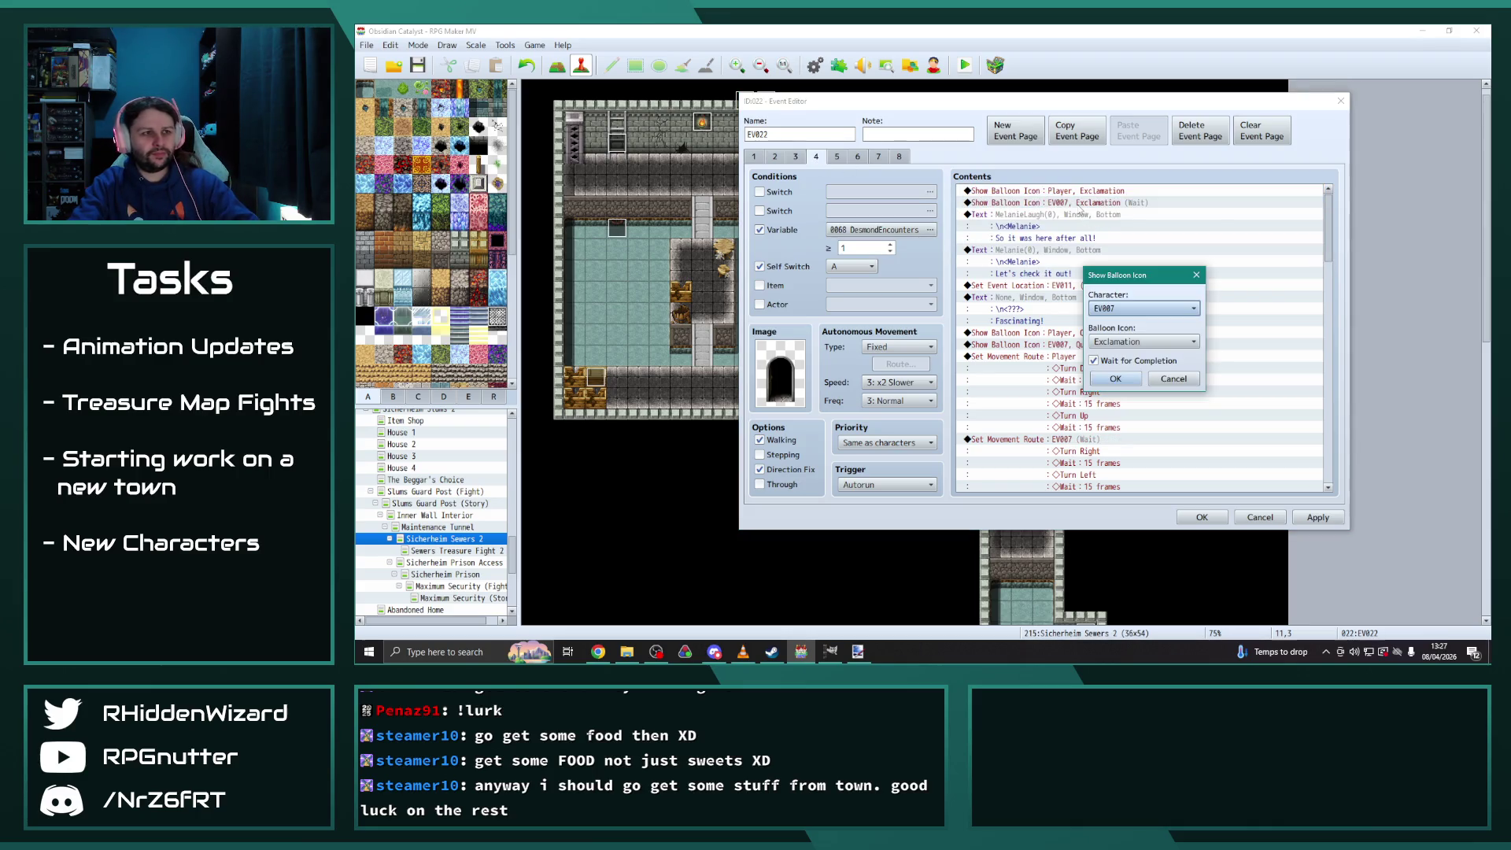
left_click(1163, 311)
left_click(1126, 393)
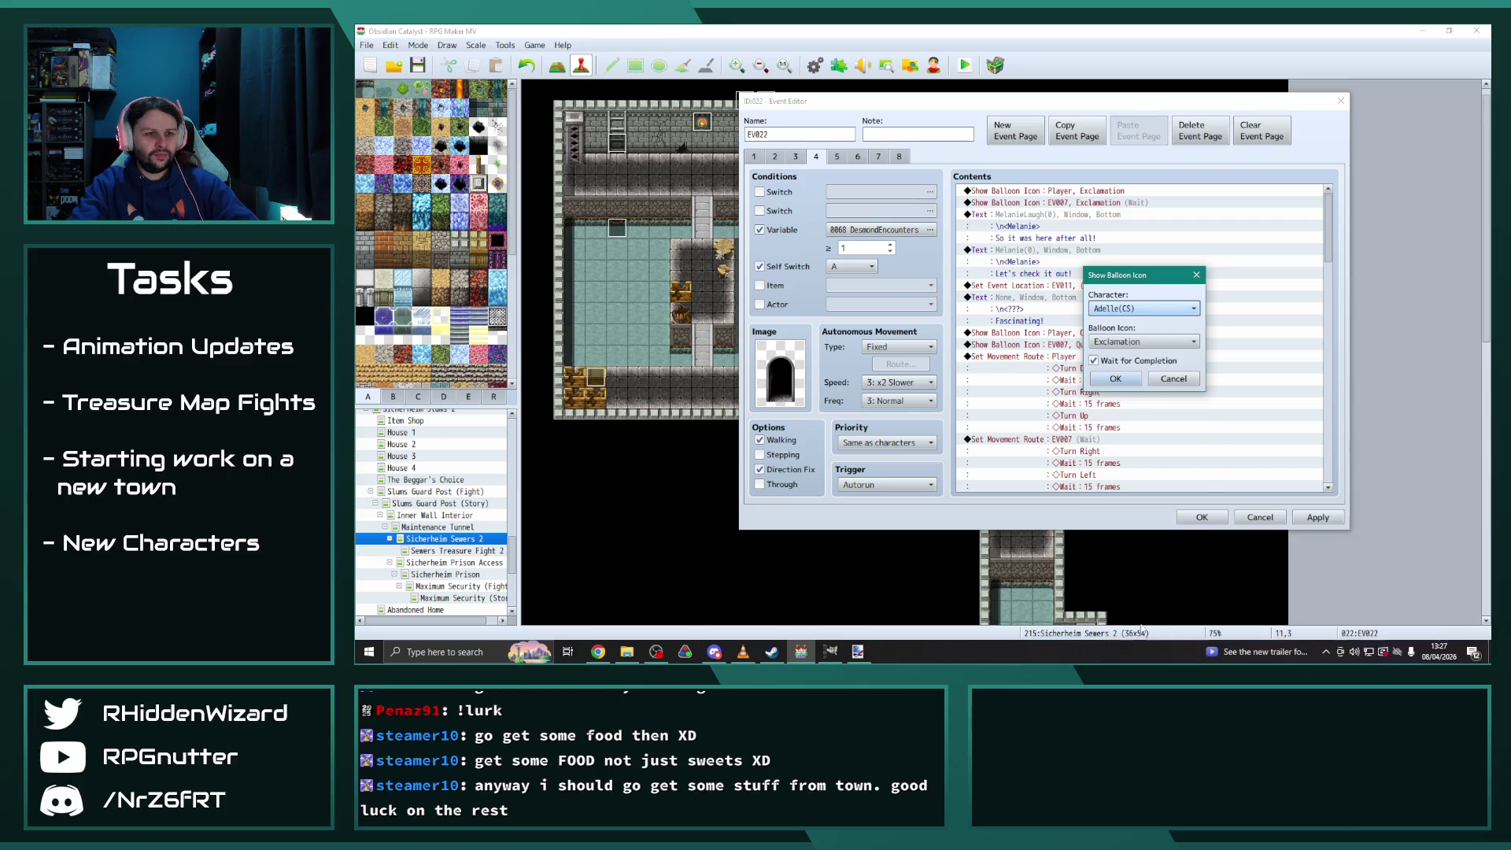
left_click(1117, 379)
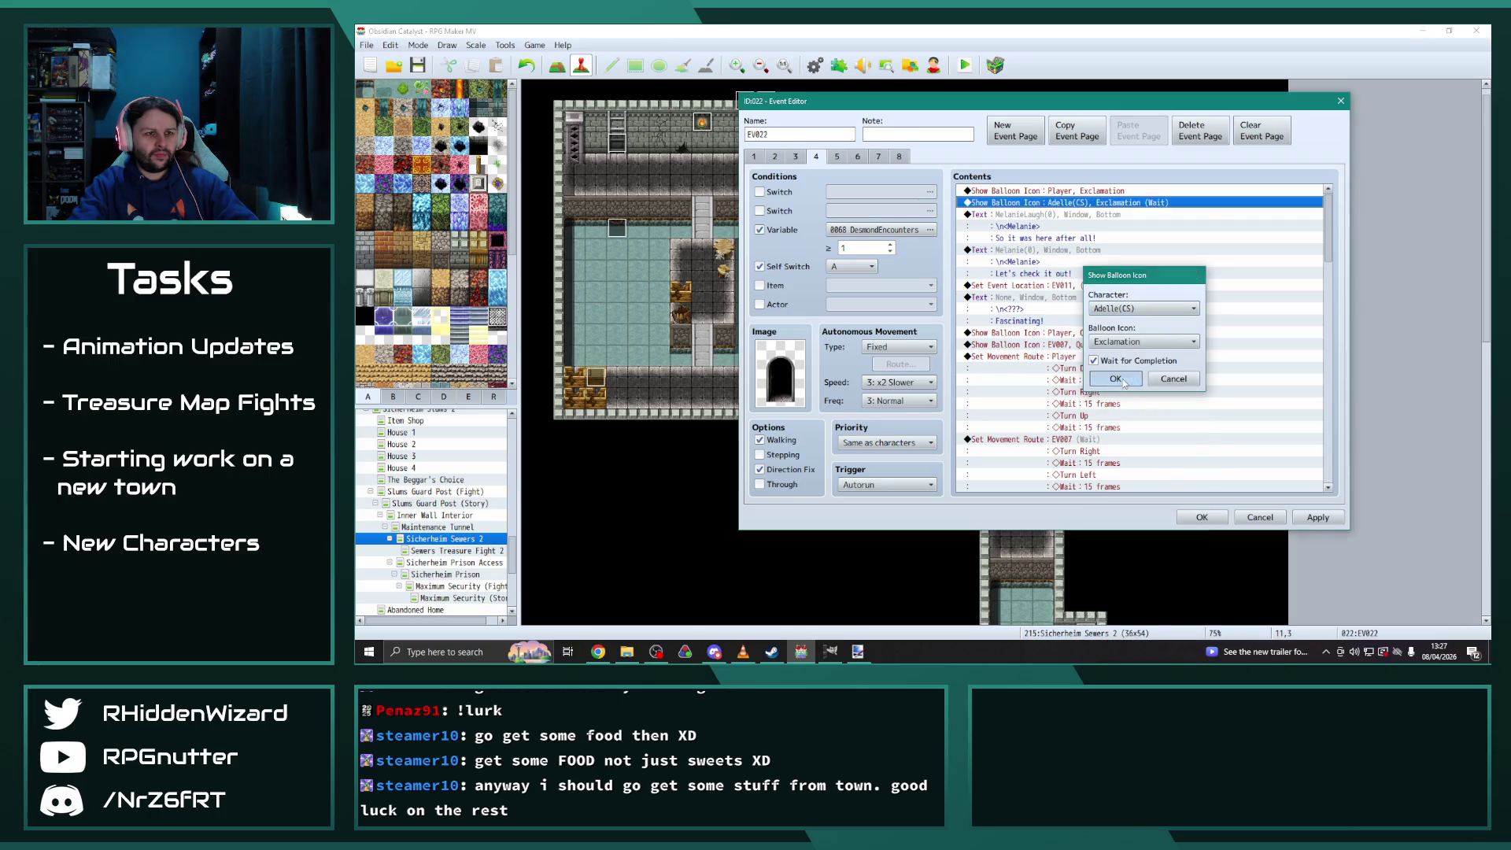
Replace Melanie's dialogue on page 4 with Adelle's shocked and grin lines from page 3
left_click(796, 156)
left_click(1021, 214)
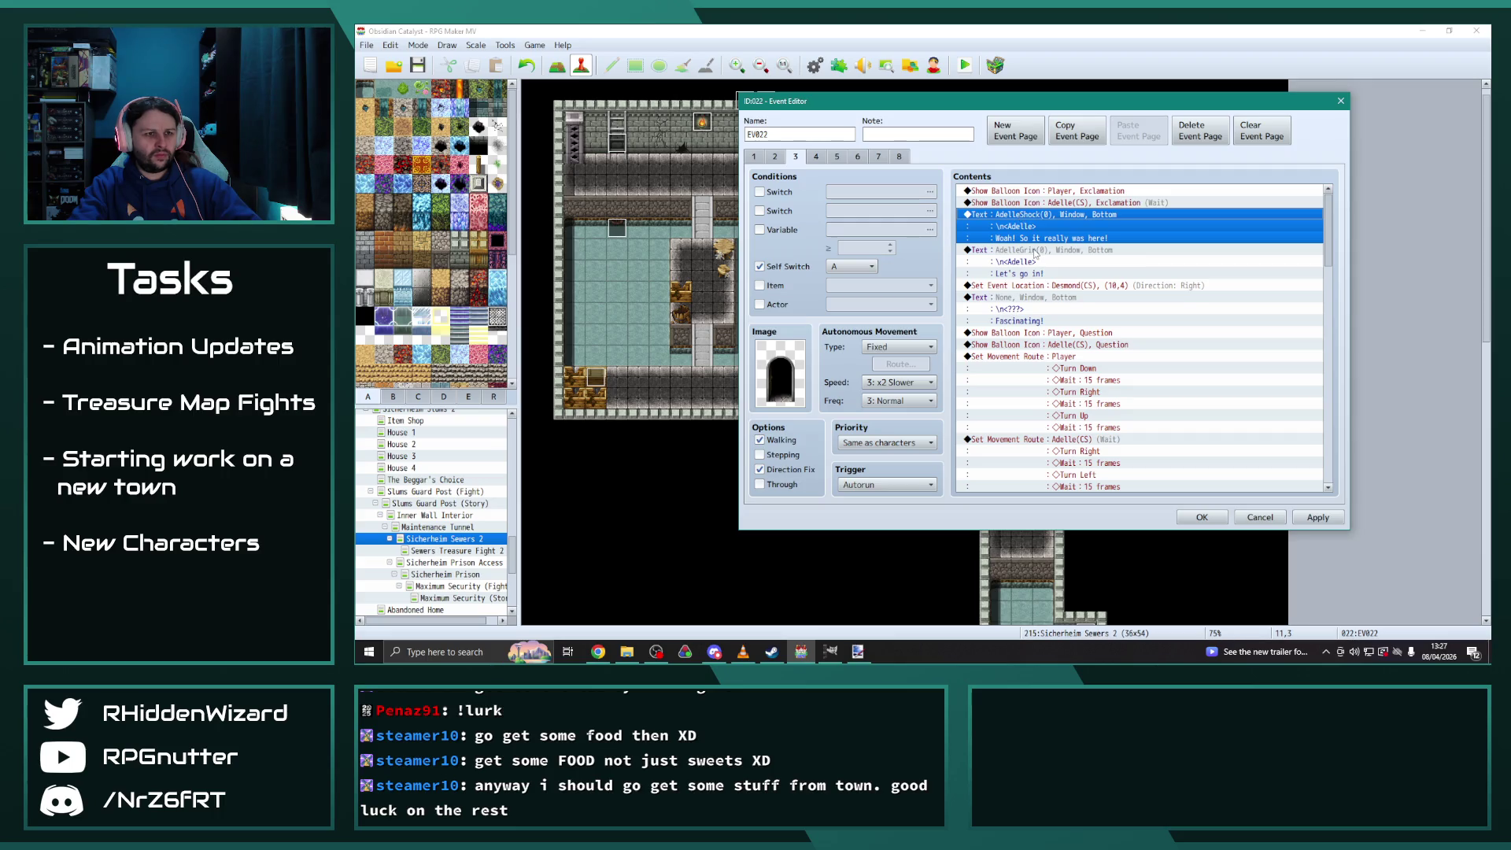
left_click(1032, 251, "shift")
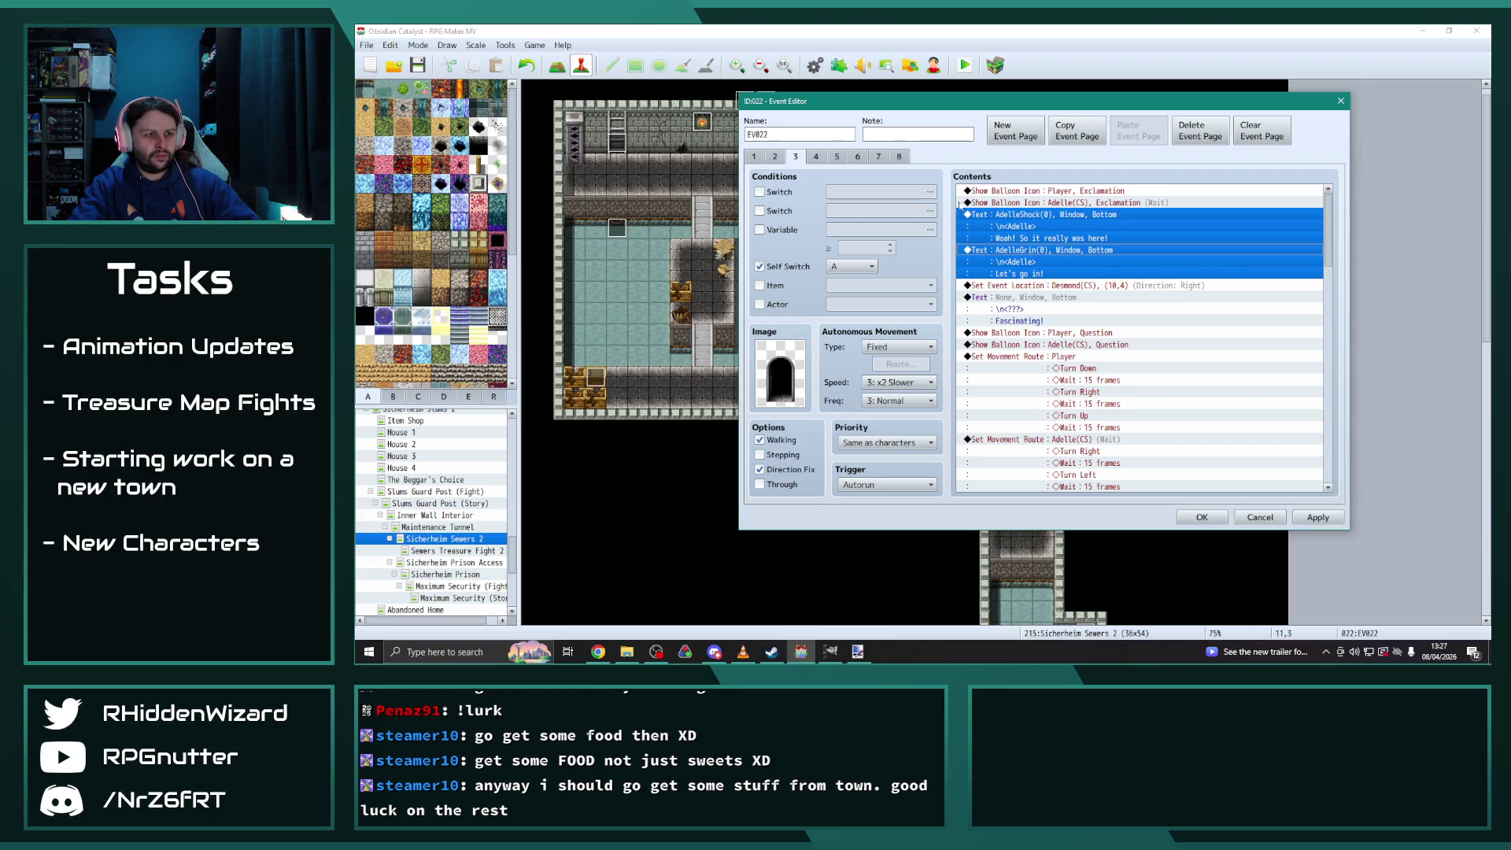
left_click(816, 157)
left_click(1030, 216)
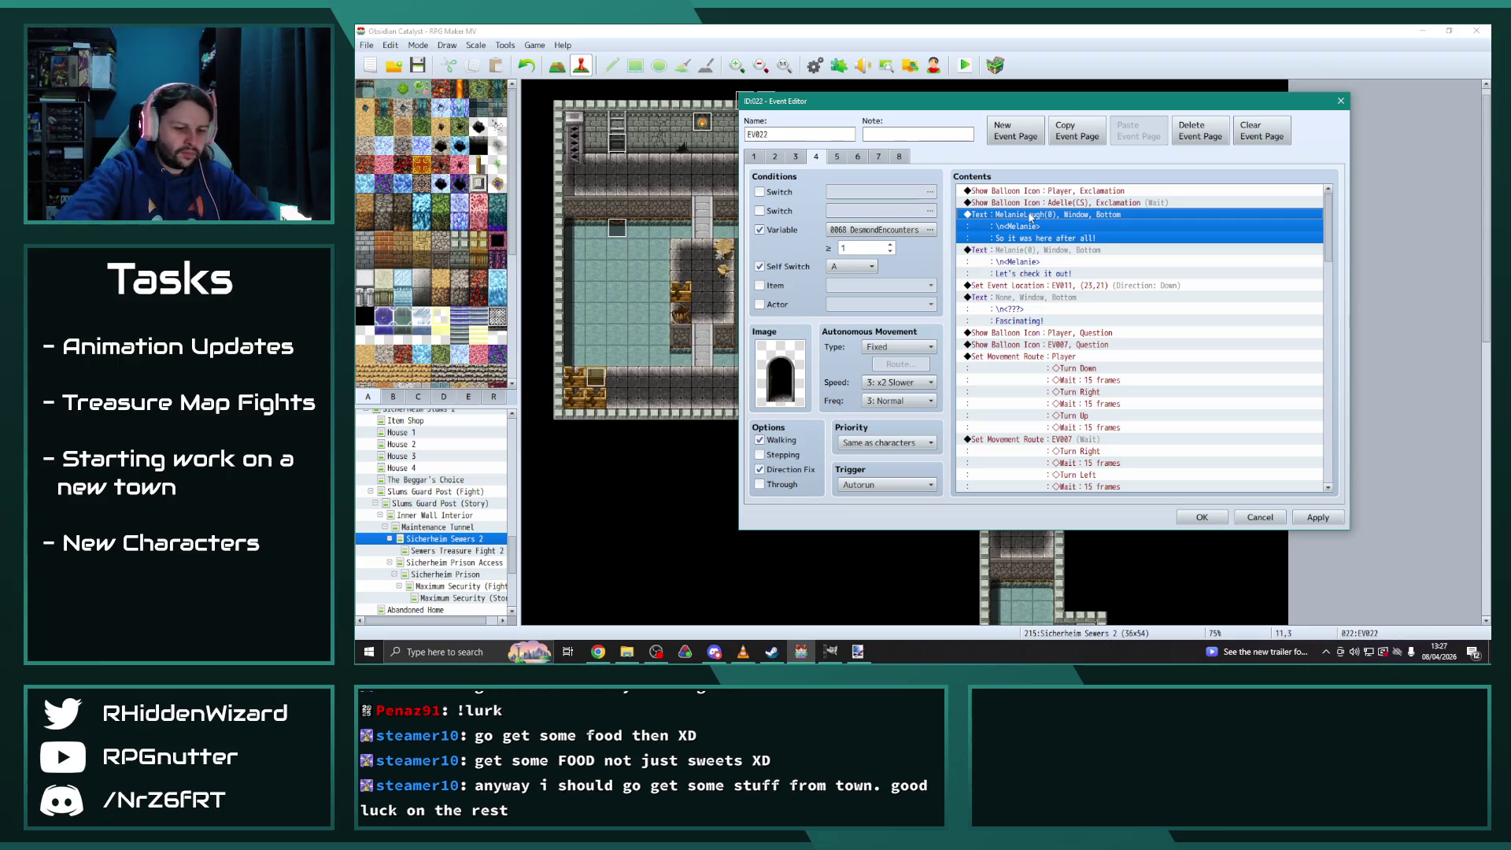
key("Delete")
key("ctrl+v")
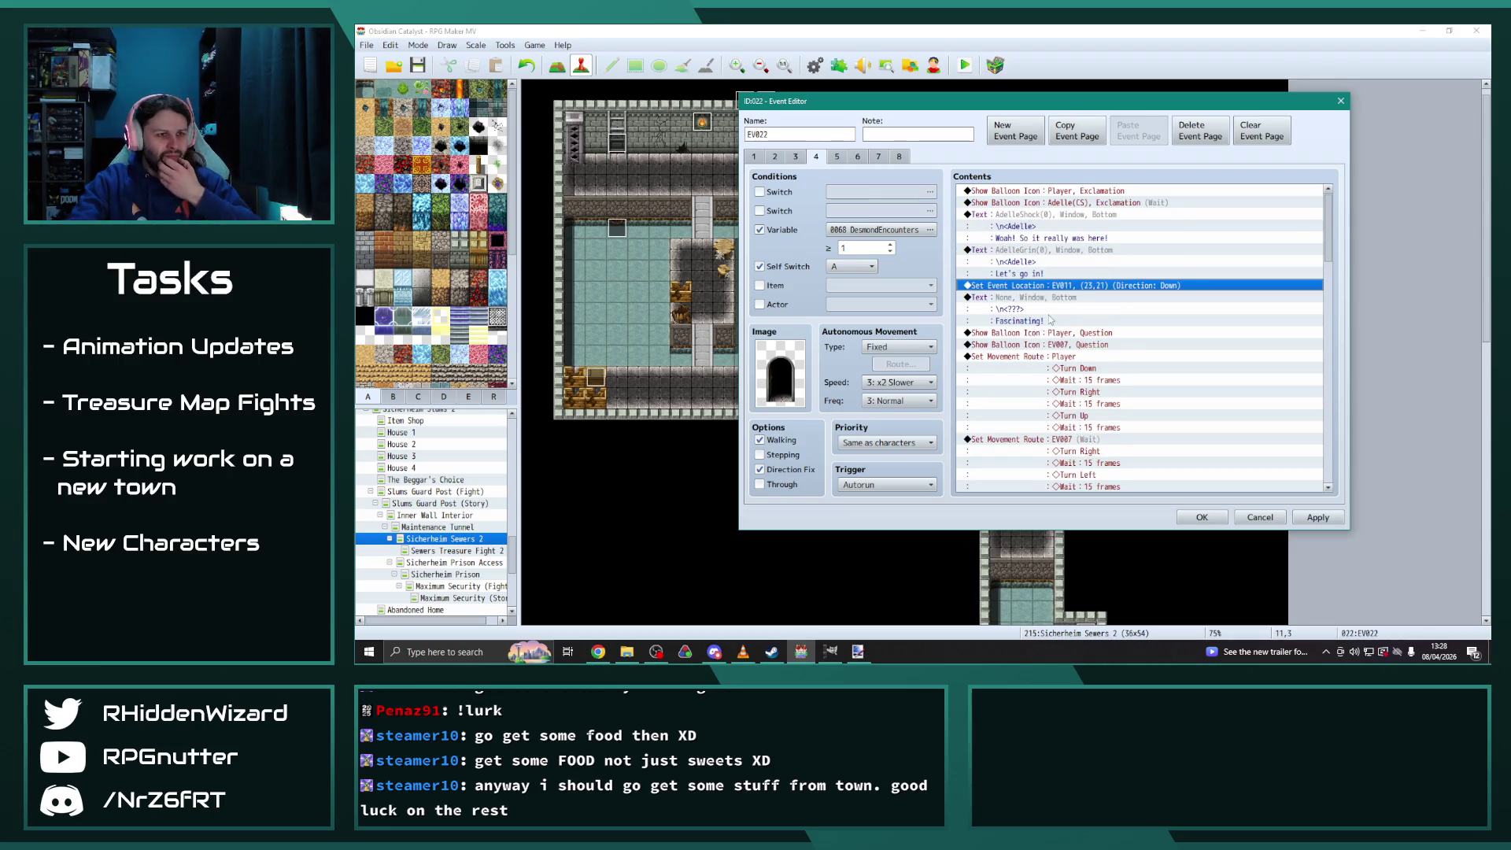
Set page 4's Set Event Location to place Desmond(CS) at (23,21)
left_click(795, 156)
left_click(816, 156)
left_click(836, 157)
left_click(816, 157)
left_click(796, 156)
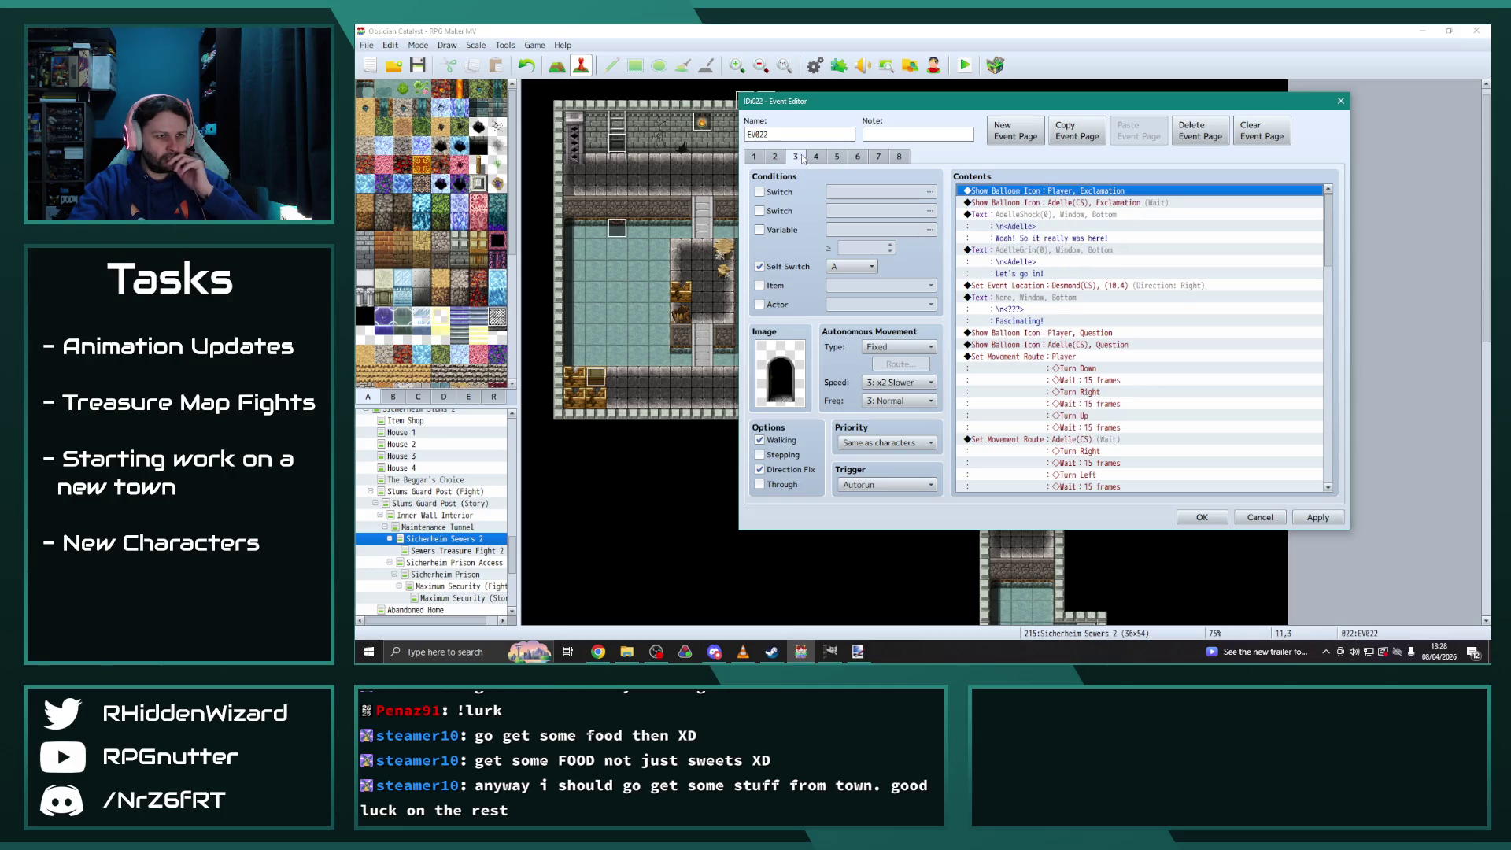
left_click(823, 160)
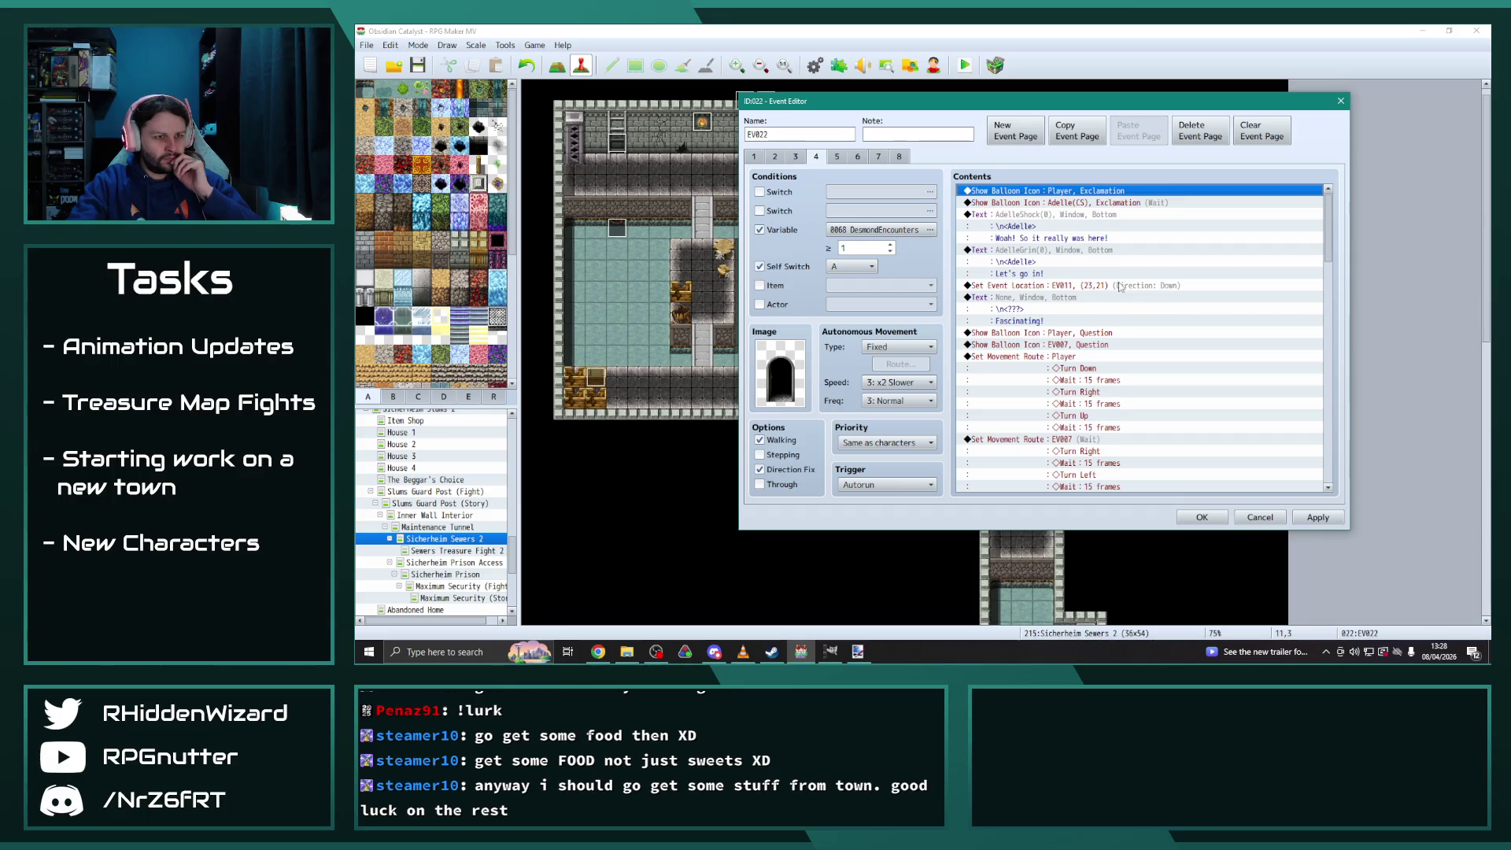
double_click(1023, 284)
left_click(1112, 244)
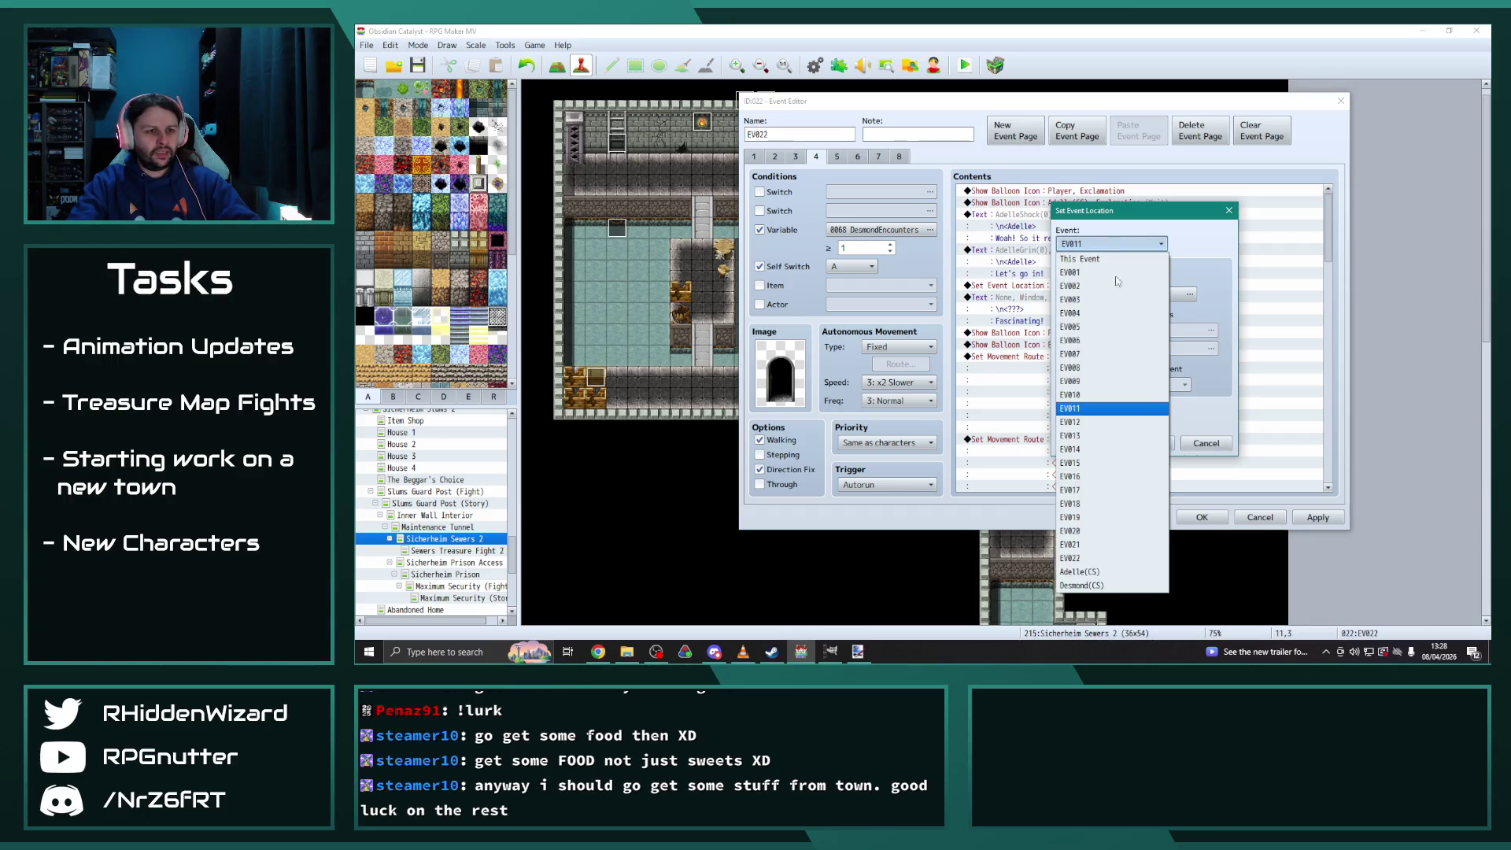
left_click(1112, 591)
left_click(1148, 443)
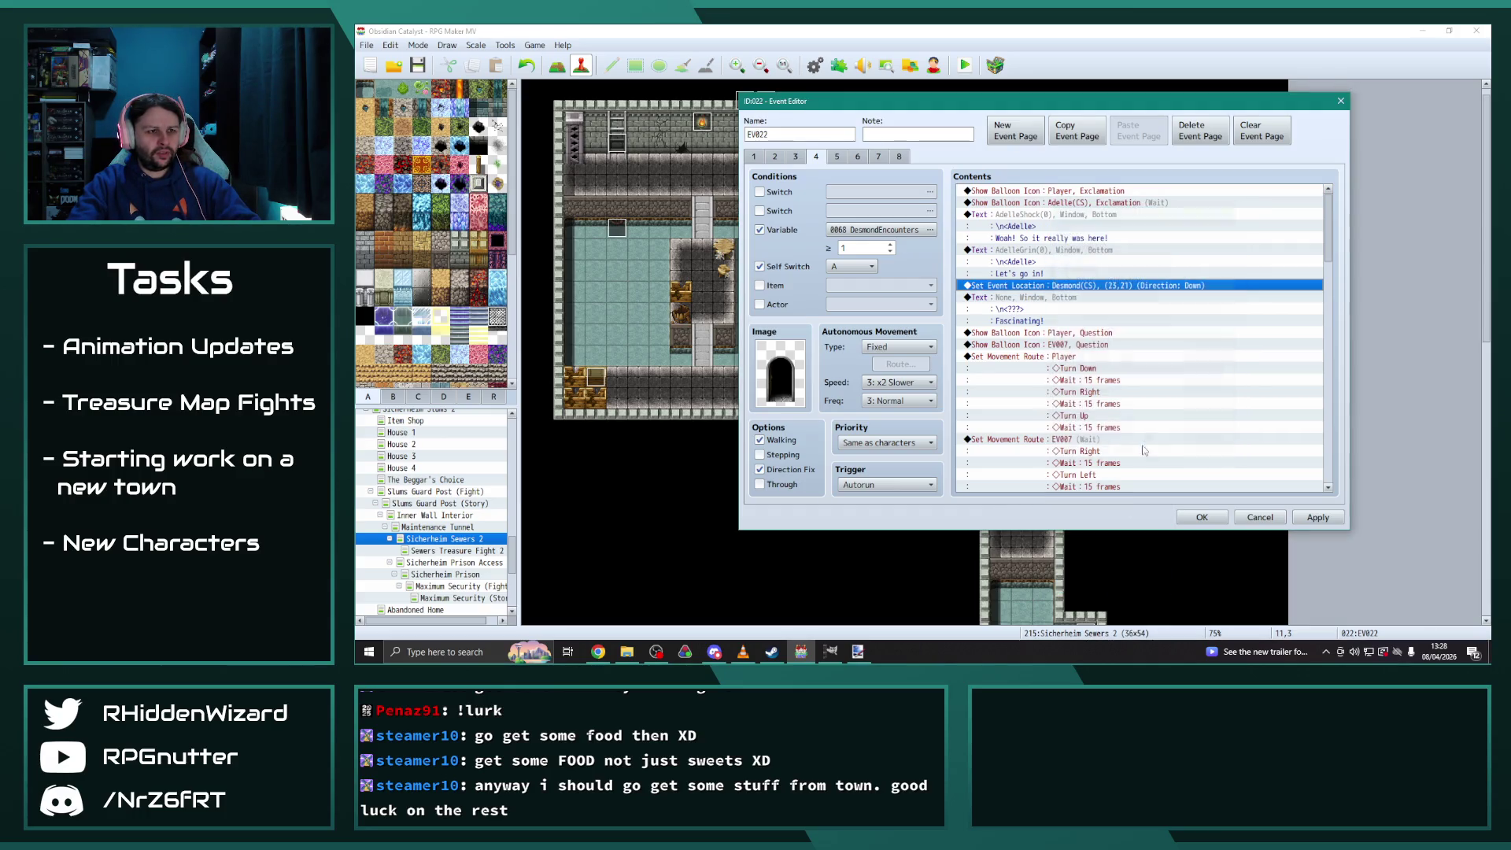
Make the question balloon after "Fascinating!" appear over Adelle(CS)
left_click(837, 157)
left_click(819, 156)
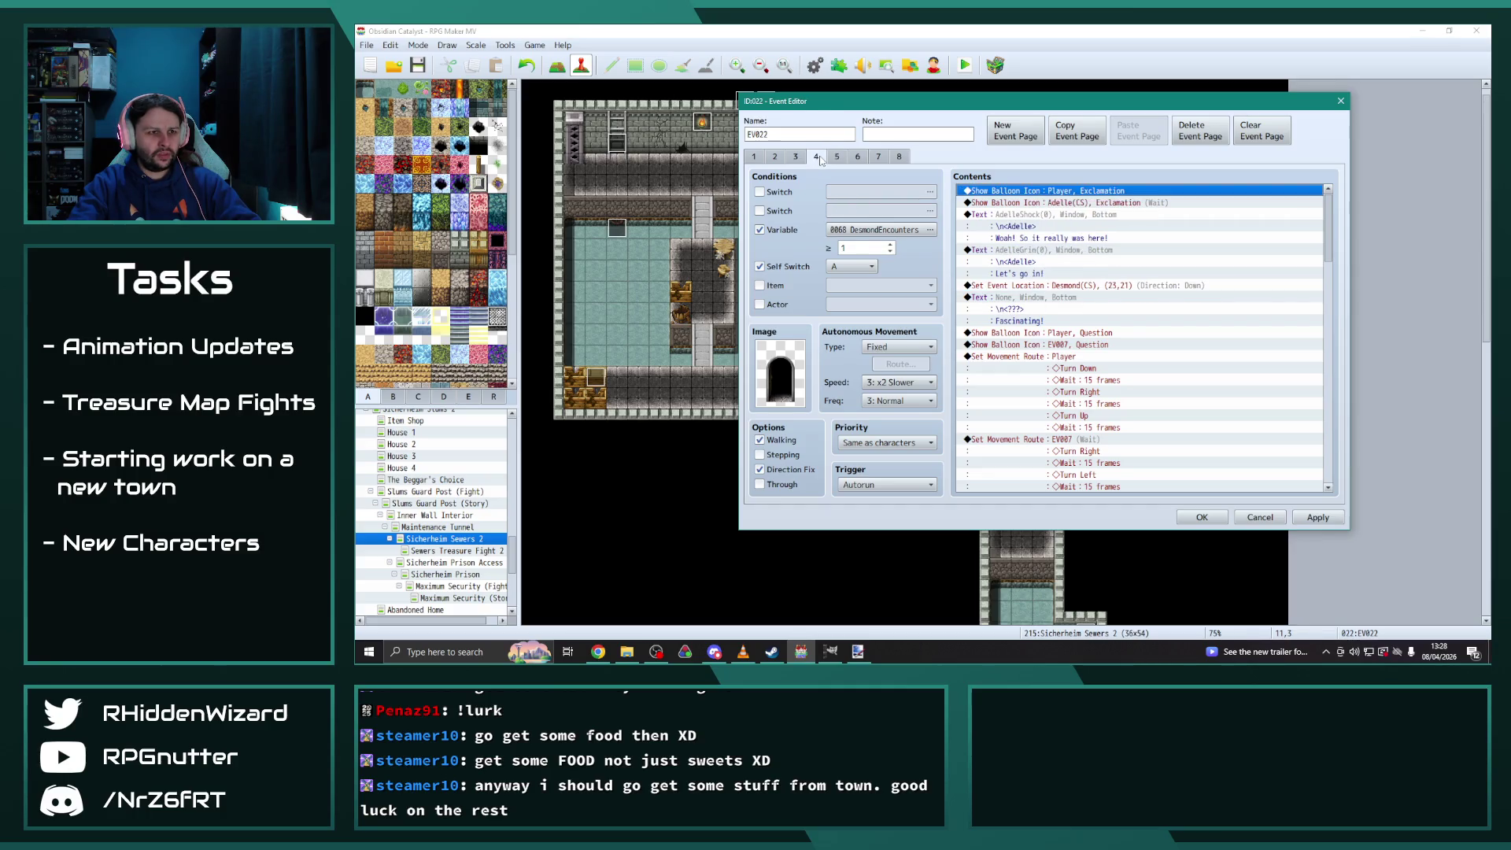
double_click(1082, 347)
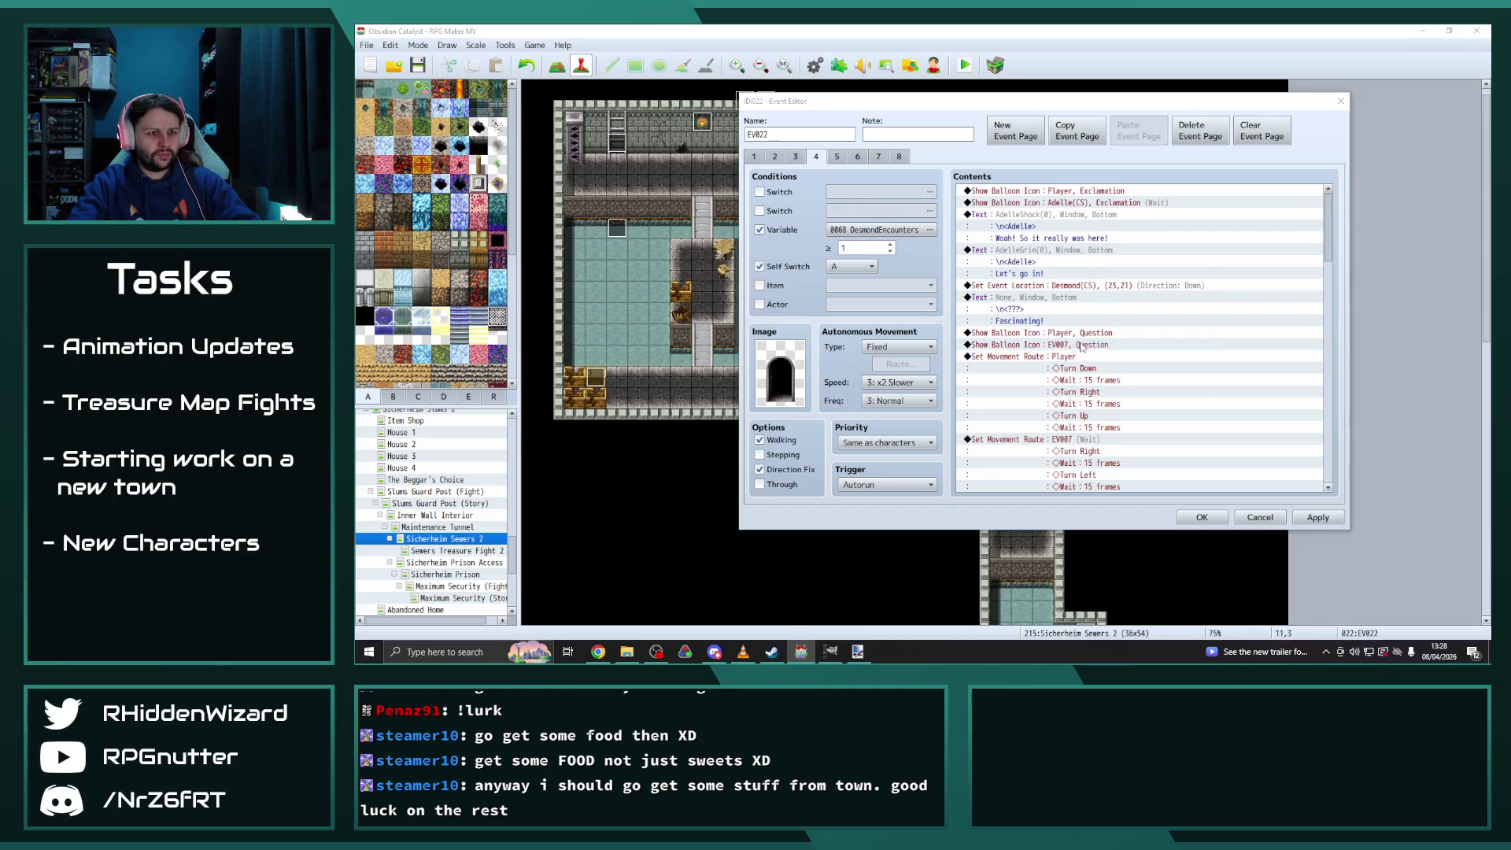
left_click(1126, 308)
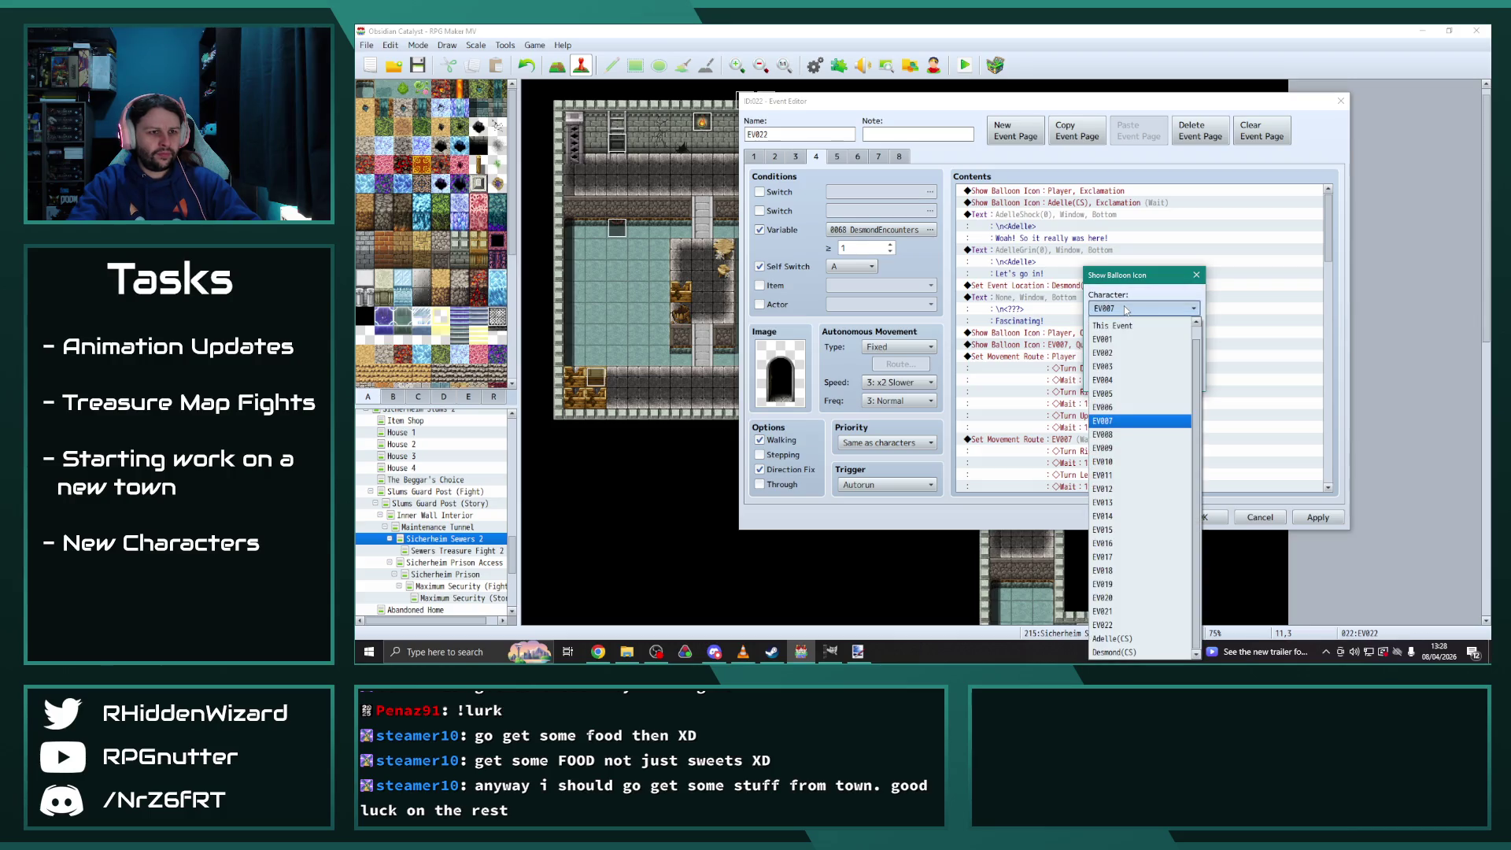
left_click(1113, 638)
left_click(1115, 383)
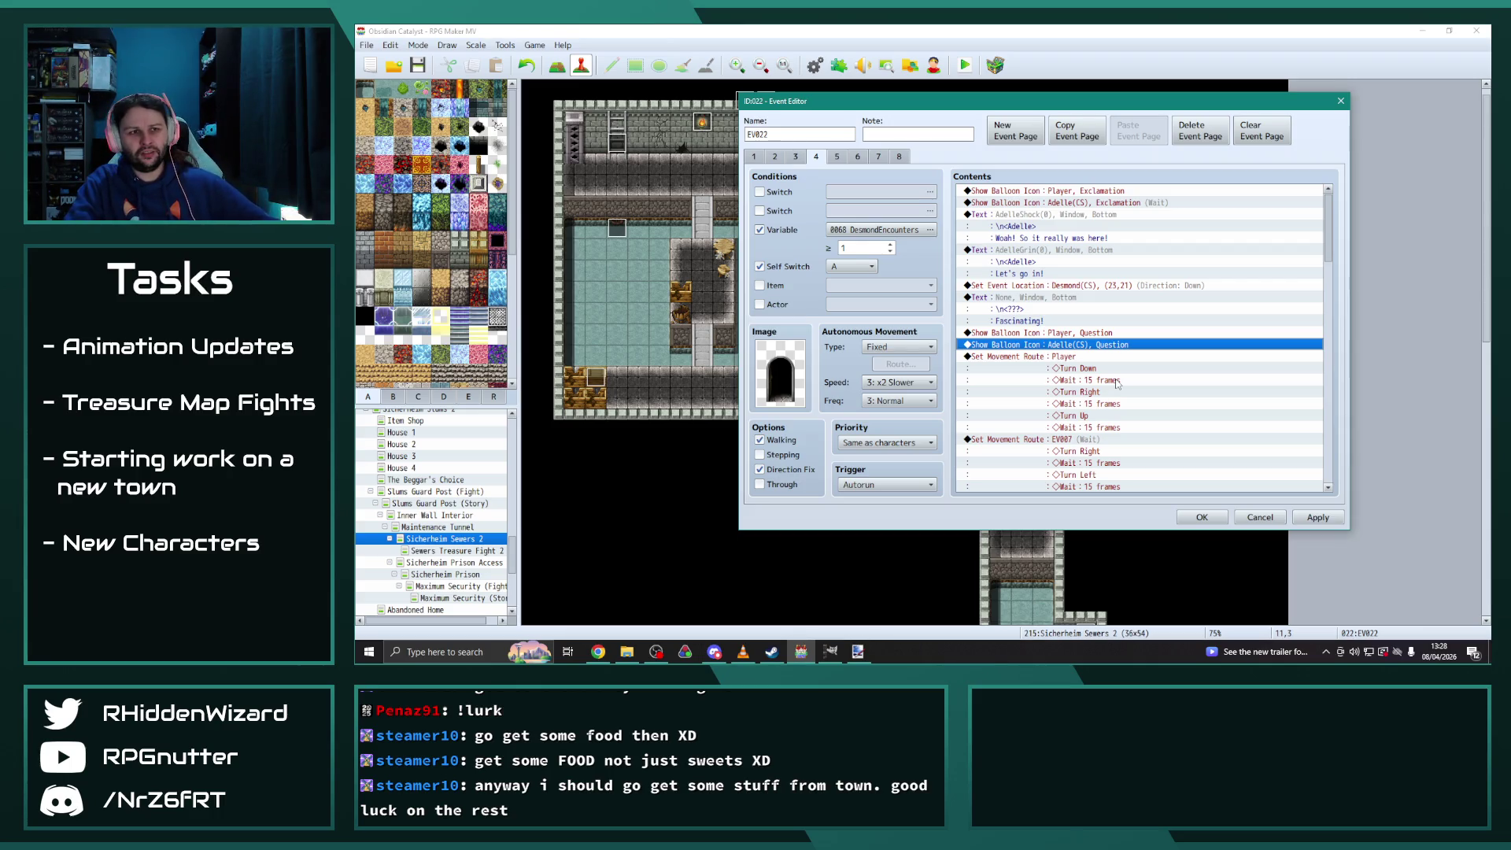
scroll(1117, 384, "down", 3)
double_click(1082, 378)
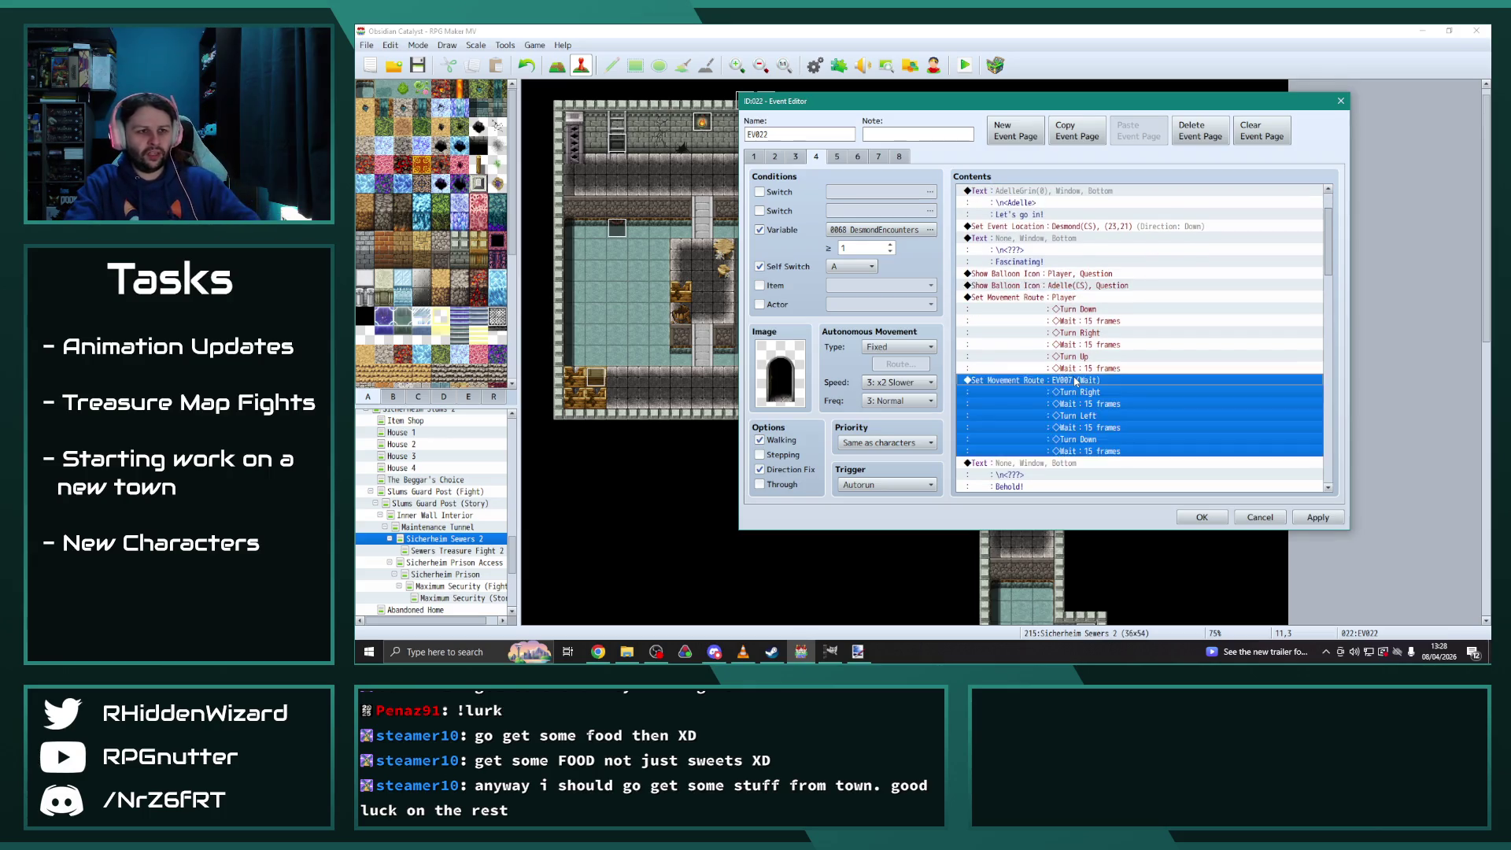
Retarget the turn-left movement route from EV007 to Adelle(CS)
left_click(916, 212)
left_click(858, 555)
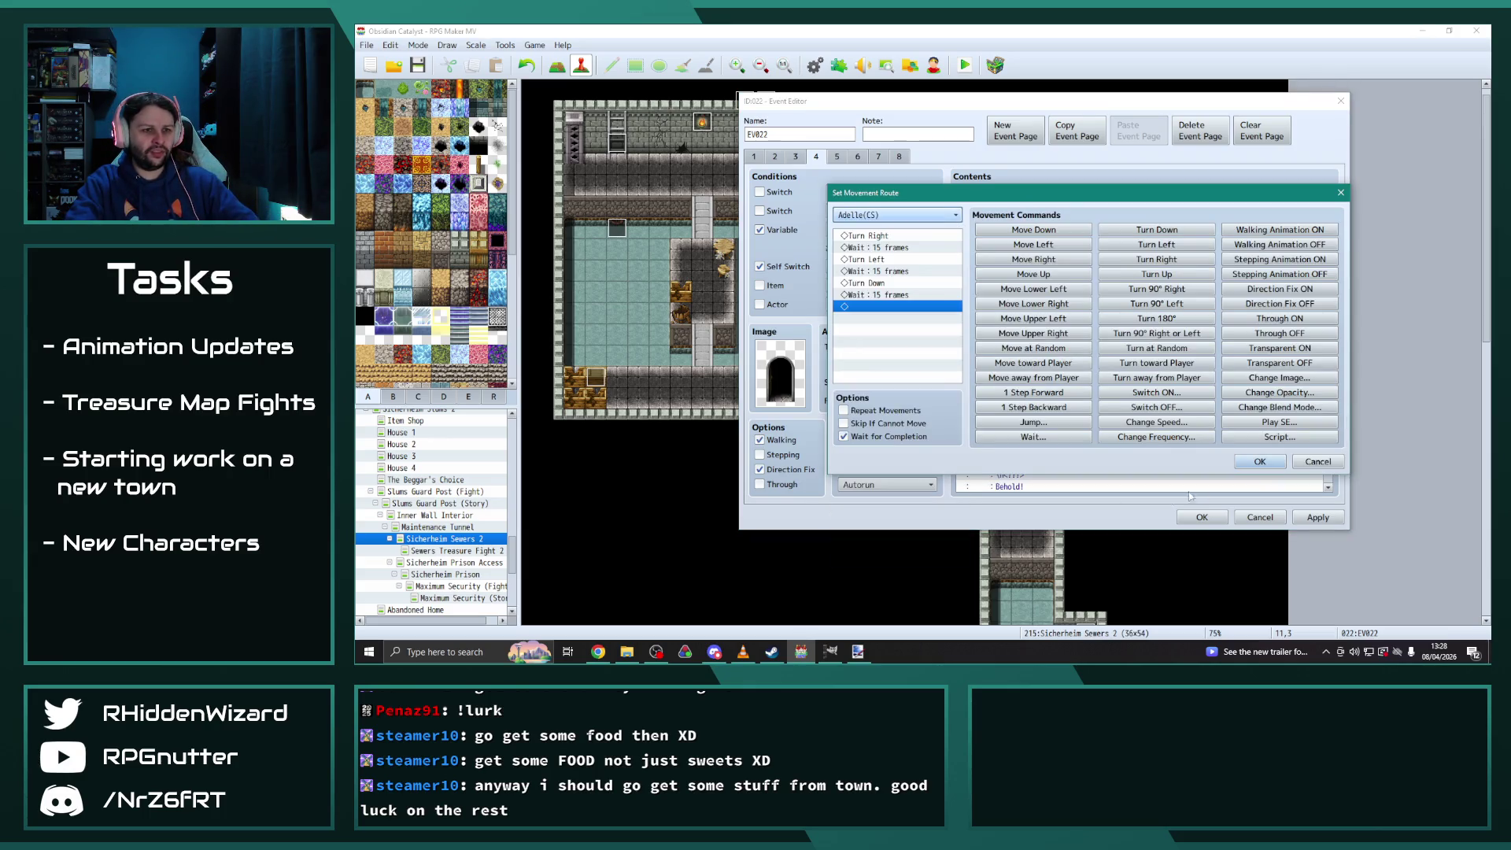
left_click(1259, 461)
scroll(1135, 371, "down", 2)
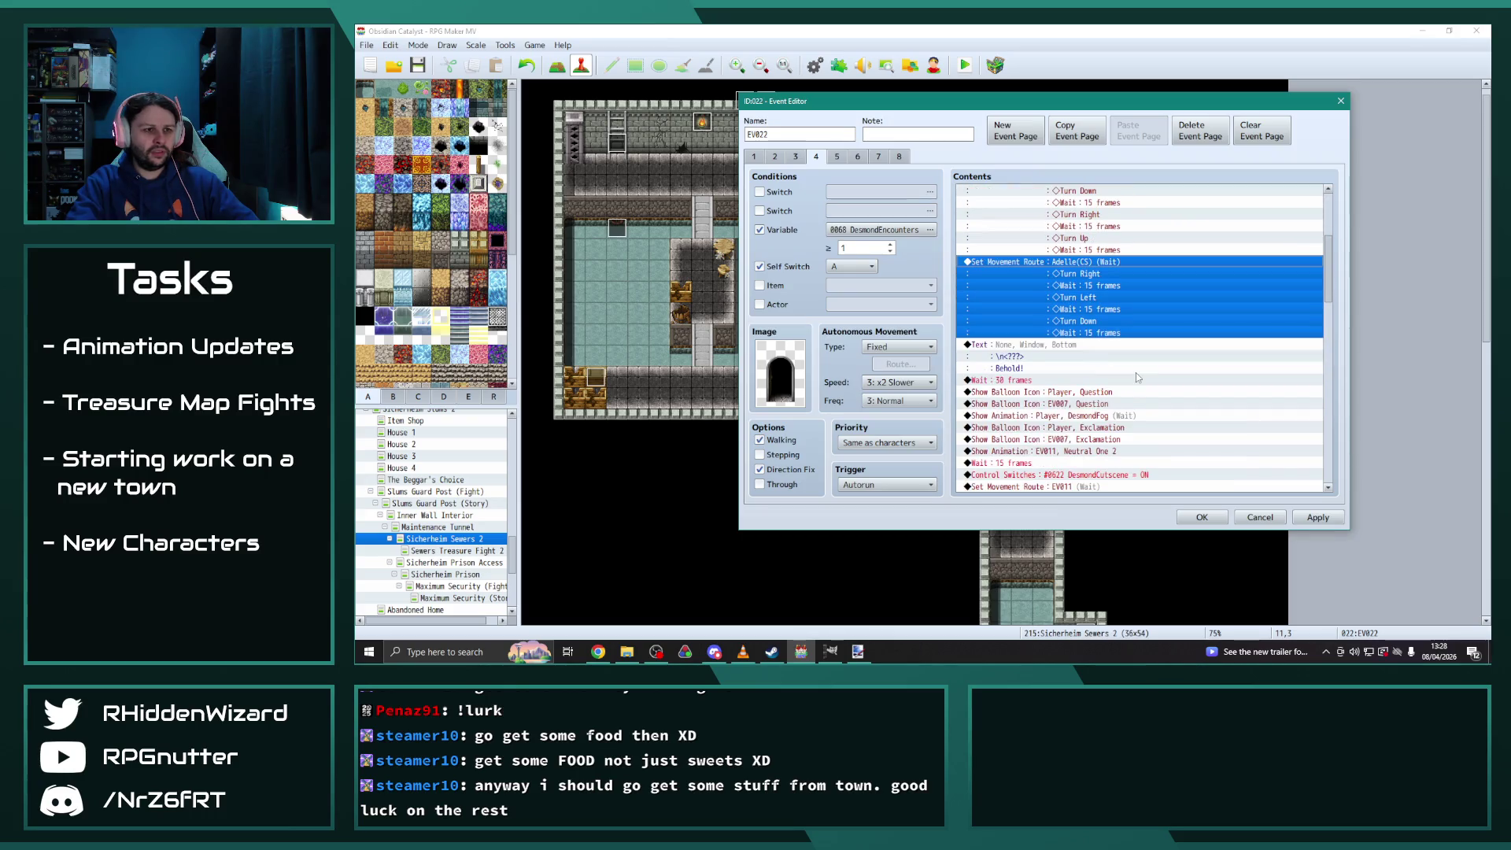
scroll(1092, 387, "down", 1)
Switch the question and exclamation balloons from EV007 to Adelle(CS)
double_click(1073, 357)
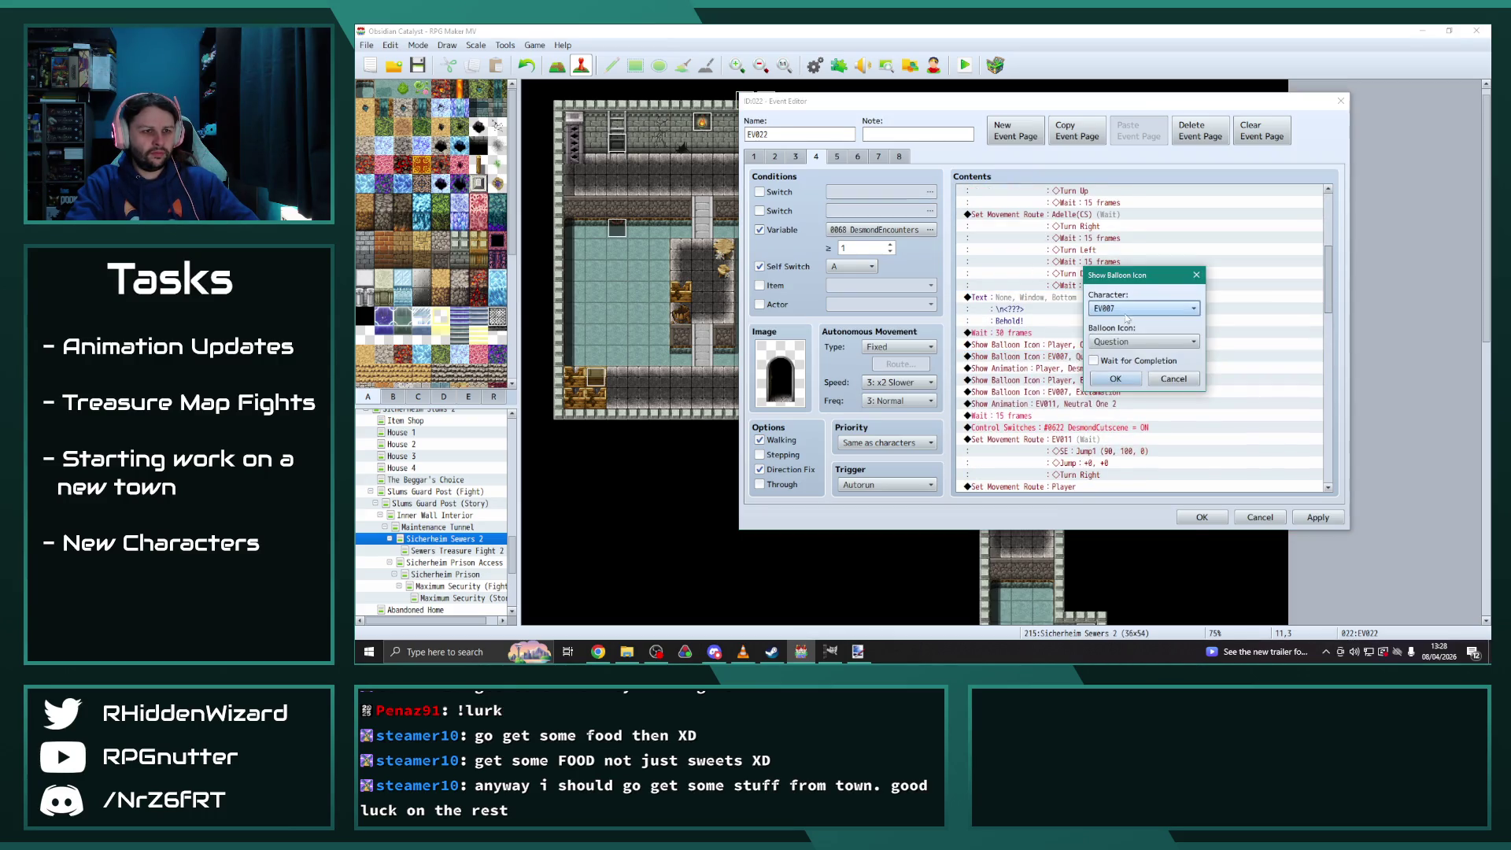
left_click(1143, 308)
left_click(1112, 638)
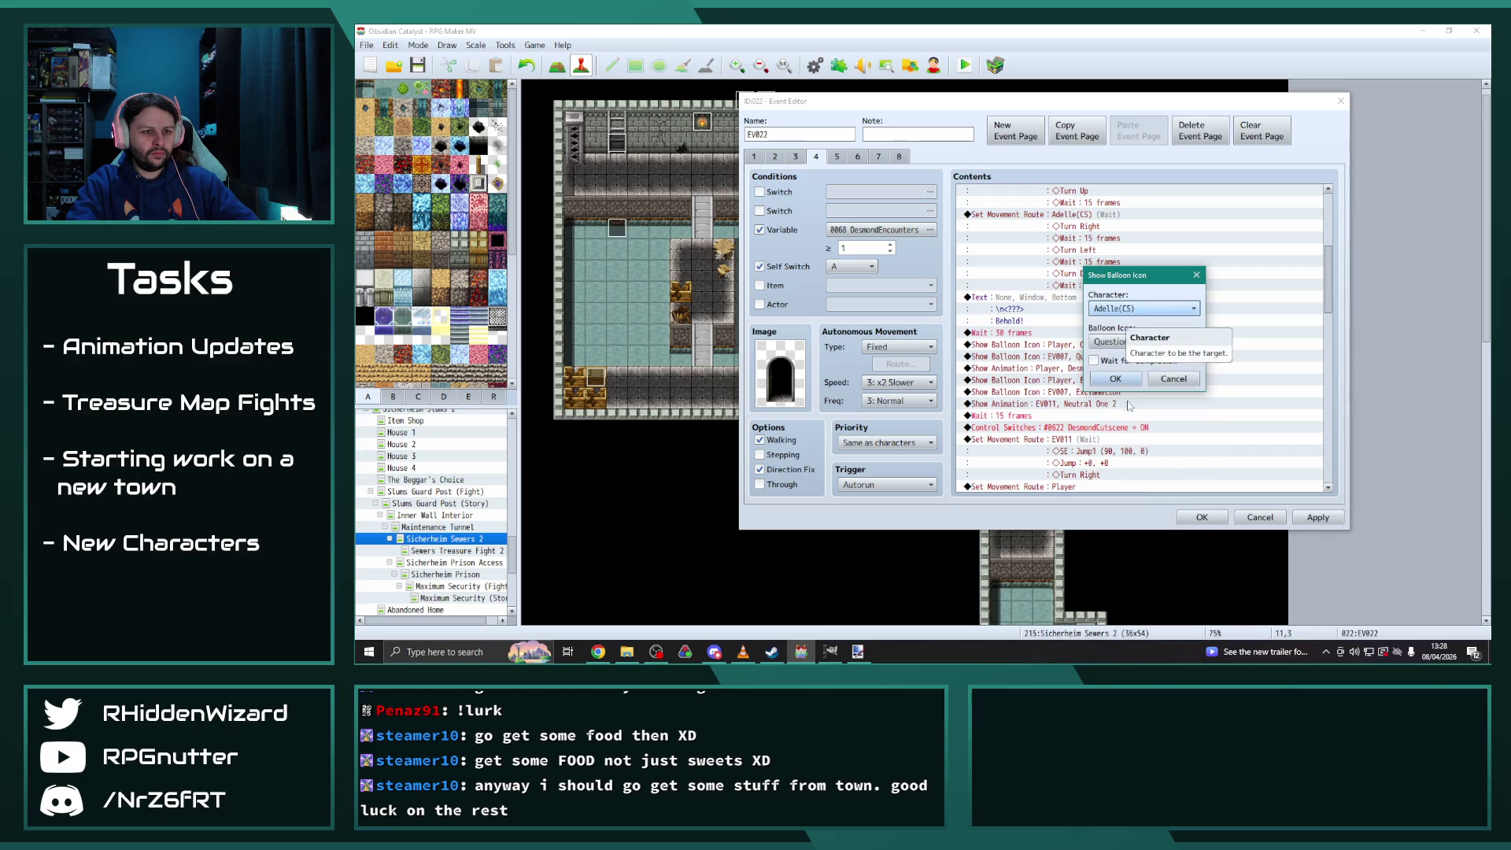
left_click(1117, 384)
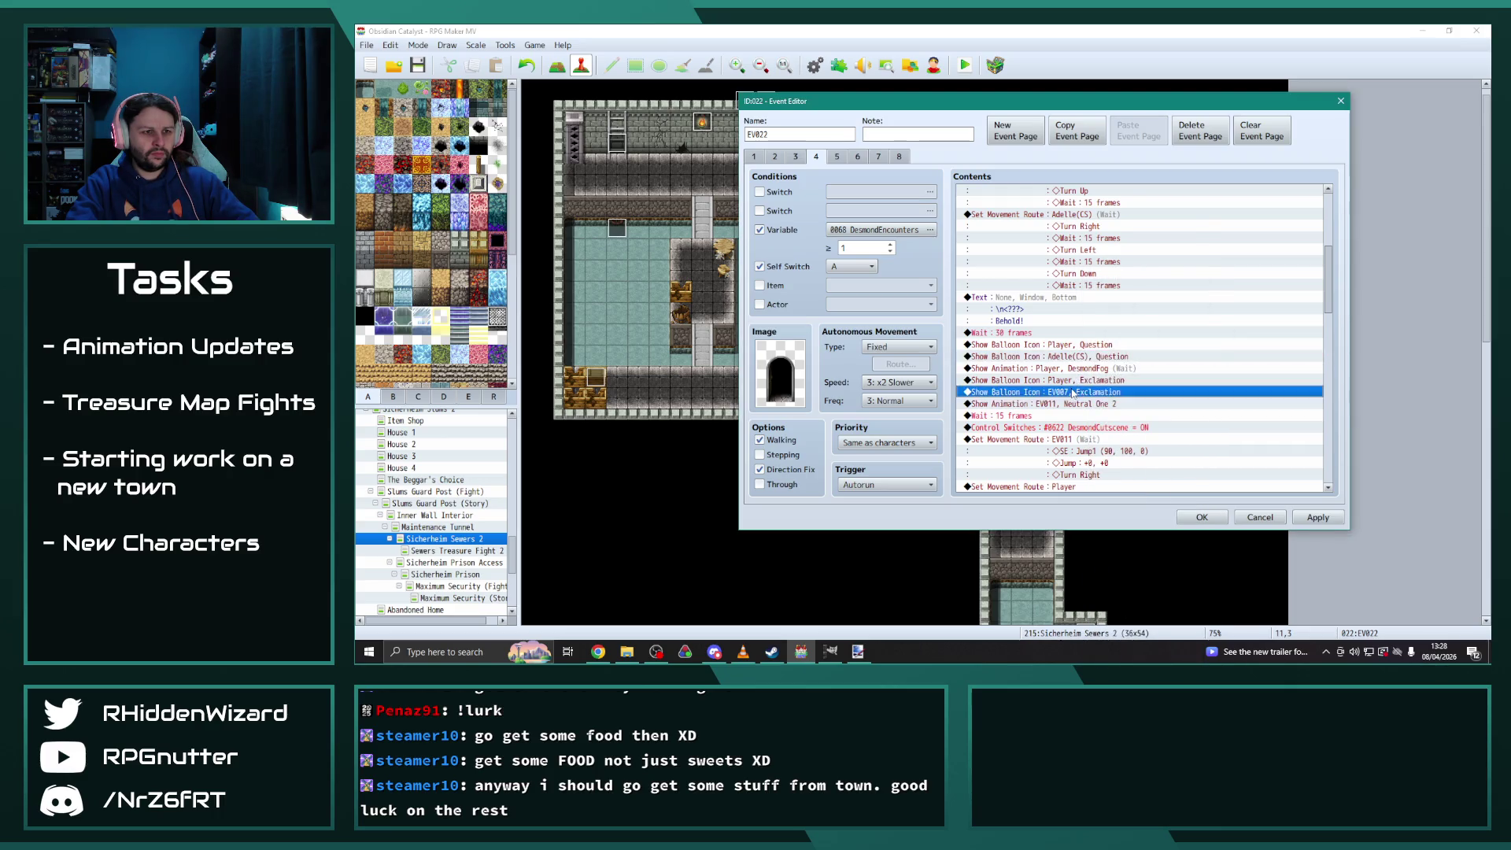
double_click(1075, 391)
left_click(1142, 308)
left_click(1112, 638)
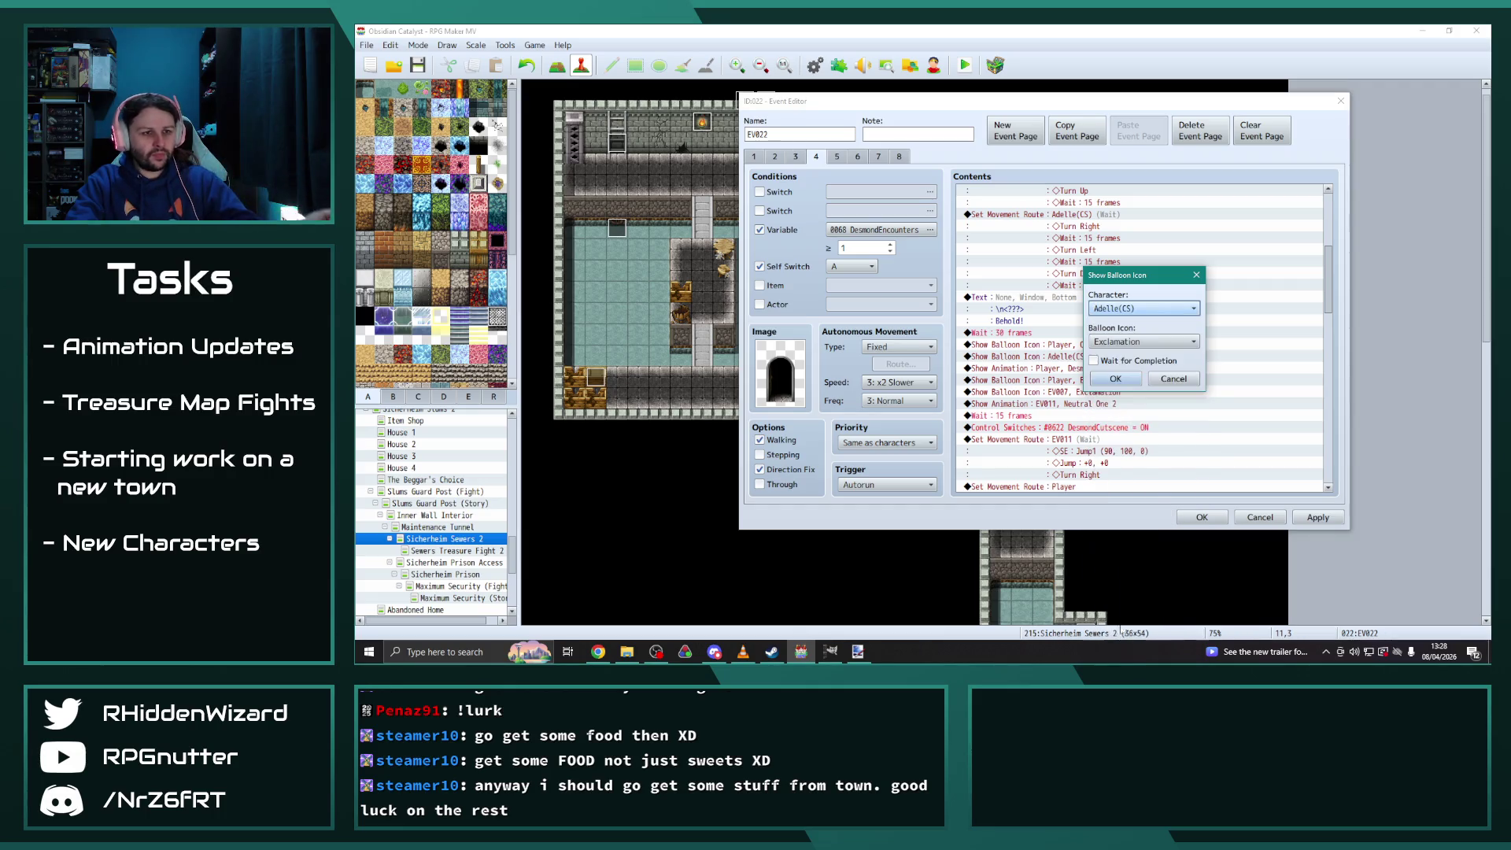
left_click(1115, 384)
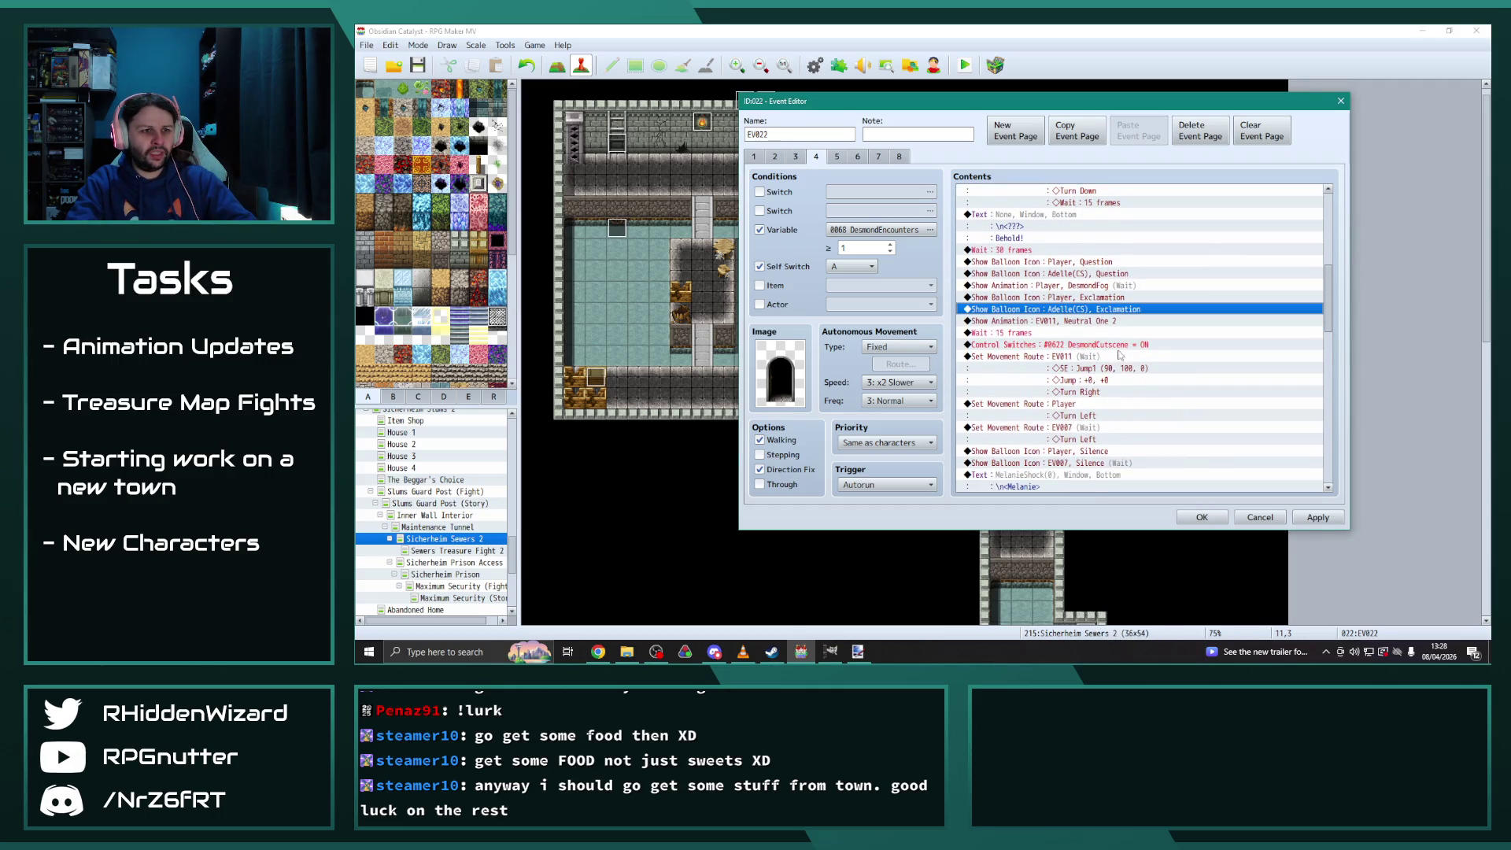
Make Desmond(CS) play the animation instead of EV011
left_click(1074, 363)
double_click(1101, 320)
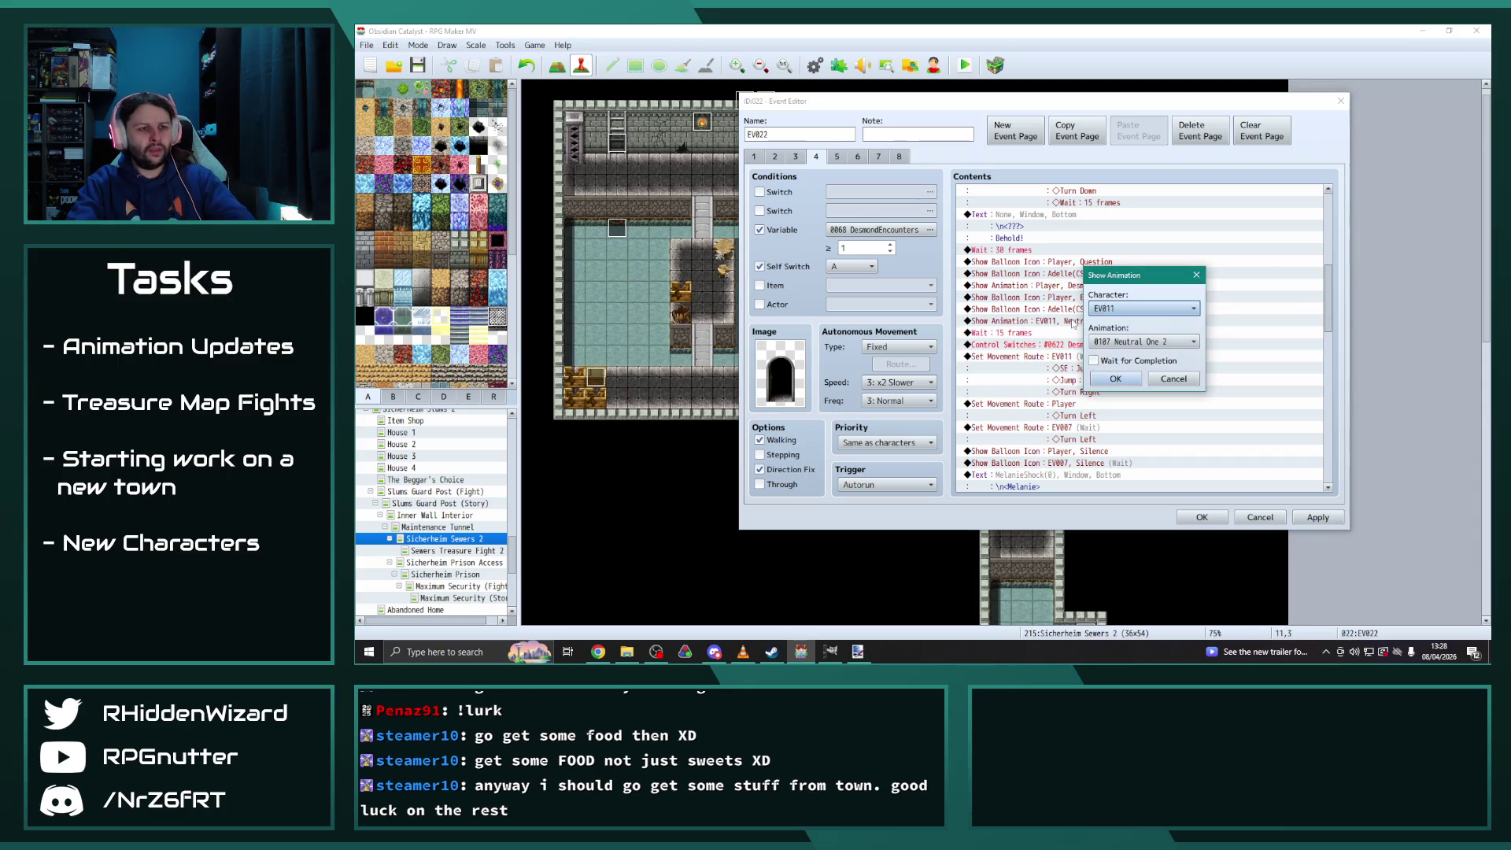
left_click(1125, 308)
left_click(1117, 643)
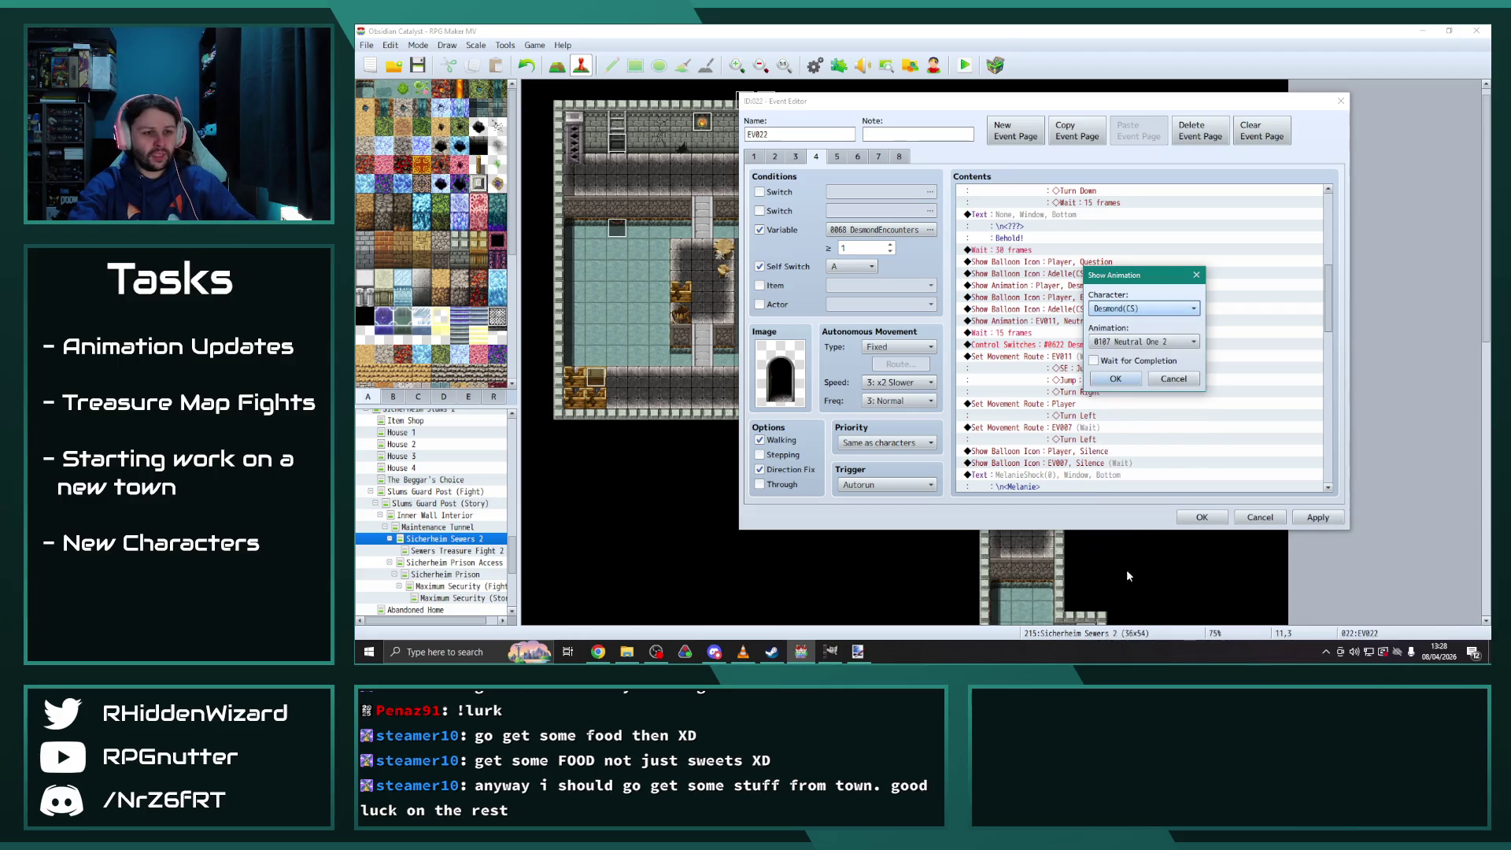
left_click(1115, 381)
Retarget the EV011 movement route to Desmond(CS)
left_click(1068, 358)
double_click(1068, 358)
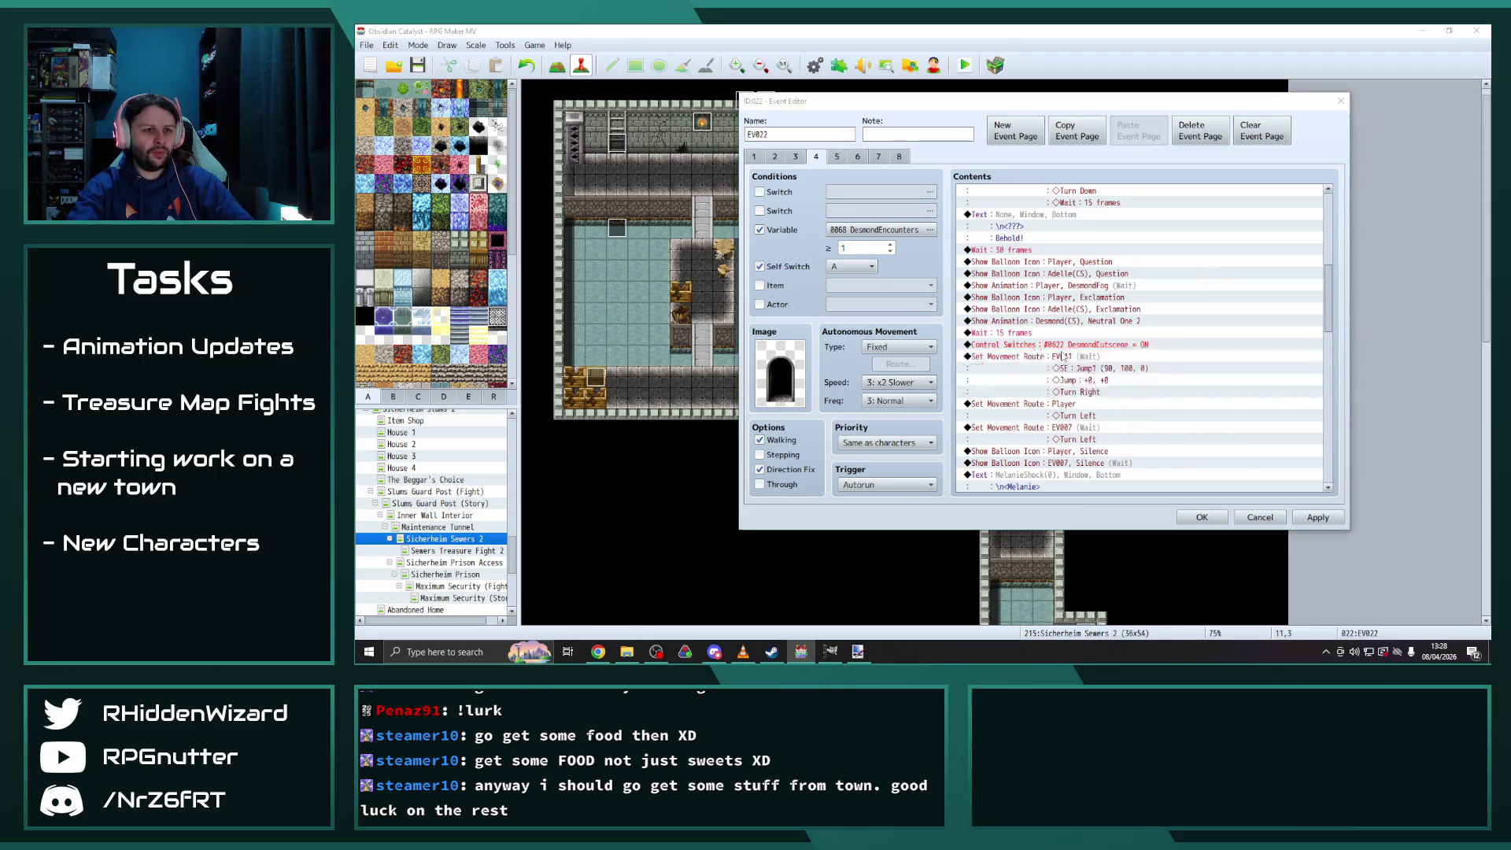
left_click(886, 222)
left_click(875, 563)
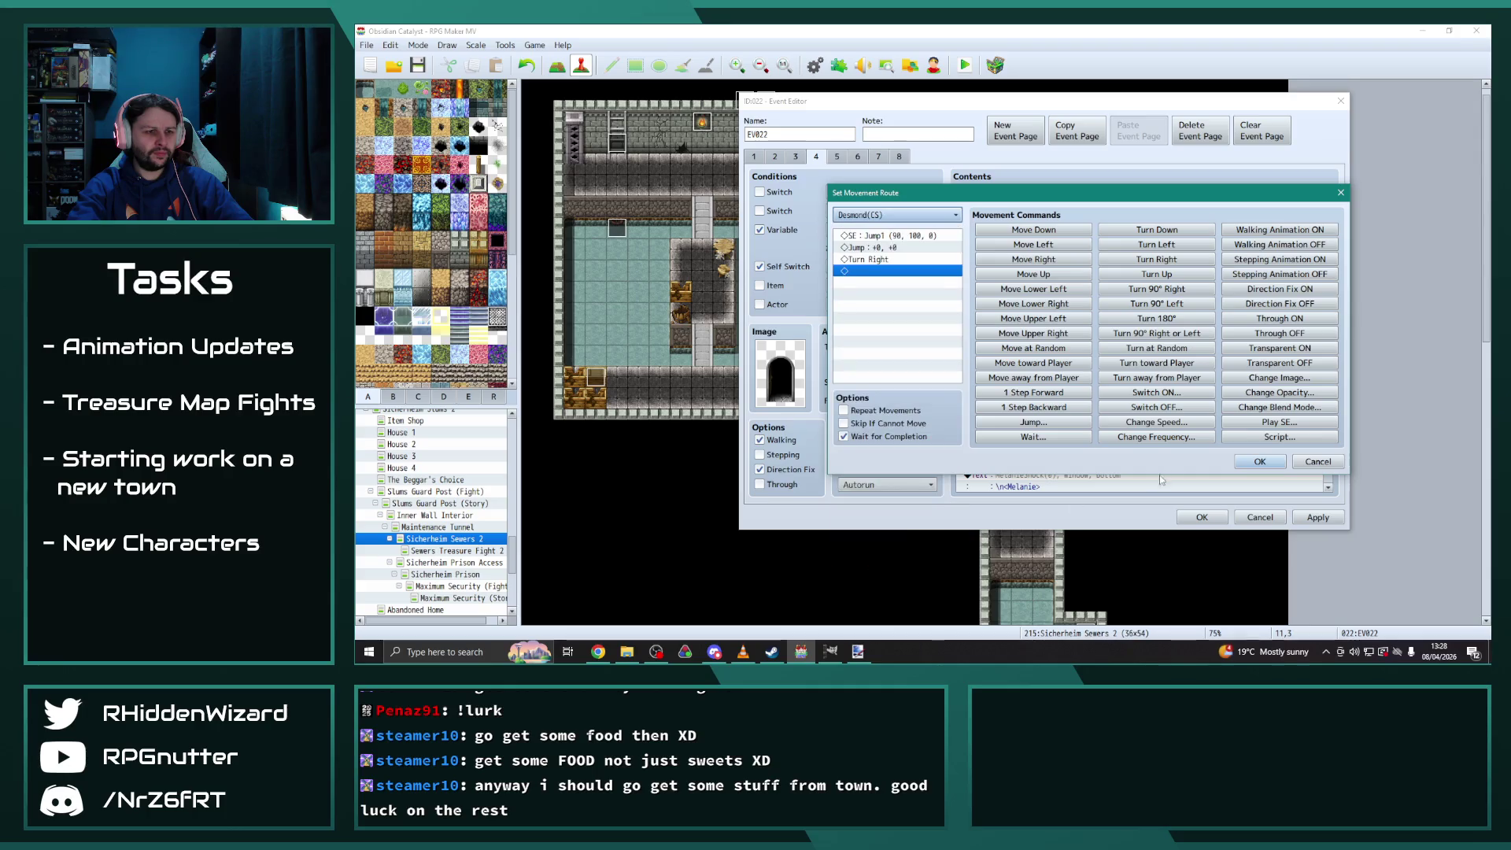
left_click(1246, 461)
scroll(1215, 472, "down", 2)
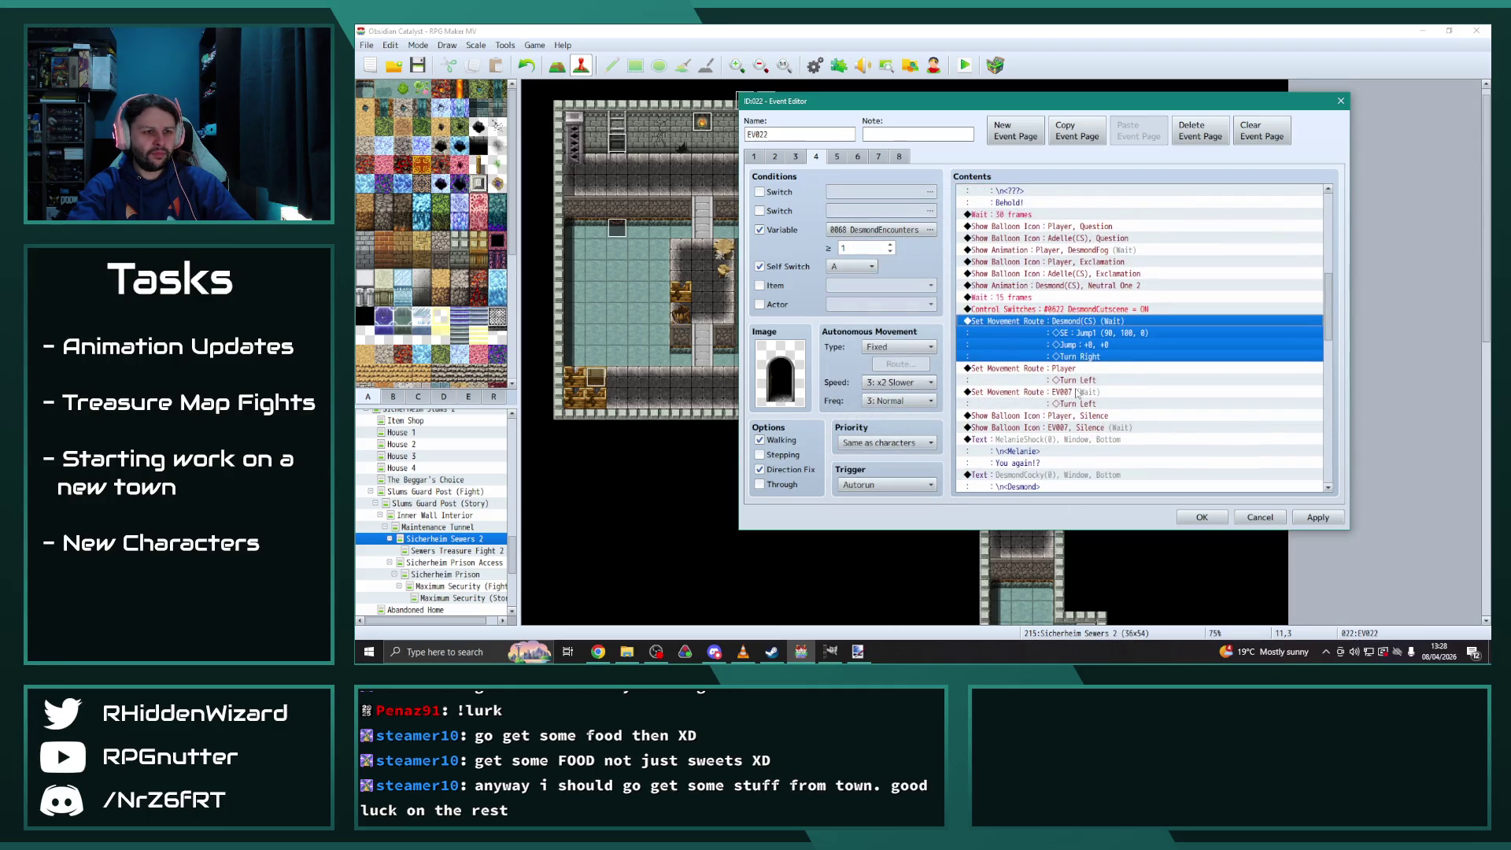
Retarget the next EV007 movement route to Adelle(CS)
double_click(1070, 404)
left_click(902, 218)
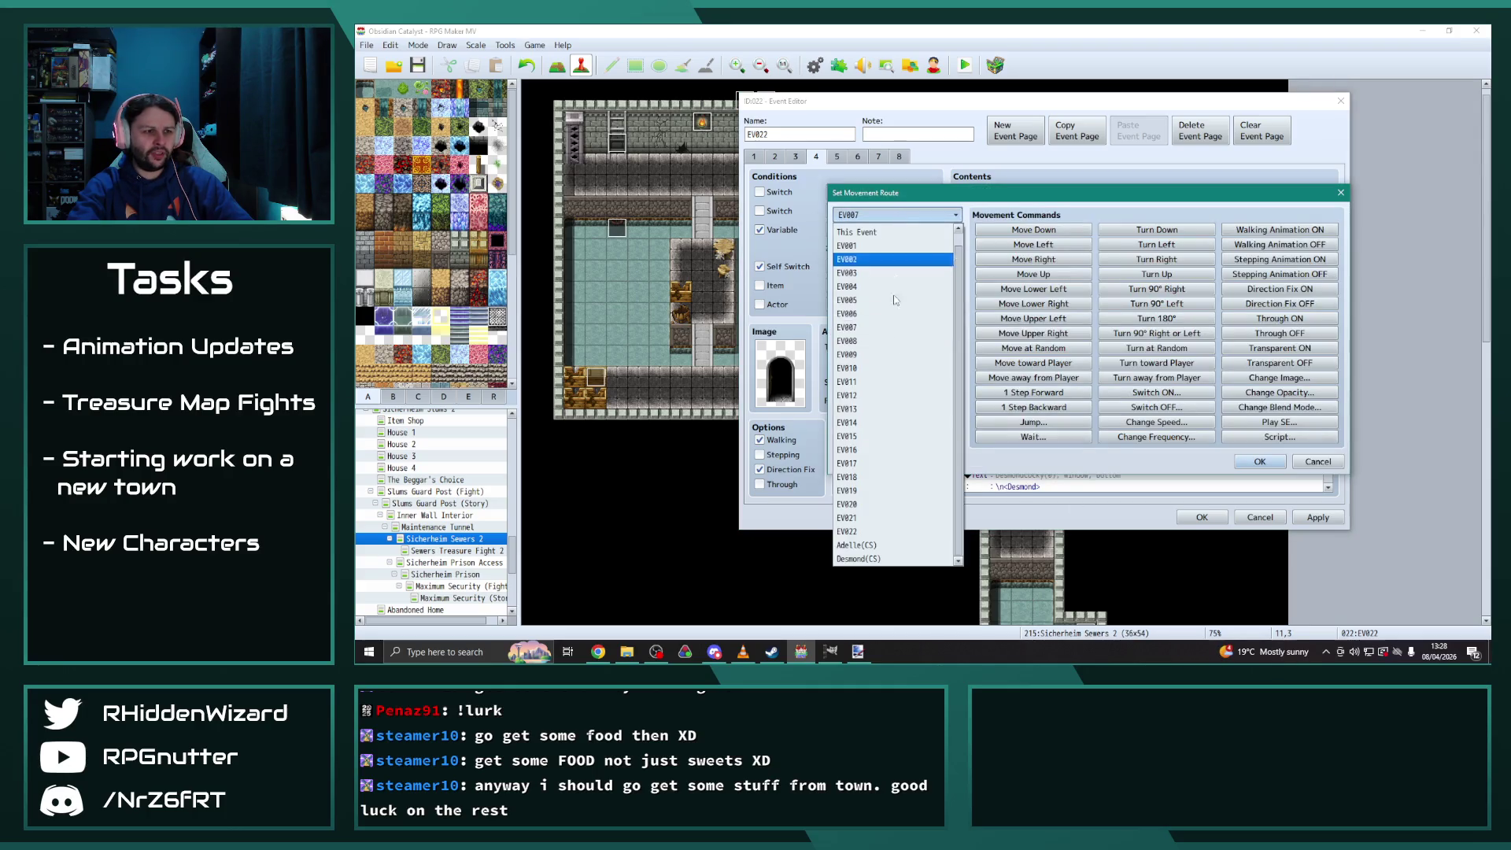
left_click(887, 535)
left_click(902, 215)
left_click(887, 550)
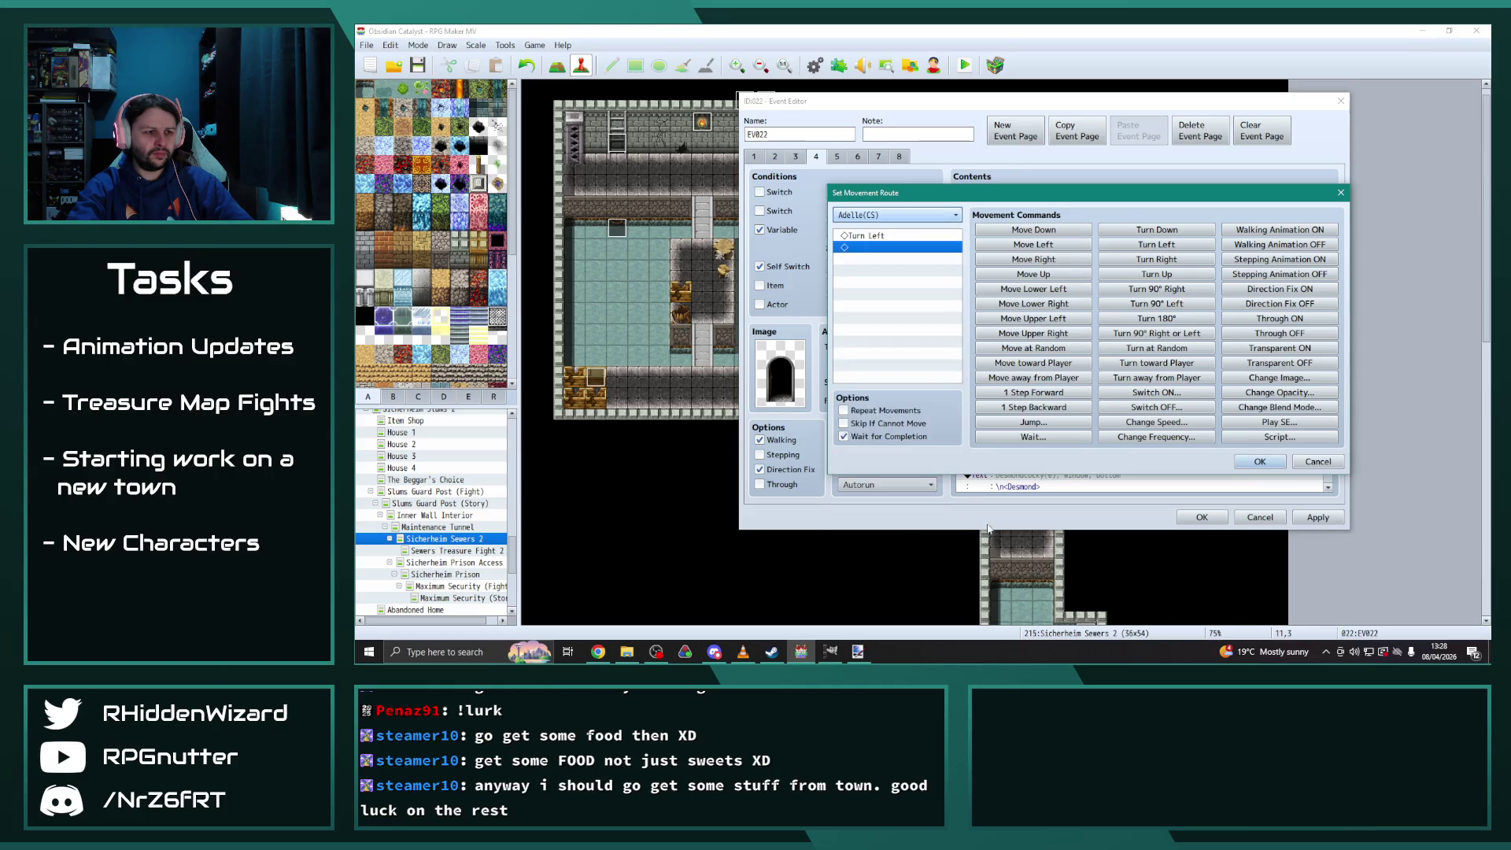
left_click(1259, 461)
scroll(1145, 436, "down", 2)
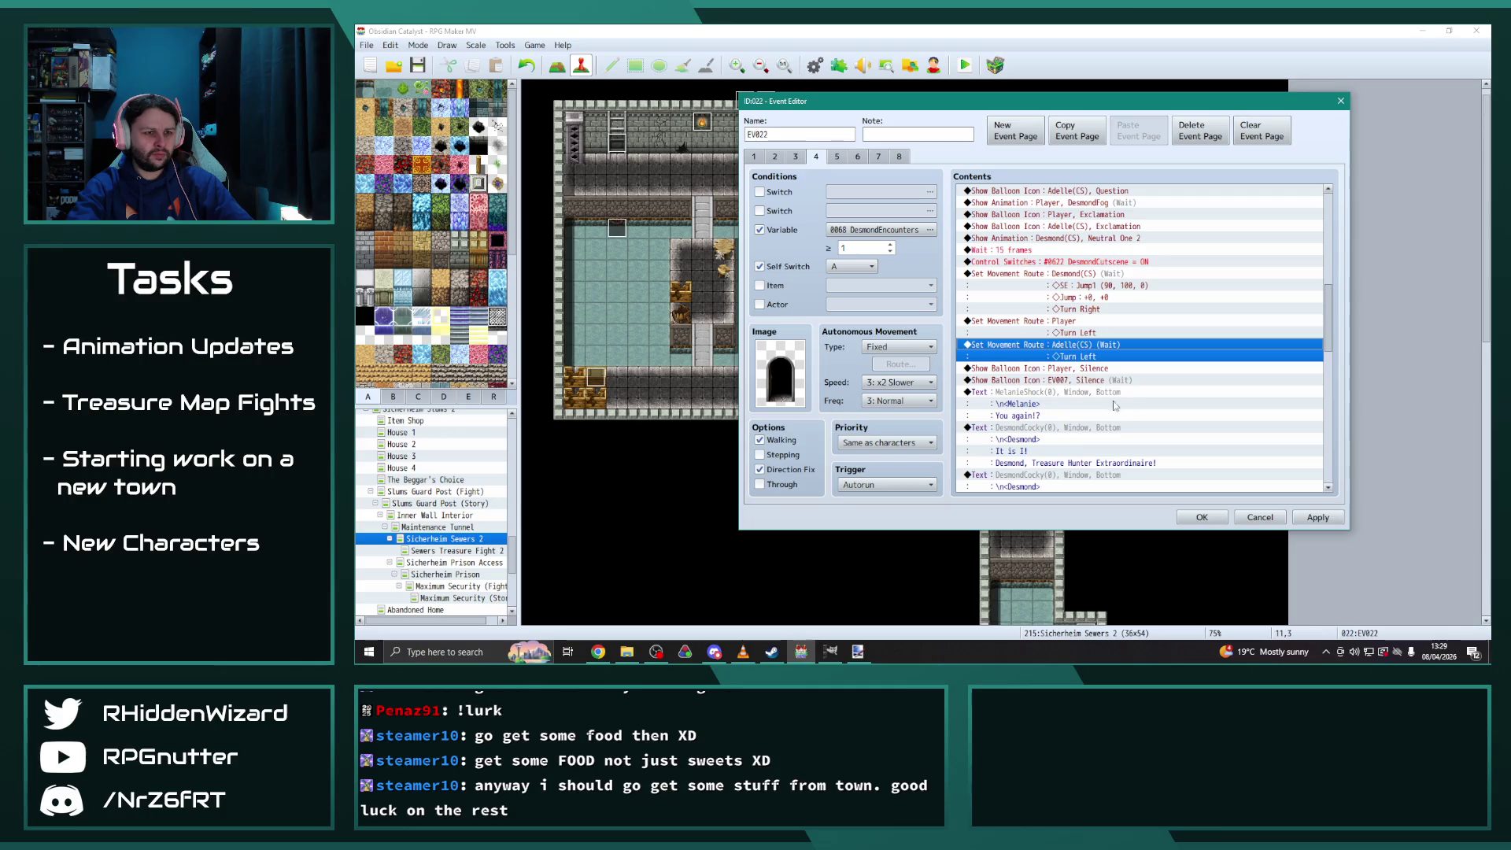
Make Adelle(CS) show the silence balloon instead of EV007
double_click(1077, 384)
left_click(1117, 310)
left_click(1117, 638)
left_click(1115, 379)
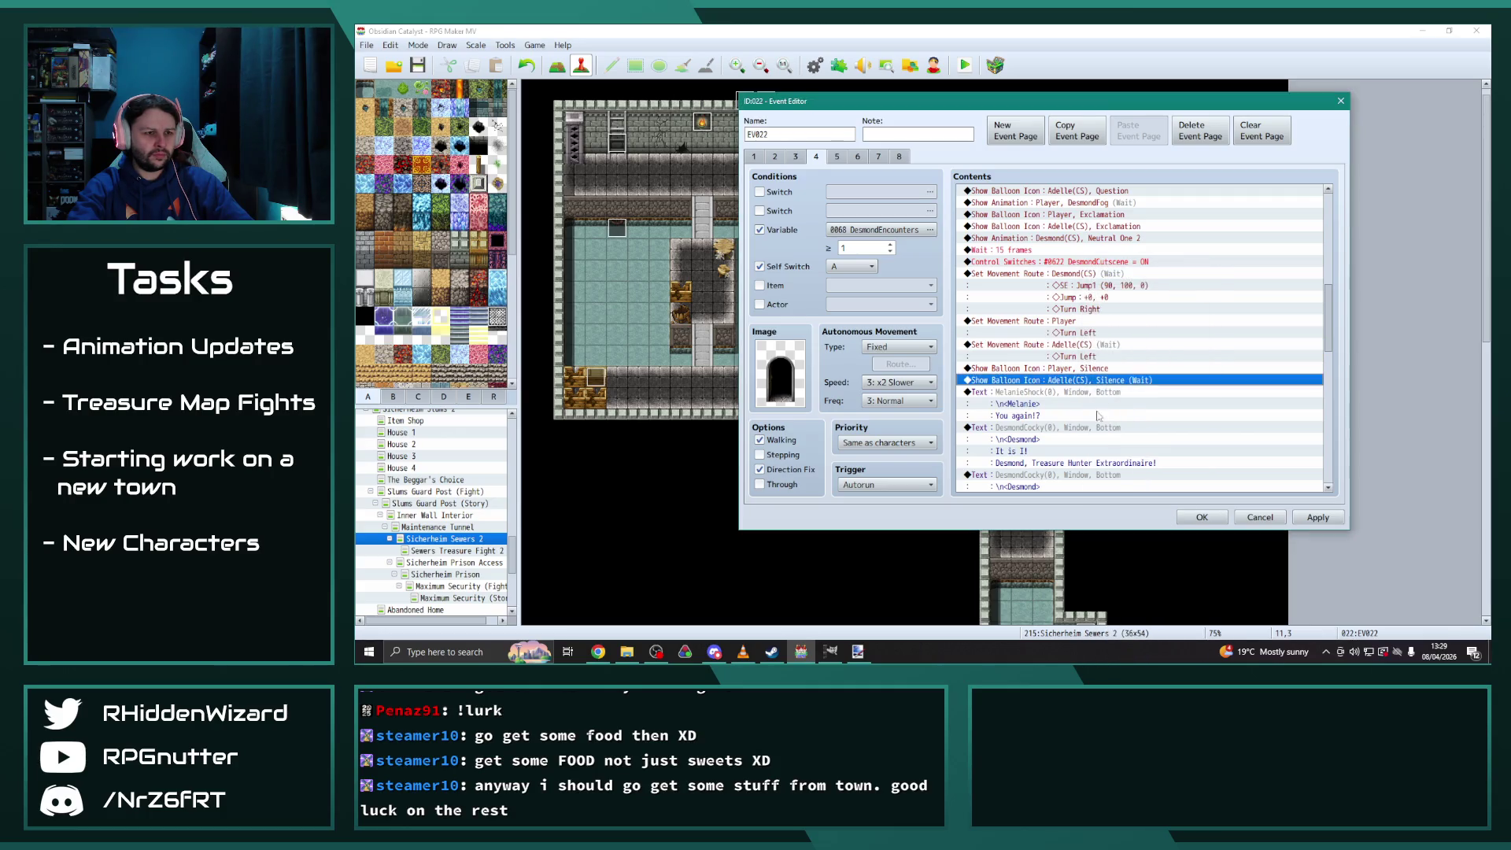
scroll(1050, 394, "down", 2)
left_click(1046, 351)
double_click(1045, 351)
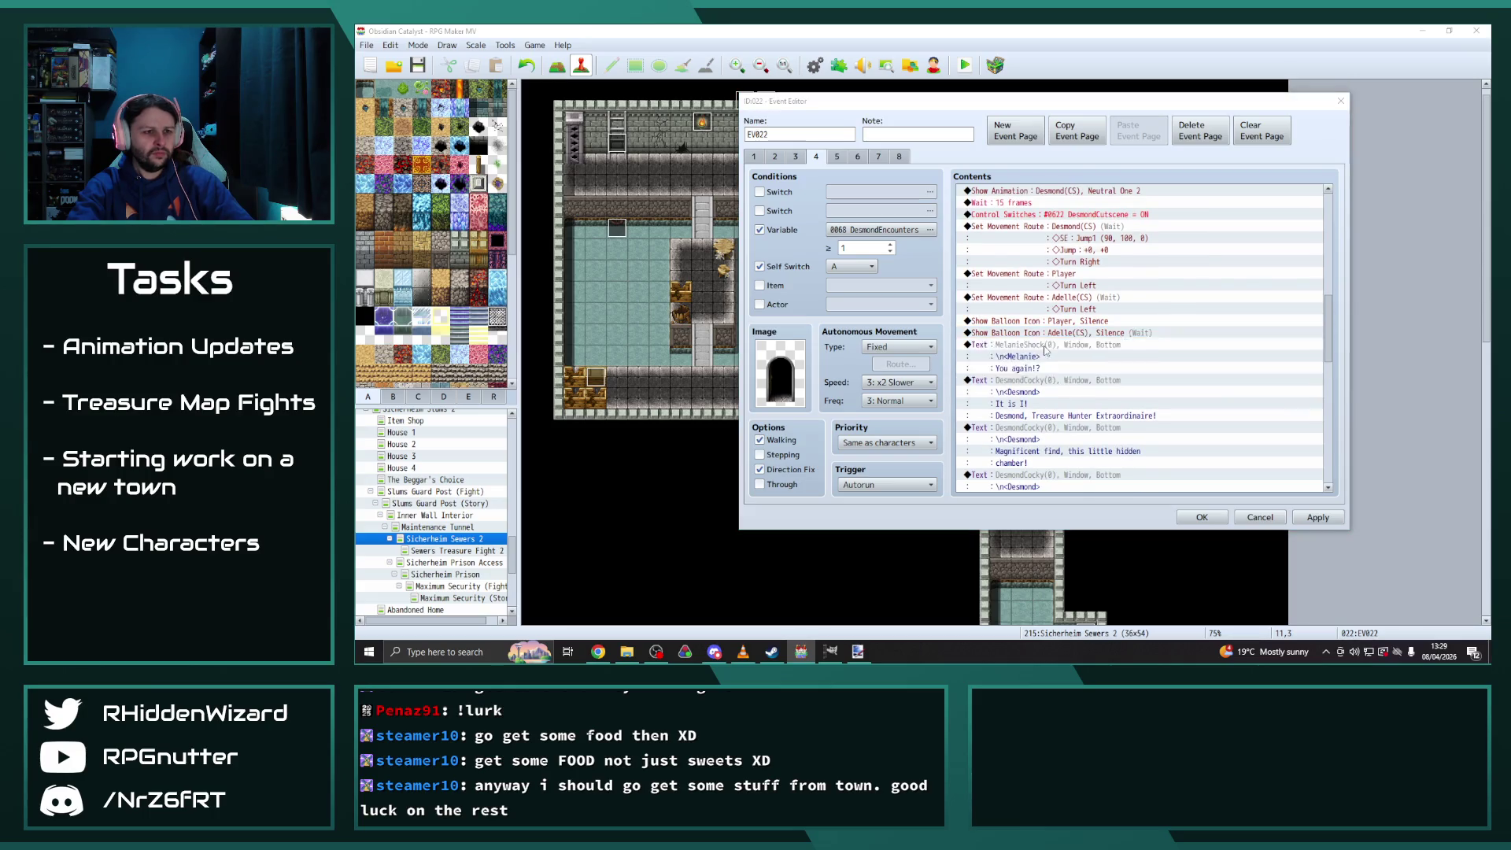
double_click(1009, 311)
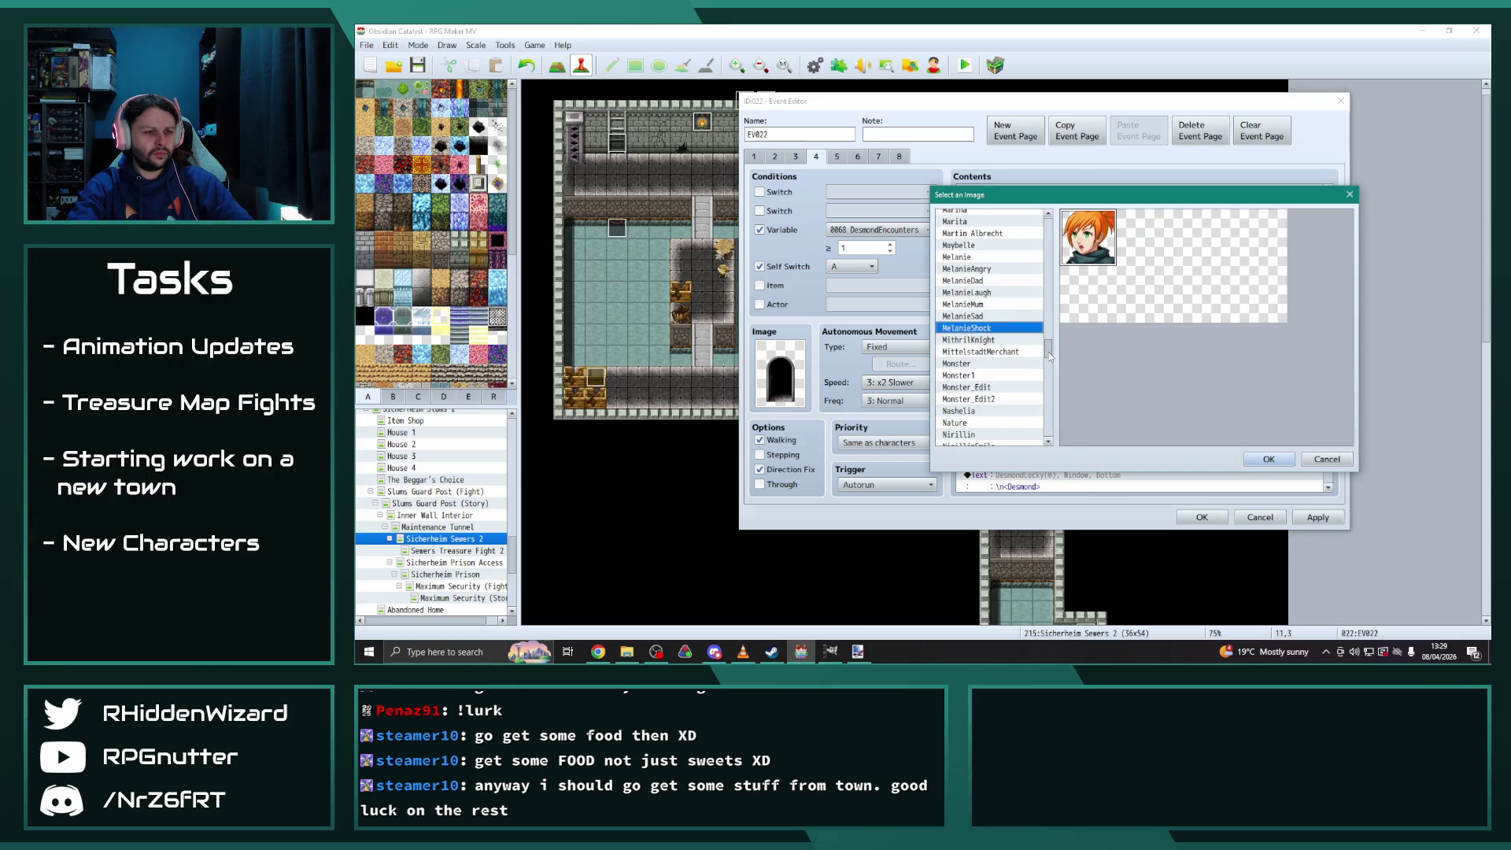
Give the line the AdelleShock face and the wording 'Huh? This guy again?'
left_click_drag(1049, 356, 1049, 234)
left_click(968, 287)
left_click(968, 322)
left_click(968, 334)
left_click(1269, 459)
left_click_drag(1096, 307, 1051, 307)
type("Hu")
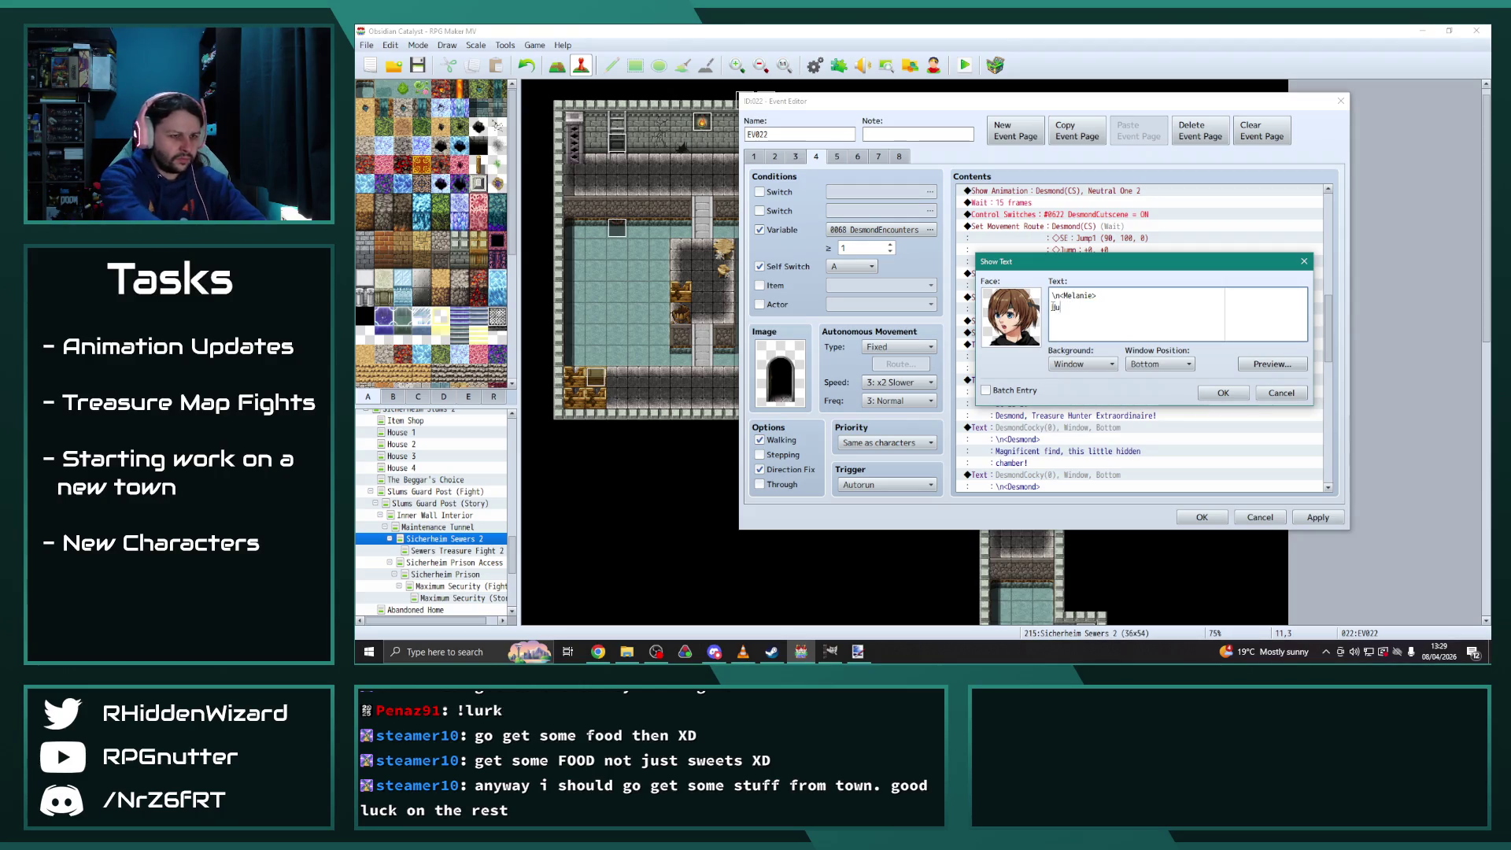
type("h/? Th")
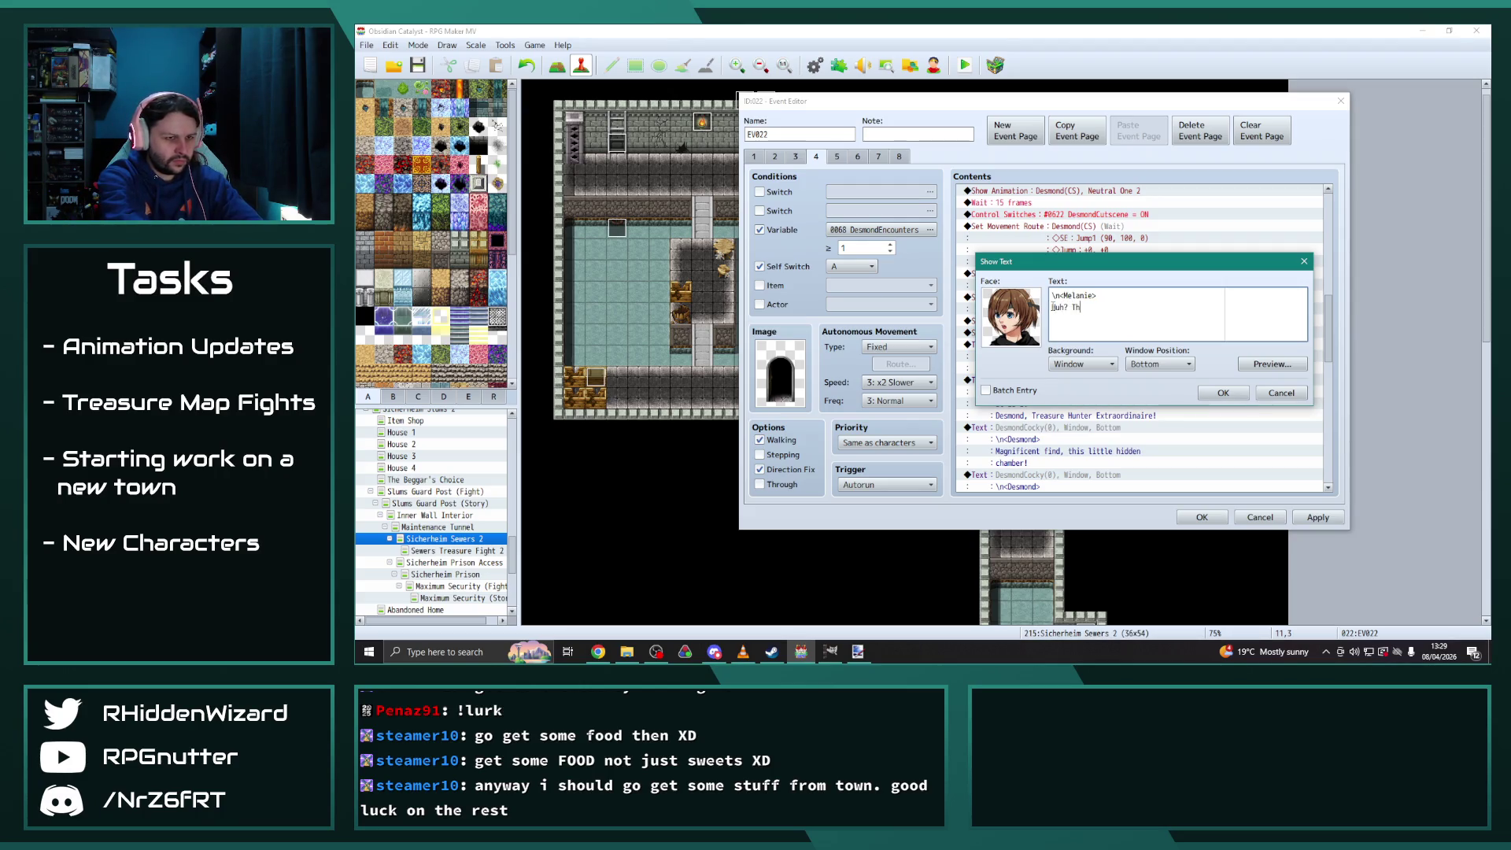
type("guy ga")
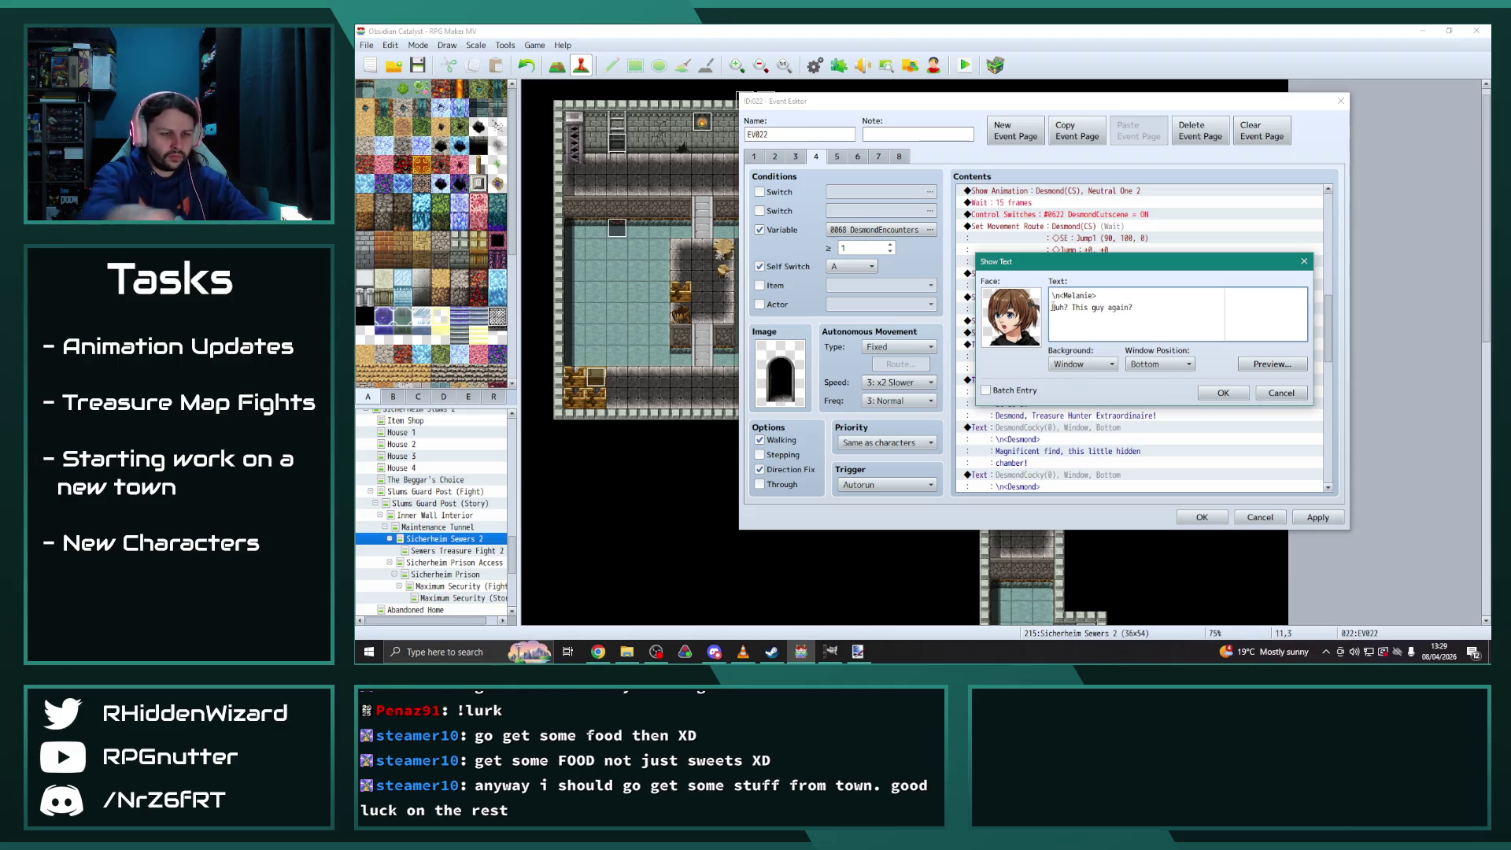
left_click(1218, 393)
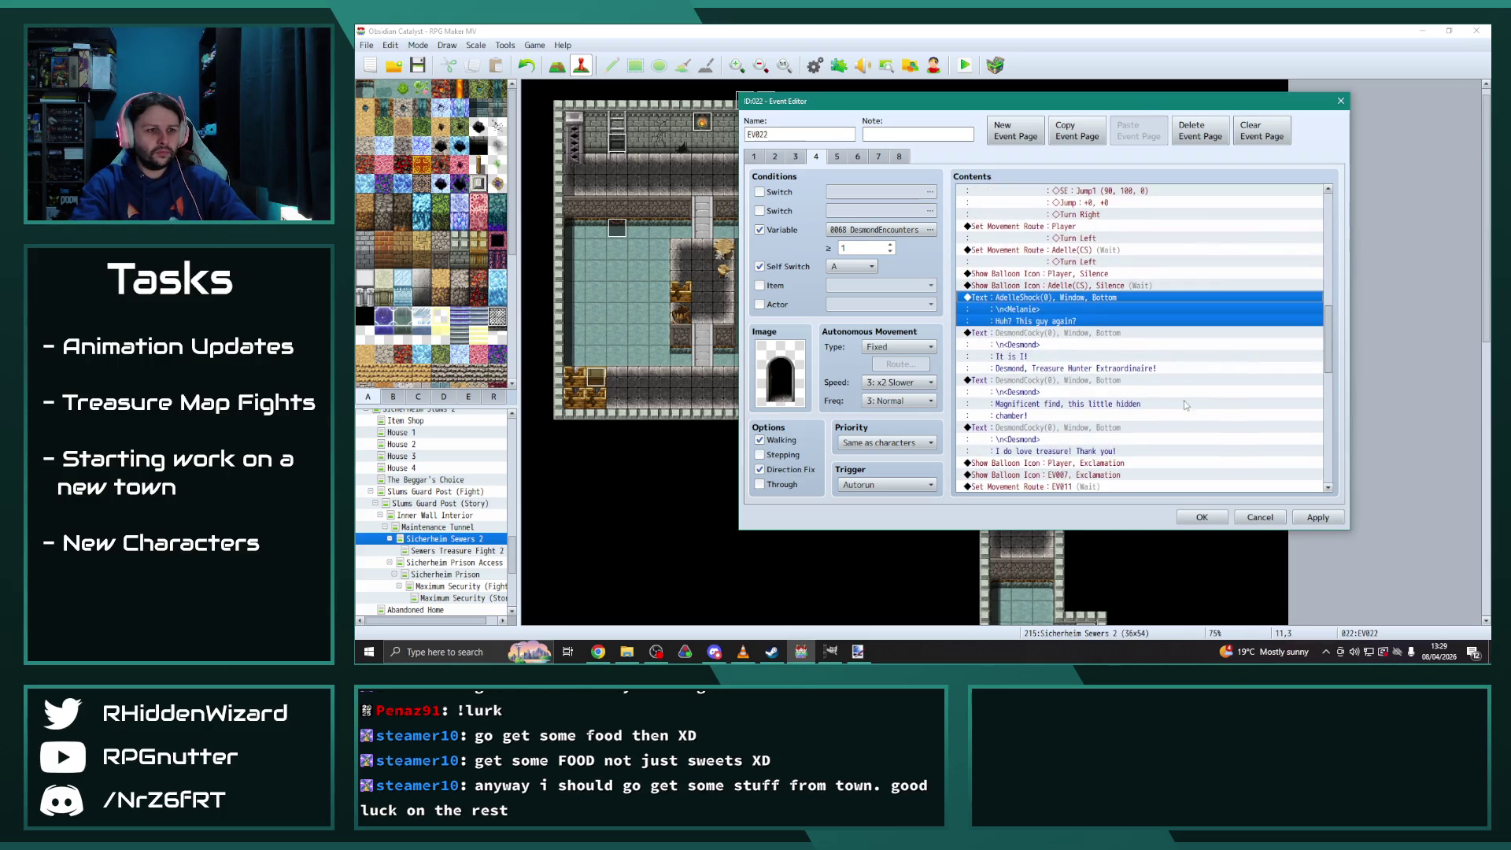
Change the line's speaker name tag from Melanie to Adelle
double_click(1036, 303)
double_click(1078, 295)
type("A")
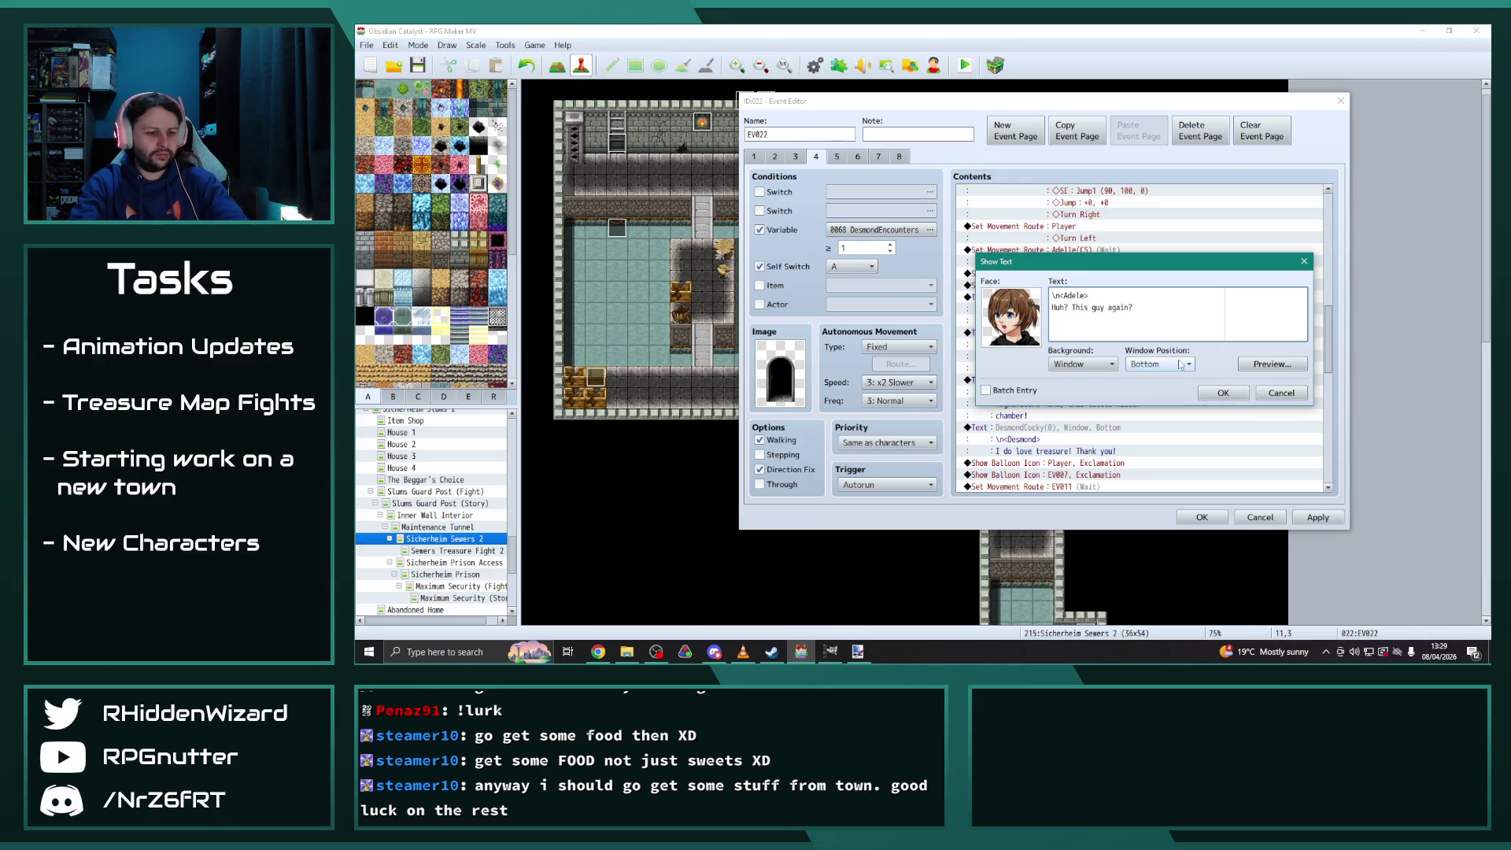
left_click(1223, 393)
scroll(1118, 354, "down", 3)
scroll(1099, 383, "down", 4)
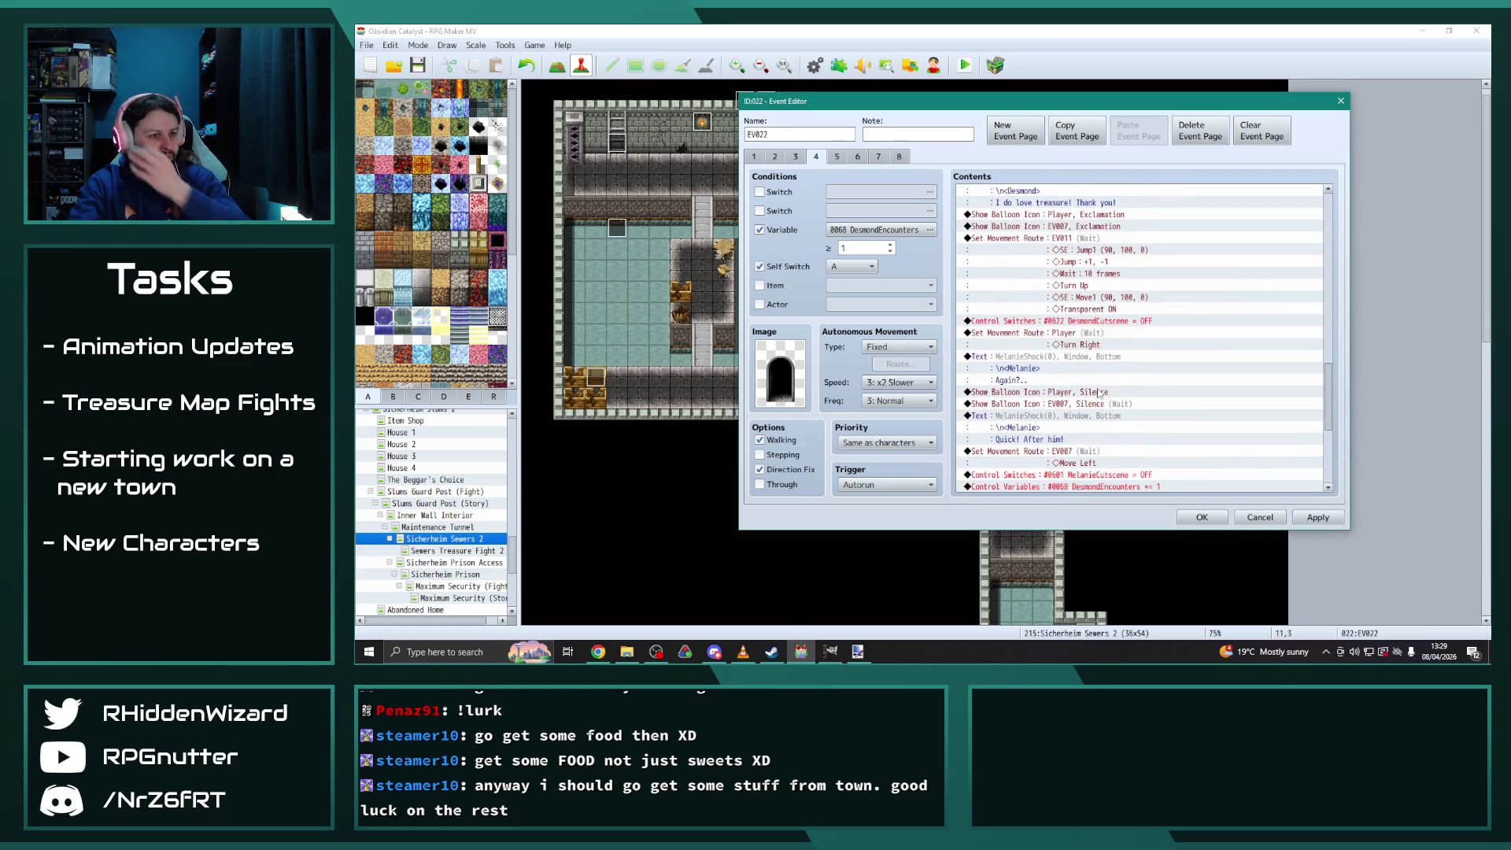
scroll(1099, 393, "up", 4)
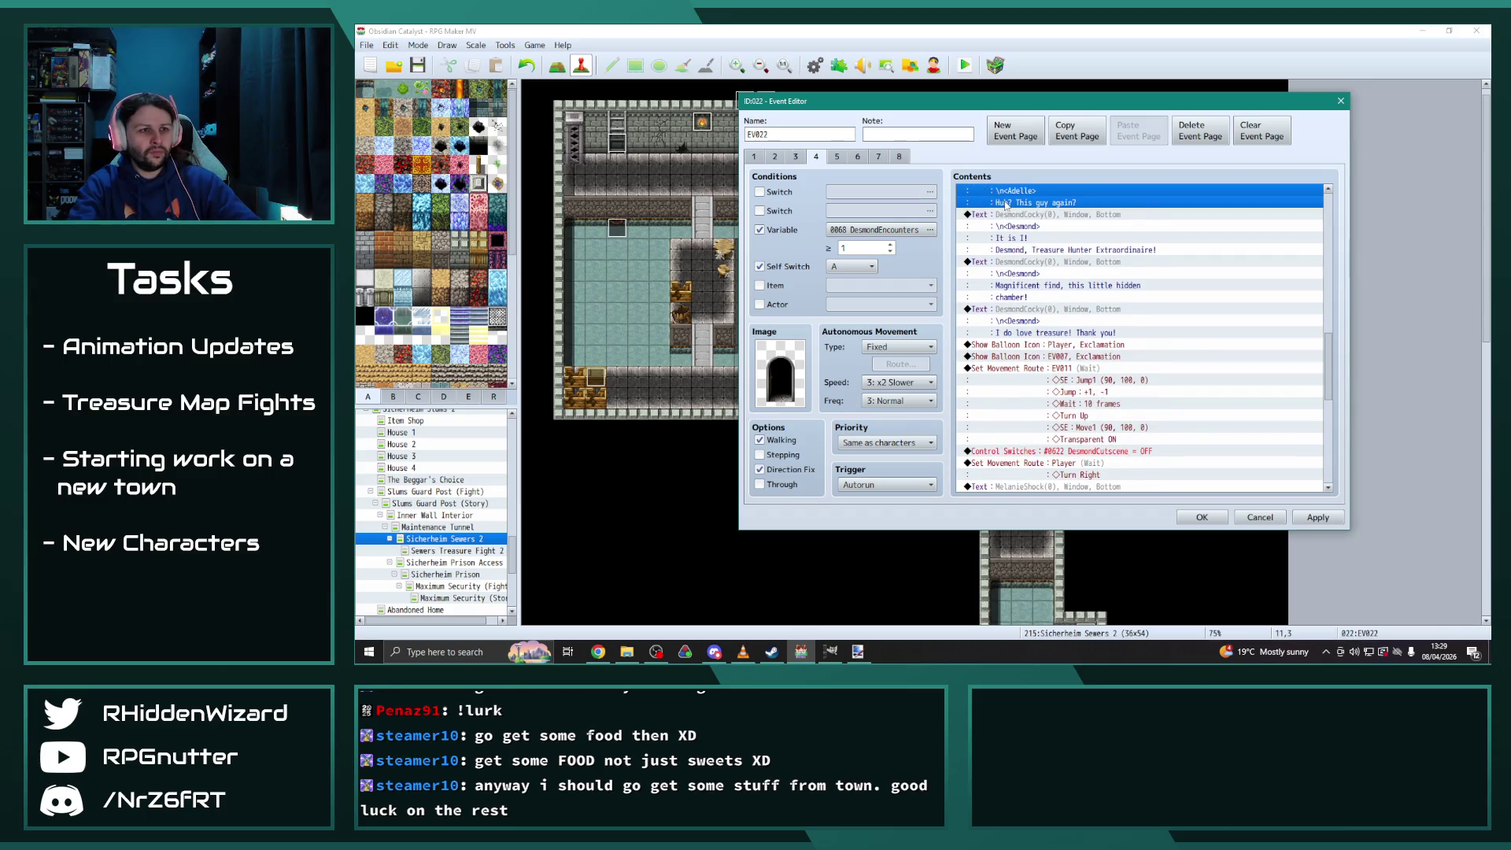
scroll(1046, 283, "down", 1)
Make Adelle(CS) show the exclamation balloon instead of EV007
double_click(1066, 321)
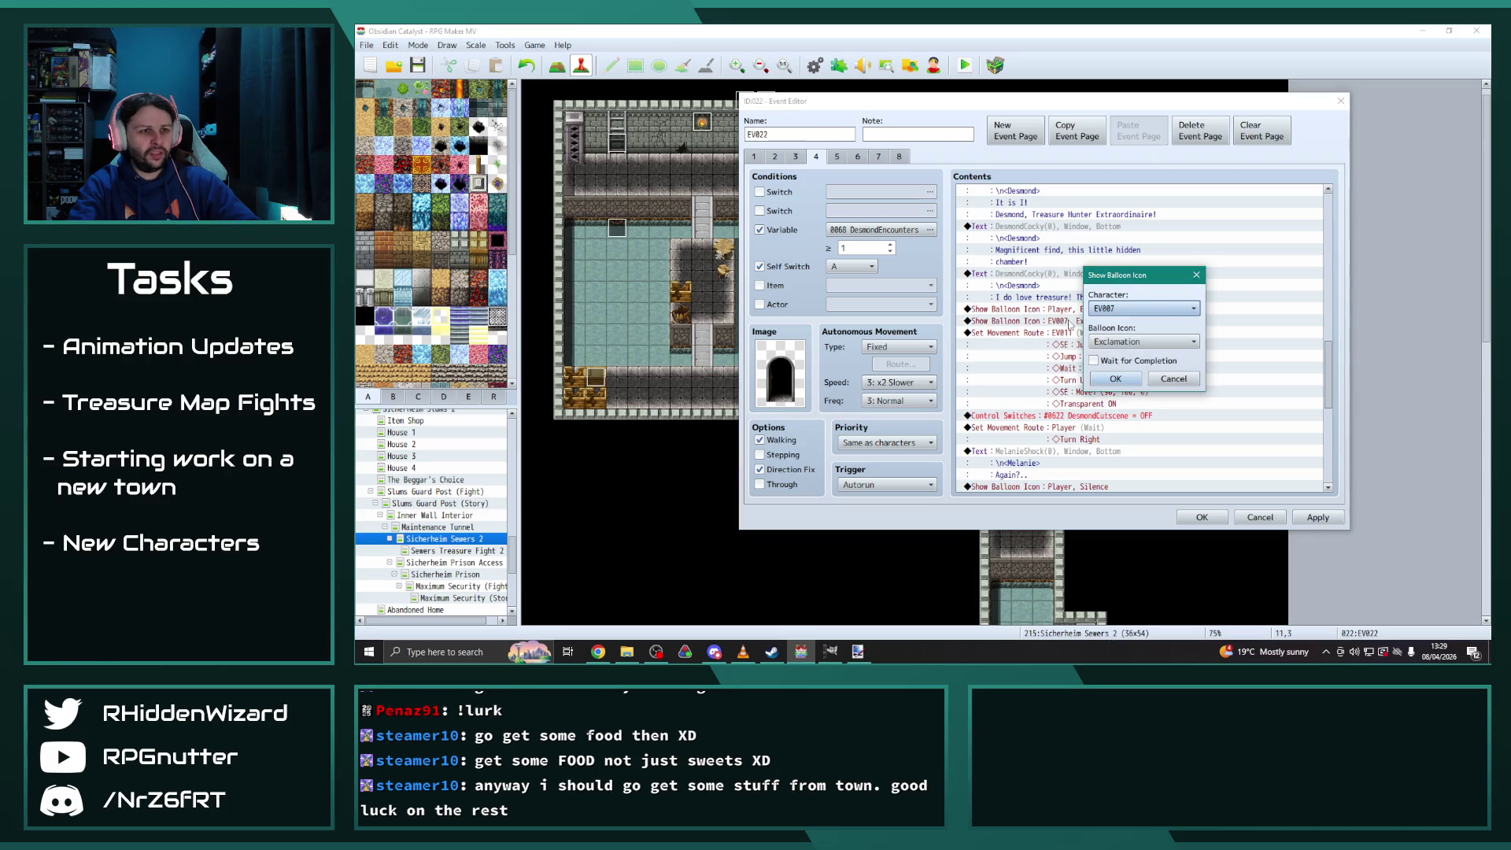
left_click(1127, 311)
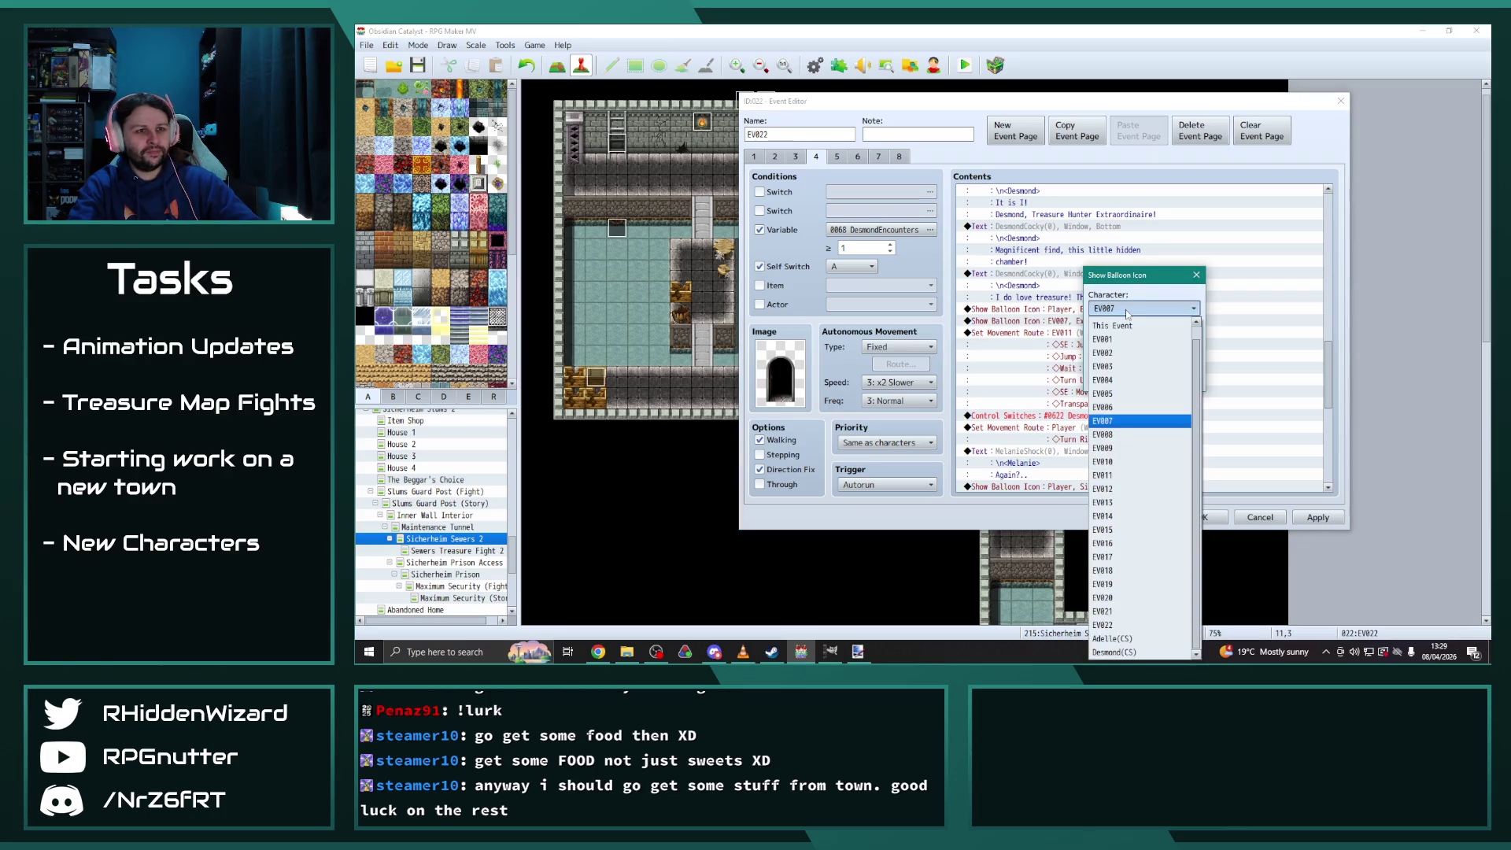
left_click(1127, 638)
left_click(1113, 376)
Retarget the jump-and-vanish exit route from EV011 to Desmond(CS)
double_click(1094, 357)
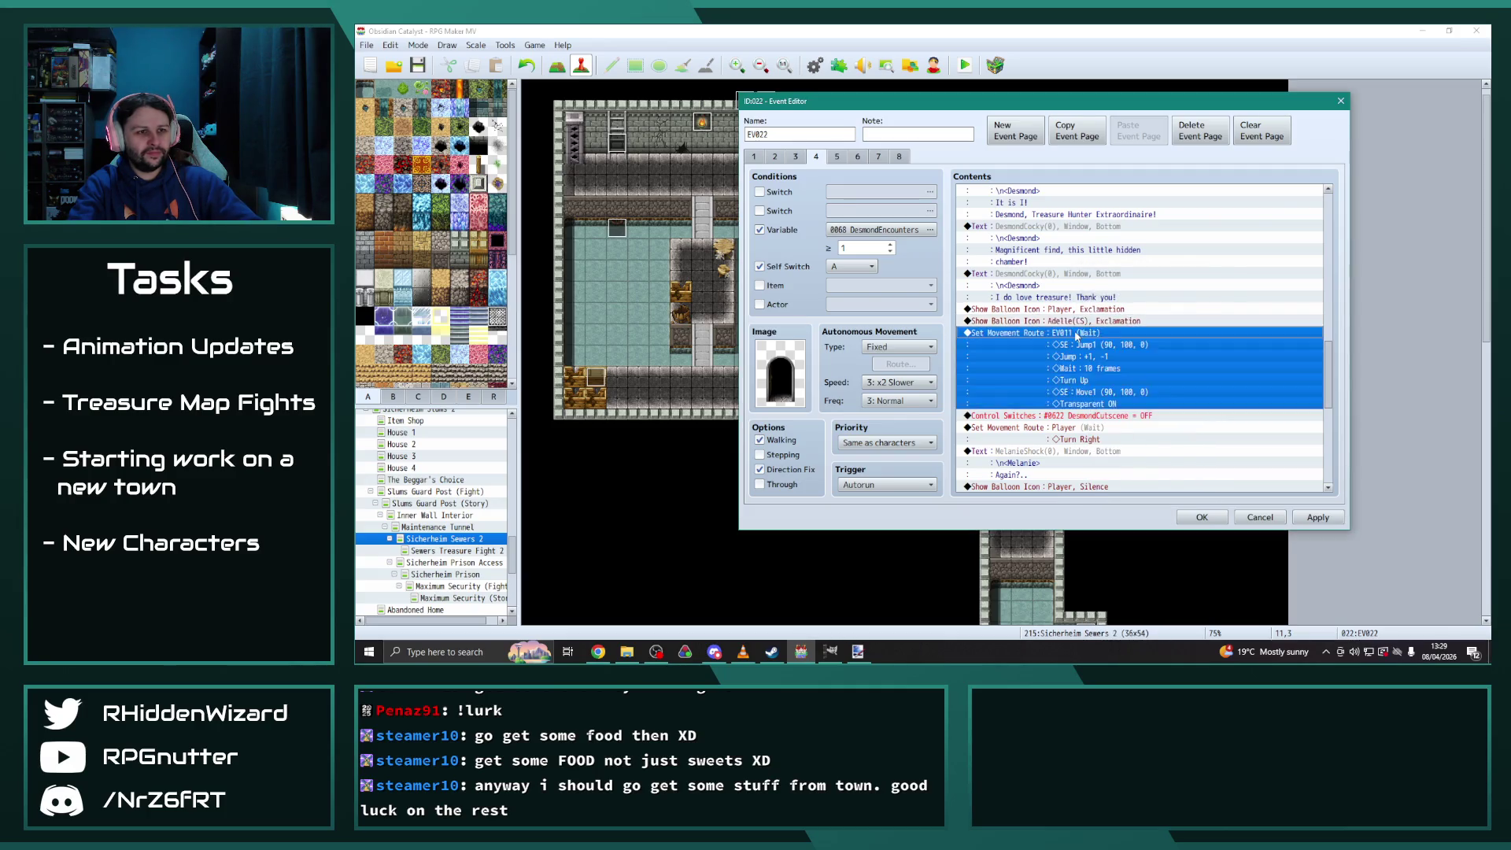
left_click(905, 215)
left_click(897, 558)
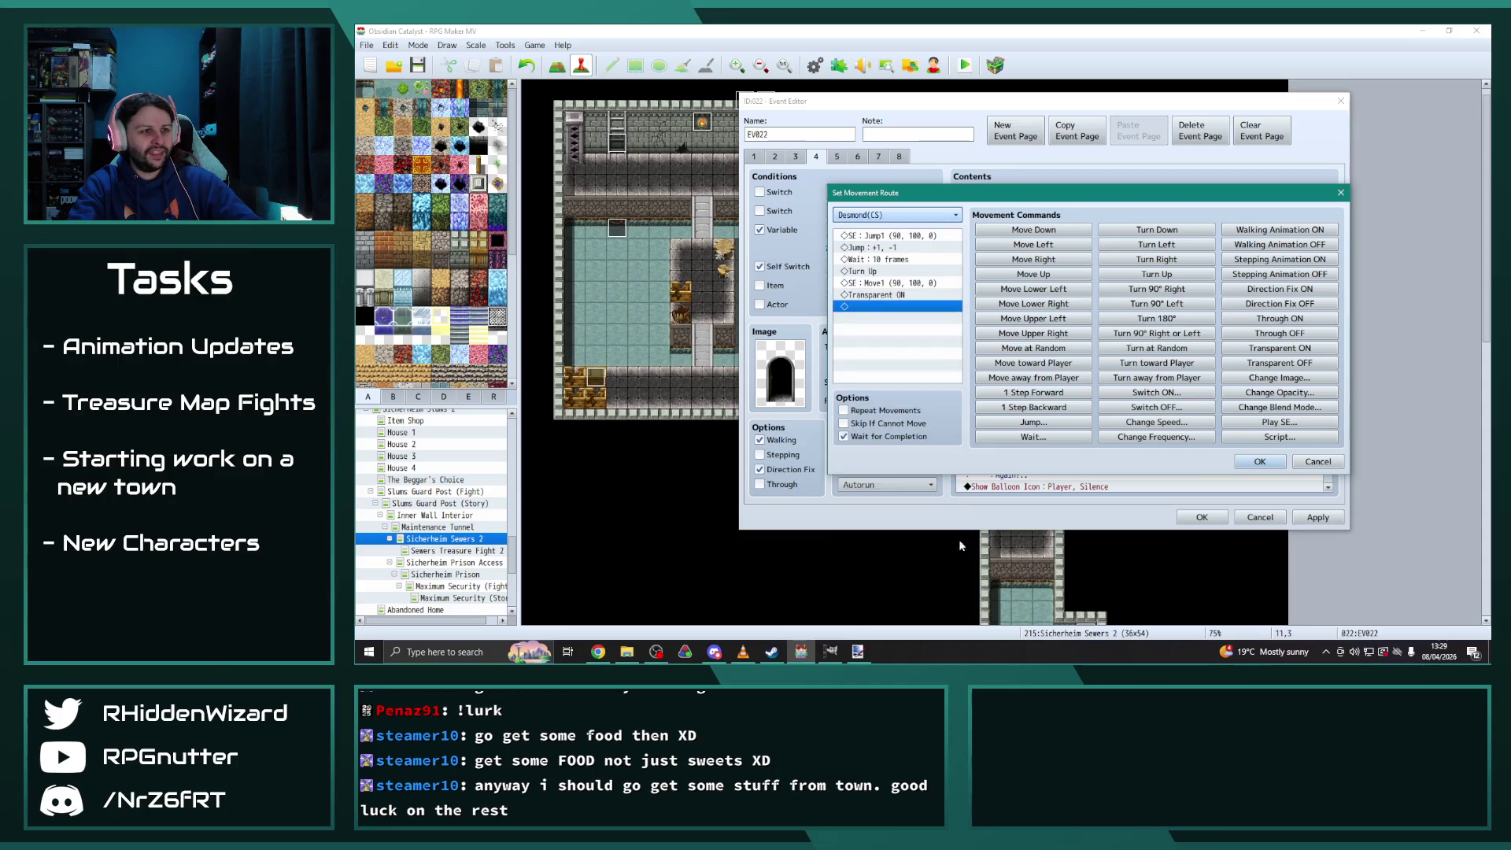
left_click(1259, 461)
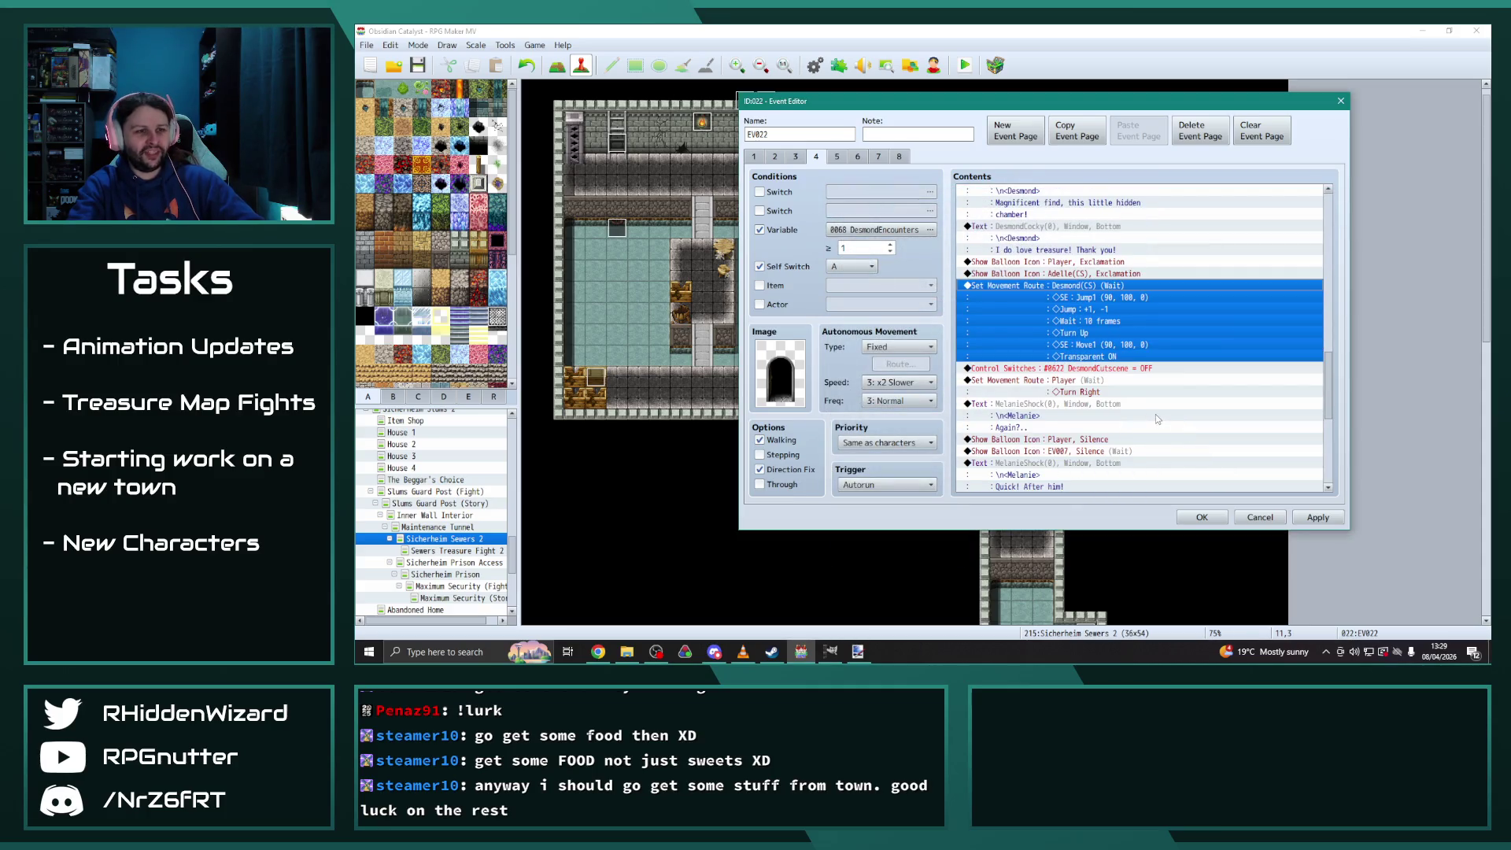
scroll(1155, 417, "down", 5)
scroll(1145, 422, "up", 2)
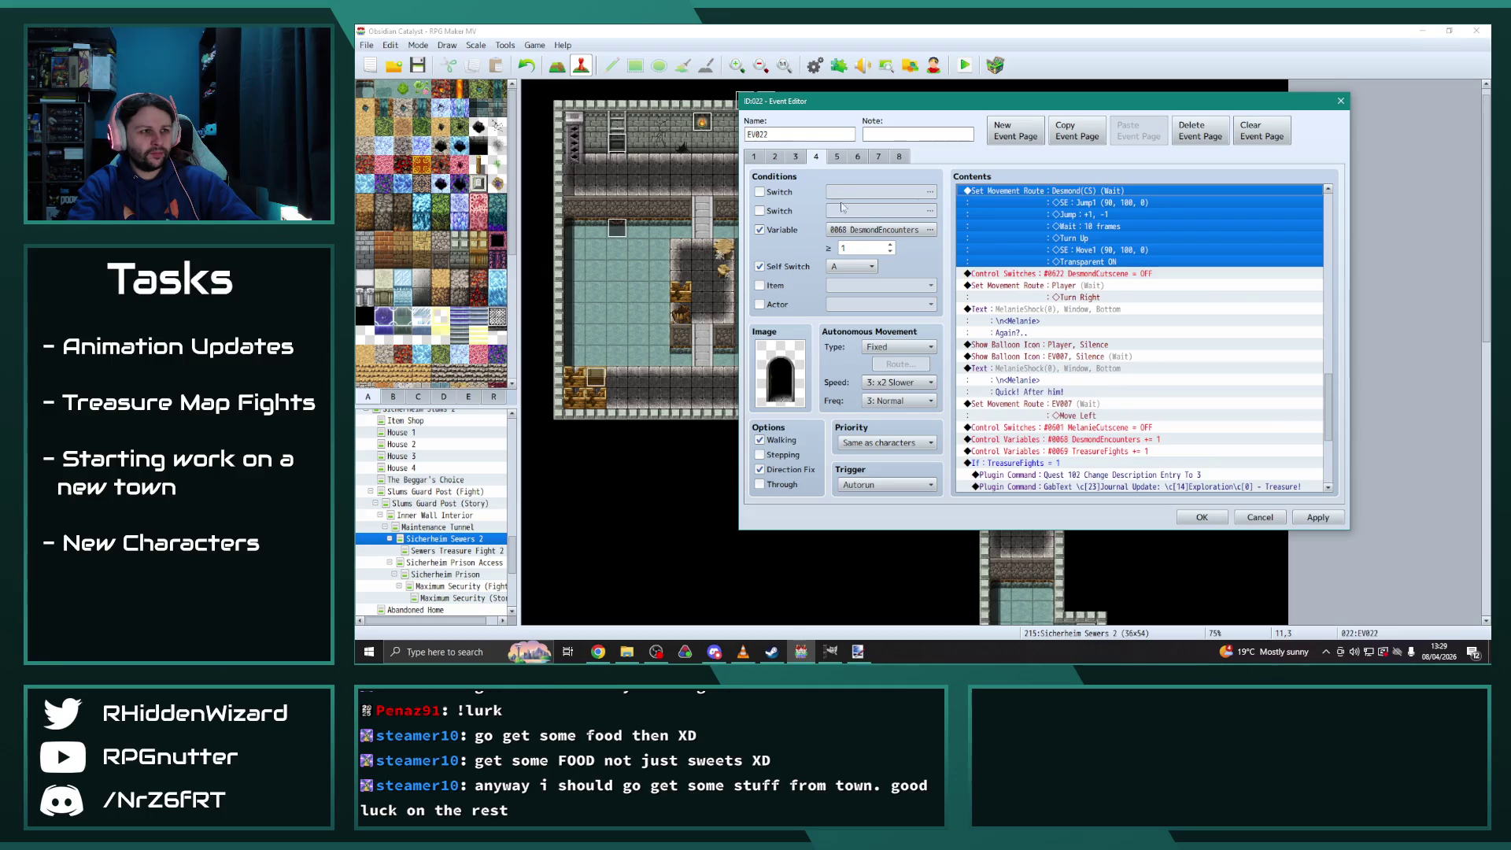
Give the 'Again?..' line the AdelleShock face and the speaker name Adelle
double_click(1033, 315)
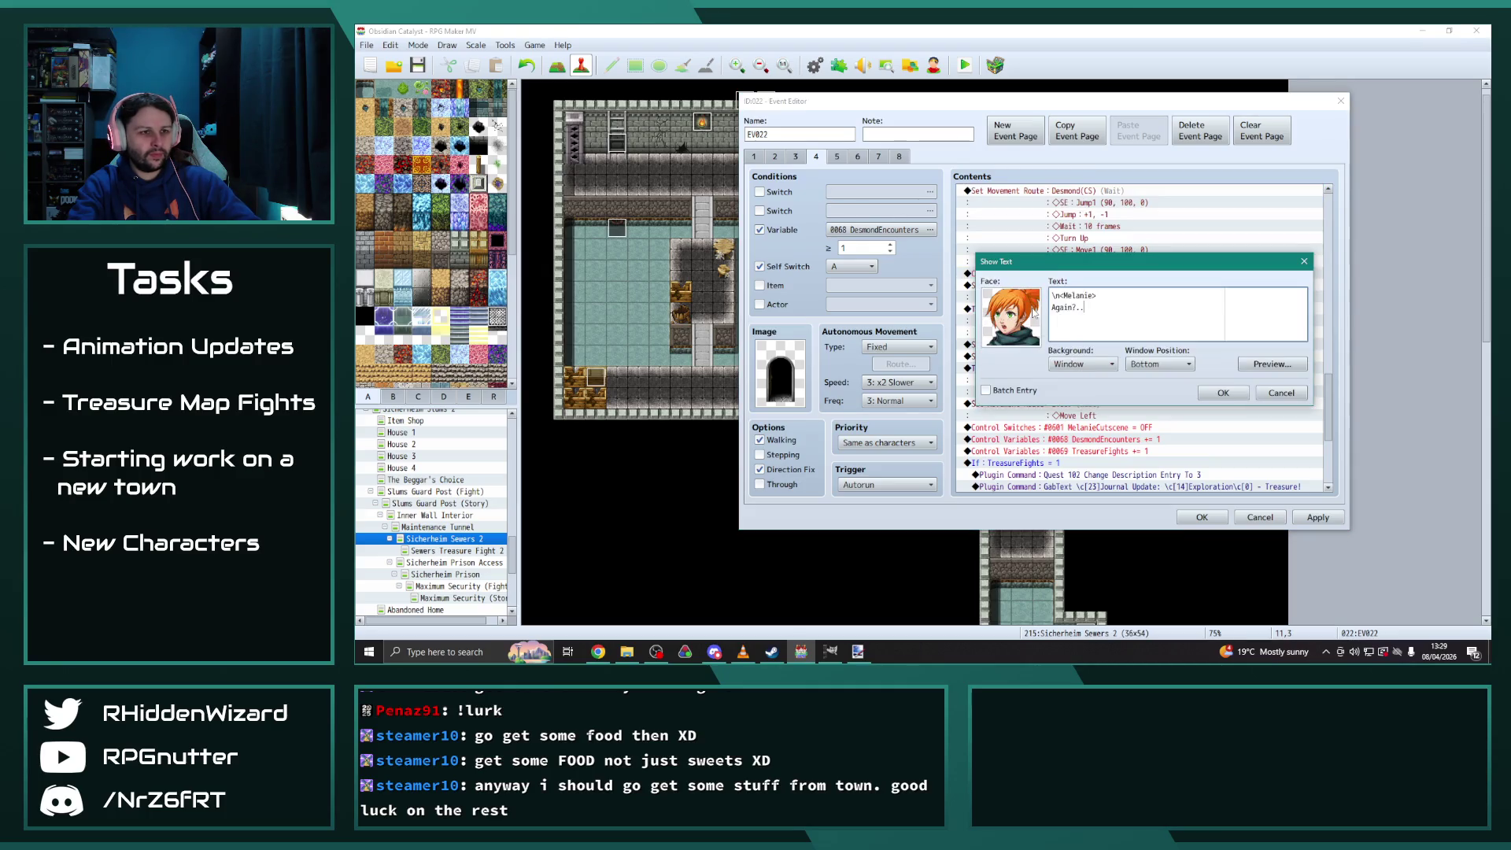
double_click(1018, 316)
left_click_drag(1047, 354, 1048, 220)
left_click(974, 323)
left_click(974, 310)
left_click(976, 322)
left_click(981, 334)
double_click(981, 333)
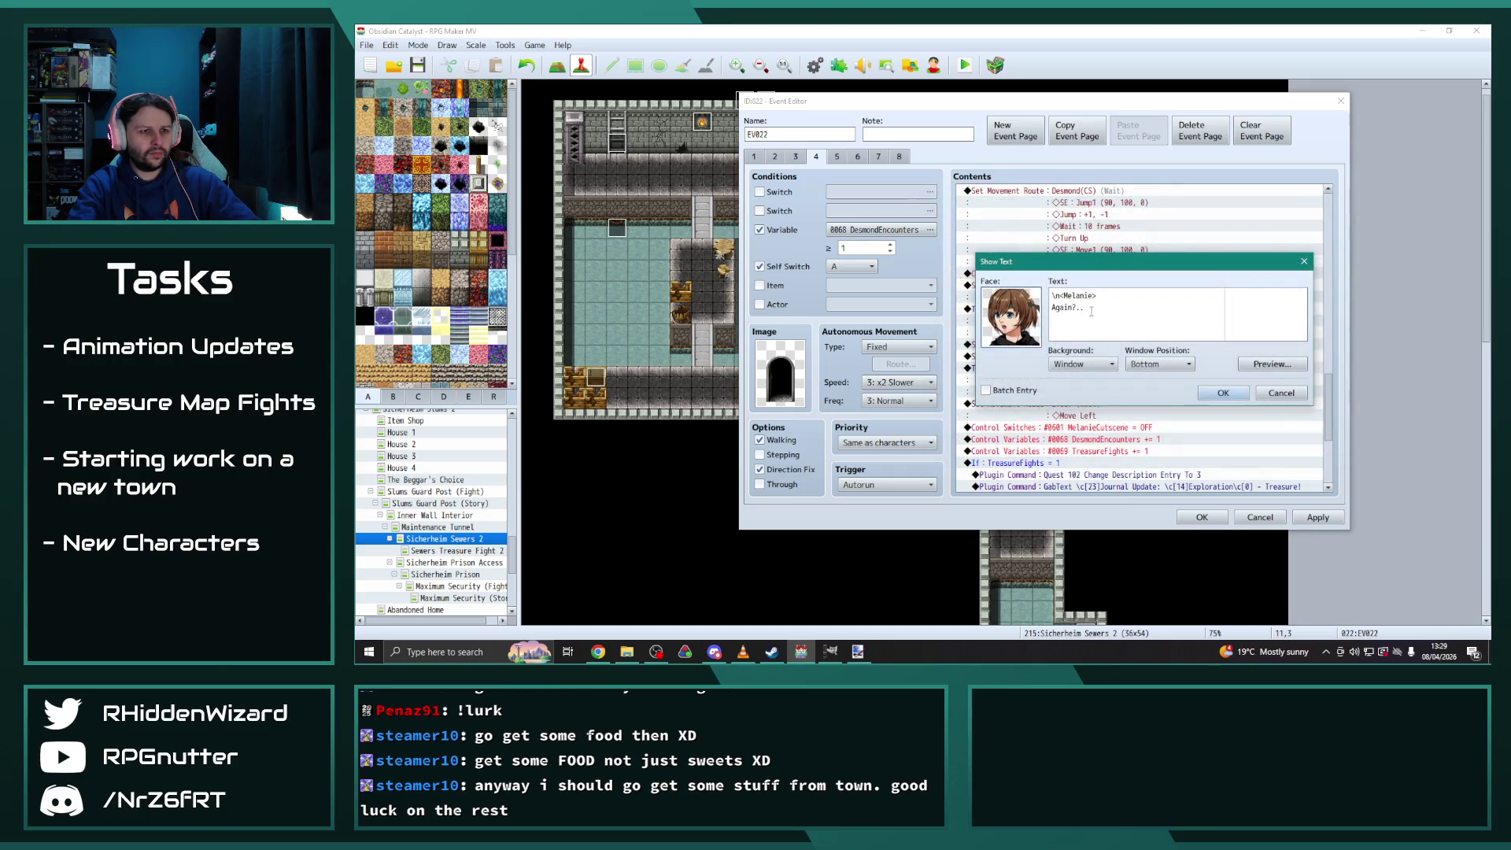
double_click(1074, 295)
type("Adell")
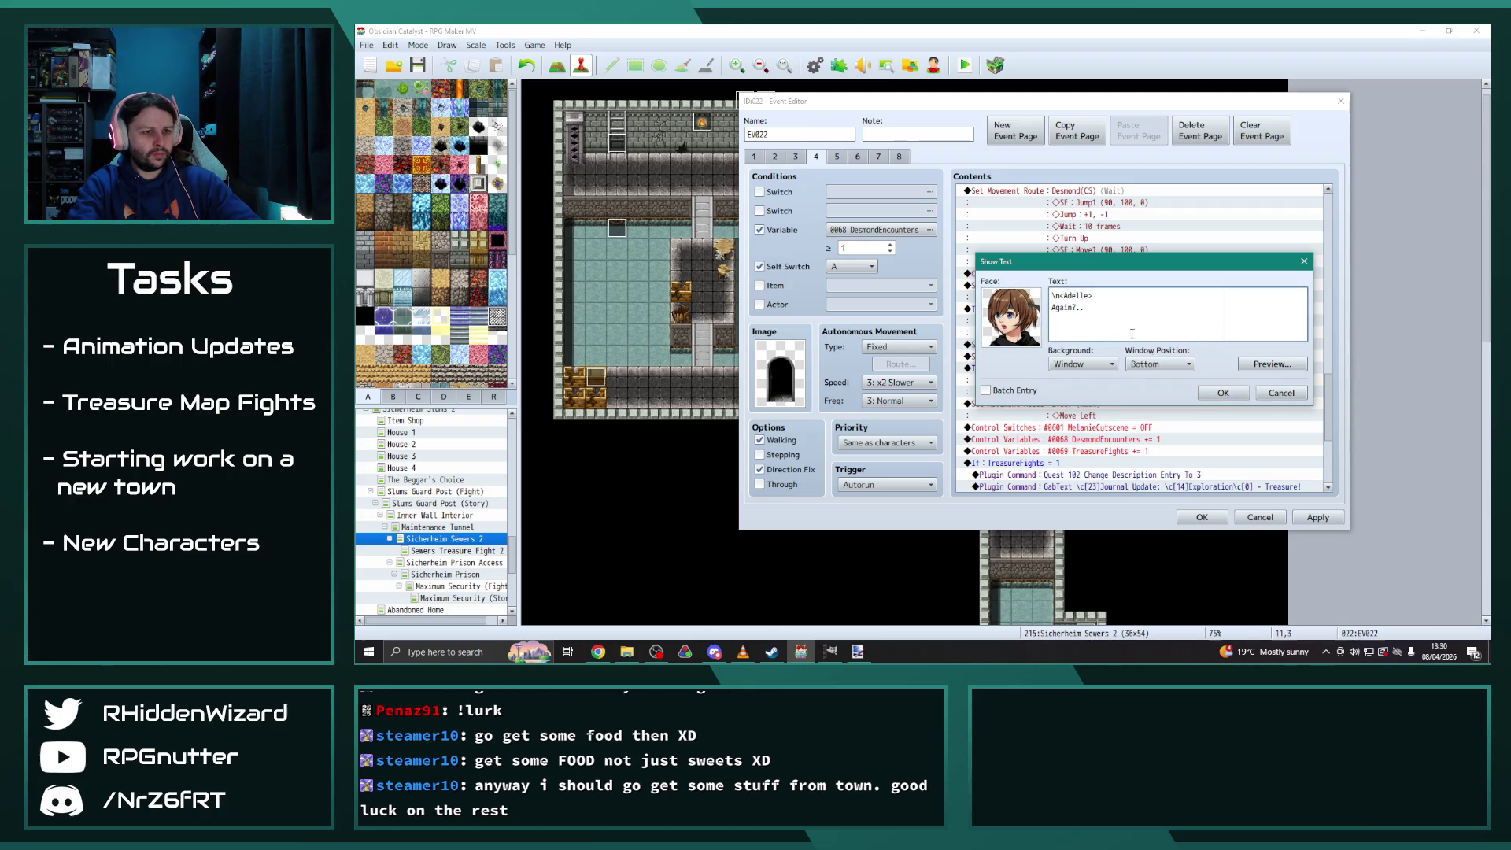
Rewrite the line as "But we keep finding these treasures first y'all..."
left_click_drag(1087, 307, 1052, 308)
type("But we keep fin")
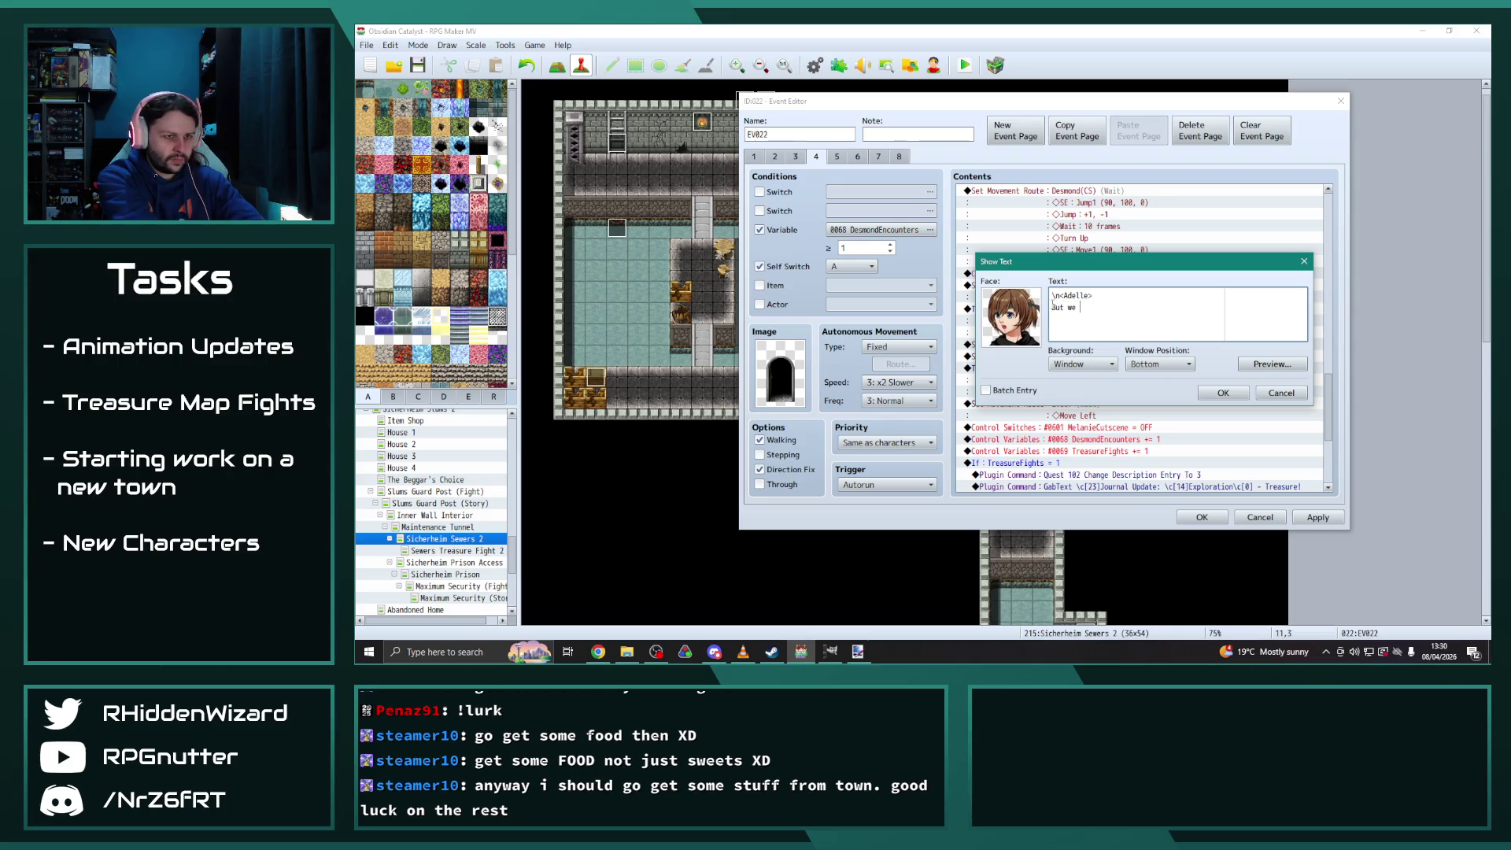
type("ding these treasures")
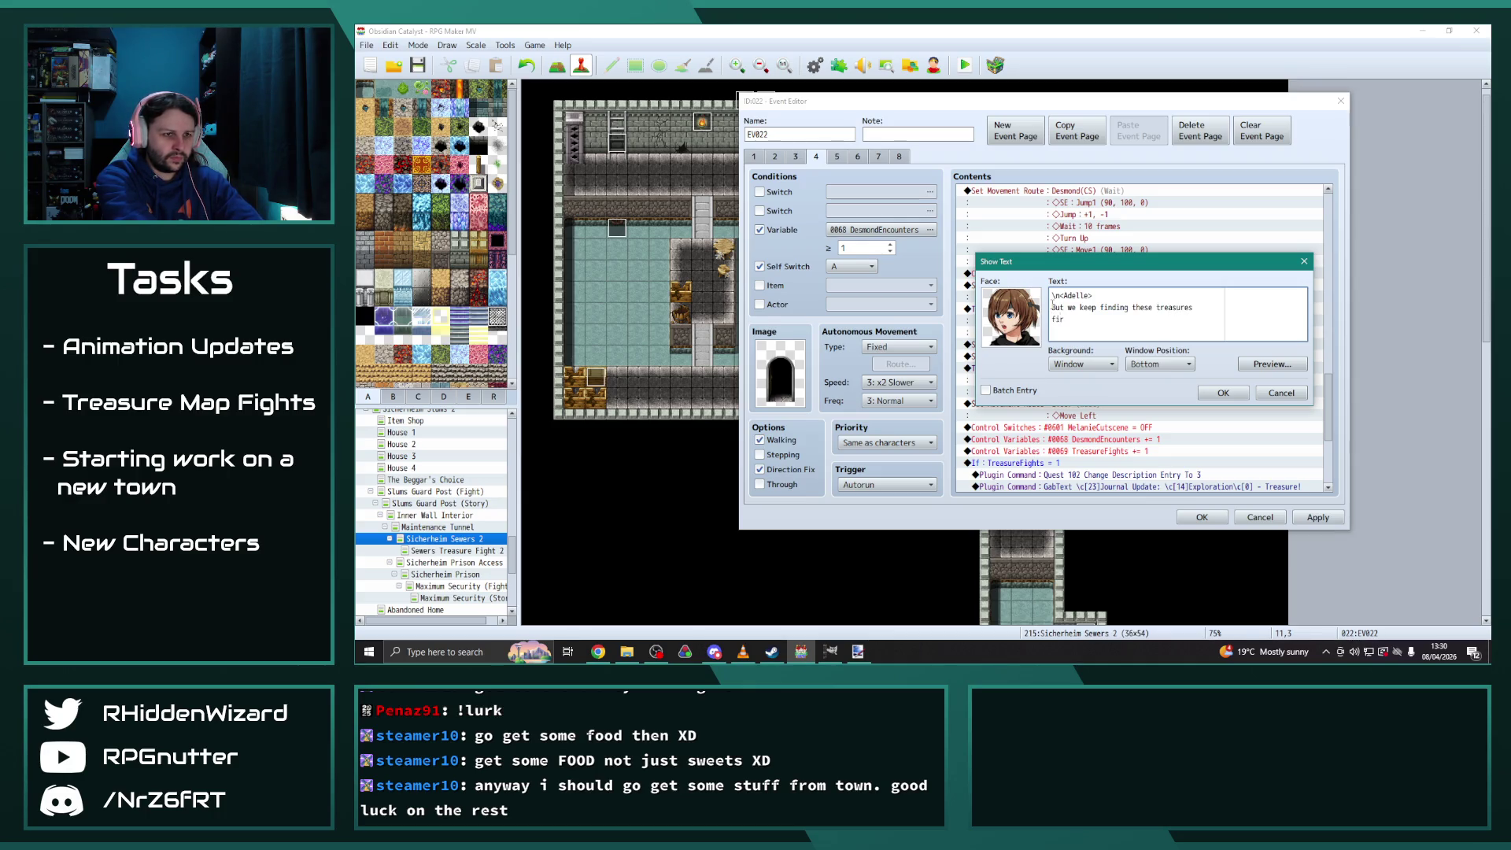
key("BackSpace")
type("st y'all")
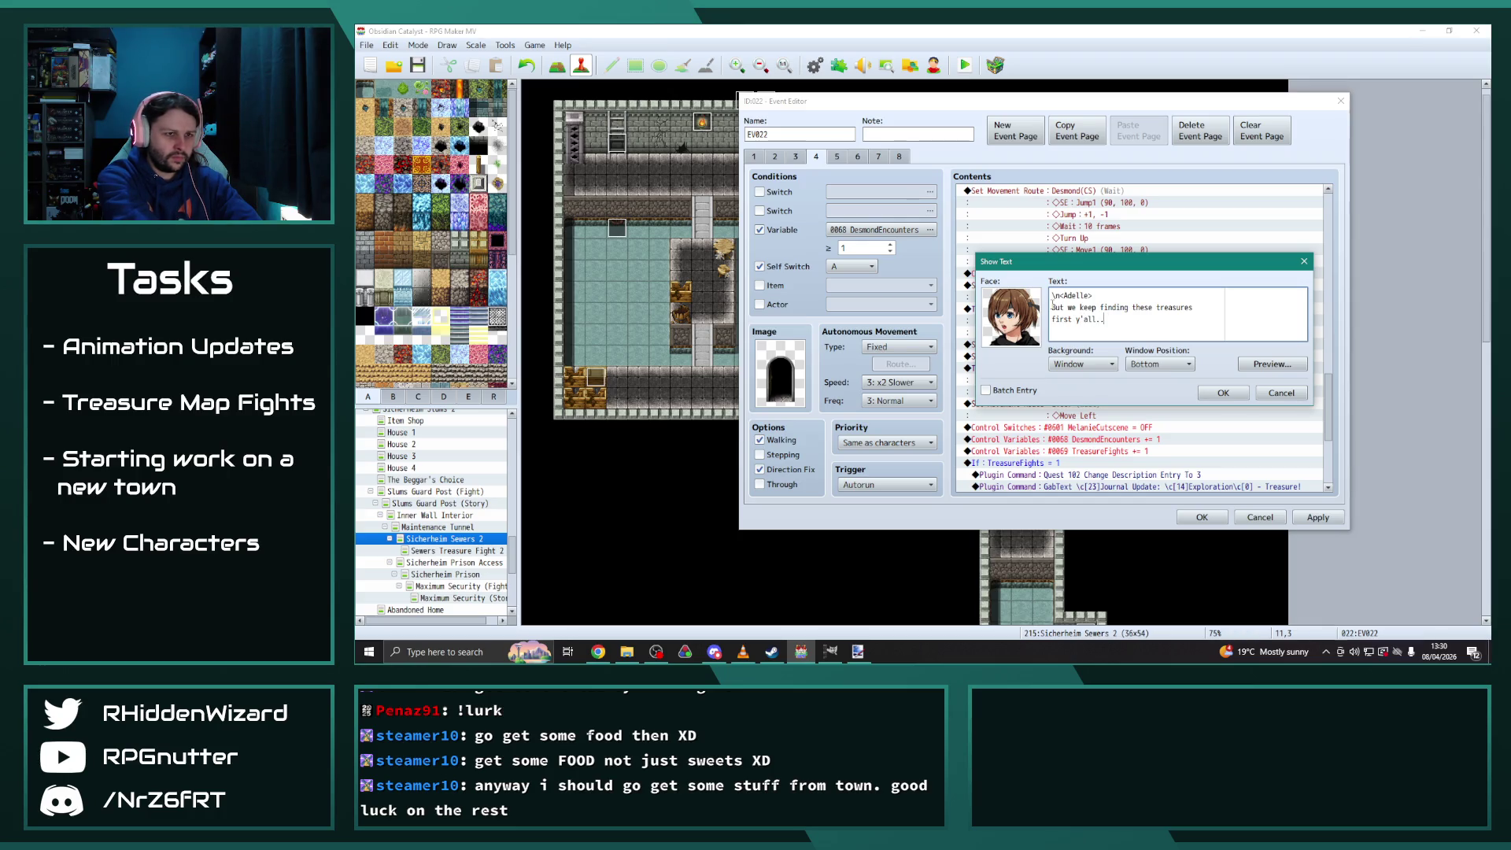
type("...")
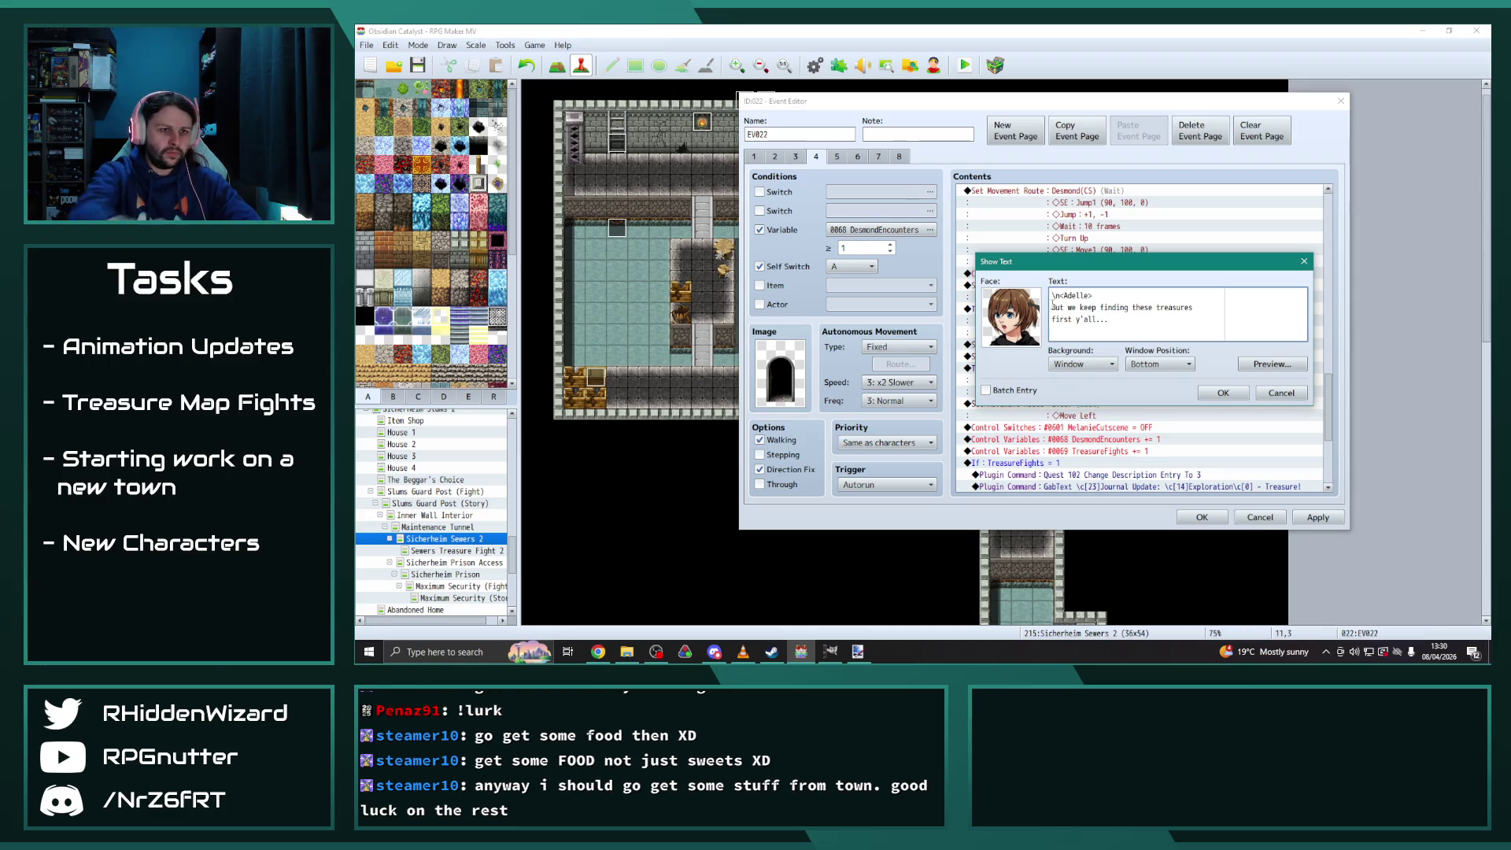
key("Tab")
key("Return")
scroll(1051, 359, "down", 1)
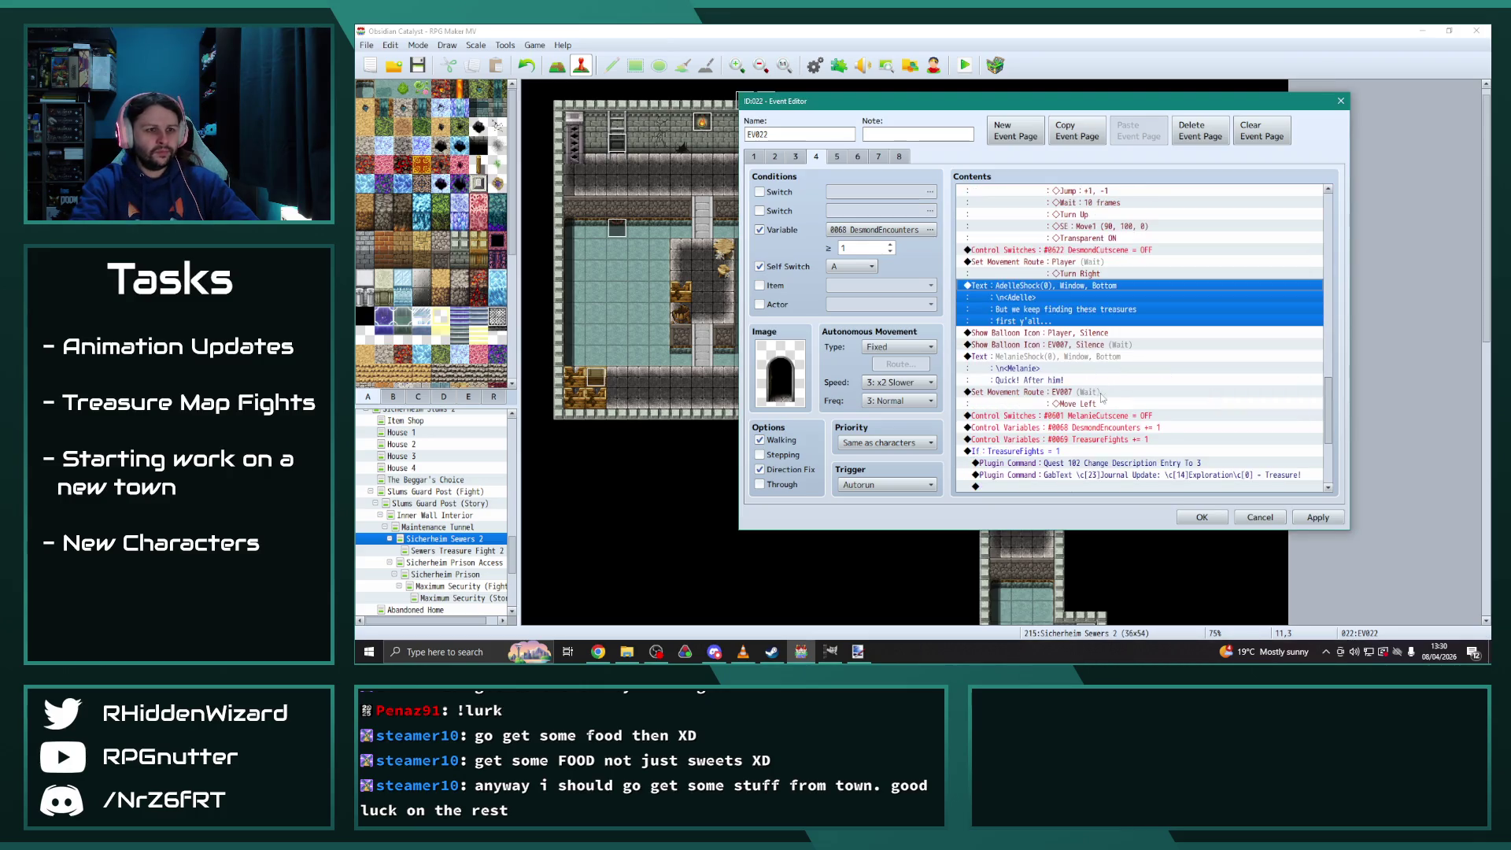
Make Adelle(CS) show the silence balloon instead of EV007
double_click(1054, 345)
left_click(1114, 309)
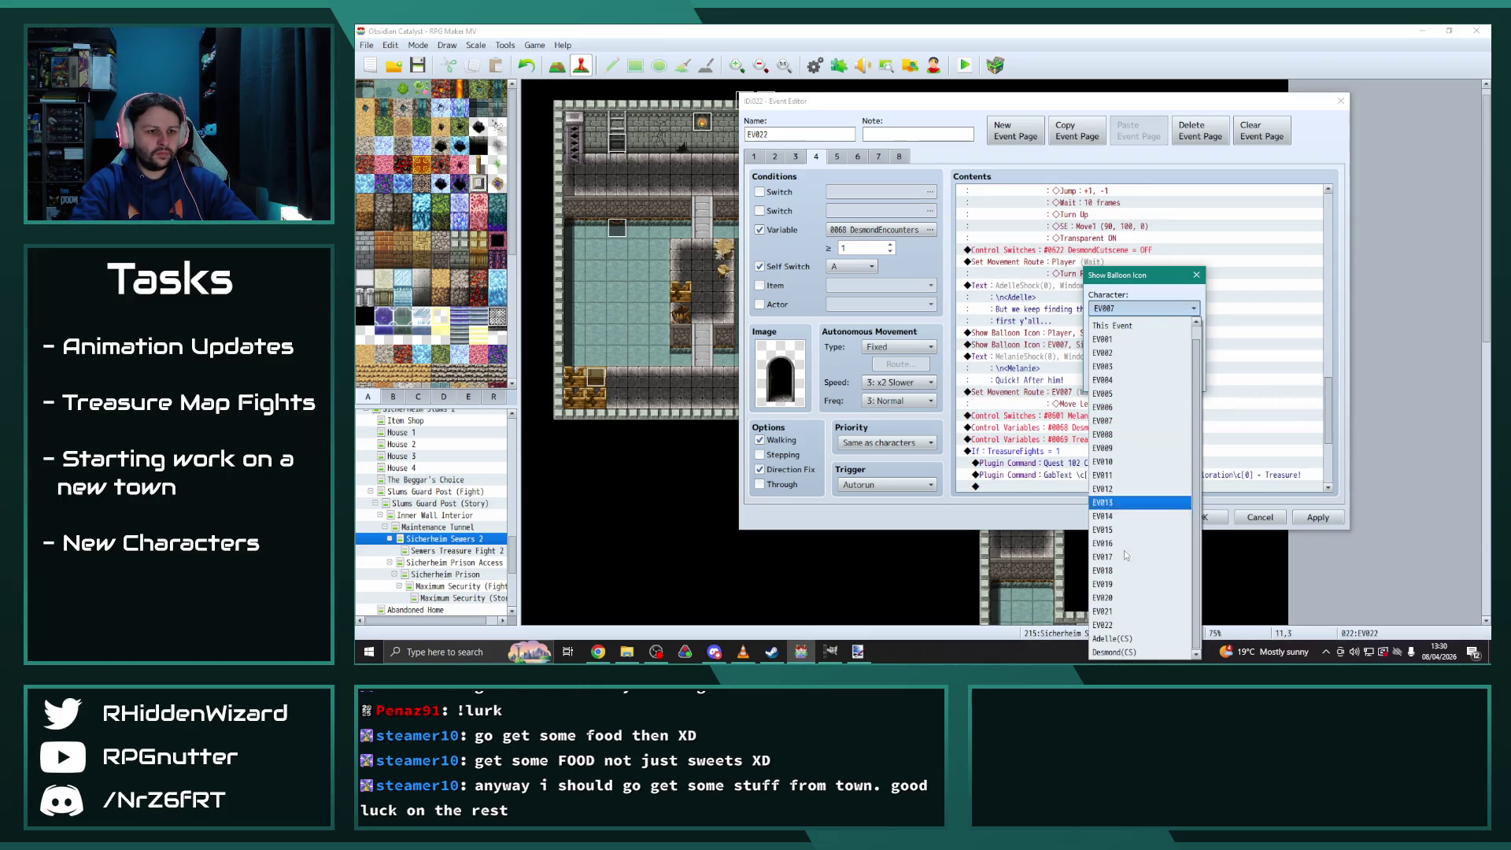
left_click(1114, 638)
left_click(1098, 371)
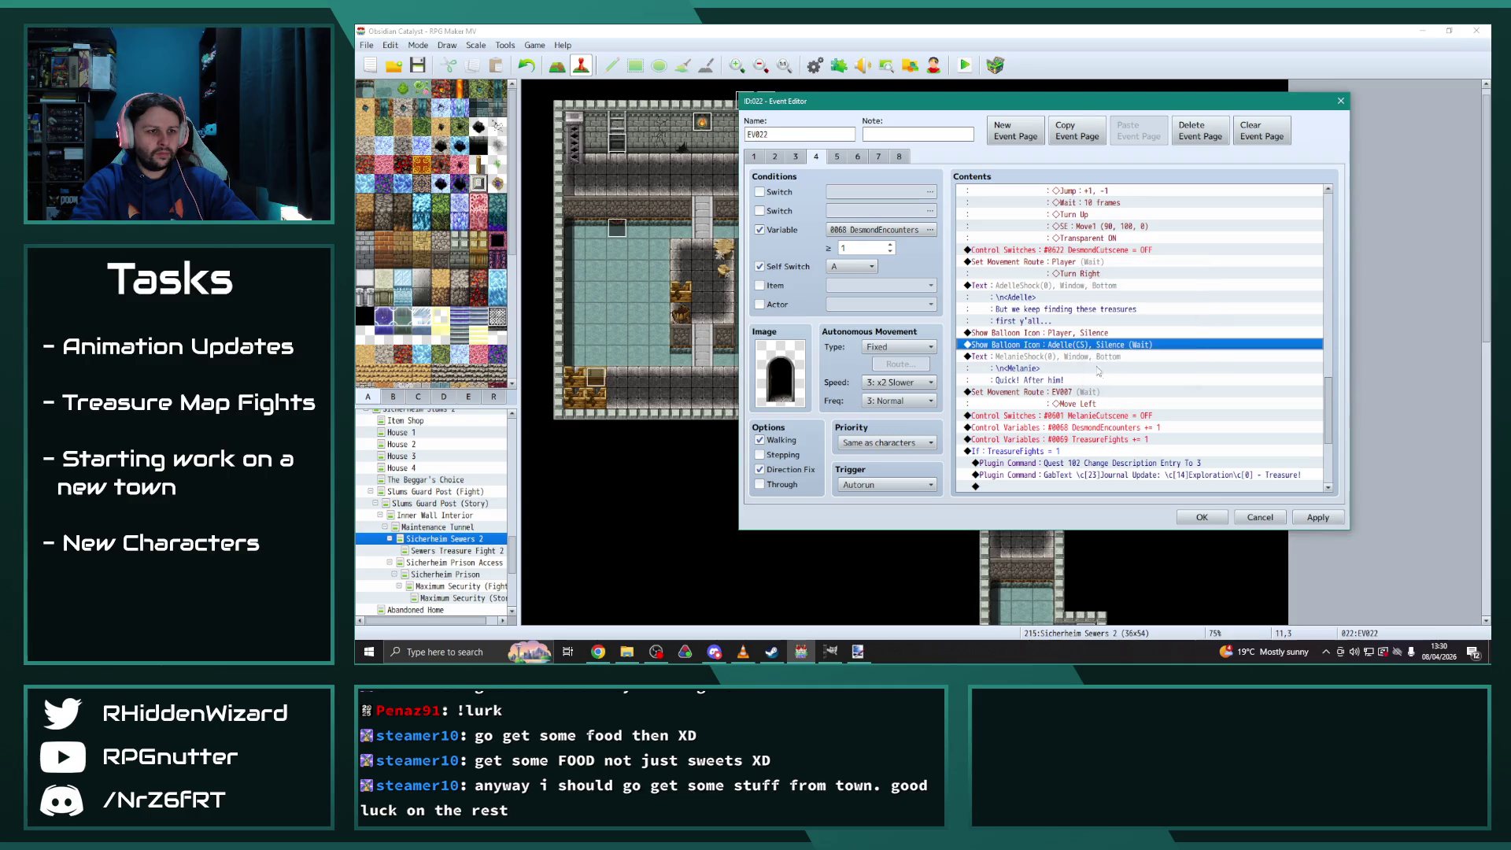
Give the 'Quick! After him!' line Adelle's grinning face
double_click(1044, 357)
double_click(1046, 337)
scroll(963, 248, "up", 6)
left_click(967, 298)
left_click(965, 288)
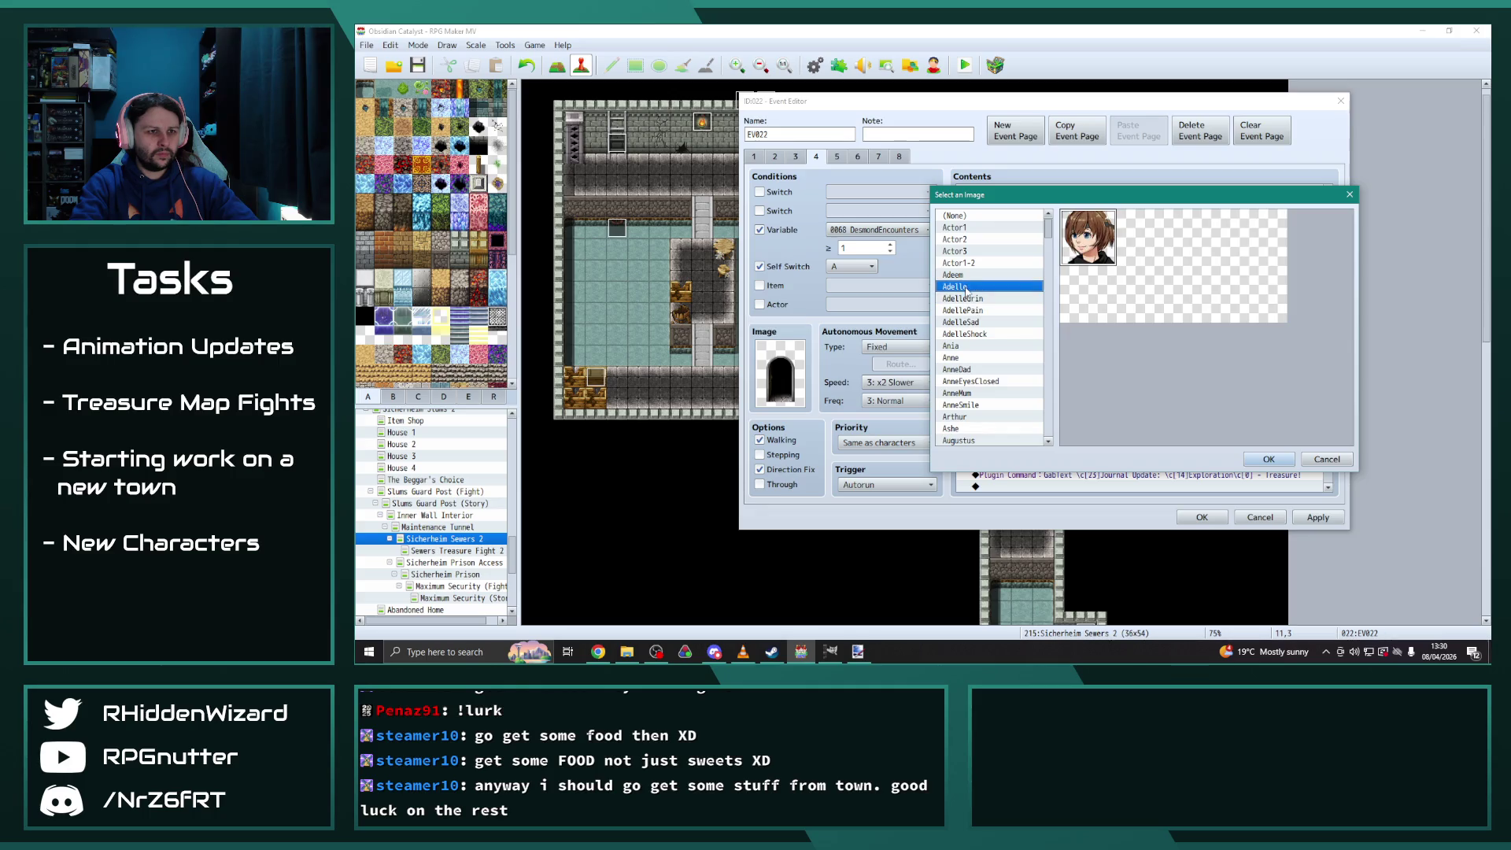
left_click(1268, 458)
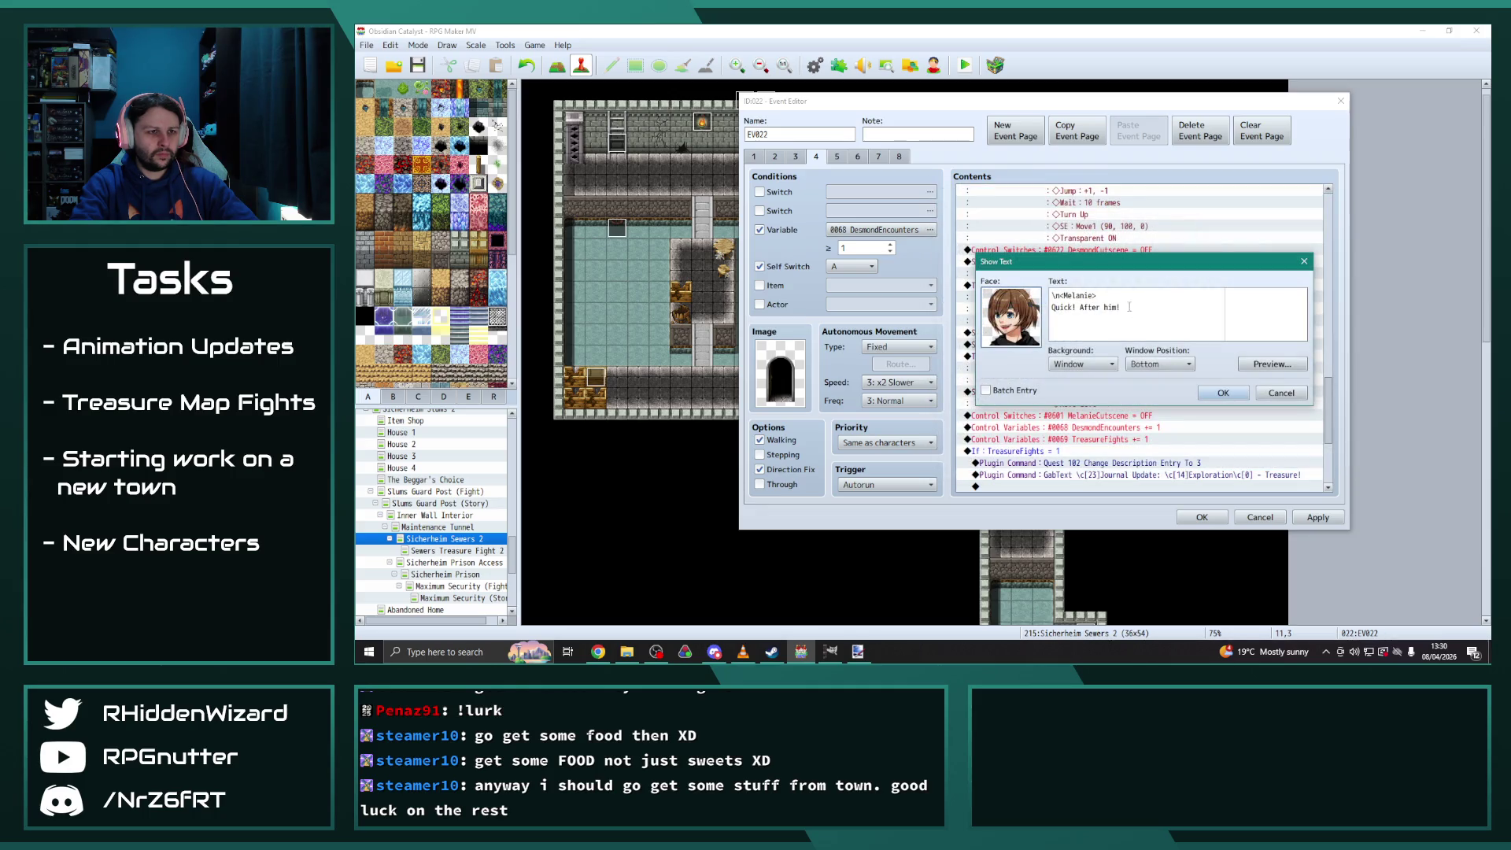
Rename the speaker to Adelle and change the line to 'Better beat him up again!'
double_click(1074, 295)
type("Adell")
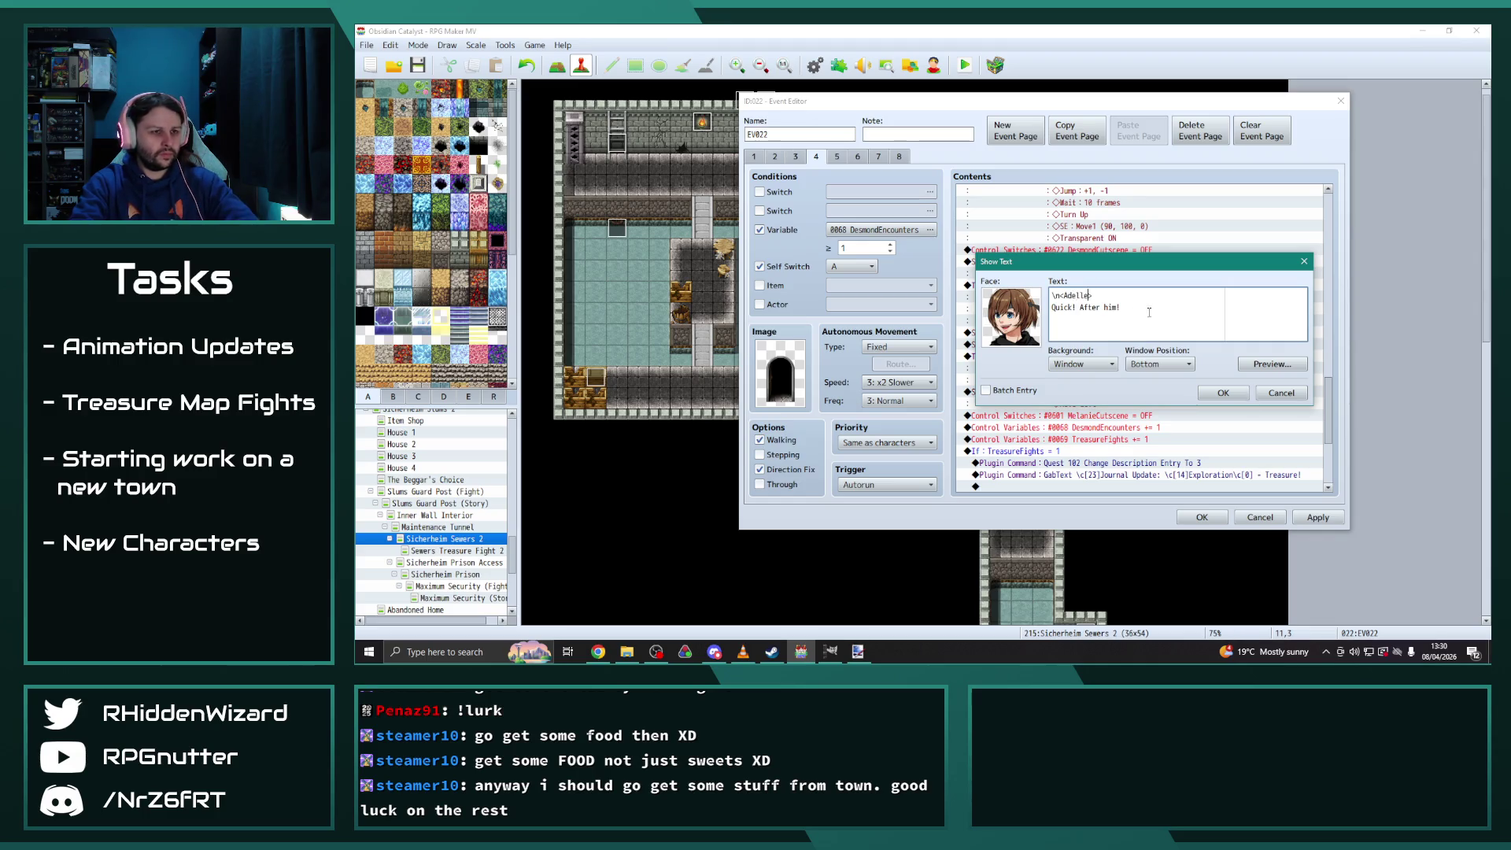
left_click_drag(1121, 307, 1052, 308)
type("et")
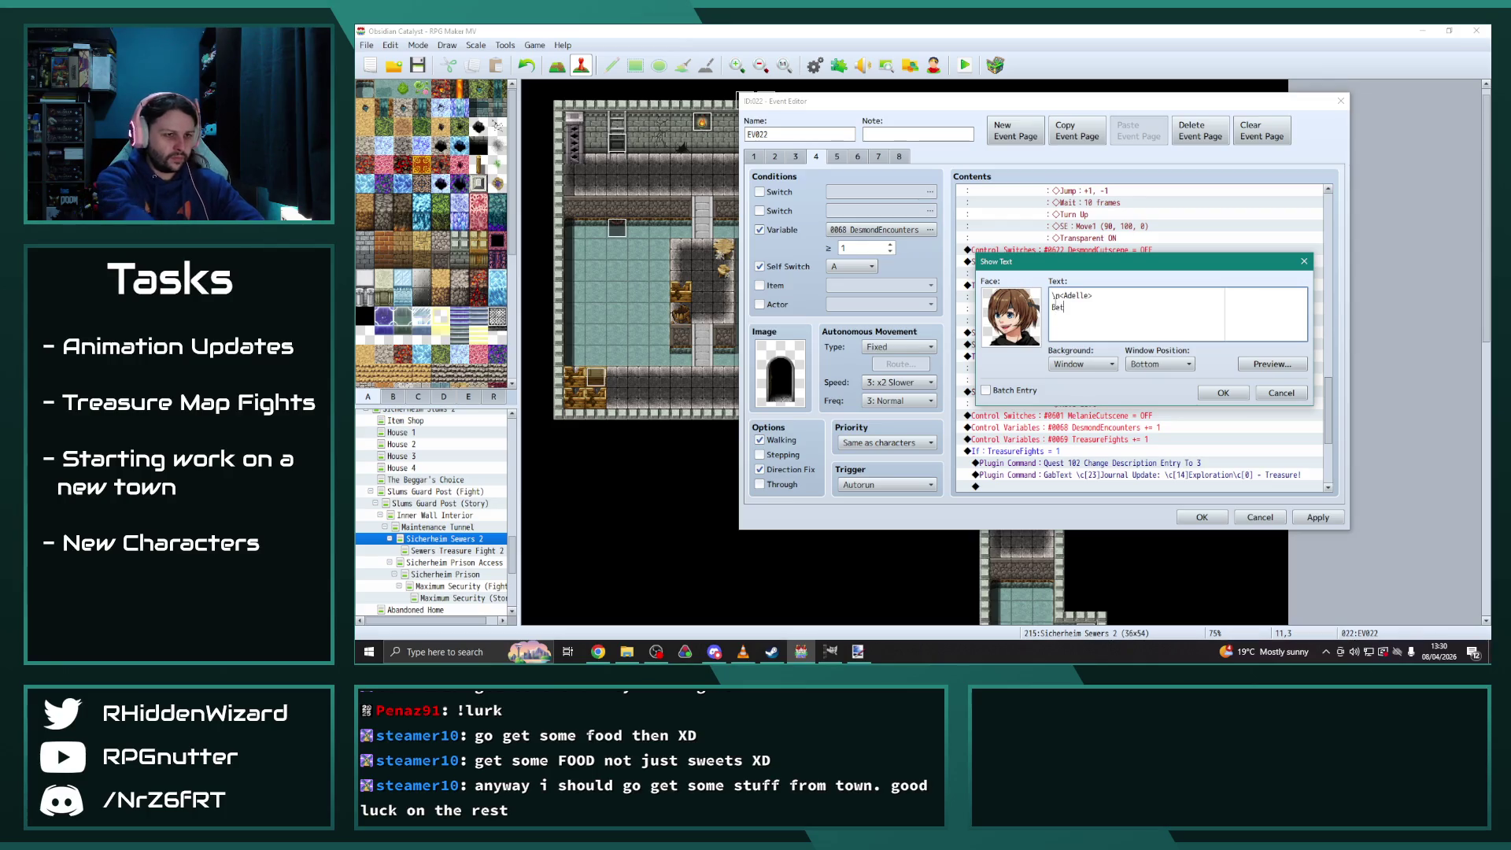
type("ter beat him up again!")
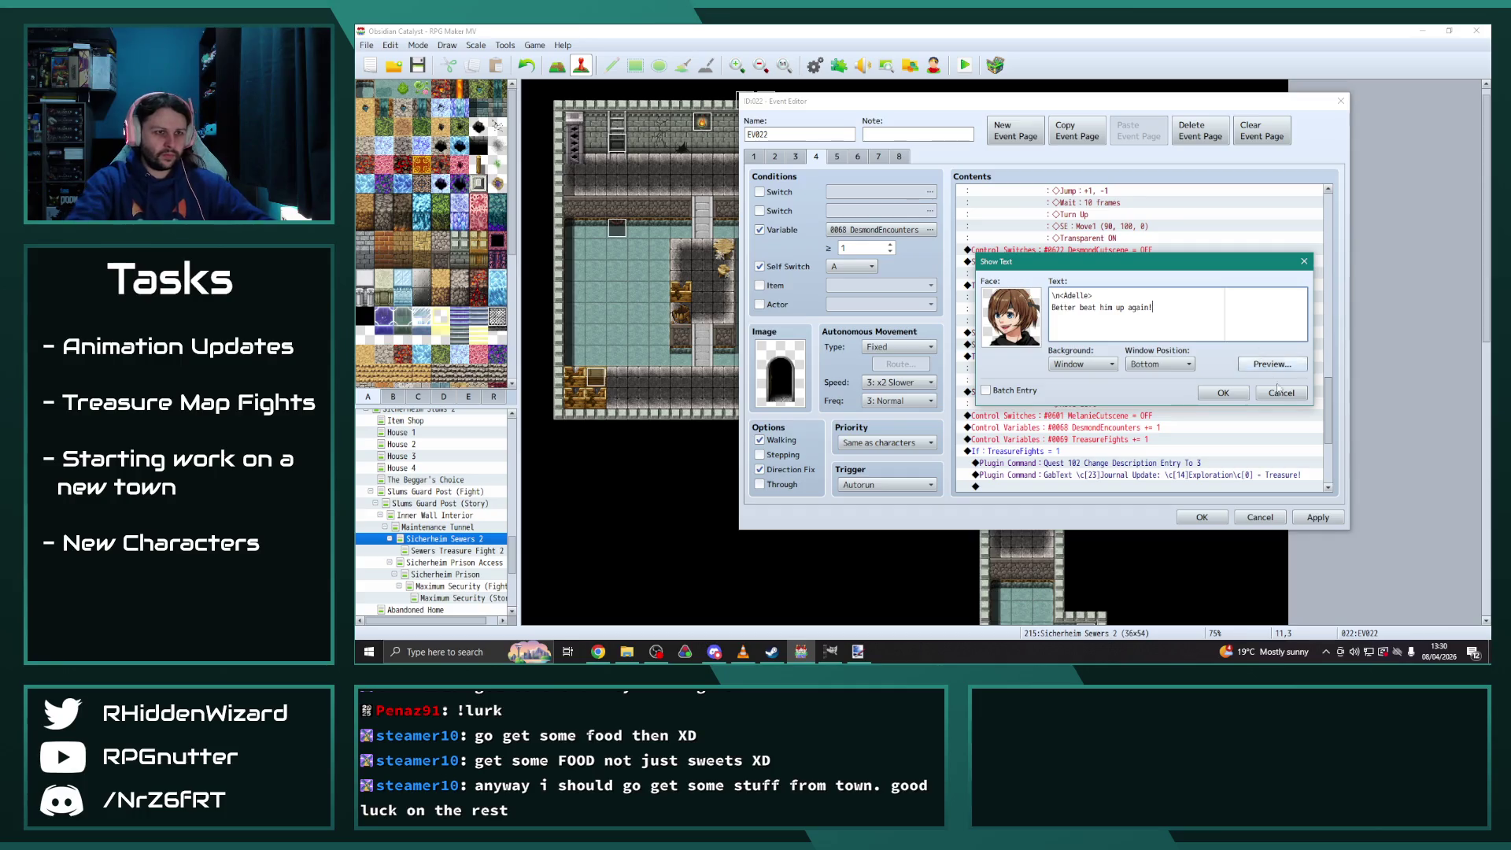
left_click(1248, 398)
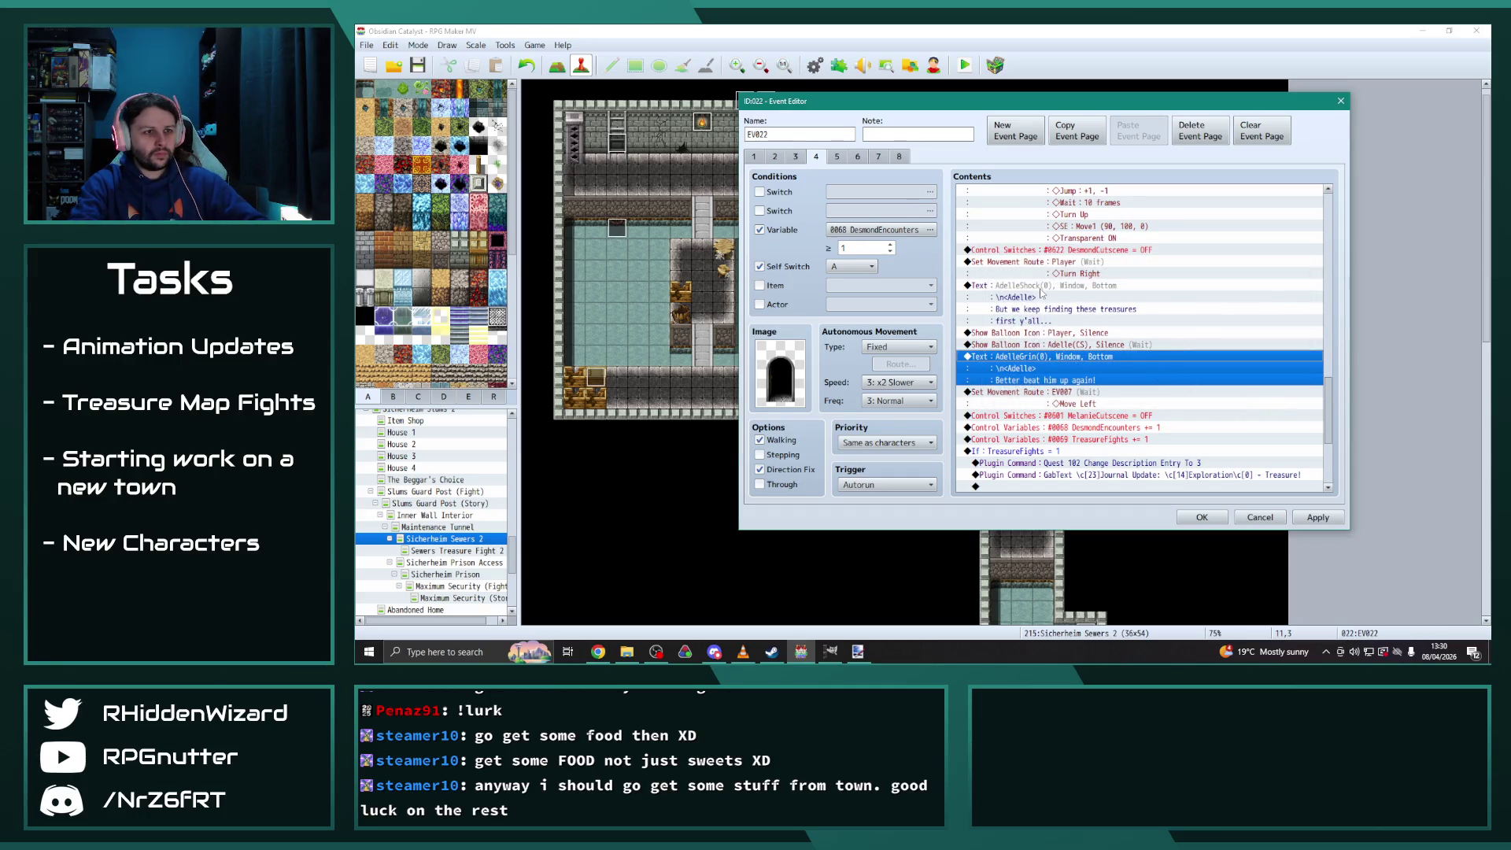
scroll(1092, 394, "down", 2)
double_click(1115, 332)
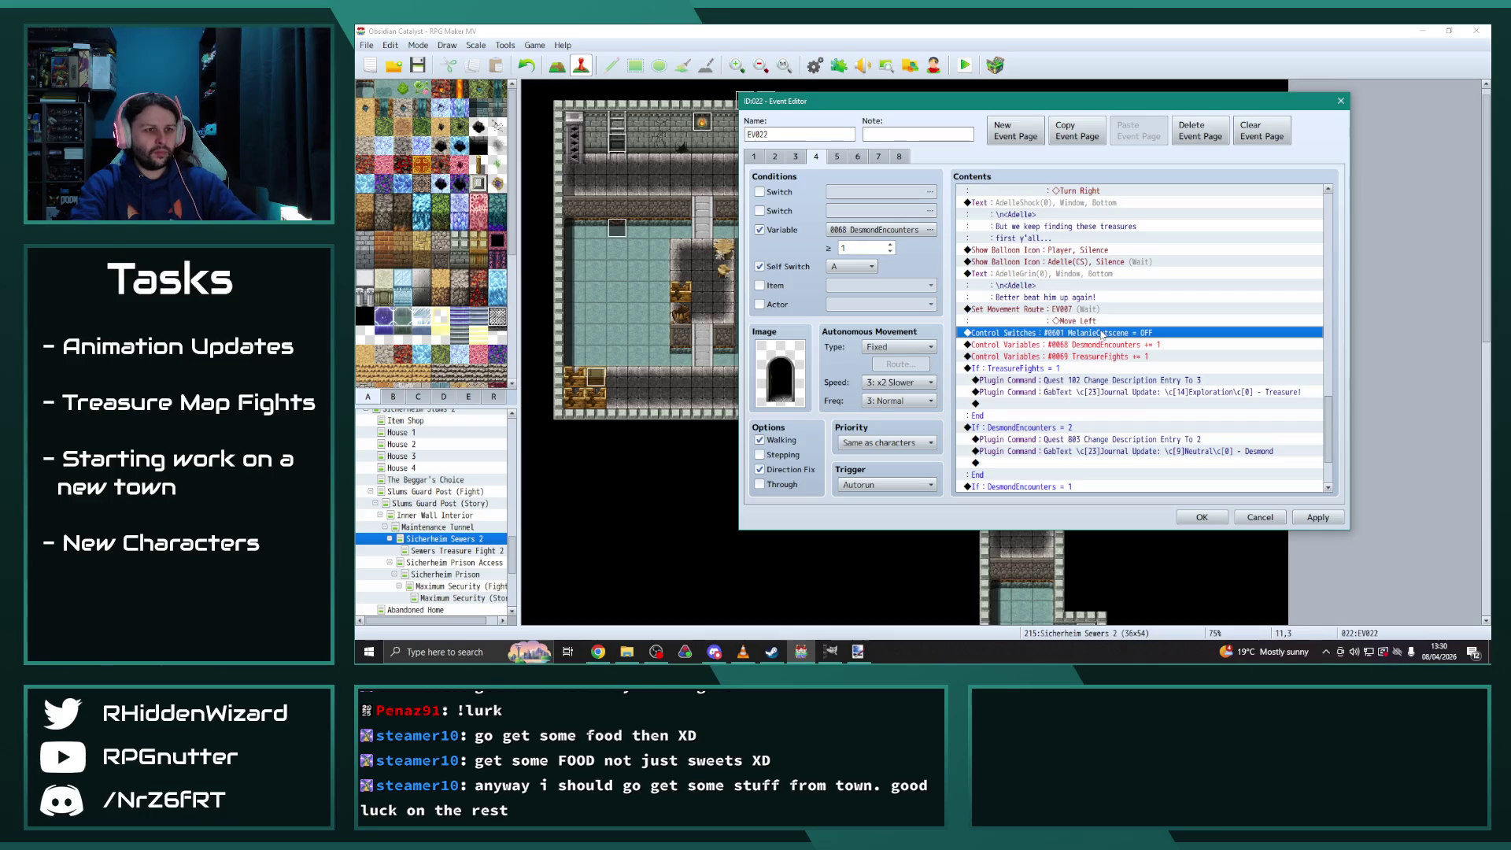
Change the Control Switches command to switch 0607 AdelleCutscene
left_click(1188, 308)
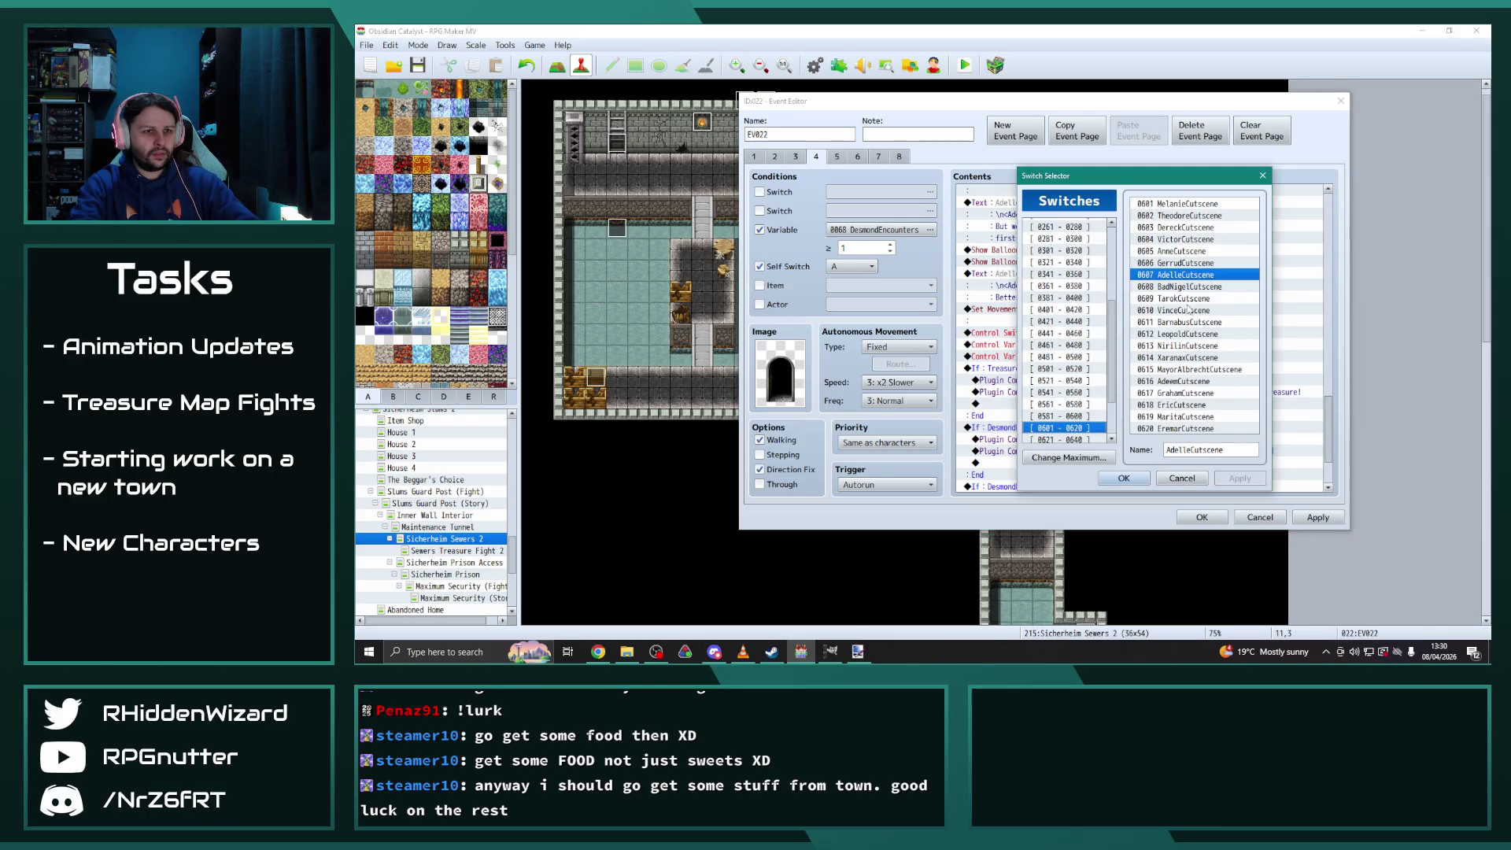
left_click(1123, 477)
left_click(1155, 387)
scroll(1119, 372, "up", 2)
scroll(1082, 262, "down", 2)
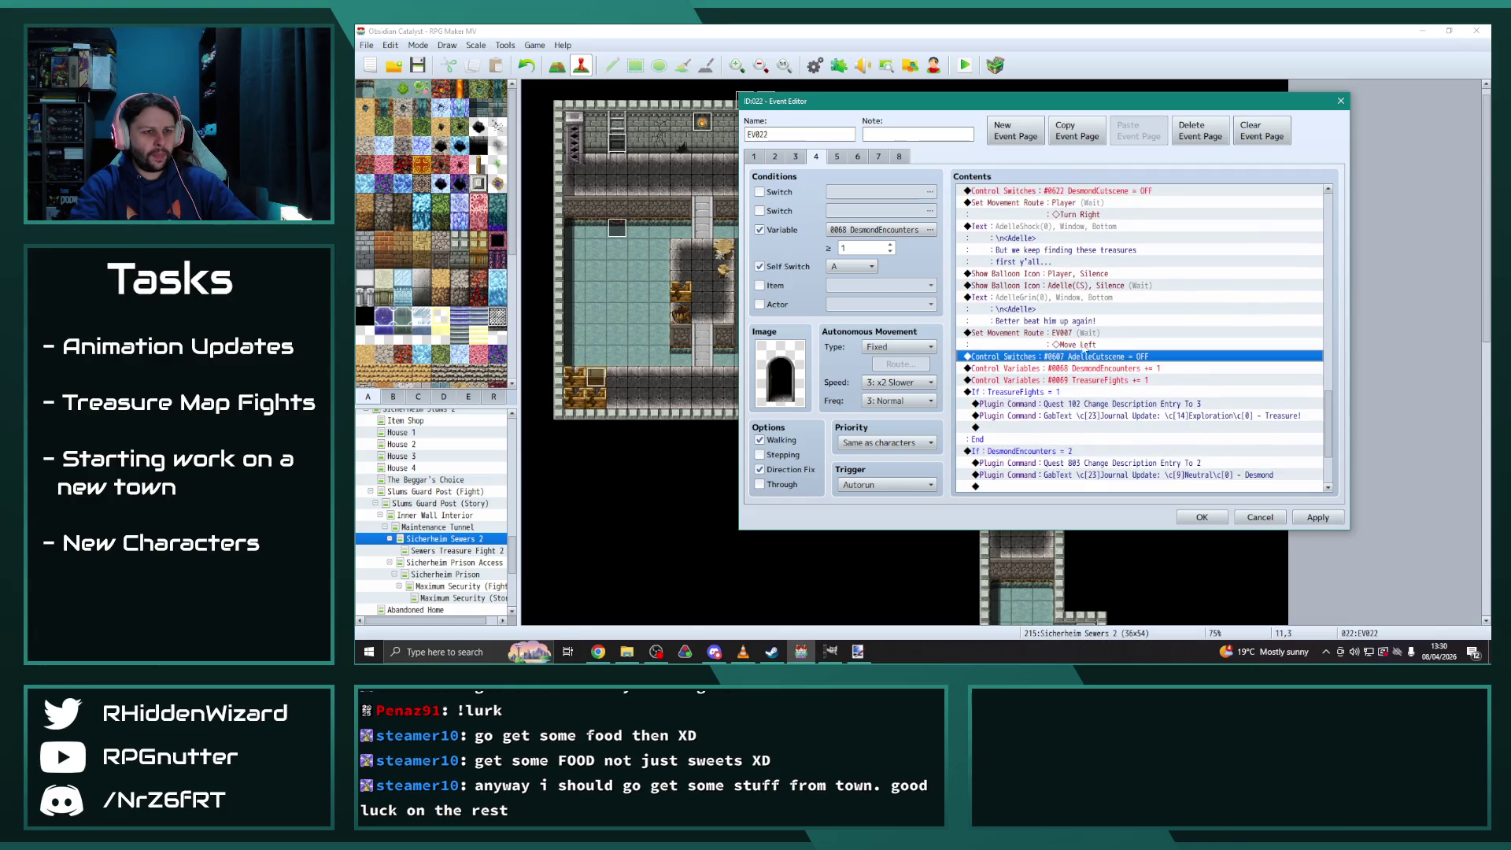
Retarget the move-left route to Adelle(CS) and apply the event edits
double_click(1067, 335)
left_click(897, 215)
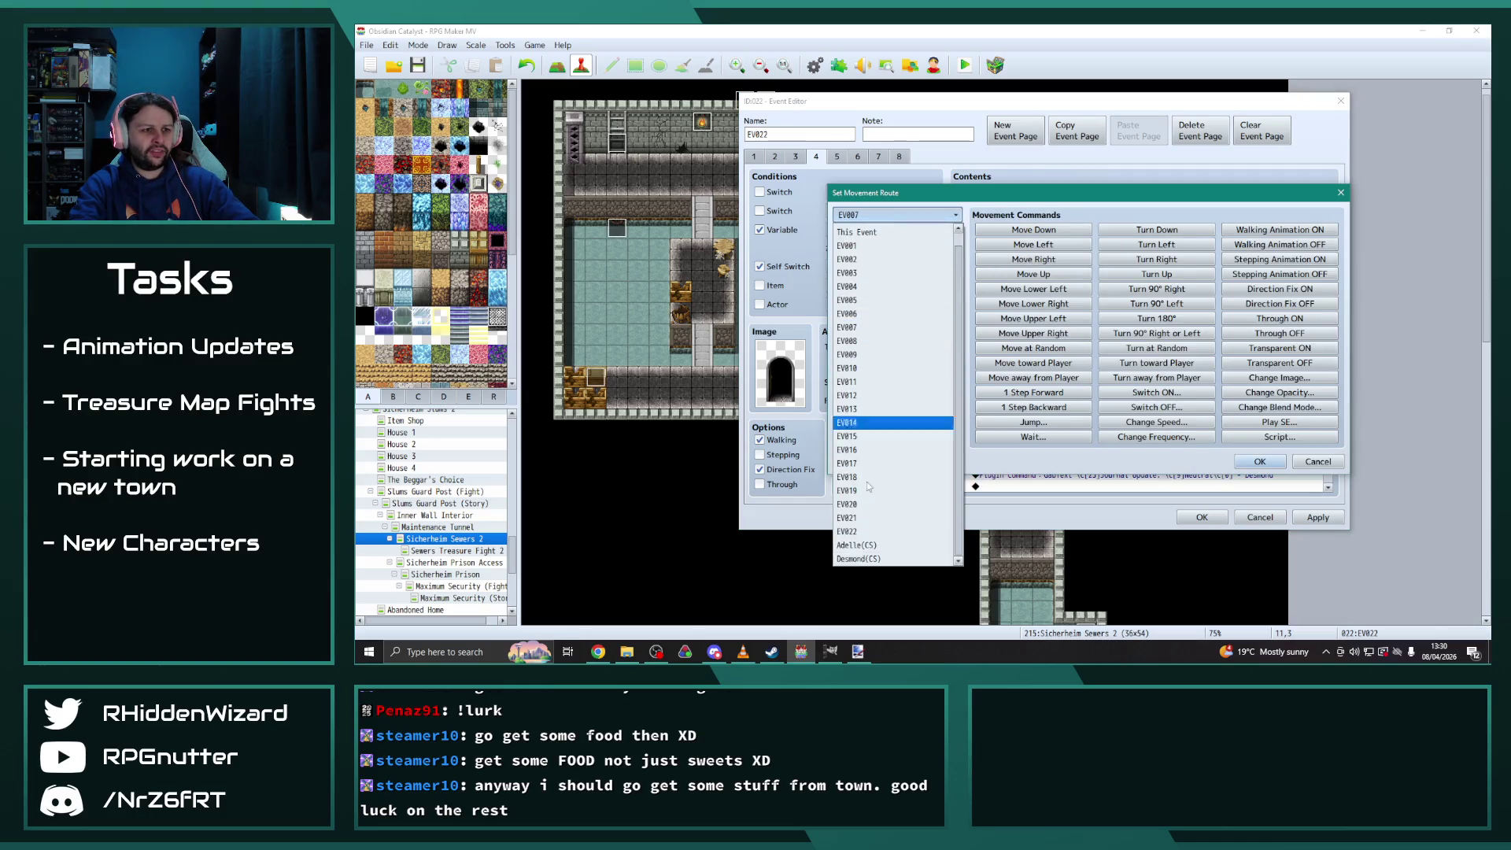
left_click(889, 555)
left_click(1240, 461)
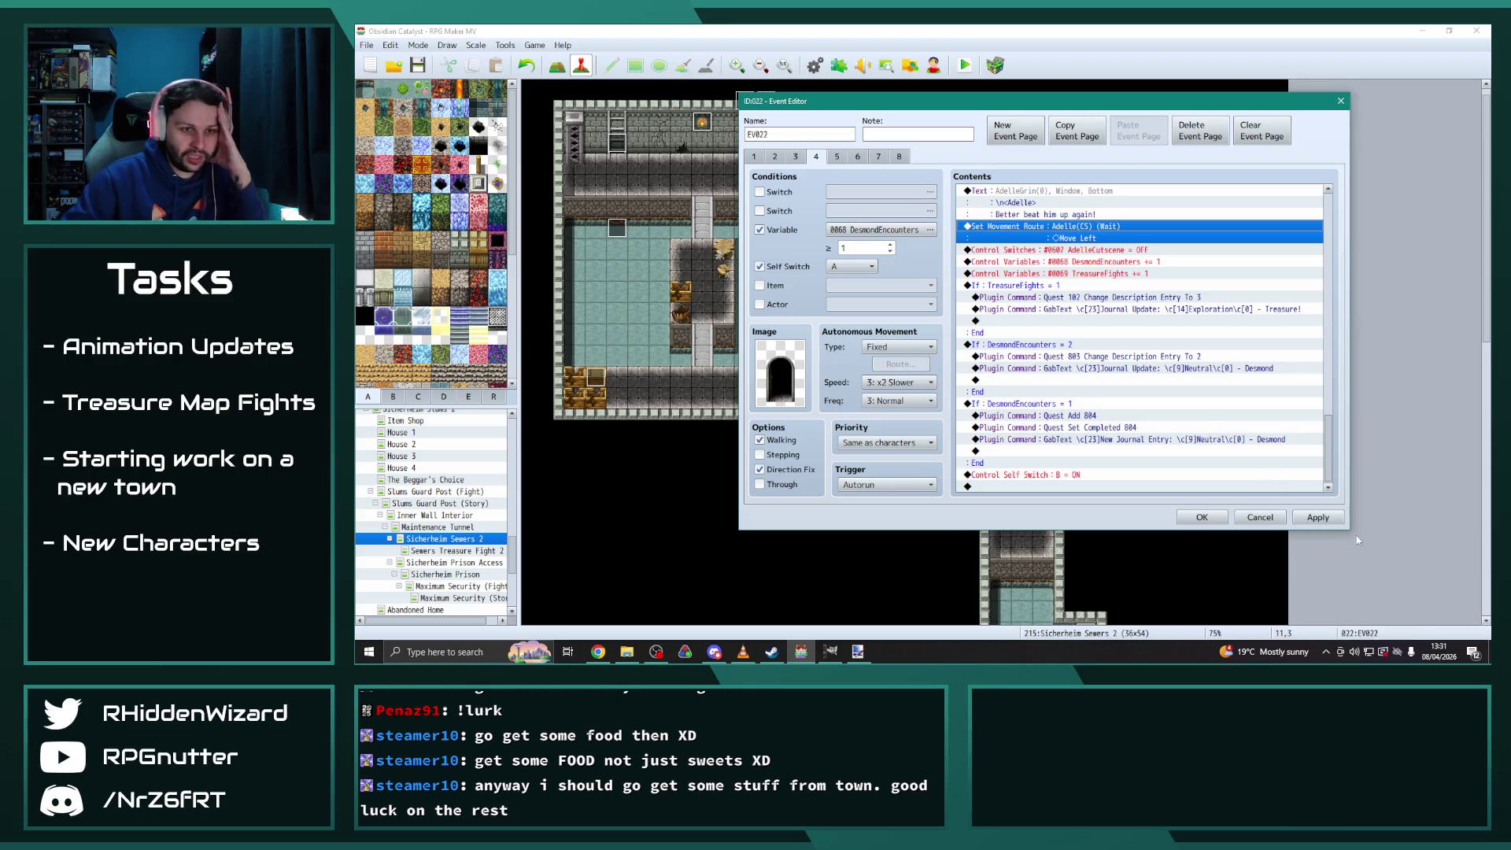
left_click(1330, 519)
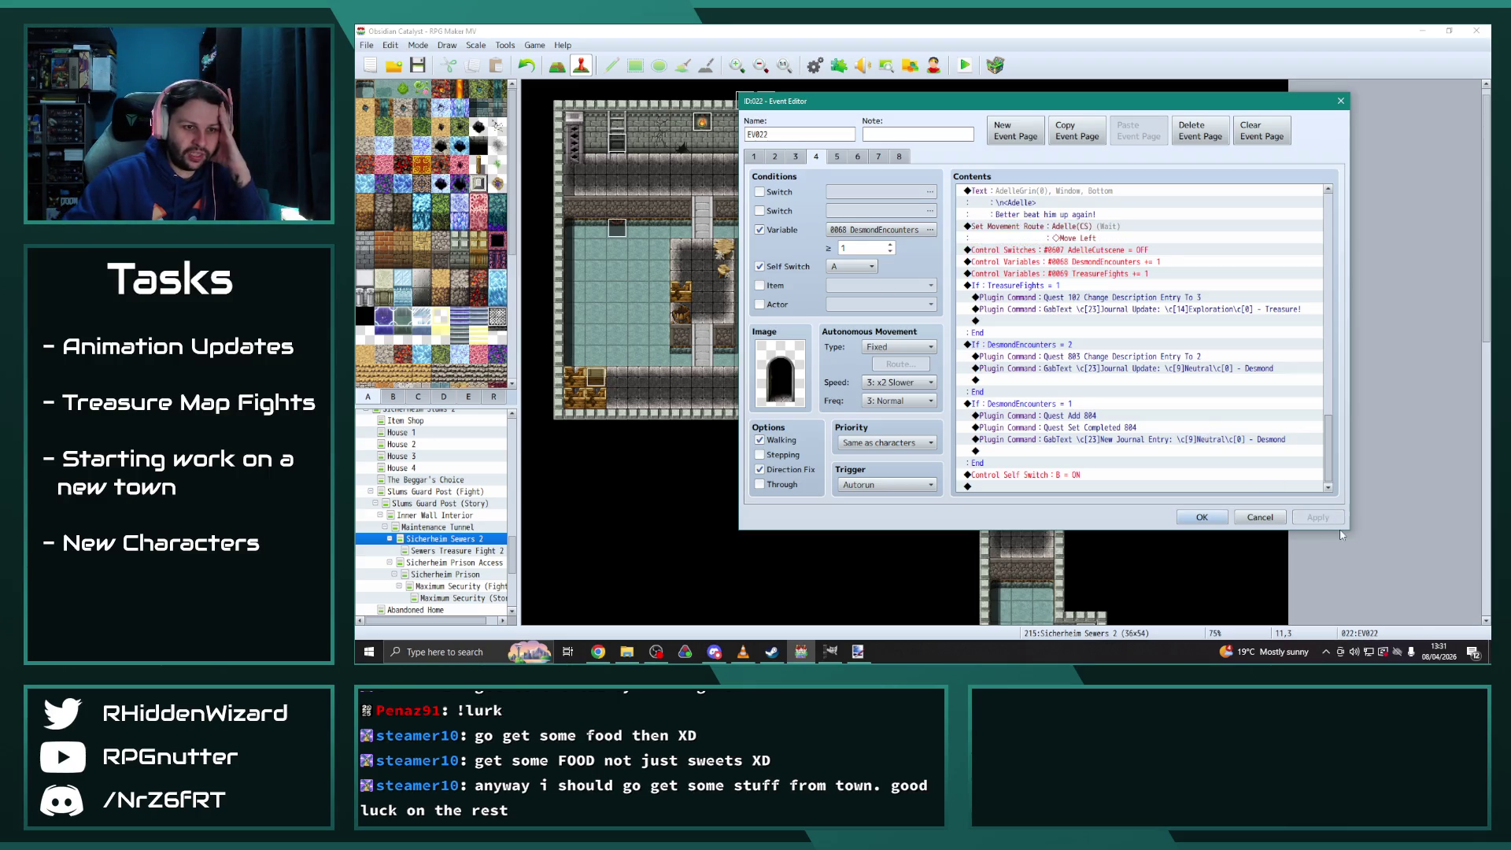
left_click(1202, 517)
left_click(839, 65)
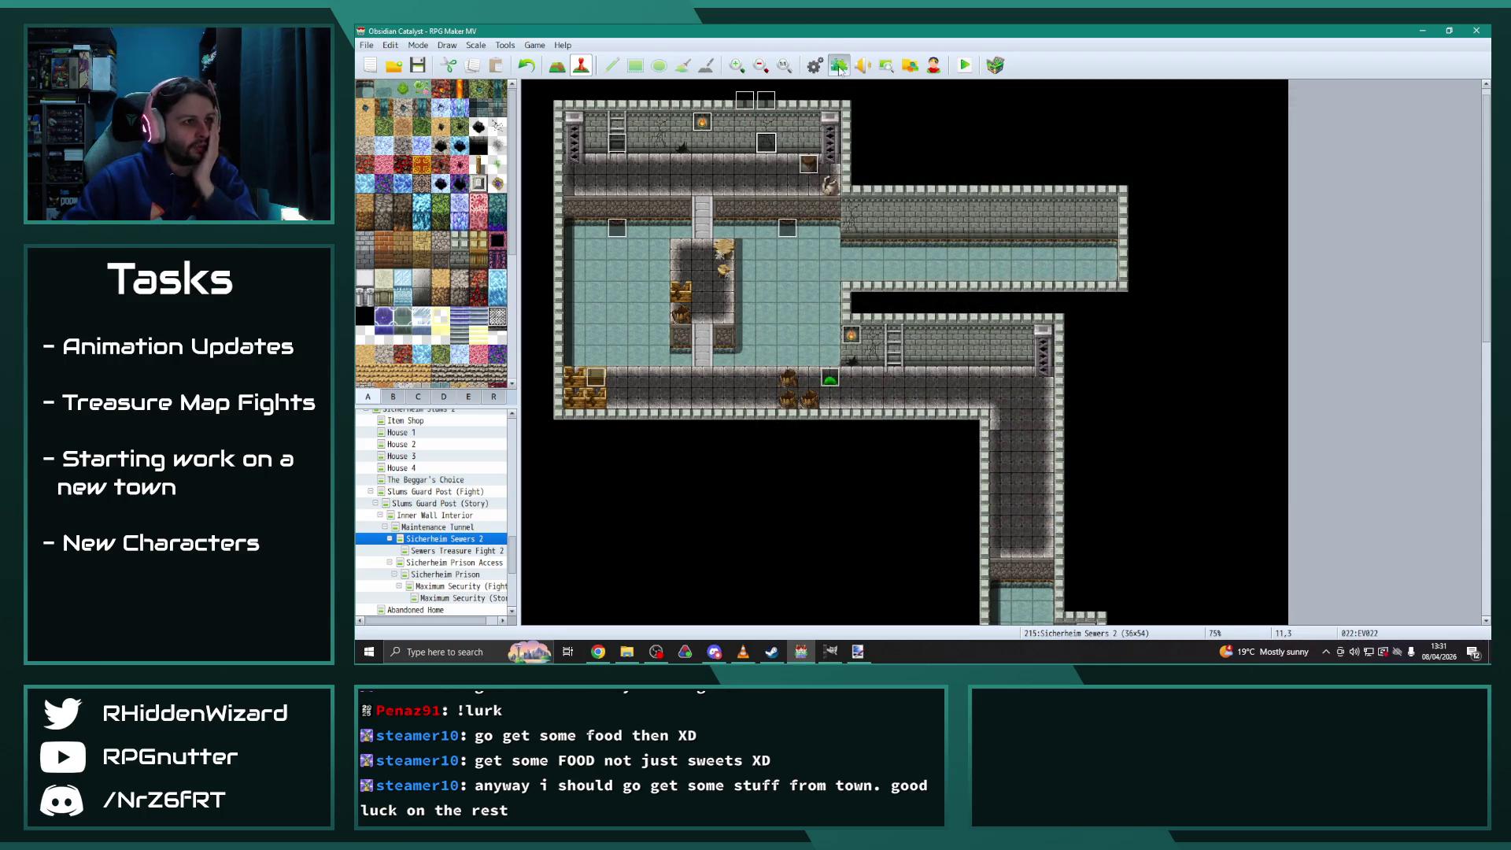
scroll(827, 385, "down", 7)
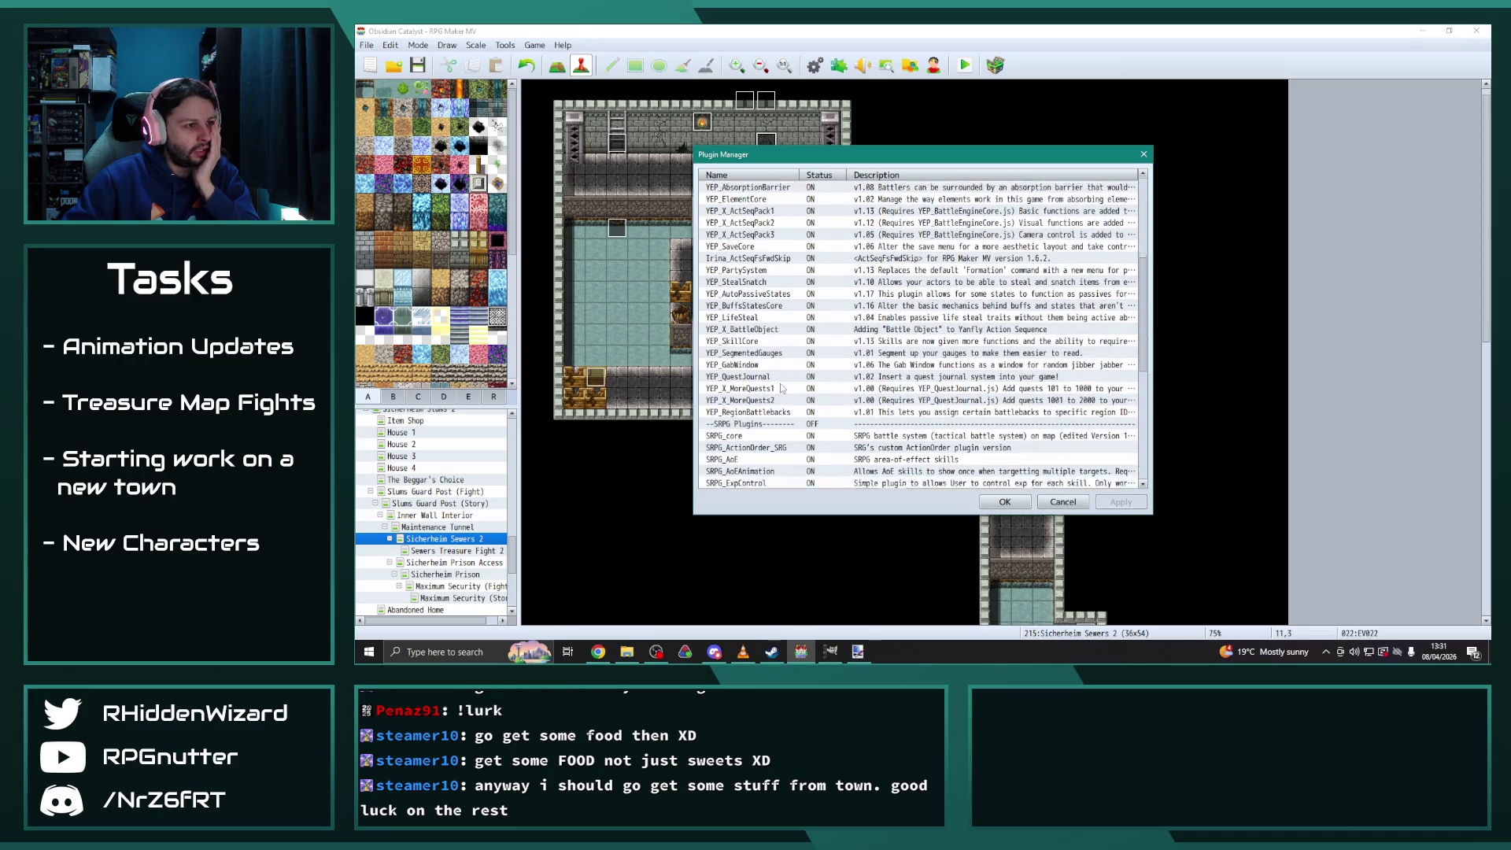
double_click(760, 353)
left_click_drag(1236, 215, 1255, 424)
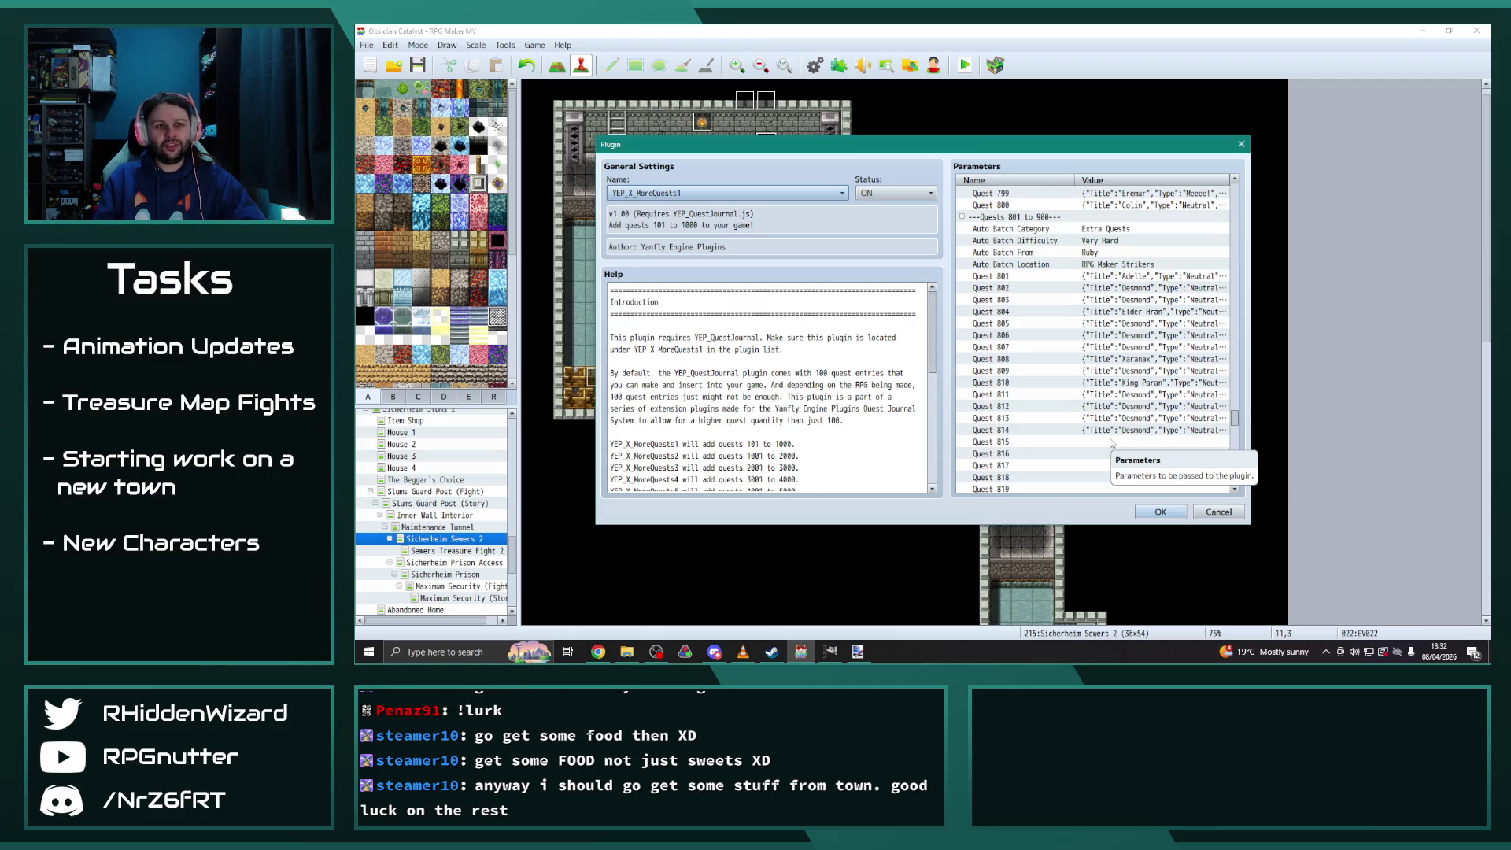
key("Escape")
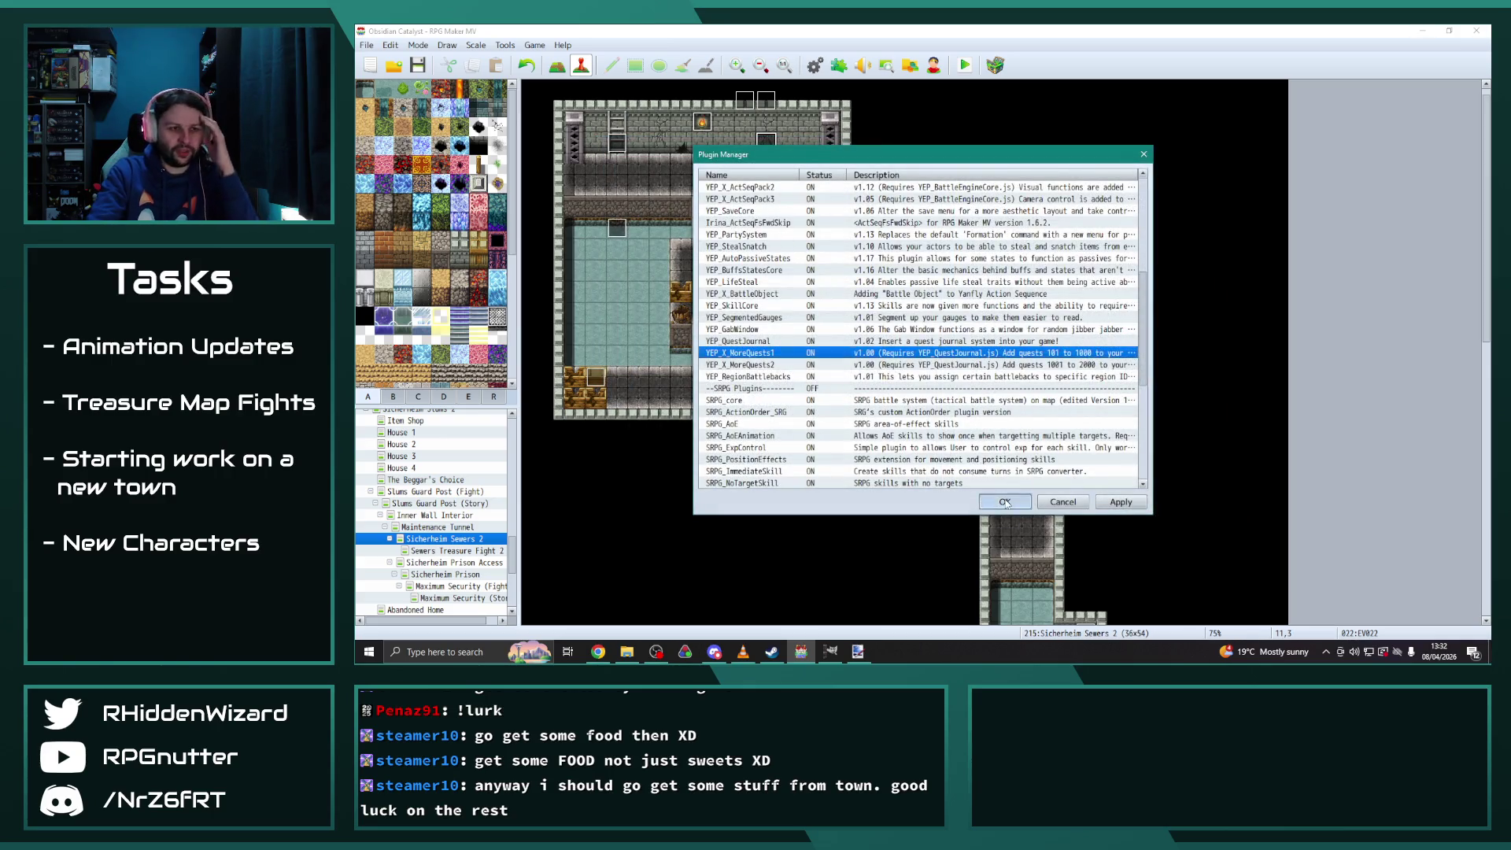
left_click(1005, 501)
double_click(767, 147)
left_click(694, 175)
left_click_drag(1205, 282, 1206, 502)
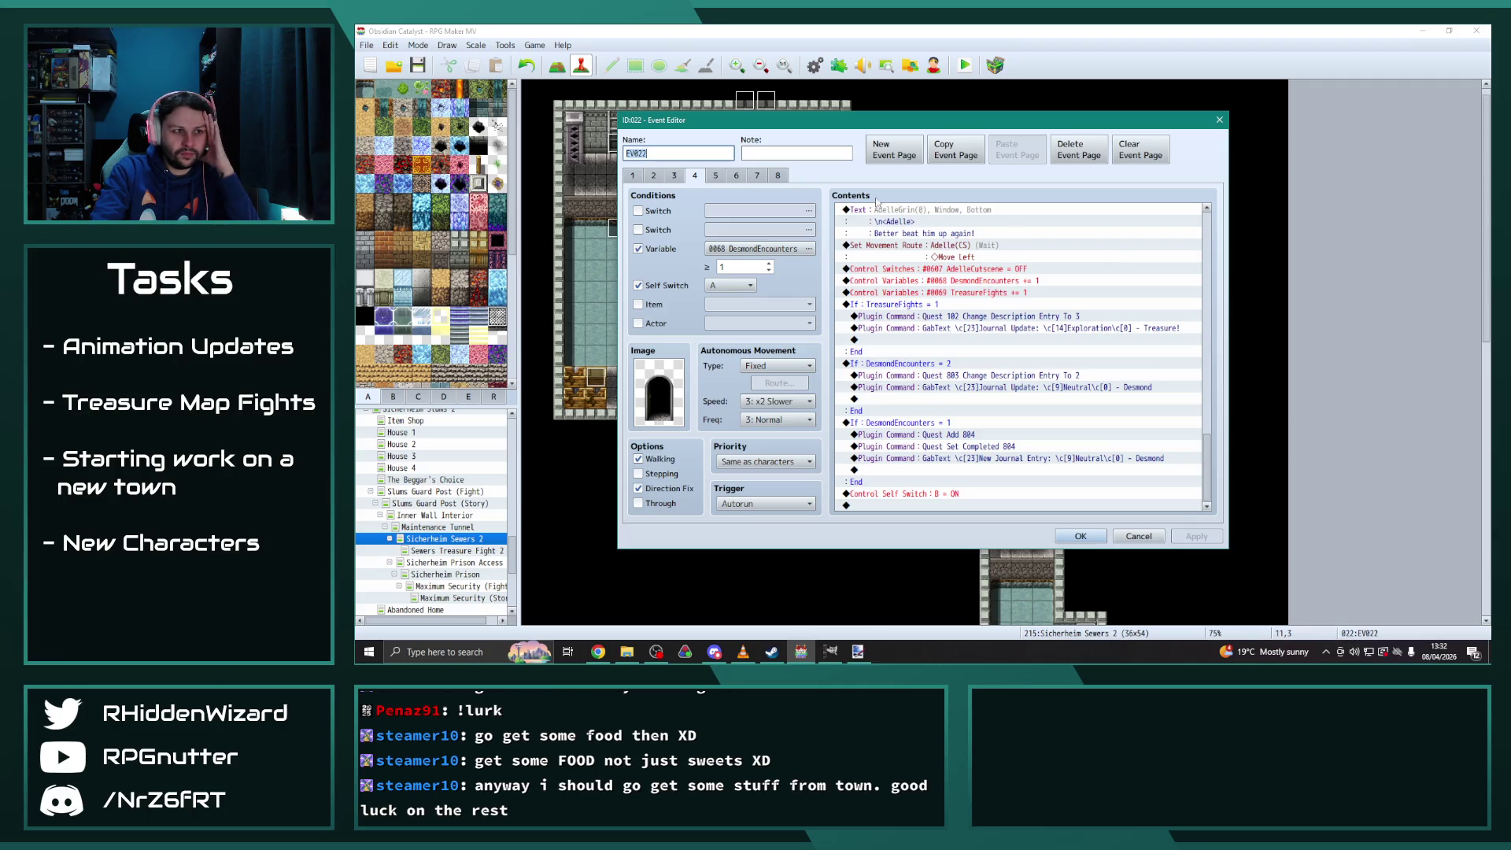
Review EV022's pages 4–6, close the event and bring up the Plugin Manager
left_click(734, 175)
key("Left")
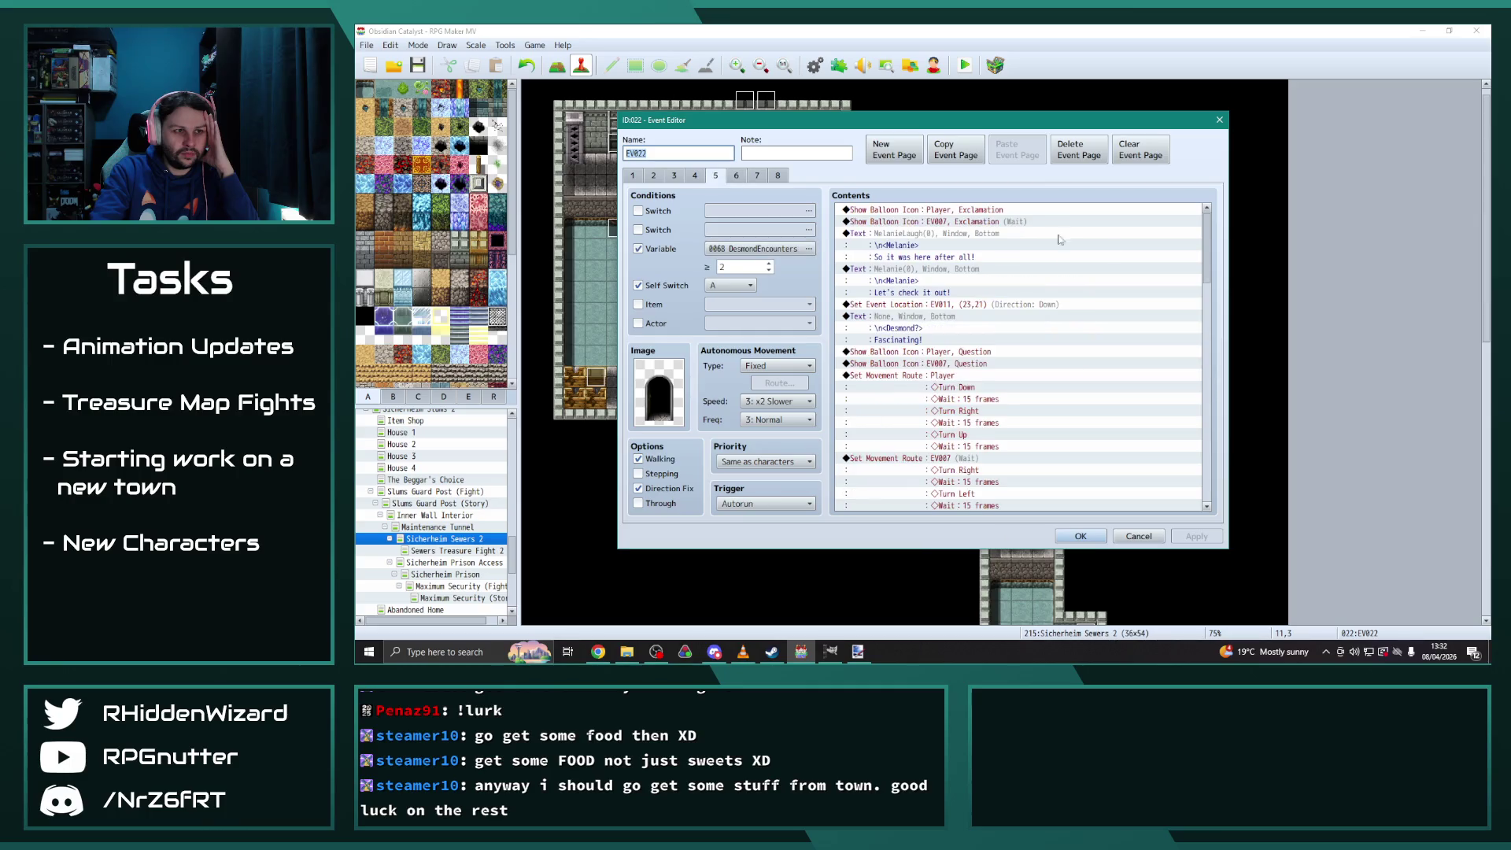
left_click_drag(1204, 256, 1226, 483)
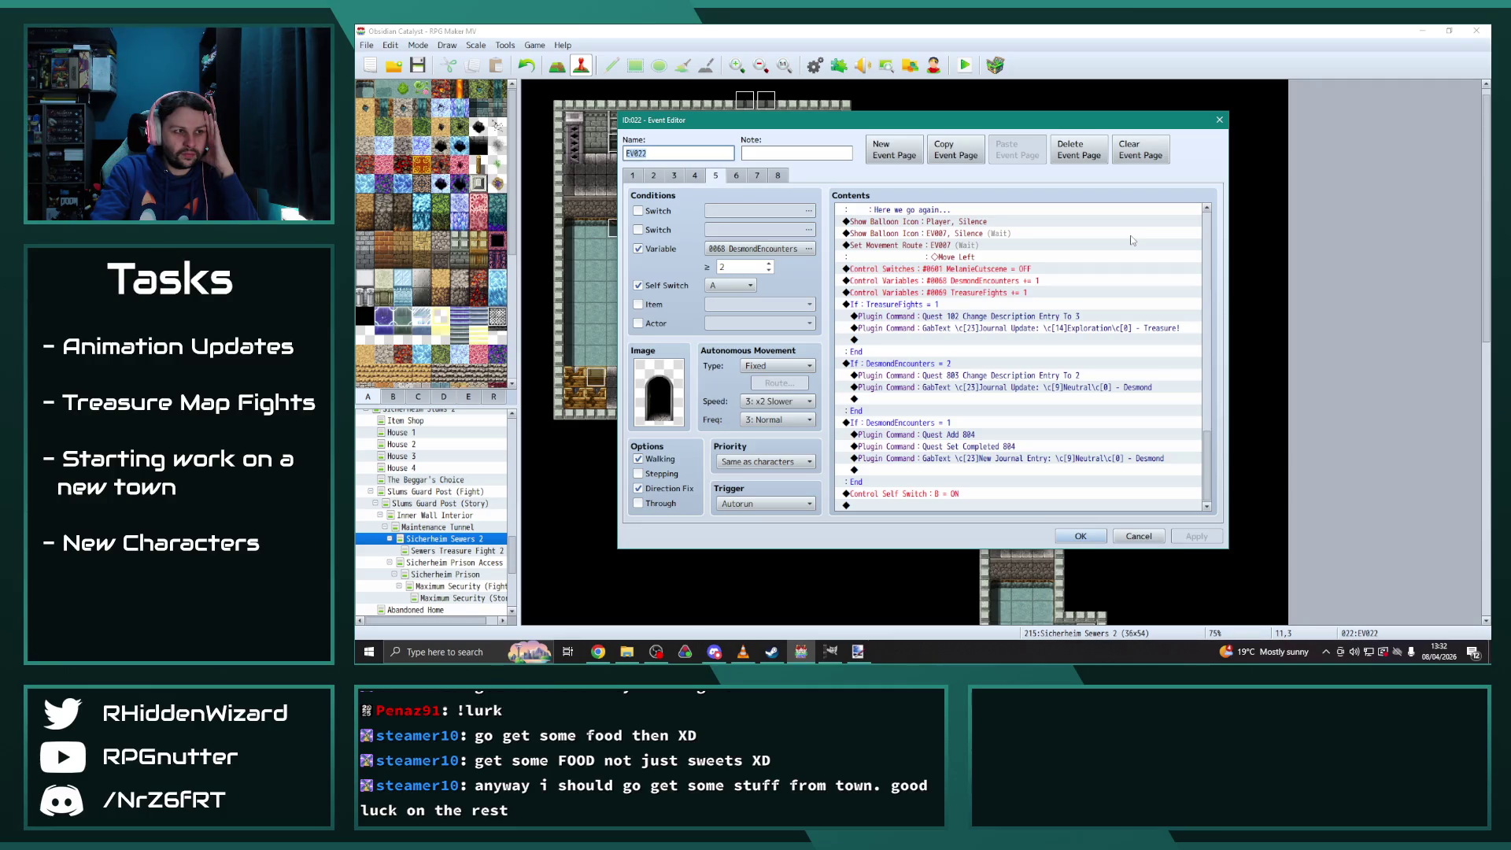
left_click(696, 175)
scroll(1211, 263, "down", 3)
left_click_drag(1213, 263, 1226, 488)
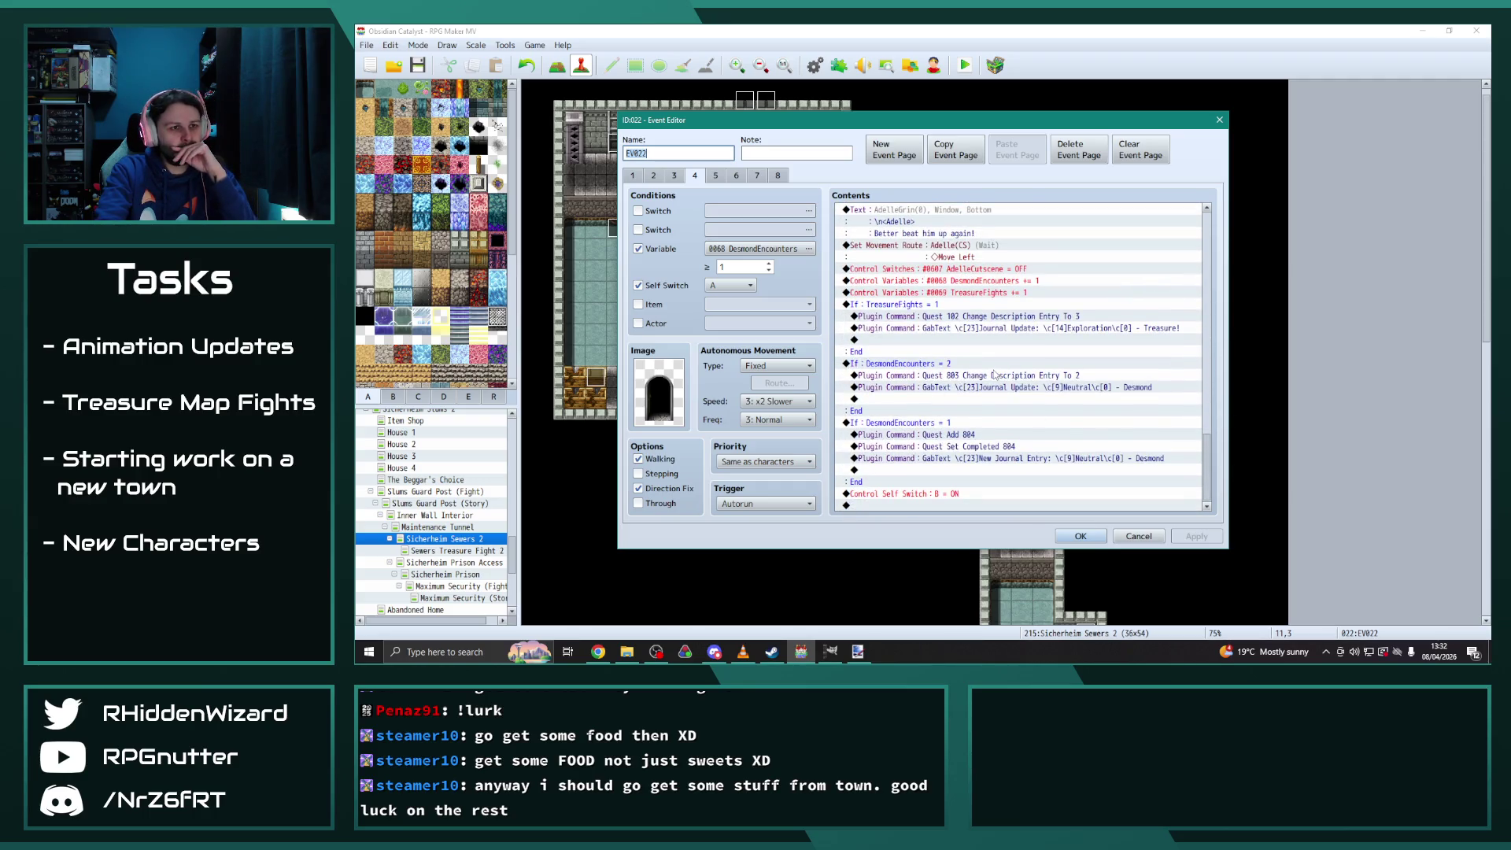
left_click(715, 174)
left_click_drag(1208, 263, 1216, 489)
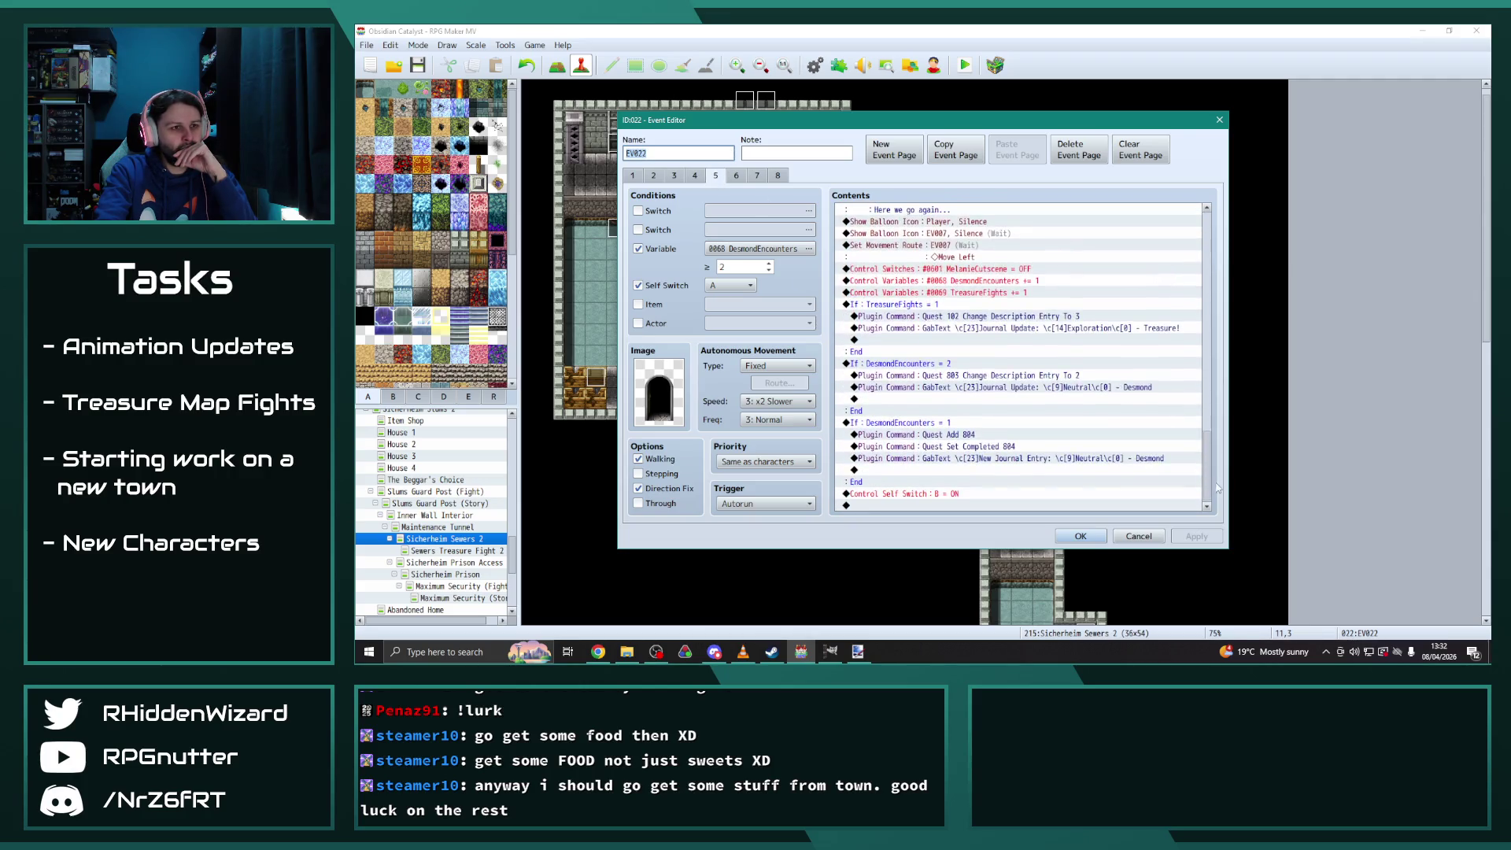
left_click(1082, 543)
left_click(841, 67)
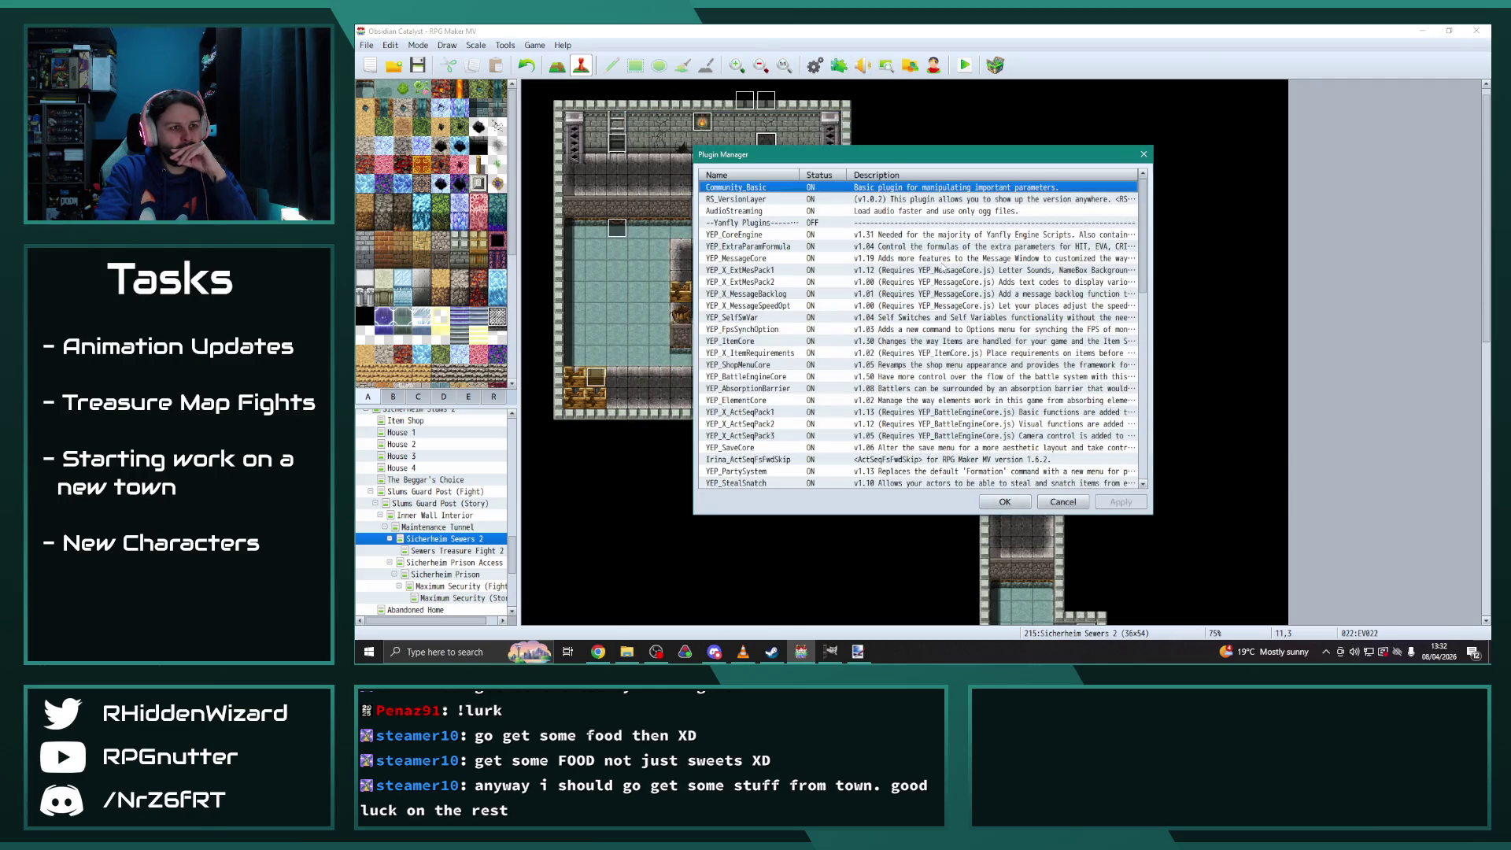
Open the third description entry of Quest 803 in YEP_X_MoreQuests1's settings
scroll(944, 268, "down", 8)
double_click(774, 317)
mouse_move(1234, 197)
left_mouse_down()
mouse_move(1255, 438)
mouse_move(1254, 422)
left_mouse_up()
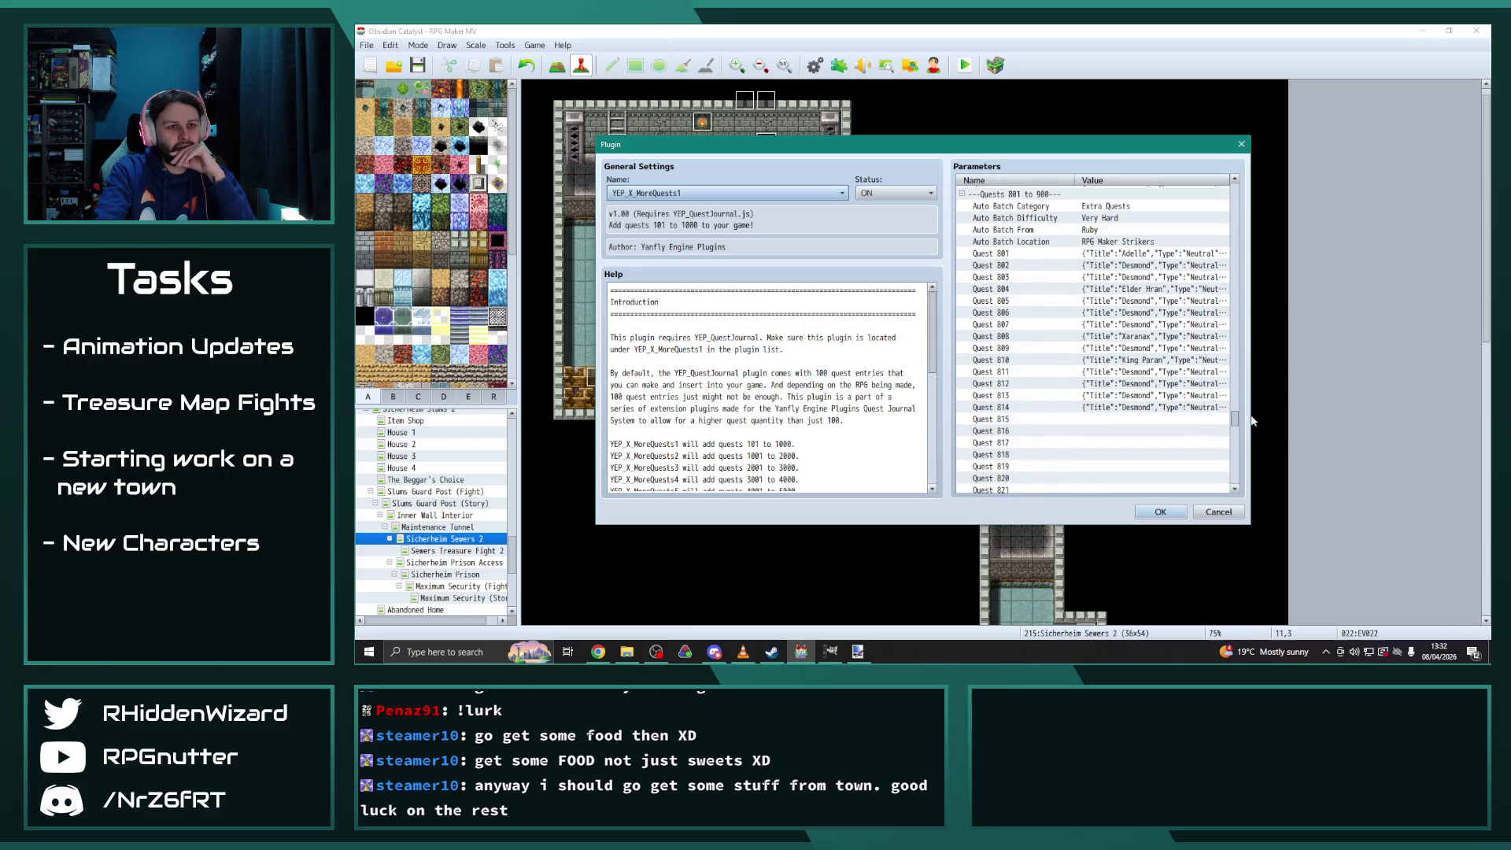
double_click(1144, 280)
left_click(919, 297)
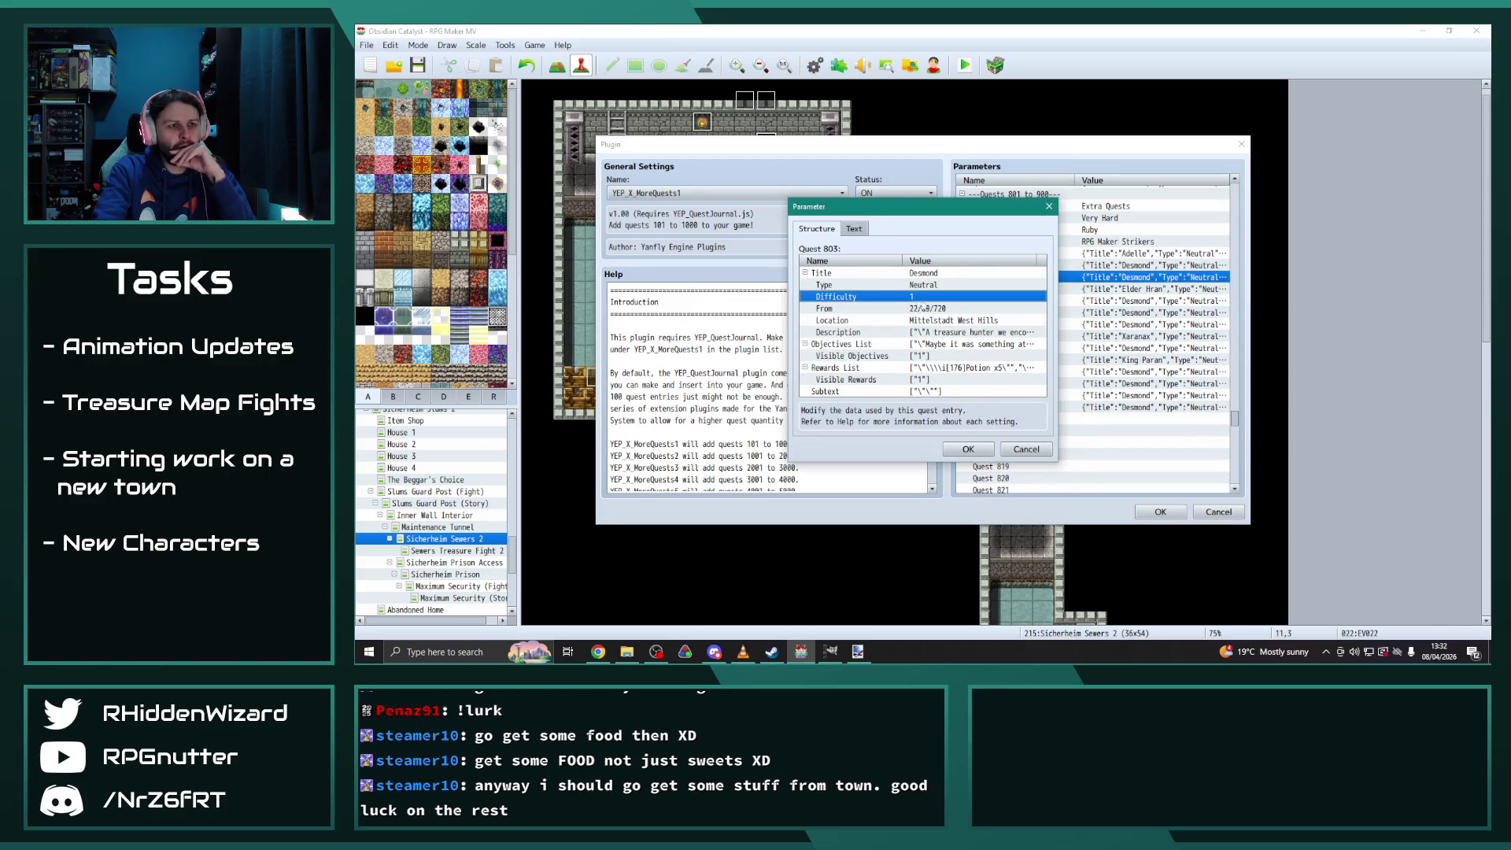
double_click(945, 334)
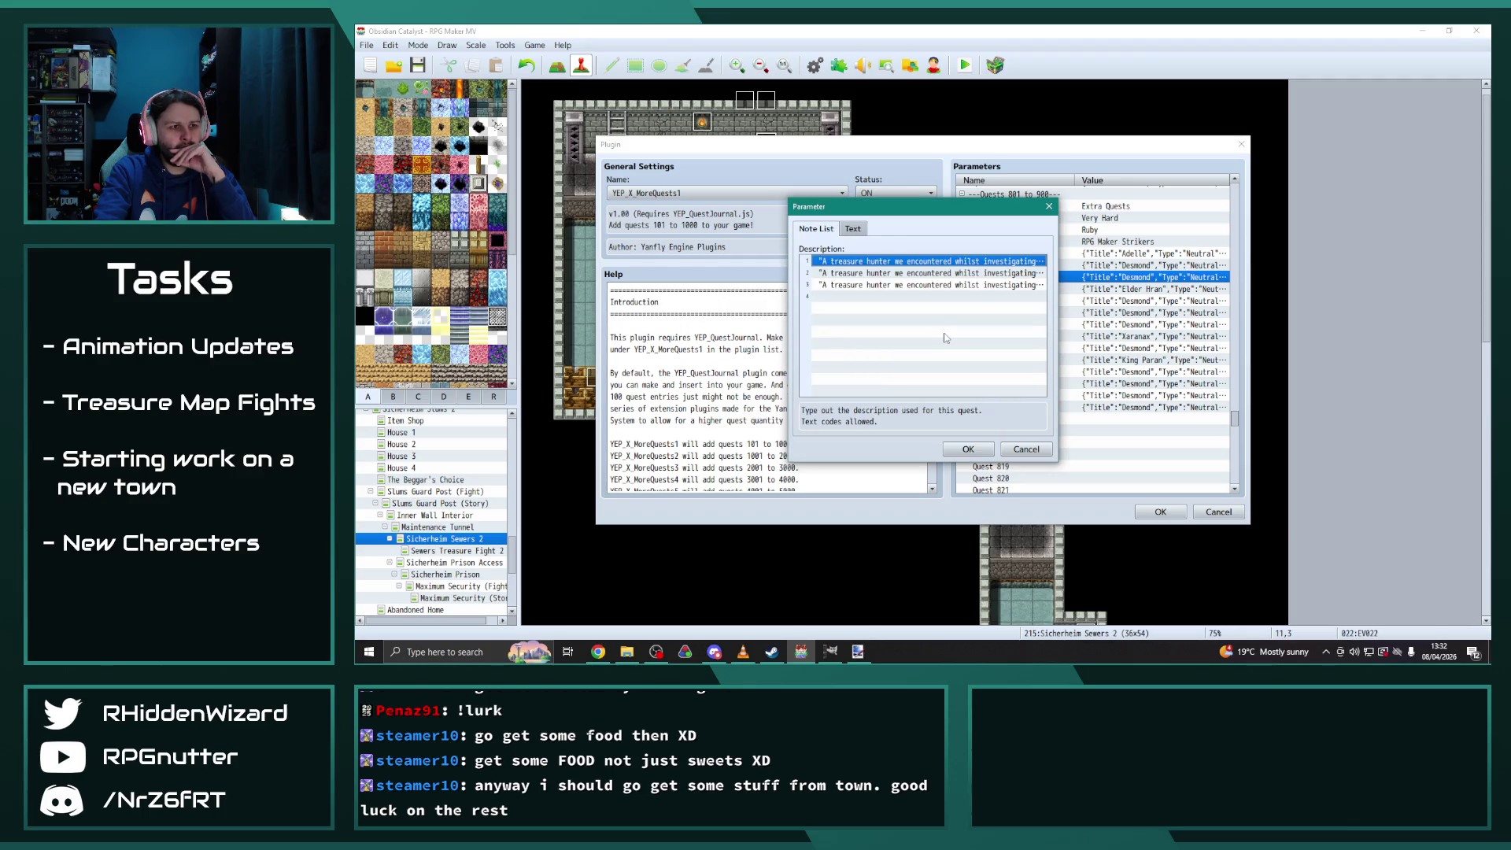
double_click(929, 284)
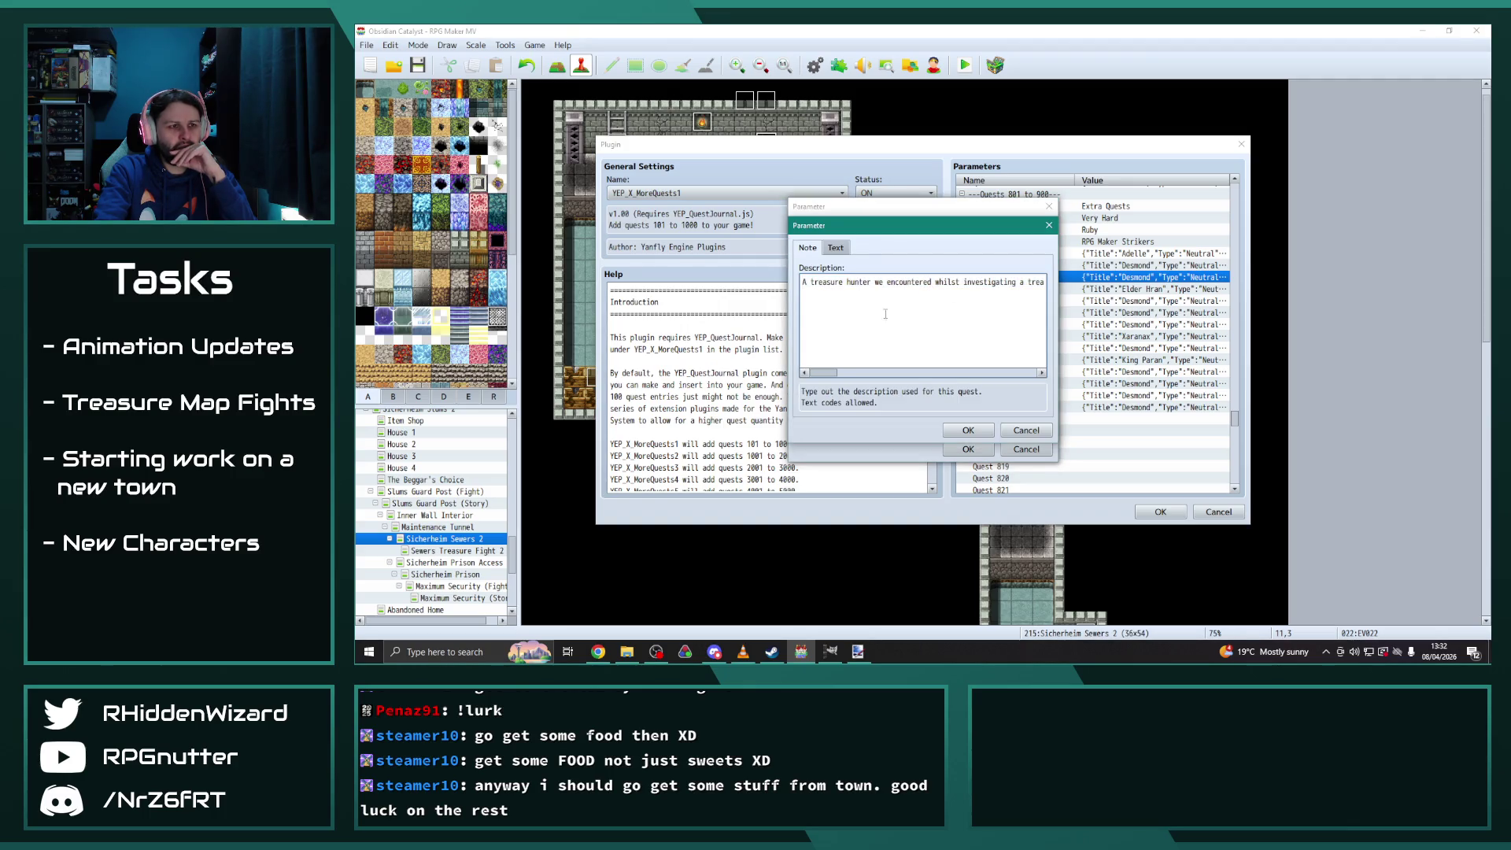
Add lines about meeting Desmond again and confirm back out to the map
left_click_drag(825, 379, 1031, 373)
left_click(976, 429)
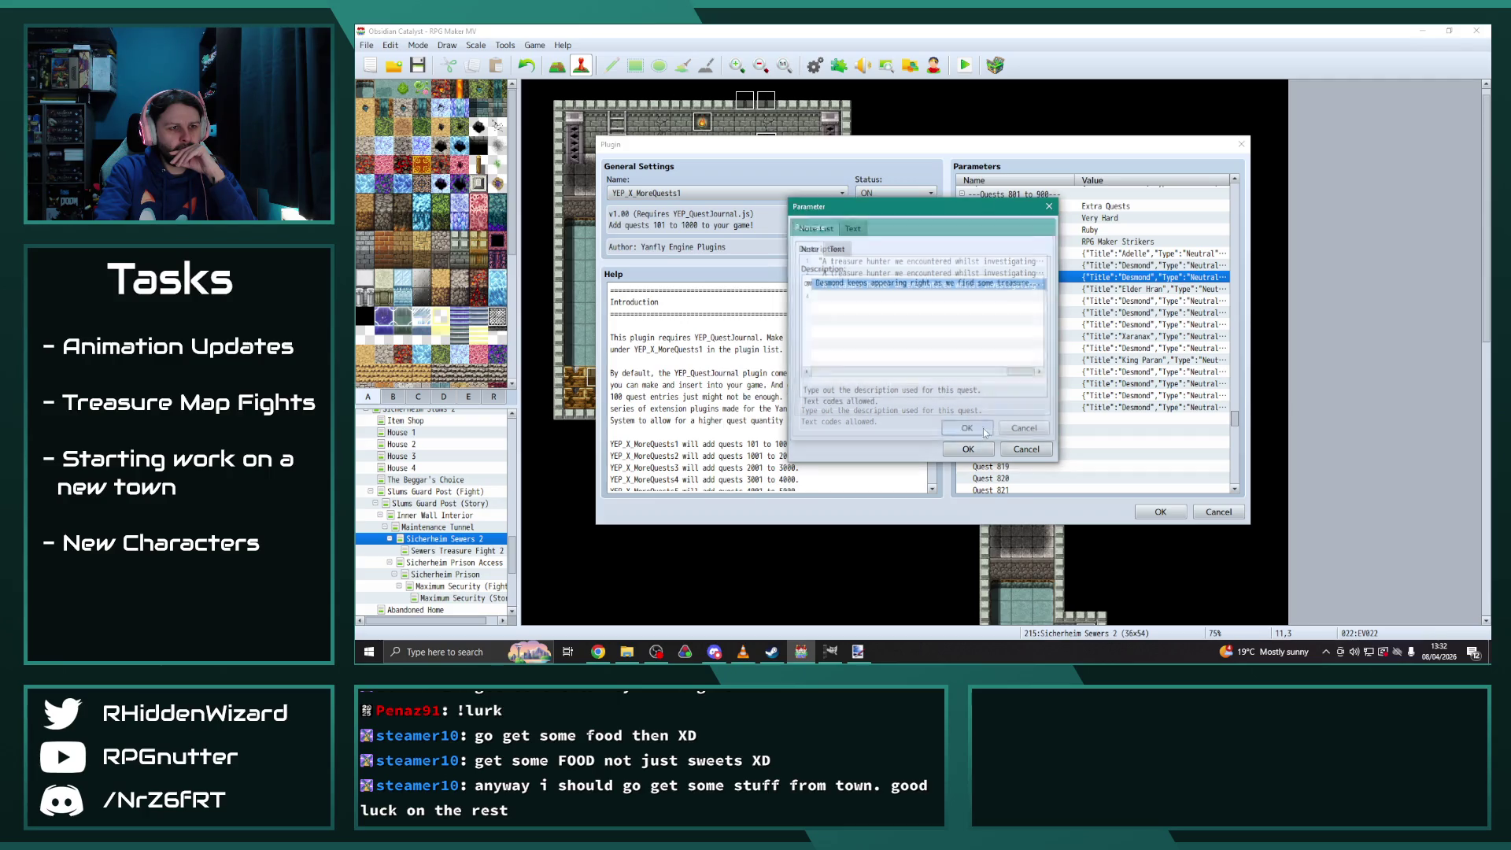
left_click(976, 453)
left_click(975, 450)
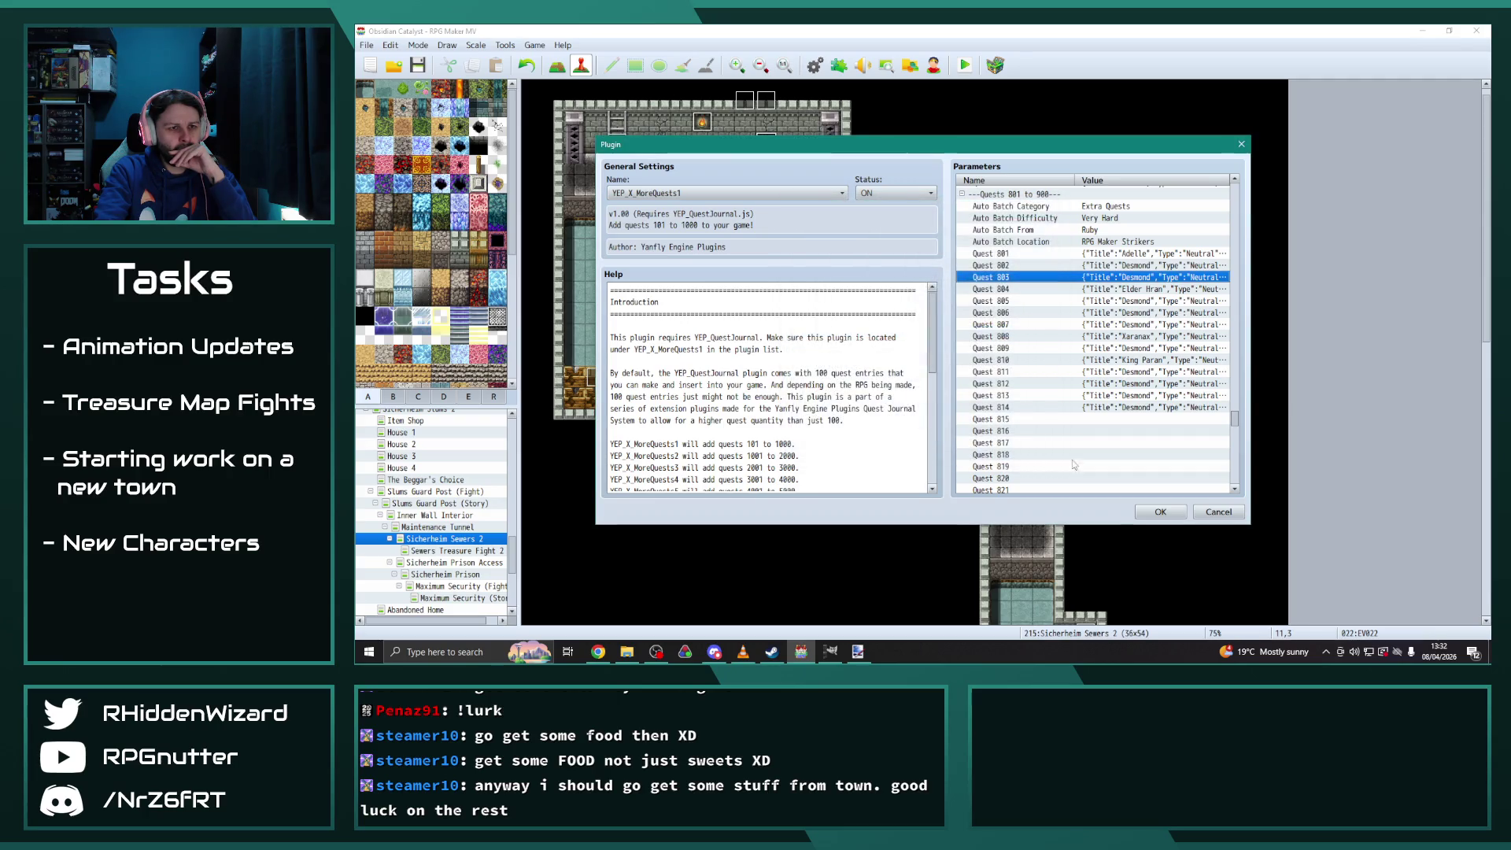
left_click(1159, 511)
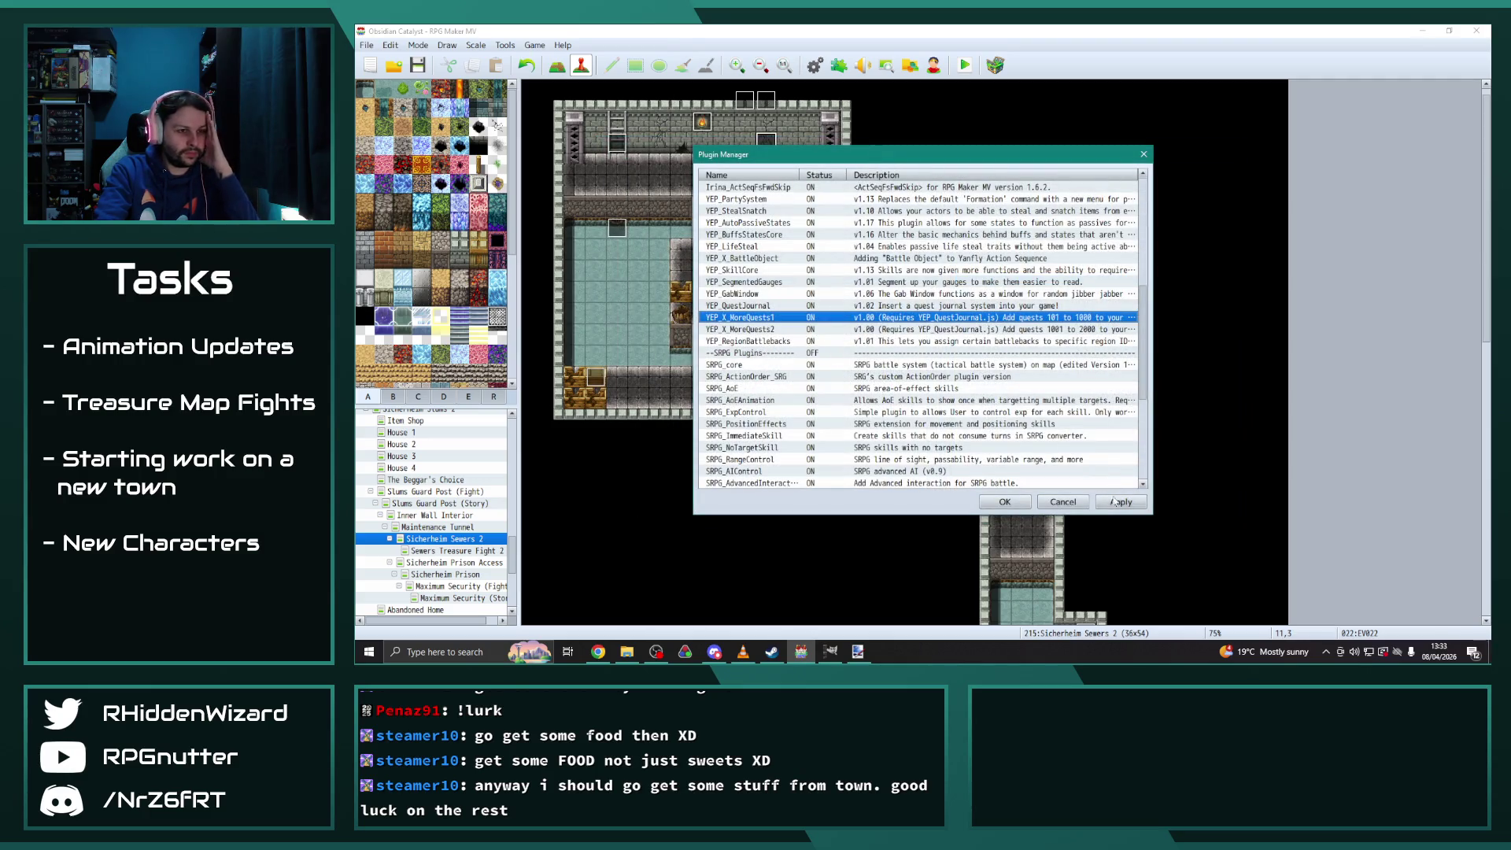
left_click(1005, 503)
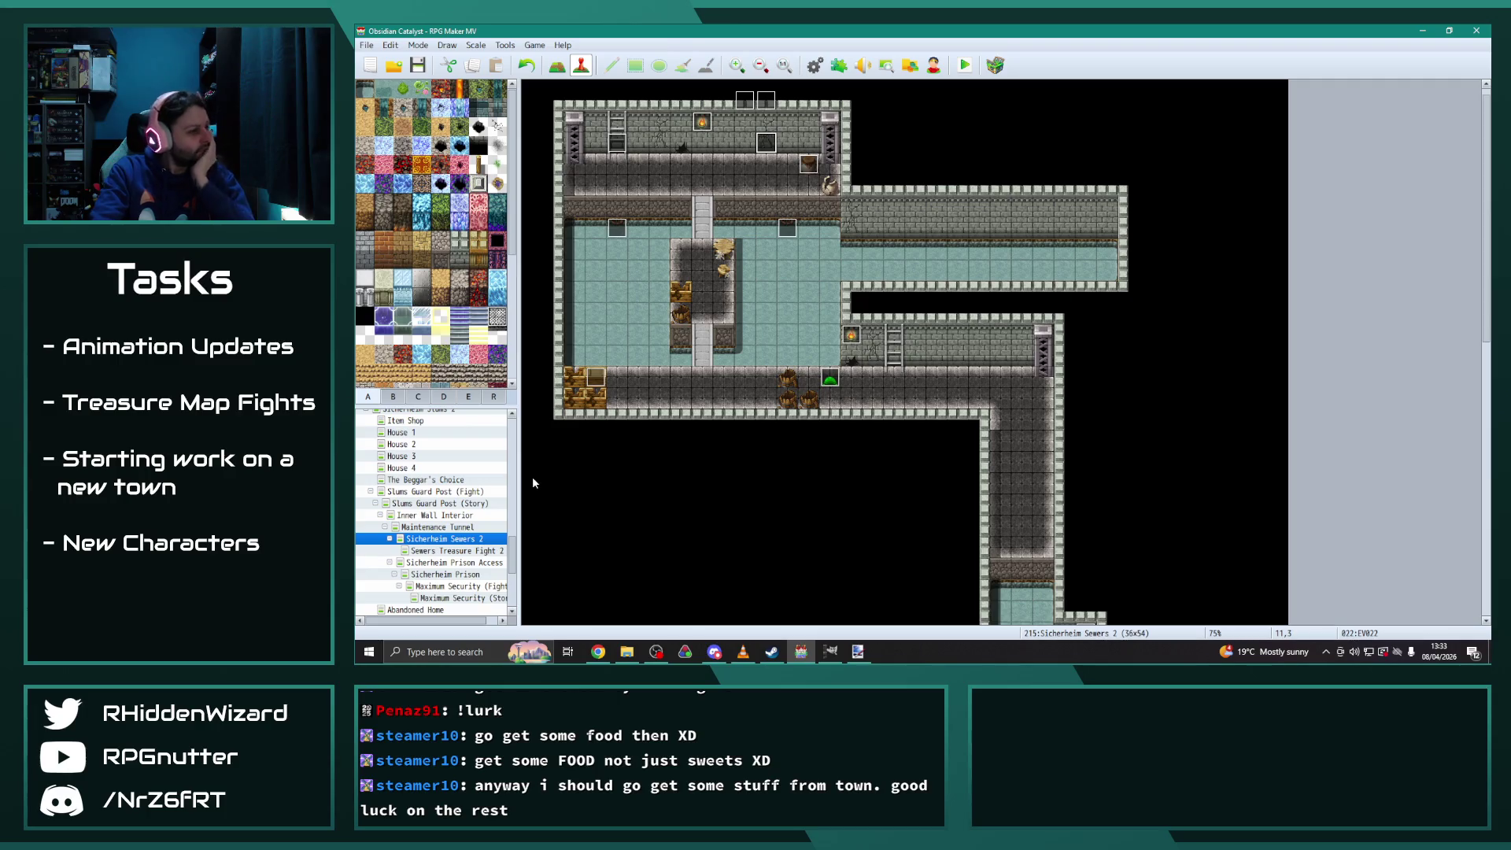
Open event EV022 and read through the commands on pages 5 and 6
double_click(767, 138)
left_click(715, 174)
left_click_drag(1211, 247, 1223, 489)
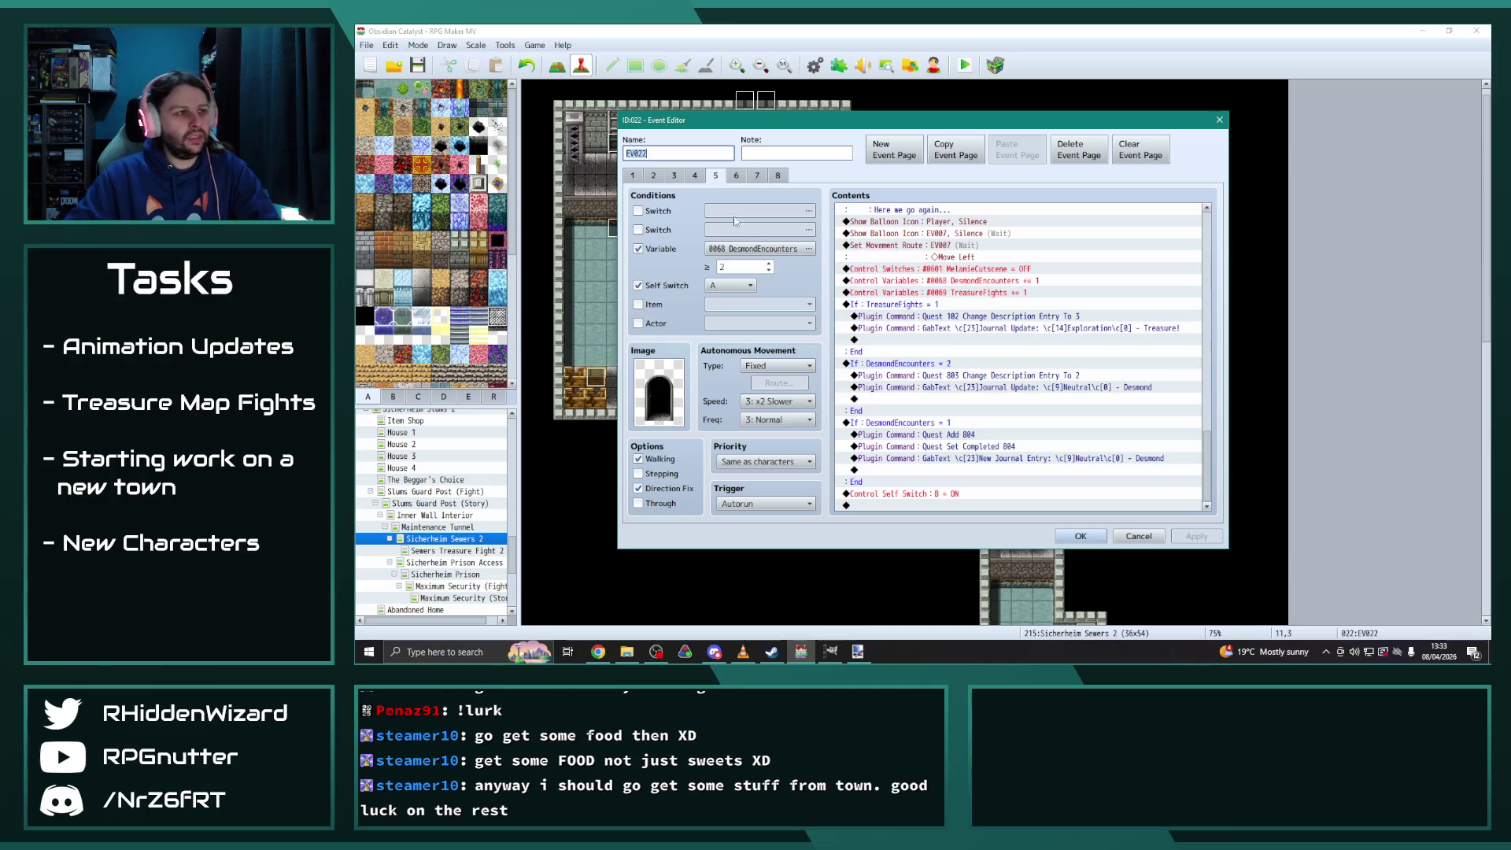
left_click(735, 176)
left_click(717, 175)
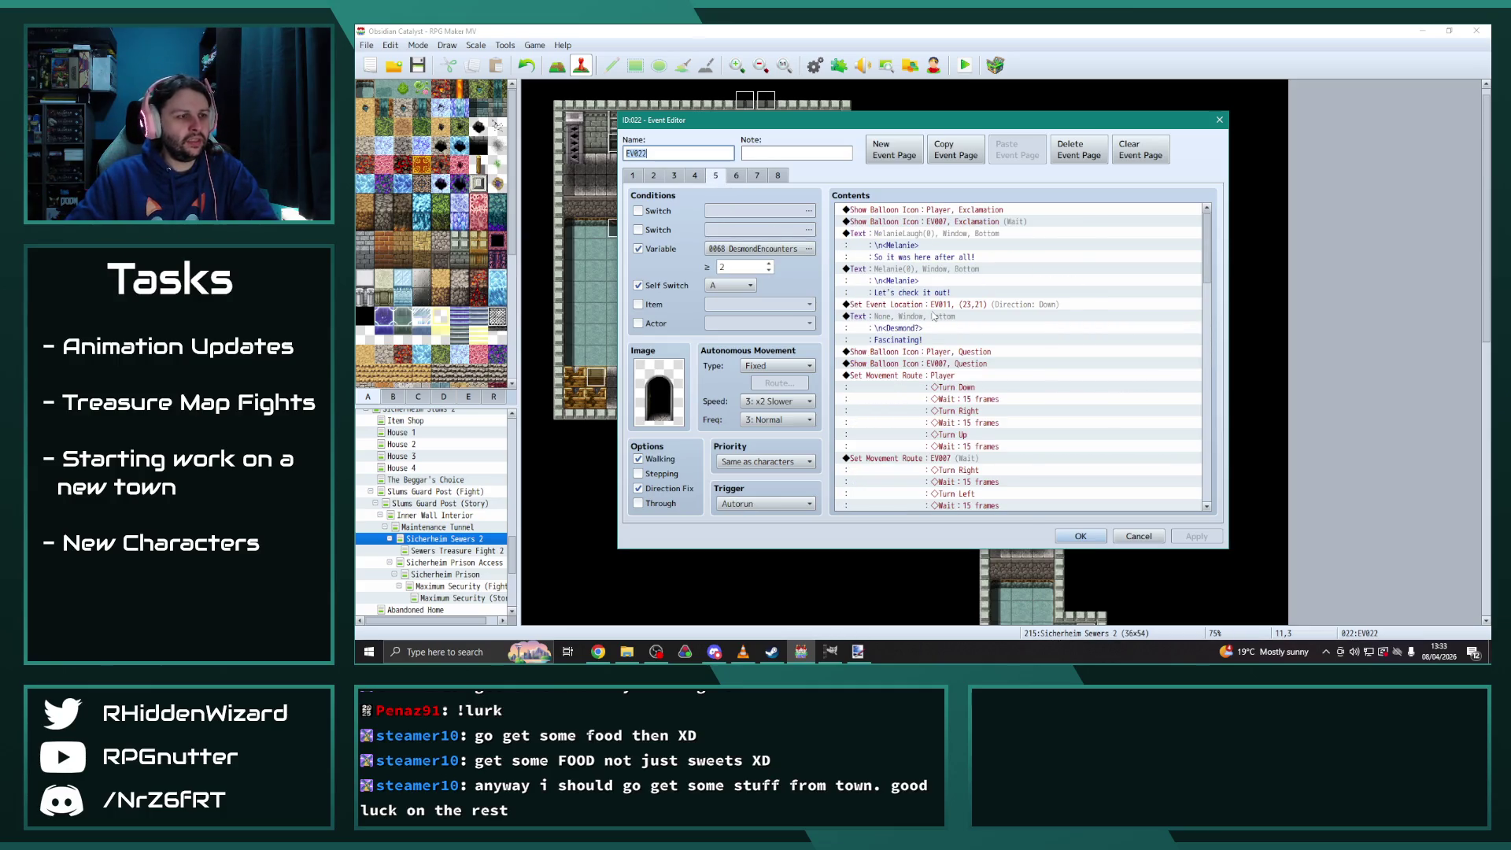
scroll(1021, 329, "down", 10)
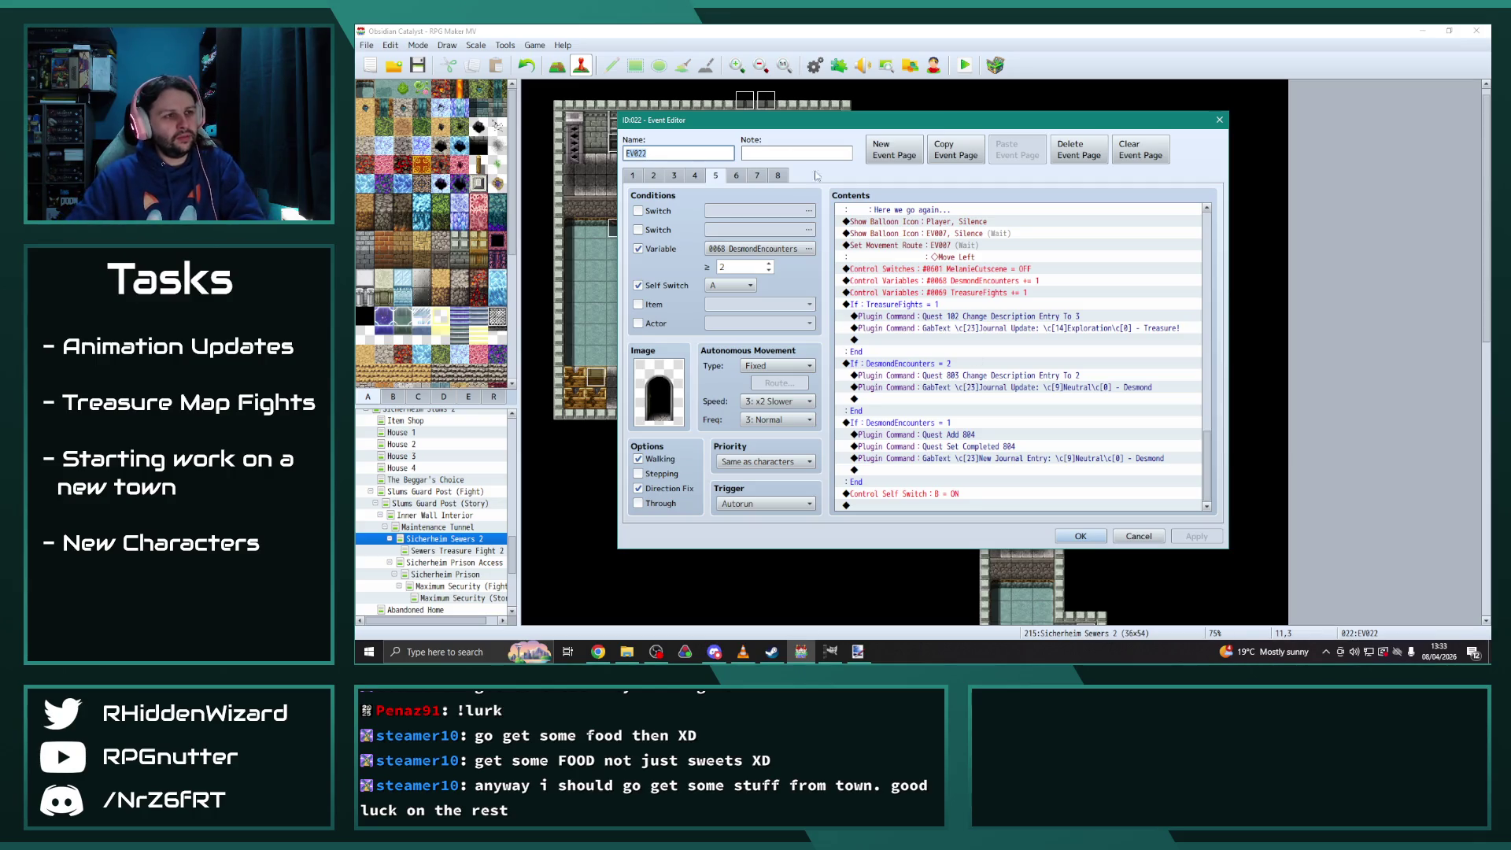
Review the rewritten Adelle cutscene commands on page 3
left_click(673, 175)
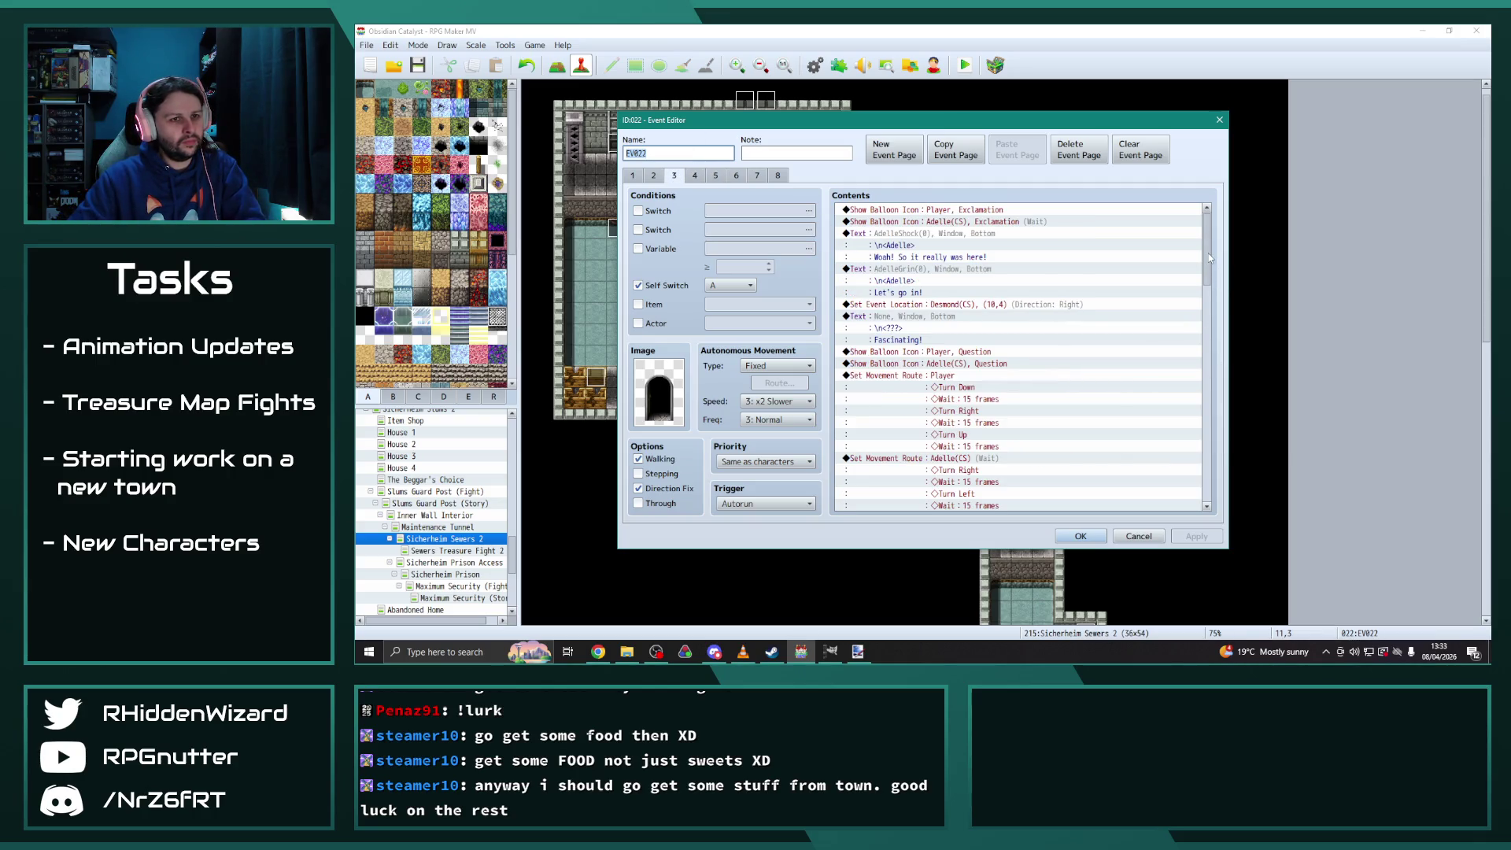
scroll(1071, 262, "down", 20)
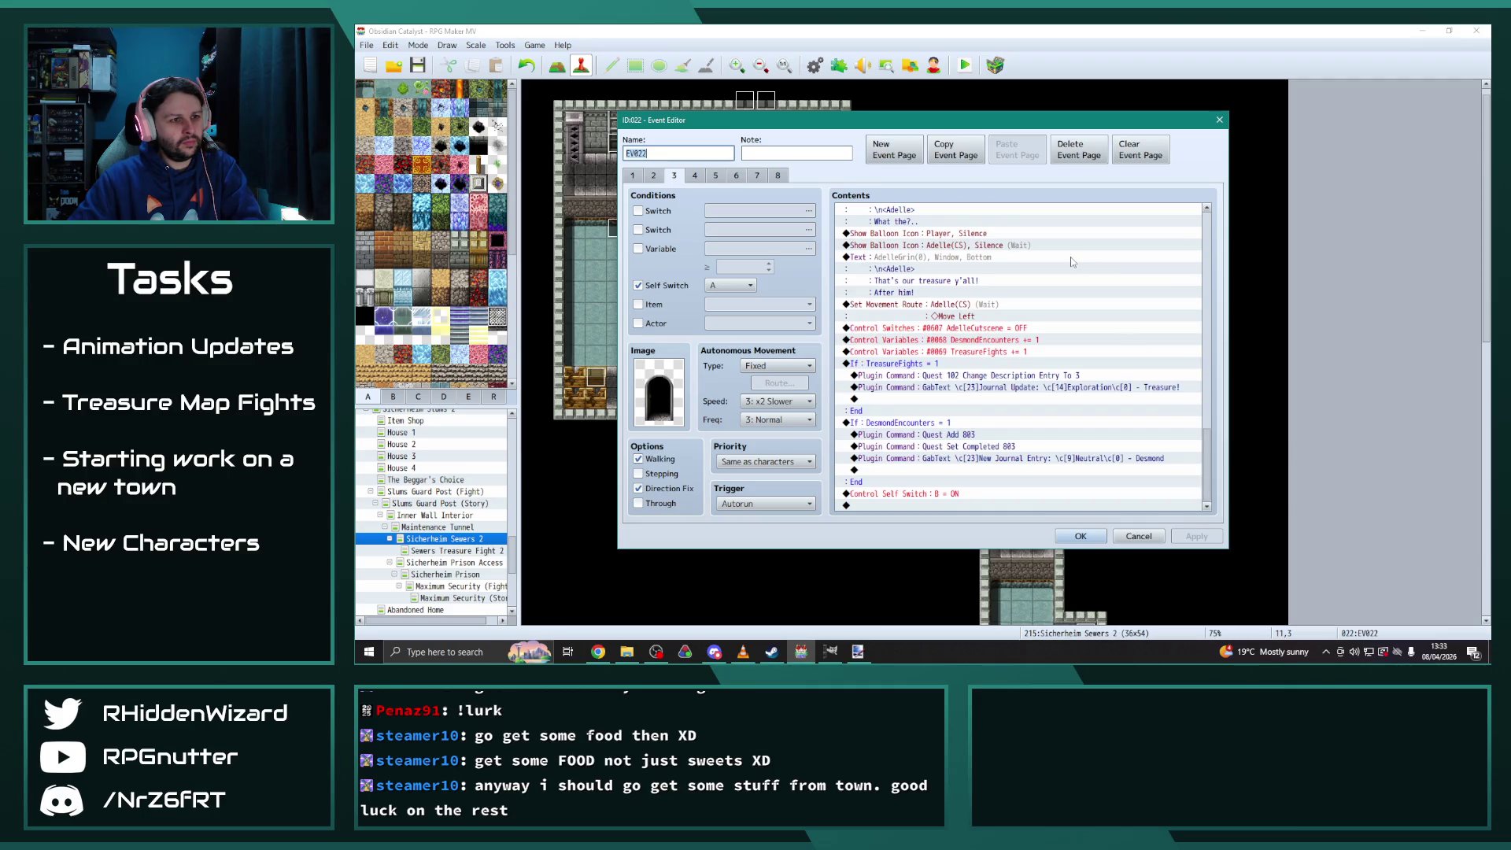
left_click(693, 178)
left_click(675, 178)
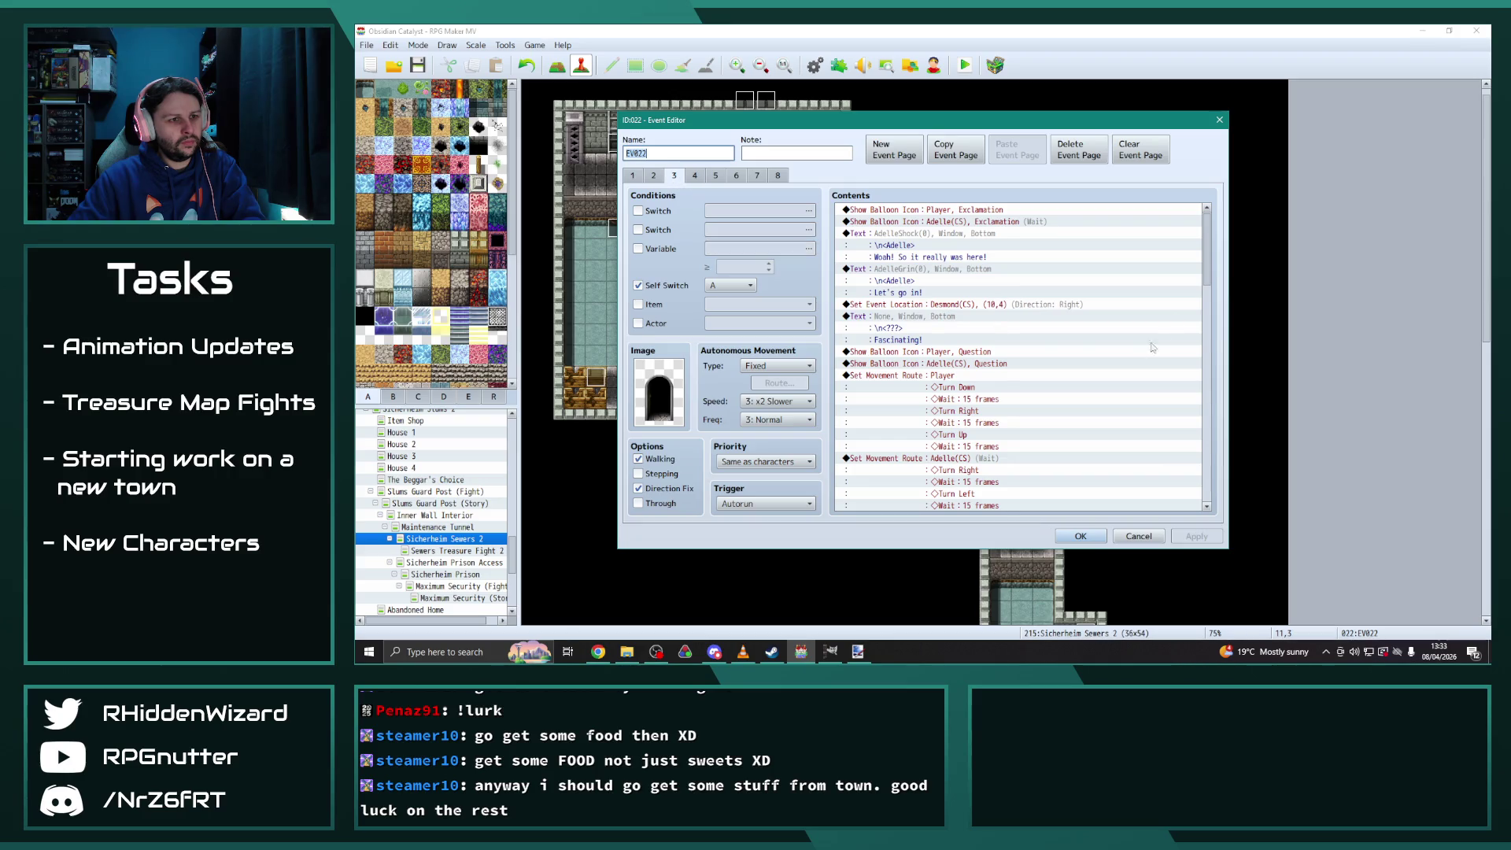
left_click_drag(1205, 256, 1228, 510)
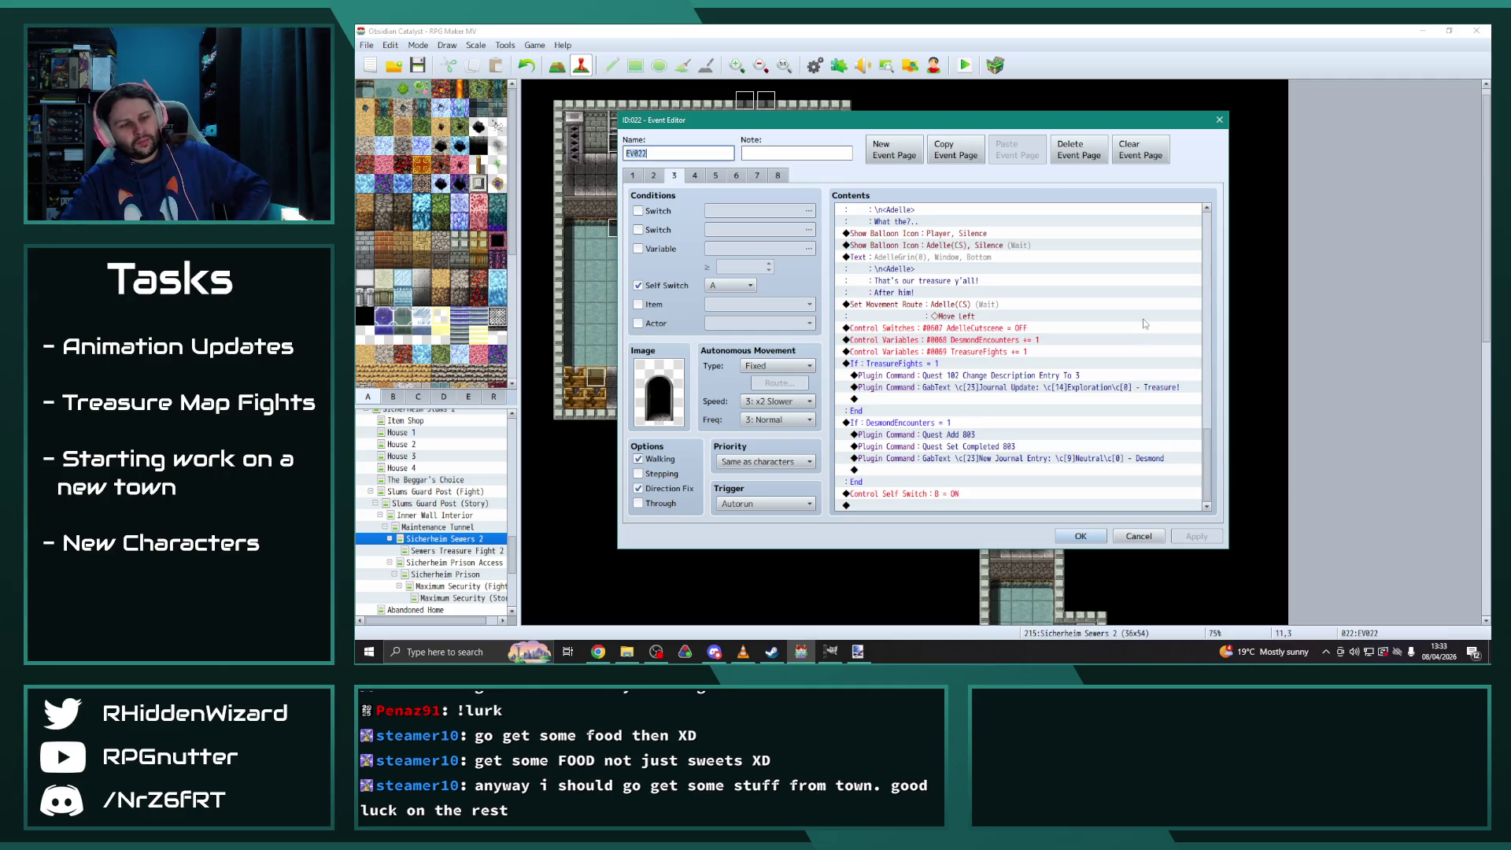
Compare page 4 against page 3, then return to page 5's 'Here we go again...' cutscene
left_click(694, 175)
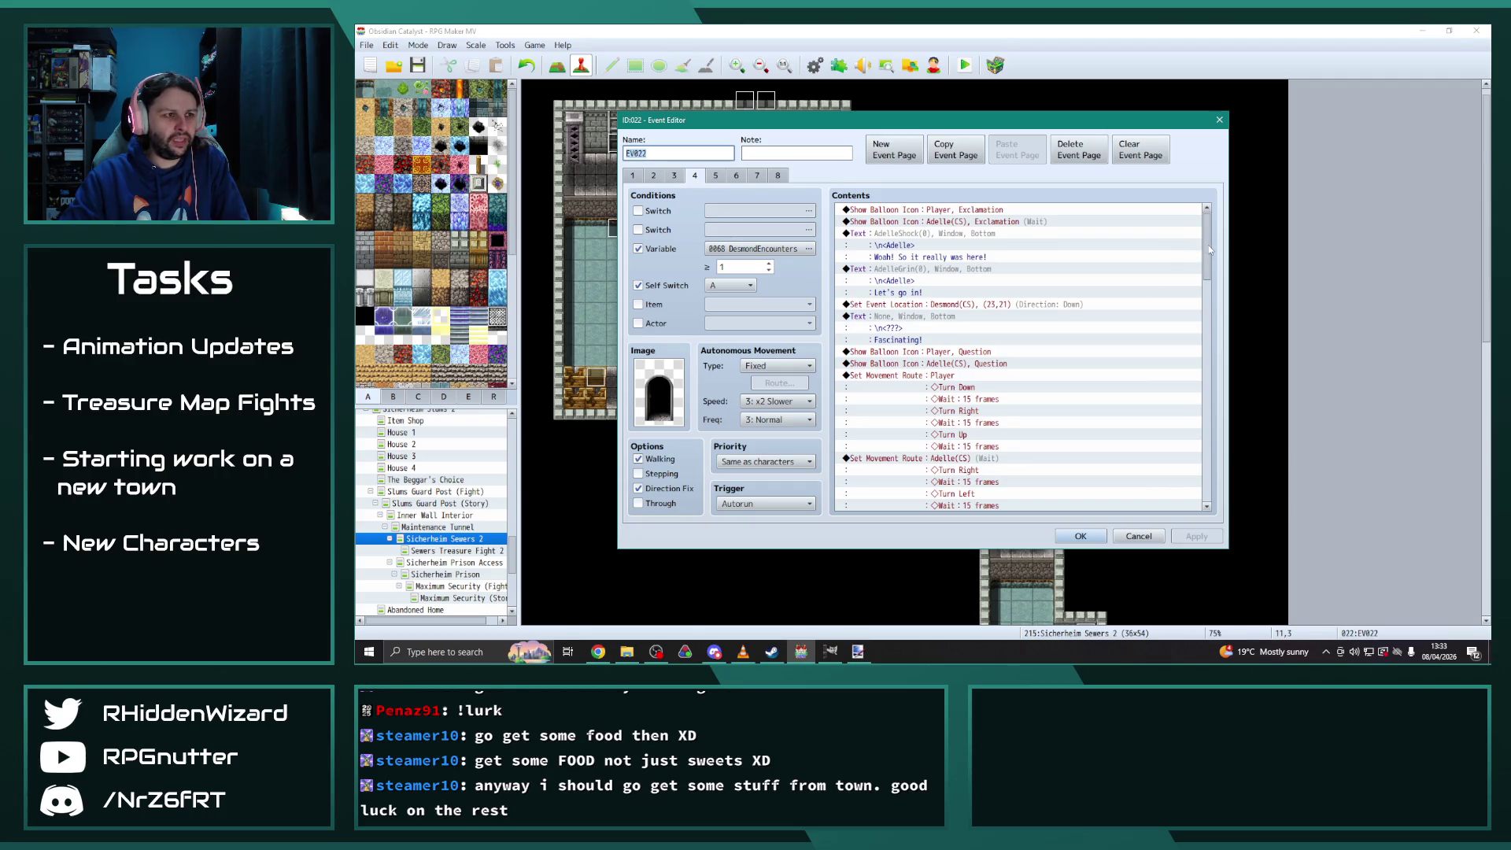
left_click_drag(1209, 250, 1225, 502)
left_click(673, 176)
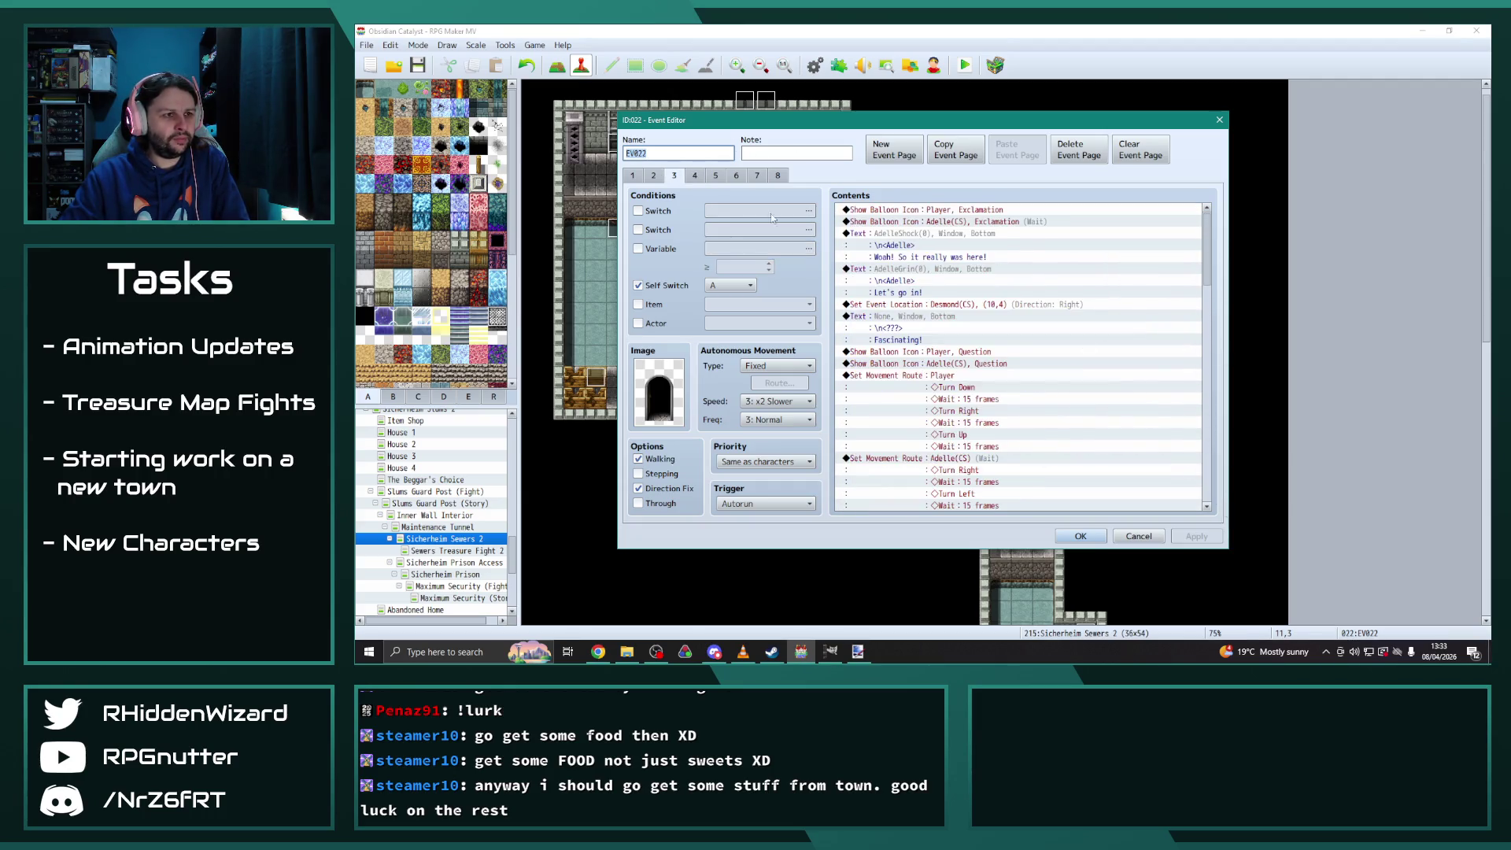
left_click_drag(1208, 242, 1216, 496)
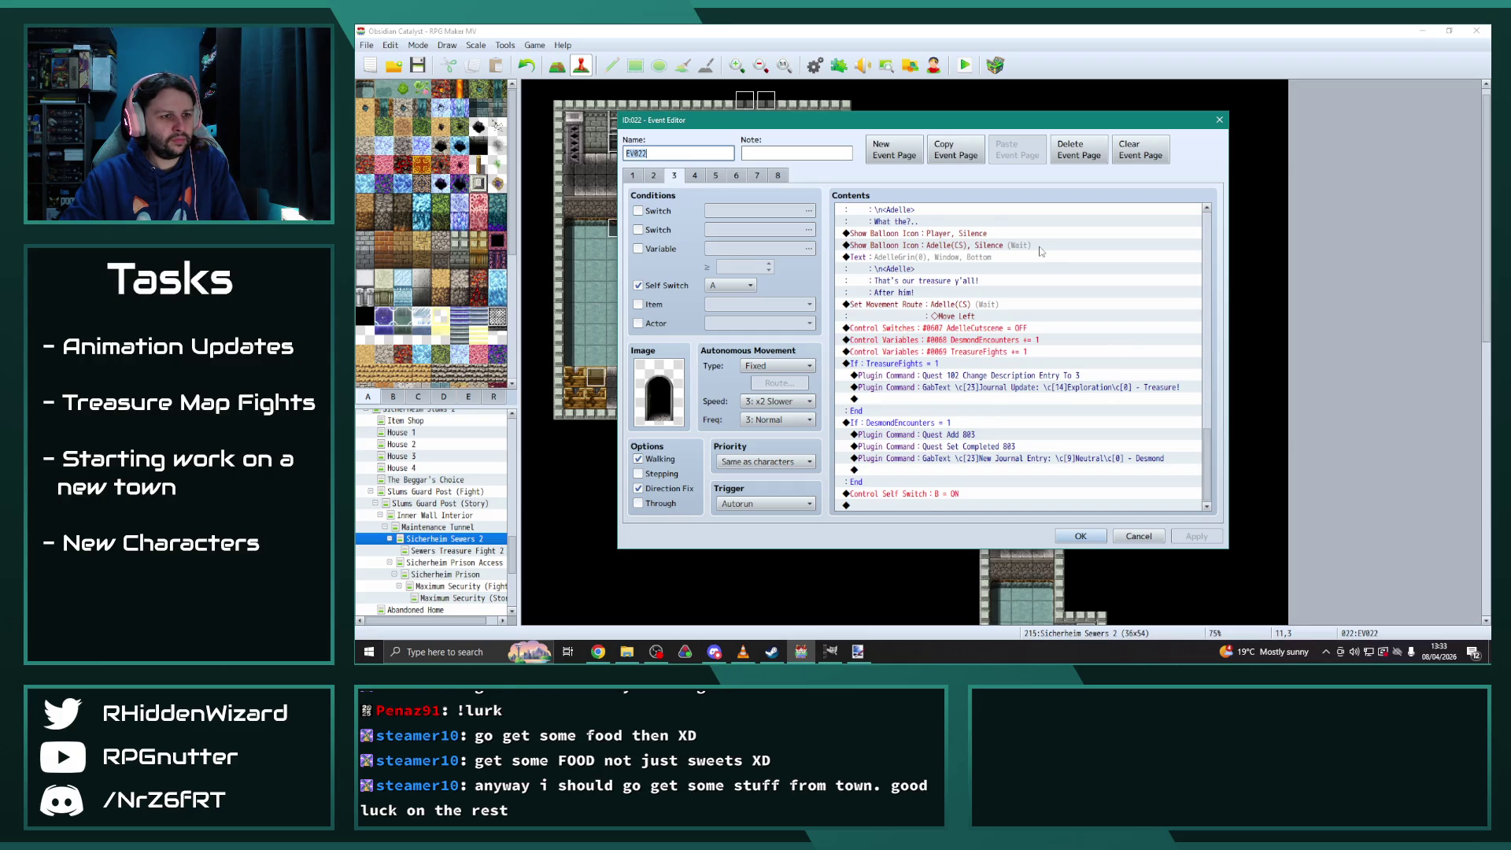
key("ctrl+Tab")
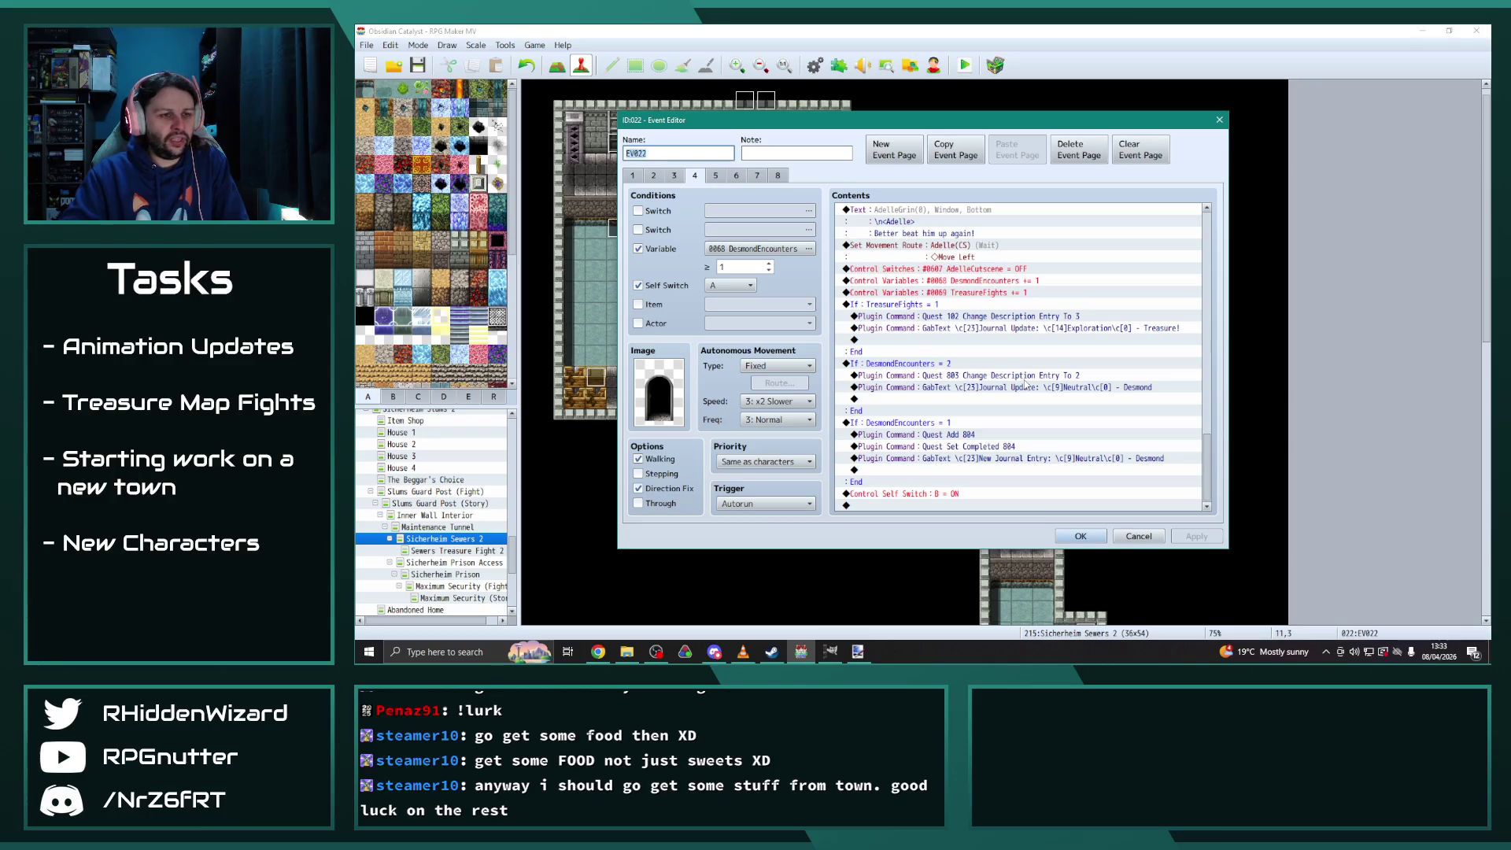
left_click(716, 175)
scroll(1207, 256, "down", 2)
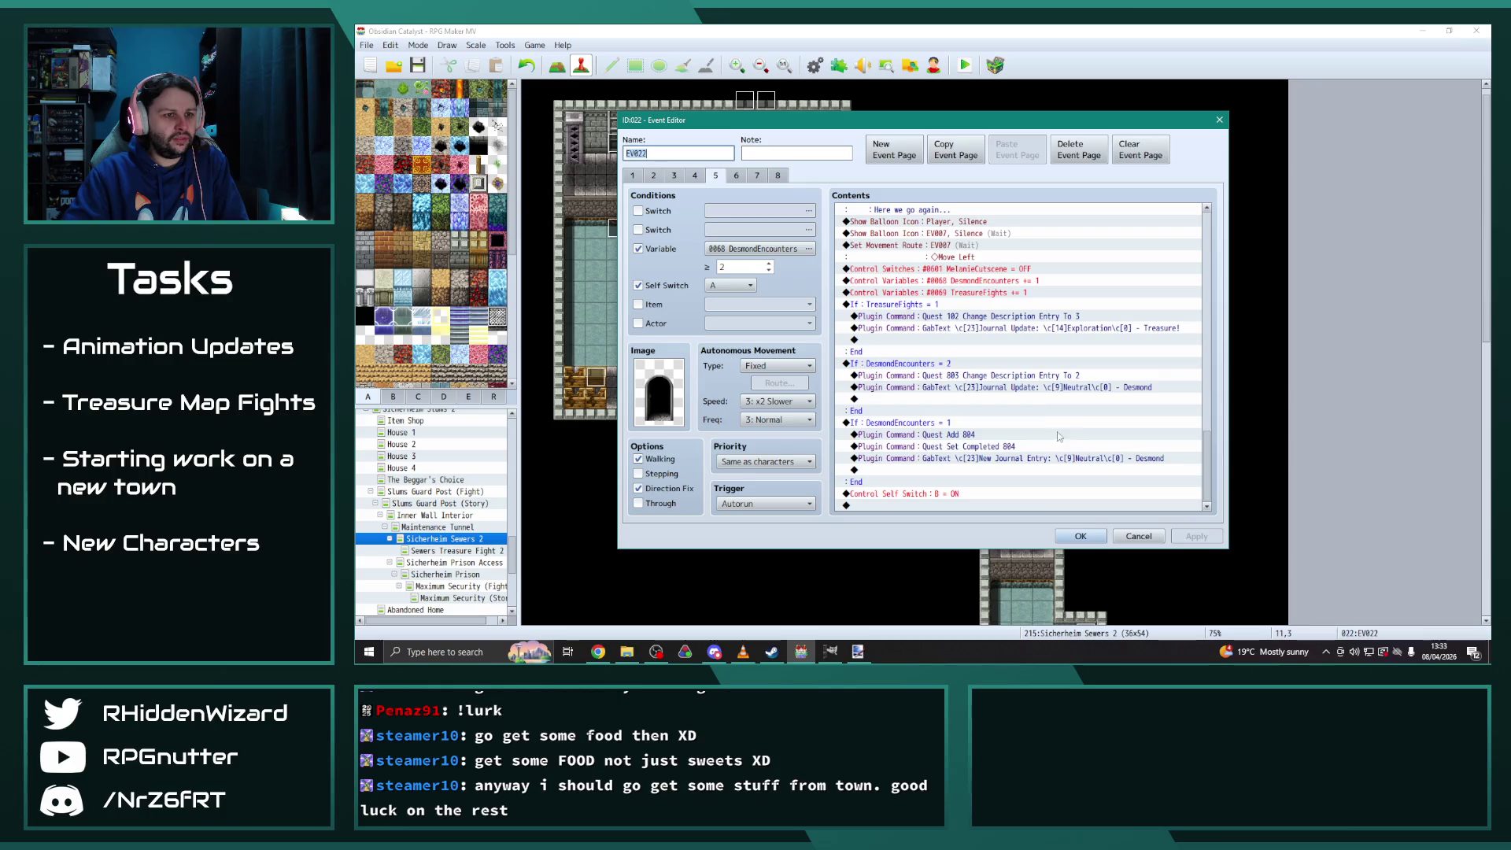
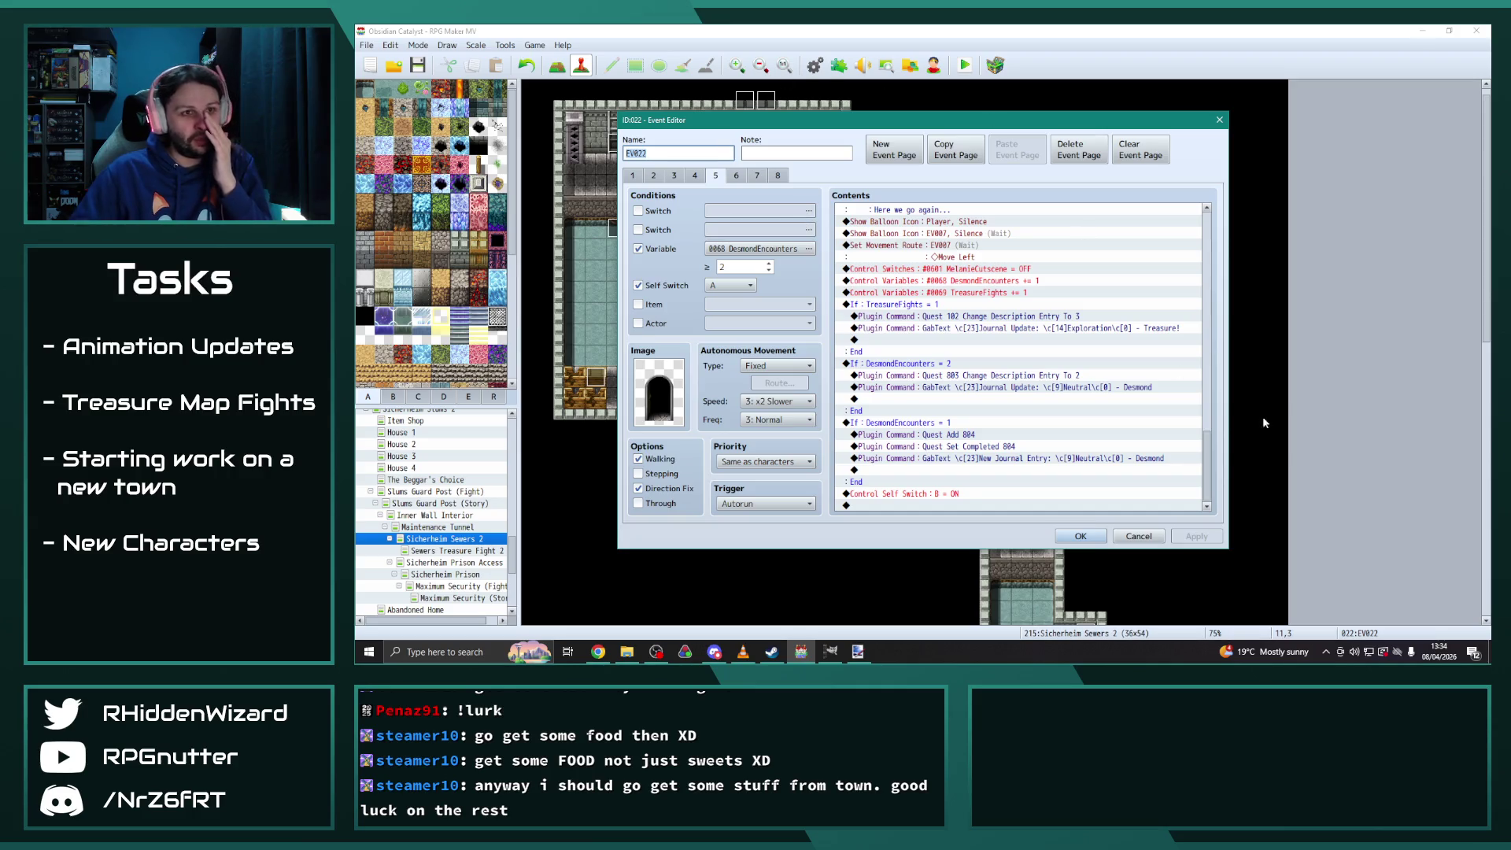
Look through the treasure event's pages 4 to 7
left_click_drag(1224, 435, 1198, 220)
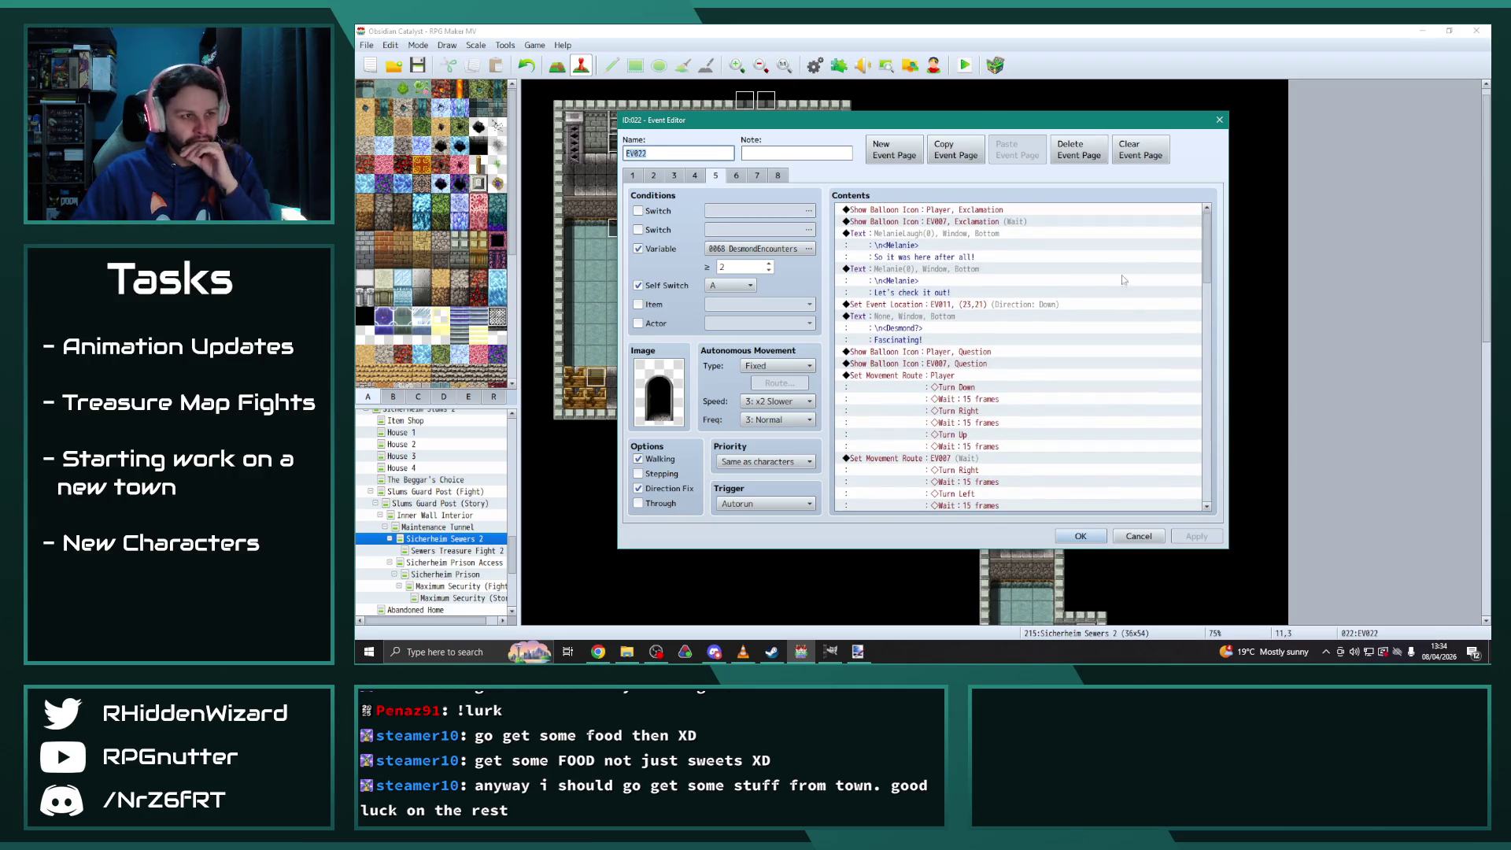
left_click(698, 176)
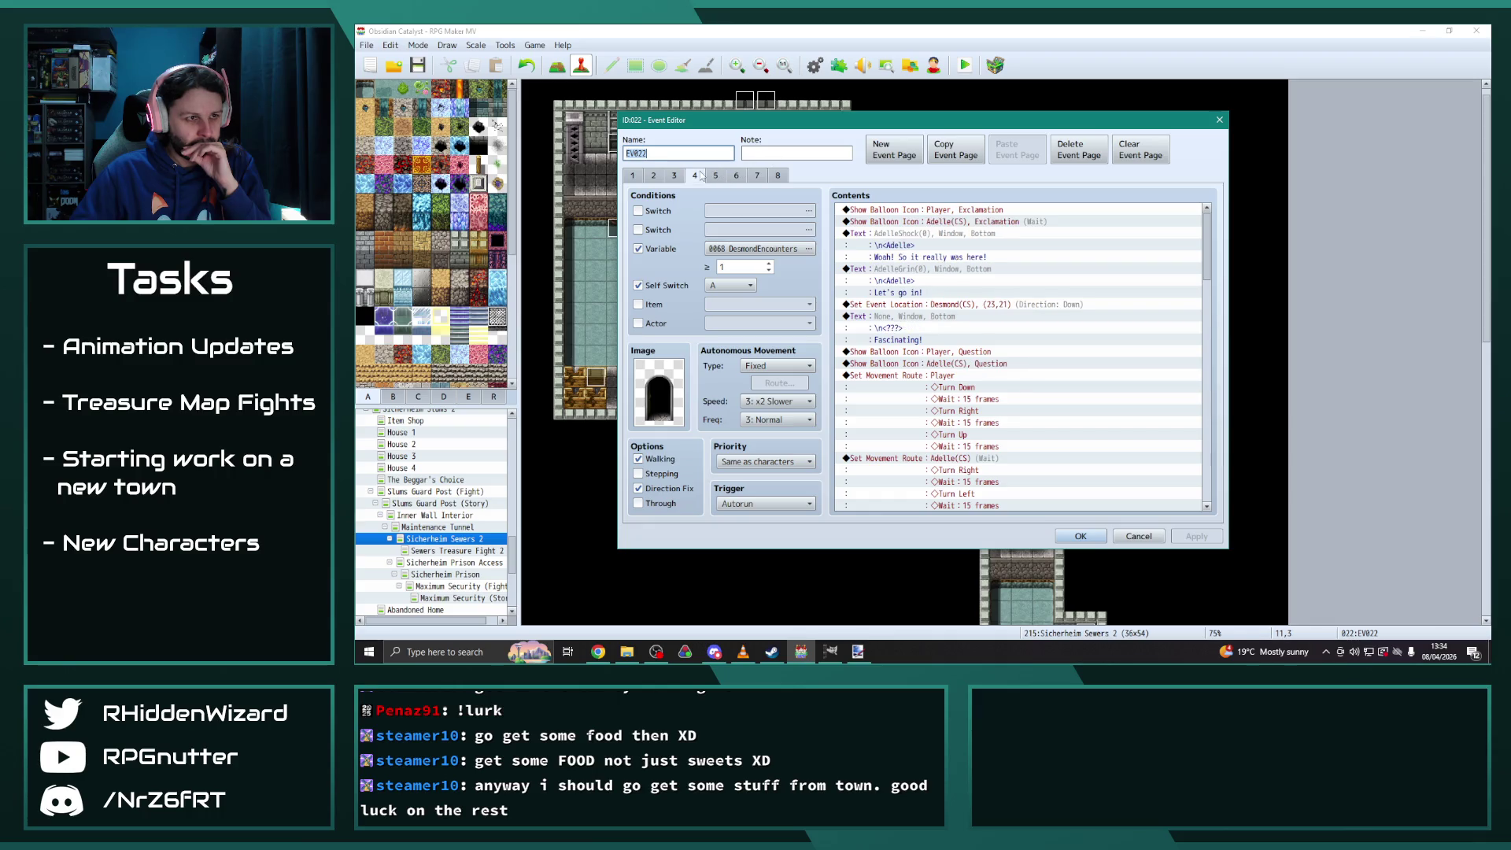
left_click(712, 175)
left_click(736, 176)
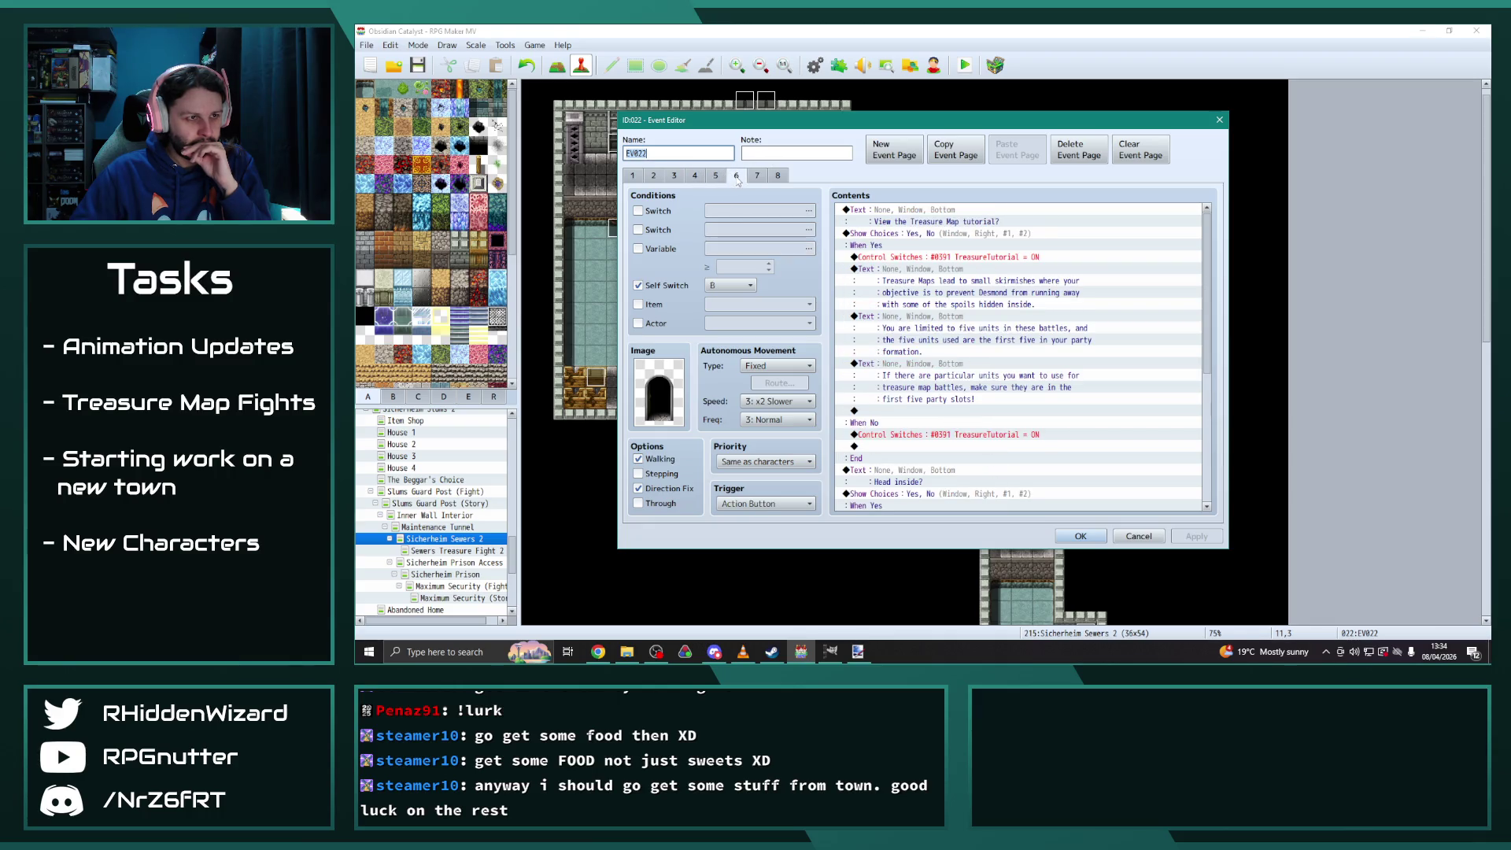
left_click(757, 176)
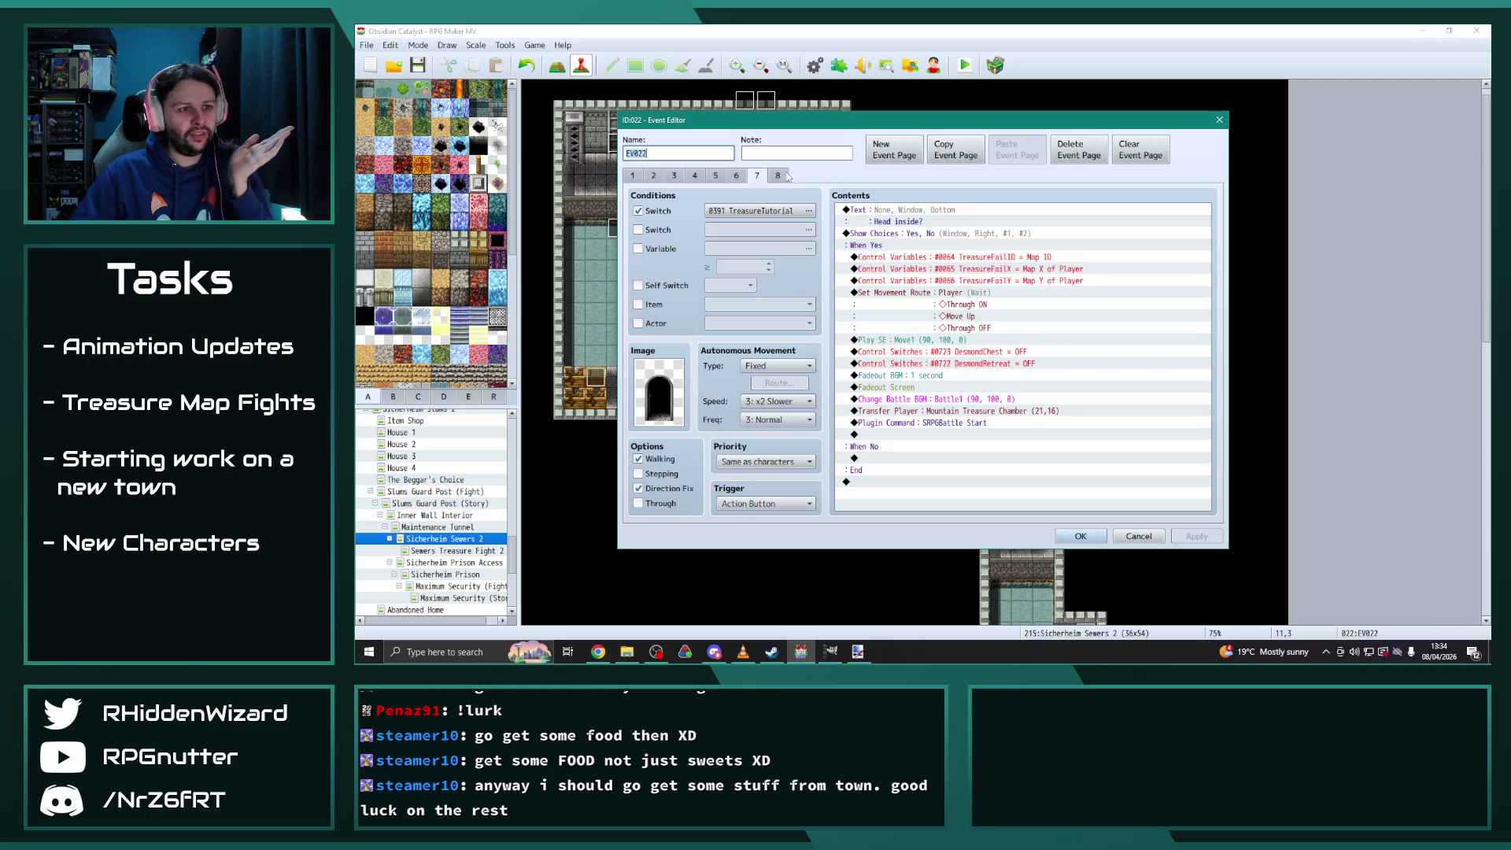
Retarget page 7's Transfer Player to Sewers Treasure Fight 2 at tile (16,30)
double_click(1041, 416)
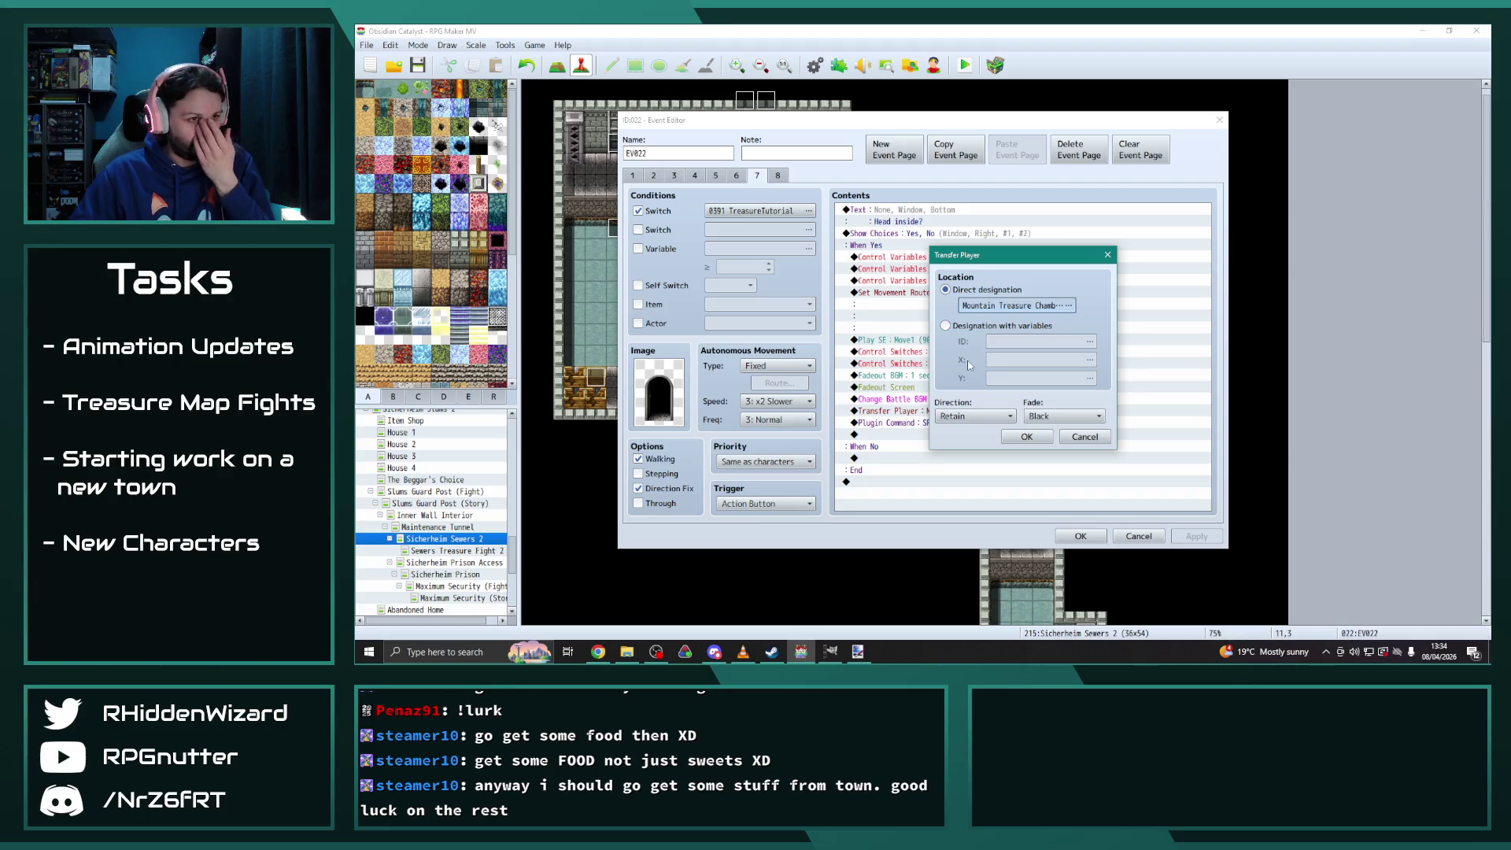
left_click(1016, 305)
scroll(799, 484, "down", 5)
scroll(799, 484, "down", 10)
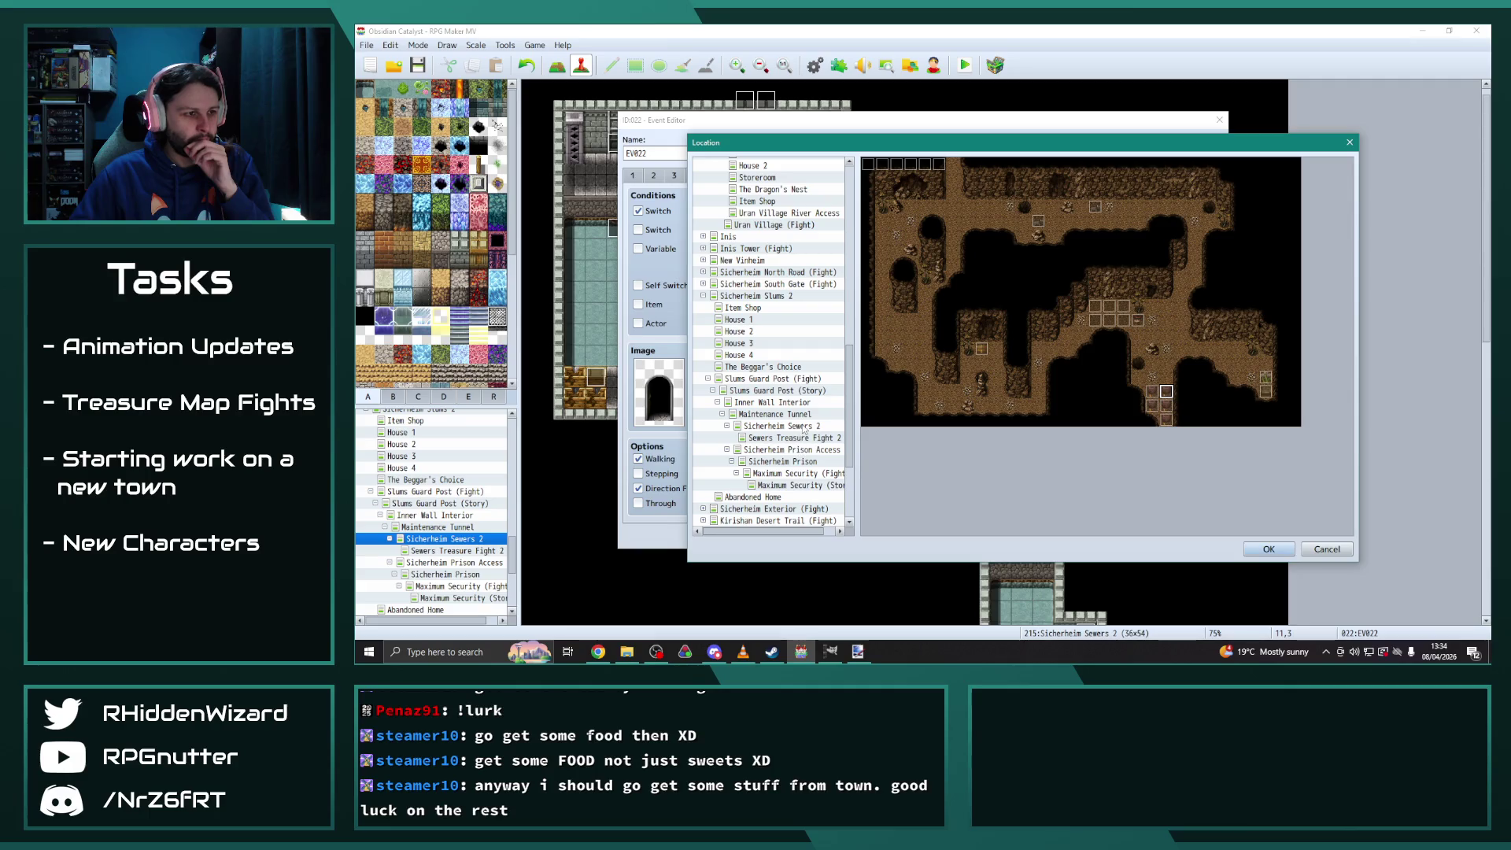
left_click(804, 439)
scroll(1093, 378, "down", 3)
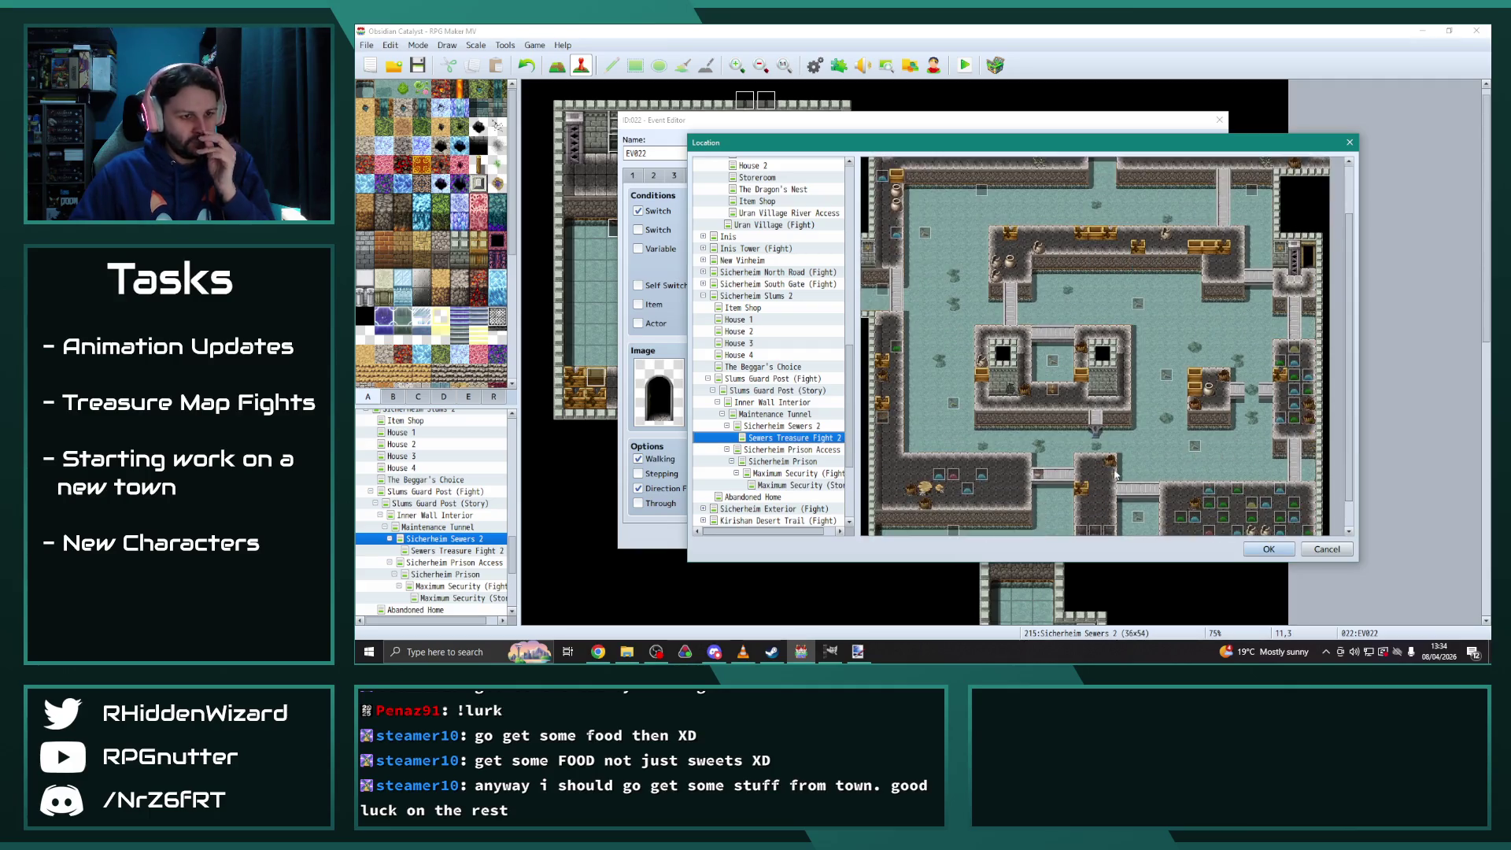
left_click(1094, 500)
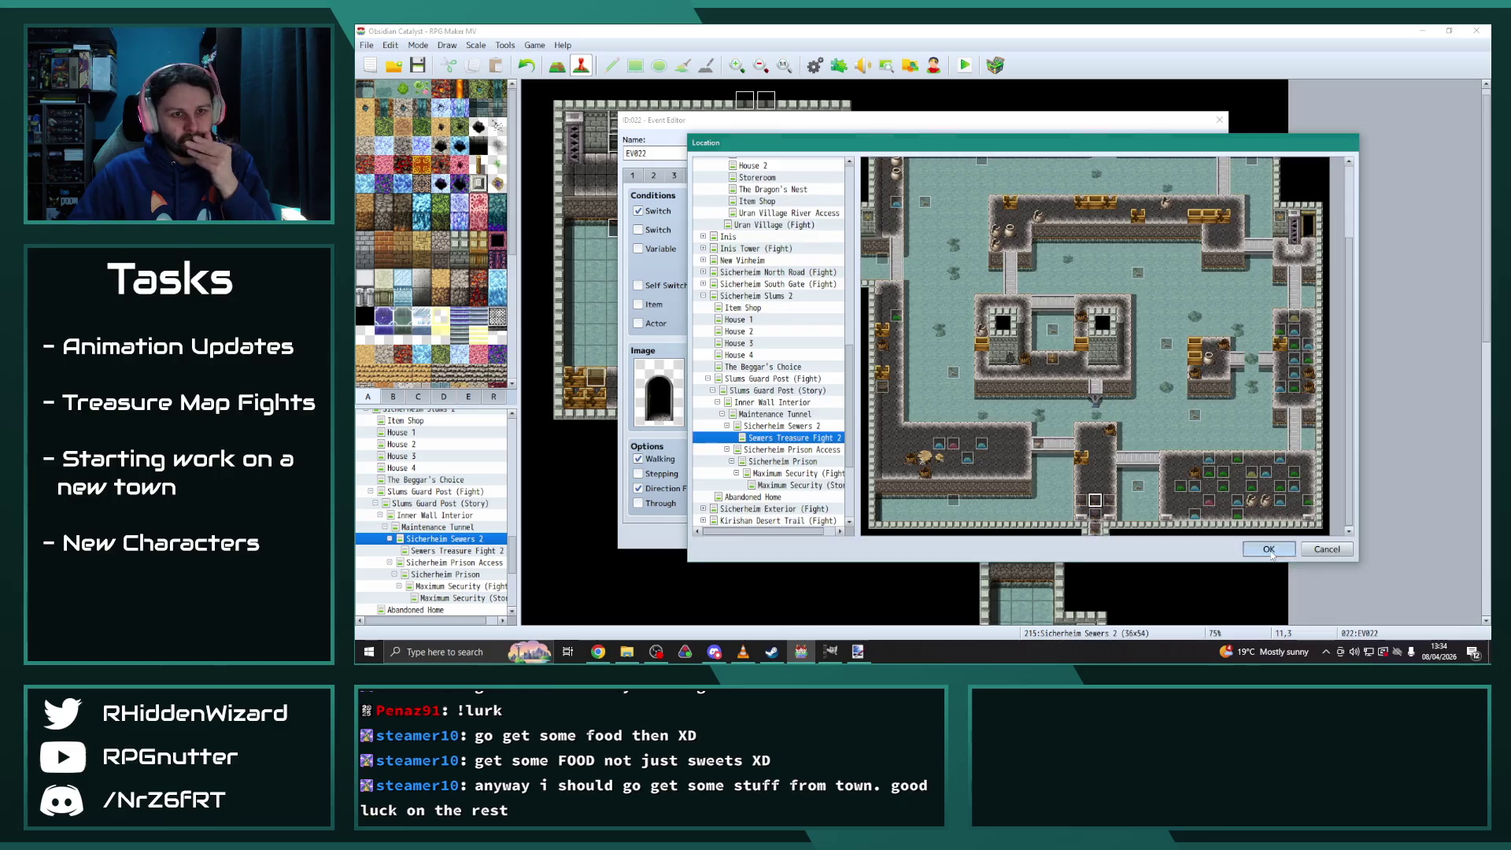
left_click(1263, 548)
left_click(1026, 441)
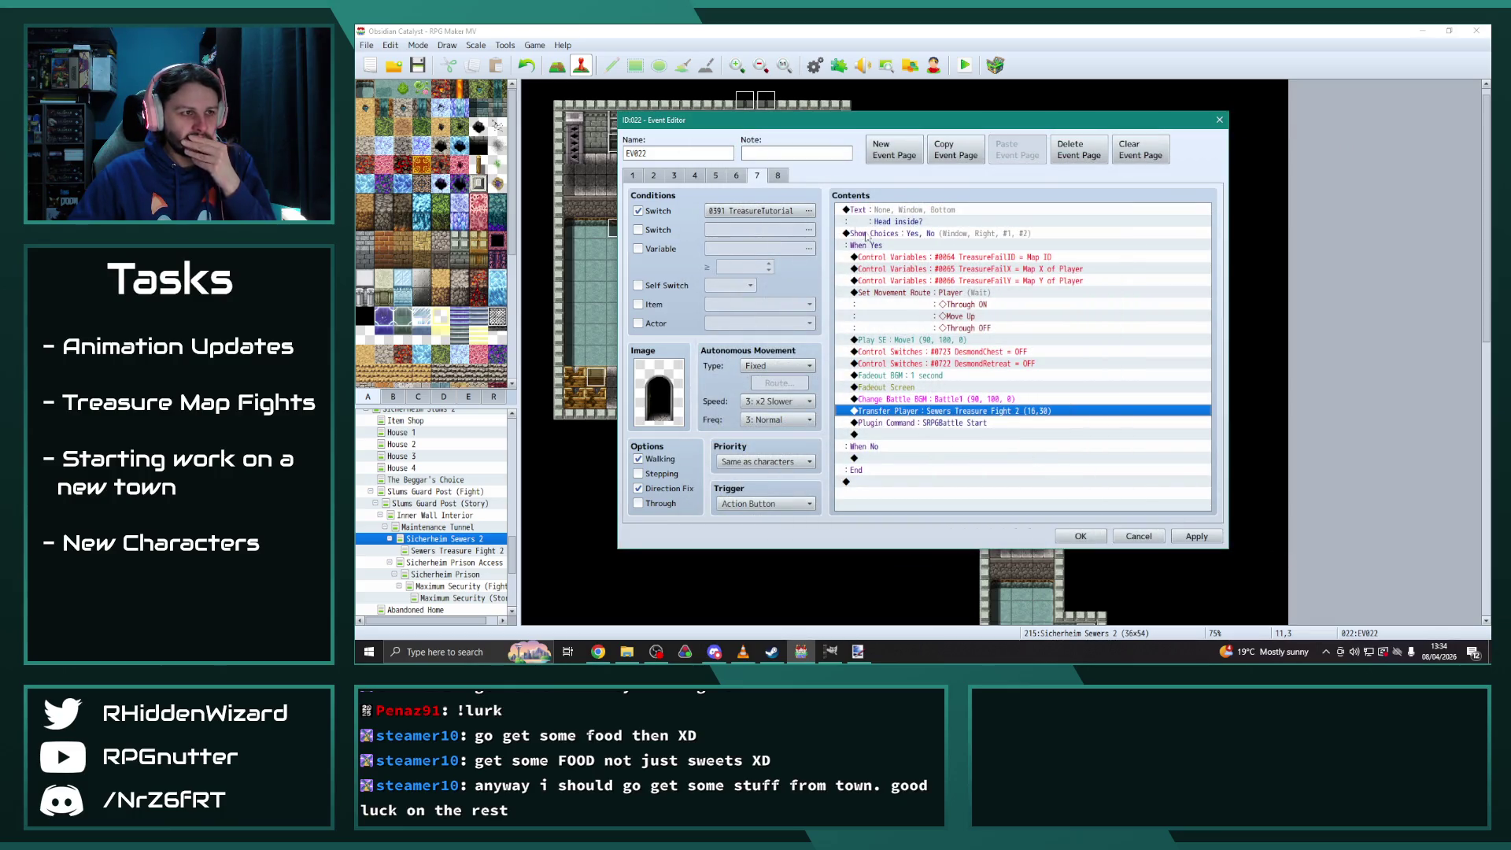
left_click(779, 176)
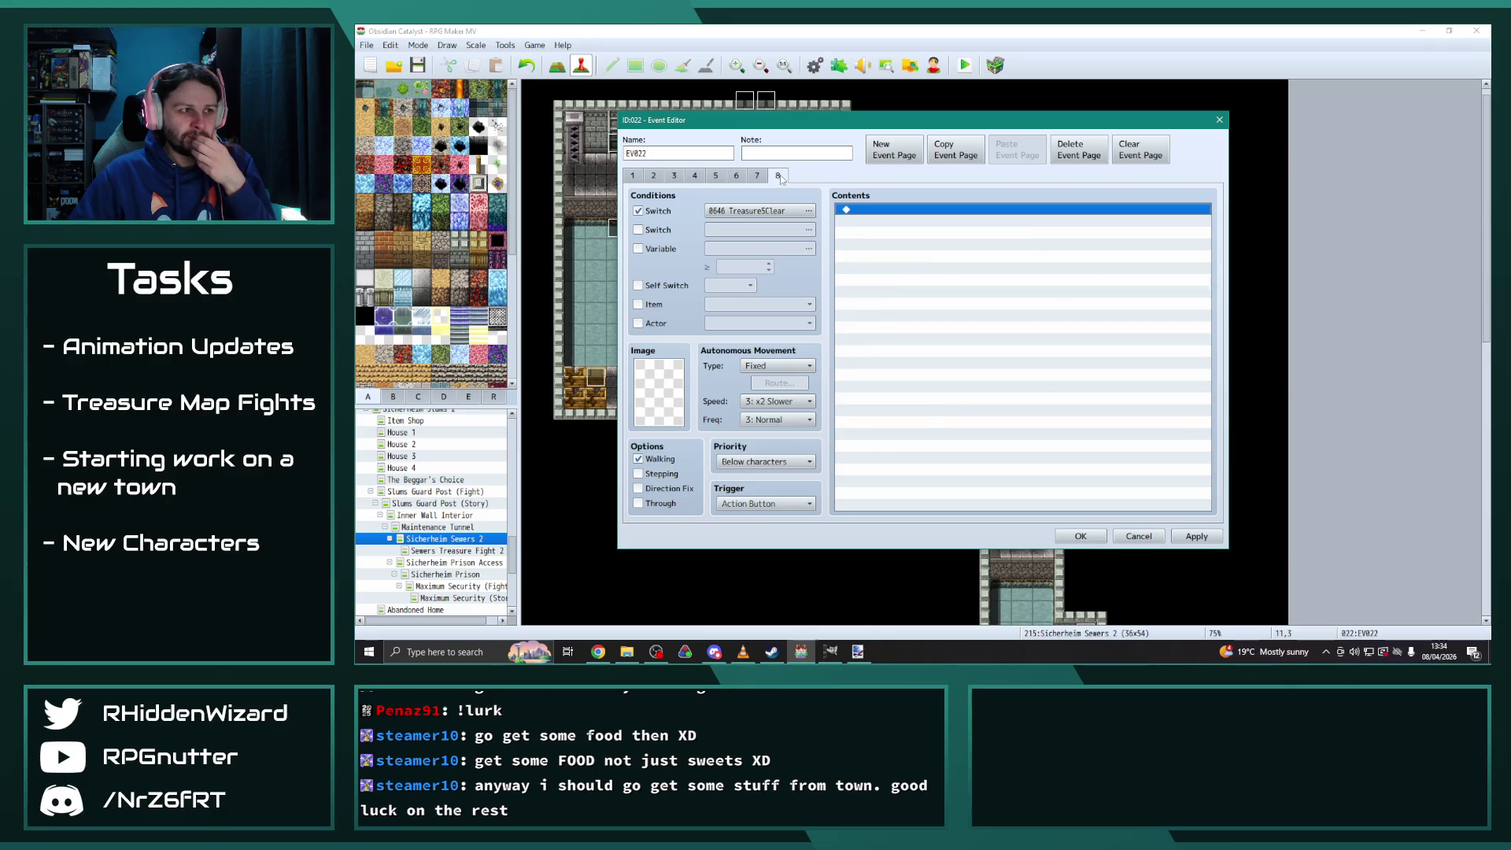
Make page 8 require switch 0647 Treasure6Clear
left_click(811, 210)
mouse_move(889, 177)
left_mouse_down()
mouse_move(594, 136)
mouse_move(1031, 172)
left_mouse_up()
scroll(990, 391, "down", 2)
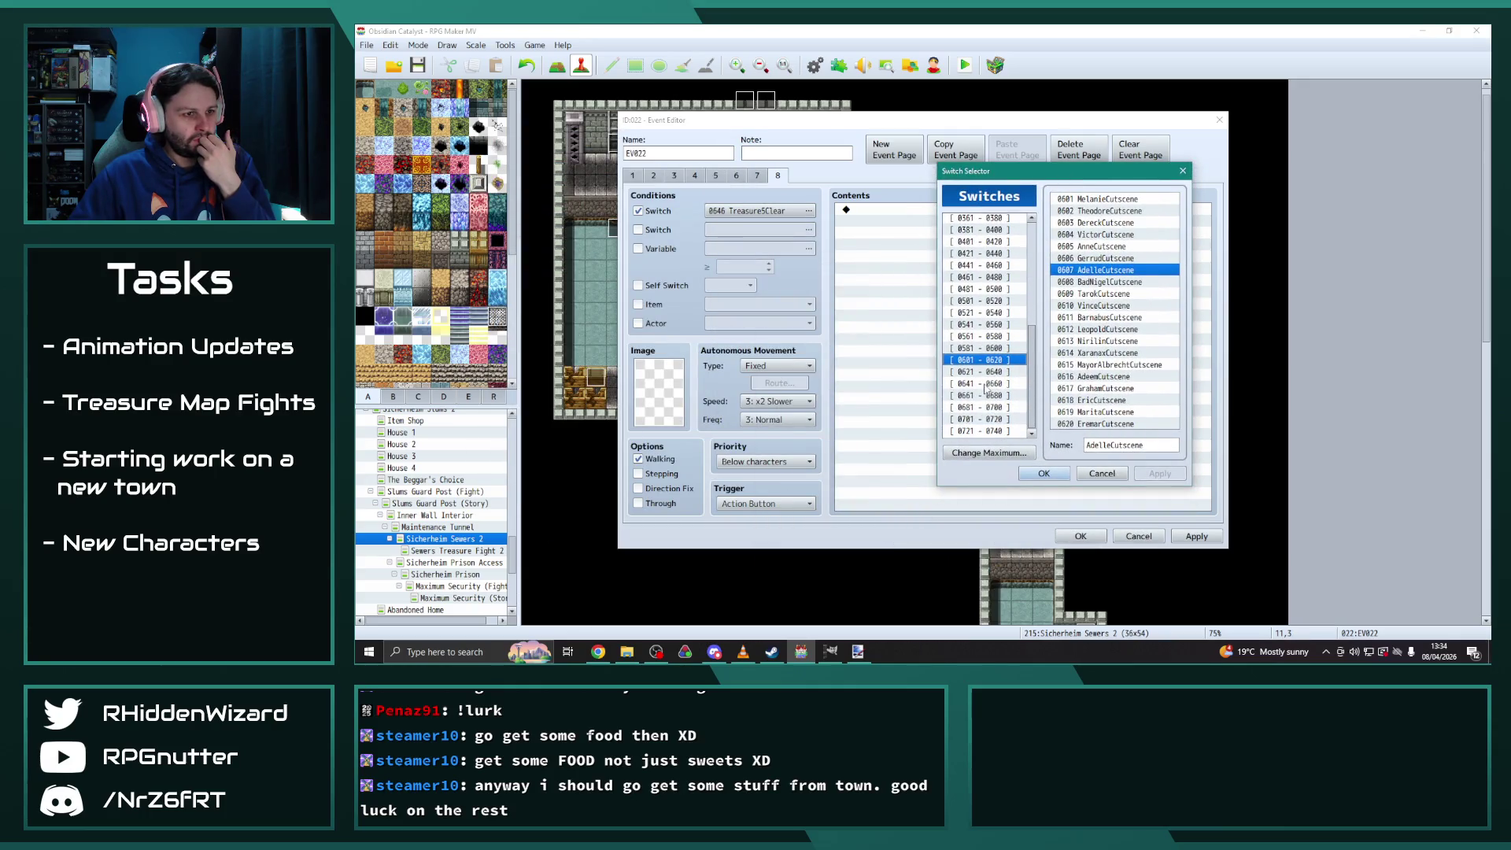
left_click(984, 384)
left_click(1044, 473)
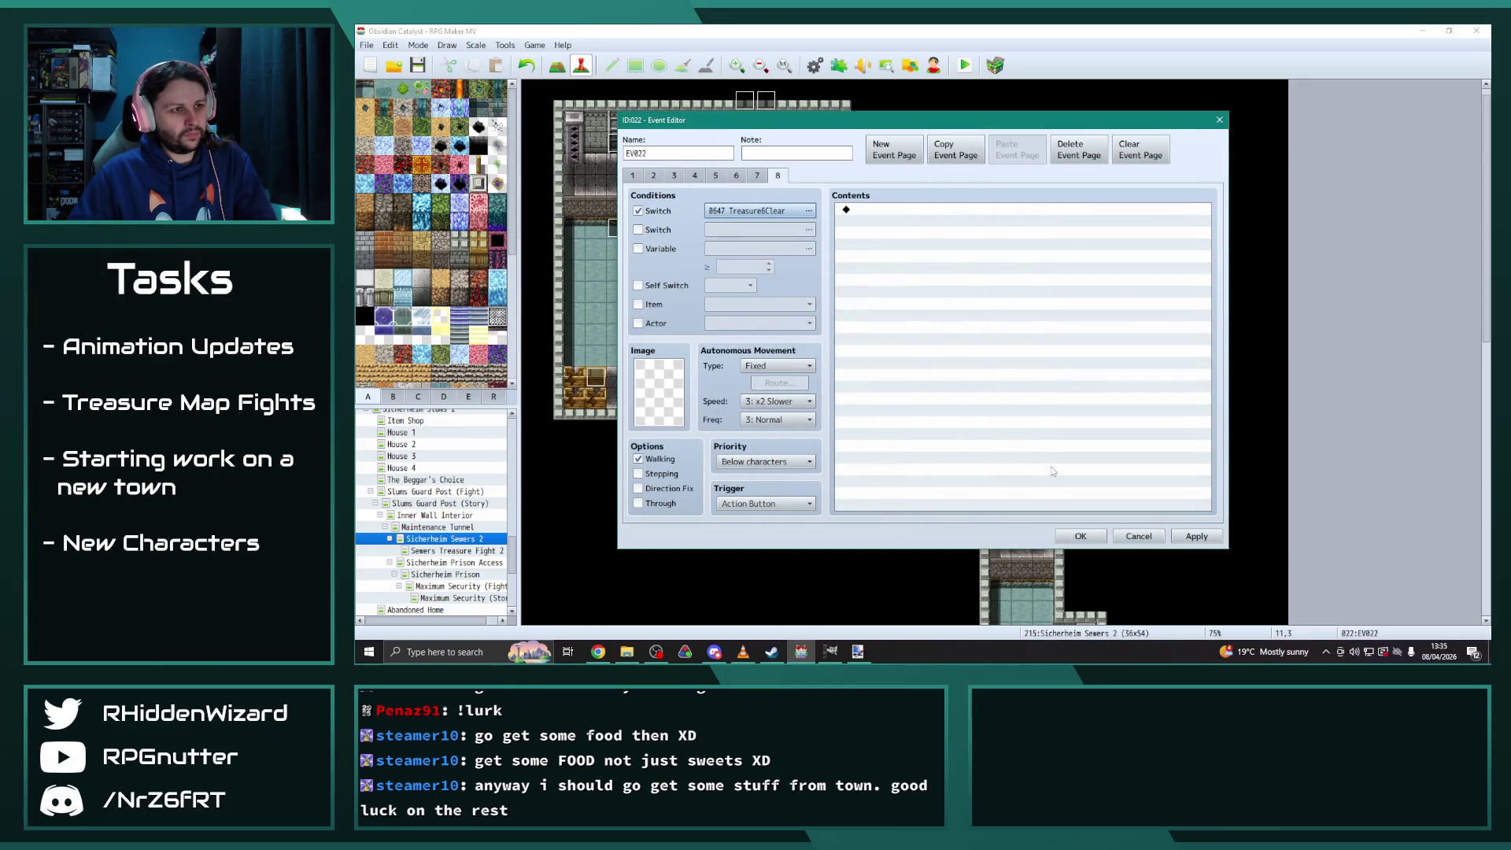
On page 5, move the EV007 exclamation balloon onto Adelle(CS)
left_click(758, 176)
left_click(731, 177)
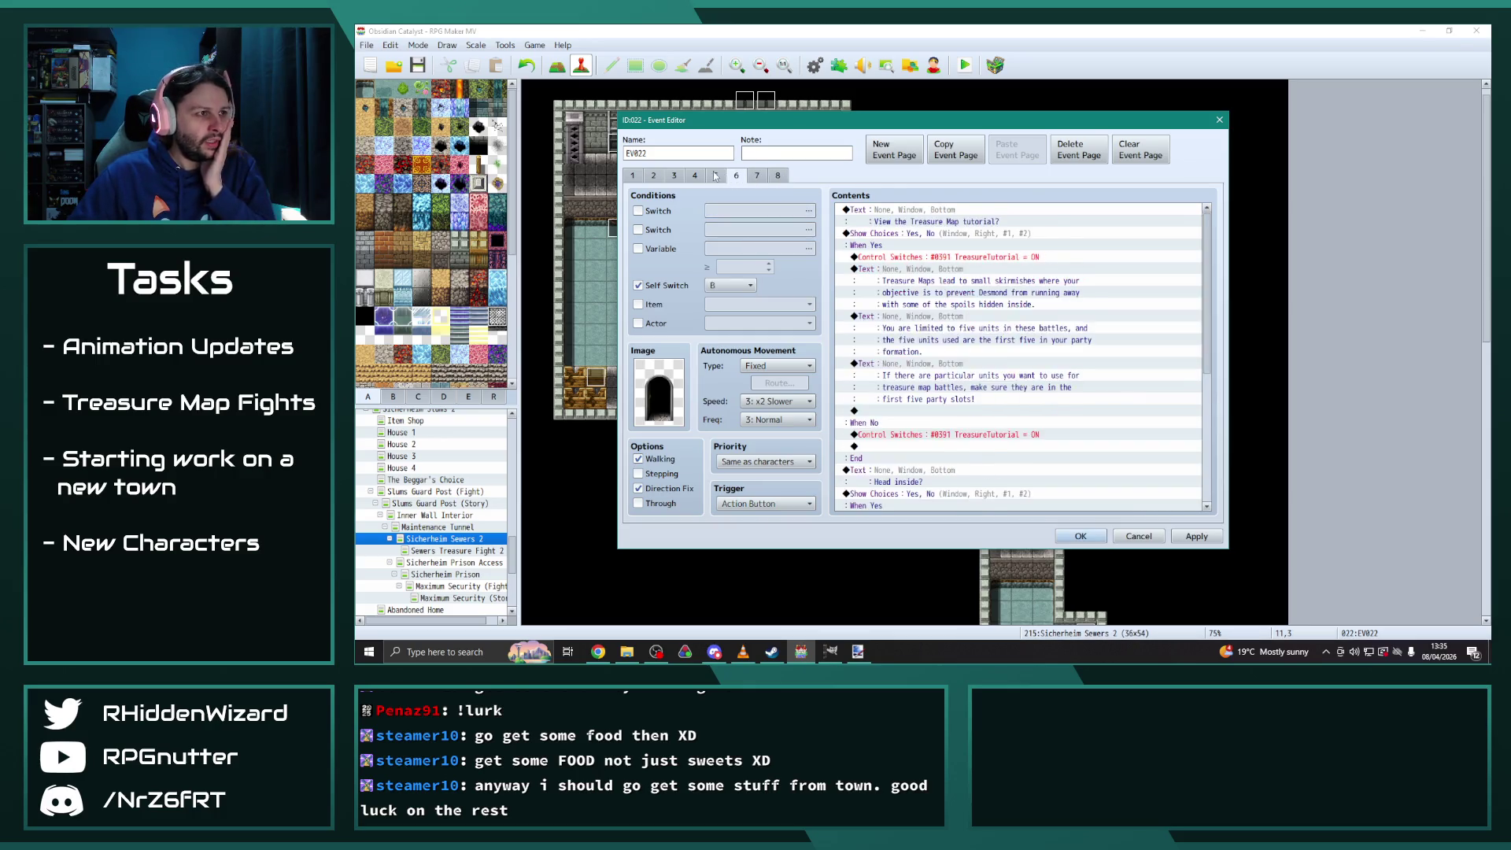
left_click(715, 177)
left_click(697, 177)
left_click(716, 178)
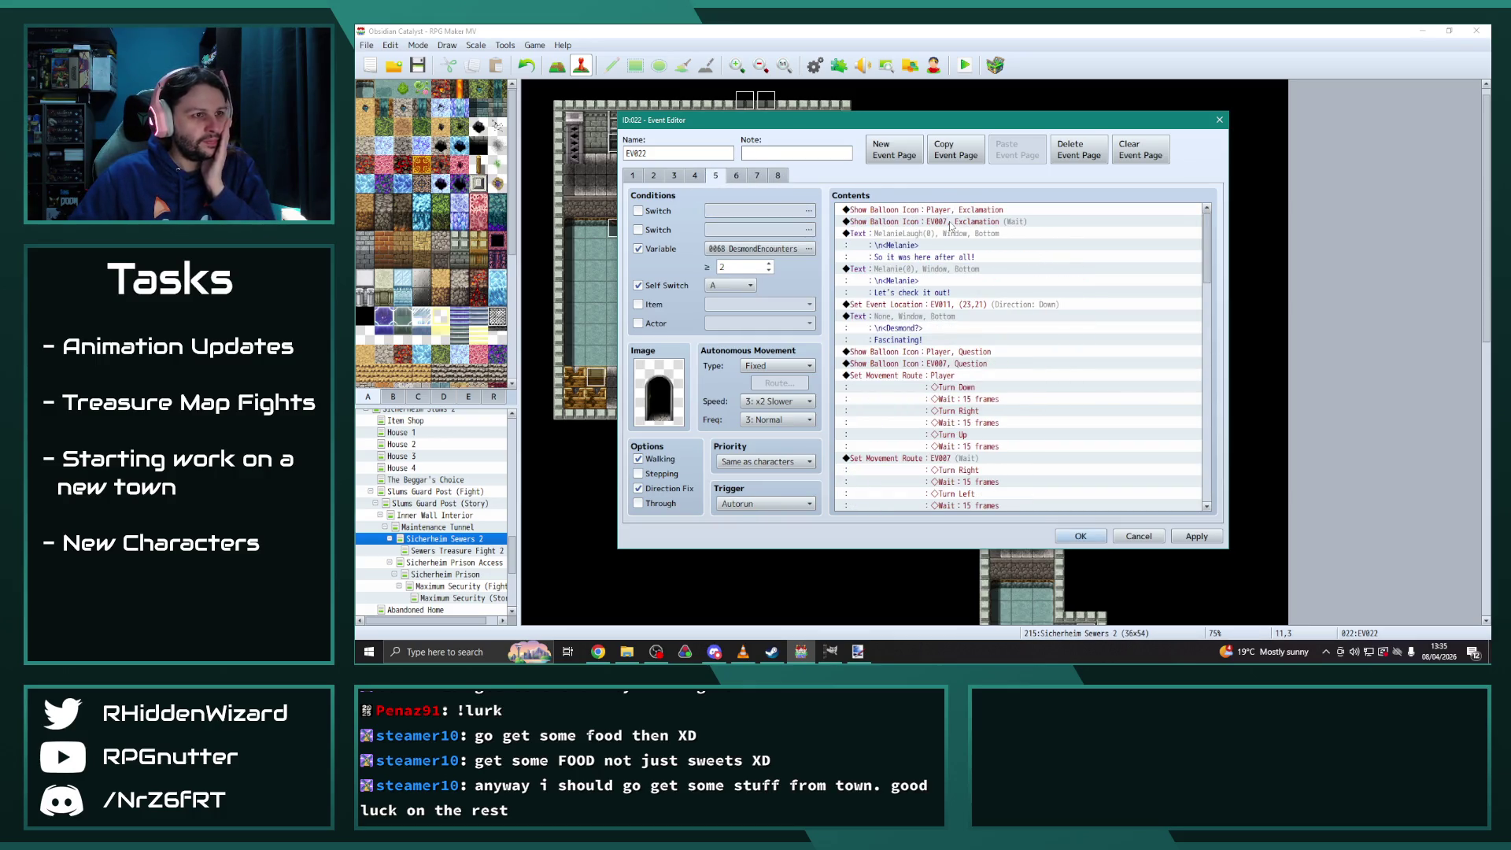
left_click(950, 222)
double_click(950, 222)
left_click(1012, 329)
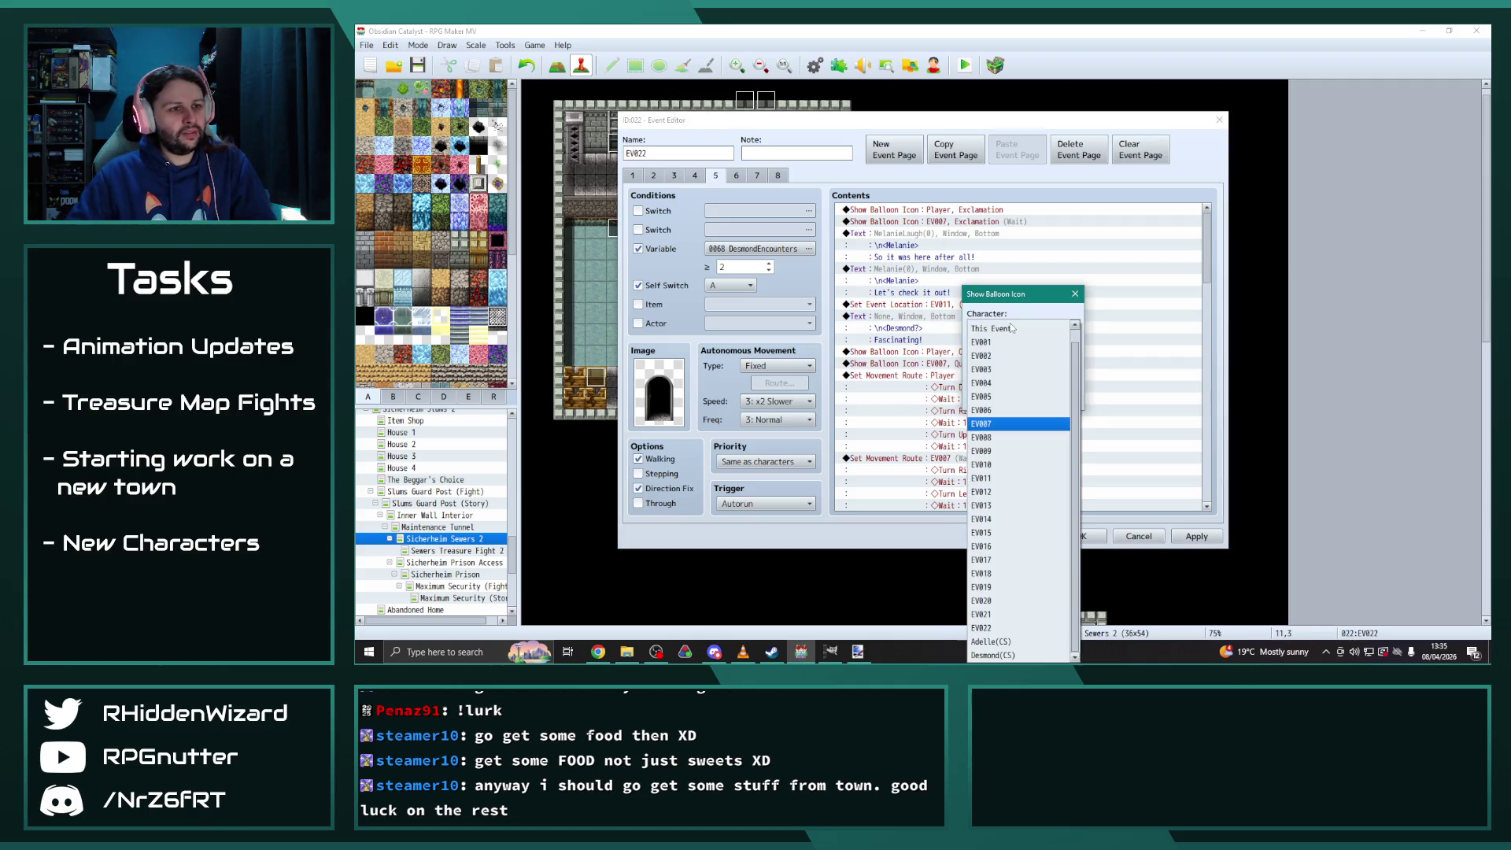
left_click(991, 641)
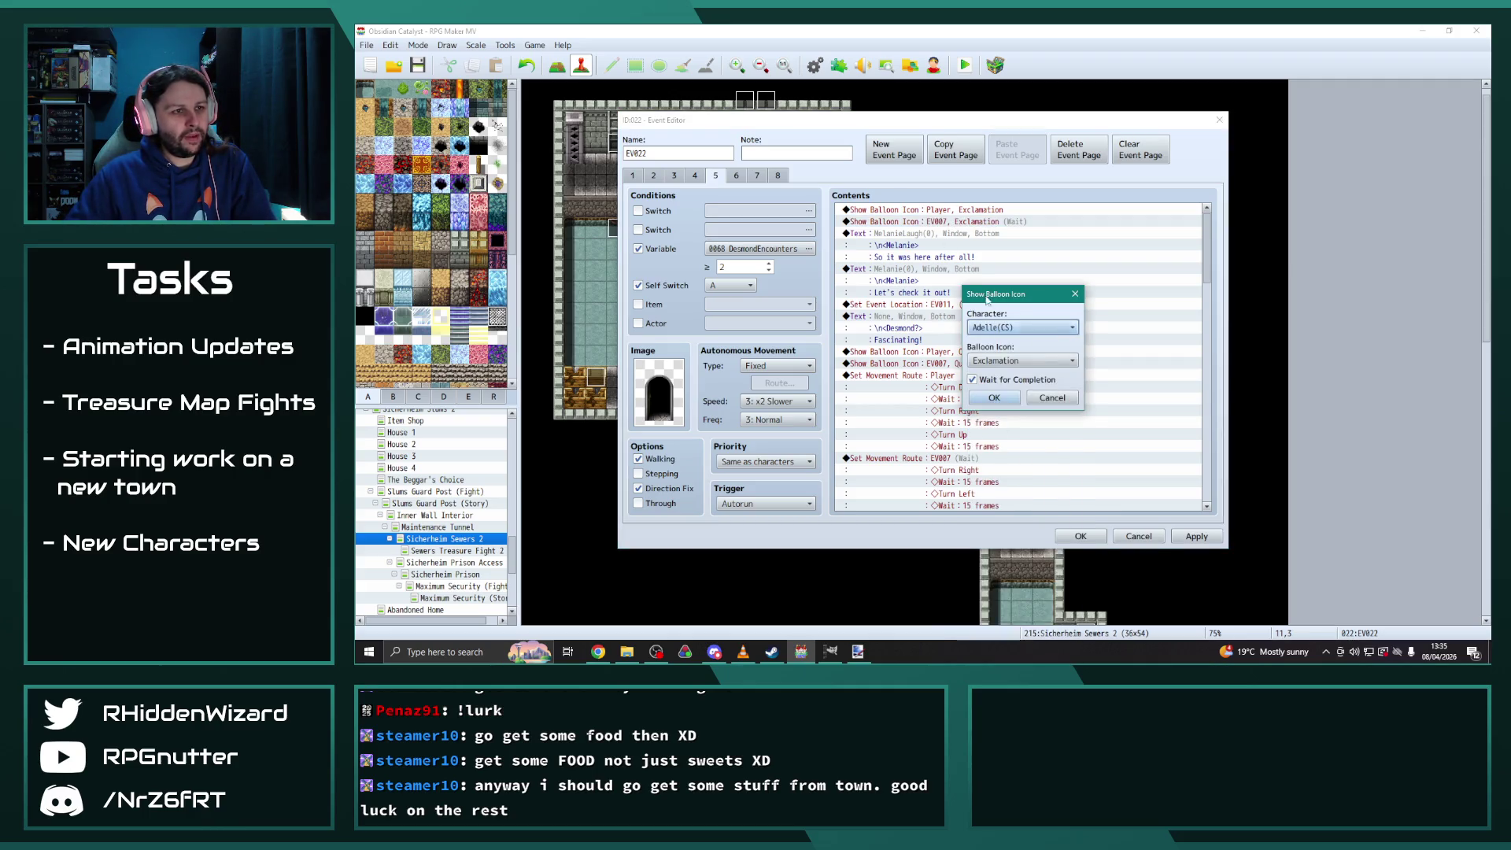
left_click_drag(1029, 287, 1141, 207)
left_click(1119, 316)
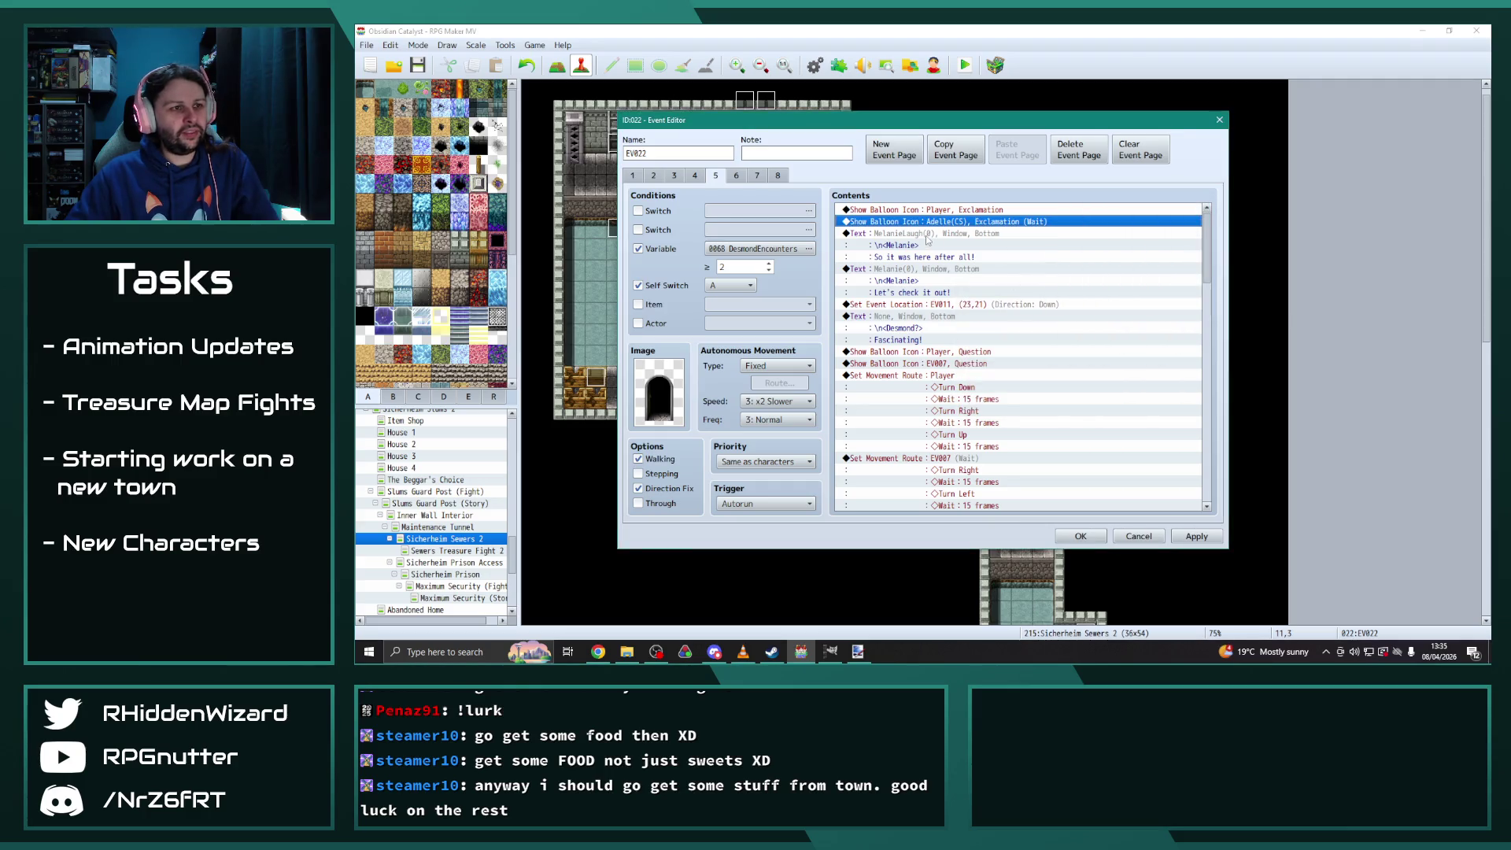
Replace Melanie's two text blocks on page 5 with the AdelleShock and AdelleGrin lines from page 4
left_click(694, 175)
left_click(896, 235)
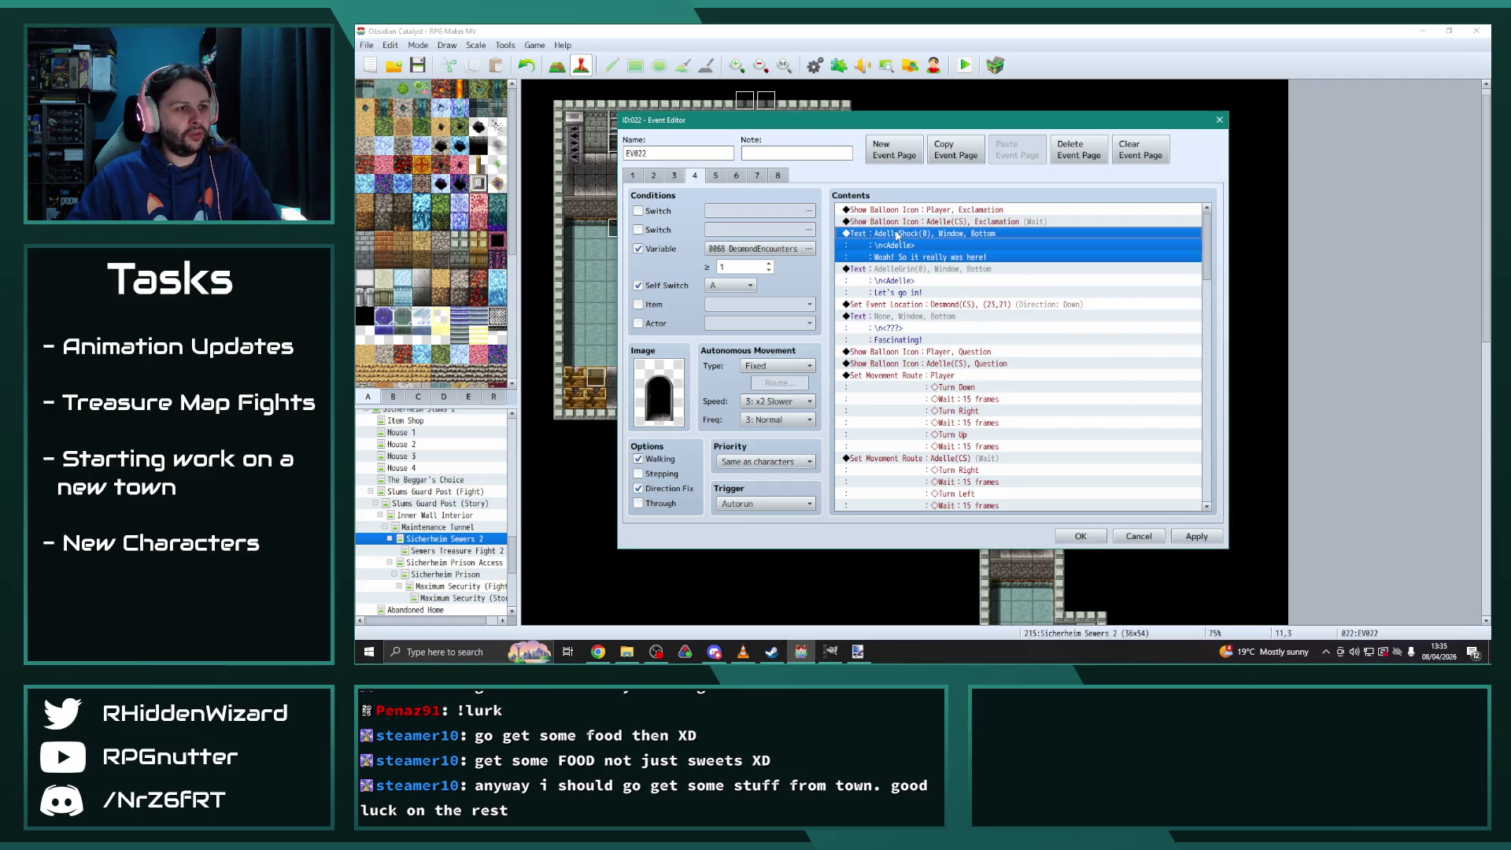
left_click(910, 272, "shift")
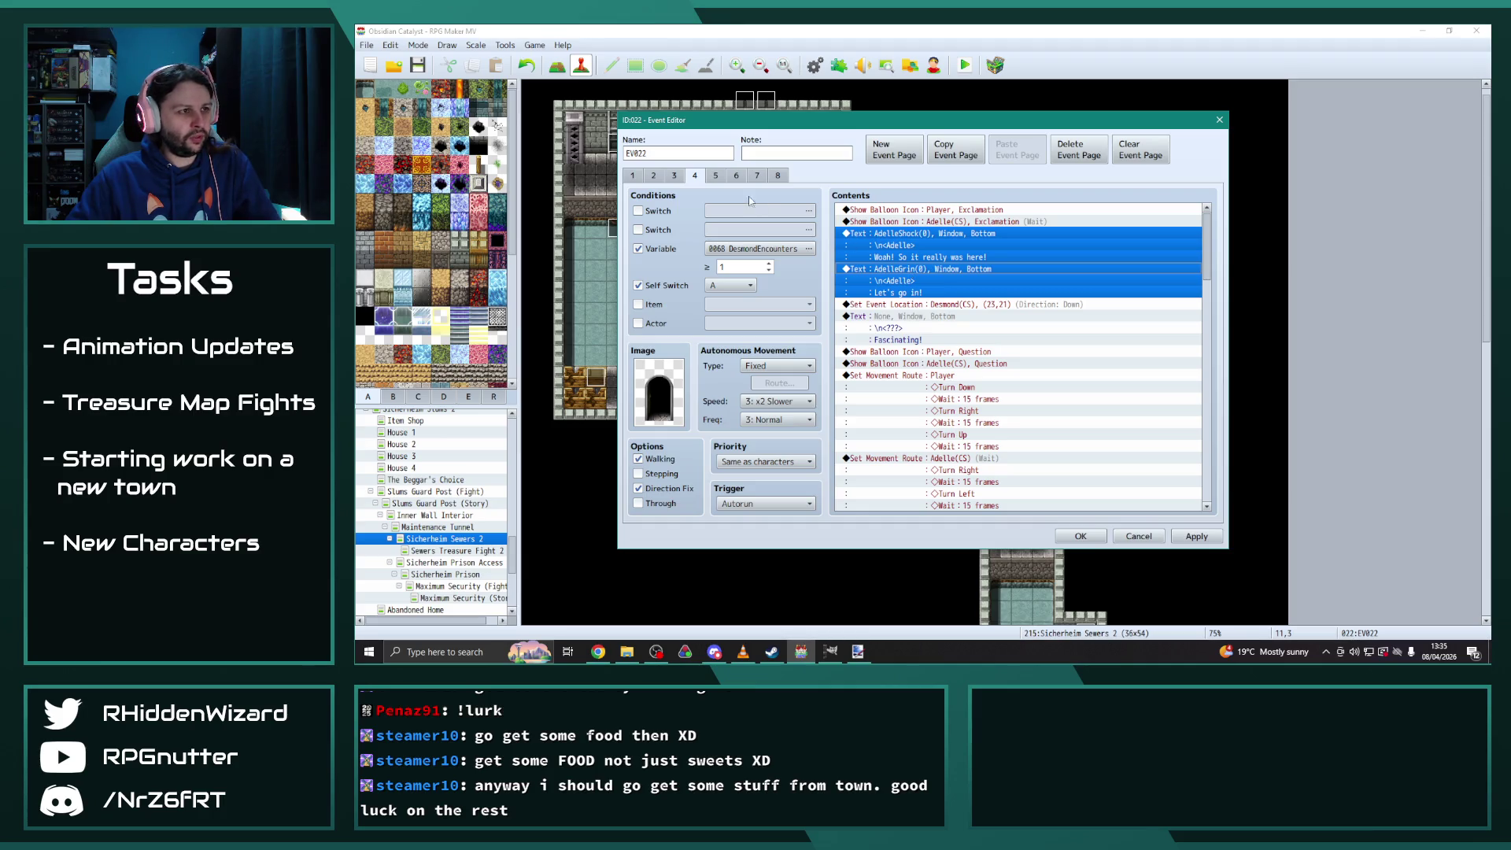
left_click(715, 175)
left_click(909, 235)
key("Delete")
key("Delete")
key("ctrl+v")
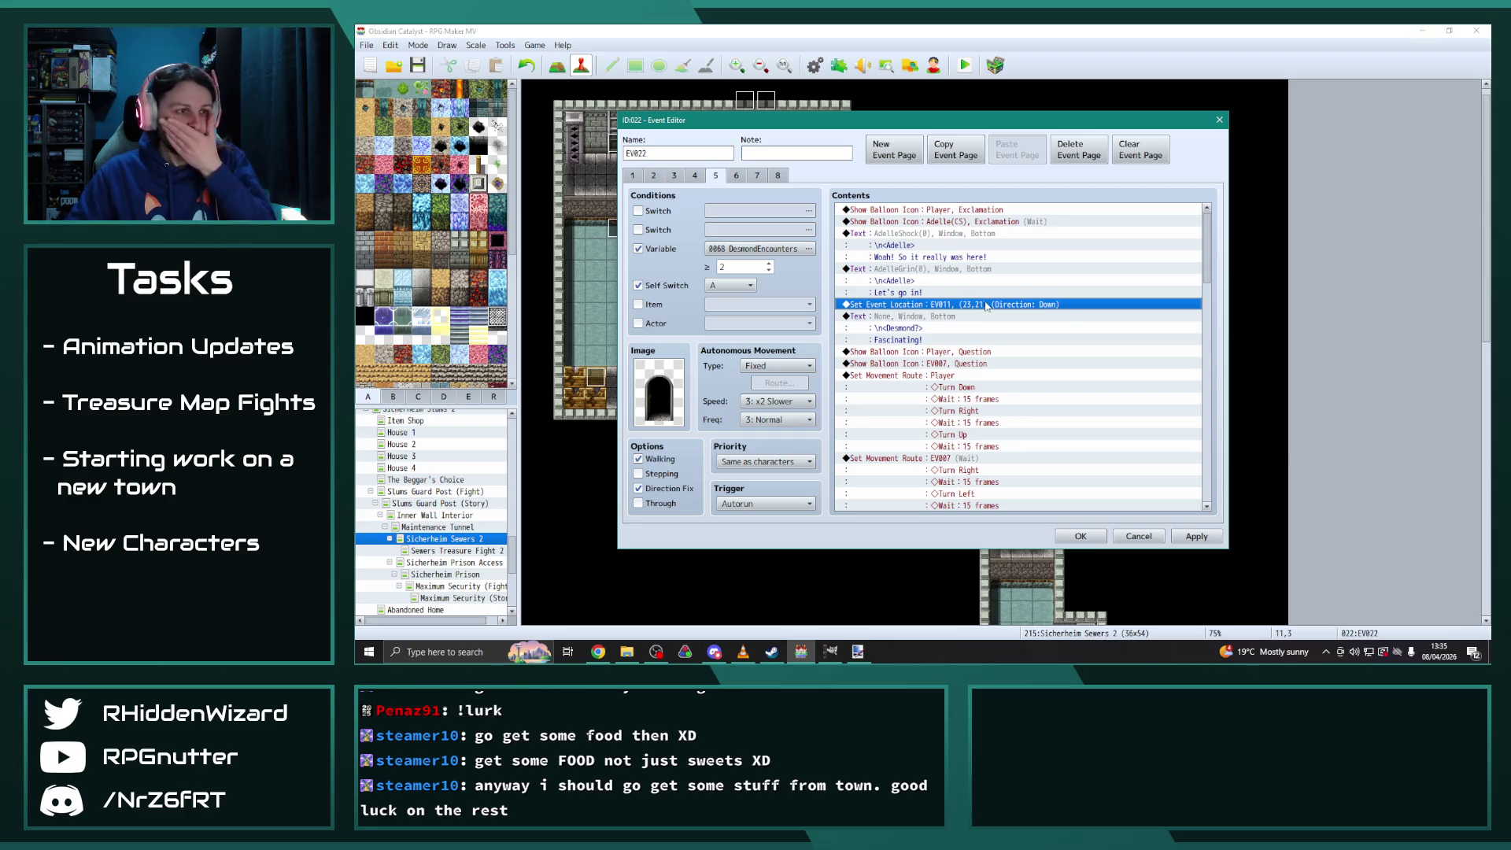
Make the Set Event Location command relocate Desmond(CS)
left_click(976, 317)
double_click(965, 305)
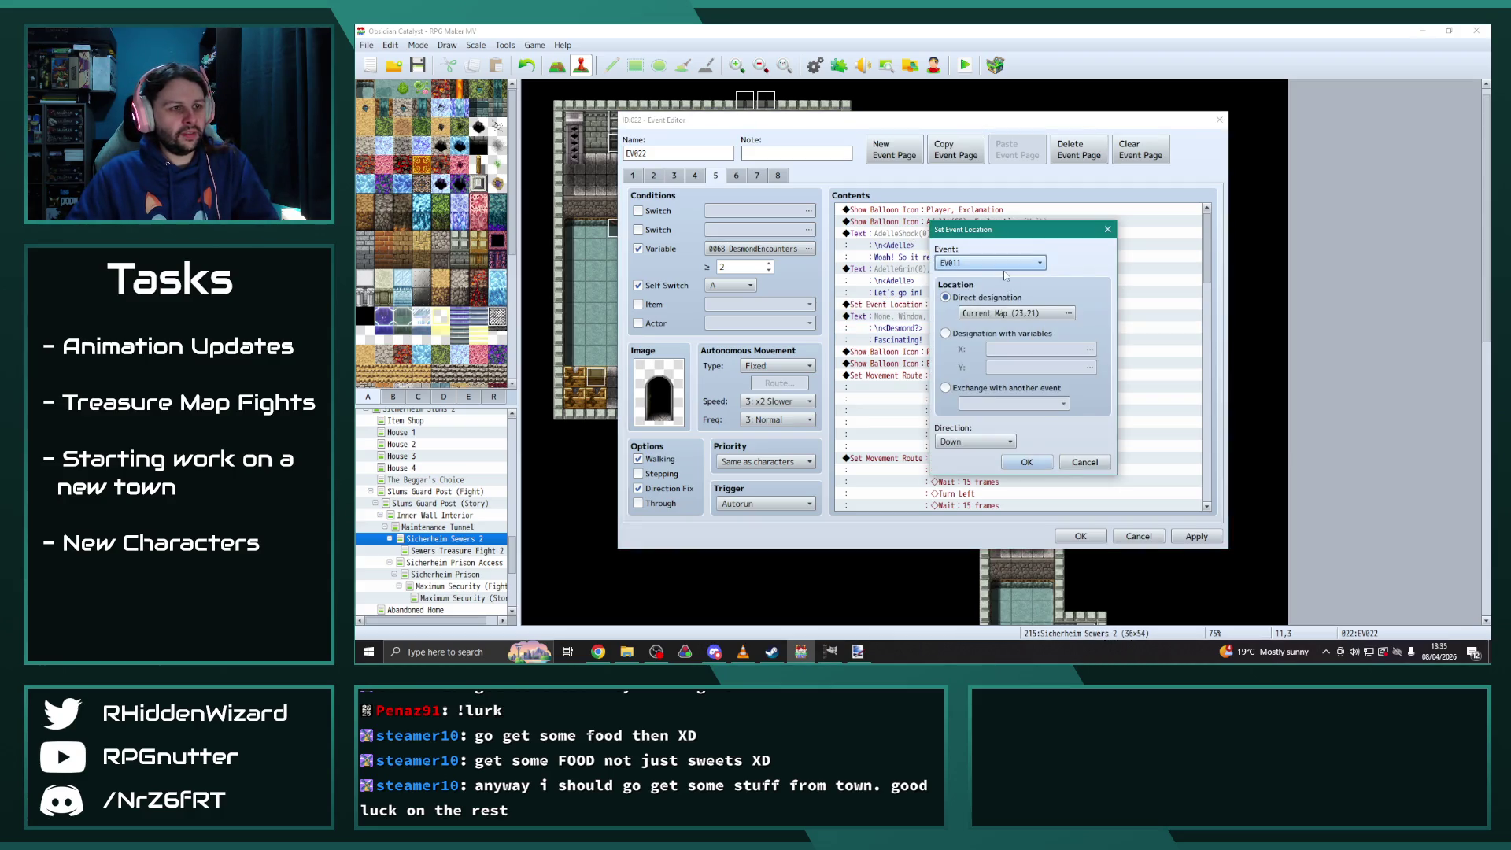
left_click(1004, 266)
left_click(984, 604)
left_click(1026, 462)
Move the EV007 question balloon onto Adelle(CS)
scroll(1017, 429, "down", 1)
scroll(1013, 426, "up", 1)
scroll(1014, 426, "down", 1)
double_click(945, 340)
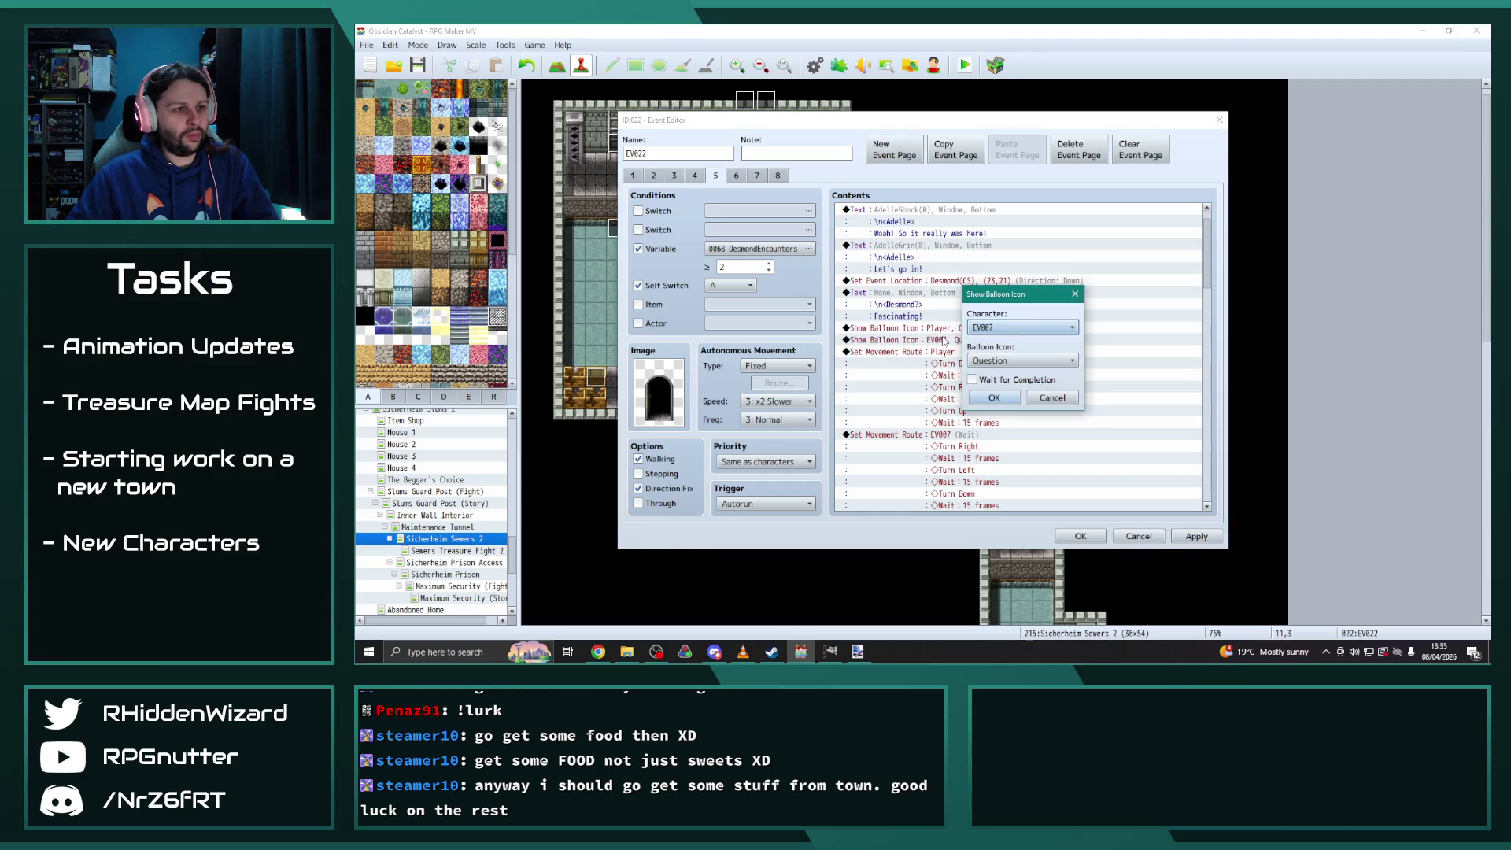
left_click(1023, 327)
left_click(1015, 634)
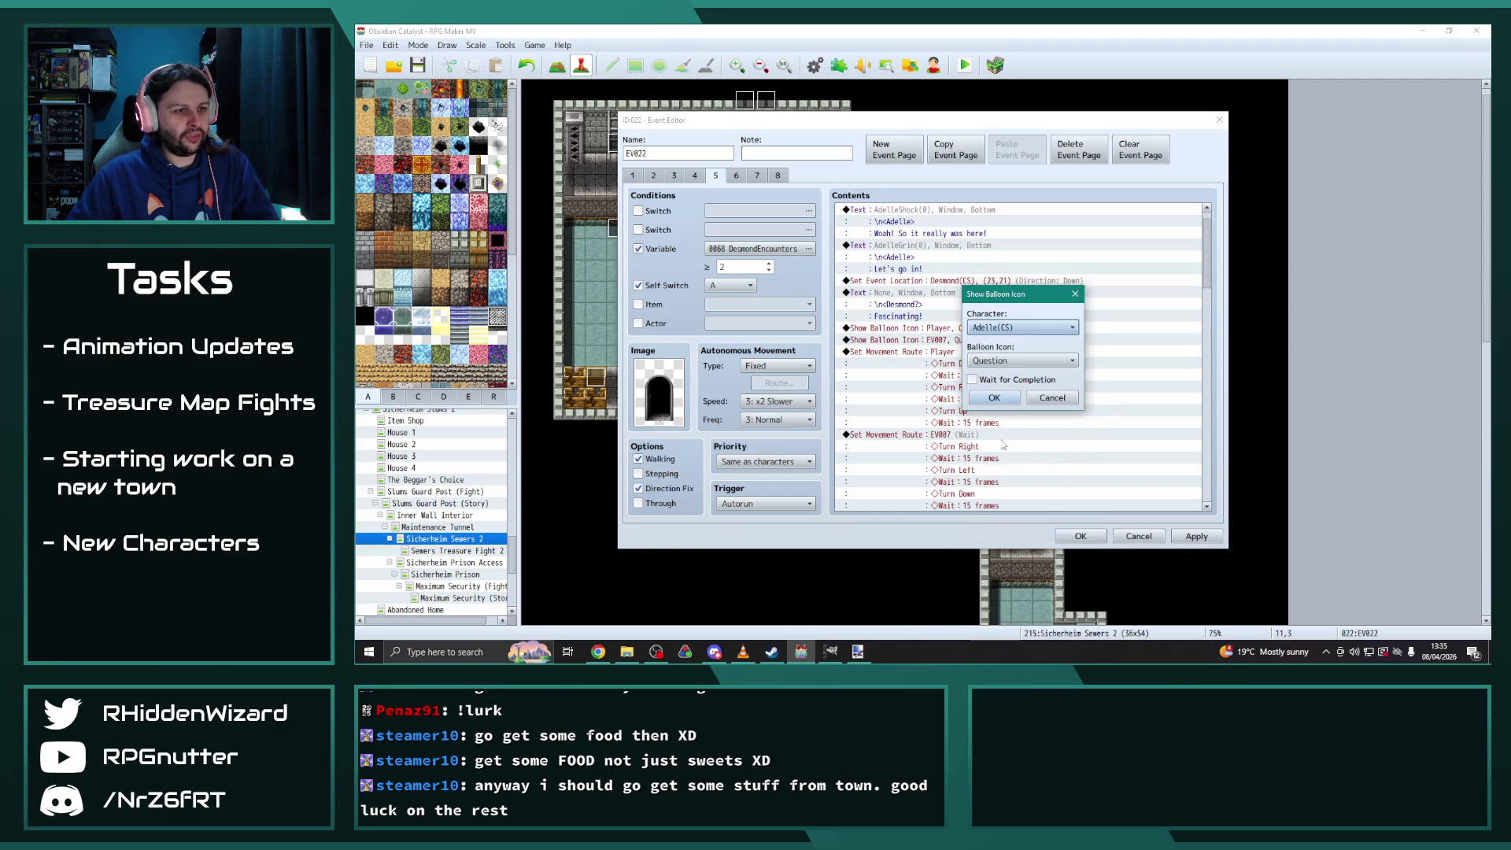
left_click(994, 397)
Apply the EV007 movement route to Adelle(CS) instead
scroll(968, 386, "down", 2)
double_click(952, 378)
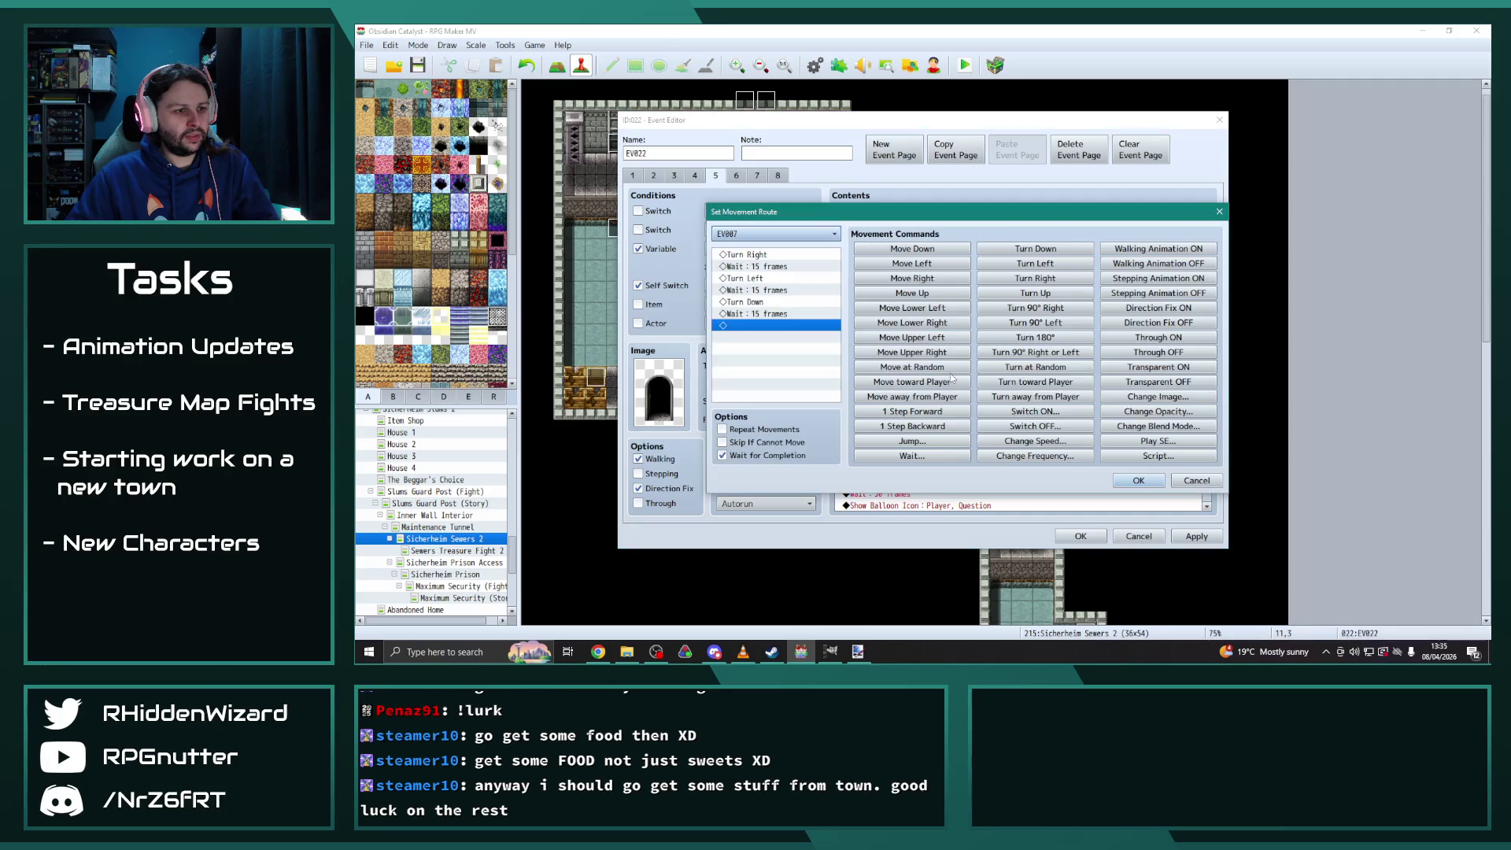
mouse_move(848, 215)
left_mouse_down()
mouse_move(479, 49)
mouse_move(1165, 92)
mouse_move(955, 85)
mouse_move(952, 146)
left_mouse_up()
left_click(936, 163)
left_click(858, 498)
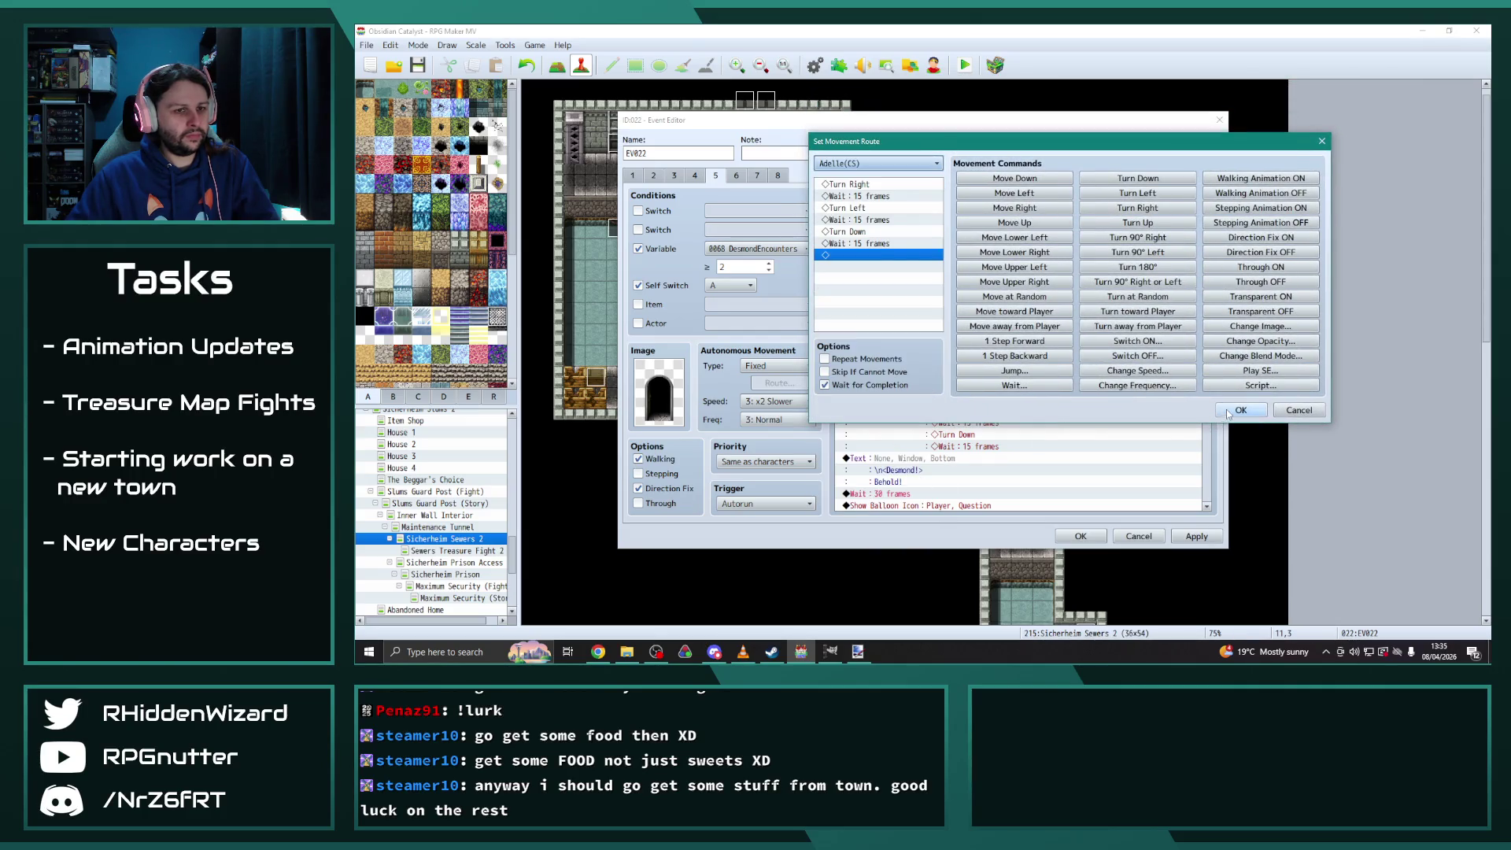
left_click(1241, 410)
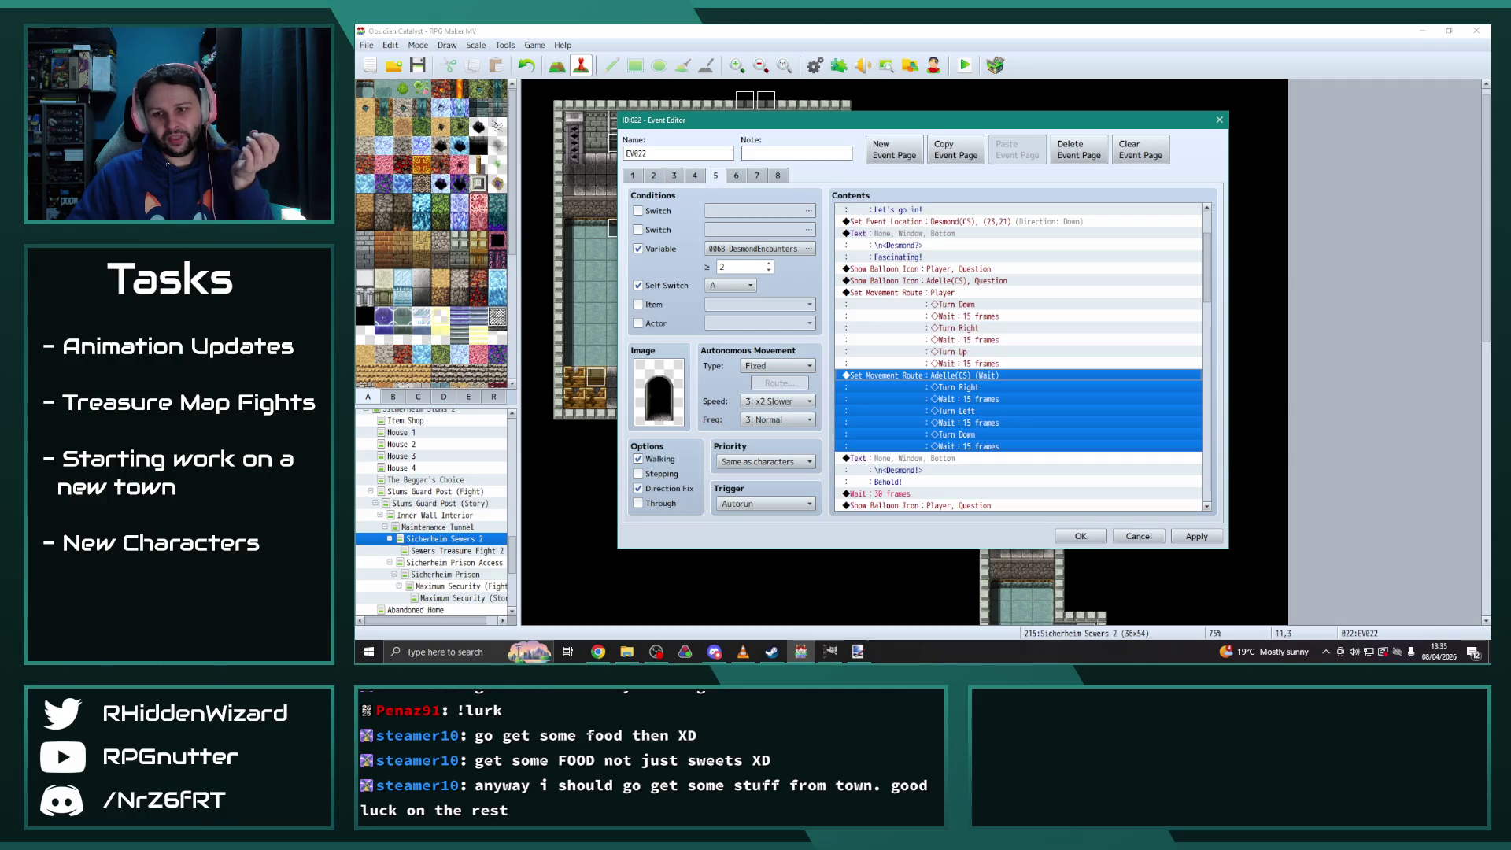
key("alt+Tab")
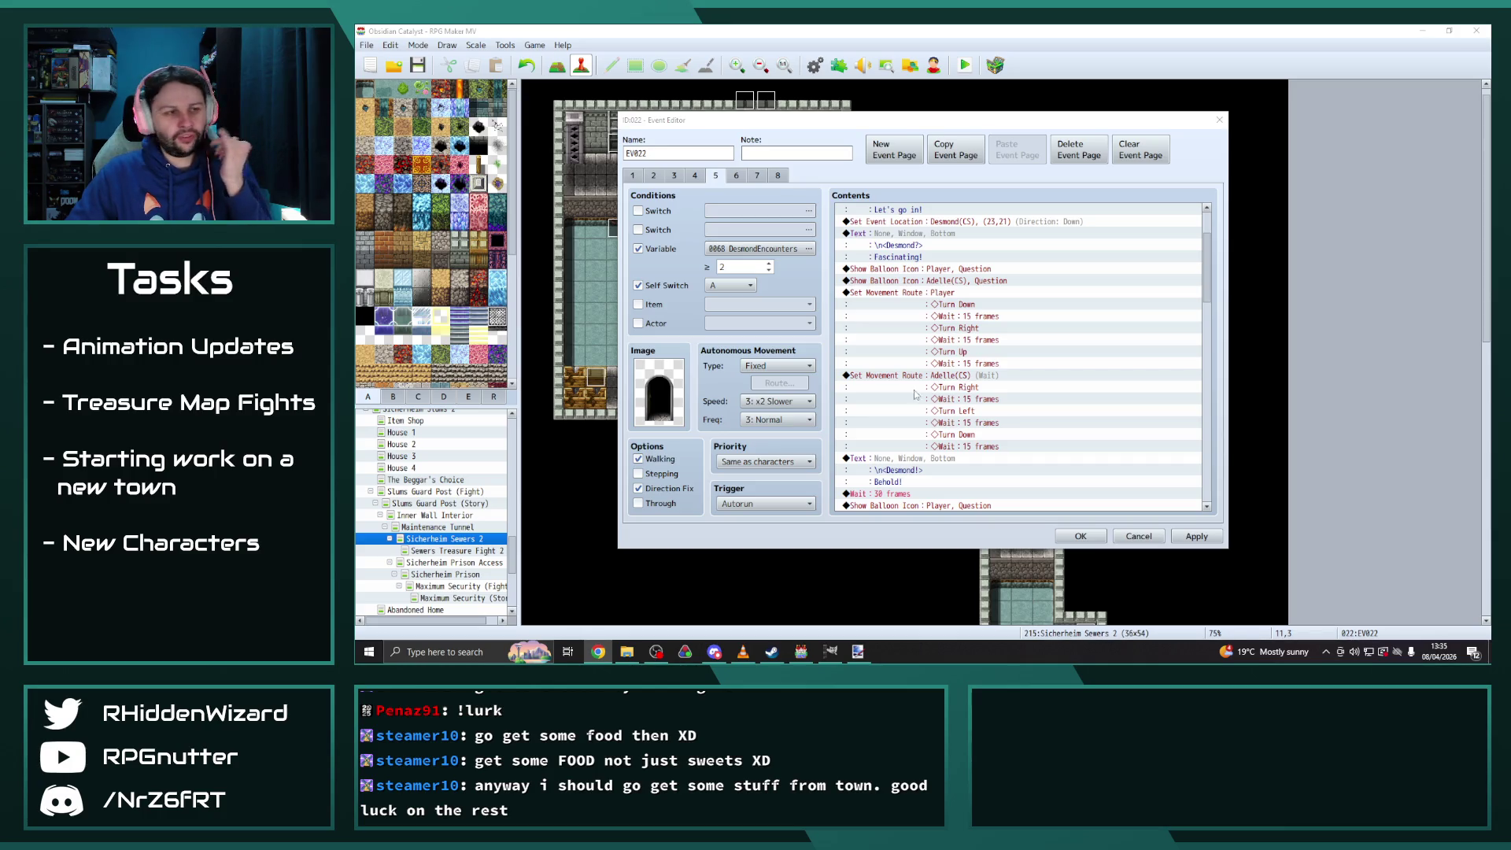
left_click(996, 367)
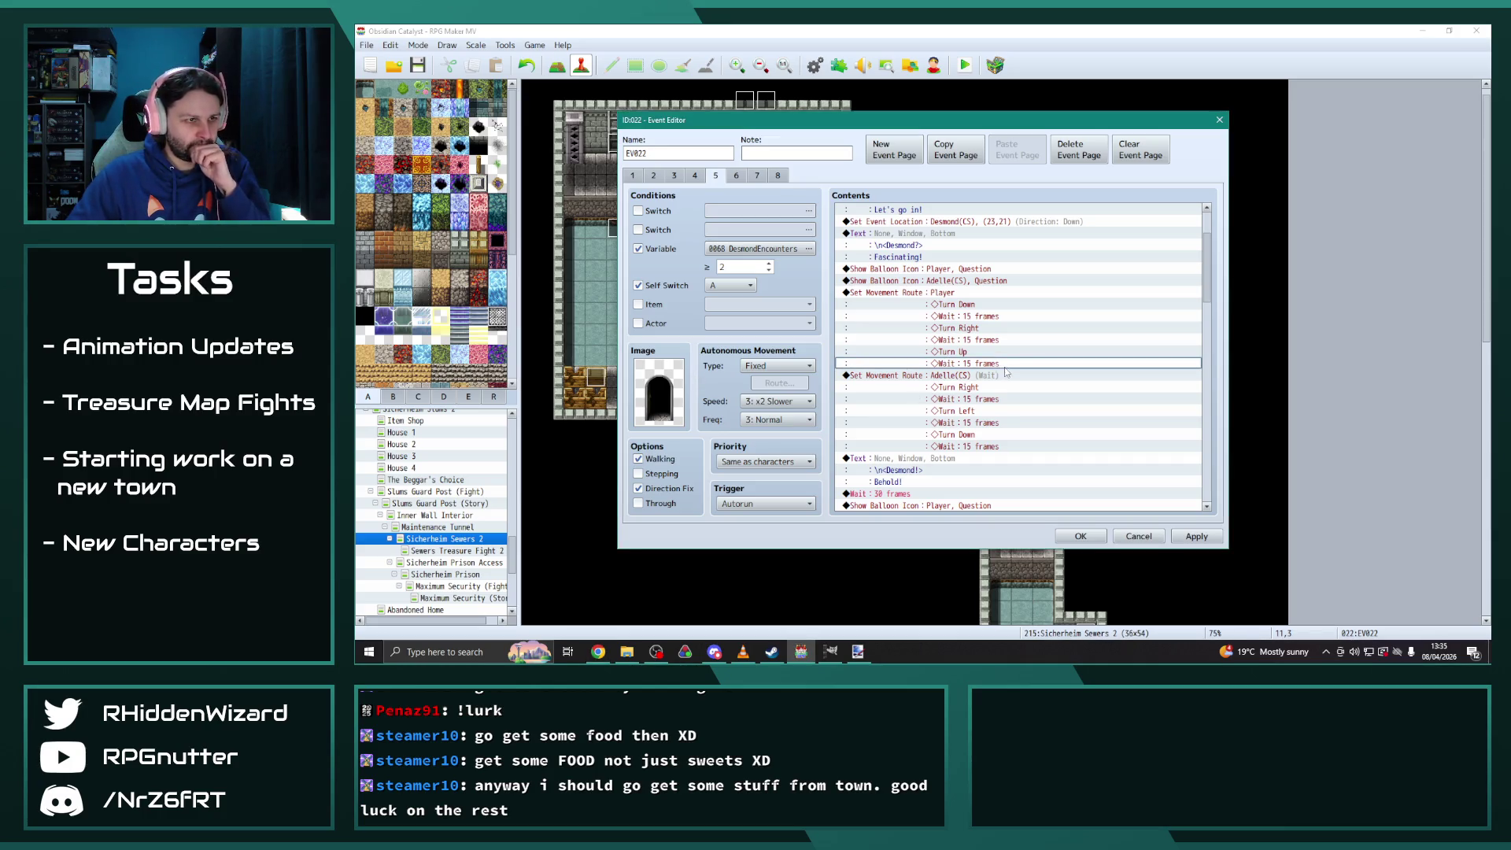
Move the EV007 question balloon onto Adelle(CS)
scroll(972, 383, "down", 5)
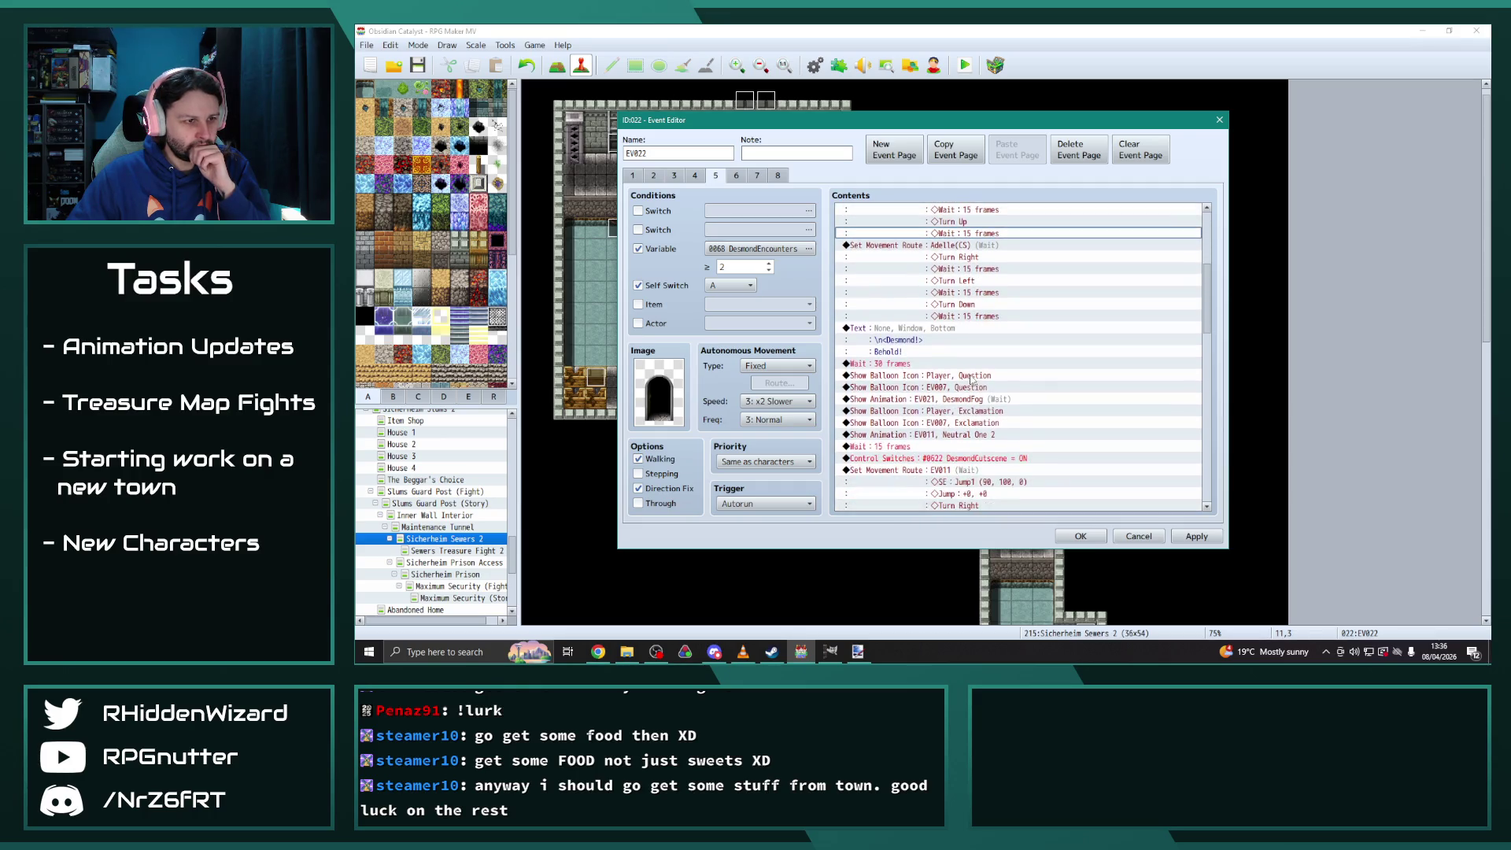
scroll(973, 378, "down", 1)
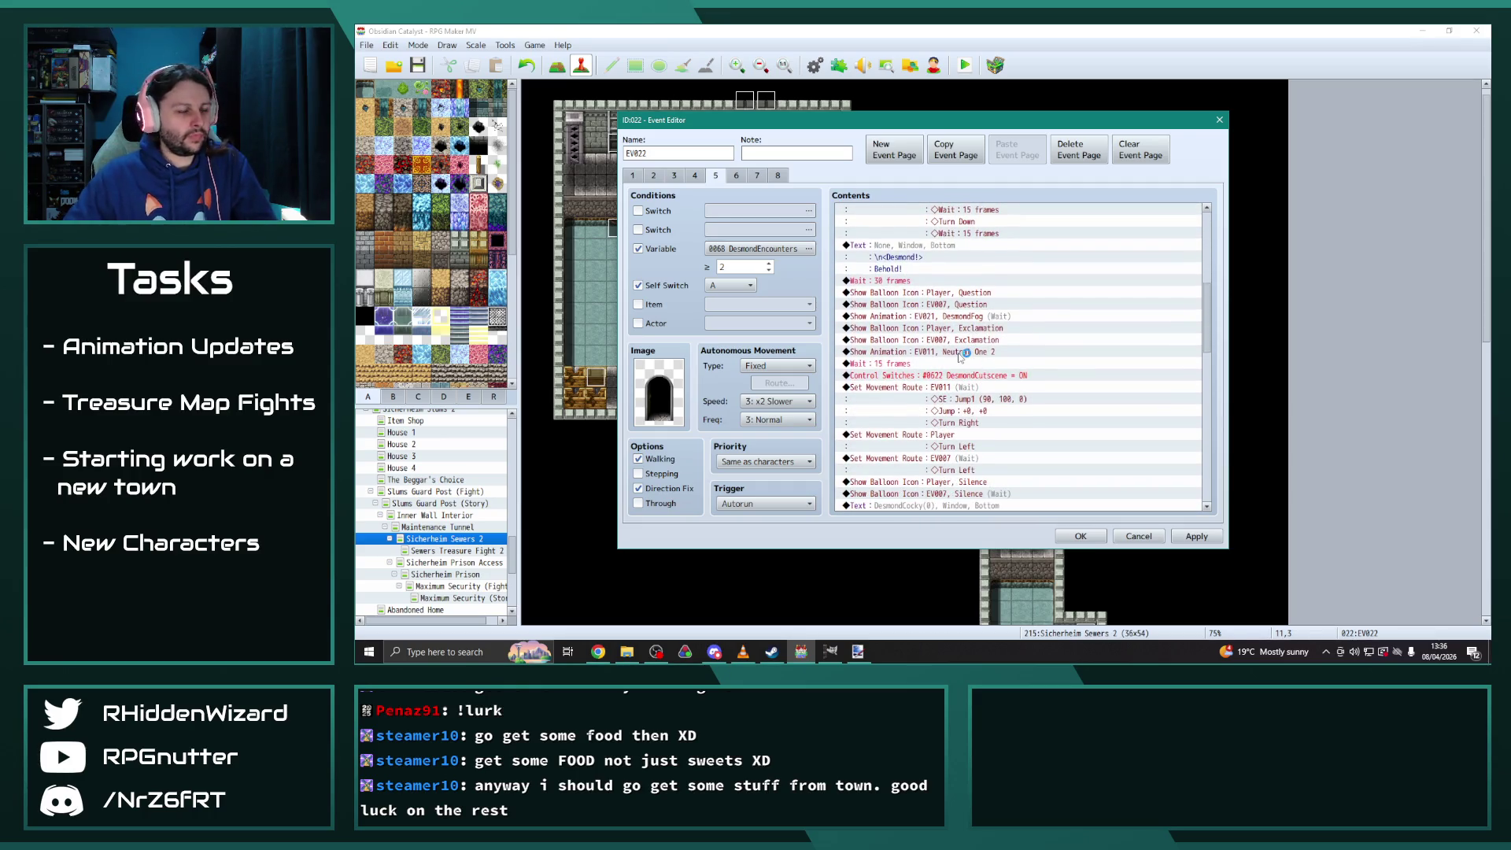
scroll(944, 366, "down", 1)
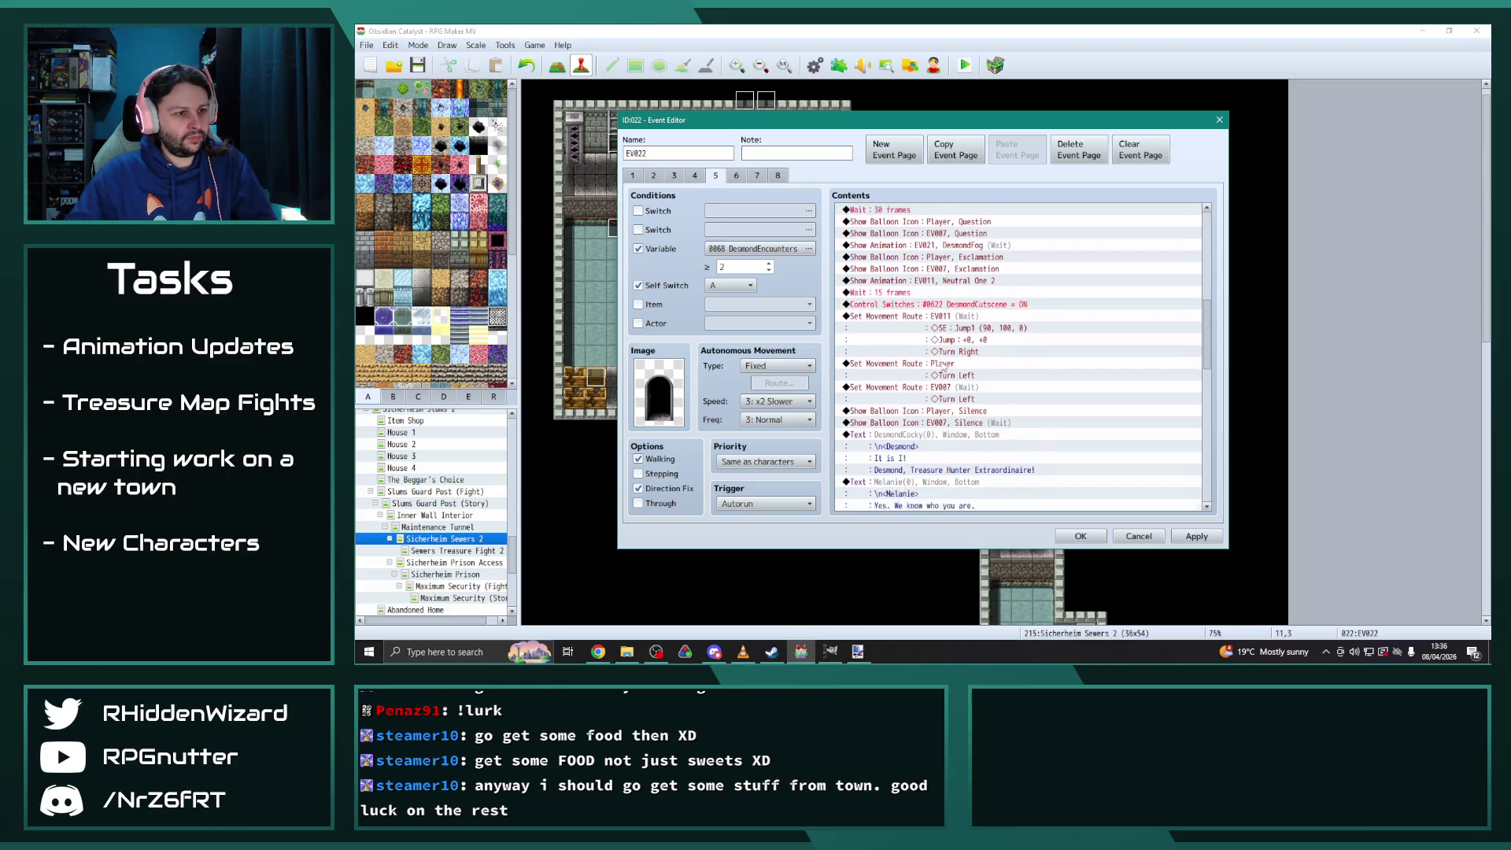
scroll(944, 365, "up", 1)
scroll(943, 367, "up", 1)
double_click(944, 328)
left_click(1023, 328)
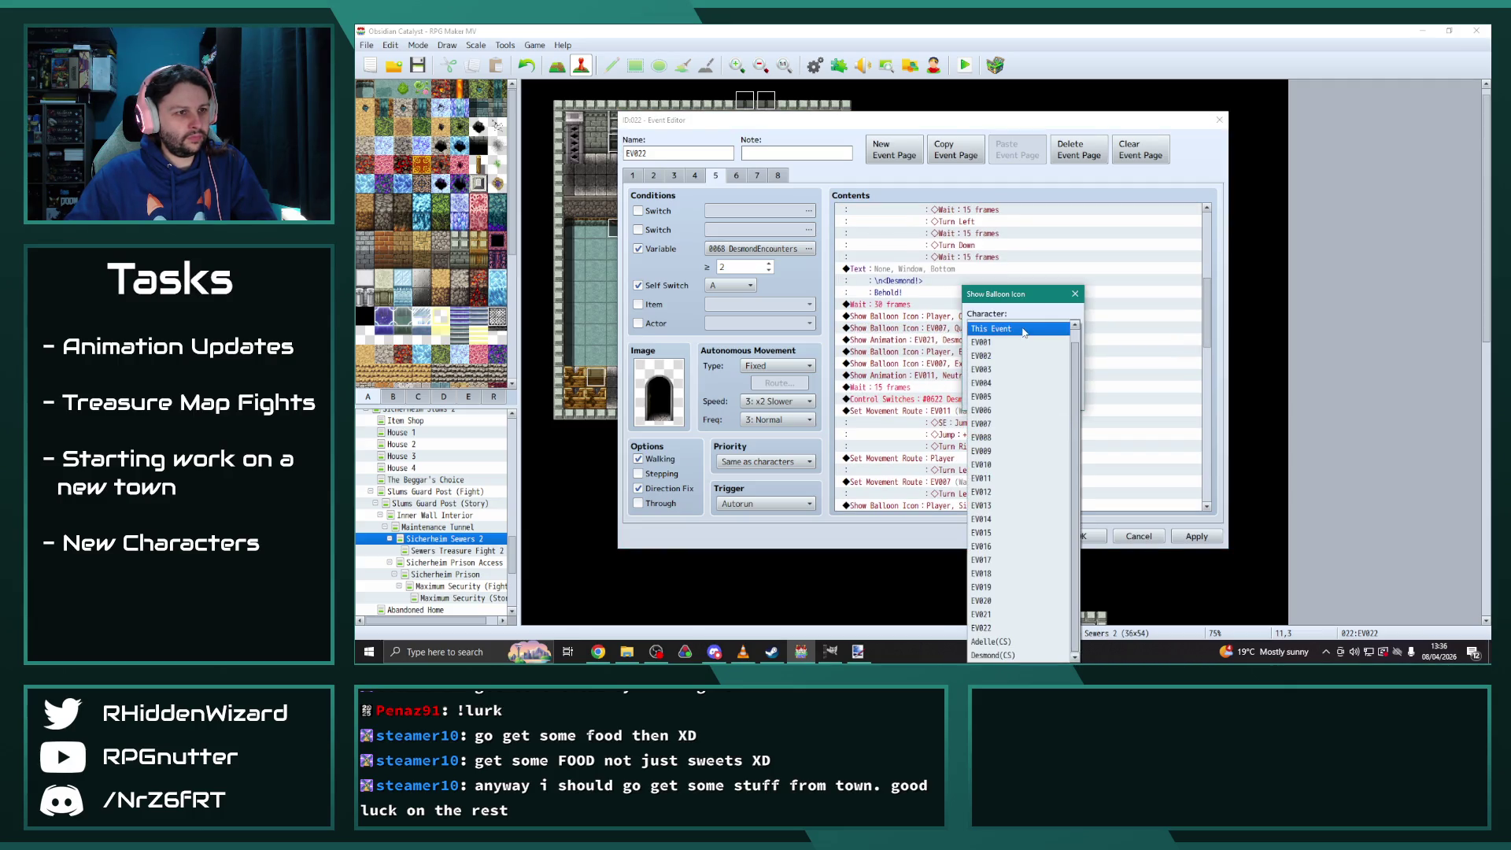
left_click(993, 641)
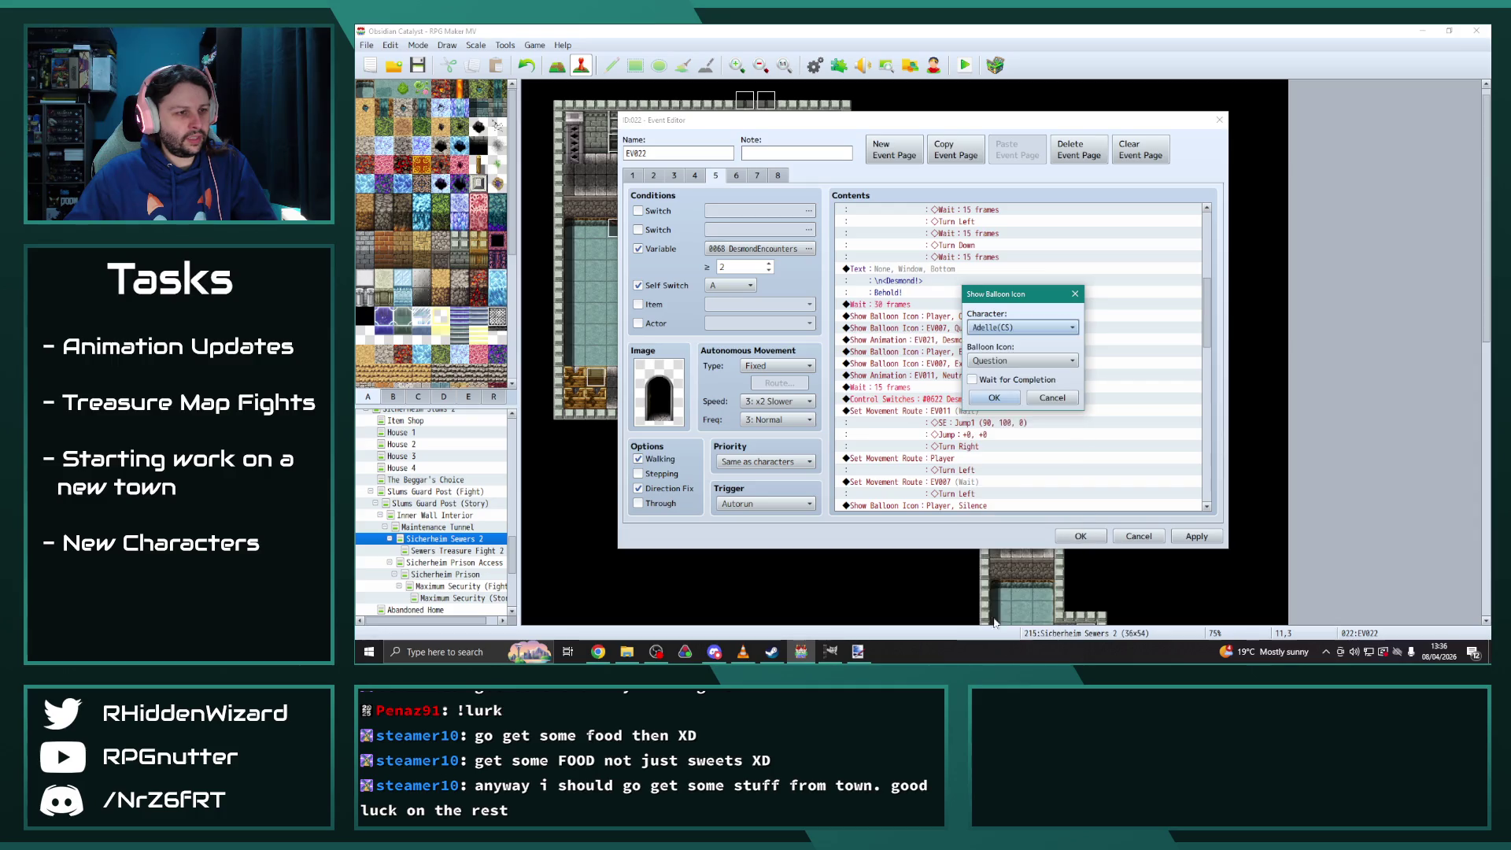
left_click(1007, 403)
Play DesmondFog on Desmond(CS) and give Adelle(CS) the exclamation balloon
double_click(959, 340)
left_click(1022, 328)
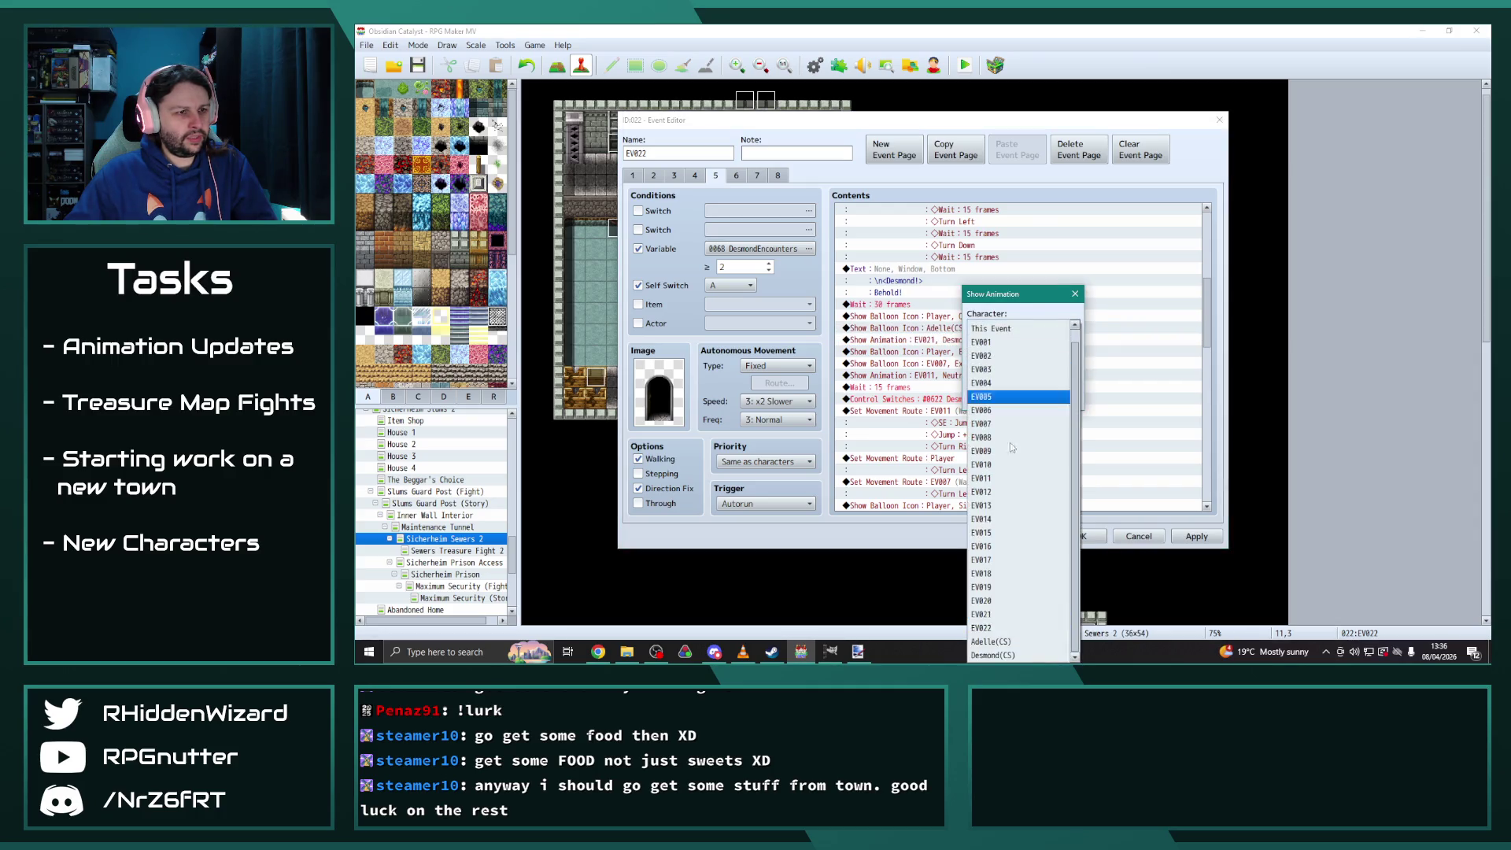
left_click(992, 654)
left_click(994, 402)
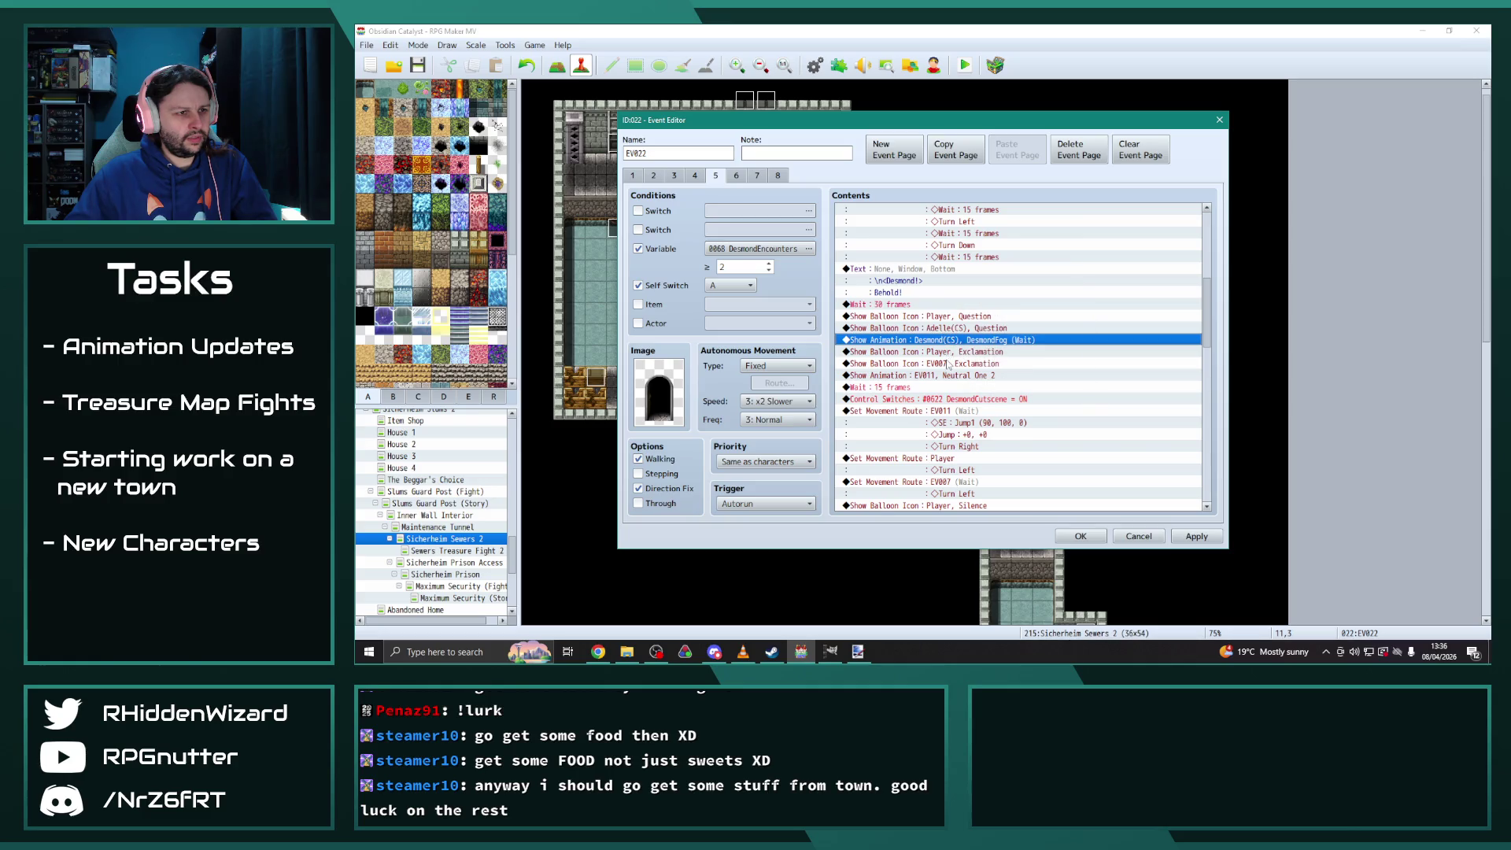
double_click(954, 363)
left_click(1023, 327)
left_click(993, 646)
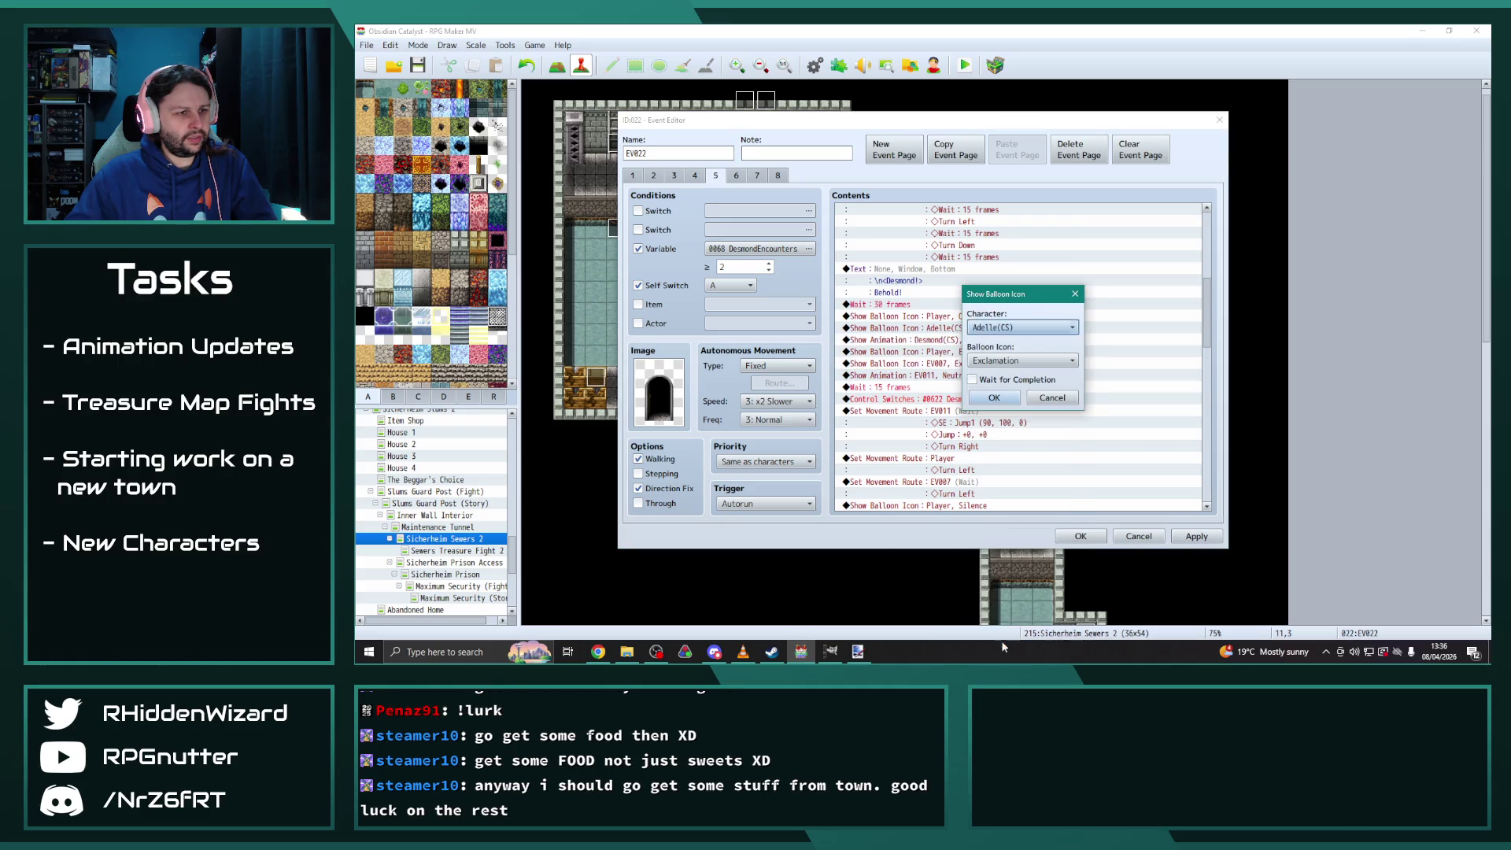
left_click(994, 399)
Switch the EV011 Neutral One 2 animation and jump route to Desmond(CS)
double_click(956, 376)
left_click(1023, 327)
left_click(993, 655)
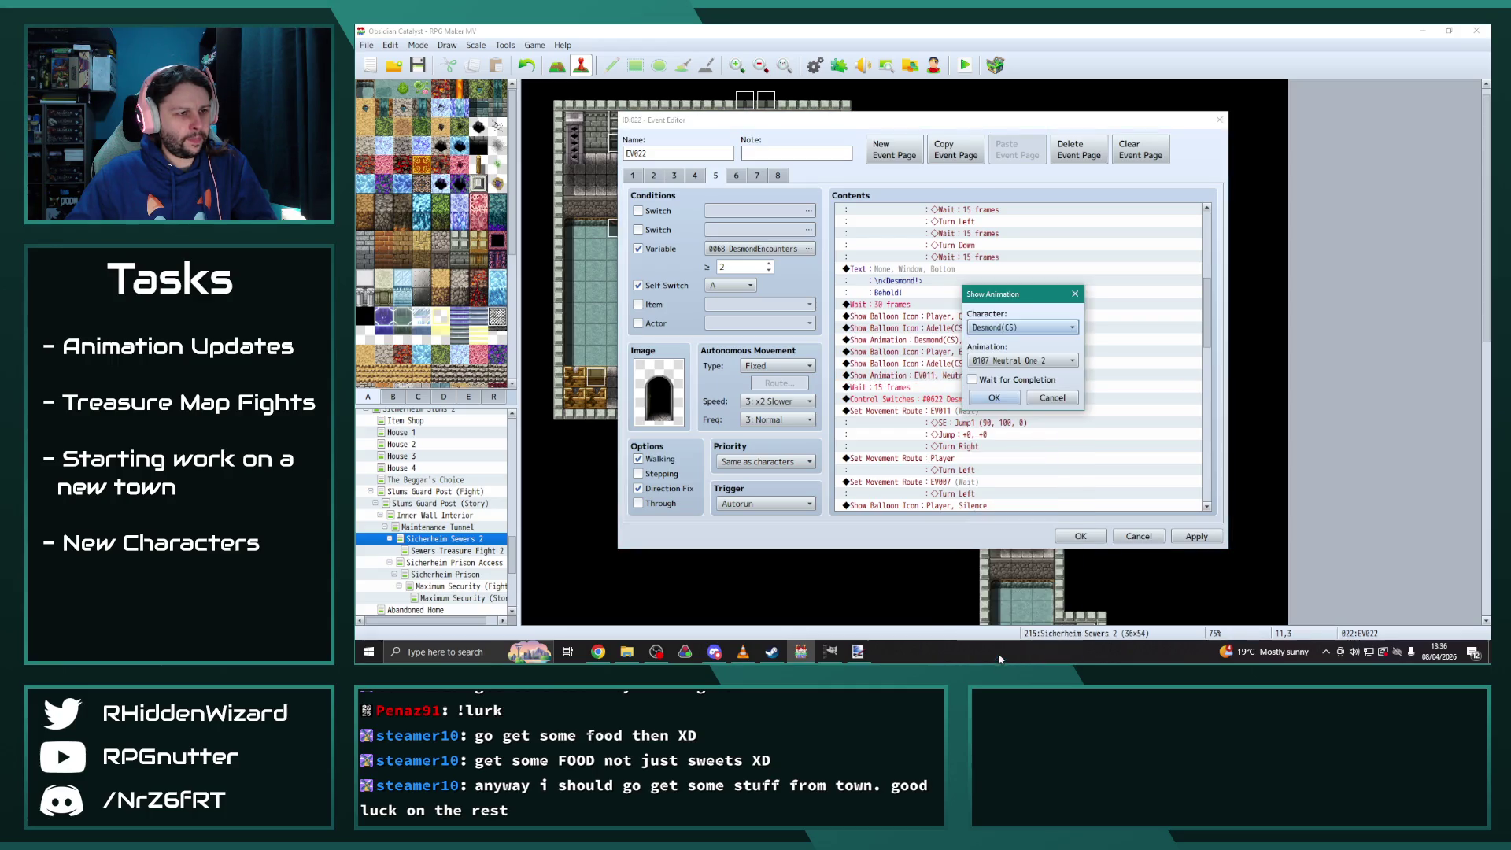
left_click(995, 398)
double_click(972, 410)
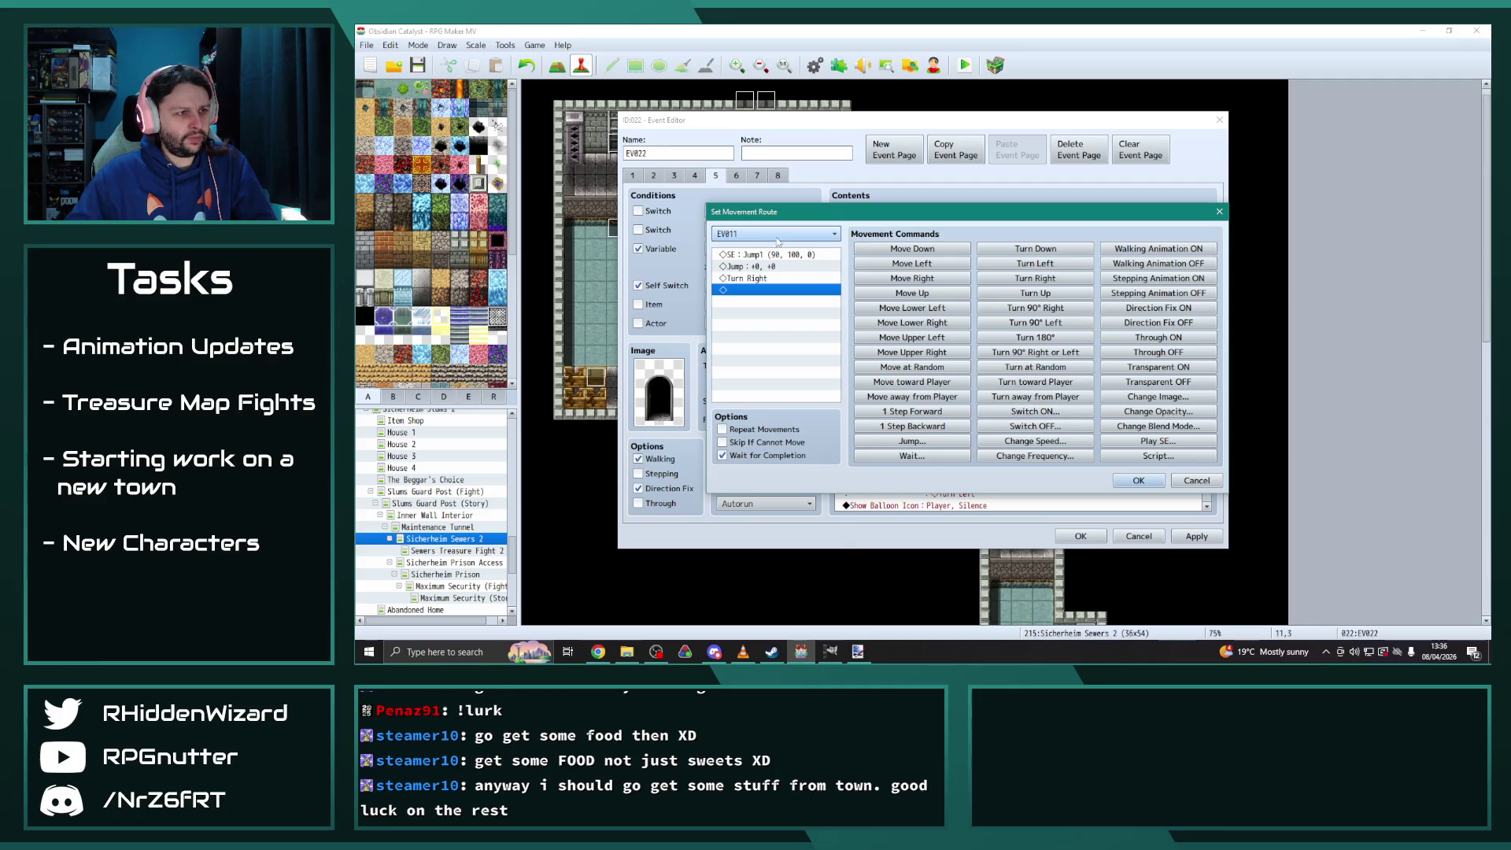
left_click(832, 233)
left_click(737, 577)
left_click(1138, 479)
Check pages 3 and 4, then move page 5's silence balloon onto Adelle(CS)
scroll(1055, 446, "up", 3)
scroll(1055, 446, "up", 5)
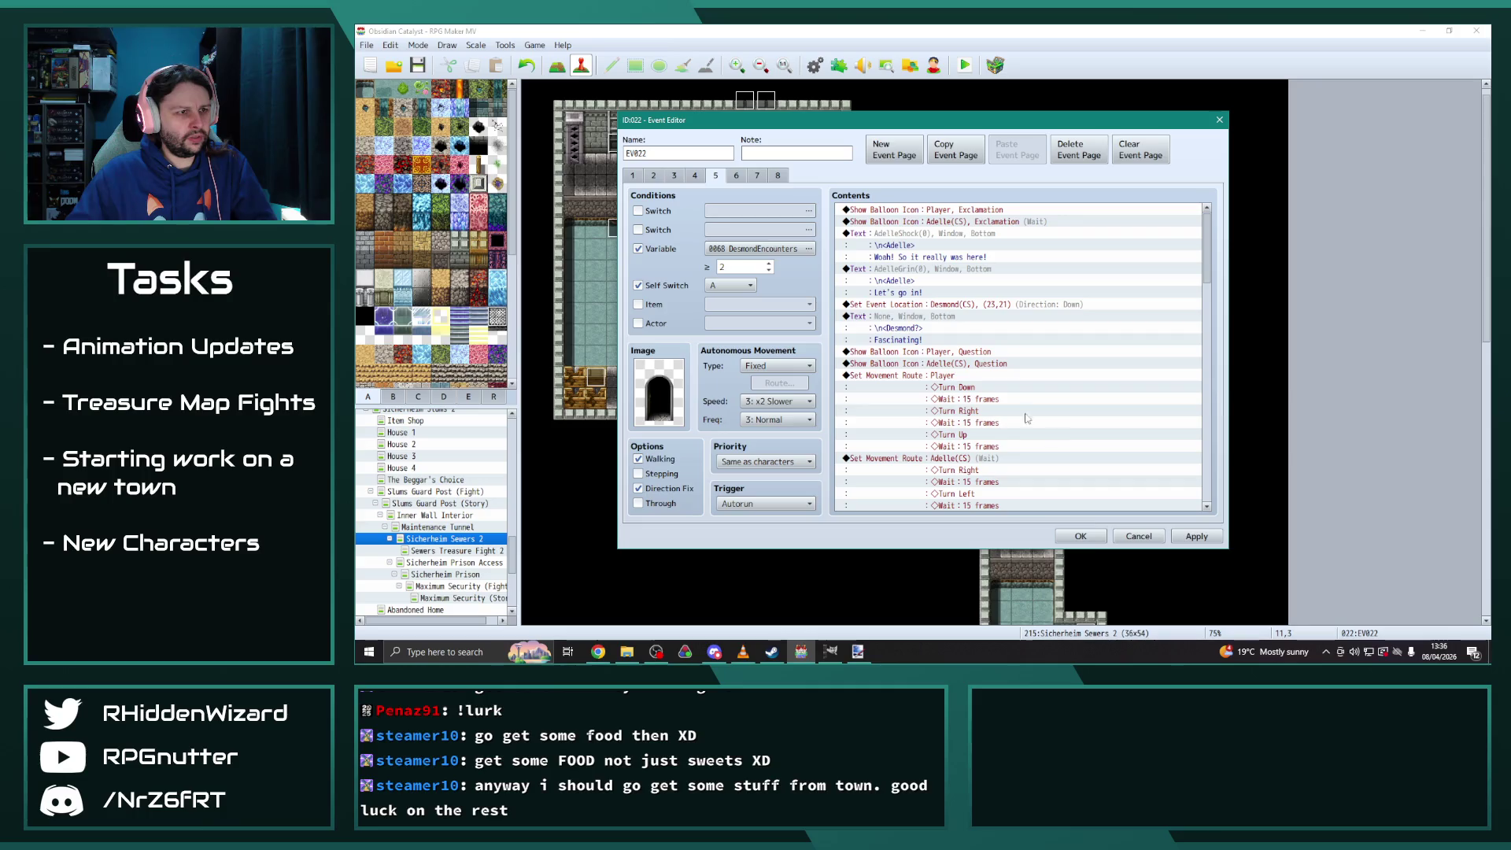
left_click(695, 176)
left_click(673, 176)
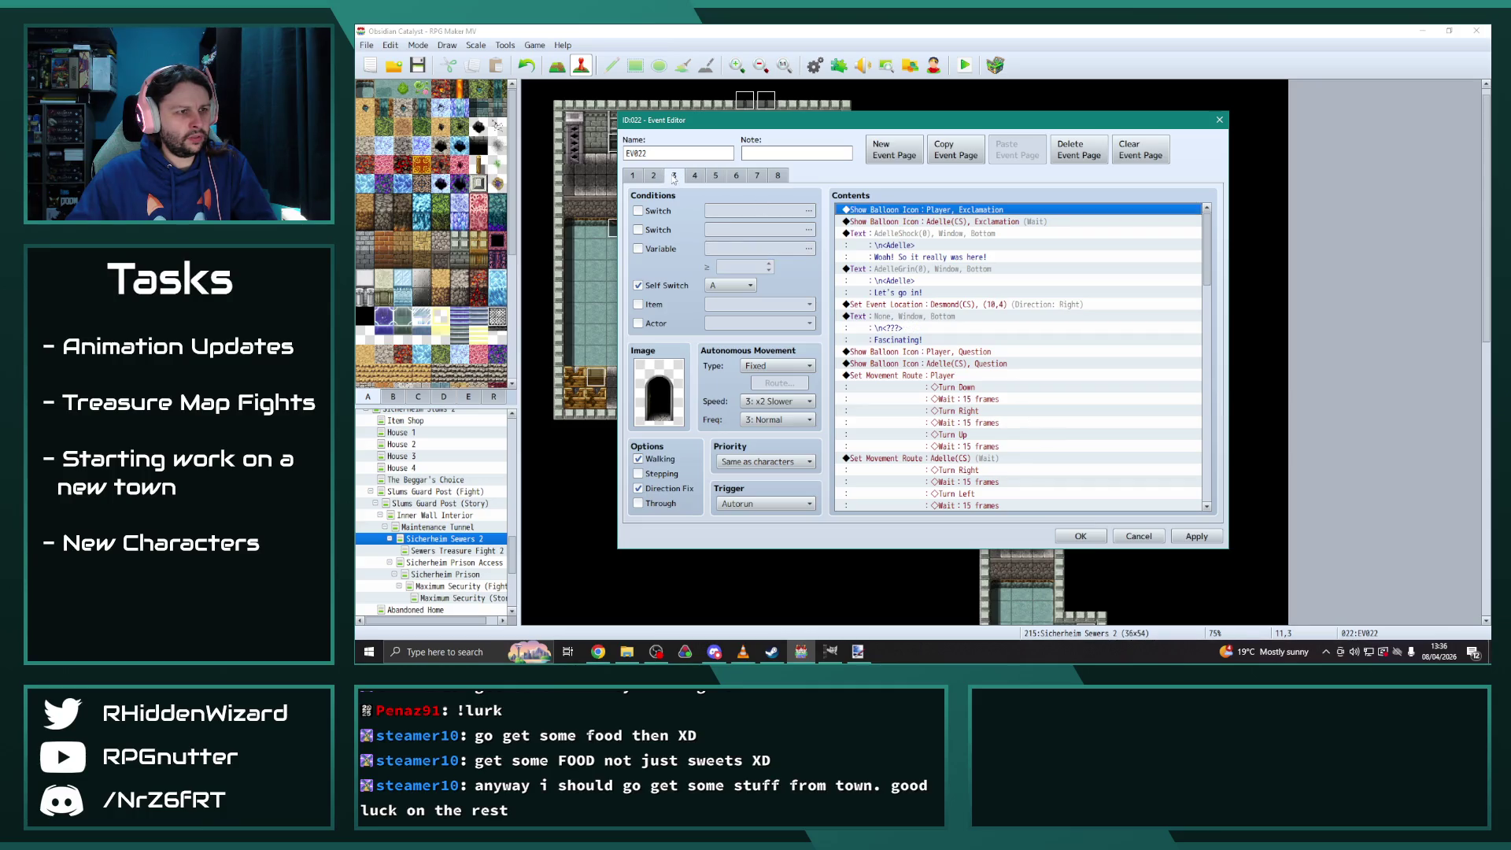
left_click(715, 176)
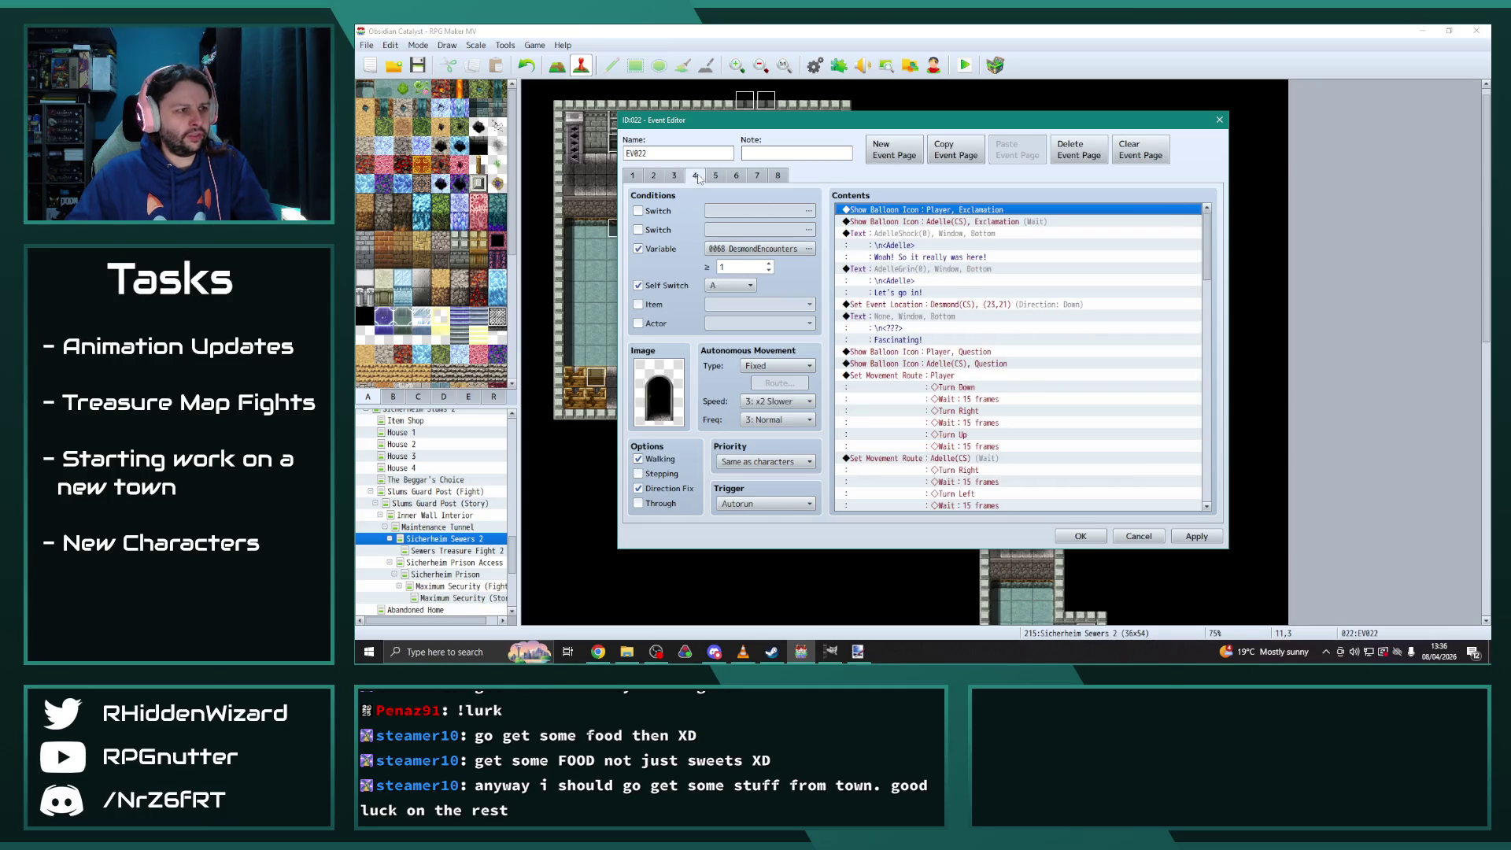
scroll(987, 397, "down", 12)
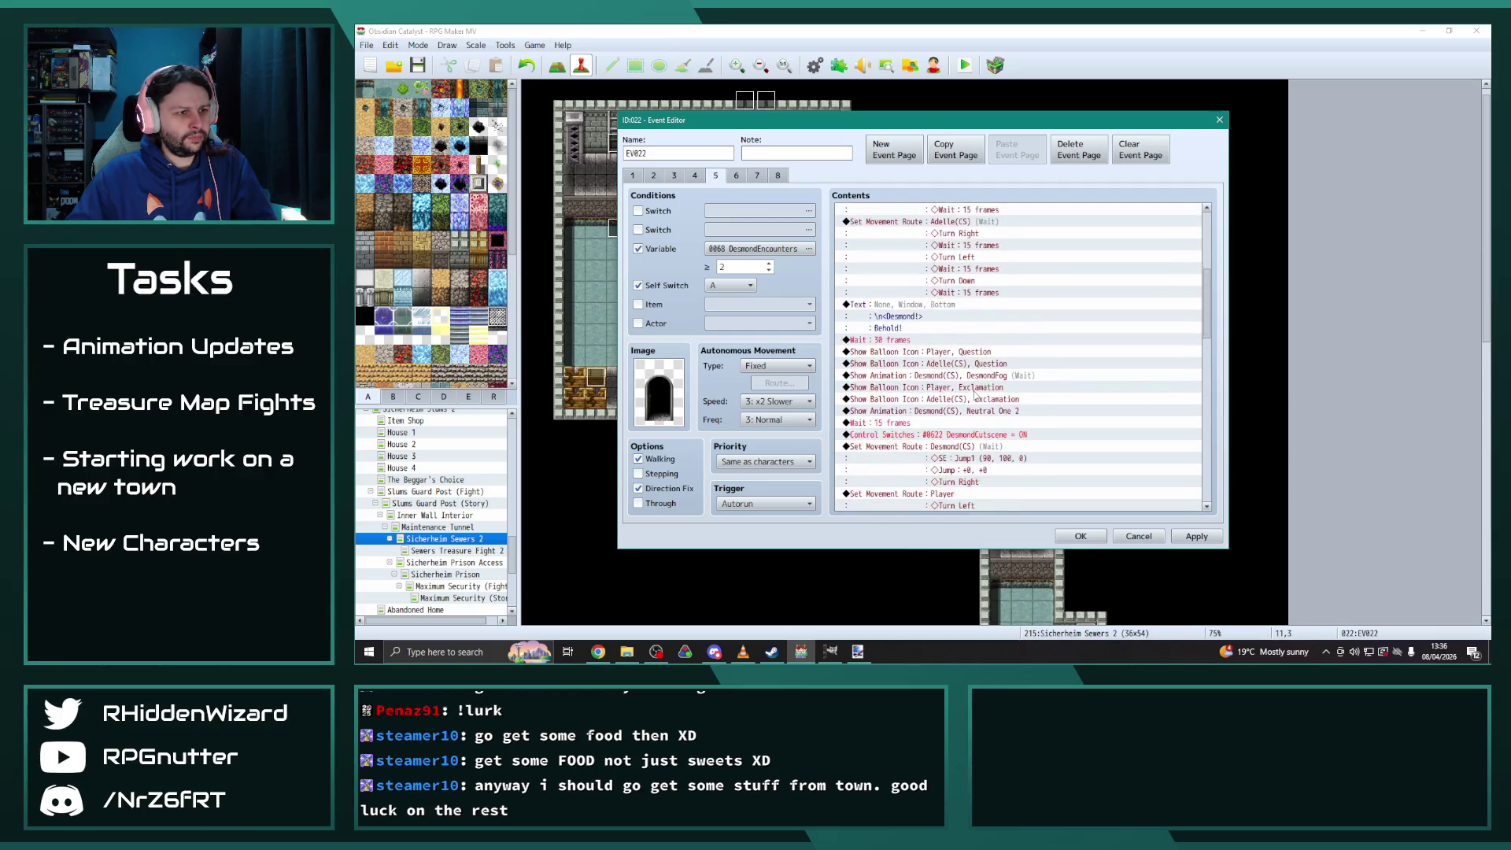
double_click(1010, 328)
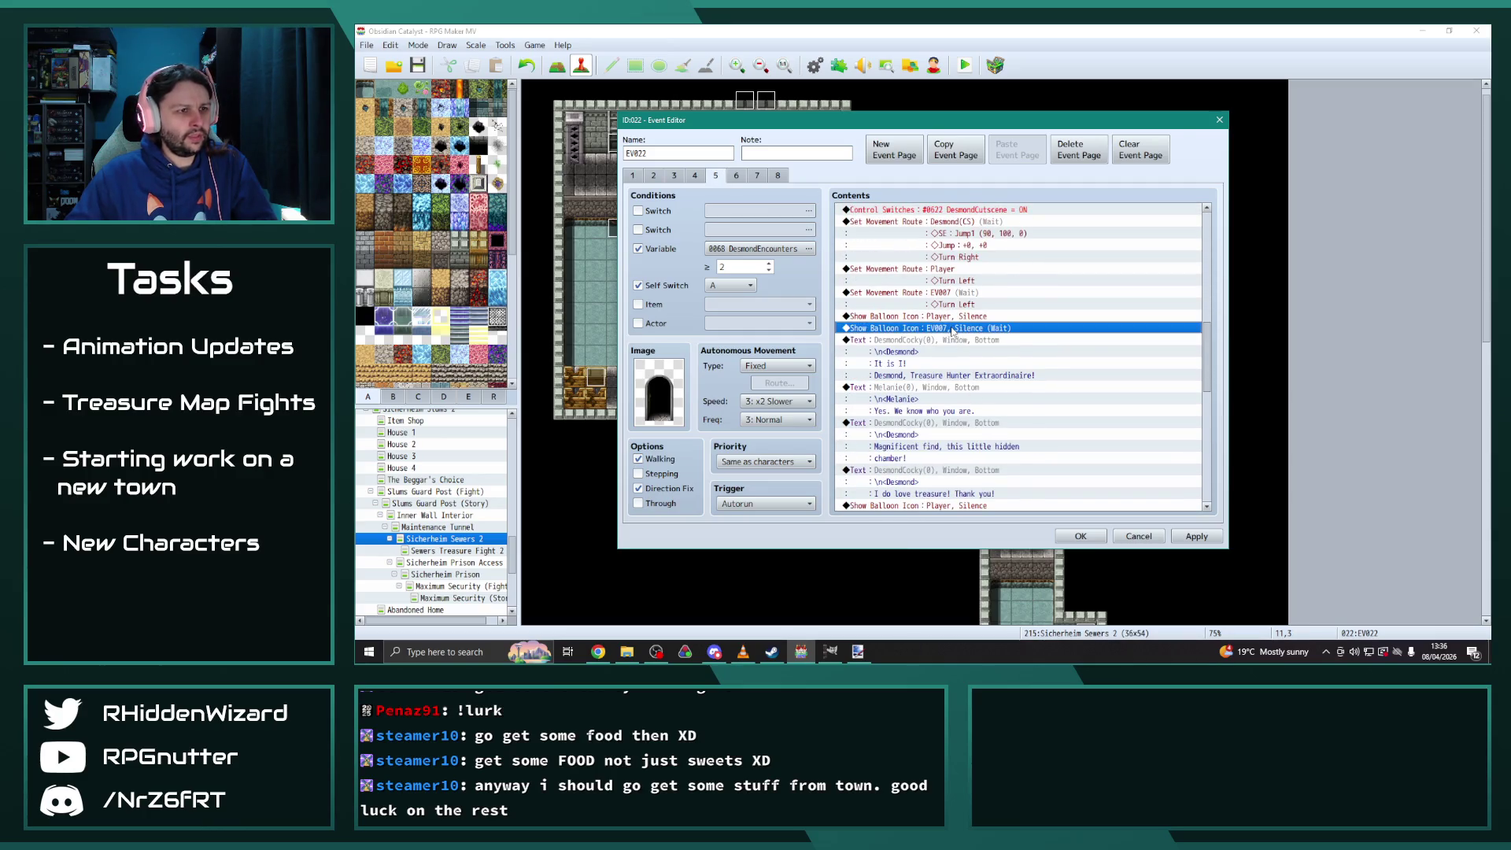
left_click(1010, 329)
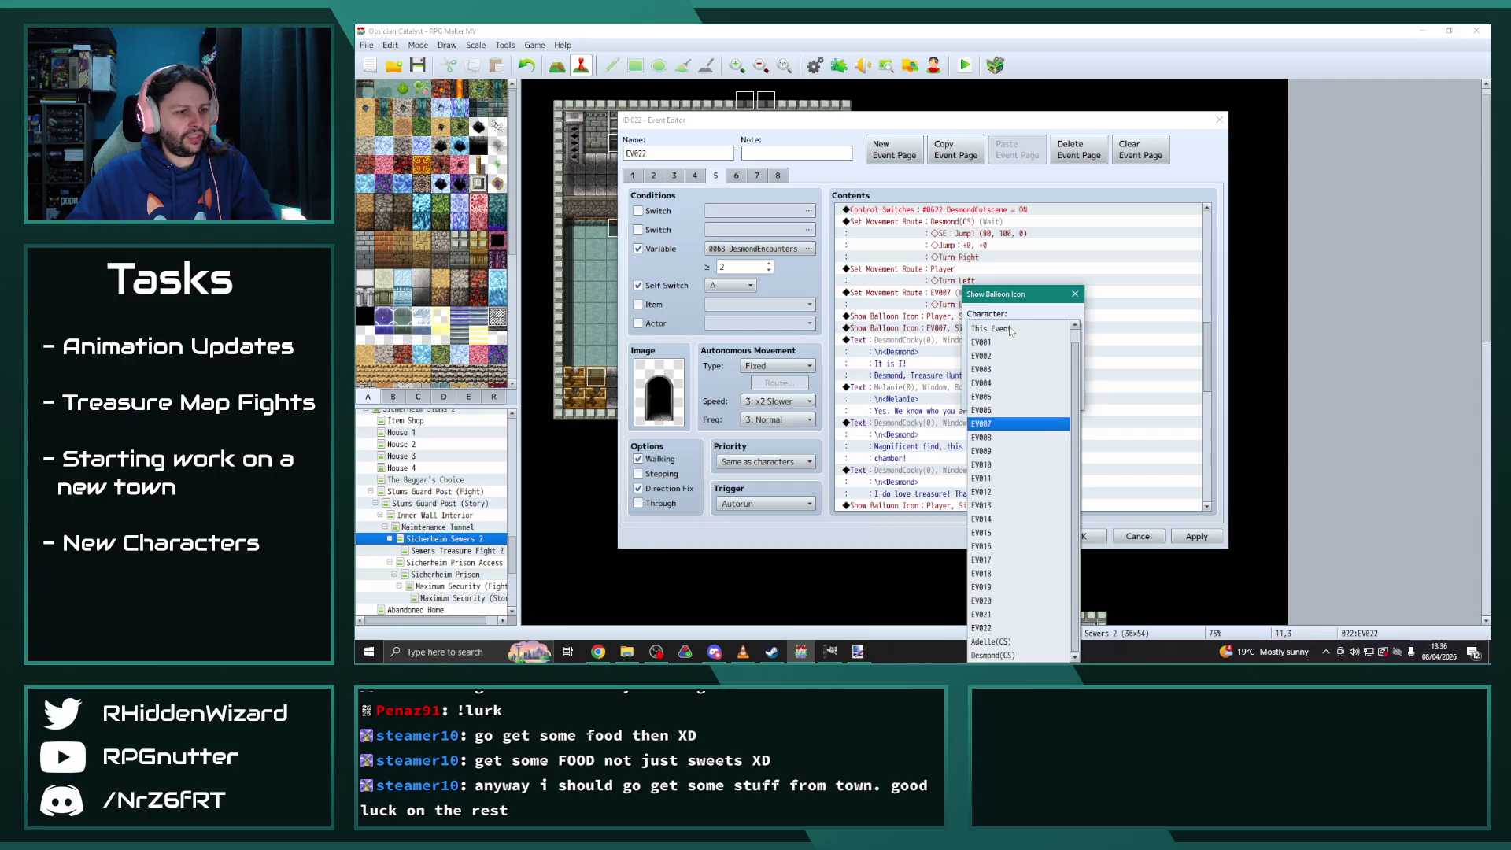
left_click(1015, 635)
left_click(994, 397)
Give Melanie's 'We know who you are' line the AdellePain face
scroll(1007, 393, "down", 1)
double_click(1009, 376)
double_click(889, 336)
scroll(934, 249, "up", 10)
left_click(852, 343)
left_click(856, 353)
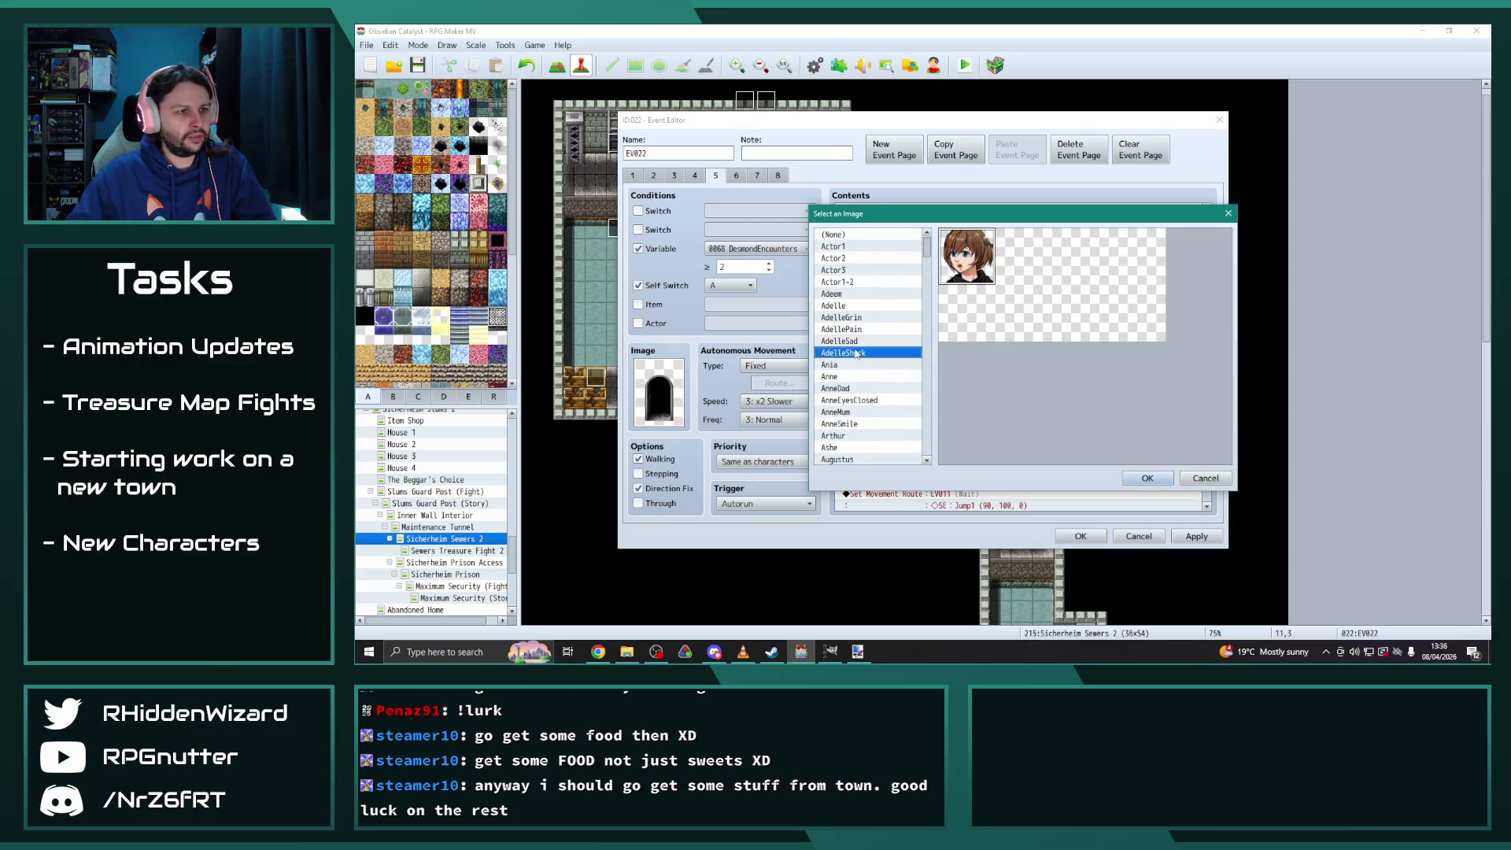
left_click(855, 340)
key("Up")
left_click(852, 341)
left_click(850, 353)
left_click(854, 342)
key("Up")
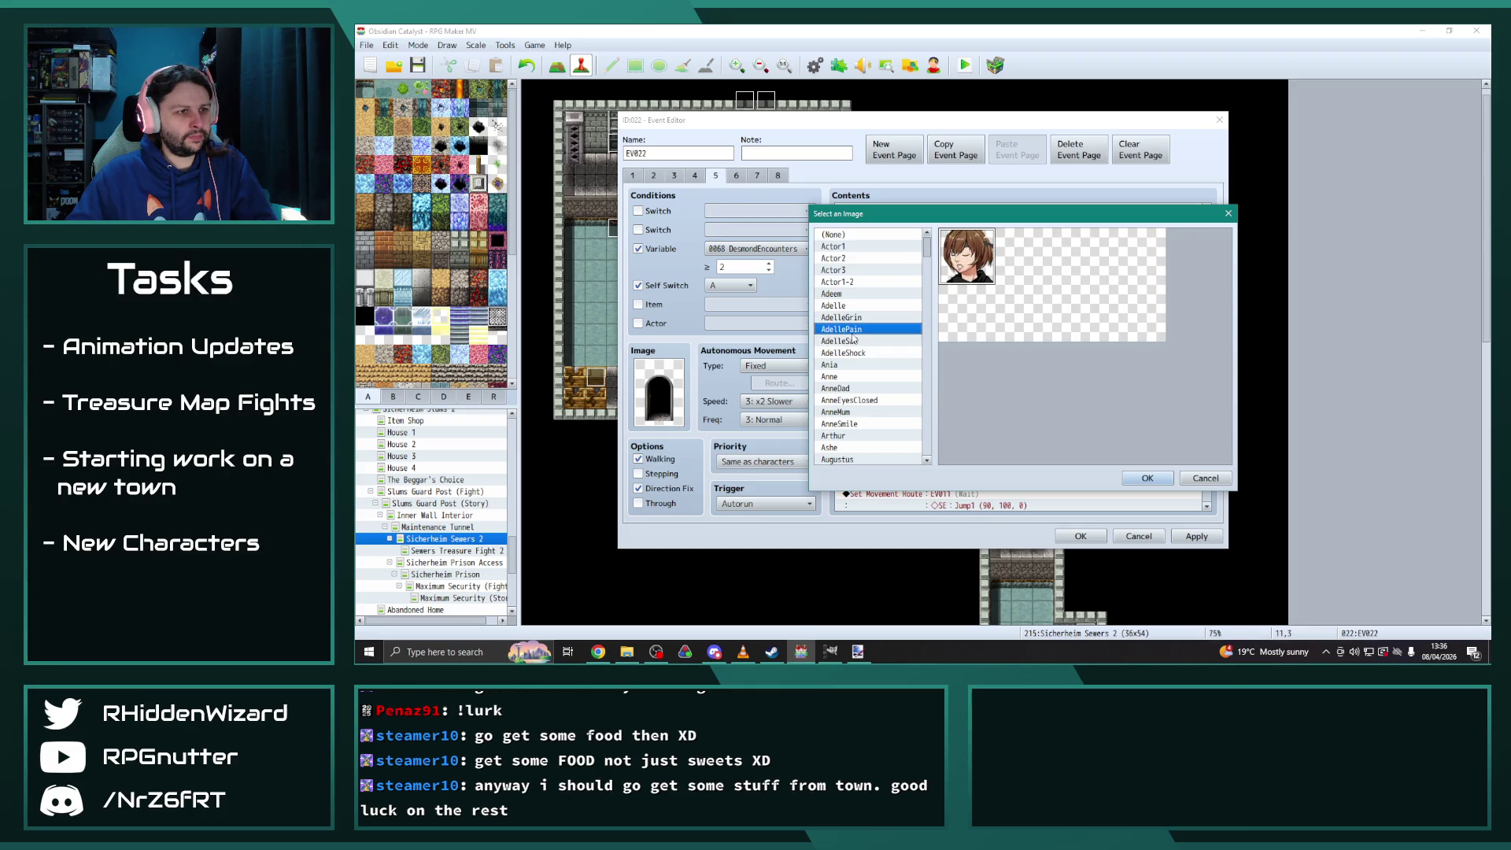
left_click(834, 306)
Reword that line to end with 'p. We know who y'all is.'
double_click(970, 272)
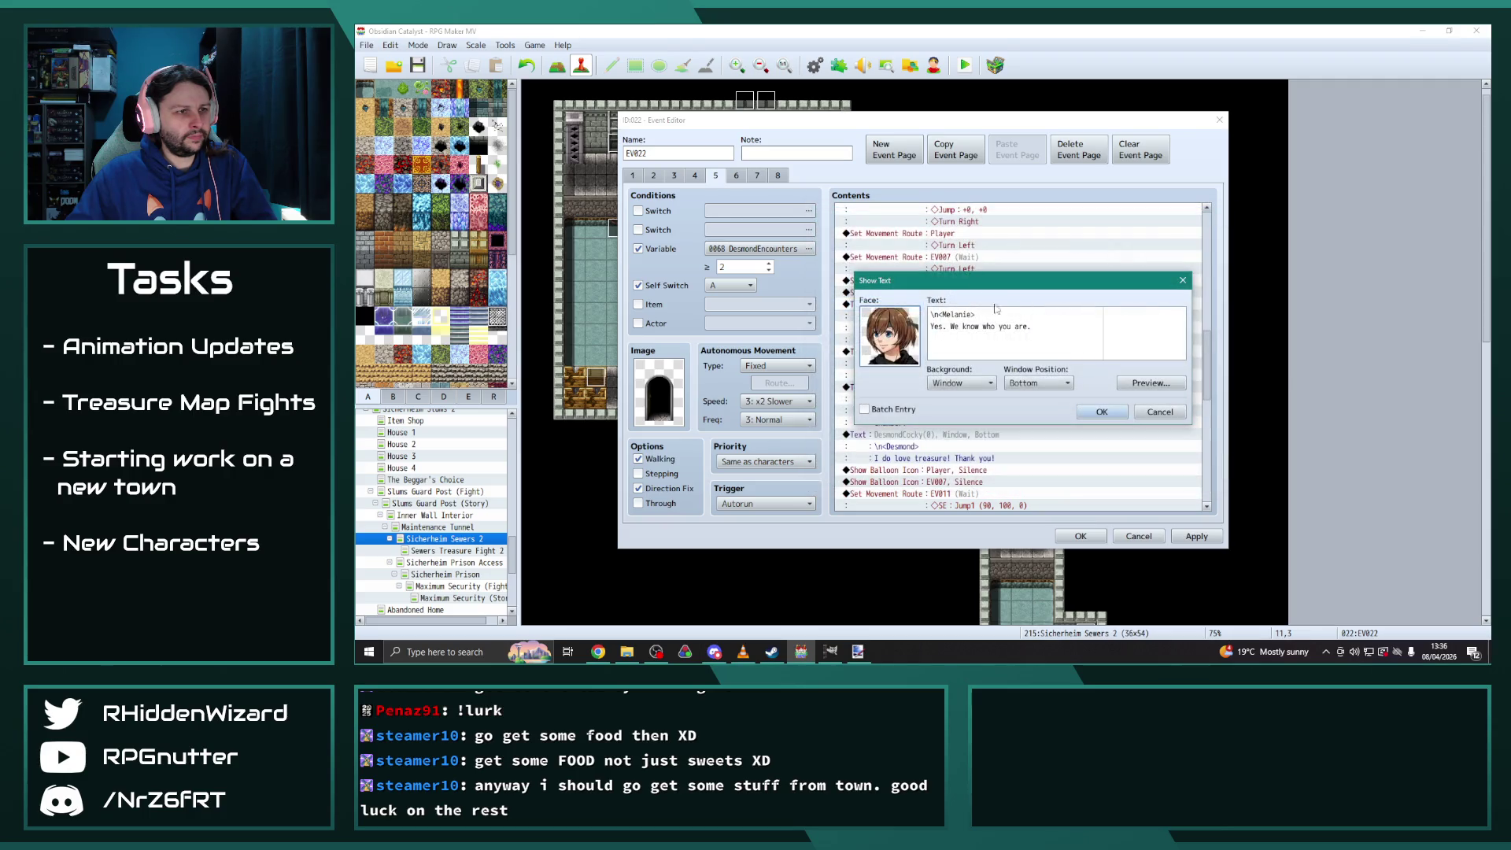
left_click_drag(1042, 330, 930, 325)
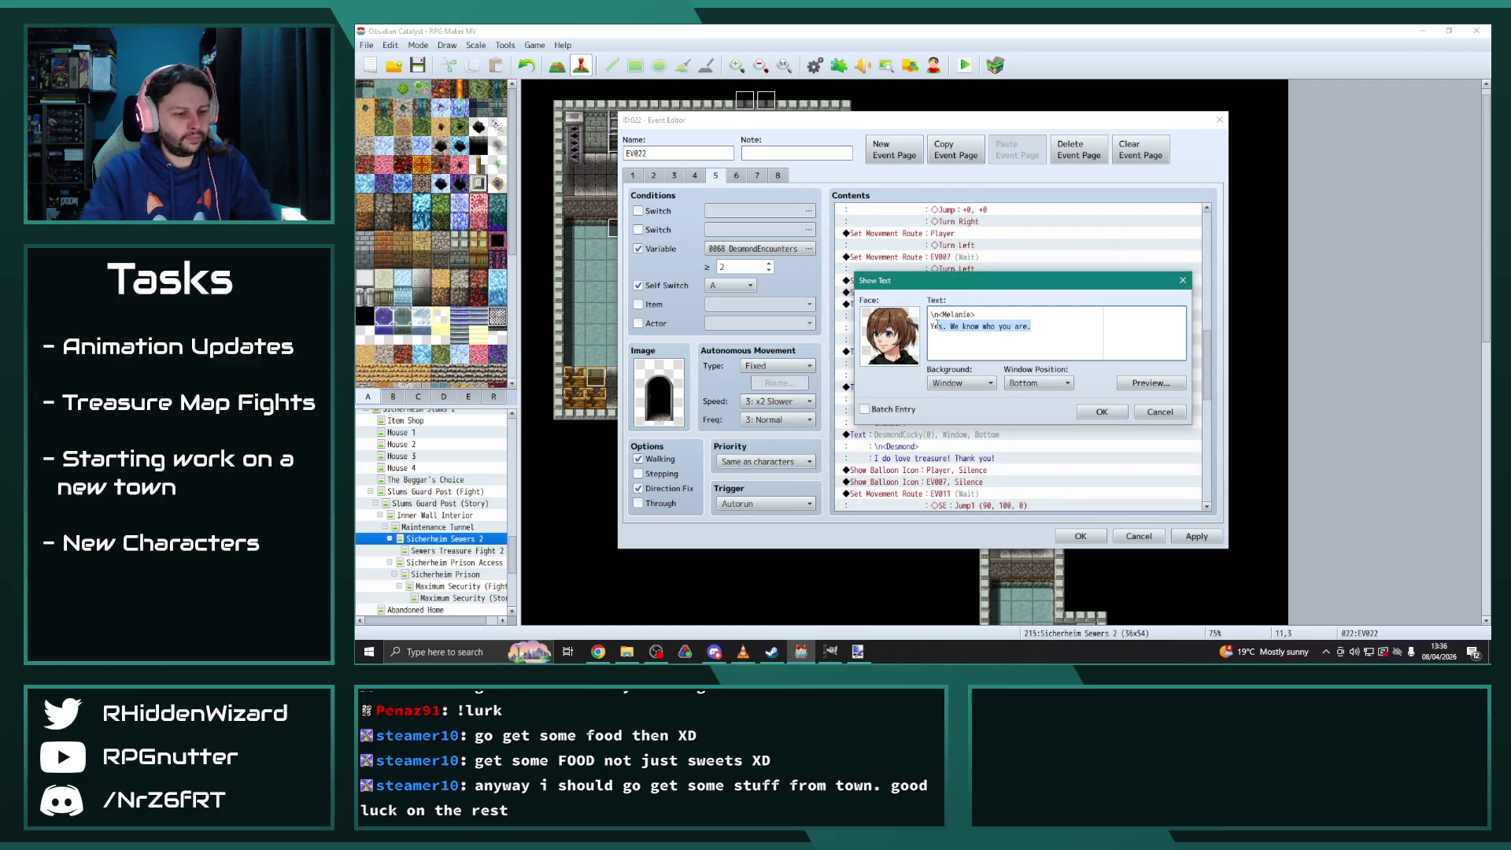
type("p. We know who")
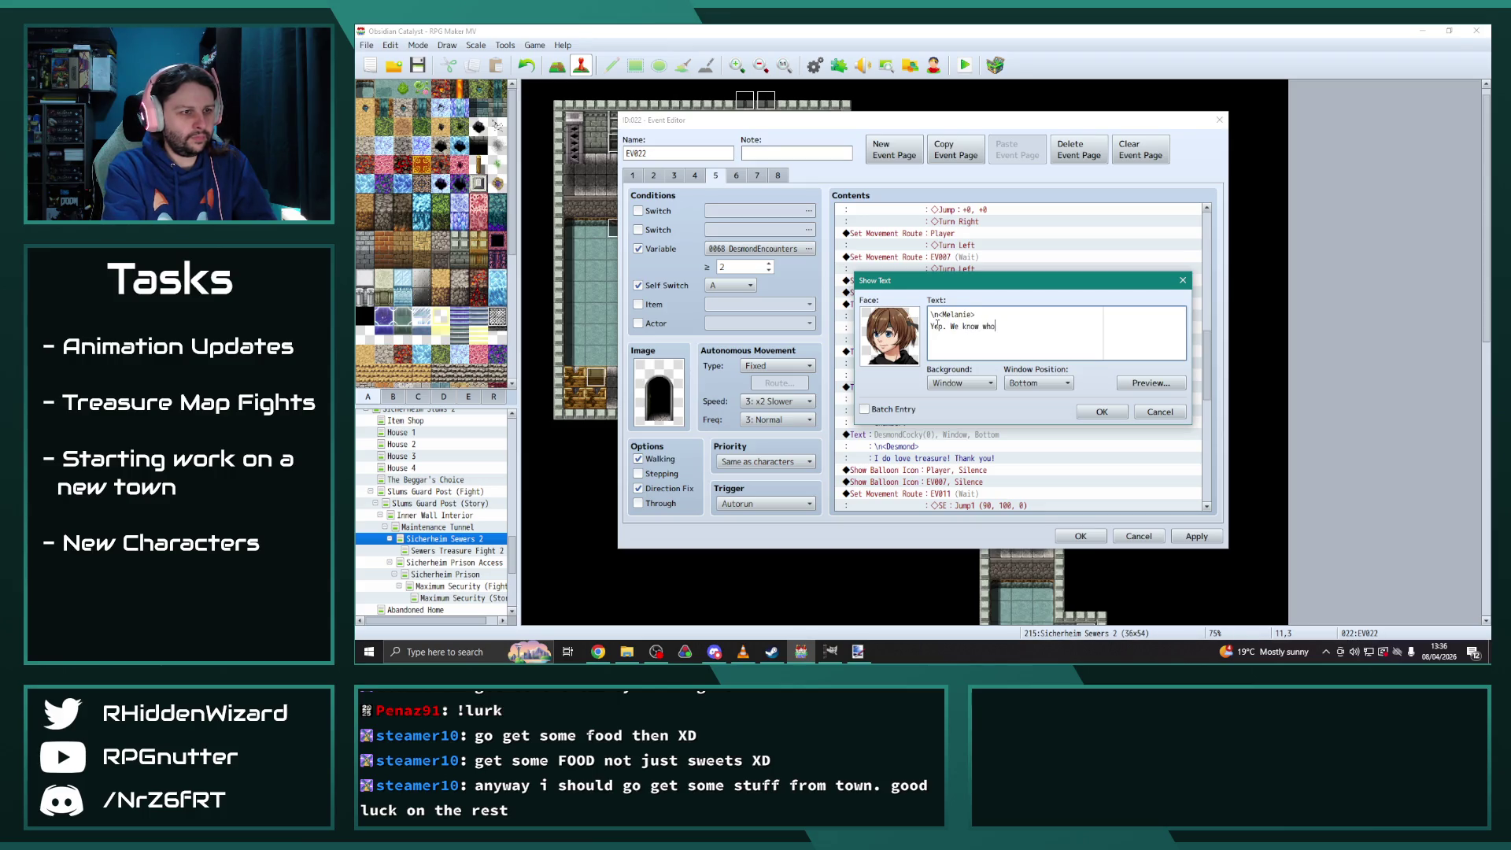
type(" y'all is.")
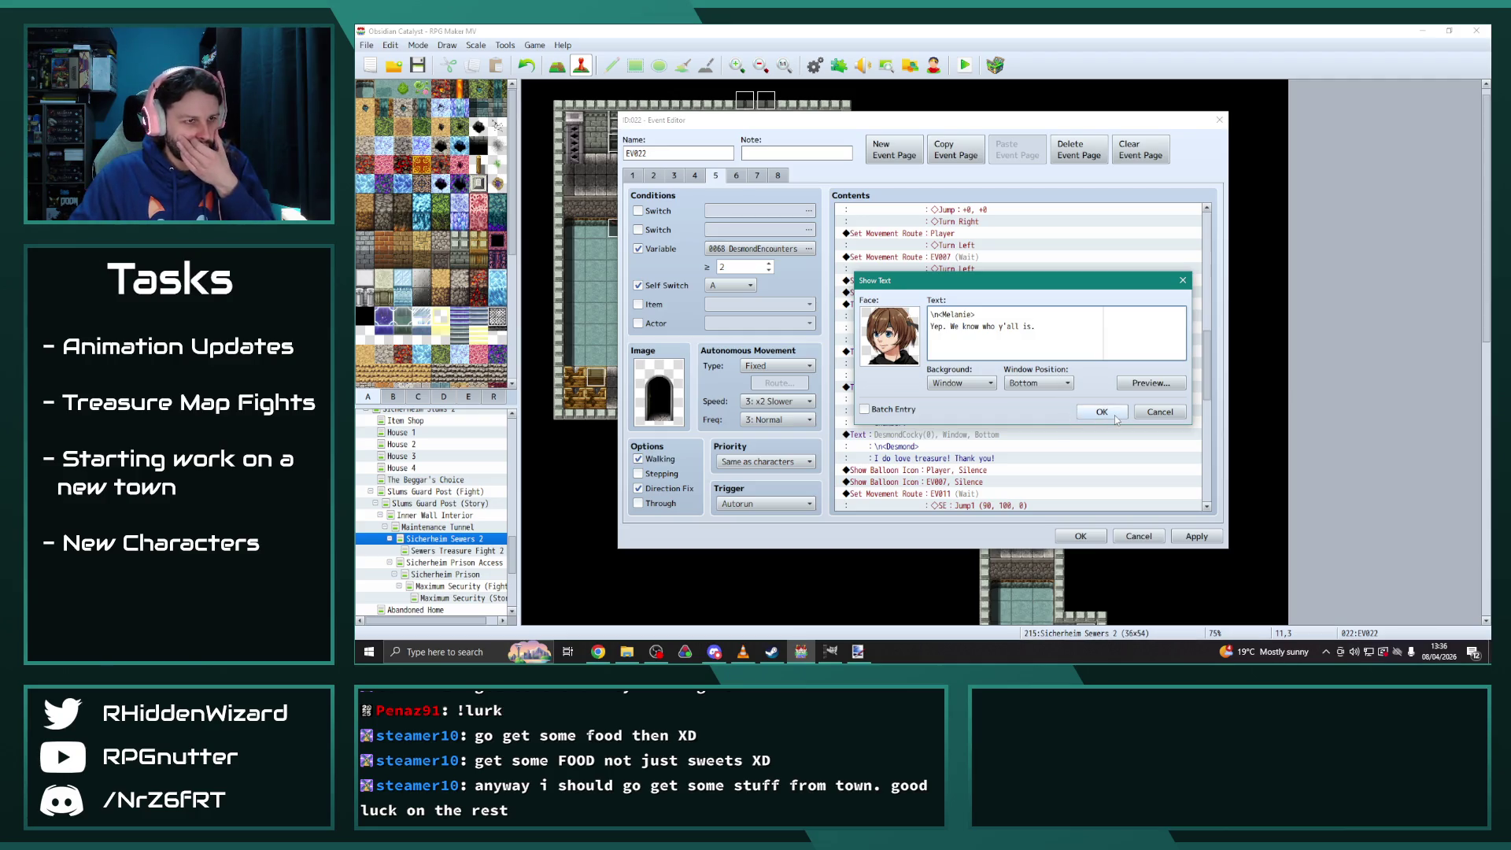
left_click(1102, 412)
Move the silence-with-wait balloon to Adelle(CS) and the EV011 exit route to Desmond(CS)
scroll(1002, 384, "down", 4)
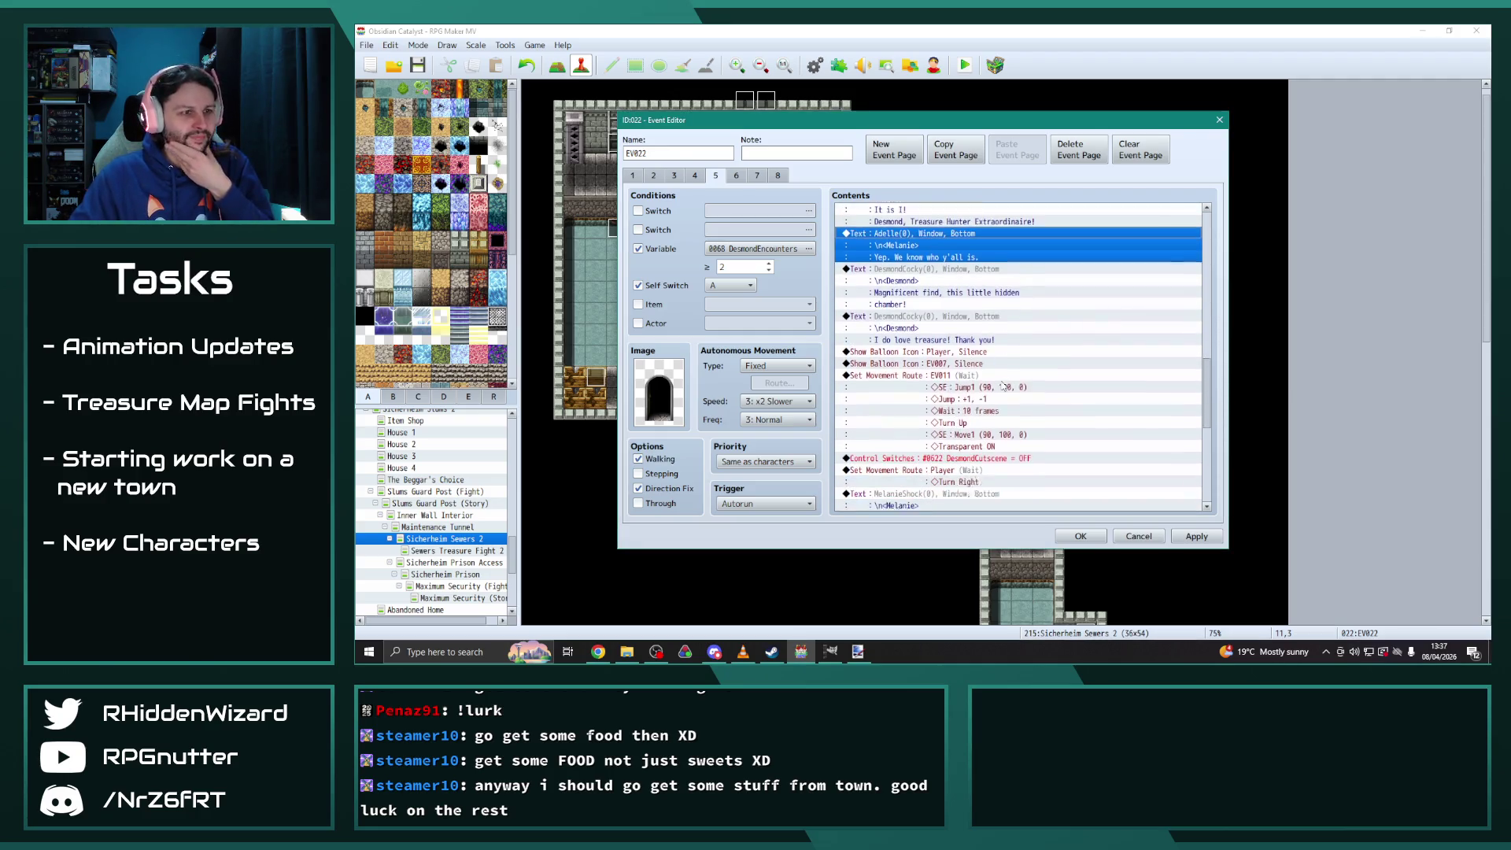
scroll(1001, 385, "down", 1)
double_click(1002, 338)
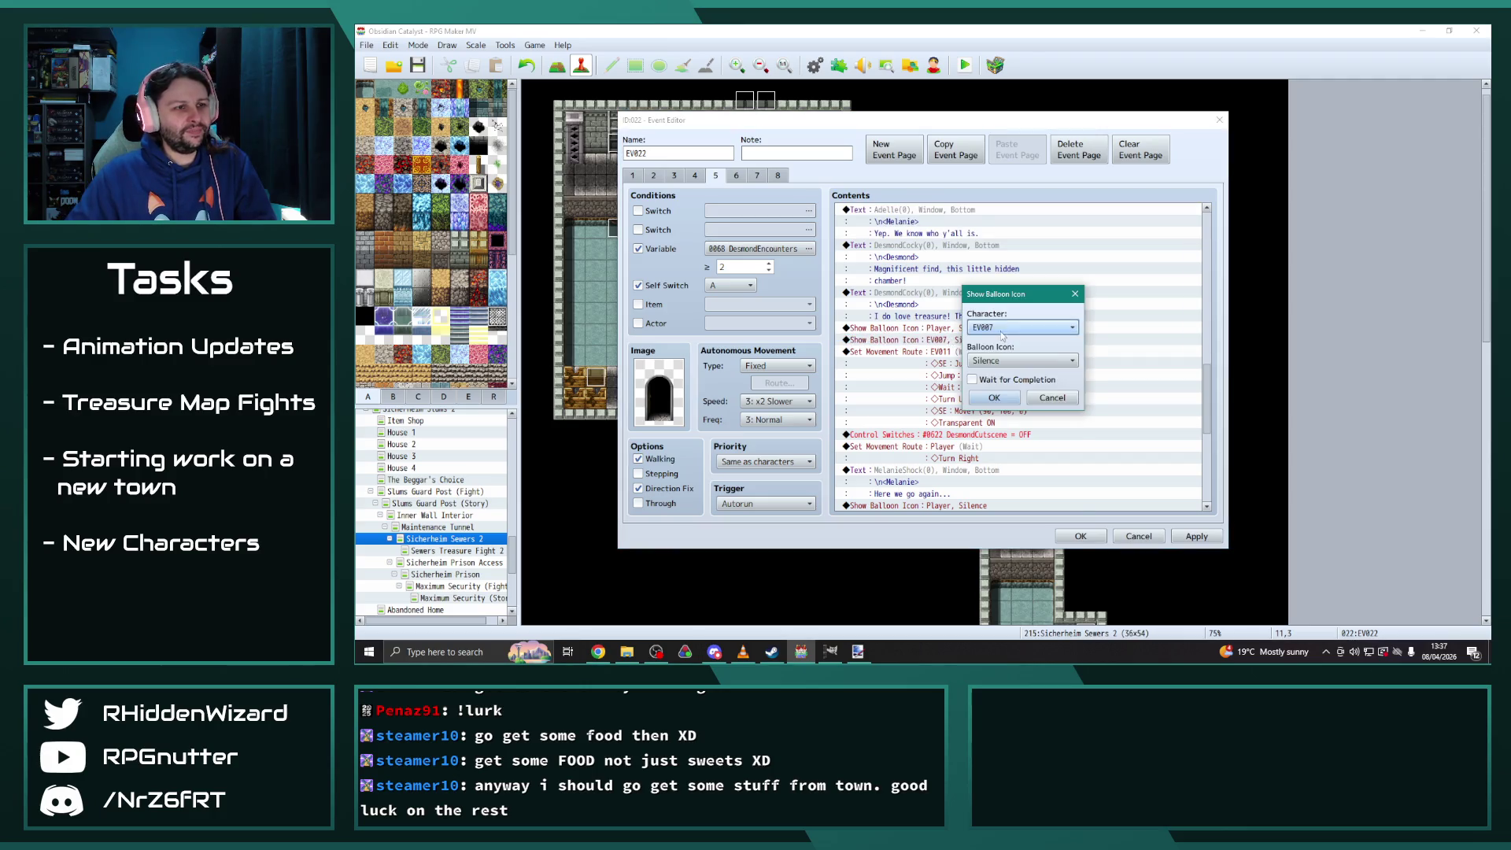
left_click(1001, 328)
left_click(1015, 629)
left_click(993, 397)
double_click(956, 352)
left_click(775, 234)
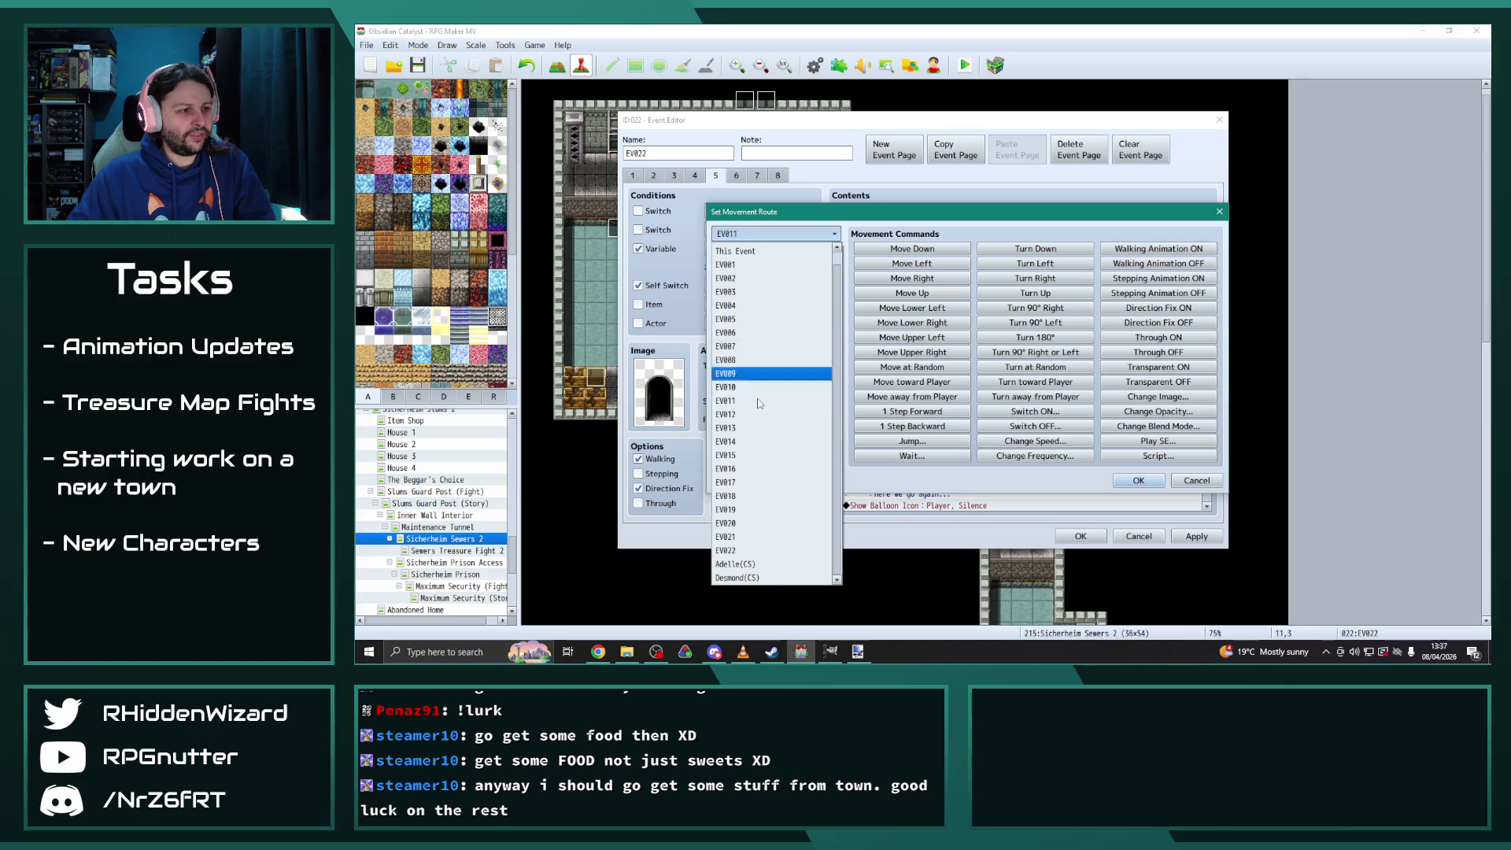
left_click(751, 579)
left_click(1138, 480)
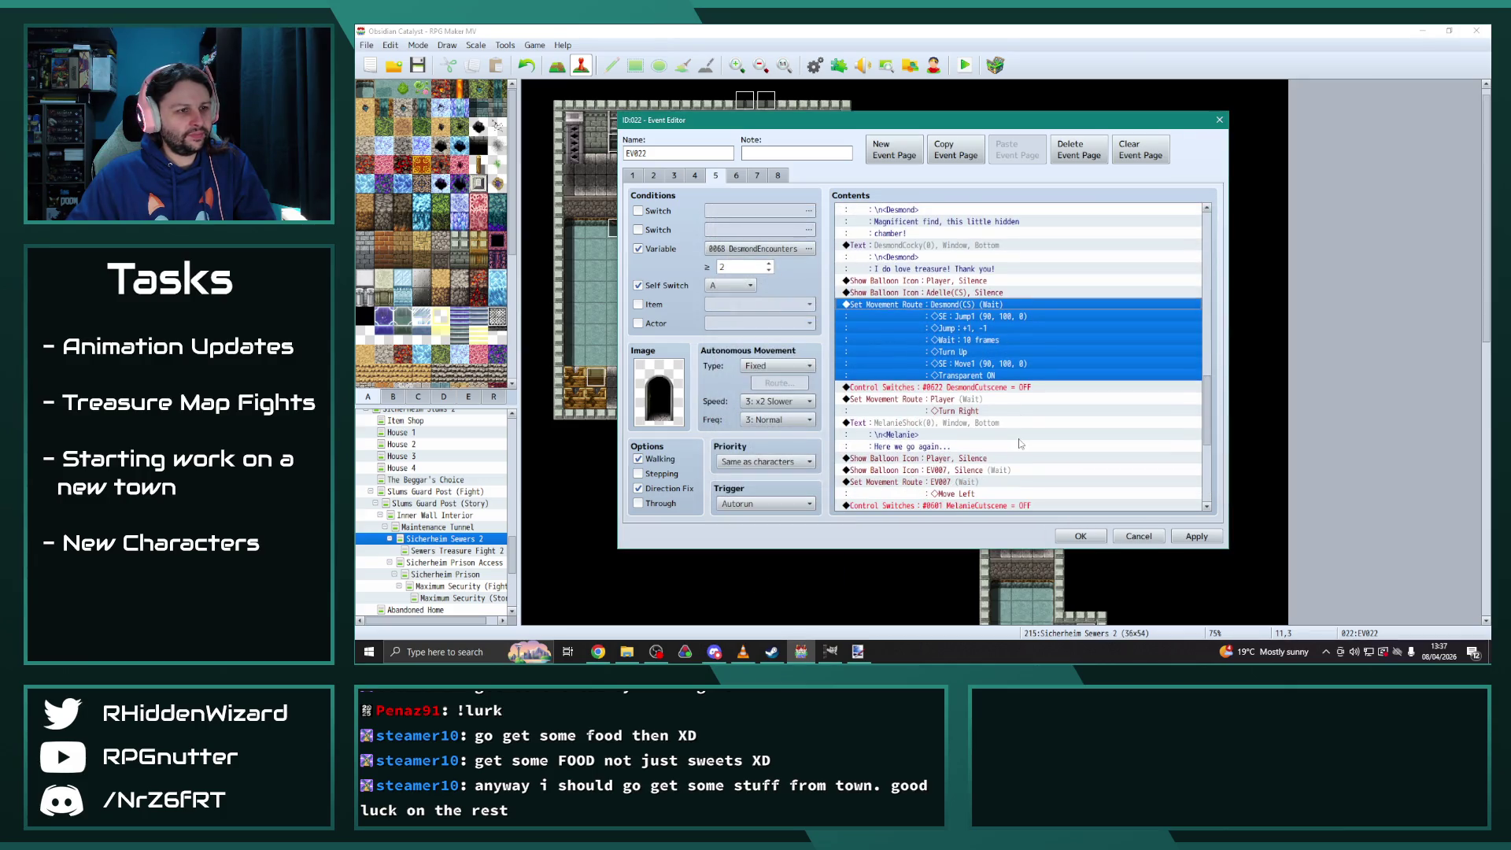
Turn 'Here we go again...' into an AdelleGrin line: 'How many times we gotta teach him this lesson y'all...'
scroll(1020, 443, "down", 3)
double_click(1019, 440)
double_click(910, 334)
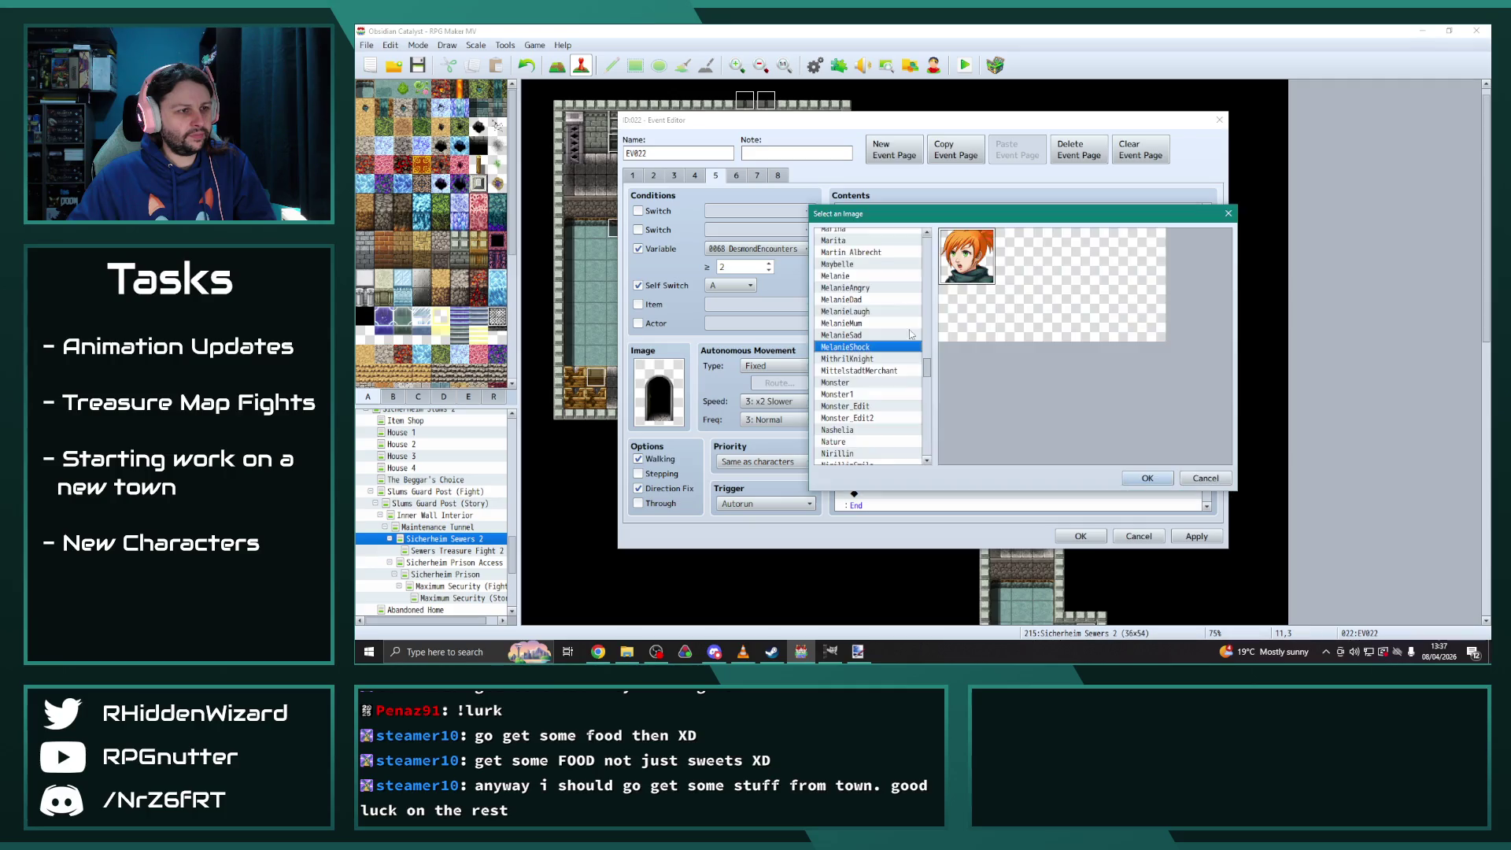
left_click_drag(929, 367, 928, 243)
left_click(850, 344)
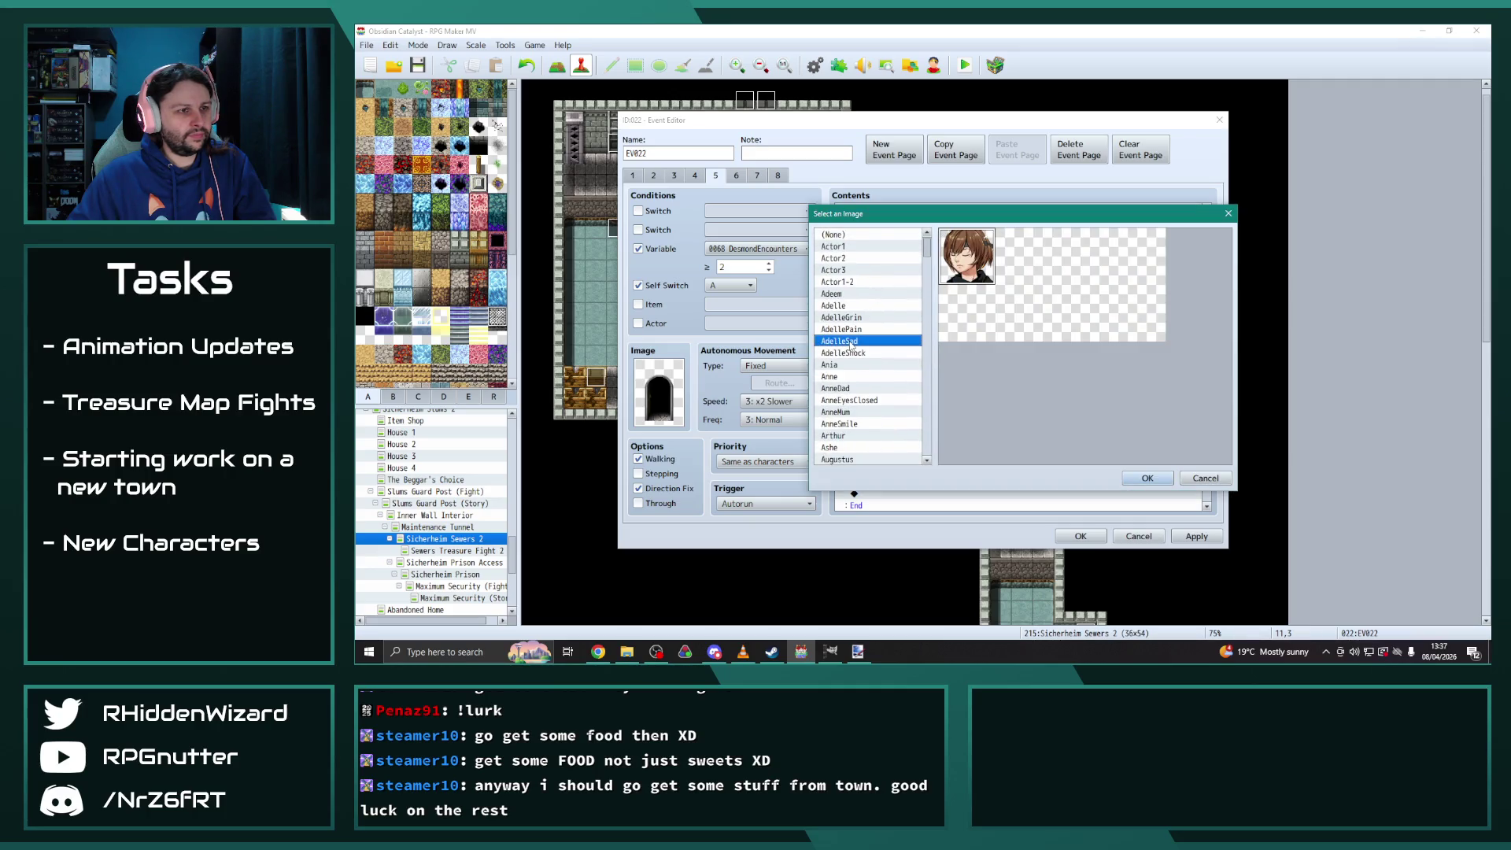
key("Down")
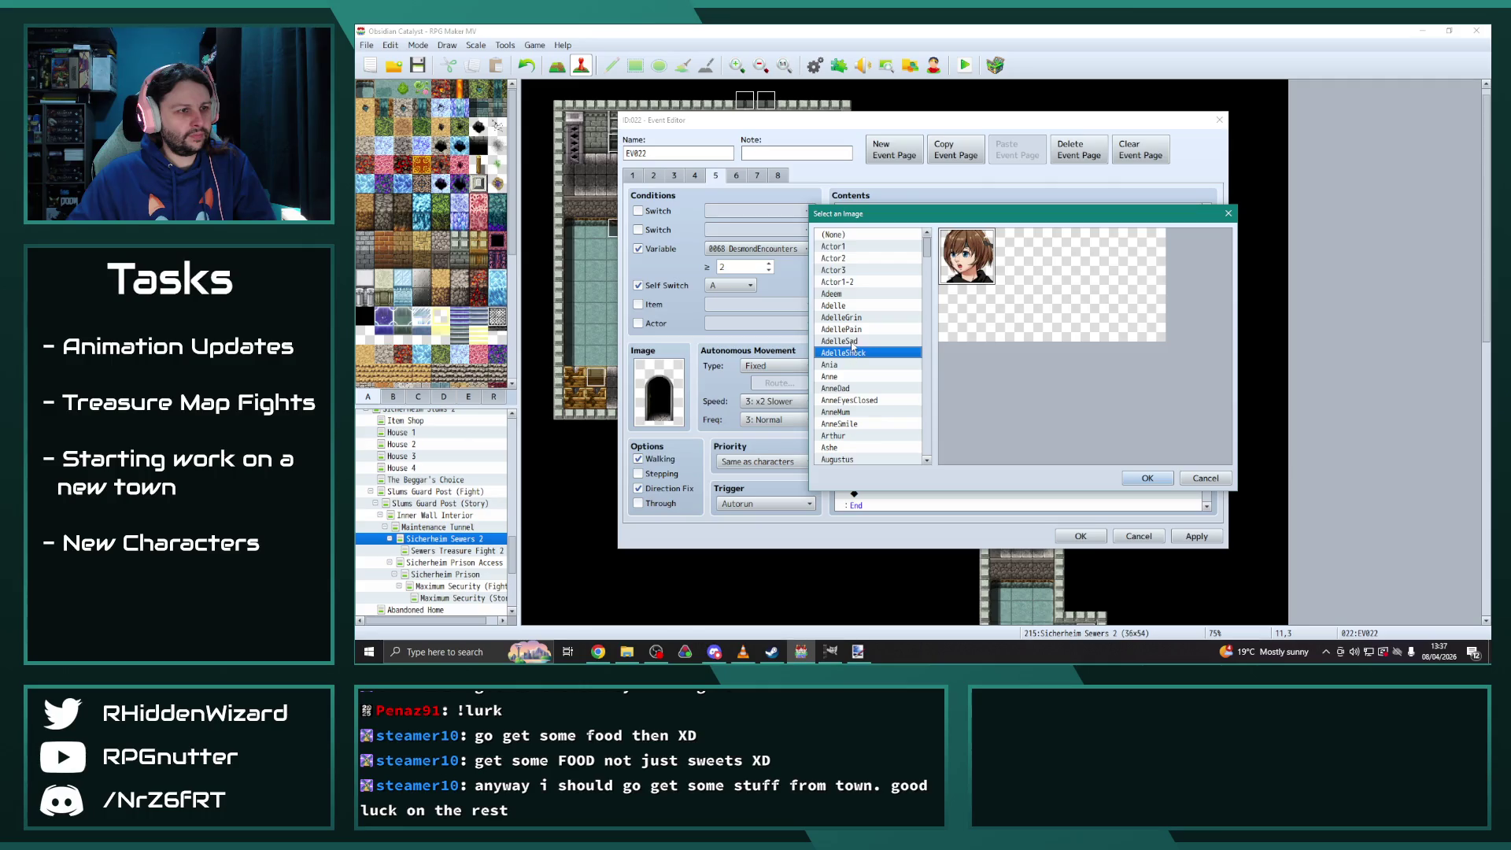
left_click(851, 345)
left_click_drag(851, 345, 851, 324)
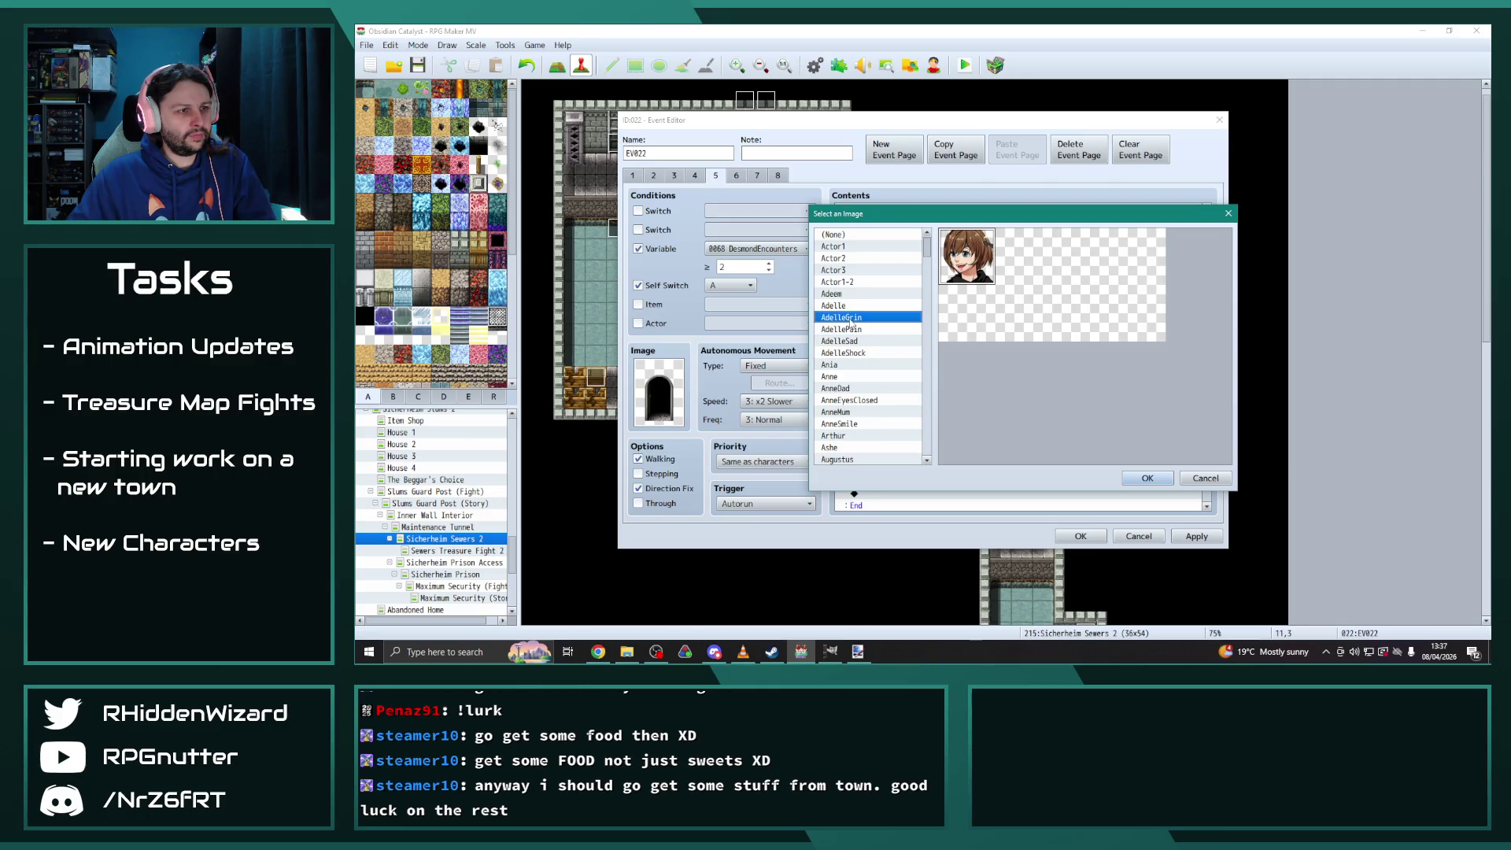
double_click(852, 320)
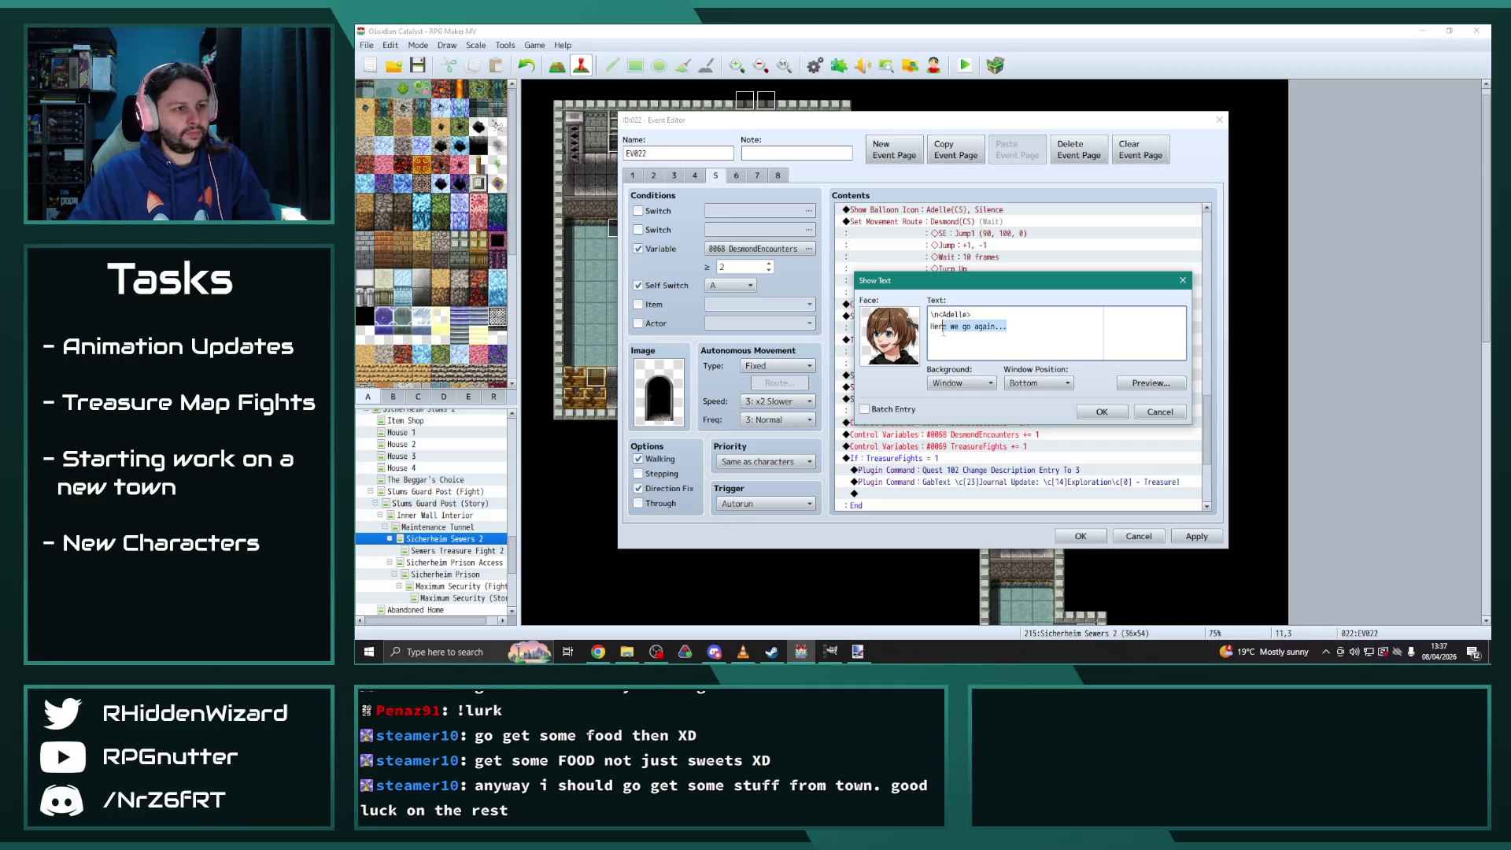
type("H")
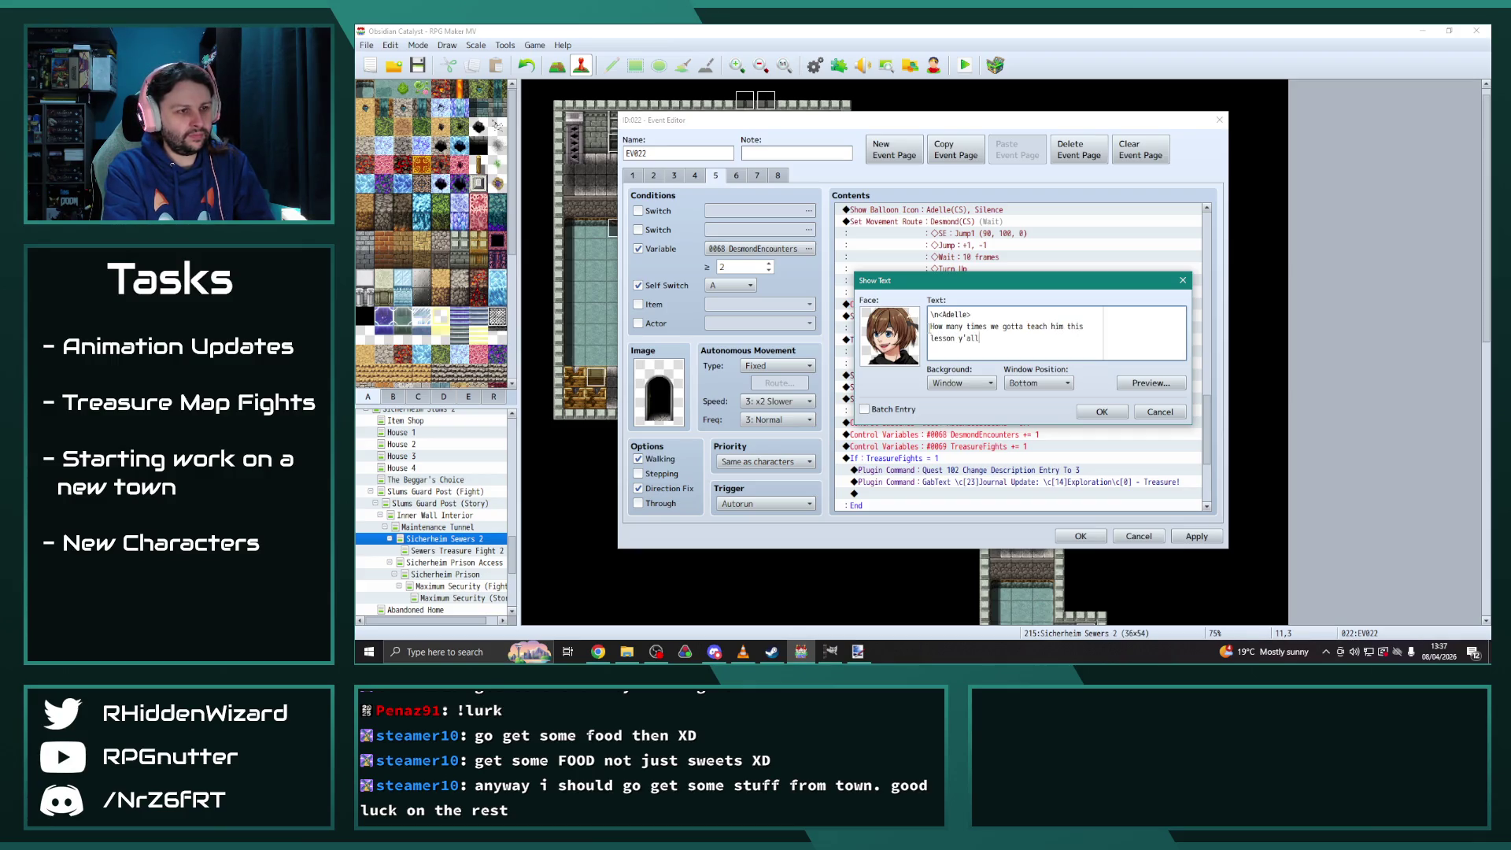
left_click(1116, 416)
Edit Adelle's 'We know who y'all is' text line in EV022's cutscene
scroll(1015, 432, "up", 6)
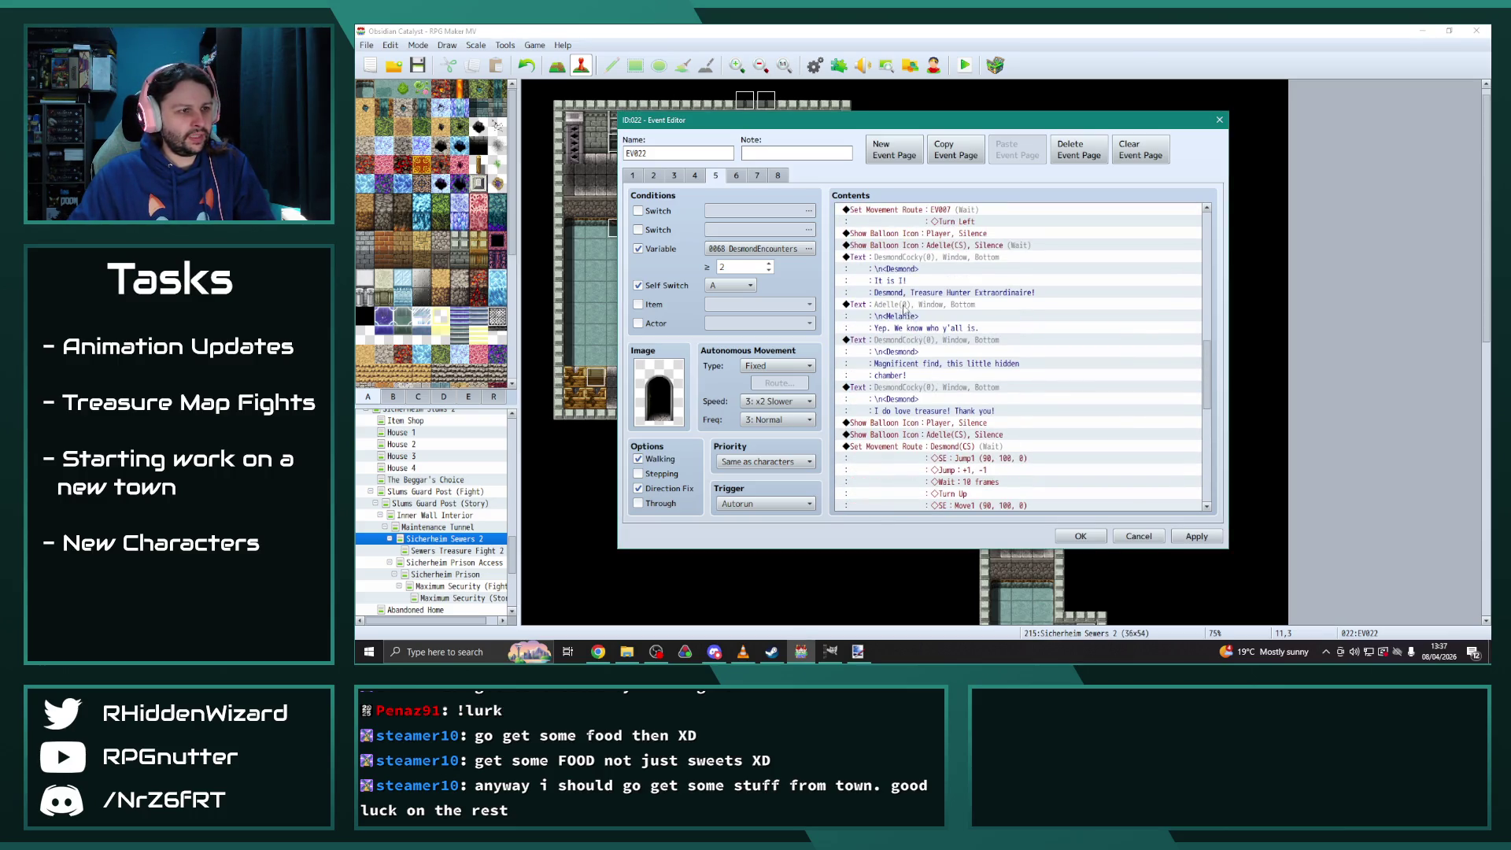
double_click(904, 307)
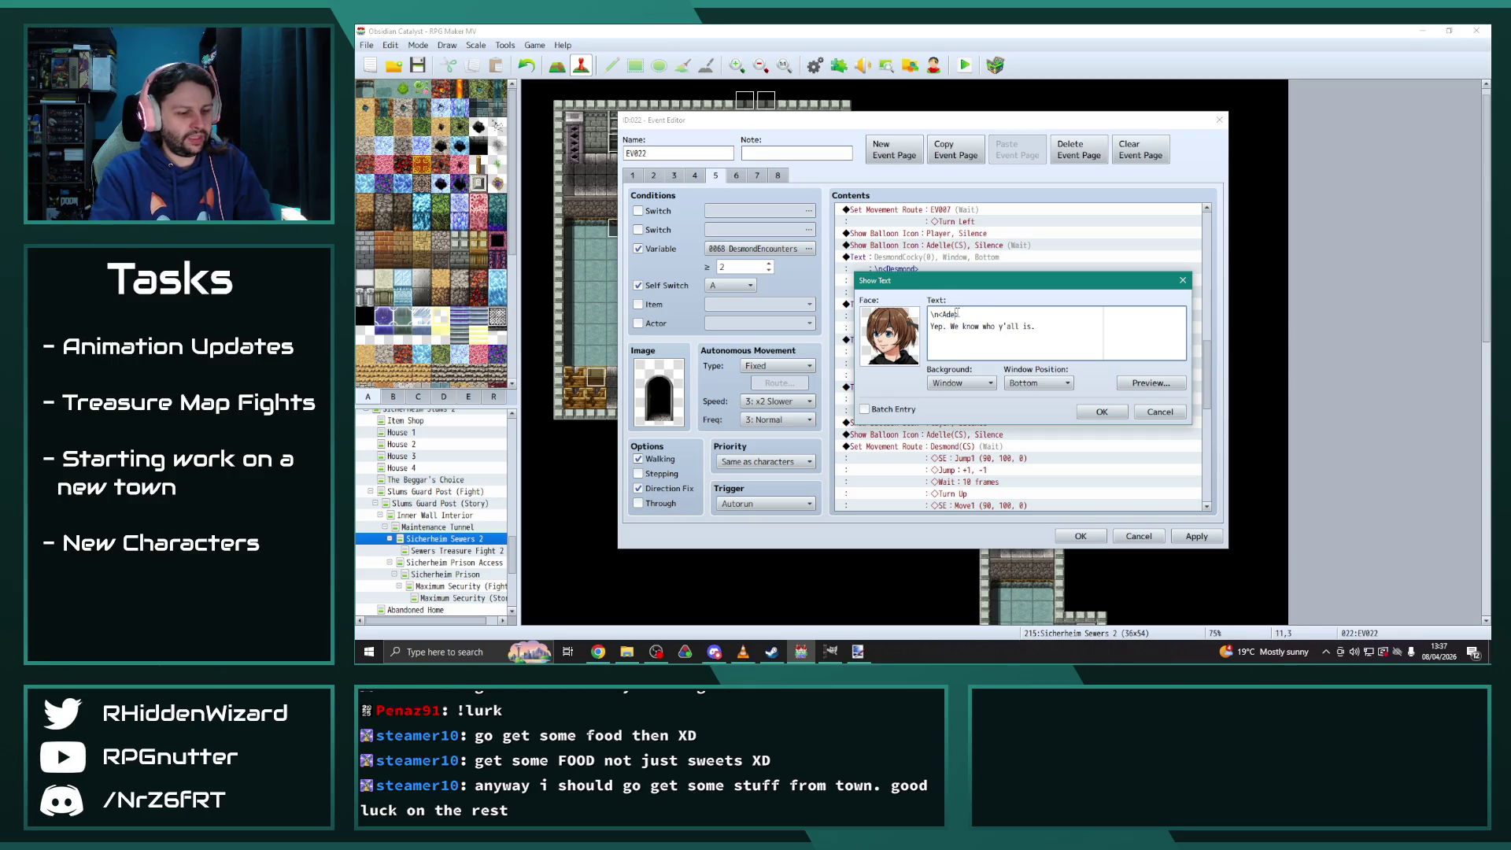
left_click(1085, 412)
mouse_move(1208, 379)
left_mouse_down()
mouse_move(1213, 258)
mouse_move(1212, 416)
left_mouse_up()
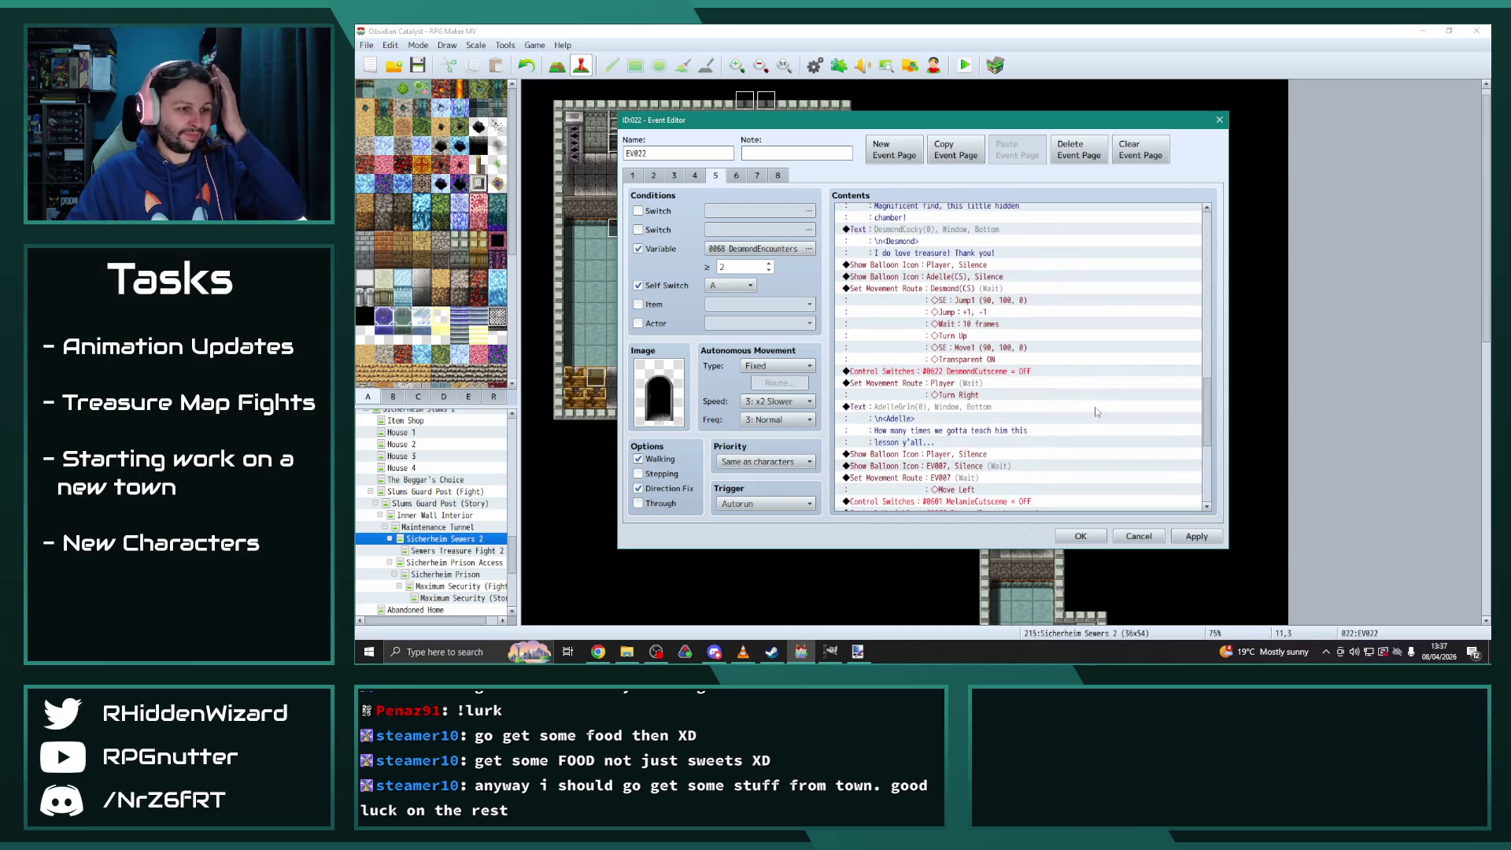
Change the Show Balloon Icon command to a Music Note balloon over Adelle(CS)
scroll(1096, 411, "down", 3)
left_click(972, 373)
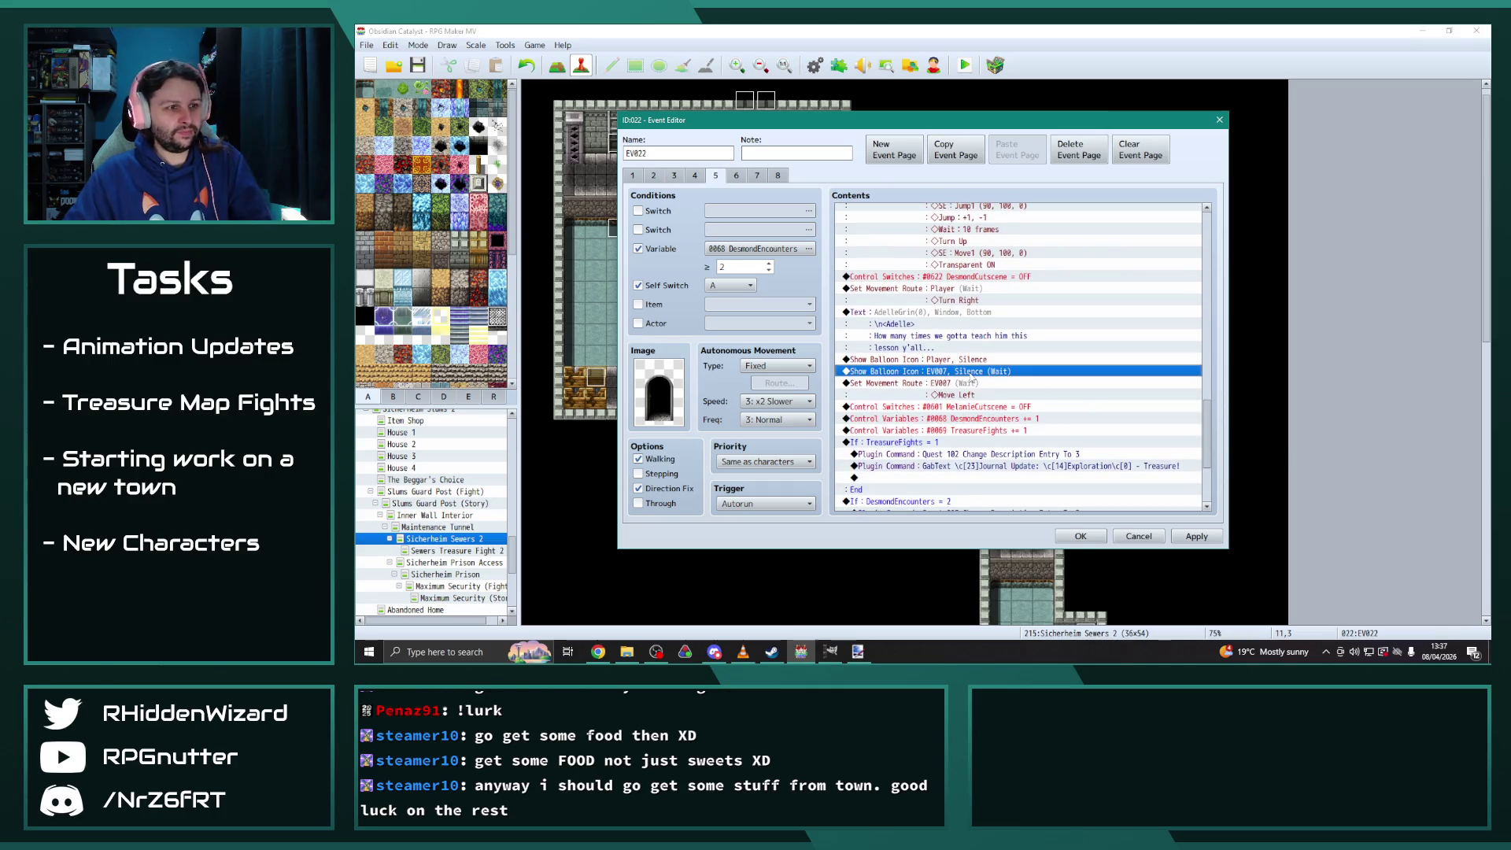
double_click(972, 373)
left_click(1019, 362)
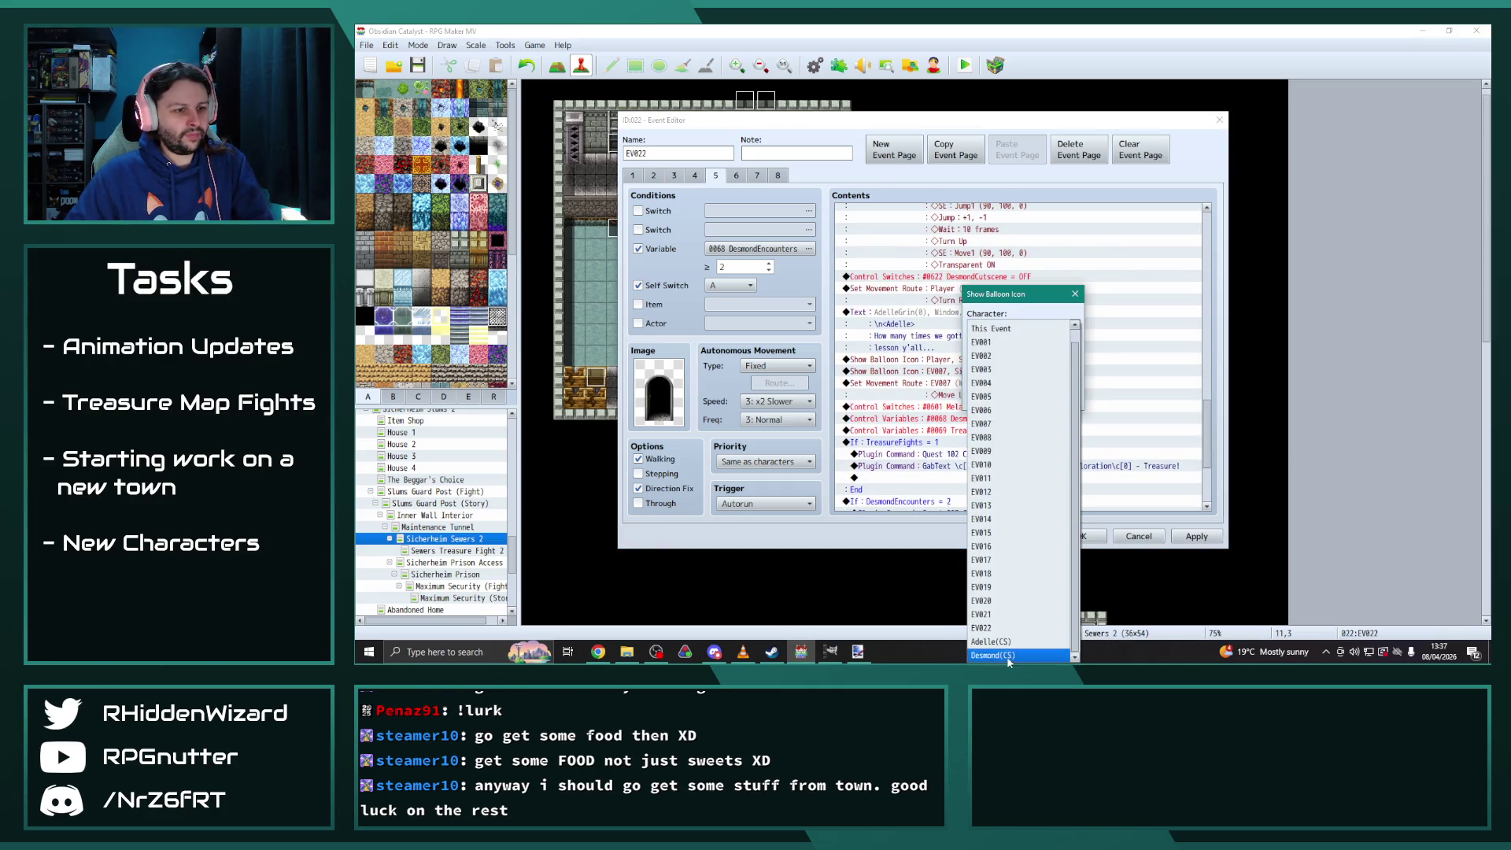
left_click(990, 641)
left_click(1021, 360)
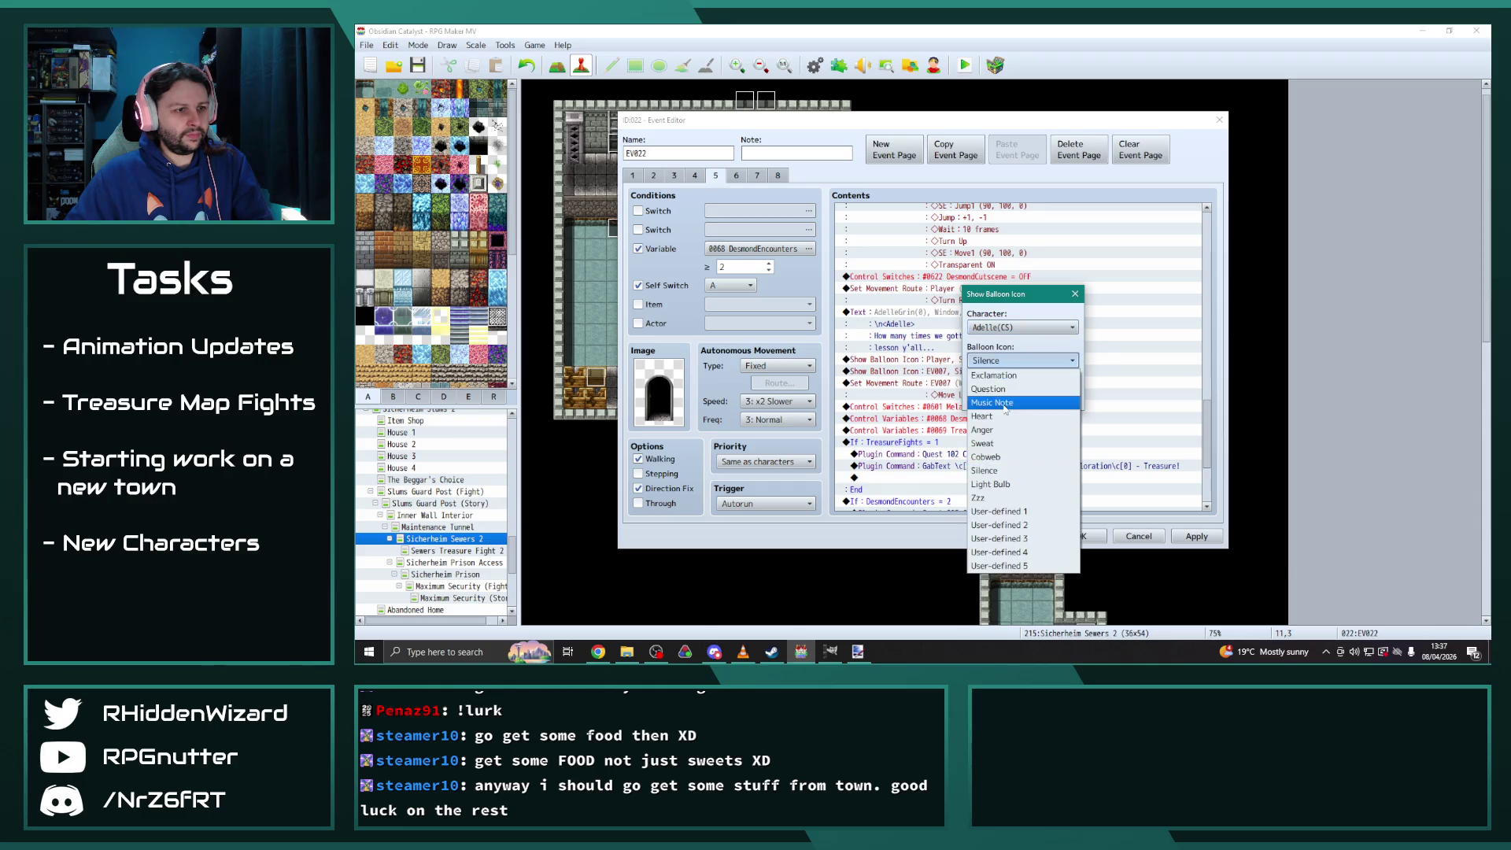
left_click(1004, 402)
left_click(976, 395)
Retarget the Set Movement Route command to Adelle(CS)
double_click(965, 382)
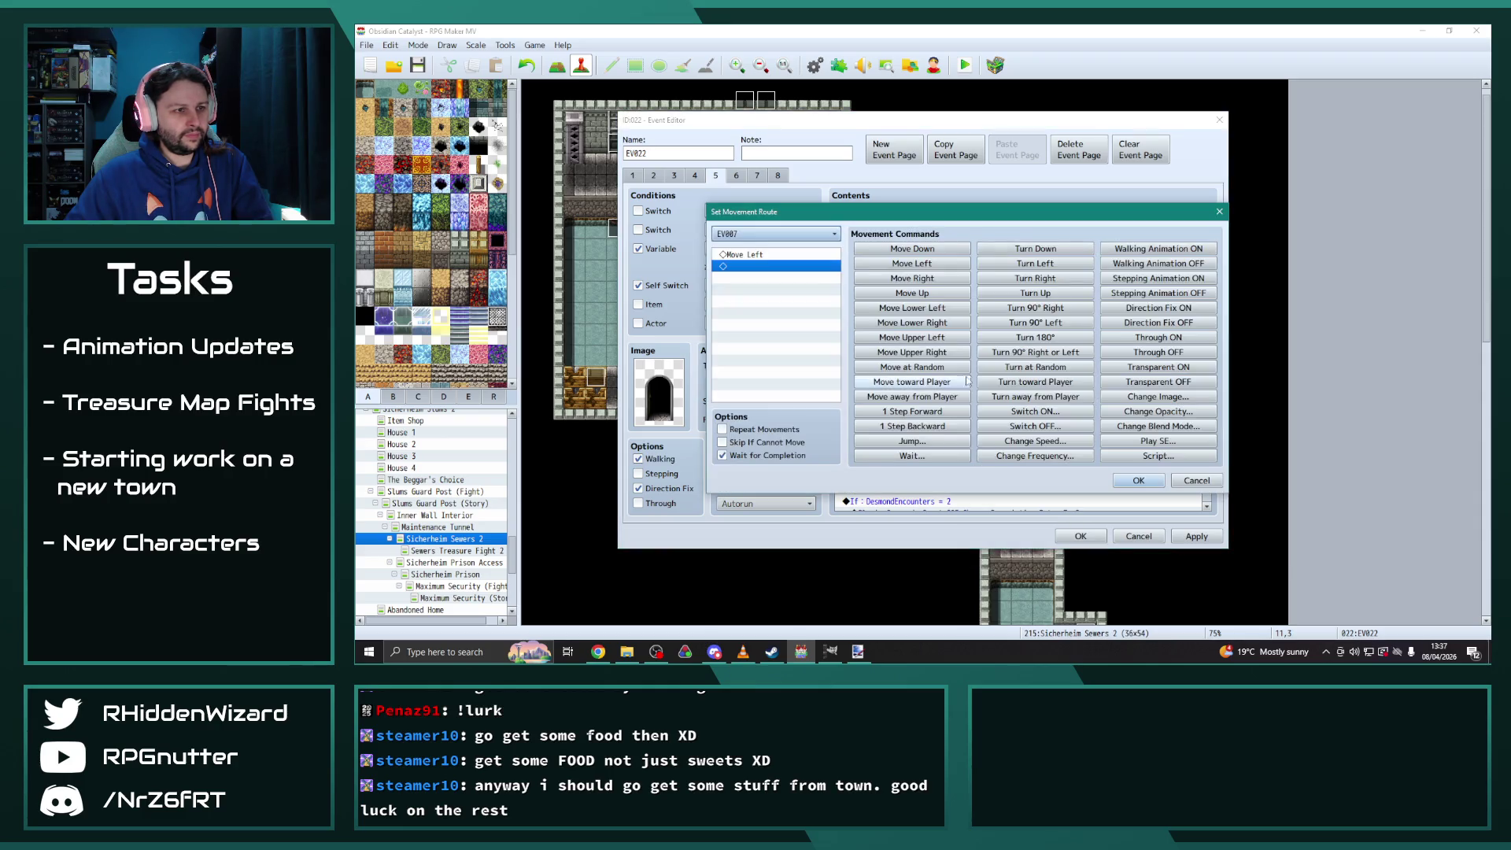
left_click(775, 233)
left_click(755, 579)
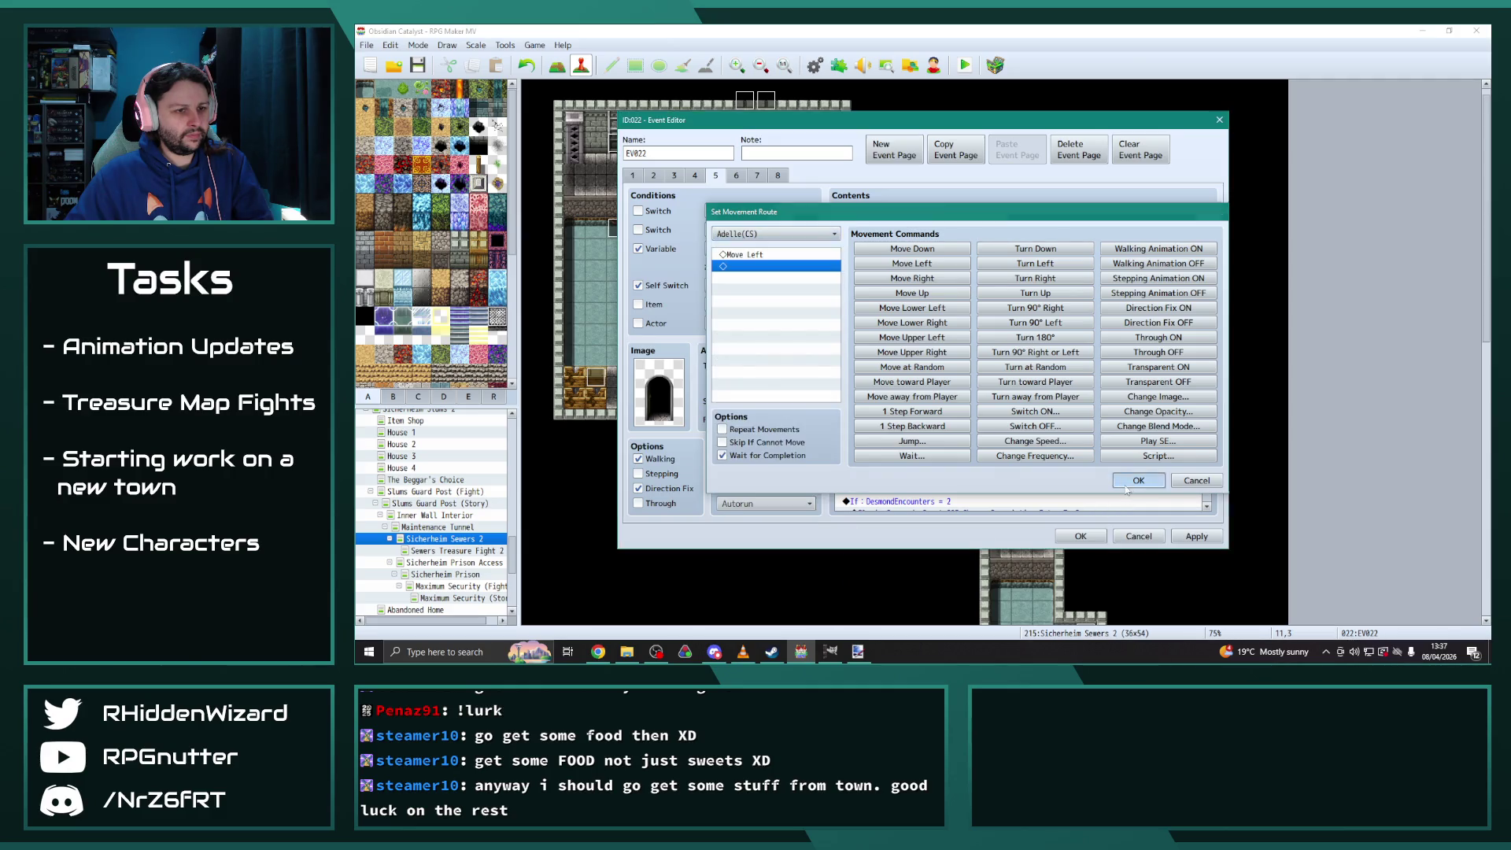
left_click(1133, 481)
Switch the Control Switches command from MelanieCutscene to 0607 AdelleCutscene and save the event
scroll(1003, 446, "down", 4)
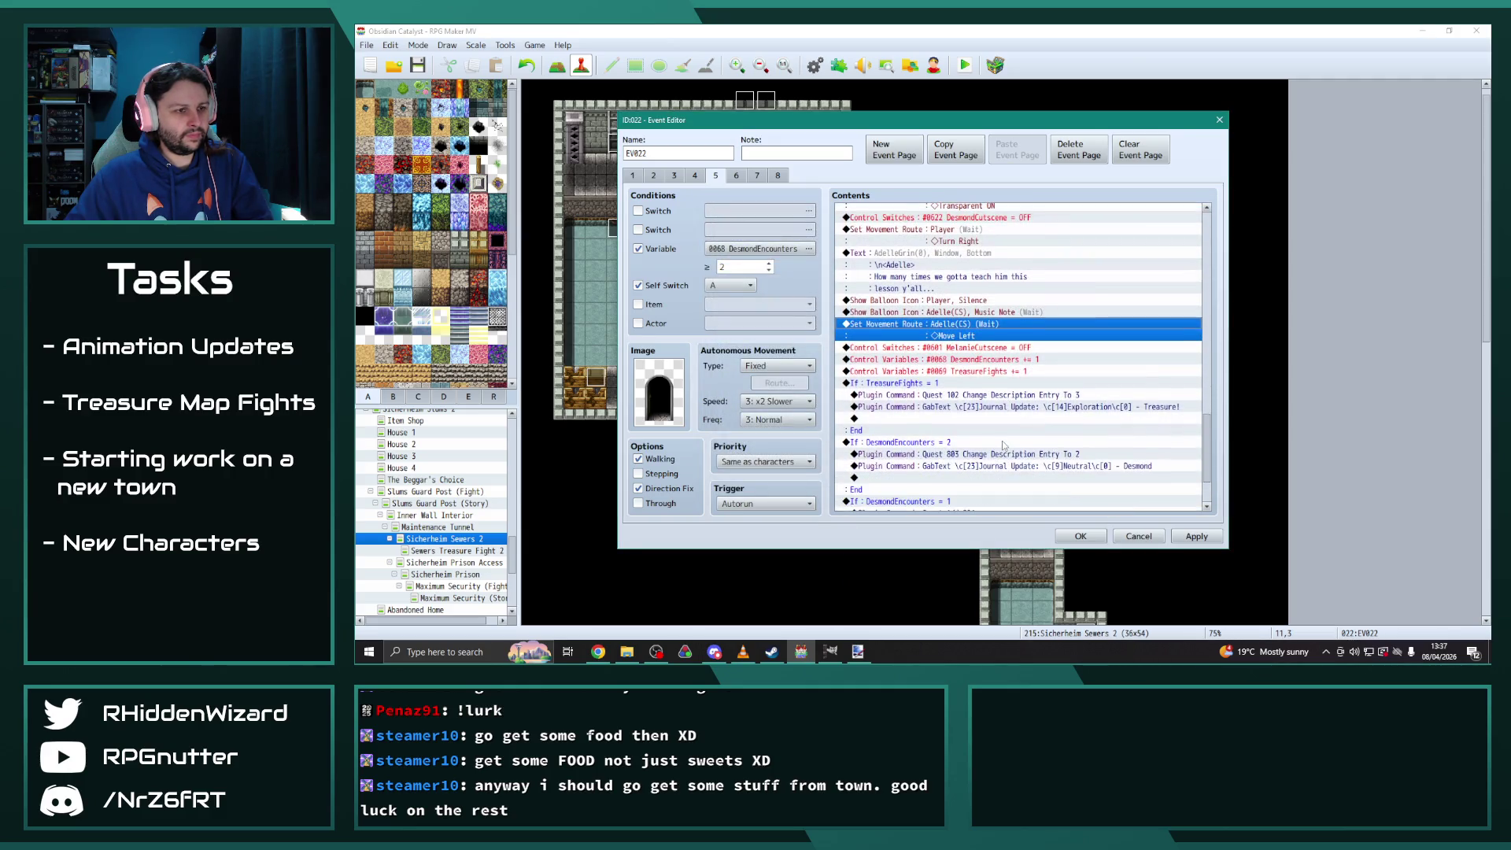
double_click(999, 276)
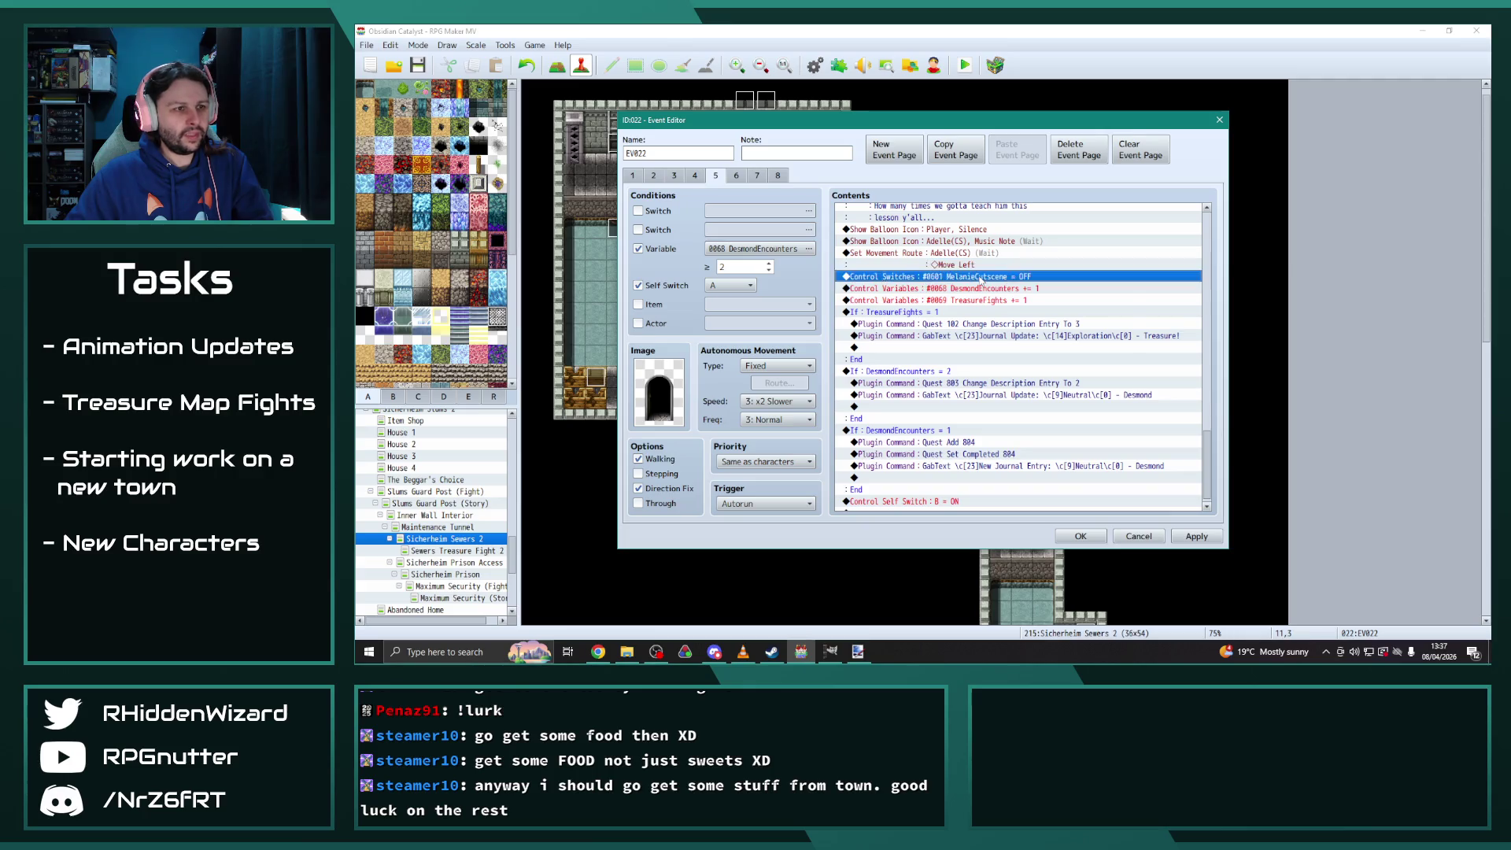
left_click(1093, 328)
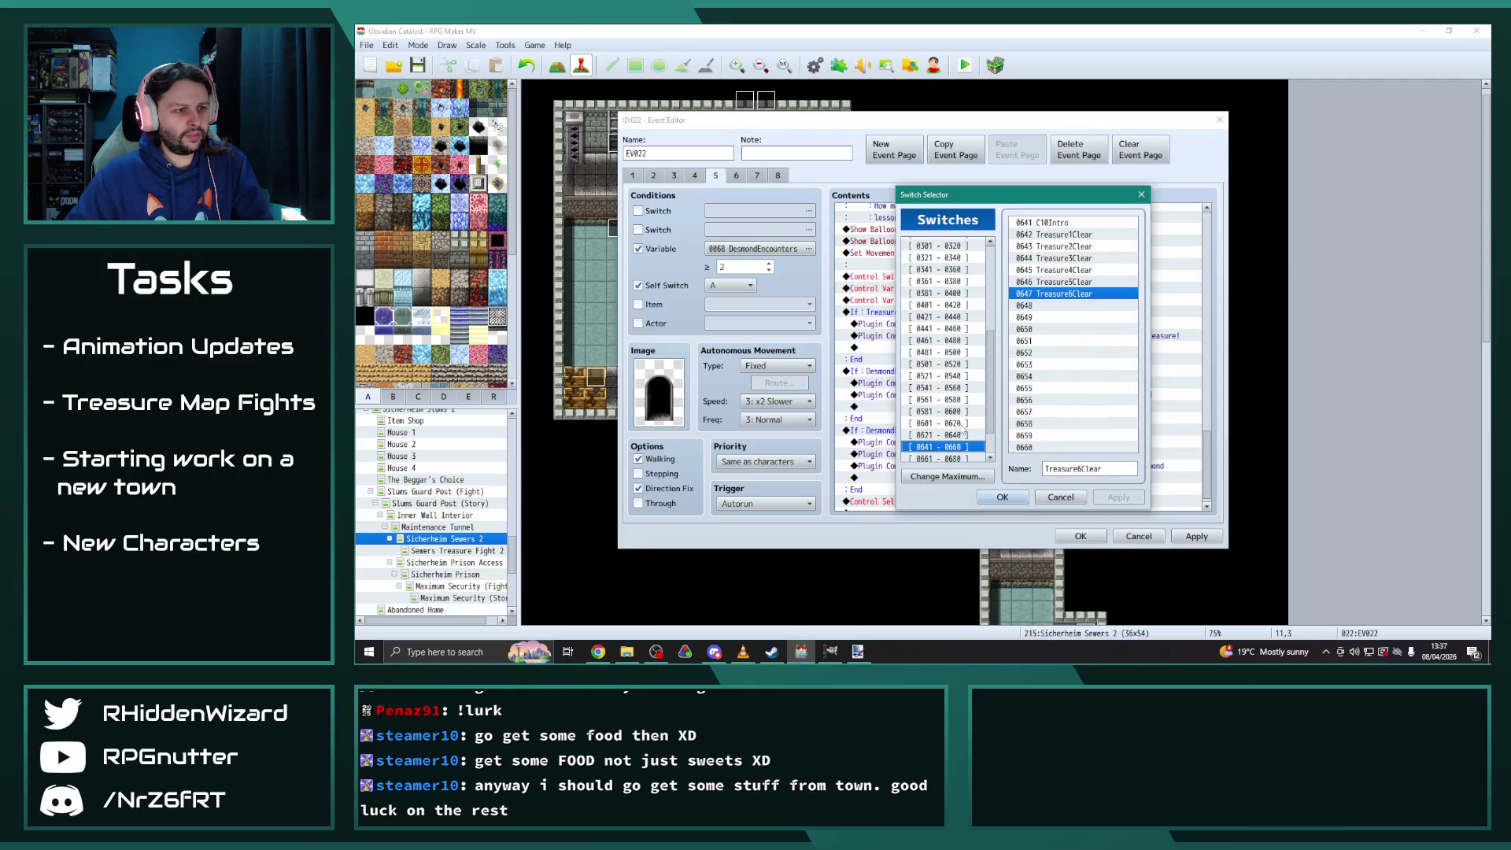
left_click_drag(978, 195, 679, 146)
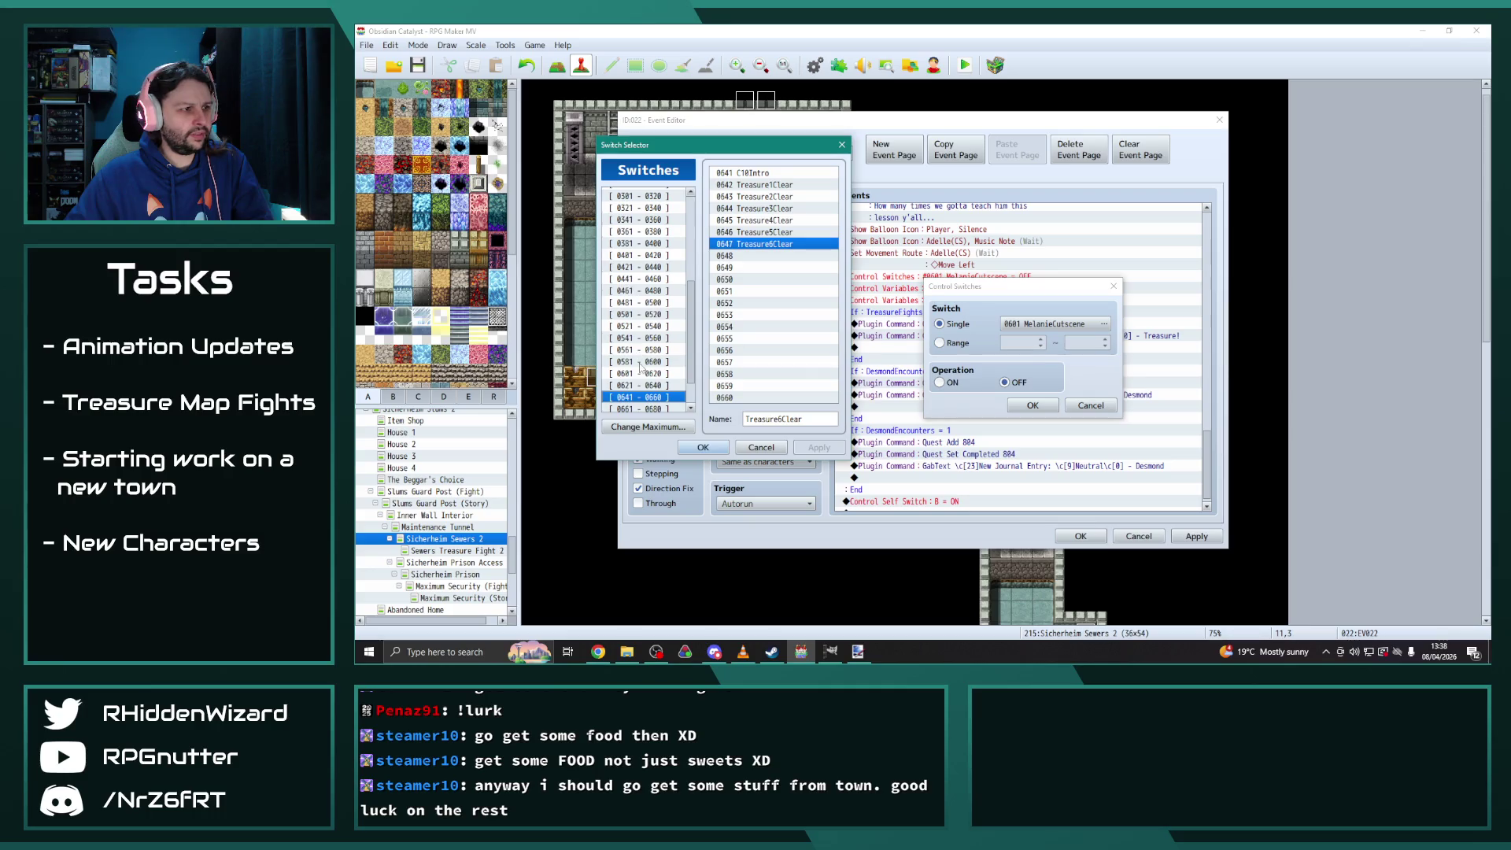
left_click(633, 373)
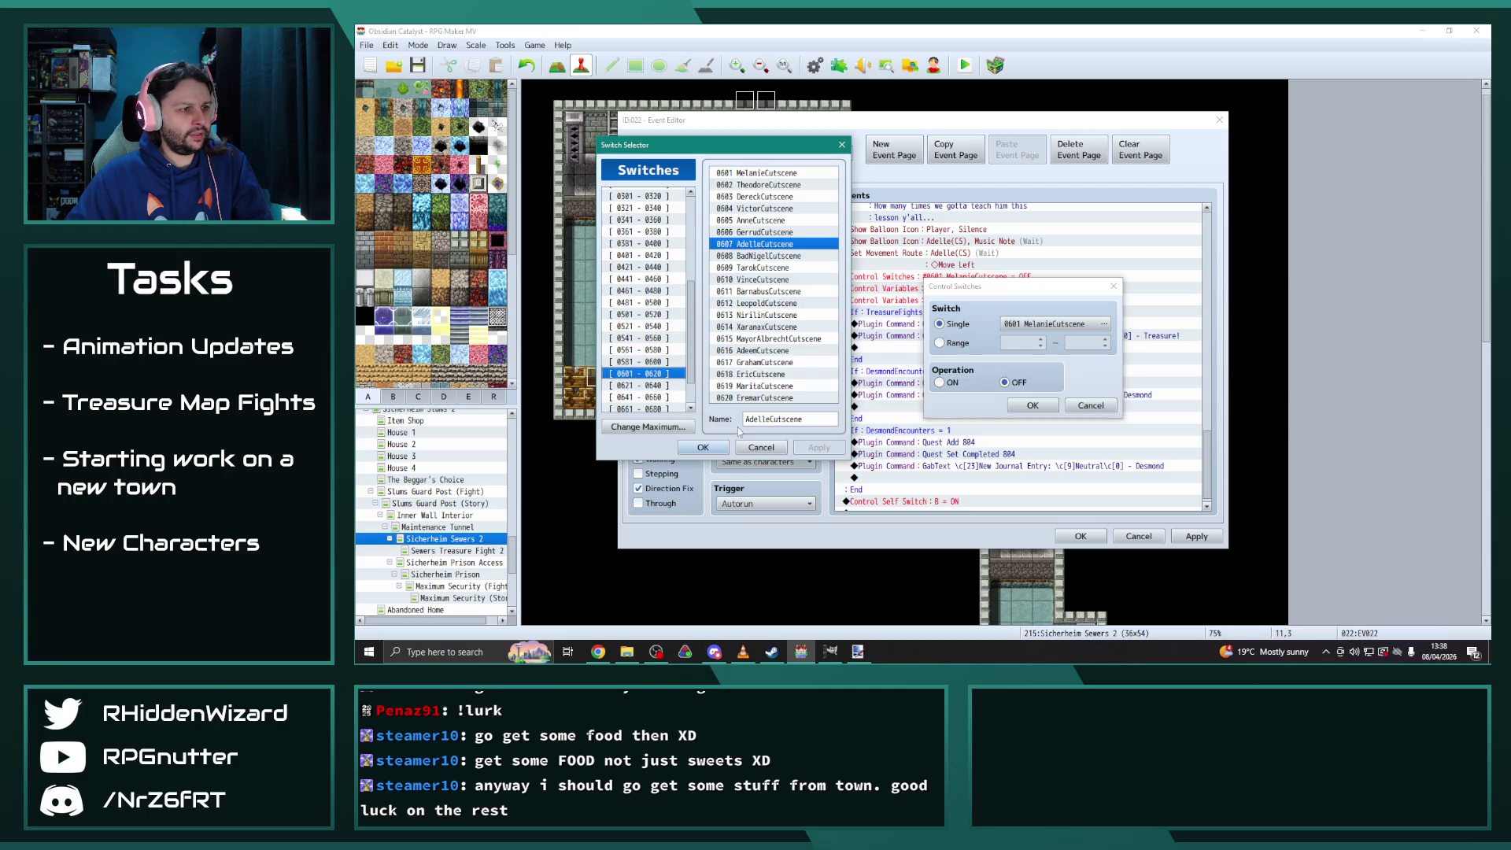
left_click(703, 447)
left_click(1031, 405)
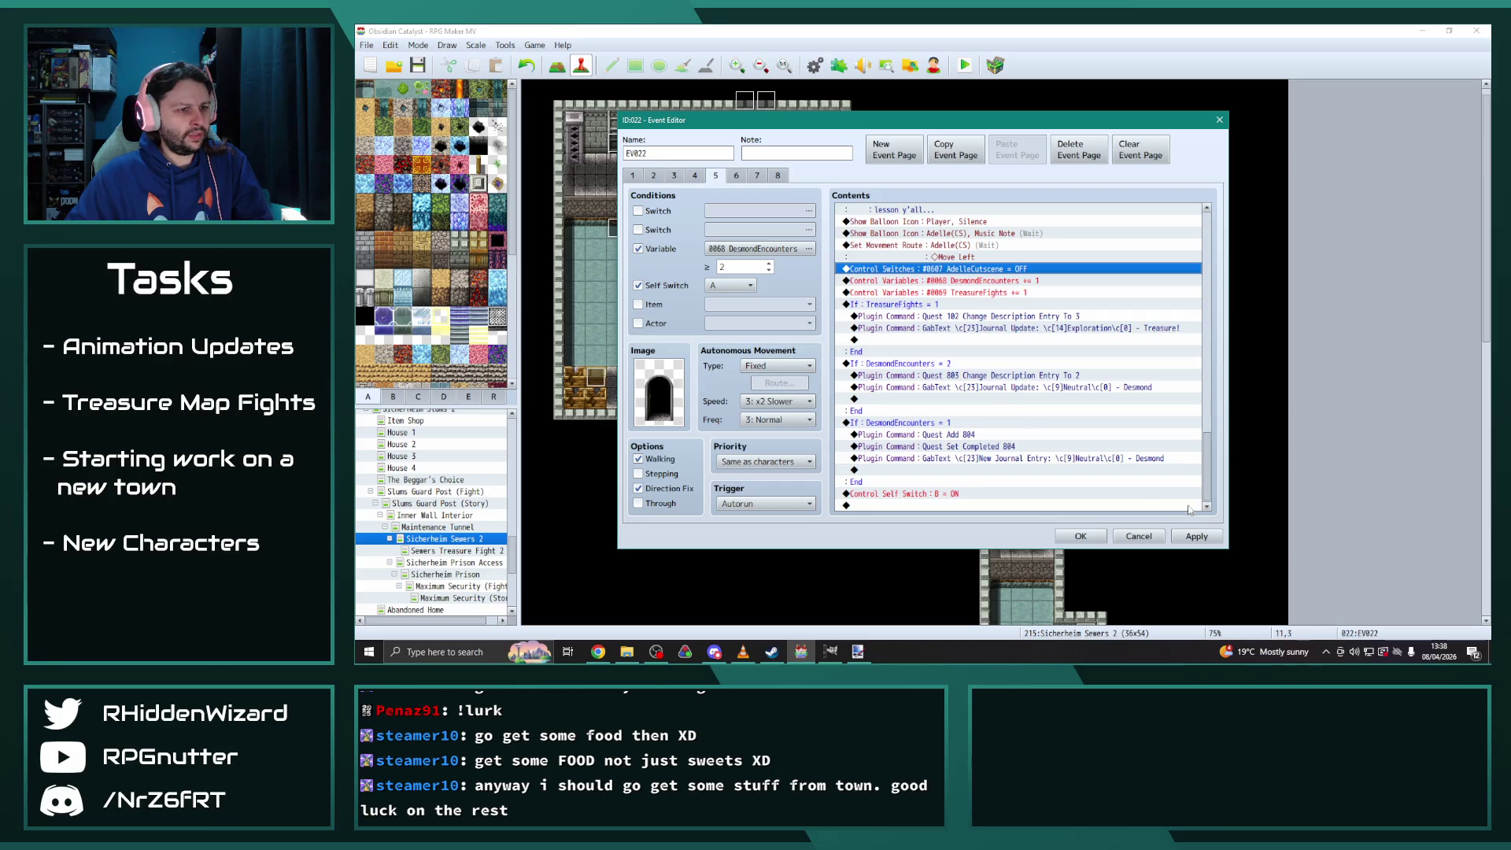
left_click(1196, 536)
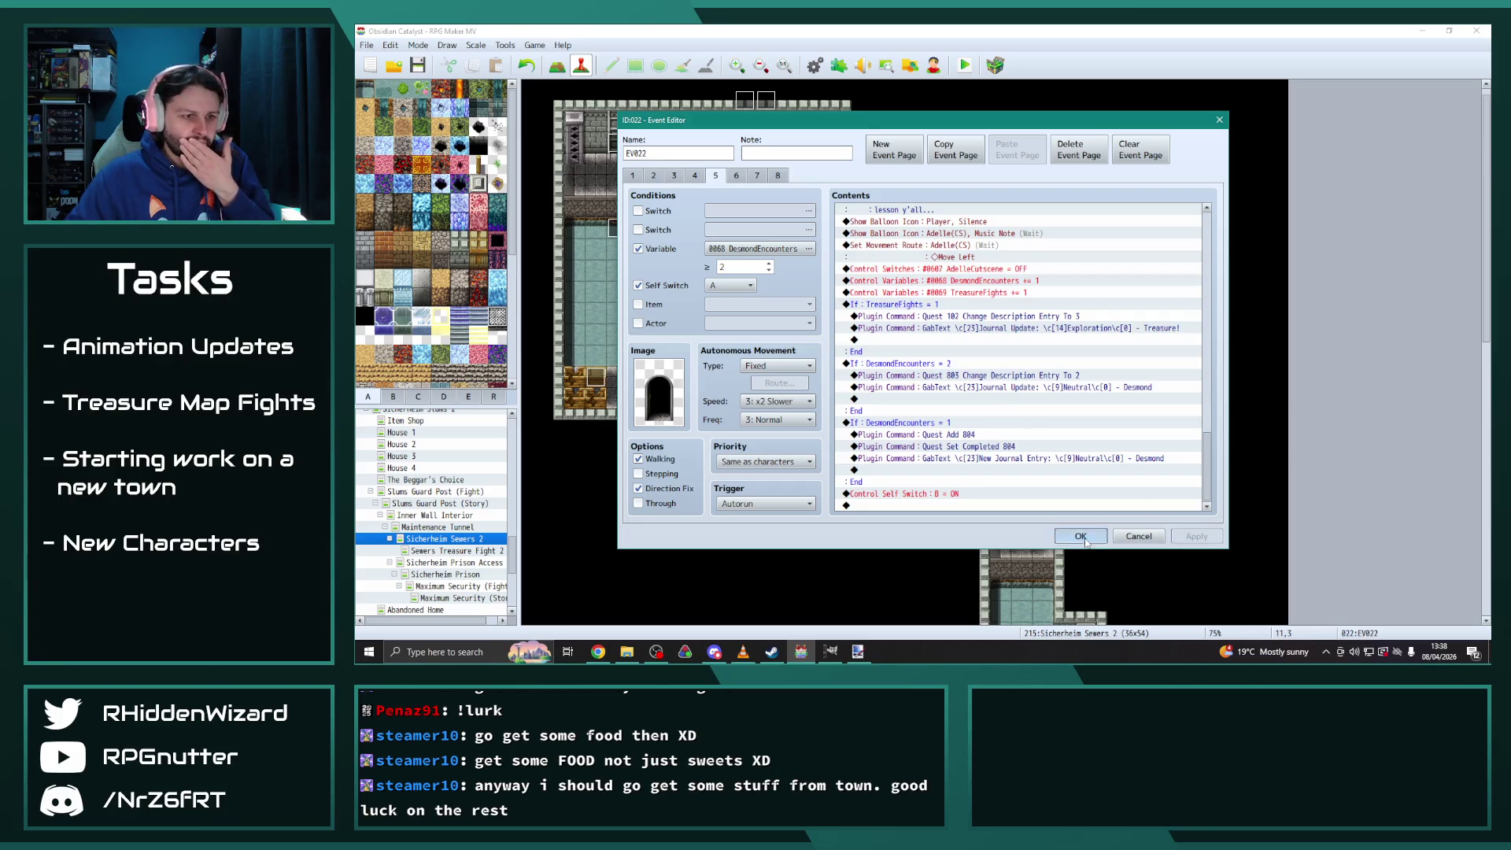
left_click(1082, 537)
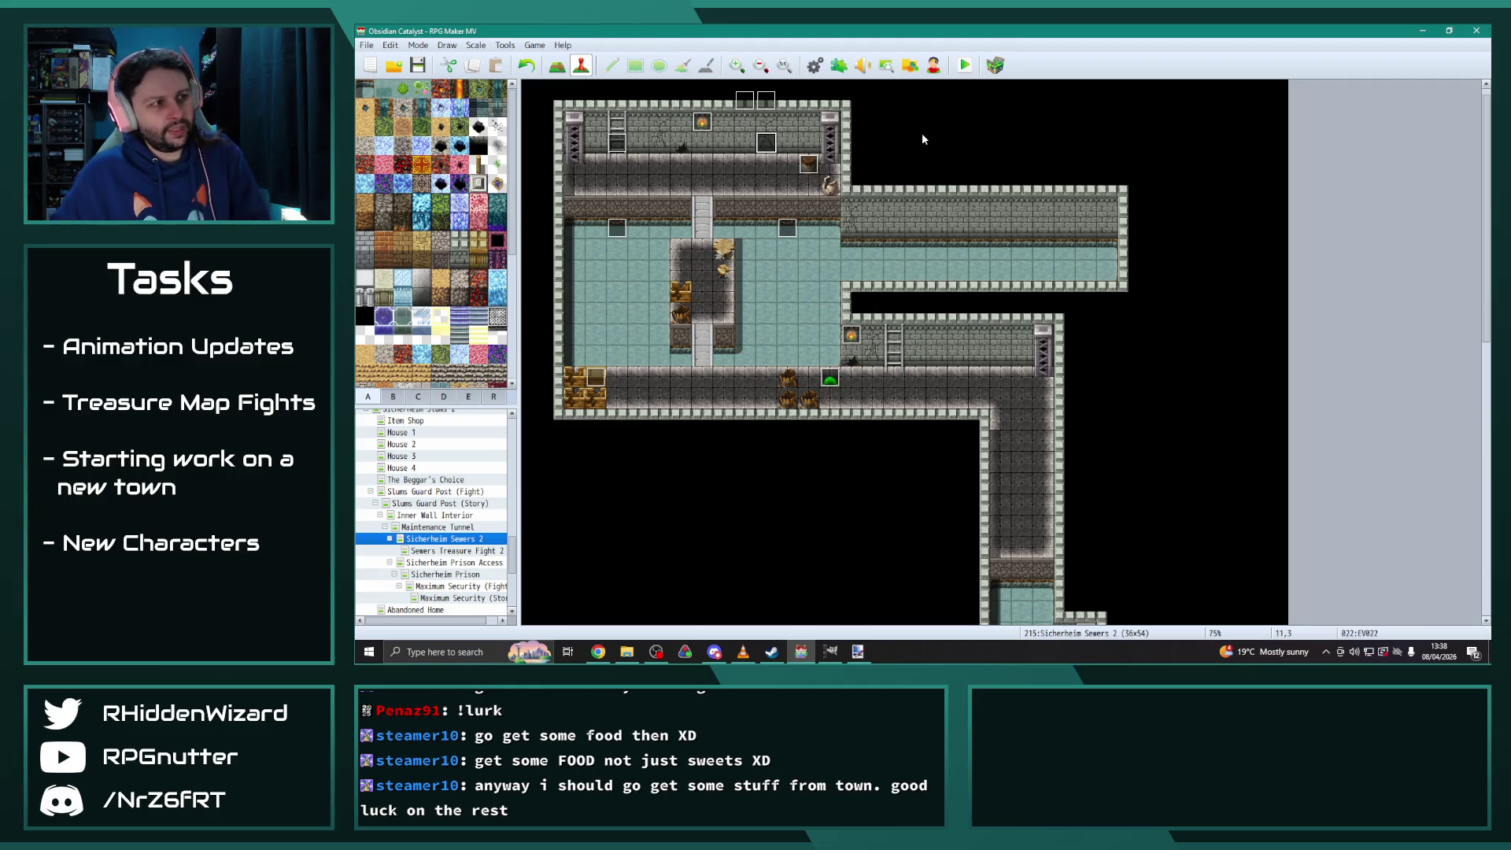
Check EV022's first page and close the event editor
double_click(773, 153)
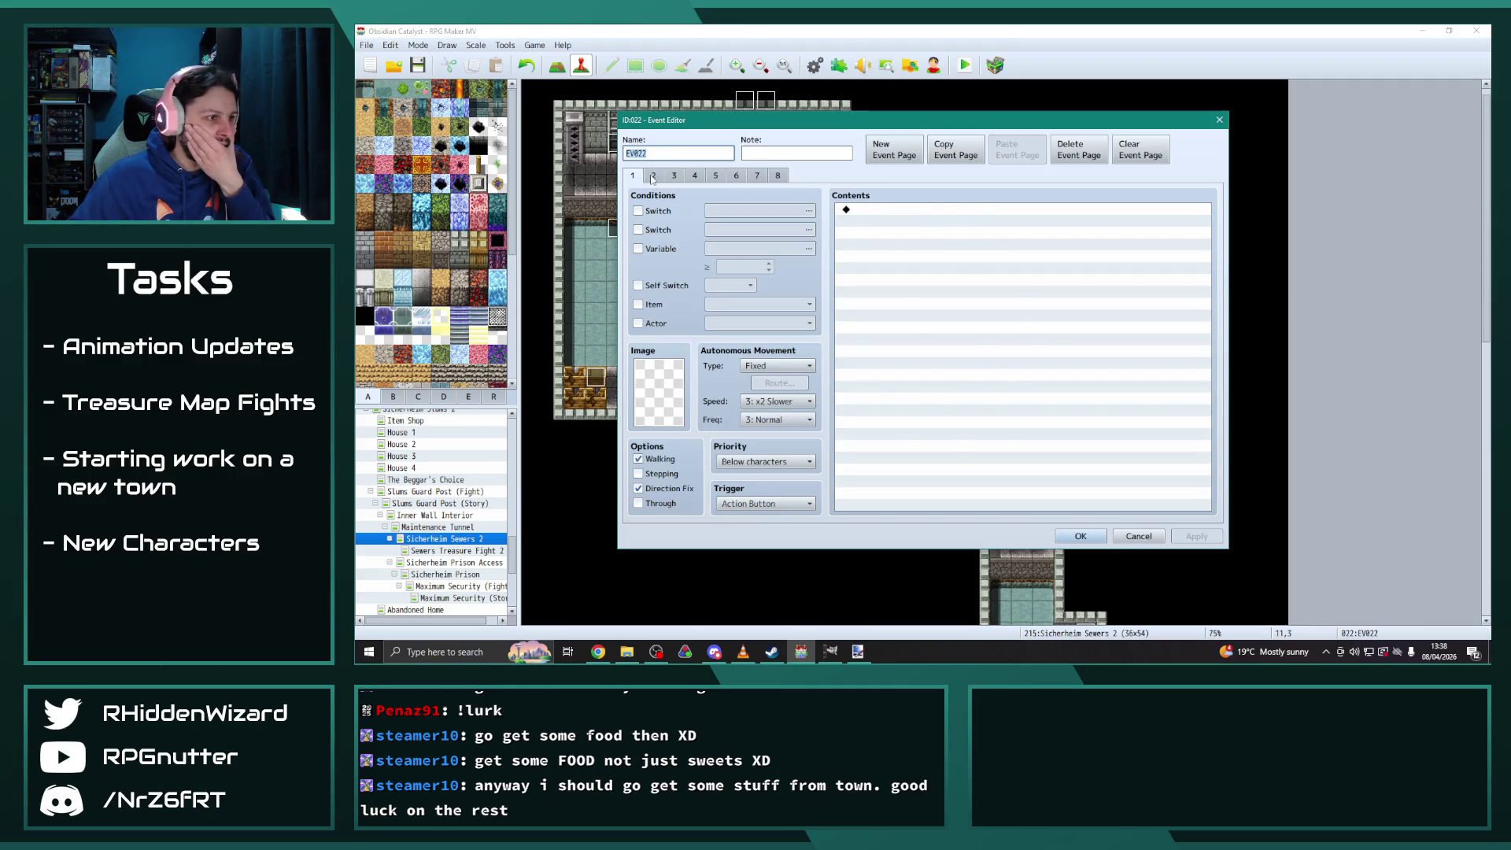
left_click(632, 176)
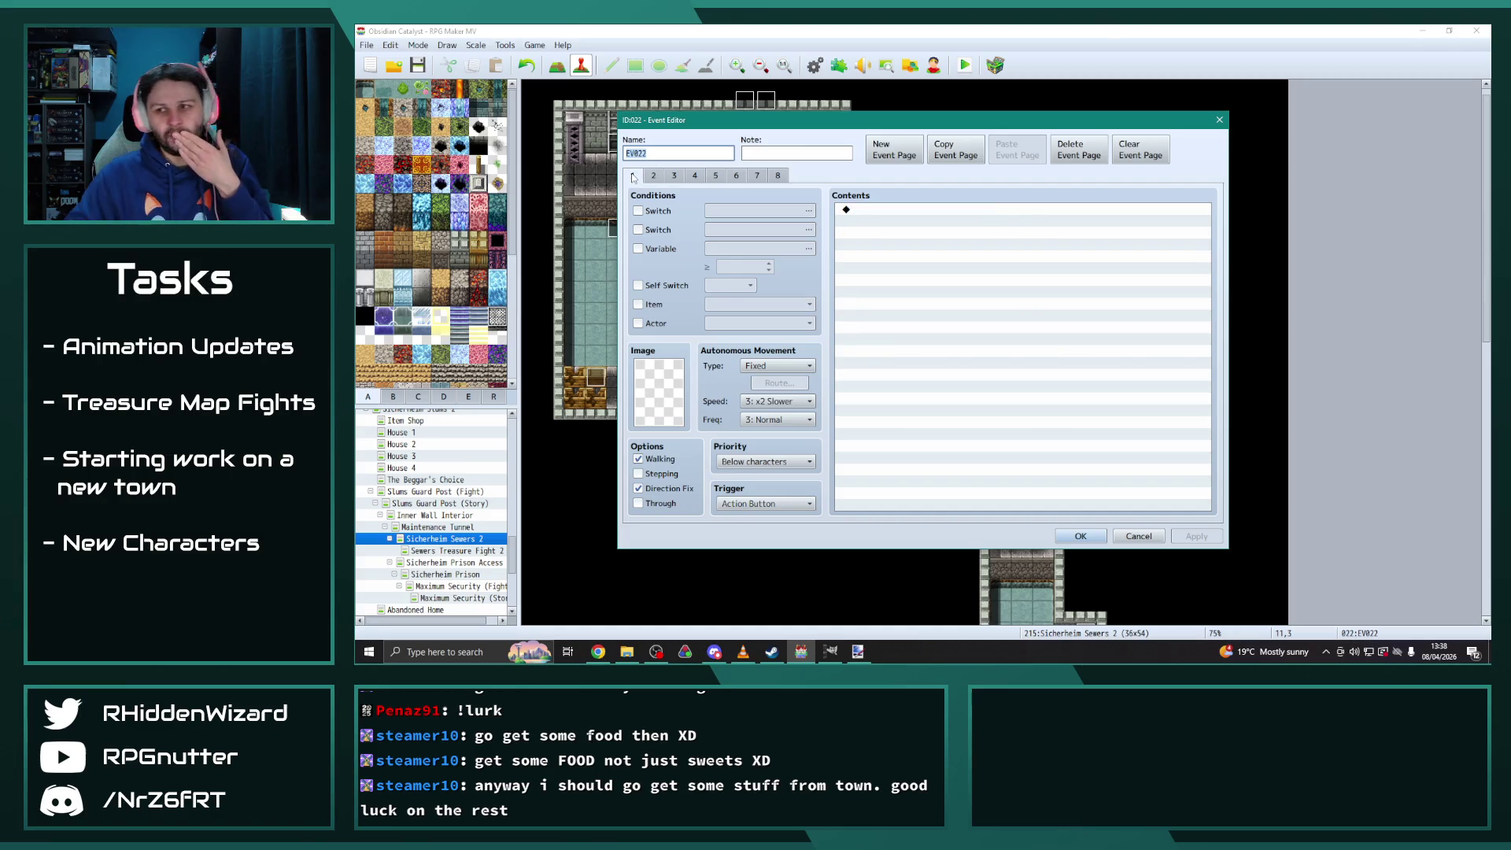
left_click(1080, 535)
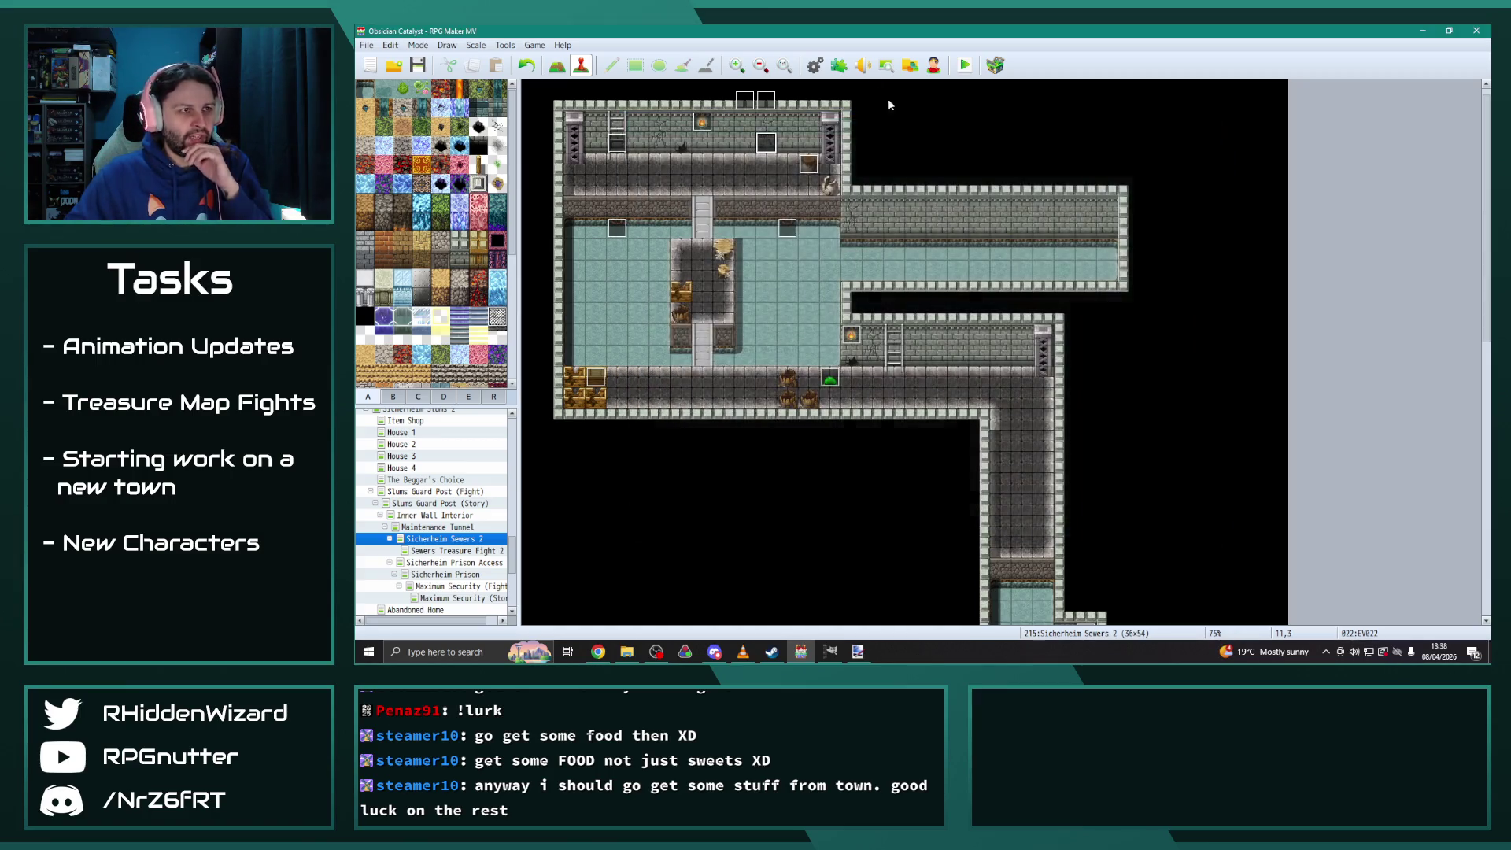
Open YEP_X_MoreQuests1's settings and scroll the parameters down to the 800s
left_click(838, 64)
scroll(1157, 285, "down", 13)
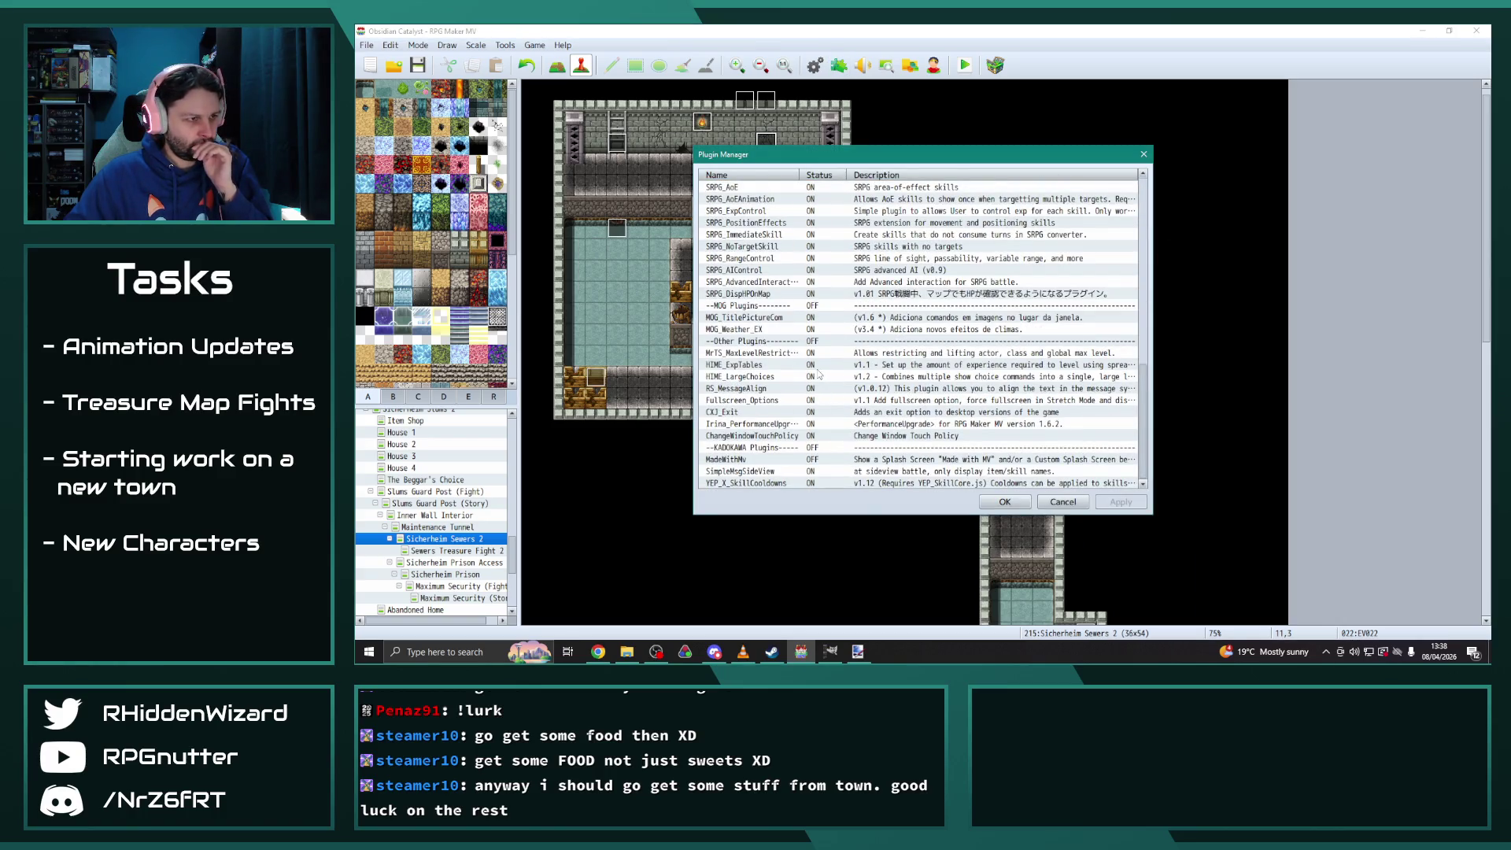
scroll(787, 304, "up", 5)
double_click(787, 293)
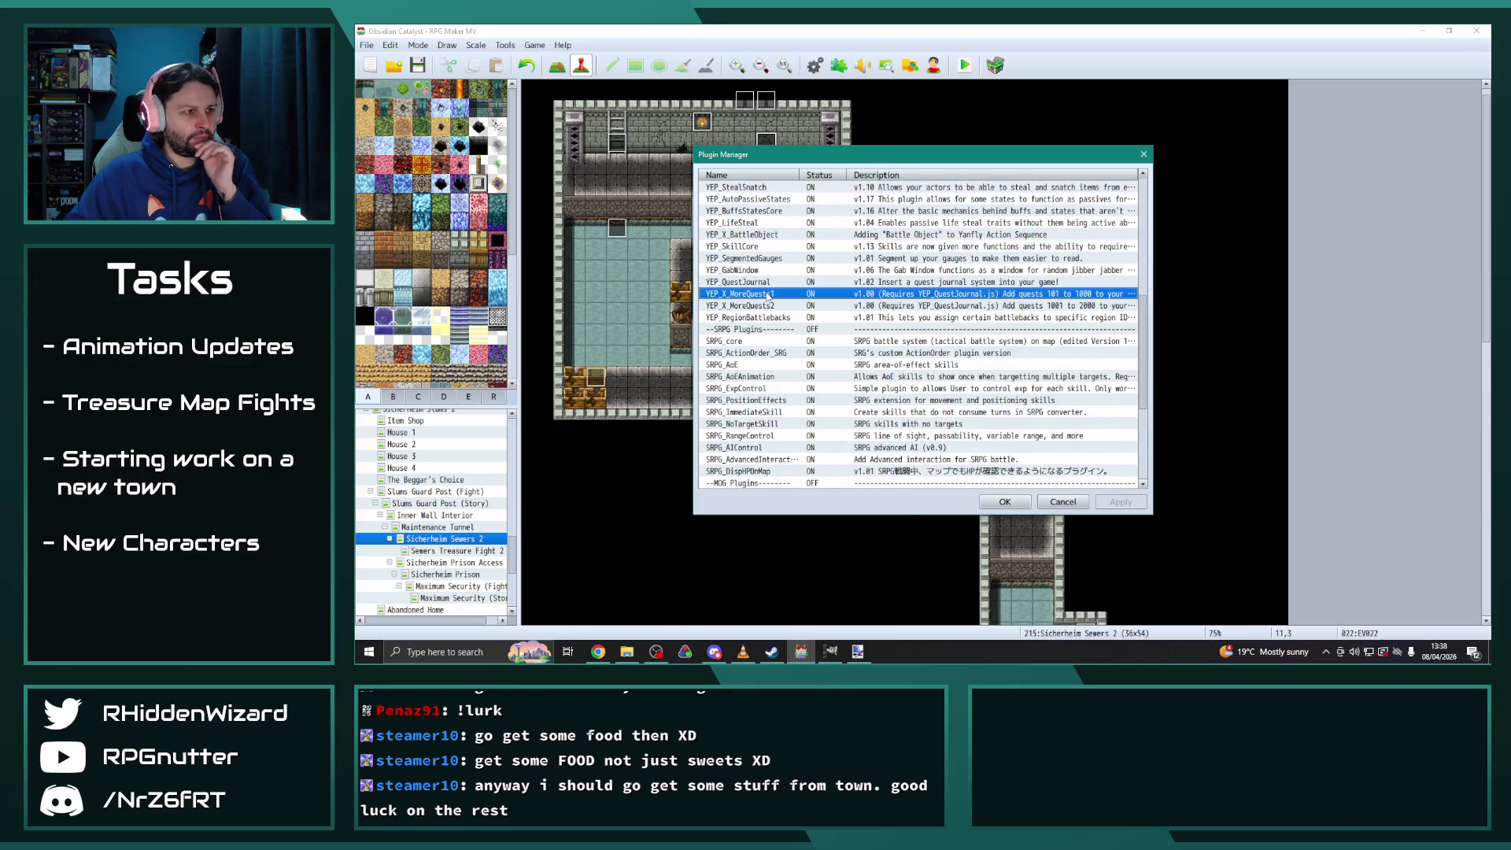
scroll(1236, 211, "down", 3)
mouse_move(1236, 211)
left_mouse_down()
mouse_move(1246, 478)
mouse_move(1251, 419)
left_mouse_up()
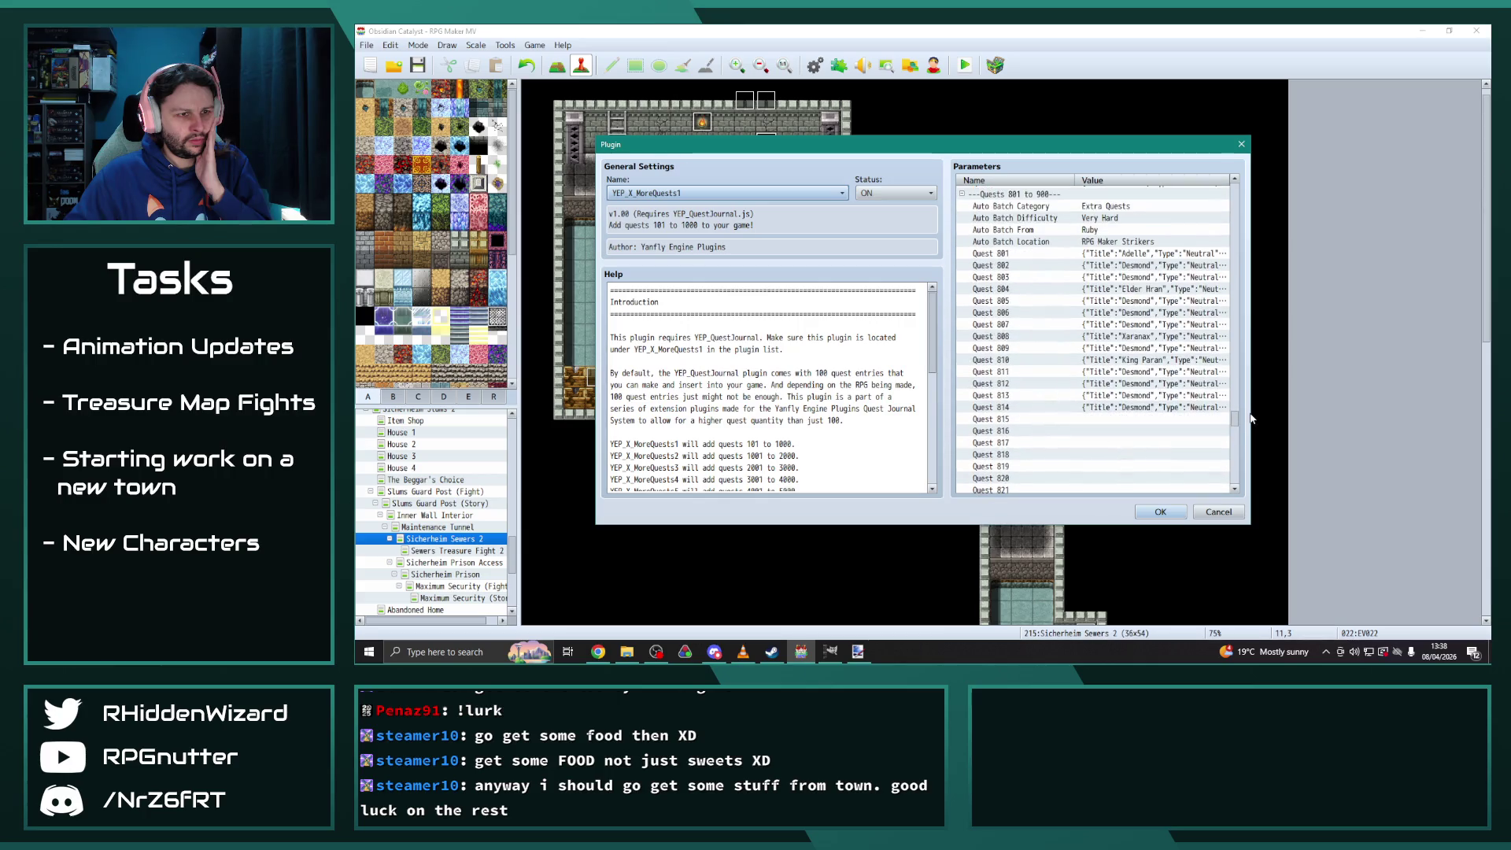
Review the entries for Quests 802, 803, 805, 806, 807, 809 and 811
double_click(1127, 266)
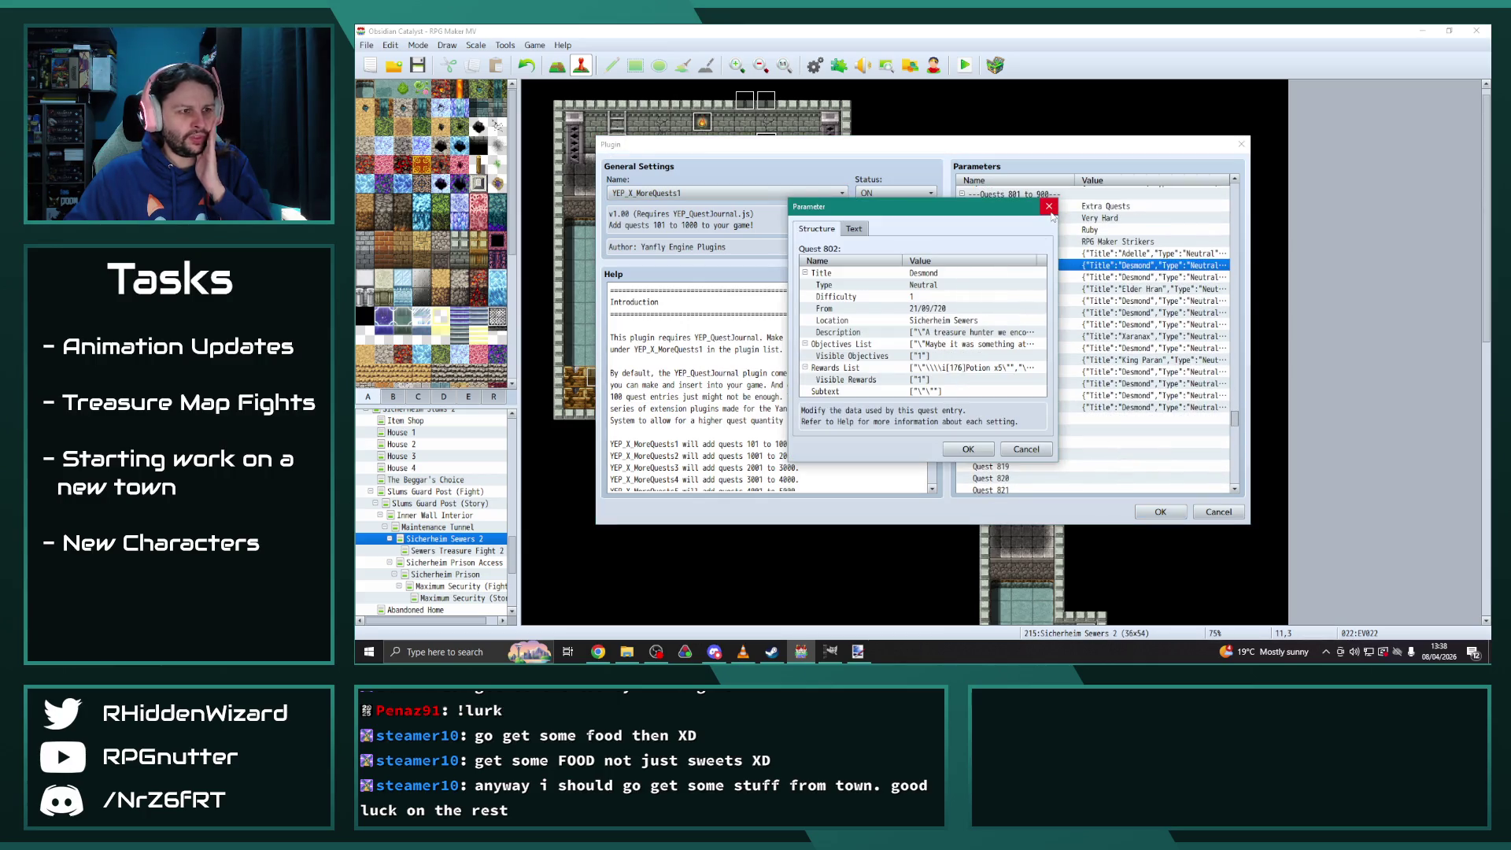
left_click(1049, 207)
double_click(1149, 277)
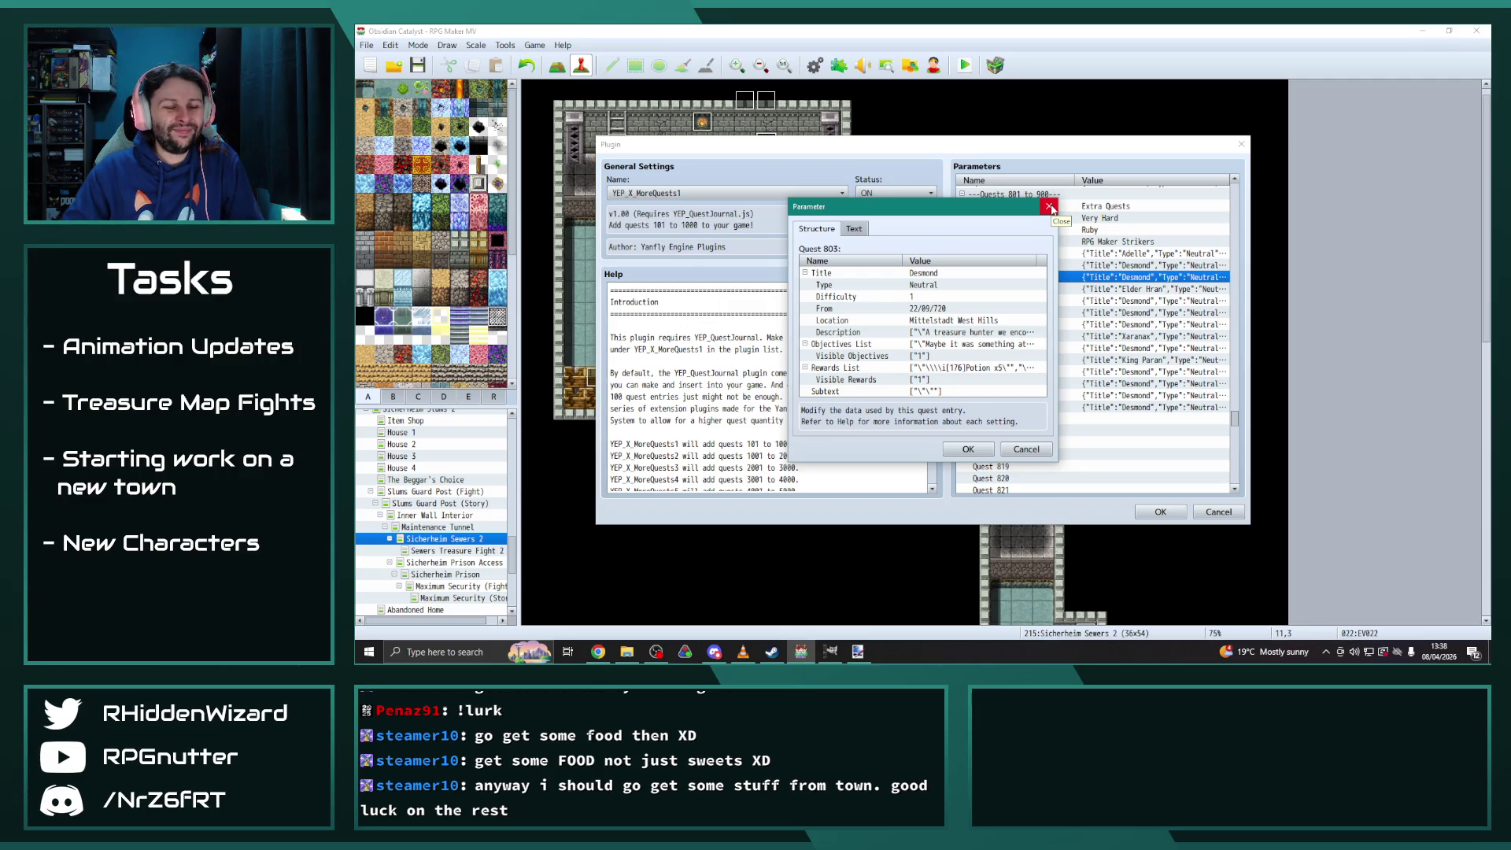
left_click(1048, 207)
double_click(1138, 301)
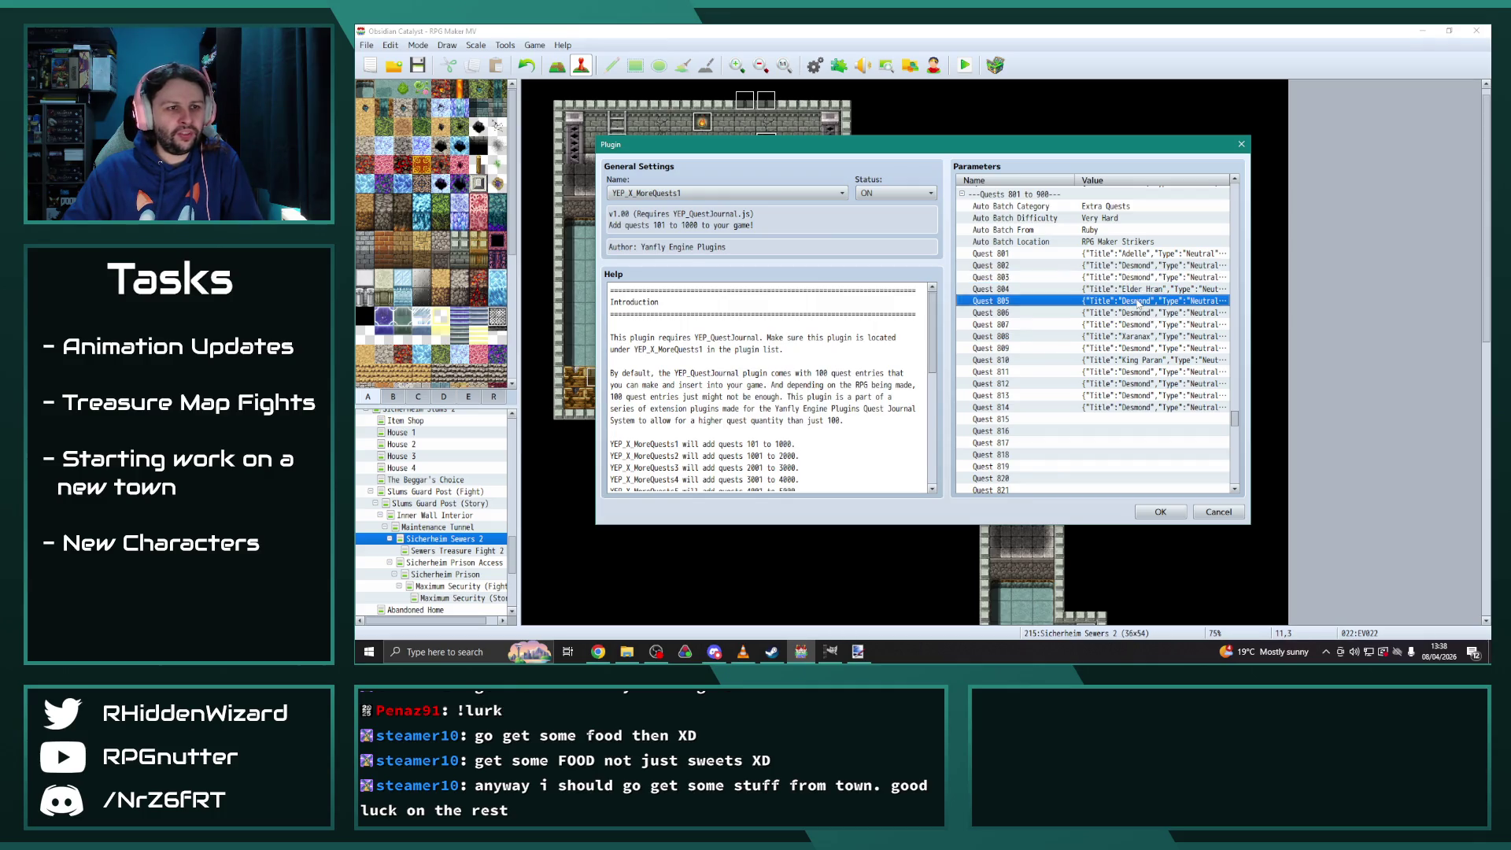
left_click(1048, 206)
double_click(1109, 313)
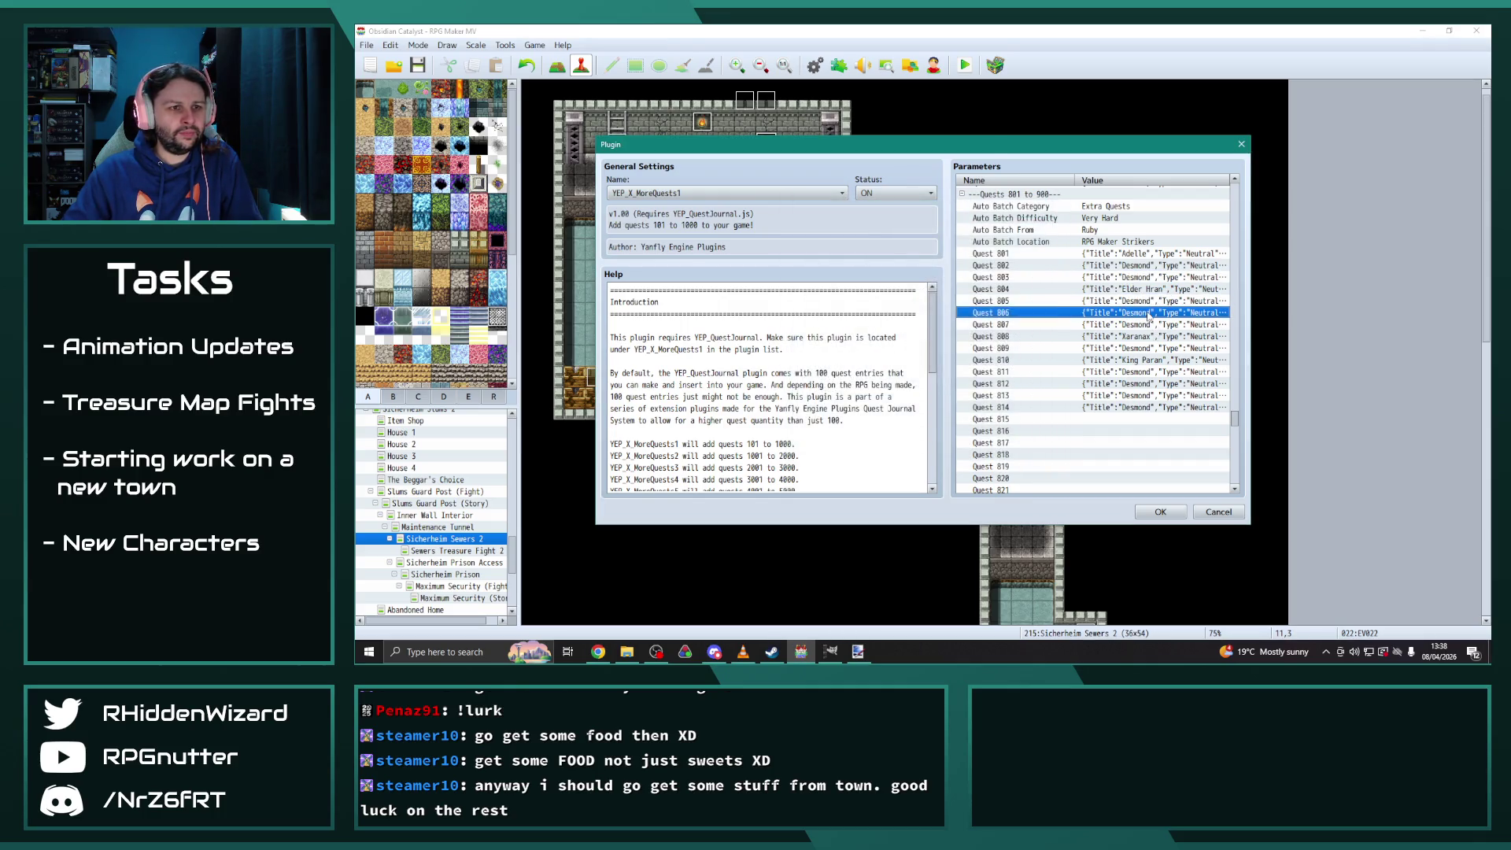
left_click(968, 449)
double_click(1156, 325)
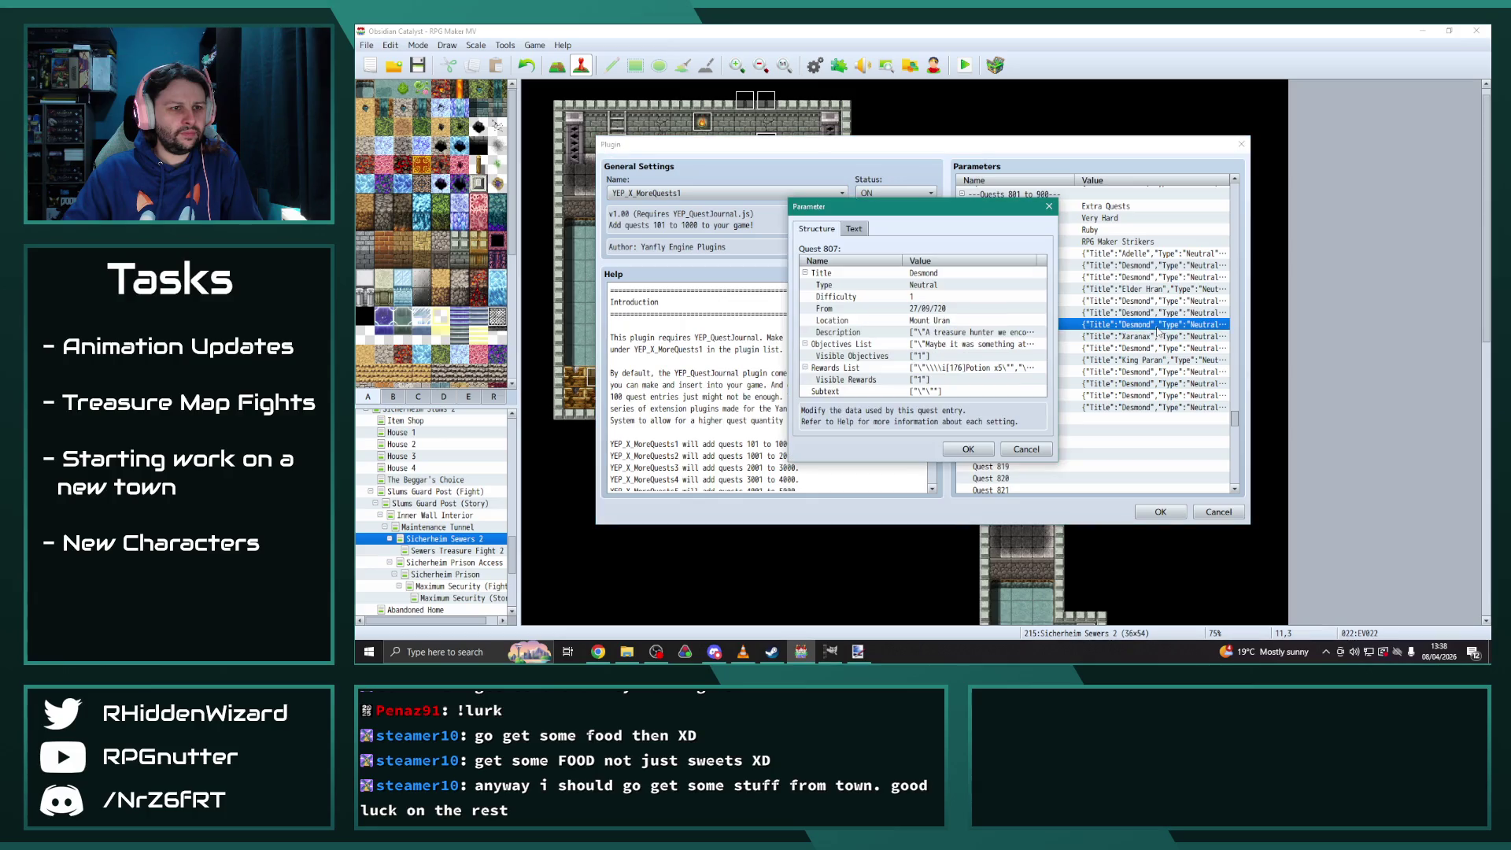
left_click(968, 448)
double_click(1141, 348)
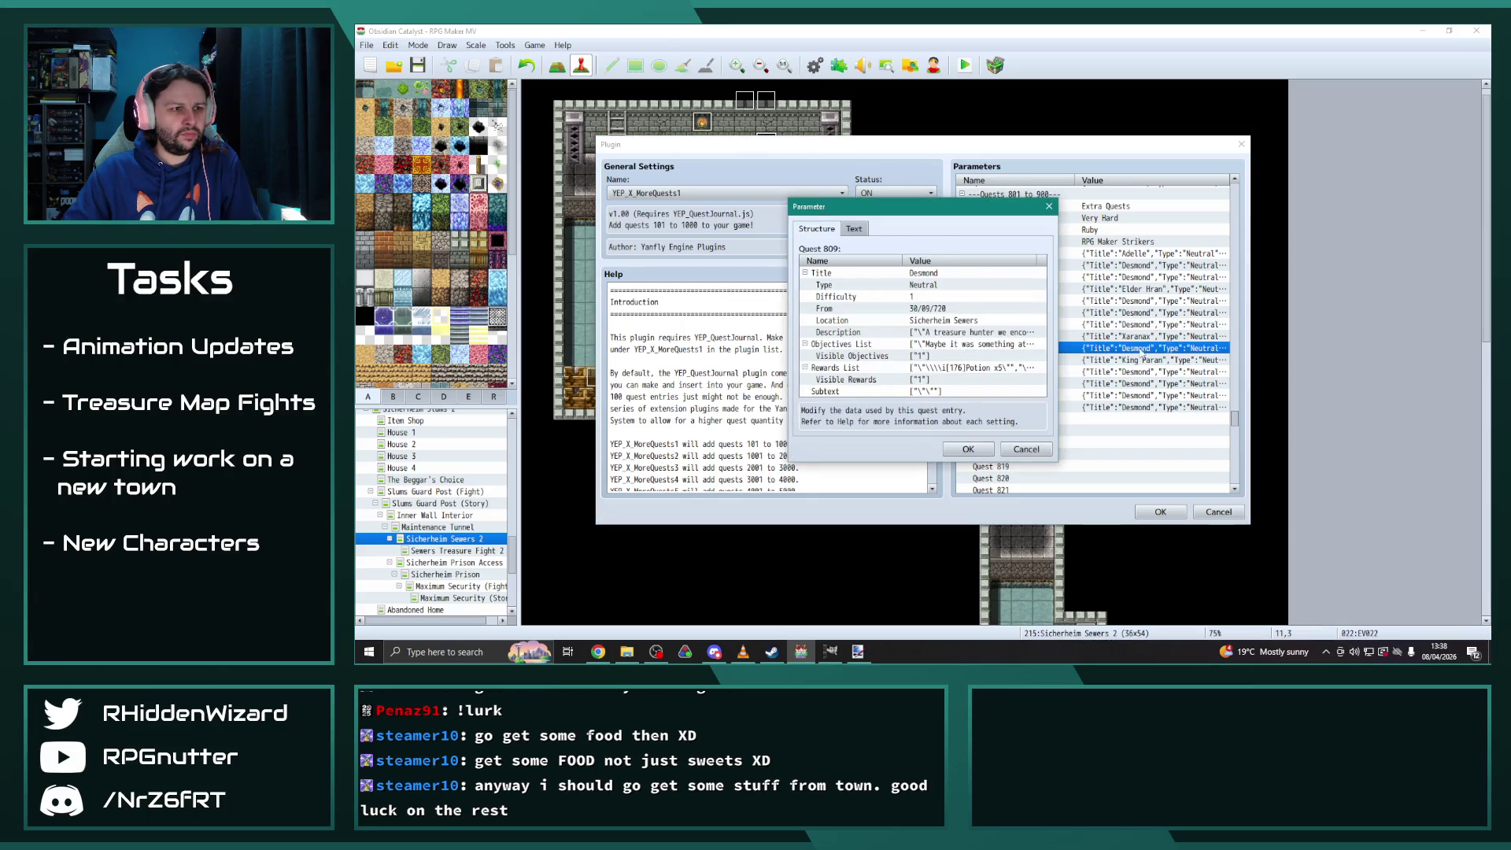
left_click(968, 448)
double_click(1145, 373)
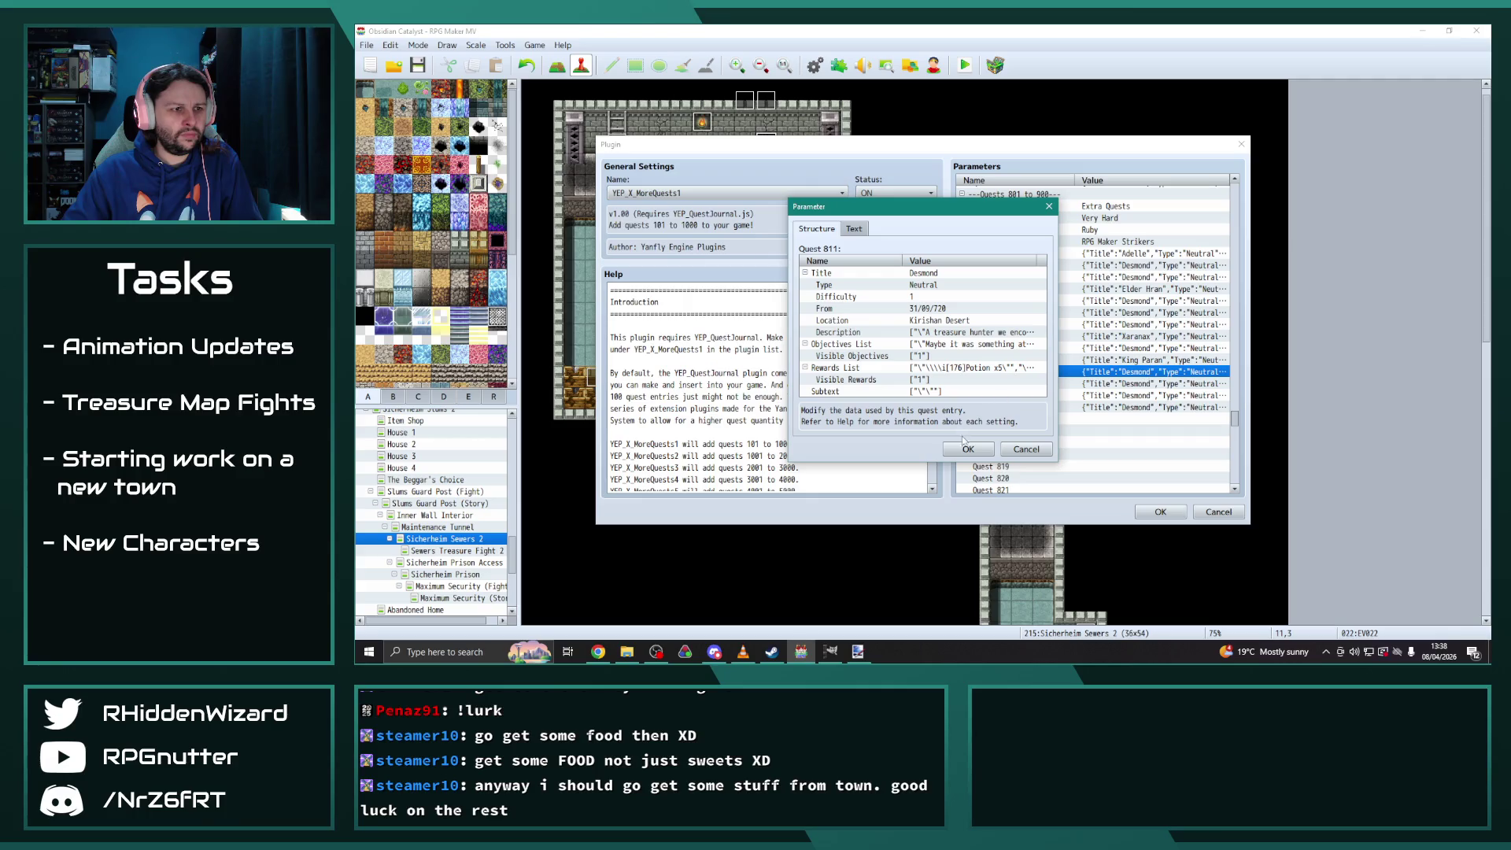
left_click(968, 449)
Set Quest 812's location to The Mire
double_click(1145, 384)
left_click(934, 321)
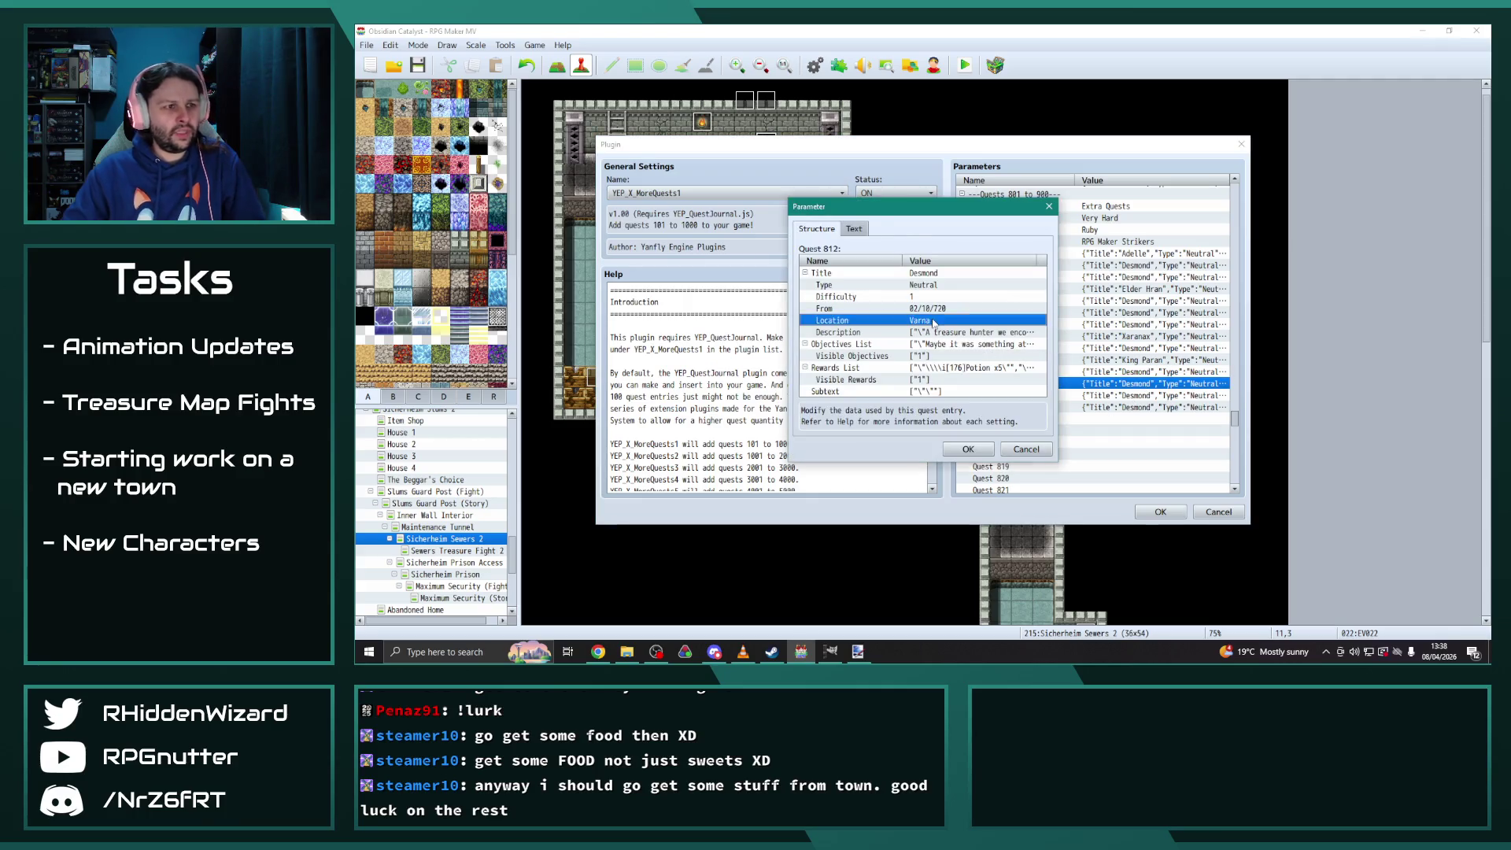
double_click(934, 321)
type("The Mire")
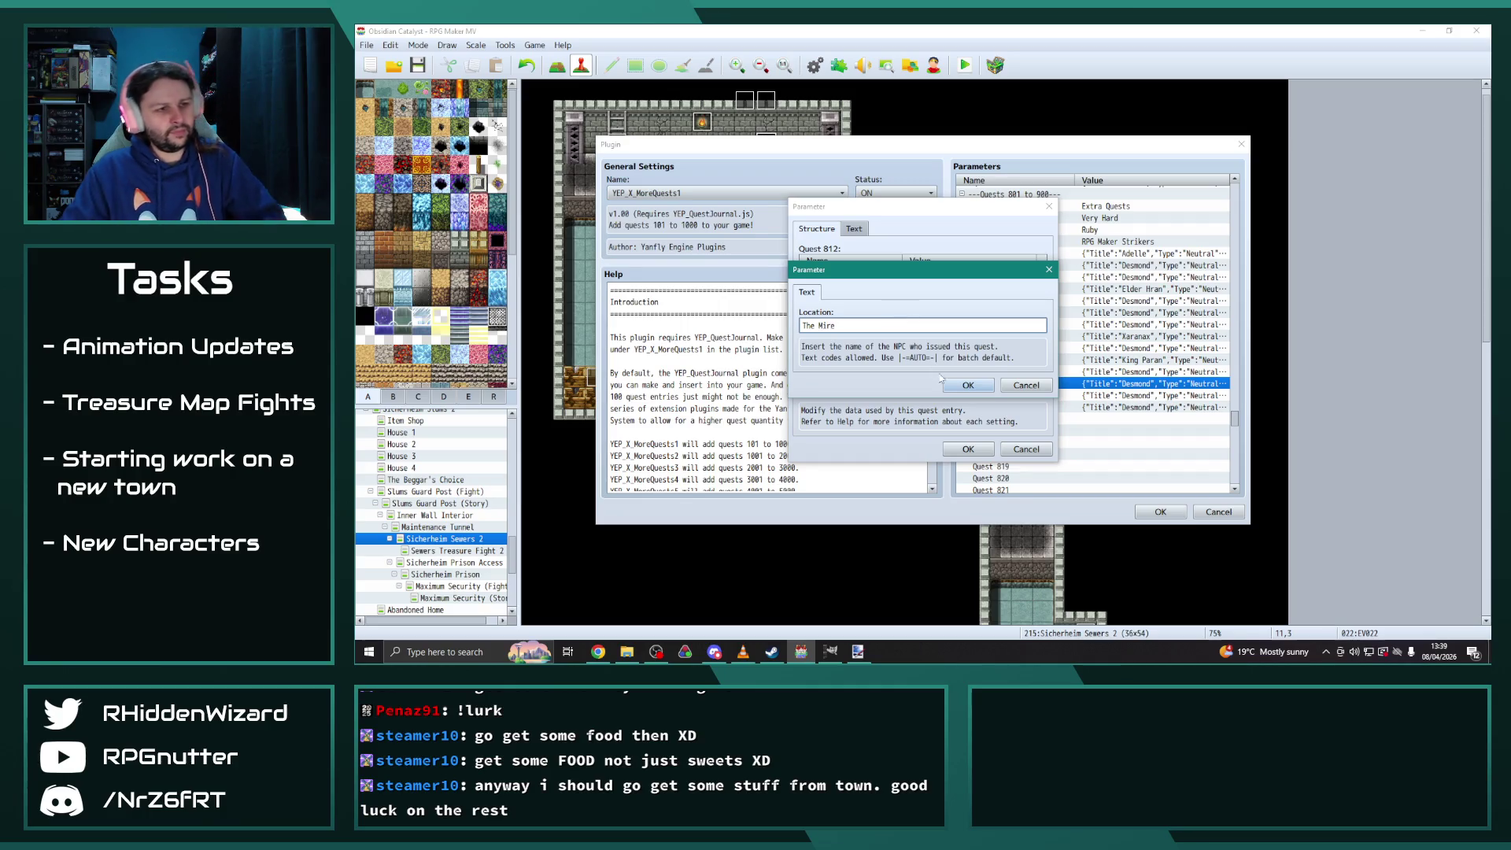
left_click(967, 385)
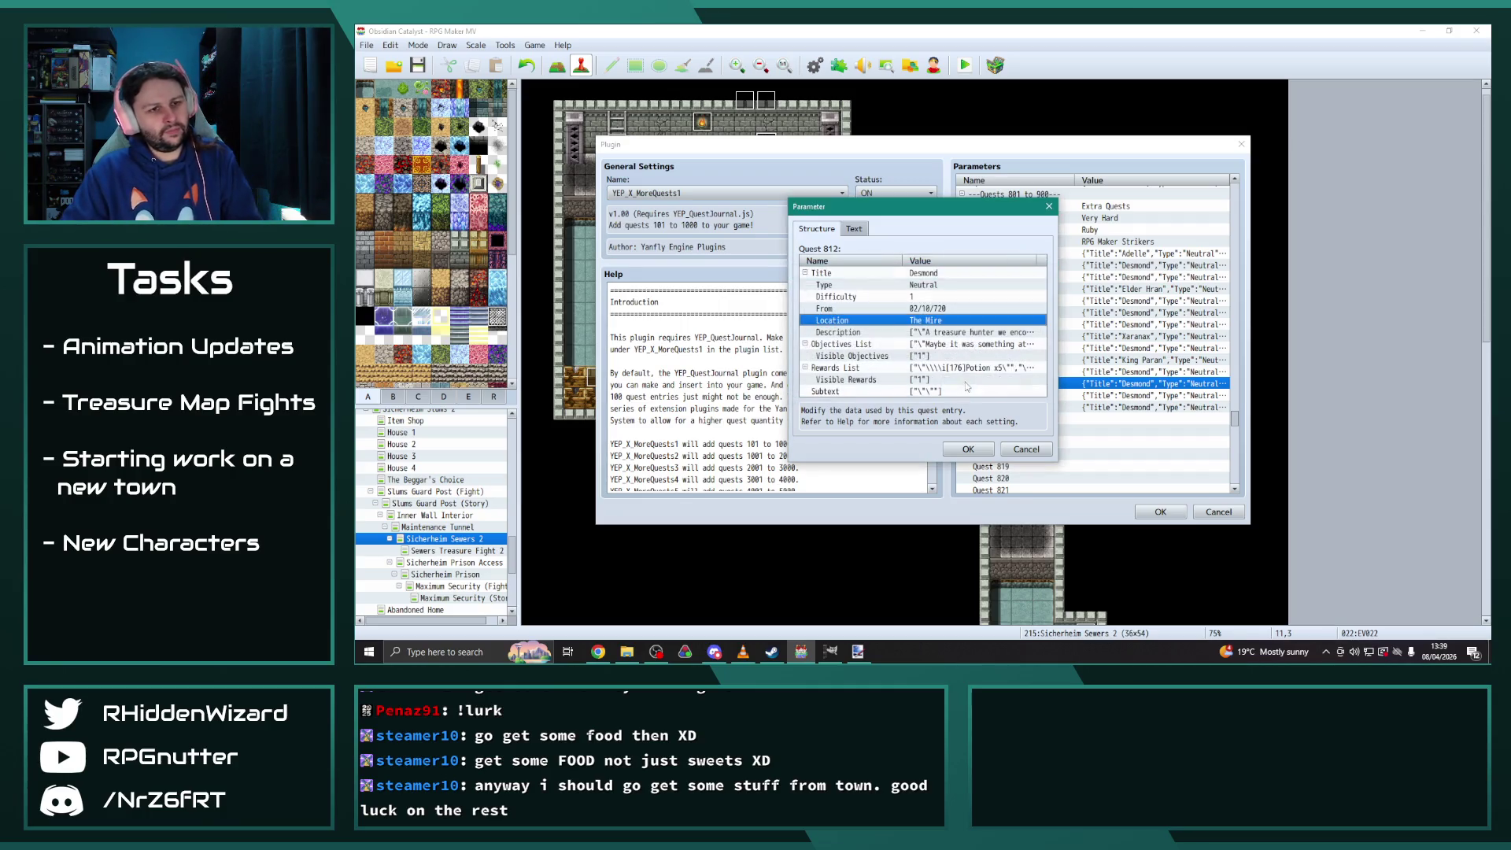
left_click(969, 450)
Review the entries for Quests 813 and 814
double_click(1167, 395)
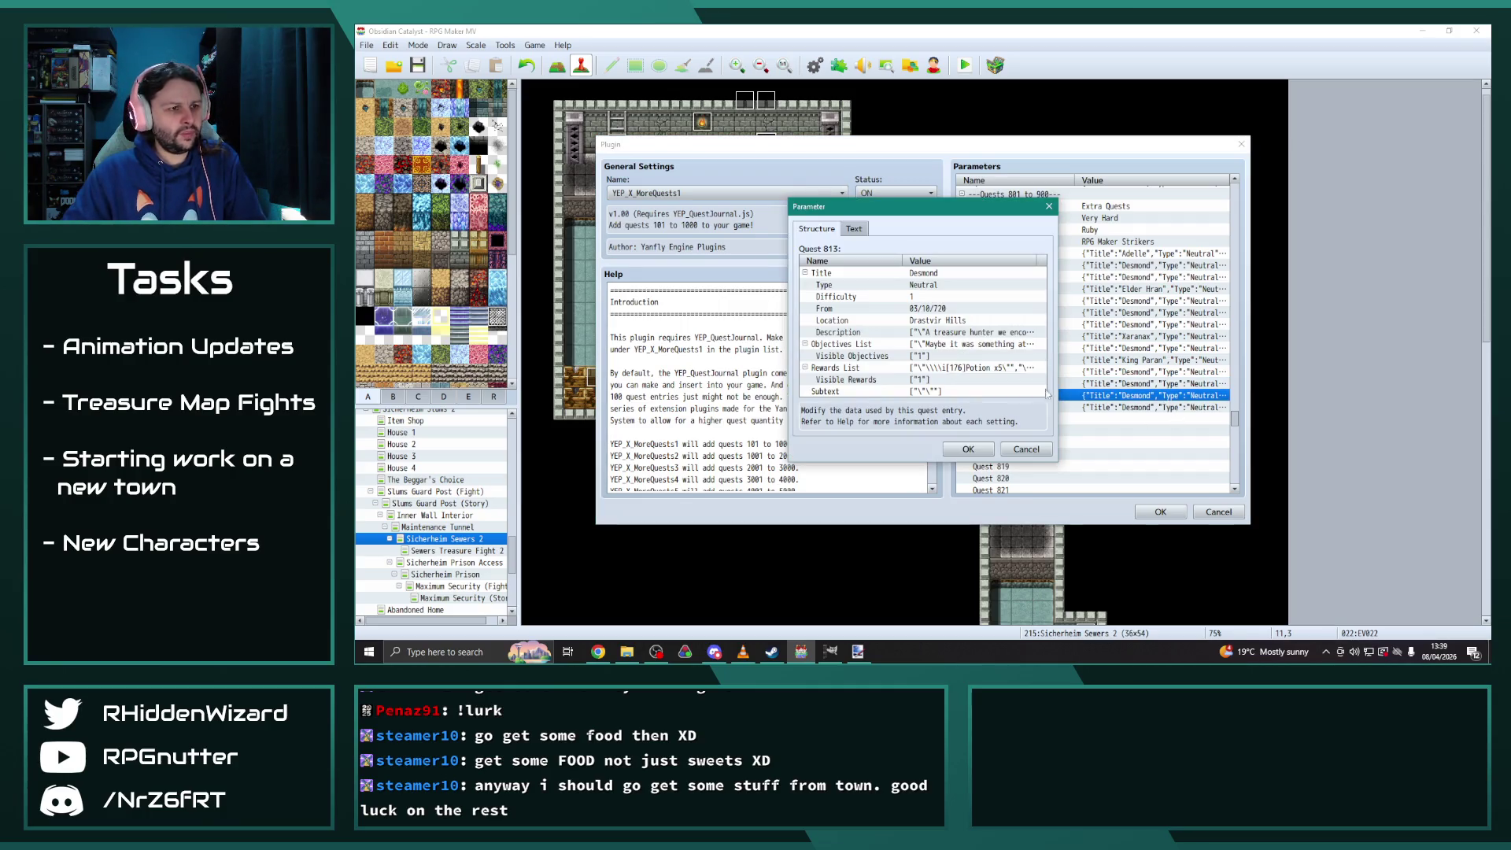
left_click(969, 450)
double_click(1102, 407)
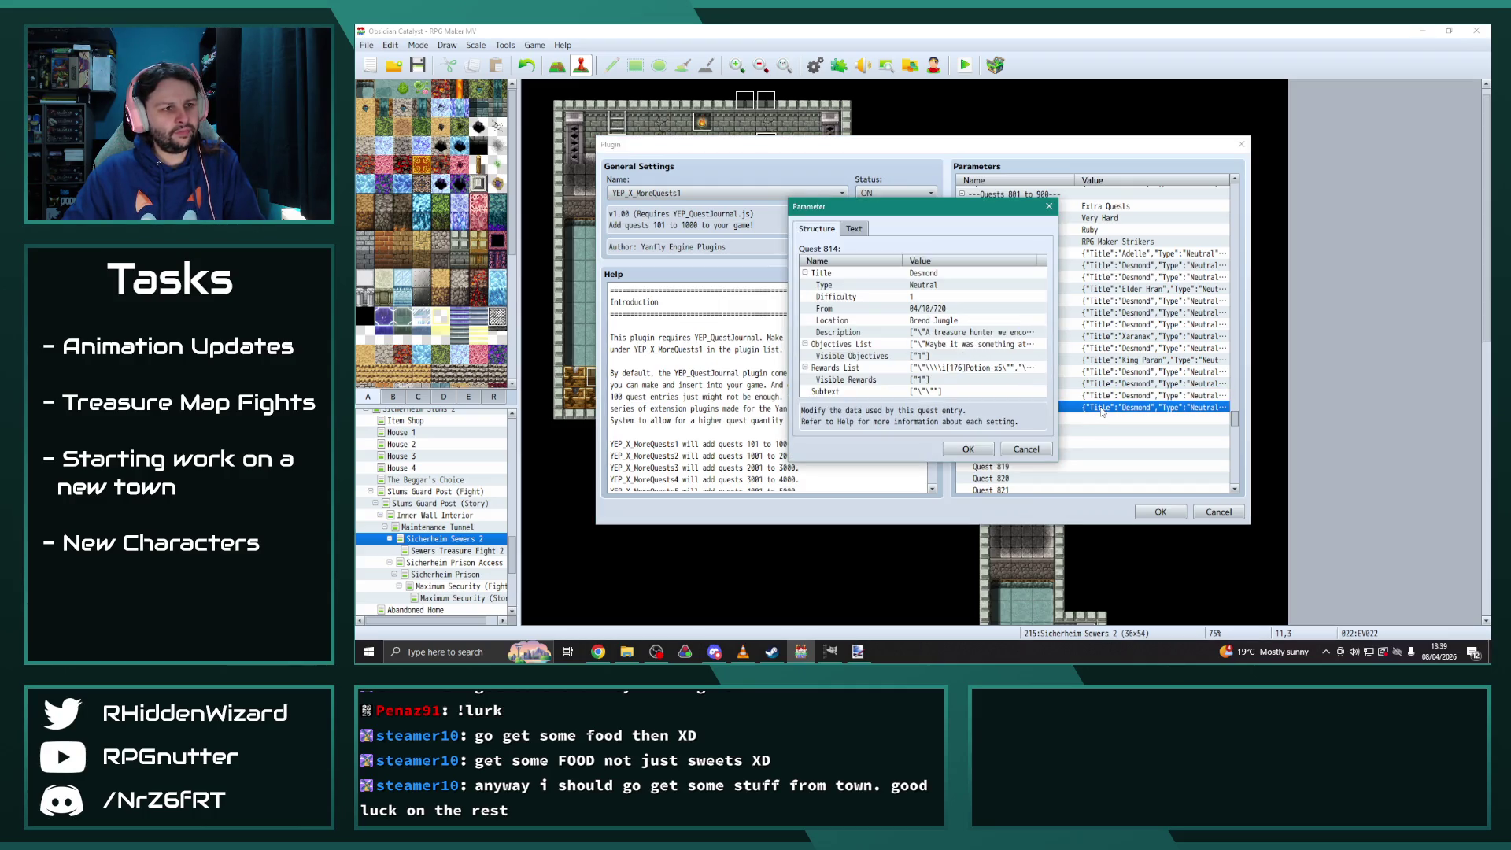
left_click(985, 450)
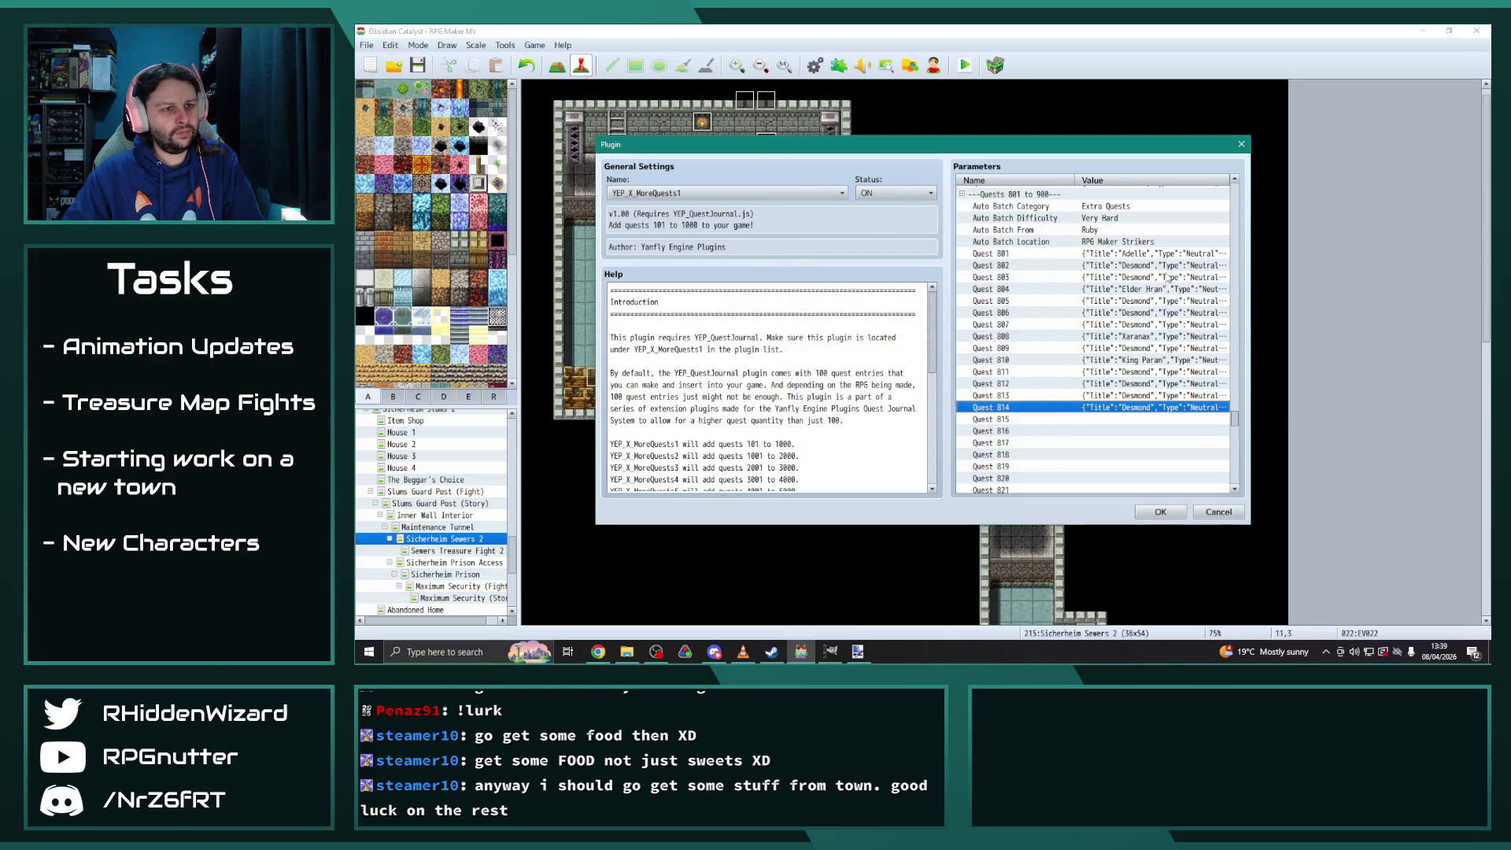
left_click(1133, 267)
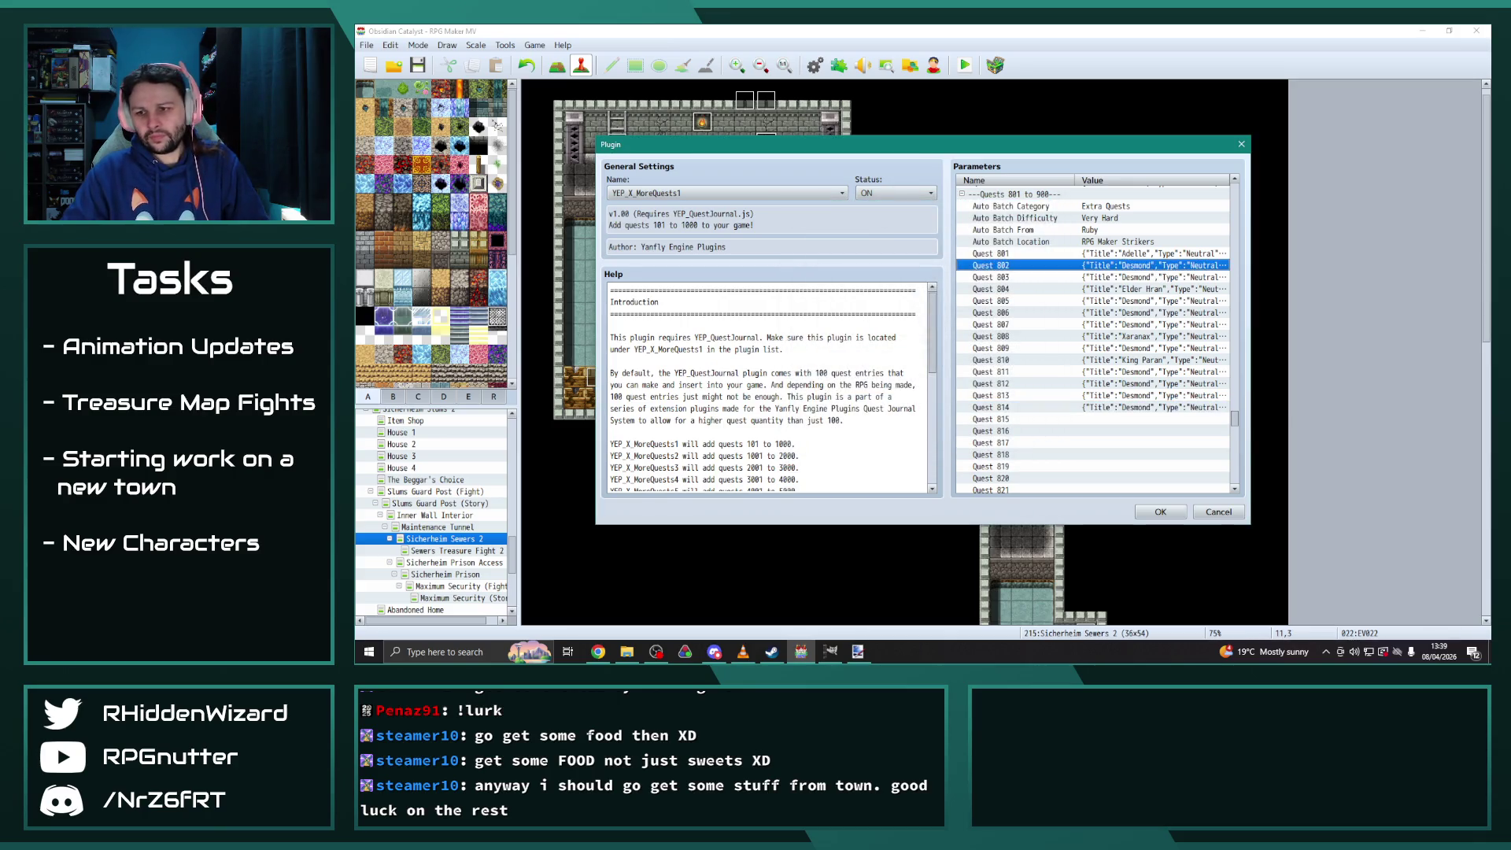
Dismiss a system search for notepad and close the YEP_X_MoreQuests1 settings
key("super")
type("notepad")
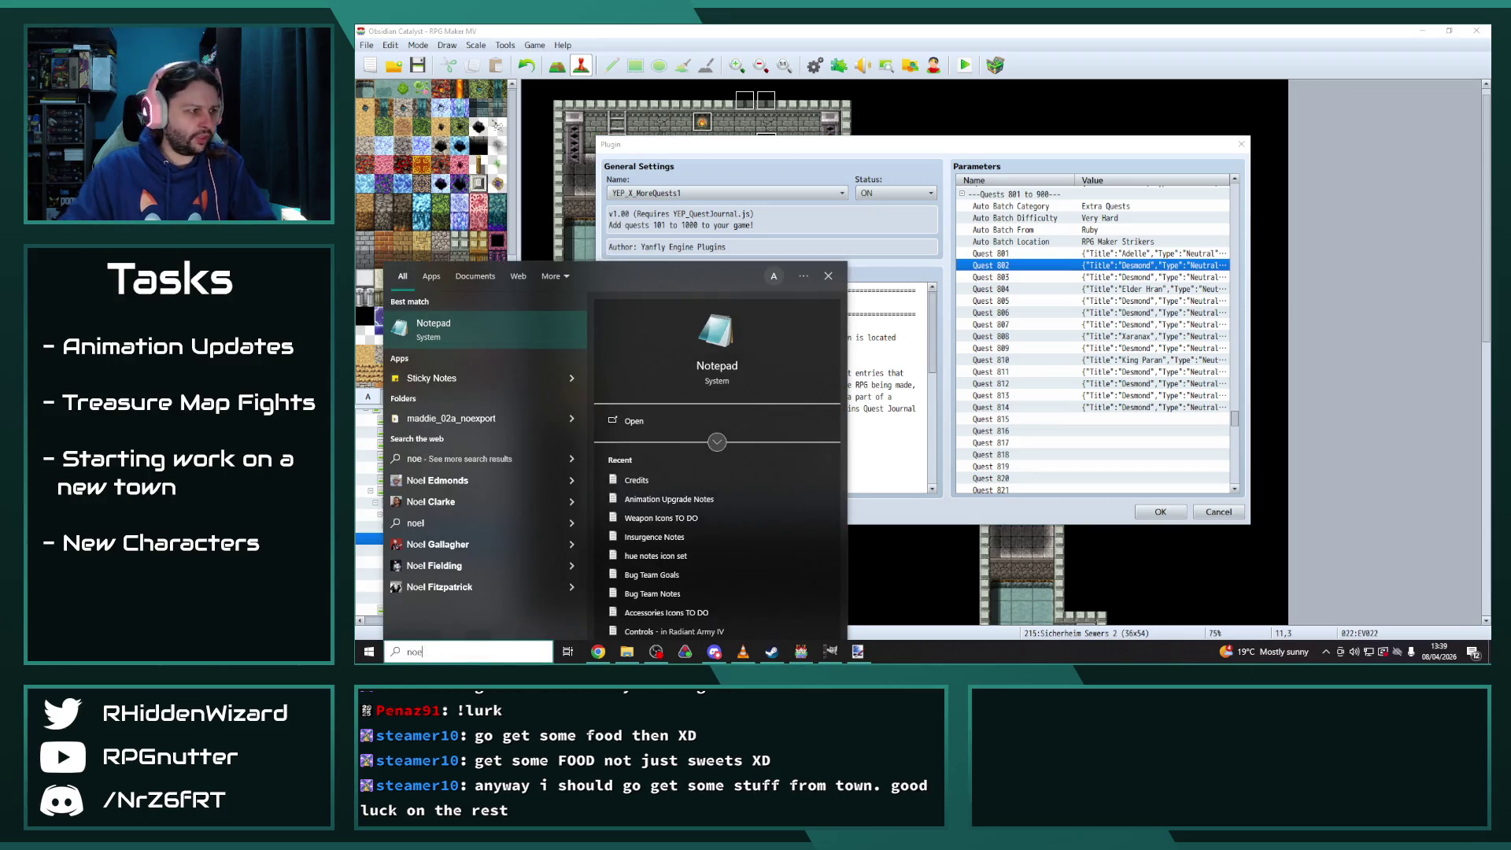
key("Return")
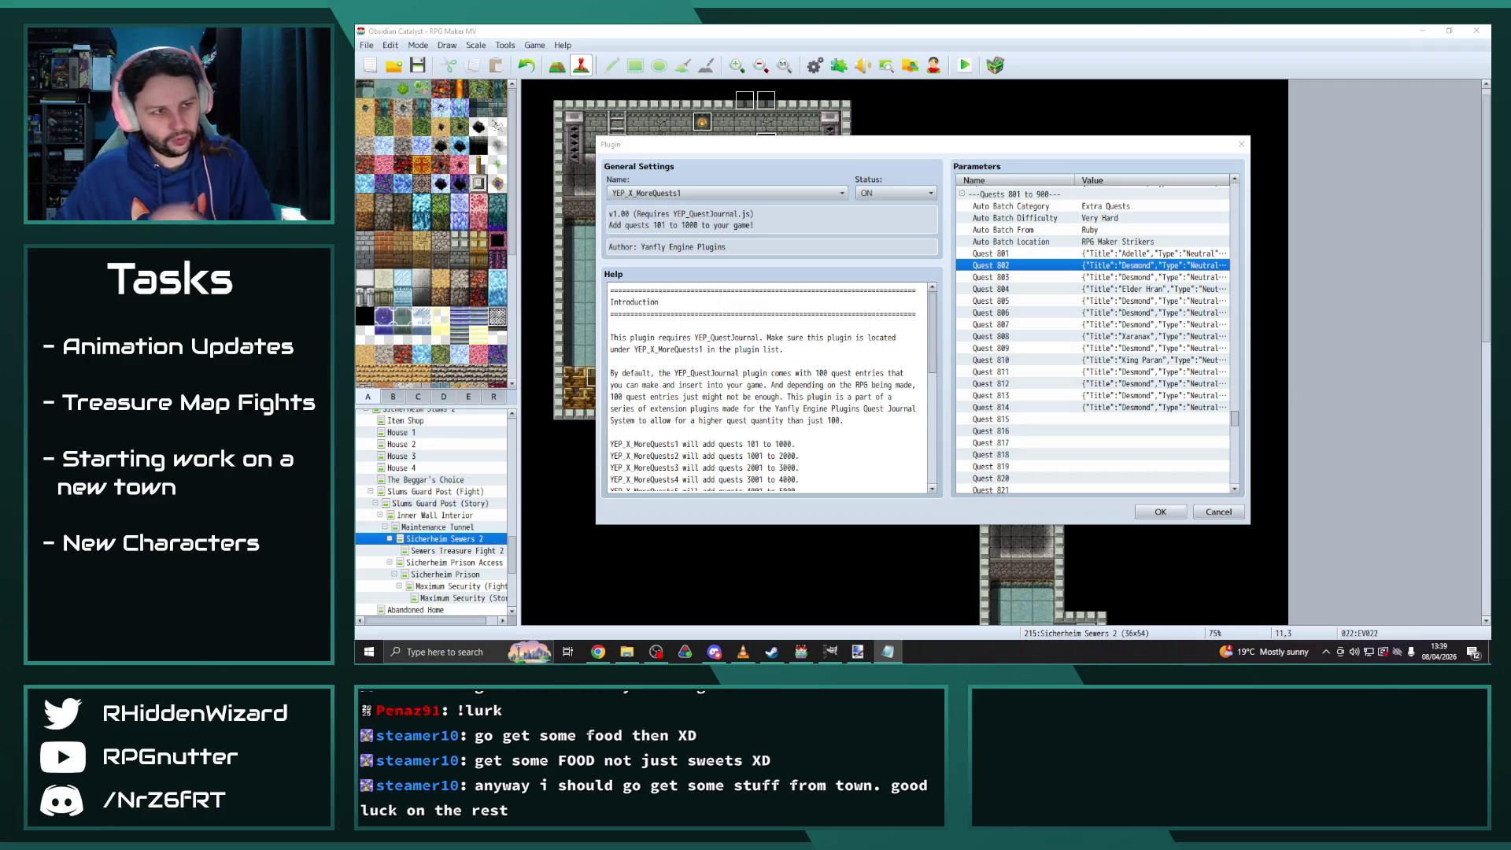
left_click(1160, 512)
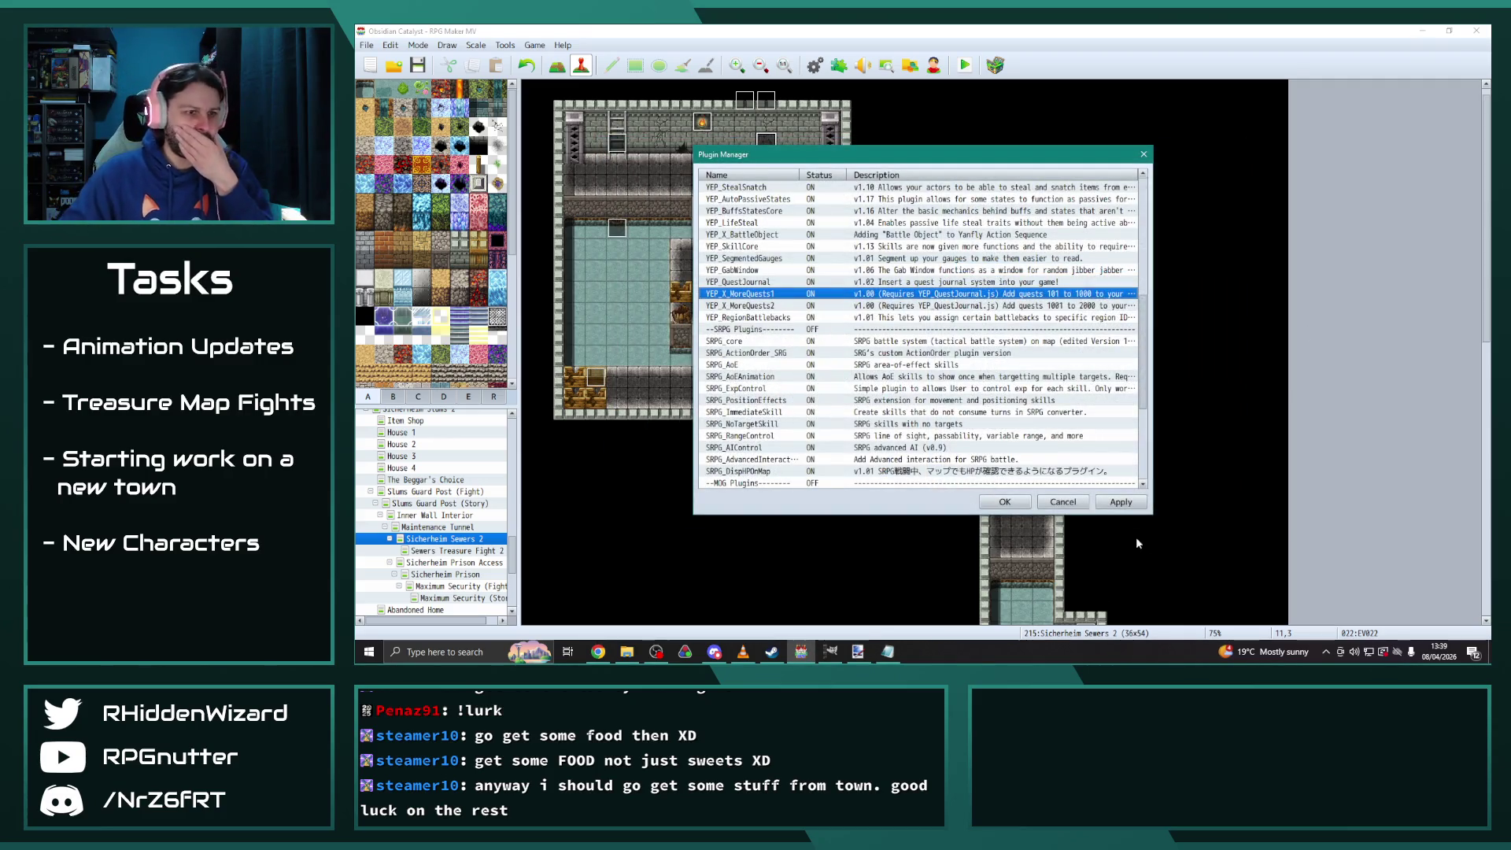
Close the Plugin Manager and open the Sicherheim Sewers (Story) map via Sicherheim Slums
left_click(1005, 502)
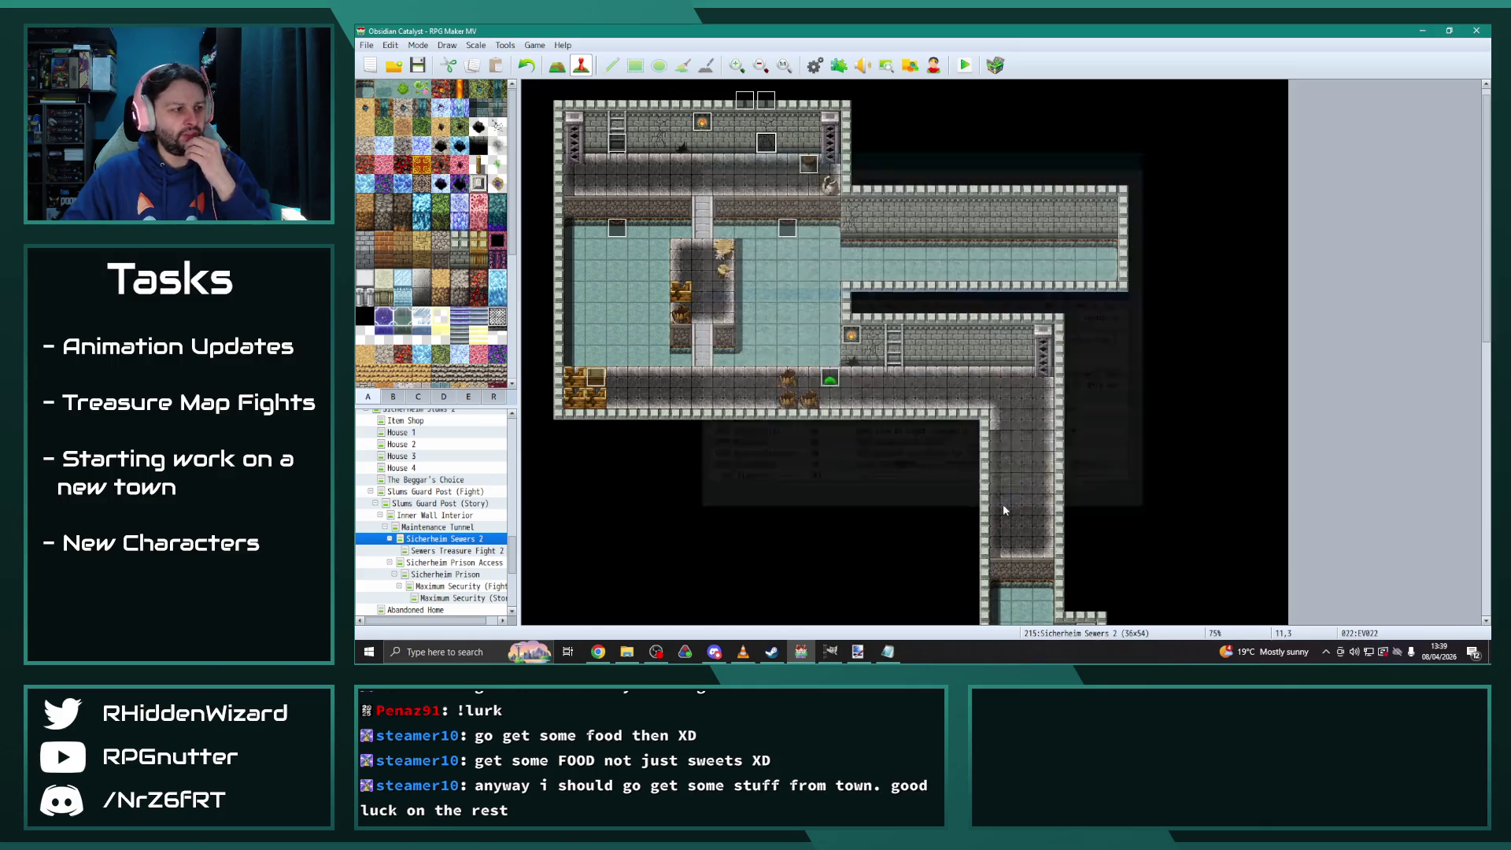
left_click(371, 492)
scroll(441, 511, "up", 10)
scroll(438, 505, "down", 1)
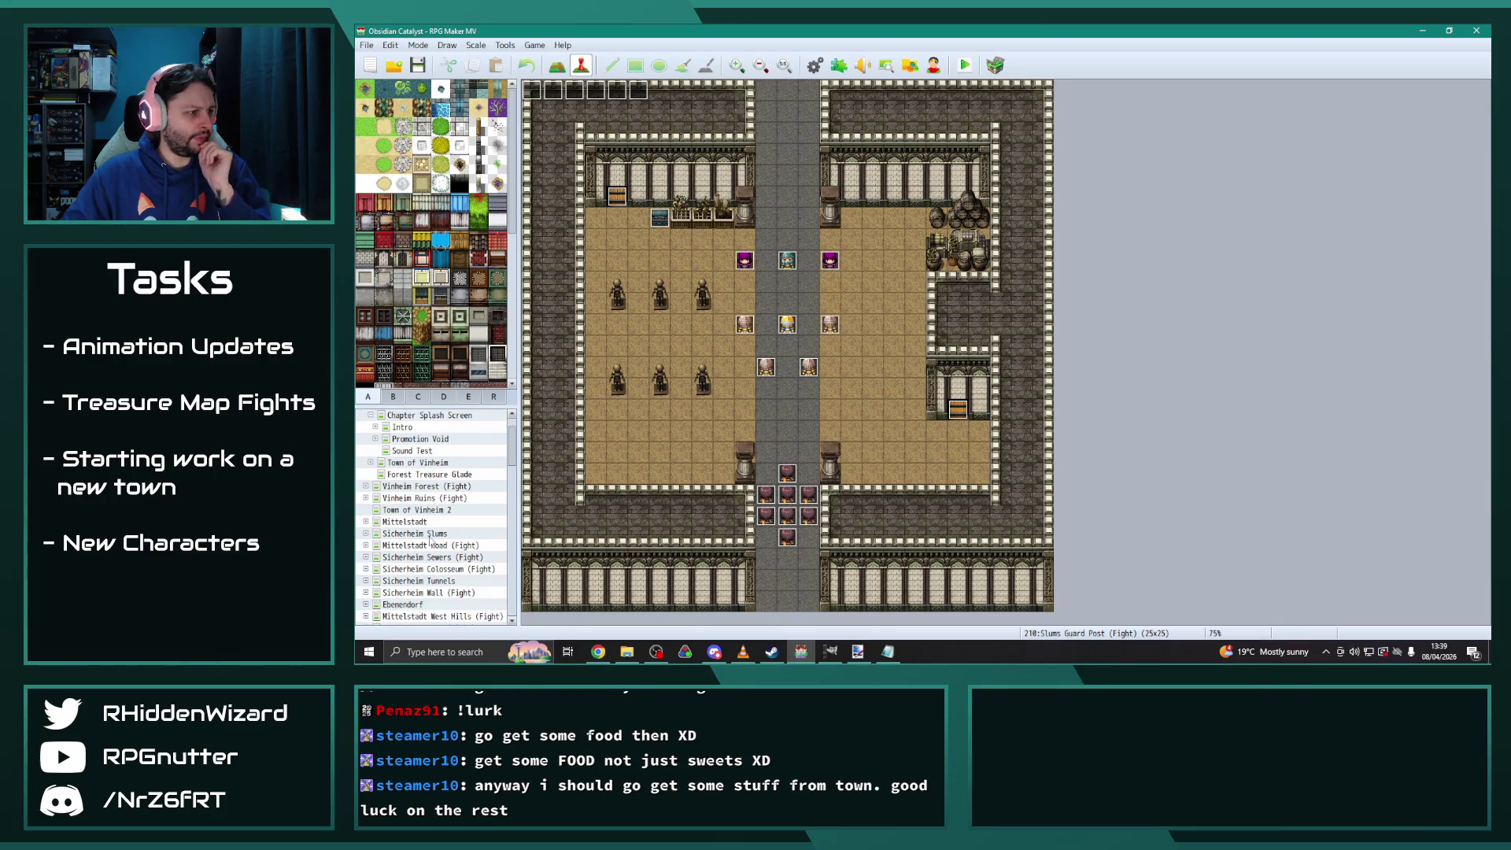
left_click(414, 534)
left_click(366, 533)
scroll(454, 475, "down", 3)
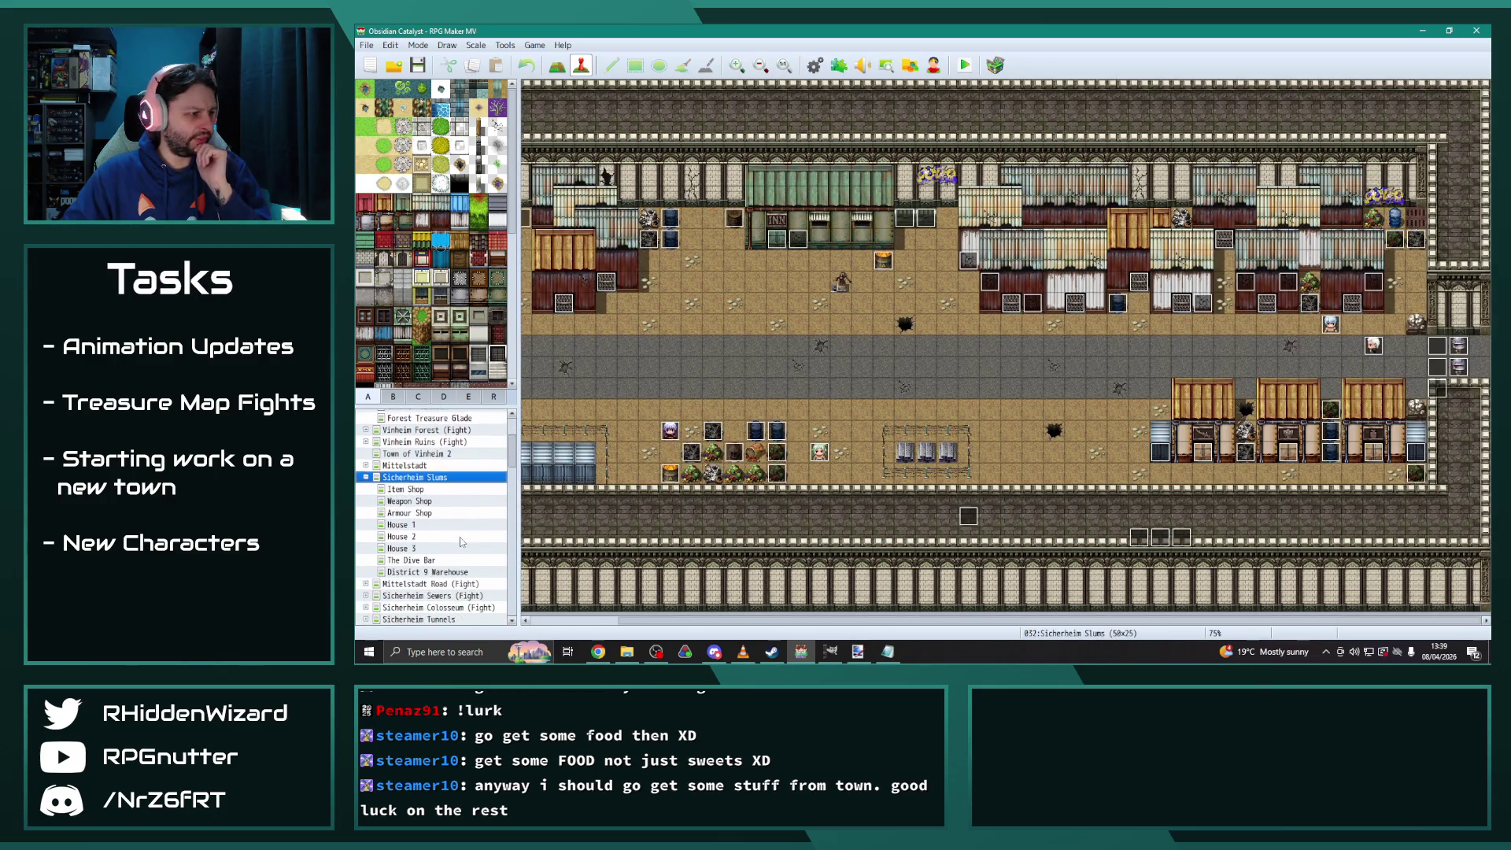
left_click(427, 549)
left_click(366, 548)
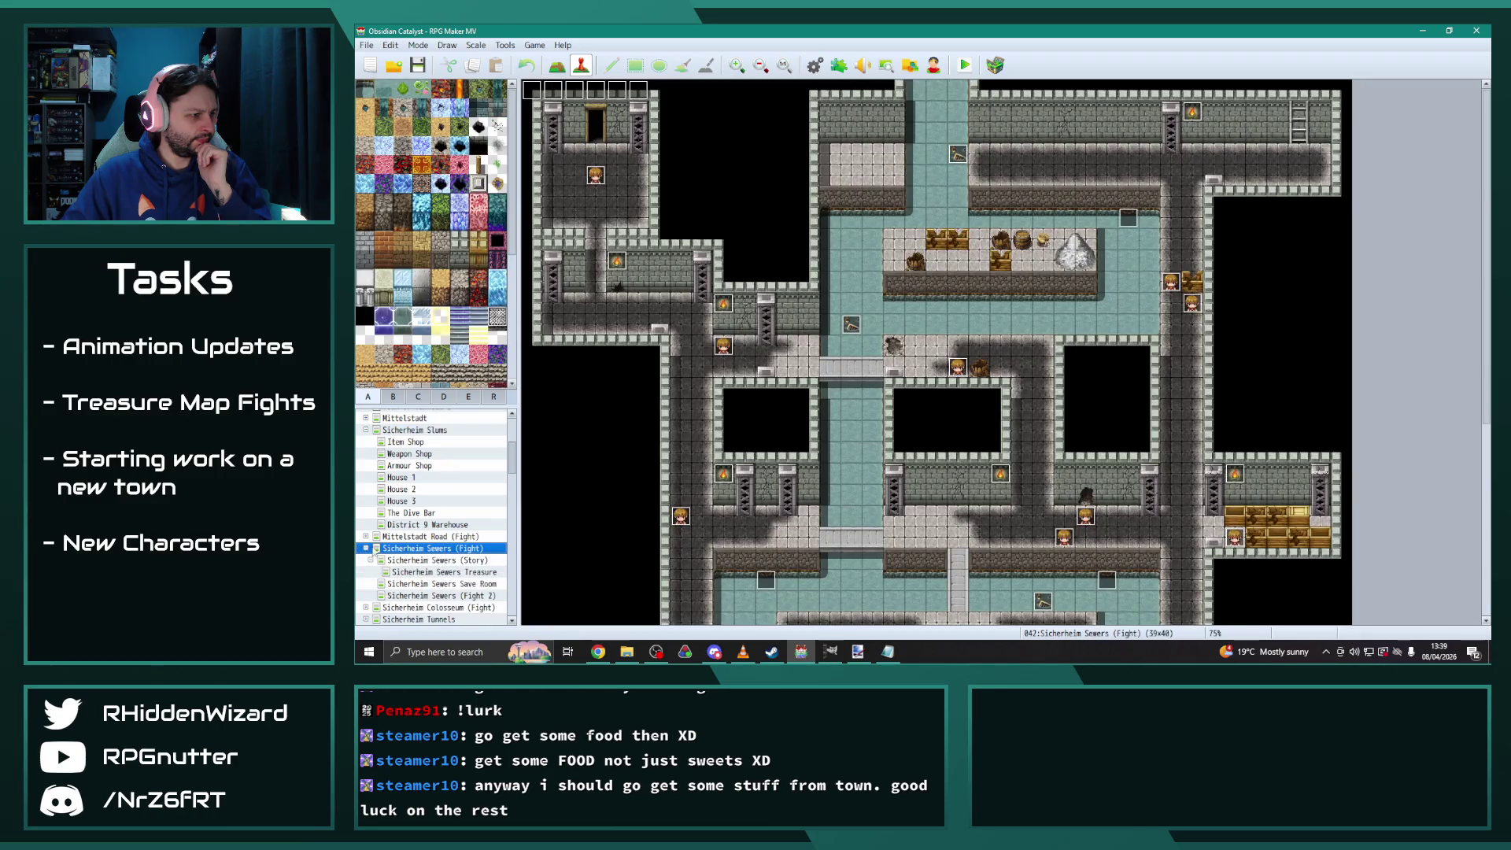
left_click(435, 560)
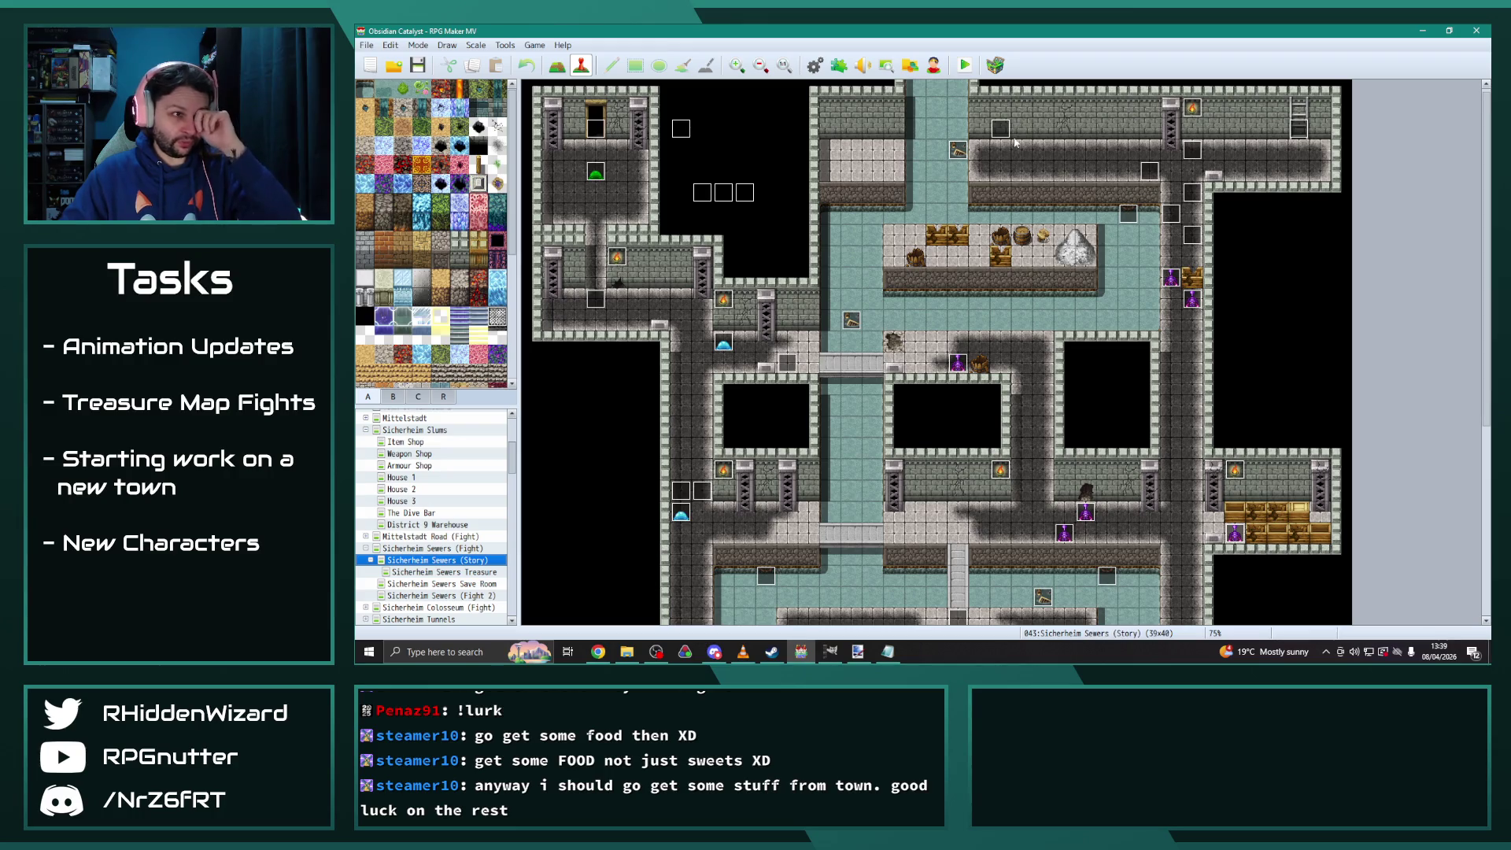
Inspect treasure event EV054's pages 2 and 3, then close the editor and database window
double_click(783, 364)
left_click(653, 175)
left_click(673, 176)
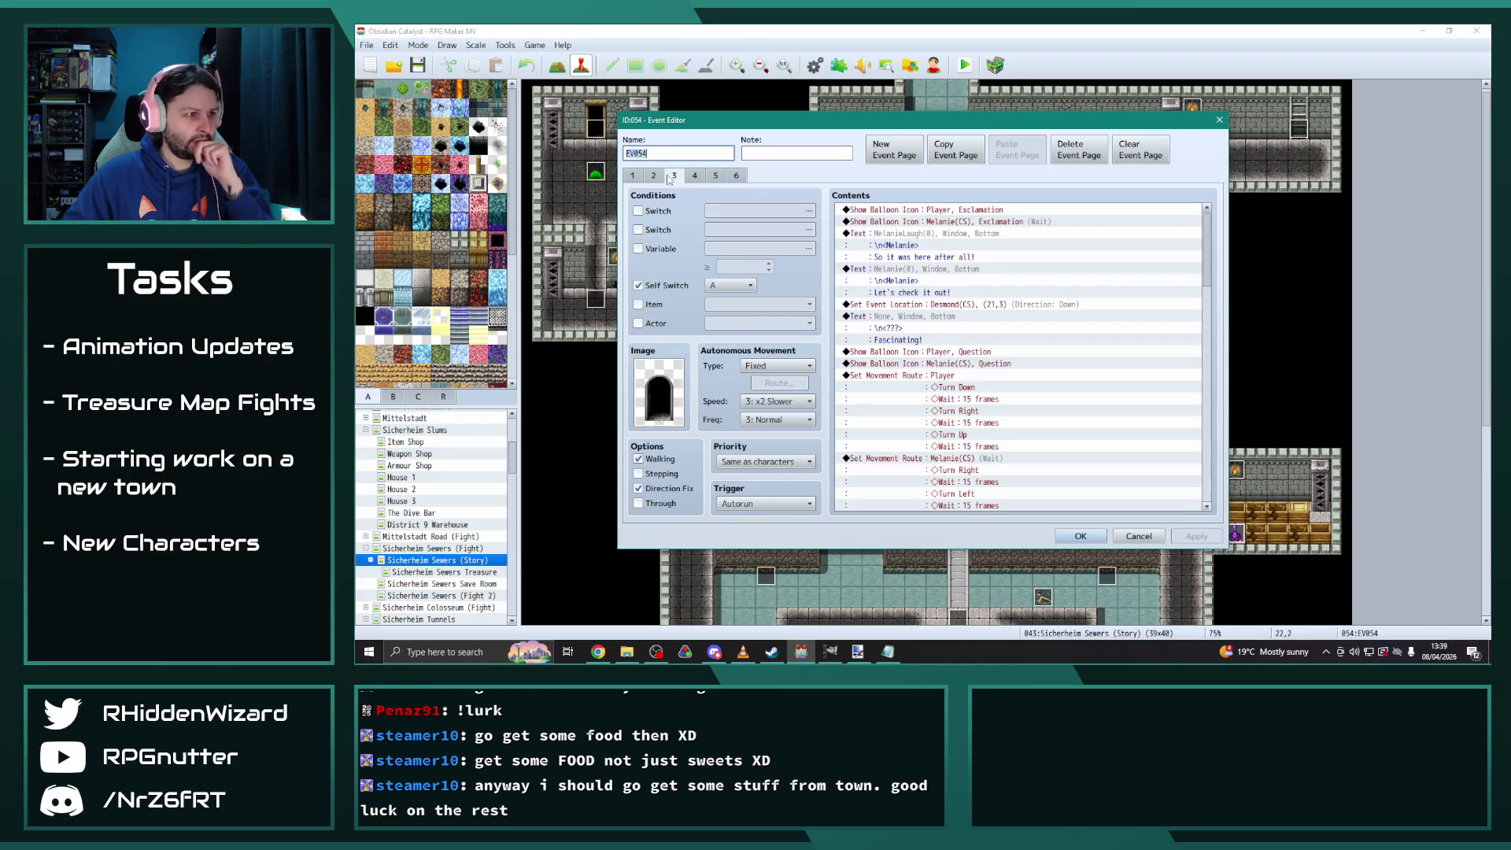
left_click(653, 176)
left_click(674, 175)
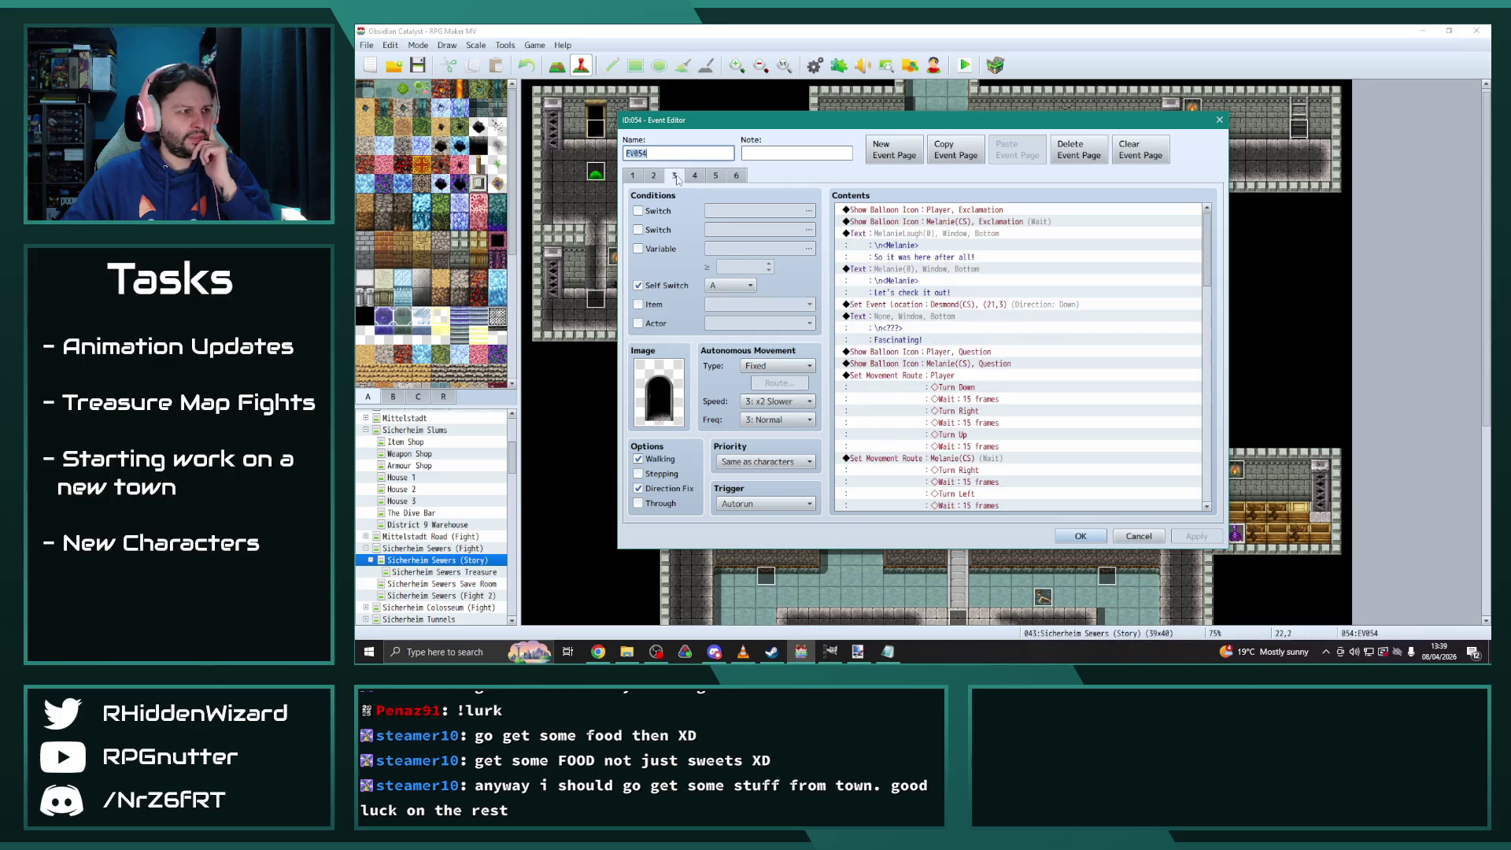
scroll(1209, 314, "down", 5)
scroll(1209, 315, "down", 5)
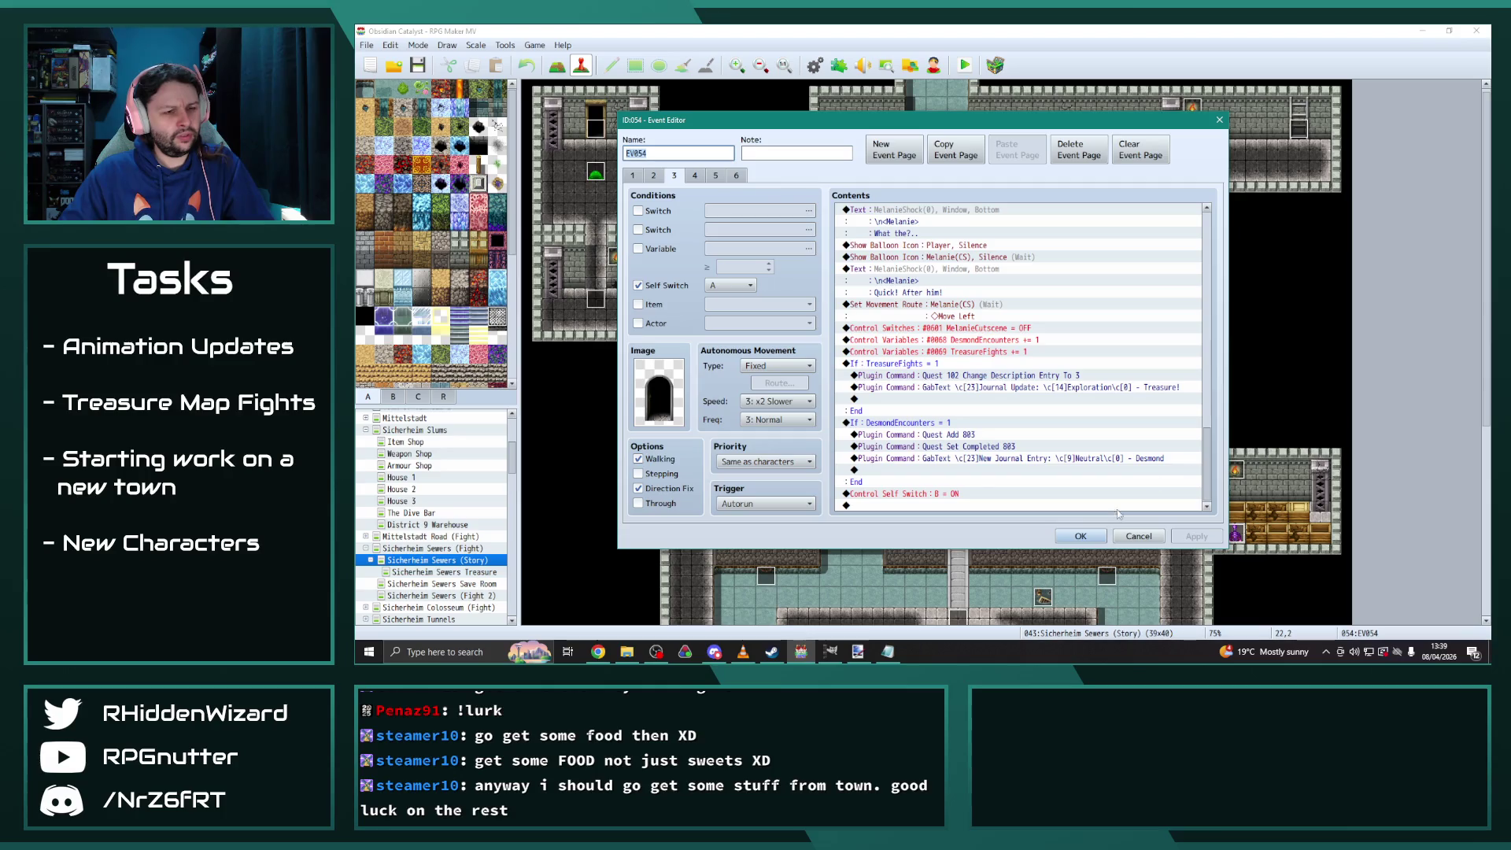
left_click(1082, 535)
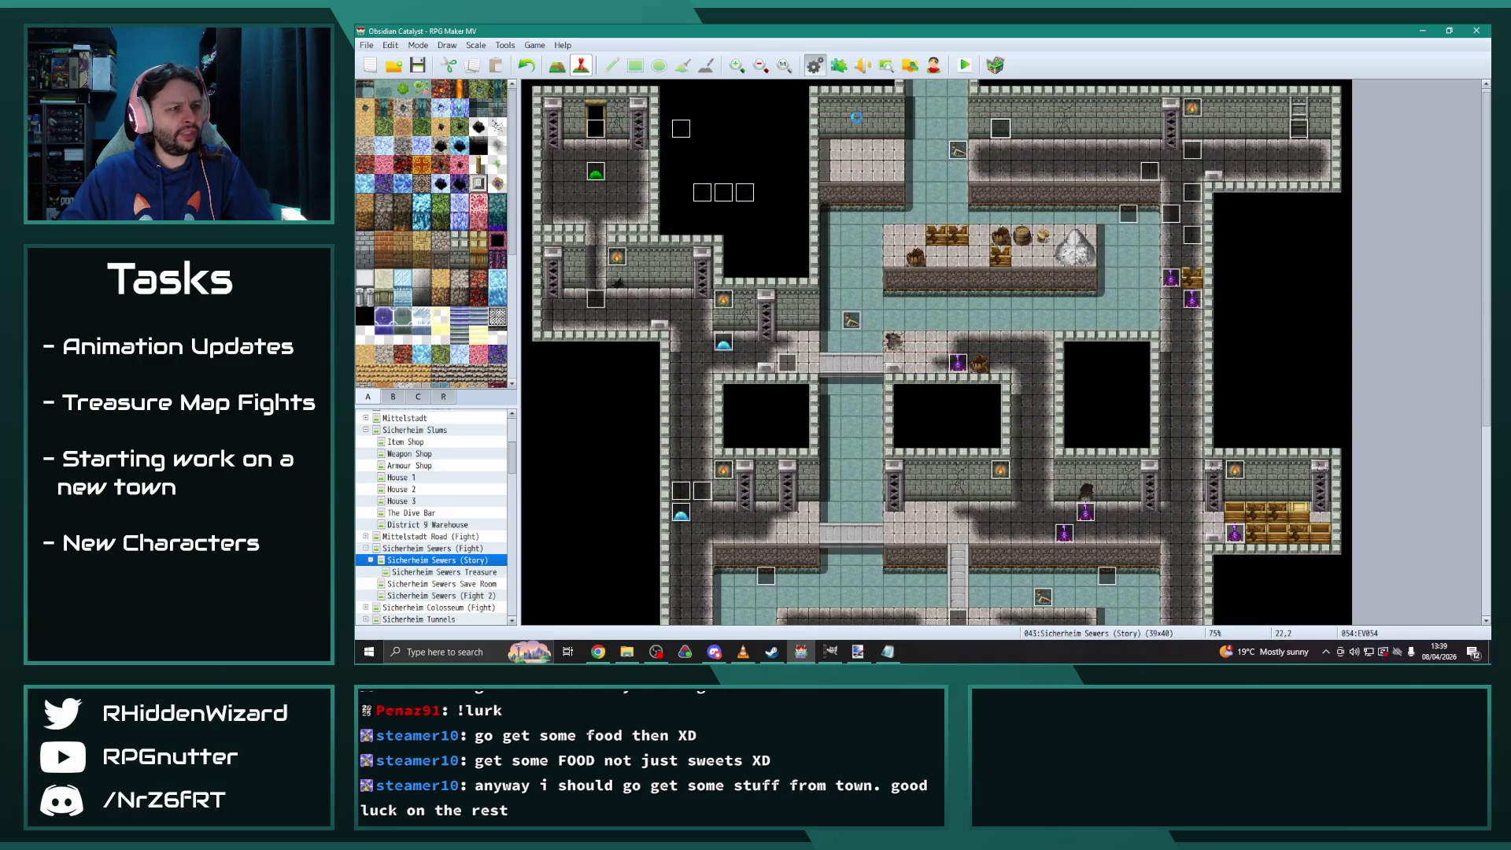
left_click(1258, 121)
left_click(840, 68)
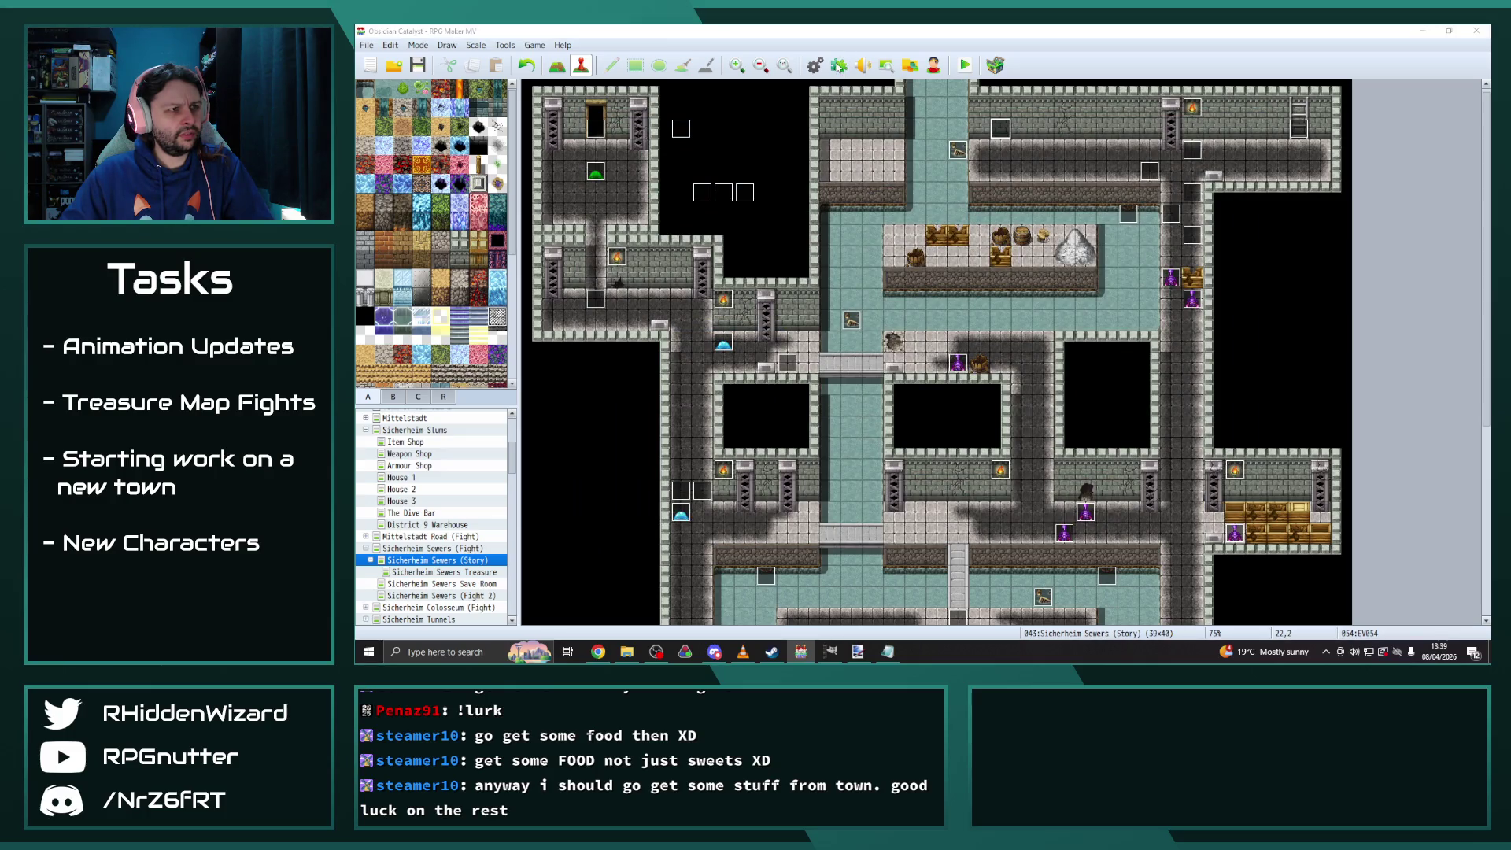
Inspect Quests 803 and 802 in YEP_X_MoreQuests1, then reopen event EV054
double_click(755, 424)
left_click_drag(1233, 193, 1222, 424)
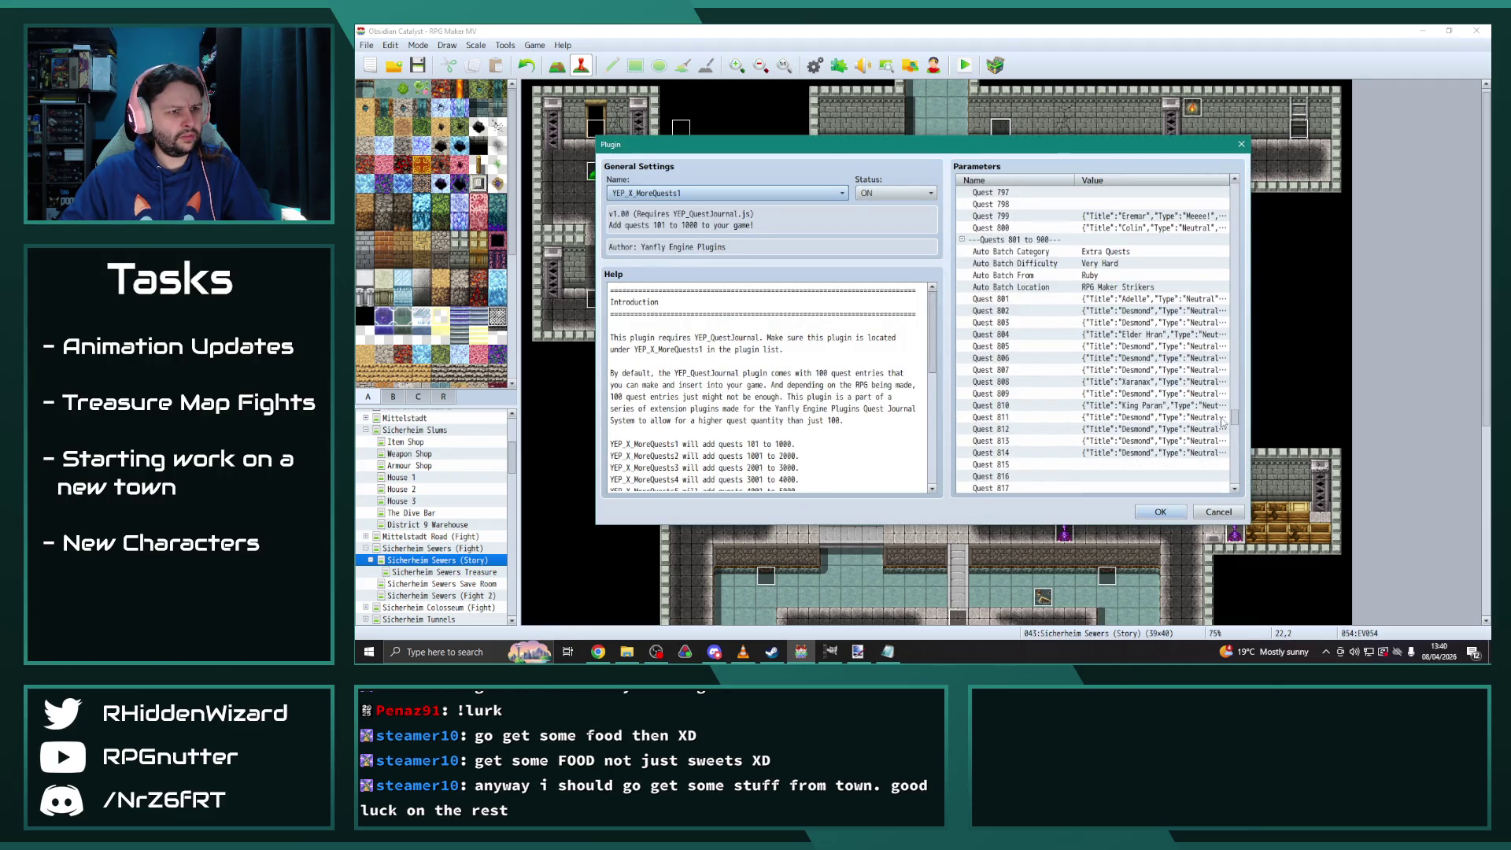
left_click(1122, 311)
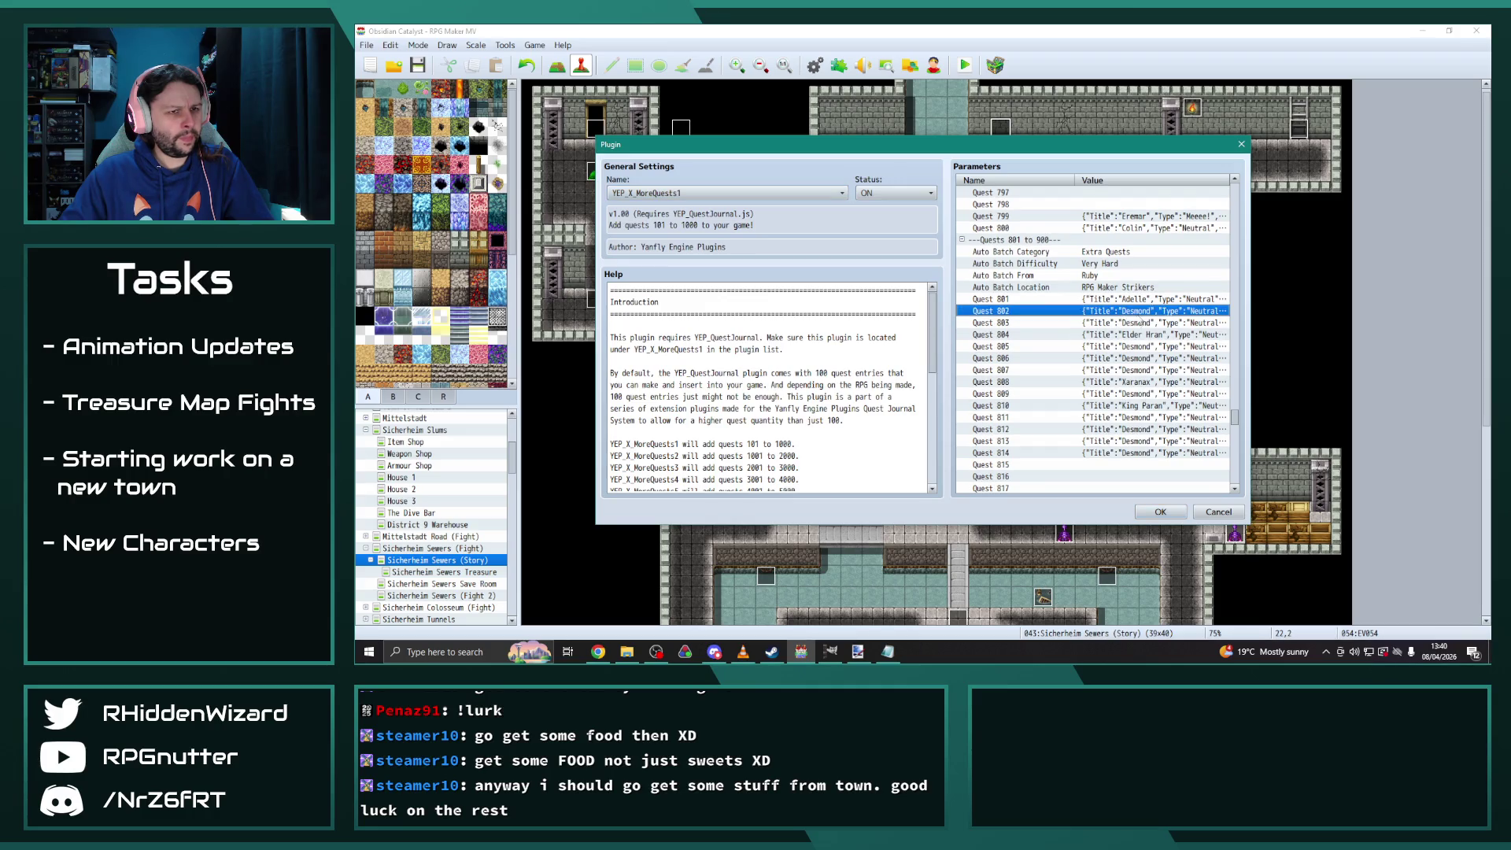
double_click(1139, 323)
key("Escape")
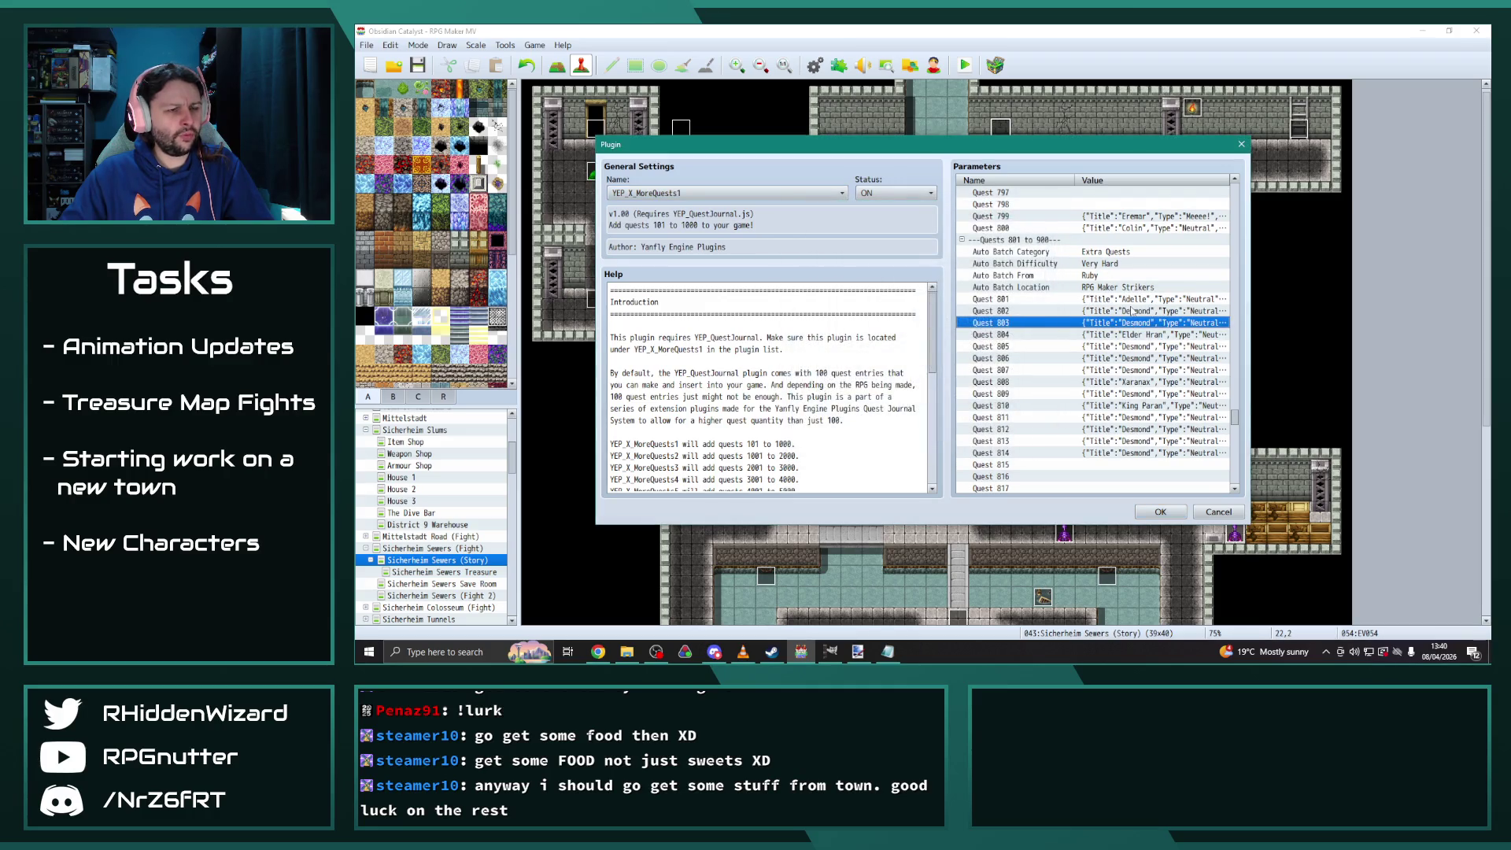
double_click(1133, 312)
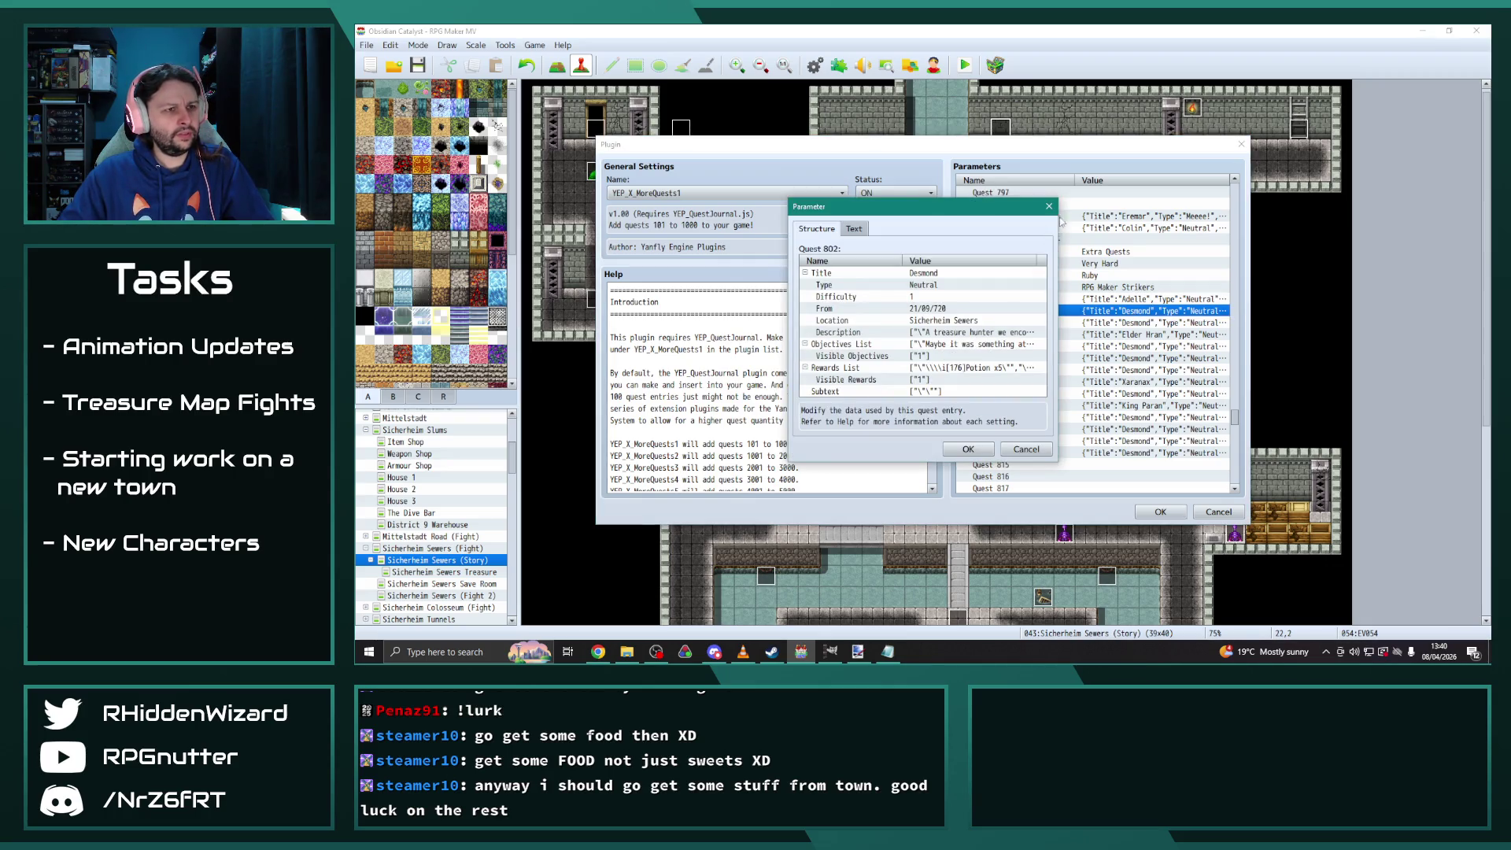
key("Escape")
key("Escape")
key("Escape")
double_click(1008, 147)
On EV054 page 3, change the commands to 'Quest Add 802' and 'Quest Set Completed 802'
left_click(675, 176)
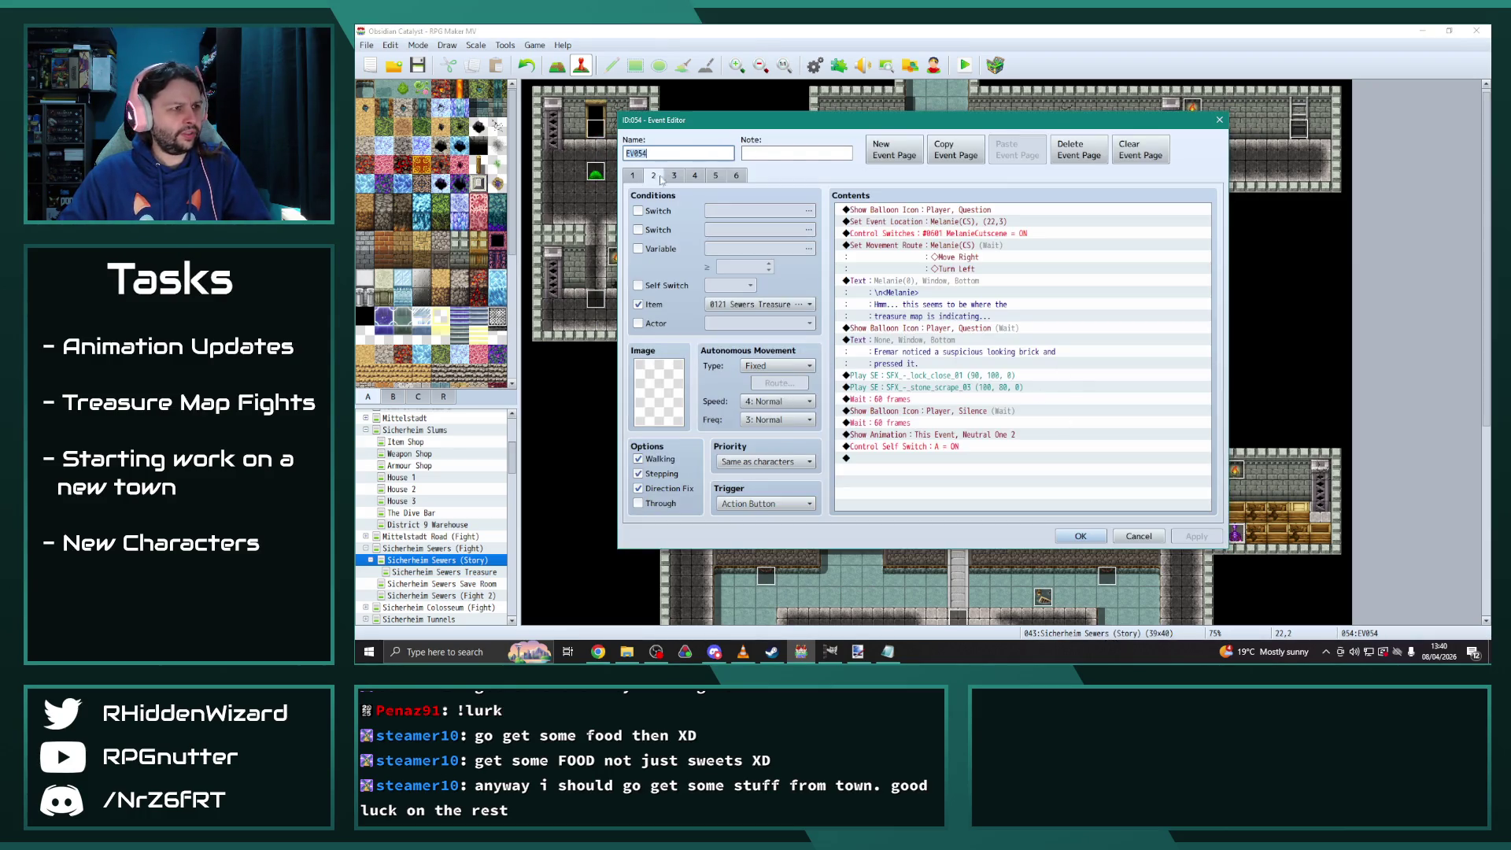
left_click_drag(1207, 256, 1225, 498)
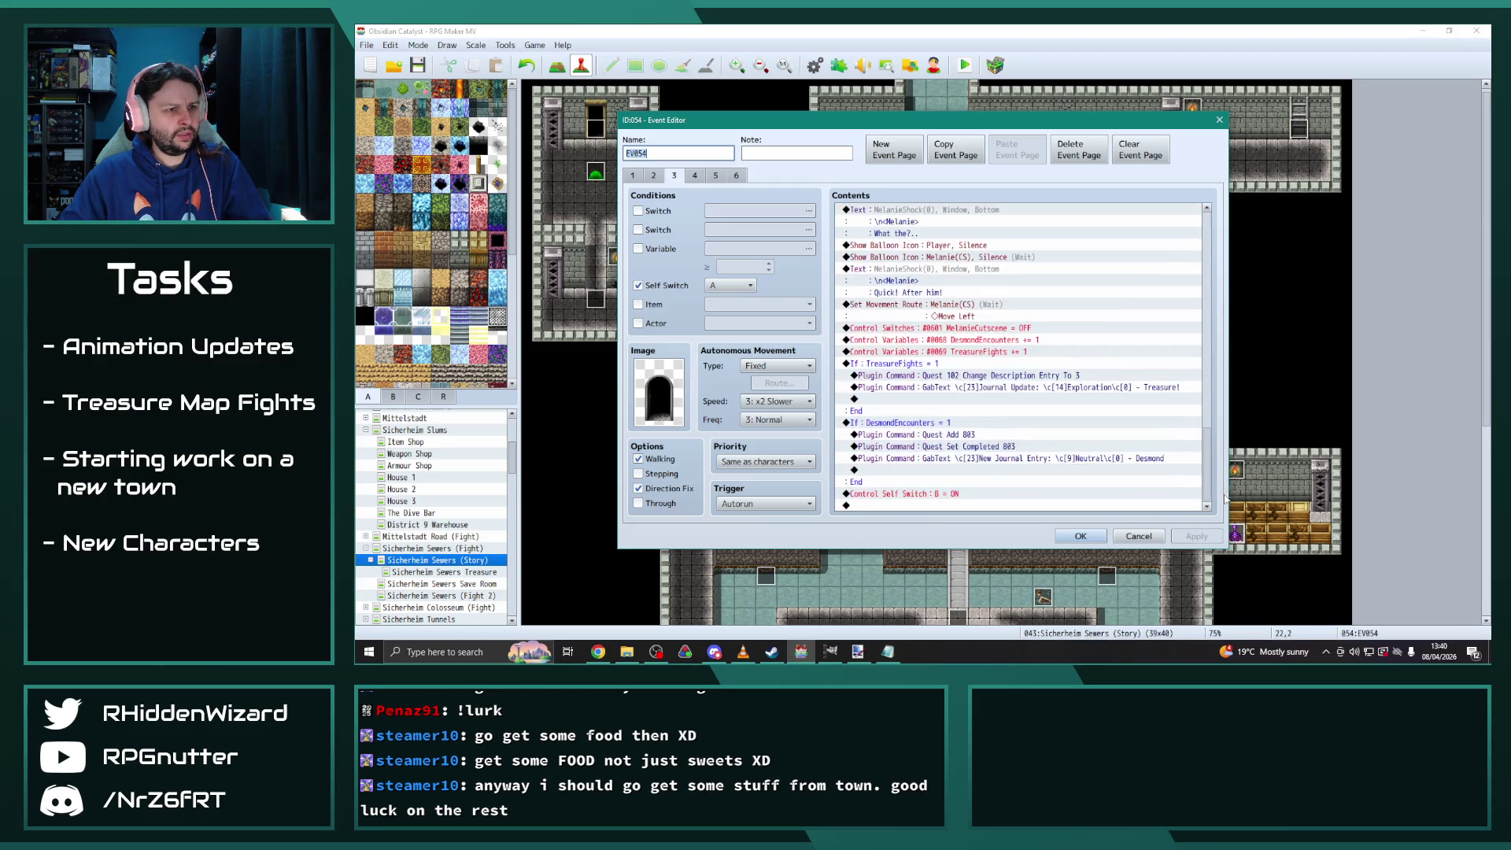
double_click(960, 435)
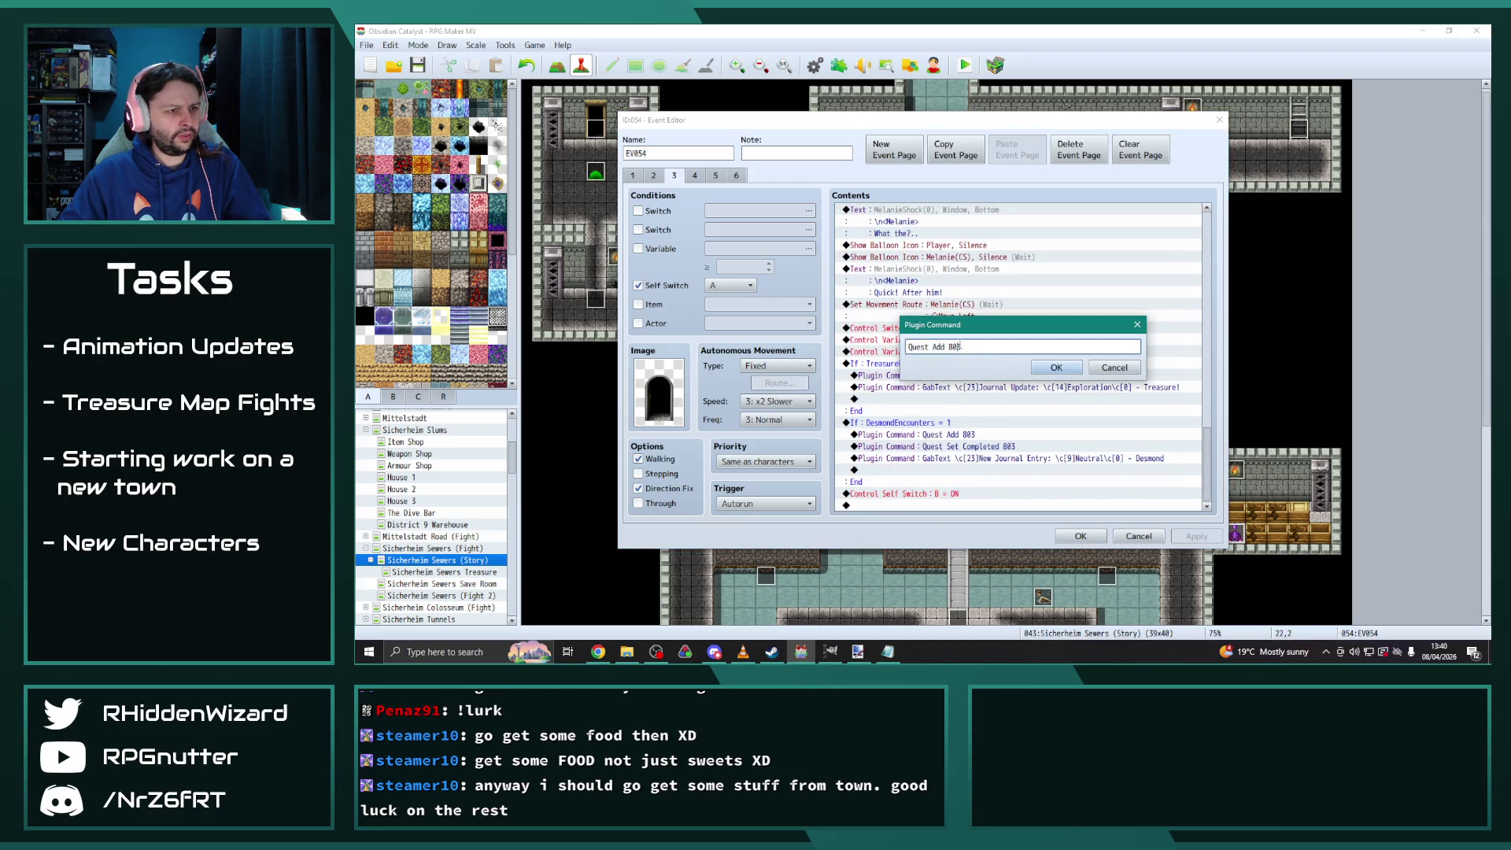
left_click(1048, 377)
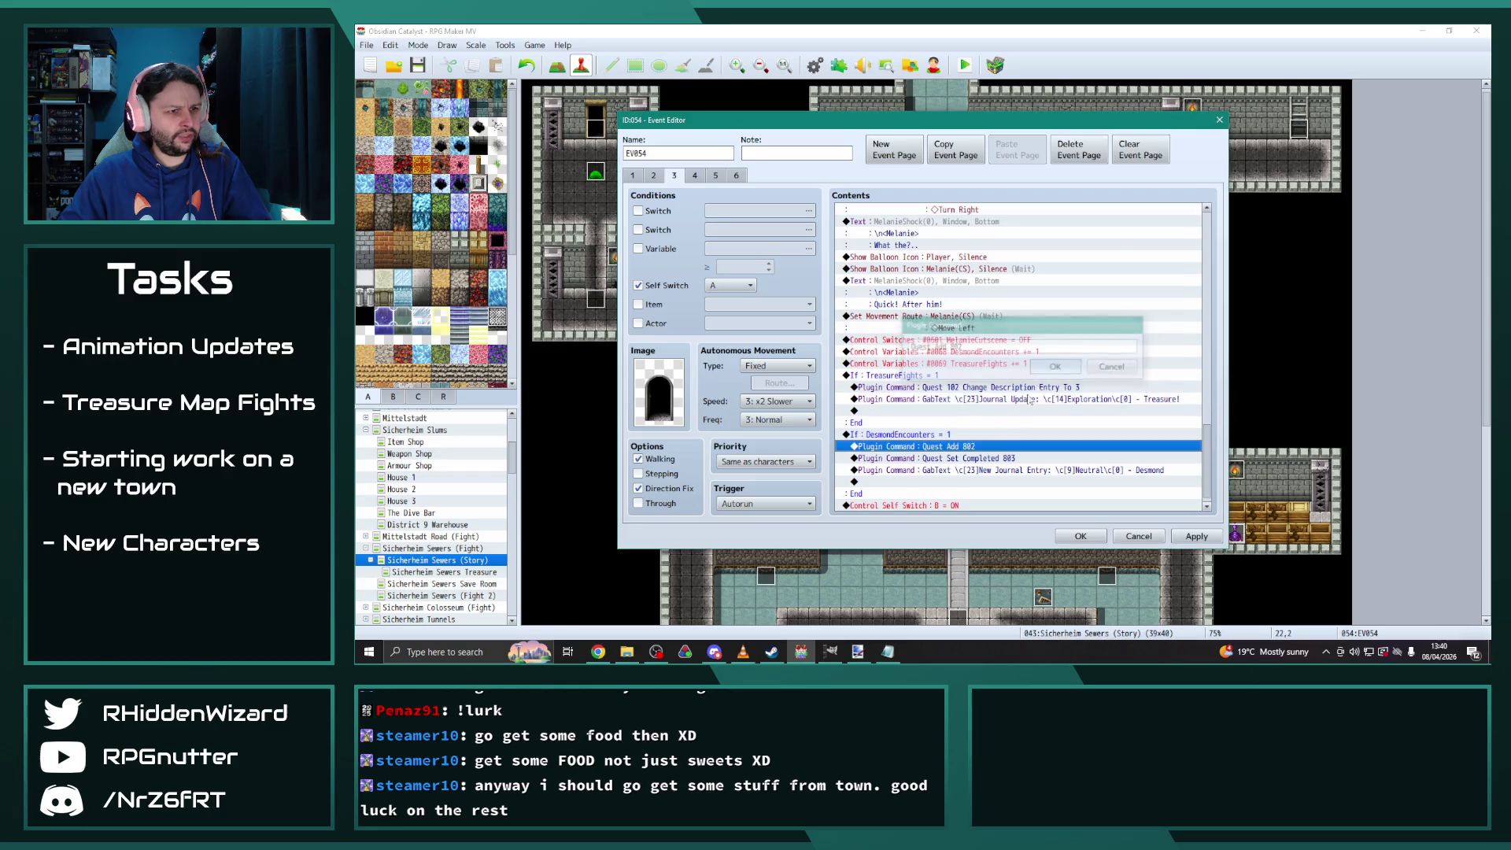
double_click(1007, 457)
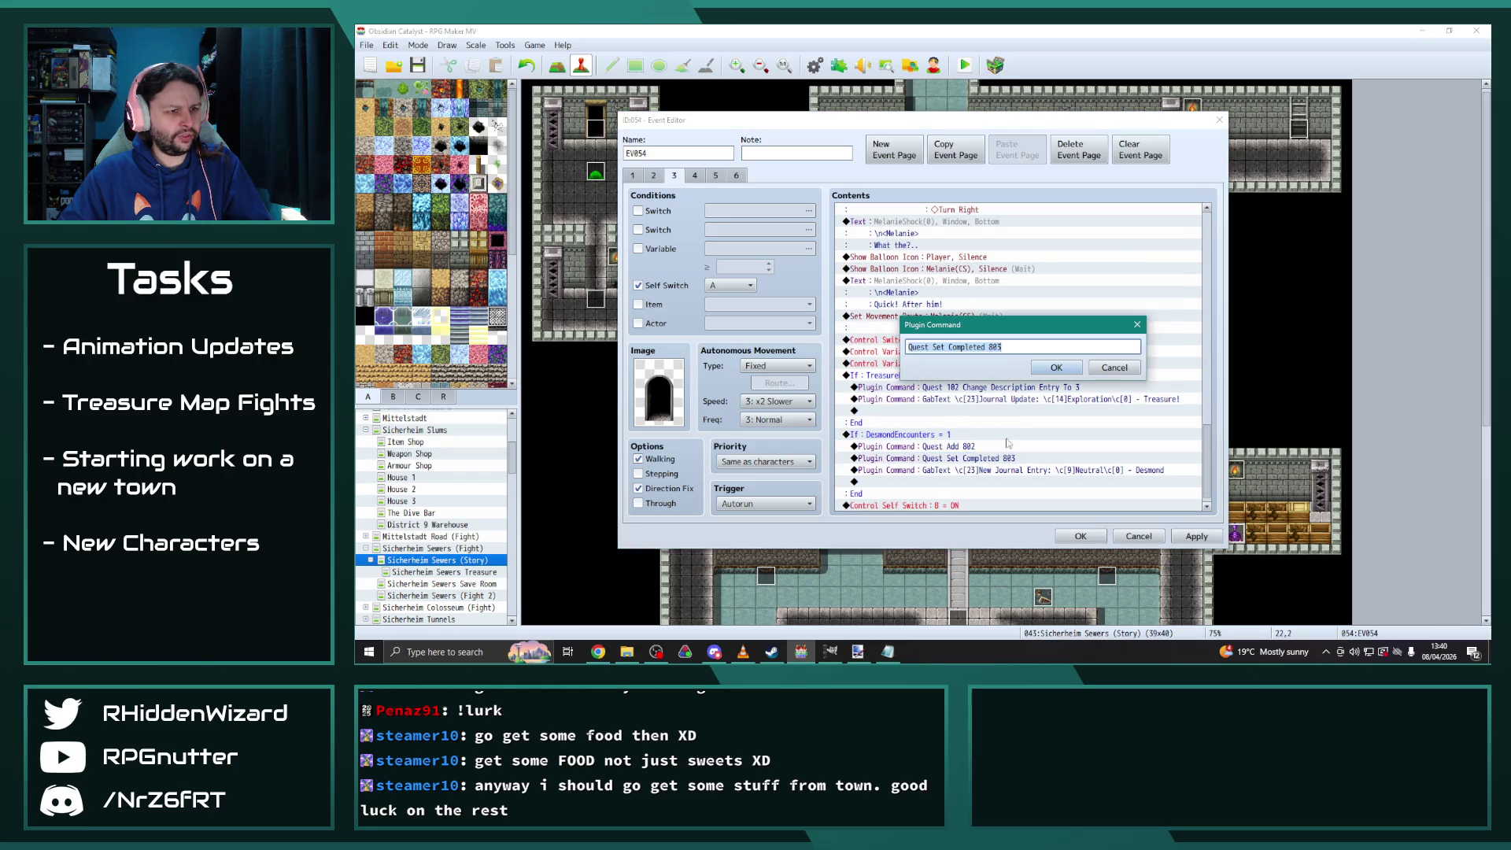
left_click(1048, 367)
Check EV054's pages 4 to 6, return to page 3, and save the event
left_click(695, 177)
scroll(1210, 271, "down", 7)
left_click(737, 176)
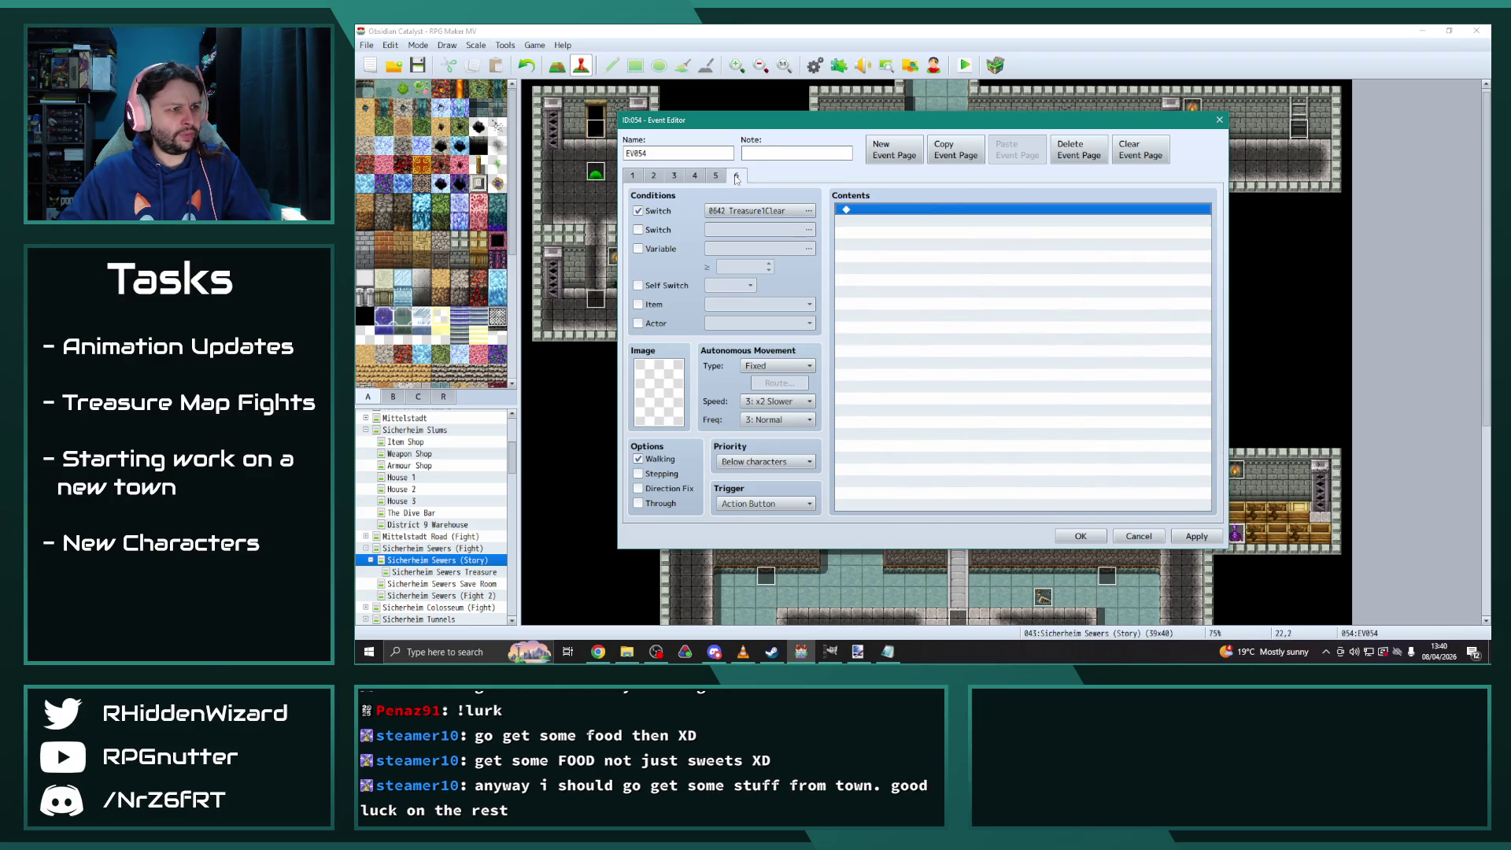
left_click(718, 175)
left_click(693, 176)
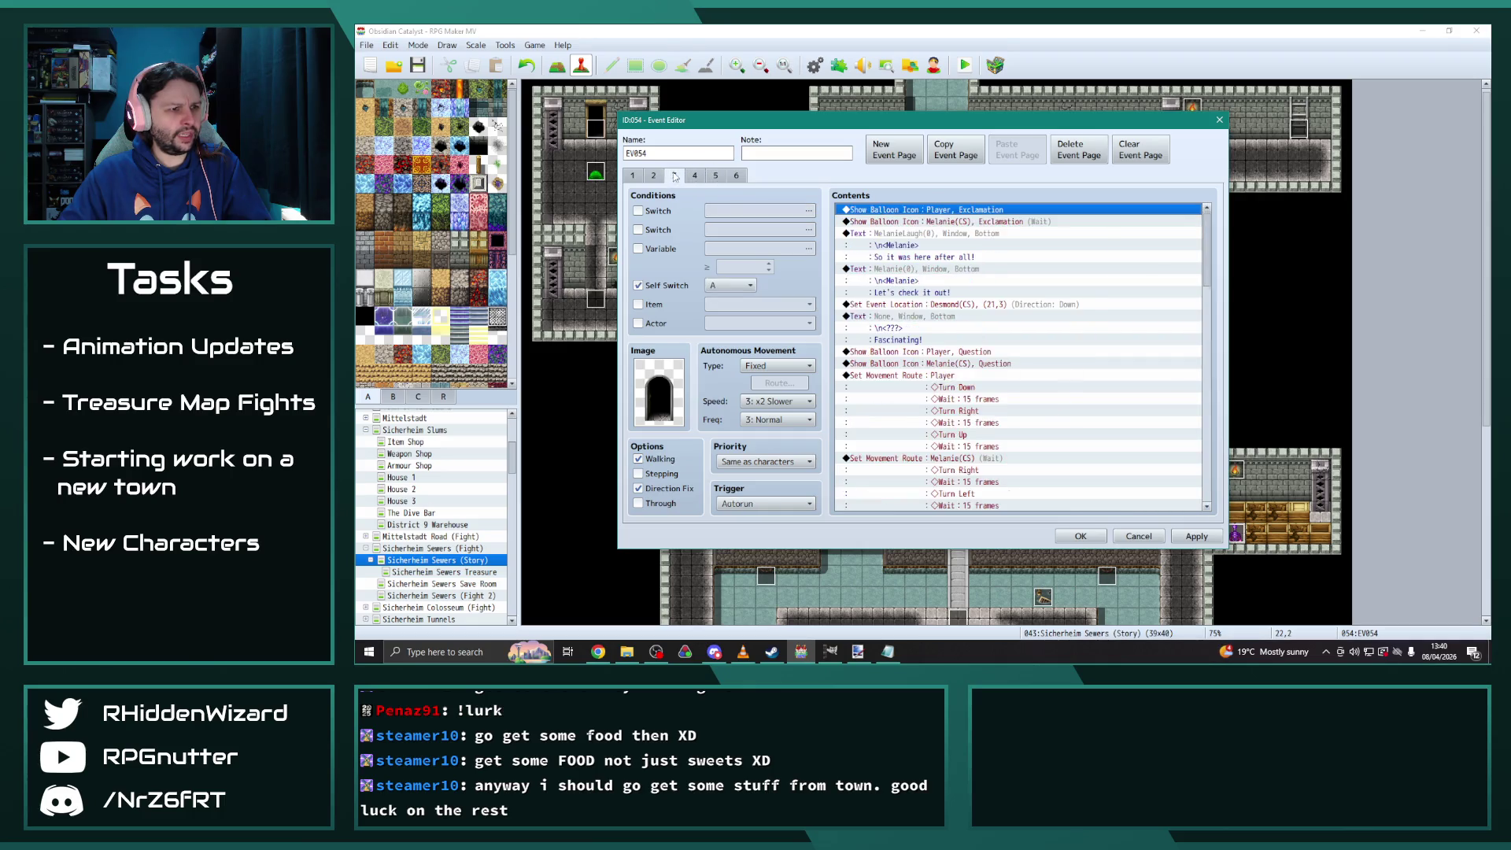
left_click(673, 176)
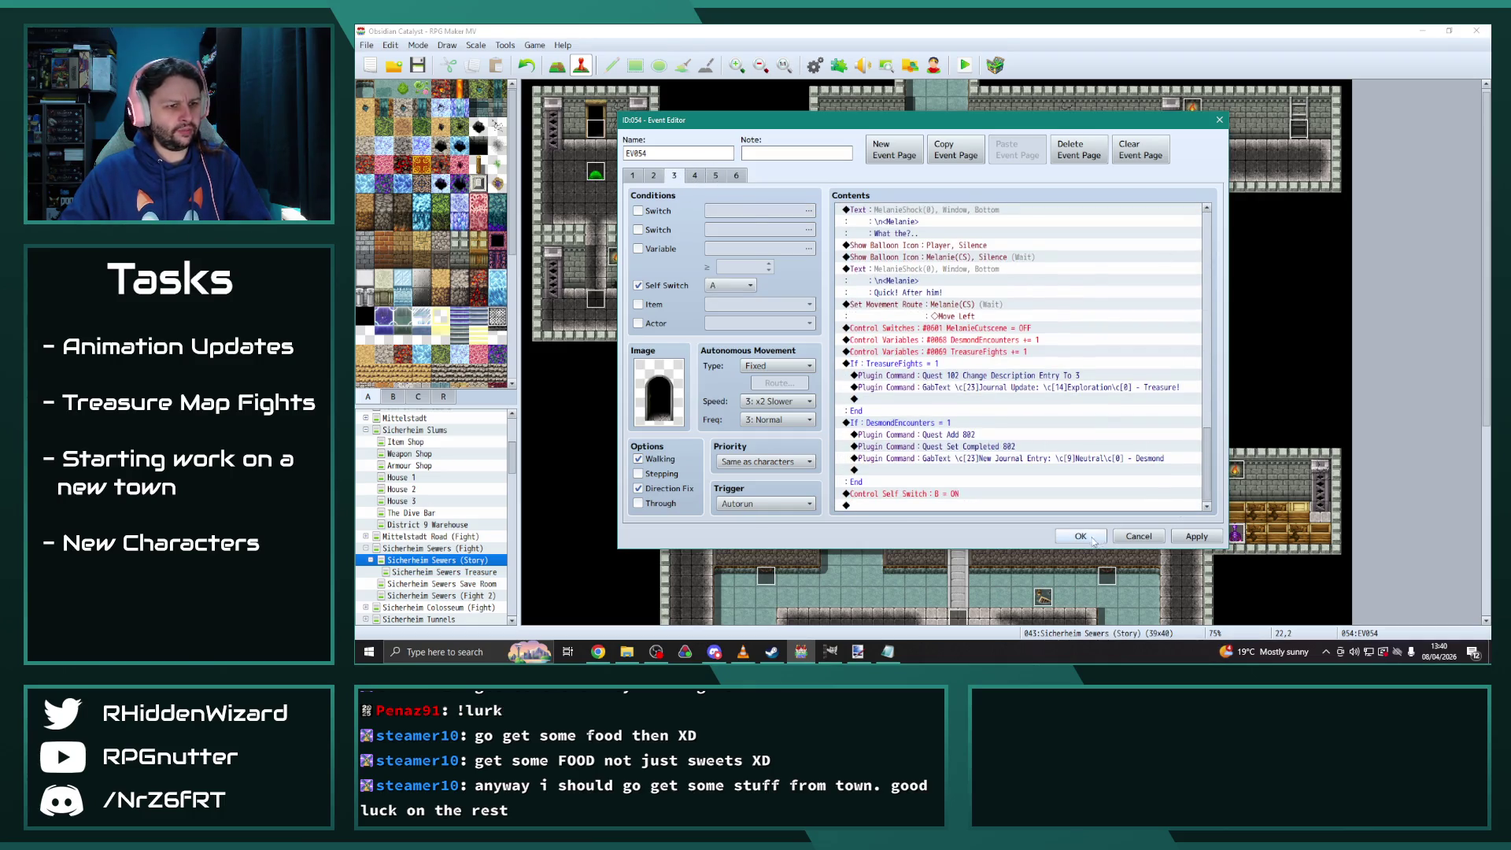
left_click(1080, 536)
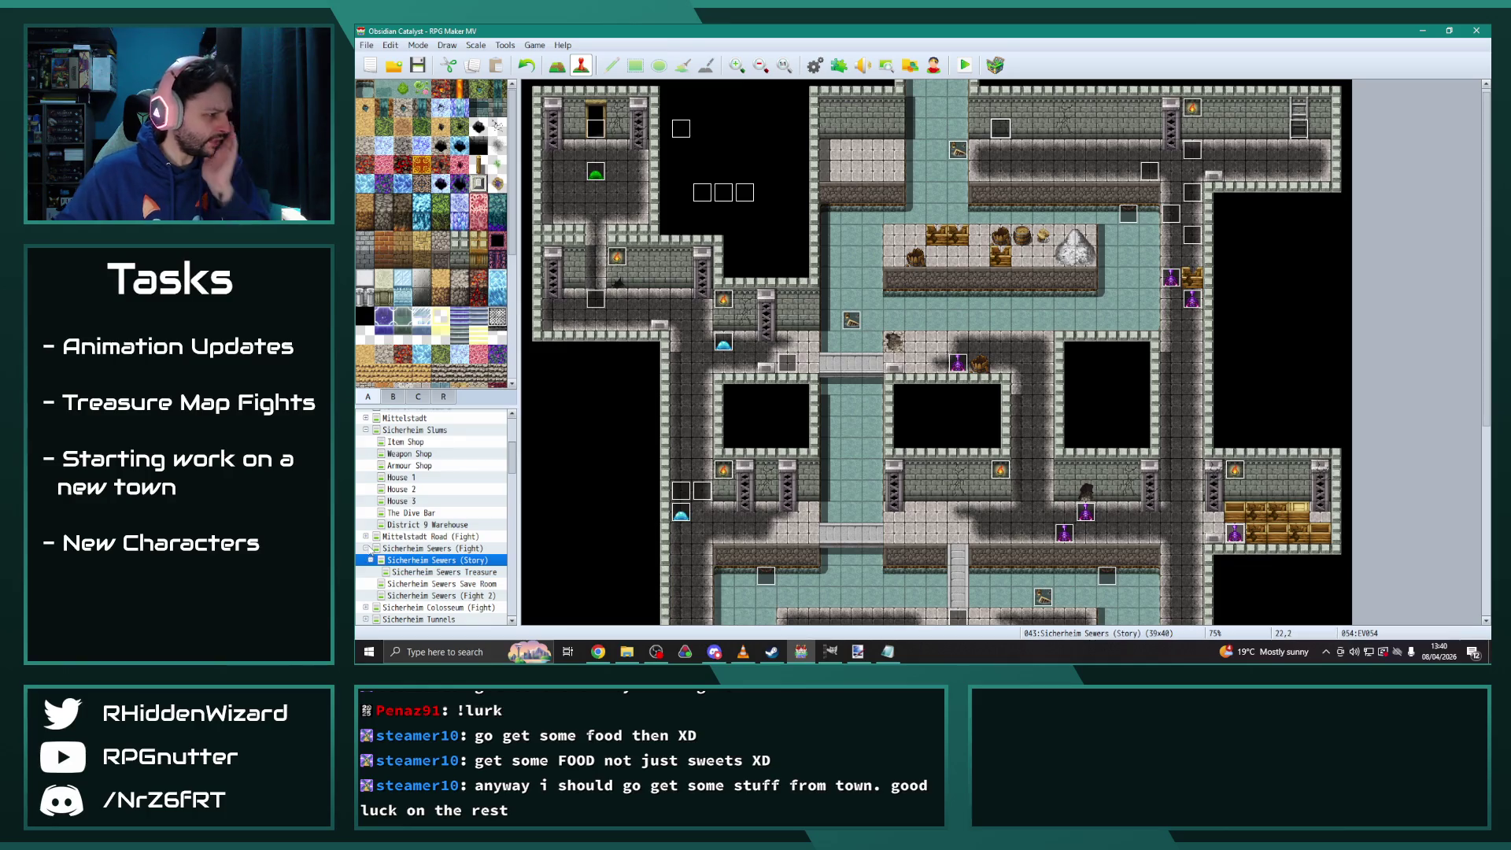
Go to the Mittelstadt West Hills (Story) map and open treasure event EV014
left_click(414, 430)
left_click(365, 429)
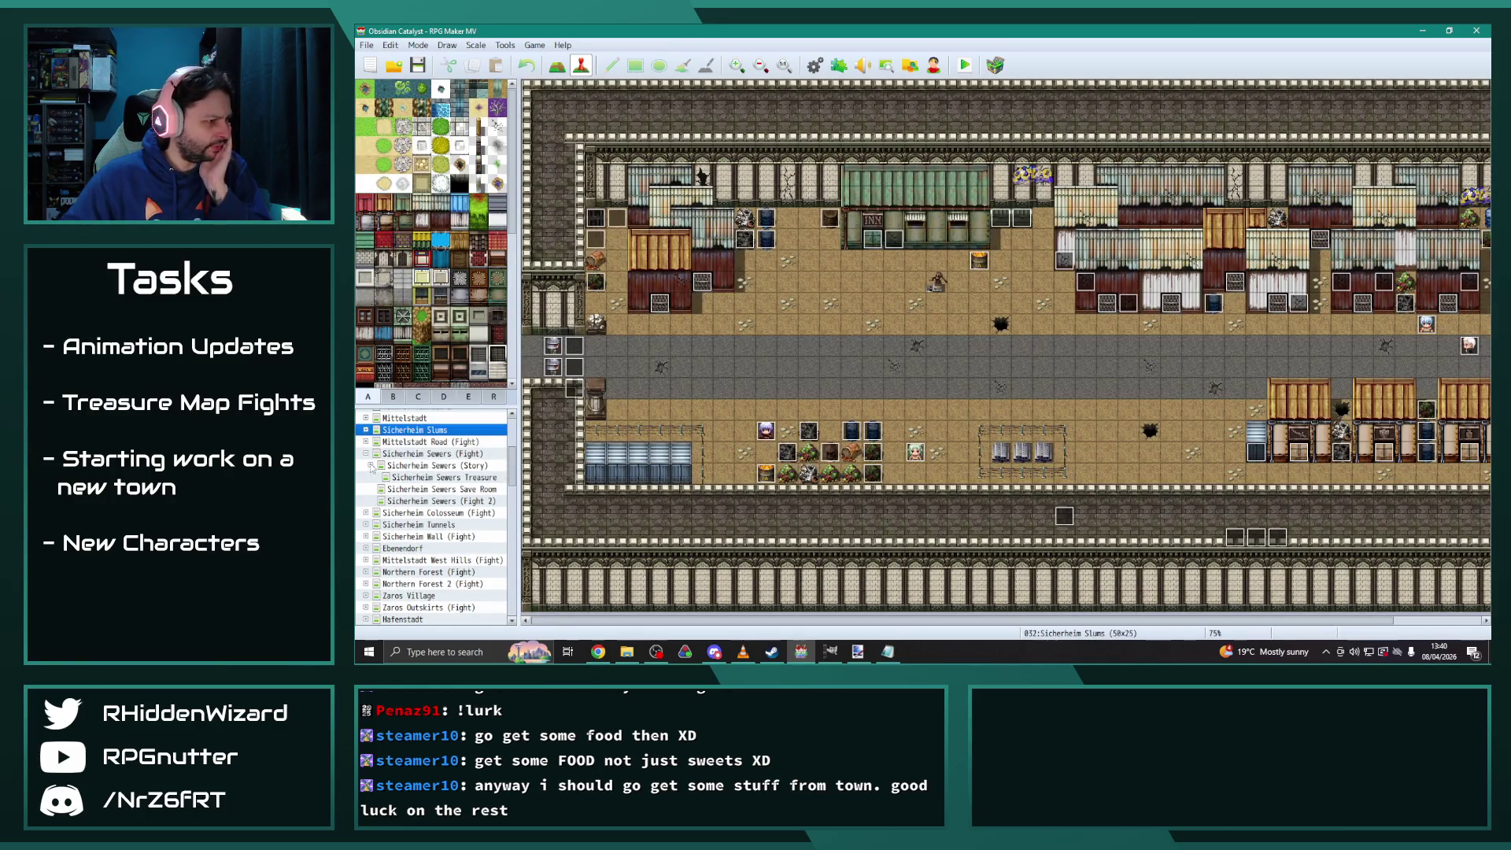
left_click(375, 454)
left_click(365, 453)
left_click(425, 513)
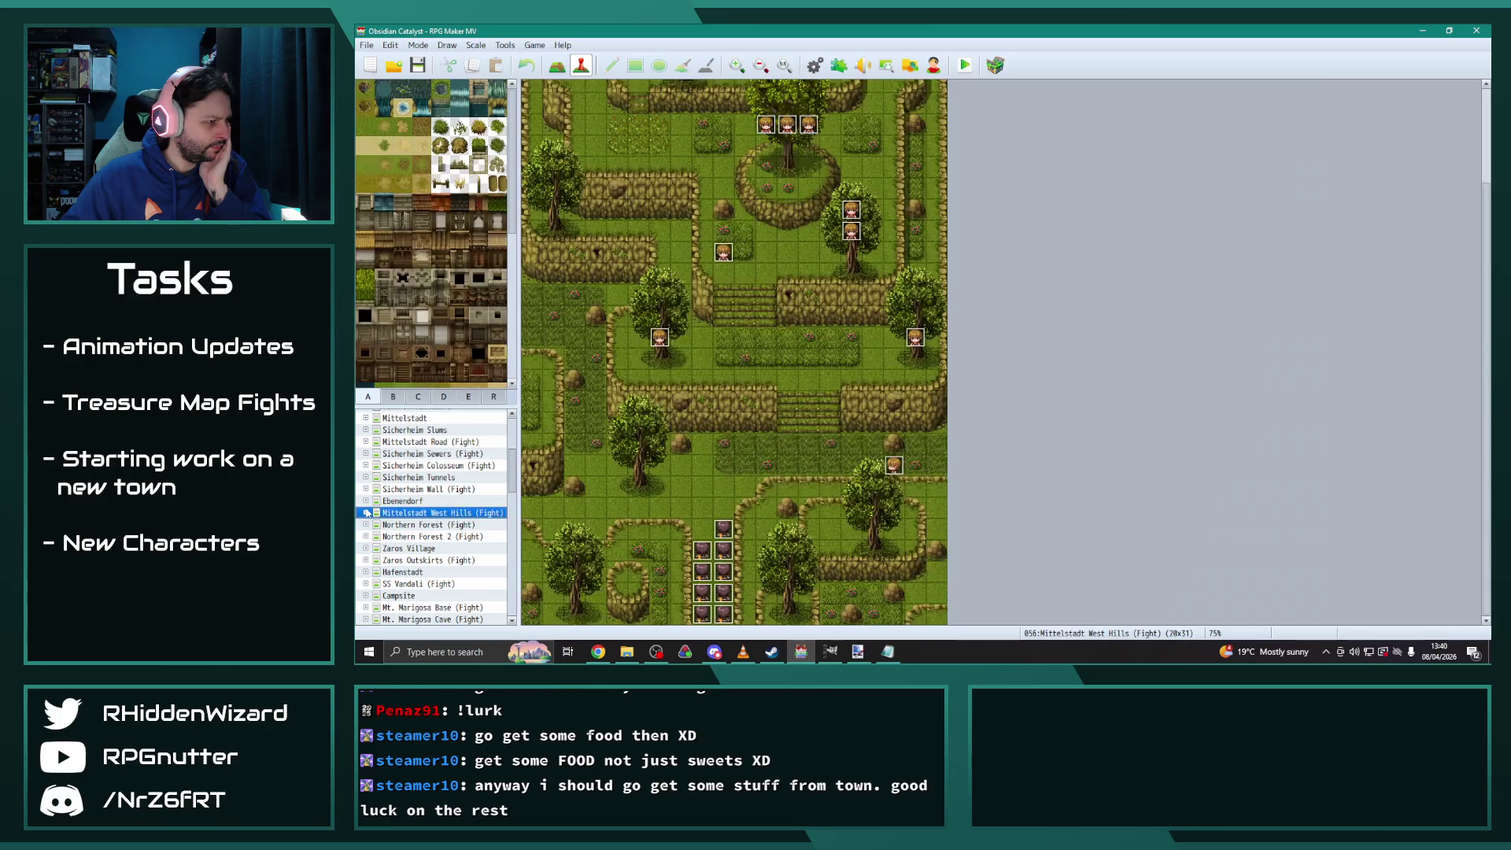
left_click(446, 524)
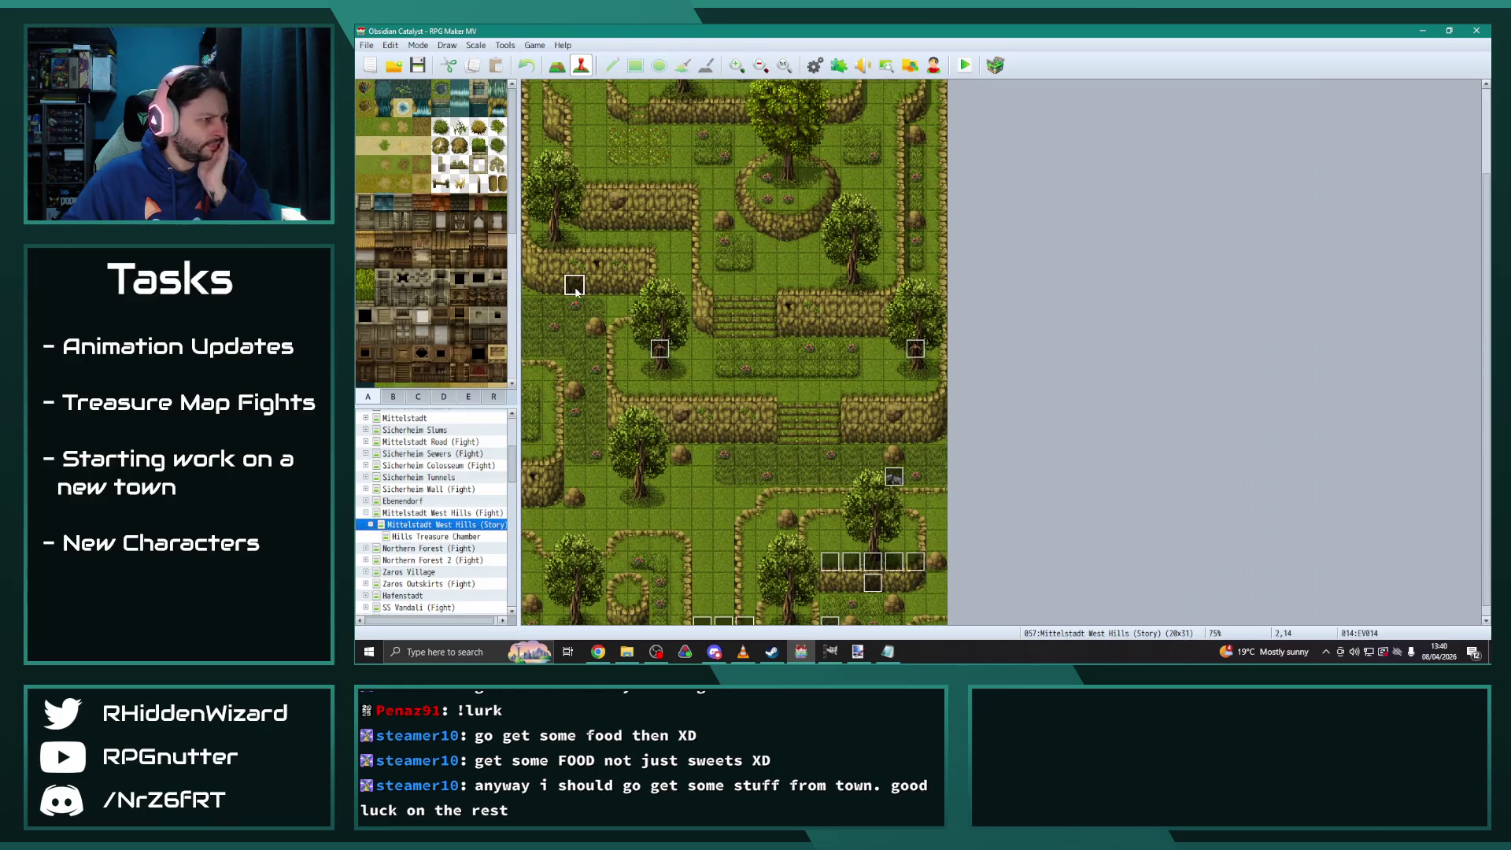
double_click(574, 284)
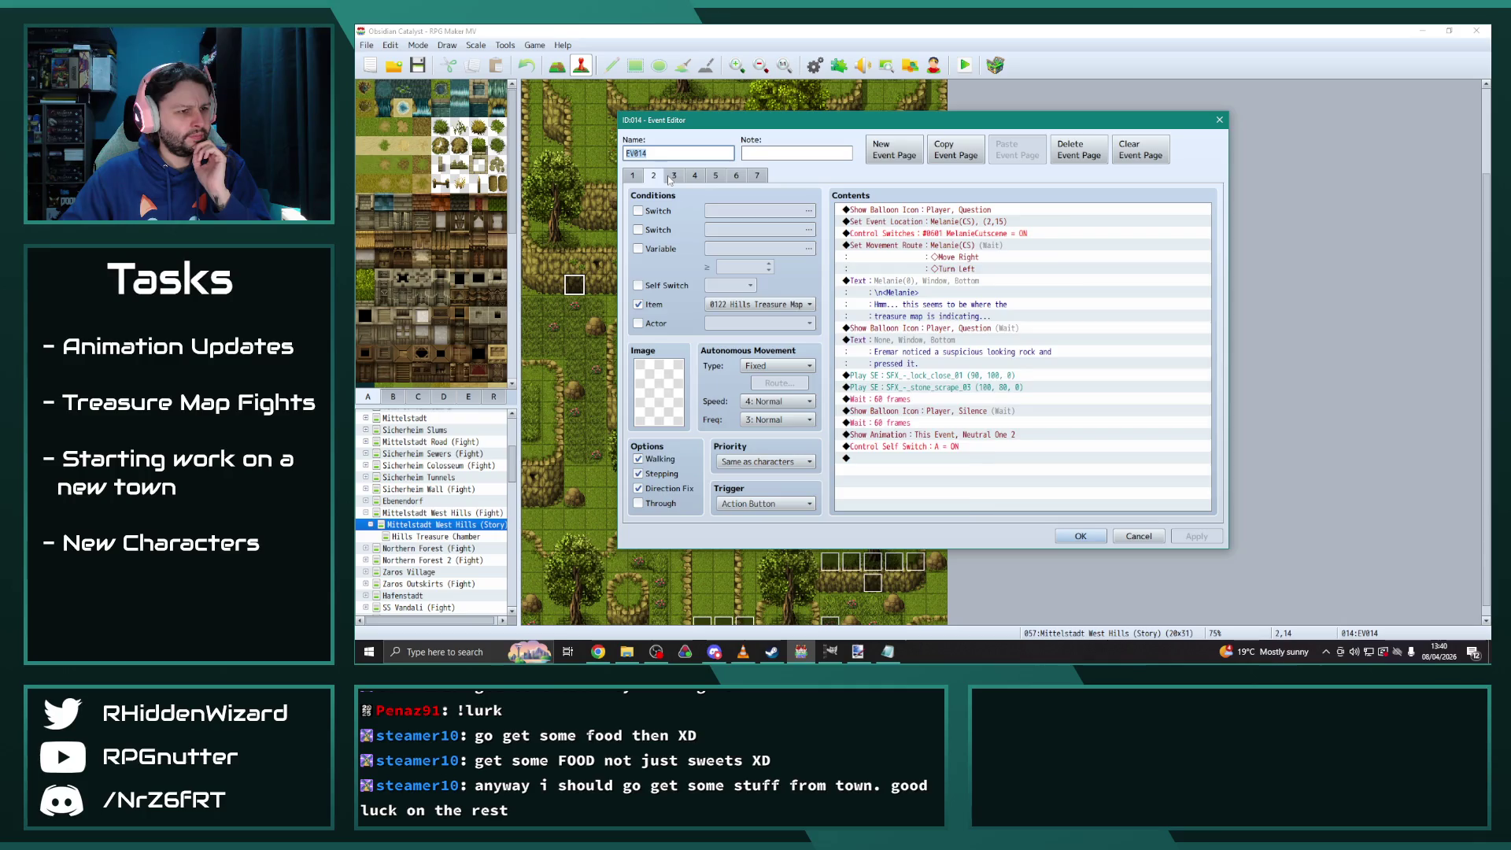
Scroll EV014 page 4 to its DesmondEncounters branches and open the Quest 803 description command
left_click(673, 175)
scroll(1024, 476, "down", 15)
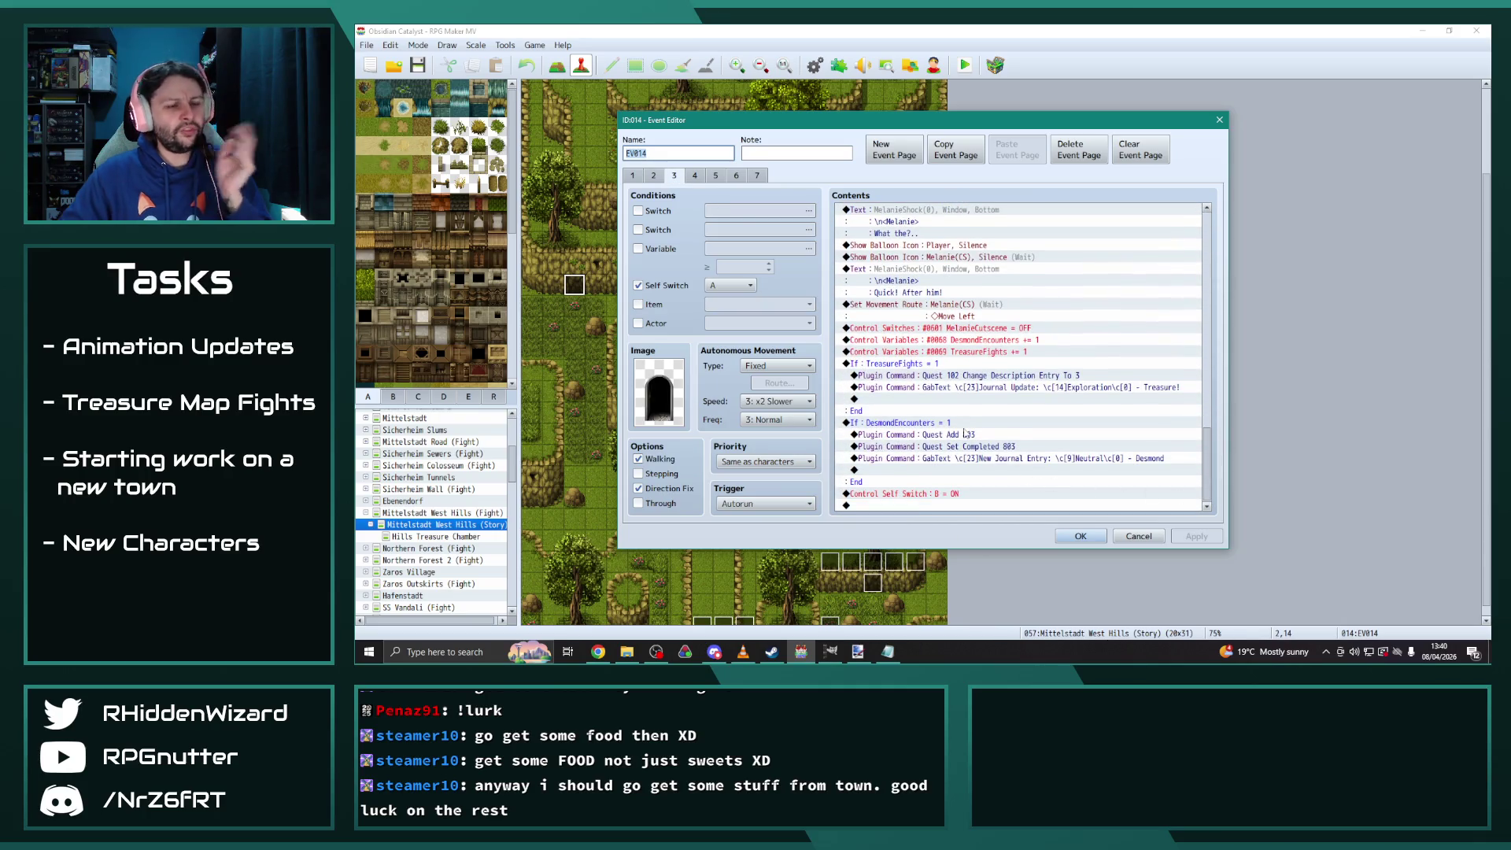
left_click(693, 177)
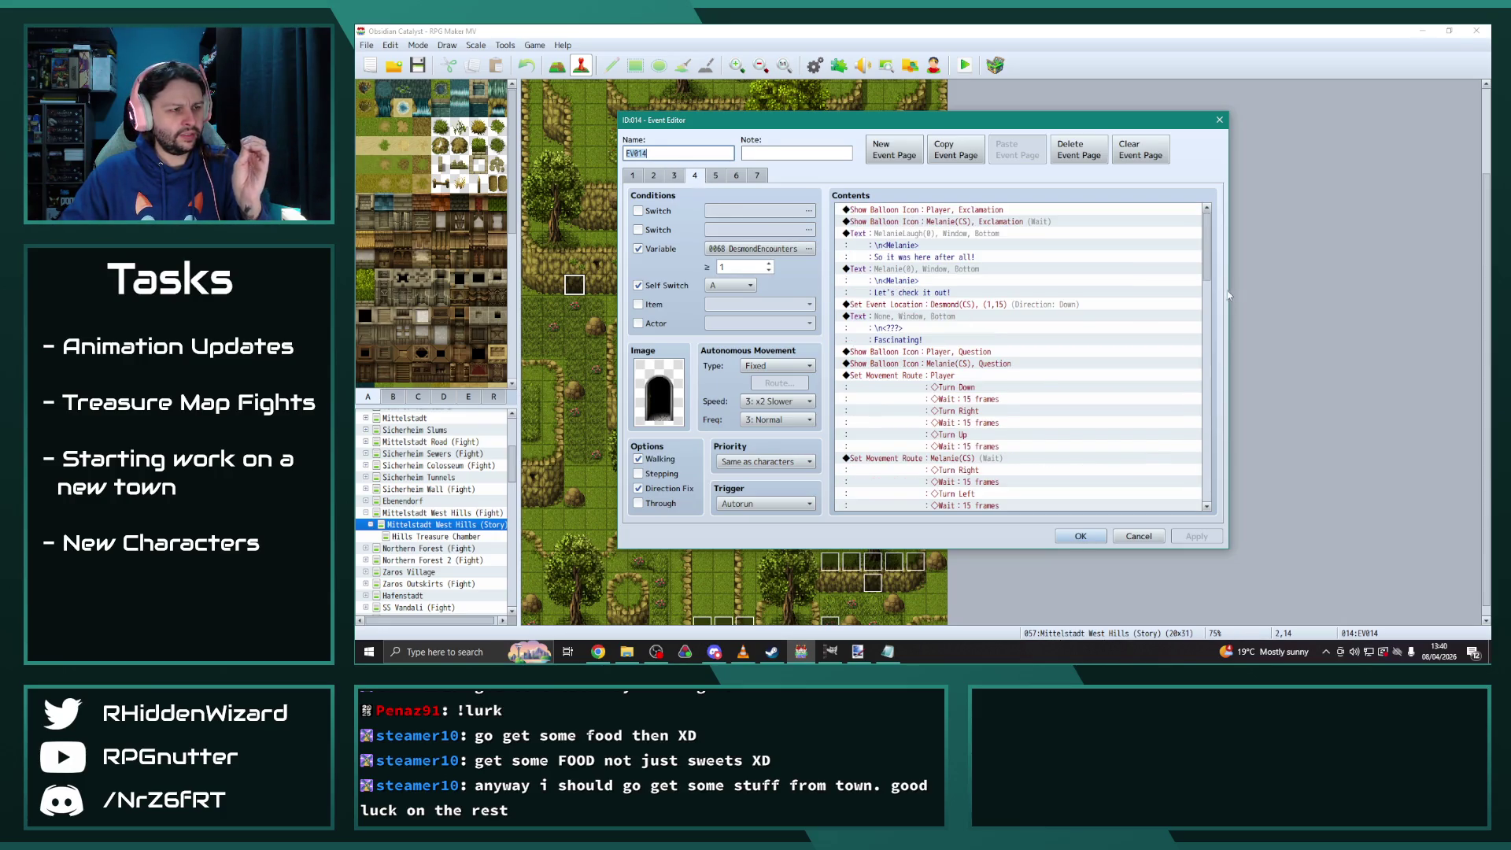
left_click_drag(1206, 252, 1239, 509)
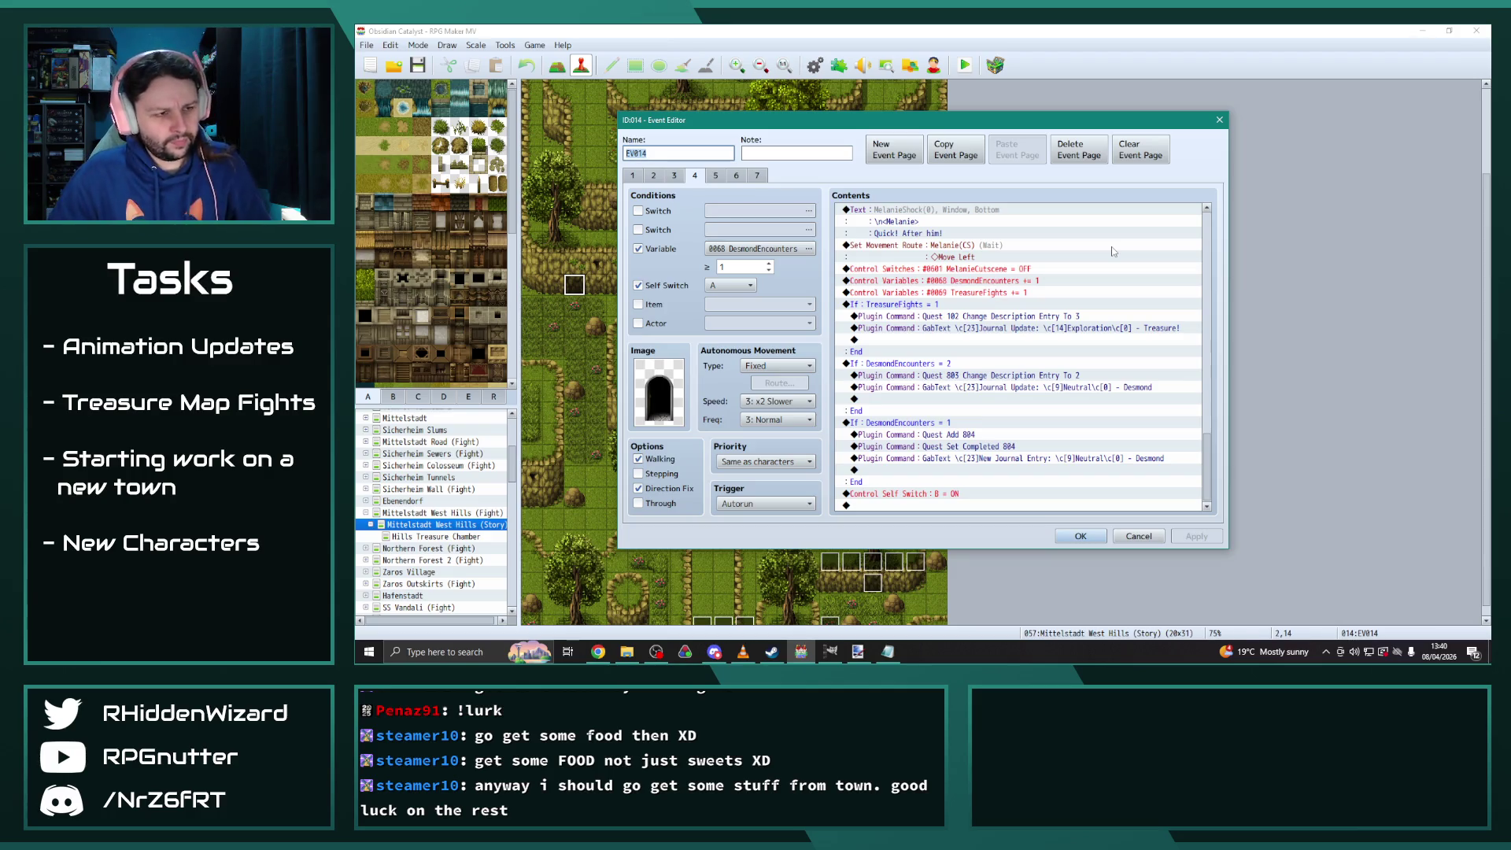
double_click(956, 376)
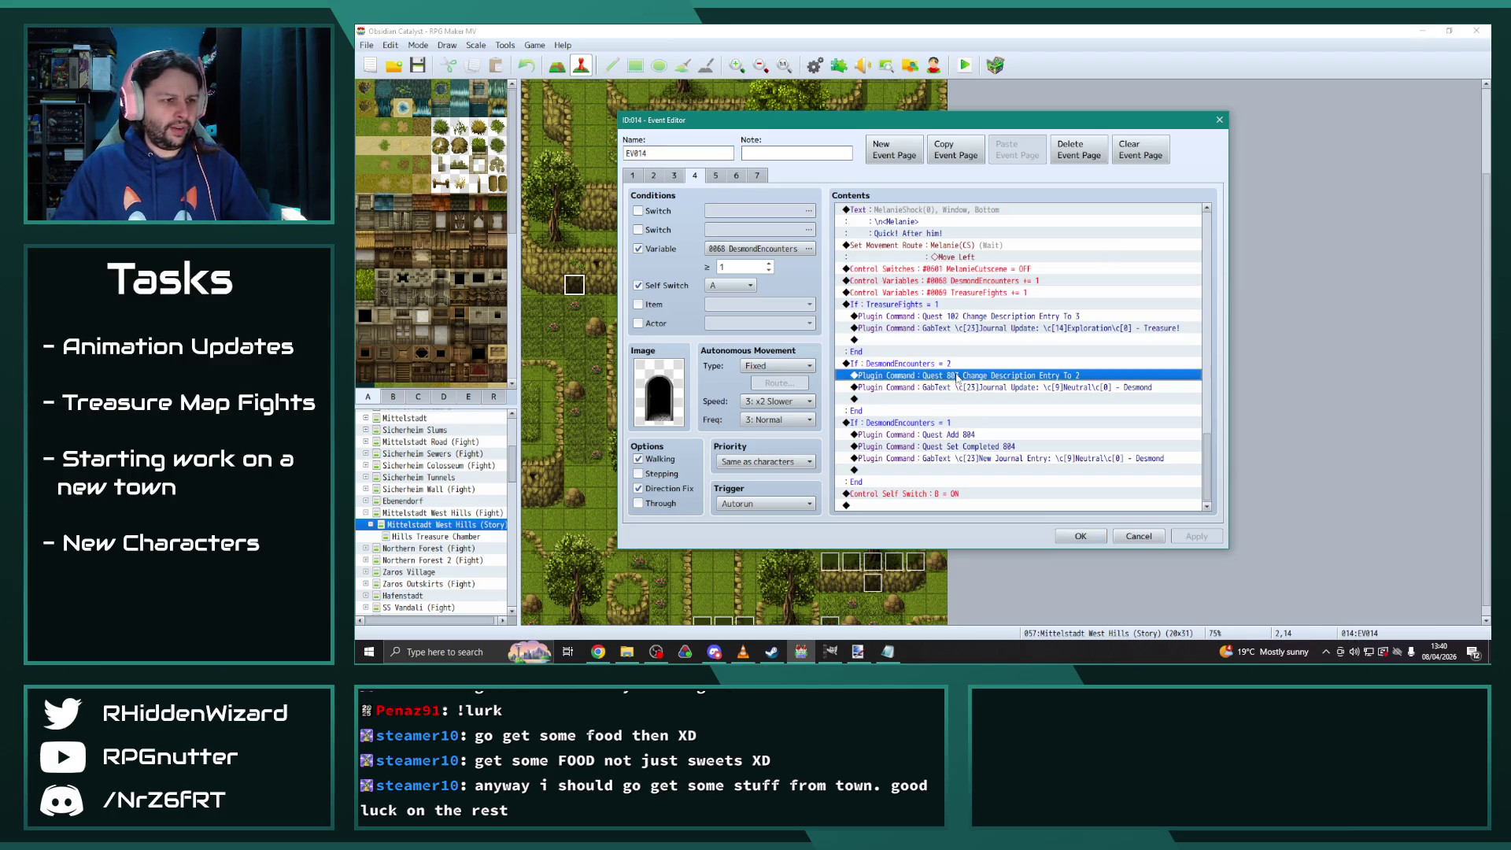
Correct page 4's Change Description plugin command to Quest 802
left_click(945, 347)
key("BackSpace")
type("2 Change Description Entry To 2")
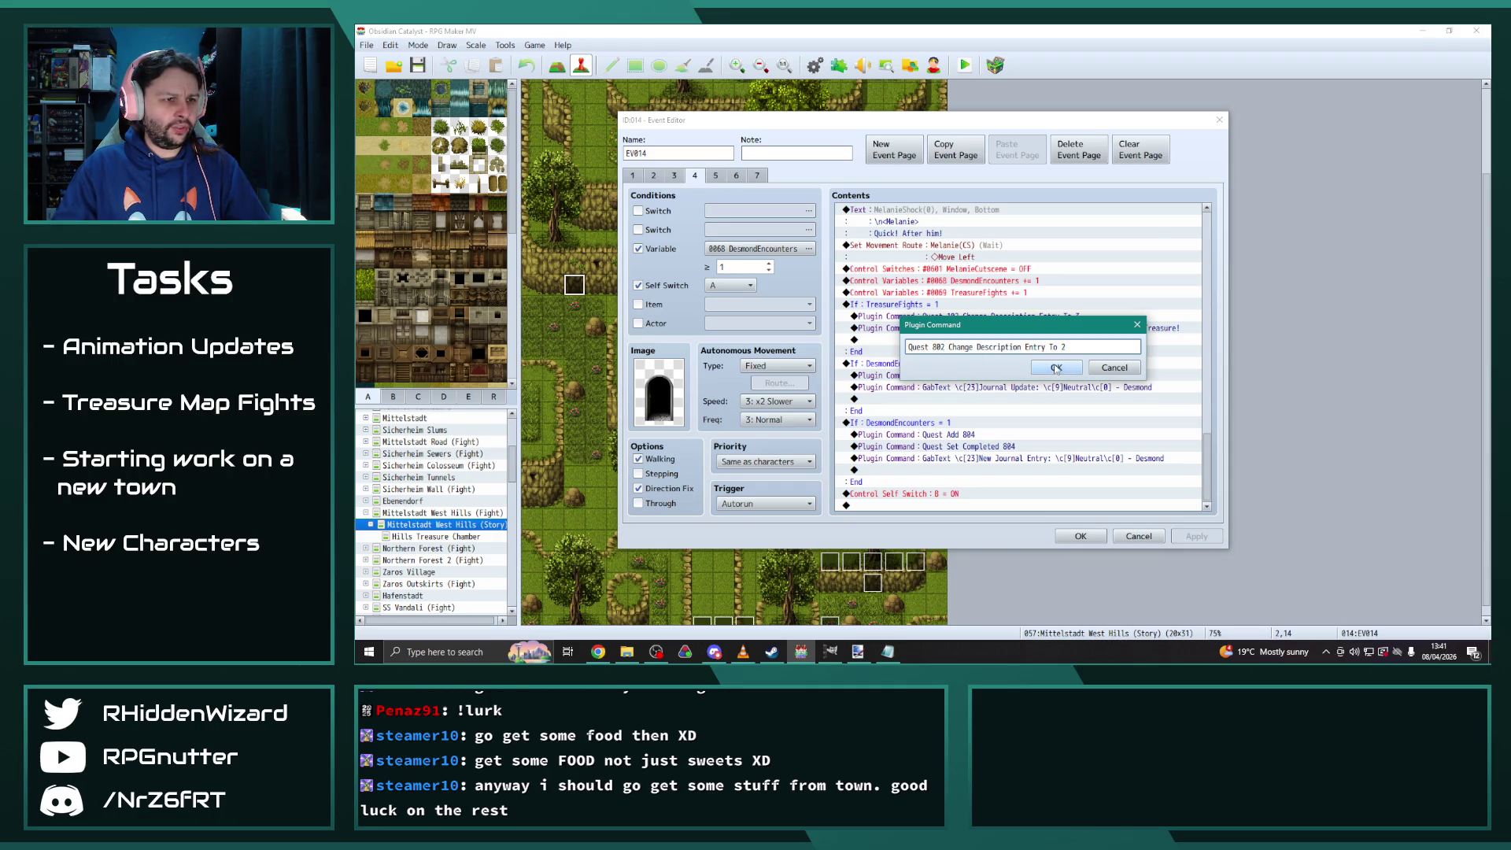
left_click(1055, 368)
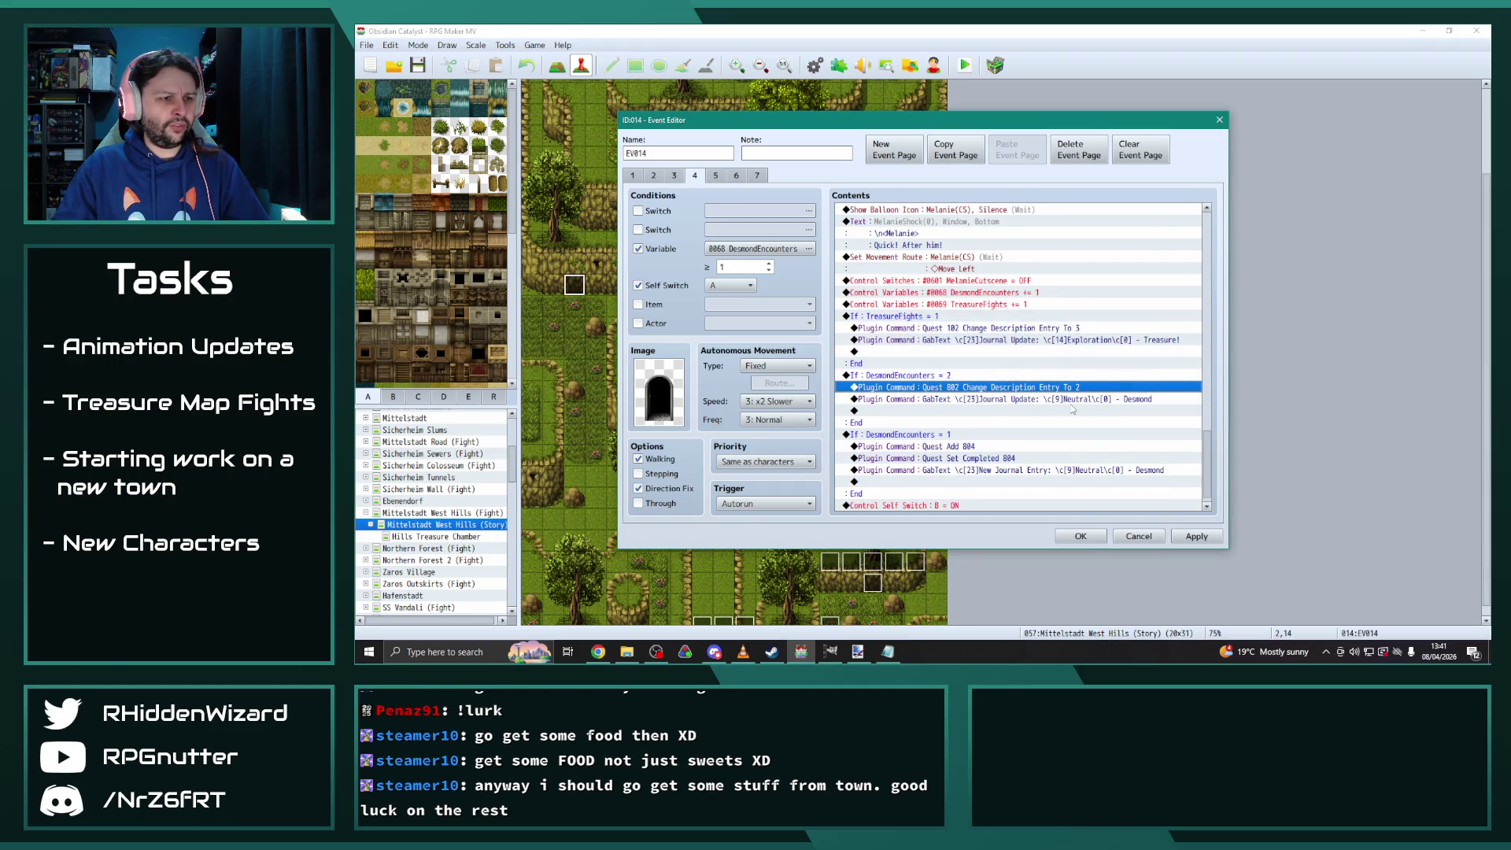
Change Quest Add 804 and Quest Set Completed 804 to Quest Add 803 and Quest Set Completed 803
double_click(991, 447)
left_click(963, 347)
key("BackSpace")
type("3")
left_click(1055, 368)
double_click(986, 458)
left_click(1000, 347)
key("BackSpace")
type("3")
left_click(1055, 368)
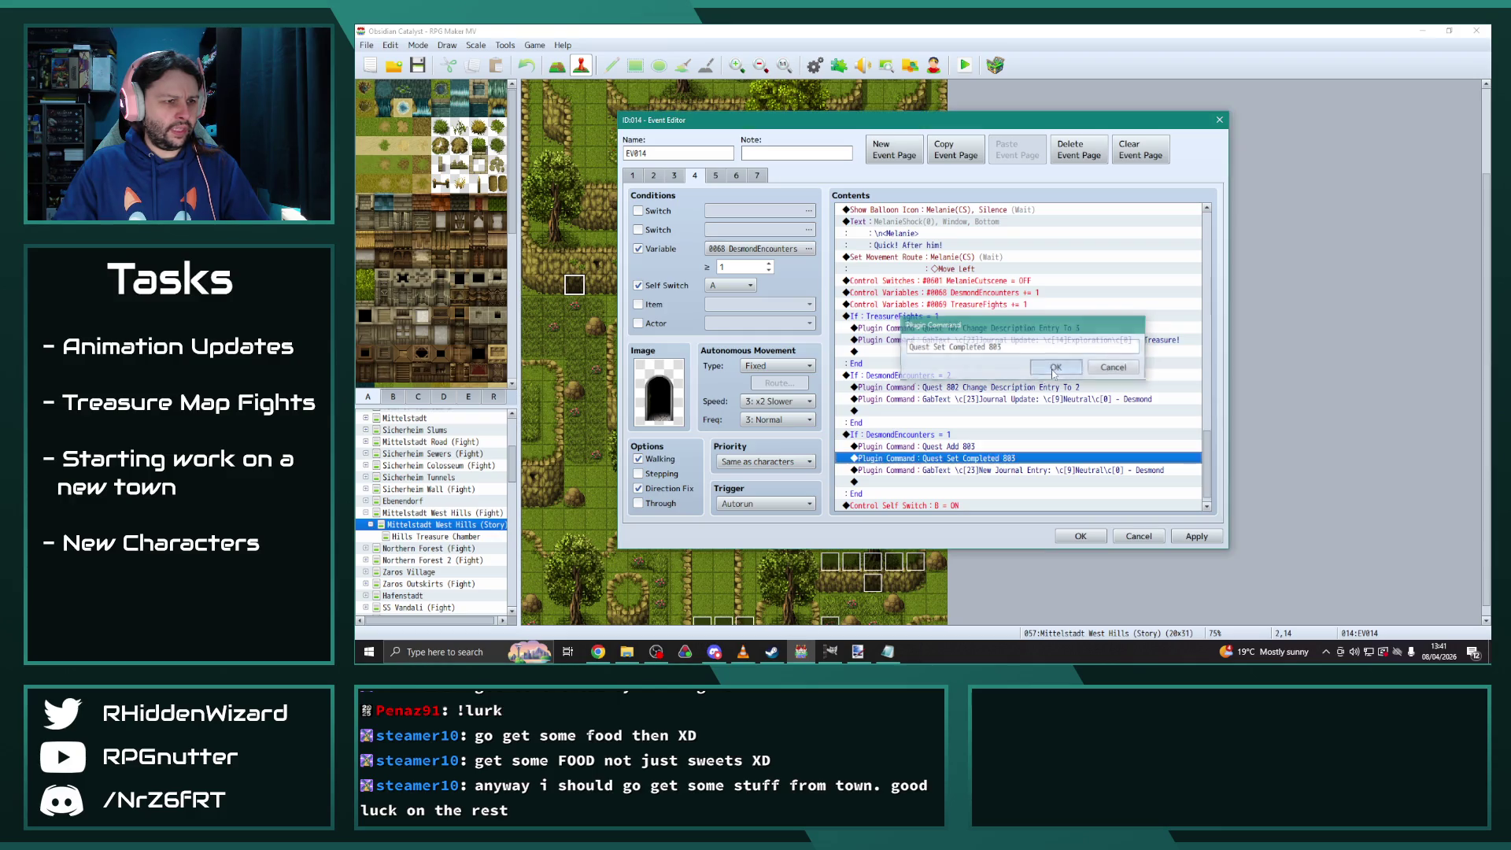
left_click(1200, 536)
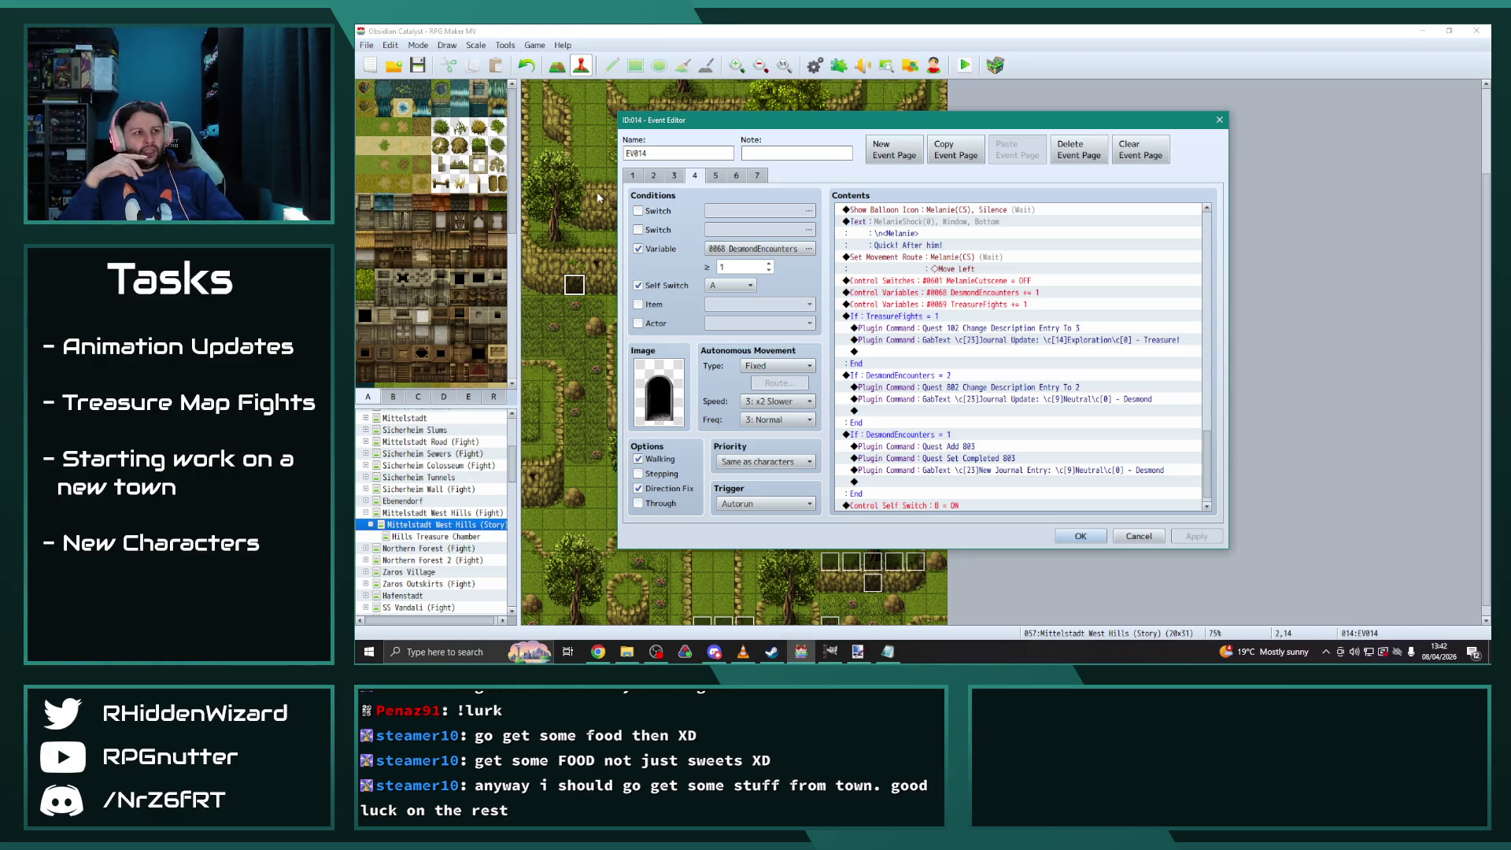
Review the command lists on event pages 3 and 4
left_click(674, 177)
scroll(1155, 450, "down", 10)
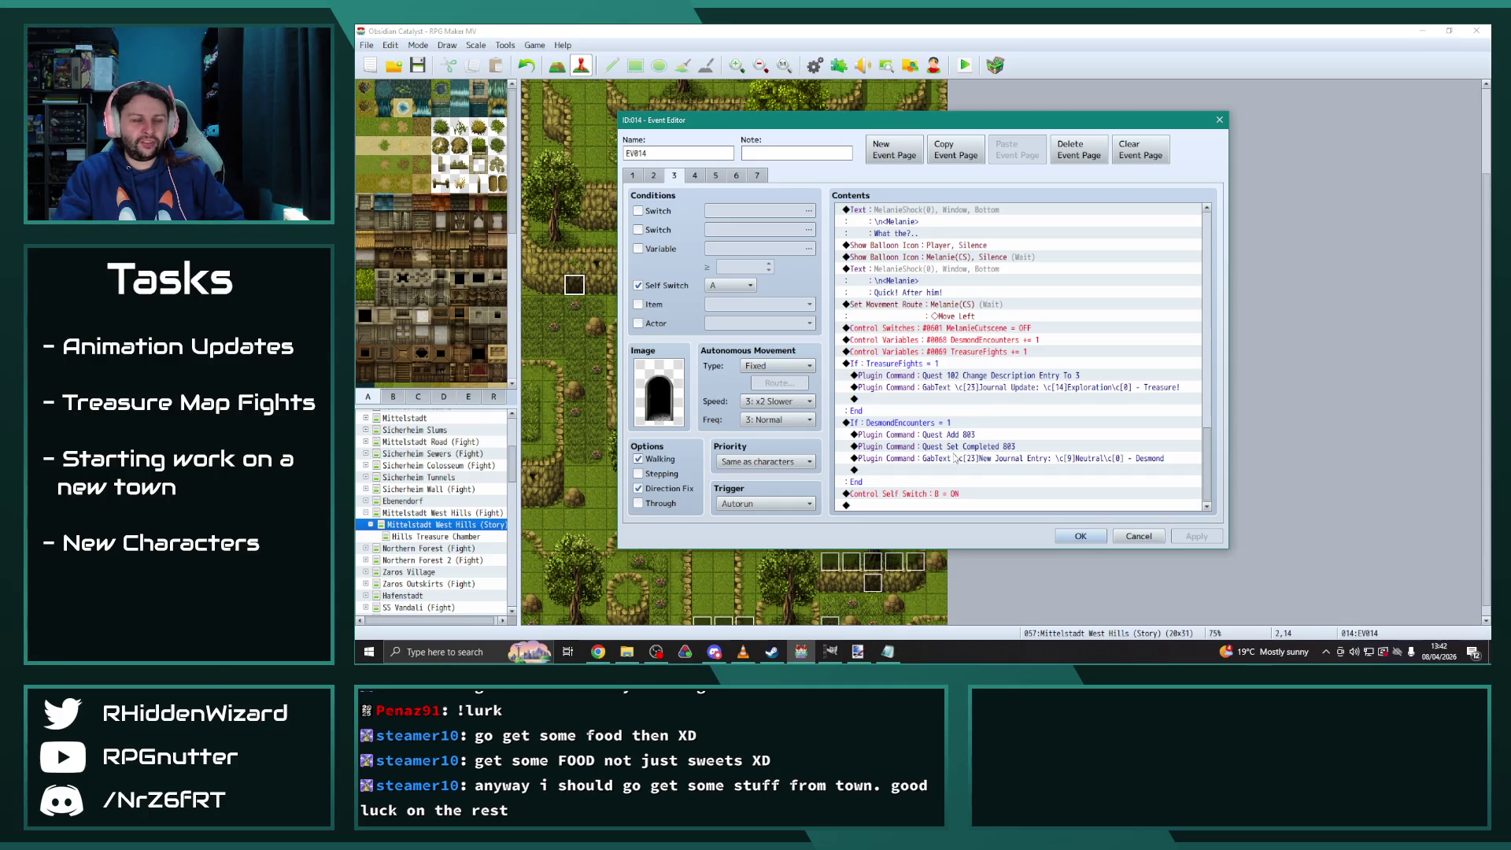
left_click(694, 174)
left_click_drag(1206, 252, 1221, 510)
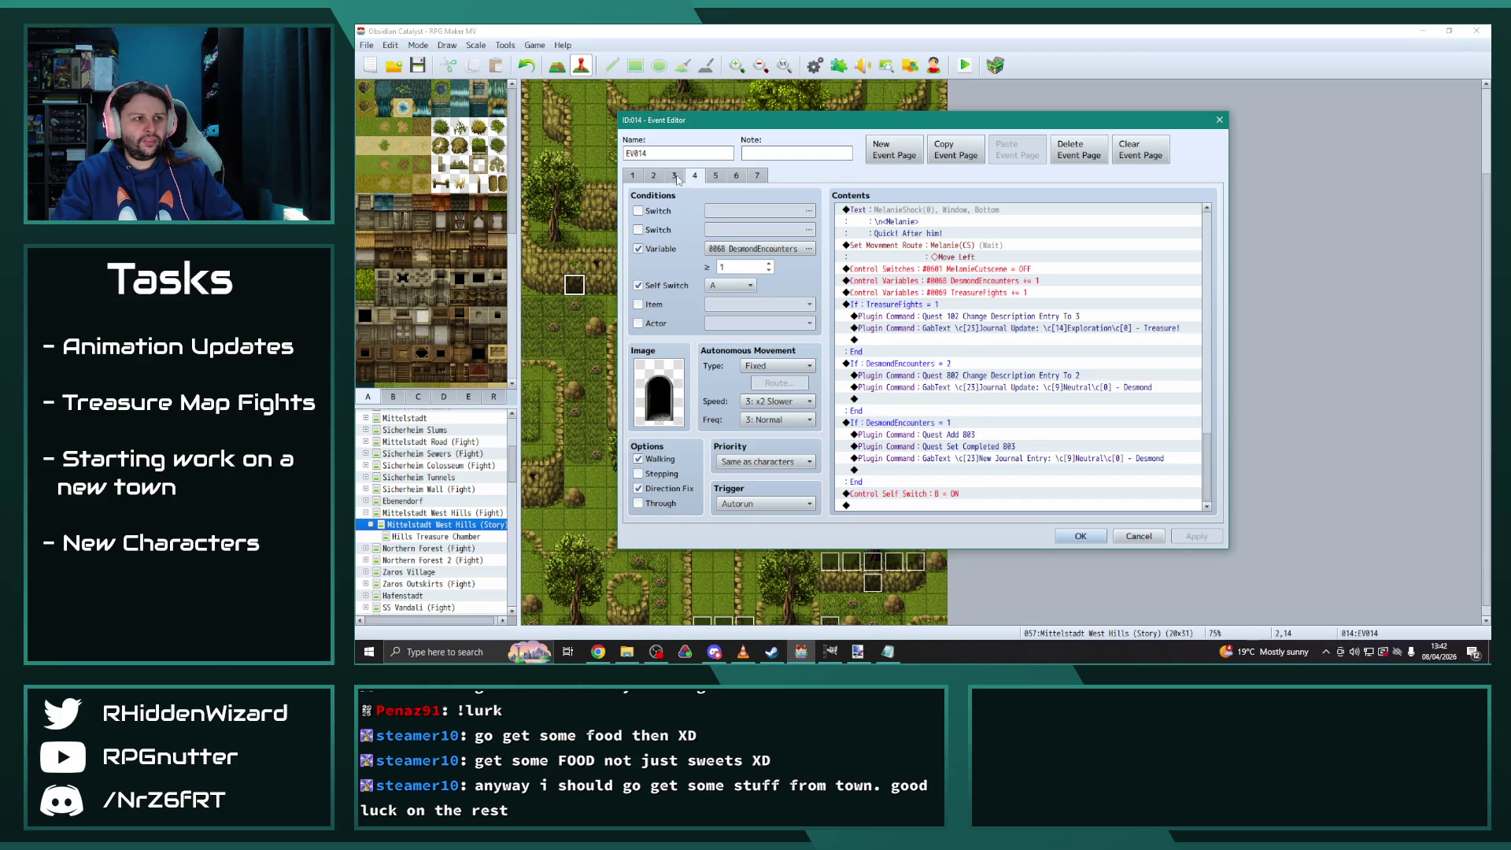
scroll(1023, 354, "up", 10)
scroll(1214, 336, "down", 10)
scroll(1015, 354, "up", 10)
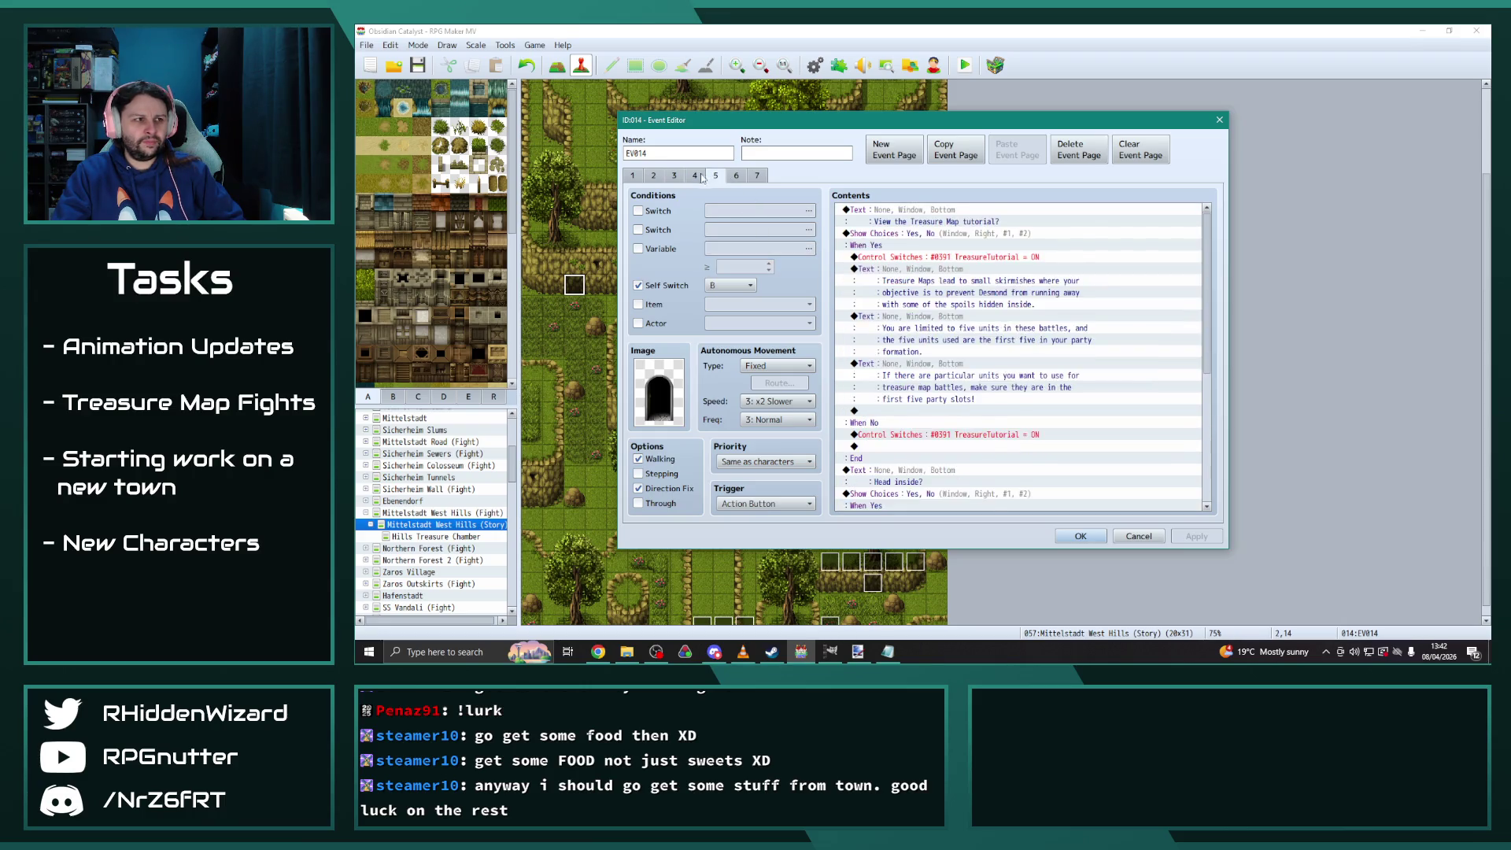
left_click_drag(1209, 258, 1210, 493)
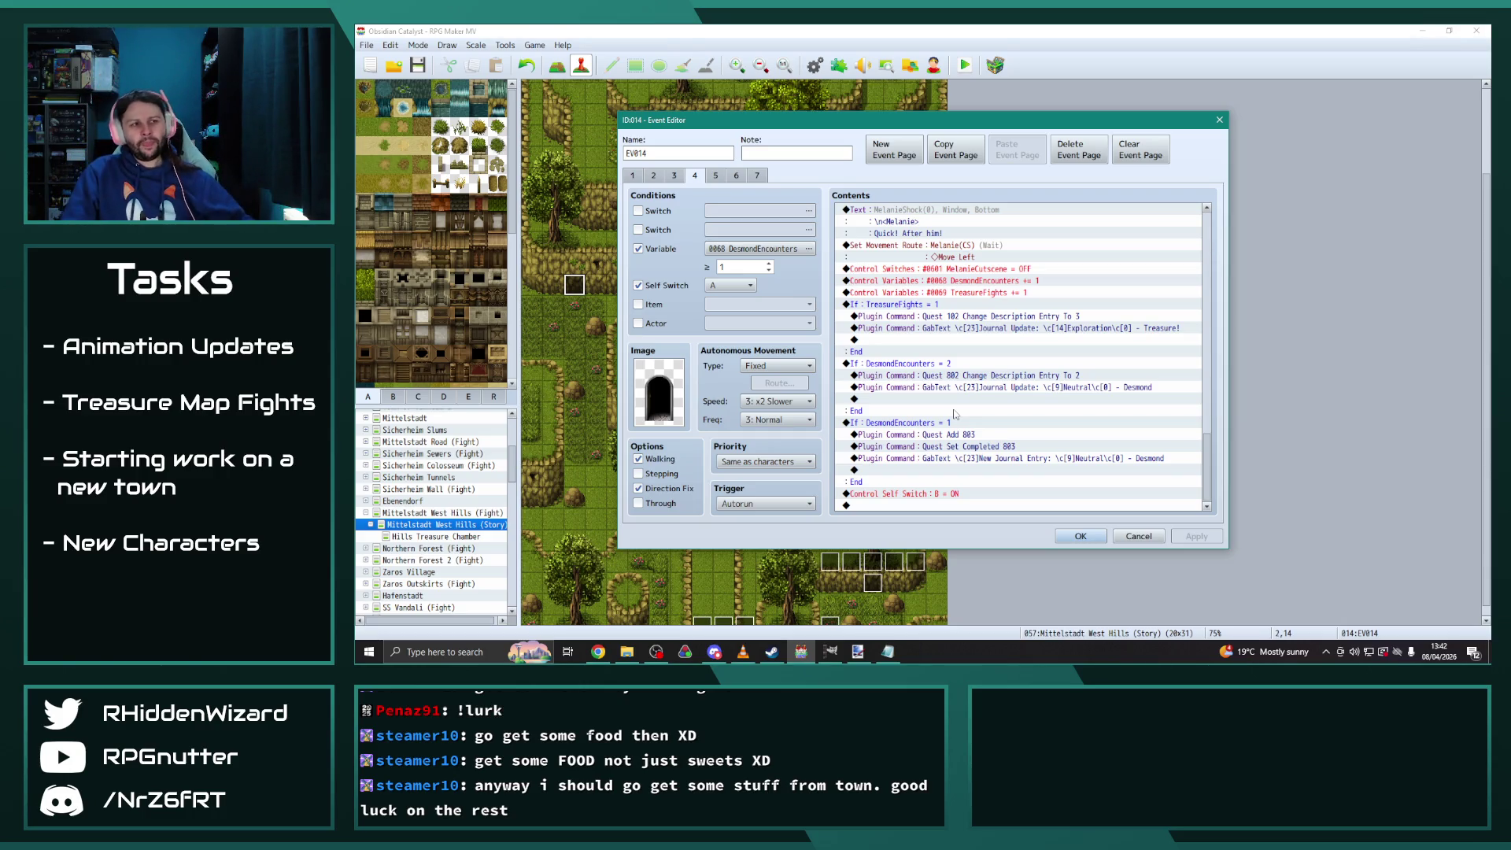
scroll(1026, 376, "up", 1)
scroll(1027, 376, "up", 3)
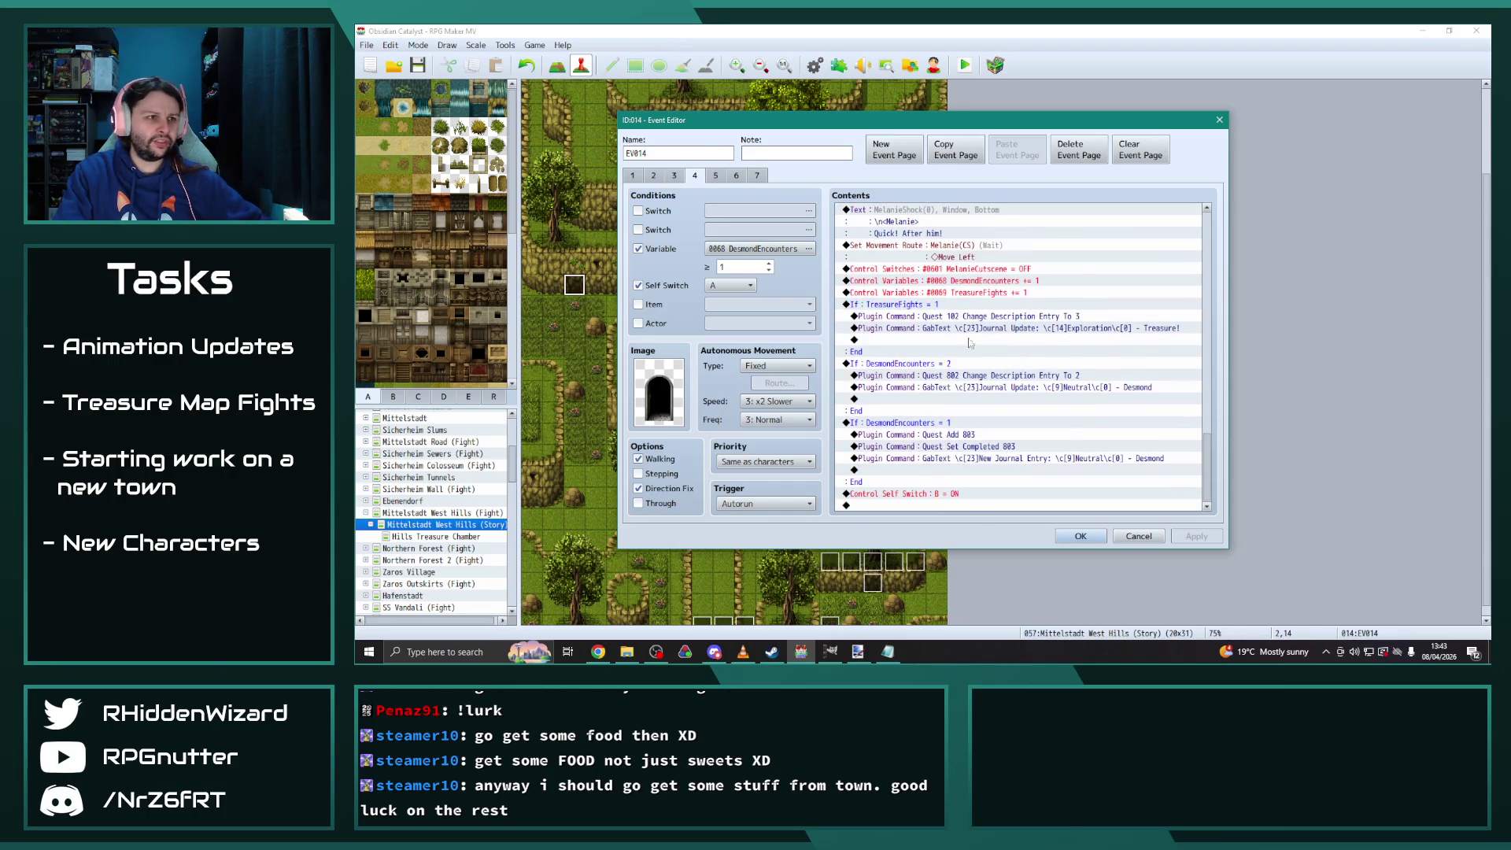
Check the commands on event pages 5, 6 and 7
left_click(716, 176)
left_click(737, 175)
left_click(756, 175)
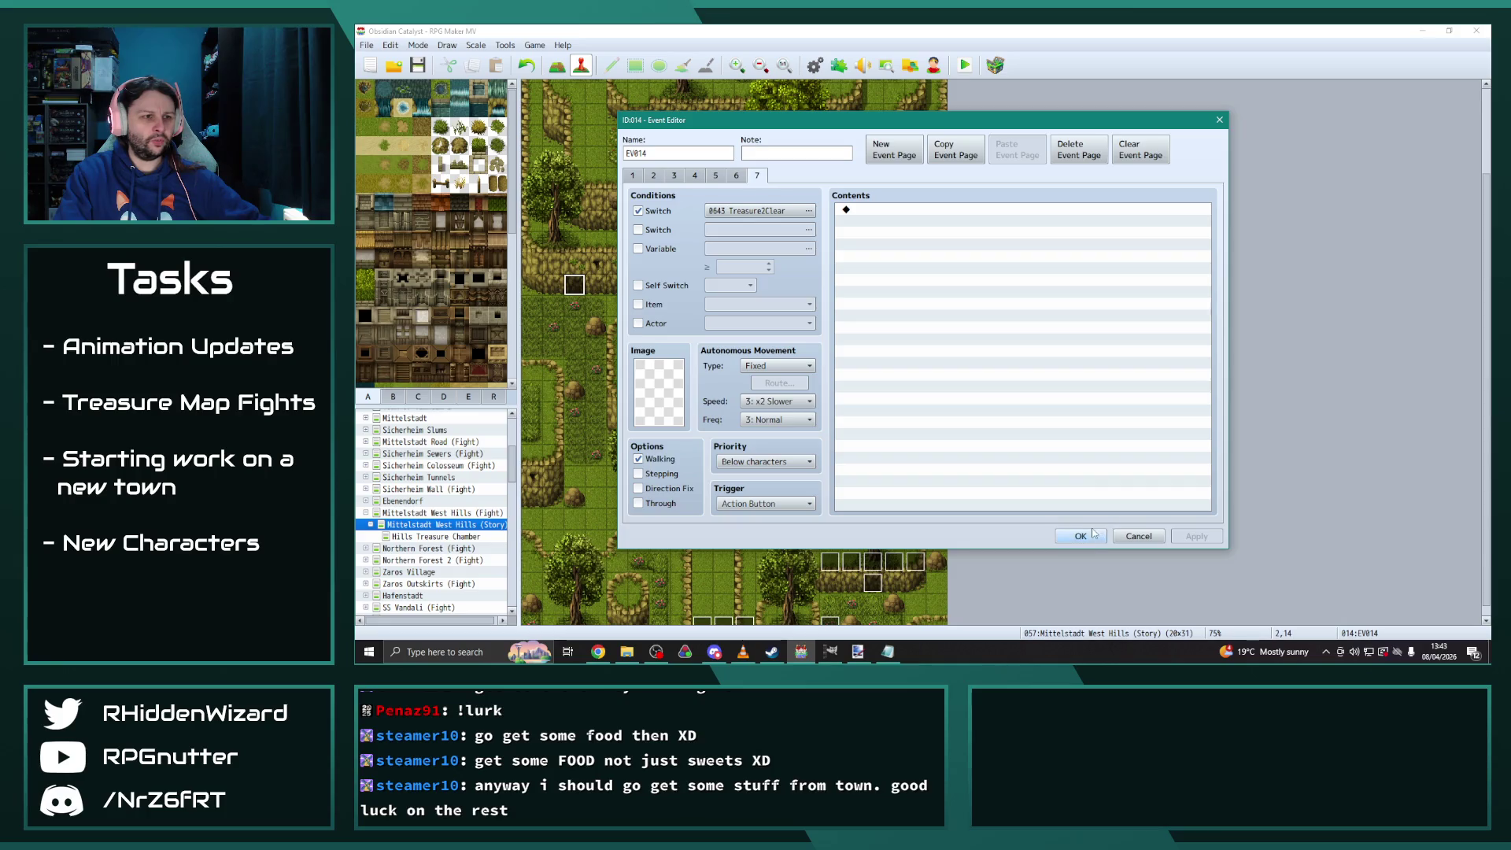
left_click(716, 175)
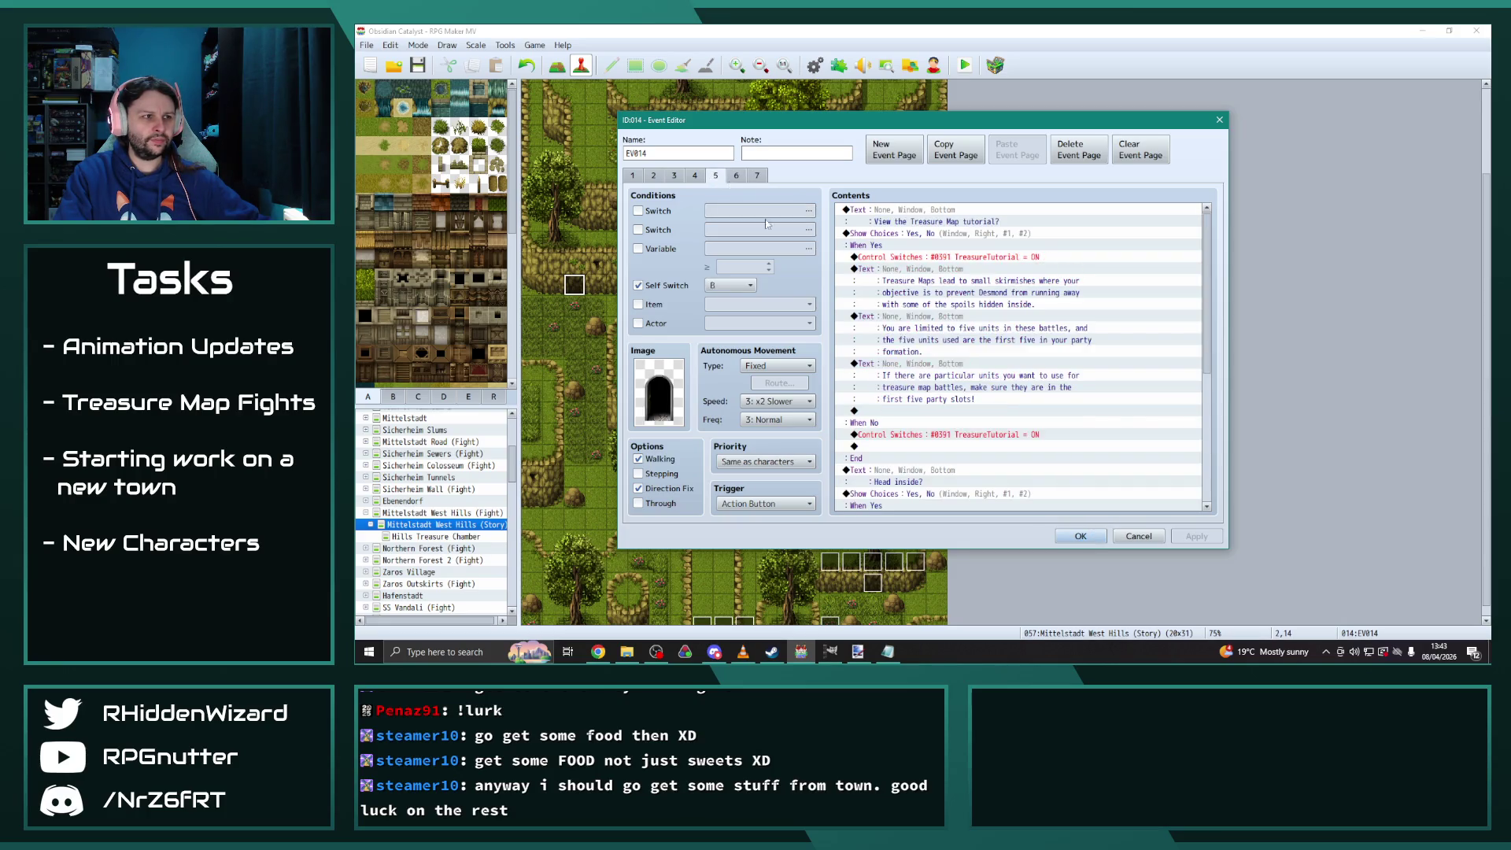
left_click_drag(1201, 329, 1201, 489)
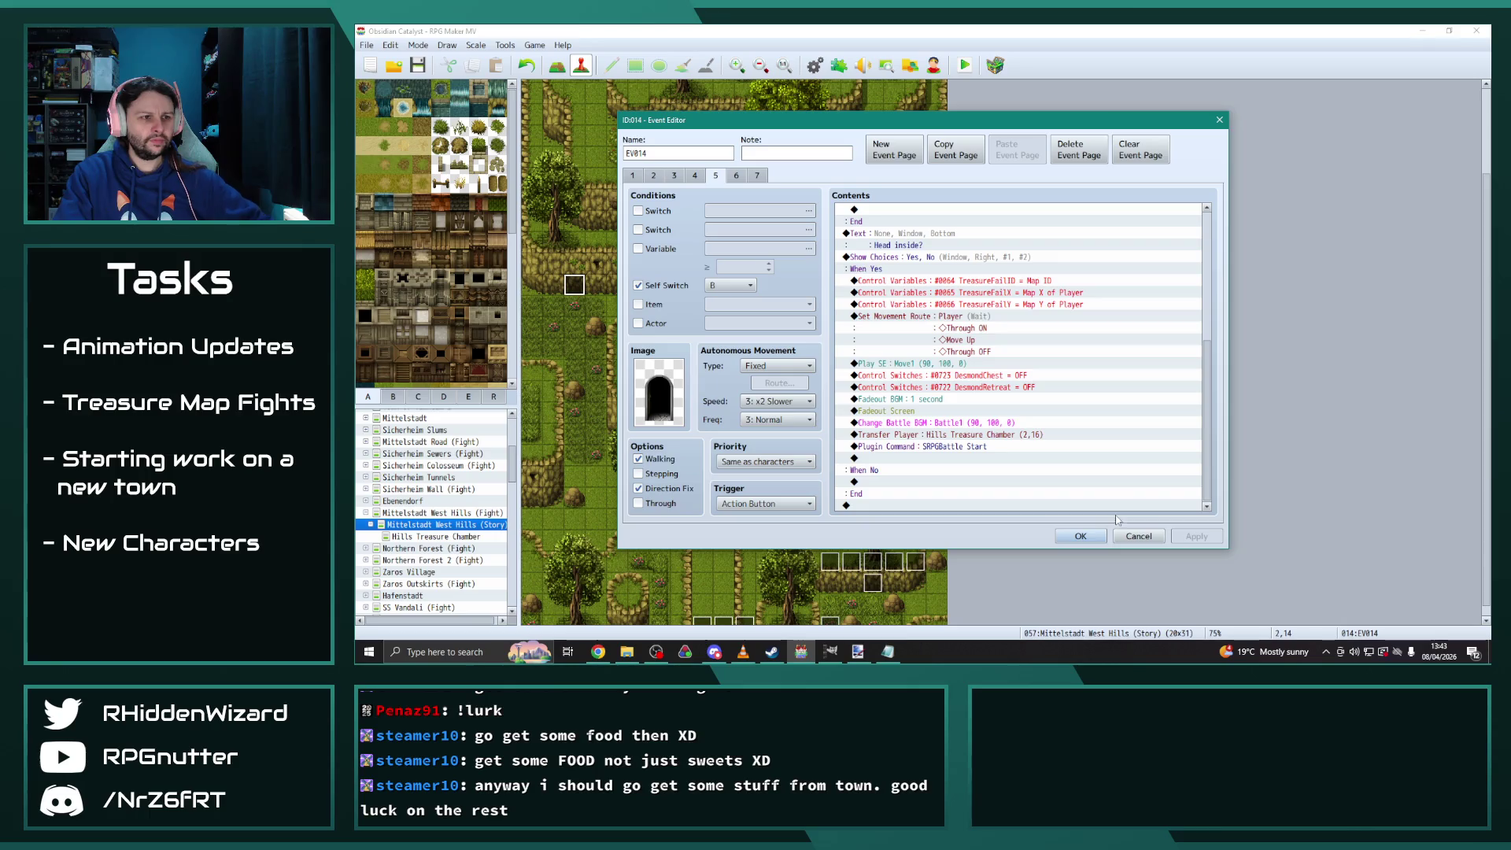
Close EV014's editor with OK and select the Mt. Marigosa Base (Fight) map
left_click(1080, 536)
left_click(370, 513)
scroll(434, 531, "down", 3)
left_click(435, 525)
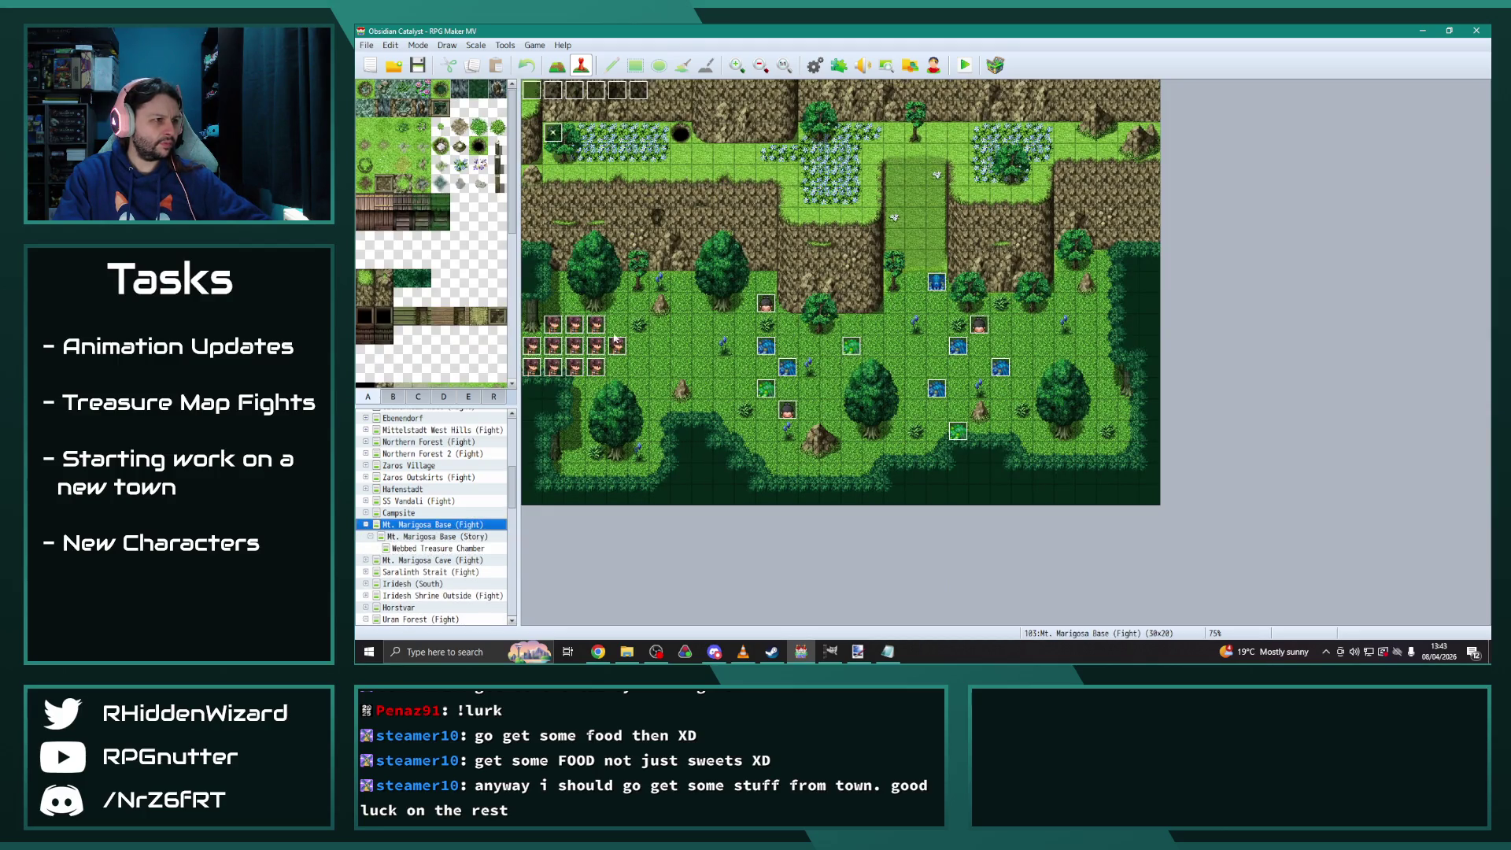
Open treasure event EV022 on Mt. Marigosa Base (Story) and view page 3
left_click(460, 537)
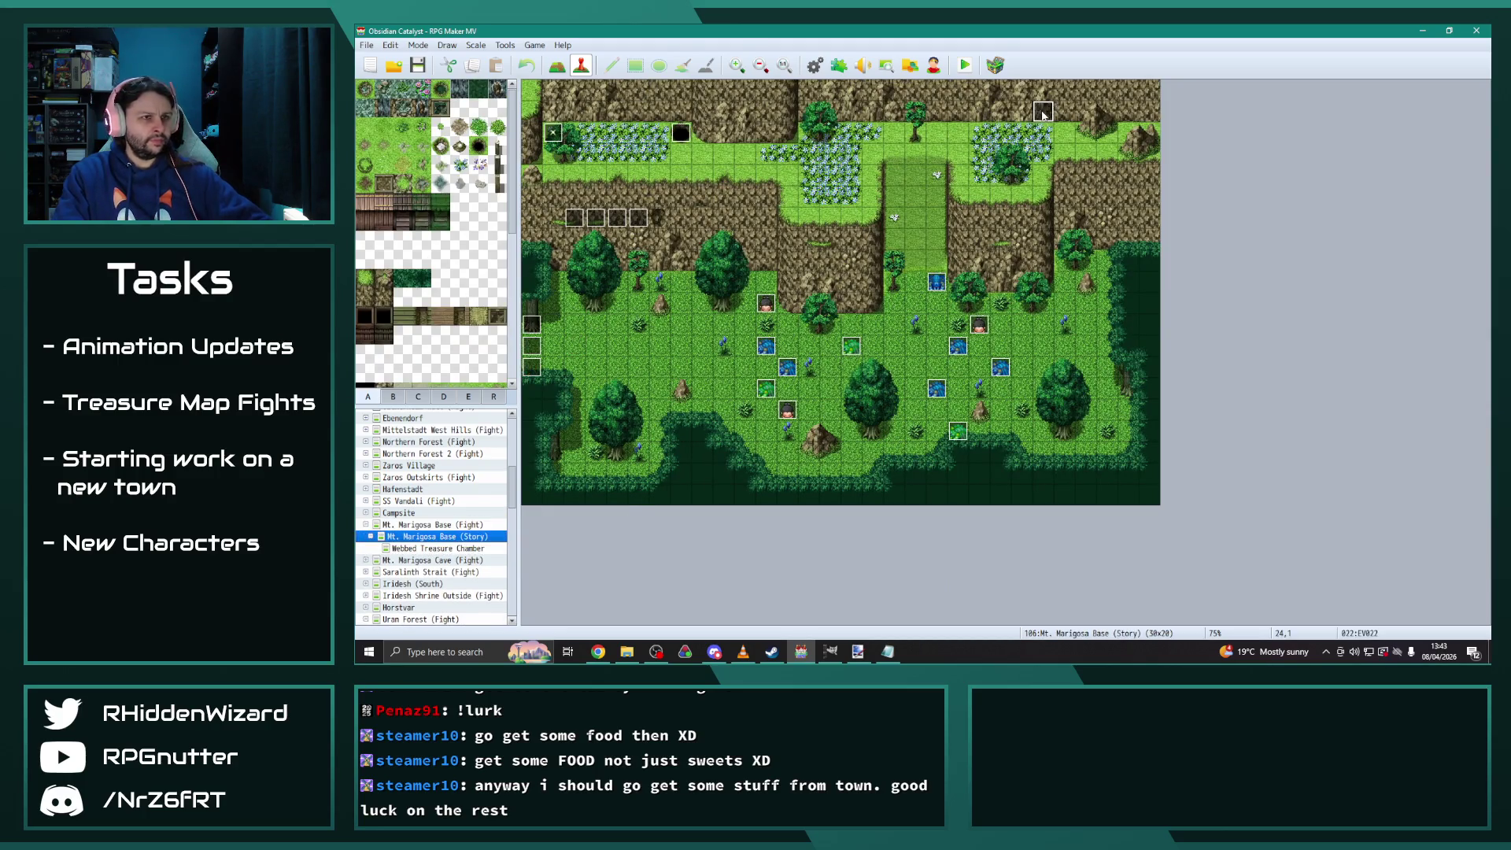
double_click(1050, 110)
left_click(653, 174)
left_click(673, 175)
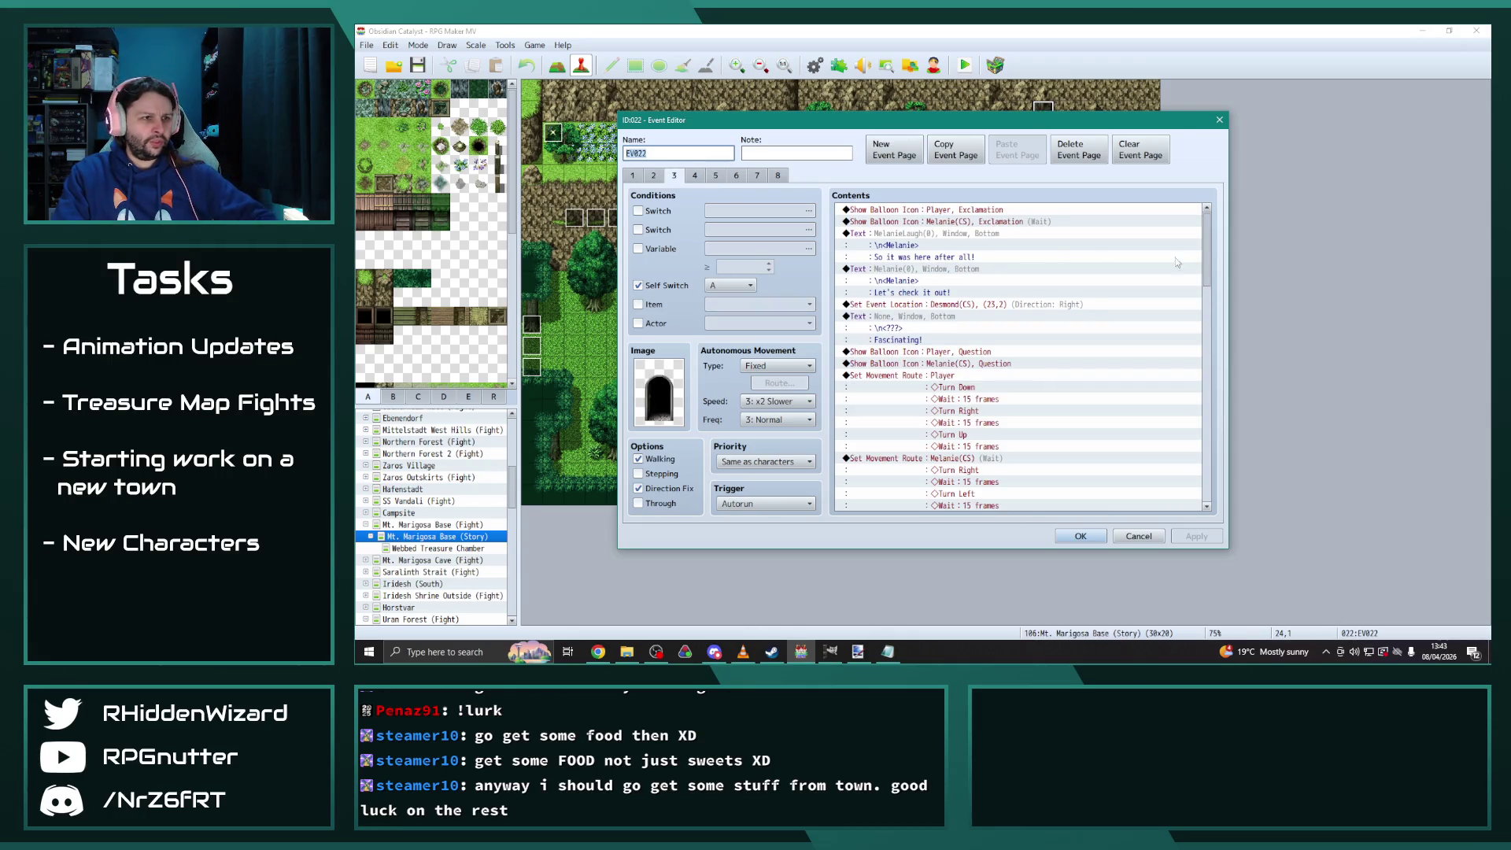
scroll(1208, 262, "down", 10)
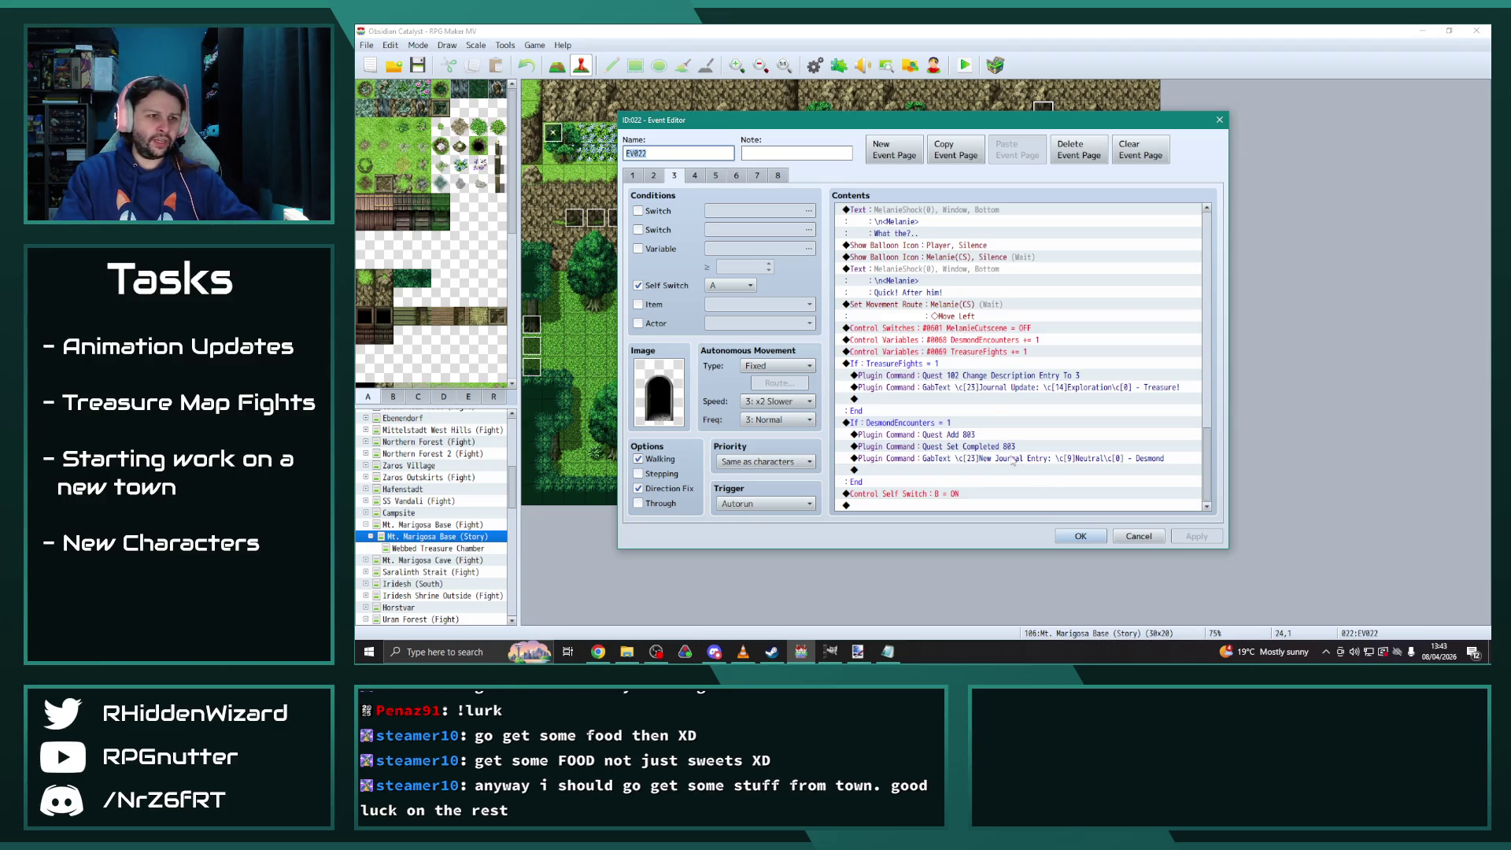
Change page 3's commands to Quest Add 804 and Quest Set Completed 804
double_click(984, 438)
left_click(959, 346)
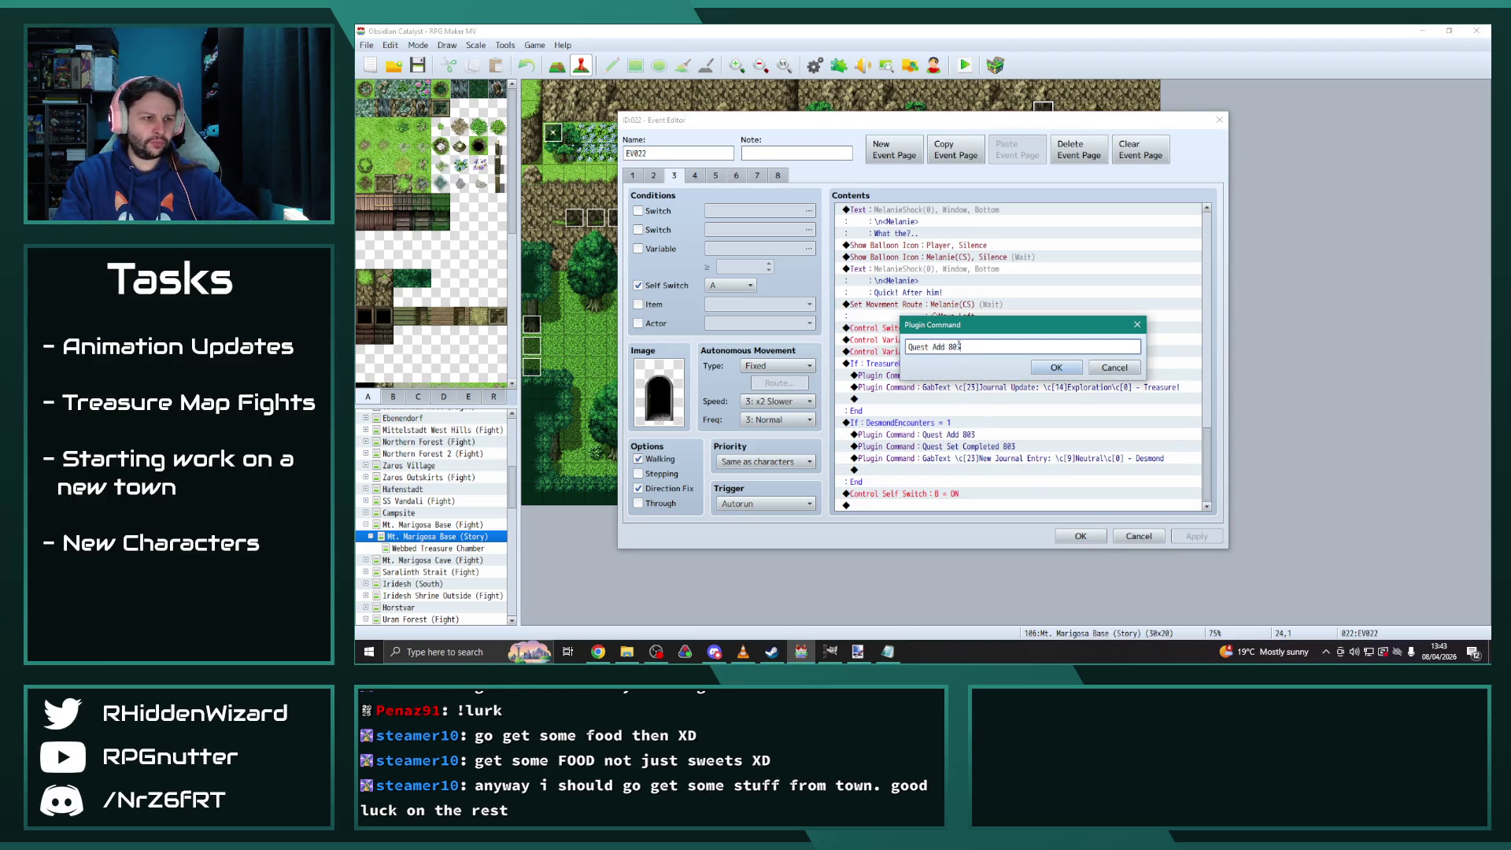
key("BackSpace")
type("4")
key("Return")
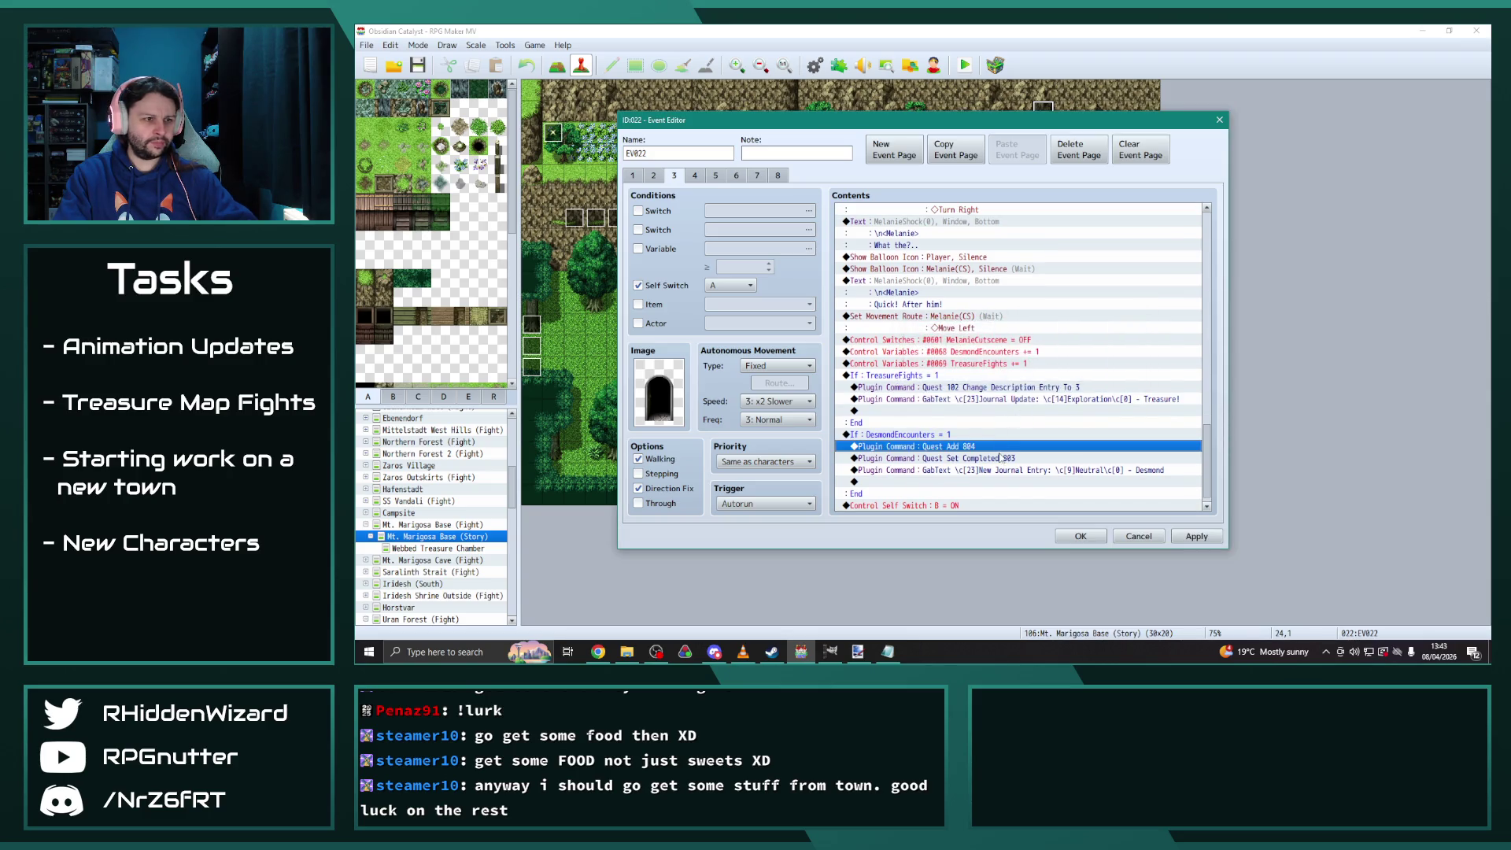
double_click(1001, 458)
left_click(1023, 346)
key("BackSpace")
type("4")
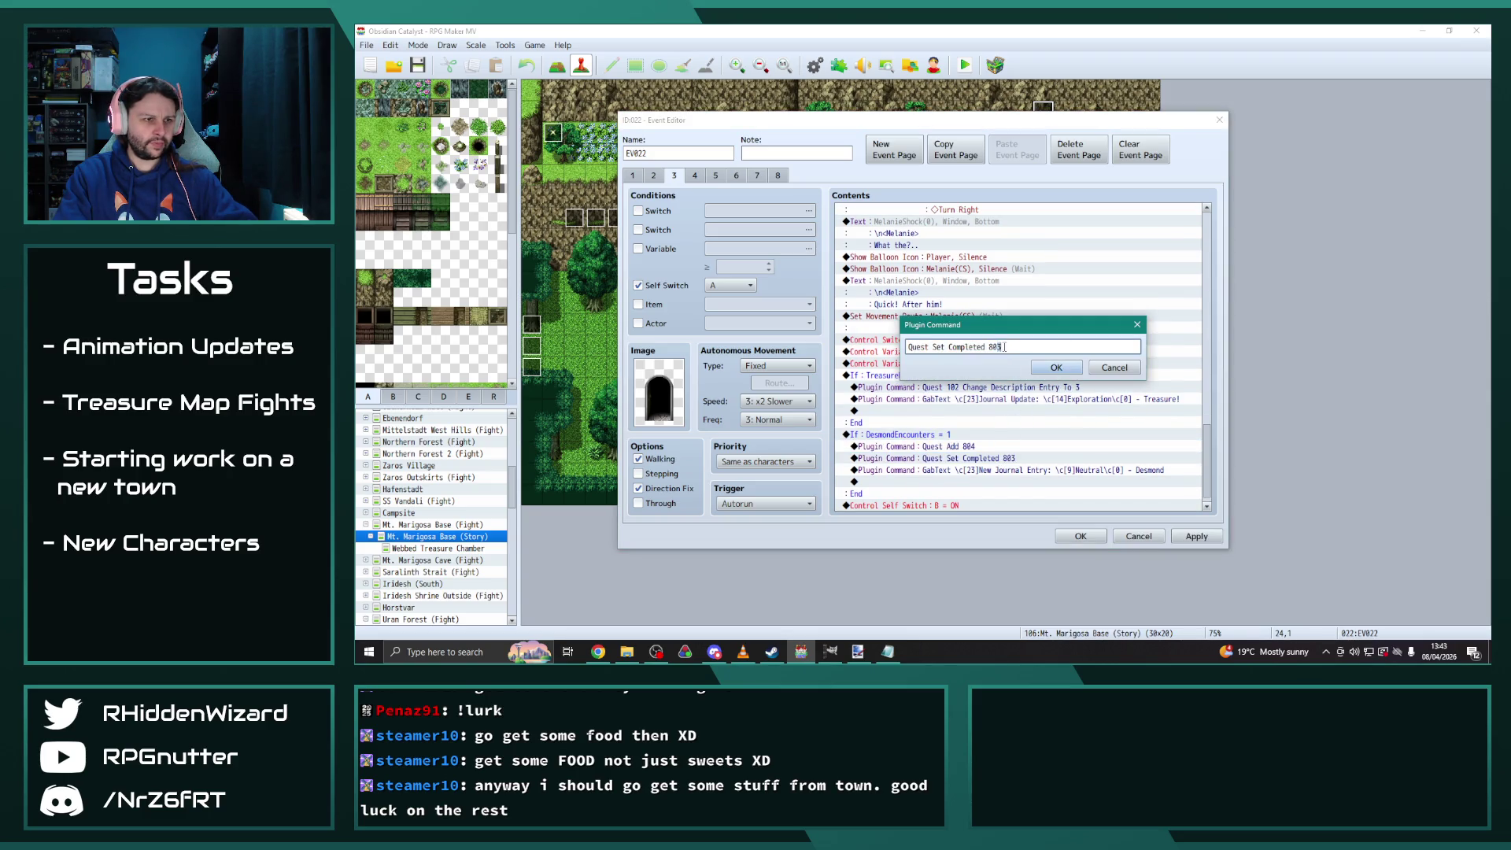
left_click(1048, 369)
On page 4, copy the Quest 803 description lines and paste them into the DesmondEncounters branch
left_click(697, 177)
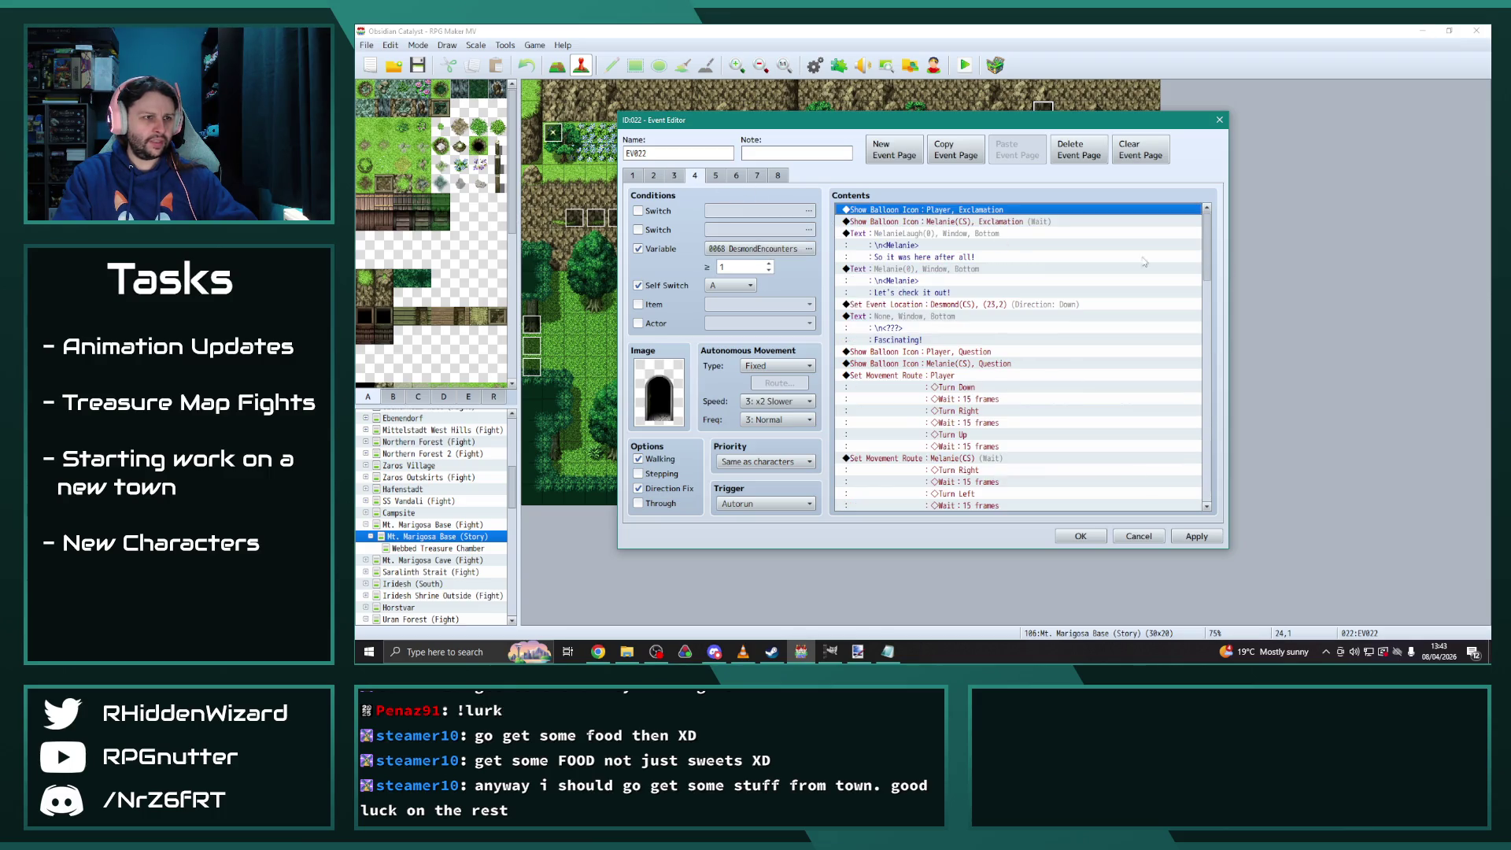
left_click_drag(1206, 250, 1211, 491)
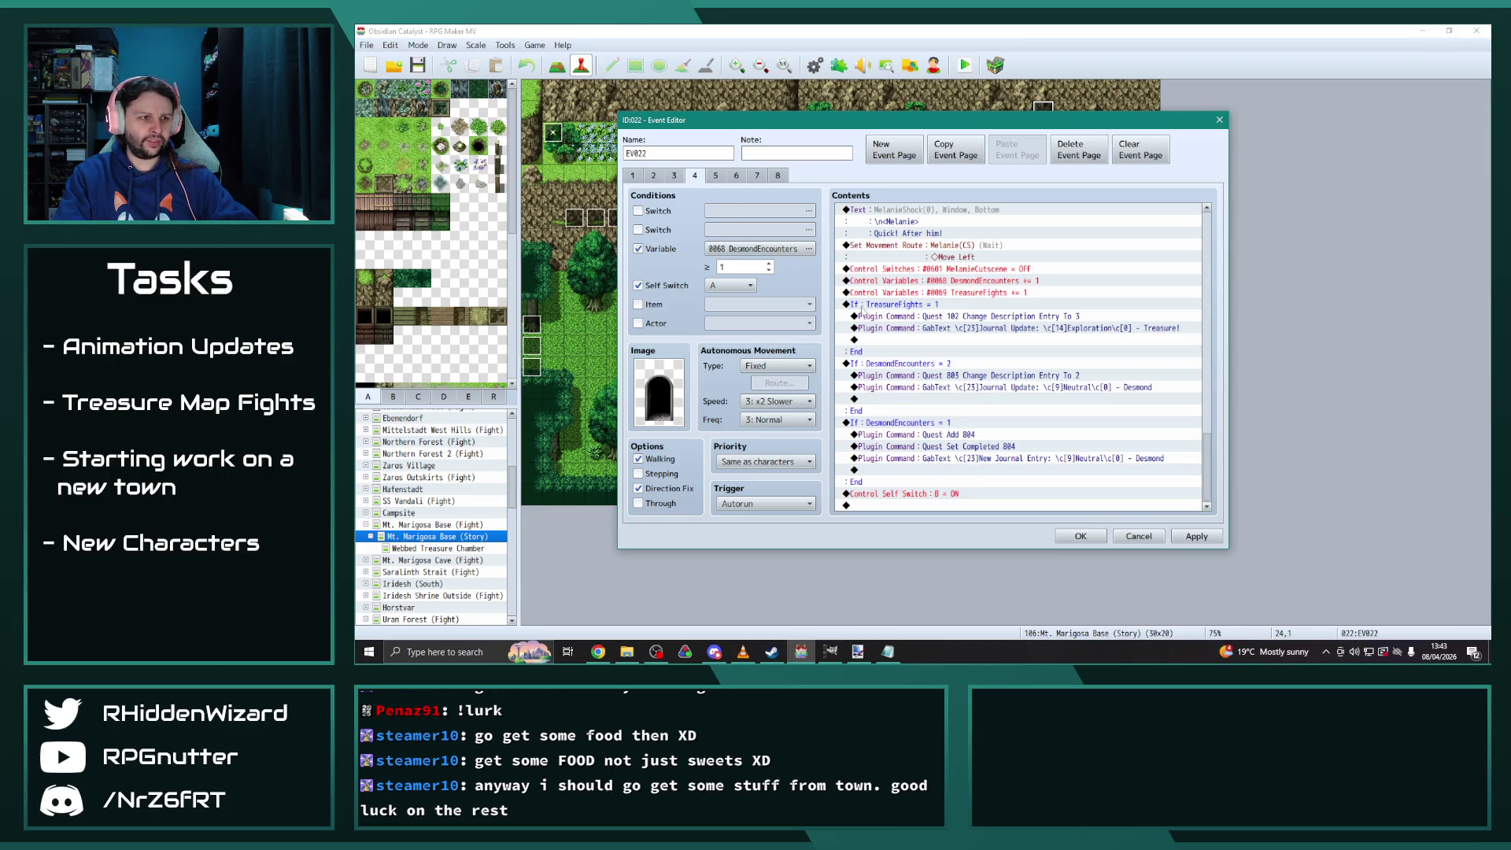
left_click_drag(985, 379, 986, 388)
key("ctrl+c")
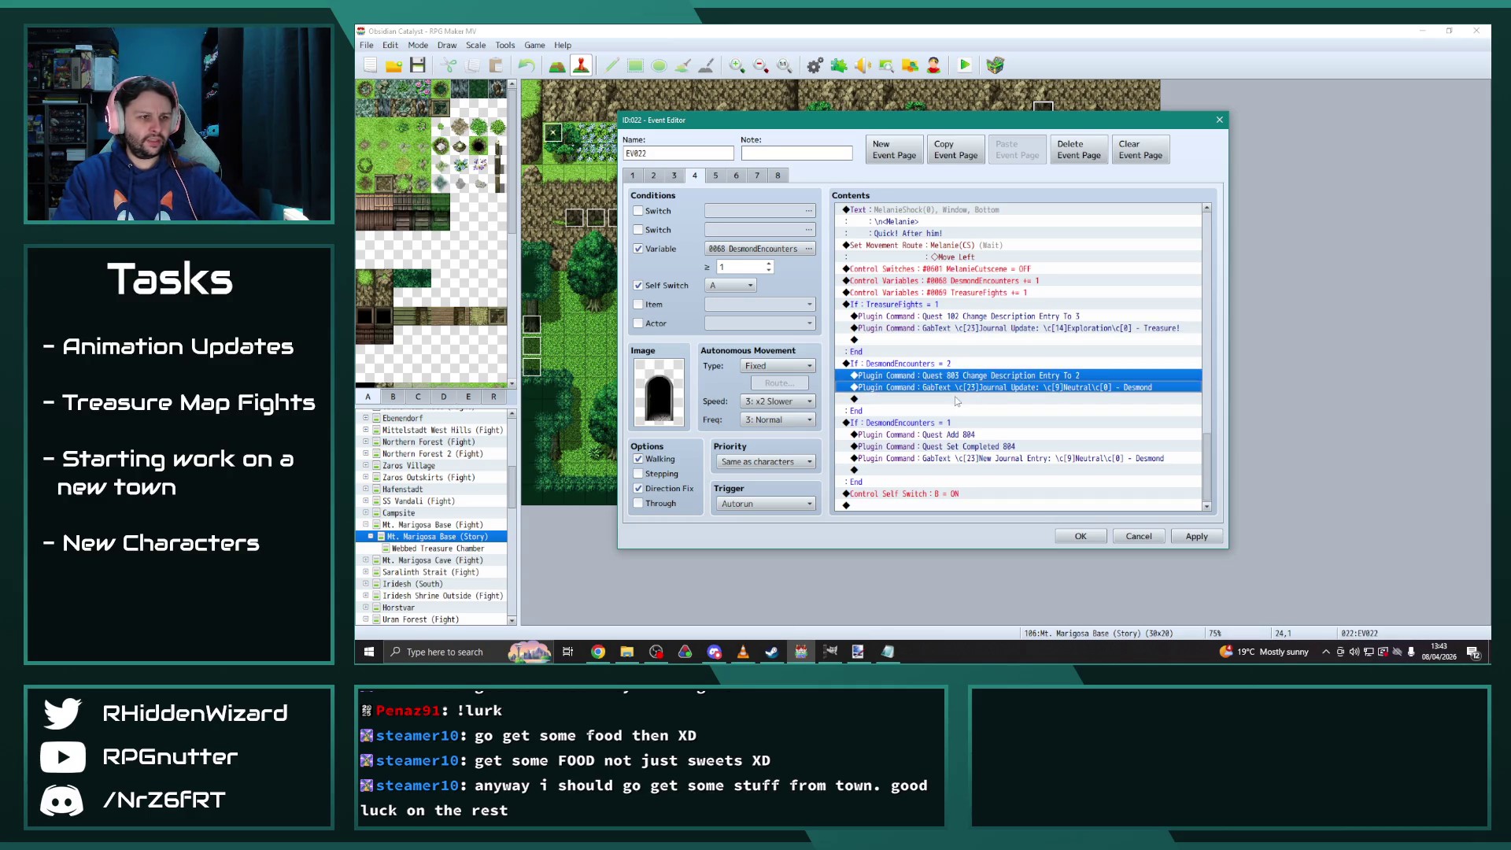
left_click(958, 401)
key("ctrl+v")
Change both Quest 803 description commands to Quest 802
double_click(970, 354)
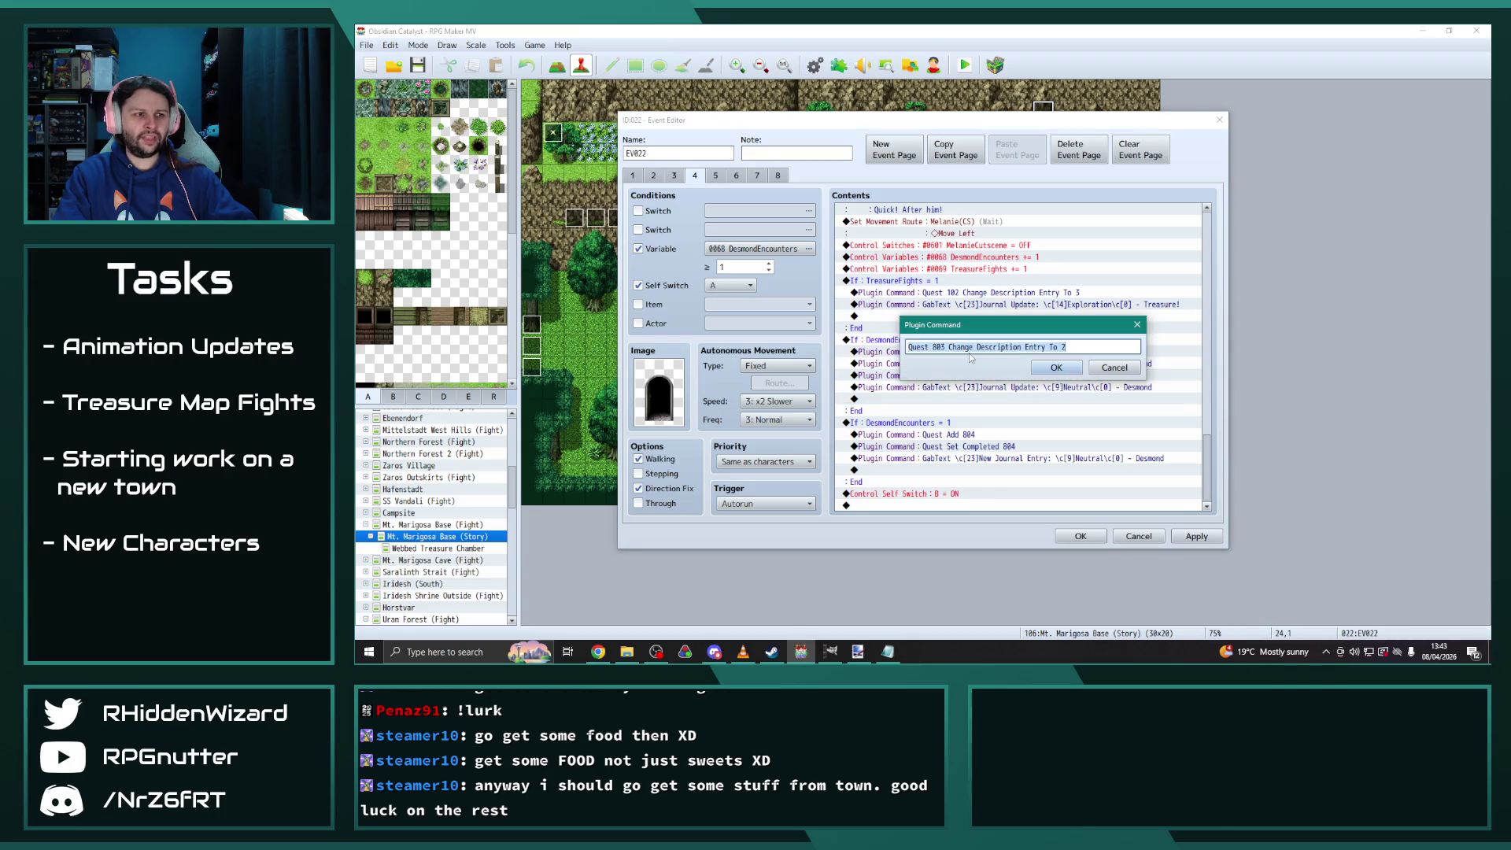
left_click(940, 347)
key("BackSpace")
type("2")
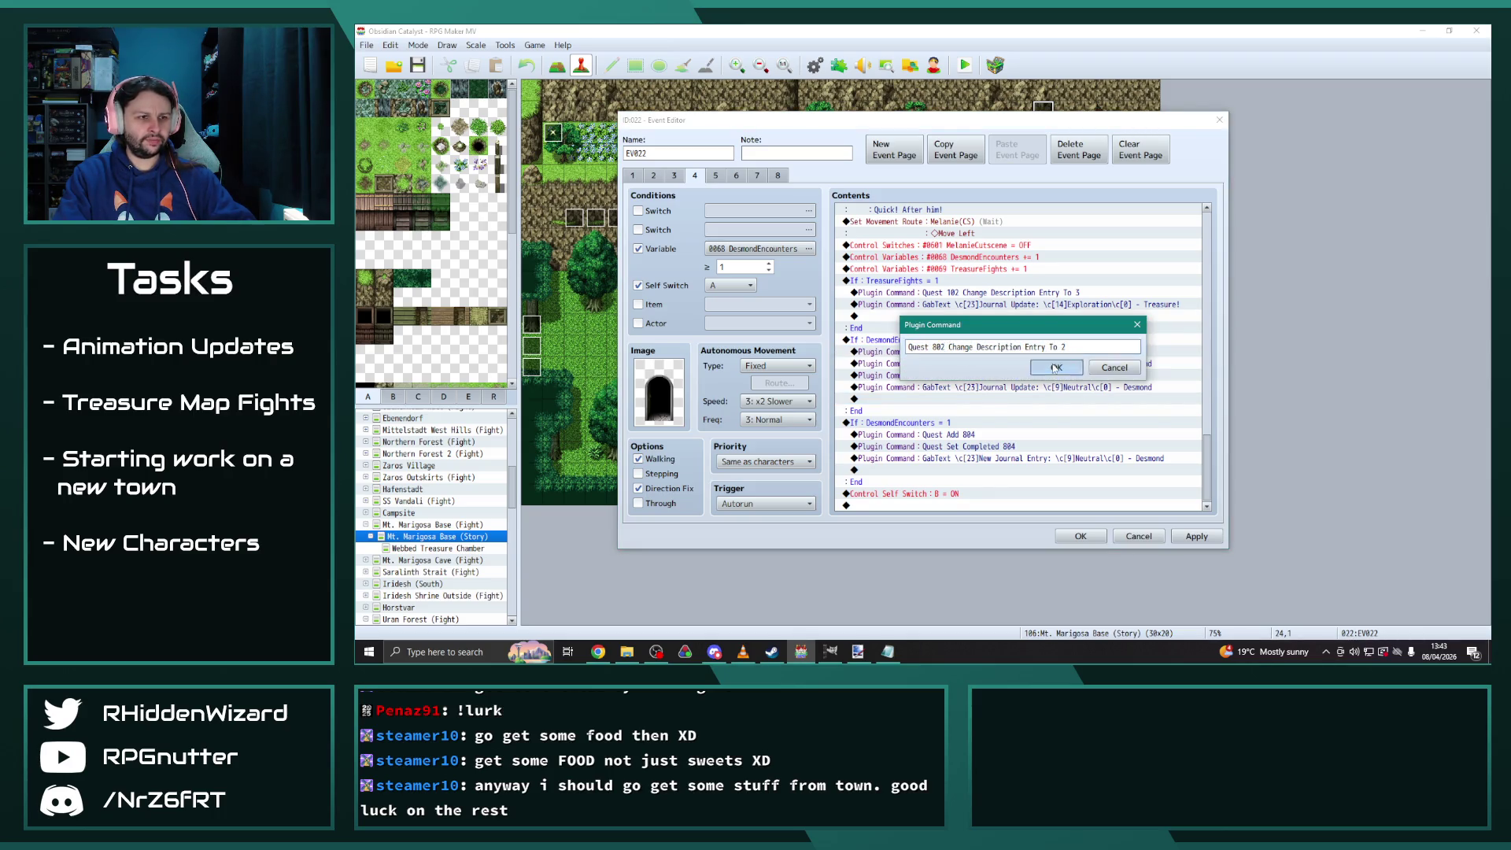
key("Return")
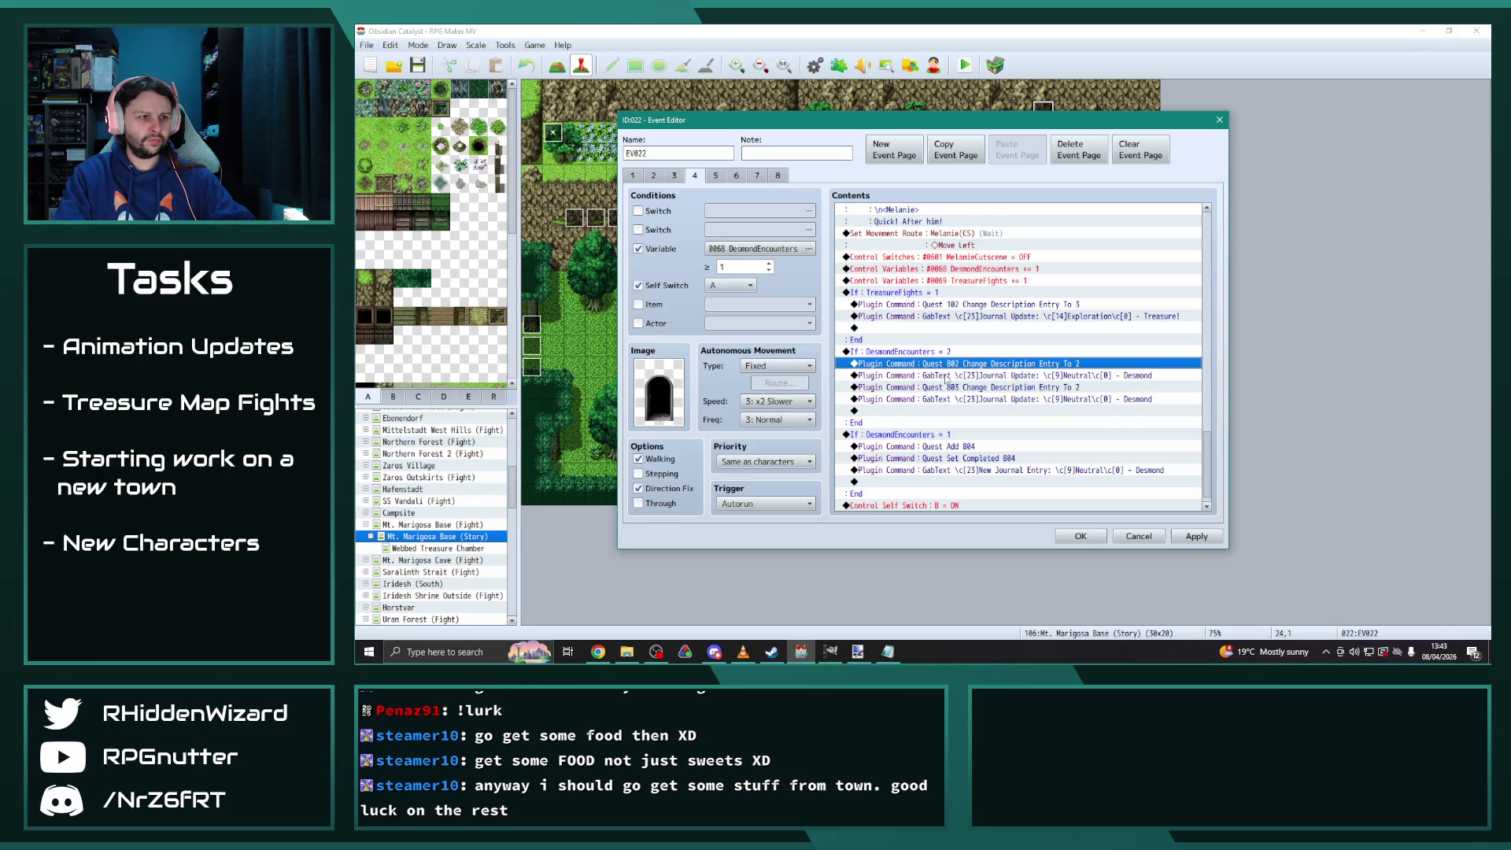
double_click(965, 388)
left_click(944, 347)
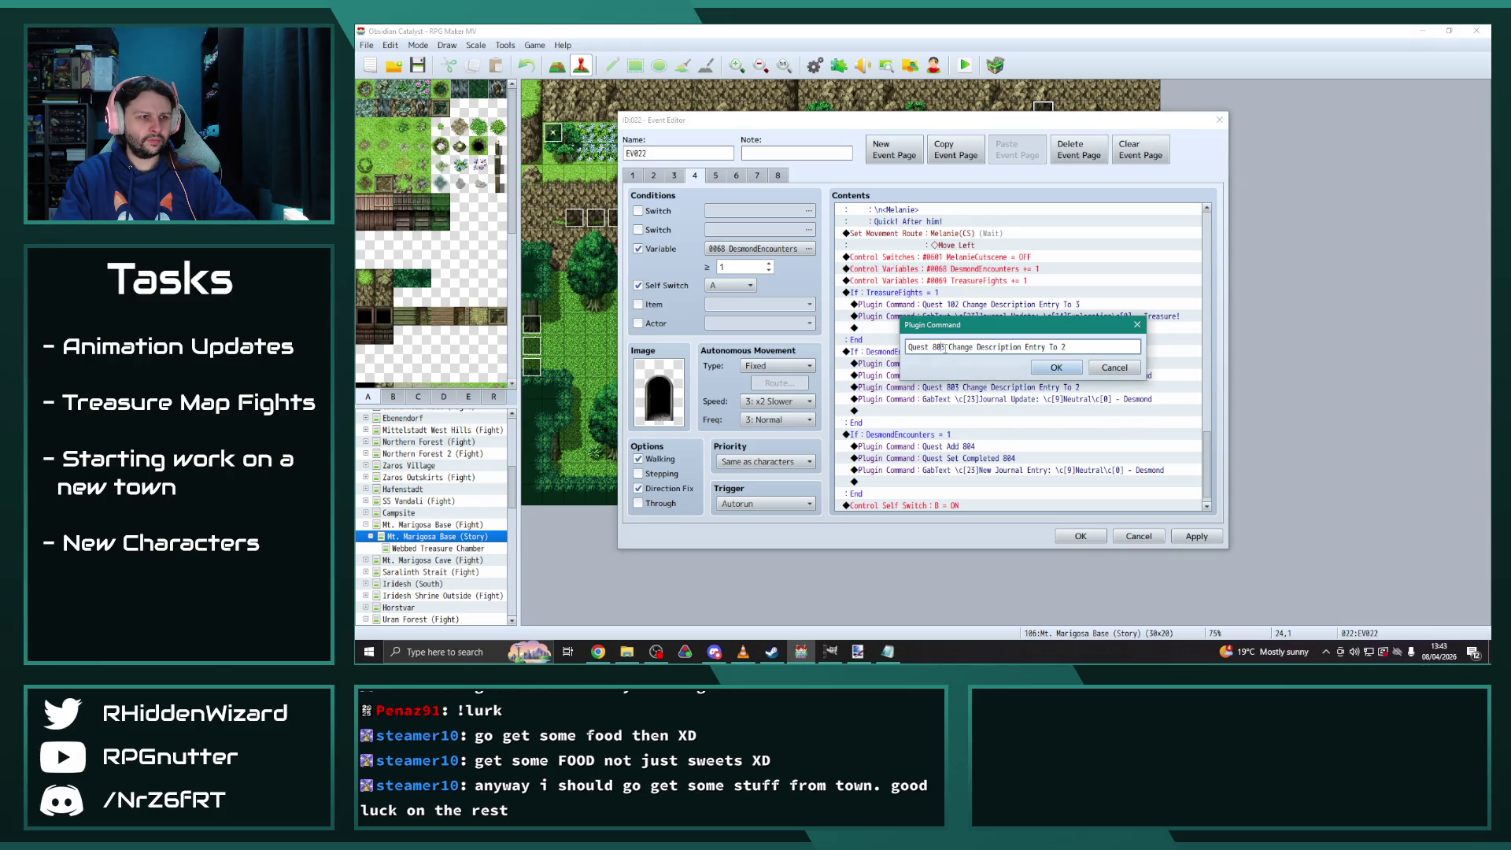
key("BackSpace")
type("2")
left_click(1055, 368)
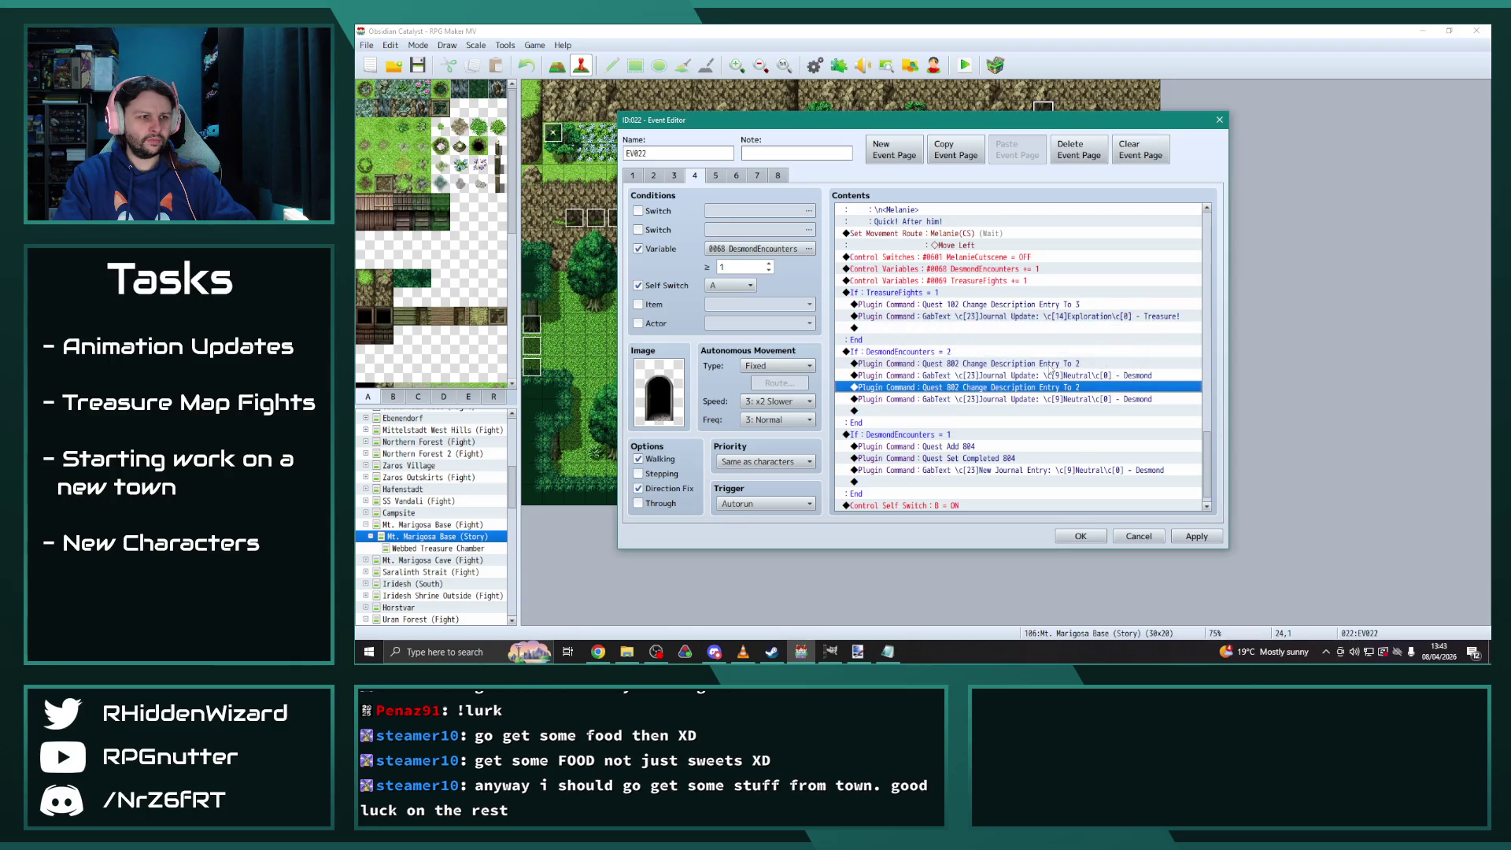
Delete the duplicate Desmond journal text and set the second description command back to Quest 803
left_click(1052, 374)
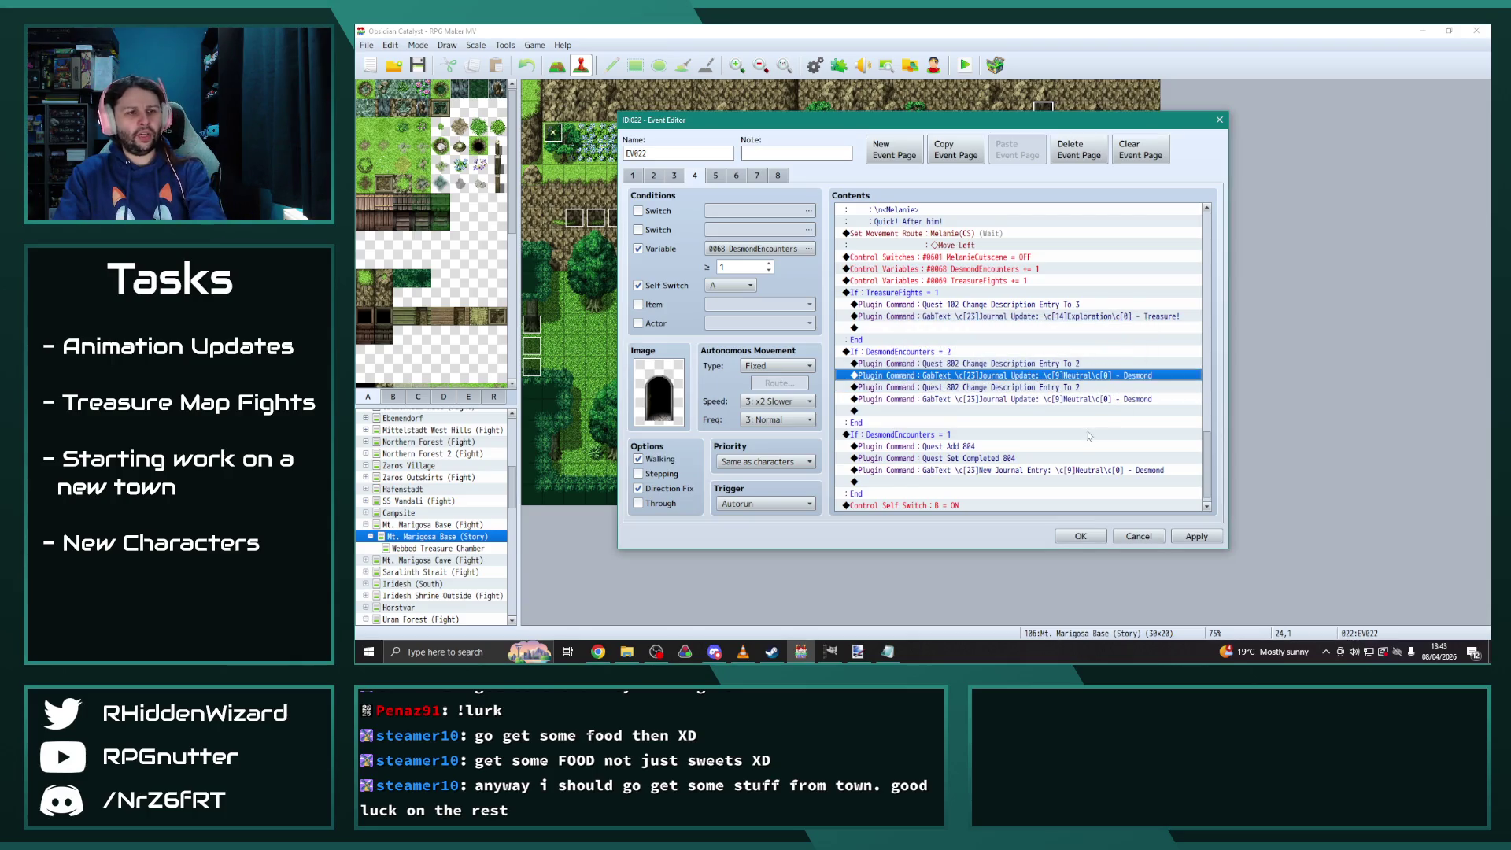
key("Delete")
left_click(1063, 410)
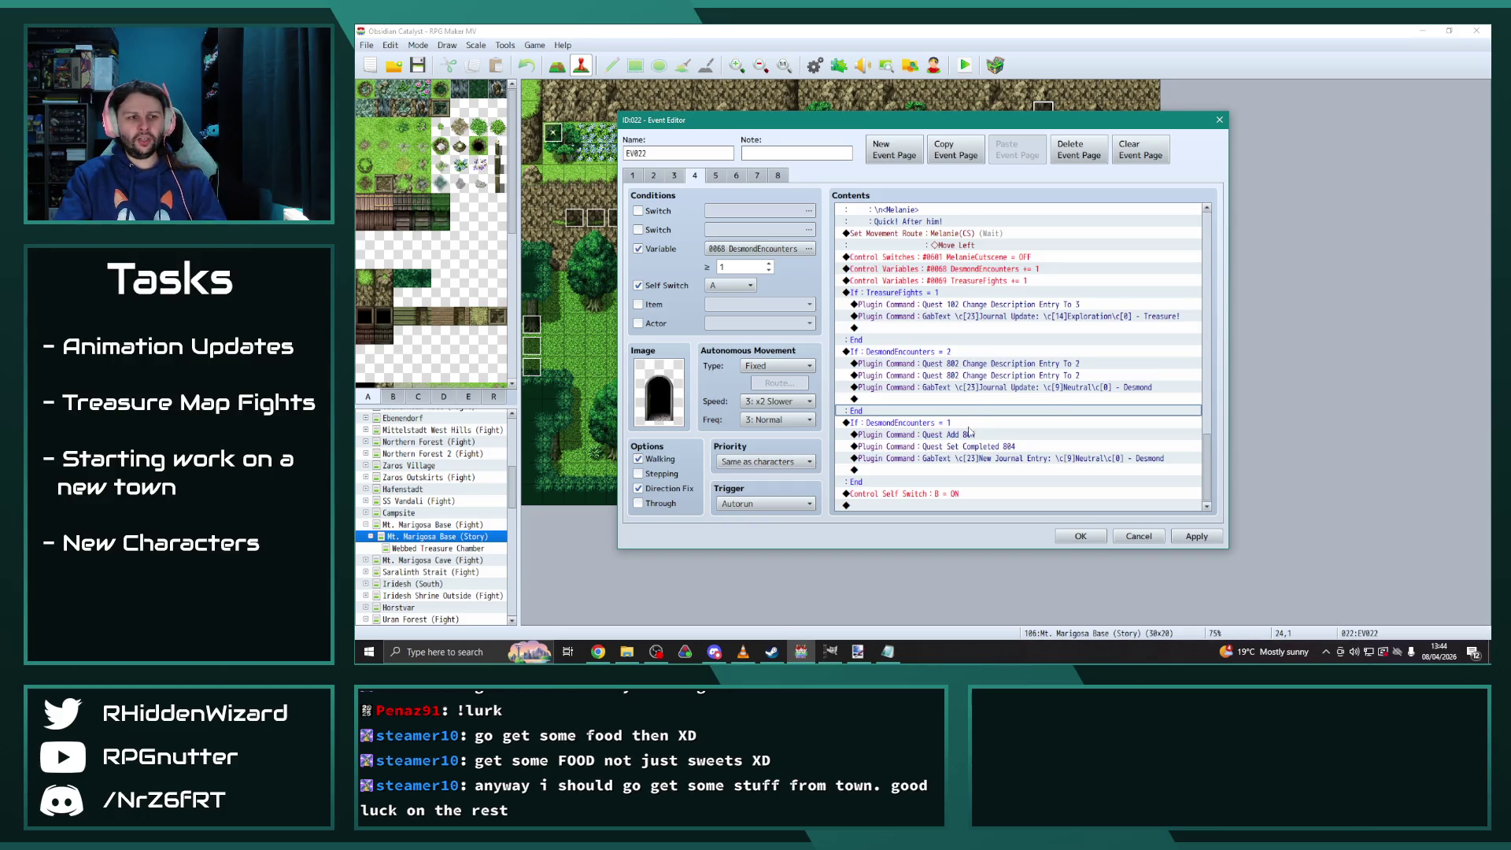
double_click(965, 376)
left_click(942, 346)
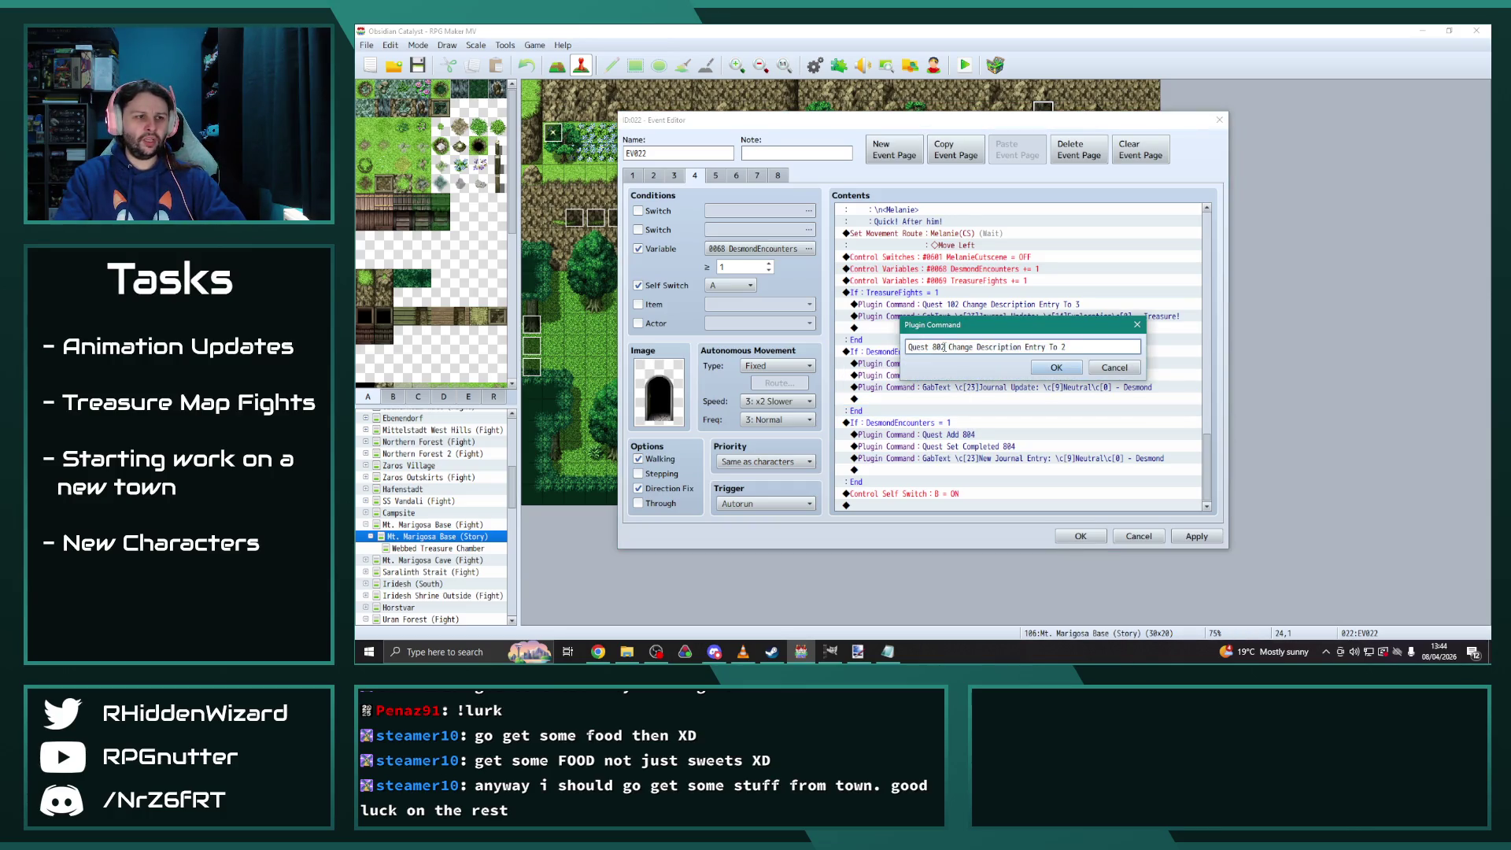
key("BackSpace")
type("3")
left_click(1058, 369)
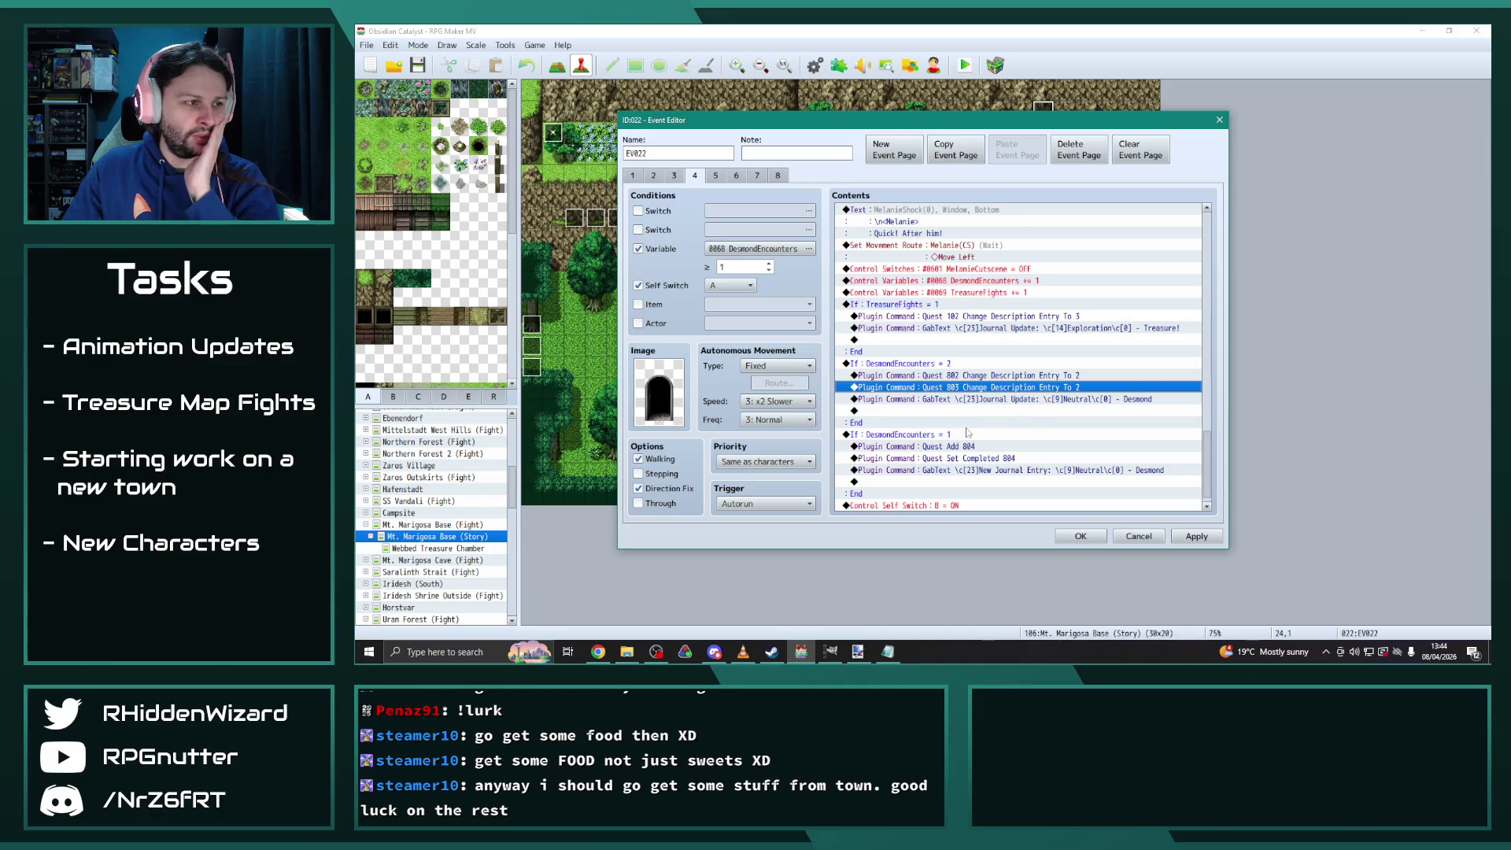
Apply page 4 and select its DesmondEncounters = 2 branch for copying
left_click(1188, 537)
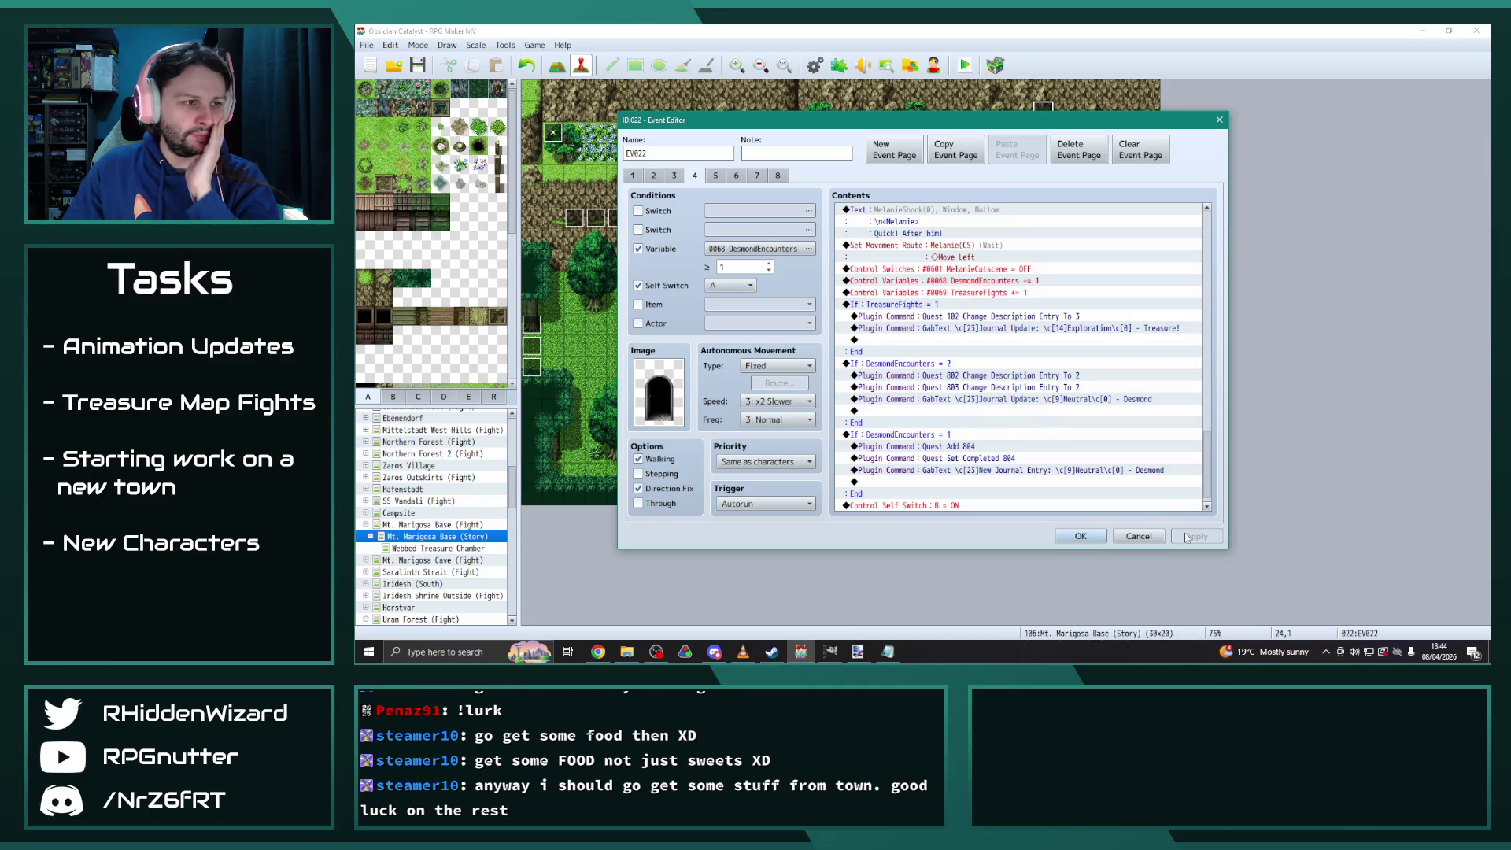
left_click(716, 176)
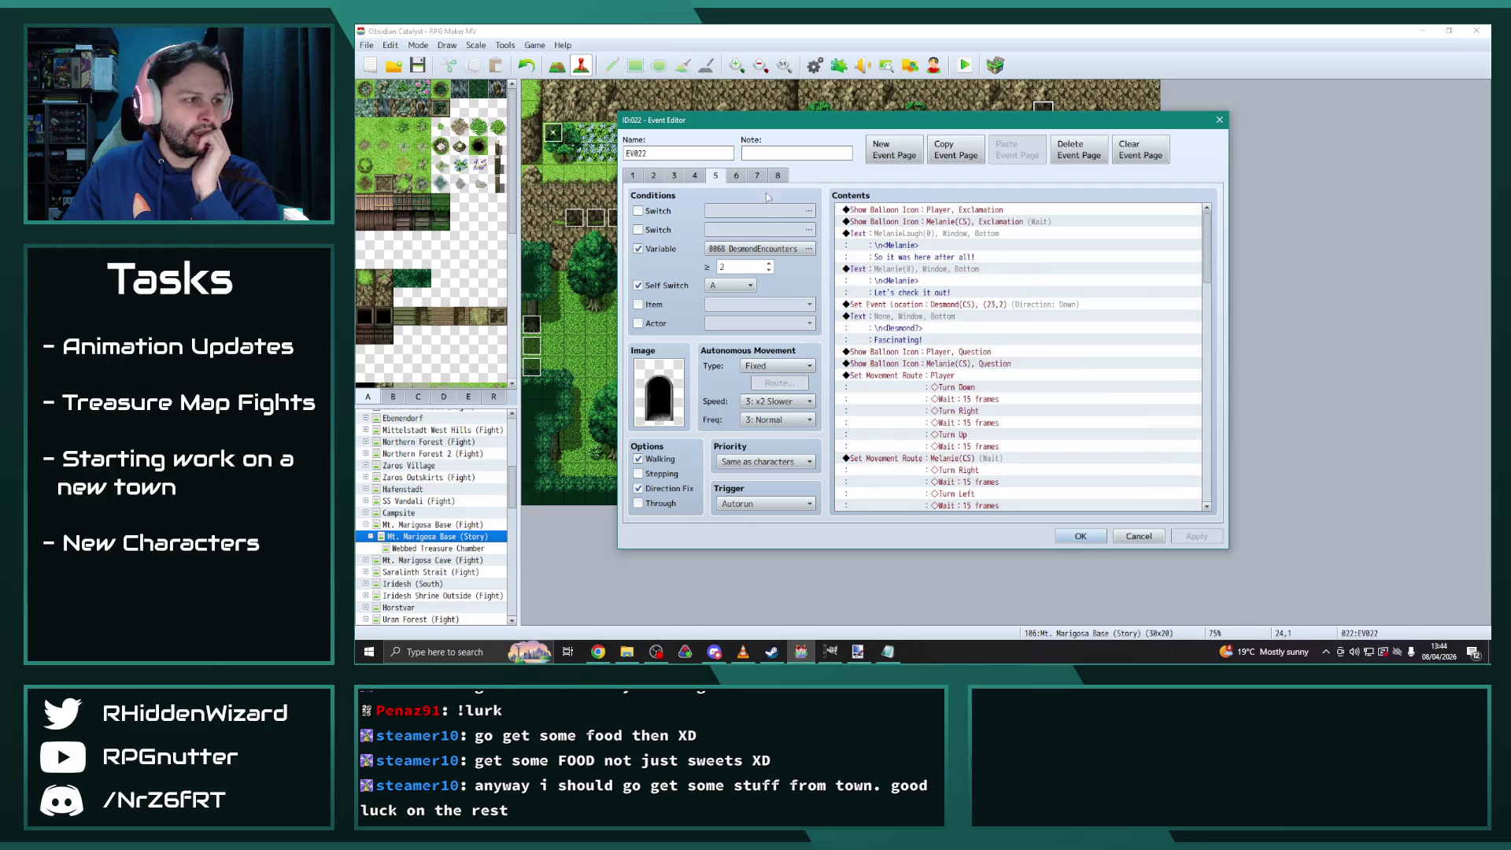
left_click_drag(1213, 243, 1210, 470)
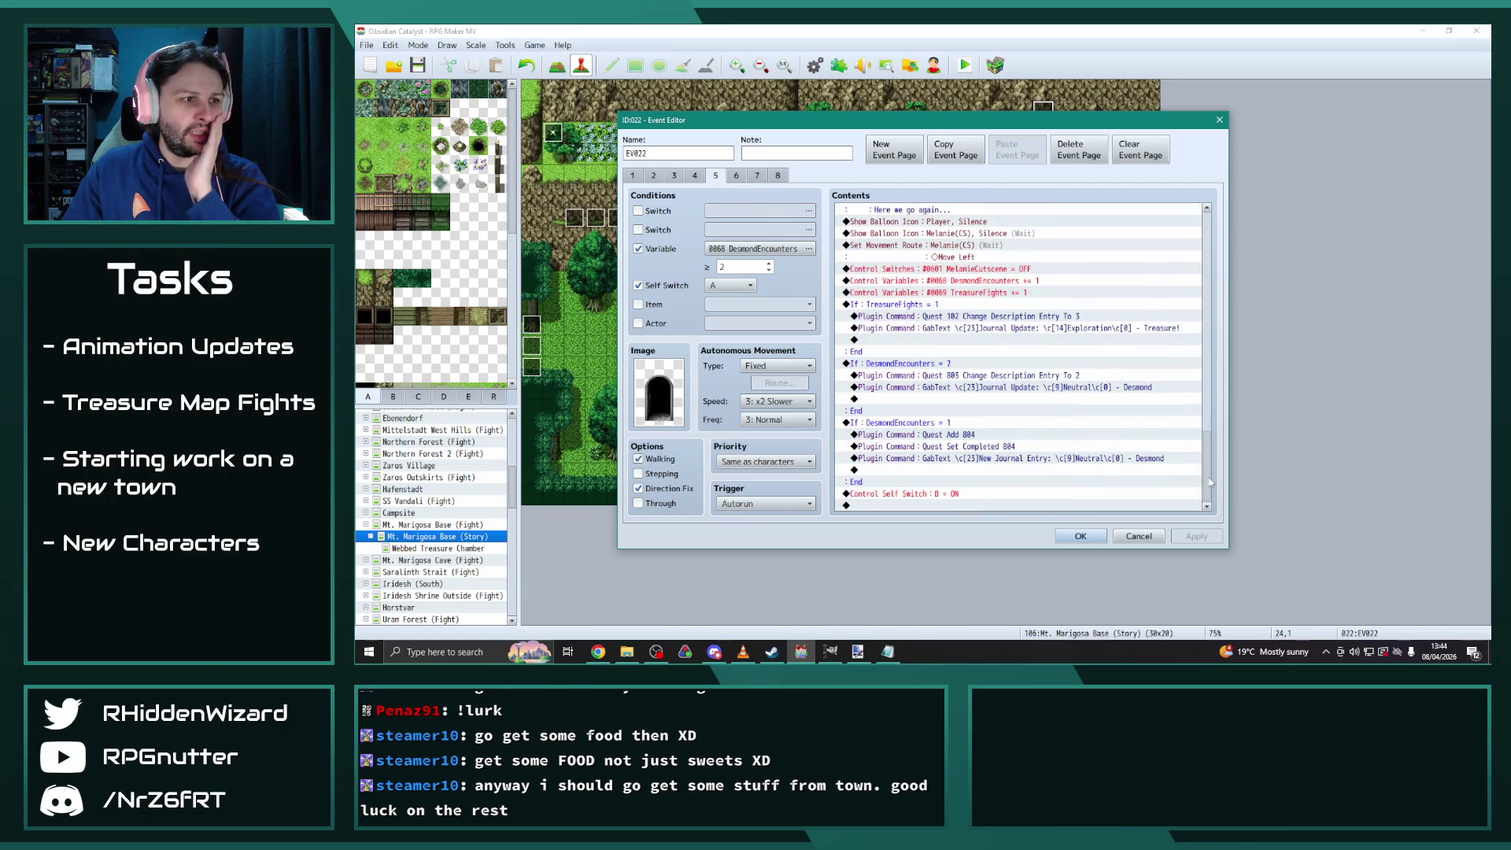
left_click(695, 176)
left_click_drag(1209, 236, 1216, 500)
left_click(929, 356)
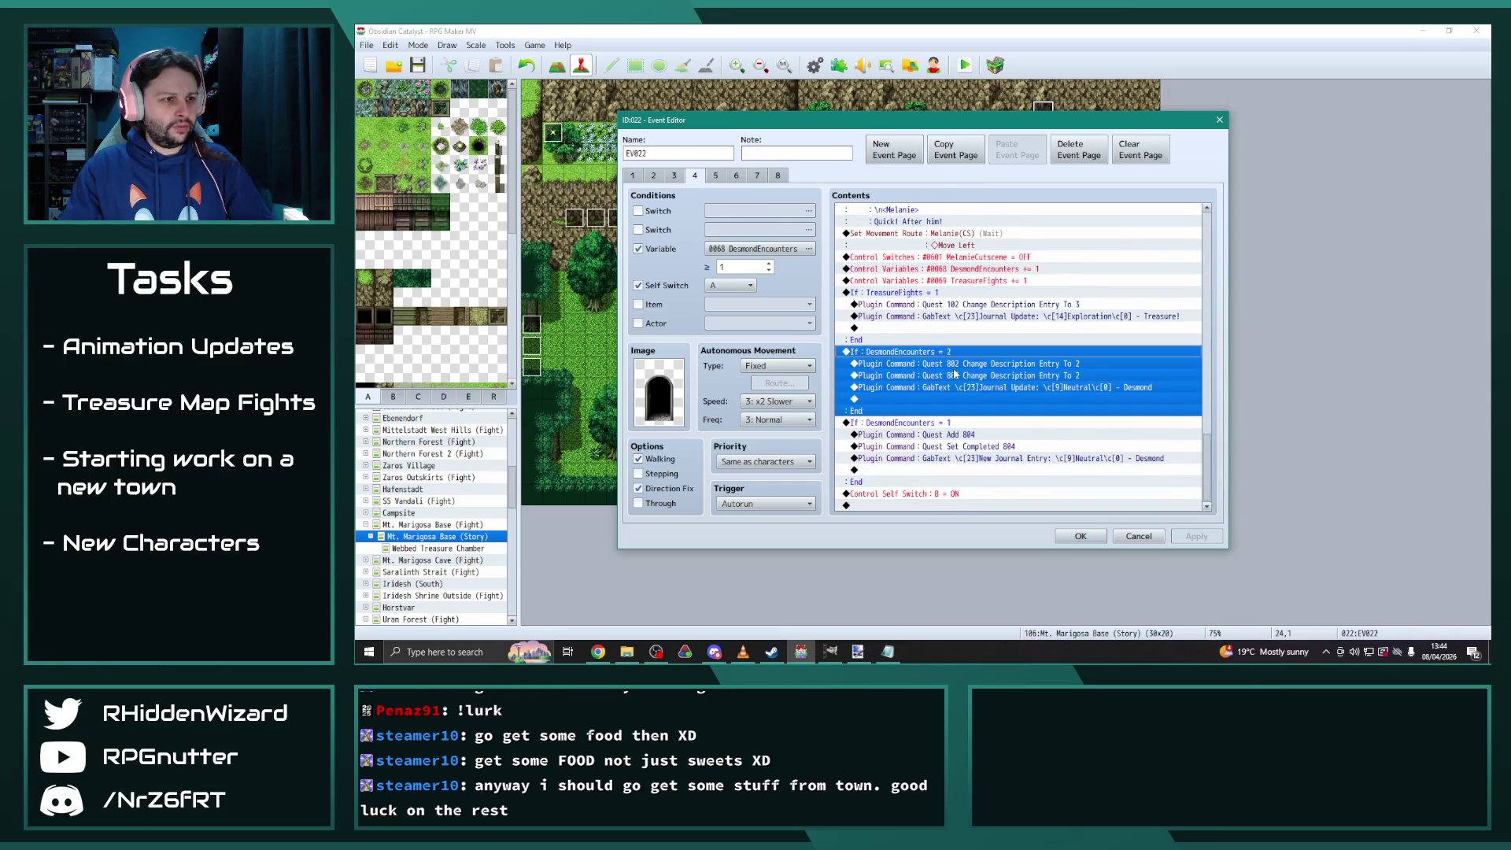
Replace page 5's outdated DesmondEncounters = 2 branch with page 4's and paste a duplicate
left_click(716, 176)
left_click_drag(1210, 268, 1212, 500)
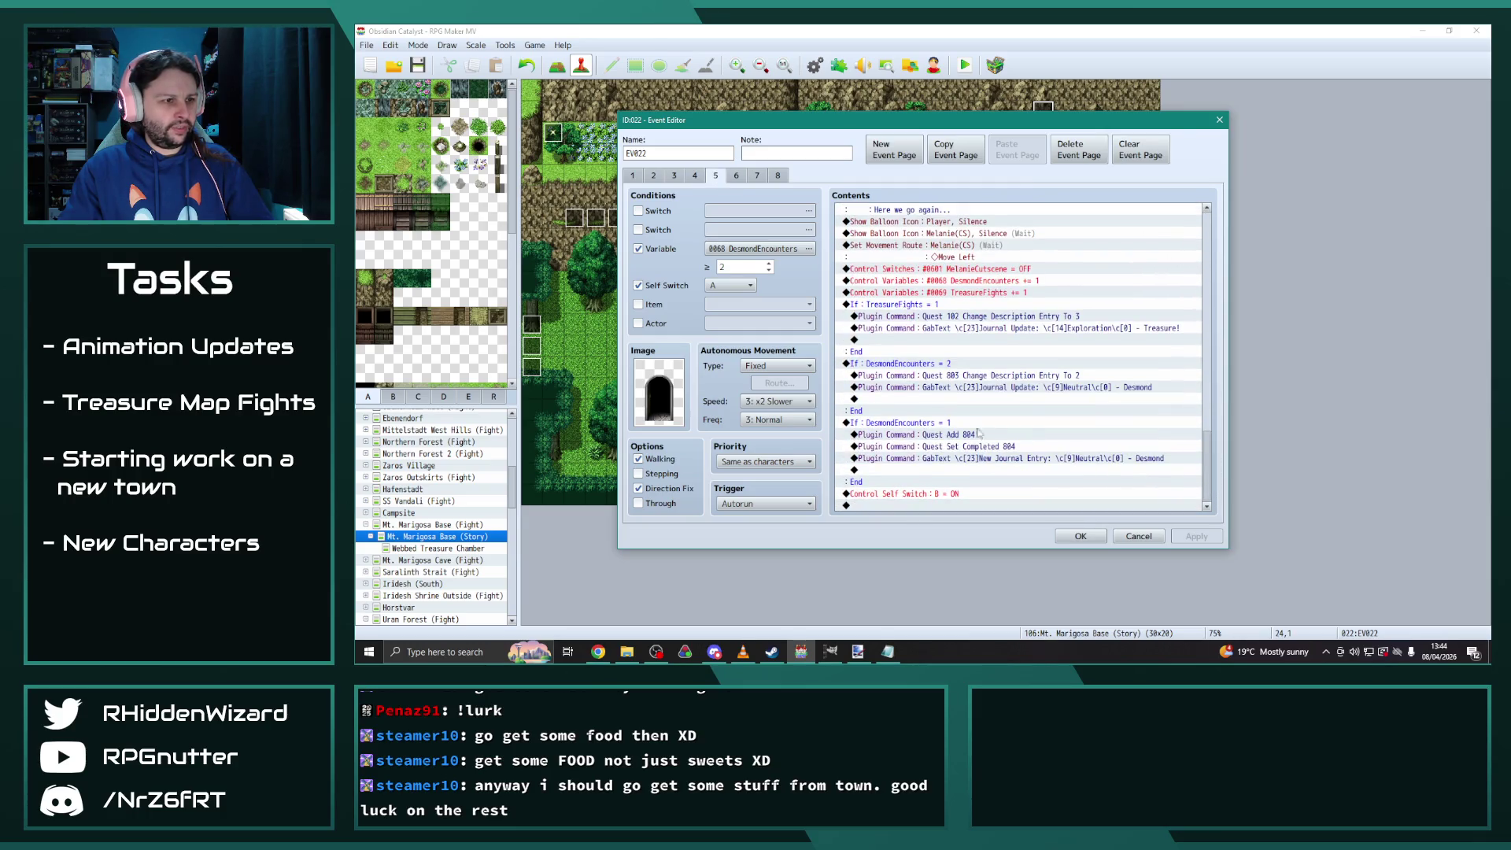
left_click(929, 365)
key("Delete")
key("ctrl+v")
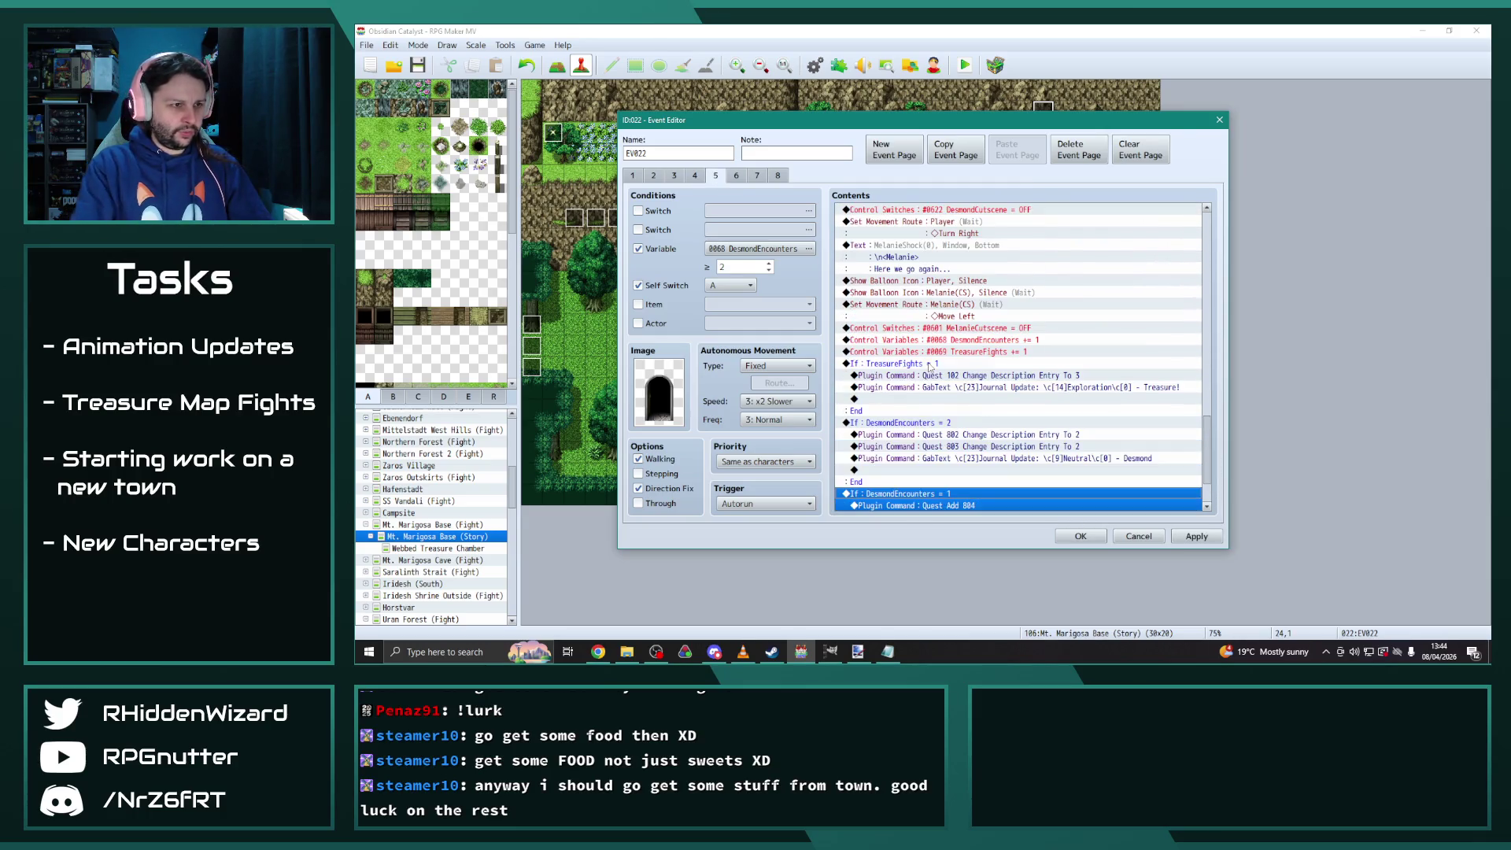
left_click(1058, 423)
scroll(1042, 400, "down", 2)
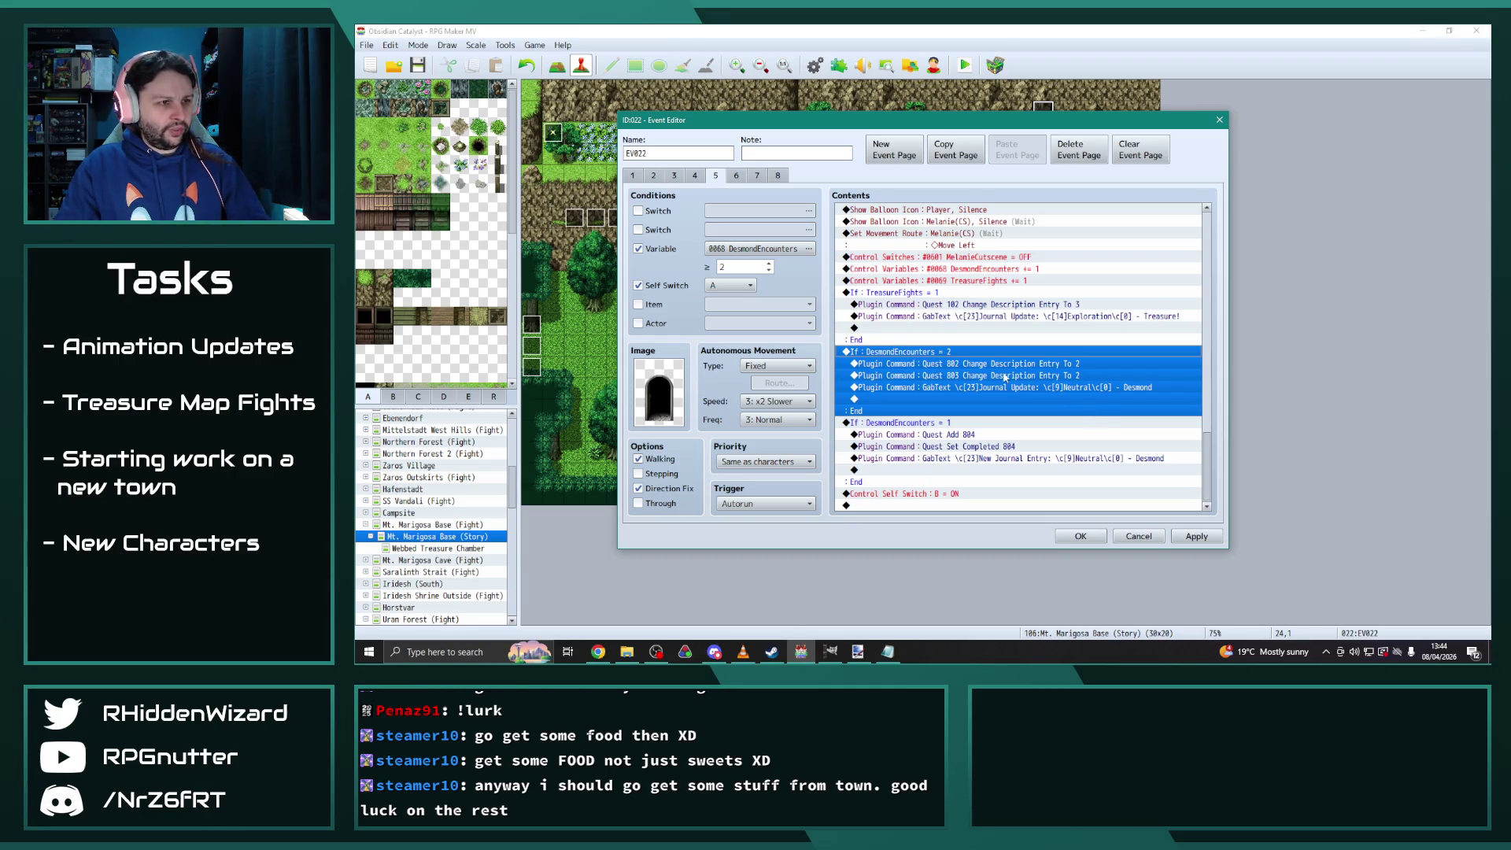
key("ctrl+v")
scroll(1026, 414, "down", 1)
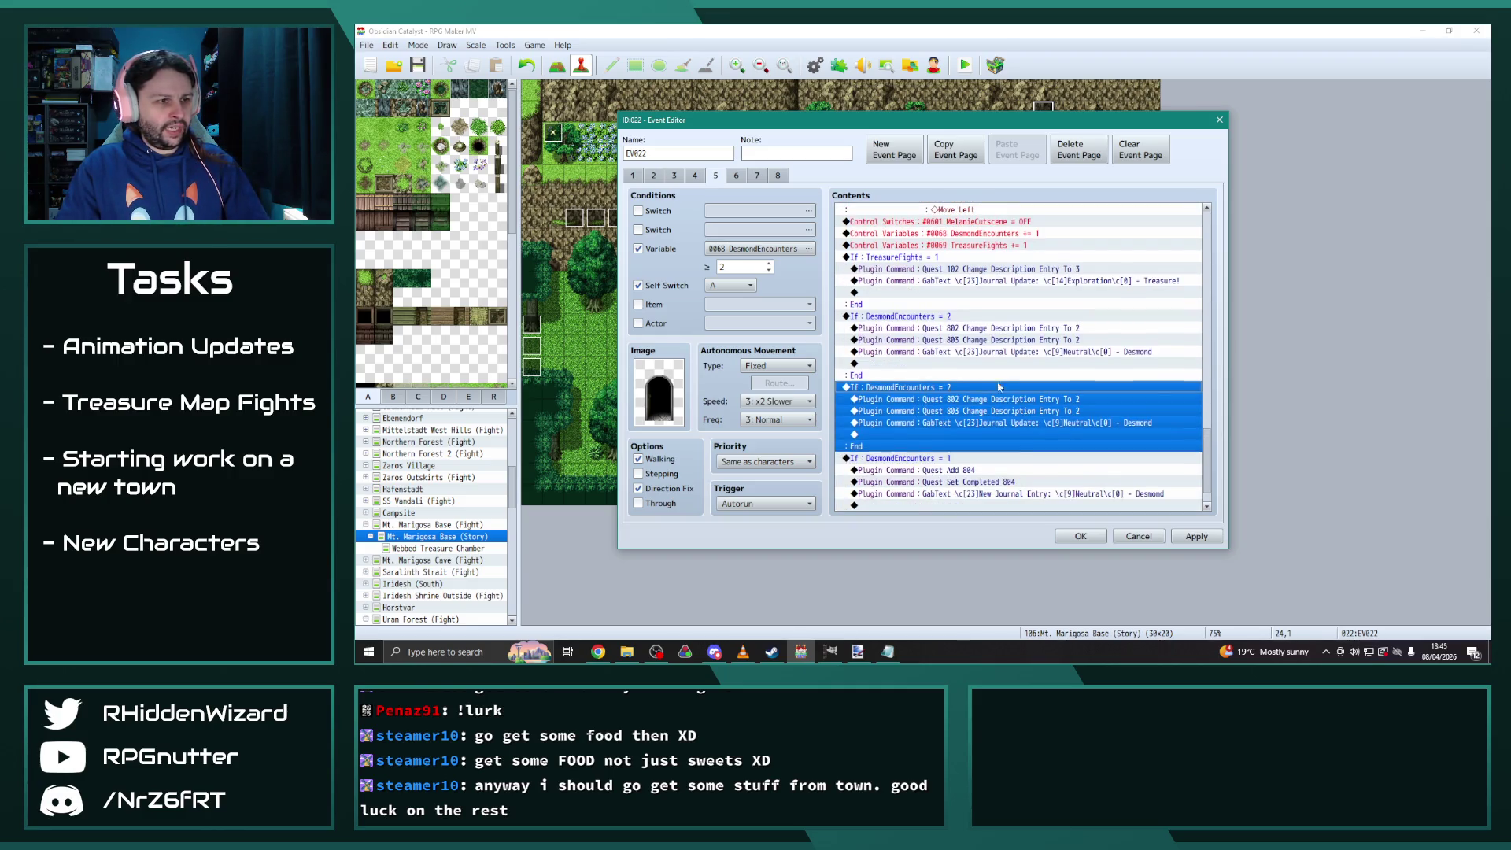
Set the duplicated branch's condition to DesmondEncounters = 3
double_click(1045, 315)
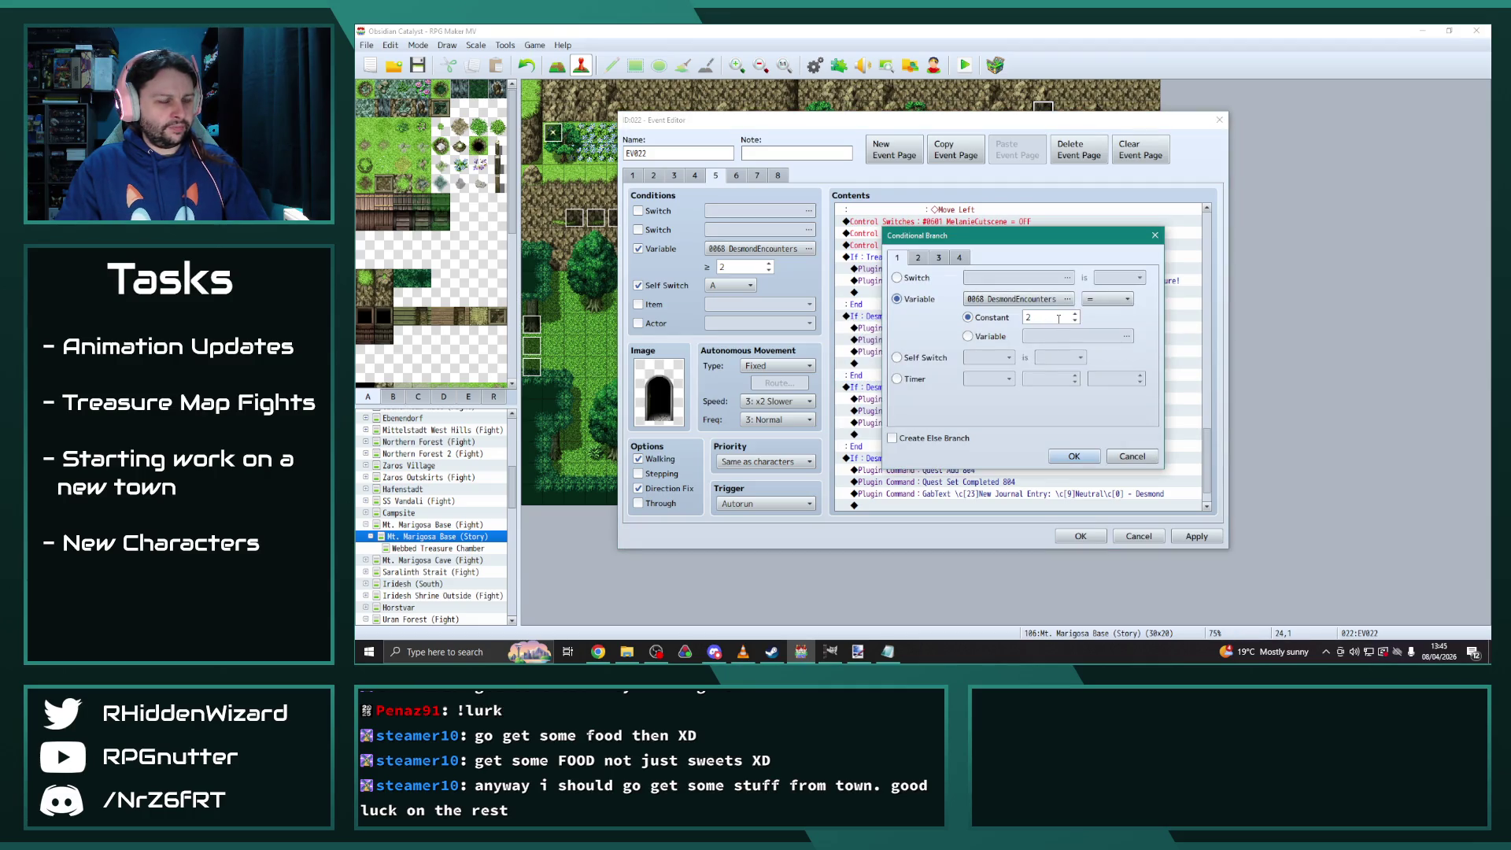
double_click(1058, 319)
type("3")
left_click(1074, 457)
In the = 3 branch, delete the Quest 803 line, set Quest 802 to entry 3, and apply
scroll(1015, 402, "down", 1)
left_click(983, 329)
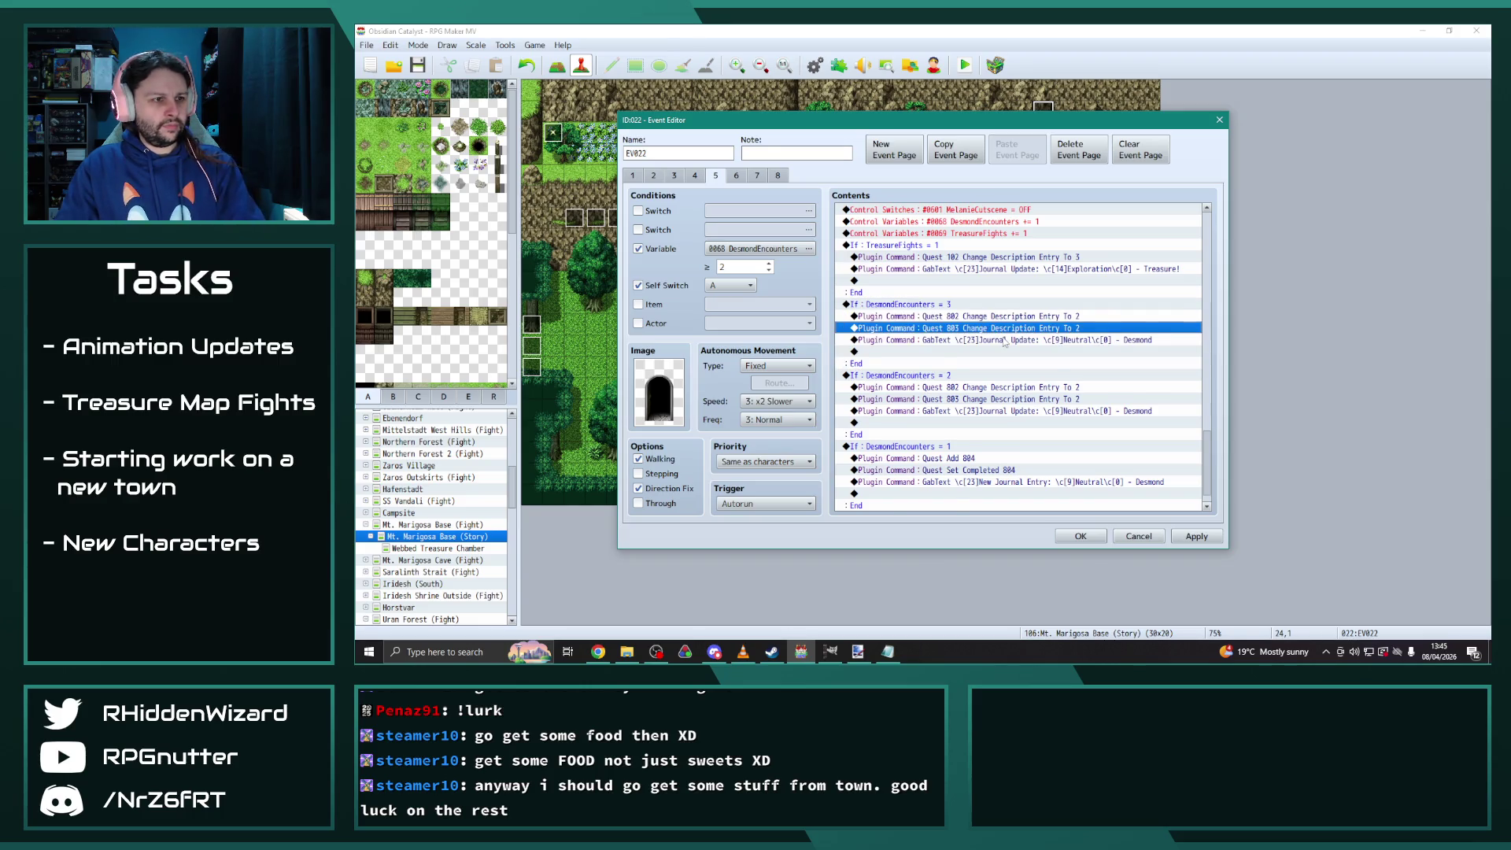
key("Delete")
key("Up")
key("Return")
left_click(1080, 347)
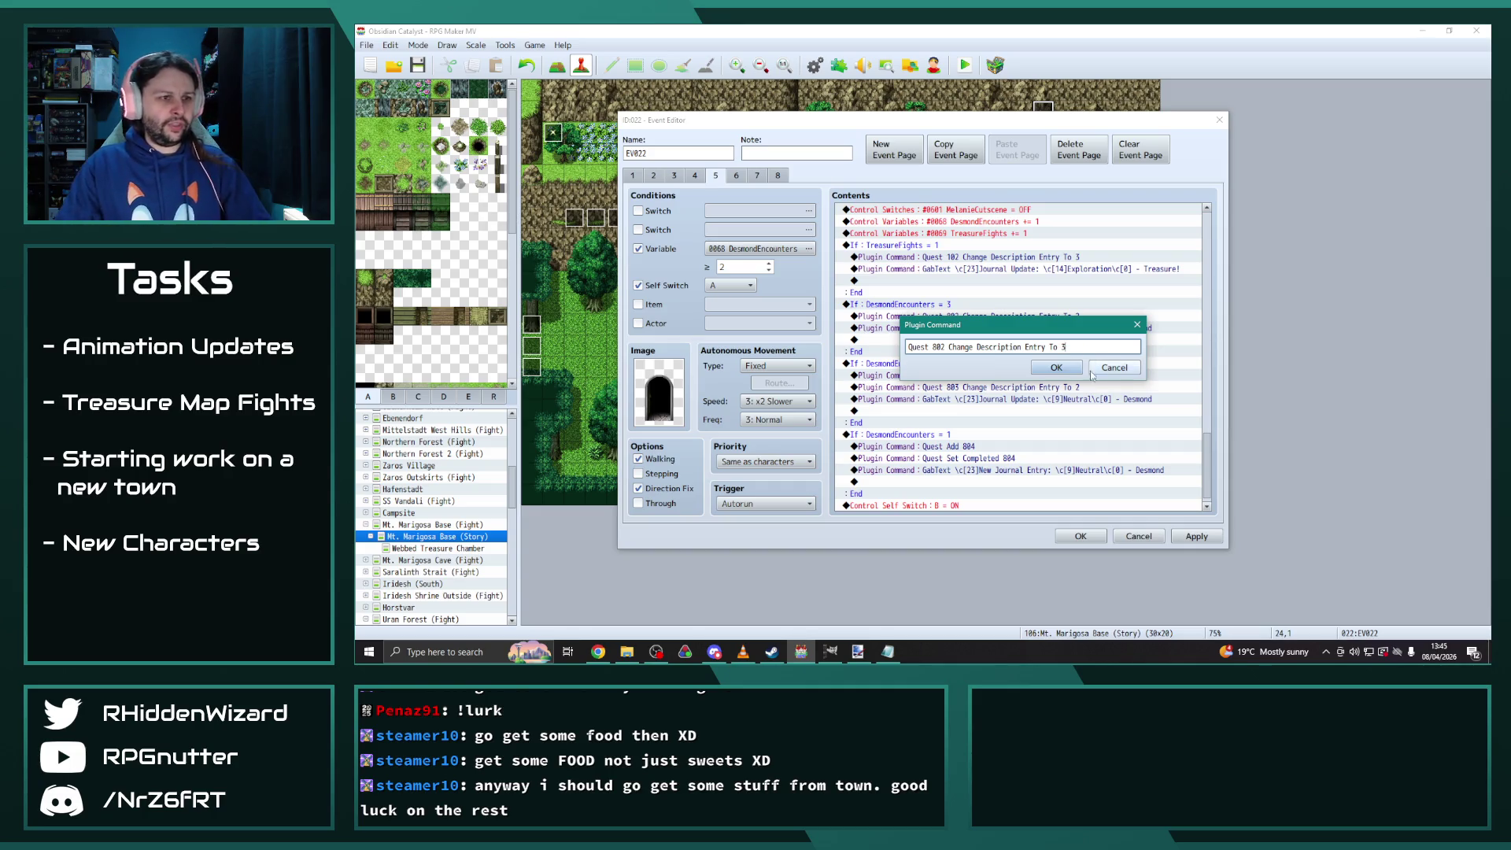
left_click(1056, 367)
scroll(1125, 462, "down", 1)
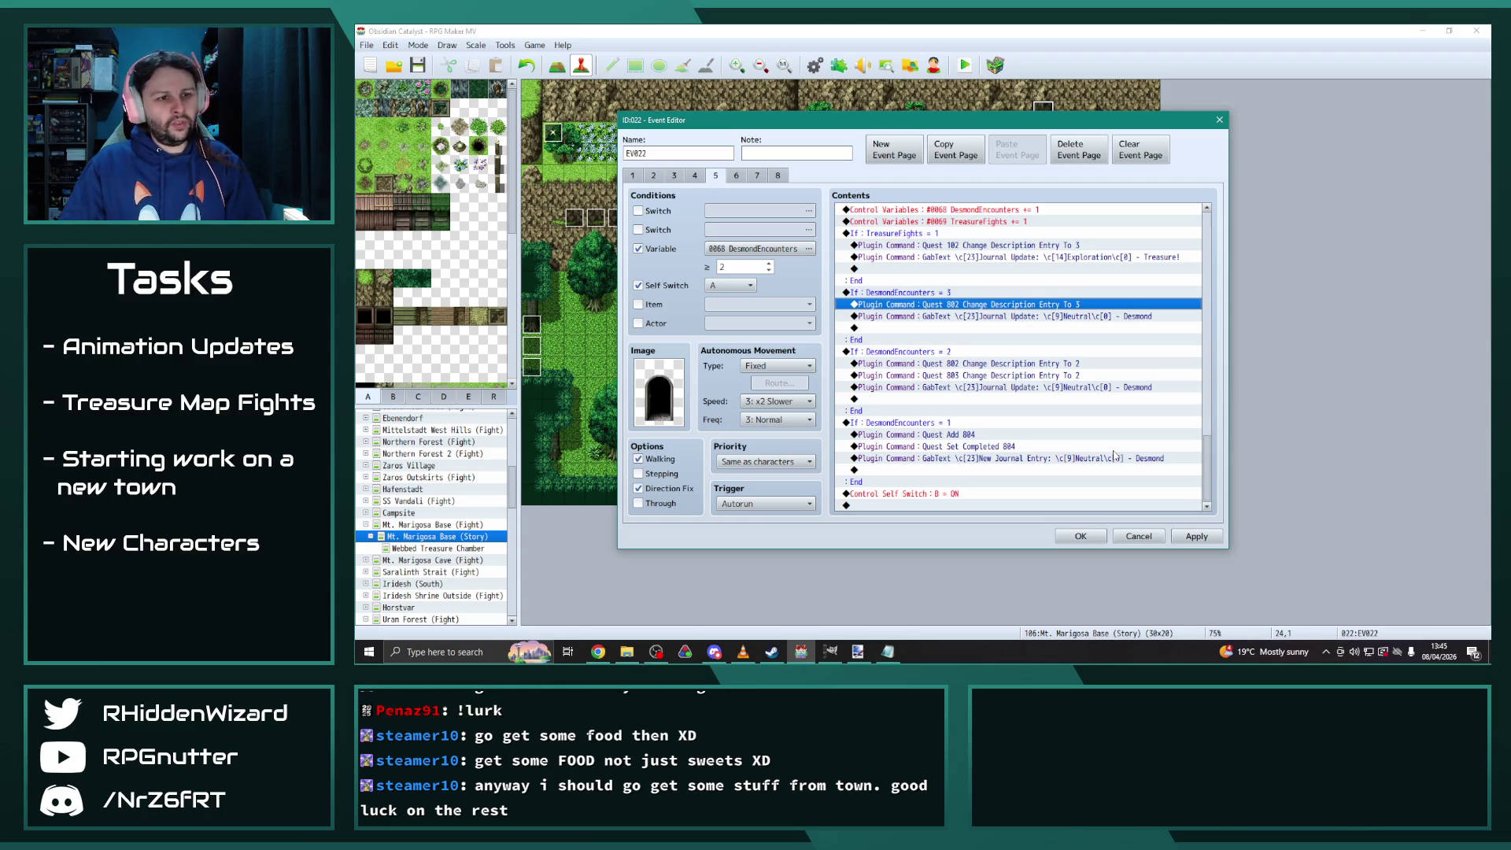
left_click(1196, 535)
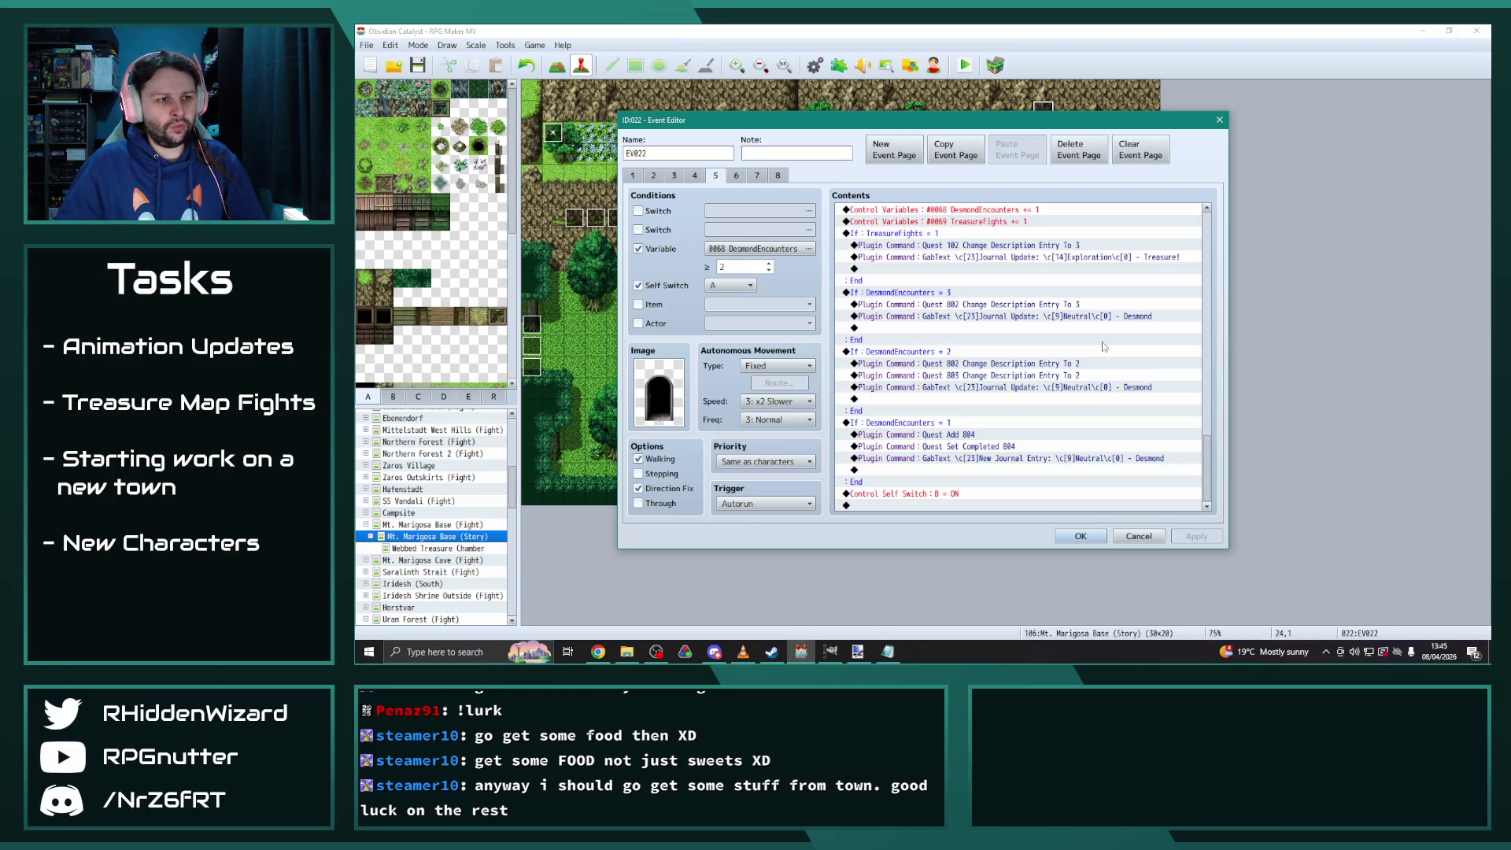
Check event pages 6, 7 and 8, then re-examine page 5's branches
left_click(736, 176)
left_click(757, 176)
left_click(778, 176)
left_click(736, 175)
scroll(1088, 495, "down", 10)
left_click(757, 175)
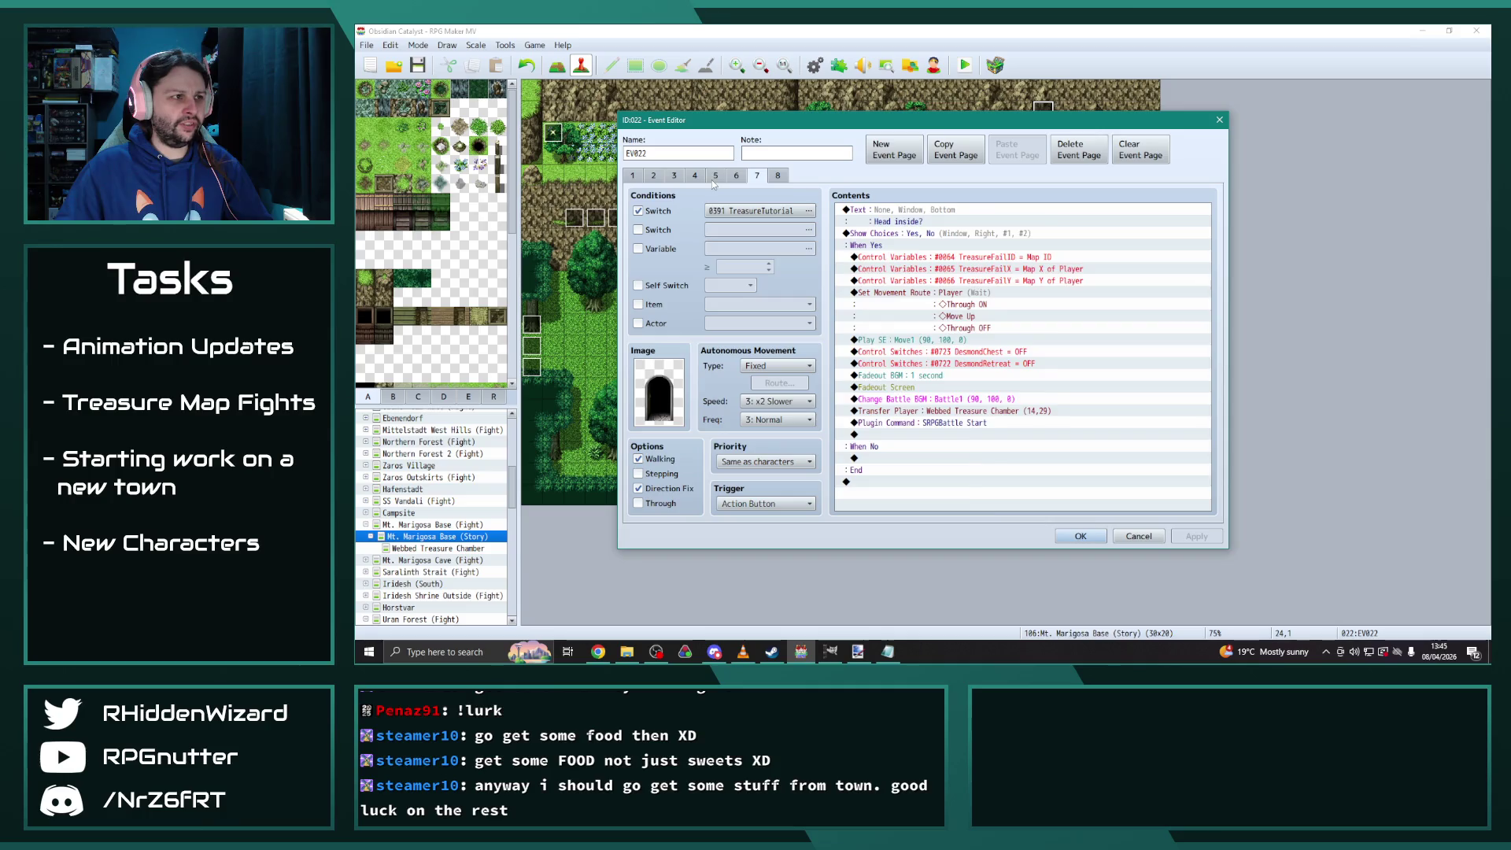
left_click(714, 176)
scroll(1023, 393, "down", 10)
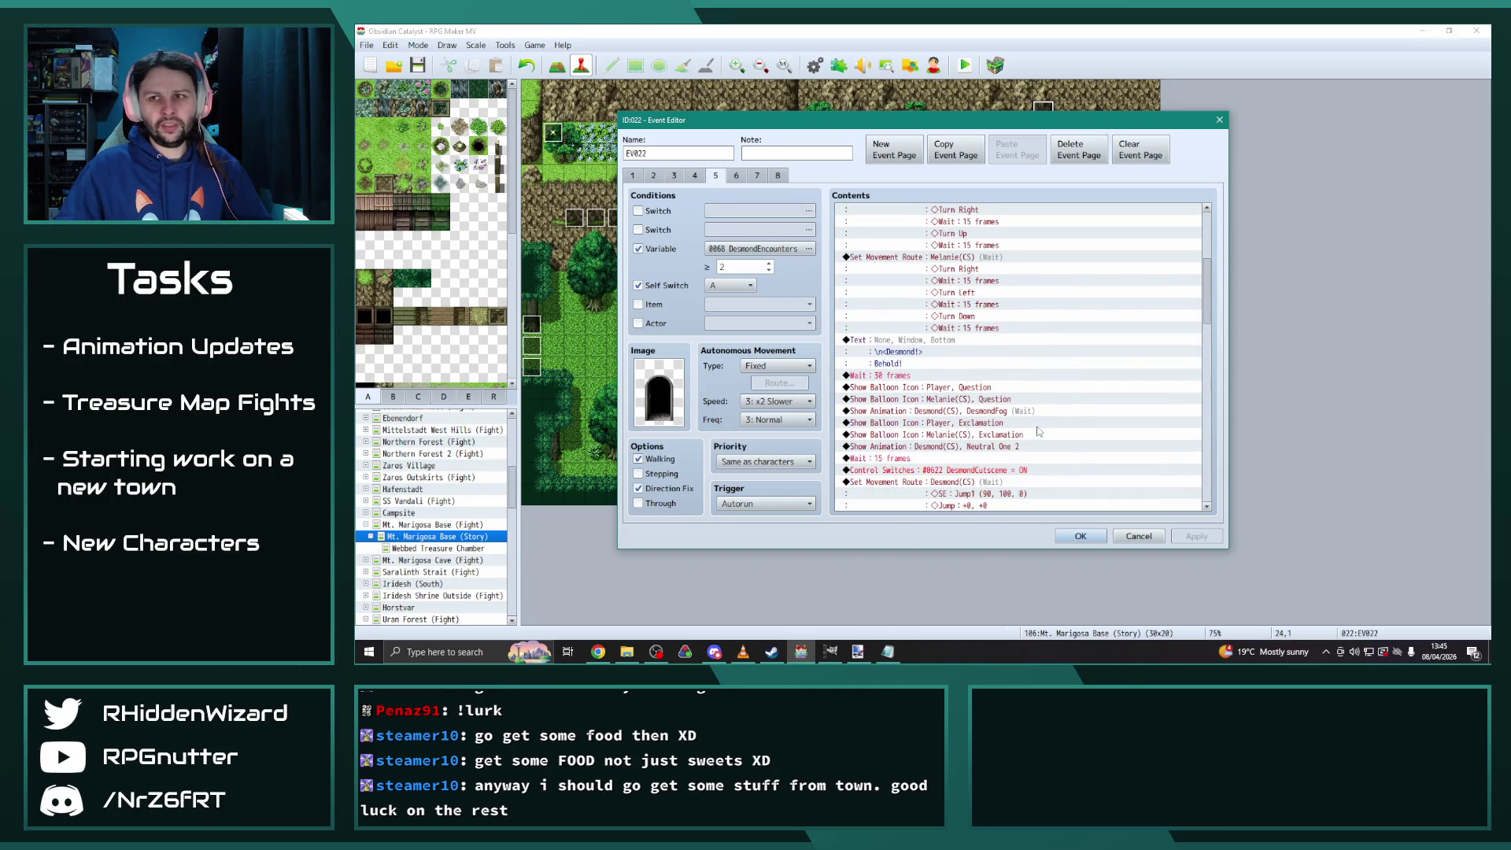
scroll(1039, 431, "down", 15)
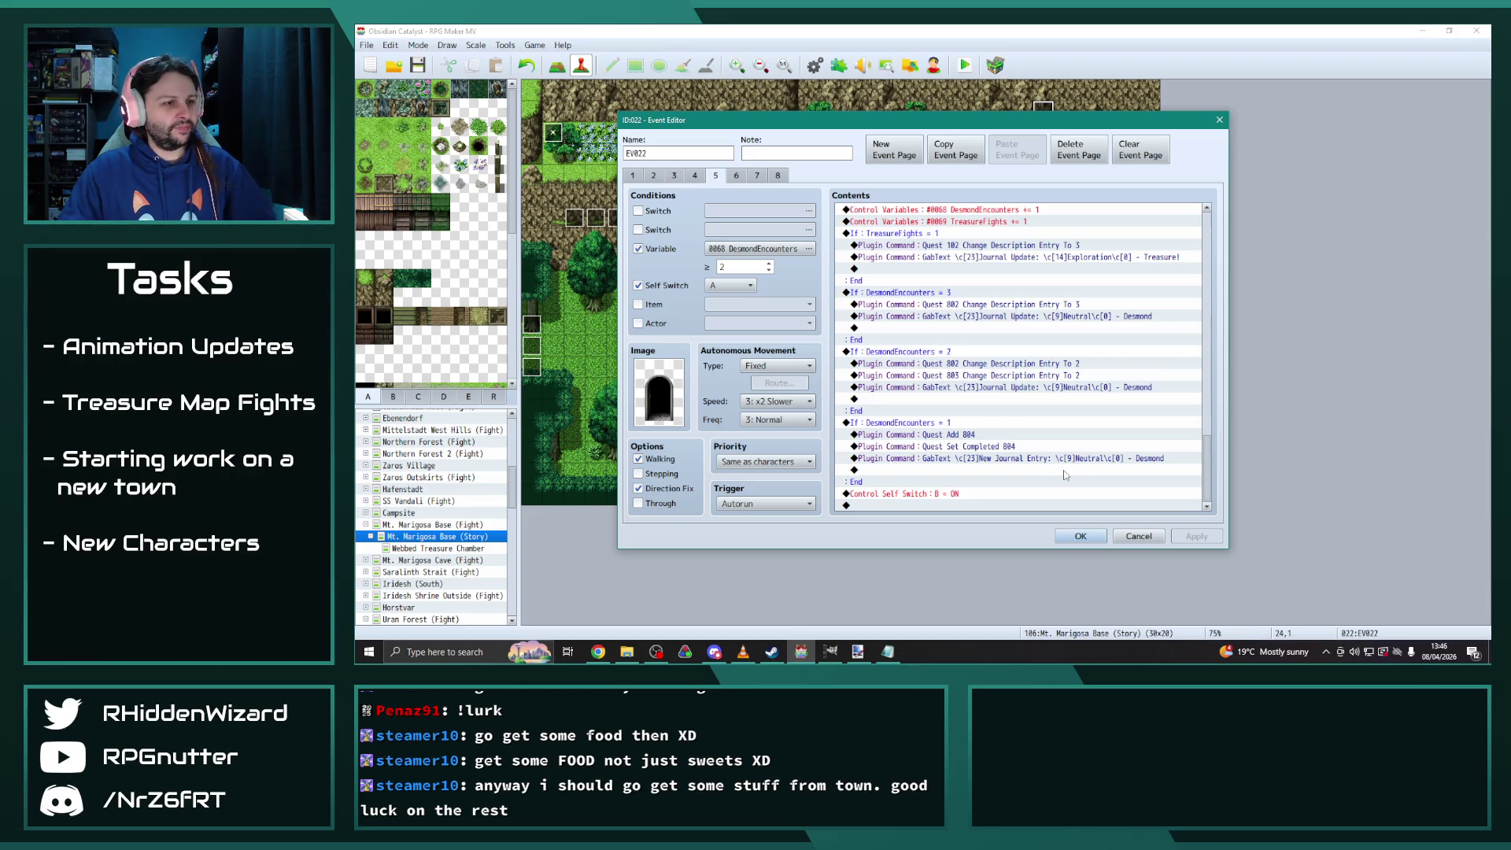
Close EV022's editor with OK and select the World Map
left_click(1080, 536)
left_click(376, 524)
scroll(403, 538, "up", 5)
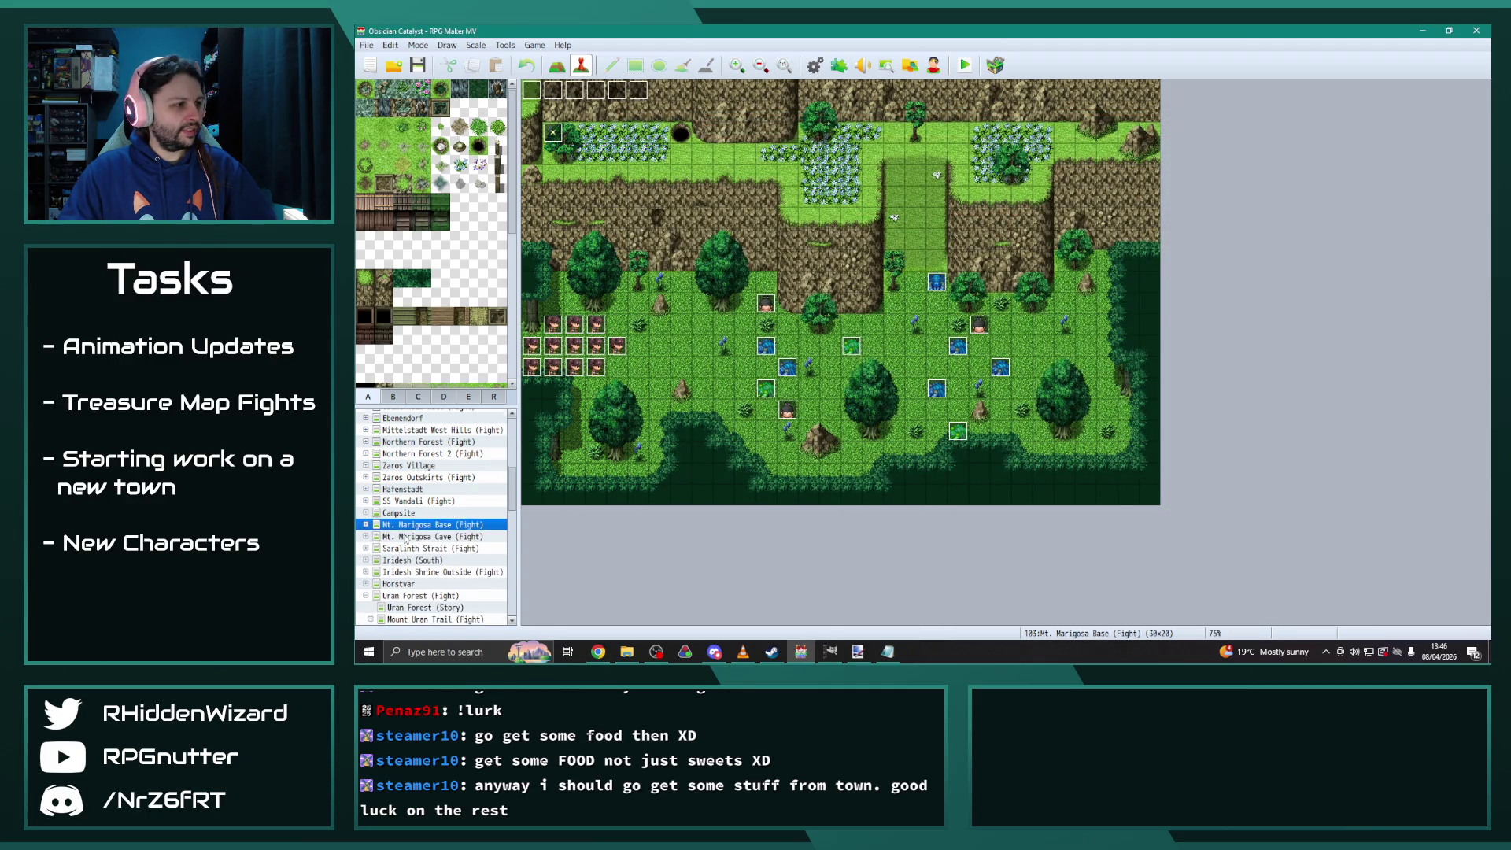
scroll(404, 538, "up", 2)
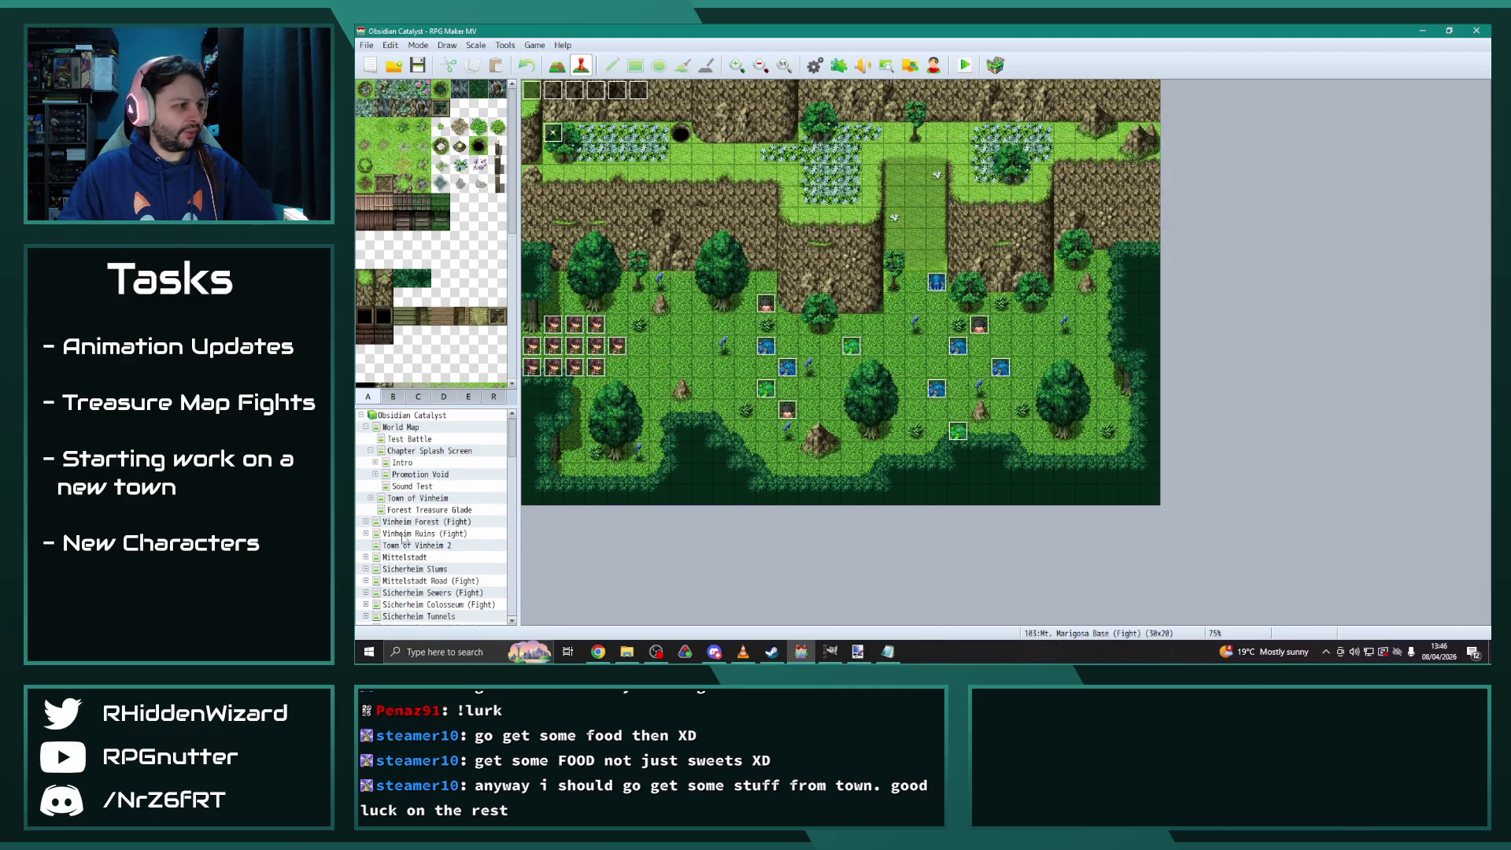
left_click(401, 427)
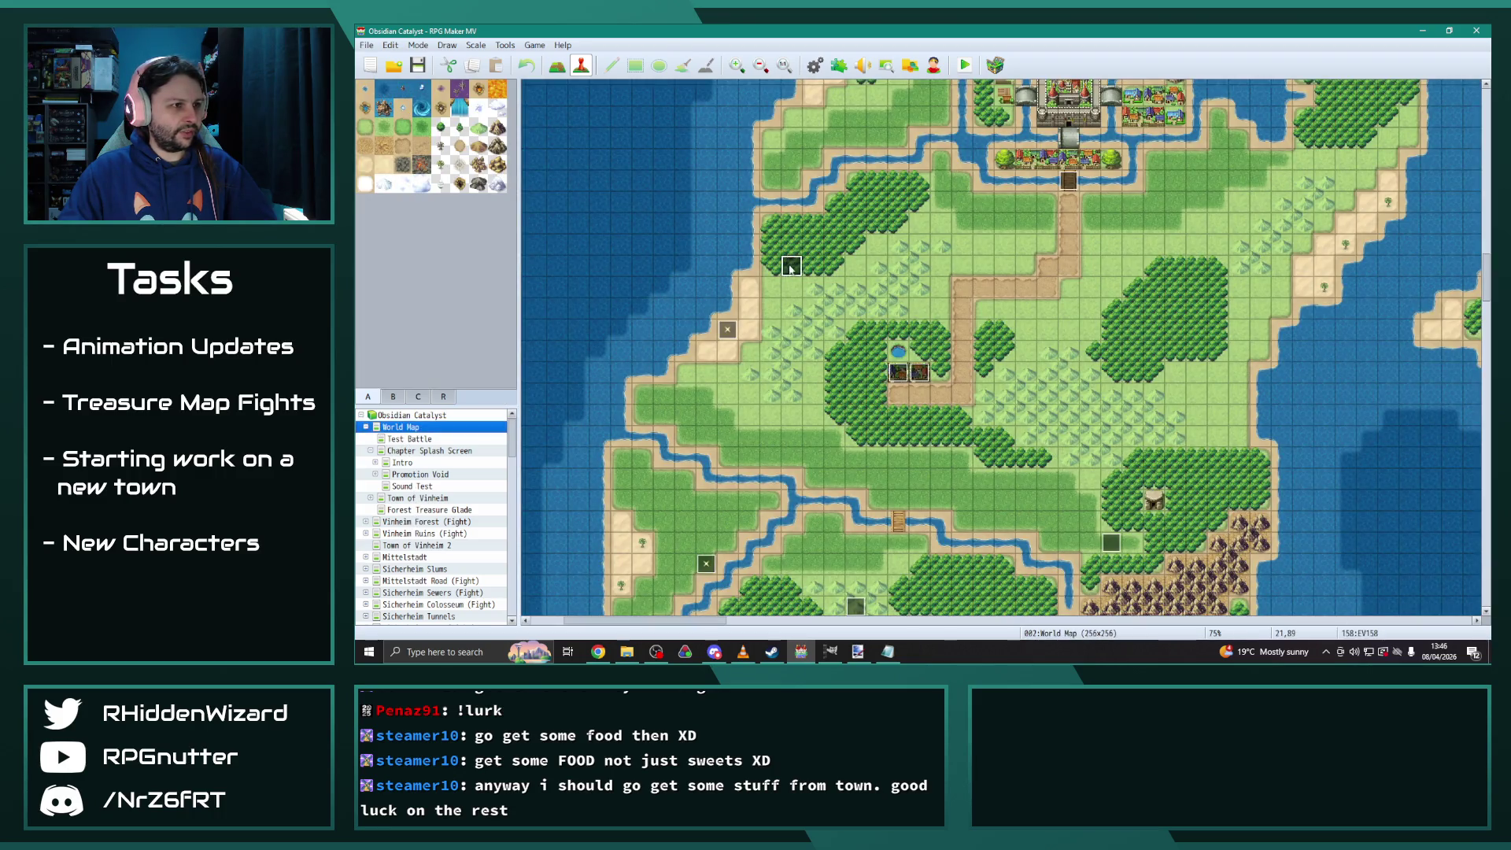
Open World Map treasure event EV158 and look over its pages, ending on page 3
double_click(790, 268)
left_click(653, 175)
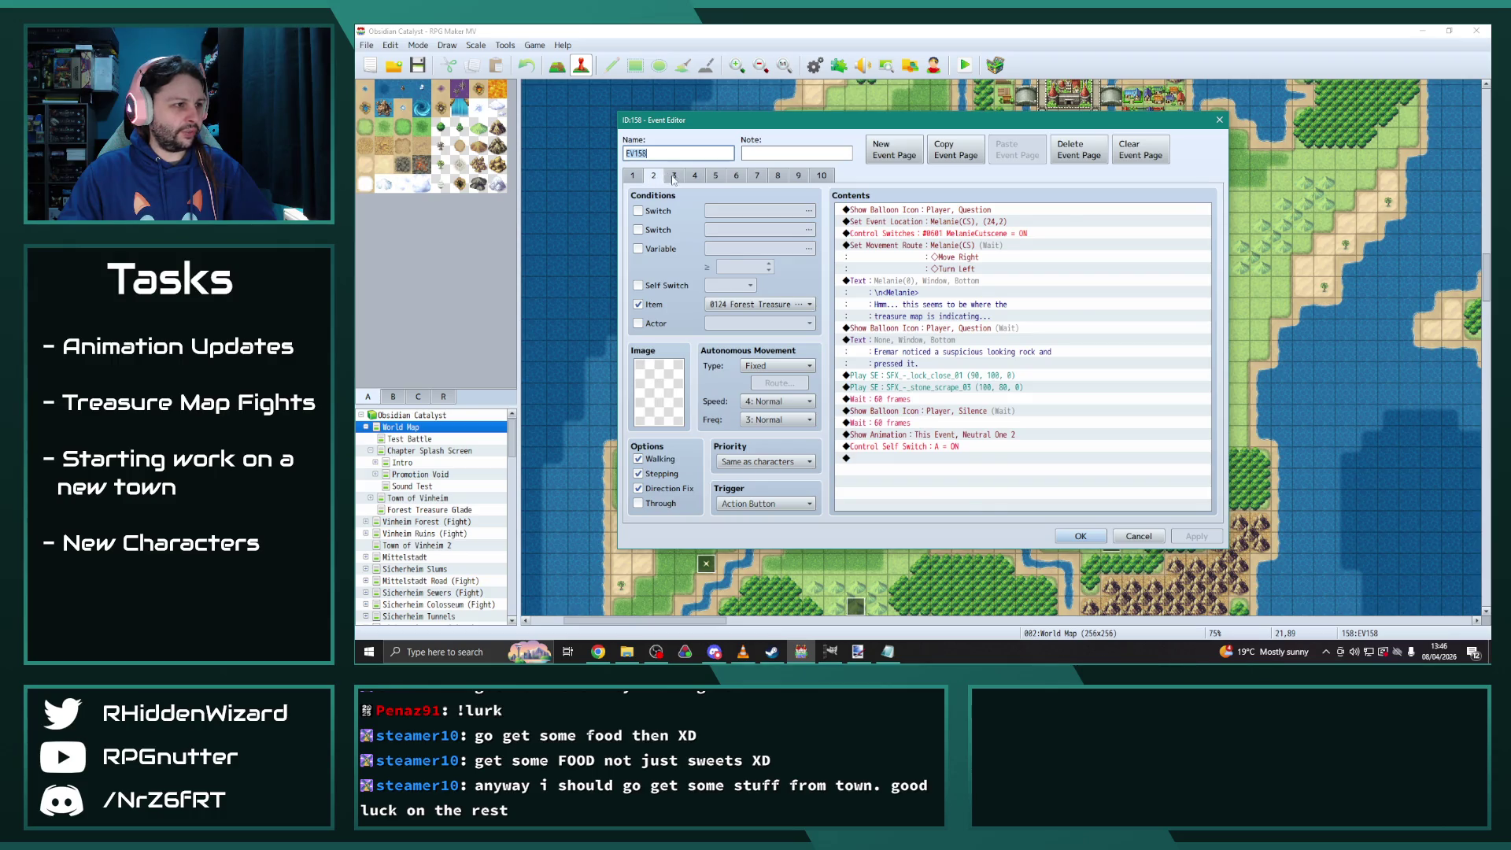
left_click(674, 175)
left_click(634, 177)
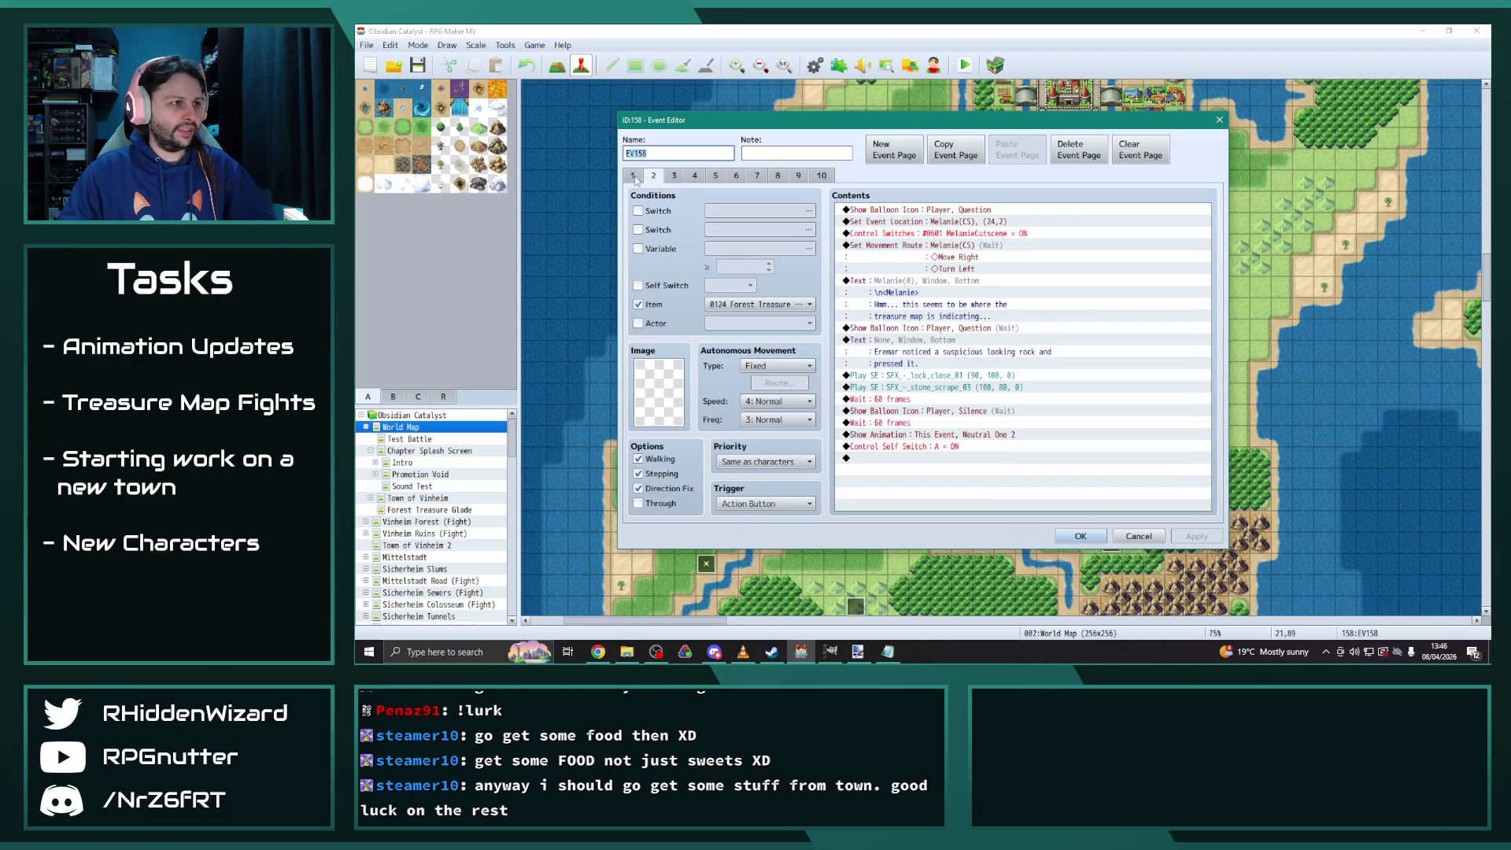
left_click(674, 175)
left_click_drag(1208, 268, 1225, 515)
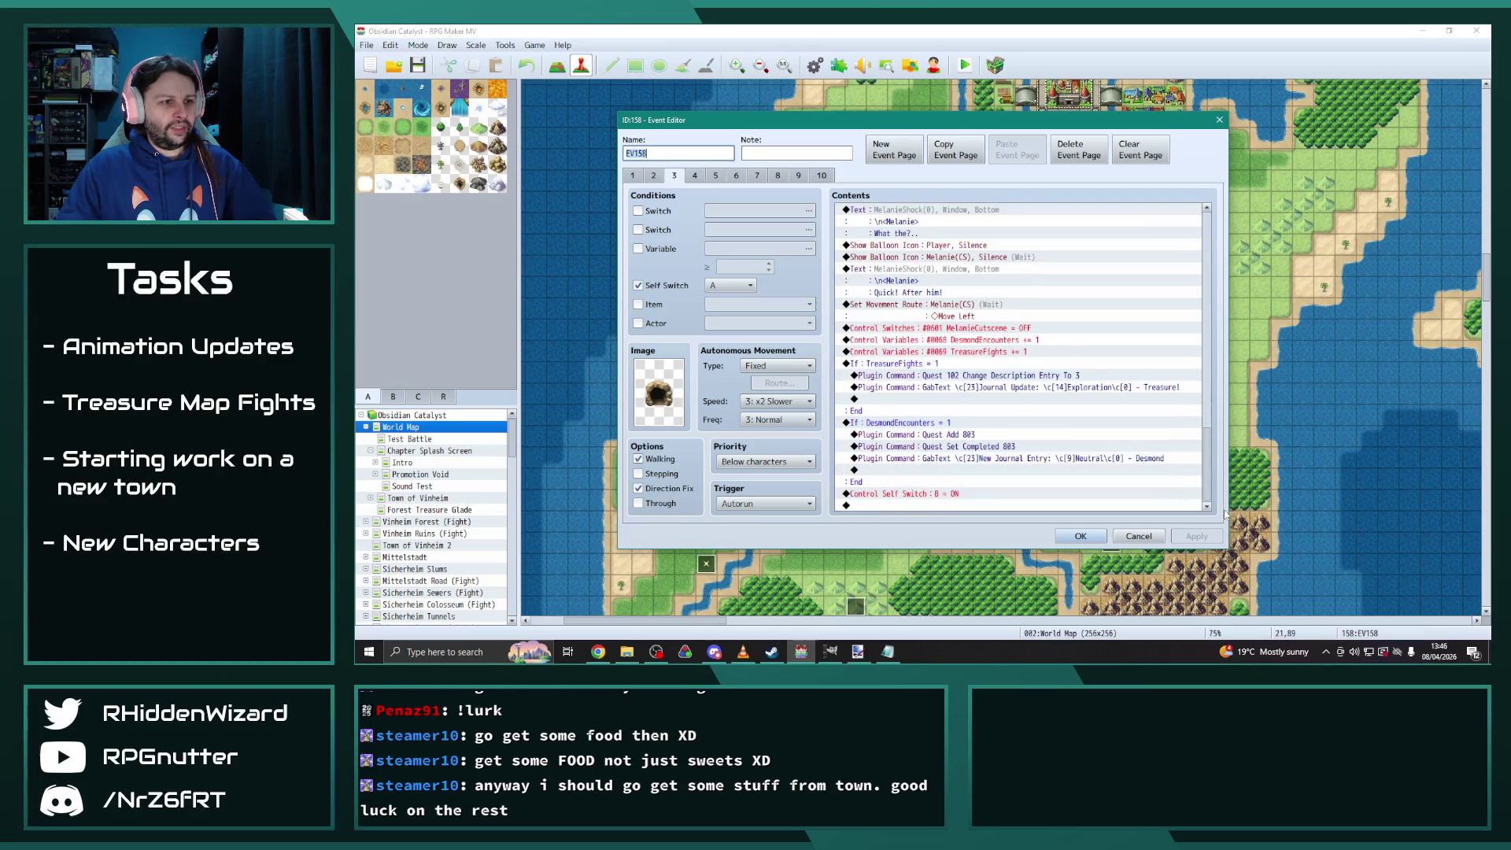
On page 3, change Quest Add and Quest Set Completed from 803 to 805, then apply
double_click(981, 441)
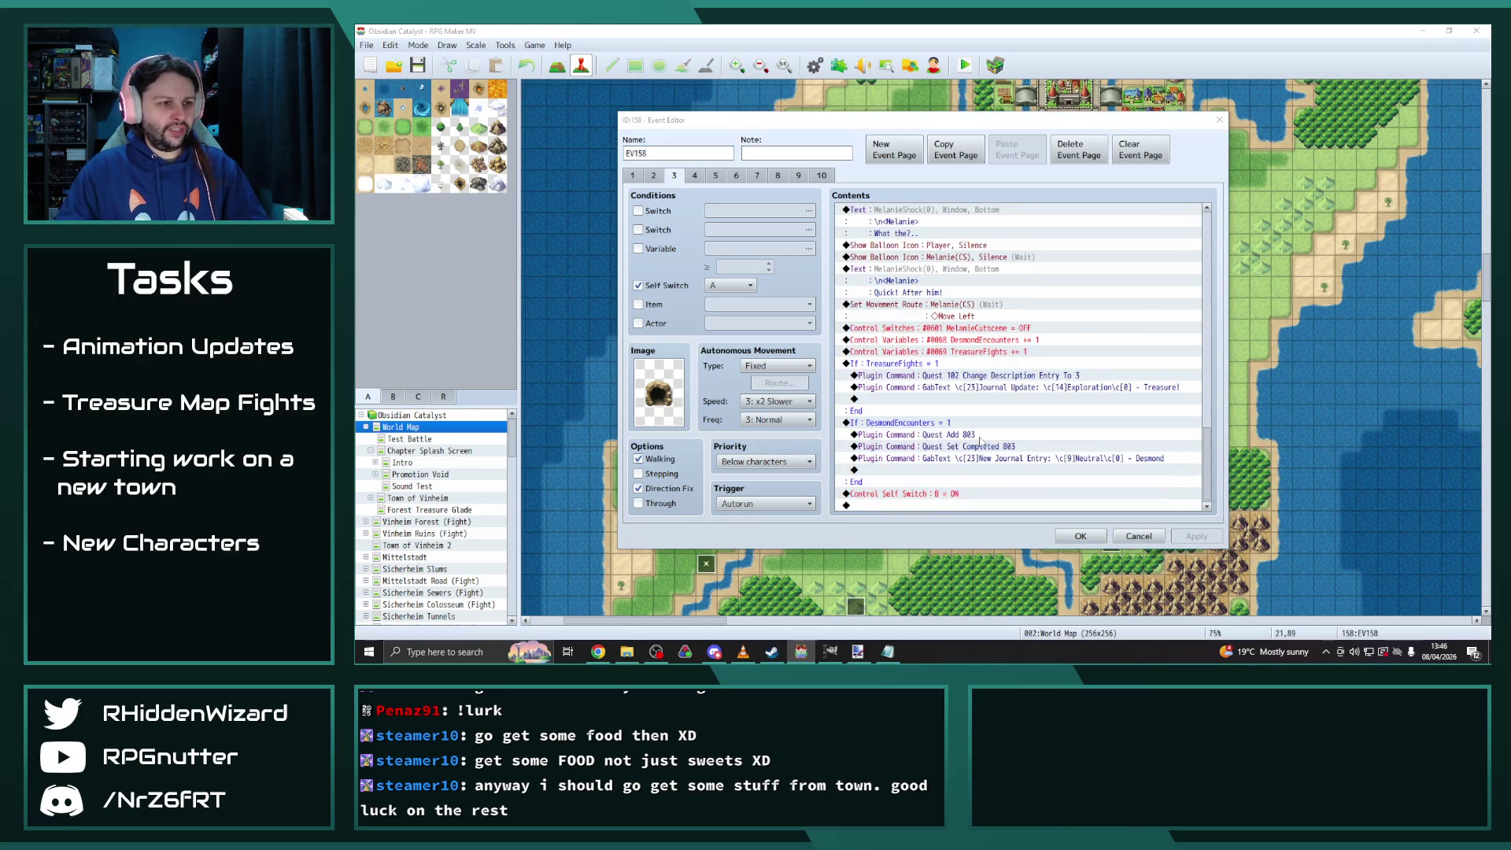
left_click(957, 347)
key("BackSpace")
type("5")
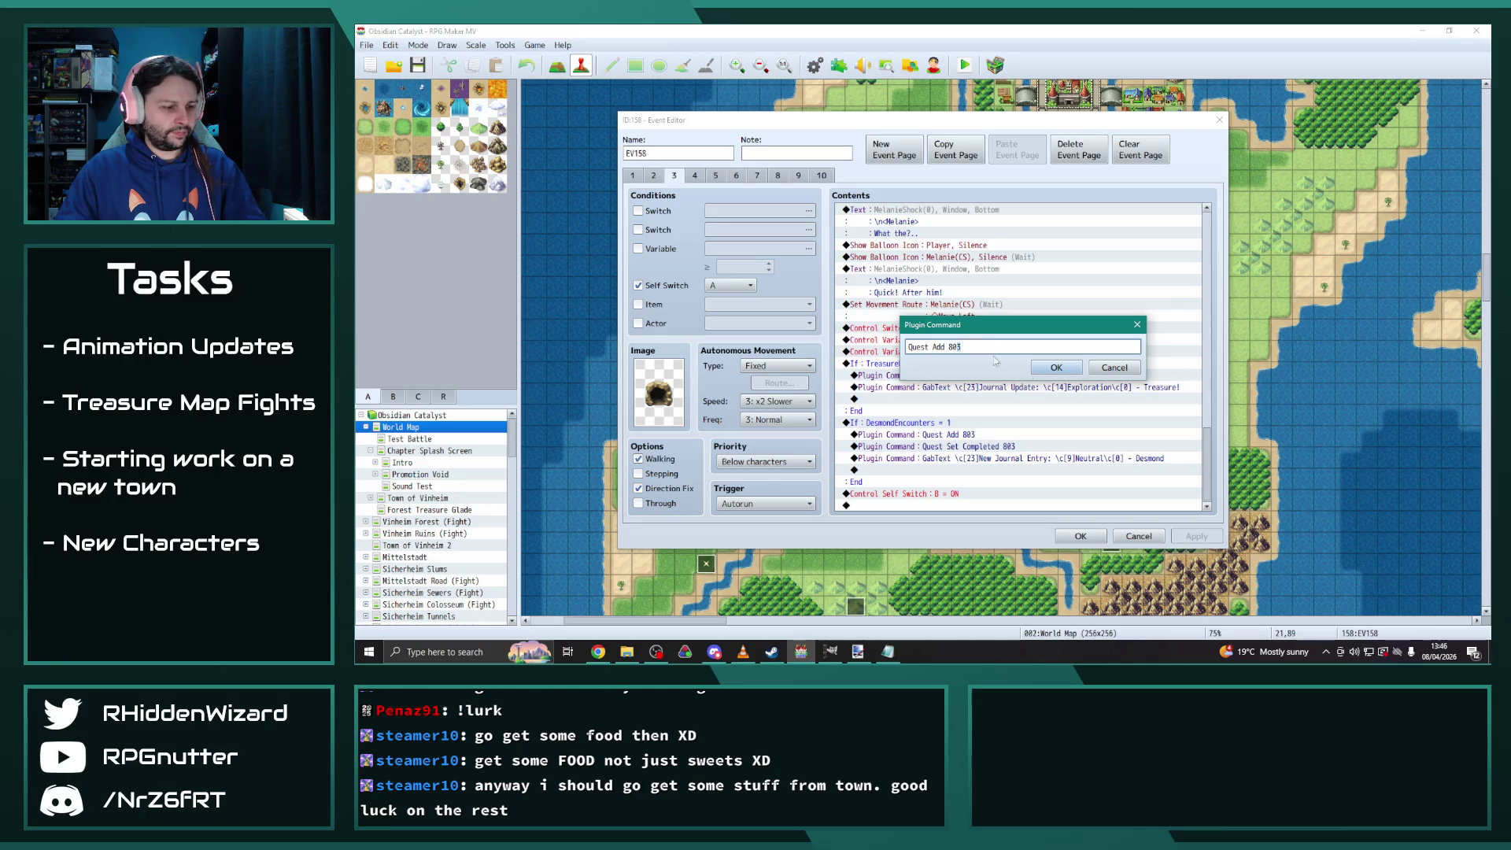
left_click(1056, 368)
double_click(1025, 461)
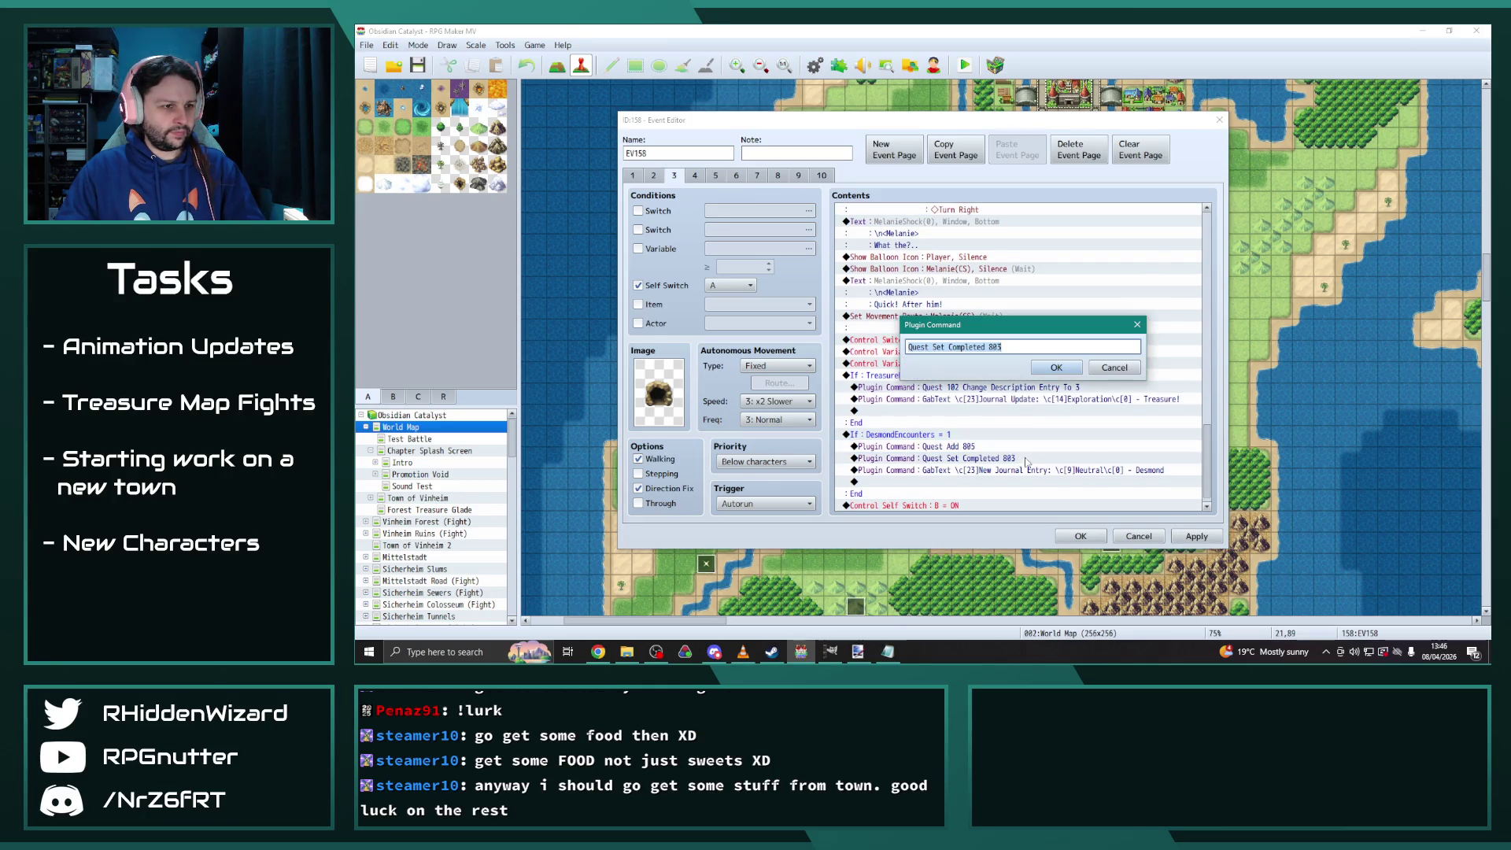
left_click(999, 347)
left_click(1056, 367)
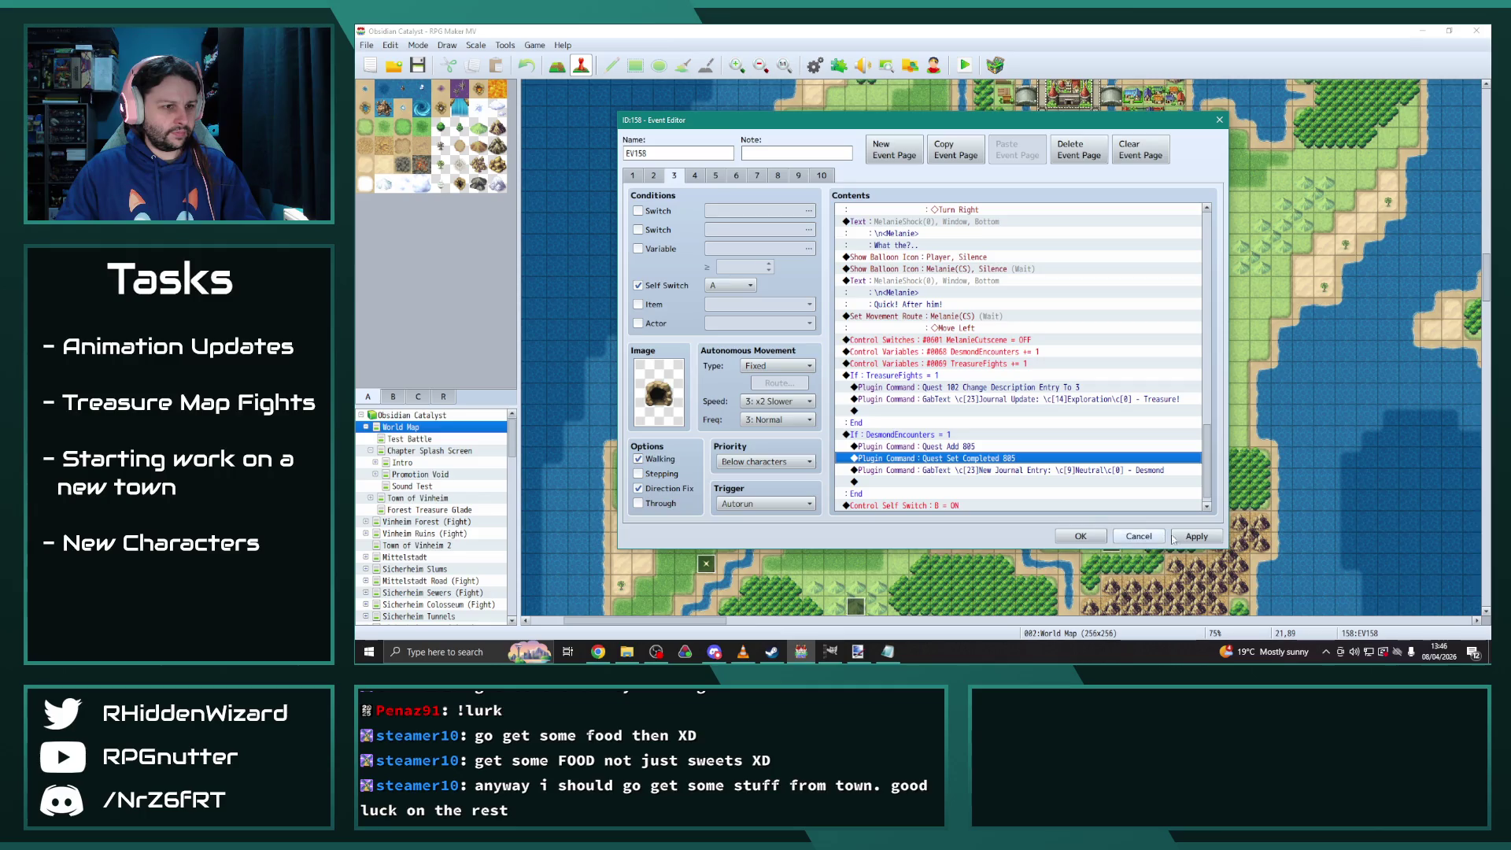
left_click(1196, 536)
On page 4, change Quest Add and Quest Set Completed from 804 to 805
left_click(695, 176)
scroll(1197, 241, "down", 10)
double_click(970, 435)
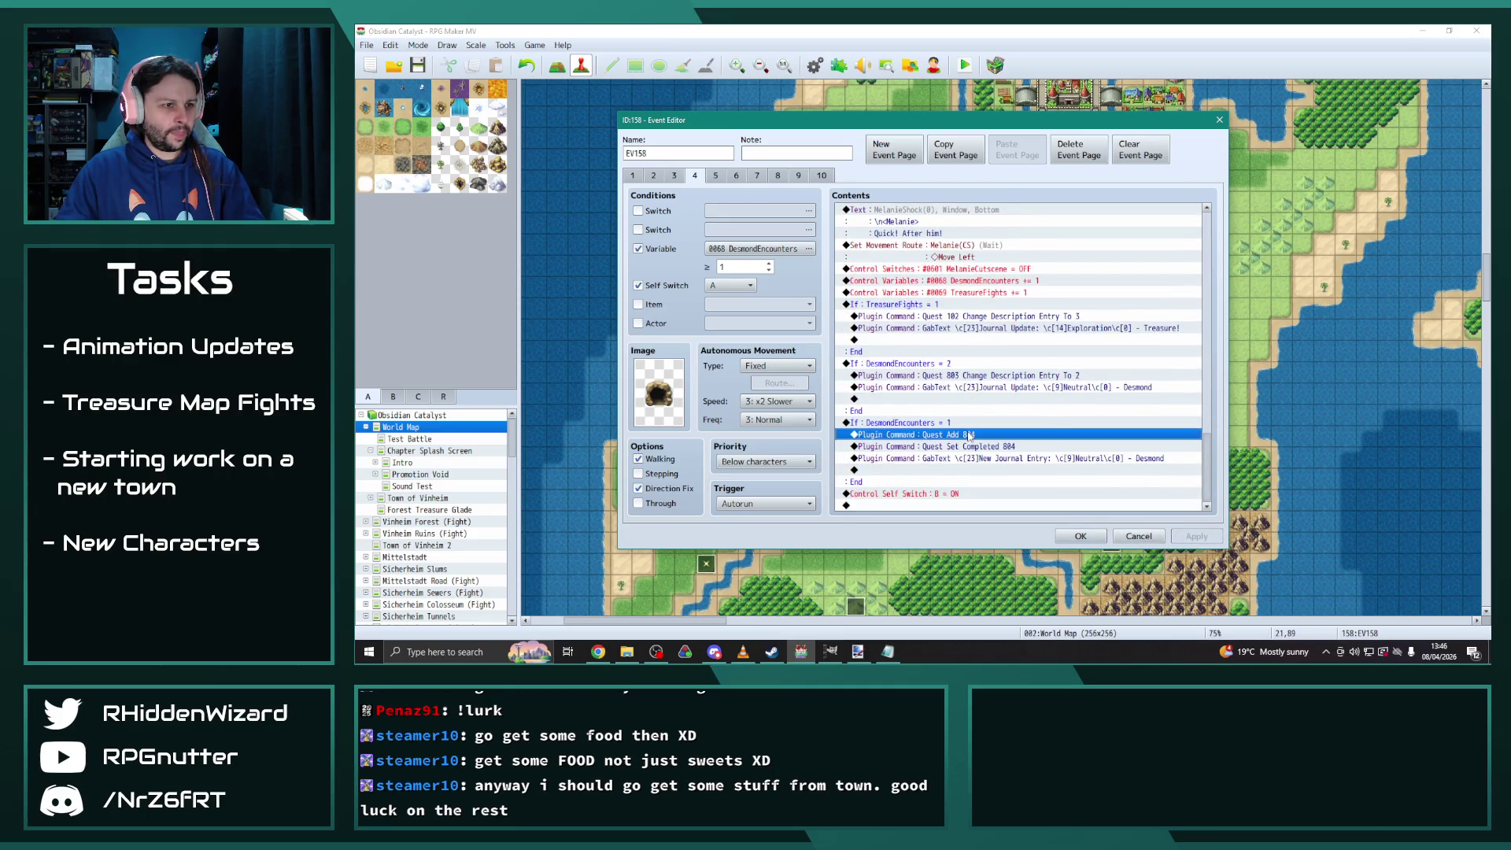
key("BackSpace")
type("5")
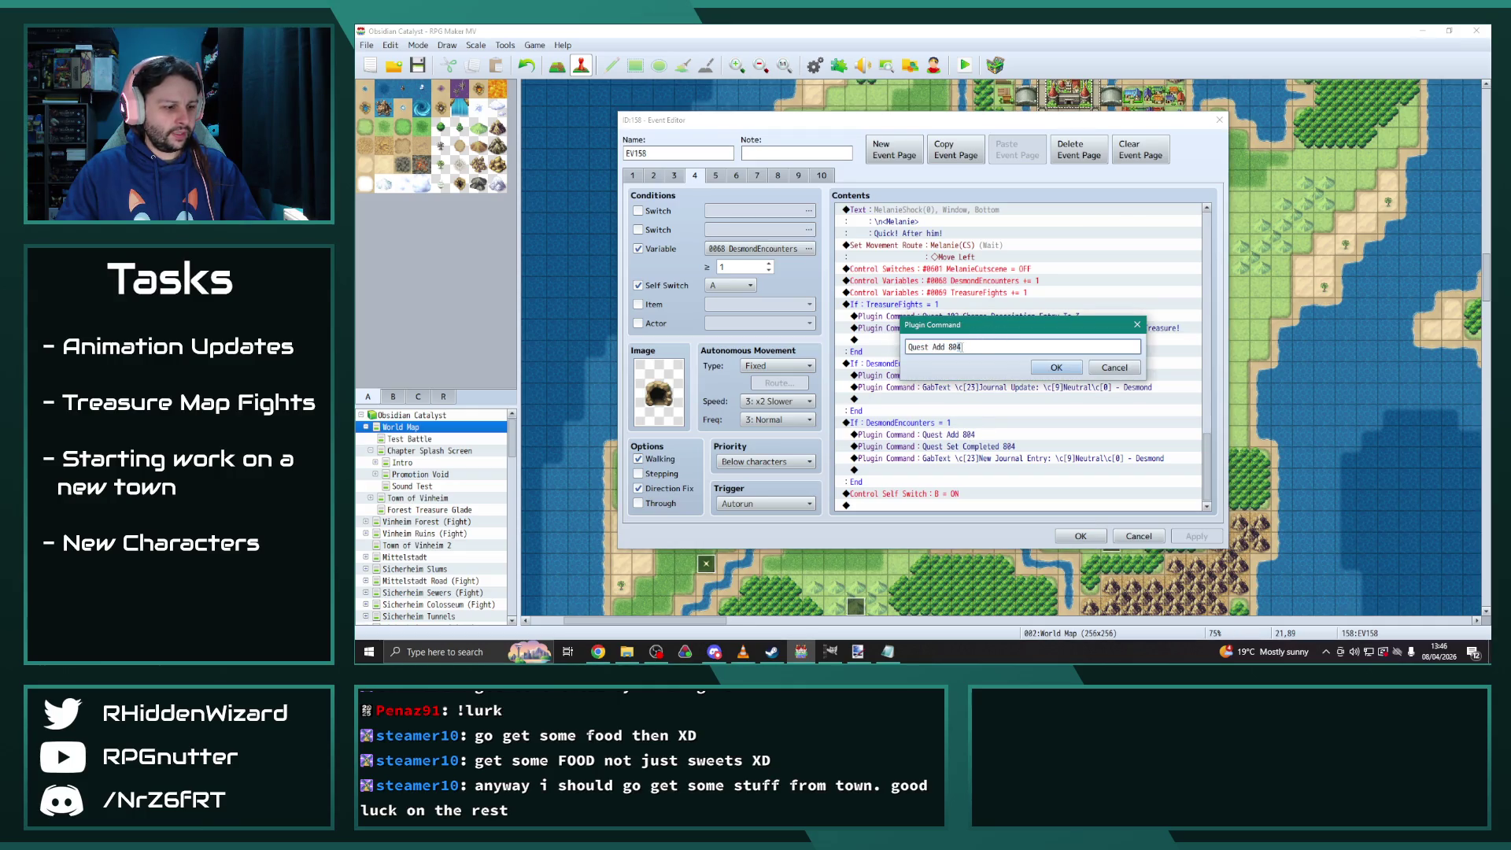
left_click(1056, 367)
left_click(1007, 459)
double_click(1006, 460)
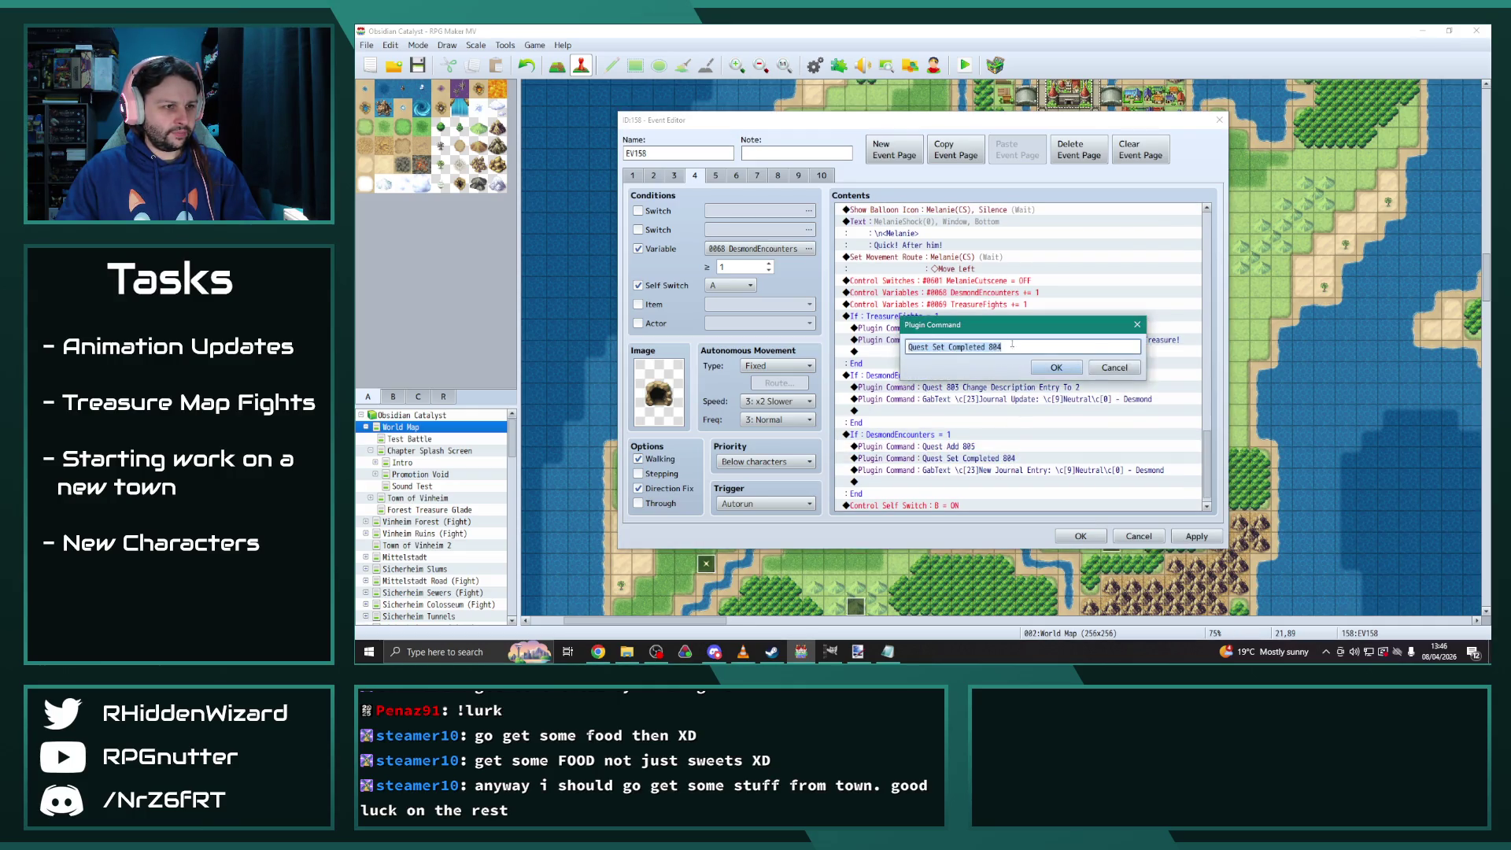
left_click(1004, 347)
key("BackSpace")
type("5")
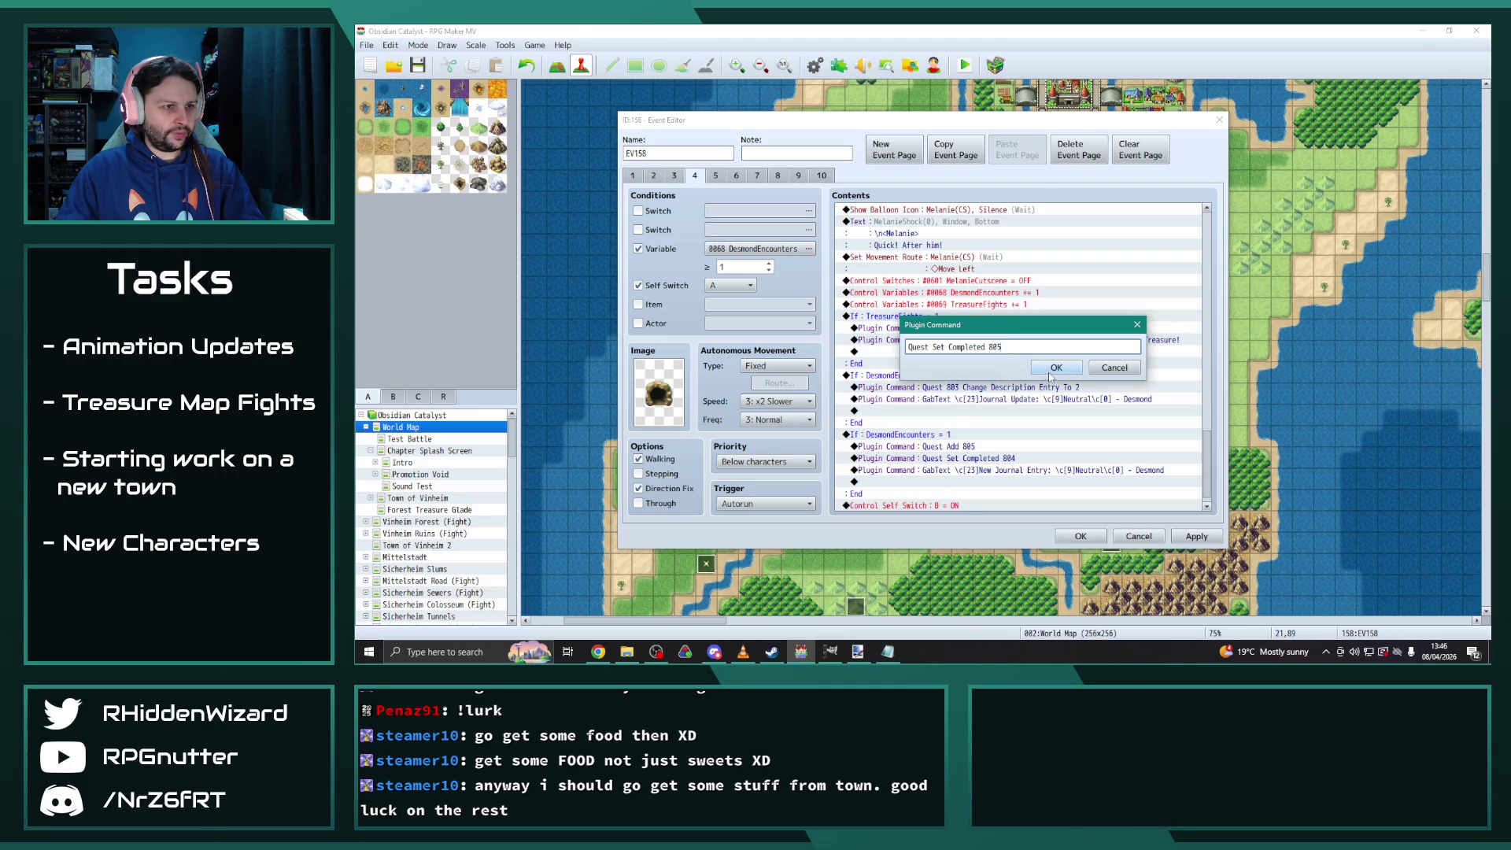
left_click(1051, 368)
scroll(1012, 378, "down", 1)
Duplicate the Quest 803 Change Description command in the DesmondEncounters = 2 branch
left_click(1012, 376)
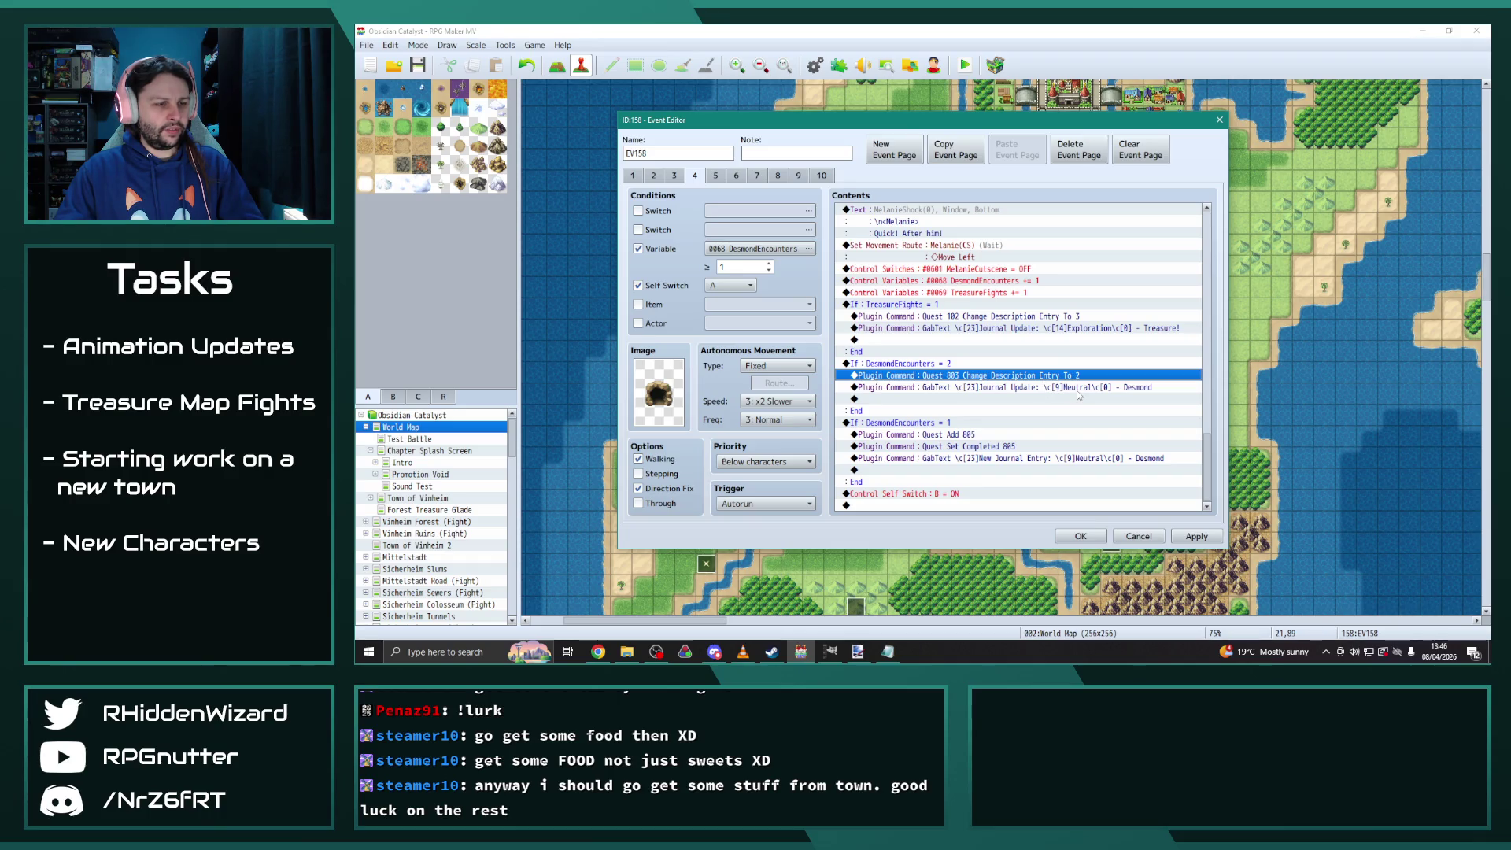
key("ctrl+c")
key("ctrl+v")
key("ctrl+v")
double_click(1078, 376)
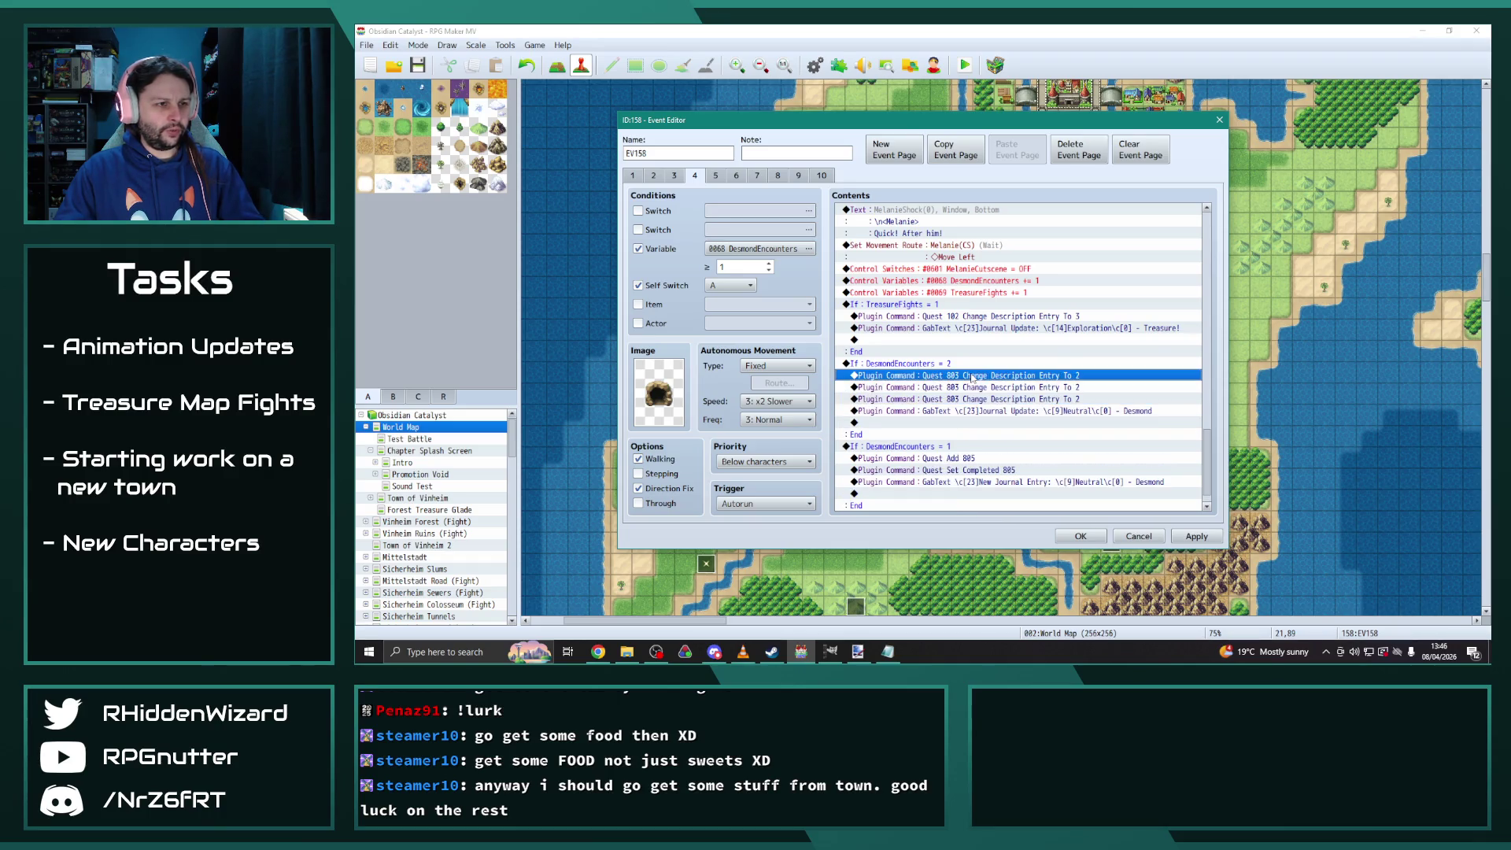
left_click(944, 347)
type("2")
key("Return")
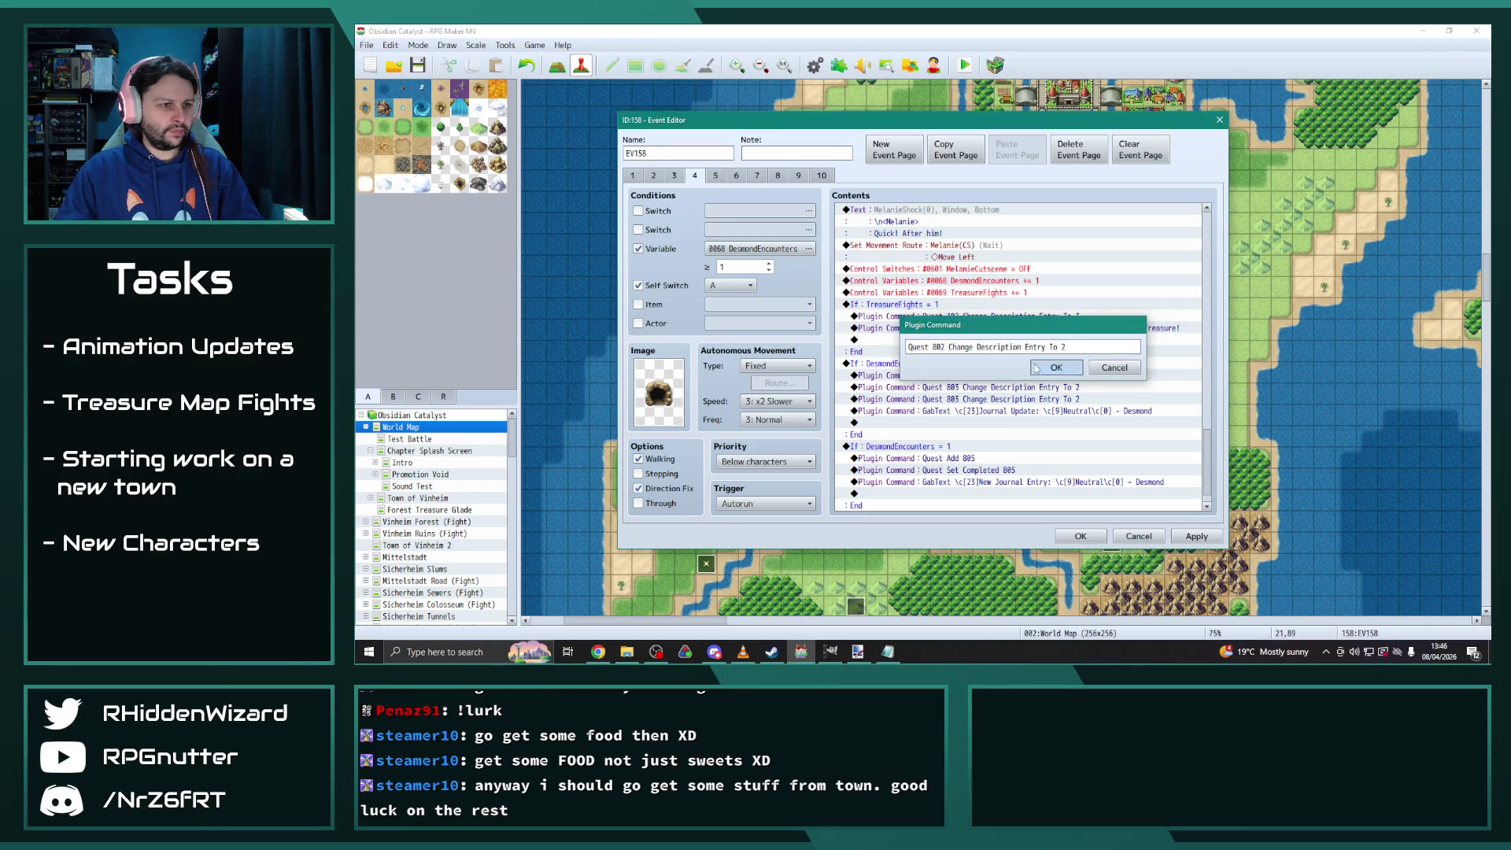
double_click(980, 398)
left_click(1055, 367)
Renumber a duplicate to quest 804 and select the whole DesmondEncounters = 2 branch
double_click(983, 387)
left_click(942, 347)
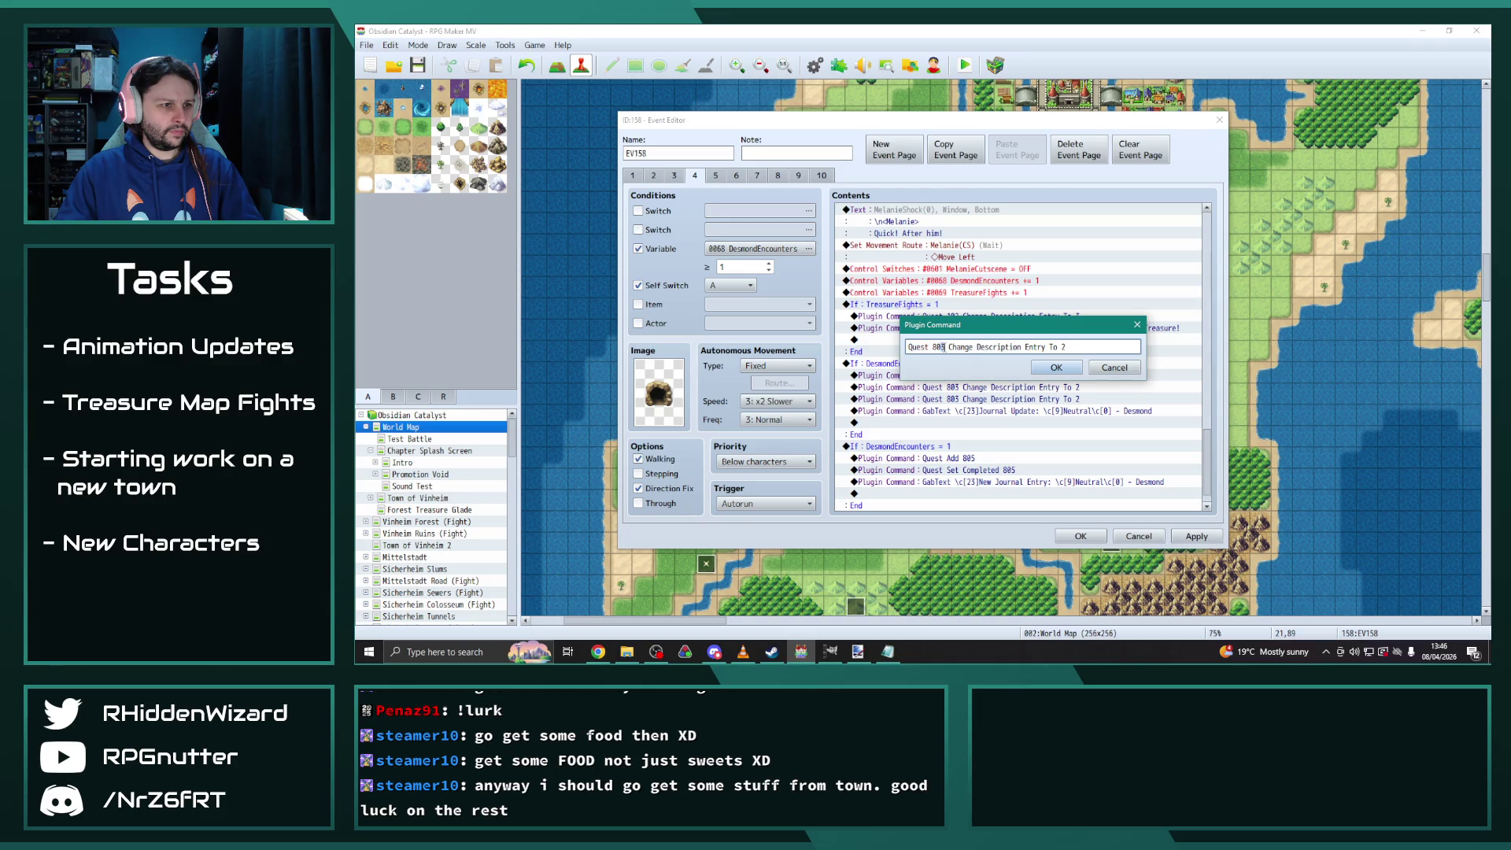
key("BackSpace")
type("4")
left_click(1056, 368)
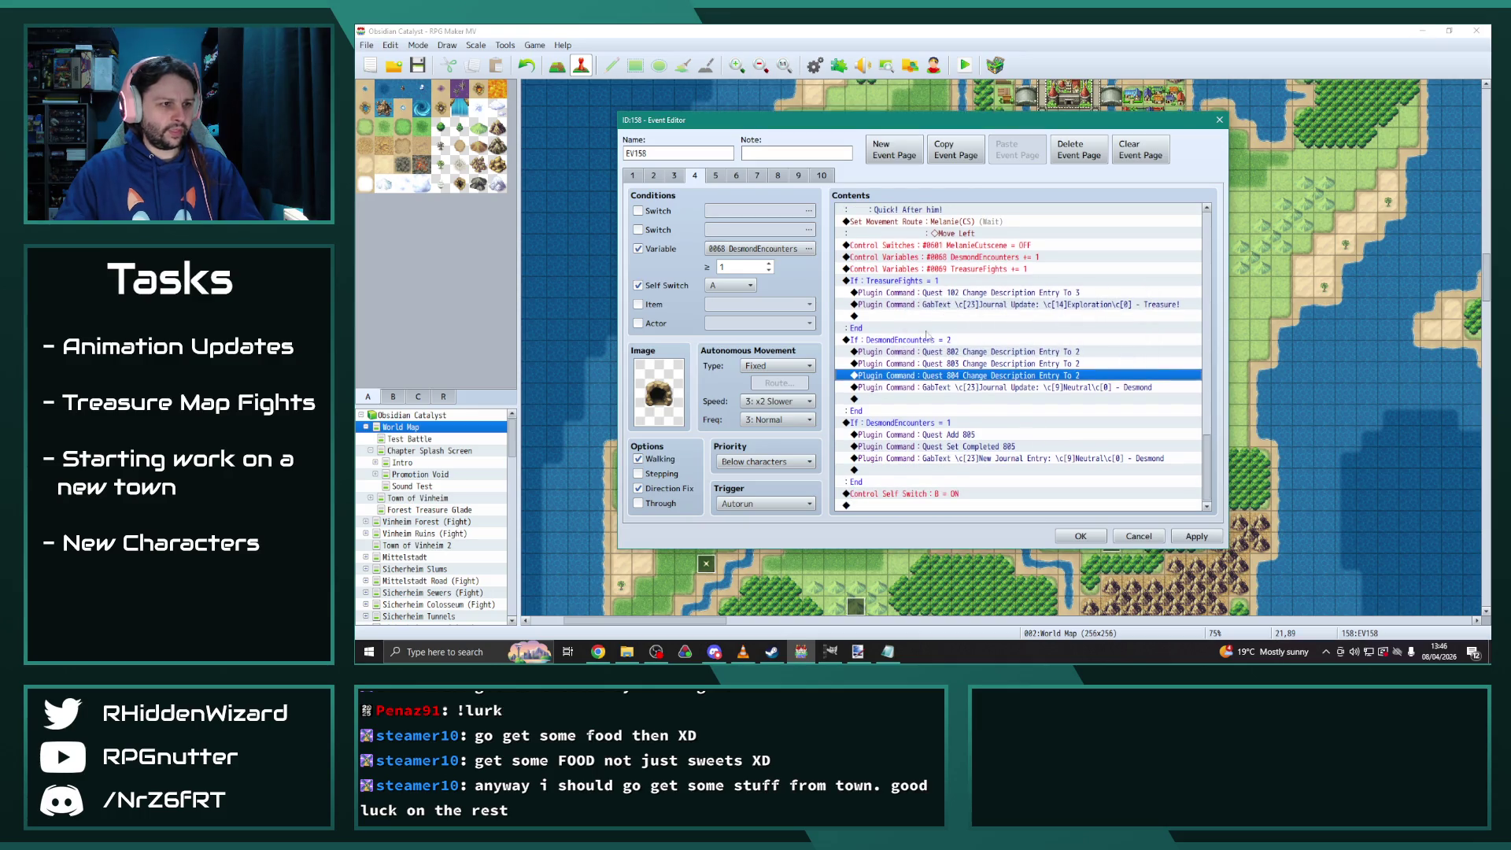
left_click(939, 341)
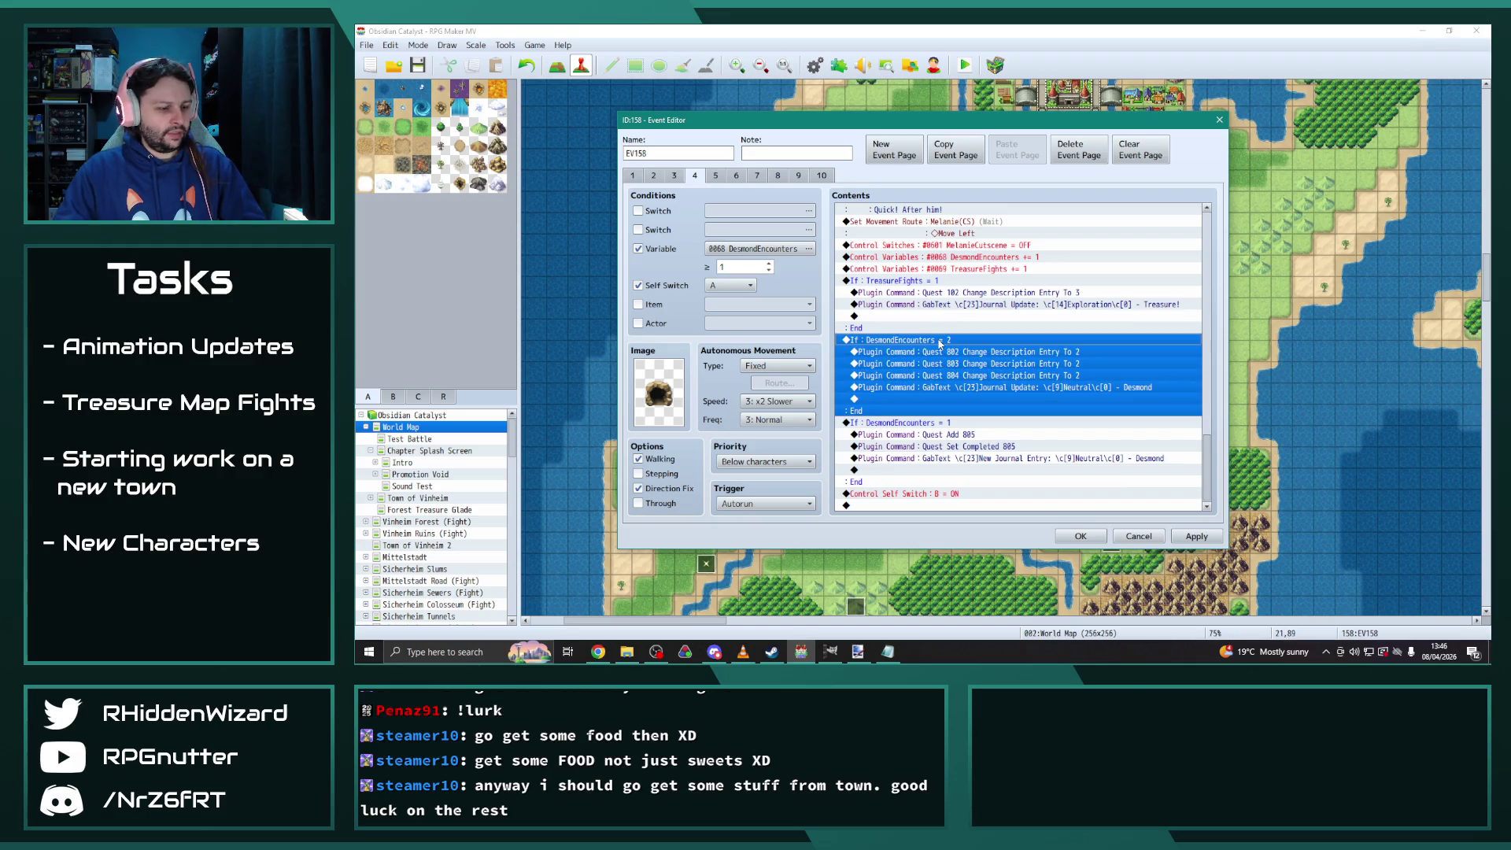
On page 5, change Quest Add and Quest Set Completed from 804 to 805
left_click(716, 175)
scroll(1024, 458, "down", 5)
scroll(1025, 458, "down", 8)
left_click_drag(1201, 402, 1216, 508)
double_click(957, 435)
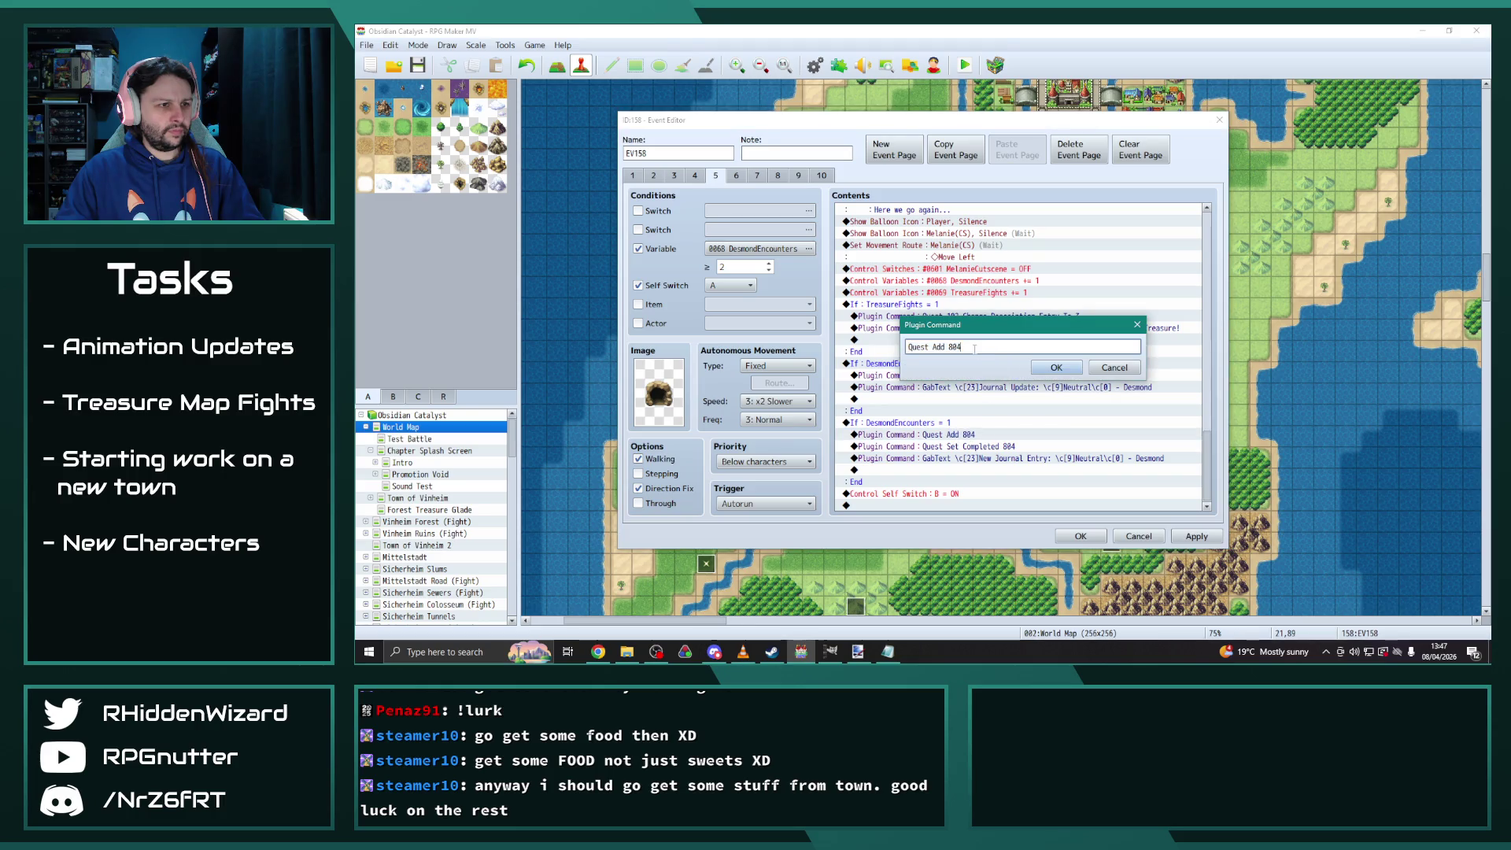
key("BackSpace")
type("5")
left_click(1056, 367)
key("Down")
key("Return")
left_click(998, 347)
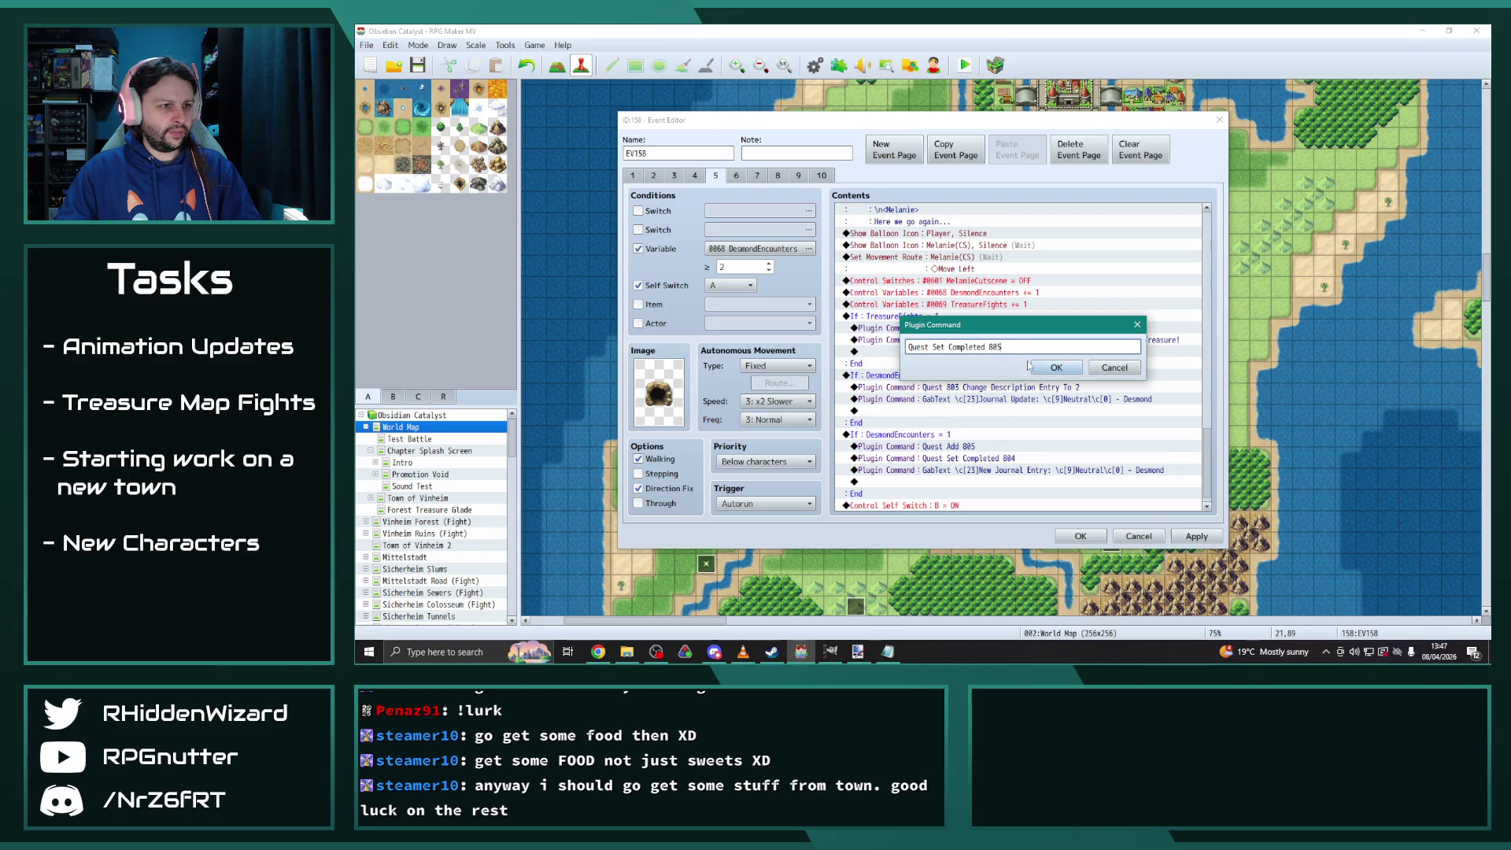
left_click(1035, 368)
Replace page 5's old DesmondEncounters = 2 branch with the corrected one from page 4
left_click(924, 378)
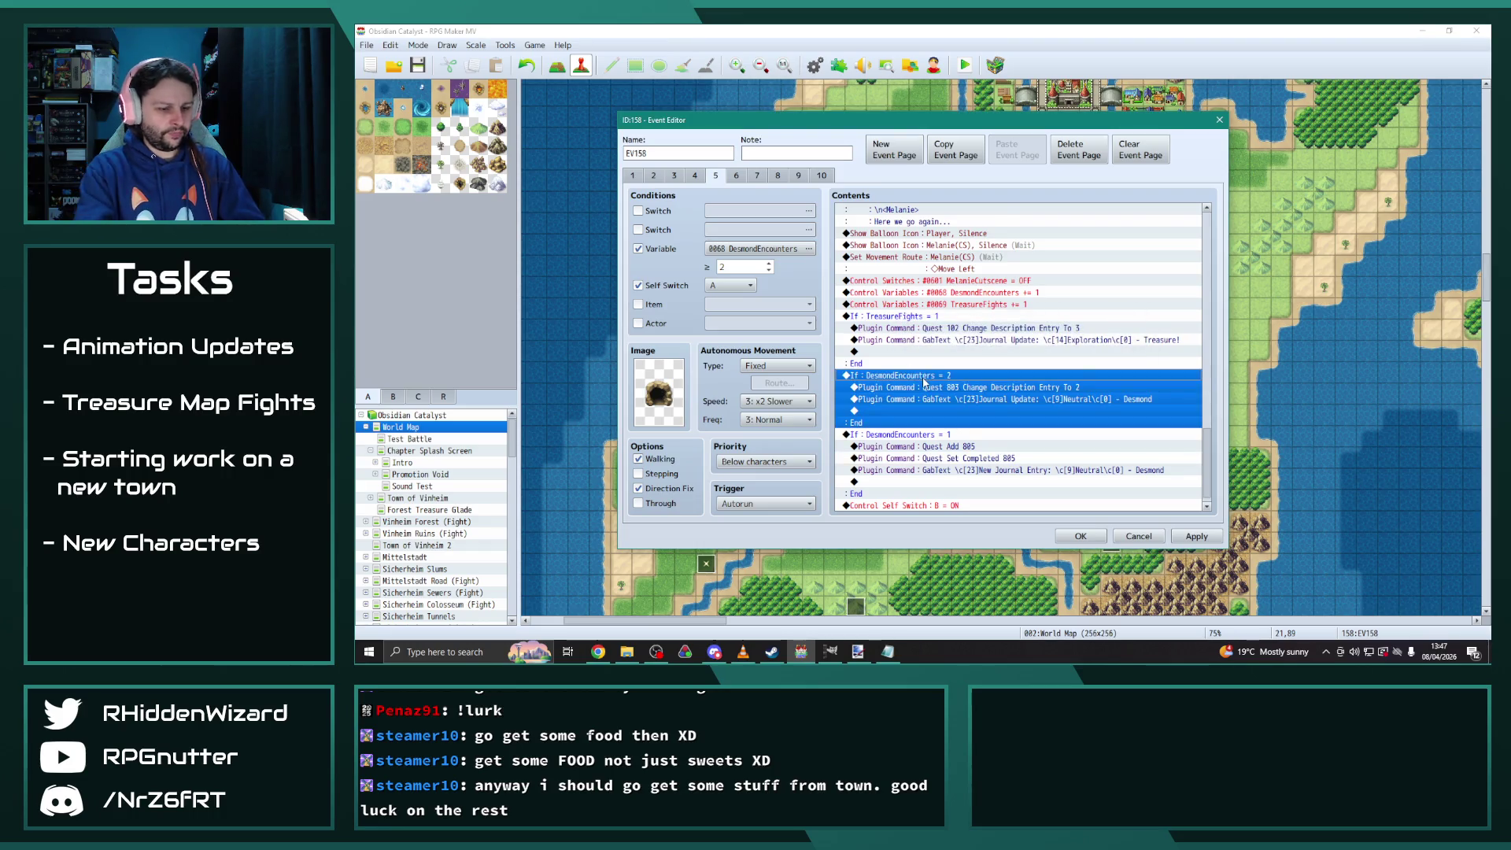
key("Delete")
key("ctrl+v")
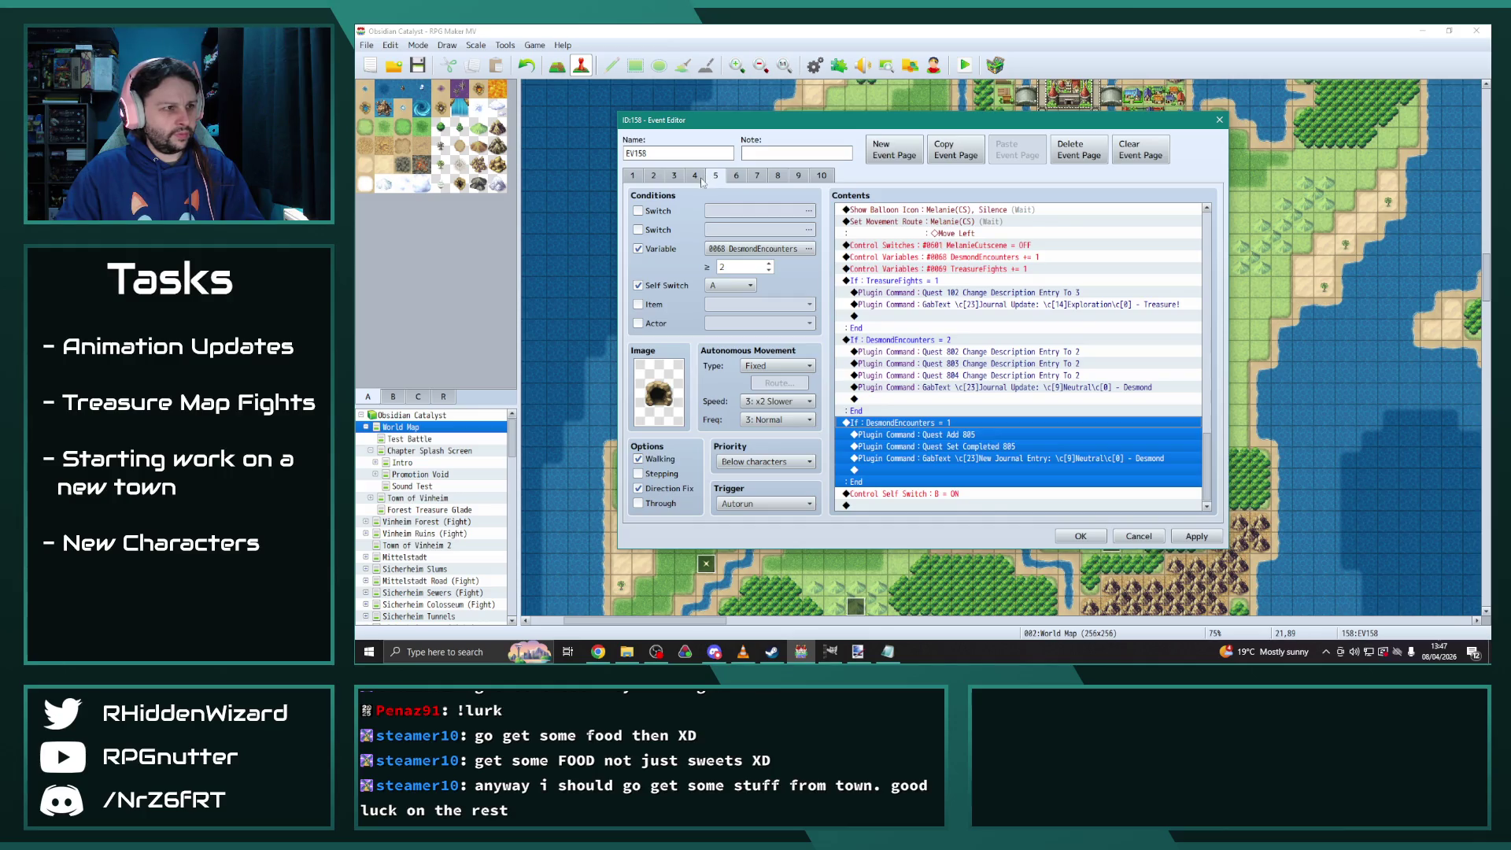
key("ctrl+shift+Tab")
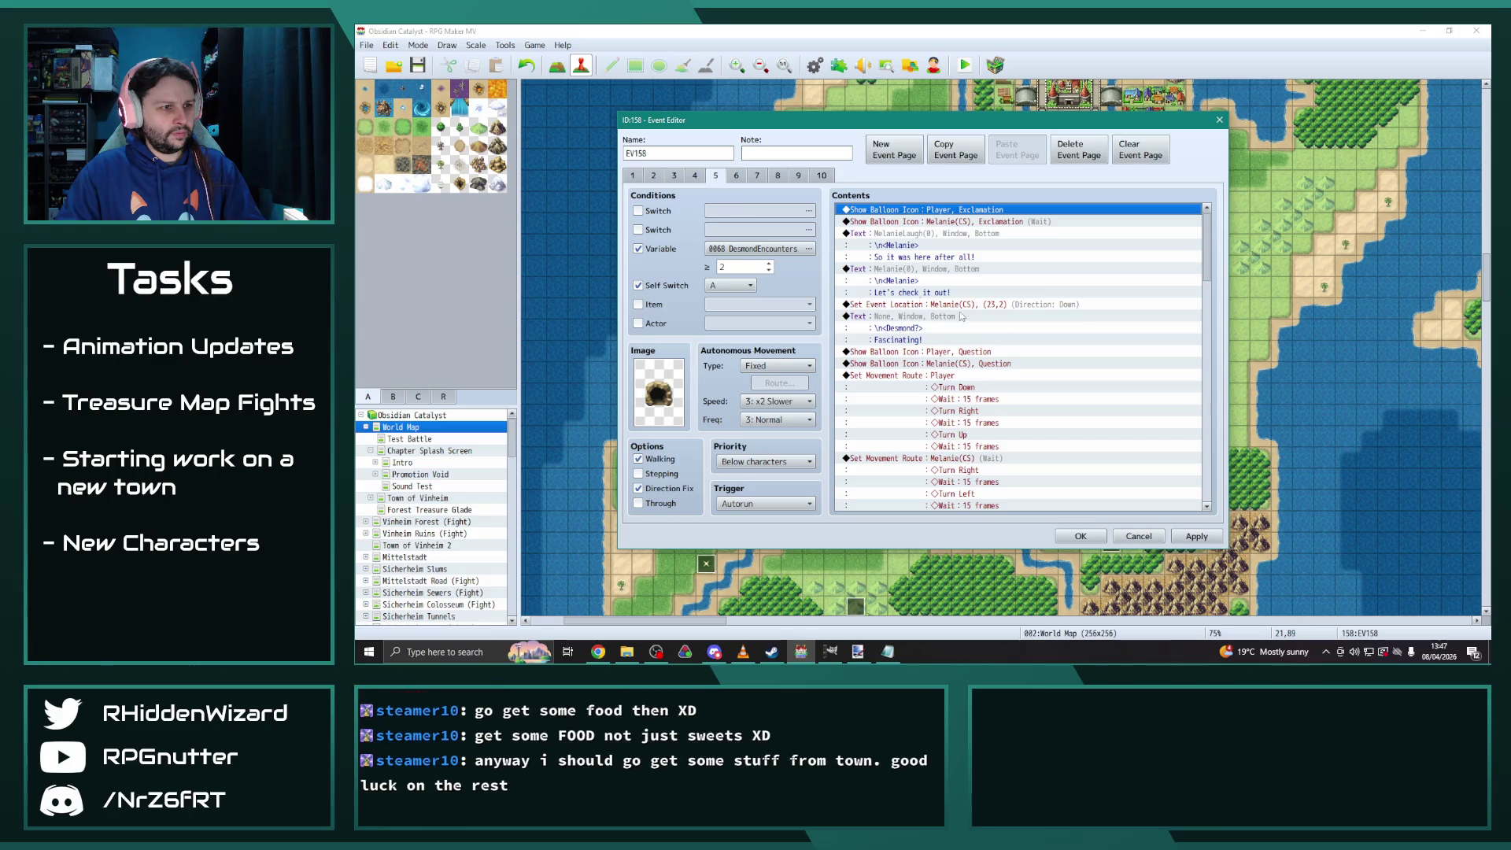
scroll(904, 360, "down", 10)
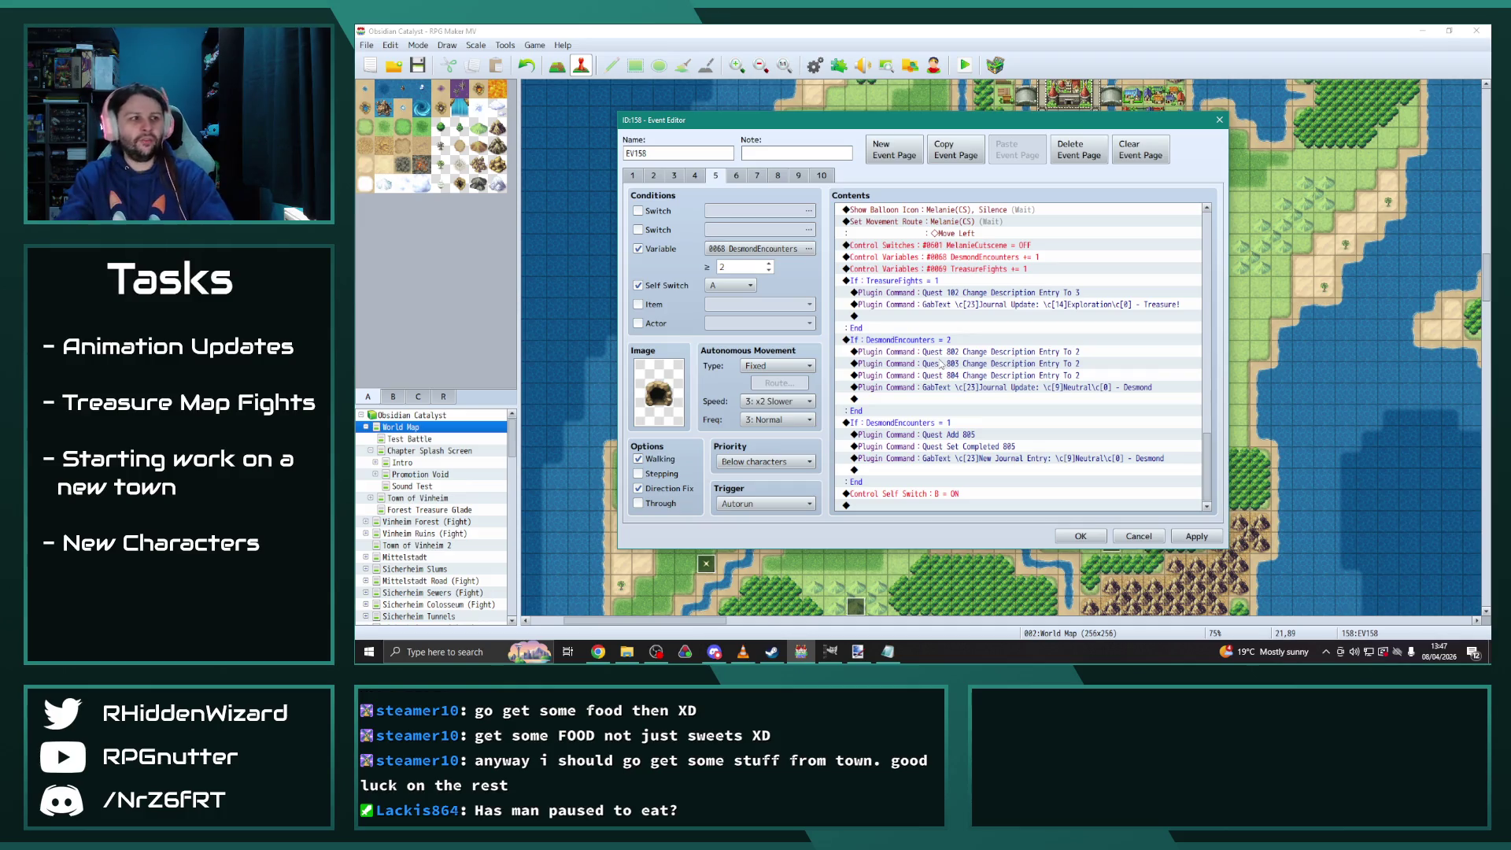
left_click(694, 176)
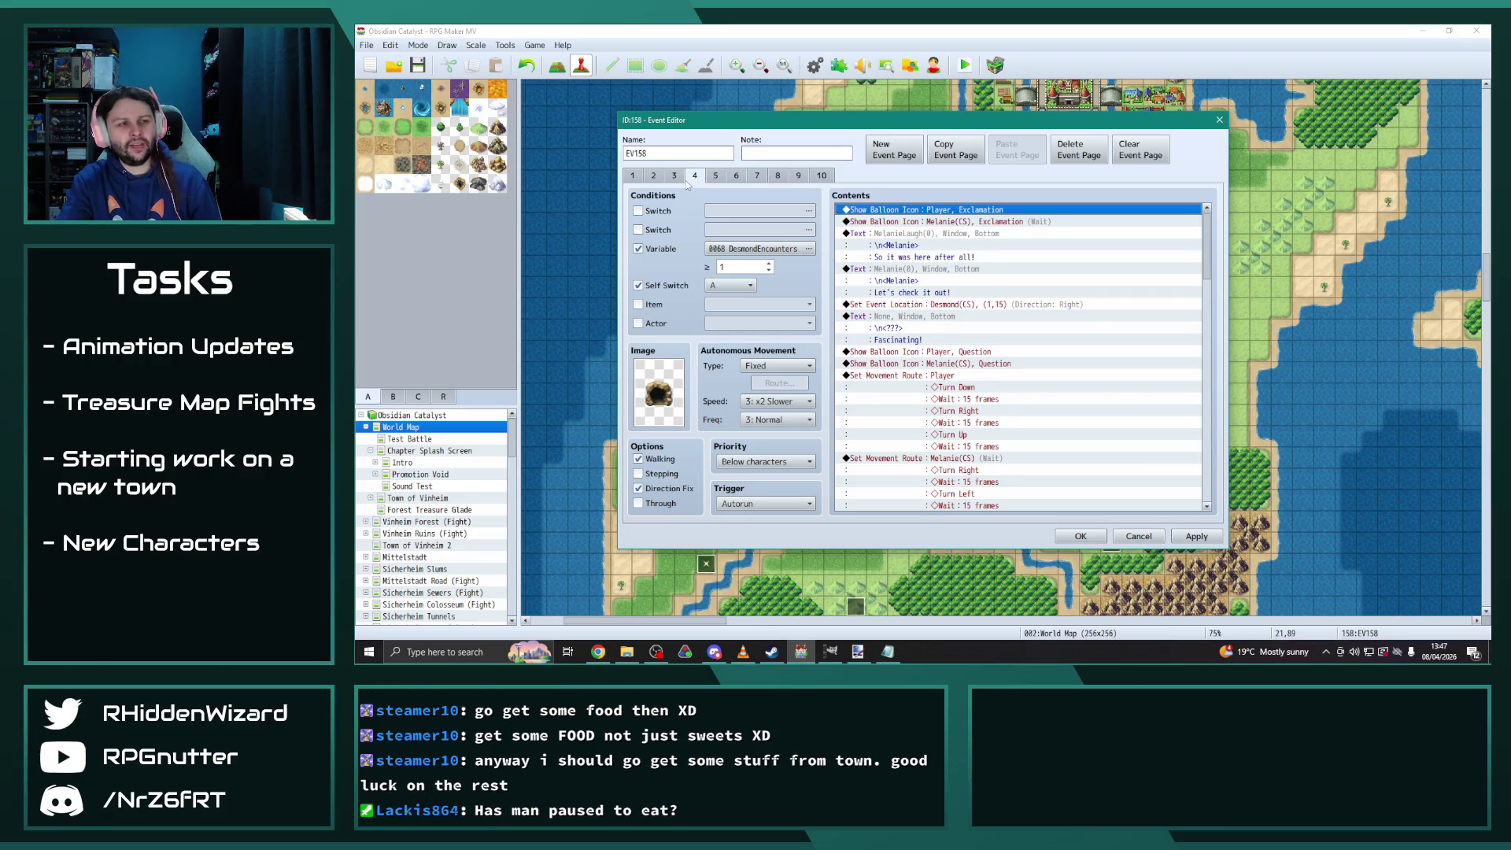
Check that page 3's Set Event Location puts Desmond at (20,90)
left_click(682, 179)
left_click(697, 177)
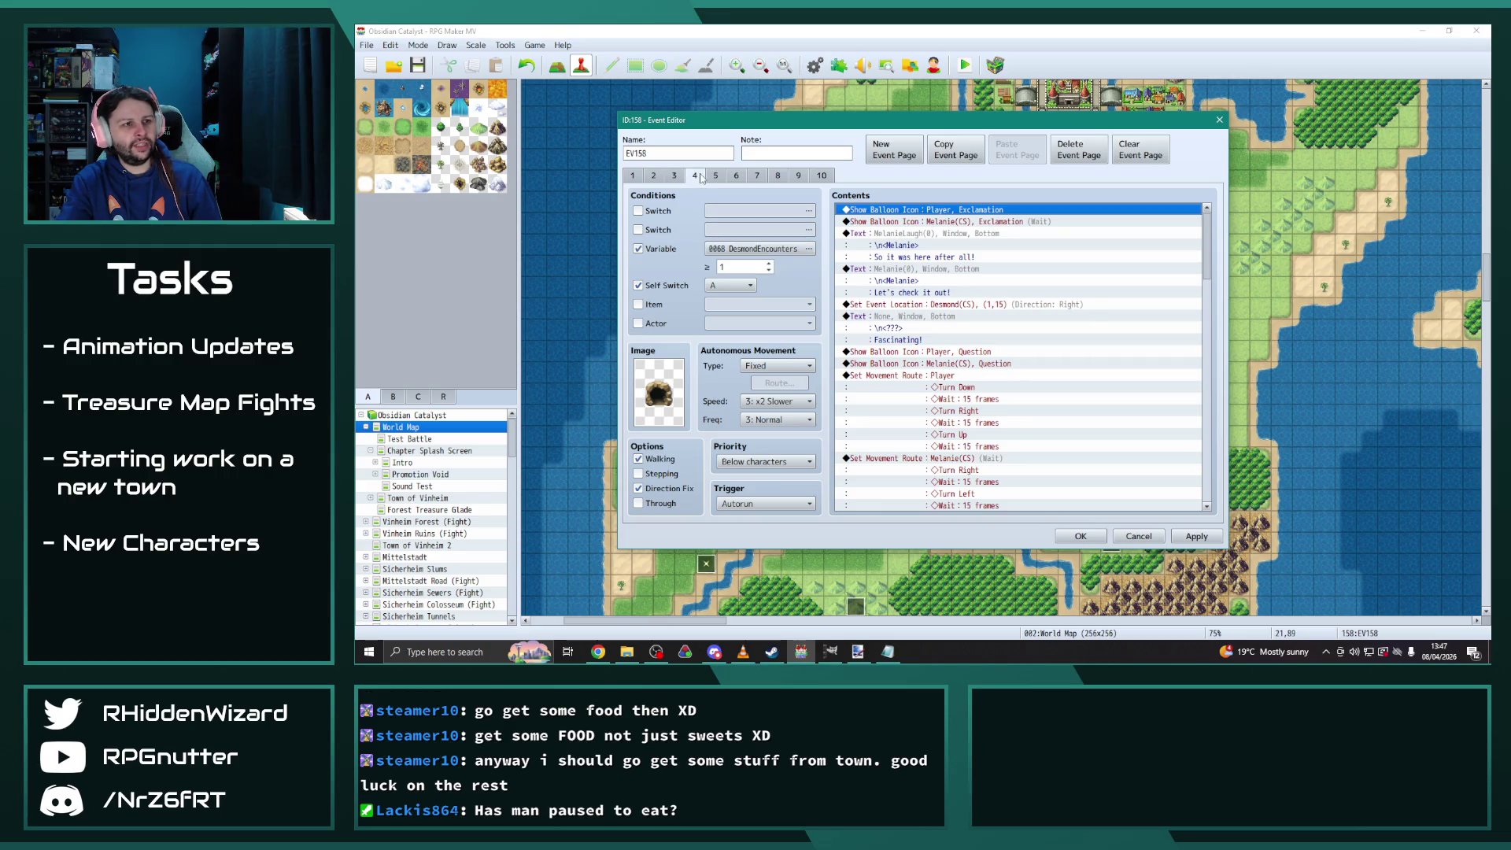
left_click(681, 177)
left_click(695, 178)
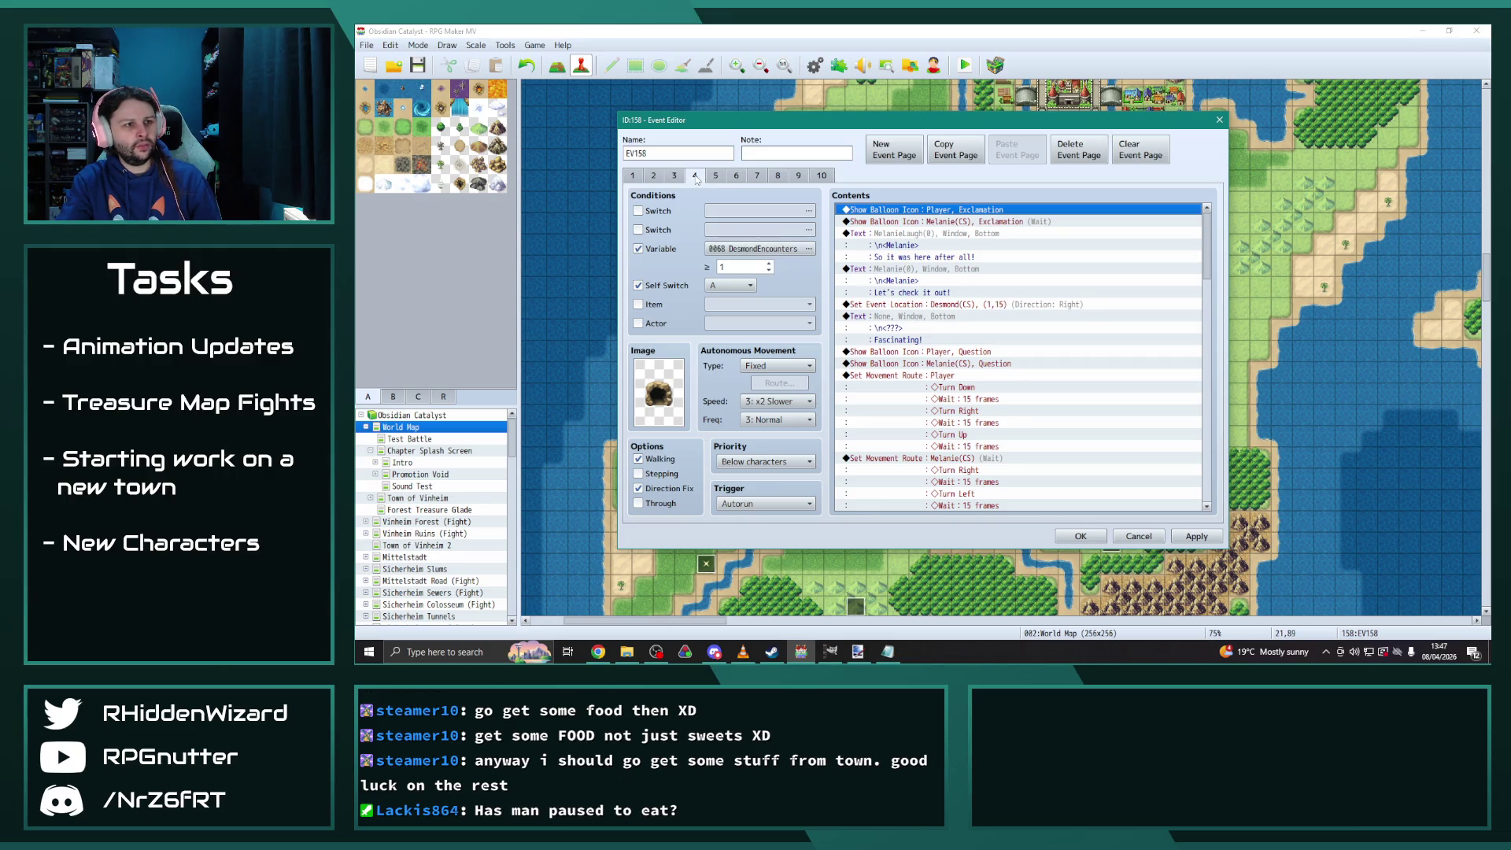
left_click(675, 176)
left_click(695, 175)
left_click(674, 175)
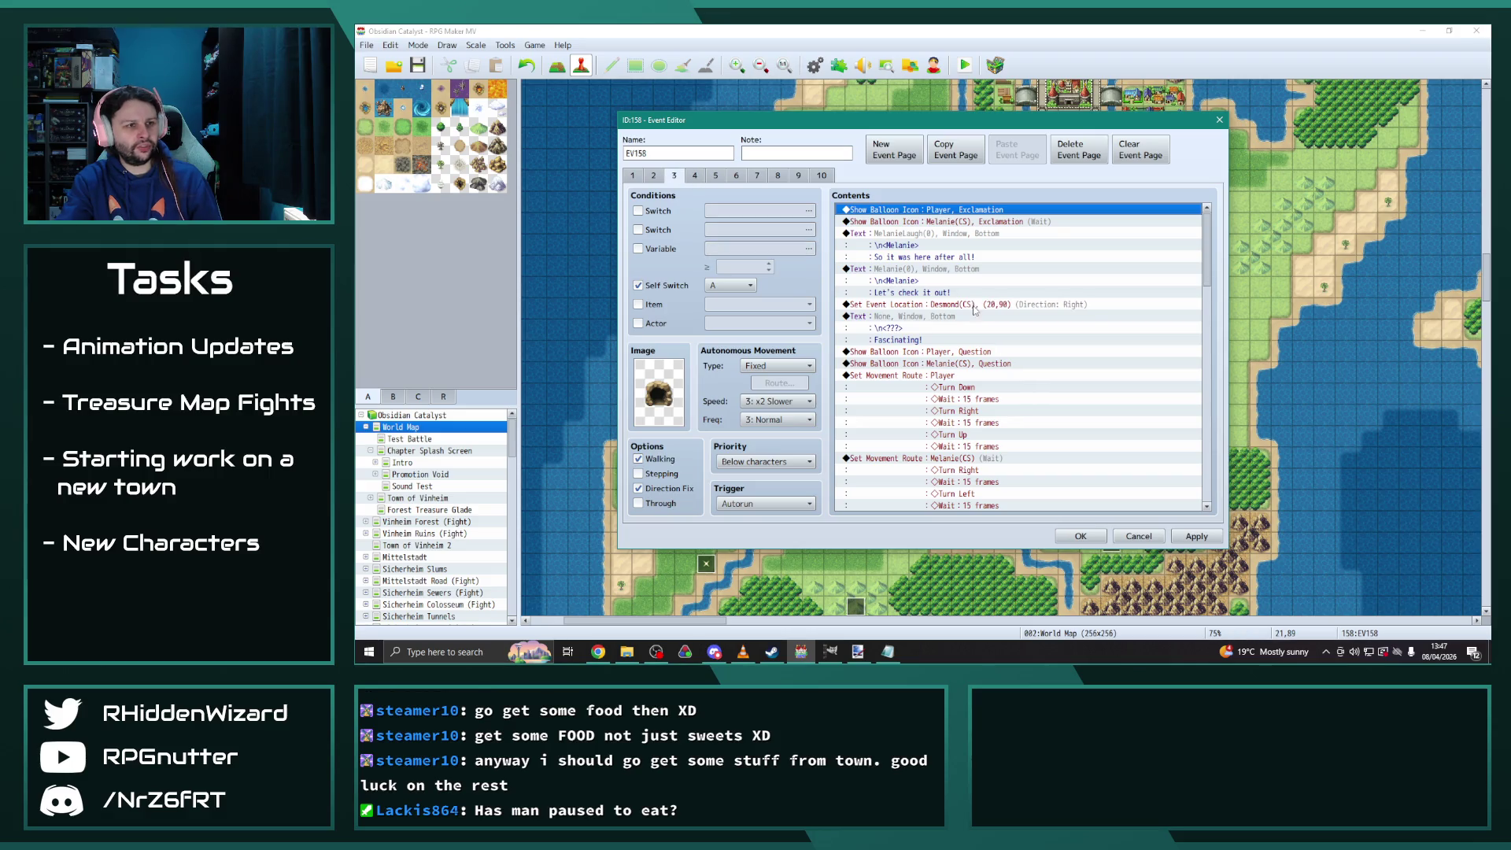
left_click(979, 305)
double_click(979, 306)
left_click(1015, 262)
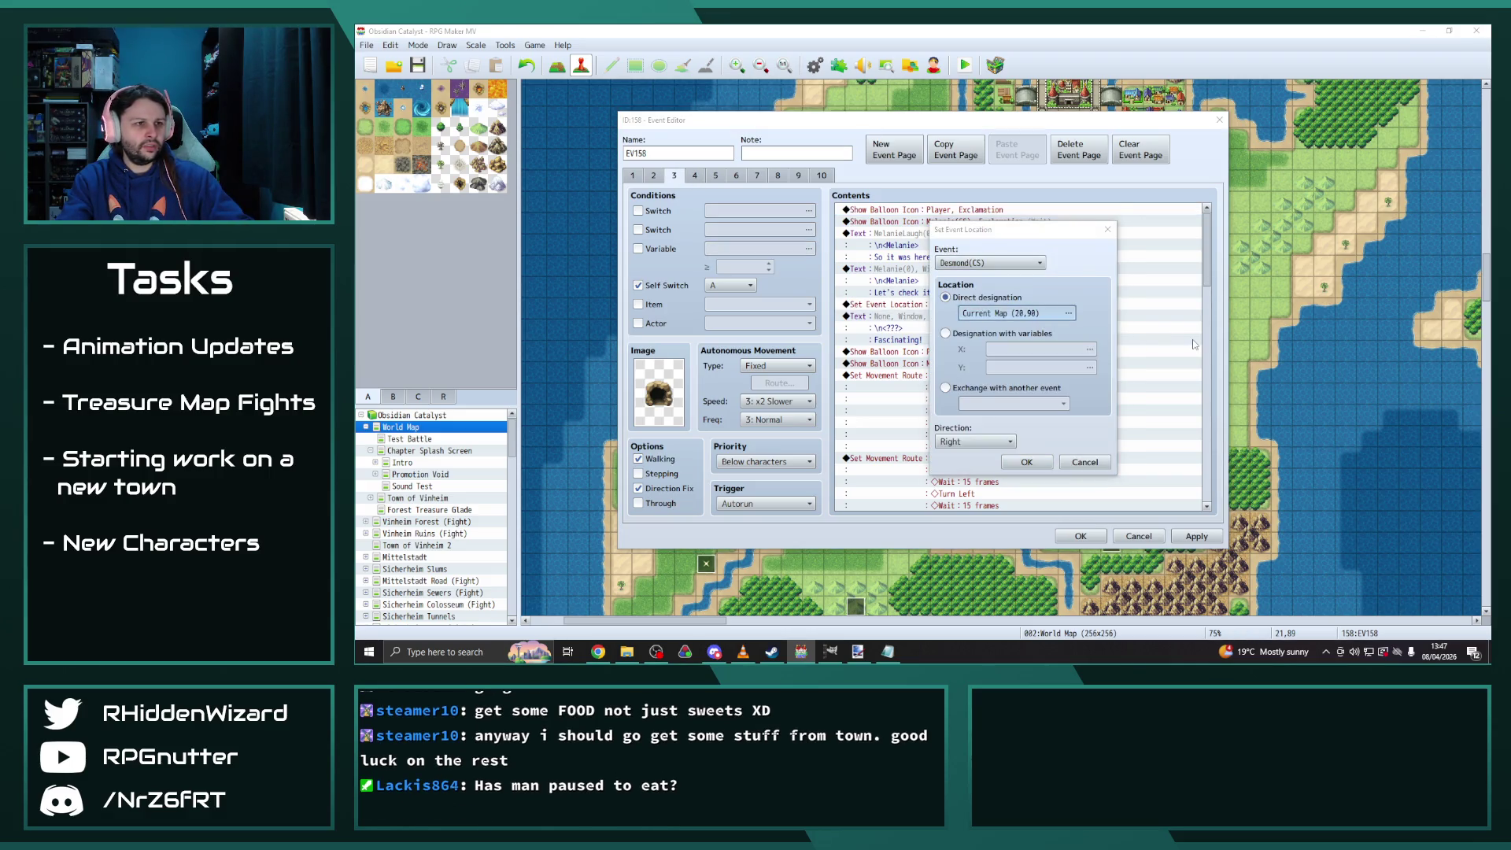
left_click(1185, 548)
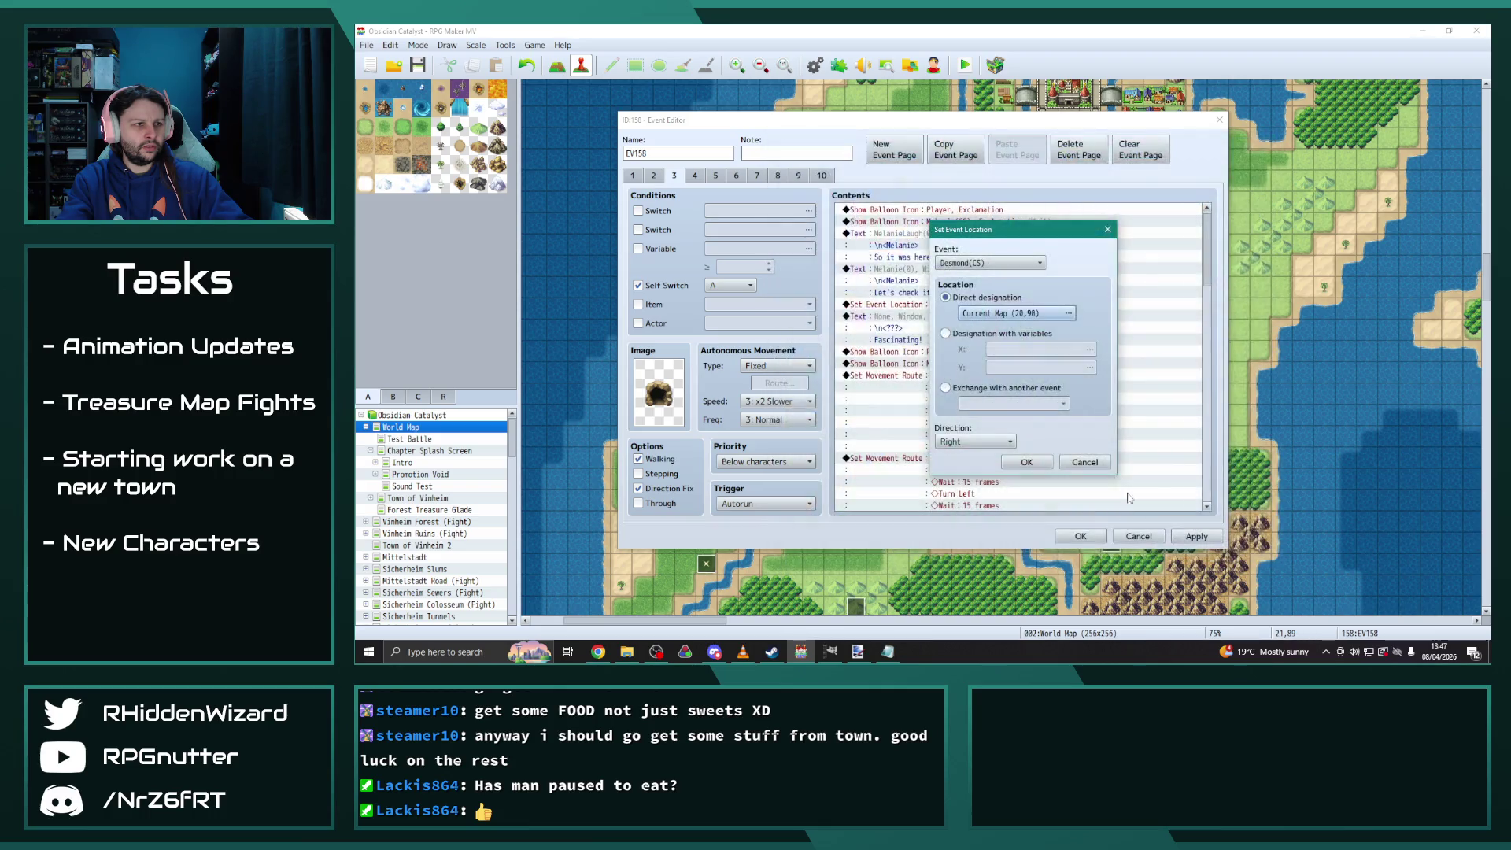
left_click(1023, 462)
Set page 4's Desmond location command to (20,90) on the current map
left_click(695, 175)
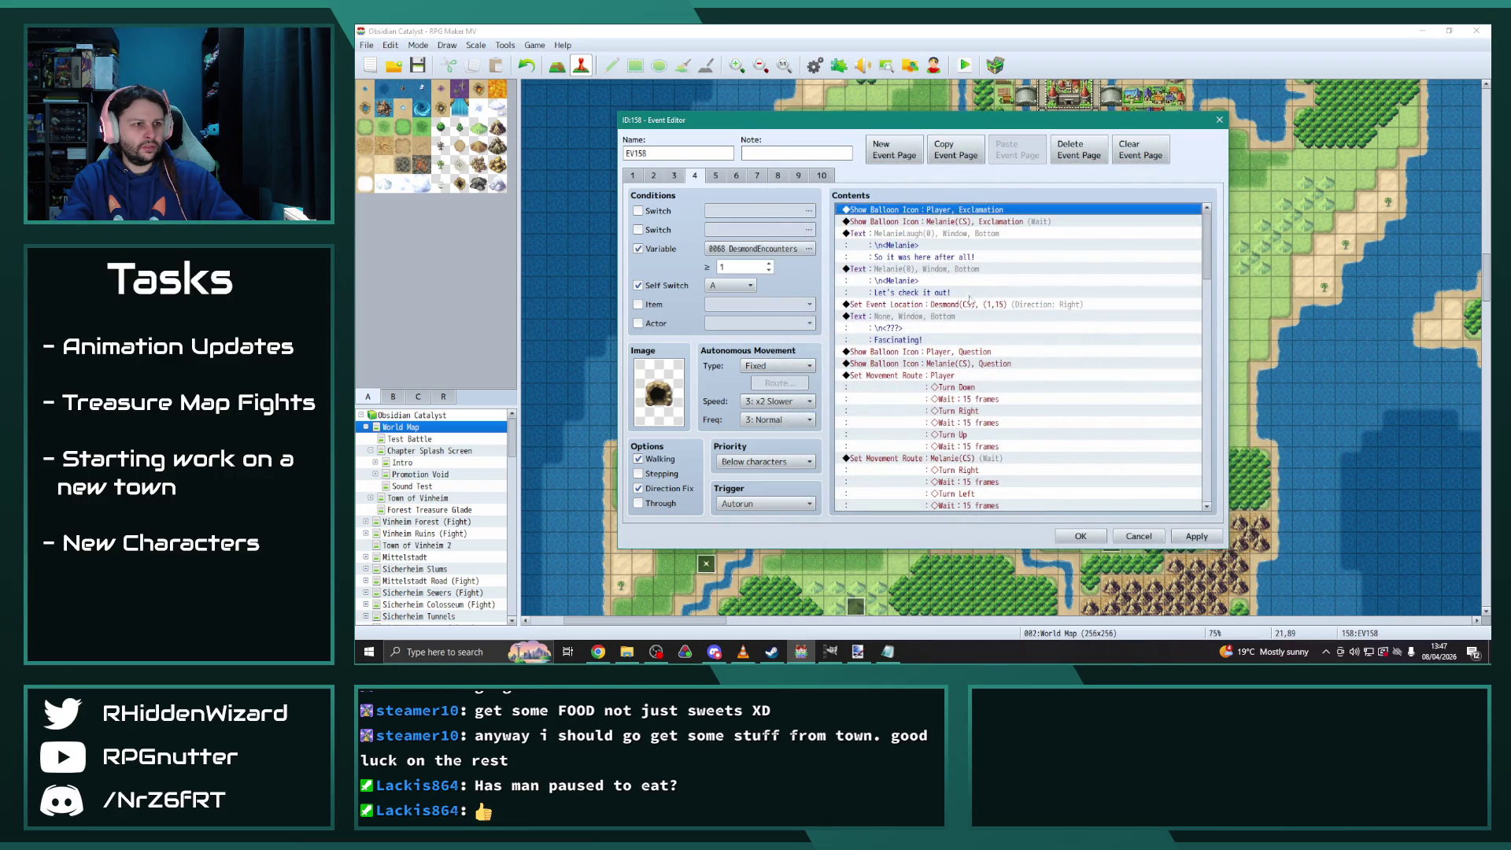
left_click(993, 307)
double_click(993, 307)
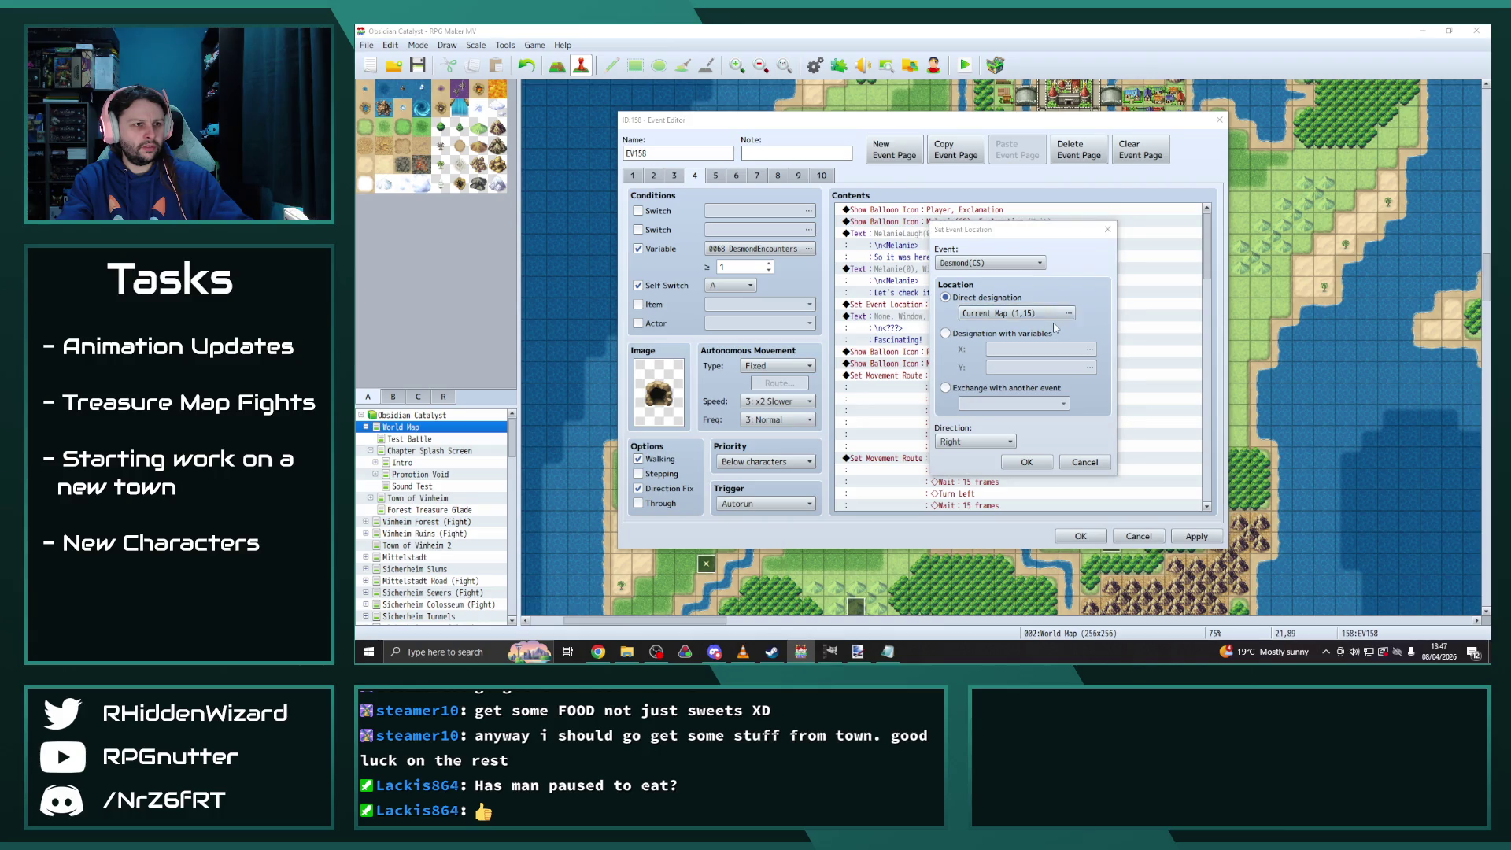
left_click(1047, 319)
left_click(864, 301)
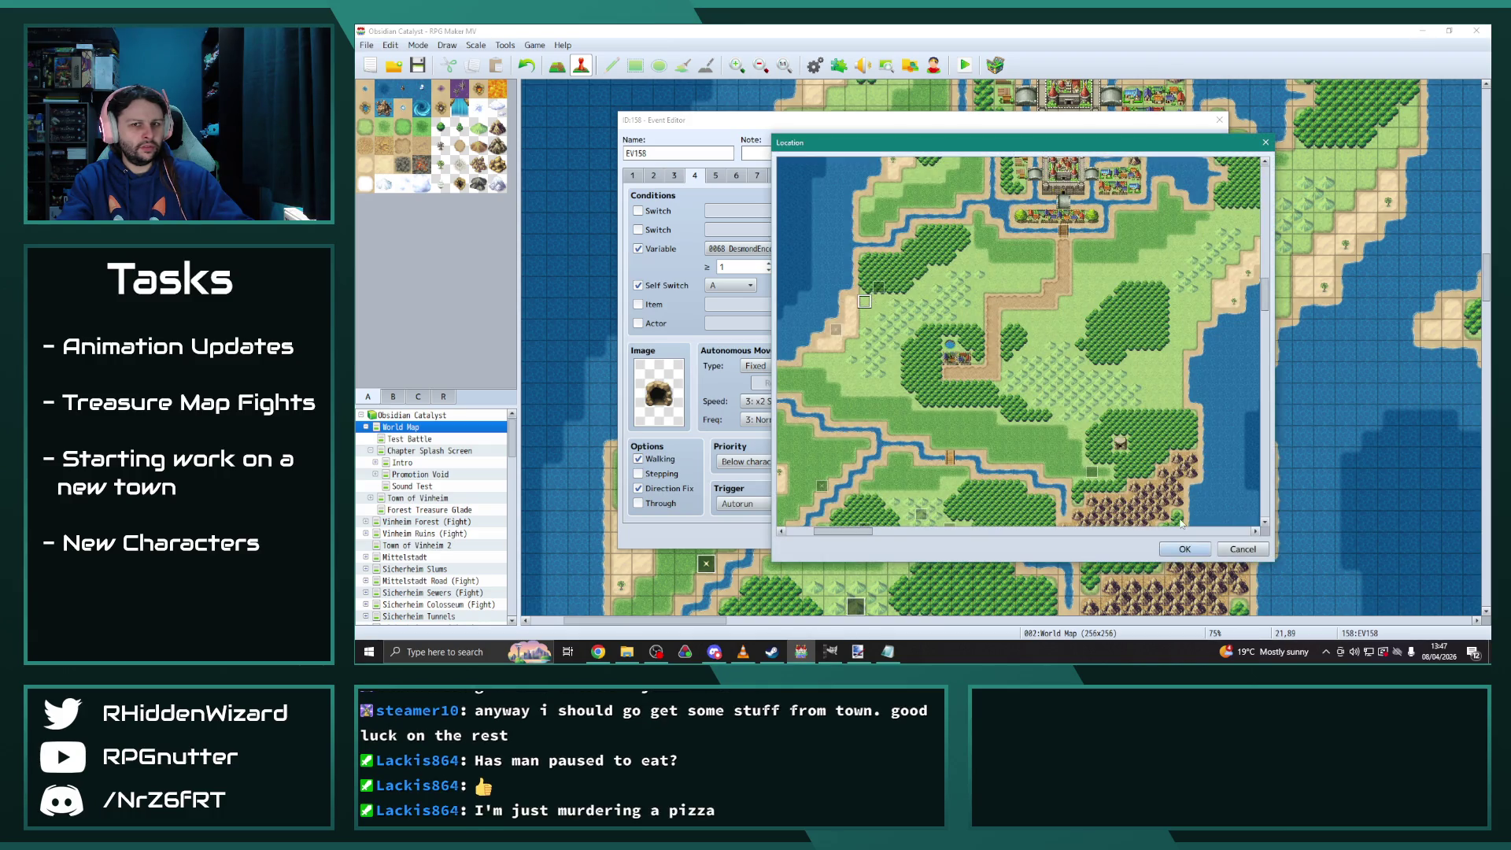
left_click(1184, 549)
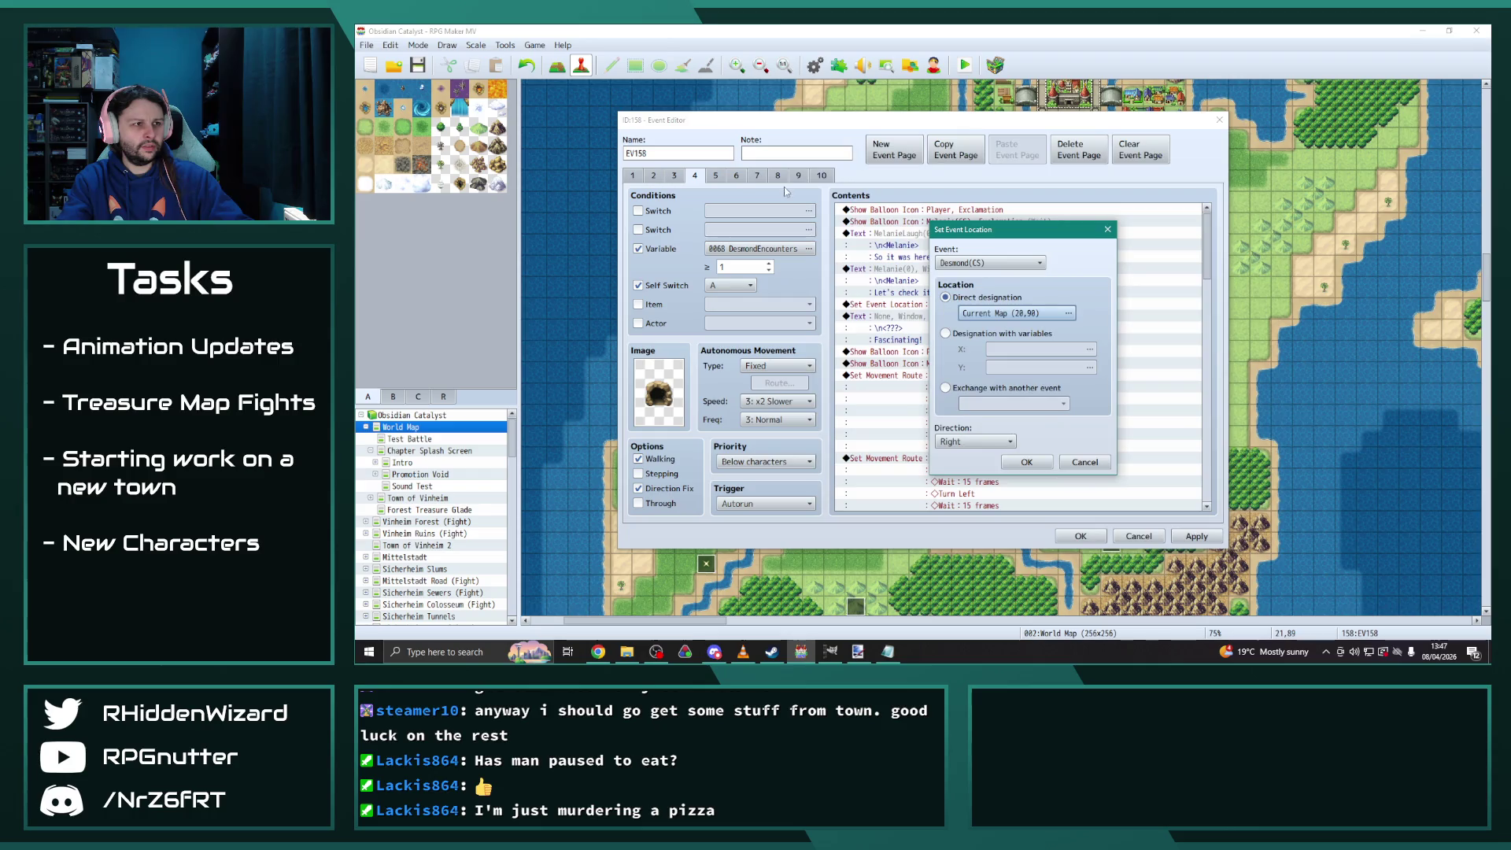
left_click(1025, 466)
left_click(716, 177)
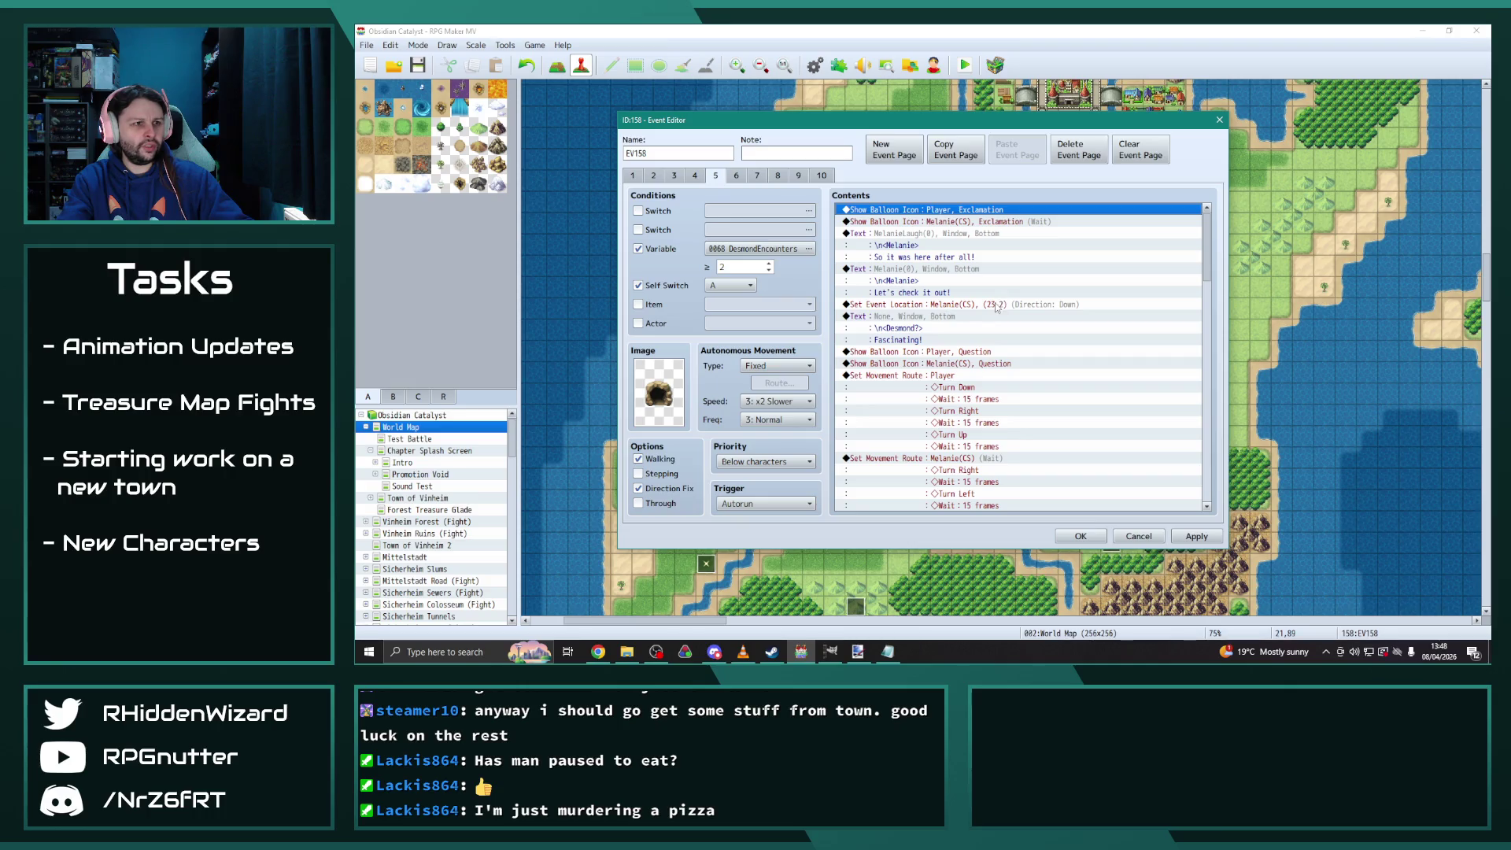
Make page 5's Set Event Location move Desmond(CS) to (20,90), then apply the changes
left_click(716, 176)
left_click(969, 305)
double_click(969, 306)
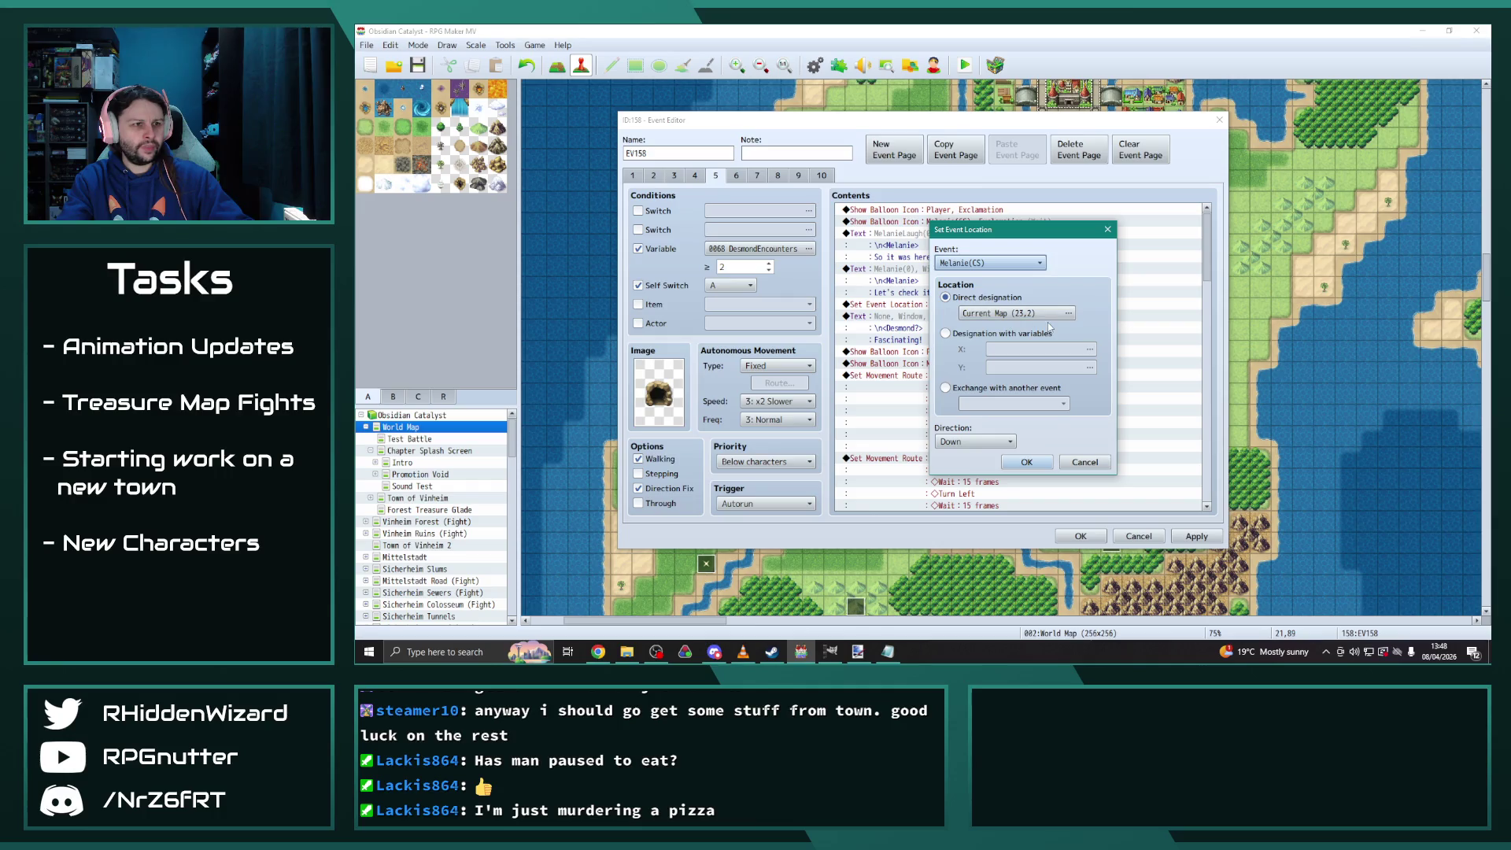
left_click(993, 313)
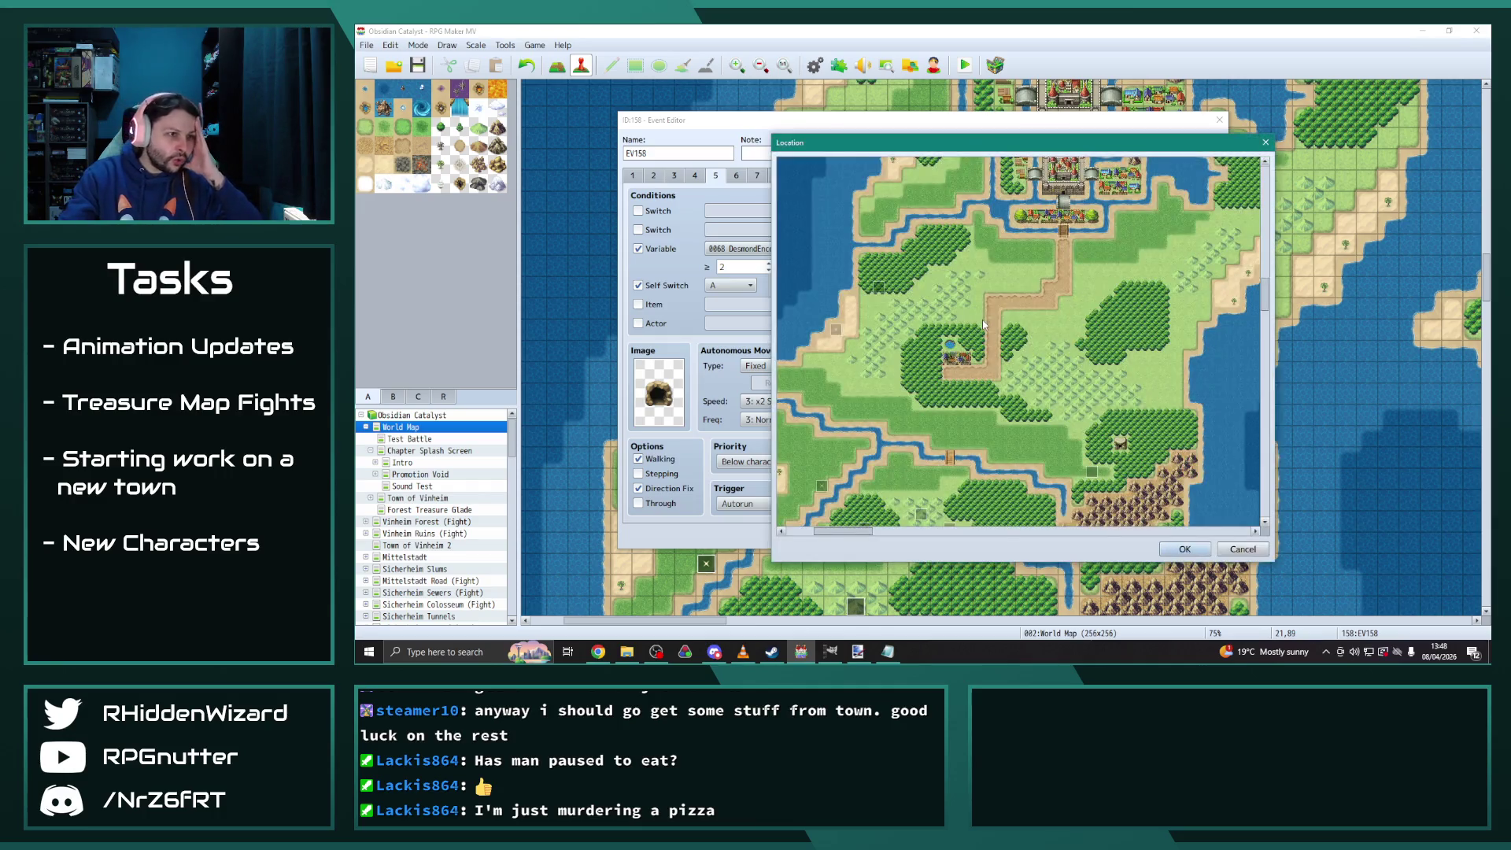
left_click(866, 300)
left_click(1184, 548)
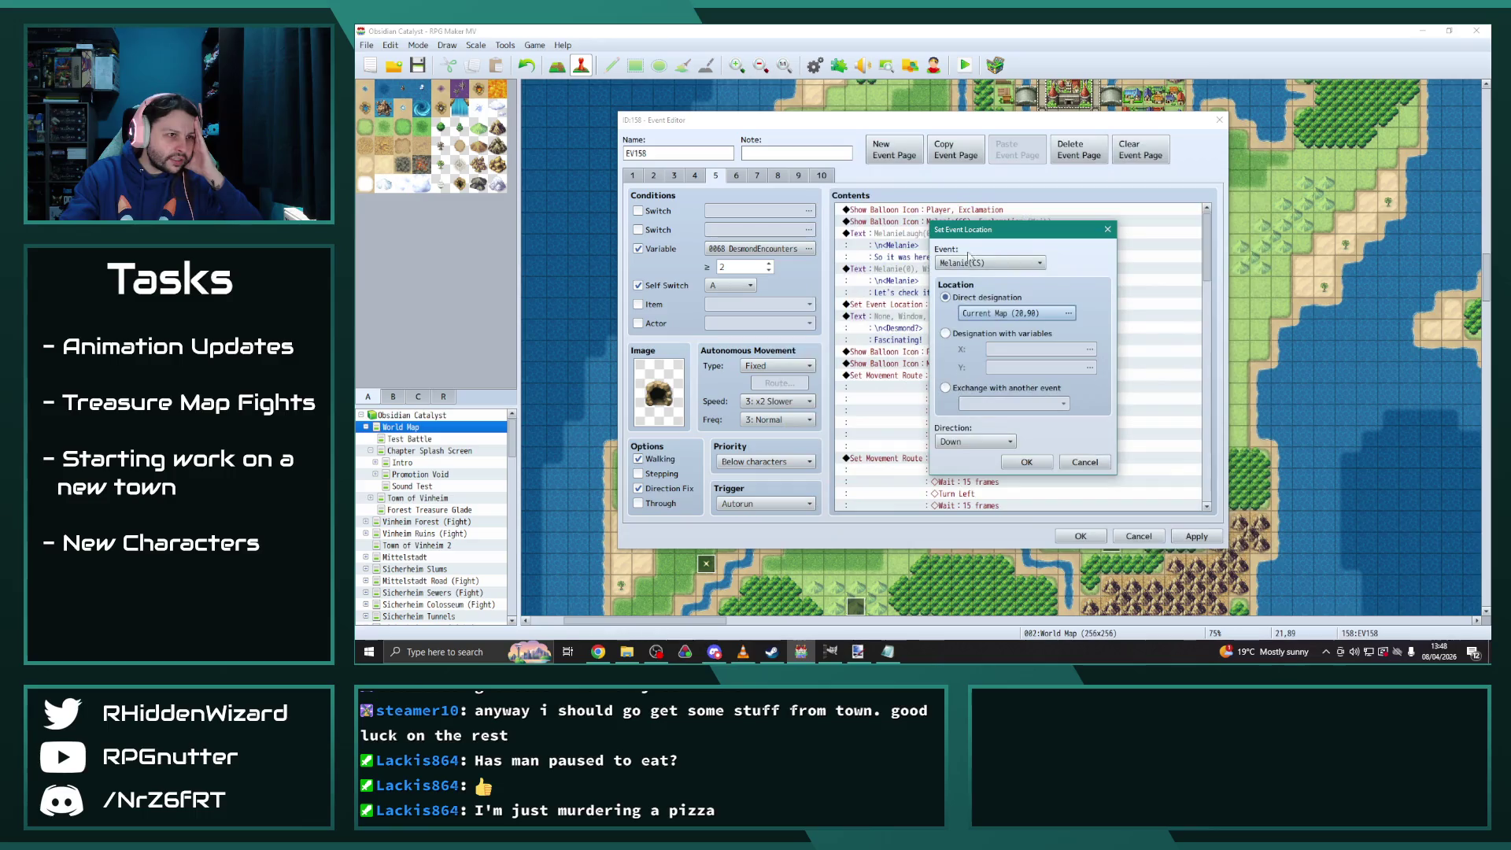
left_click(976, 263)
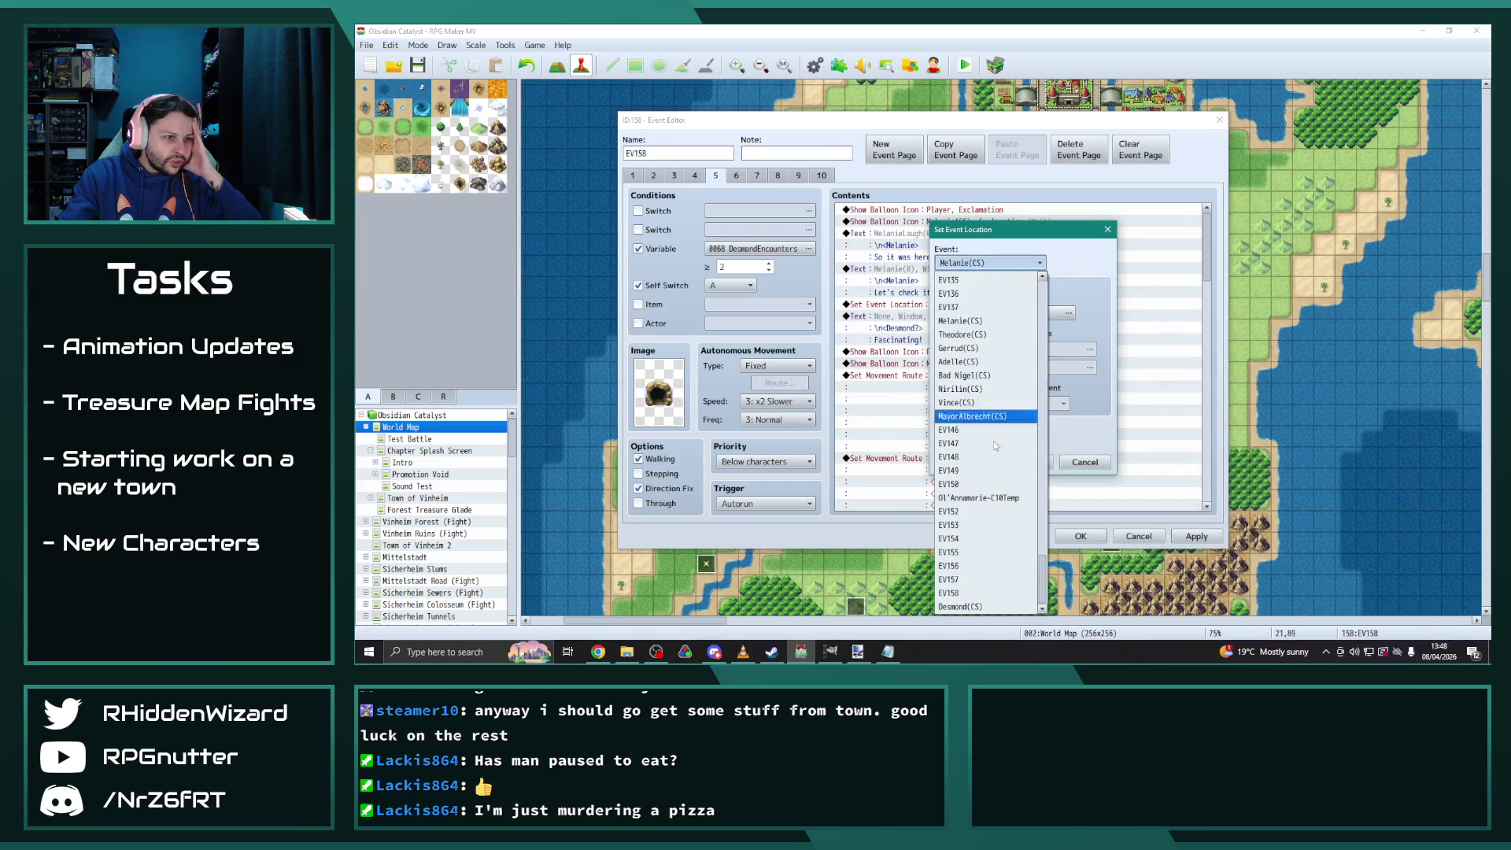
left_click(988, 606)
left_click(1014, 463)
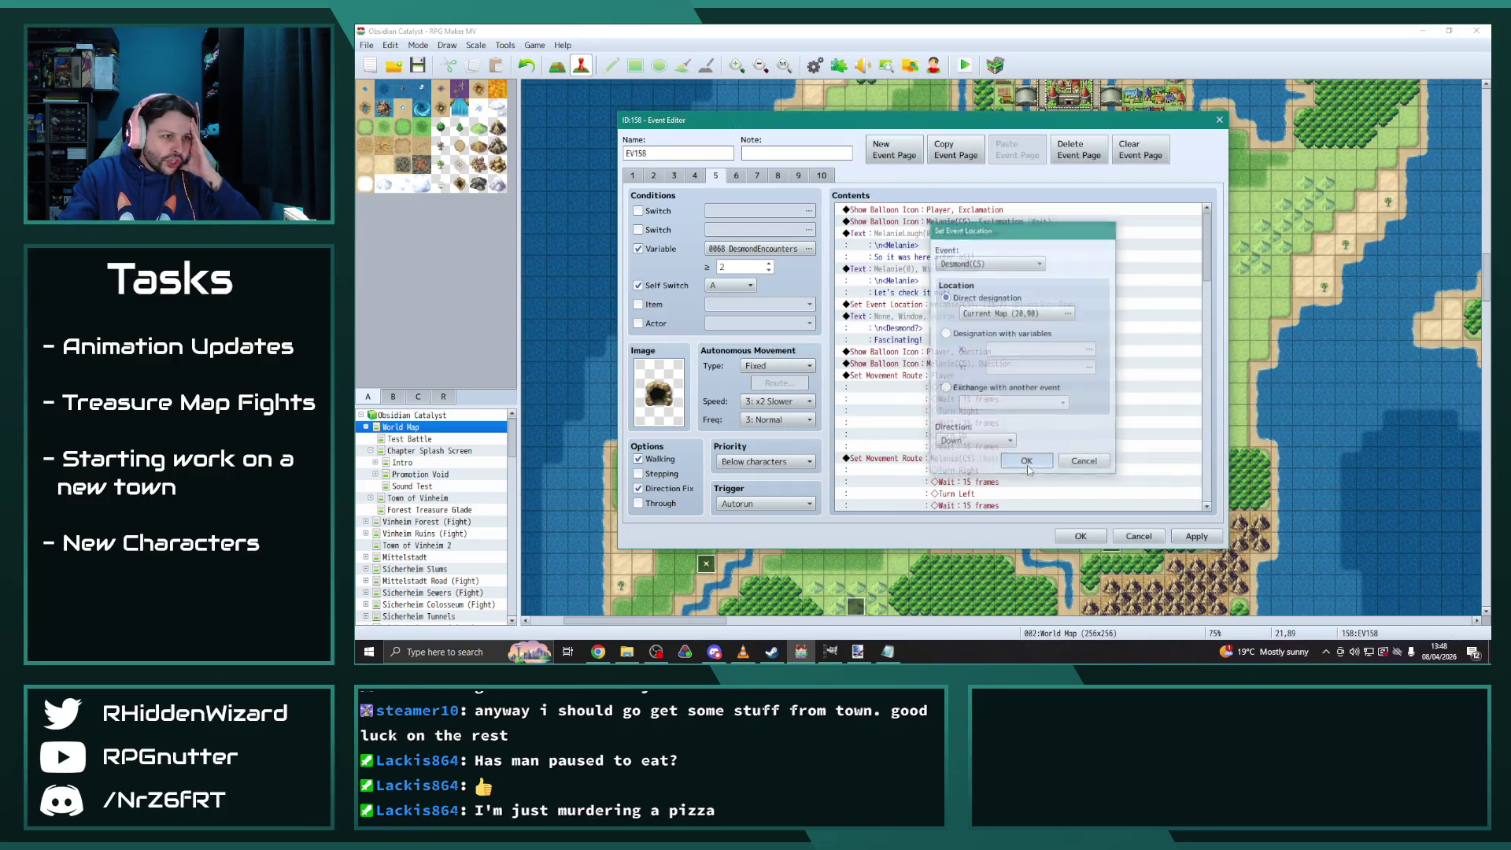
left_click(737, 176)
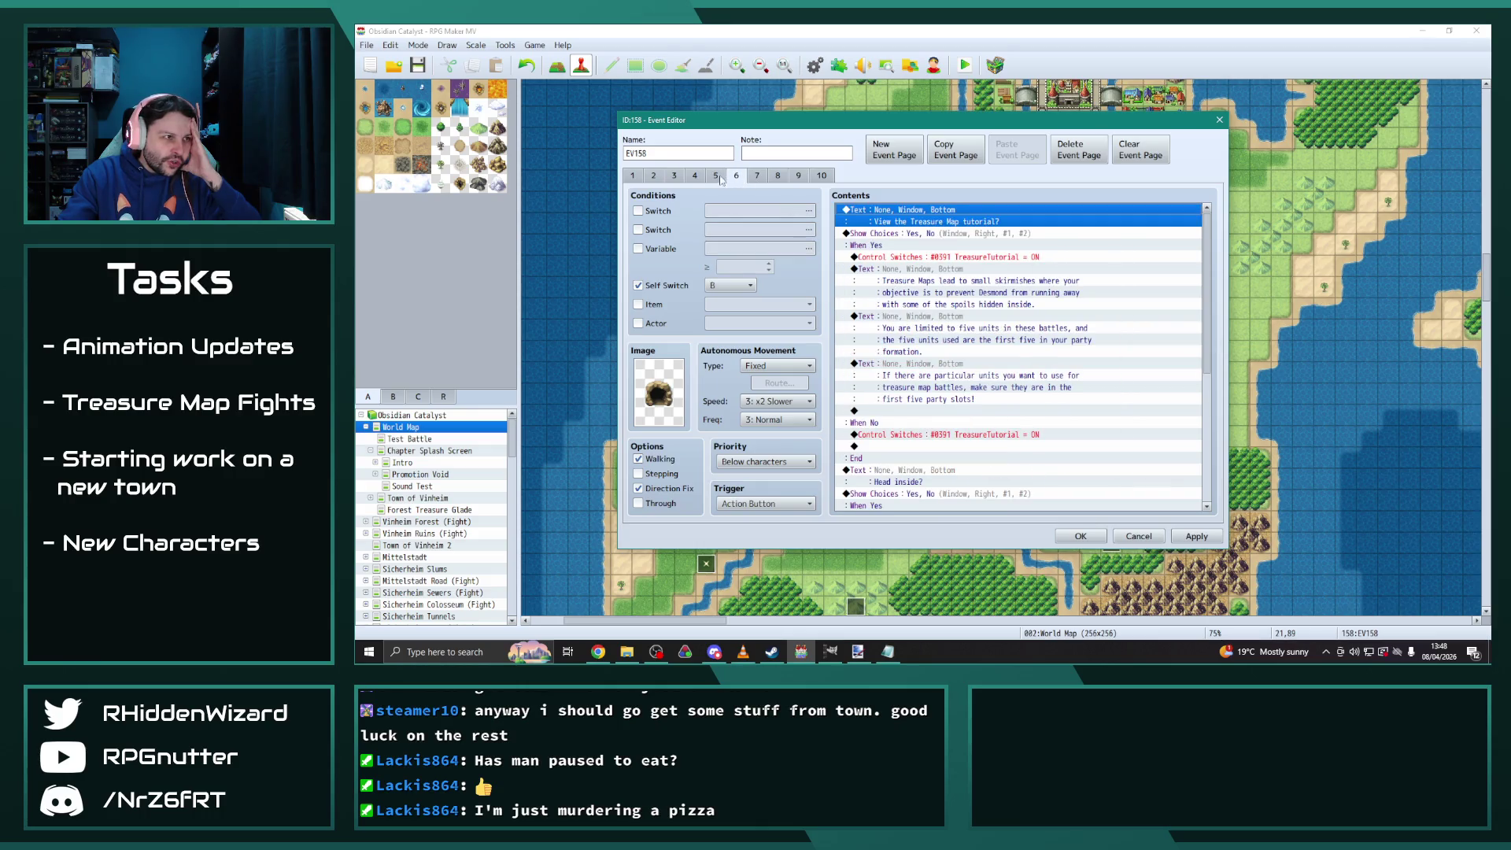
left_click(716, 176)
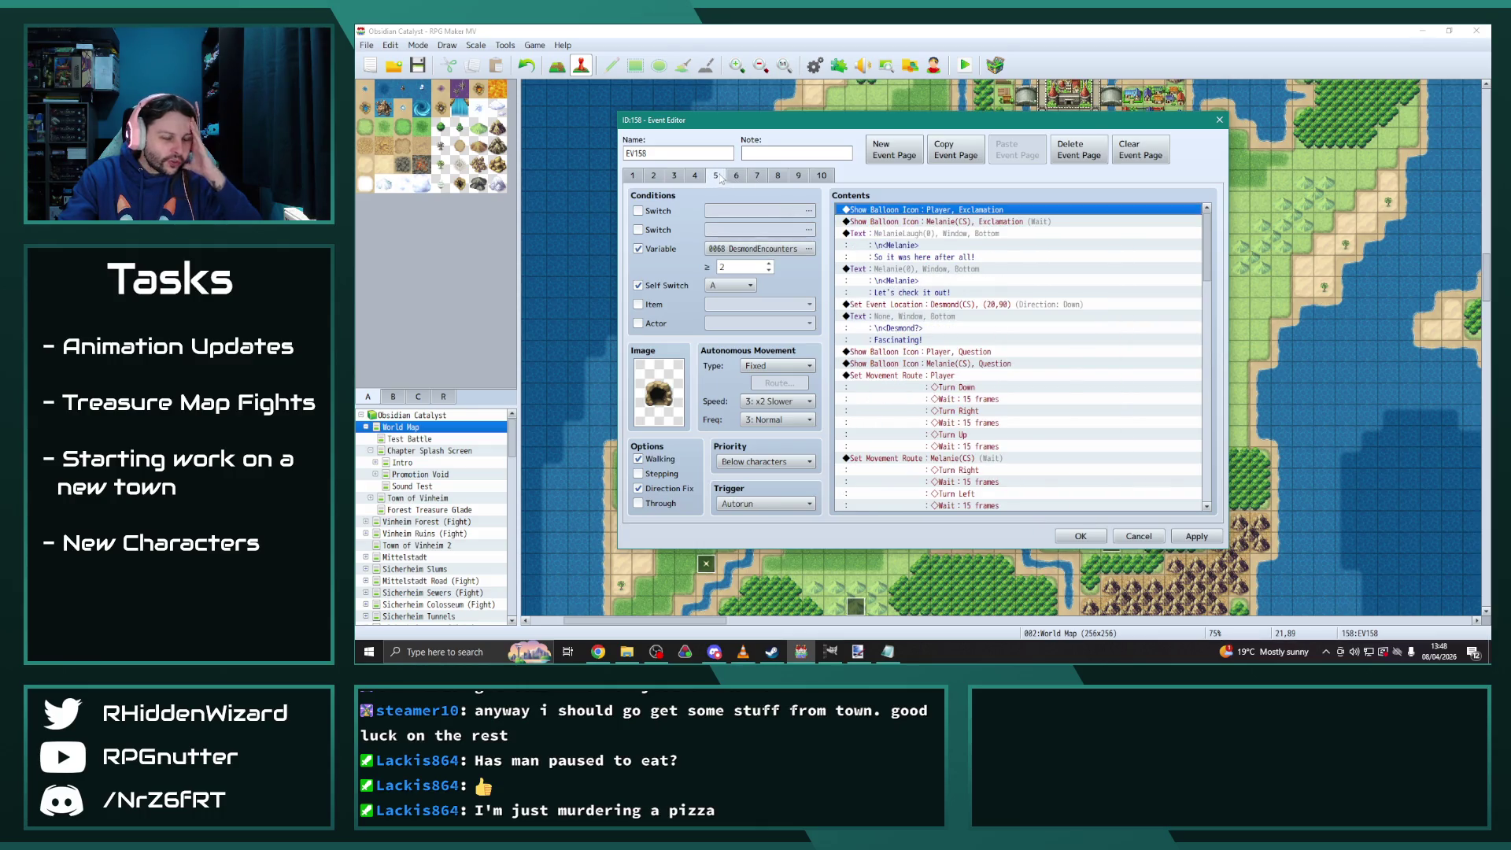
left_click_drag(1206, 260, 1225, 513)
left_click(1196, 536)
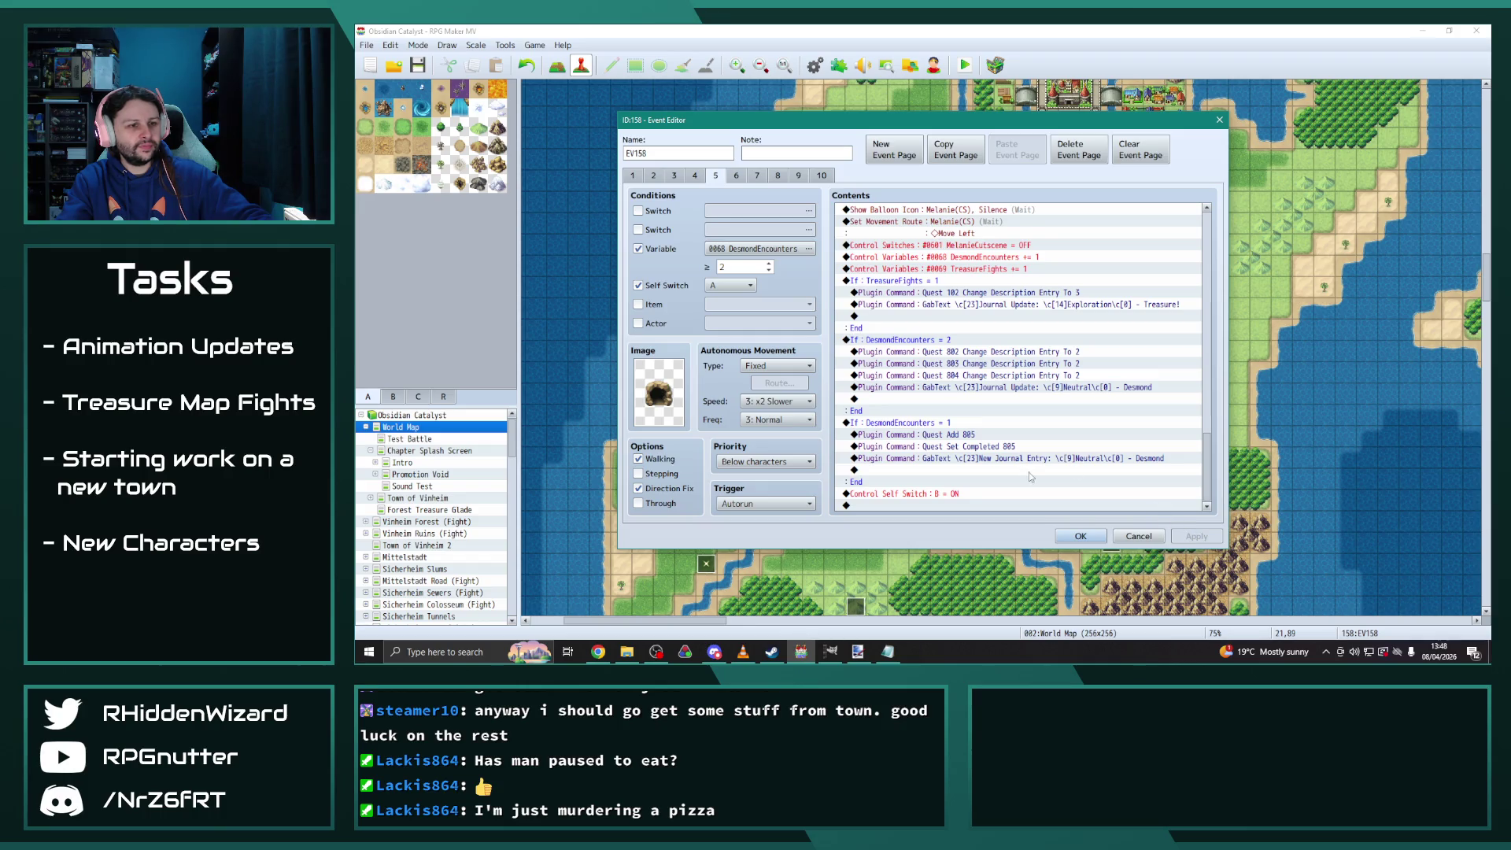
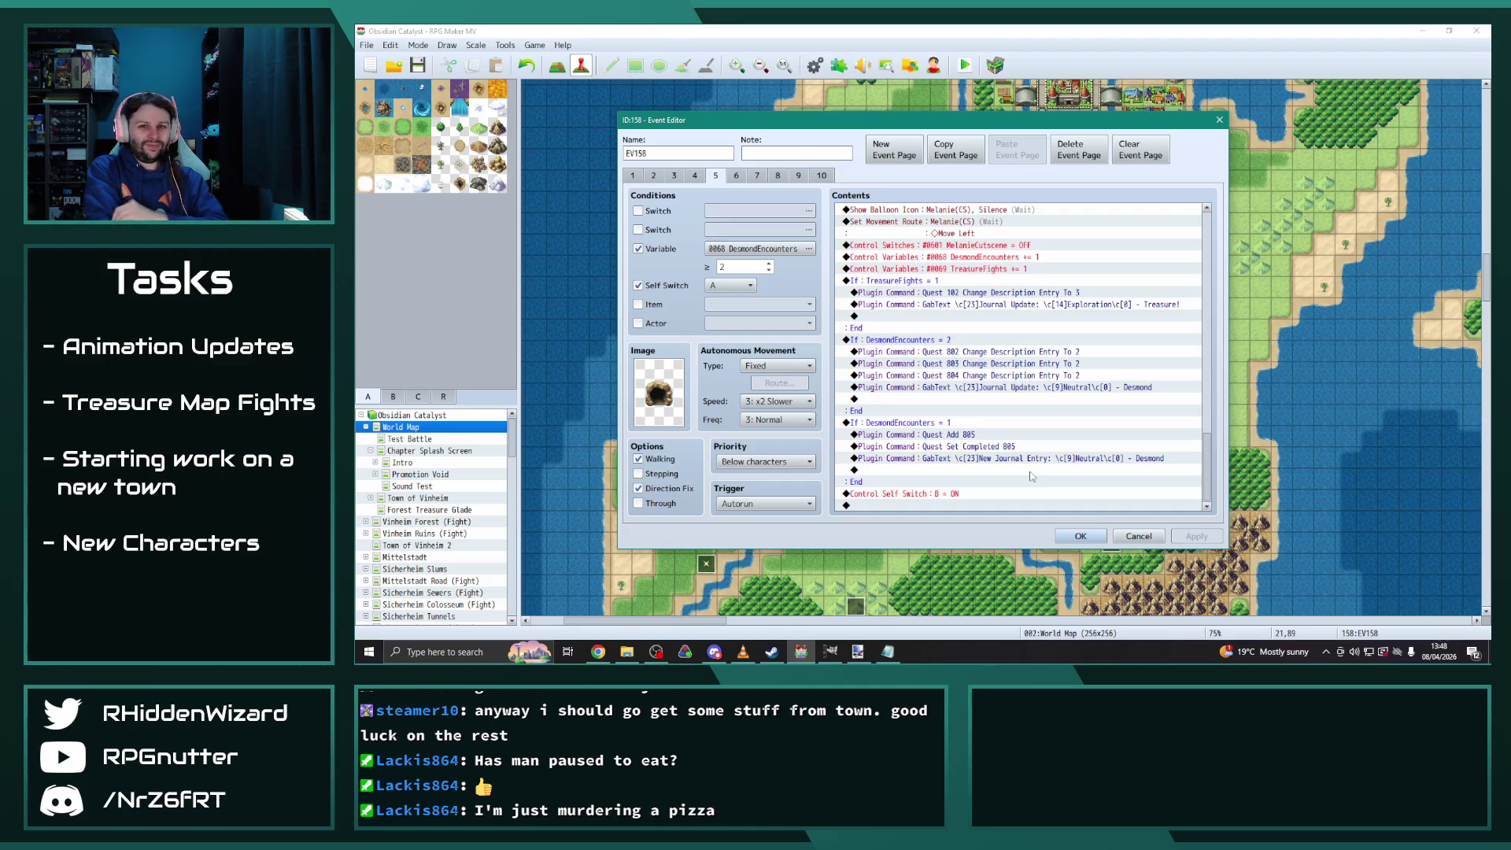
Duplicate EV158's DesmondEncounters = 2 branch, change it to = 3, and delete its Quest 804 line
left_click(934, 340)
key("ctrl+v")
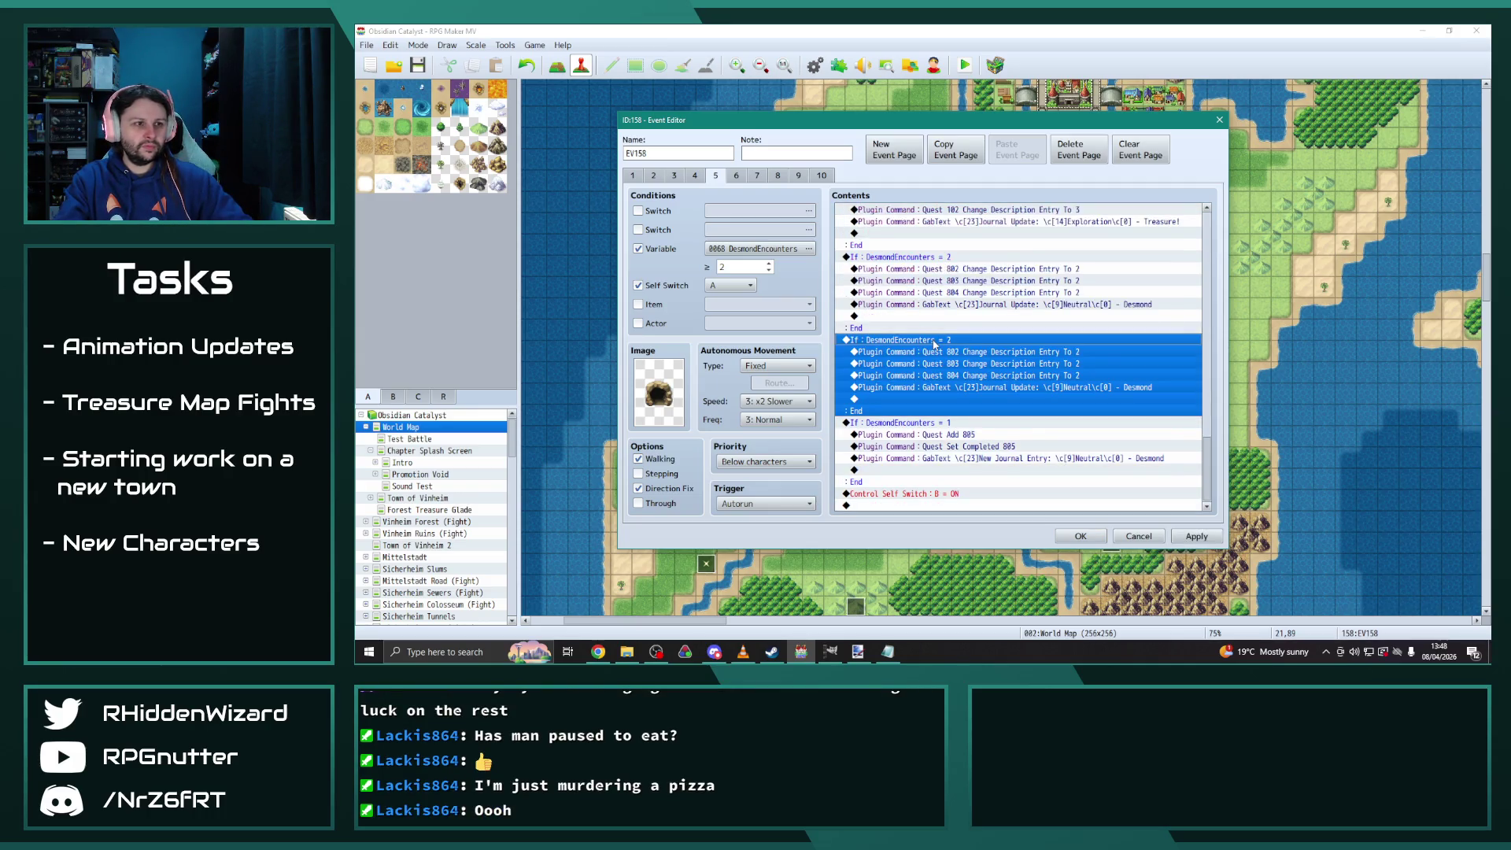
double_click(904, 257)
left_click(1048, 317)
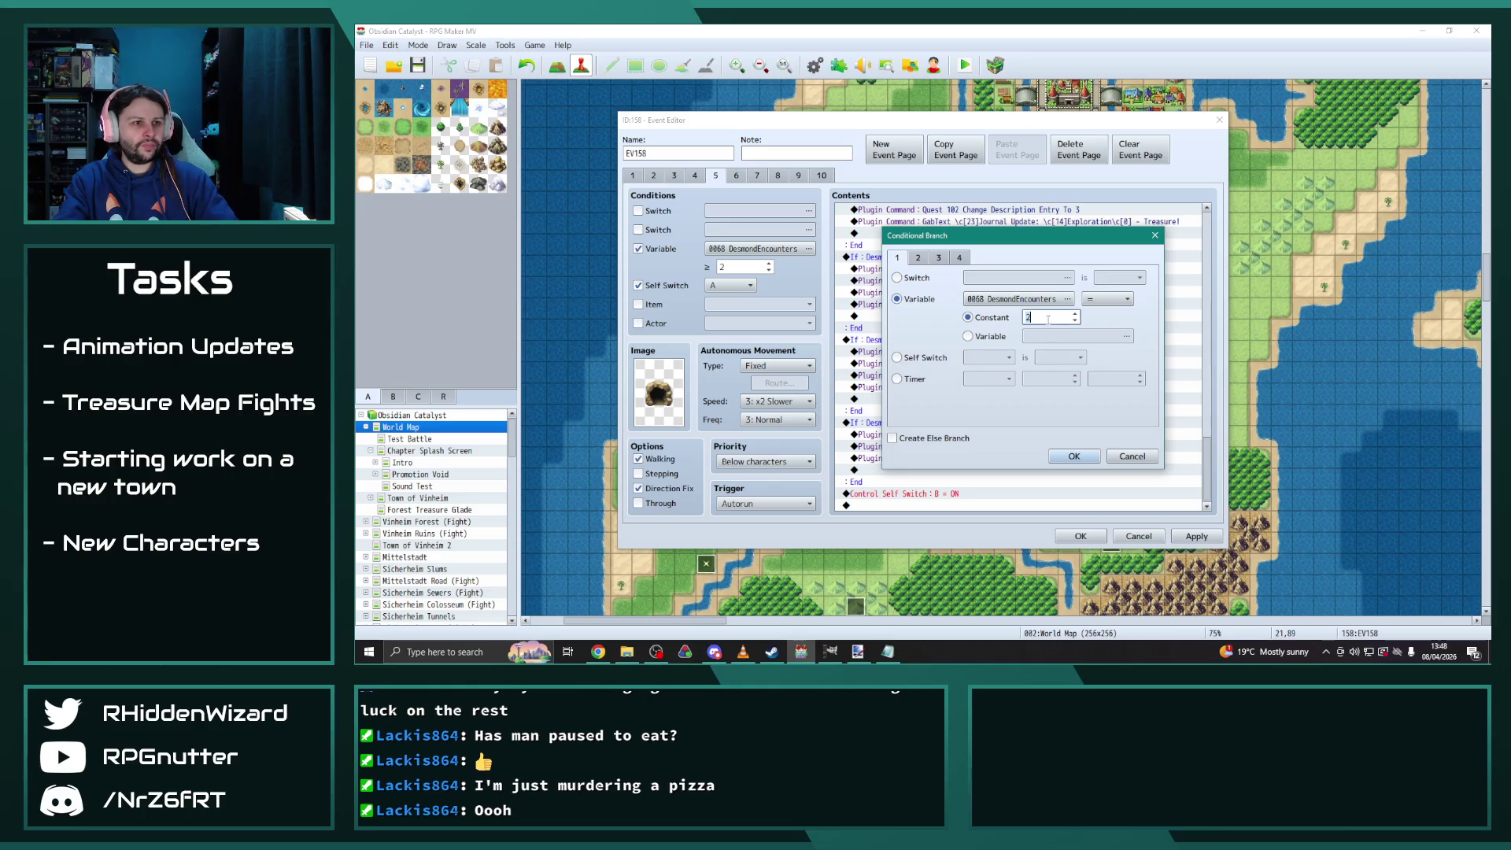
left_click(1086, 457)
left_click(987, 376)
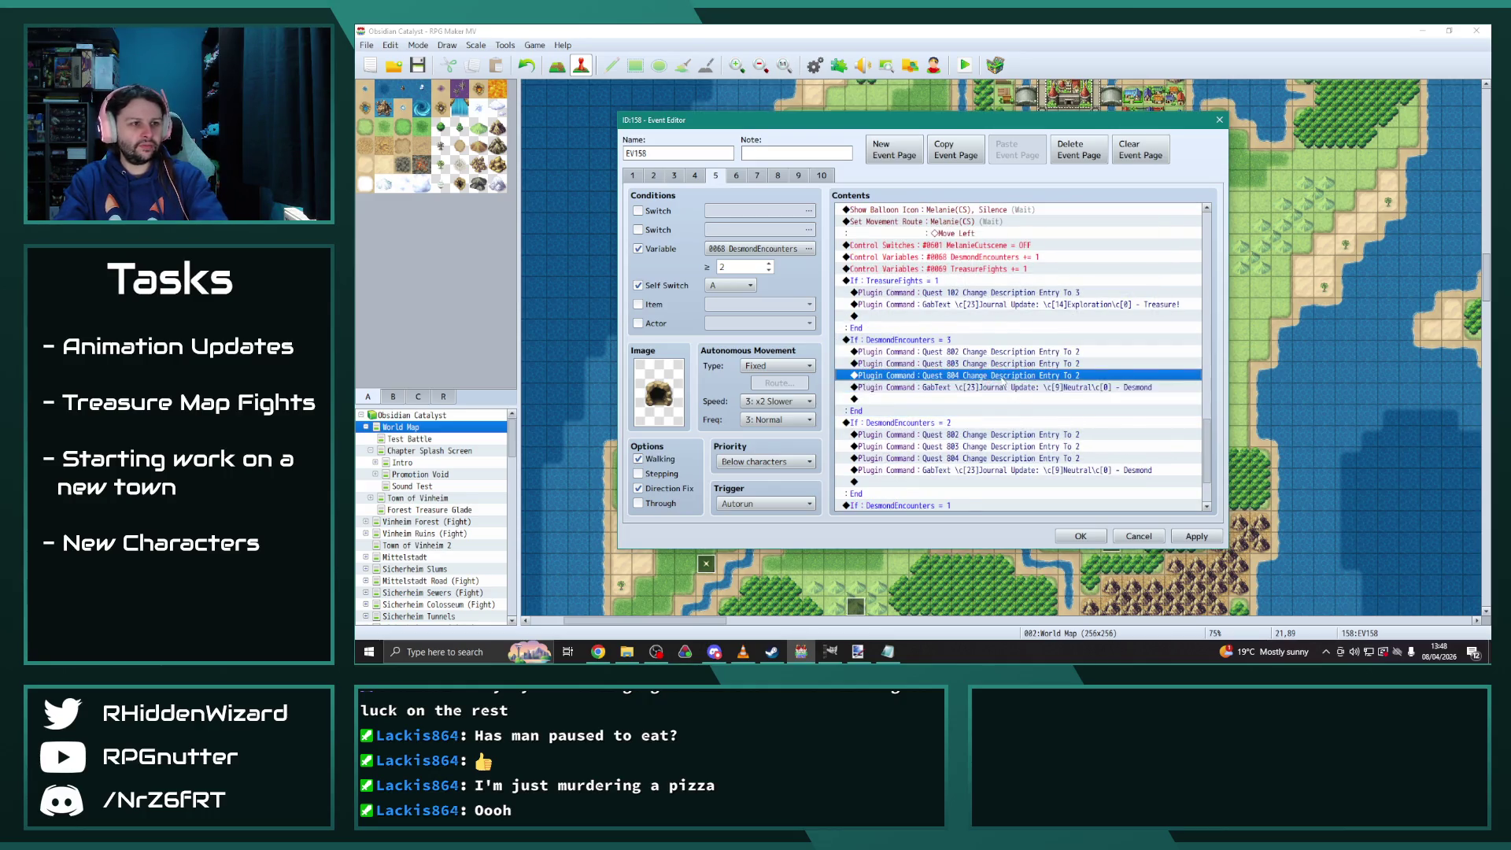
key("Delete")
Set quests 802 and 803 in the new branch to description entry 3 and apply
double_click(969, 352)
key("End")
key("BackSpace")
type("3")
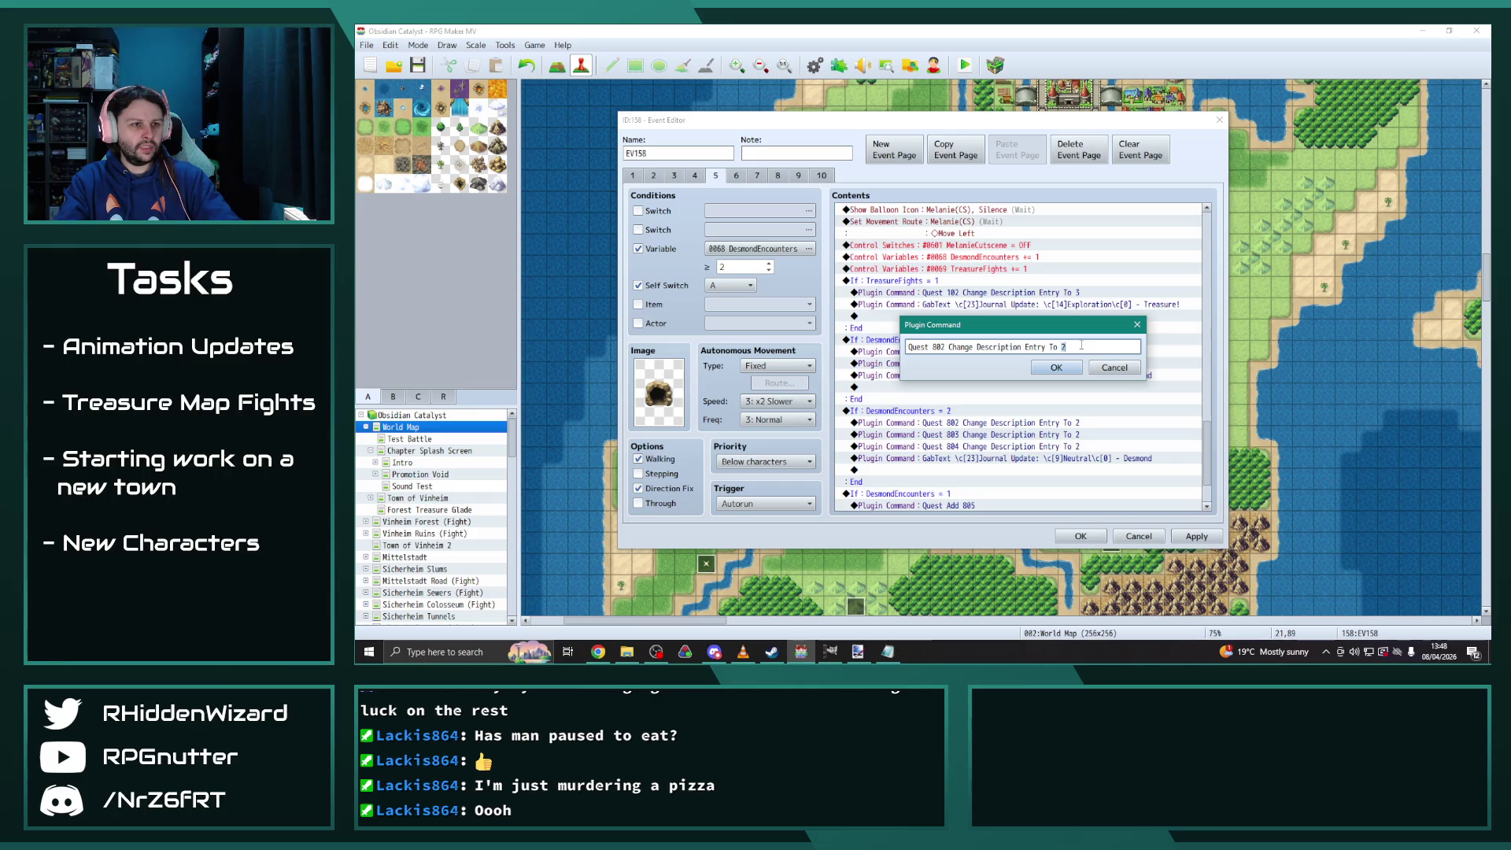
left_click(1072, 368)
double_click(1070, 367)
key("End")
key("BackSpace")
type("3")
left_click(1067, 370)
scroll(1074, 417, "down", 2)
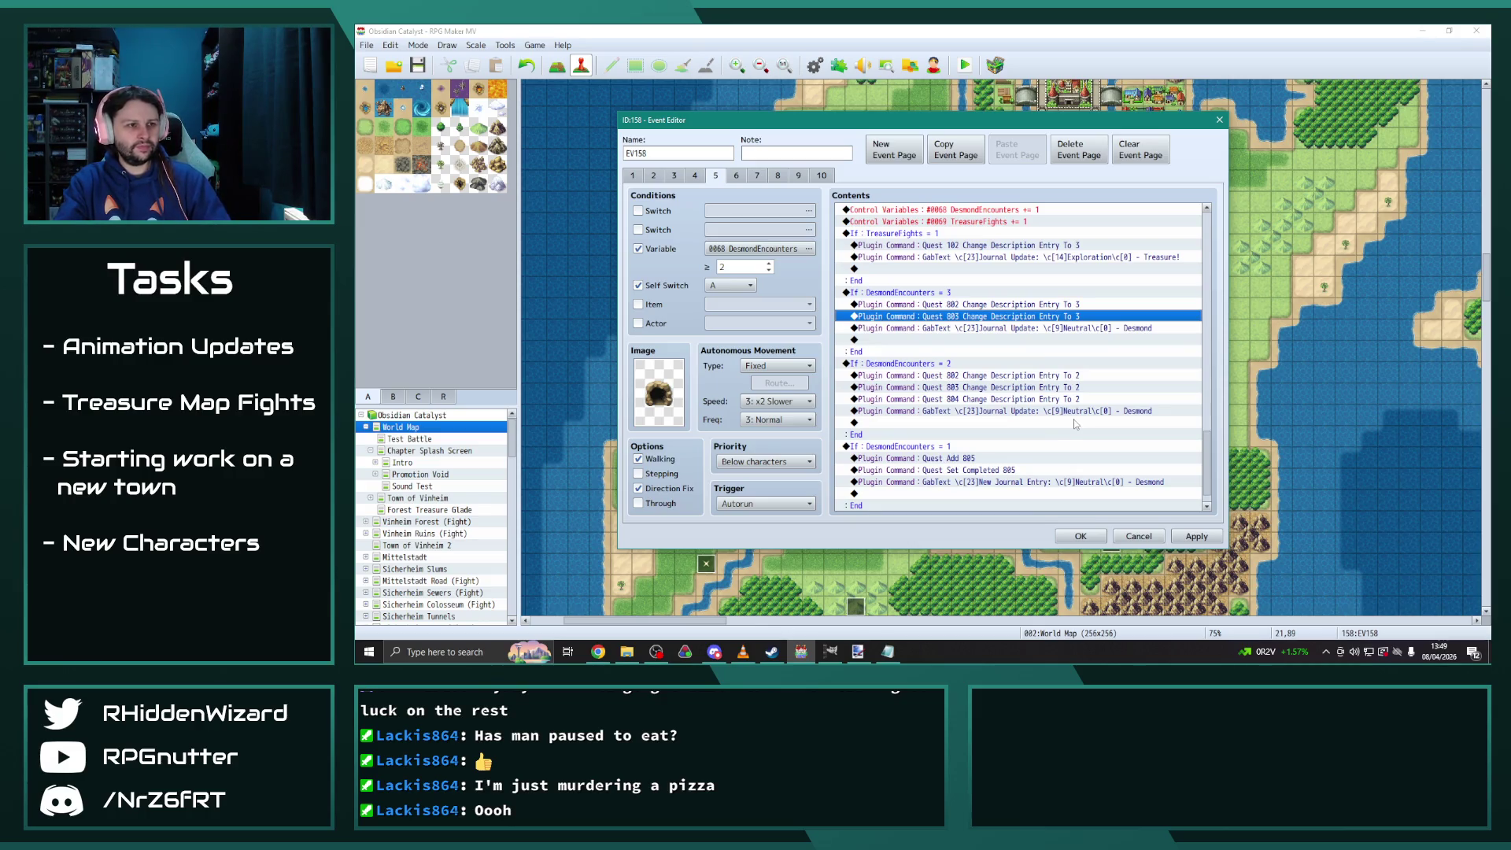
left_click(1196, 536)
Review EV158's pages 2 through 10, then save and close the event
scroll(951, 352, "up", 3)
scroll(951, 352, "up", 10)
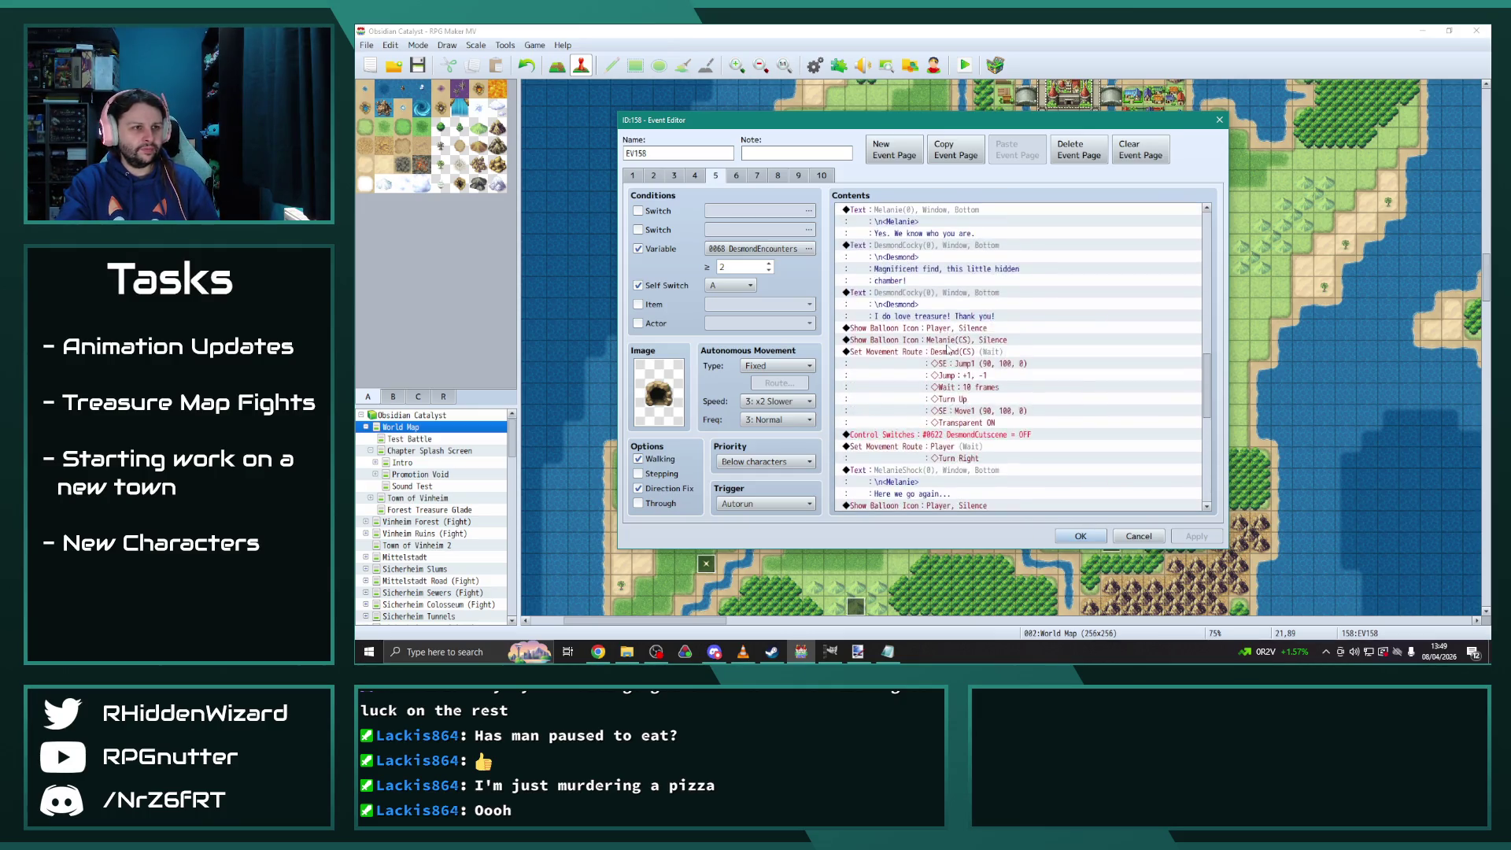
scroll(948, 349, "up", 10)
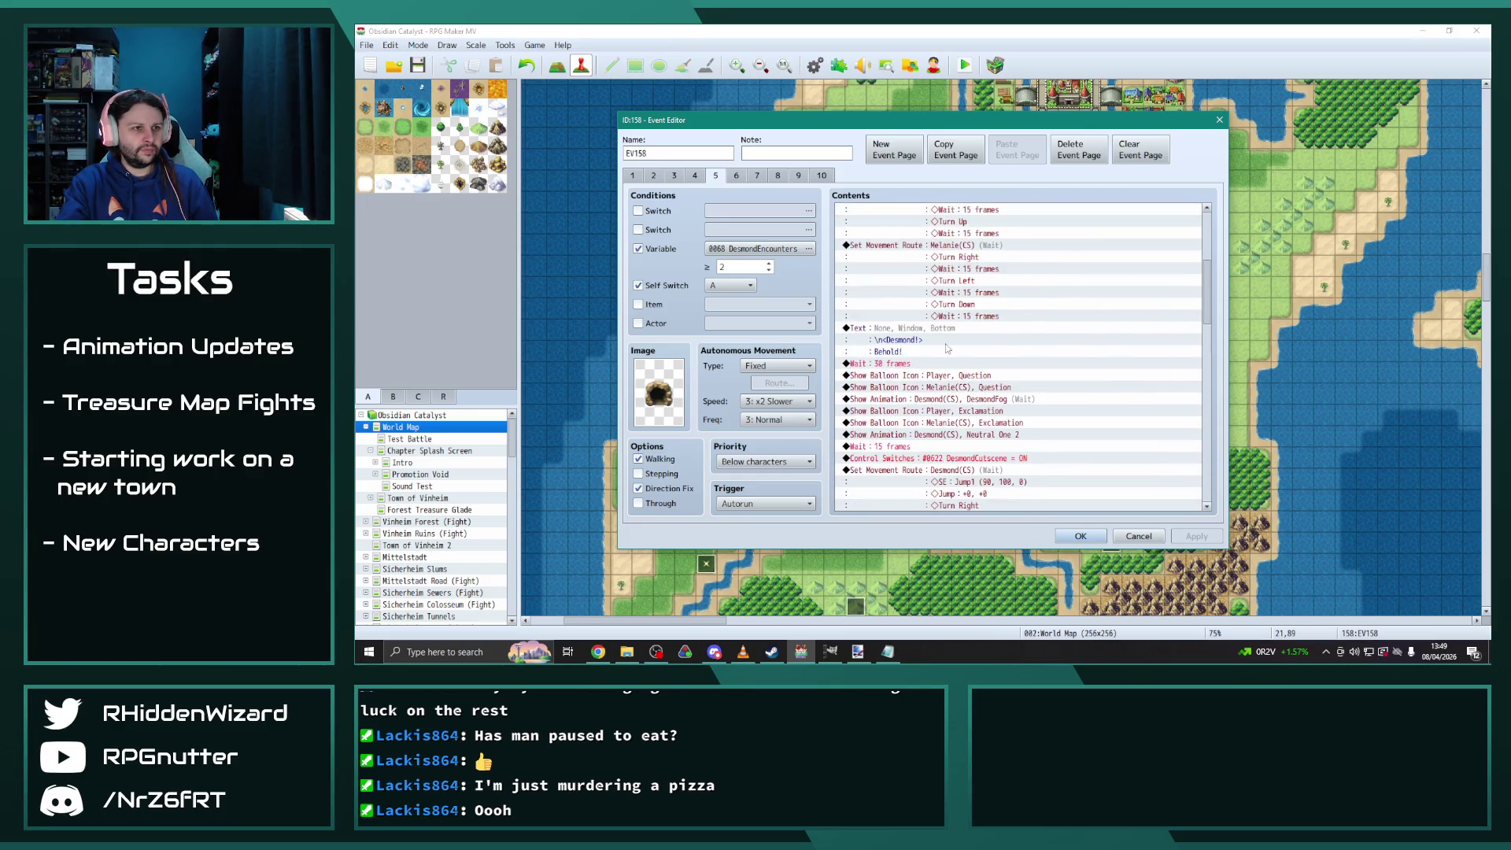
scroll(941, 352, "up", 3)
left_click(736, 175)
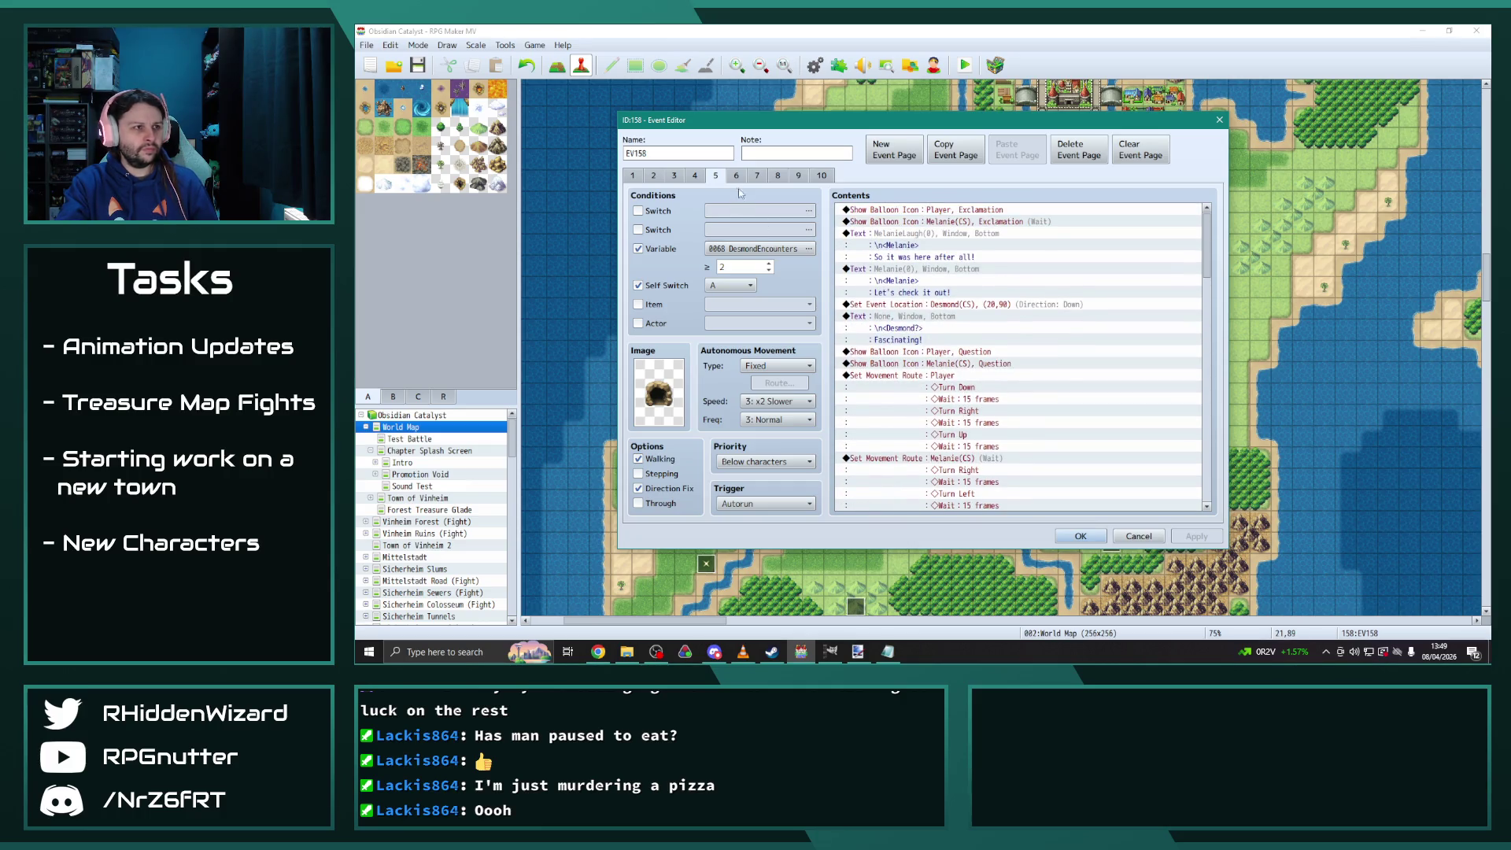
left_click(757, 175)
left_click(777, 175)
left_click(798, 175)
left_click(821, 176)
left_click(798, 175)
left_click(778, 175)
scroll(1110, 481, "down", 3)
scroll(1100, 484, "up", 3)
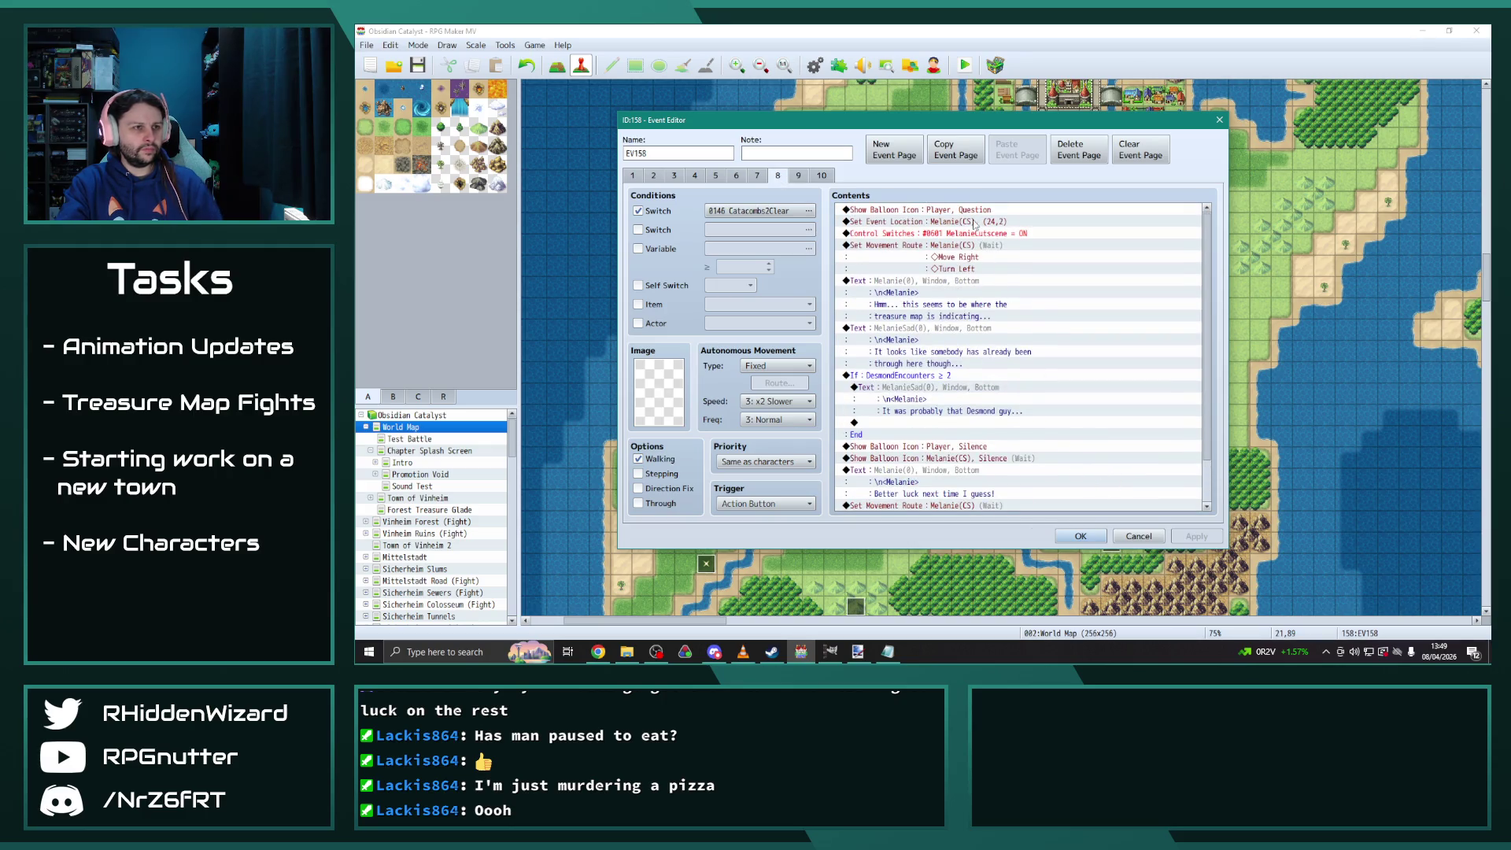
left_click(757, 175)
left_click(674, 176)
left_click(654, 176)
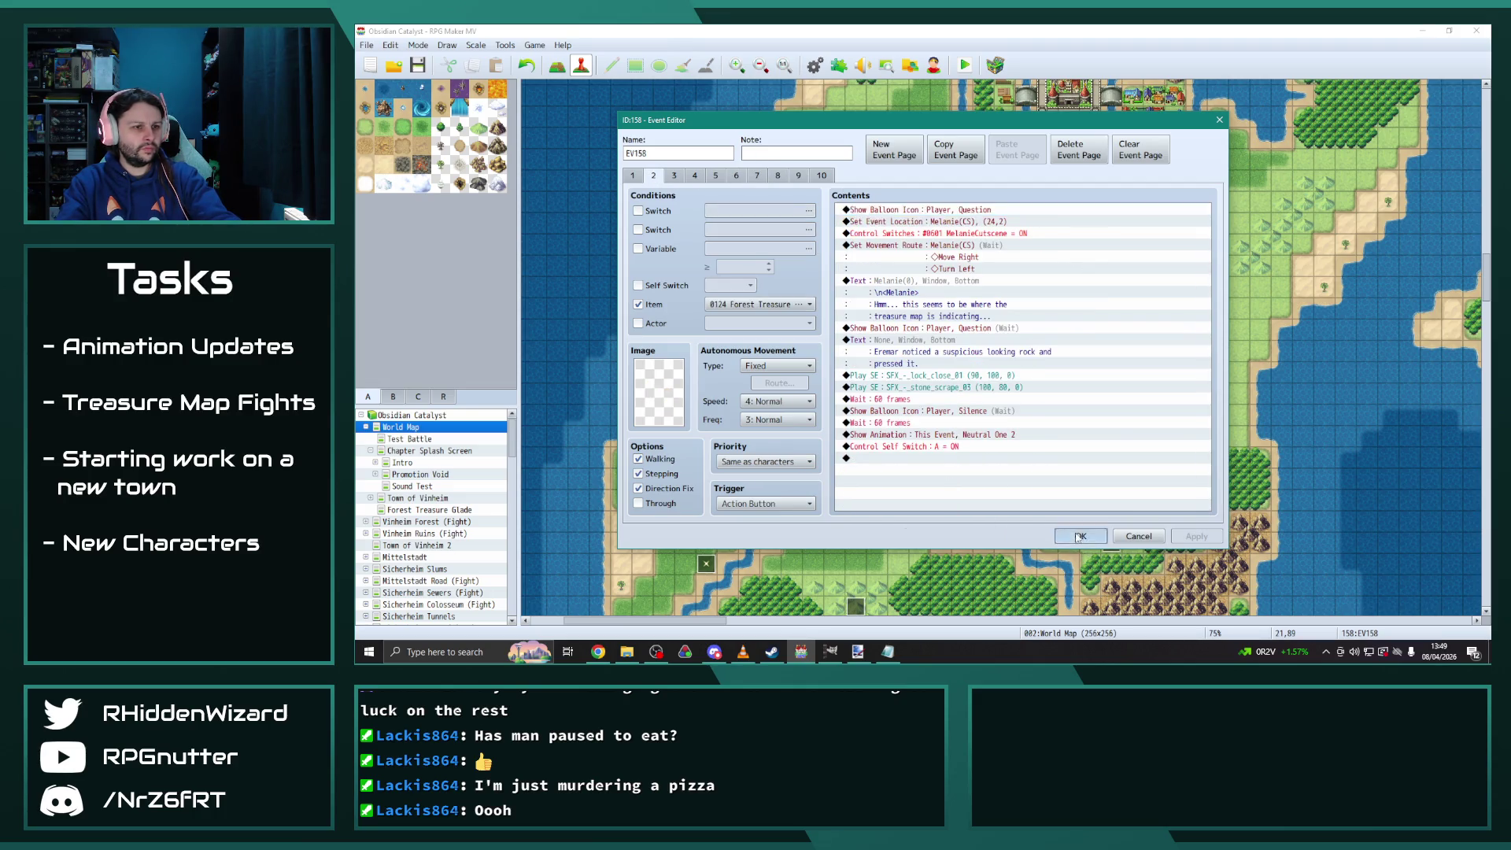
left_click(1080, 536)
scroll(447, 545, "down", 4)
scroll(447, 545, "down", 1)
scroll(449, 582, "down", 2)
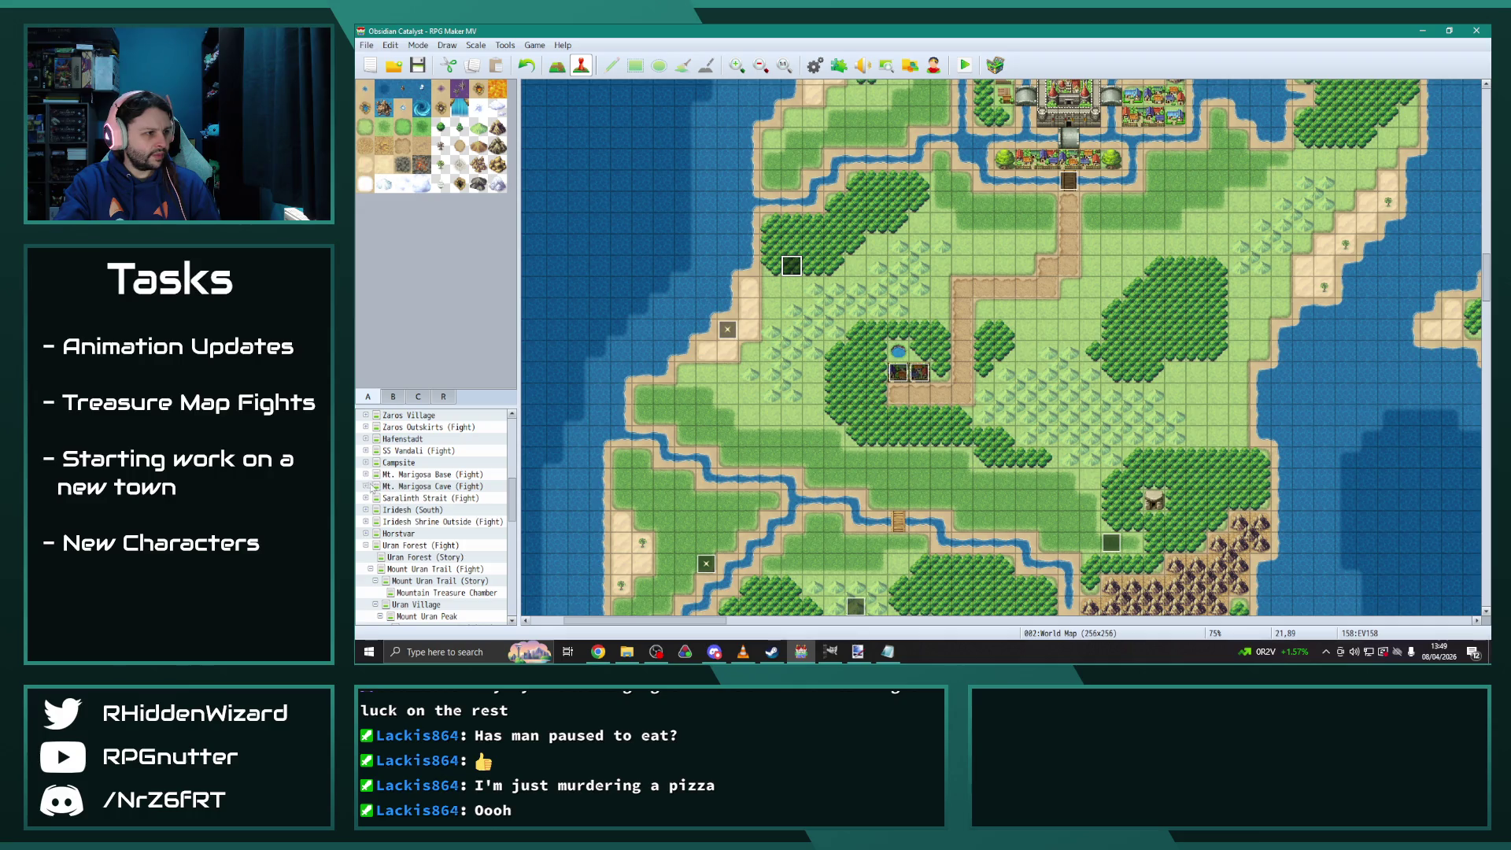
Open the Mt. Marigosa Base (Story) map and review treasure event EV022's pages without changes
left_click(434, 475)
left_click(449, 487)
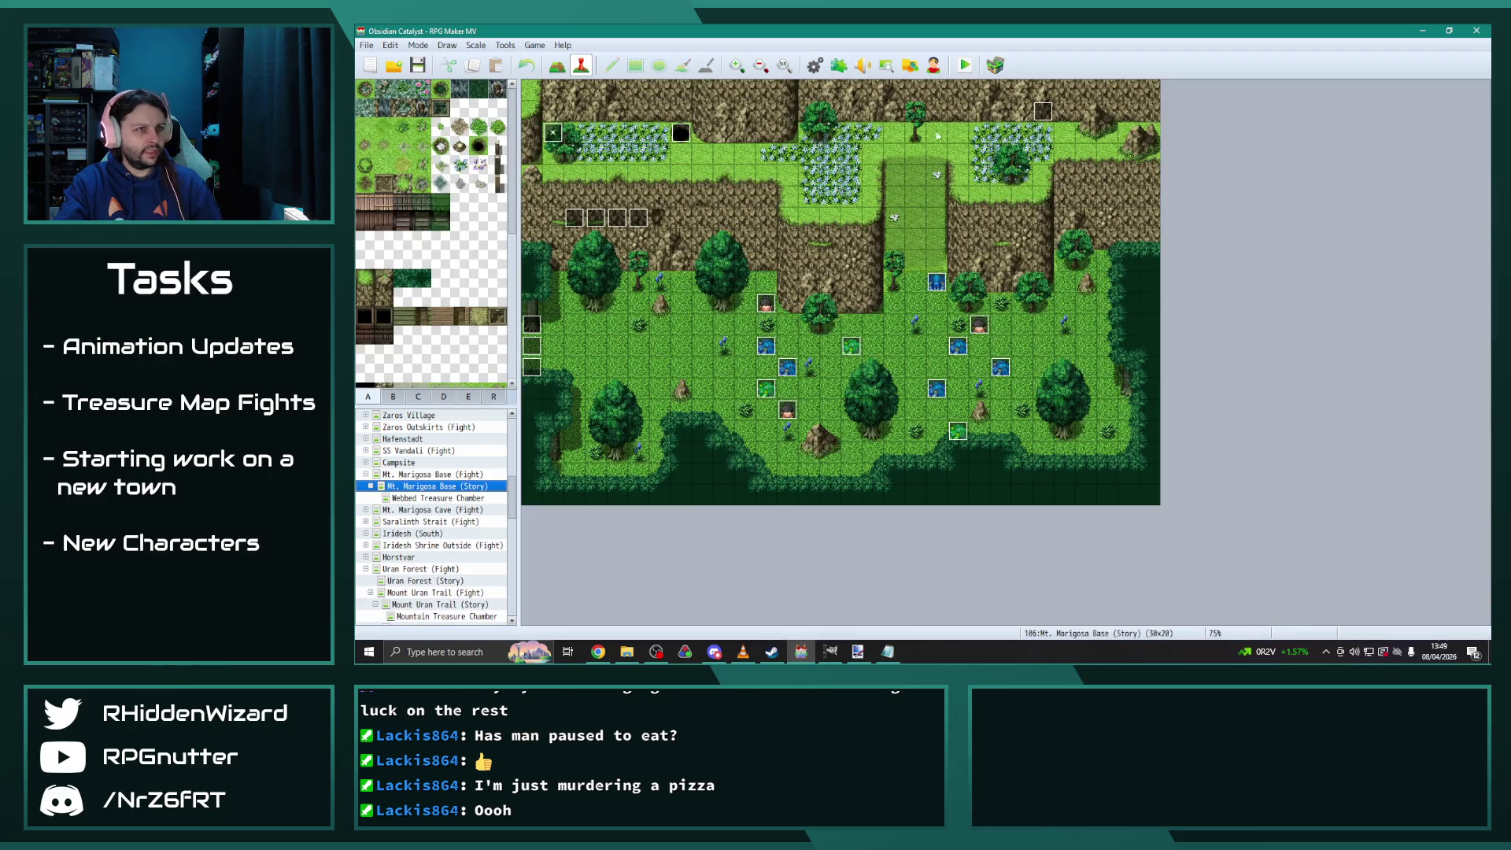
double_click(1047, 114)
left_click(653, 175)
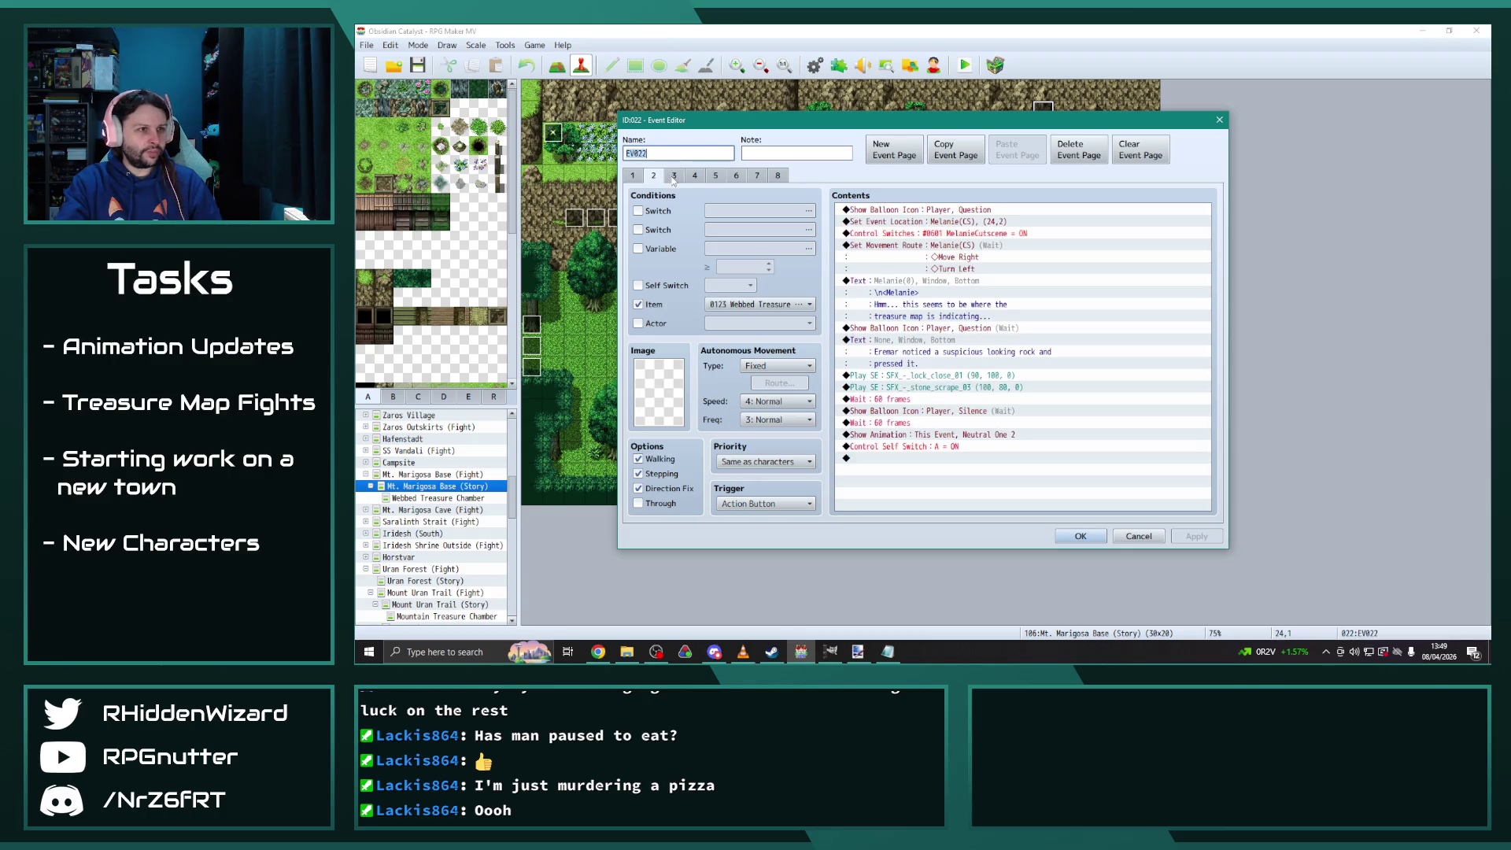
left_click(675, 176)
left_click(693, 177)
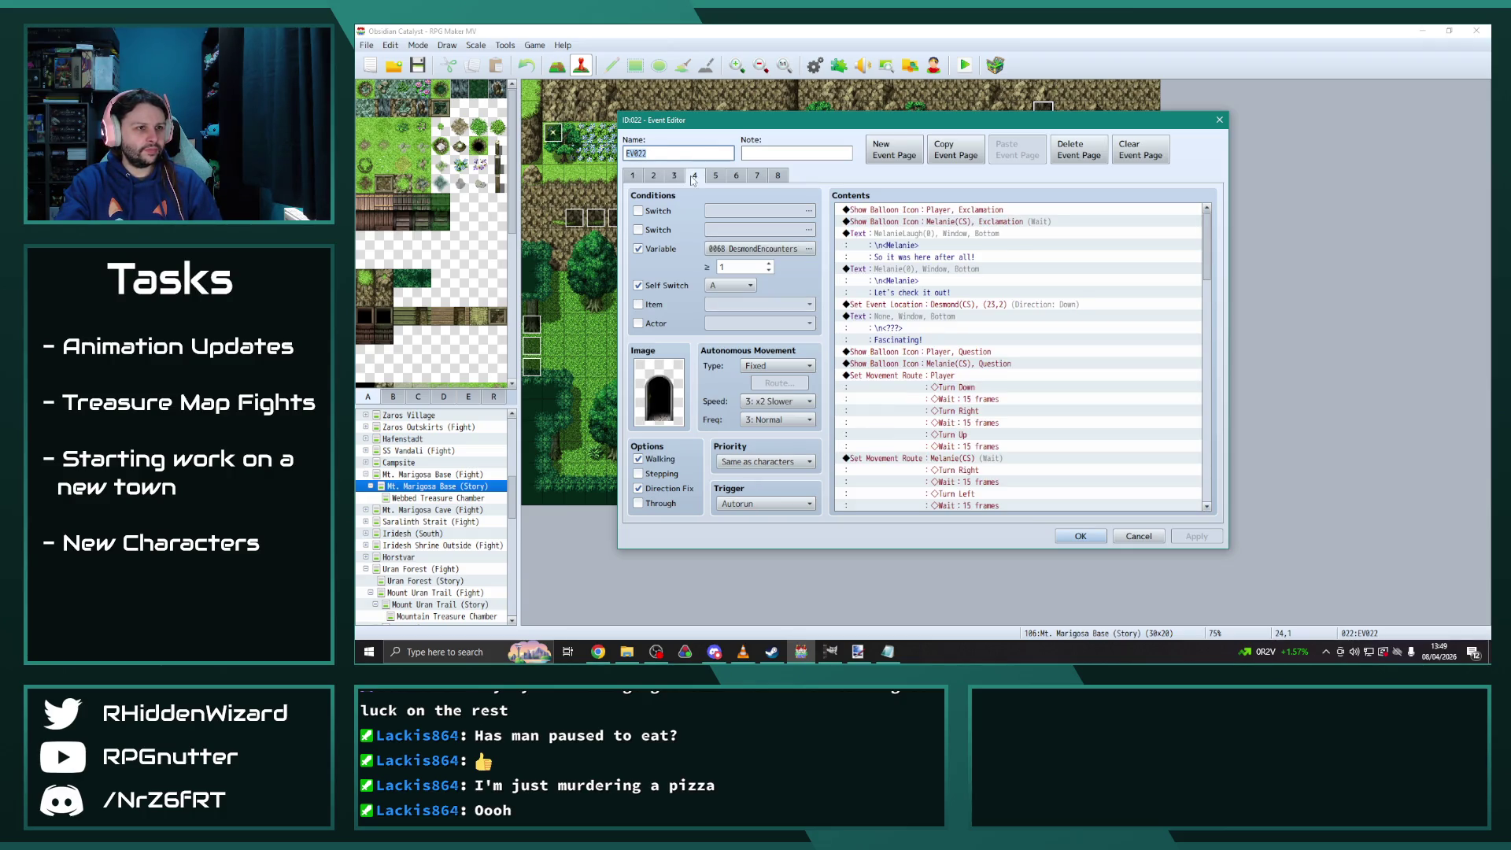
left_click(704, 178)
left_click(694, 177)
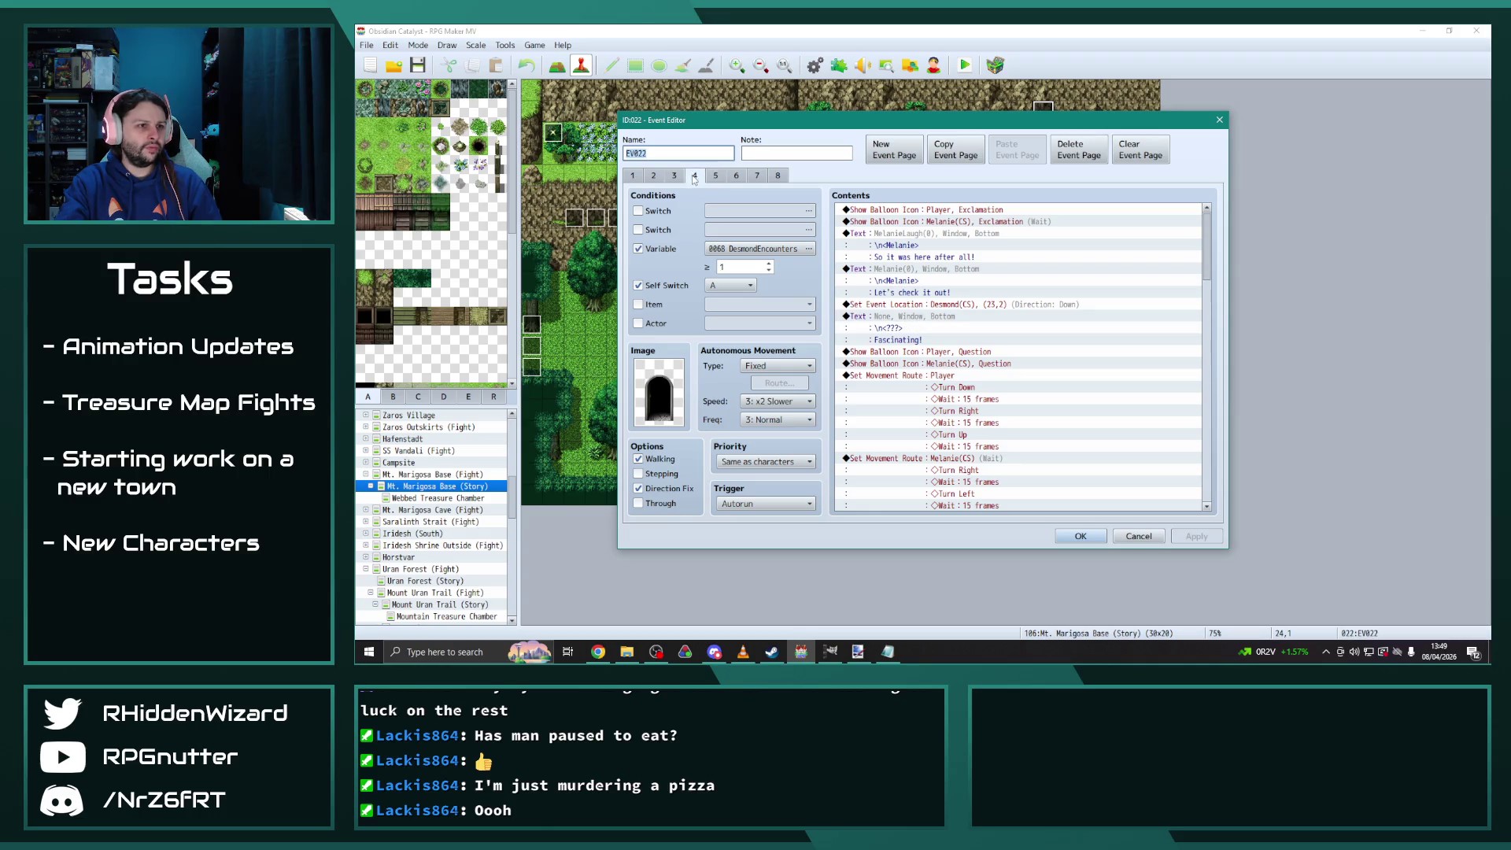
left_click(675, 178)
left_click(693, 177)
left_click(1080, 536)
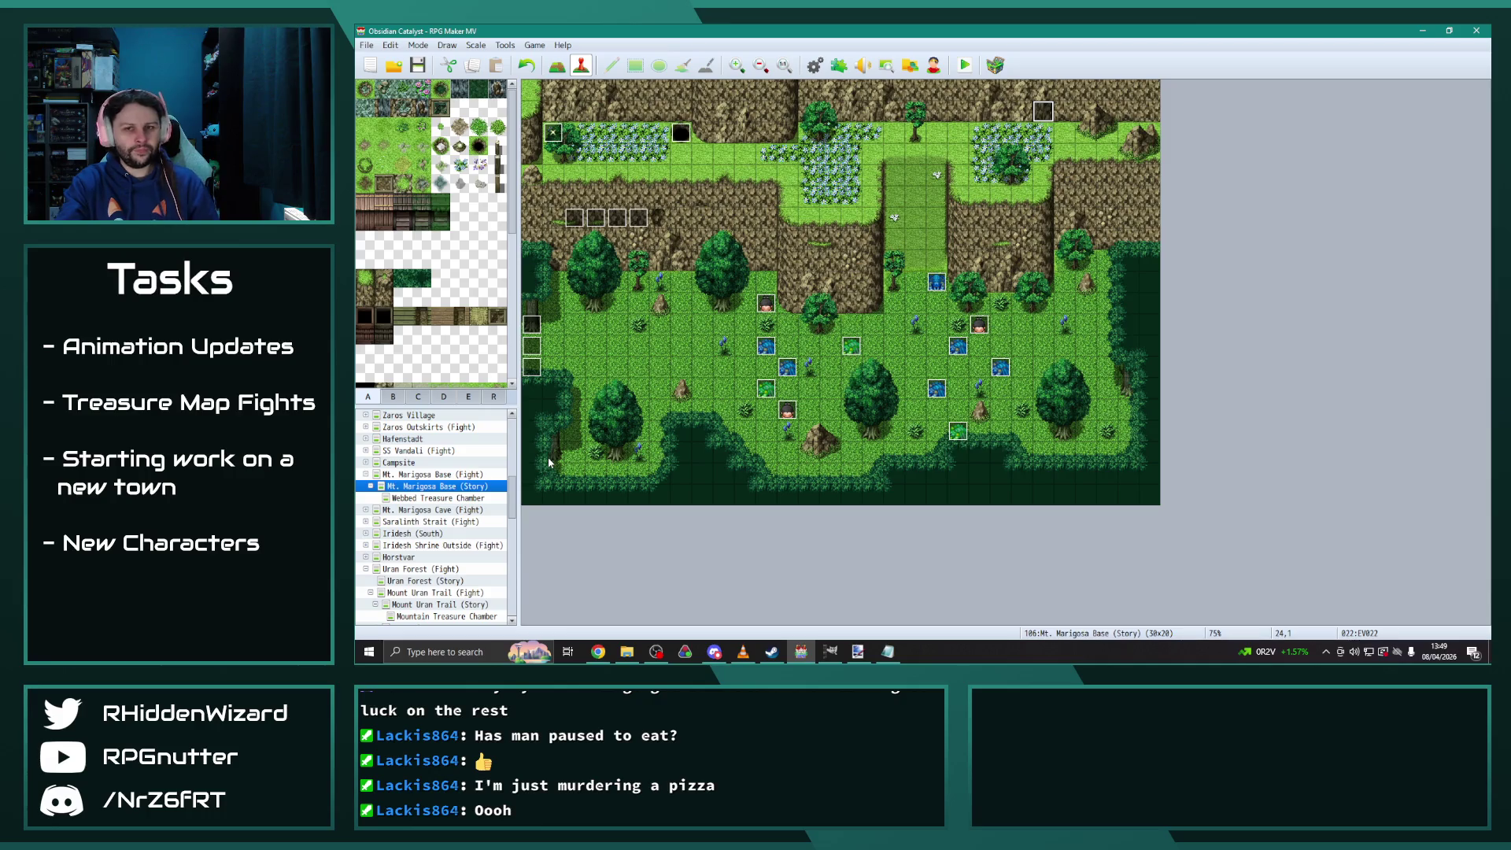
Switch to the Mount Uran Trail (Story) map and open treasure event EV010
left_click(365, 474)
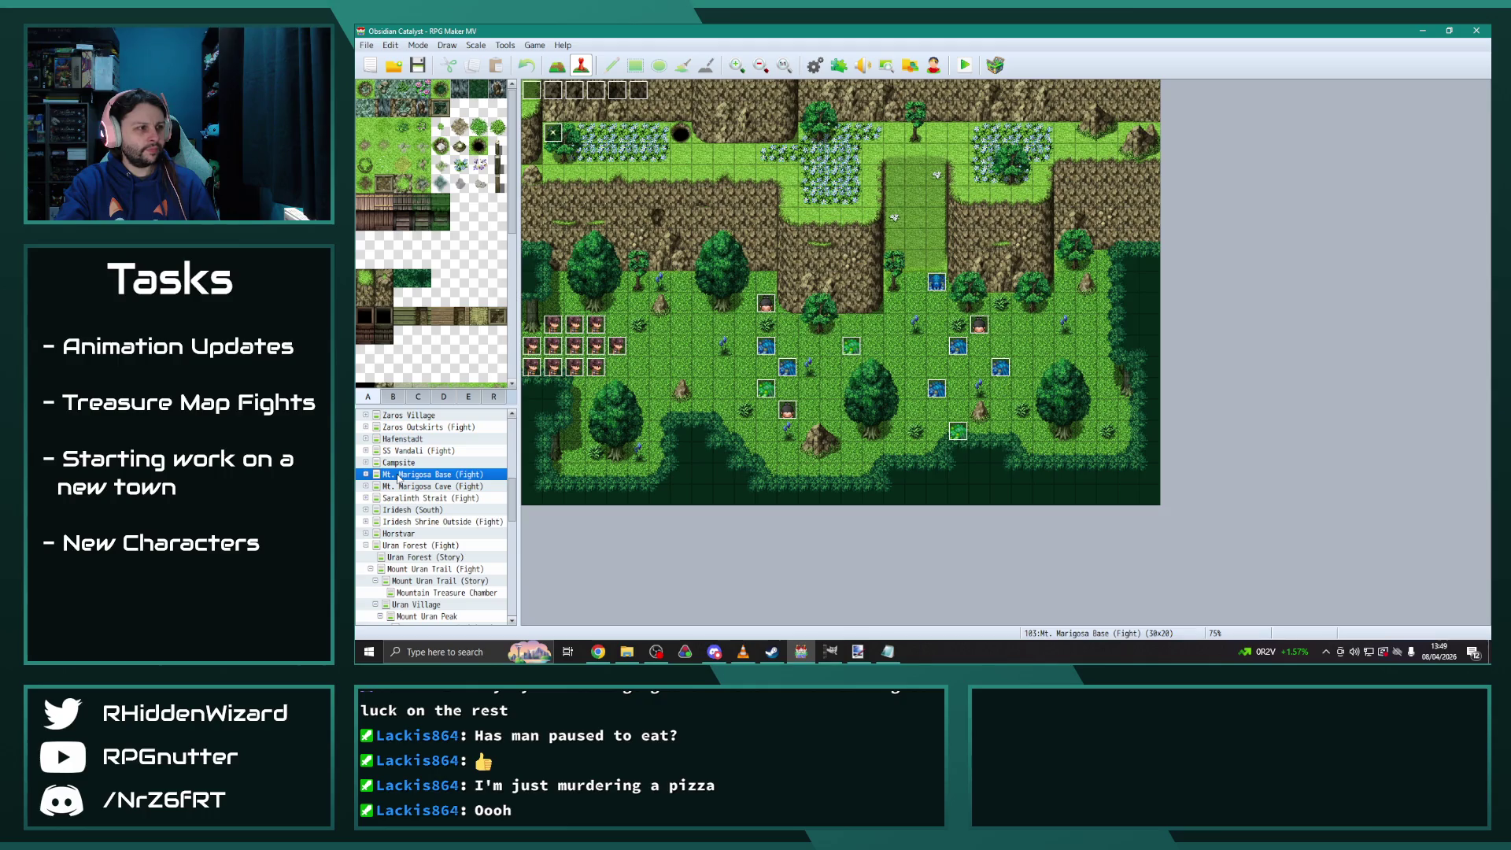
scroll(405, 488, "down", 2)
left_click(443, 498)
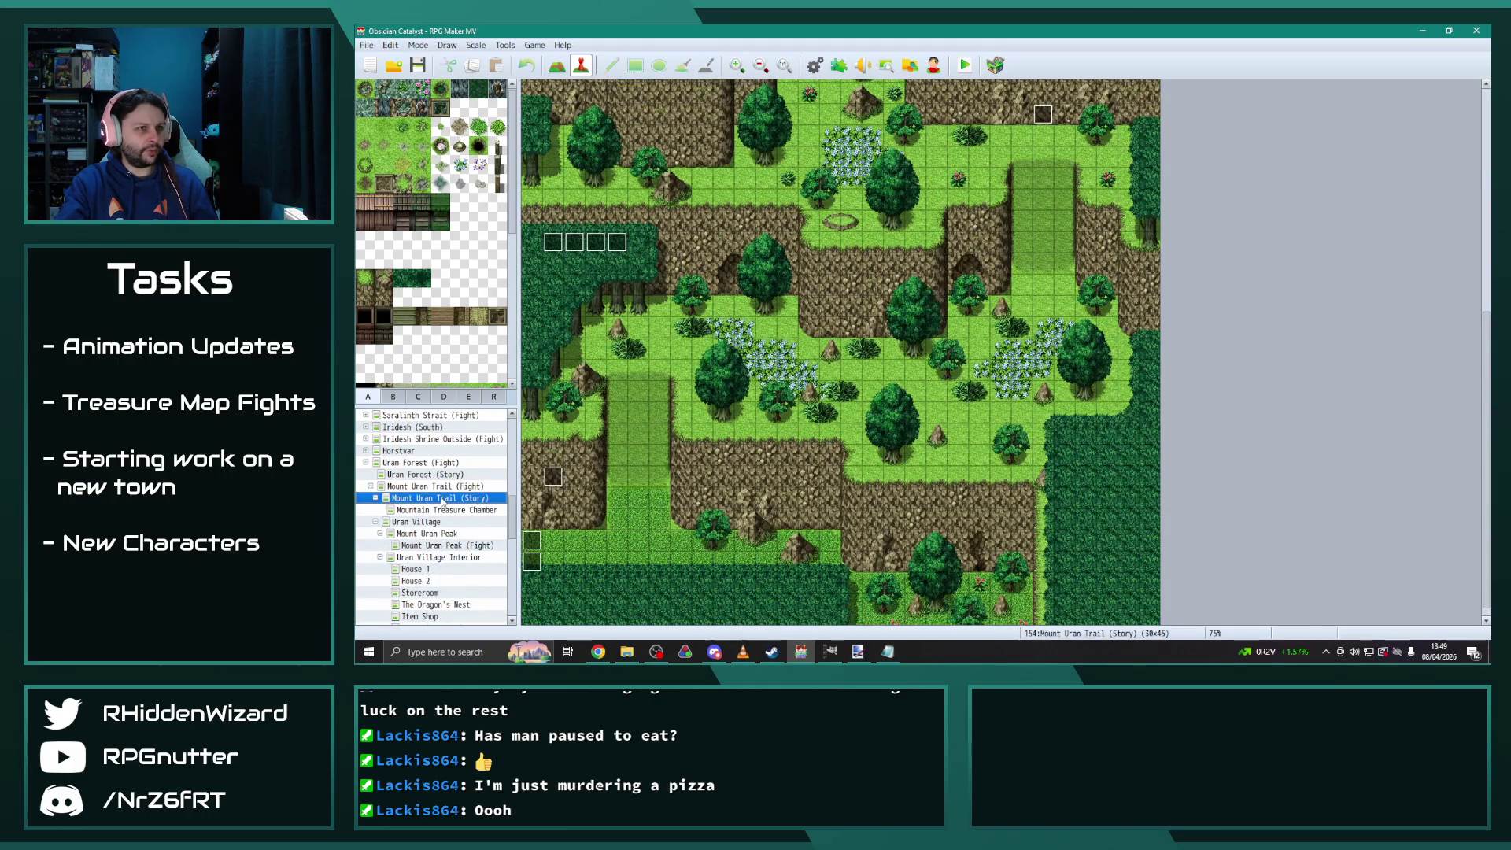
double_click(1045, 117)
left_click(673, 176)
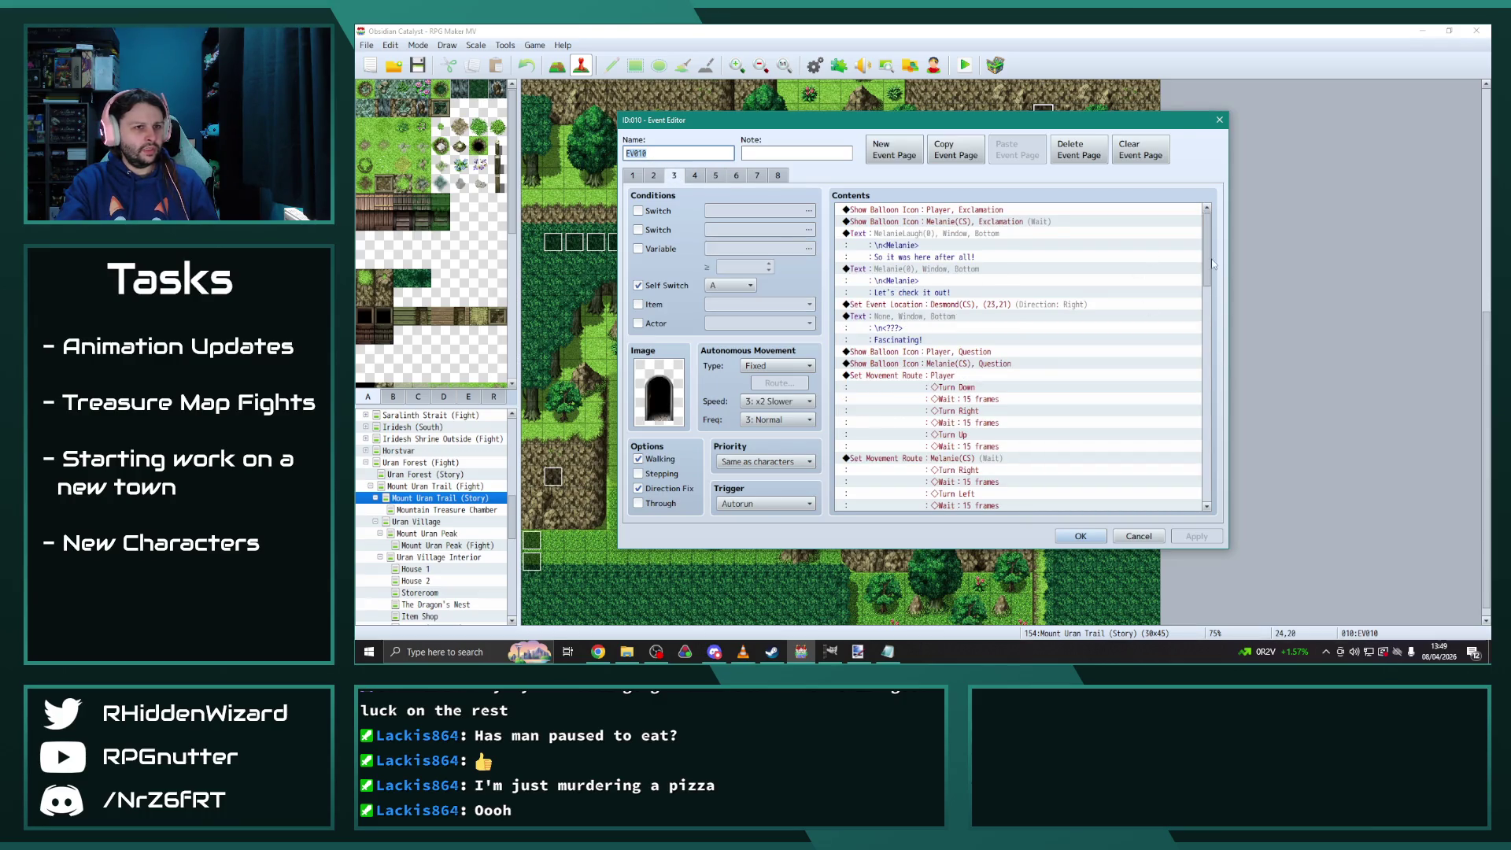
Change the Quest Add 803 and Quest Set Completed 803 commands to 806, then save the event
scroll(1162, 260, "down", 10)
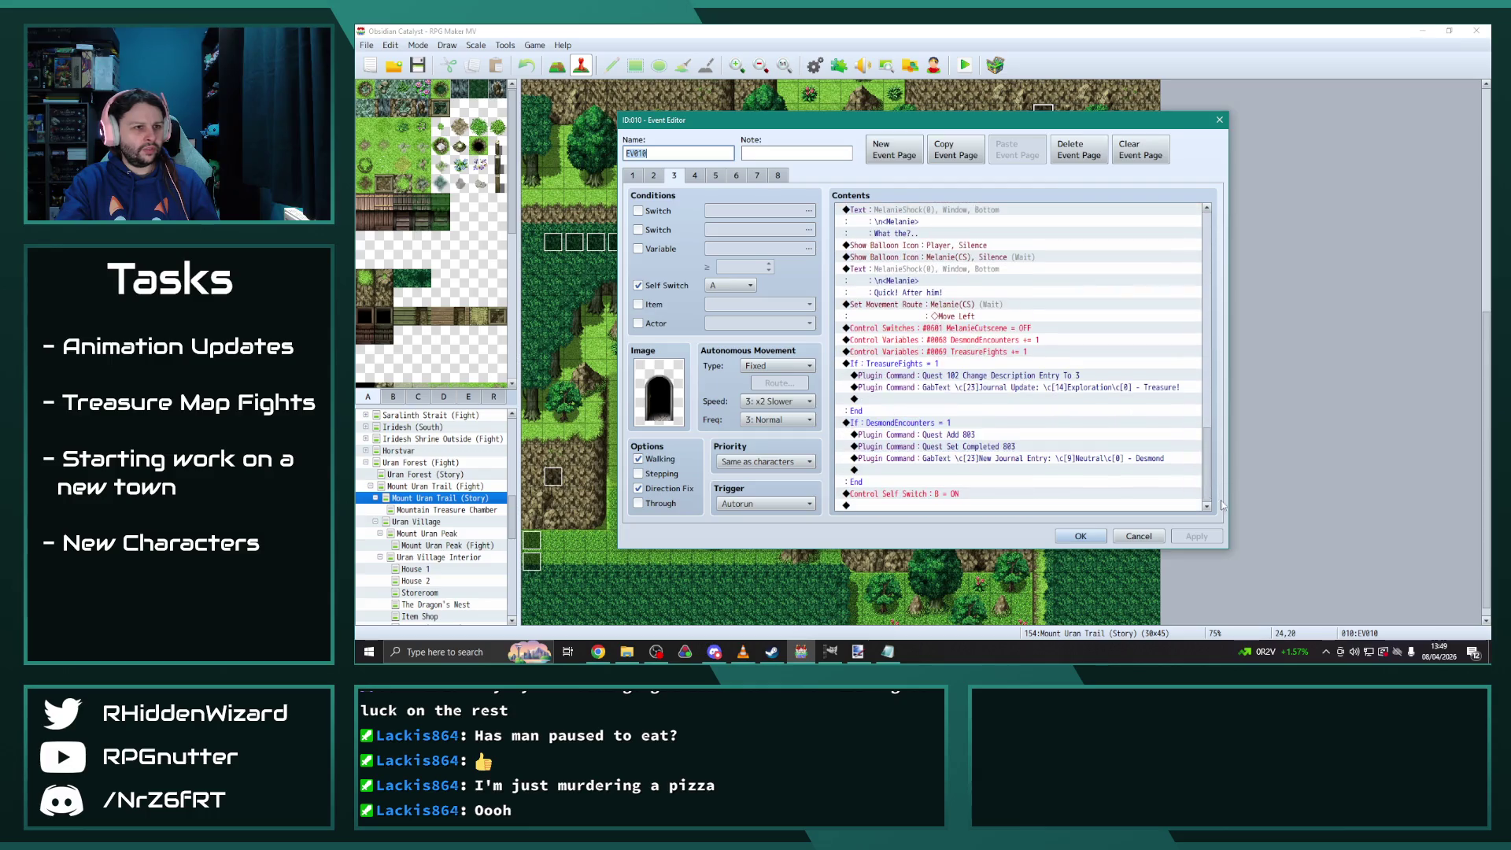
left_click(988, 435)
double_click(987, 435)
left_click(974, 349)
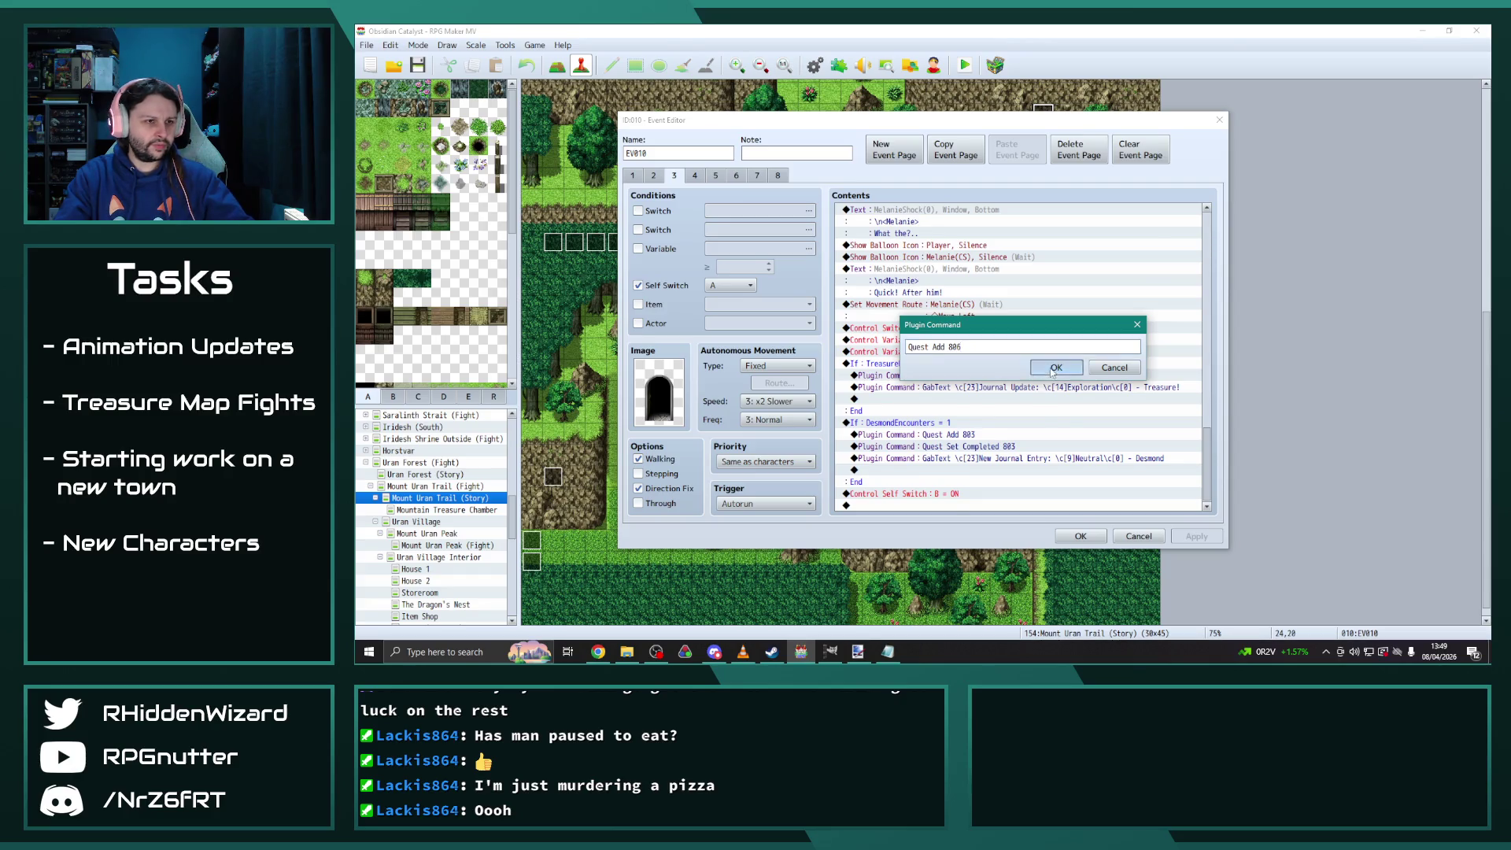
left_click(1056, 368)
double_click(968, 458)
left_click(1009, 346)
key("BackSpace")
type("6")
left_click(1056, 367)
left_click(1196, 536)
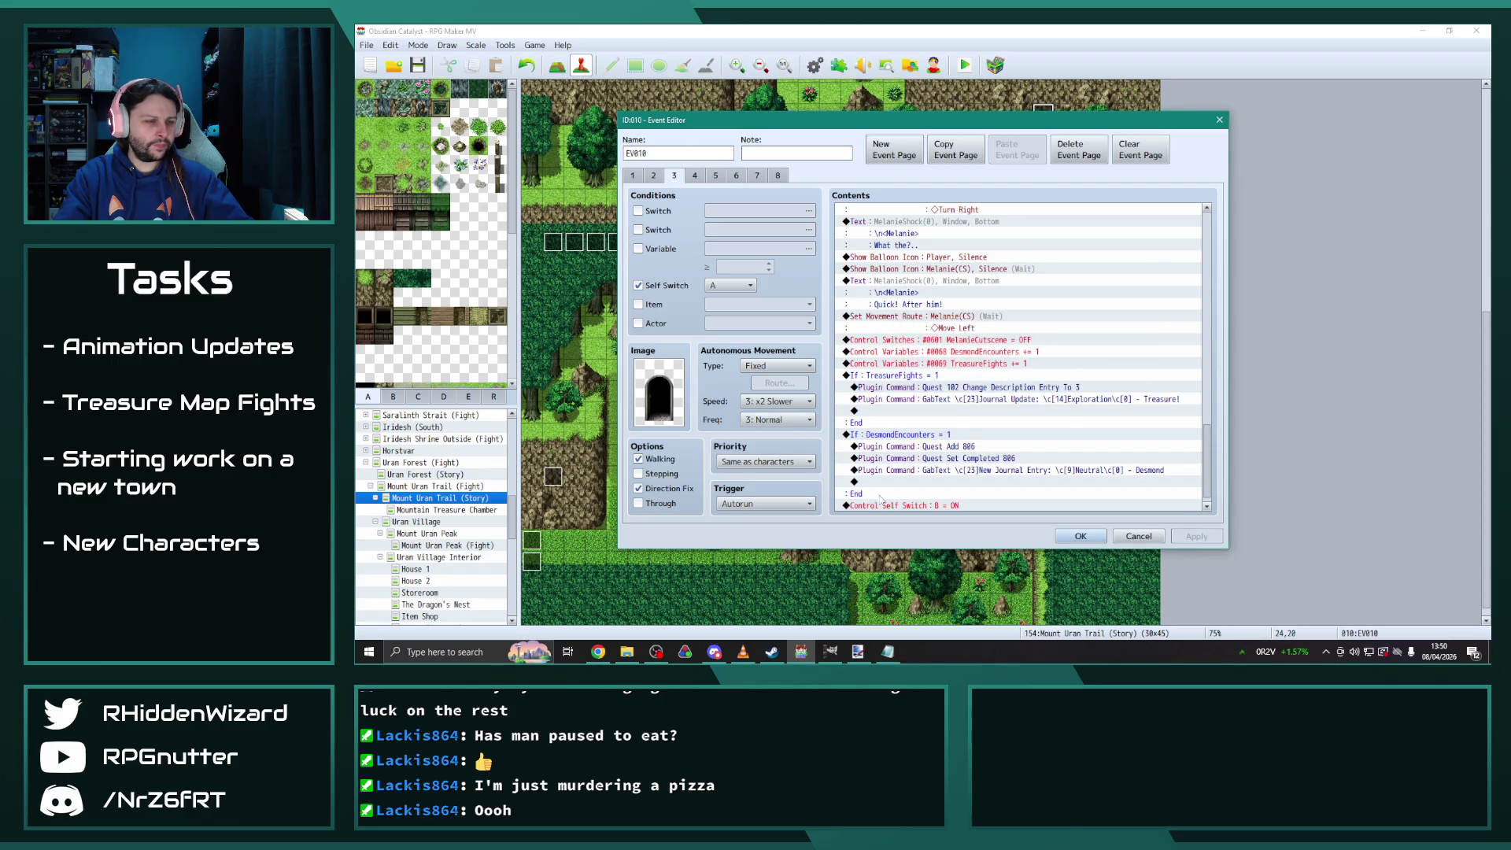
left_click(1080, 536)
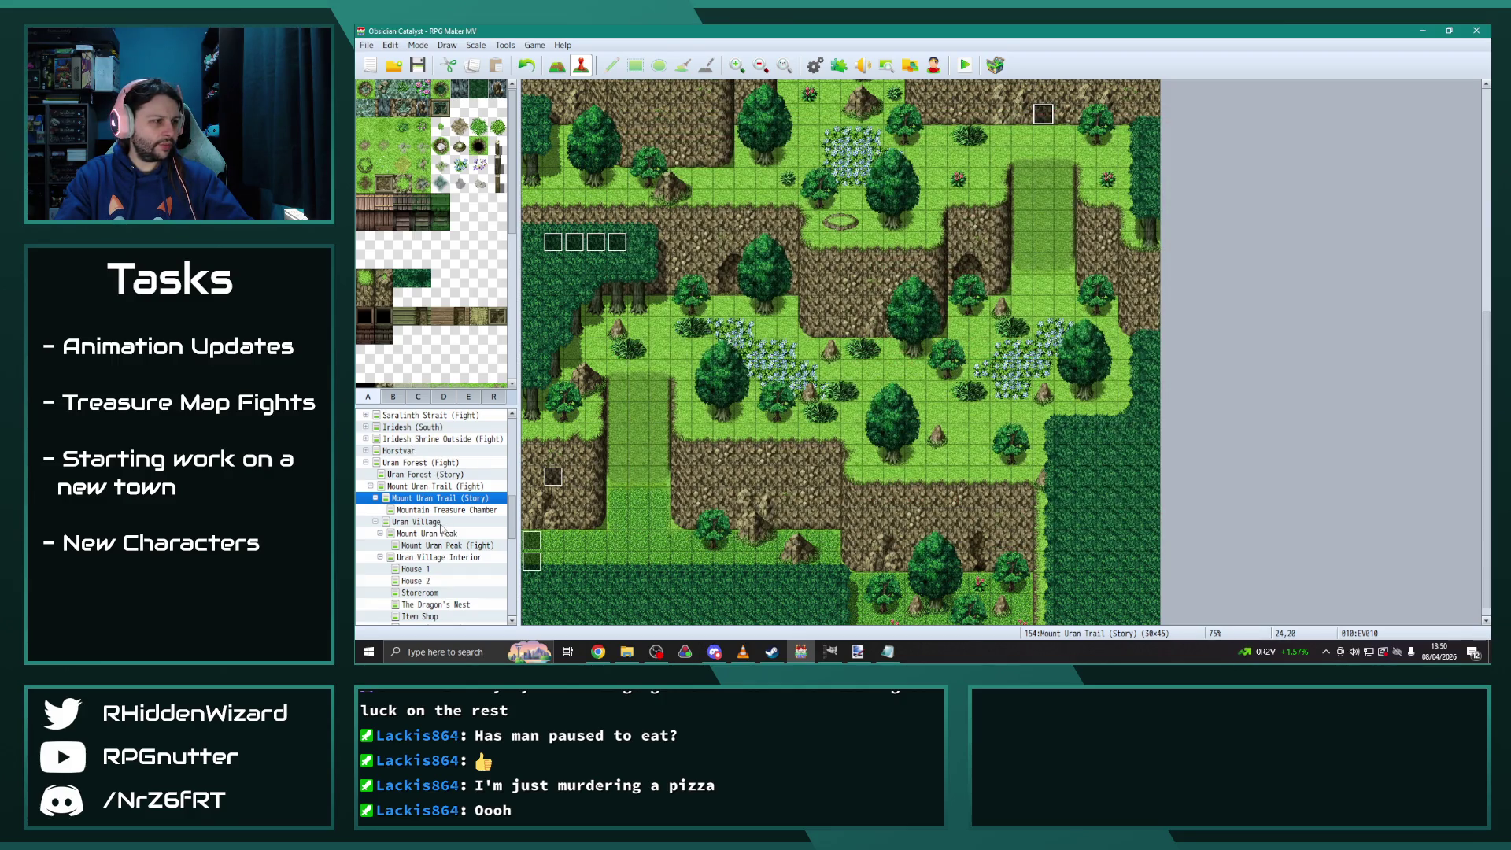
On EV010's page 4, change Quest Add 804 and Quest Set Completed 804 to 806
double_click(1043, 115)
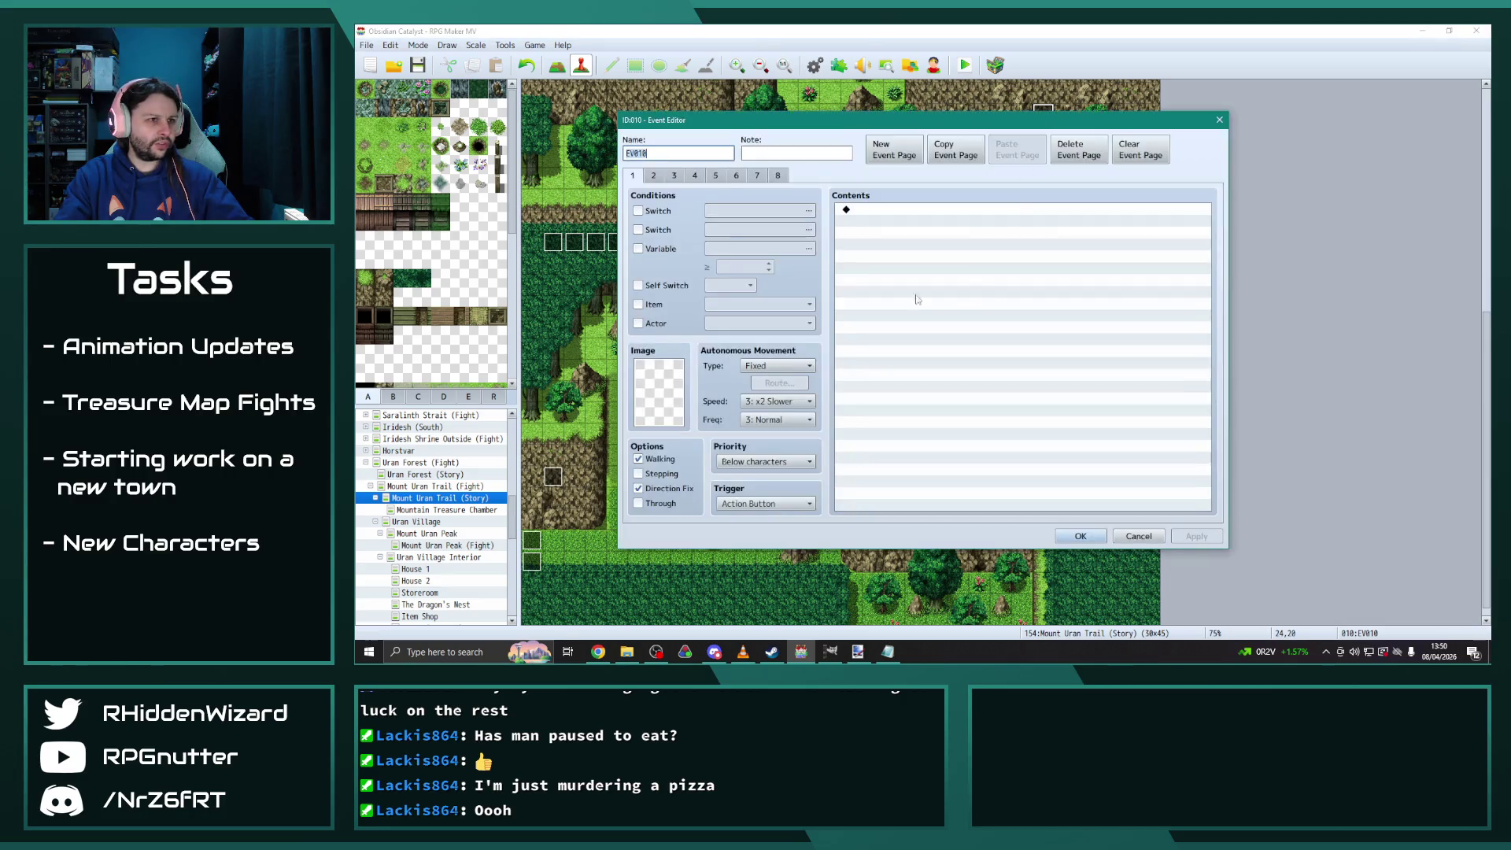
left_click(716, 176)
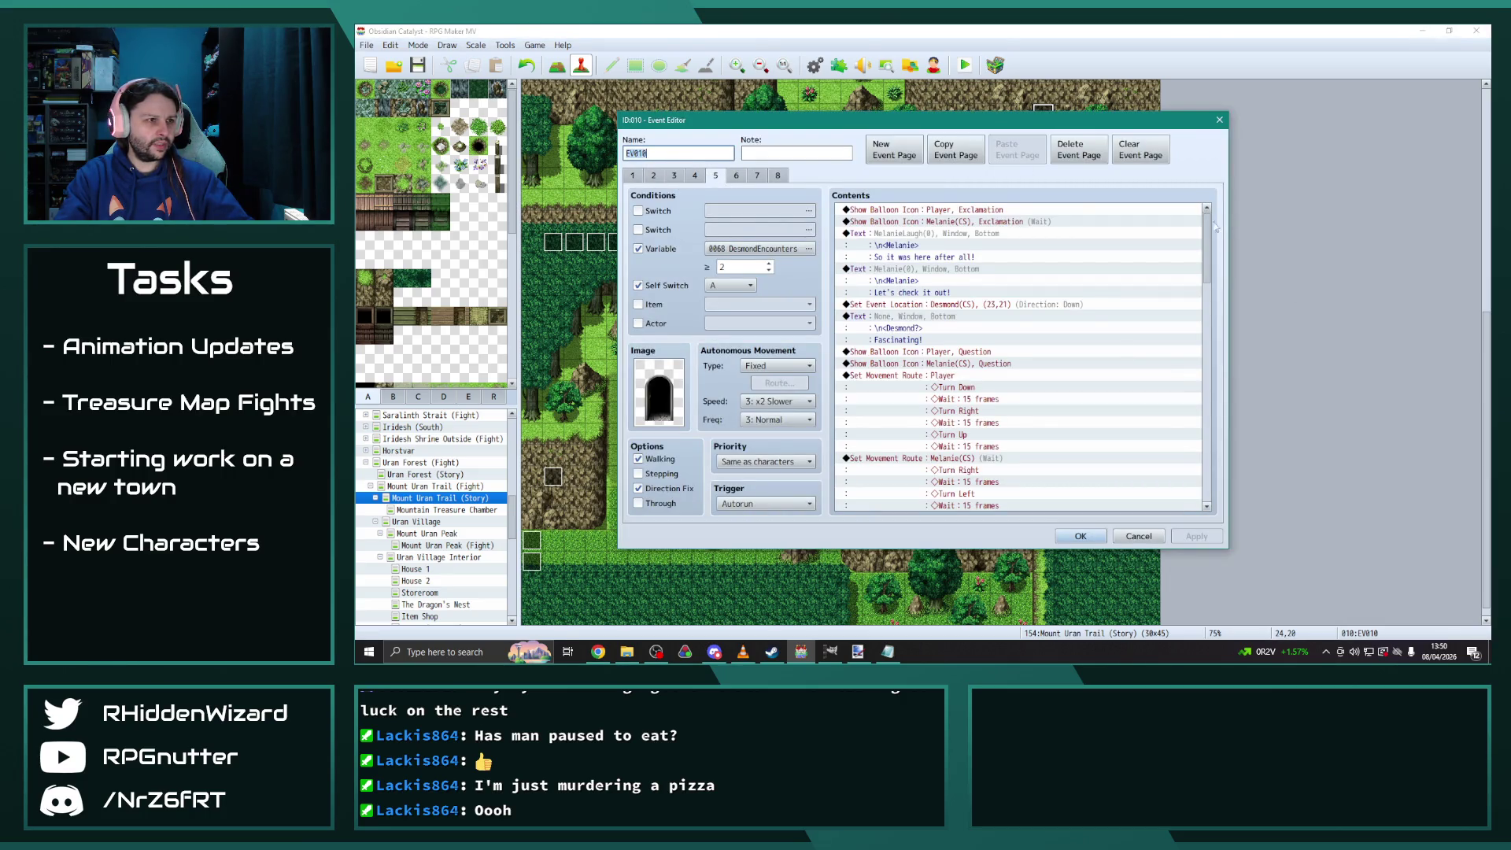
left_click(695, 176)
scroll(1200, 492, "down", 10)
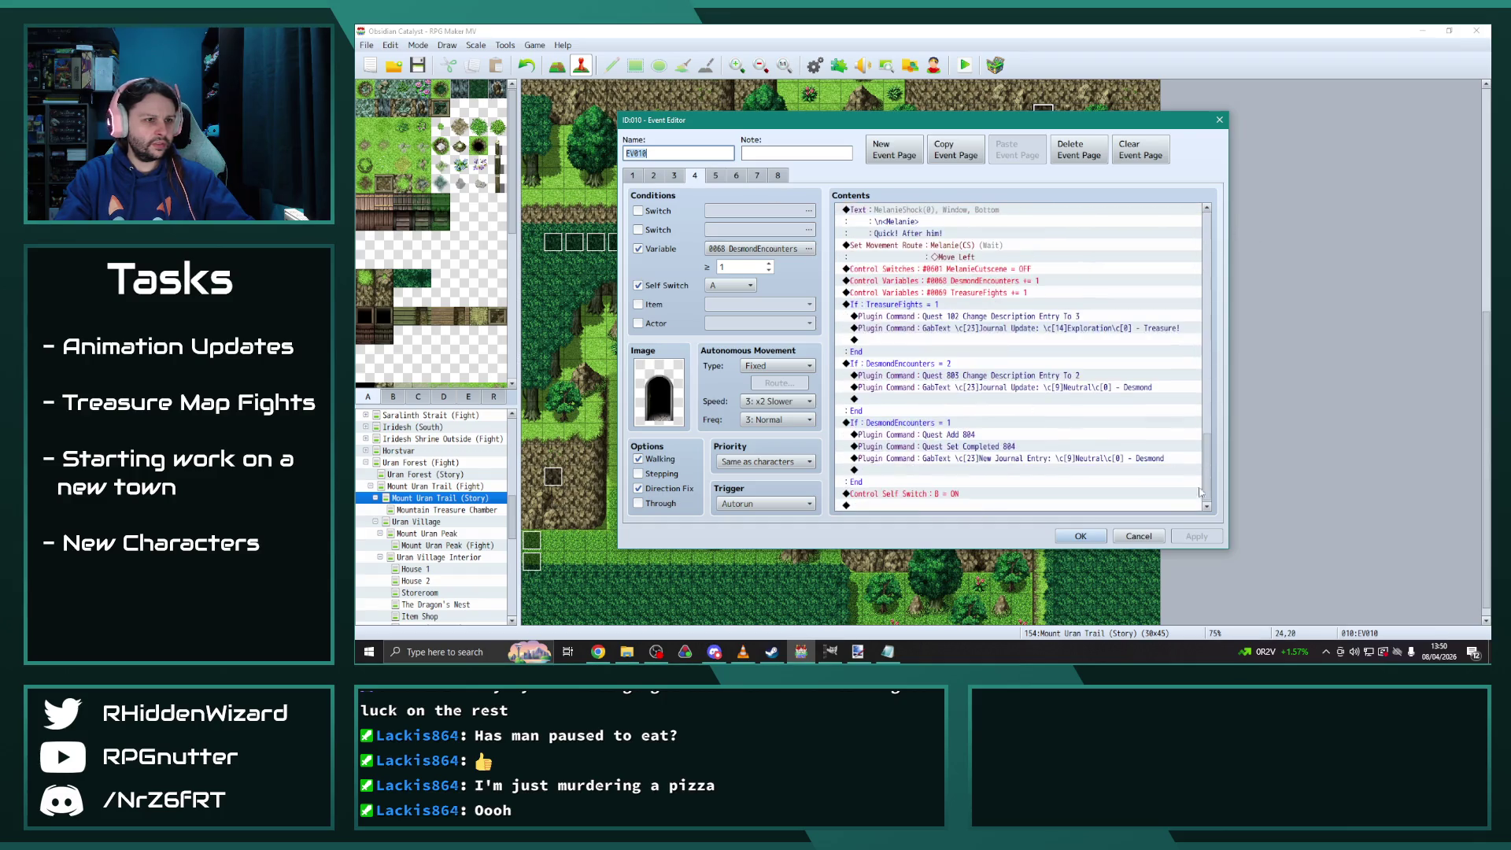
double_click(1023, 435)
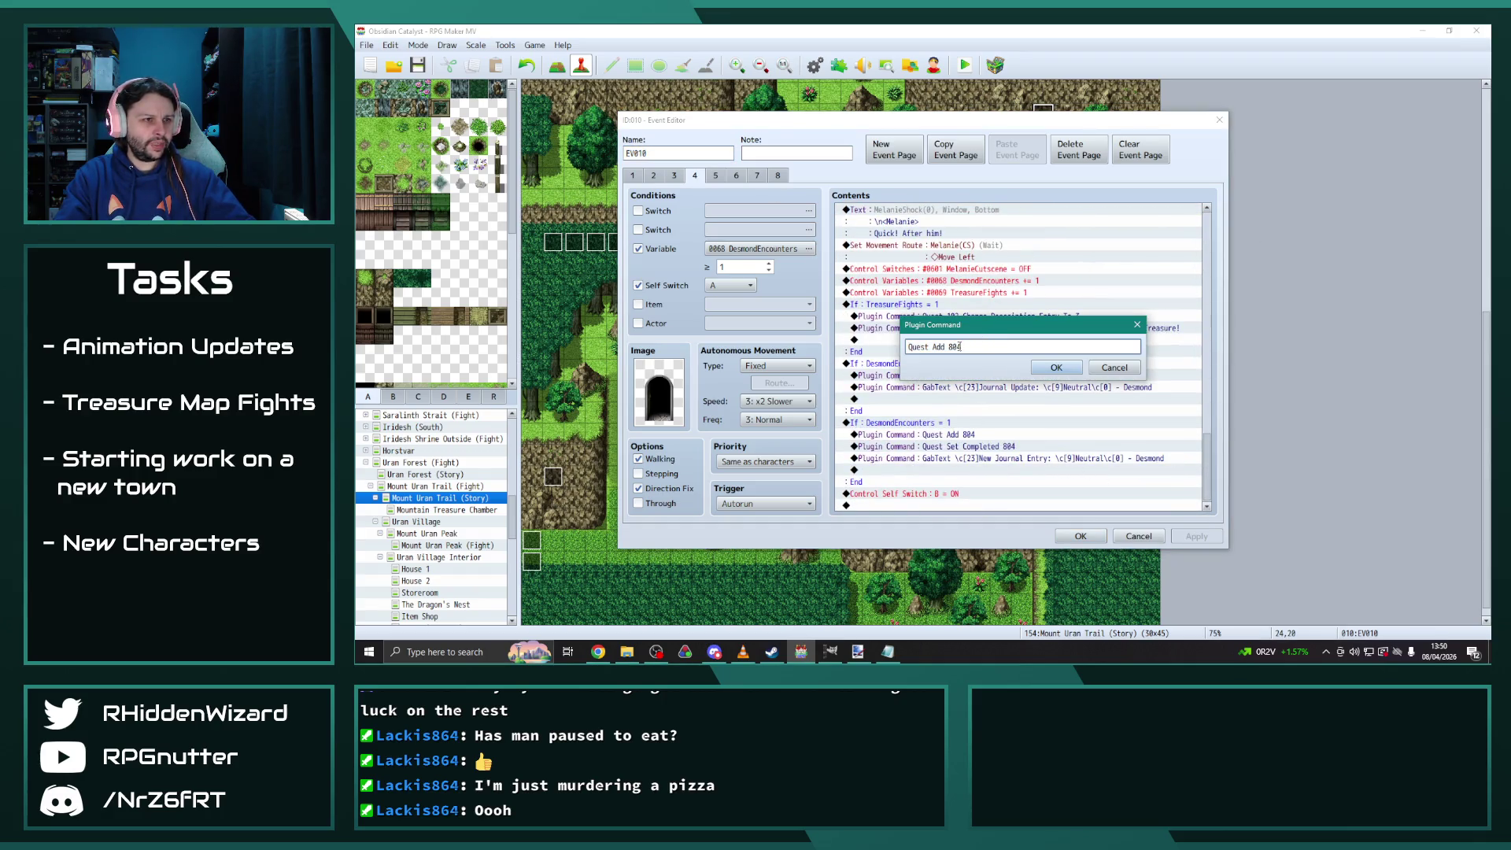
left_click(1056, 368)
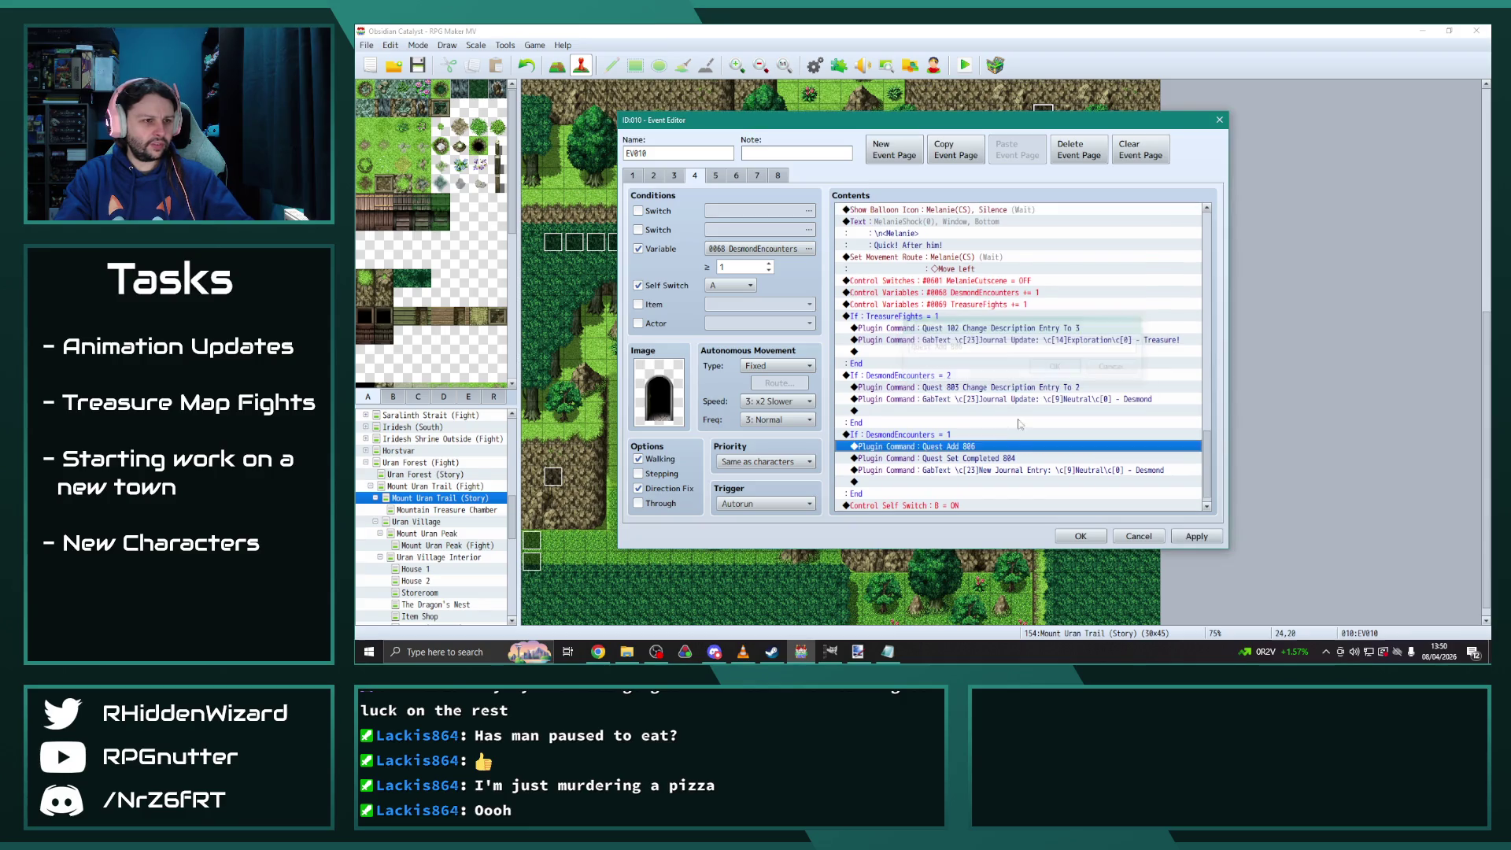
double_click(1007, 458)
left_click(1000, 347)
key("BackSpace")
type("6")
left_click(1056, 367)
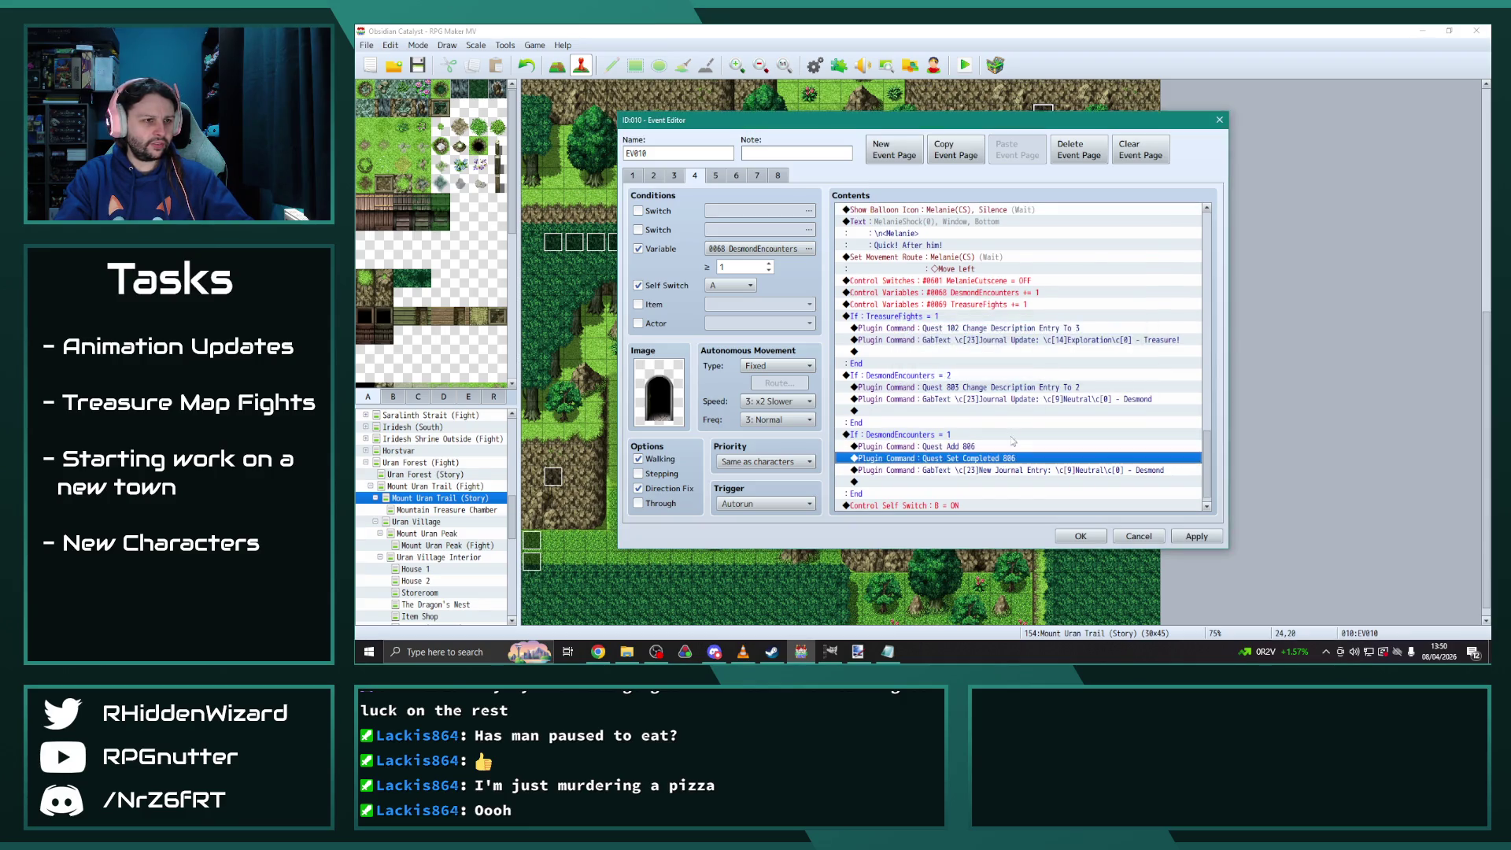
Replace the DesmondEncounters = 2 branch with the 802–804 version and add a Quest 805 description line
left_click(964, 375)
key("Delete")
key("ctrl+v")
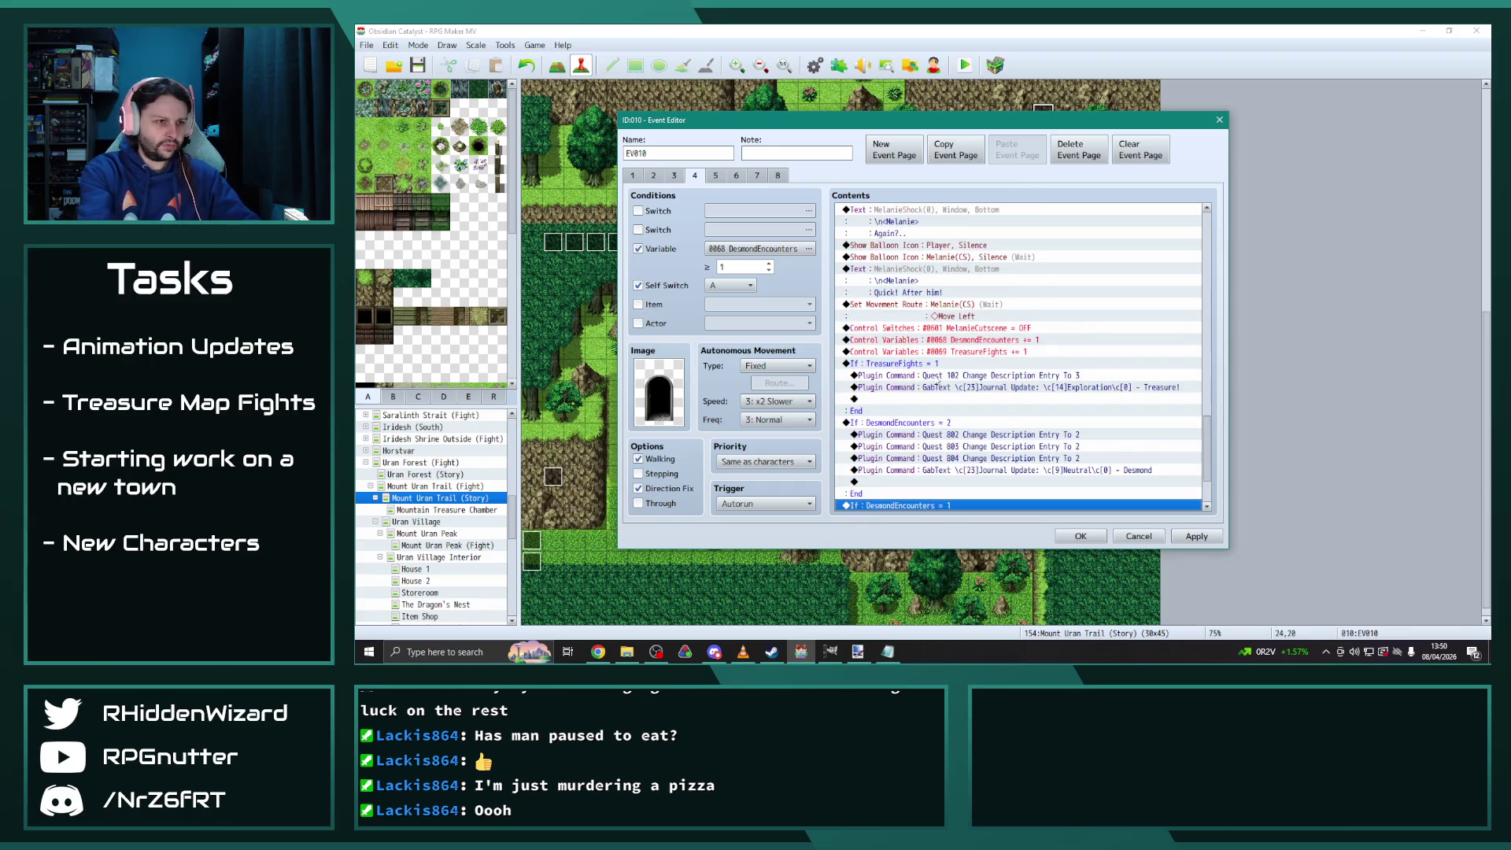
scroll(989, 388, "down", 3)
left_click(1035, 375)
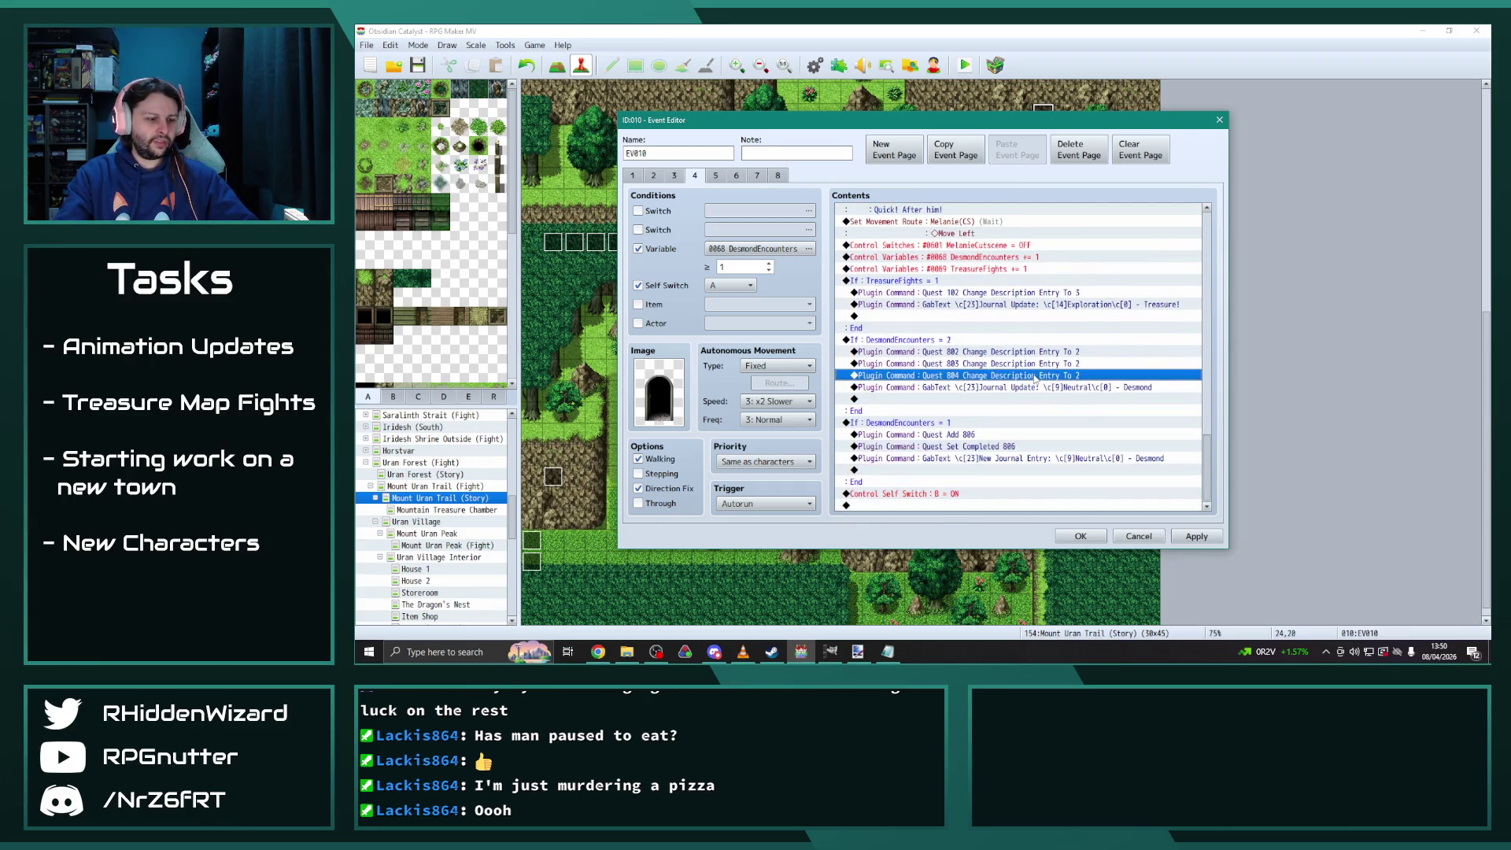
key("ctrl+c")
key("ctrl+v")
double_click(974, 376)
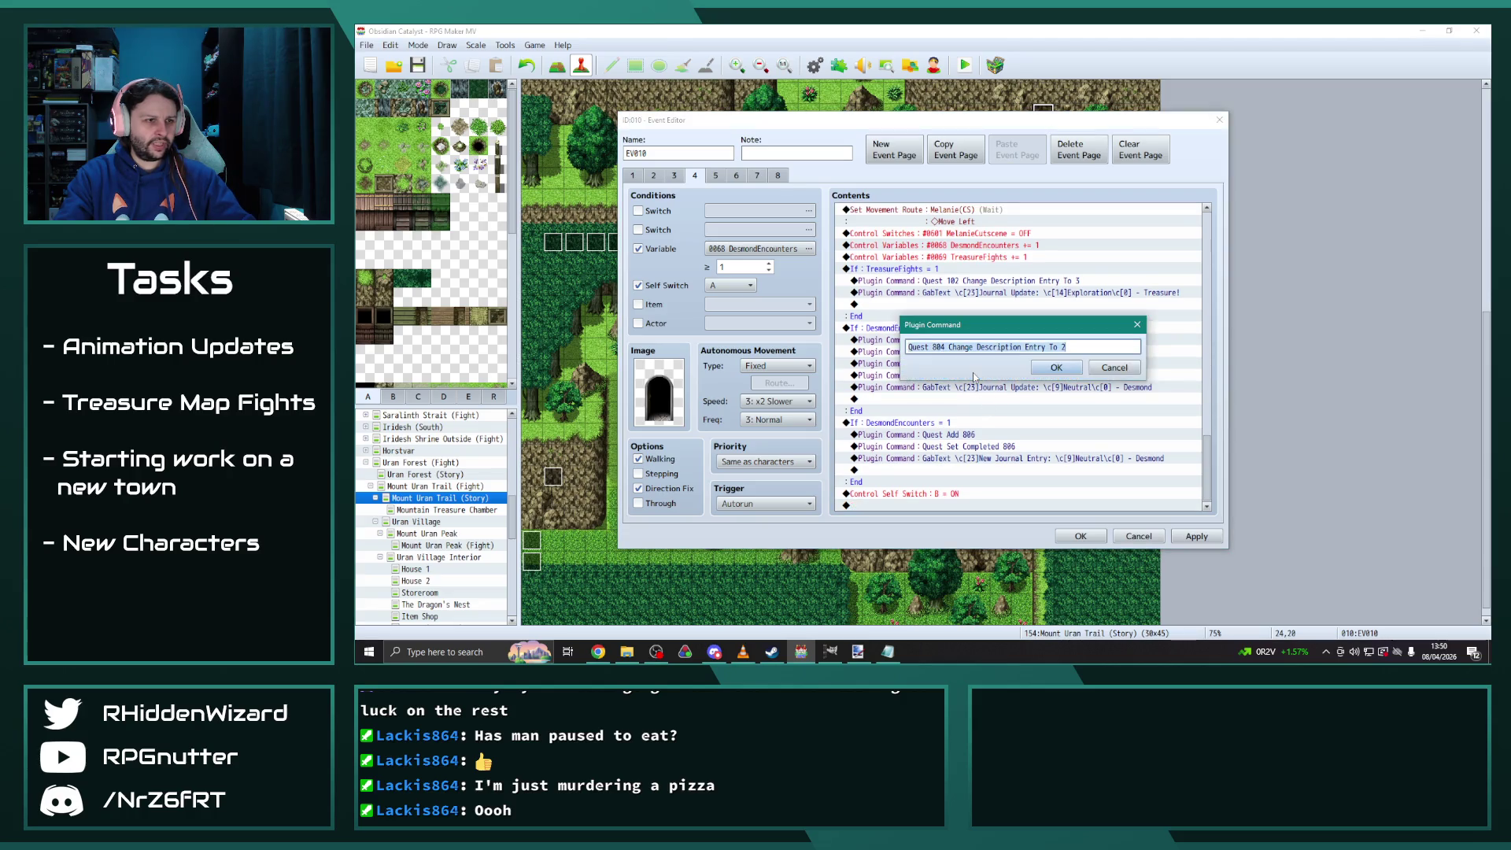
left_click(942, 349)
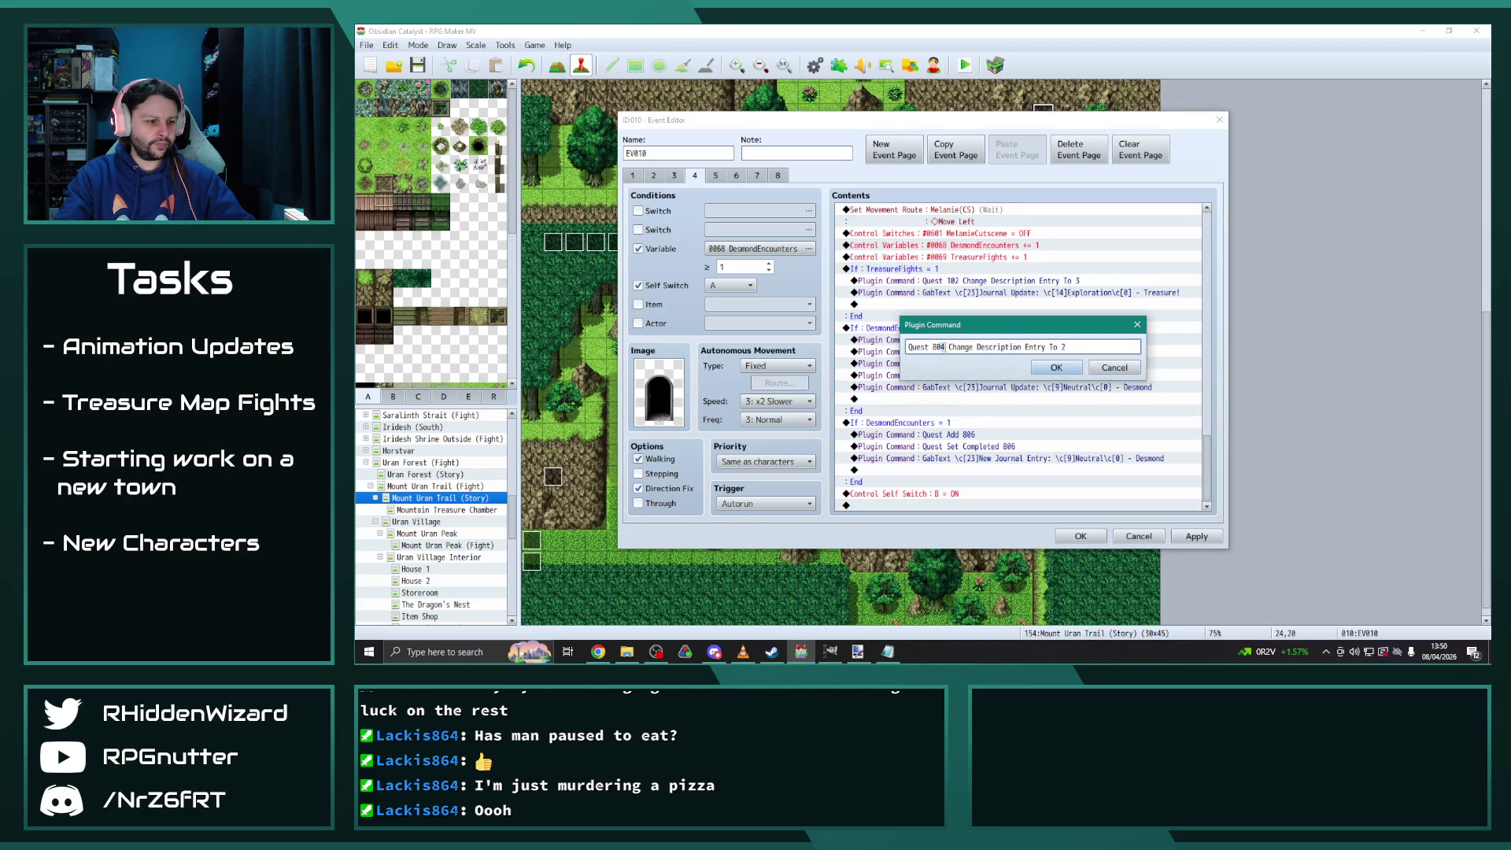
type("6")
left_click(1056, 367)
left_click(937, 340)
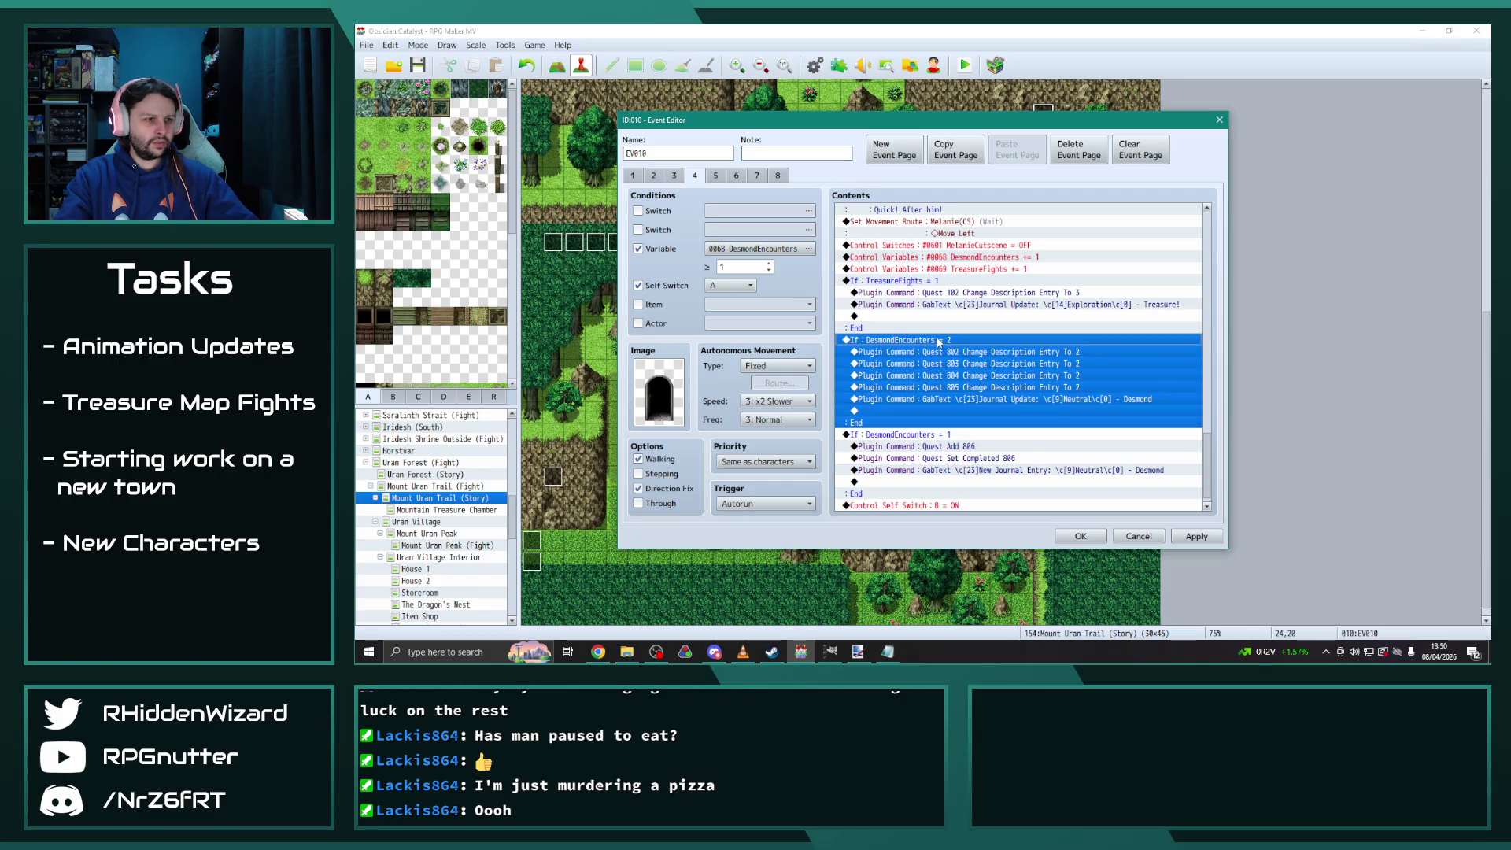
left_click(708, 174)
On page 5, change Quest Add 804 and Quest Set Completed 804 to quest 806
left_click_drag(1208, 284, 1225, 496)
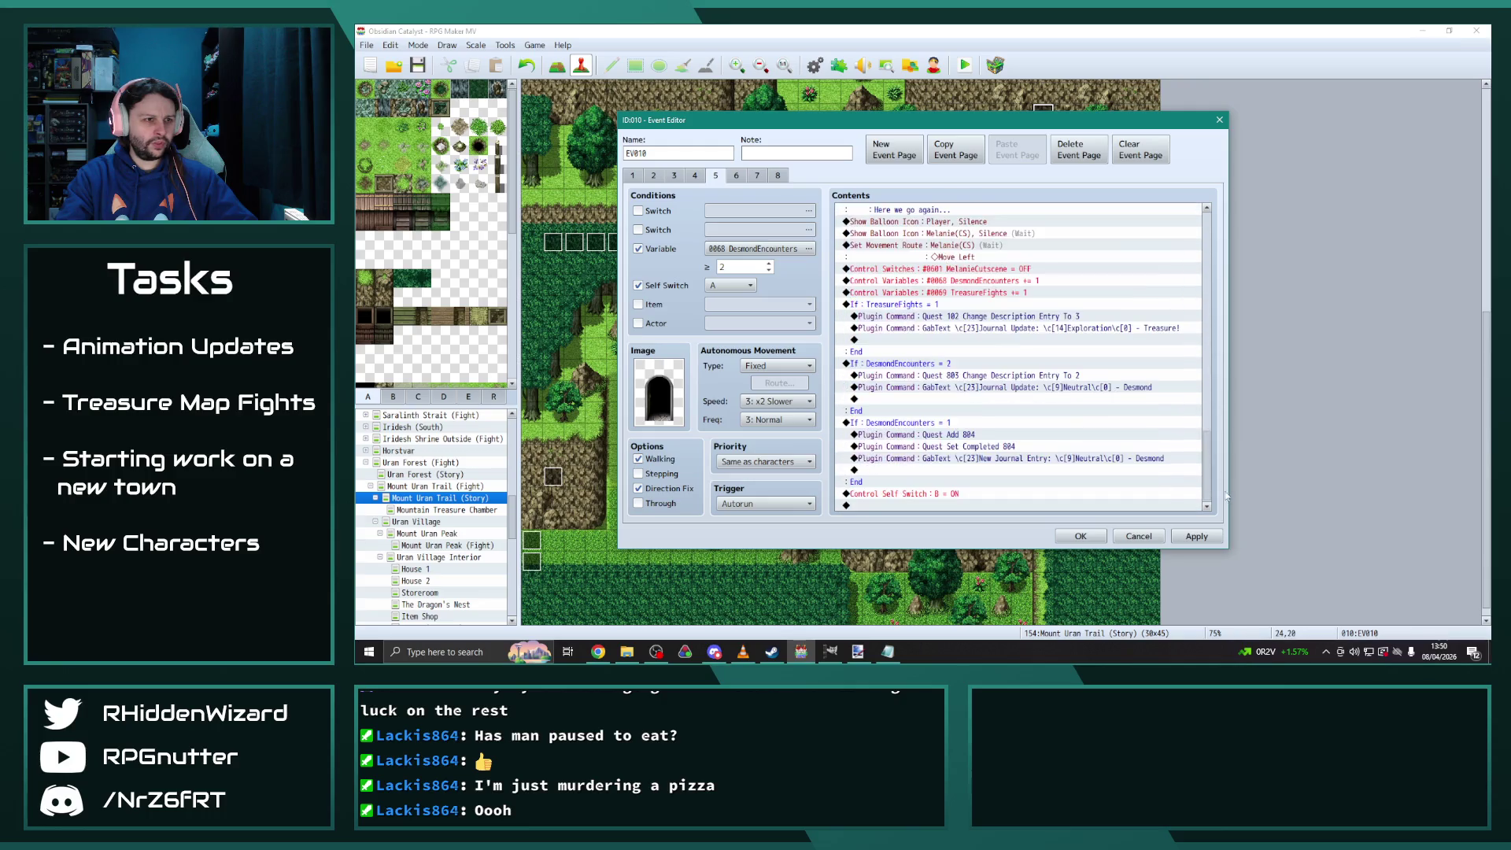
double_click(997, 435)
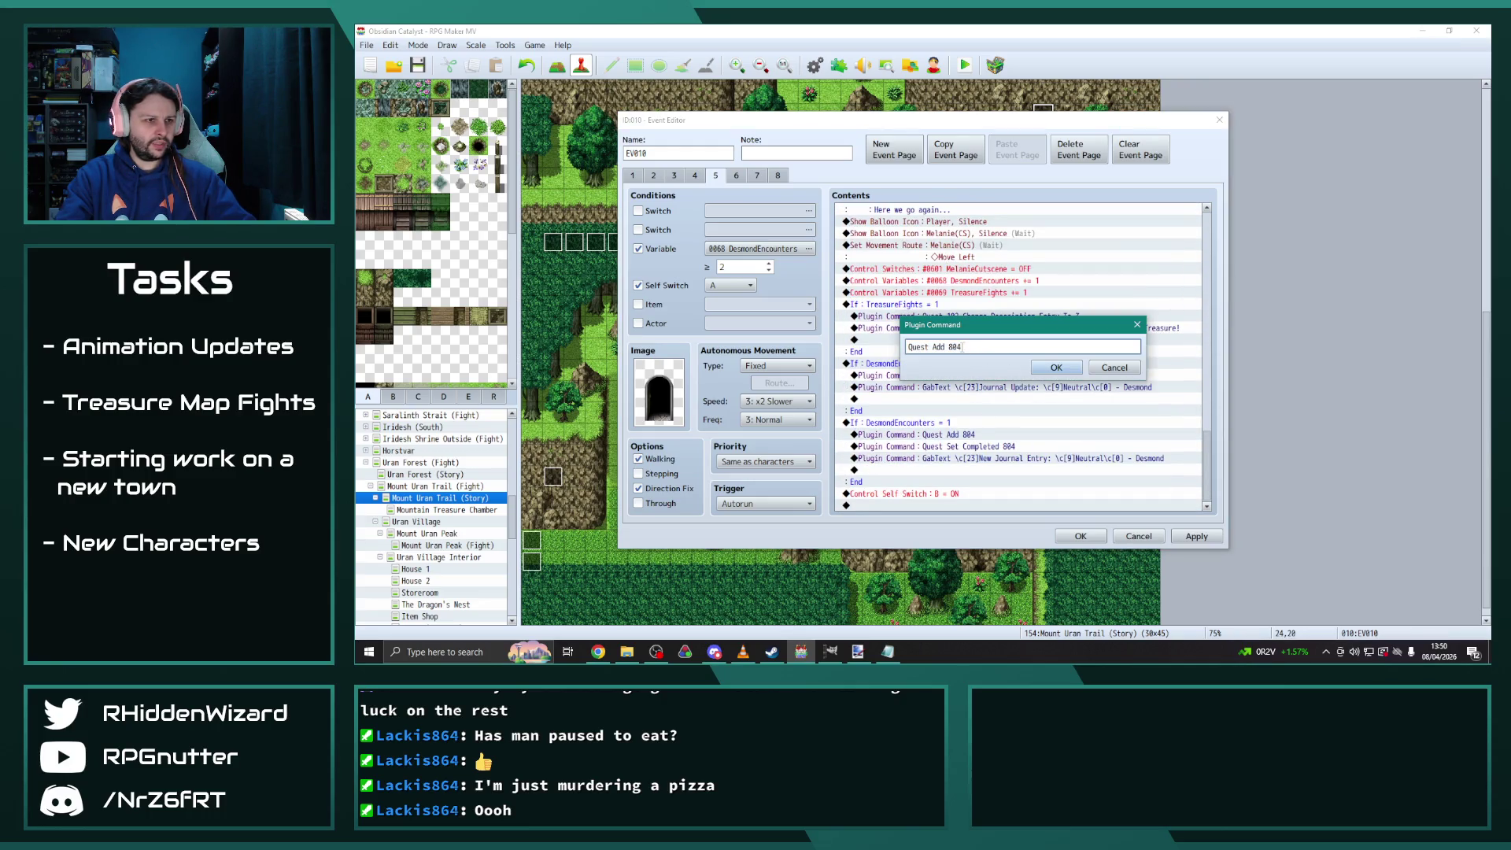
key("BackSpace")
type("6")
left_click(1038, 370)
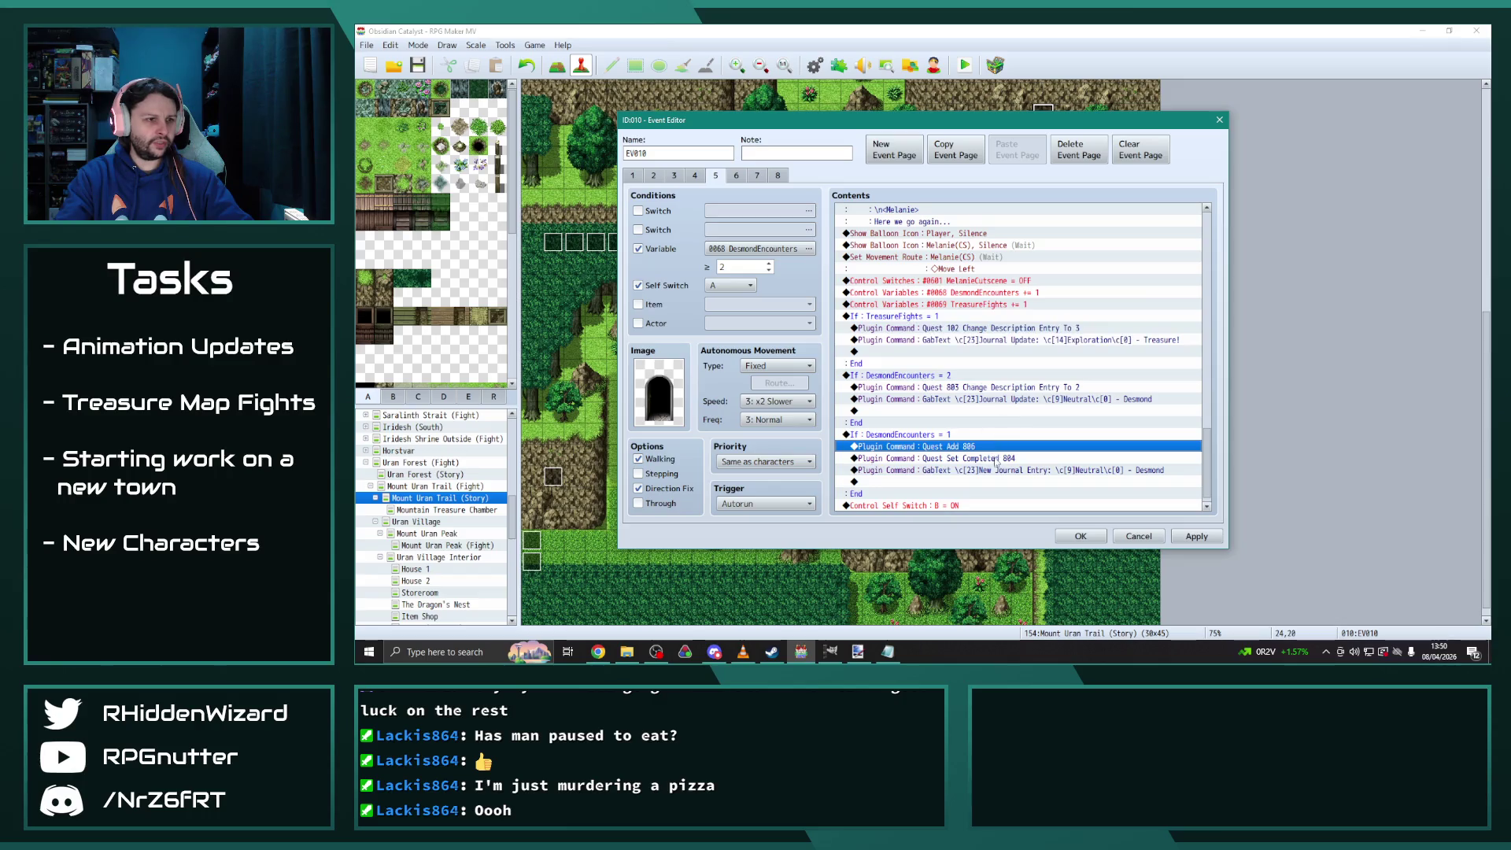
double_click(995, 458)
key("BackSpace")
type("6")
left_click(1056, 368)
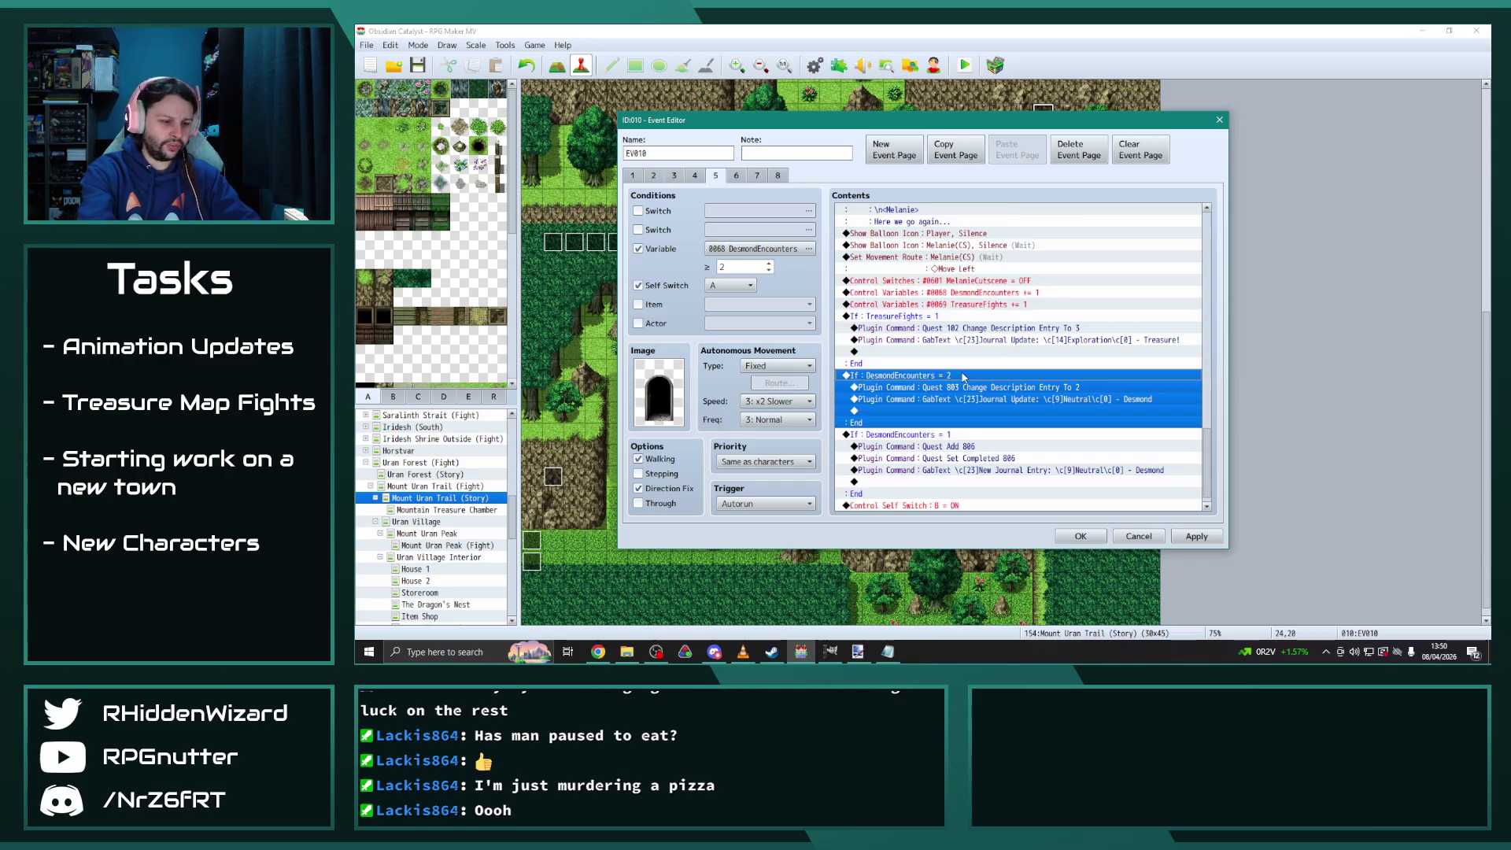
Replace page 5's second-encounter branch with the updated copy and duplicate it with condition DesmondEncounters = 3
key("Delete")
key("ctrl+v")
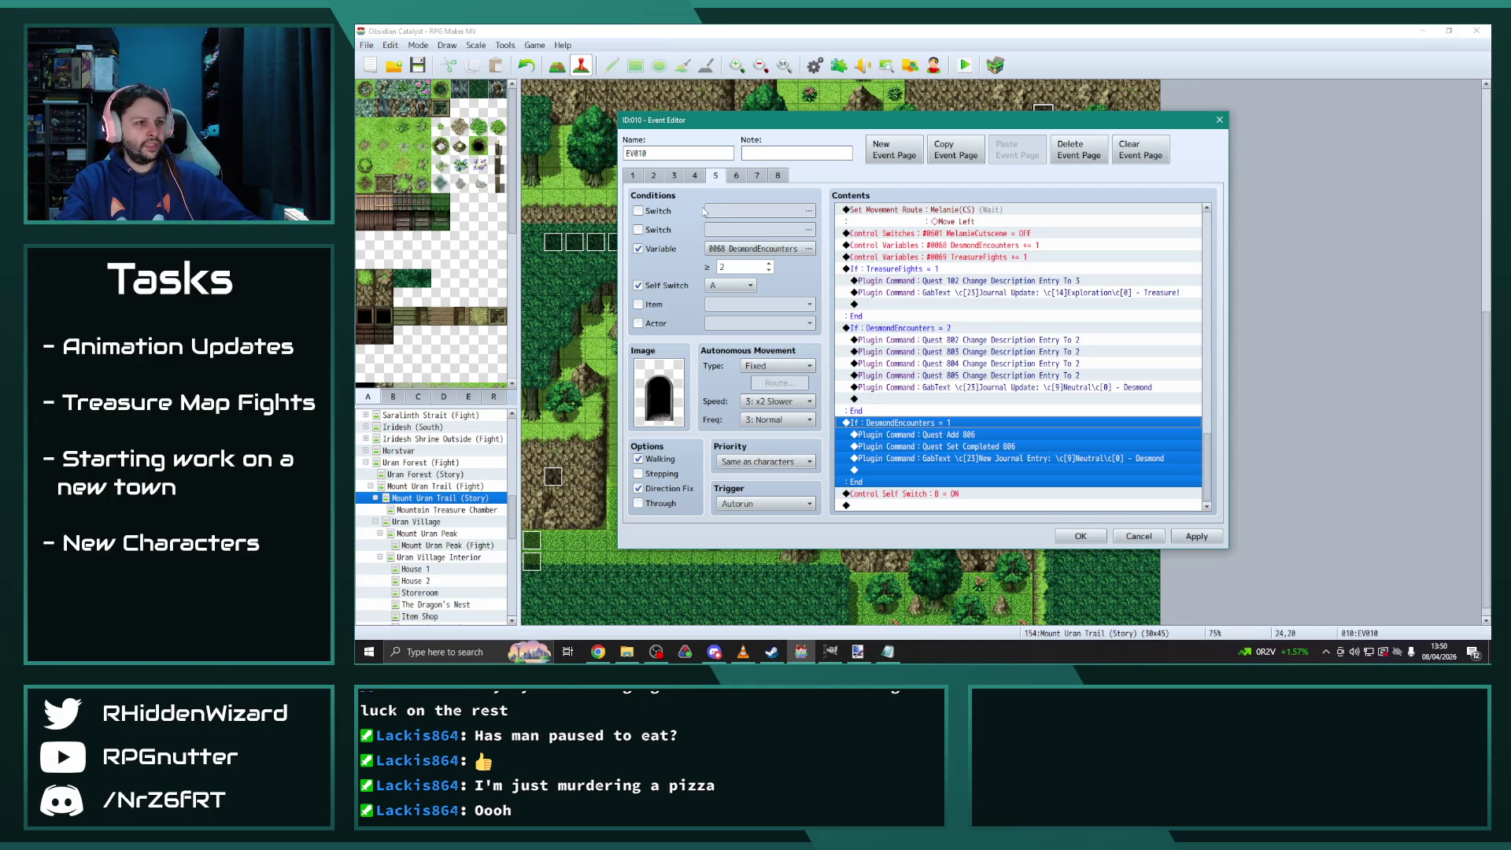
left_click(695, 175)
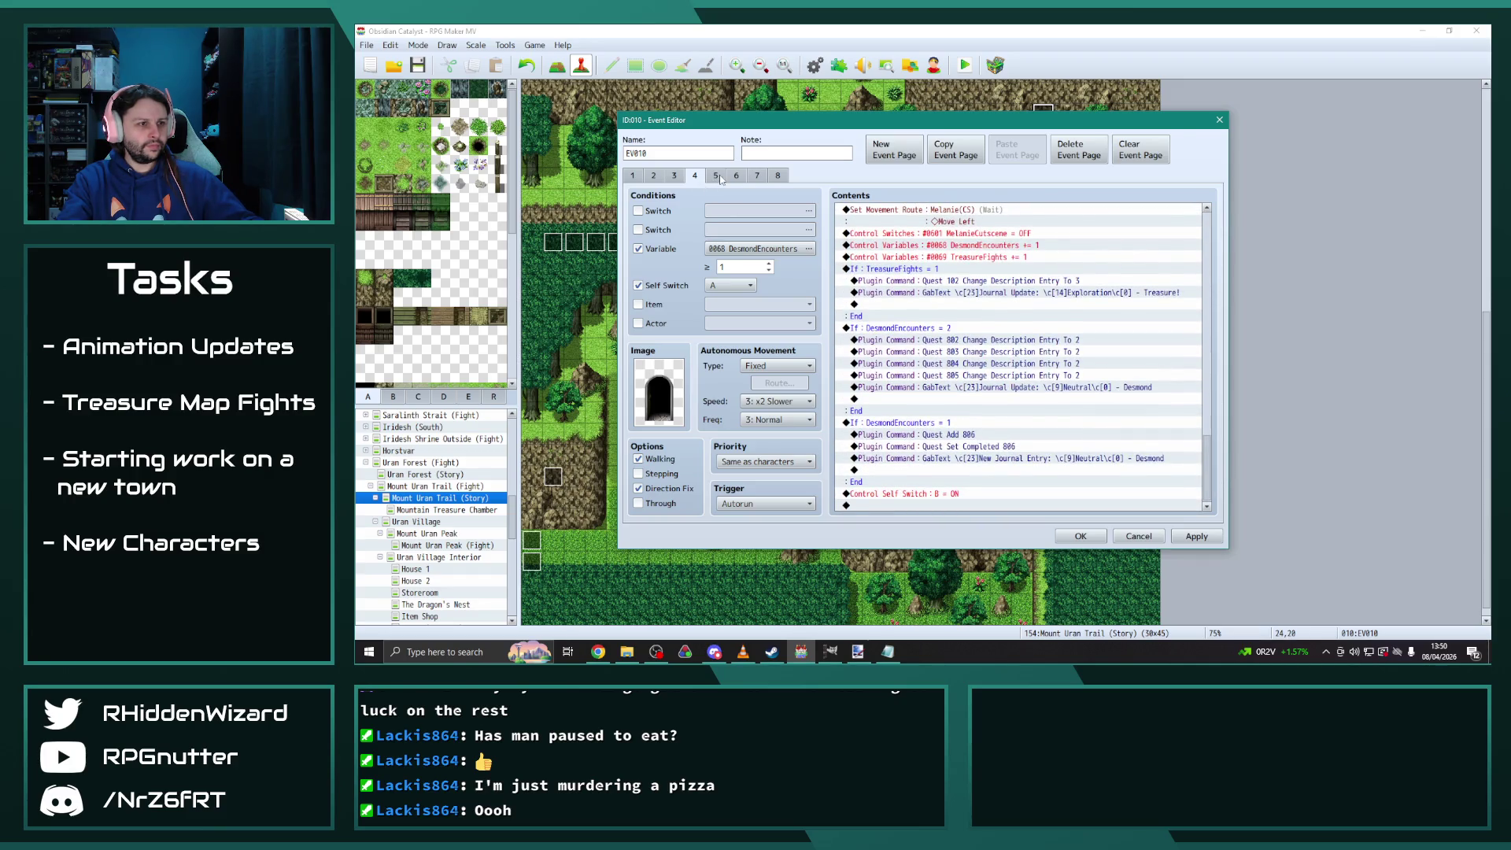
left_click(716, 176)
scroll(952, 338, "down", 10)
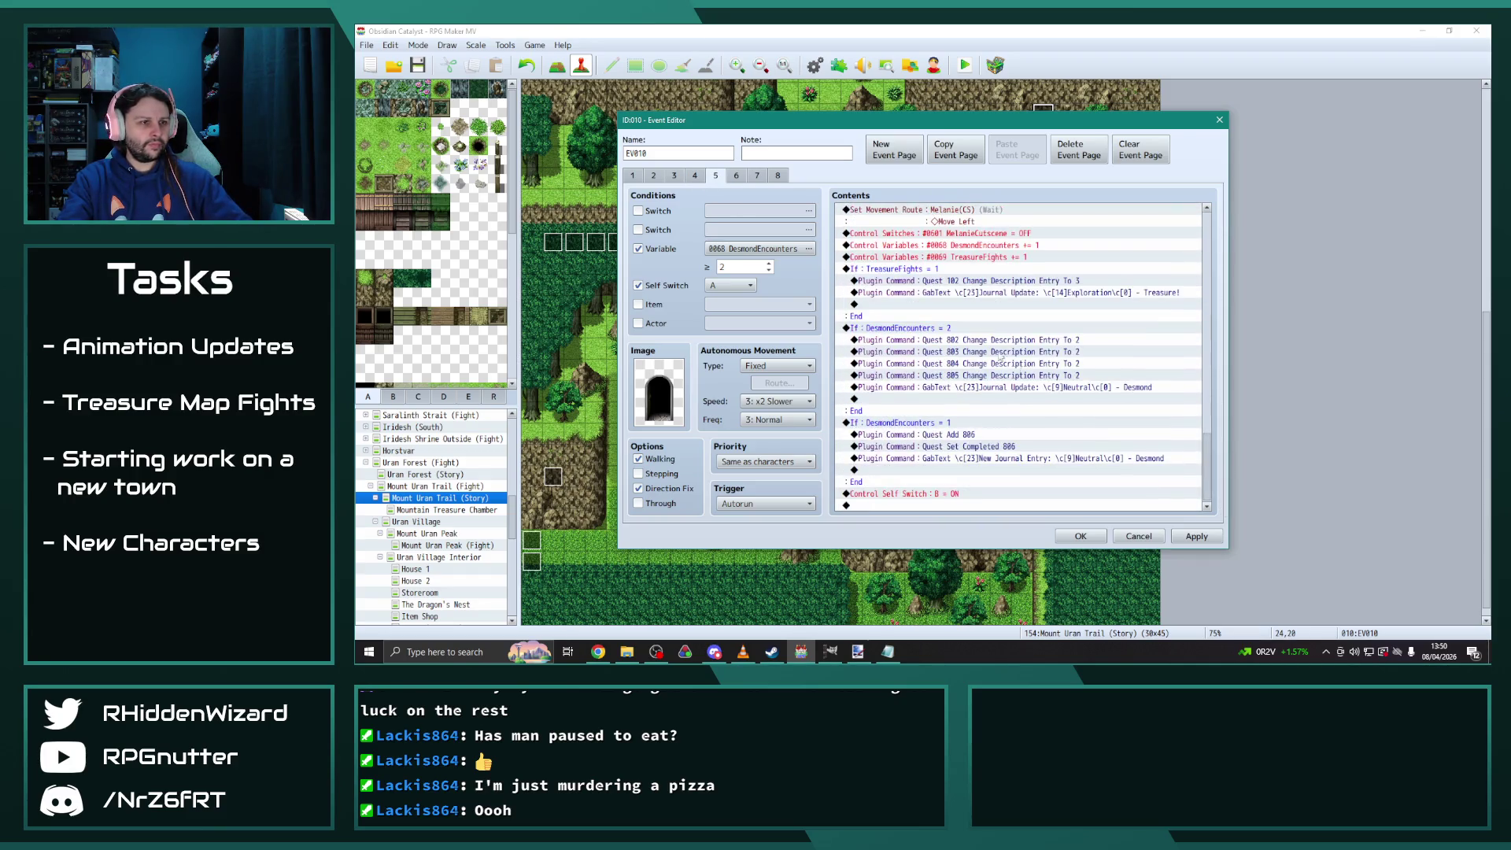
left_click(947, 327)
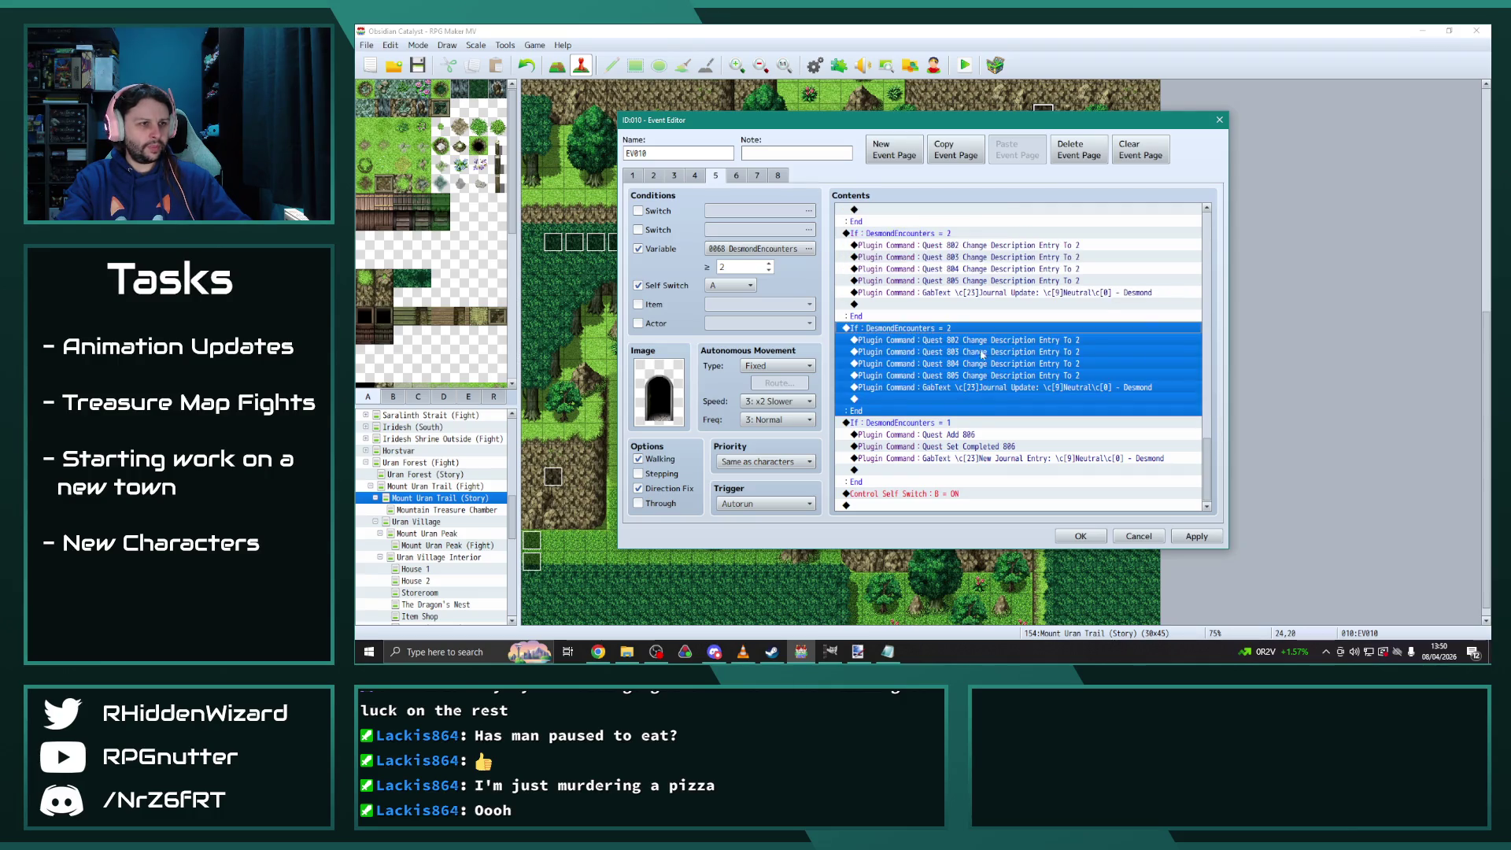
scroll(947, 328, "down", 2)
double_click(944, 260)
left_click(1074, 313)
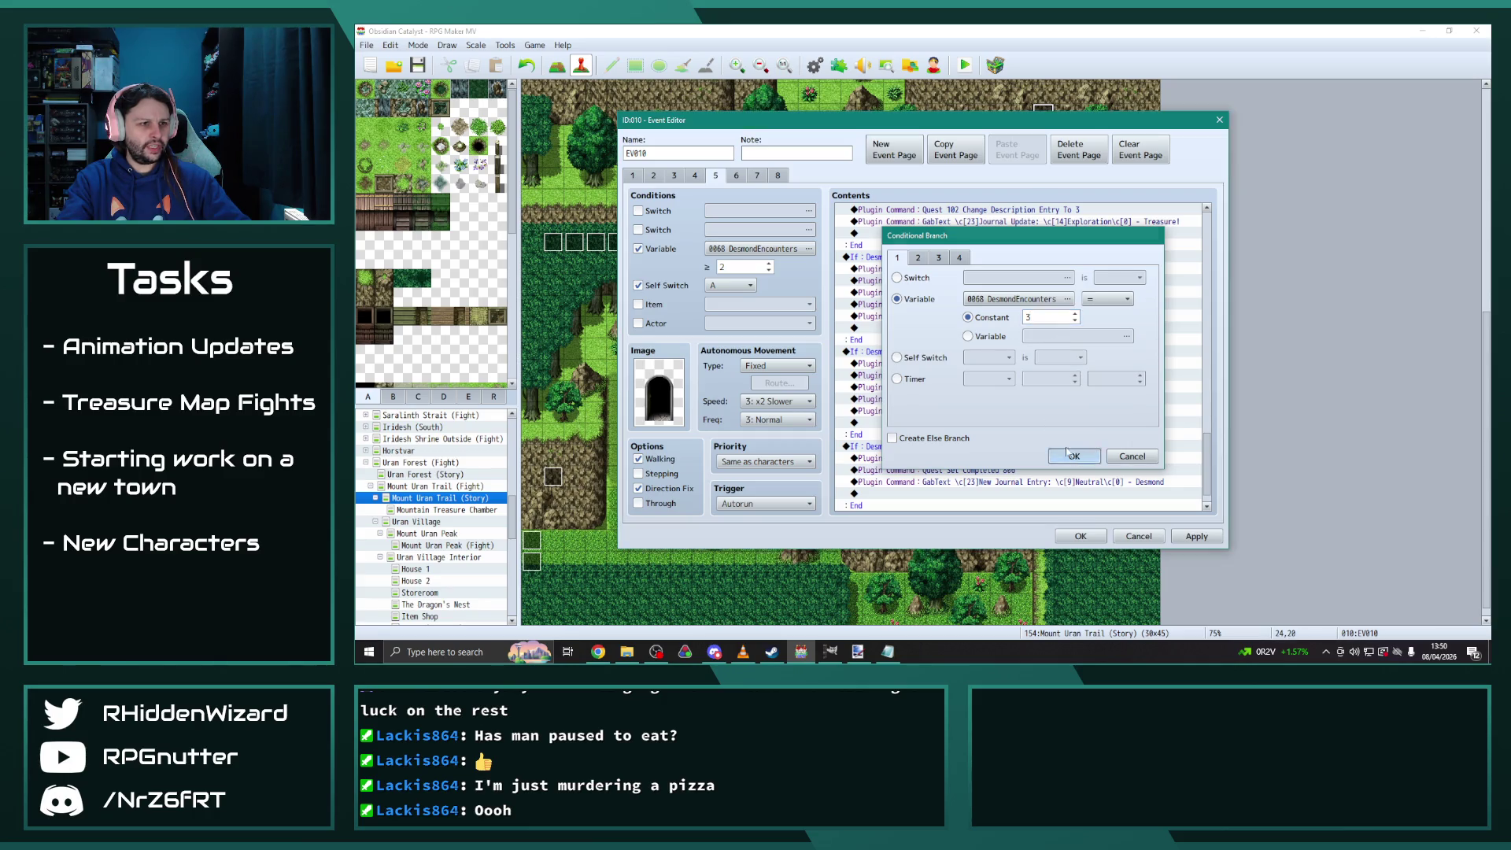
left_click(1073, 456)
Remove the Quest 805 line from the = 3 branch and set Quest 802 to entry 3
scroll(975, 352, "down", 1)
left_click(975, 351)
left_click(969, 339)
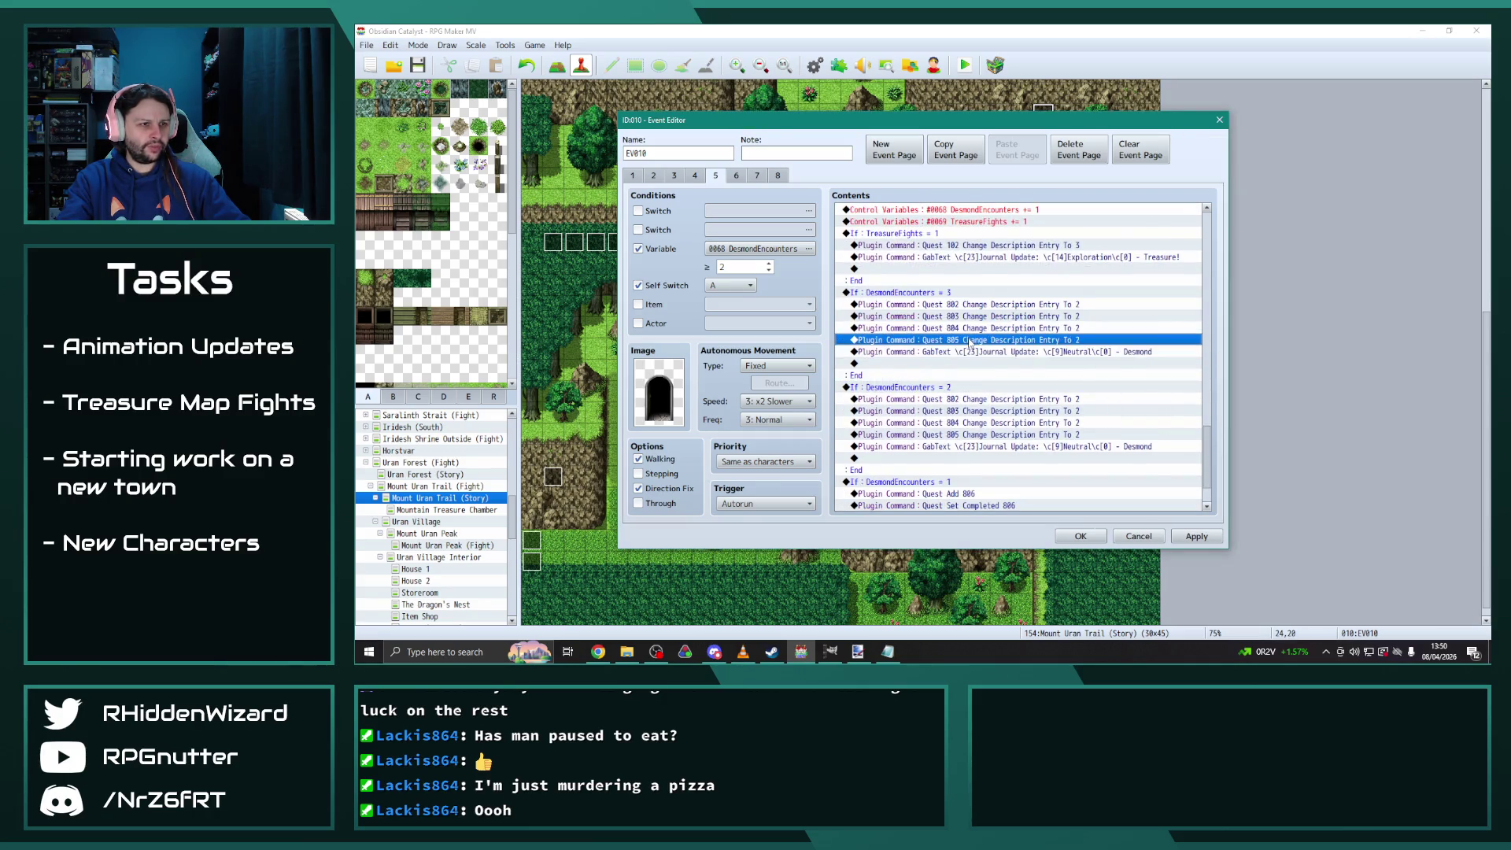
key("Delete")
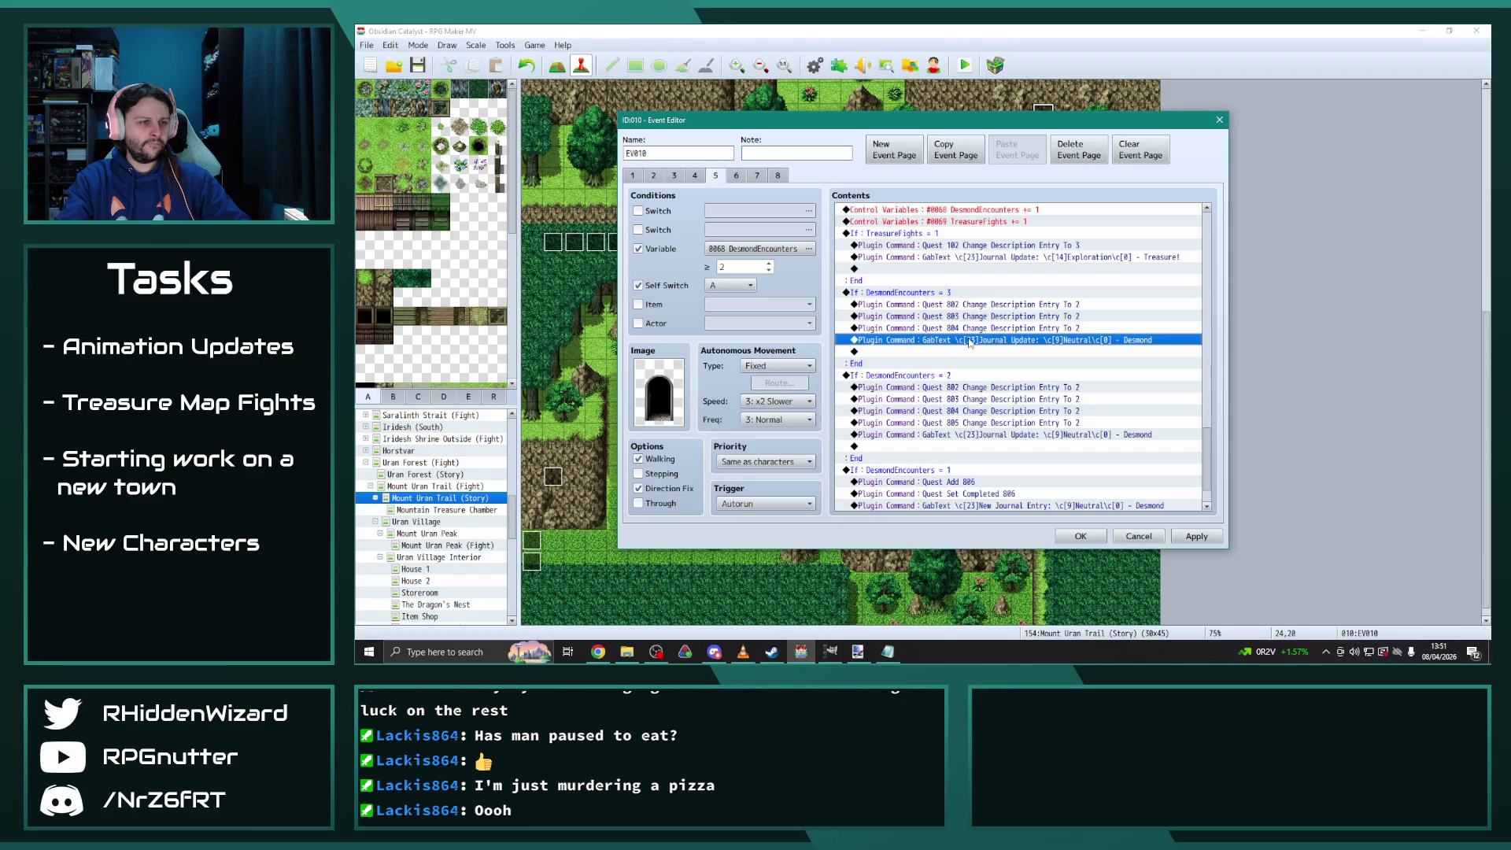
double_click(1023, 303)
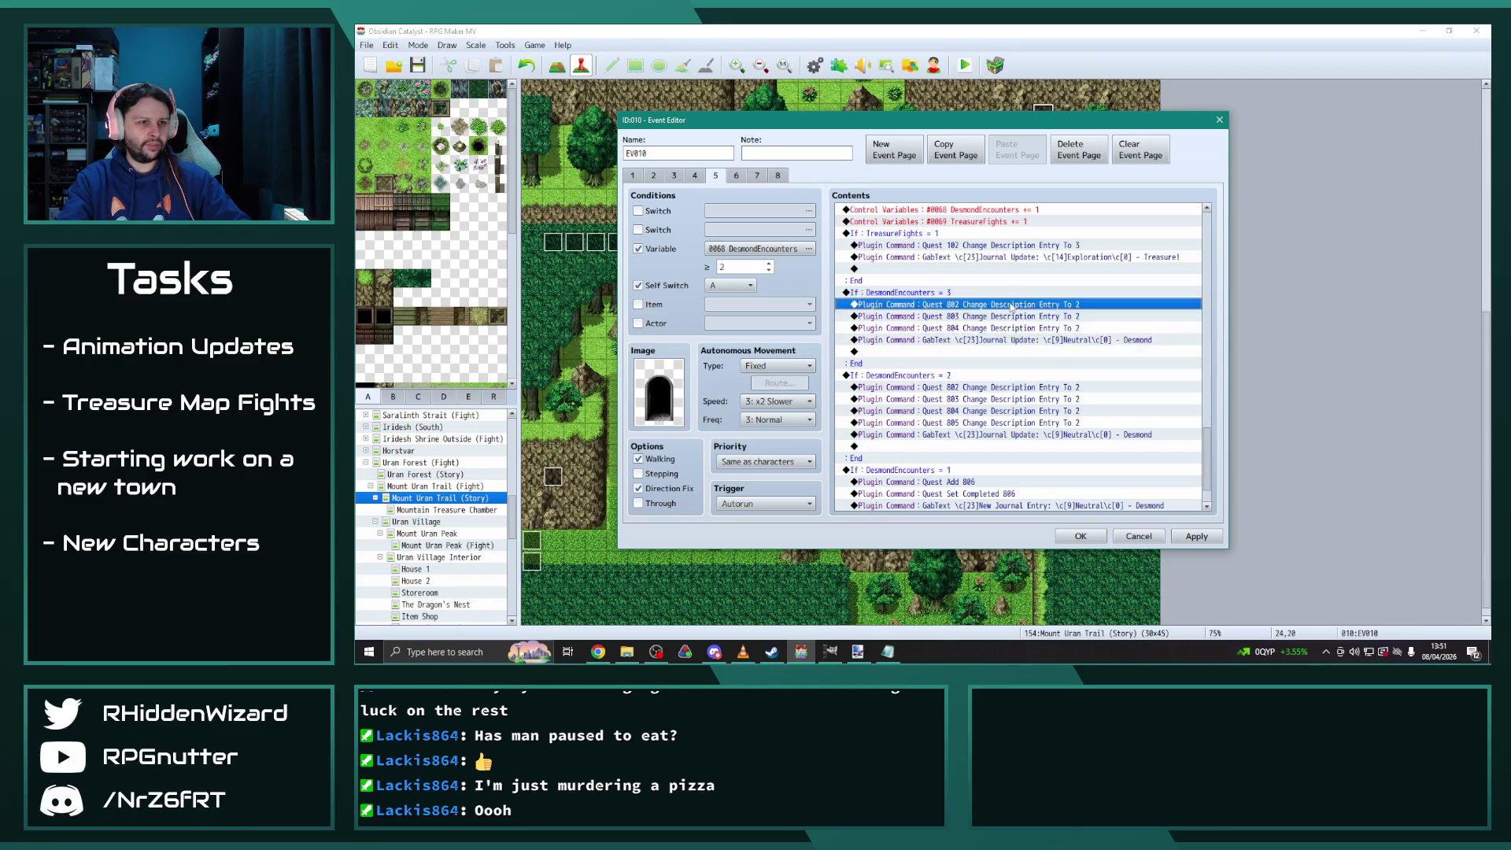
left_click(1062, 346)
key("BackSpace")
type("3")
key("Return")
Set quests 803 and 804 to description entry 3, then confirm and close EV010
double_click(1062, 316)
left_click(1064, 346)
key("BackSpace")
type("3")
left_click(1074, 366)
double_click(1075, 328)
left_click(1087, 346)
key("BackSpace")
type("3")
left_click(1064, 368)
scroll(1063, 370, "down", 1)
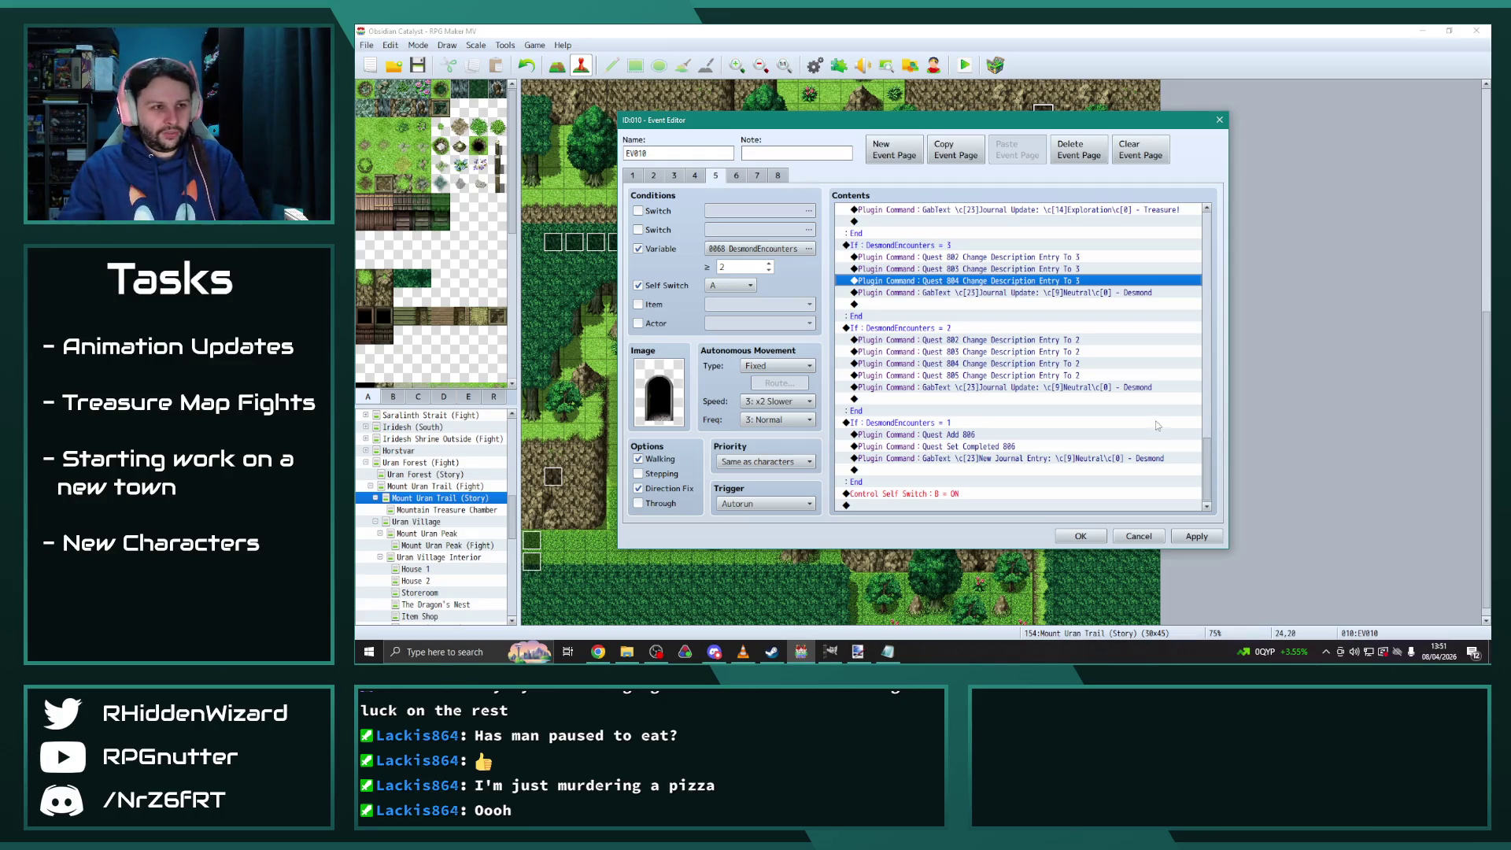
scroll(1157, 425, "up", 2)
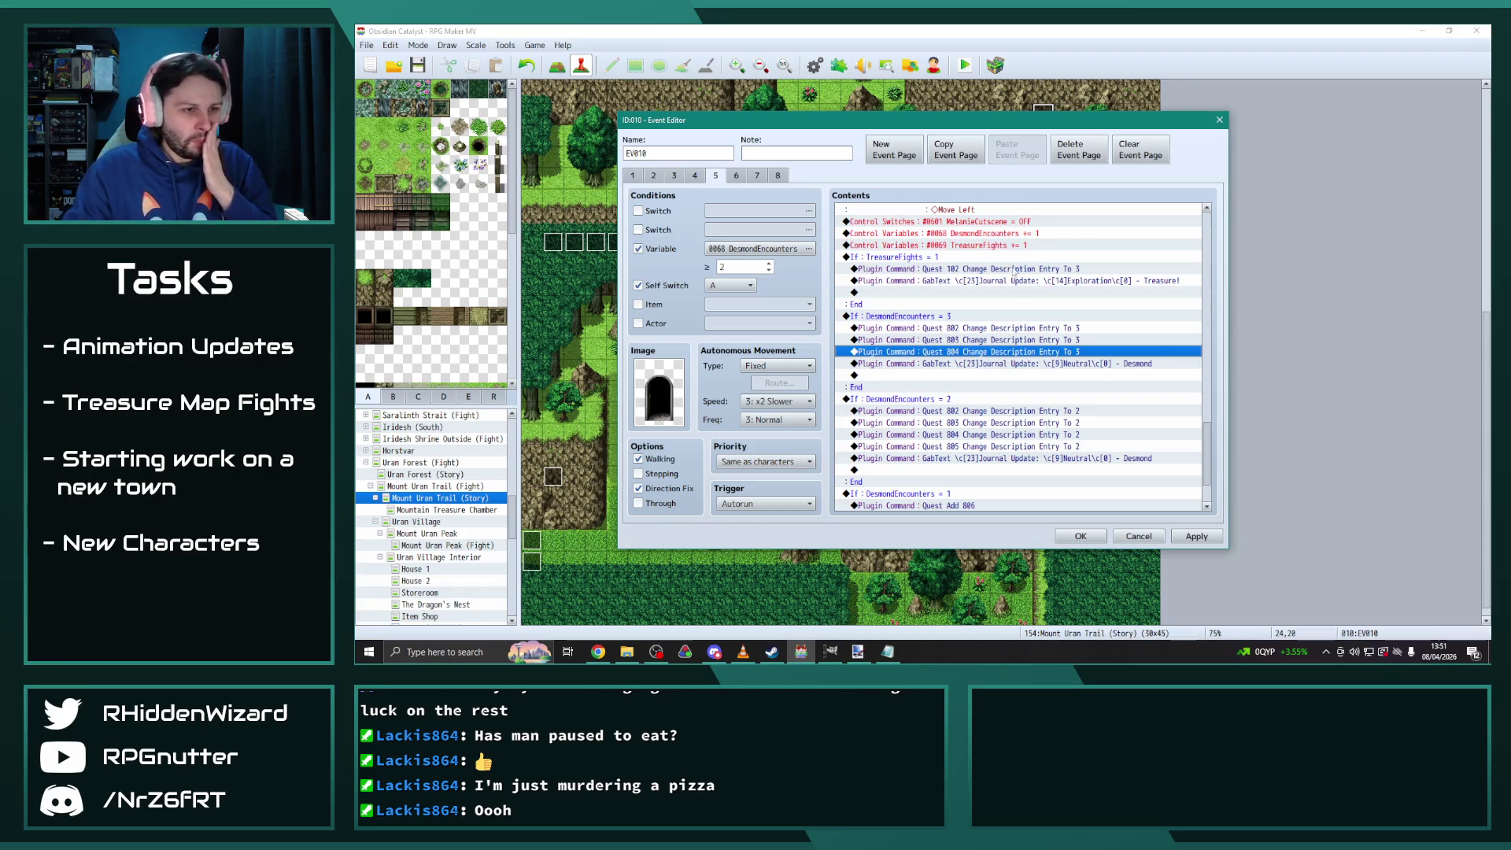
left_click(736, 175)
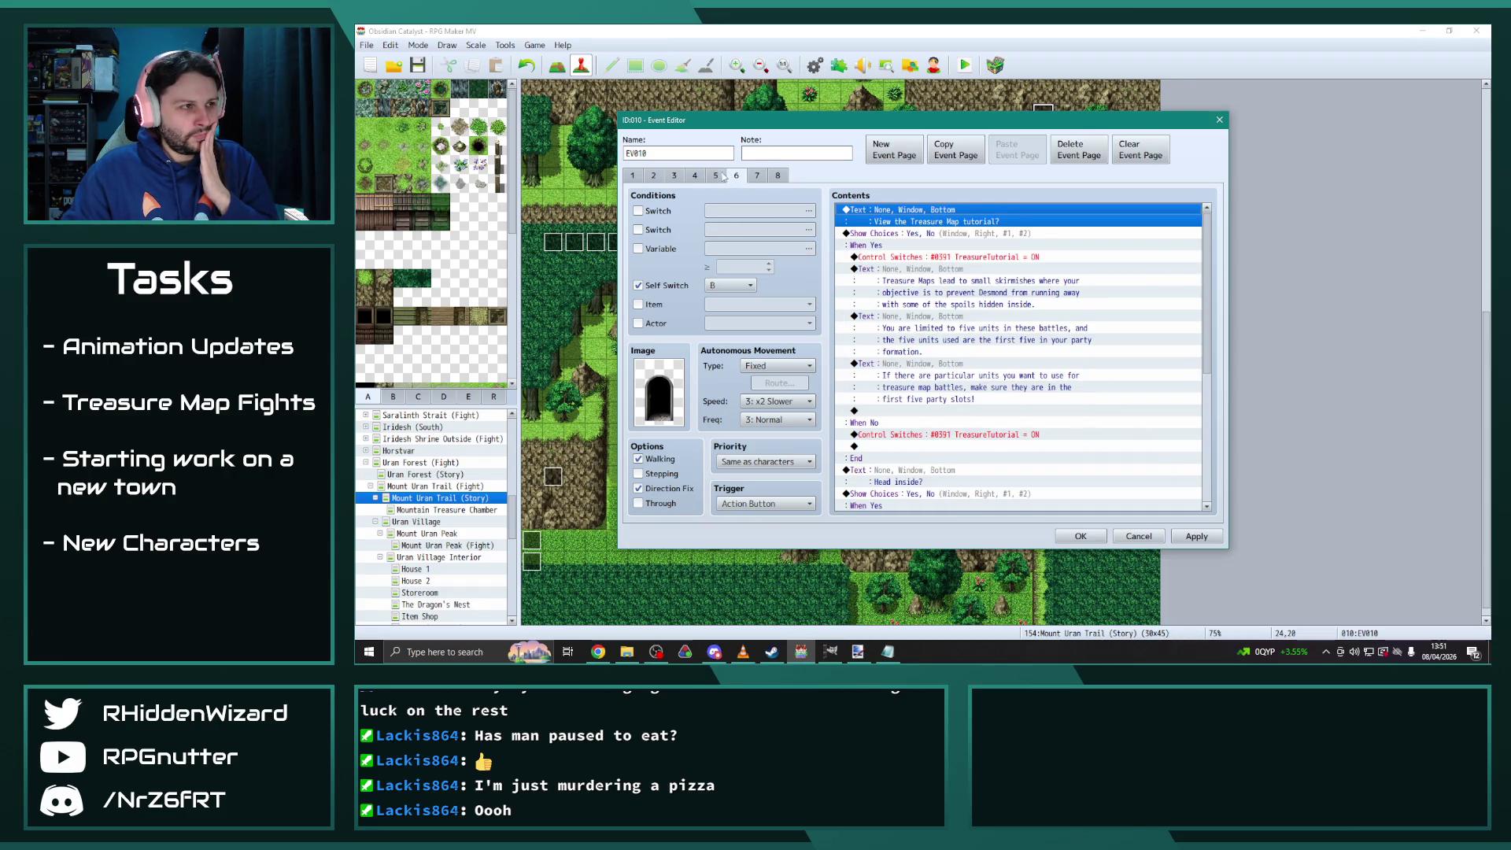
left_click(723, 175)
left_click(1196, 536)
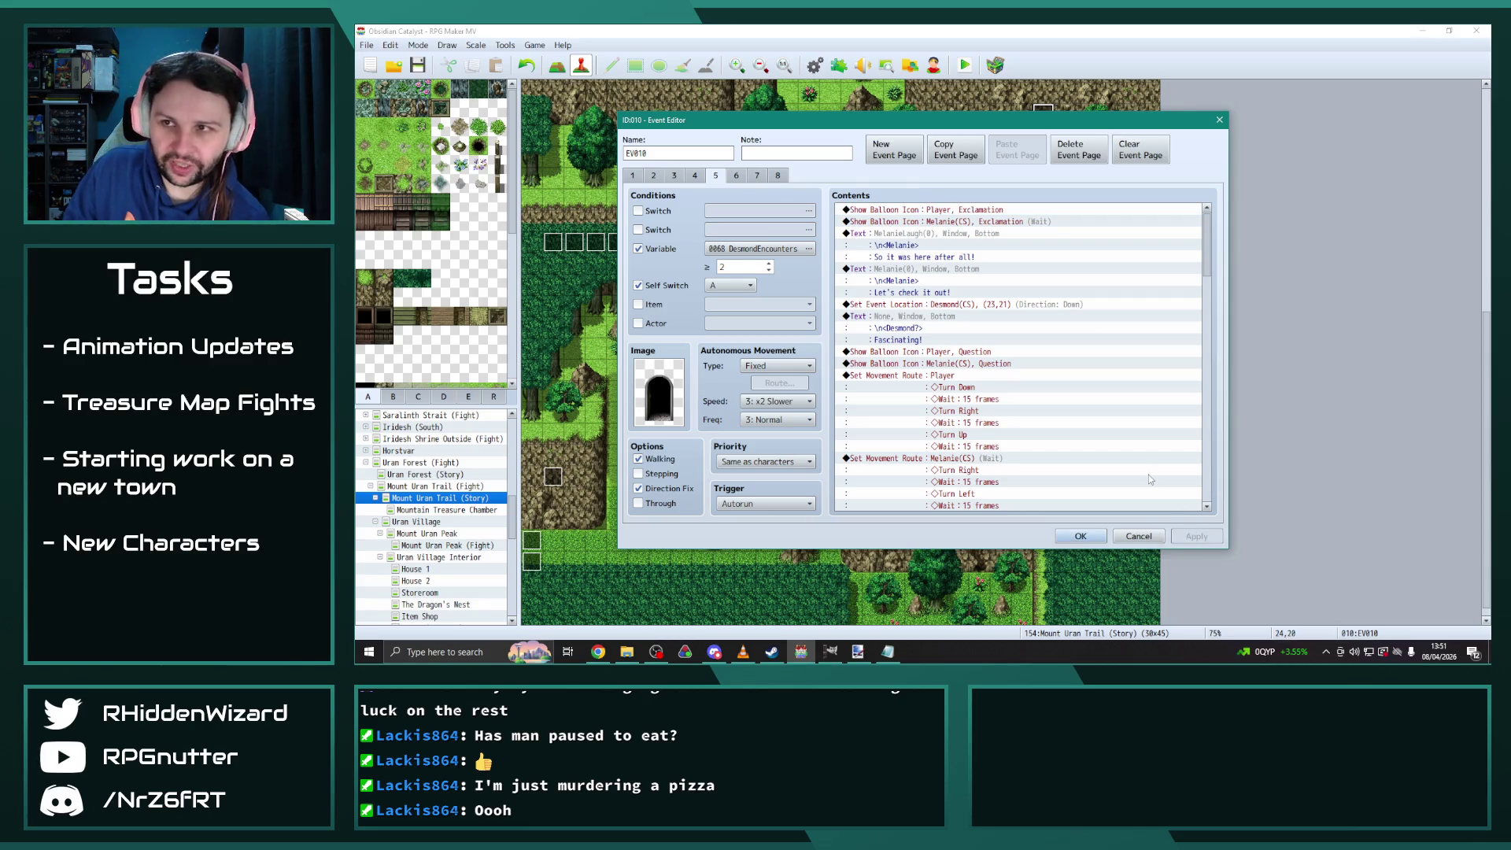
left_click(1081, 536)
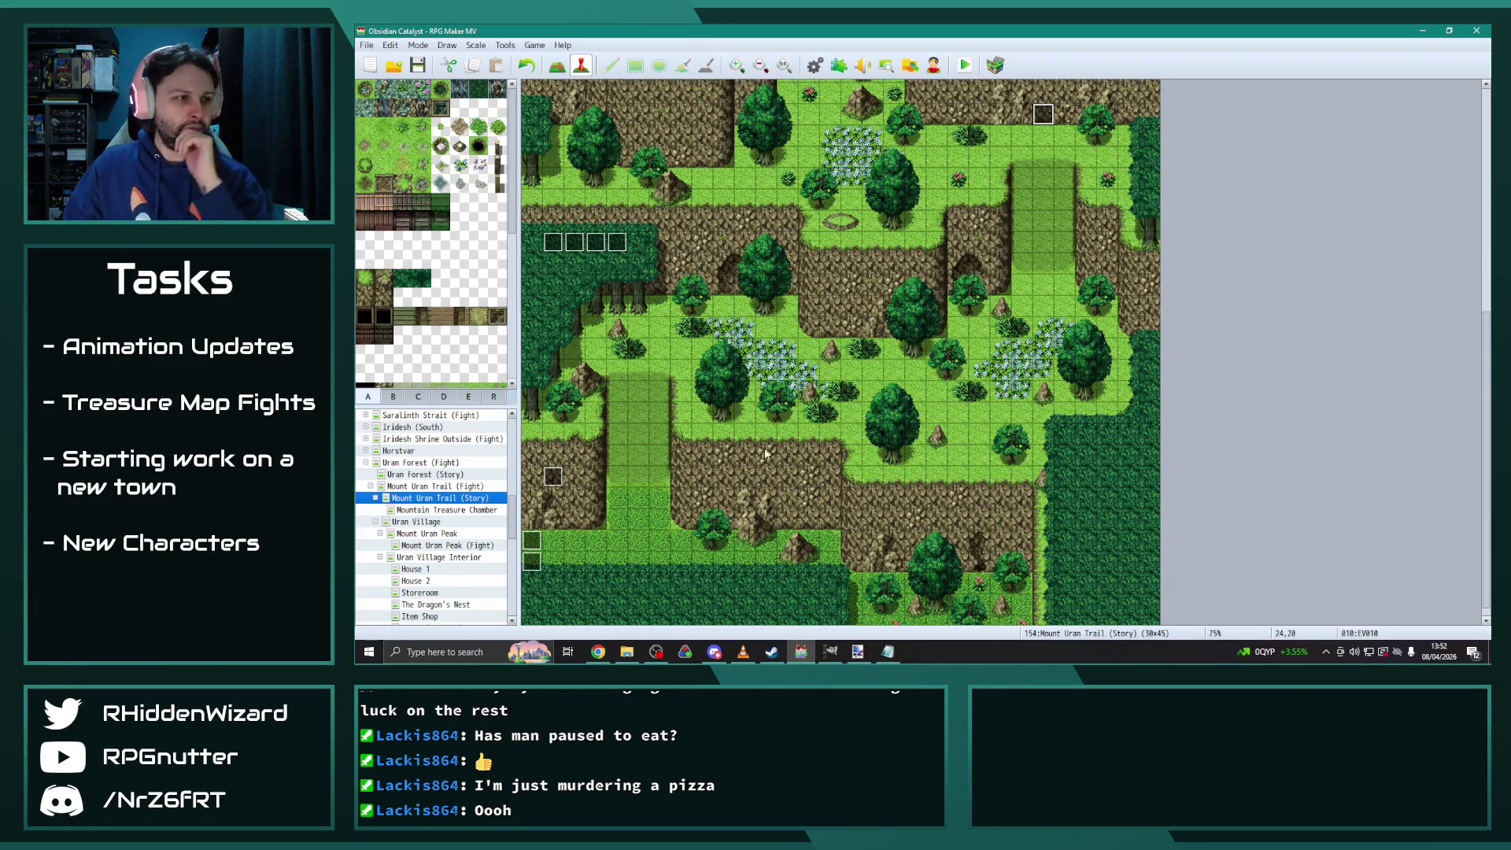
Go through Uran Forest, Sicherheim Slums 2 and Slums Guard Post in the map tree to reach Sicherheim Sewers 2
scroll(441, 531, "down", 3)
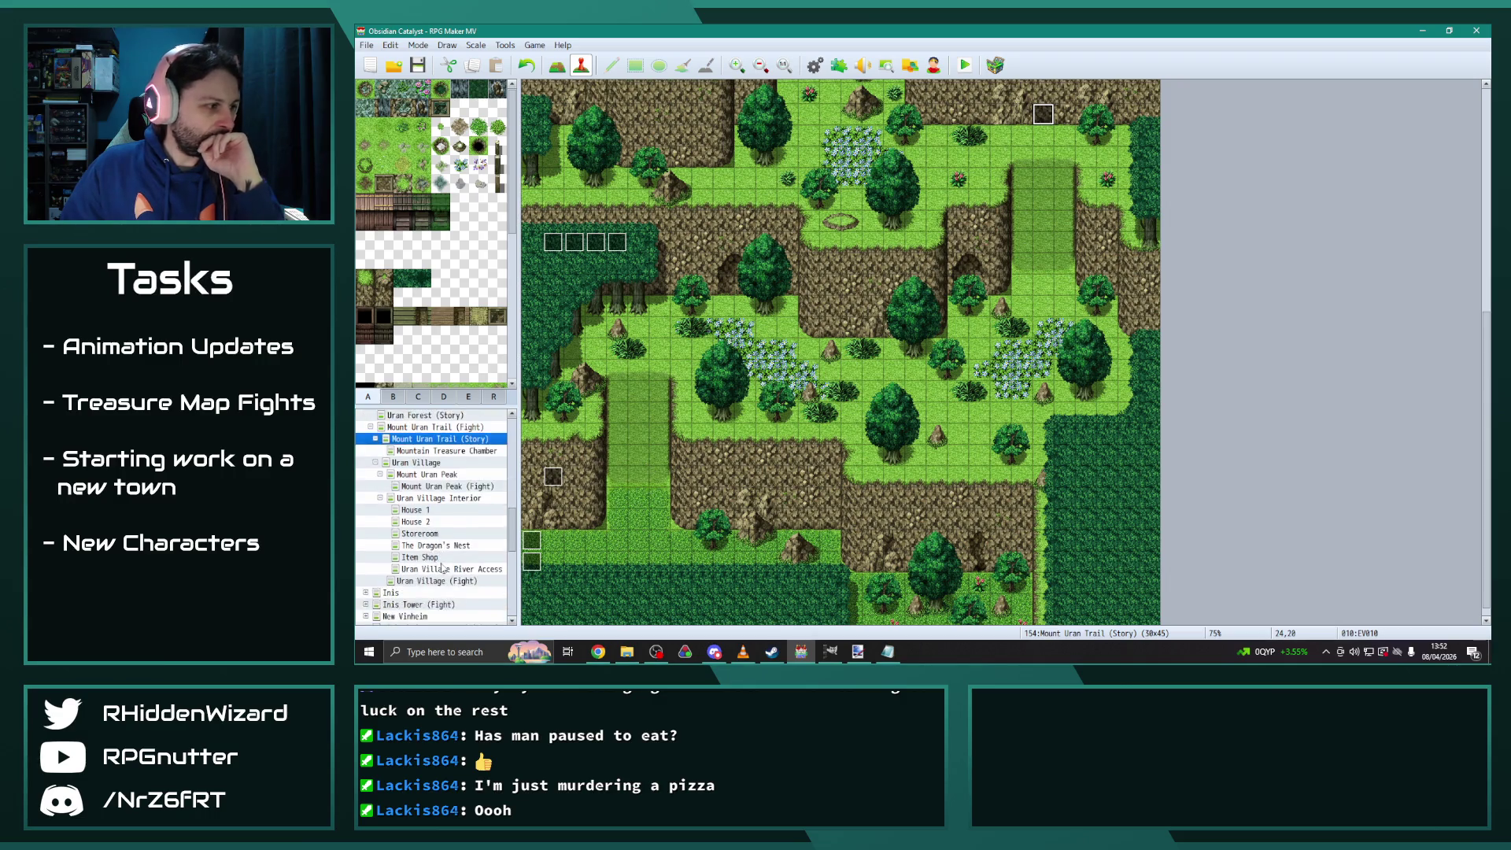
scroll(442, 532, "up", 1)
left_click(366, 426)
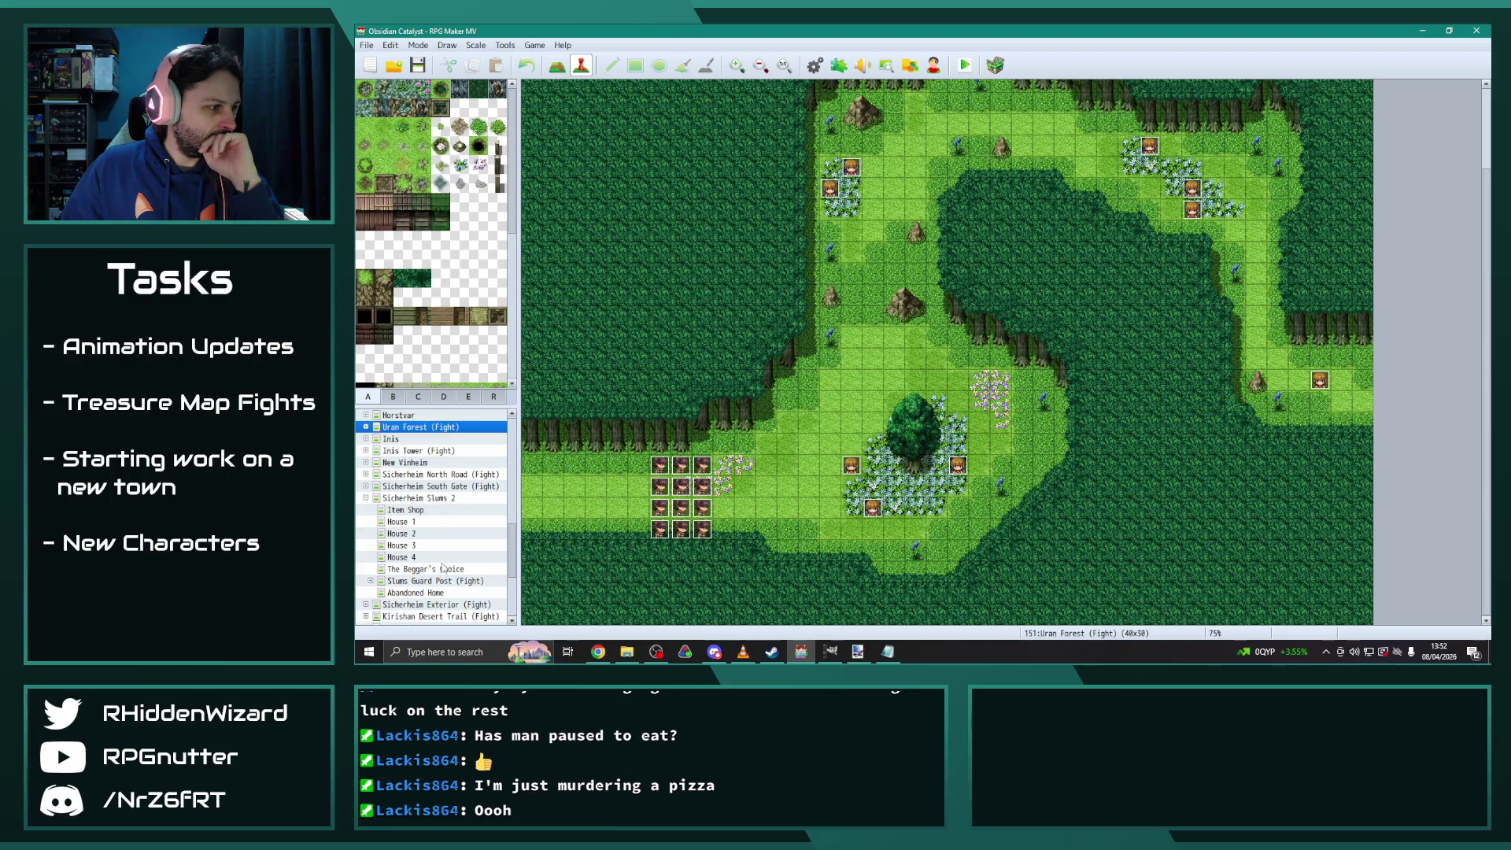
scroll(443, 566, "down", 1)
left_click(437, 451)
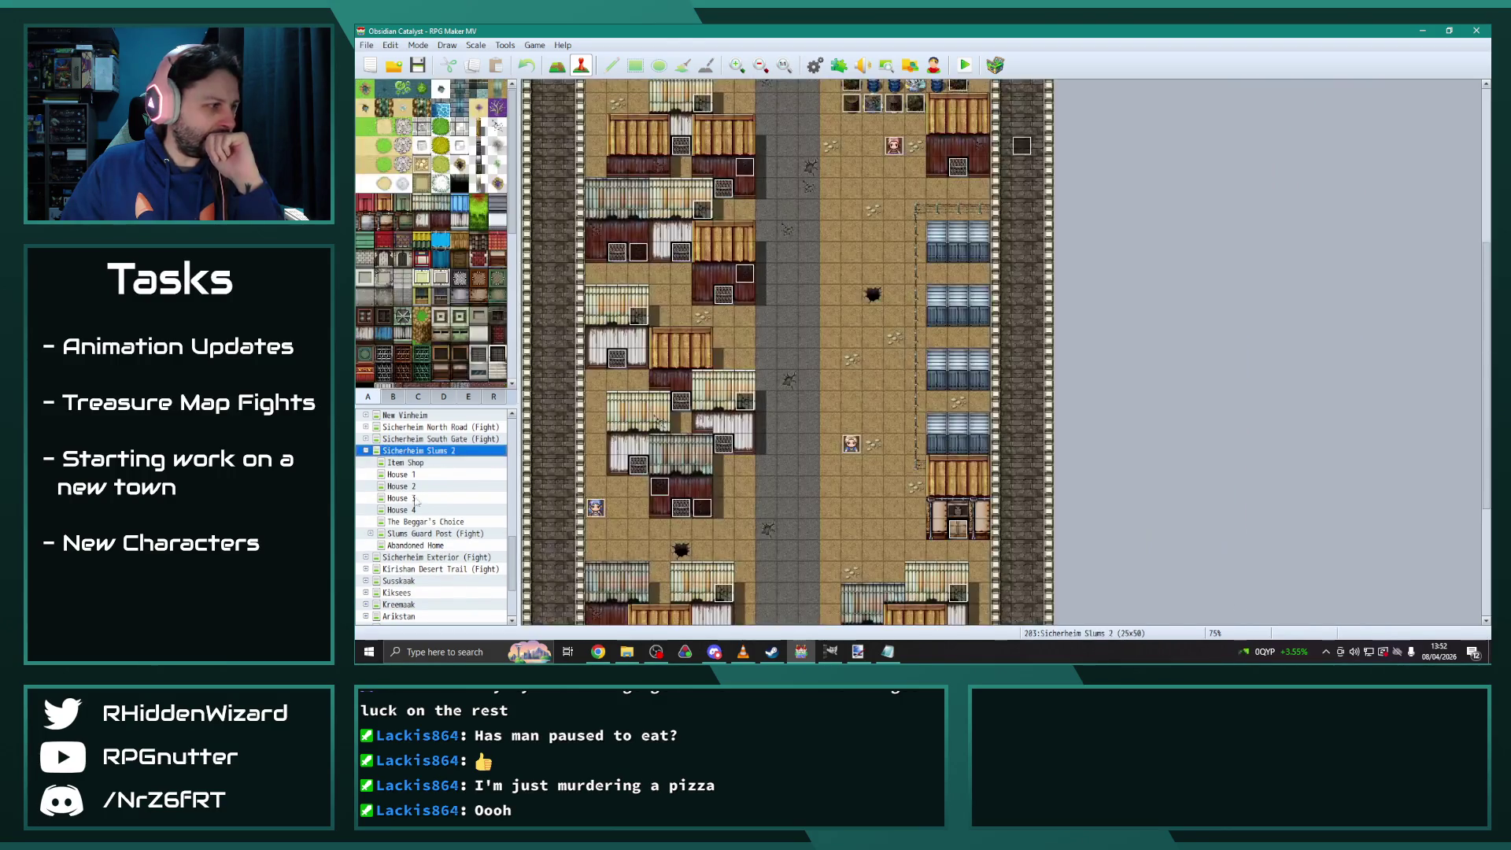
left_click(369, 534)
scroll(467, 550, "down", 1)
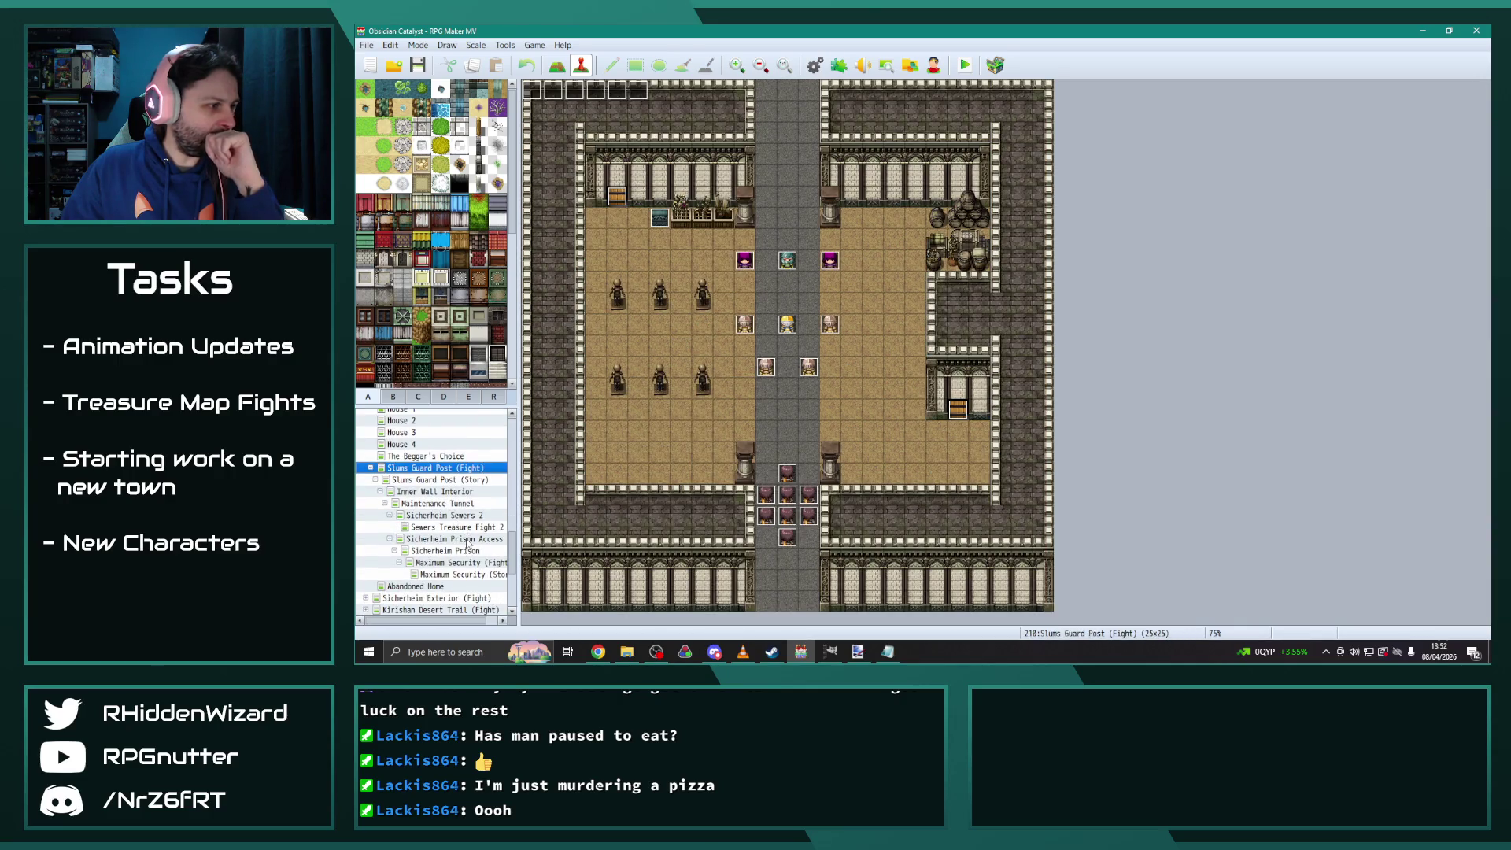
left_click(457, 516)
On EV022's page 3, change Quest Add and Quest Set Completed from 803 to 807
double_click(719, 148)
left_click(653, 176)
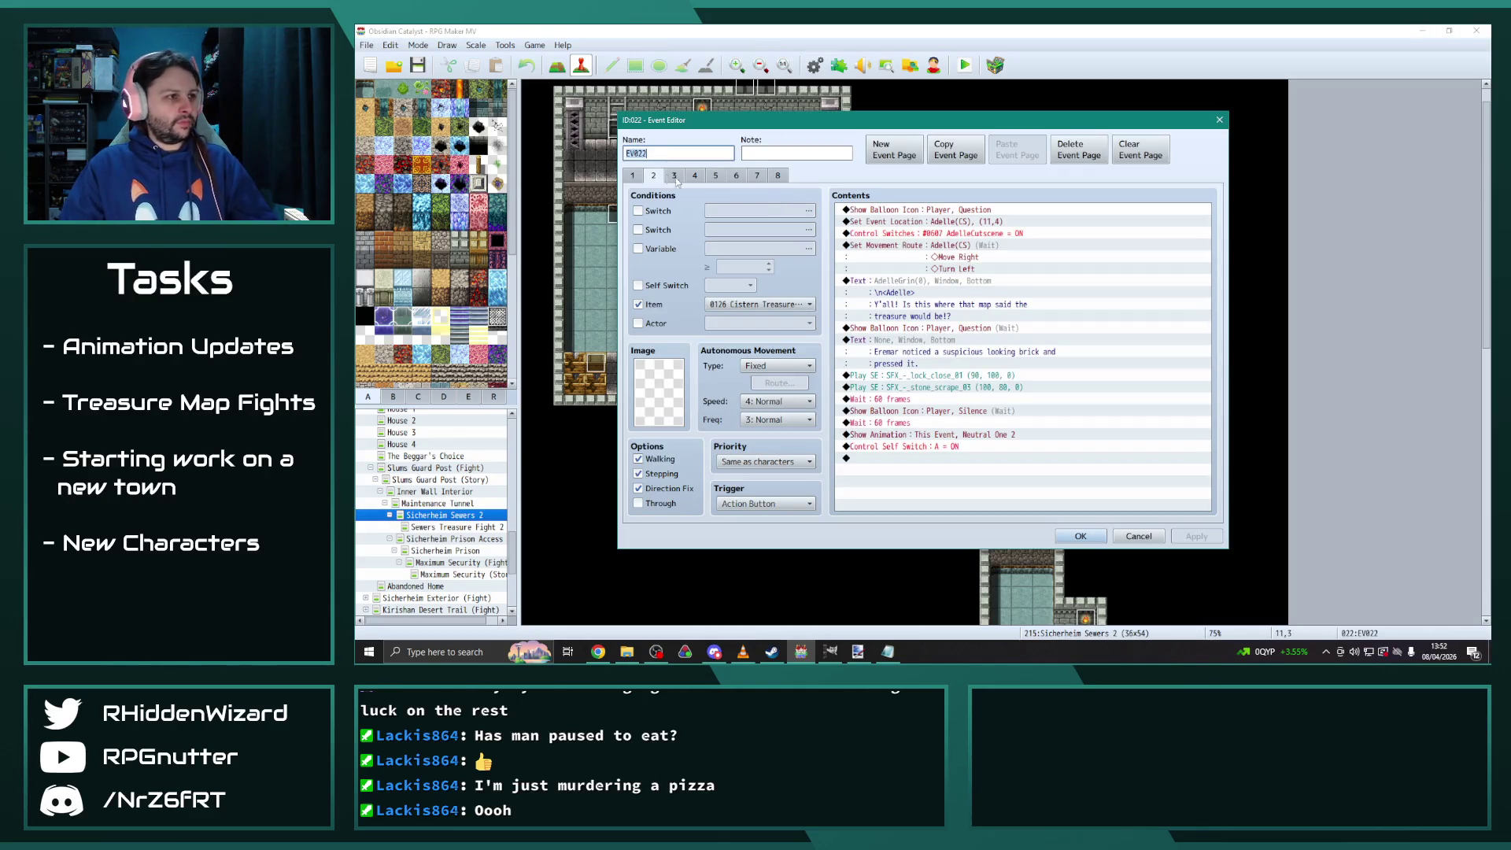
left_click(673, 176)
left_click_drag(1206, 228, 1211, 521)
double_click(968, 435)
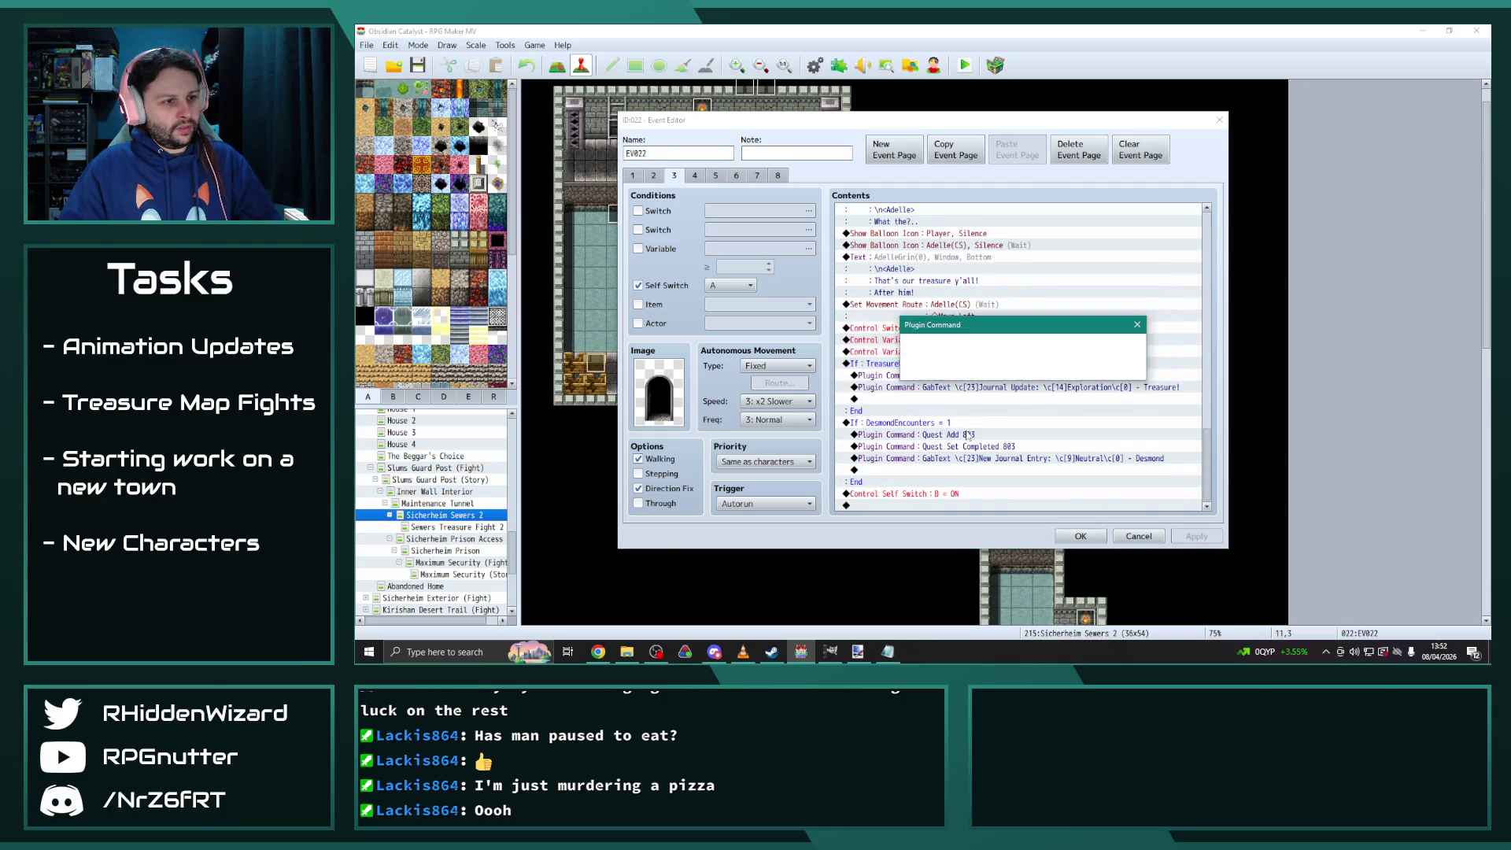
double_click(968, 347)
type("80")
left_click(1037, 373)
double_click(996, 458)
left_click(1007, 346)
key("BackSpace")
type("7")
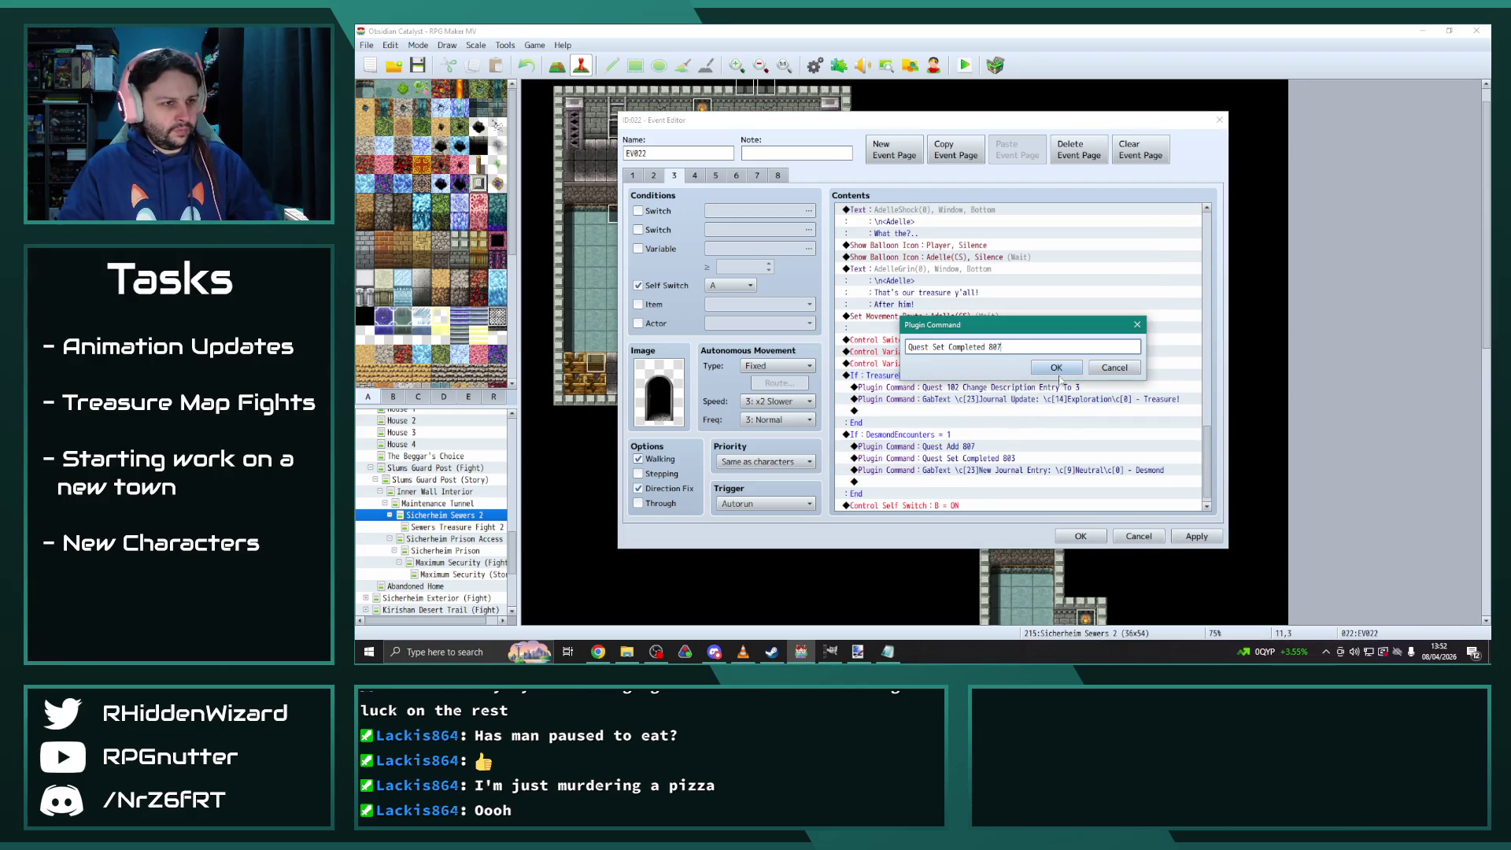
left_click(1058, 371)
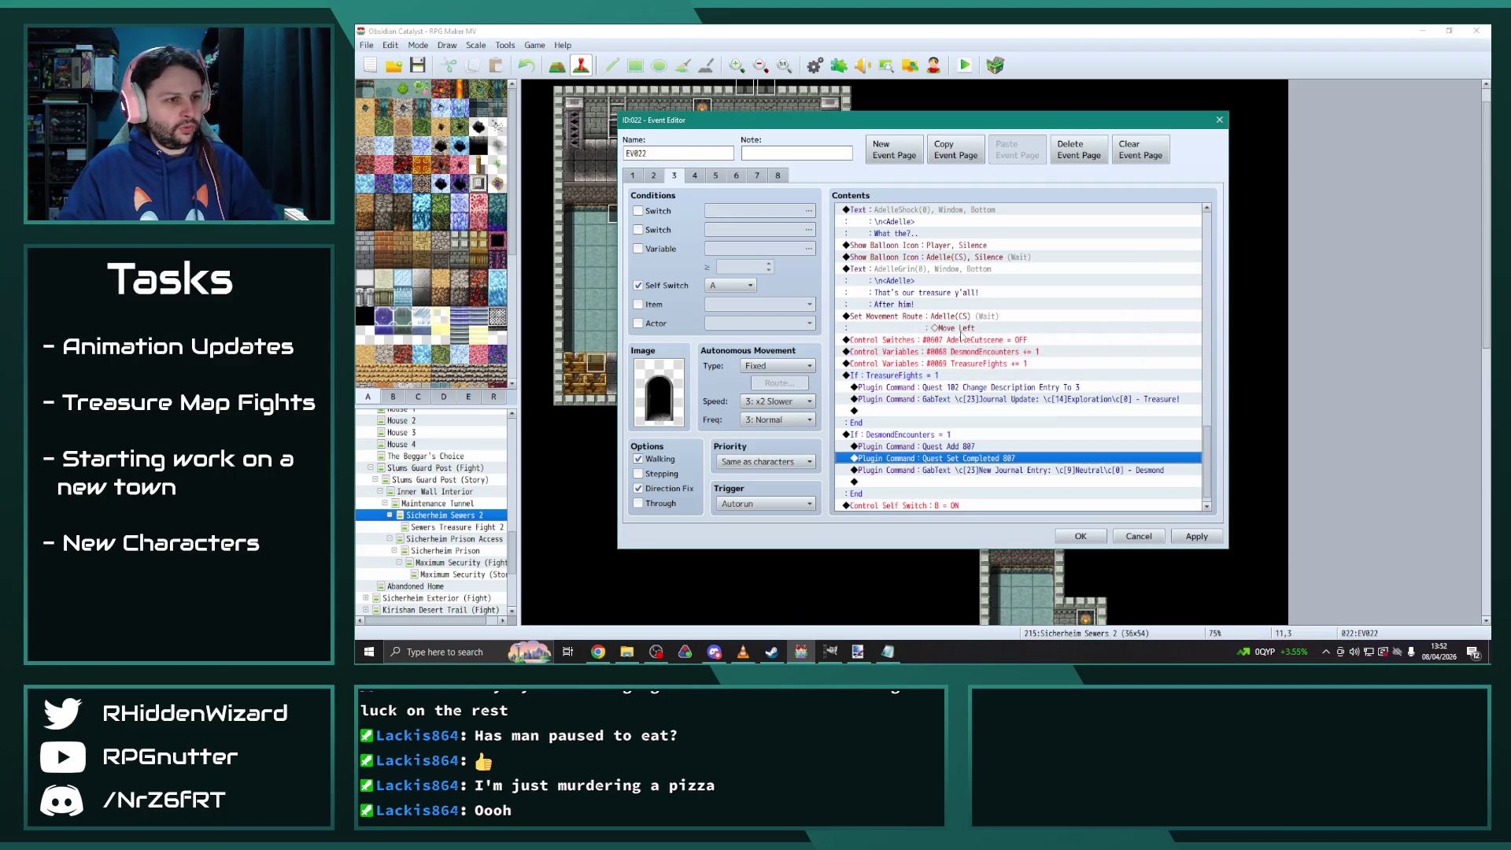
On page 4, change Quest Add and Quest Set Completed from 804 to 807
left_click(694, 175)
scroll(1213, 313, "down", 2)
scroll(1212, 313, "down", 5)
double_click(982, 434)
left_click(957, 346)
left_click(1056, 367)
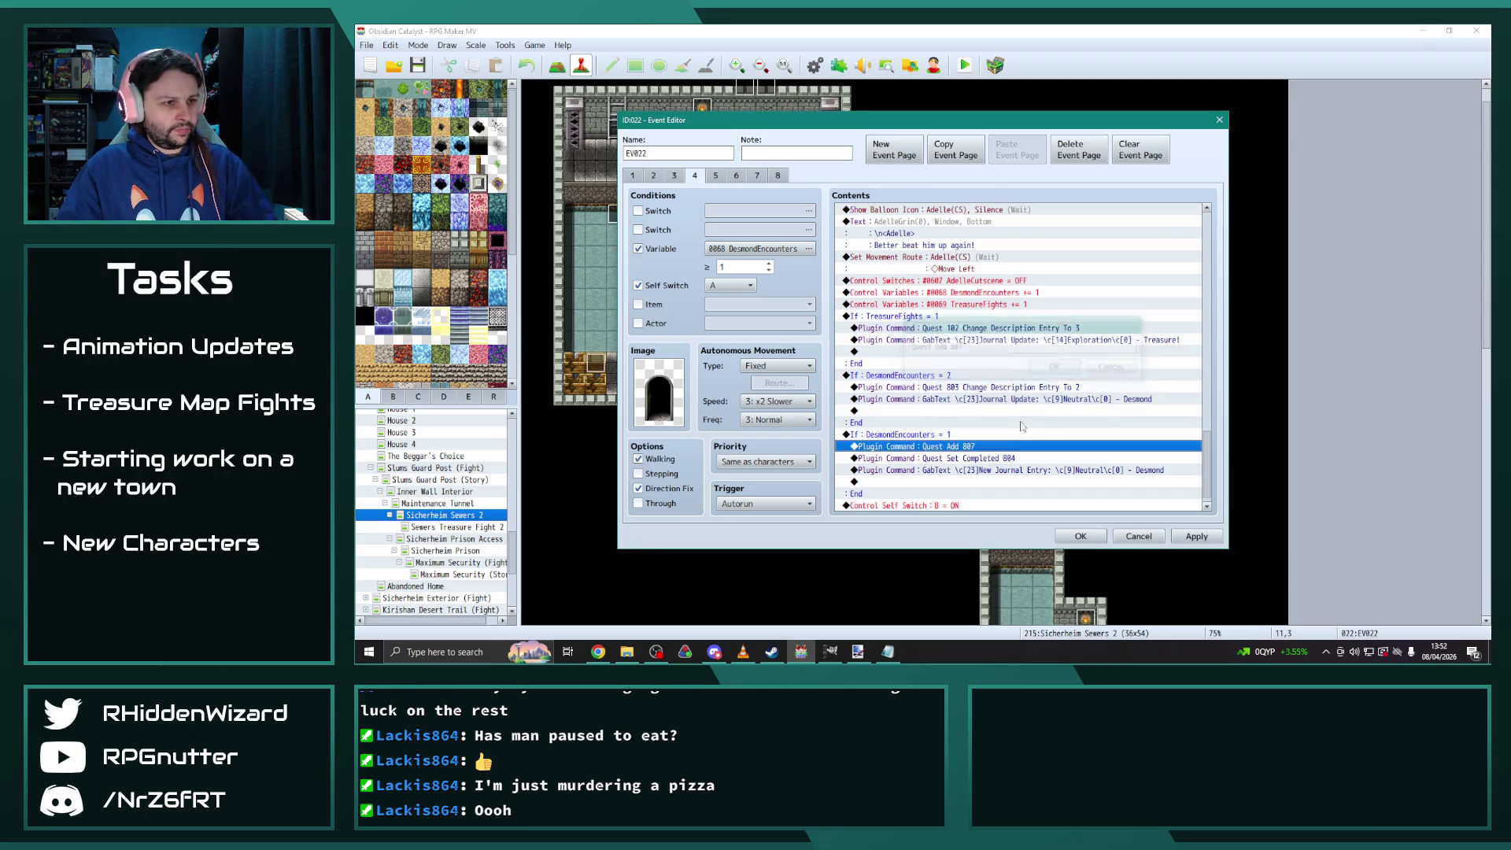
double_click(975, 458)
left_click(1002, 347)
key("BackSpace")
type("7")
key("Return")
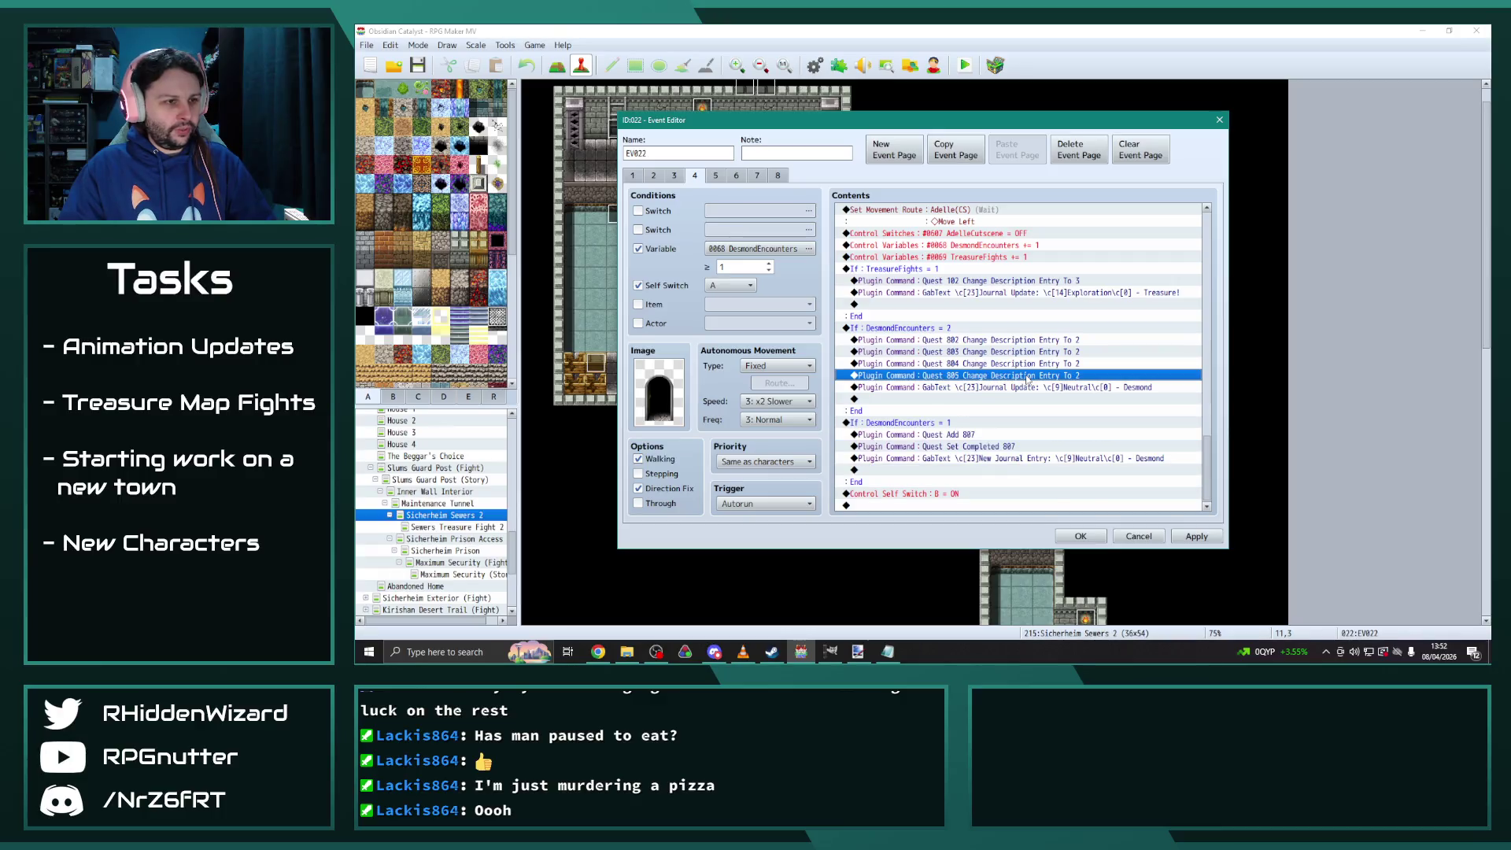
Change page 4's Quest 805 description command to Quest 806 and apply the changes
double_click(1004, 387)
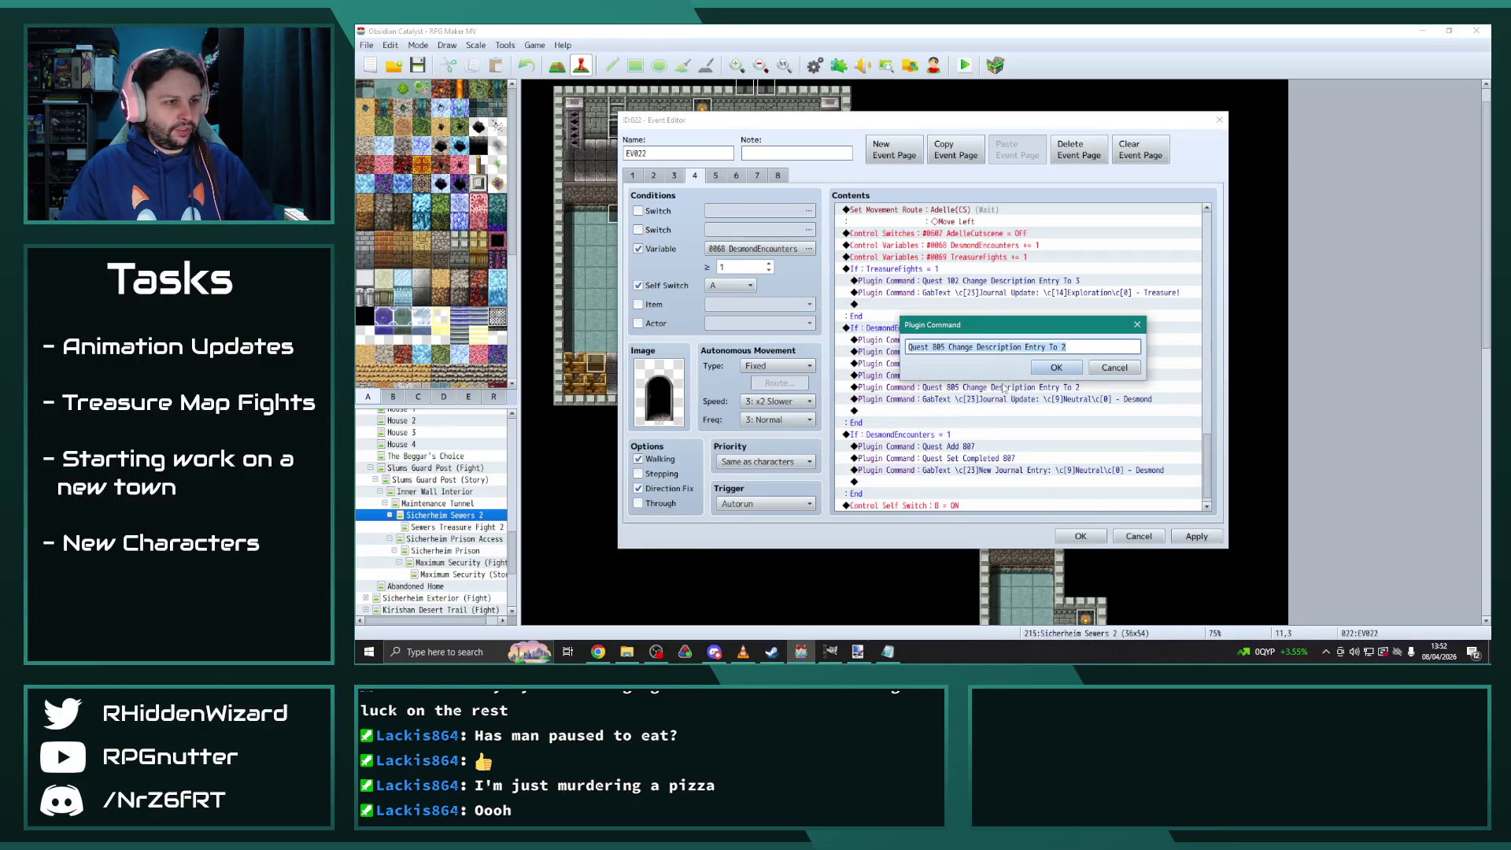
left_click(937, 347)
key("BackSpace")
type("6")
left_click(1055, 367)
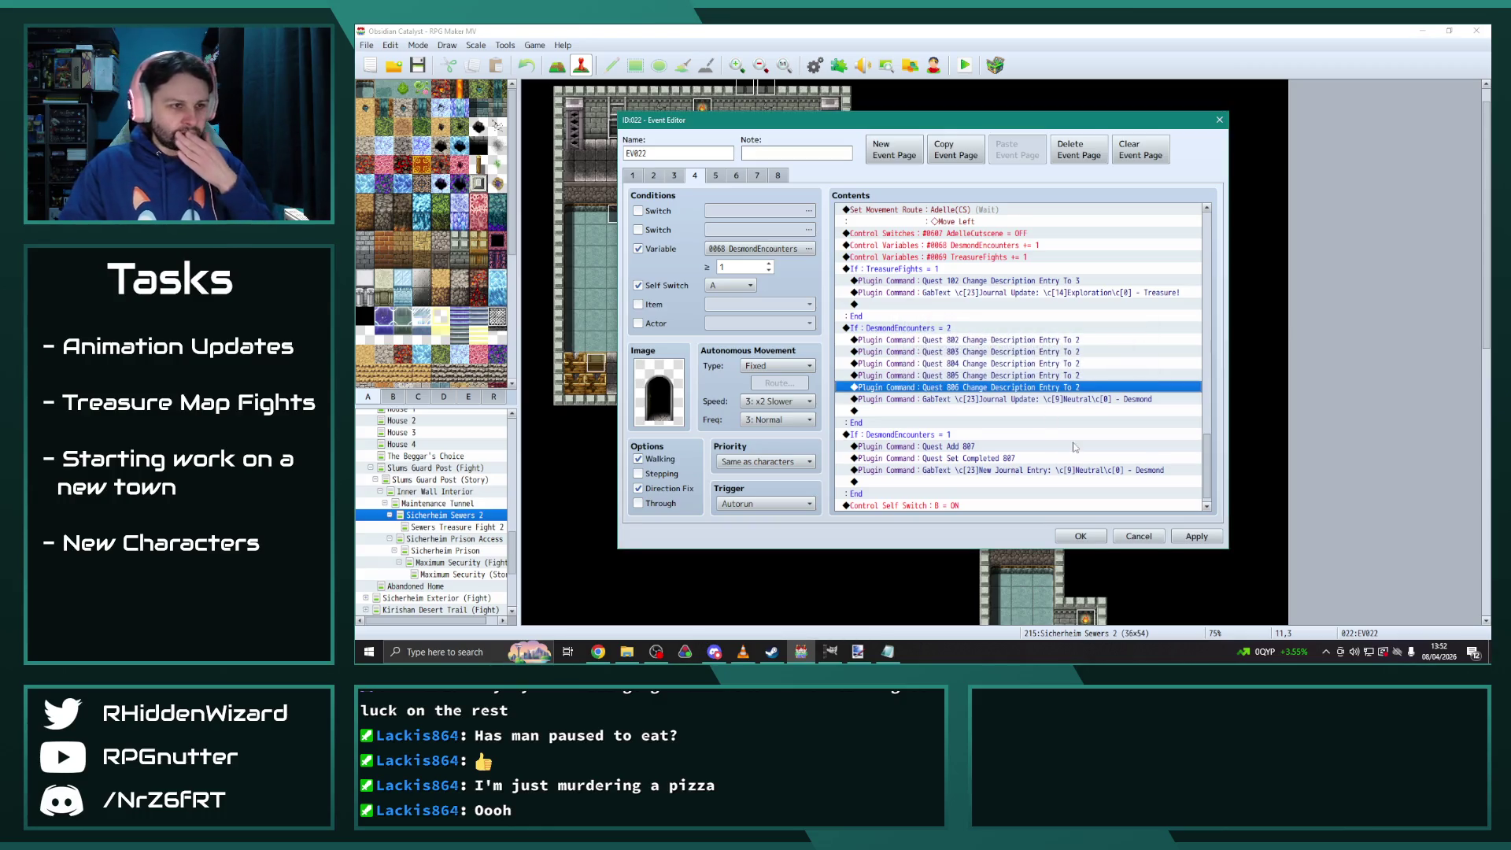
scroll(1074, 447, "down", 1)
left_click(1173, 533)
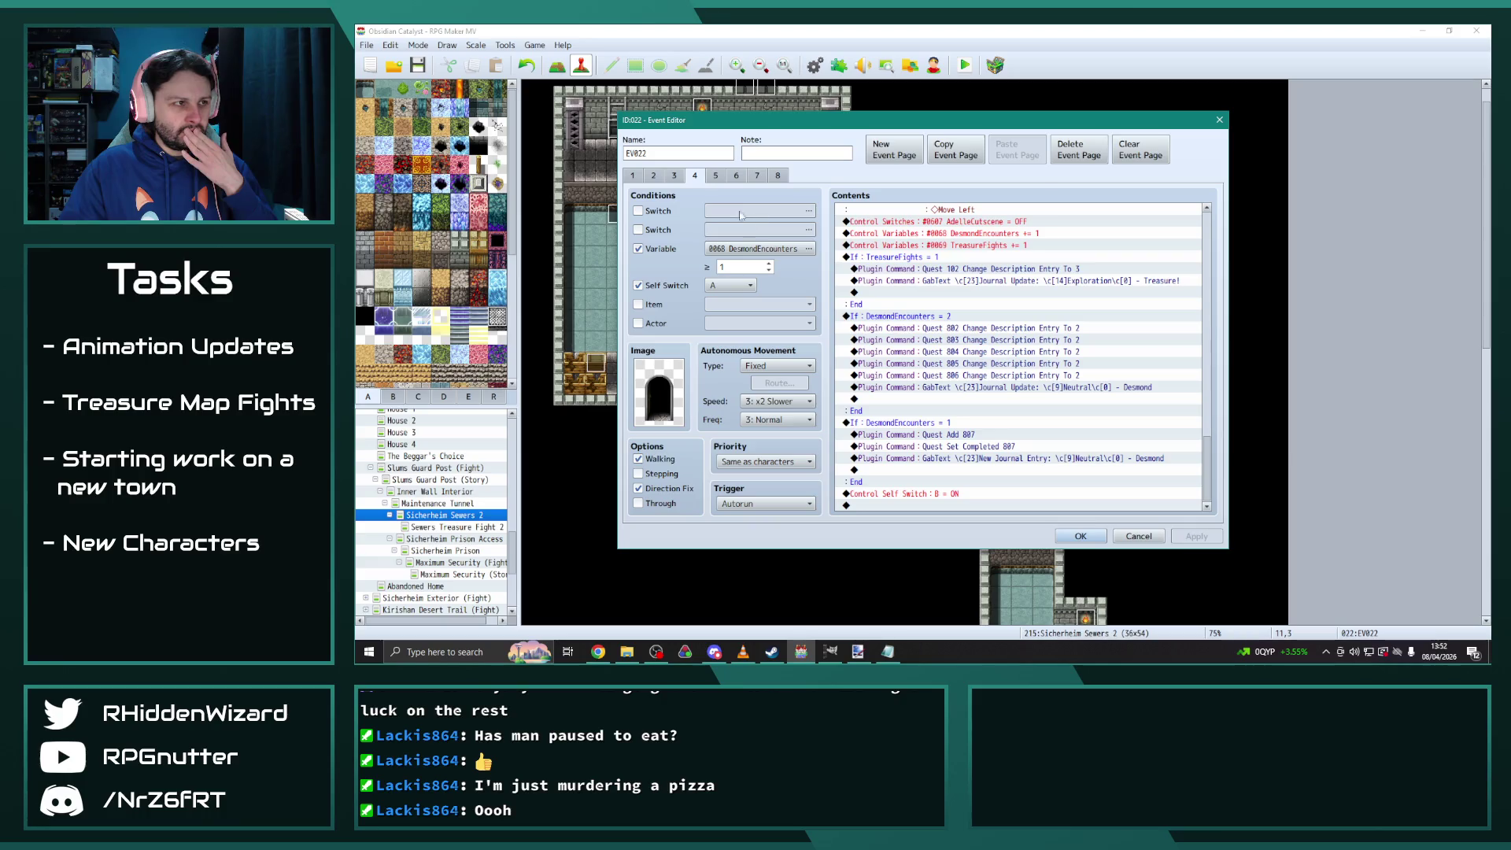
Select the whole DesmondEncounters = 2 branch, then show page 3's command list
left_click(918, 317)
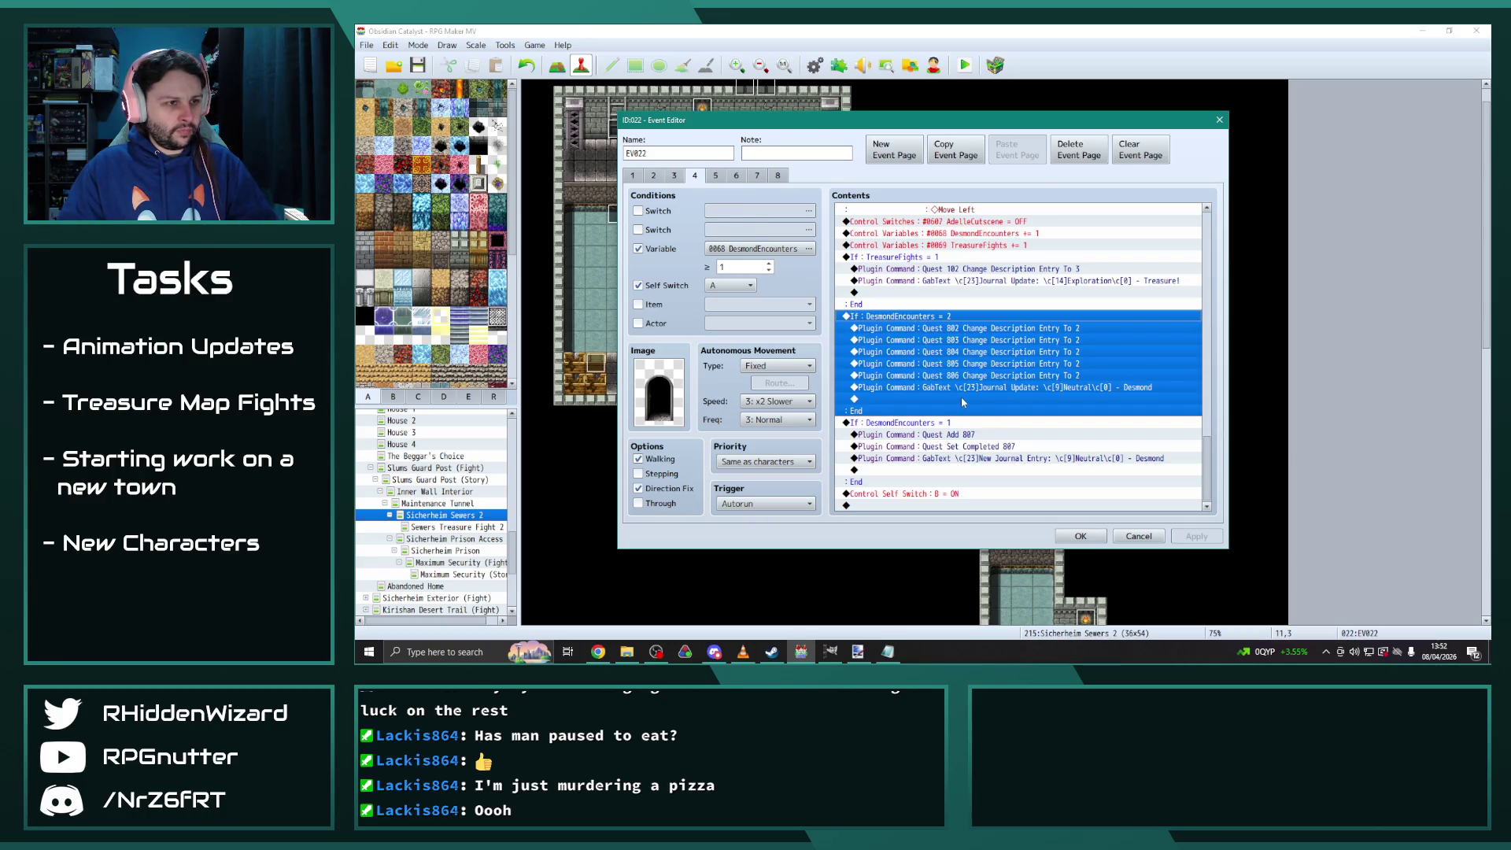
left_click(679, 176)
left_click_drag(1204, 271, 1241, 531)
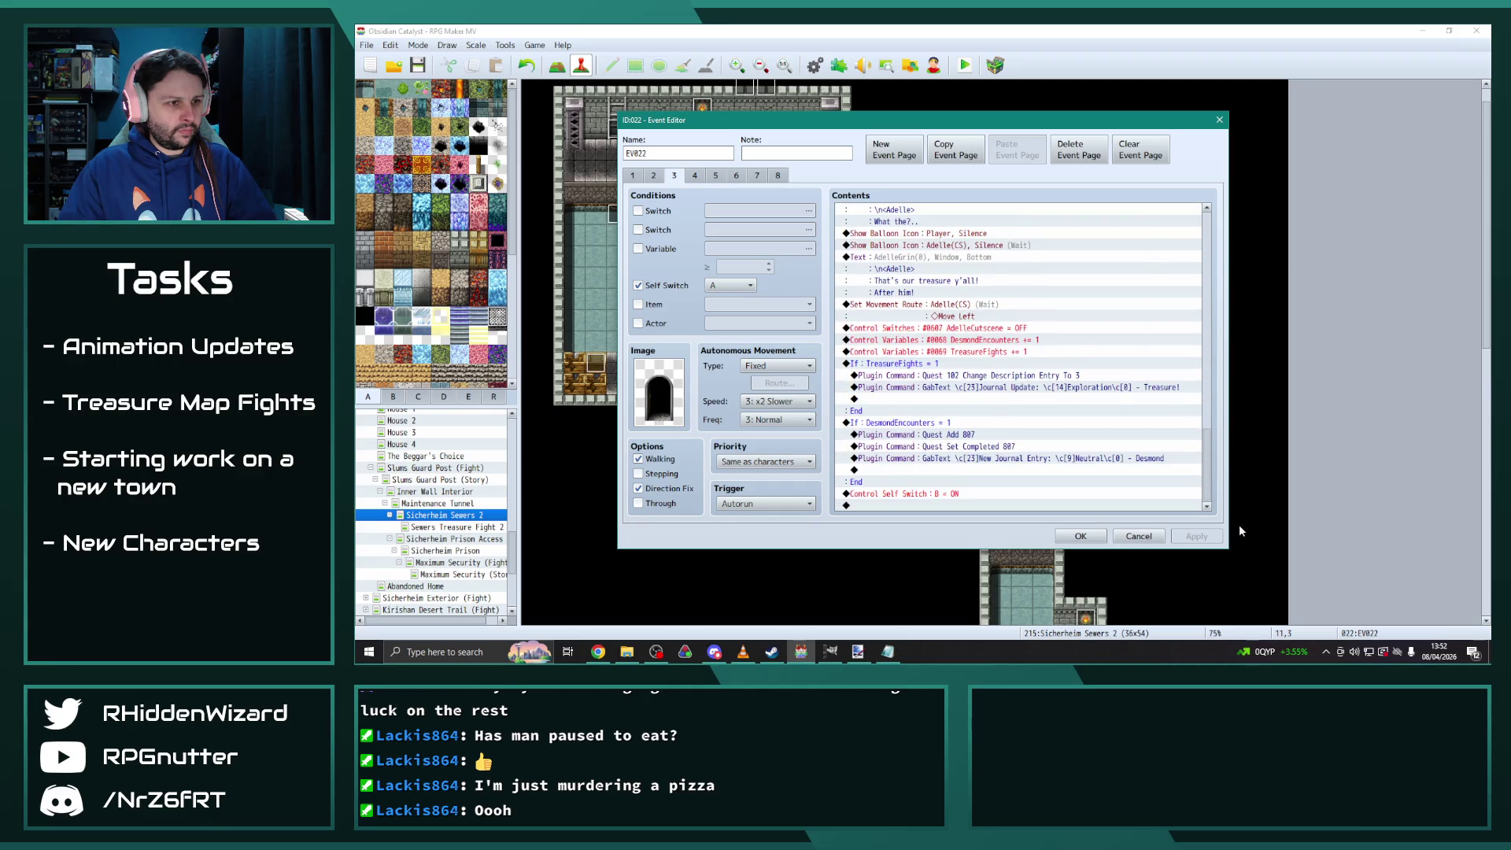
On page 5, change Quest Add and Quest Set Completed from 804 to 807
left_click(715, 176)
left_click_drag(1208, 262, 1232, 465)
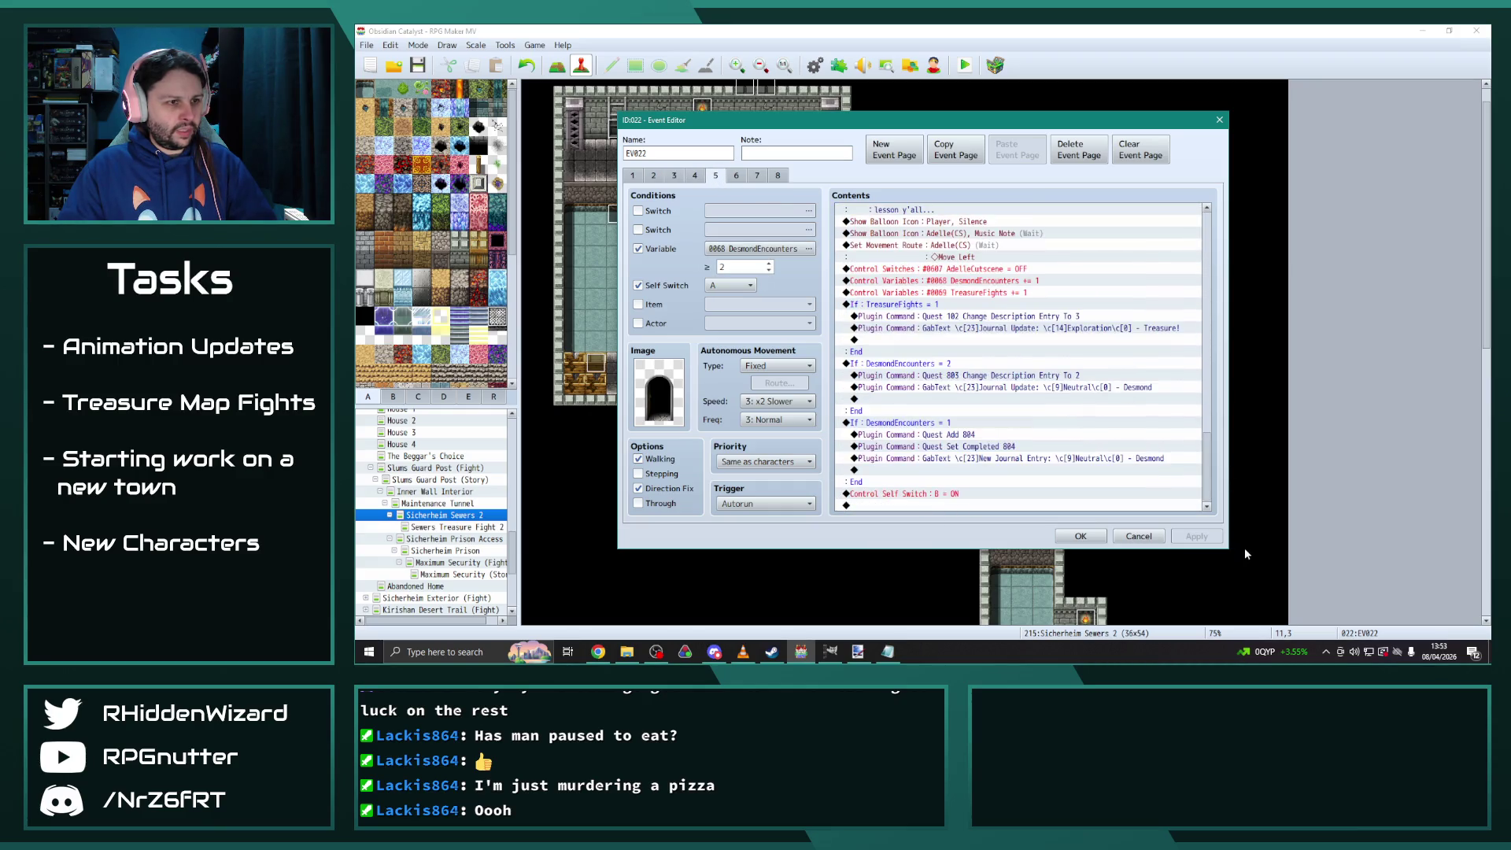
double_click(946, 434)
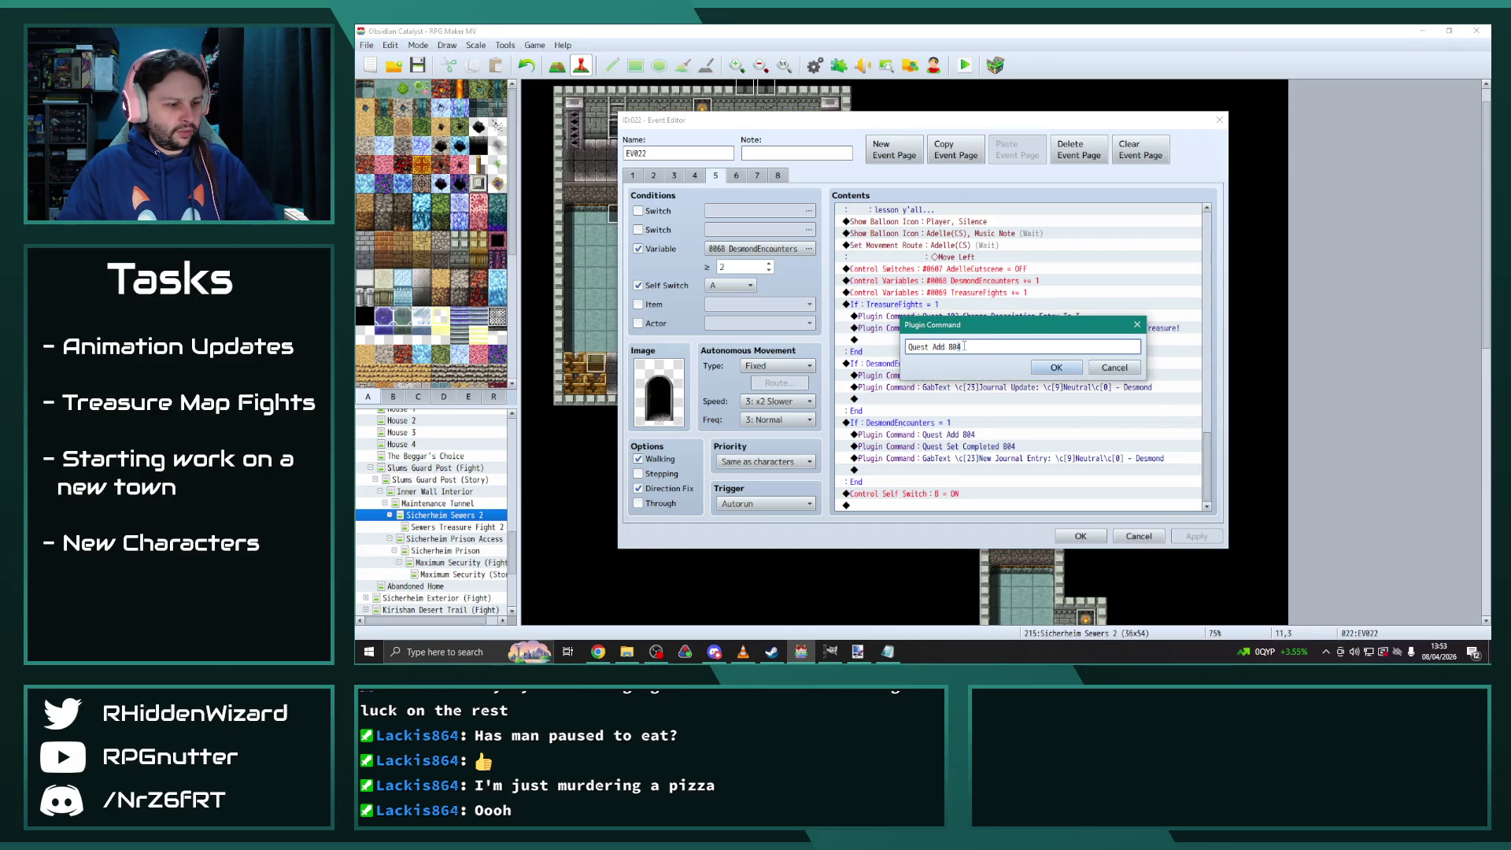
left_click(1056, 367)
double_click(983, 458)
left_click(999, 347)
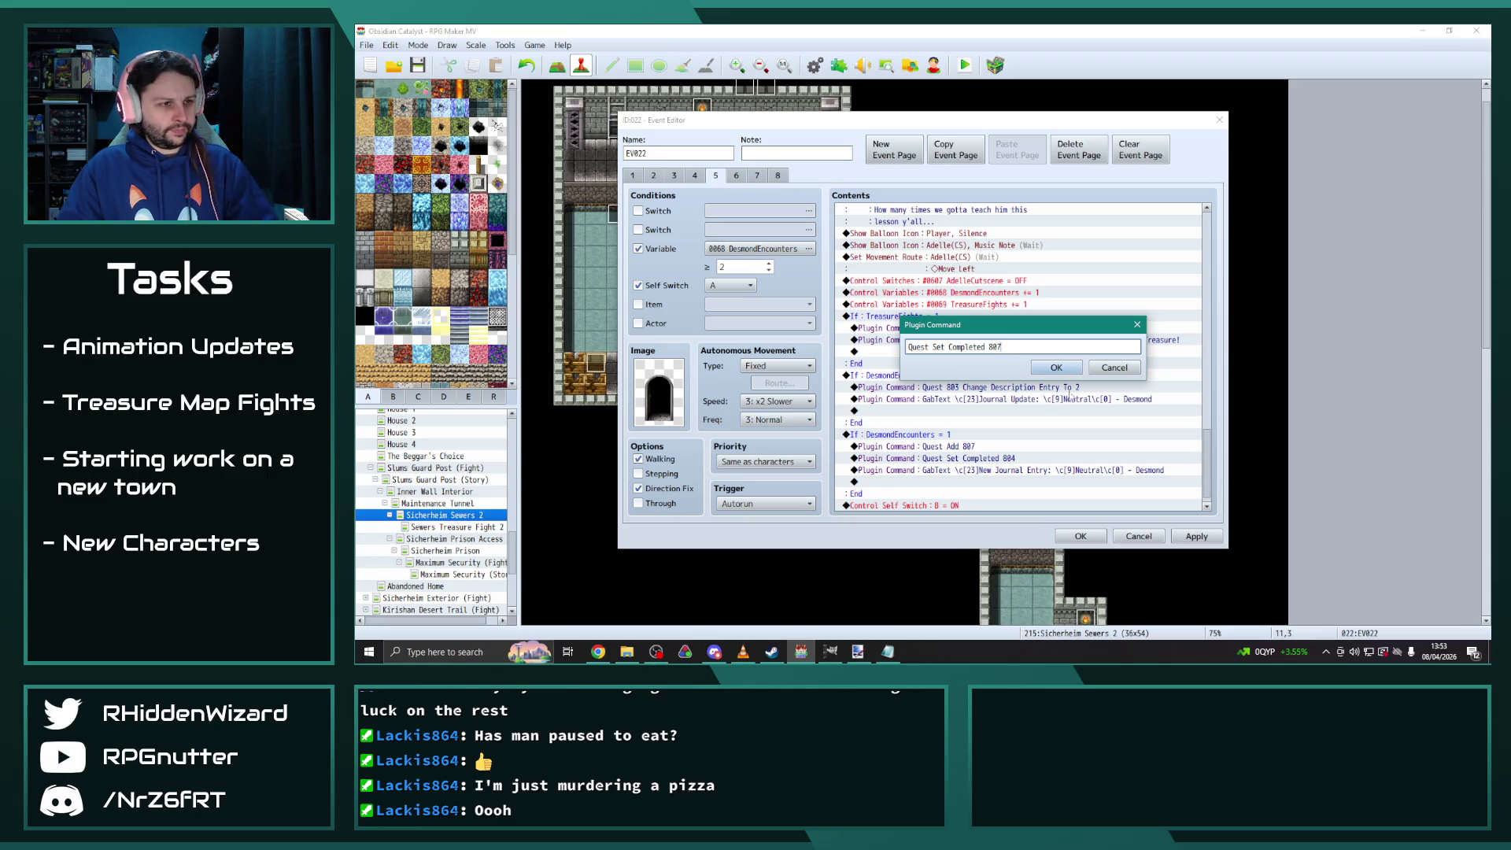
left_click(1056, 367)
Replace the =2 block with the pasted one, make it DesmondEncounters = 3, and remove Quest 806
left_click(956, 378)
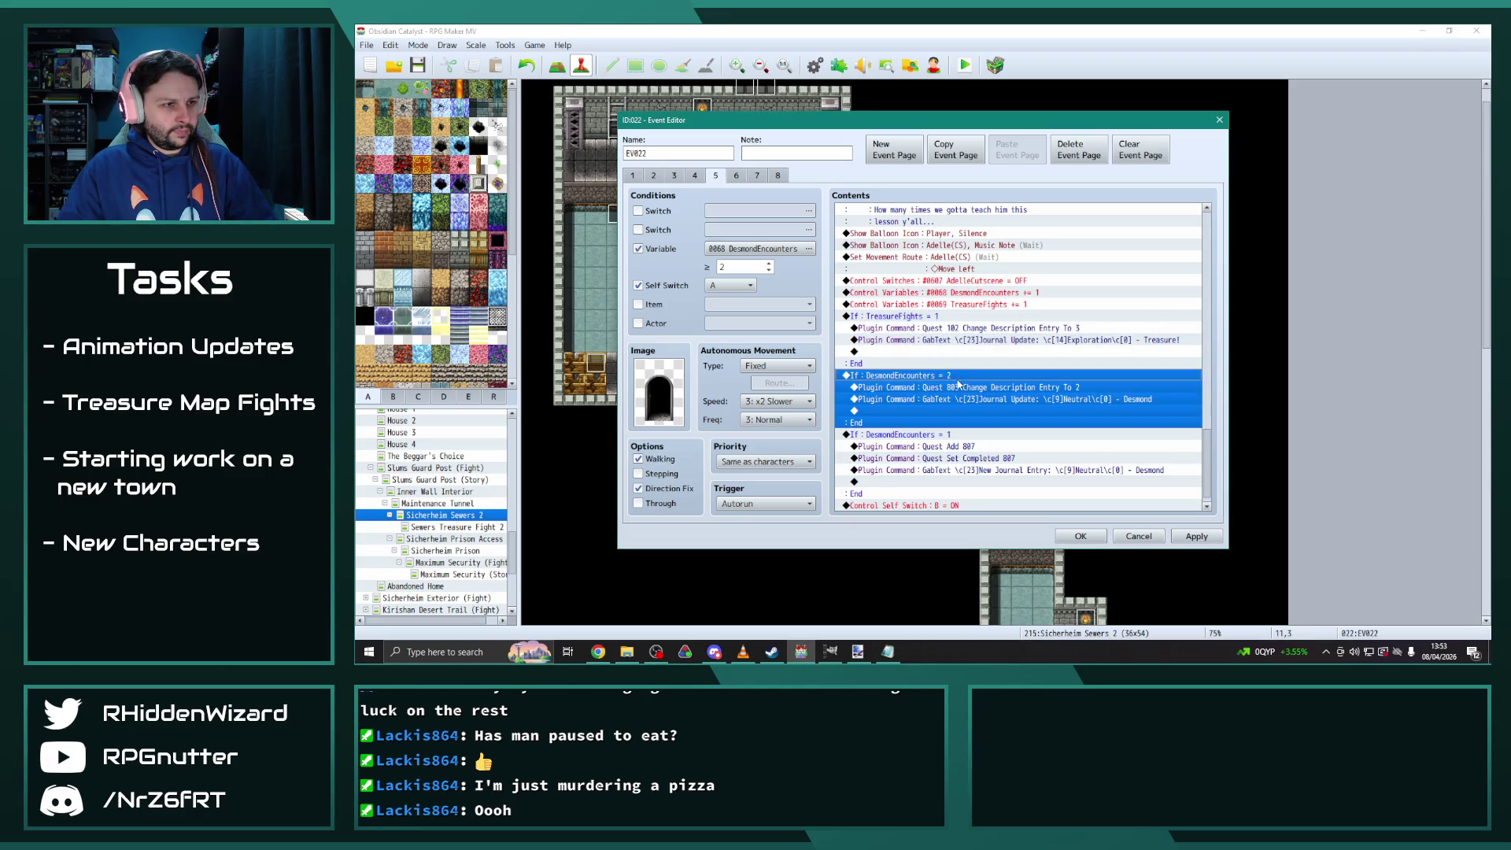
key("Delete")
key("ctrl+v")
key("ctrl+v")
scroll(952, 354, "down", 2)
double_click(944, 315)
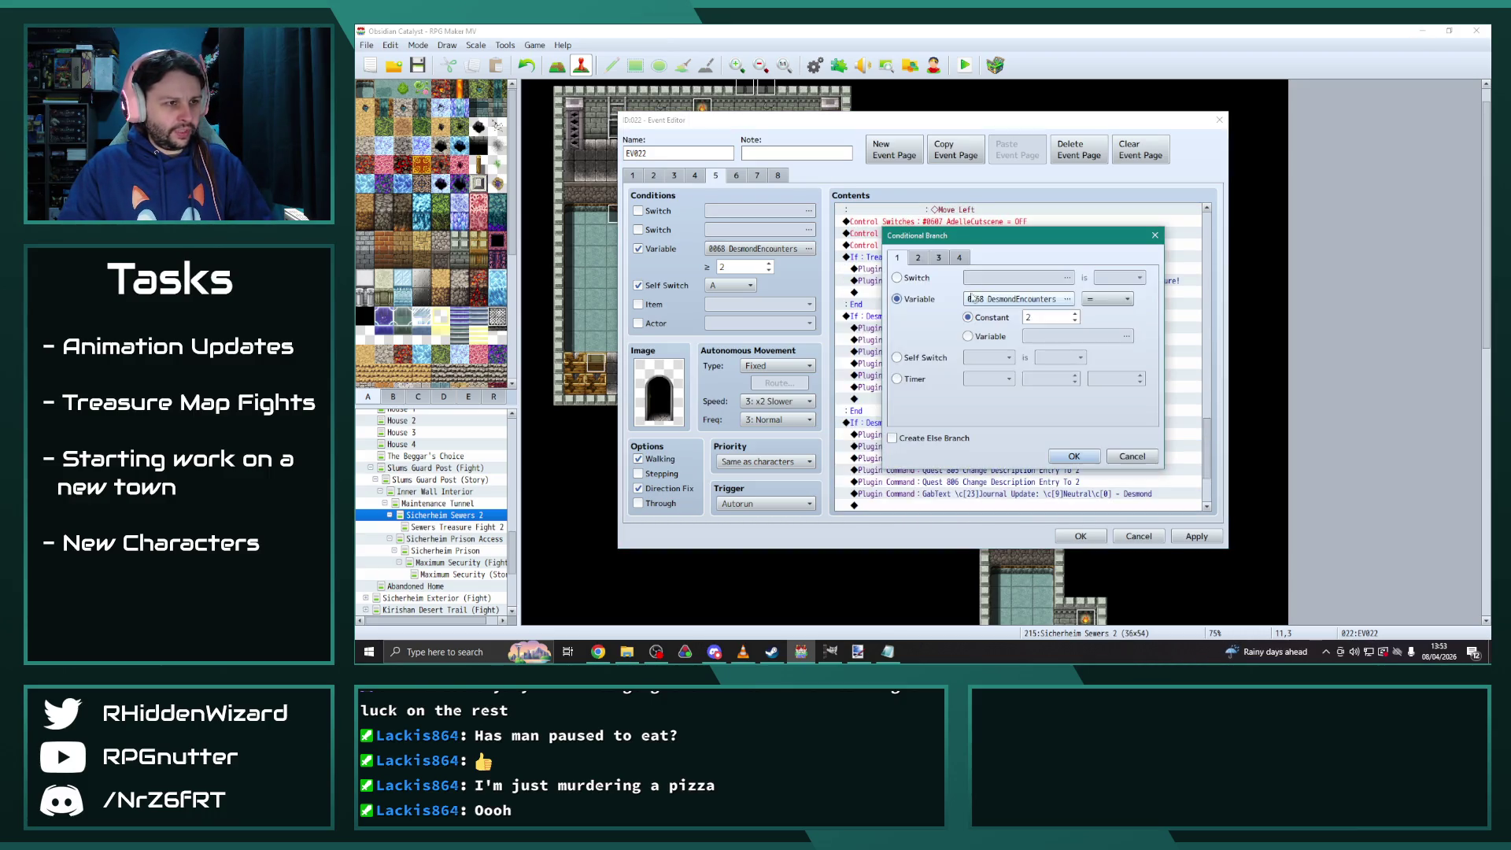
type("3")
left_click(1075, 456)
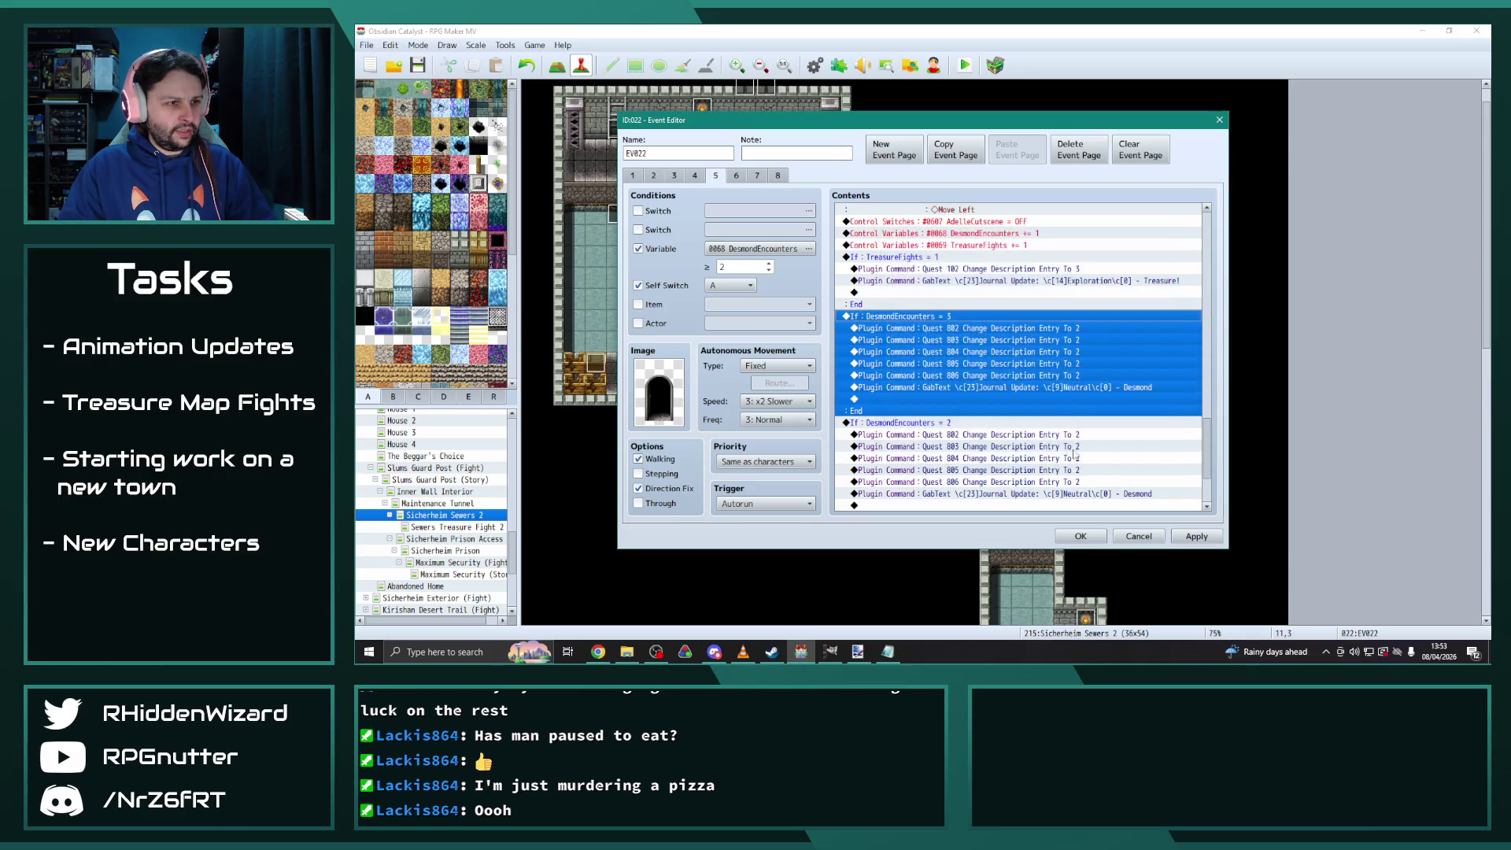
left_click(1021, 376)
key("Delete")
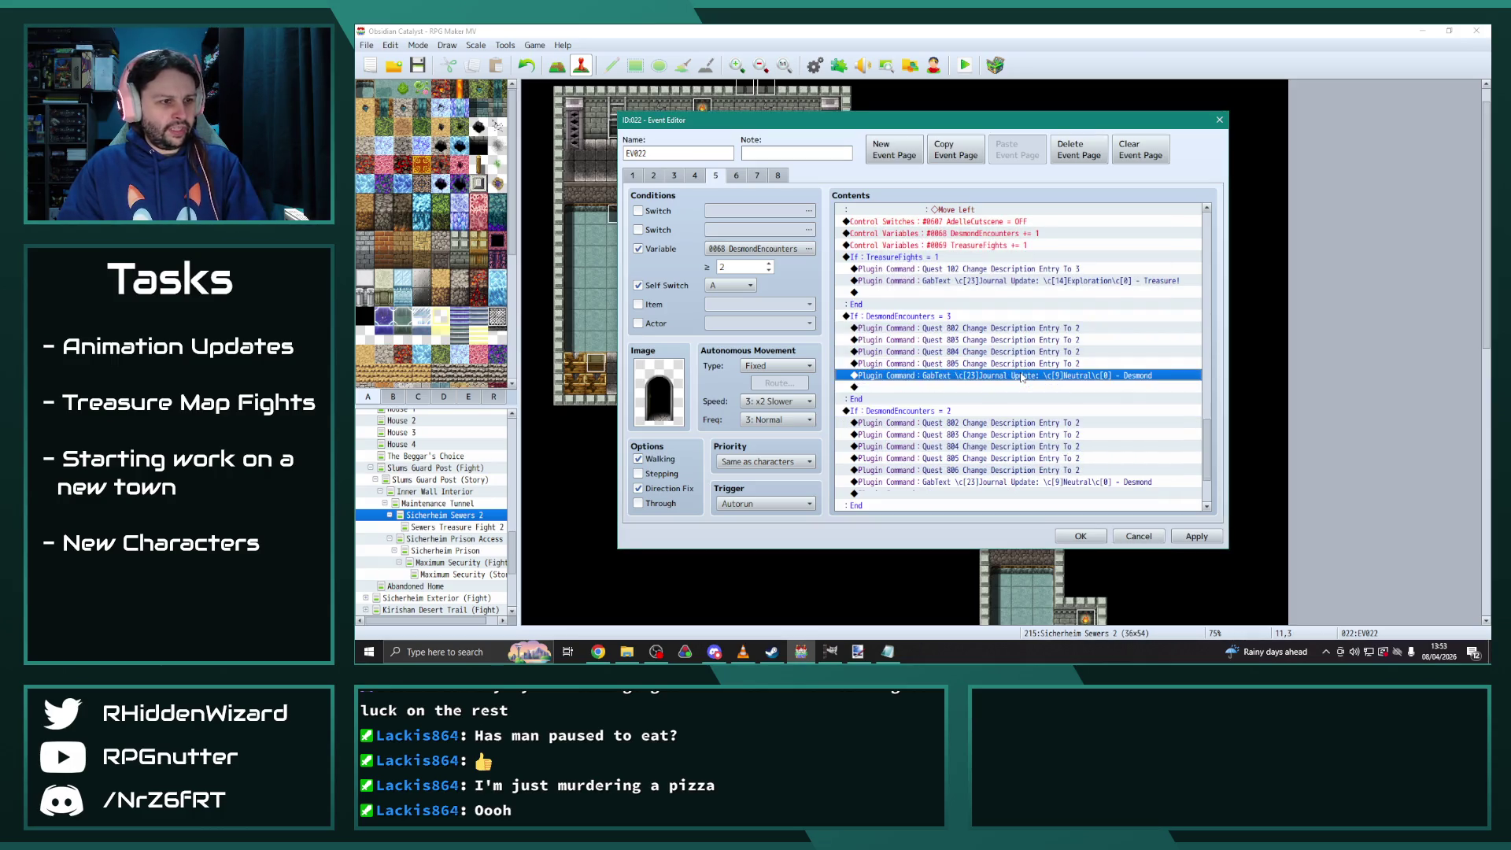
Set the Quest 802, 803, 804 and 805 description entries to 3
double_click(982, 329)
left_click(1066, 347)
key("BackSpace")
type("3")
left_click(1056, 367)
double_click(1023, 340)
left_click(1066, 347)
key("BackSpace")
type("3 Change Description Entry To 2")
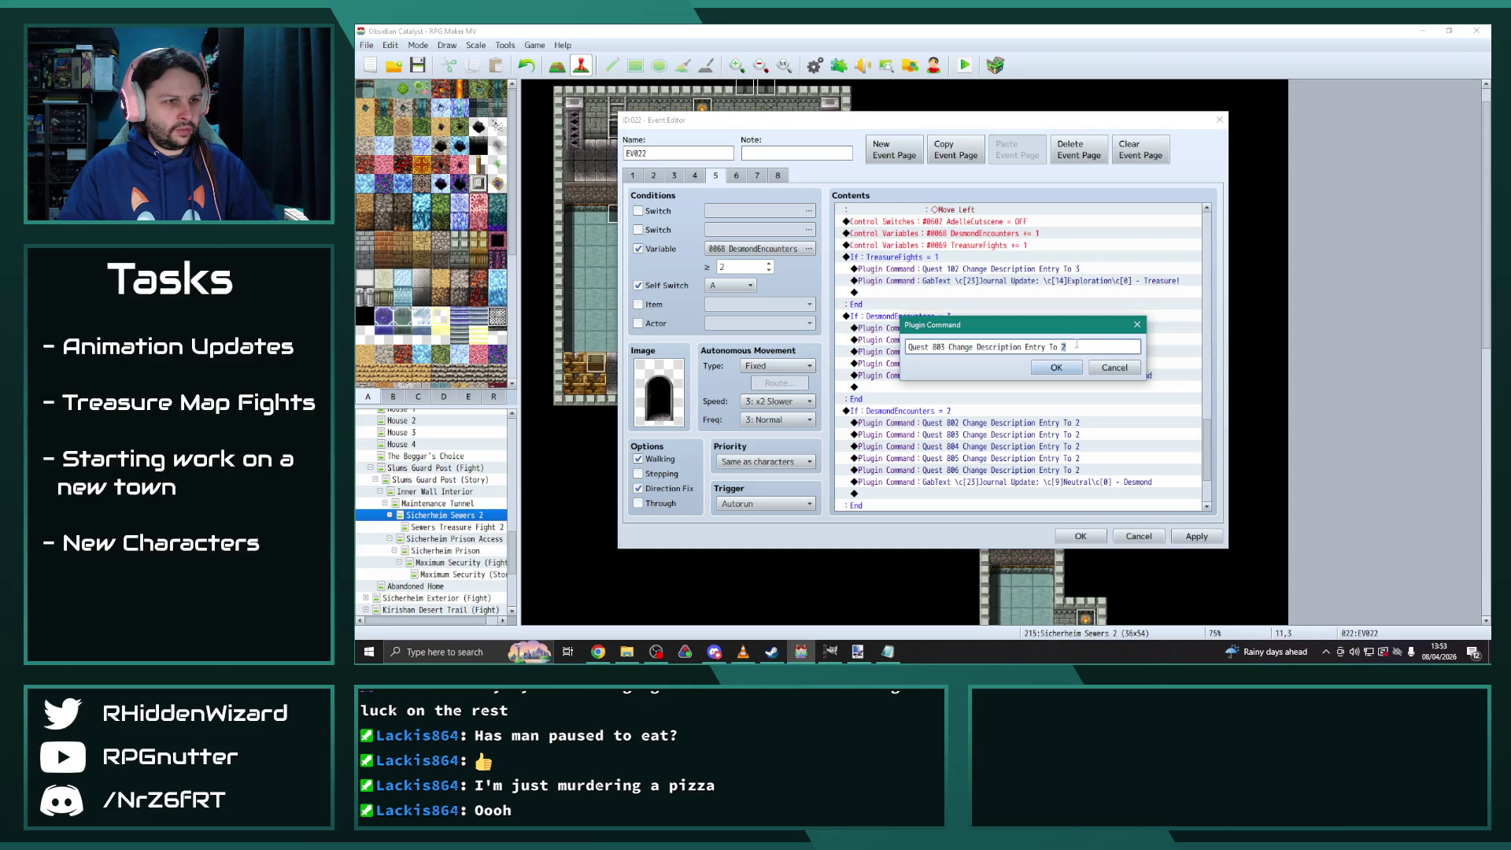
left_click(1060, 369)
double_click(1023, 352)
left_click(1066, 347)
key("BackSpace")
type("3")
left_click(1060, 369)
double_click(1070, 364)
left_click(1105, 369)
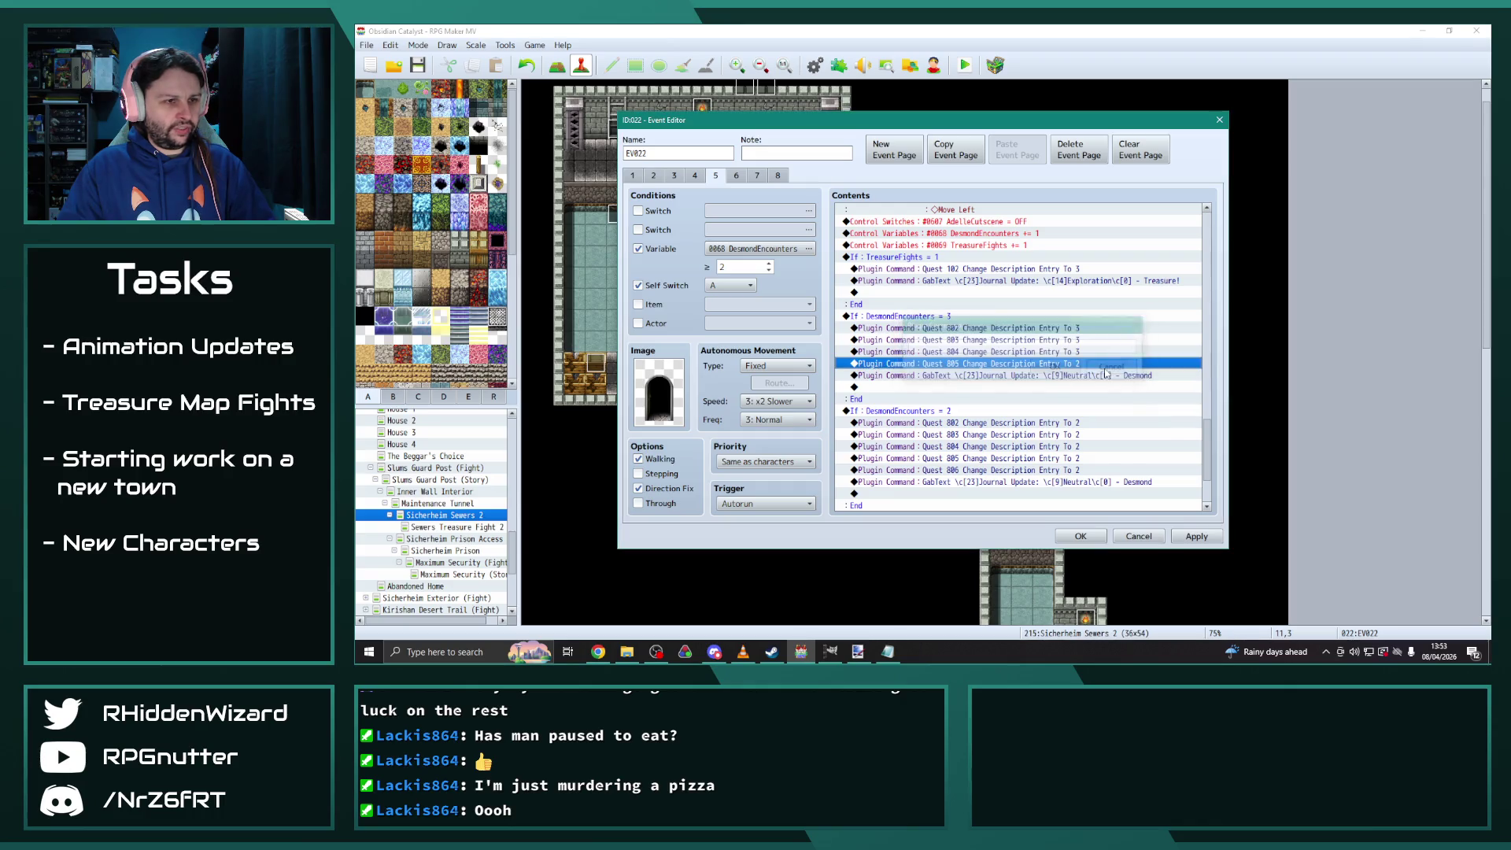
double_click(1078, 363)
left_click(1066, 347)
key("BackSpace")
type("3")
left_click(1059, 369)
Apply the page 5 changes and close the EV022 editor with OK
left_click(1195, 538)
left_click(1081, 536)
scroll(441, 535, "up", 5)
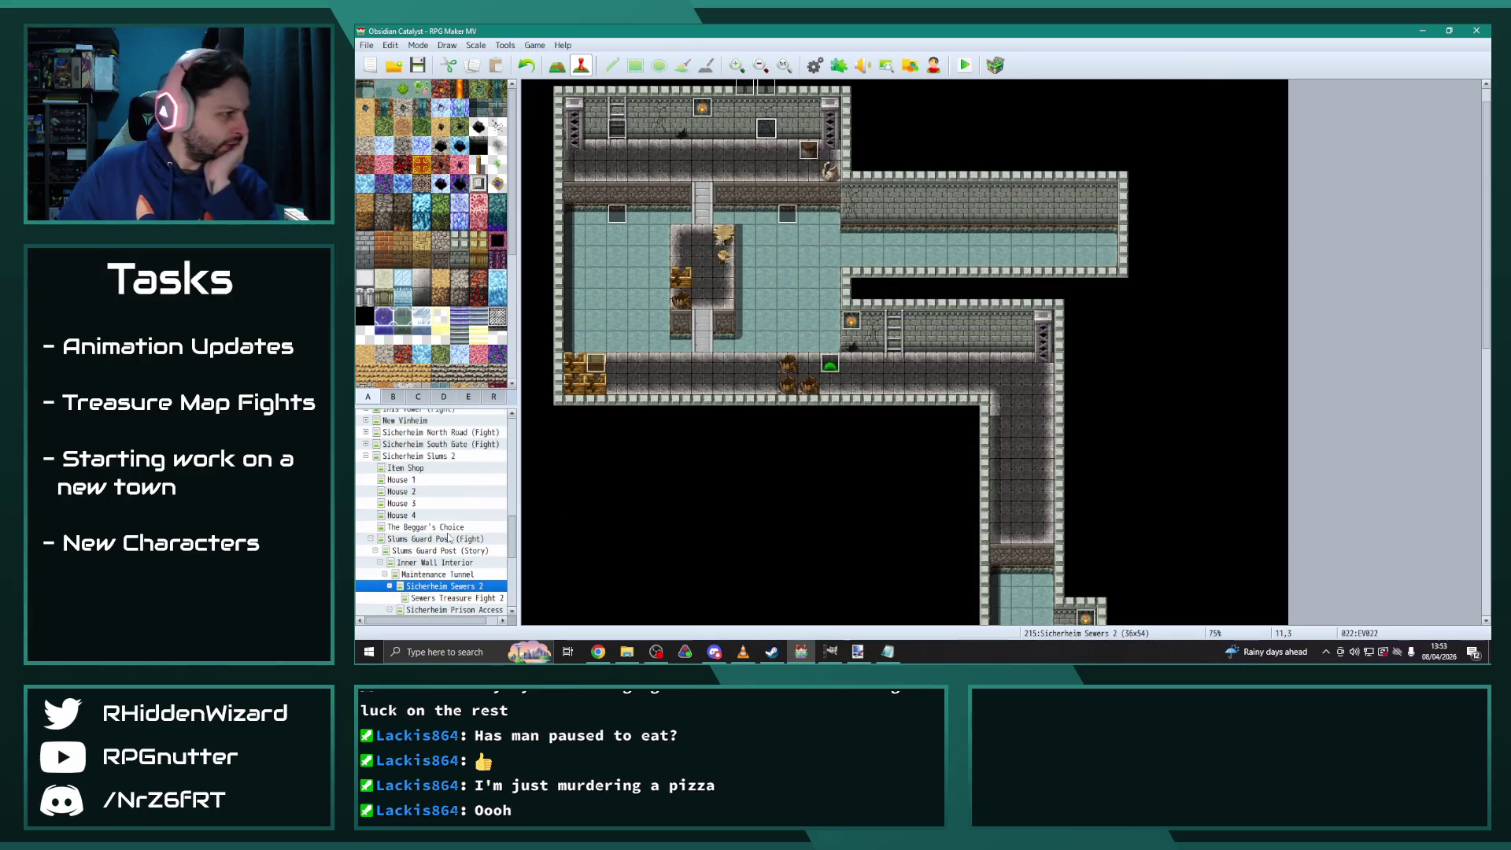
Open the Mount Uran Peak map, found under Uran Forest (Fight)
scroll(451, 535, "down", 2)
left_click(417, 432)
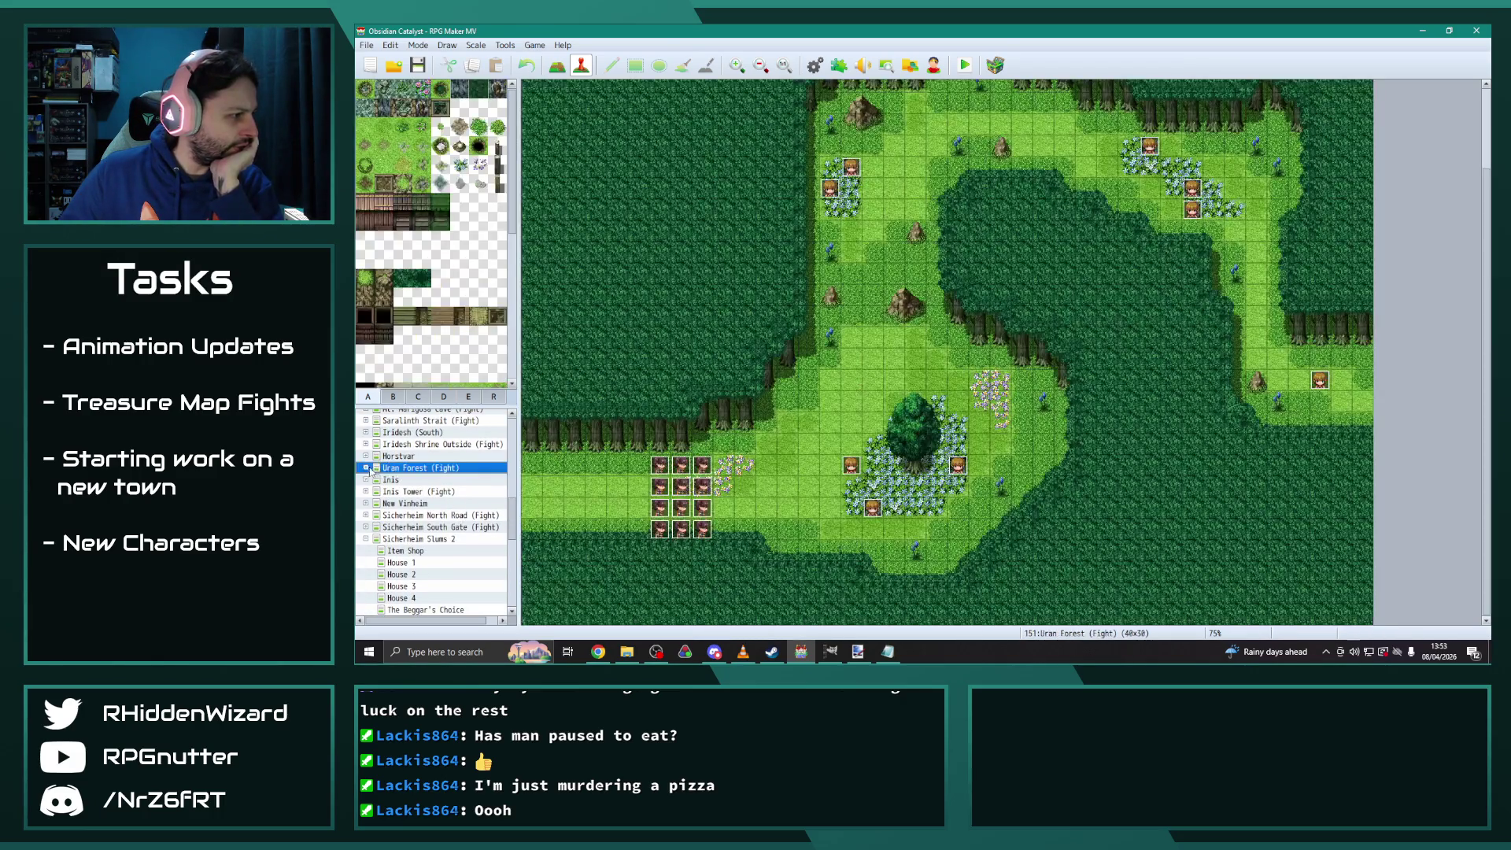
scroll(463, 504, "down", 1)
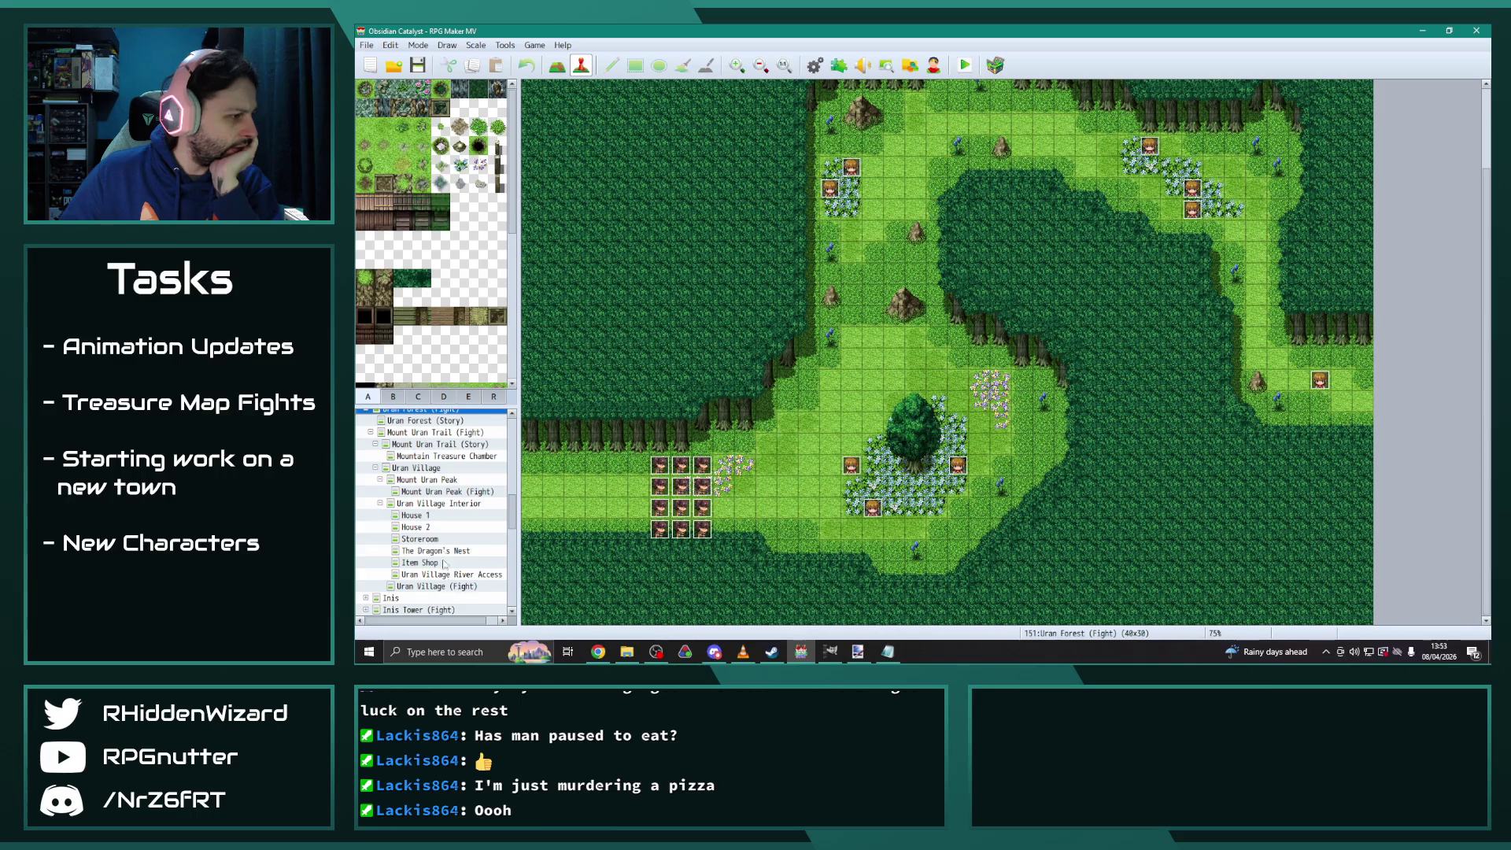
left_click(440, 480)
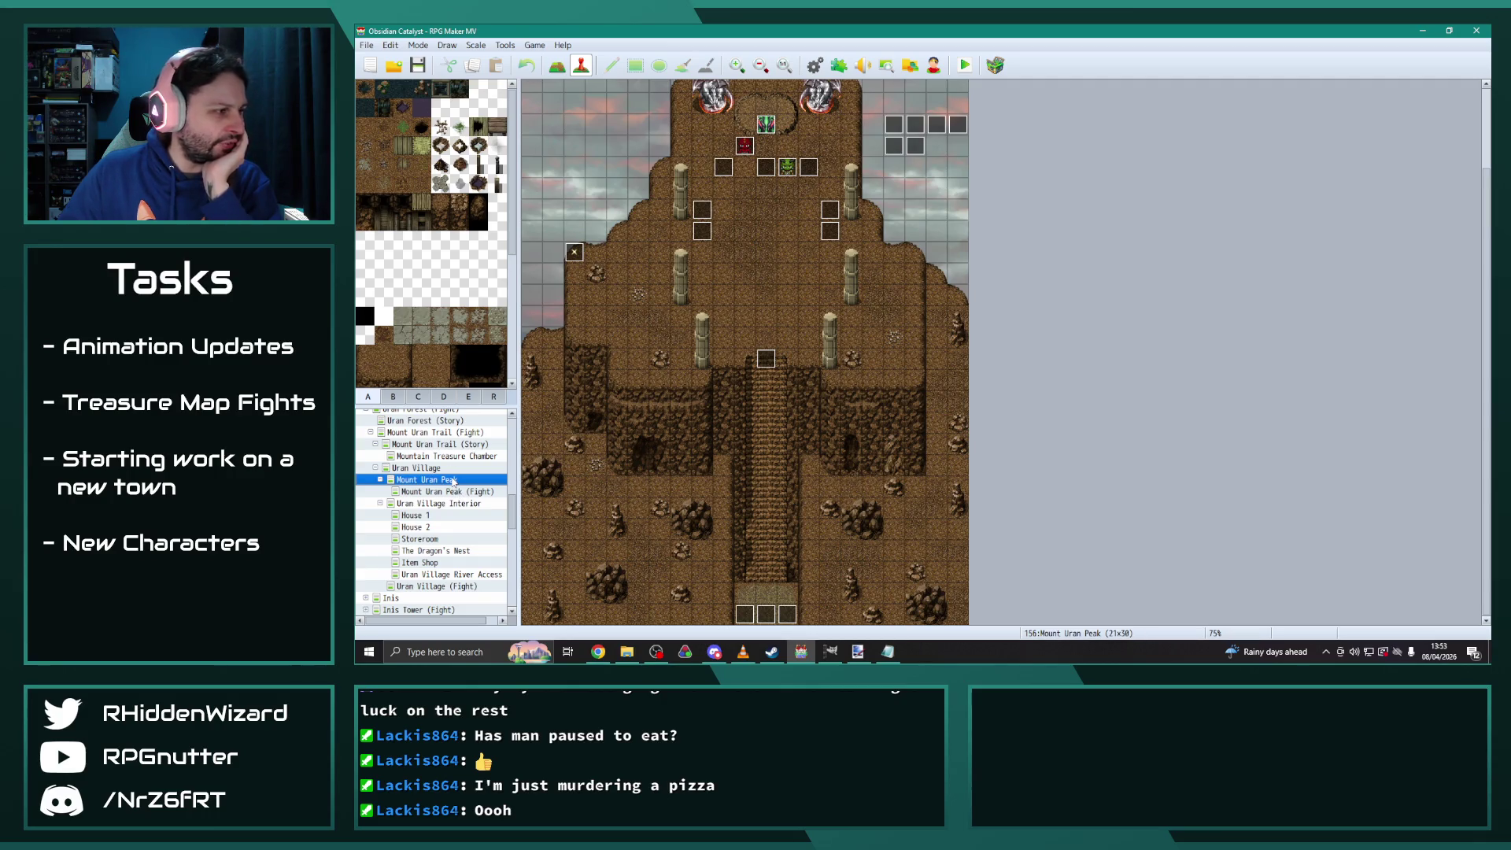
Rename Mount Uran Peak to 'Mount Uran Peak (Story)', then open Mount Uran Trail (Story)
right_click(453, 480)
left_click(472, 488)
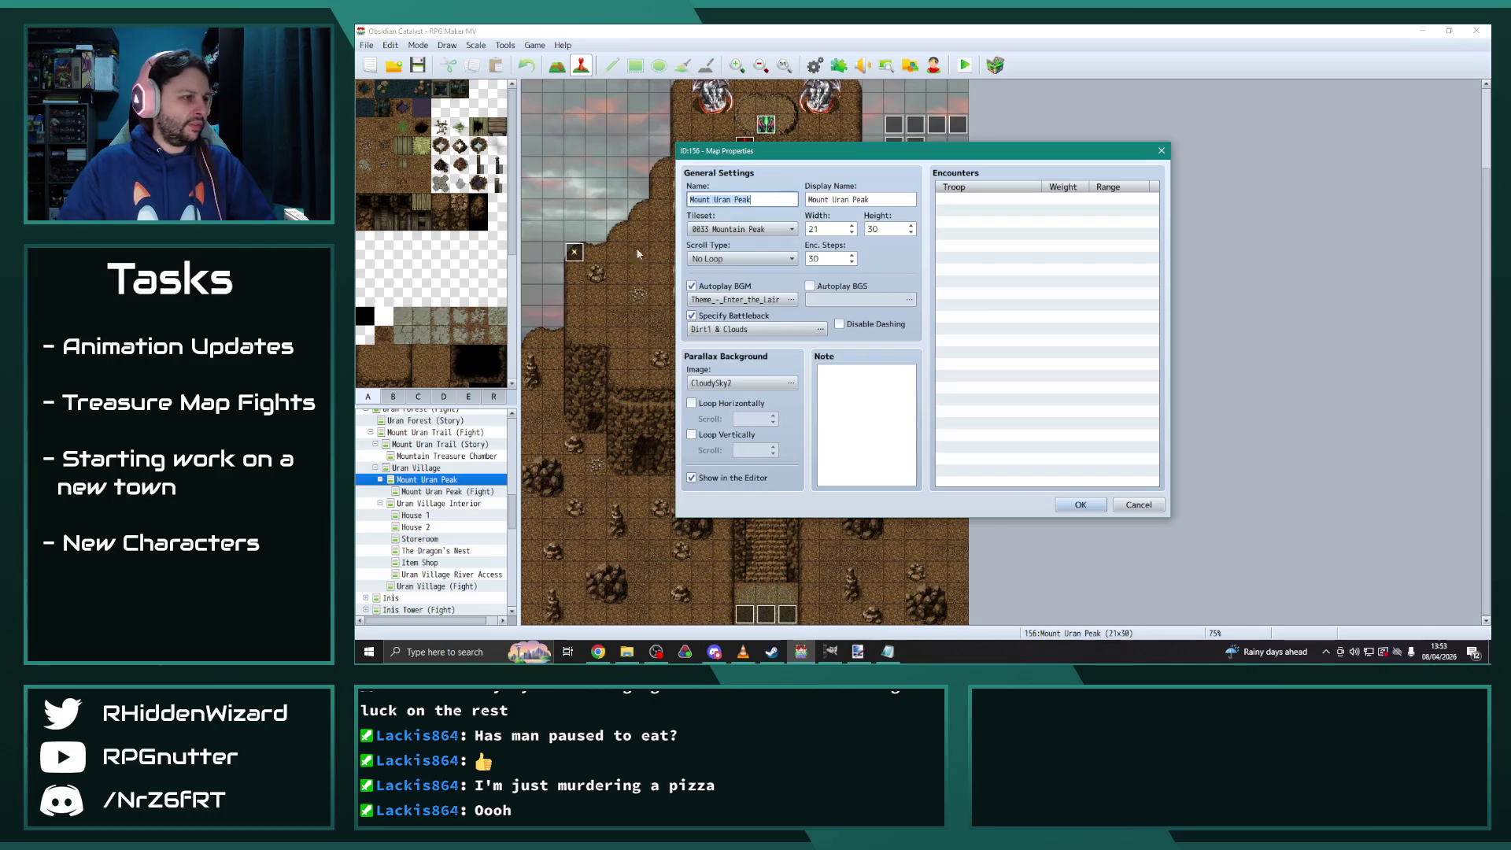
left_click(779, 198)
type("(Story)")
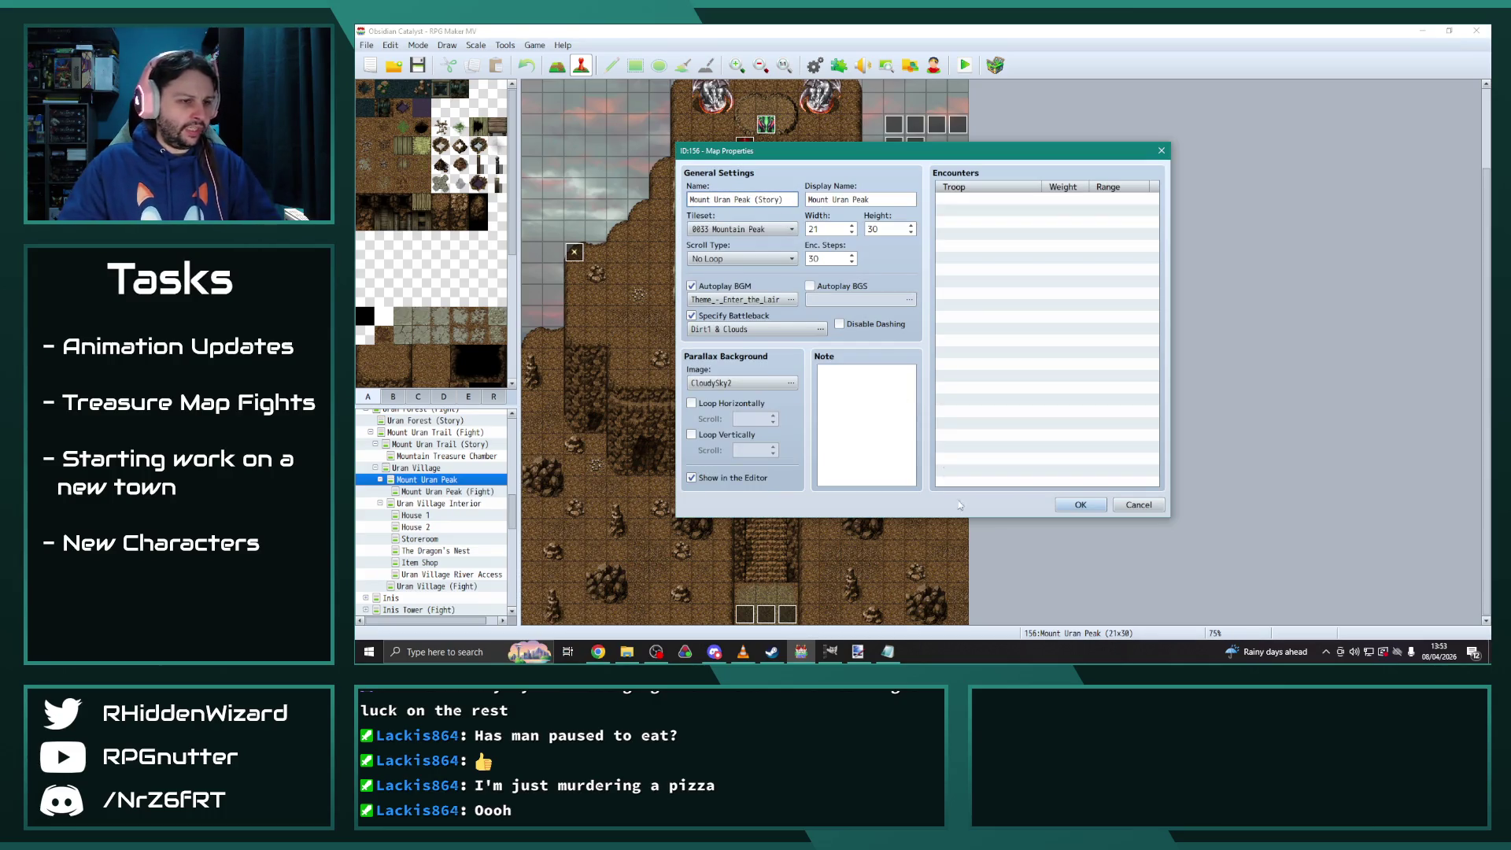
left_click(1097, 506)
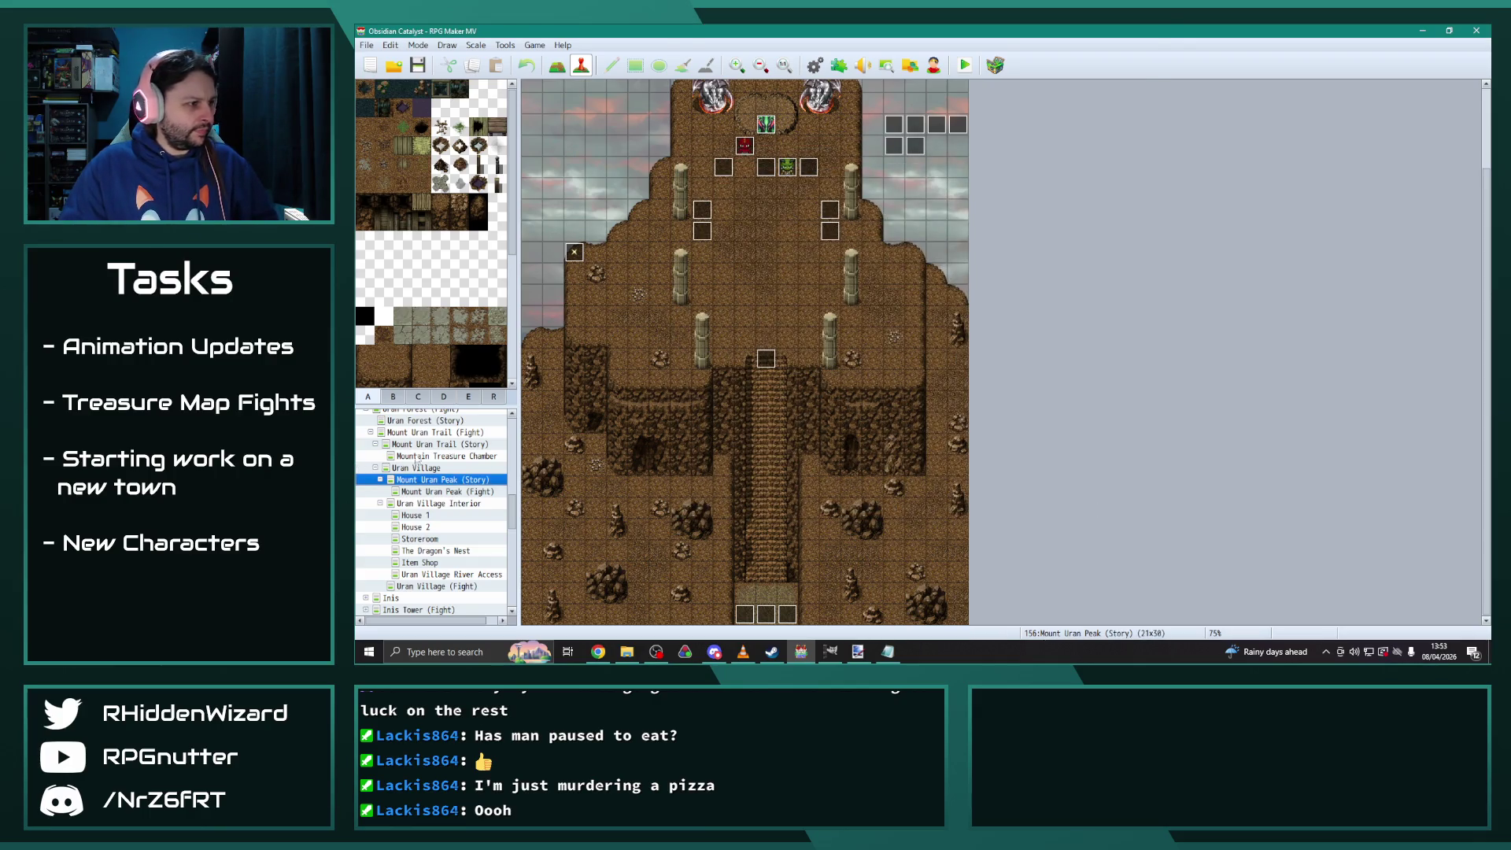
left_click(461, 446)
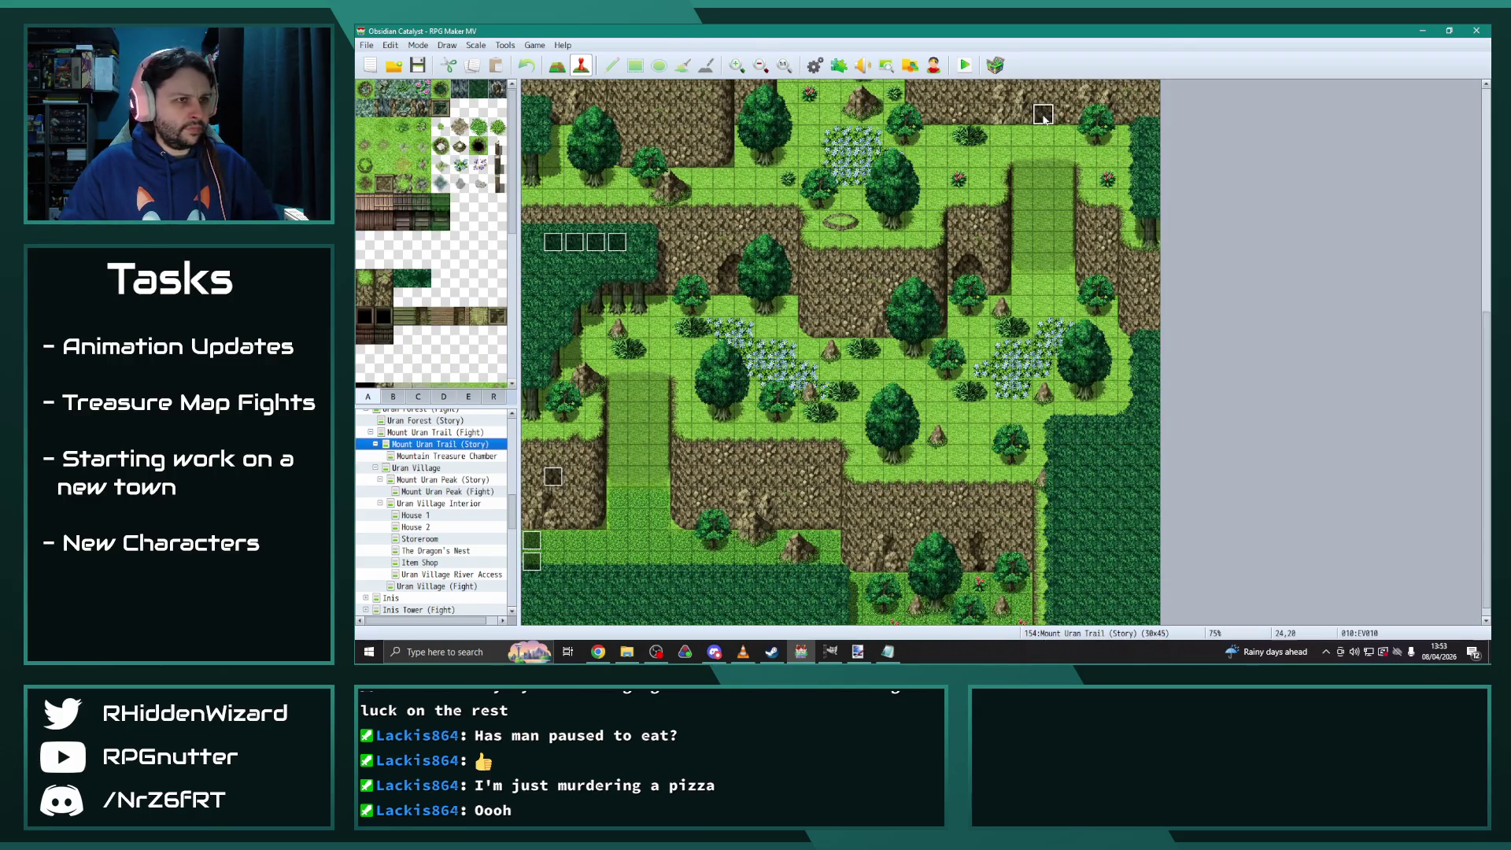
Review EV010's Desmond encounter branches unchanged, then open the Mount Uran Peak (Story) map
double_click(1043, 115)
scroll(1193, 231, "down", 10)
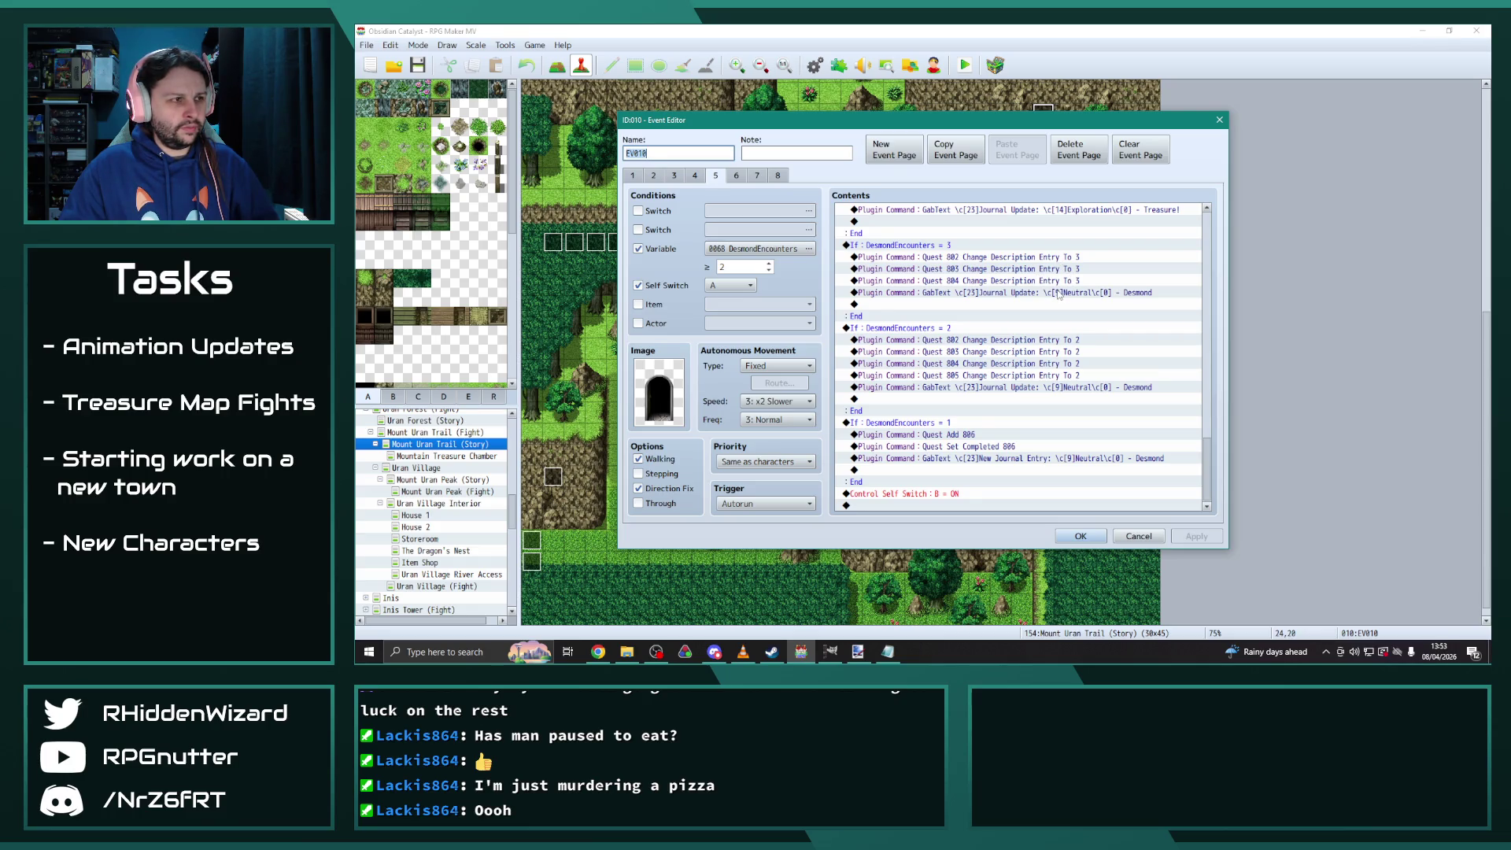
left_click(1080, 536)
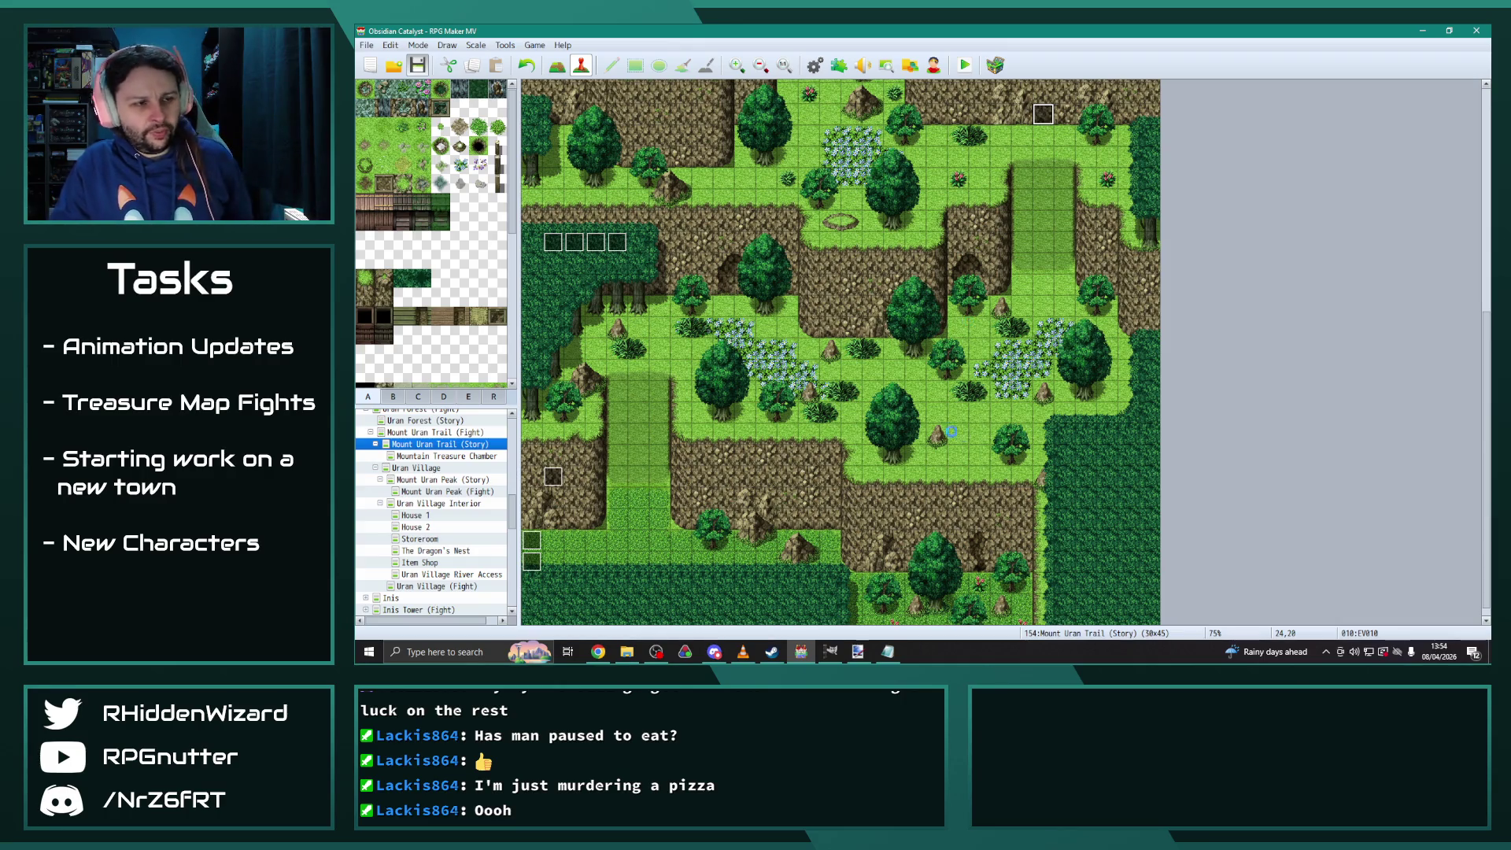
left_click(447, 480)
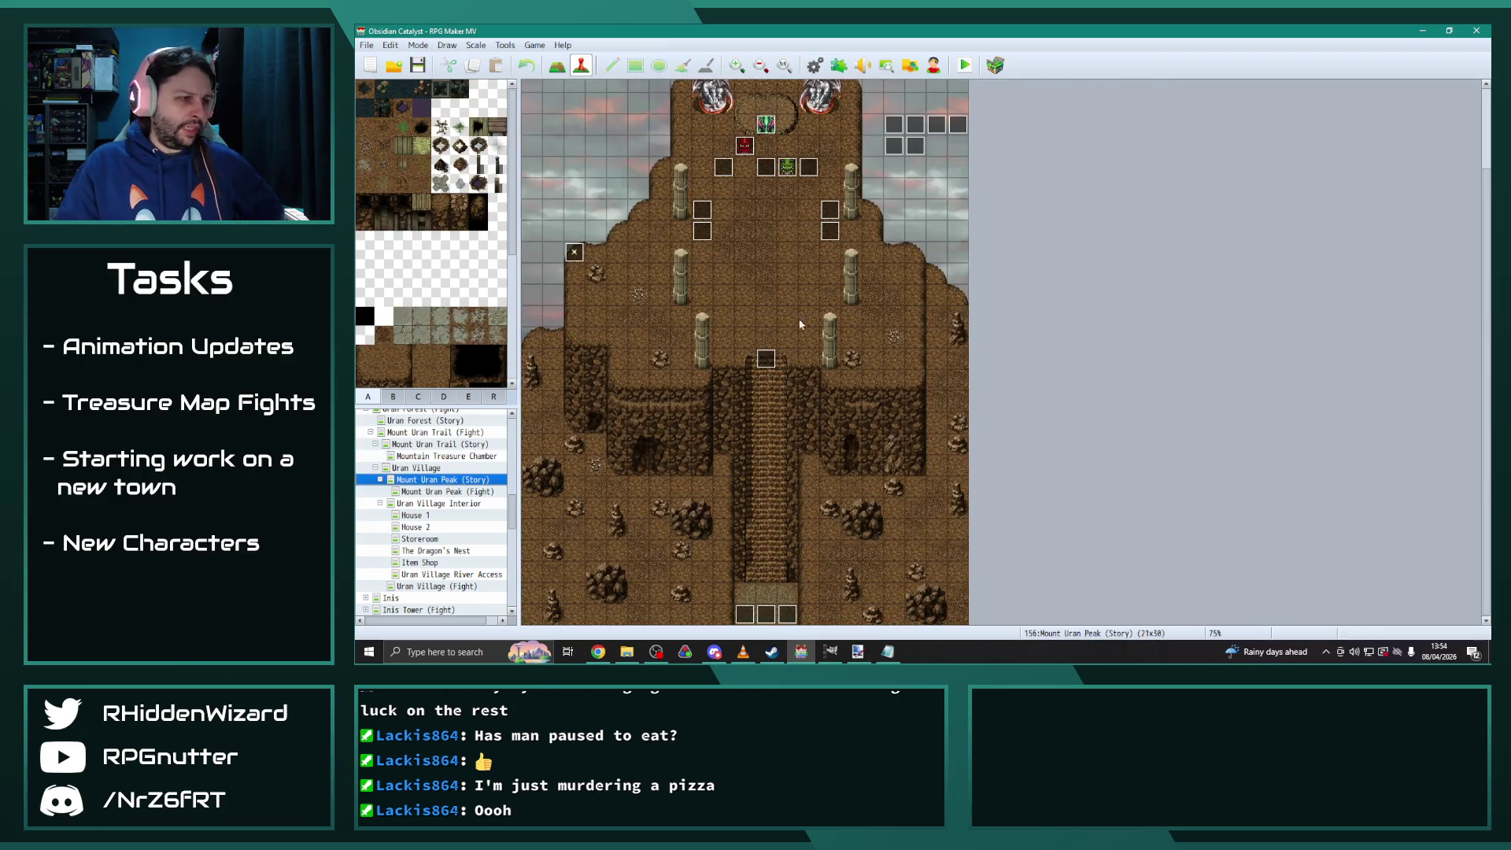
scroll(417, 566, "down", 10)
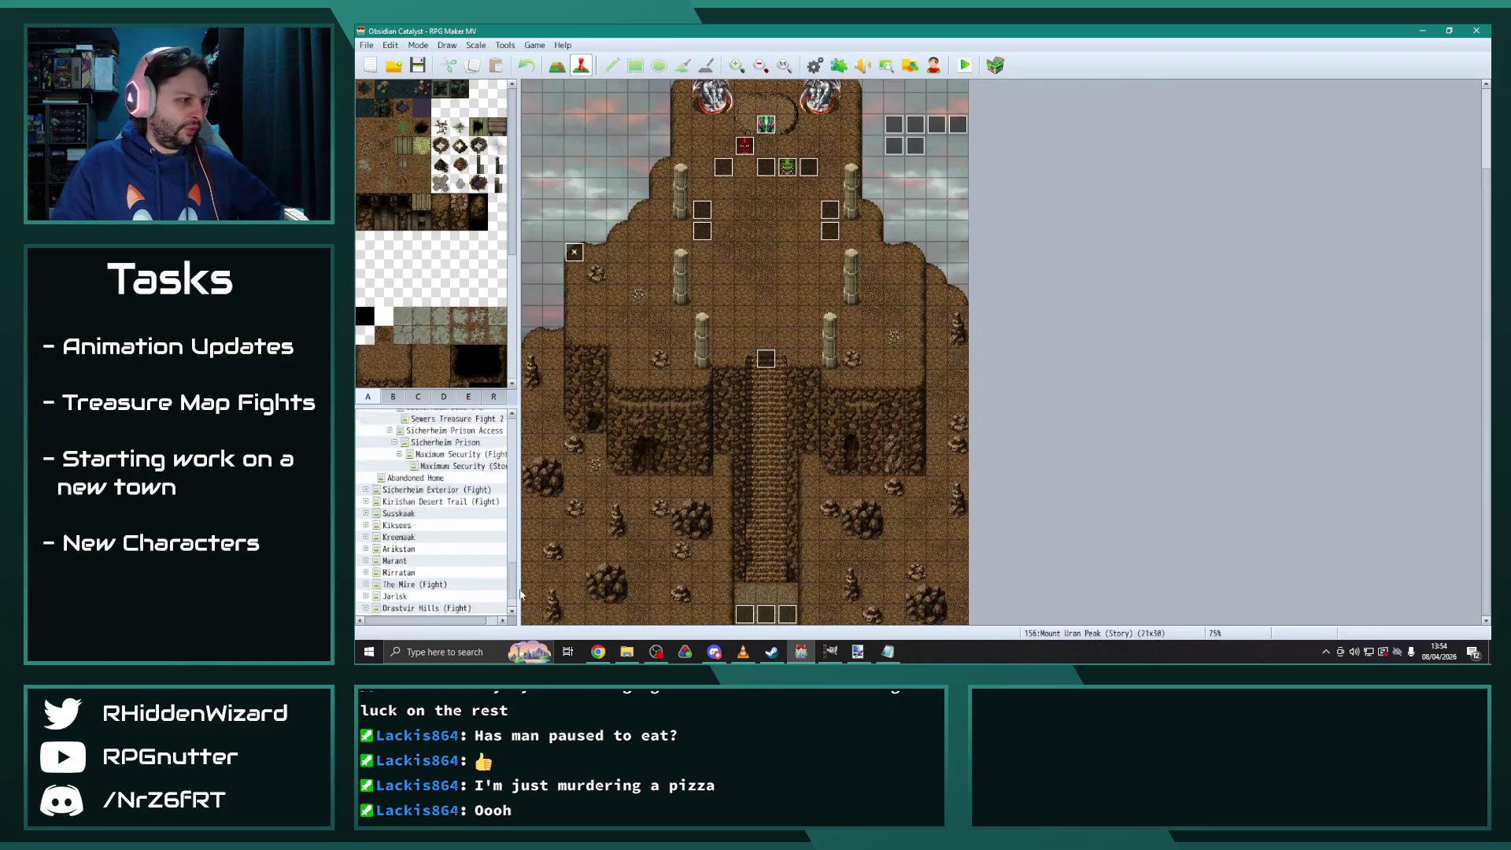
Expand the Jarlsk town map and open its Jarlsk Interiors child map
left_click(399, 574)
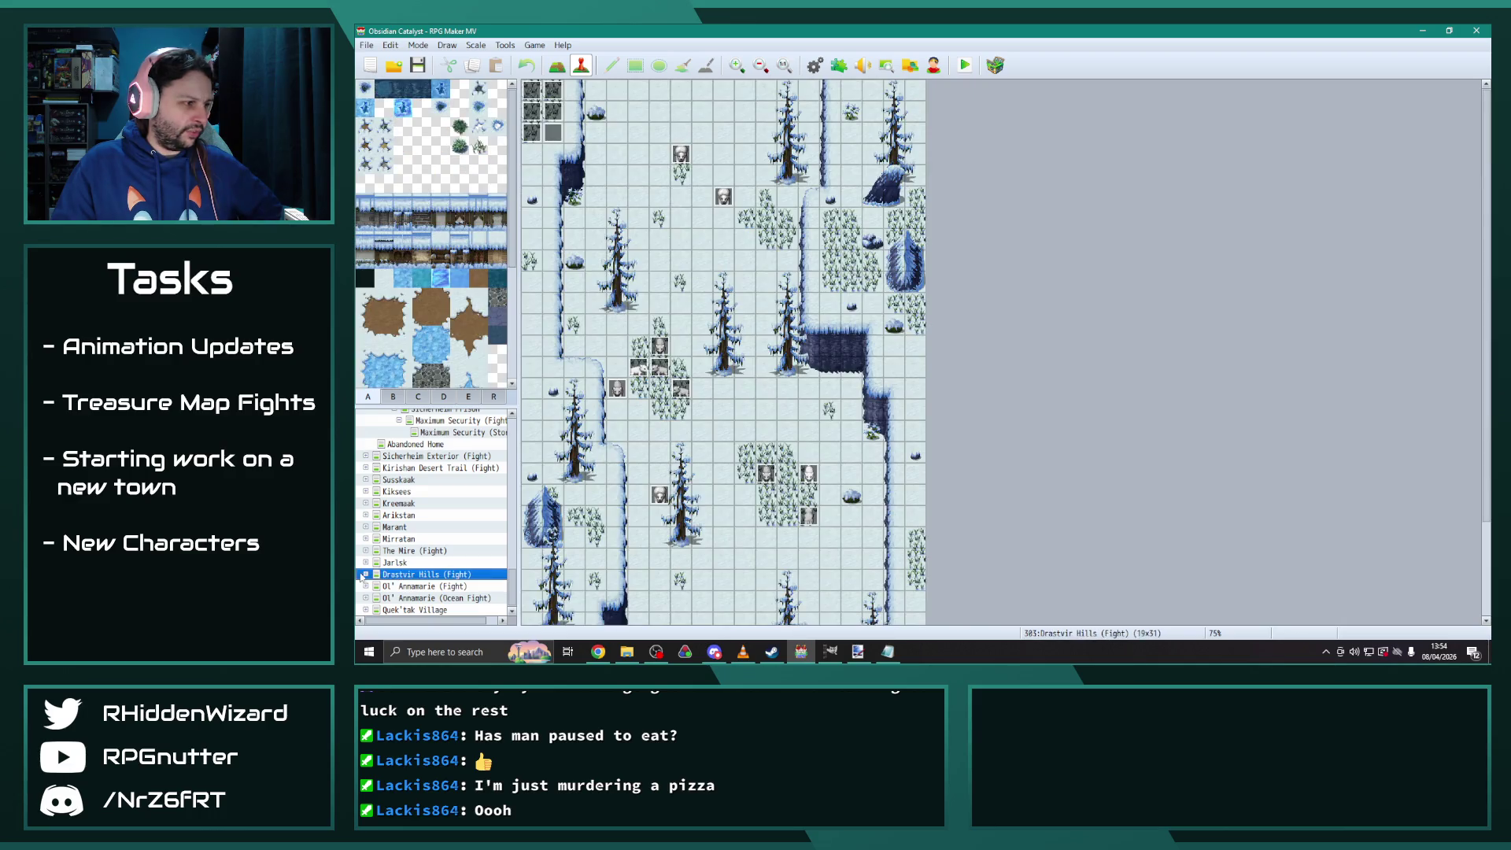
left_click(365, 573)
left_click(365, 503)
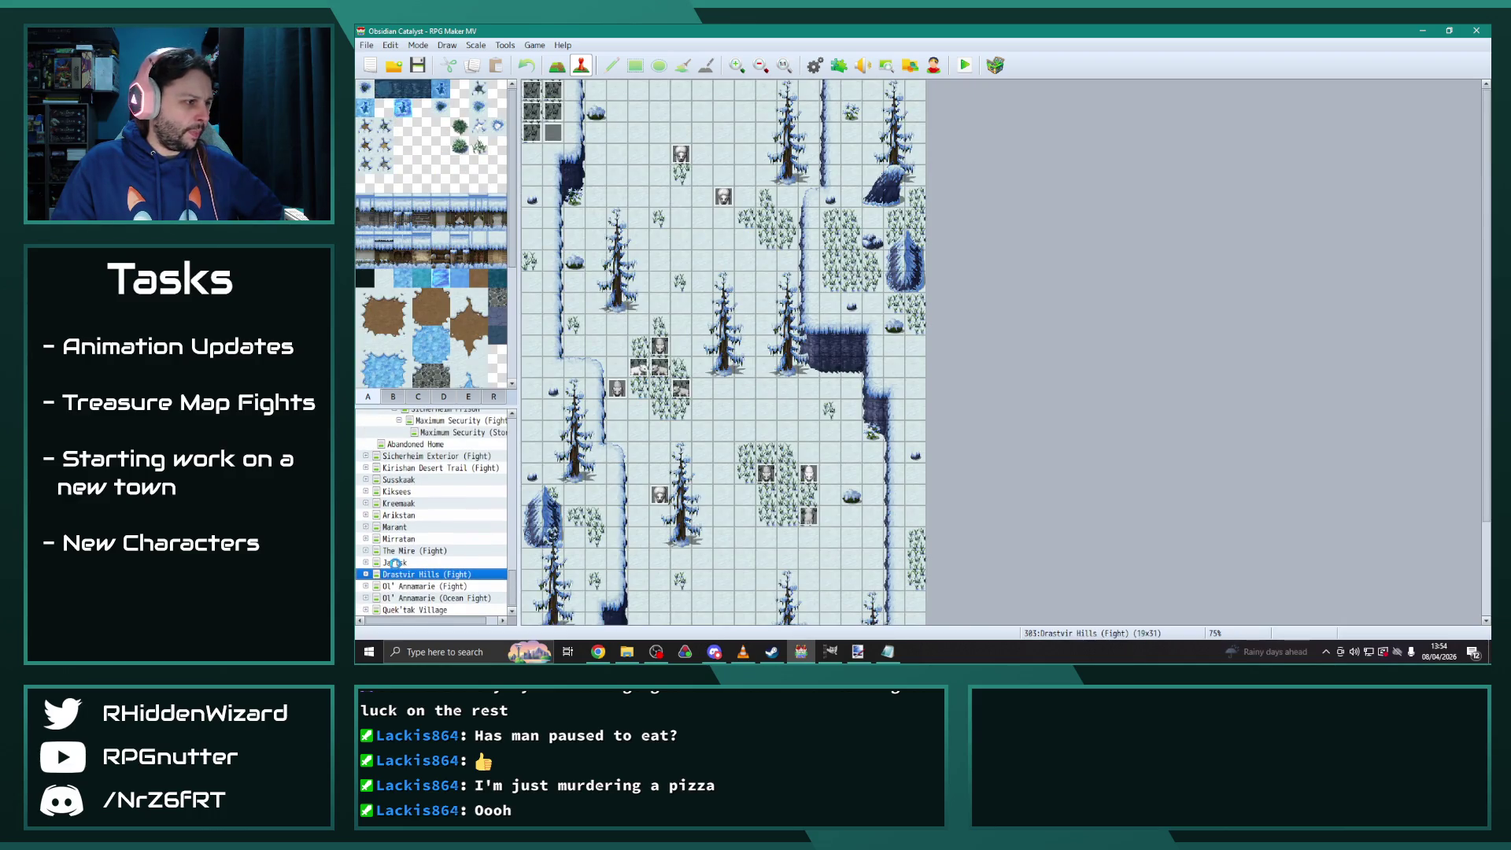
left_click(395, 562)
left_click(365, 561)
scroll(410, 583, "down", 1)
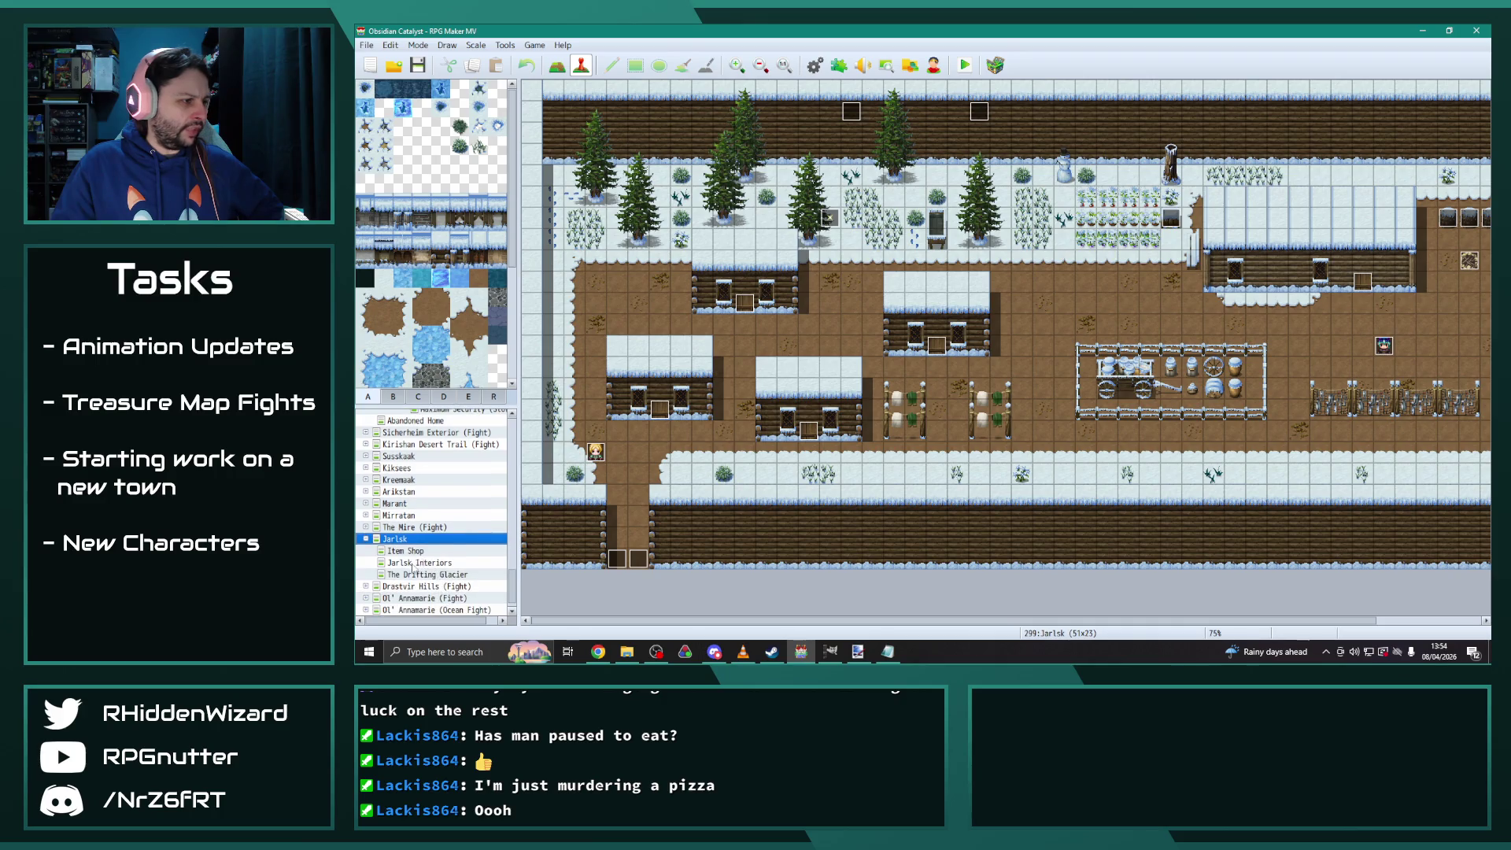
left_click(415, 562)
Inspect EV015's Journal Entries += 1 command and close the event unchanged
double_click(607, 426)
left_click(653, 177)
left_click_drag(1207, 224, 1216, 499)
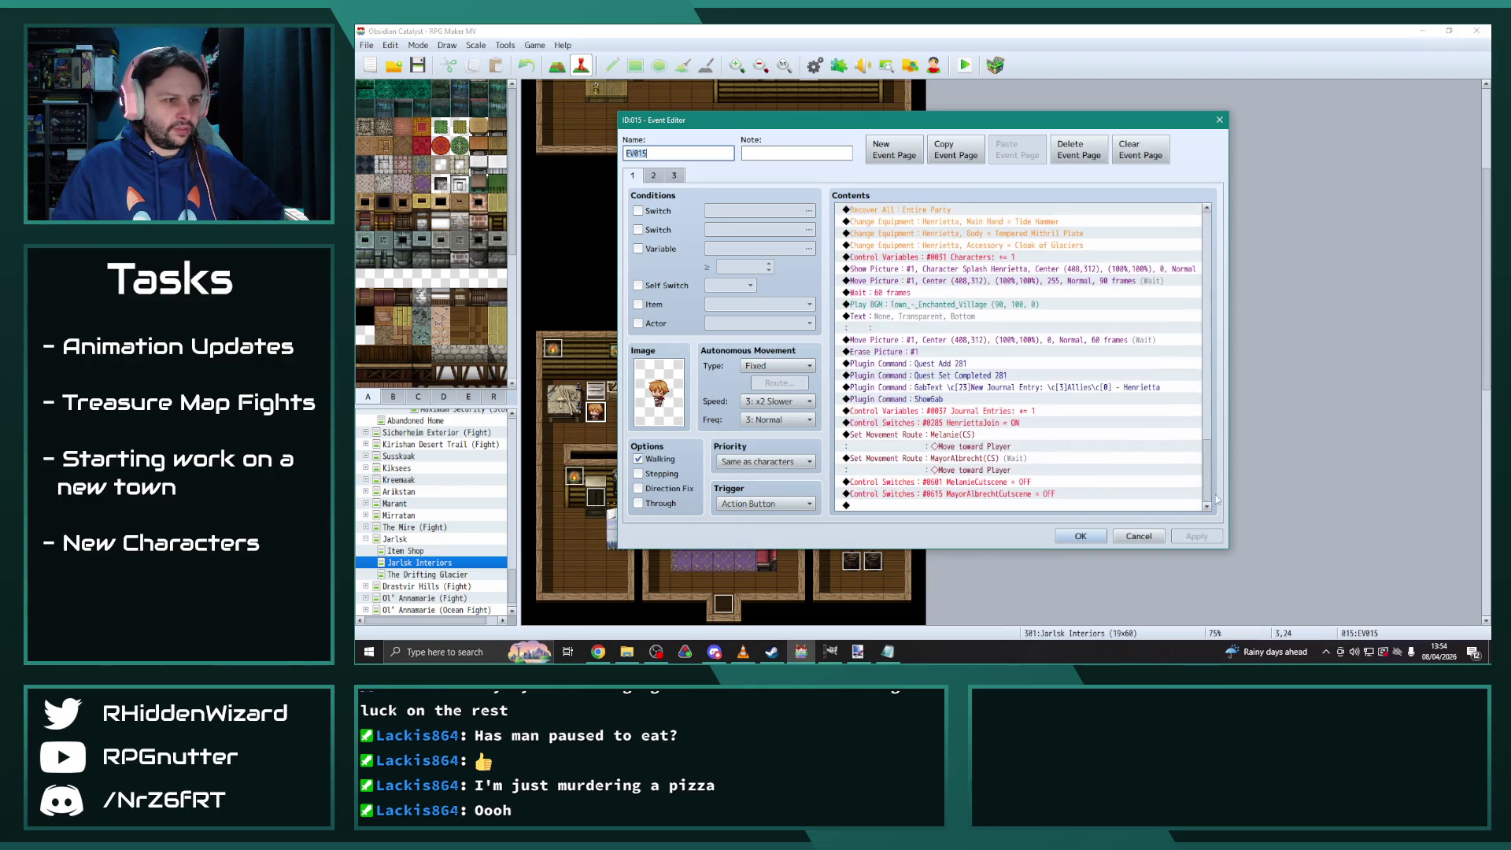
left_click(1007, 411)
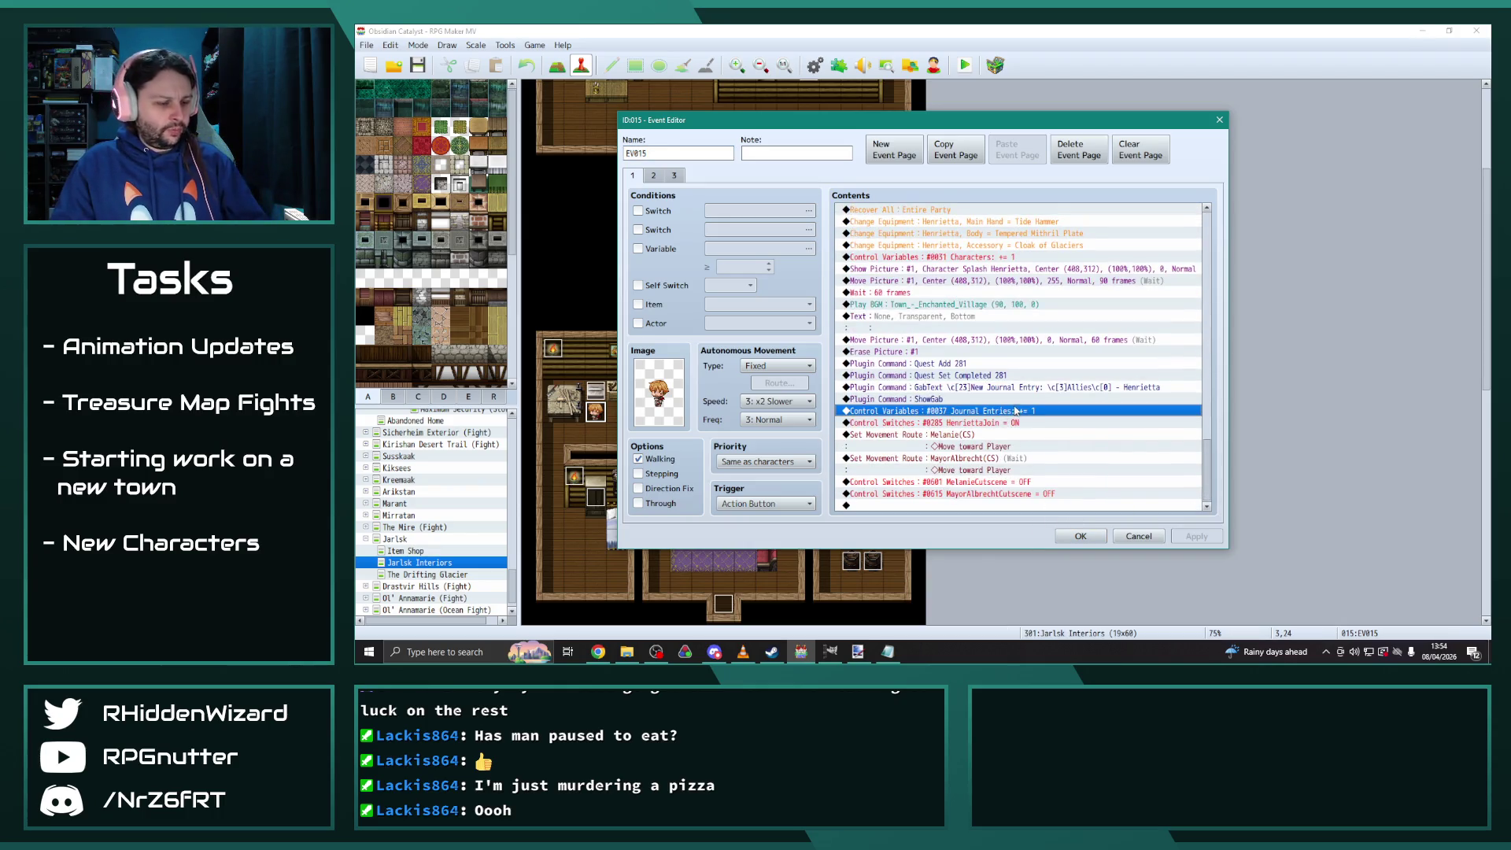
left_click(1080, 536)
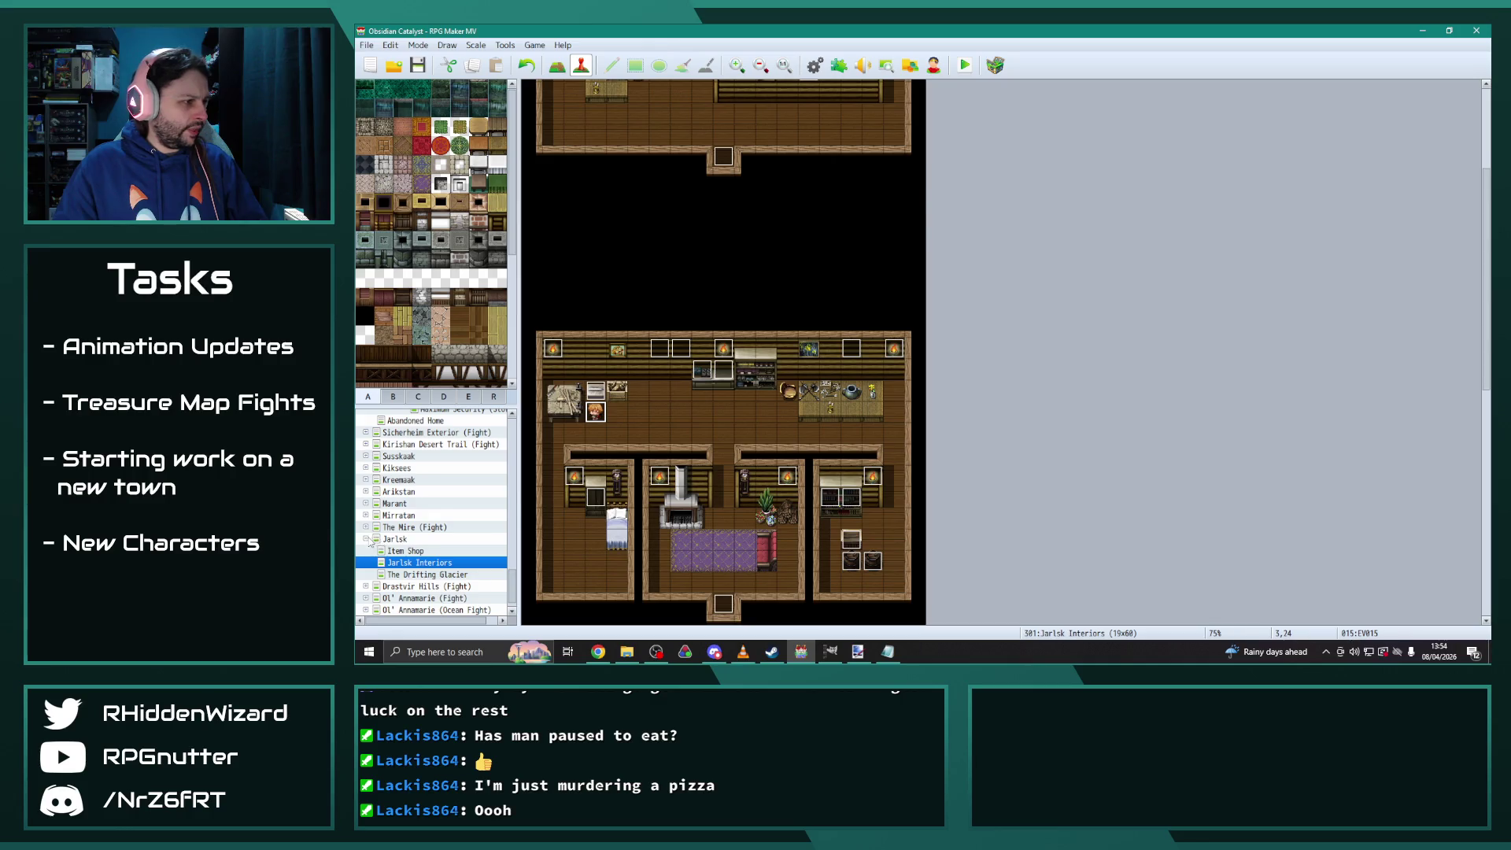
Open the Sicherheim Sewers (Story) map, found under Sicherheim Sewers (Fight)
left_click(366, 539)
mouse_move(513, 586)
left_mouse_down()
mouse_move(524, 416)
mouse_move(527, 465)
left_mouse_up()
left_click(366, 435)
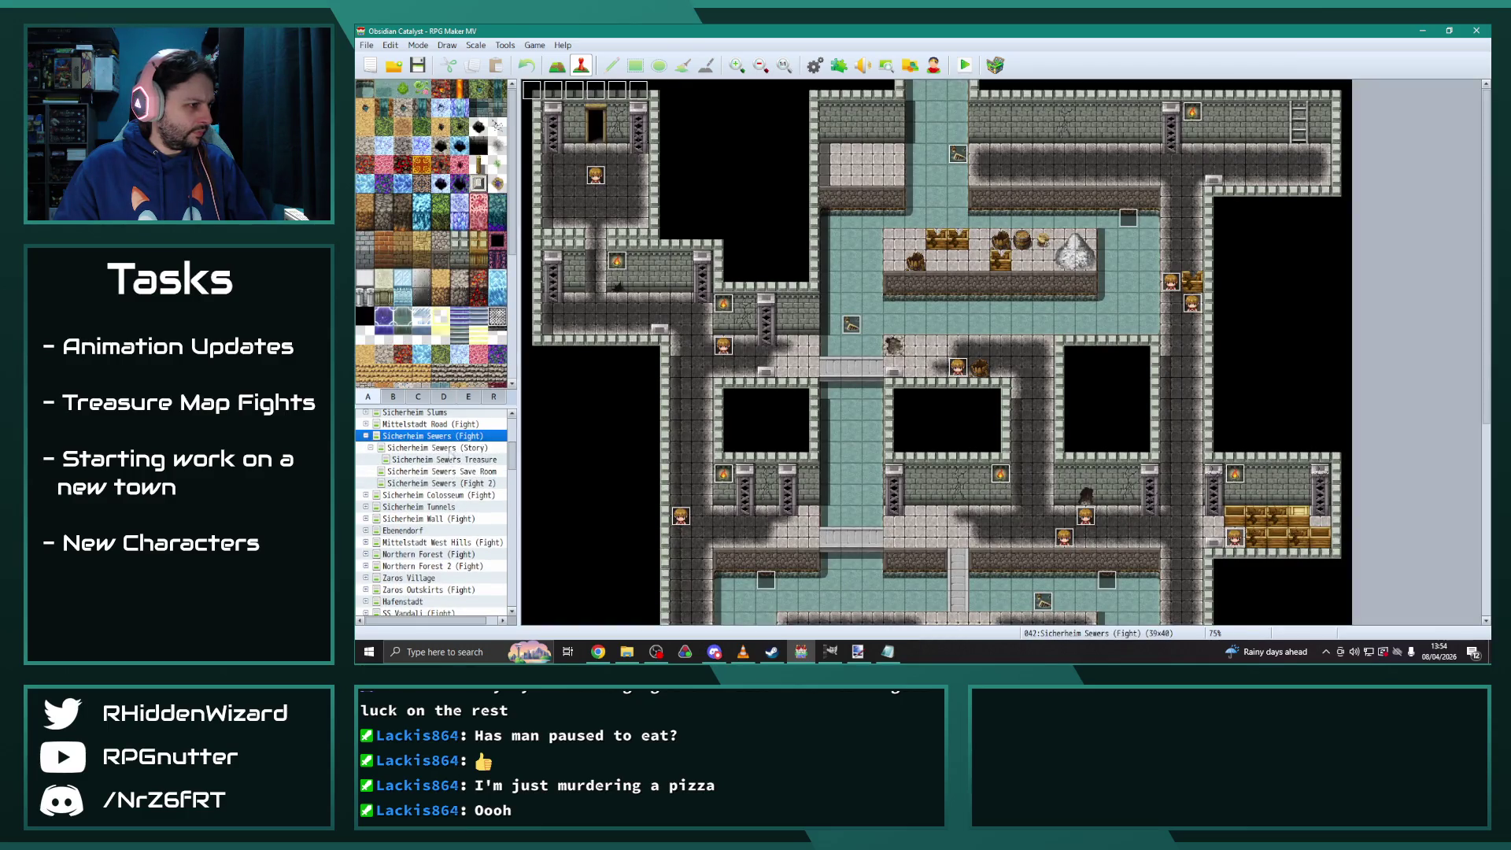
left_click(457, 449)
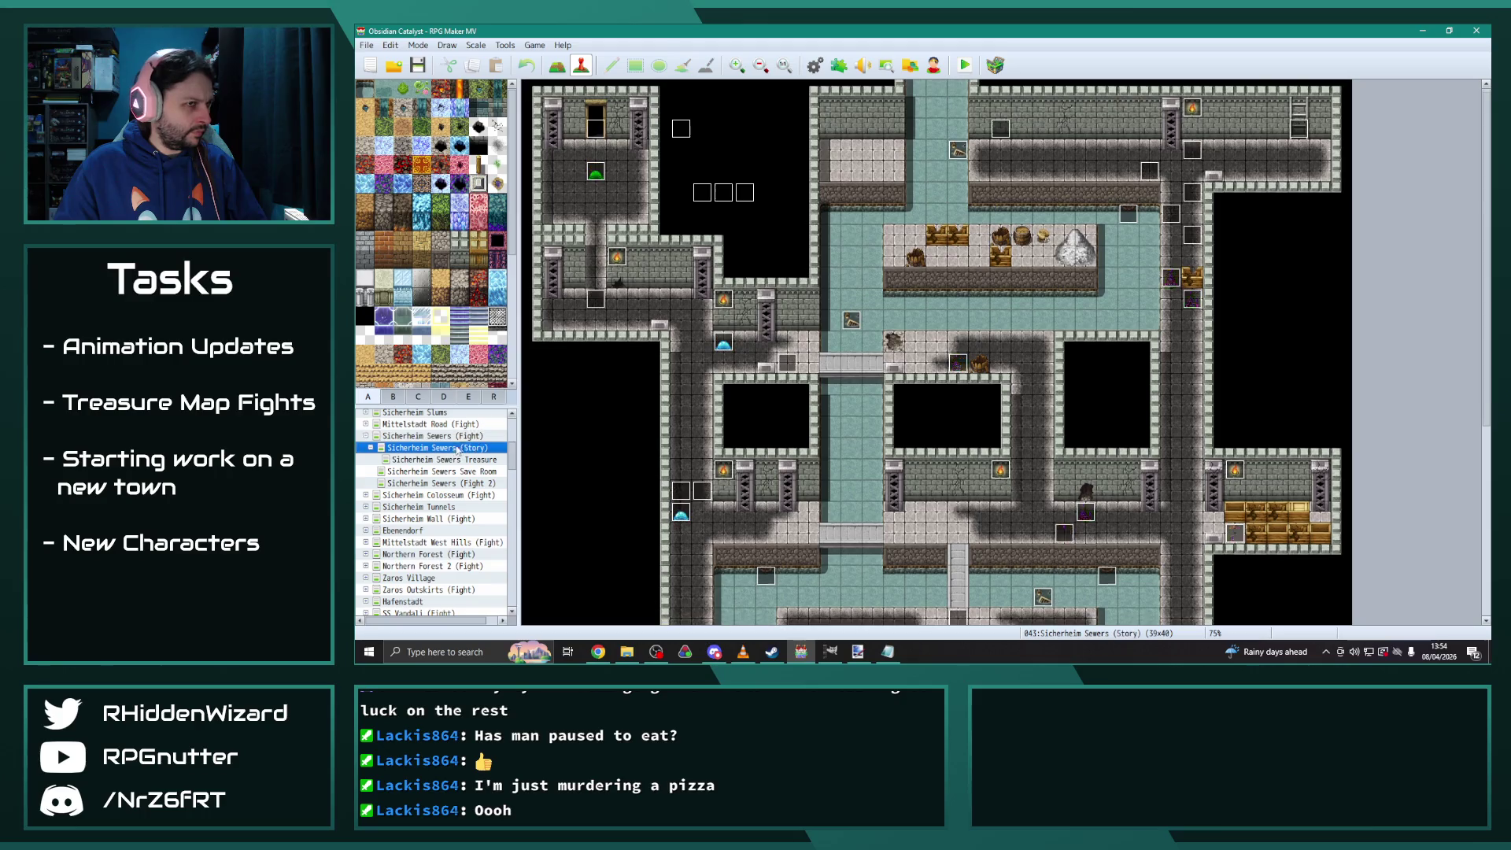
Paste Journal Entries += 1 under both the treasure and Desmond journal updates on EV054's page 3
double_click(968, 151)
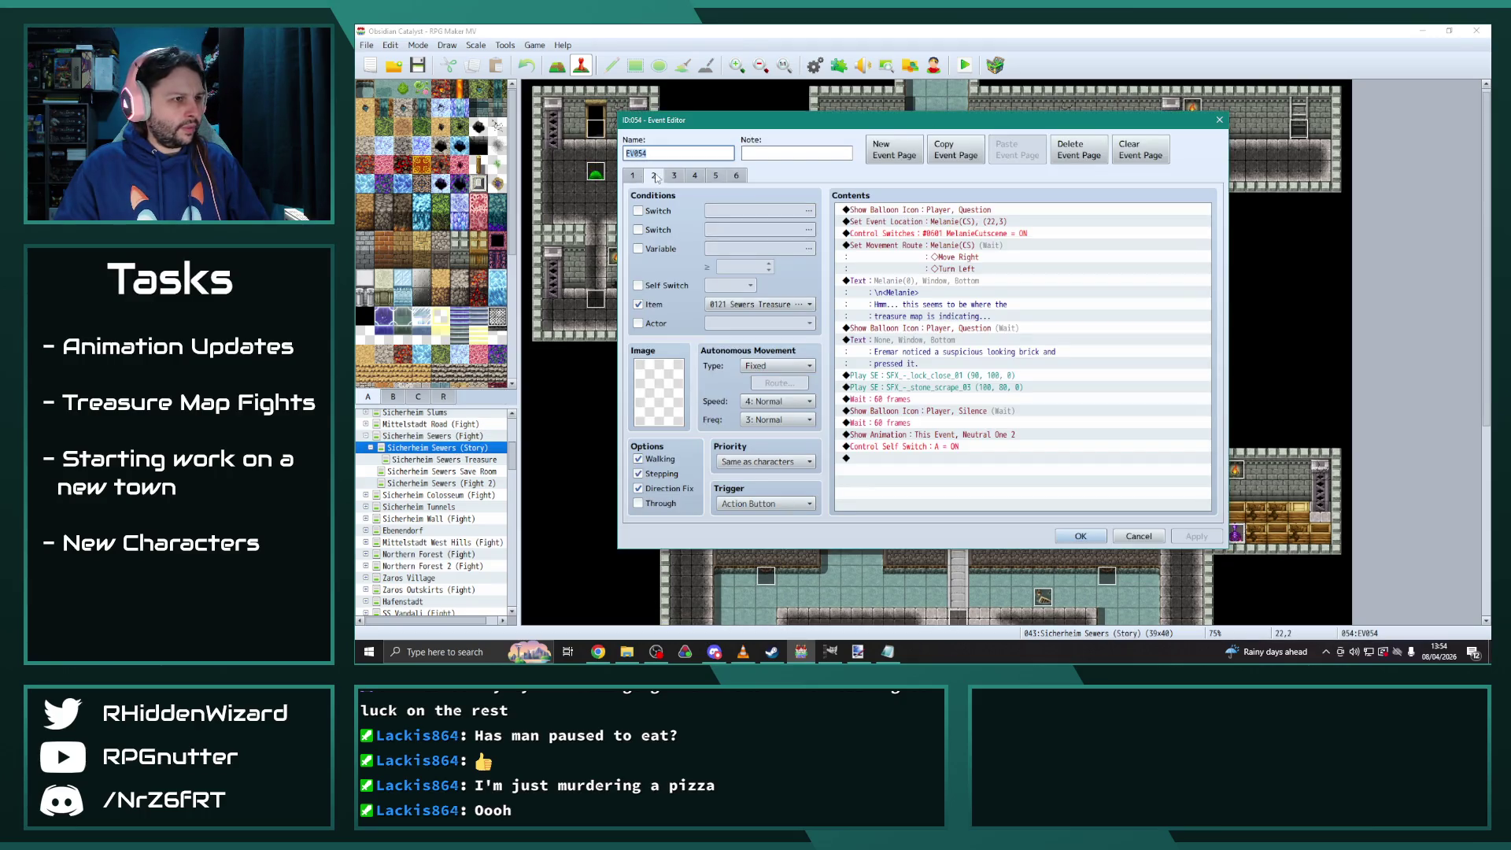
left_click(674, 176)
left_click_drag(1212, 248, 1216, 480)
left_click(879, 400)
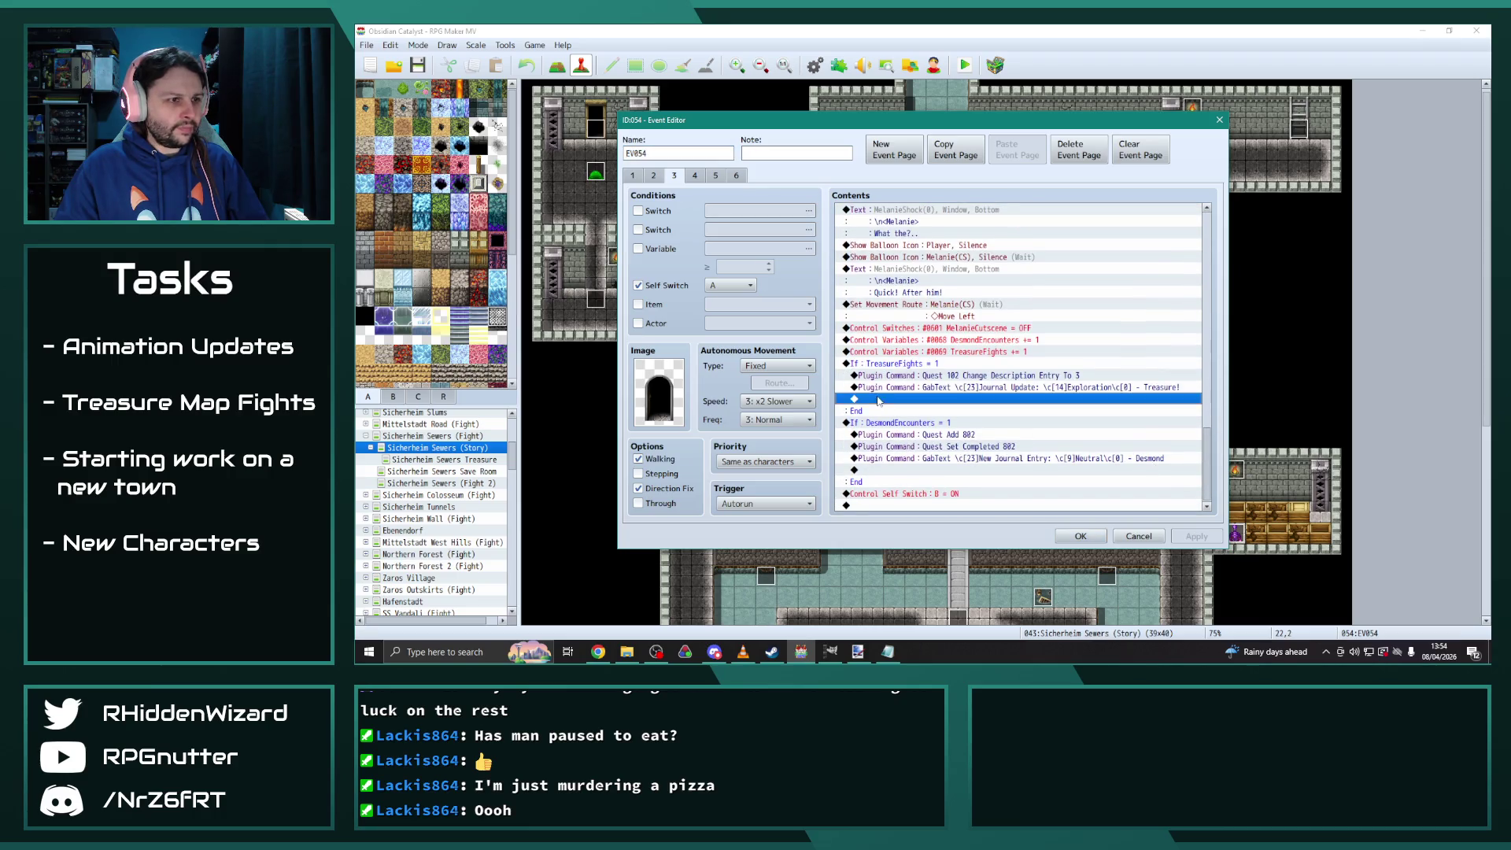
key("ctrl+v")
left_click(952, 470)
key("ctrl+v")
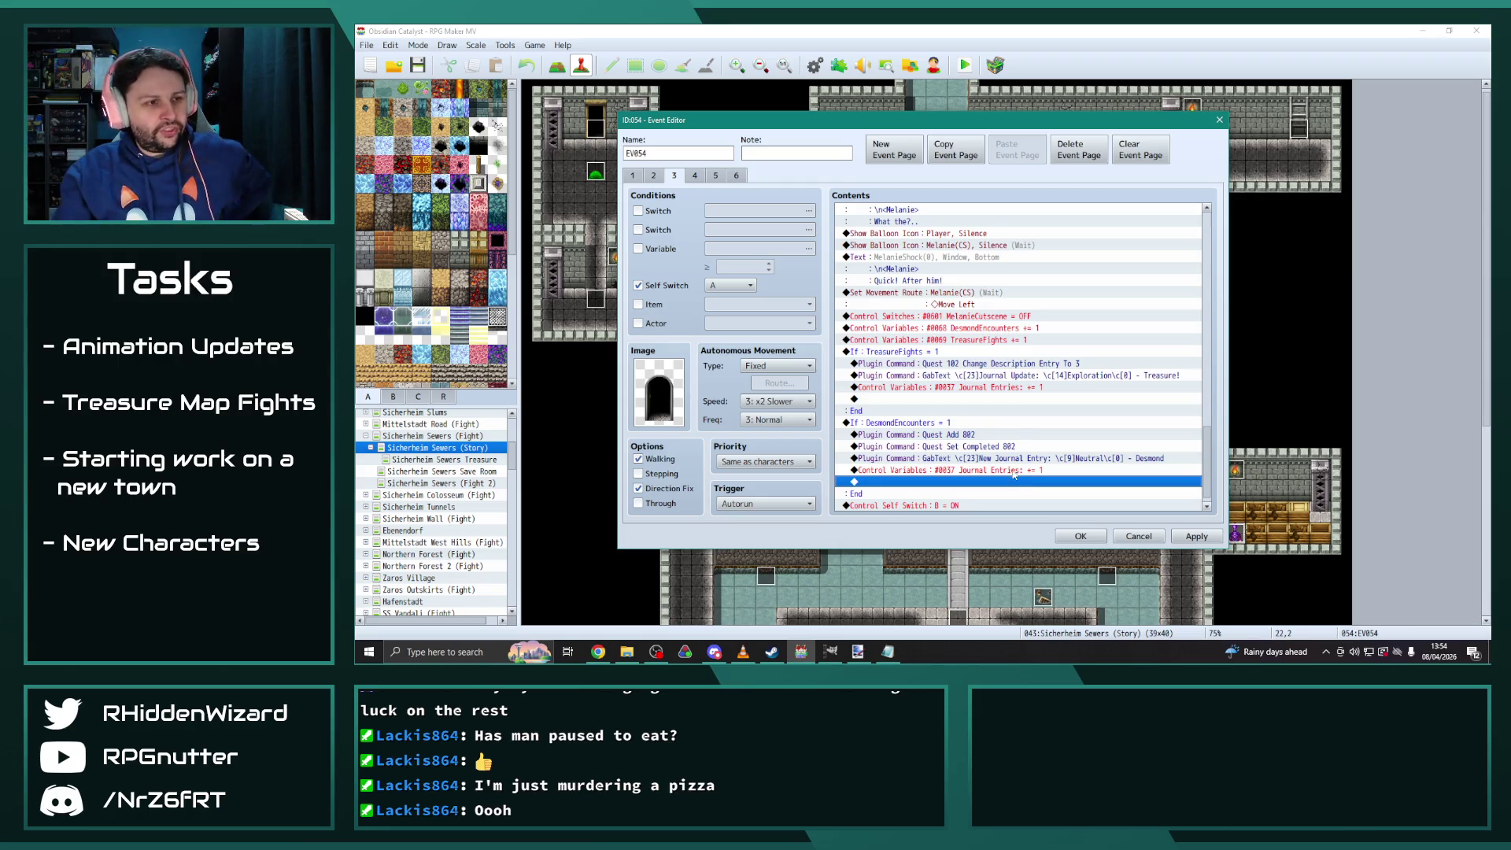
Apply and confirm EV054's changes, then open the Mittelstadt town map
left_click(1176, 536)
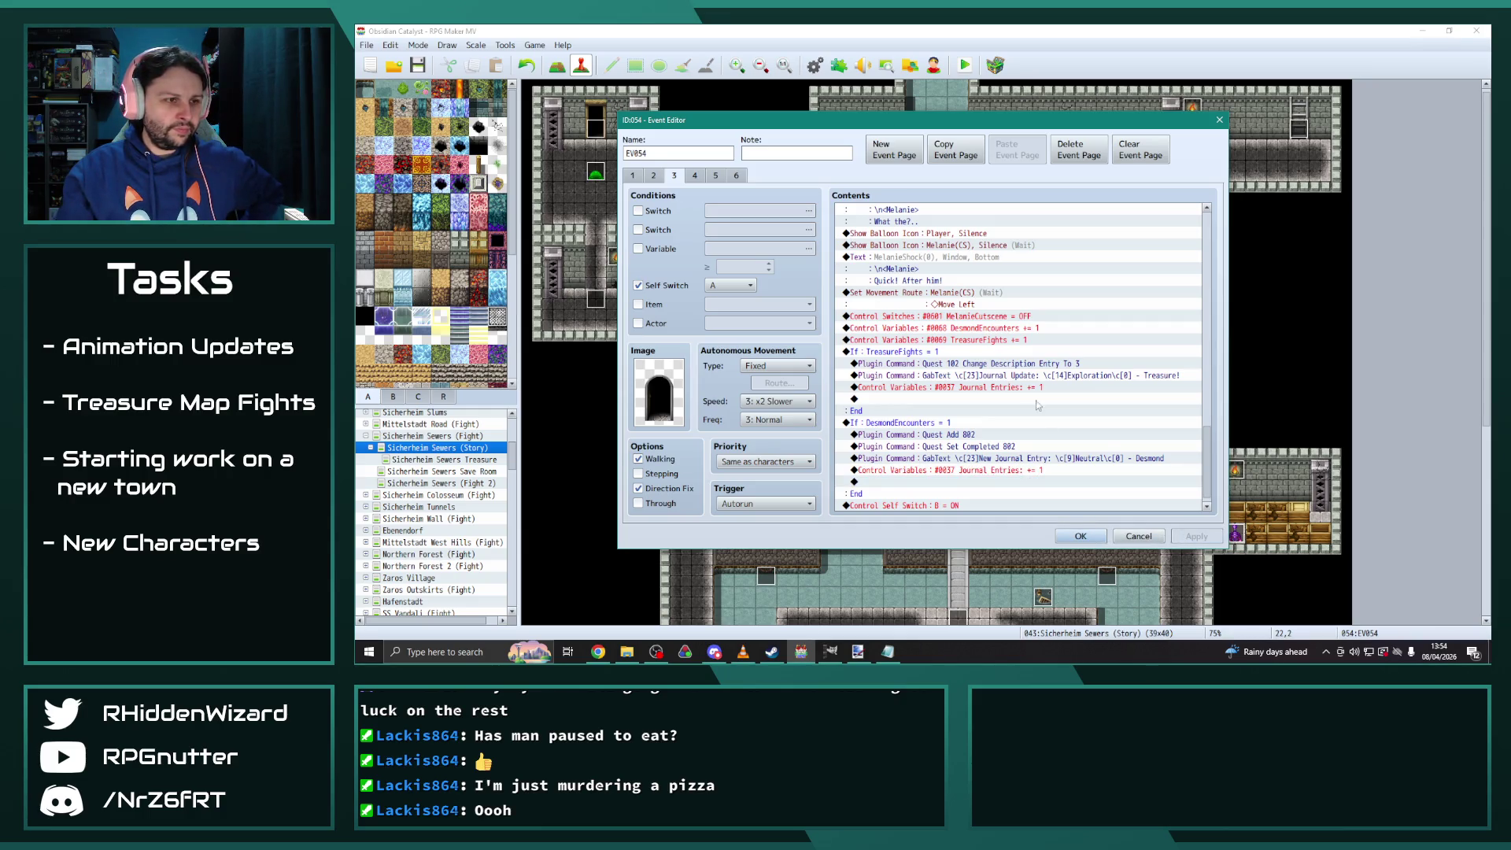
left_click(1081, 536)
scroll(417, 443, "up", 1)
scroll(399, 445, "up", 1)
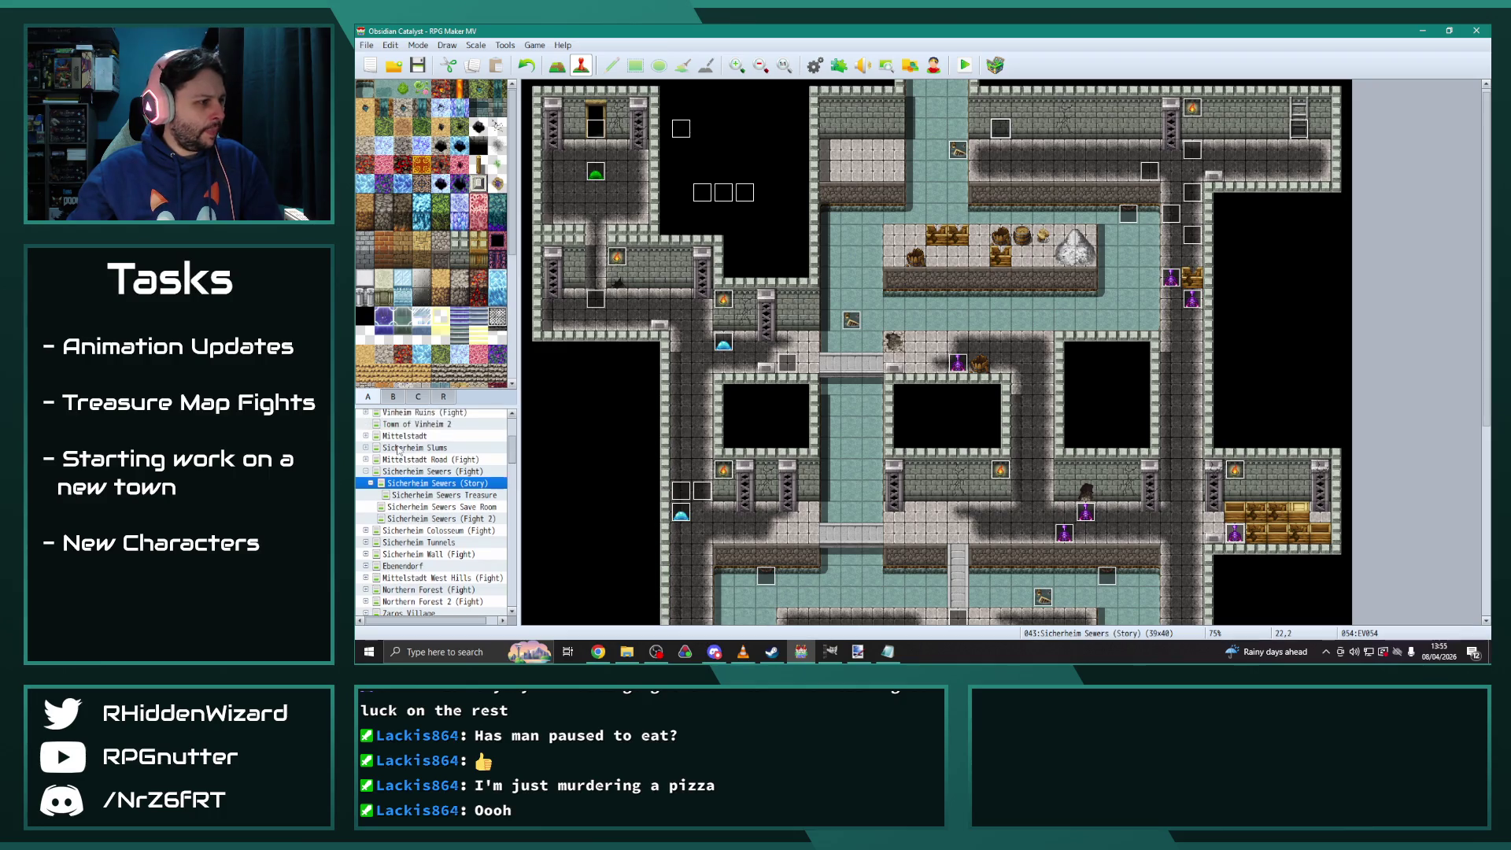
left_click(368, 436)
Paste Journal Entries += 1 into the MapsFound branch of Senator Augustine's House chest EV017
left_click(366, 436)
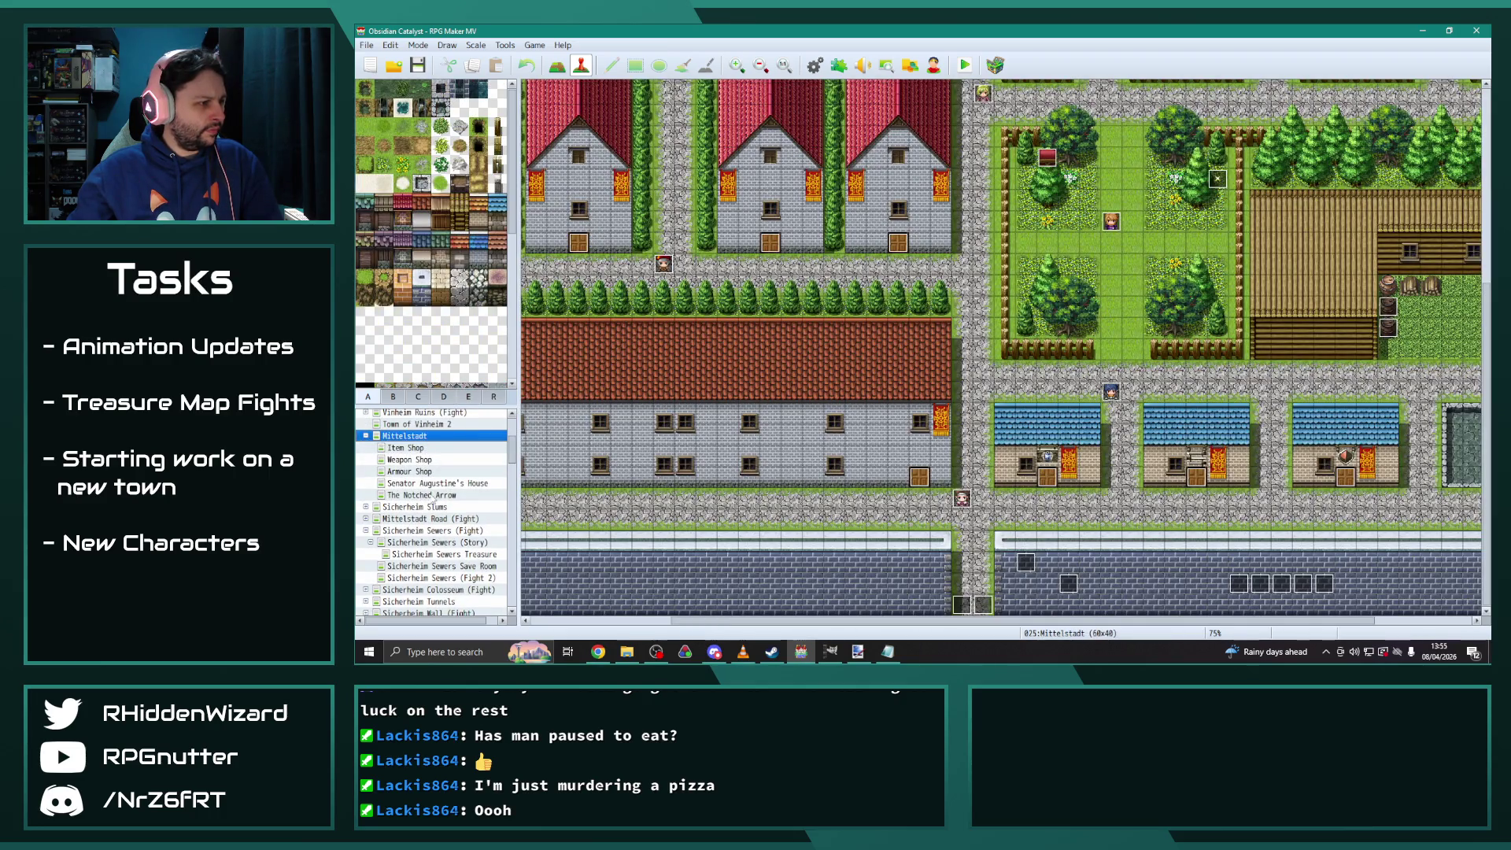
left_click(423, 485)
double_click(875, 284)
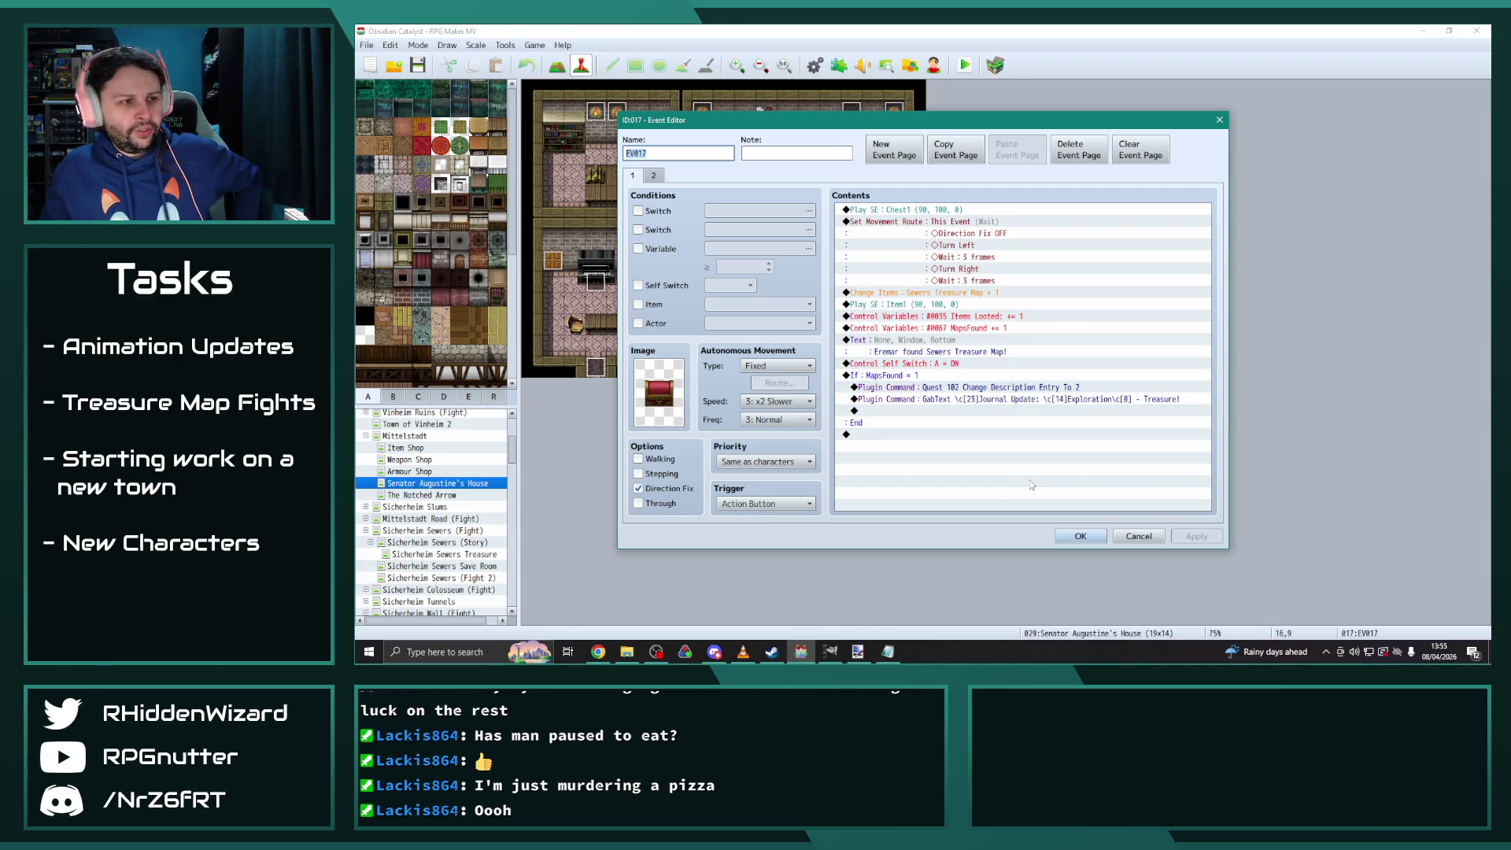
left_click(970, 414)
key("ctrl+v")
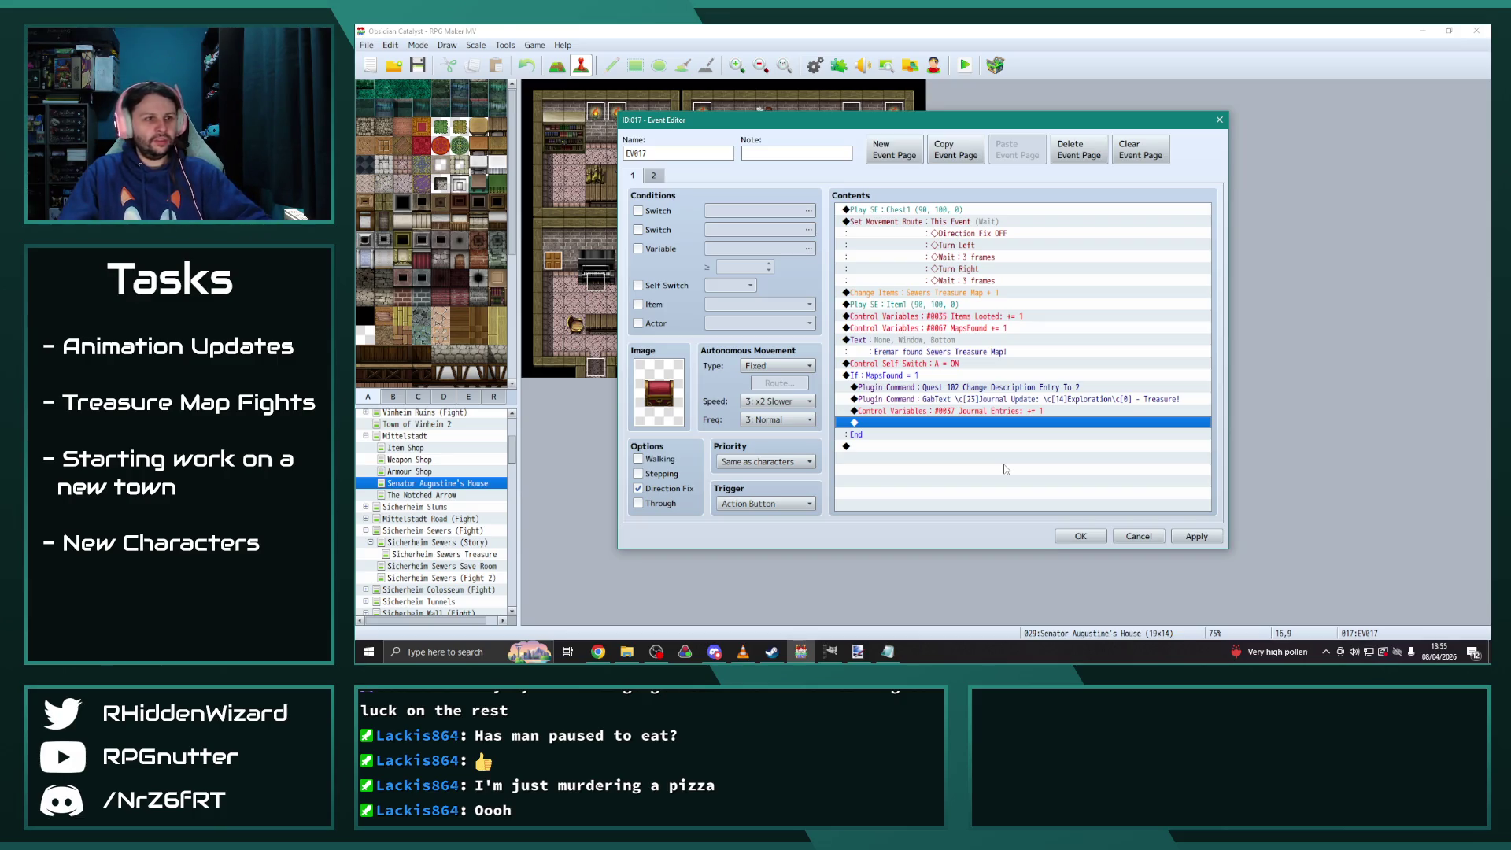
Compare the chest's pages 1 and 2, then copy the second event page
left_click(654, 177)
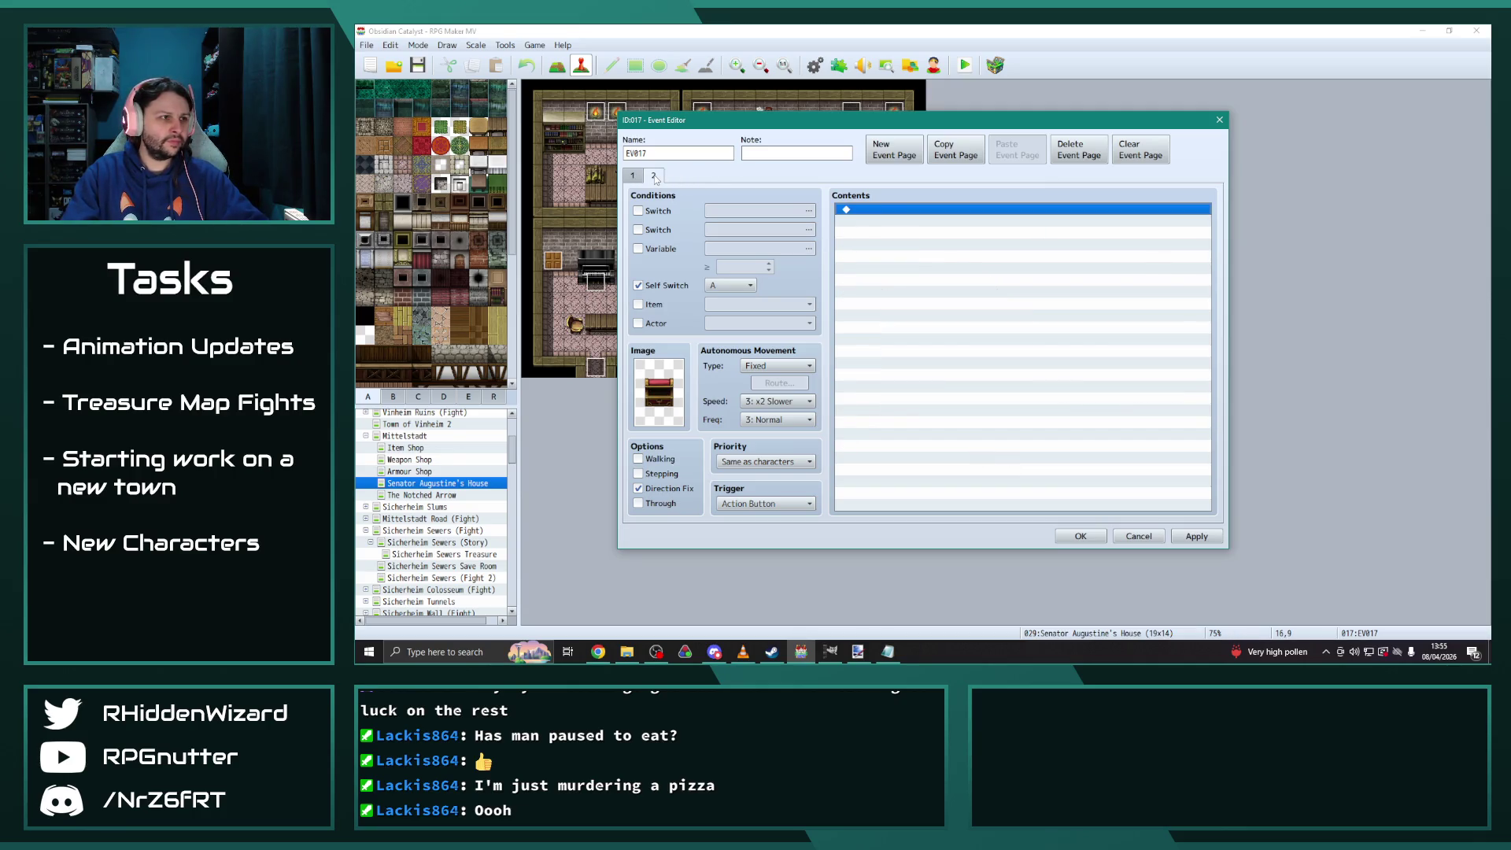
left_click(635, 180)
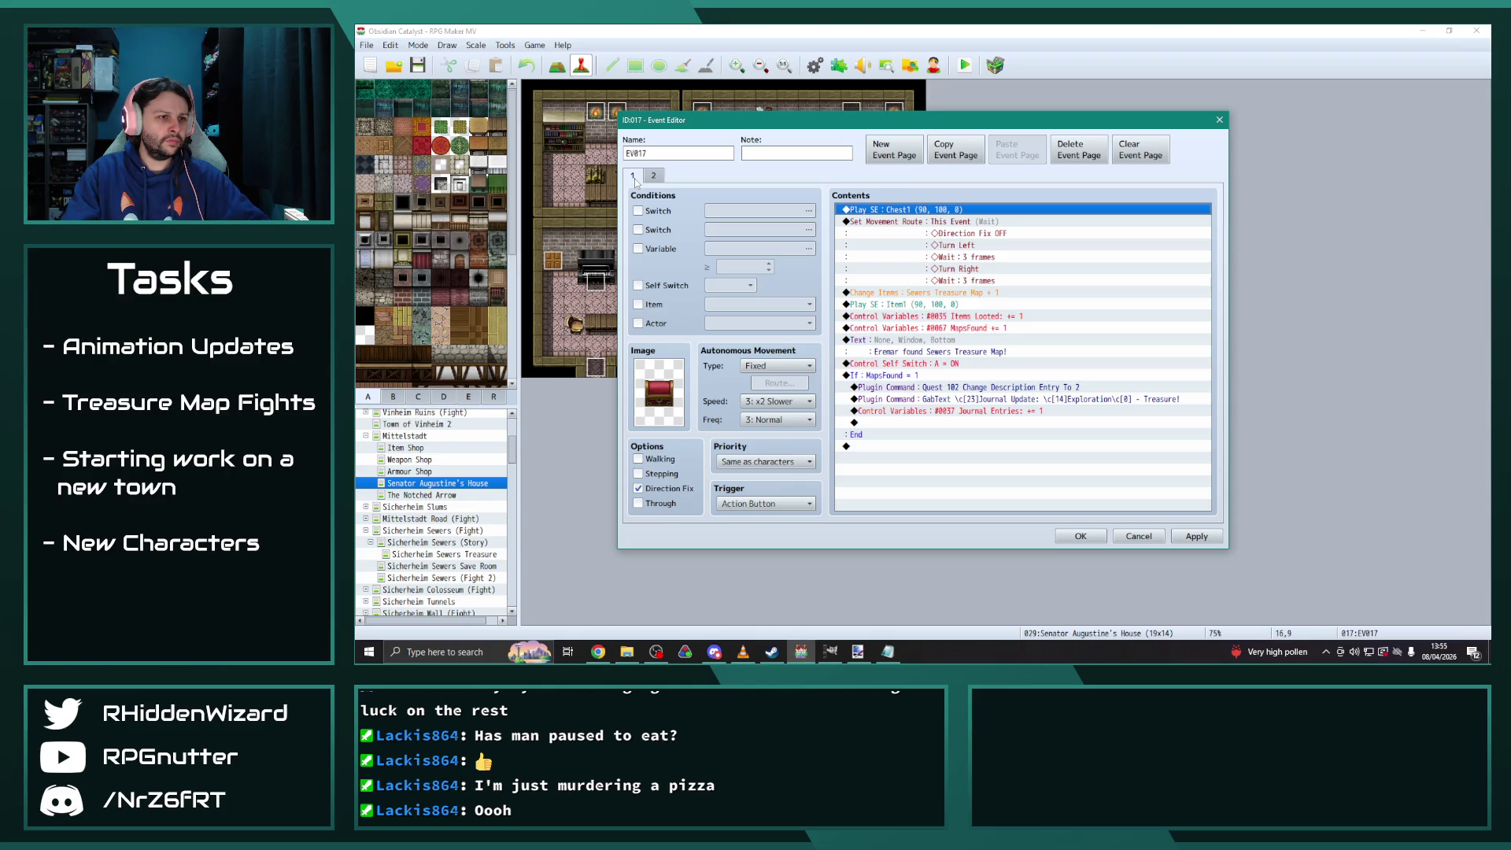
left_click(653, 177)
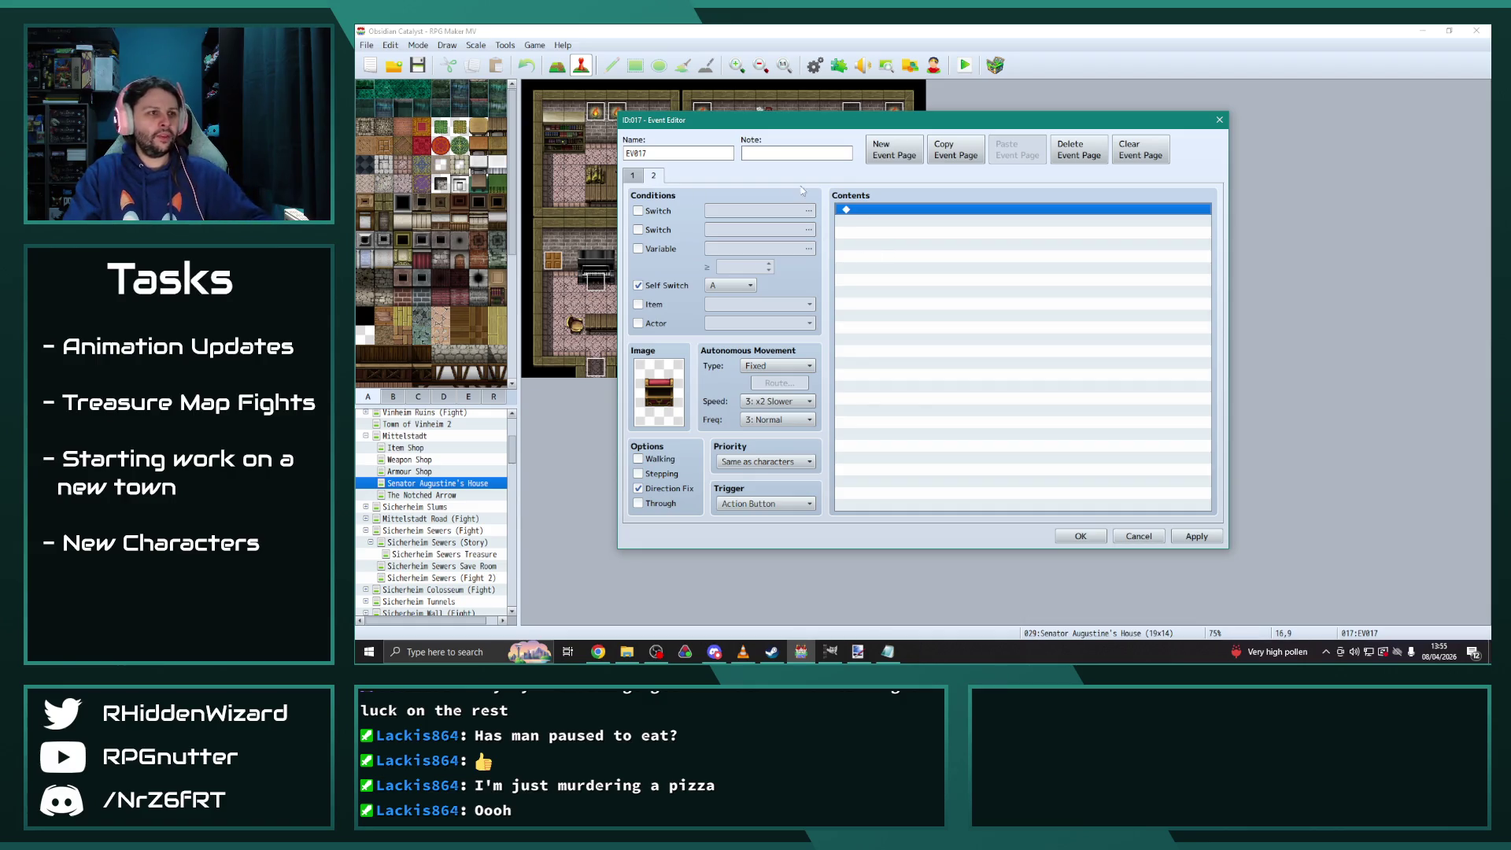
left_click(959, 154)
Paste page 2 as a new page 3 conditioned on switch 0045 WallClear
left_click(993, 154)
left_click(657, 213)
left_click(808, 211)
scroll(895, 336, "down", 5)
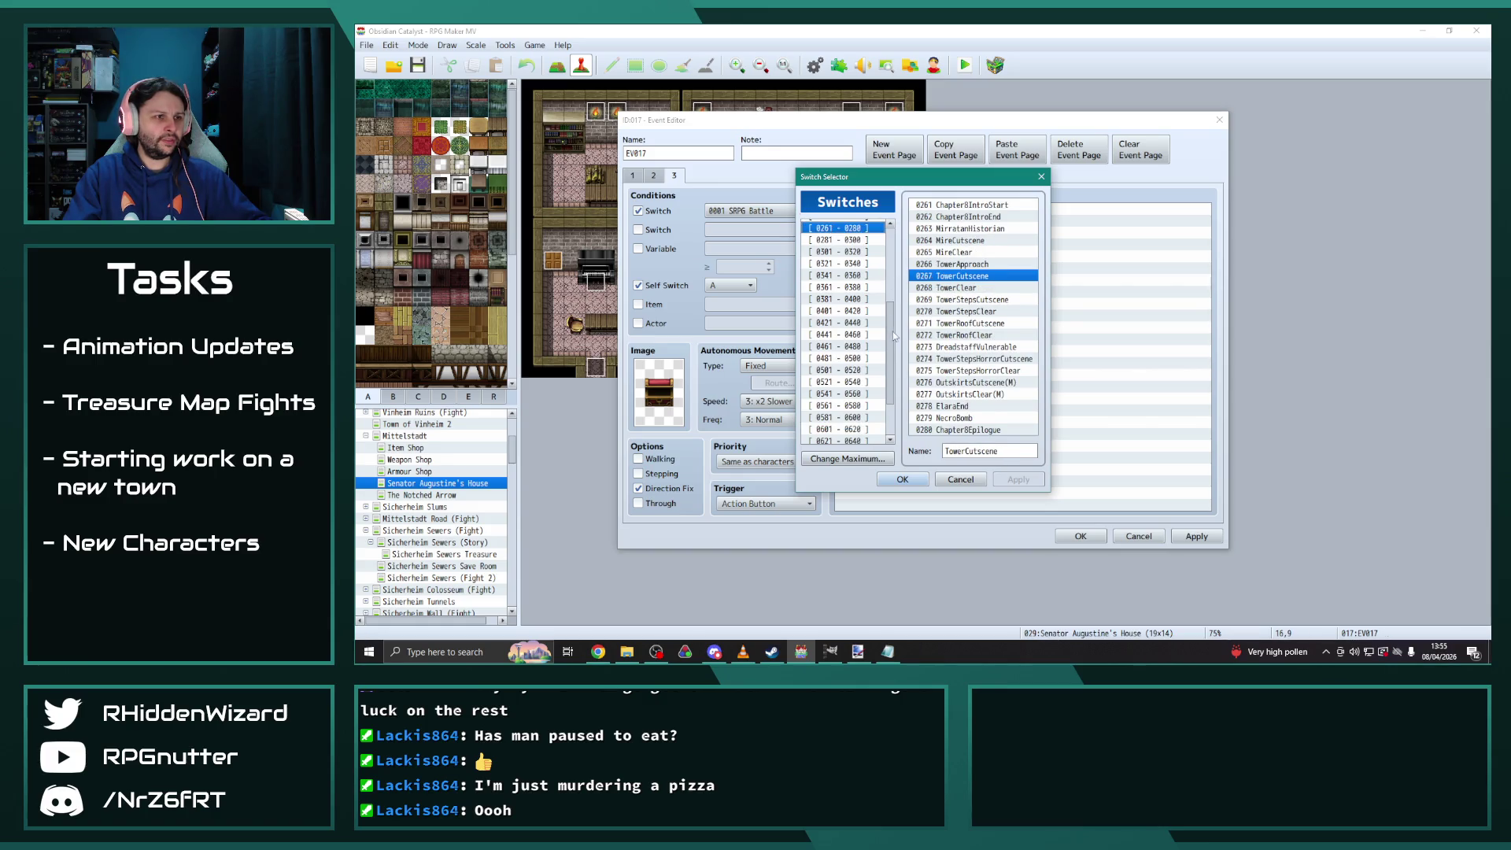
scroll(895, 337, "up", 5)
left_click(844, 250)
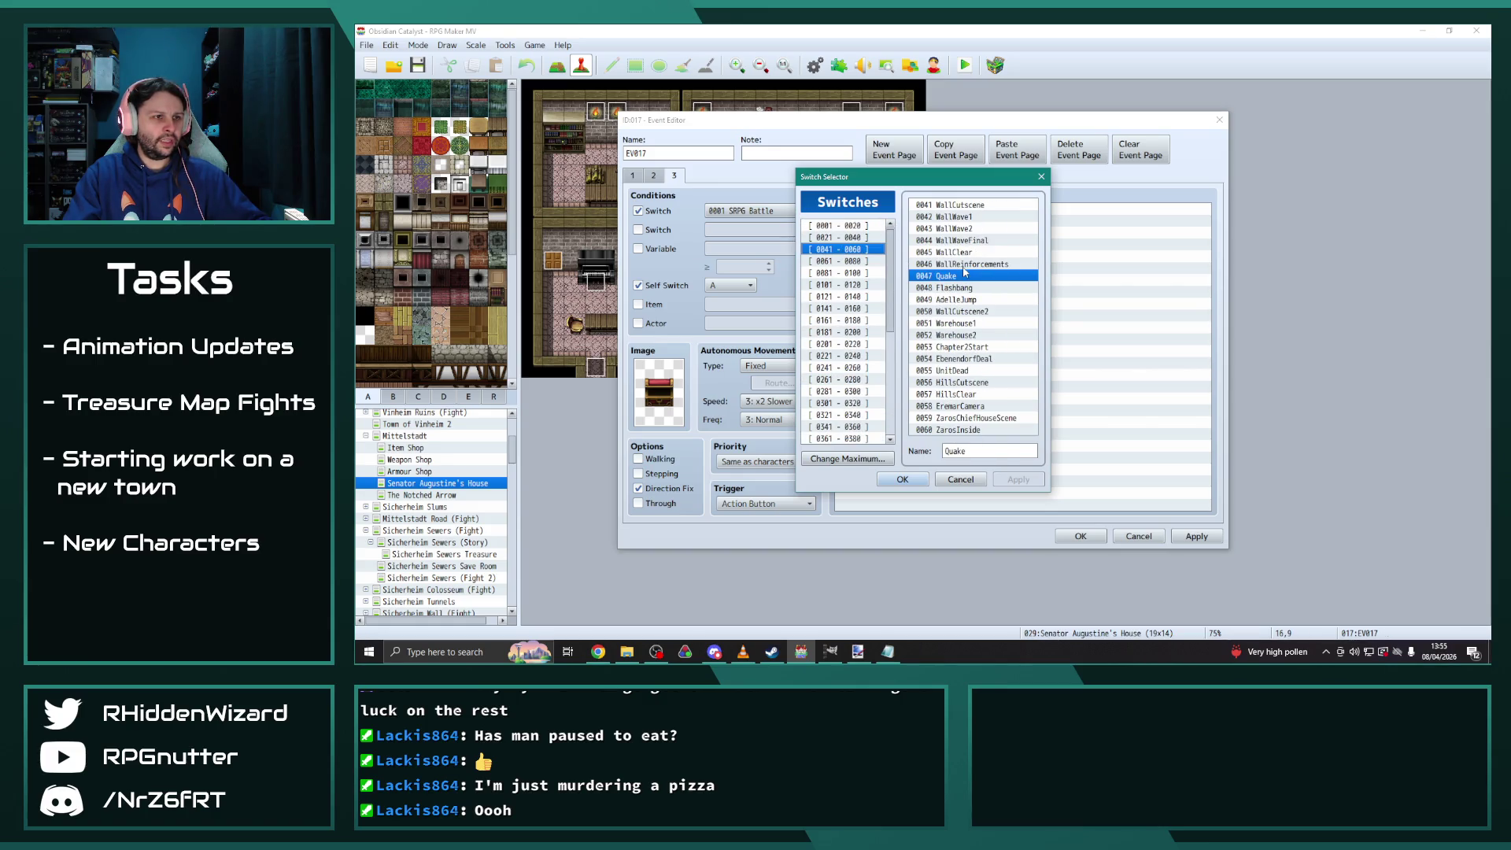
double_click(952, 253)
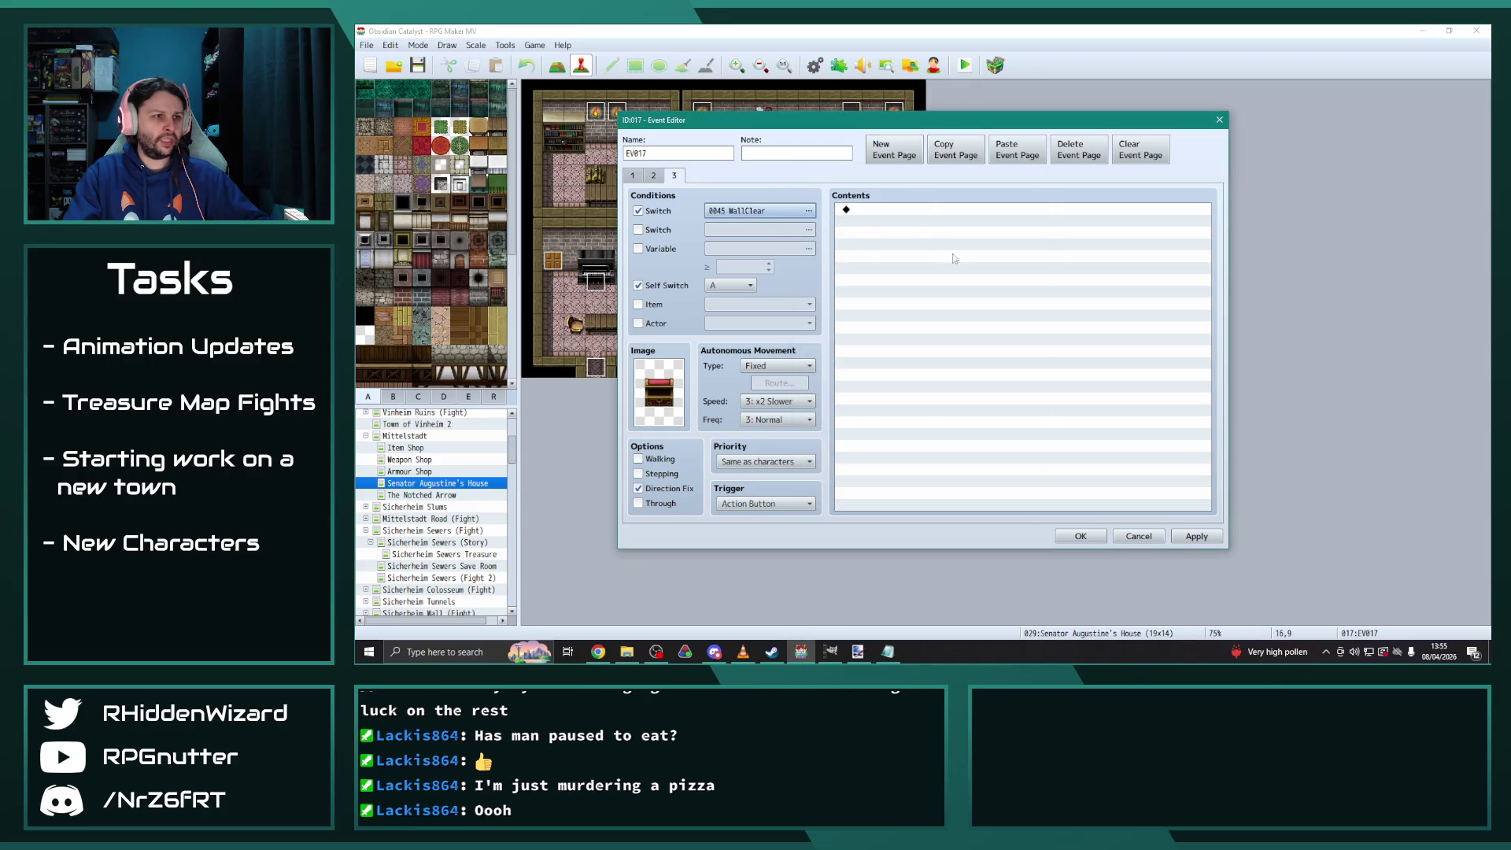
Add a Show Text message on page 3 saying "The chest is empty."
double_click(887, 214)
left_click(925, 212)
type("The chest is empty.")
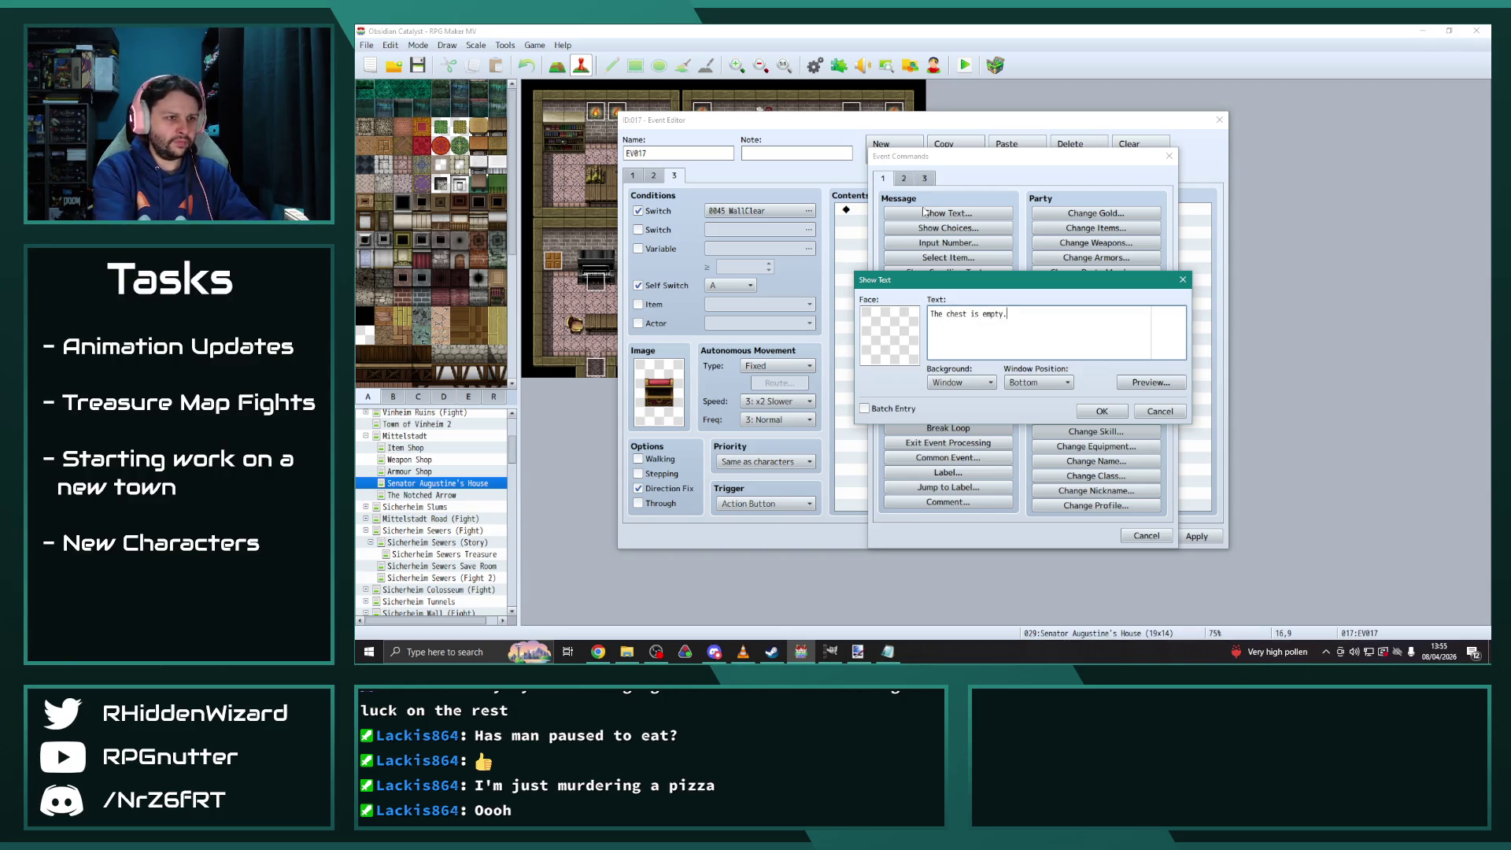
left_click(1101, 410)
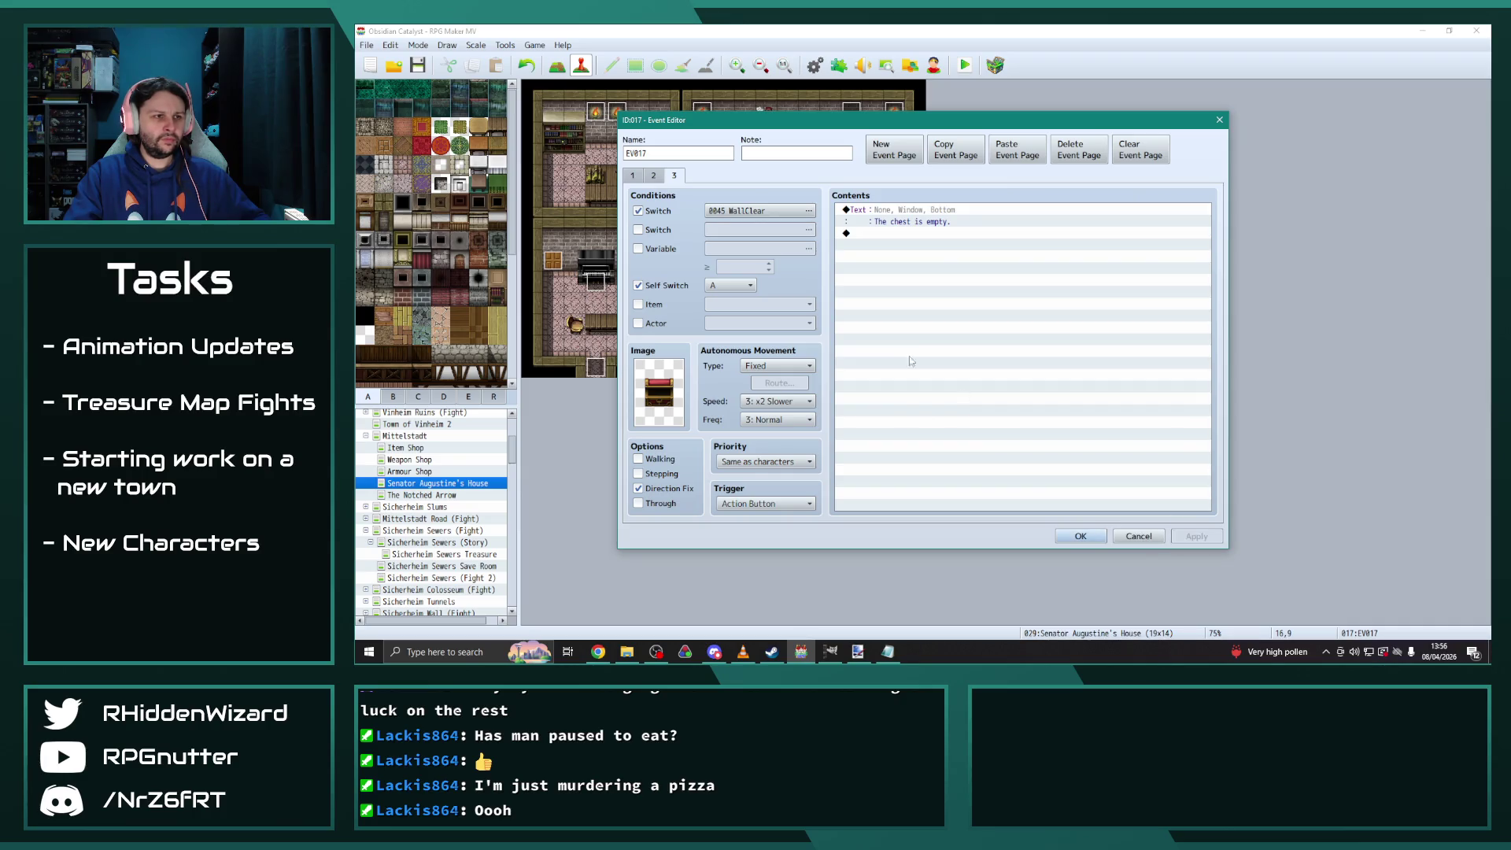
Remove the Self Switch A condition from page 3, comparing it with the other pages
left_click(653, 176)
left_click(674, 175)
left_click(638, 285)
left_click(653, 175)
left_click(674, 176)
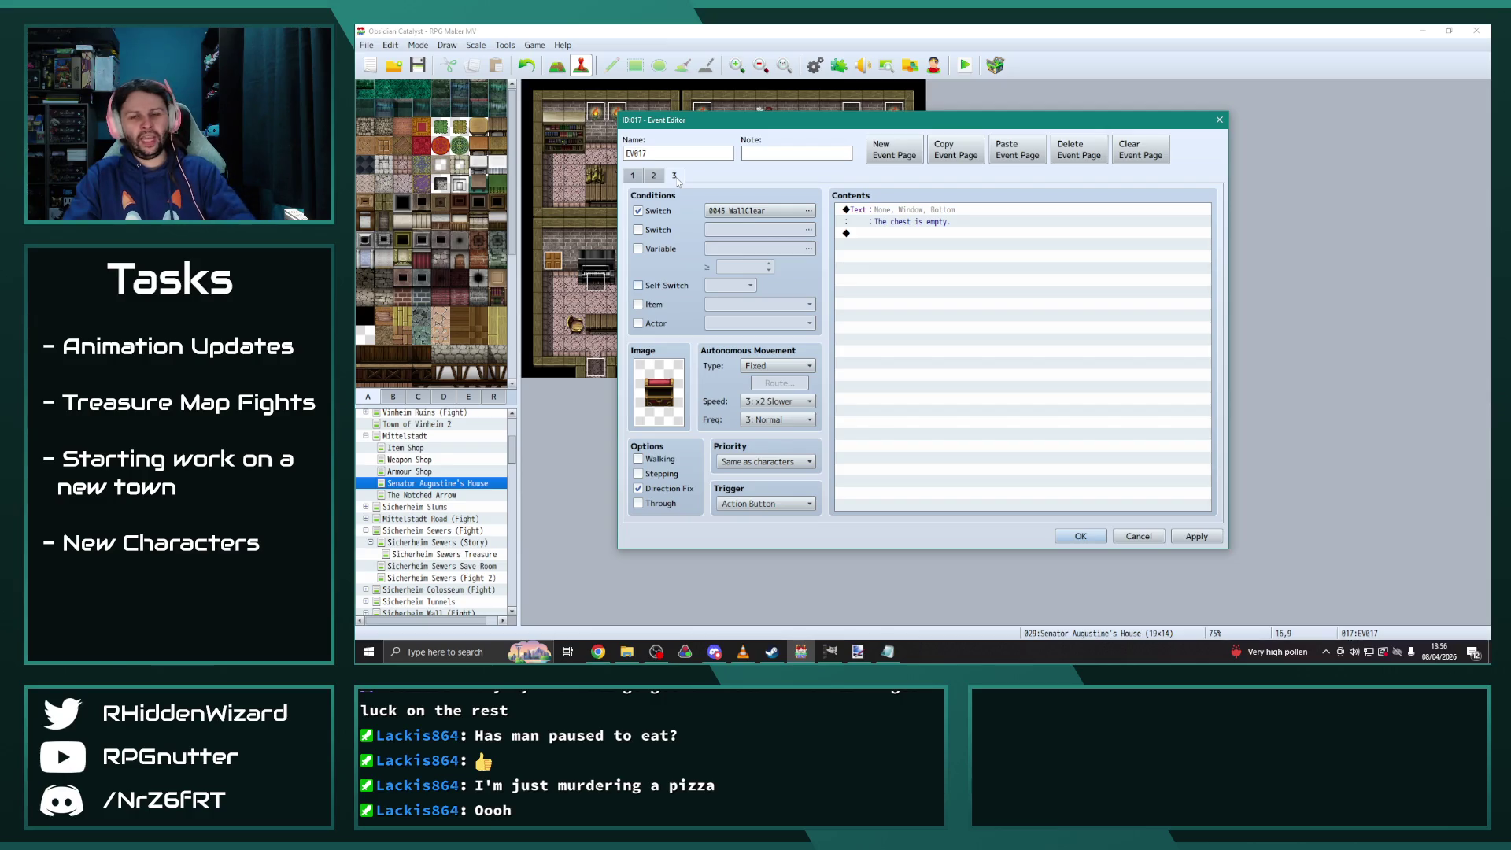
left_click(653, 175)
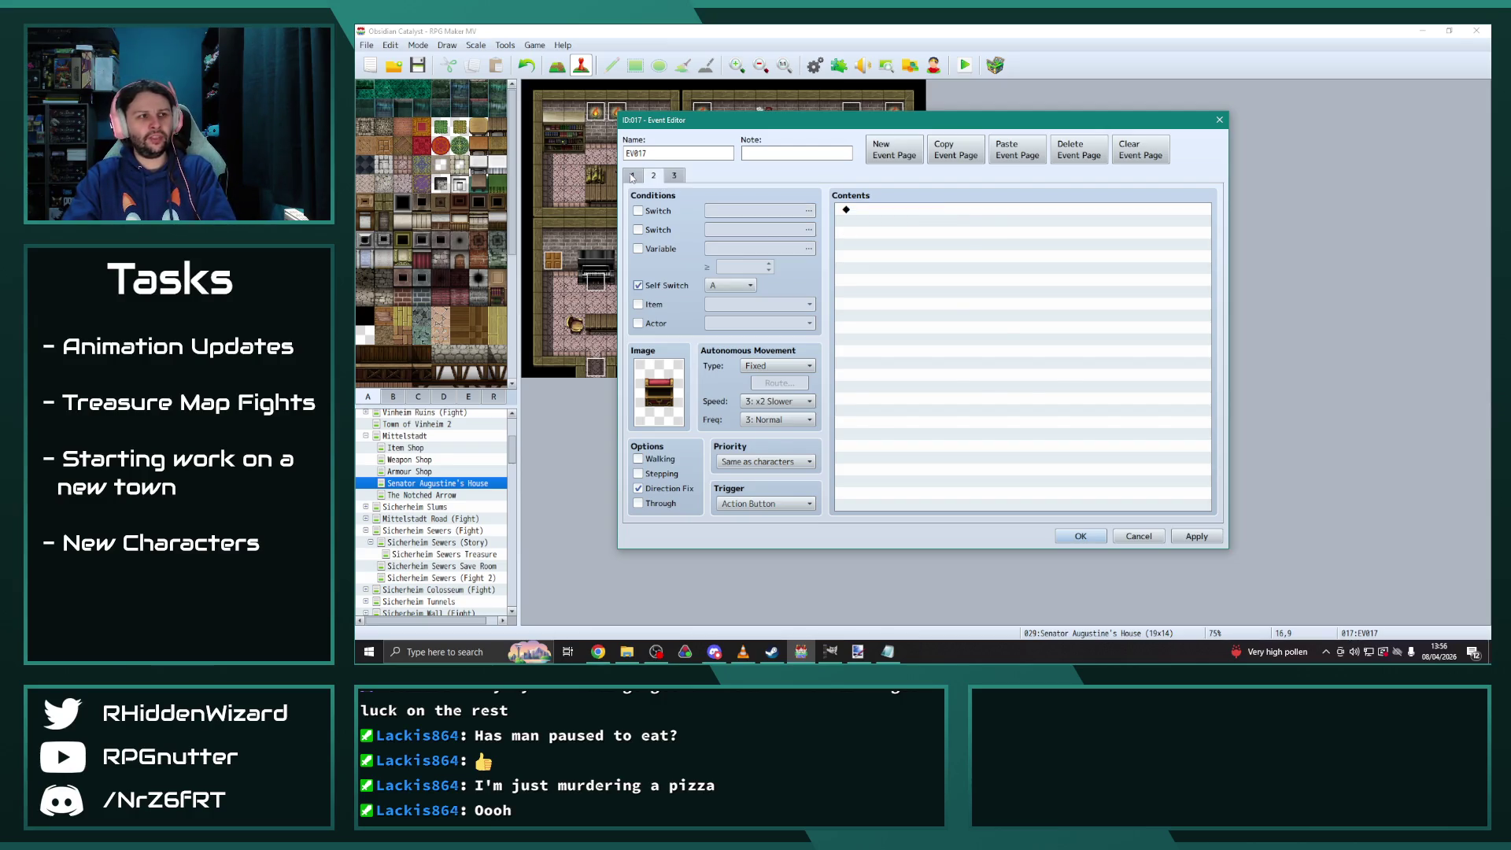
left_click(632, 177)
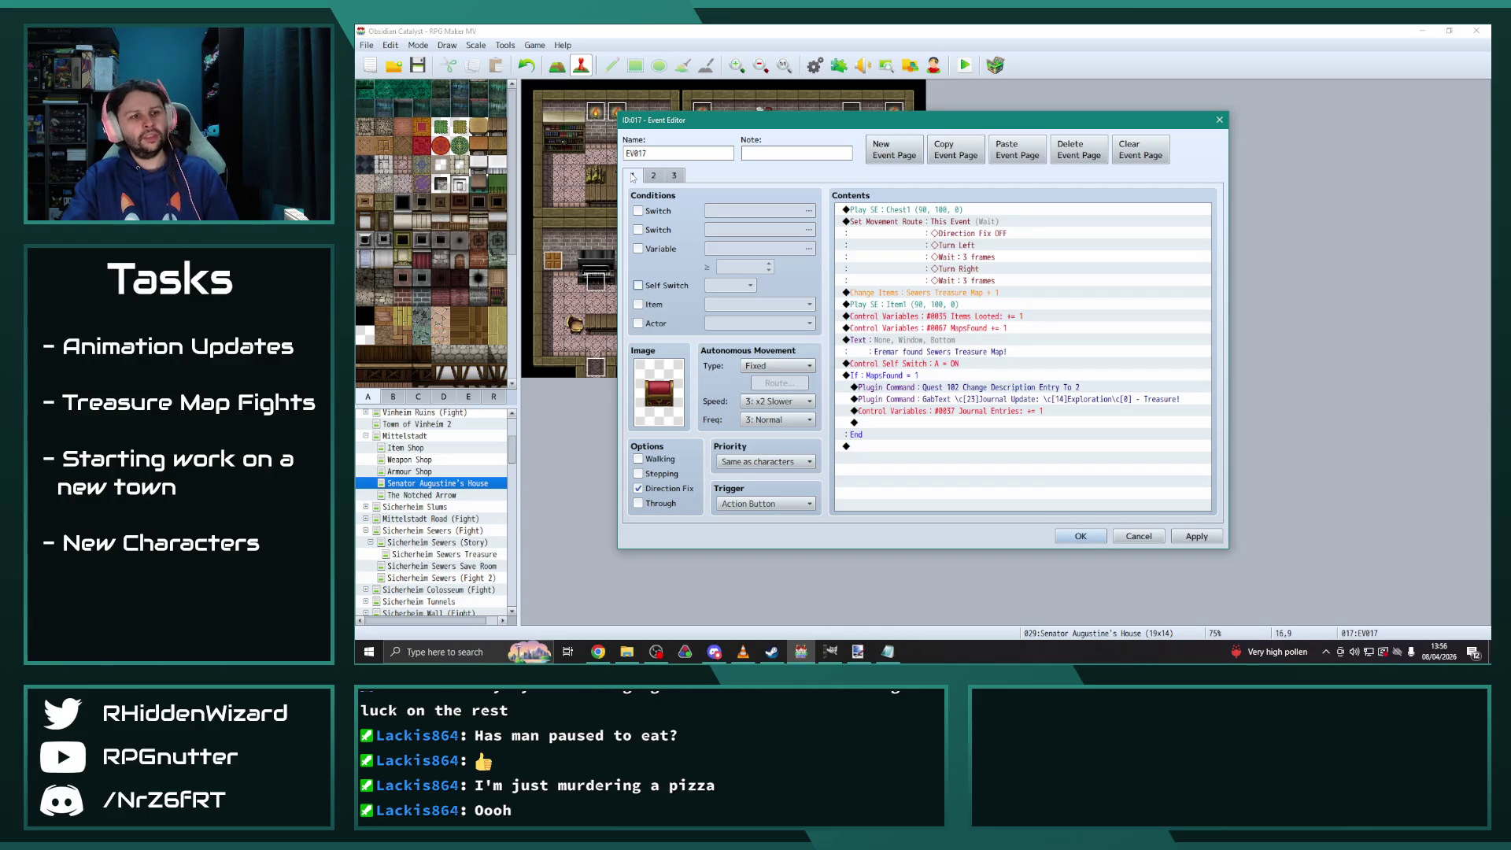
Copy the Journal Entries increment command from page 1, then apply and close the event
left_click(1022, 410)
key("ctrl+c")
left_click(1196, 537)
left_click(1080, 535)
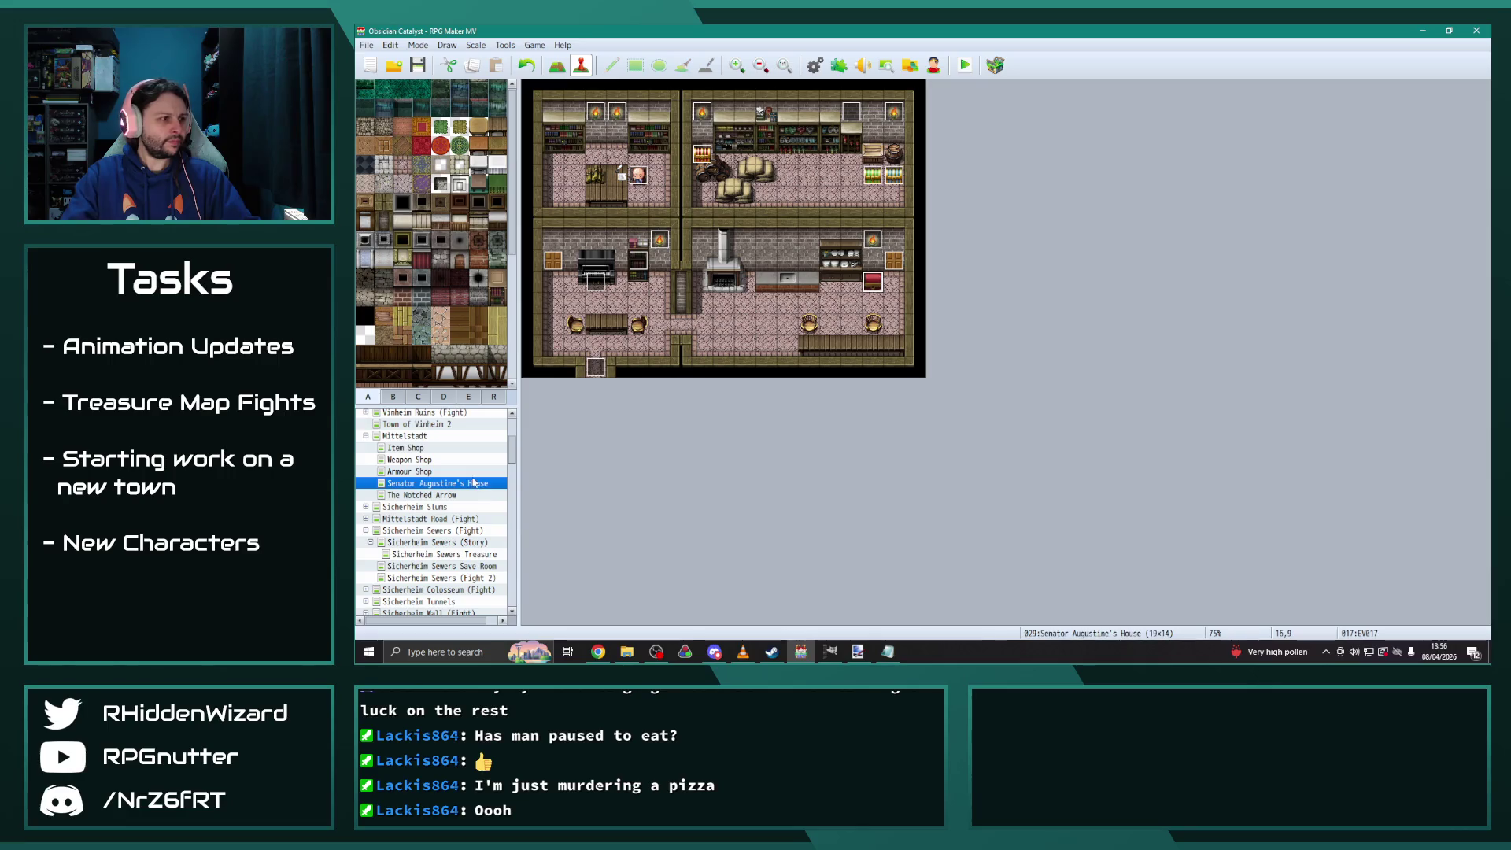
Open sewer event EV054 on the Sicherheim Sewers (Story) map
scroll(417, 474, "up", 1)
left_click(367, 460)
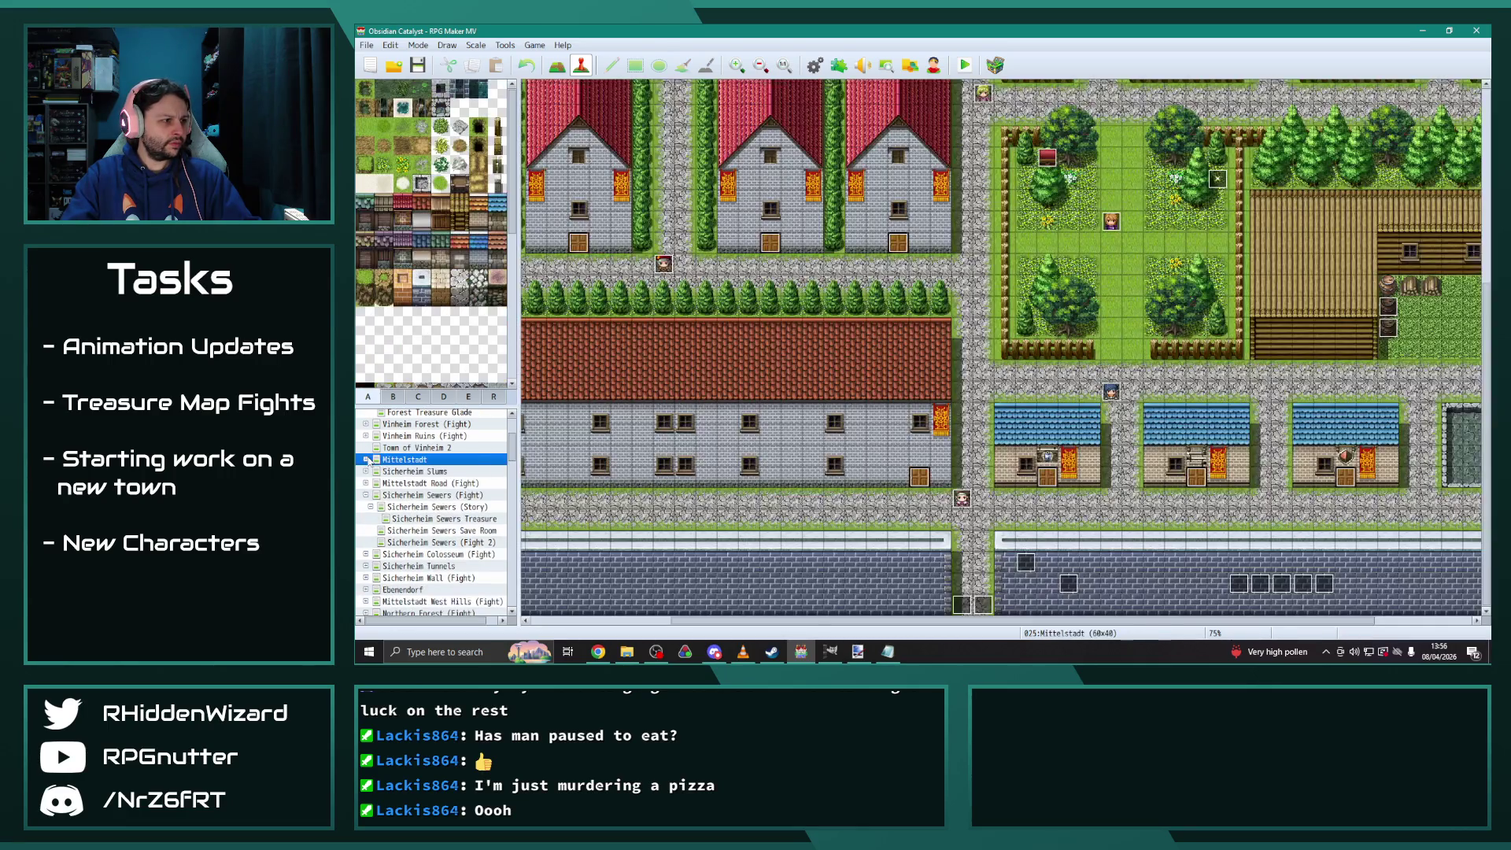
left_click(454, 508)
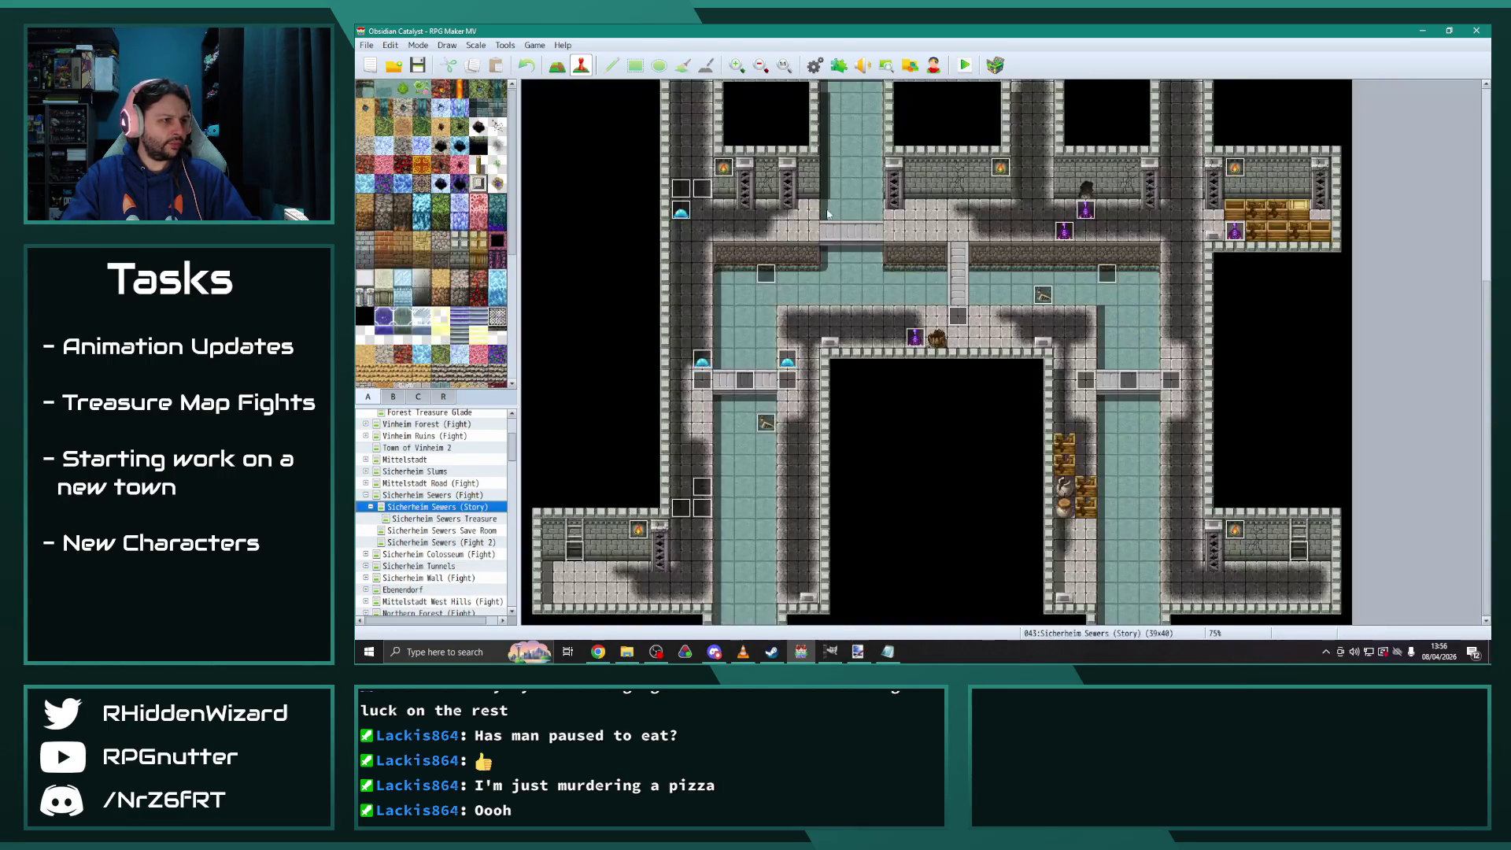
scroll(1017, 254, "up", 5)
scroll(1017, 259, "up", 3)
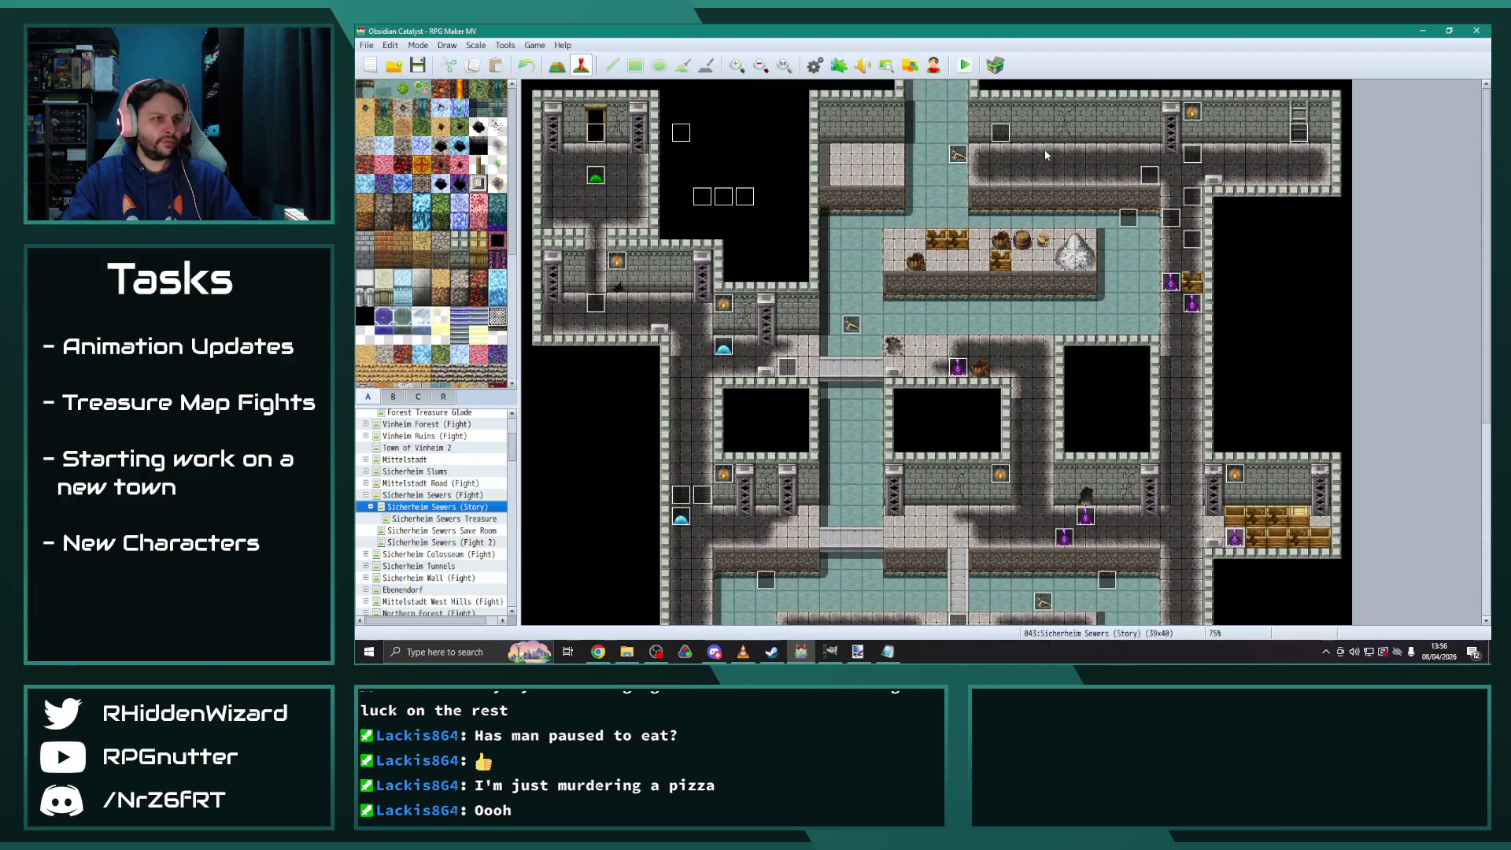
double_click(1000, 132)
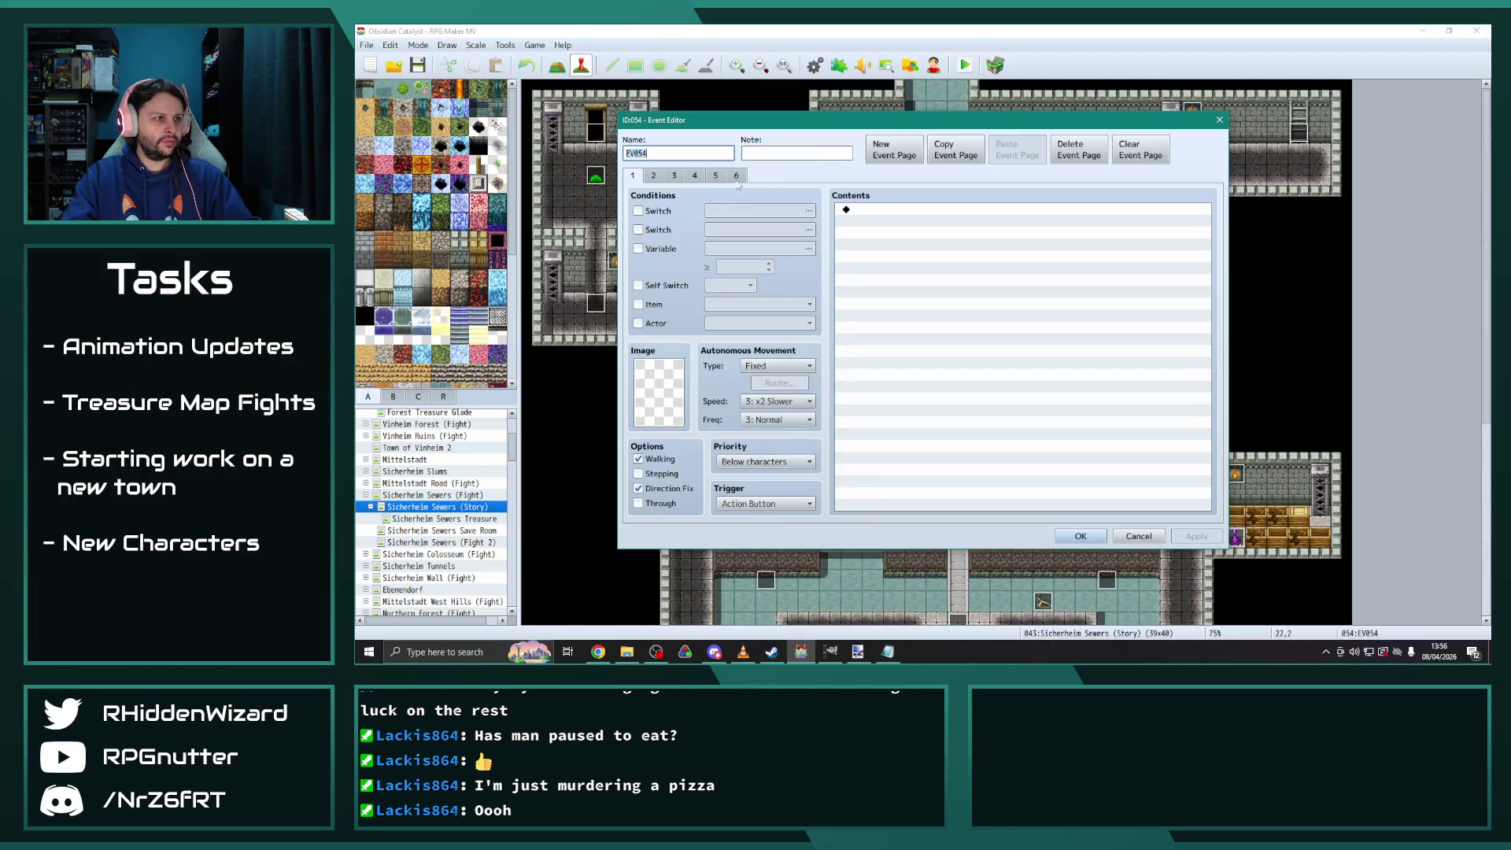
Review EV054's pages 3 through 6 and close the event editor
left_click(674, 175)
scroll(1209, 512, "down", 5)
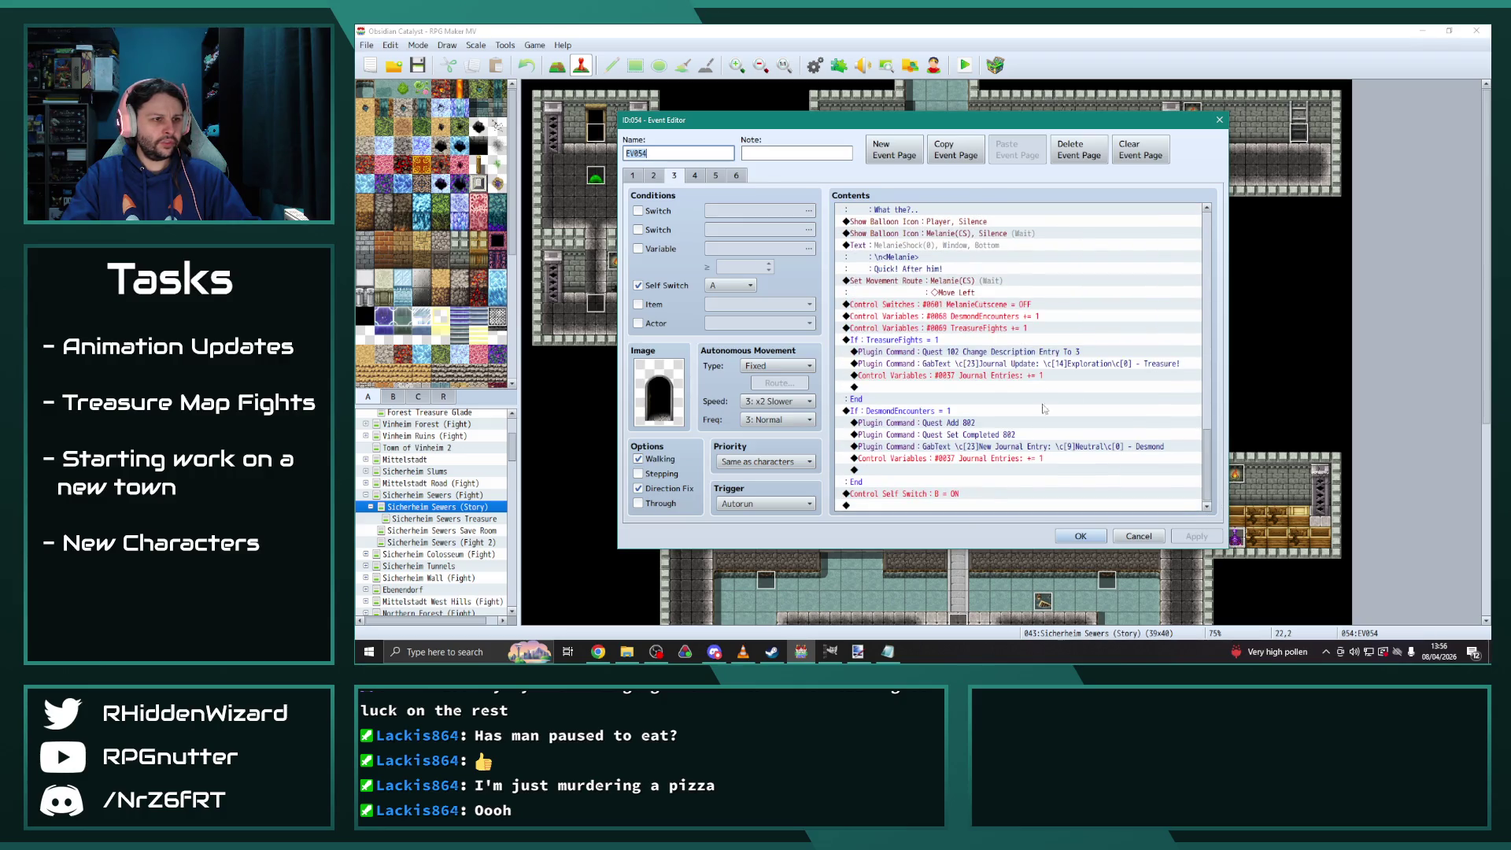
left_click(696, 176)
scroll(1214, 441, "down", 5)
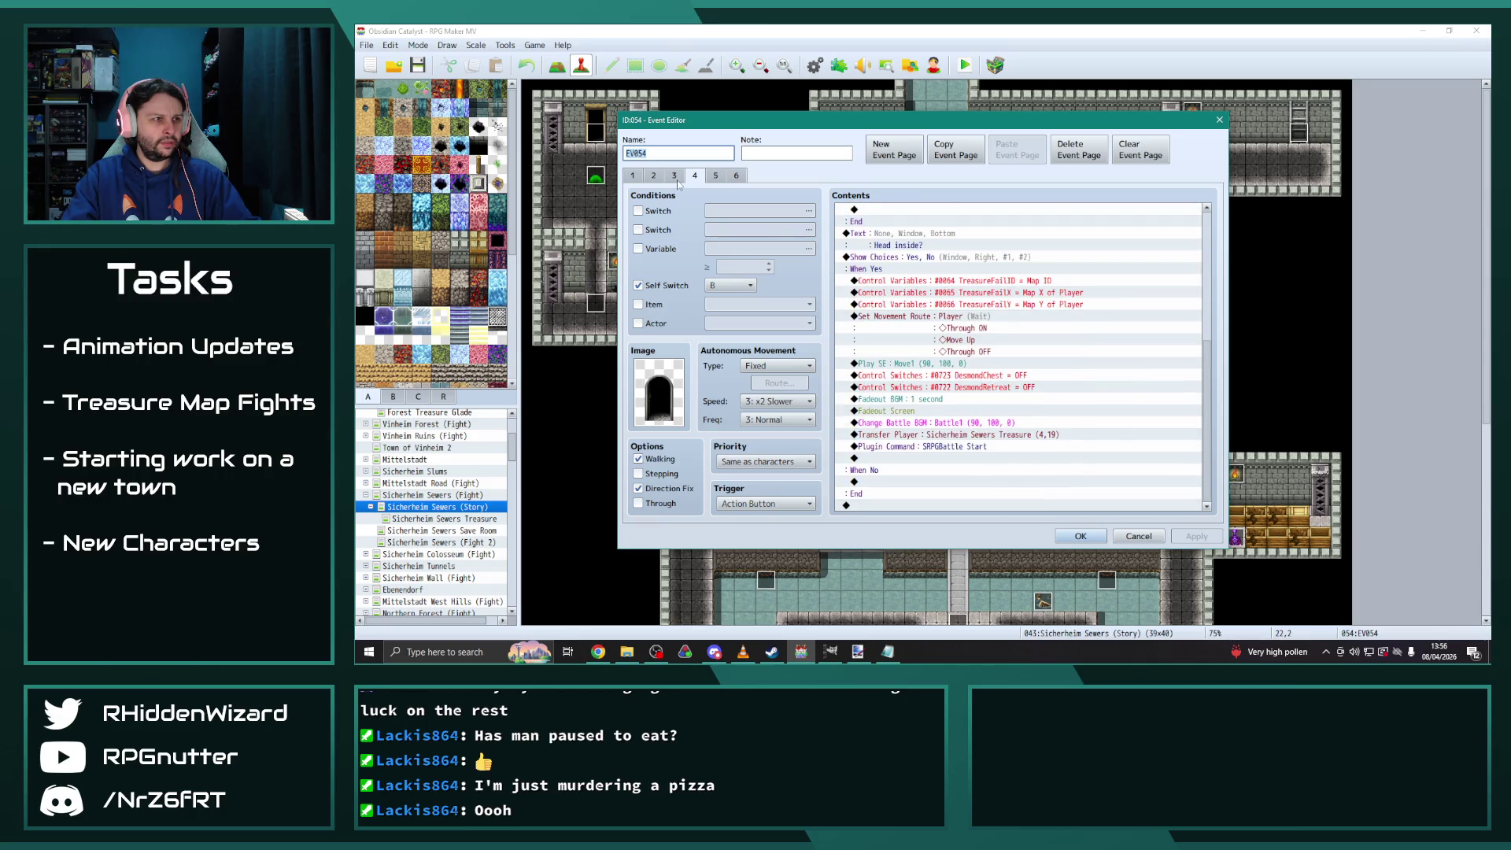
left_click(715, 175)
left_click(736, 175)
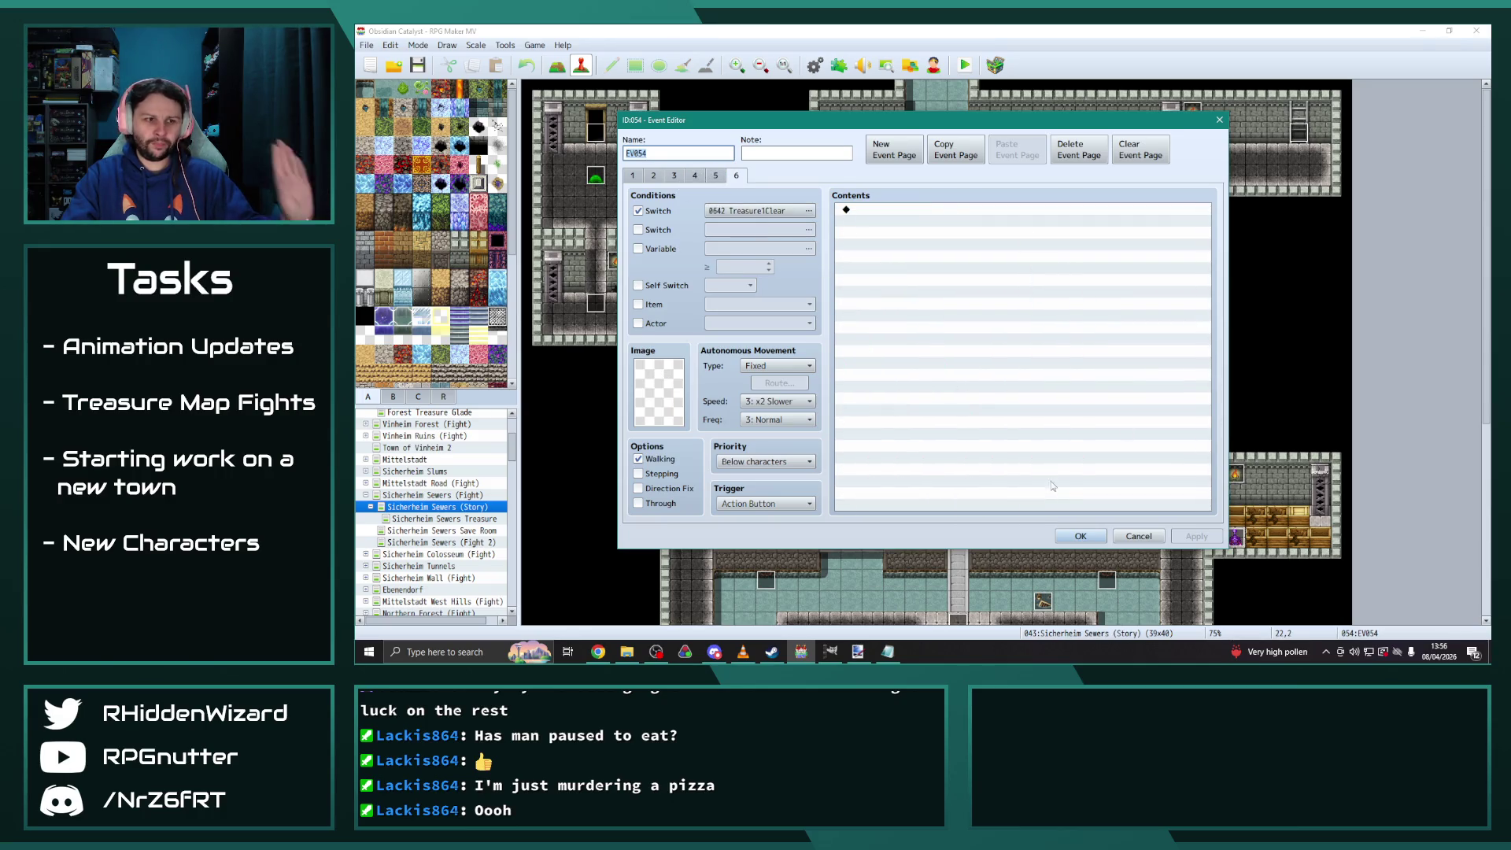
left_click(1080, 536)
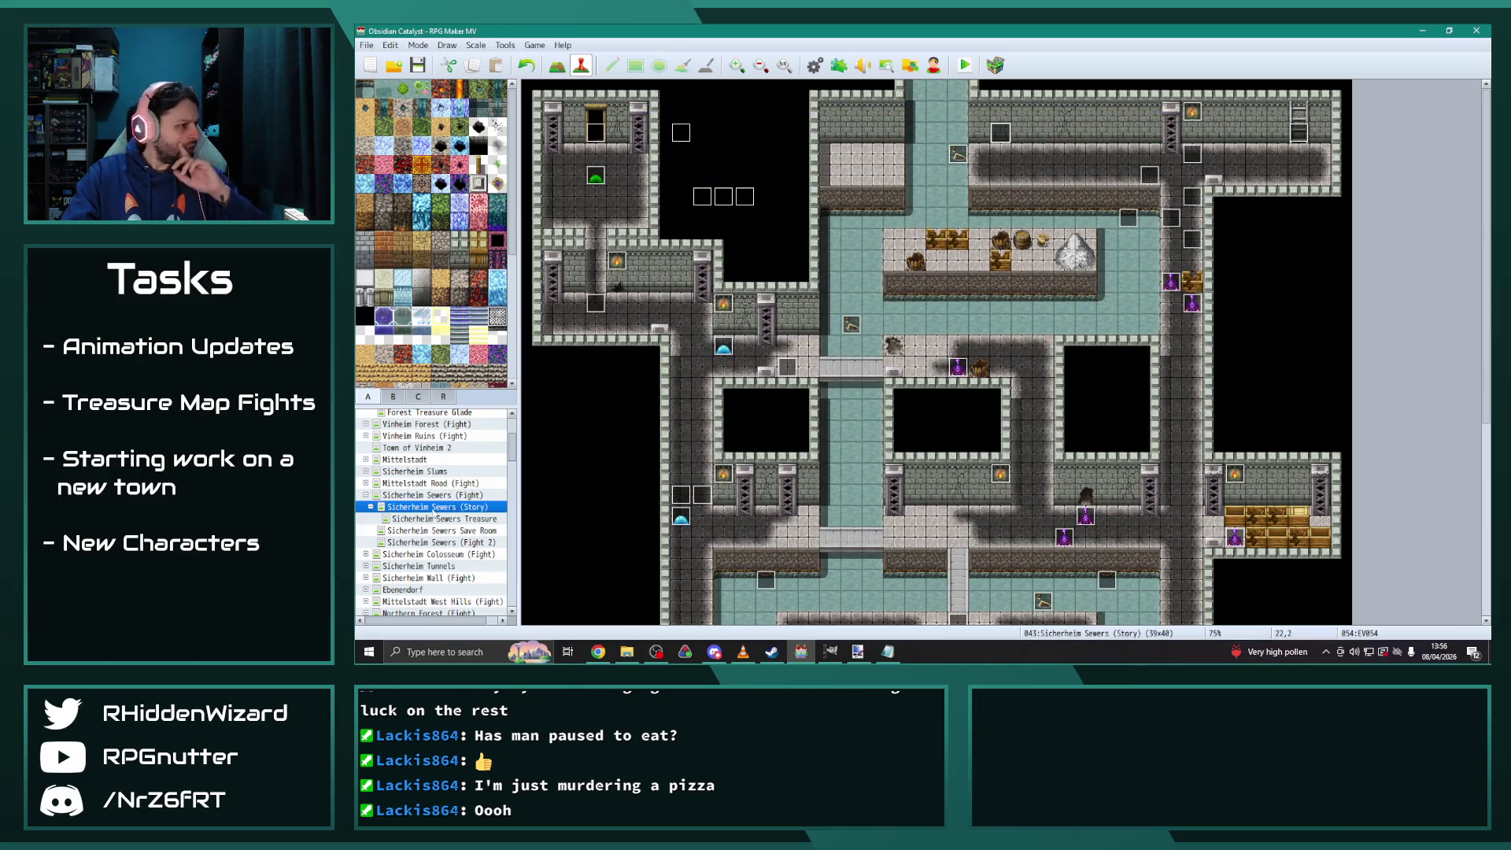
Bring up the Ebenendorf town map and expand its child maps
left_click(366, 495)
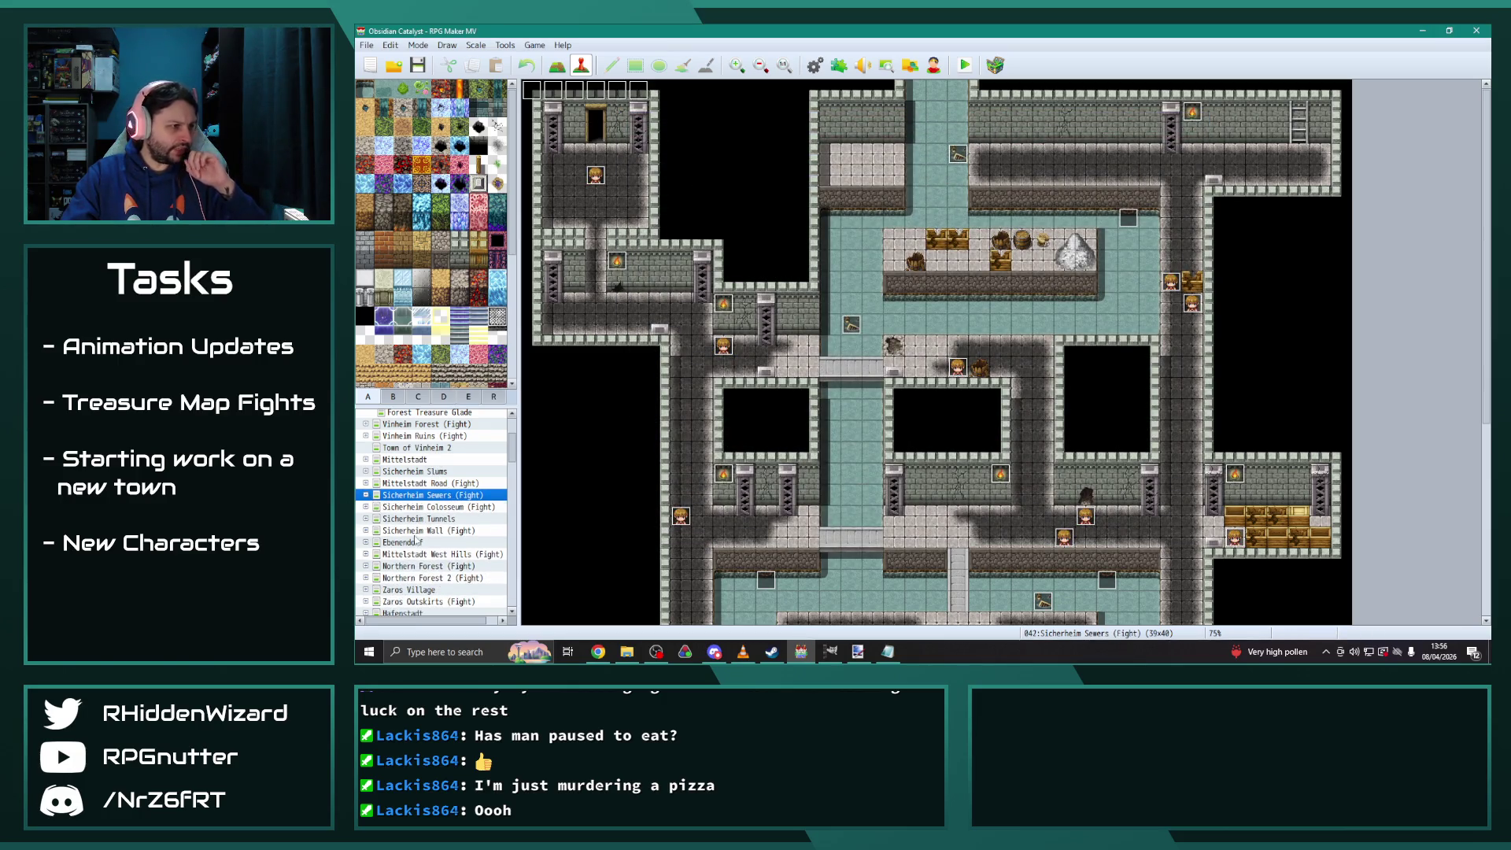
double_click(417, 541)
scroll(407, 586, "down", 2)
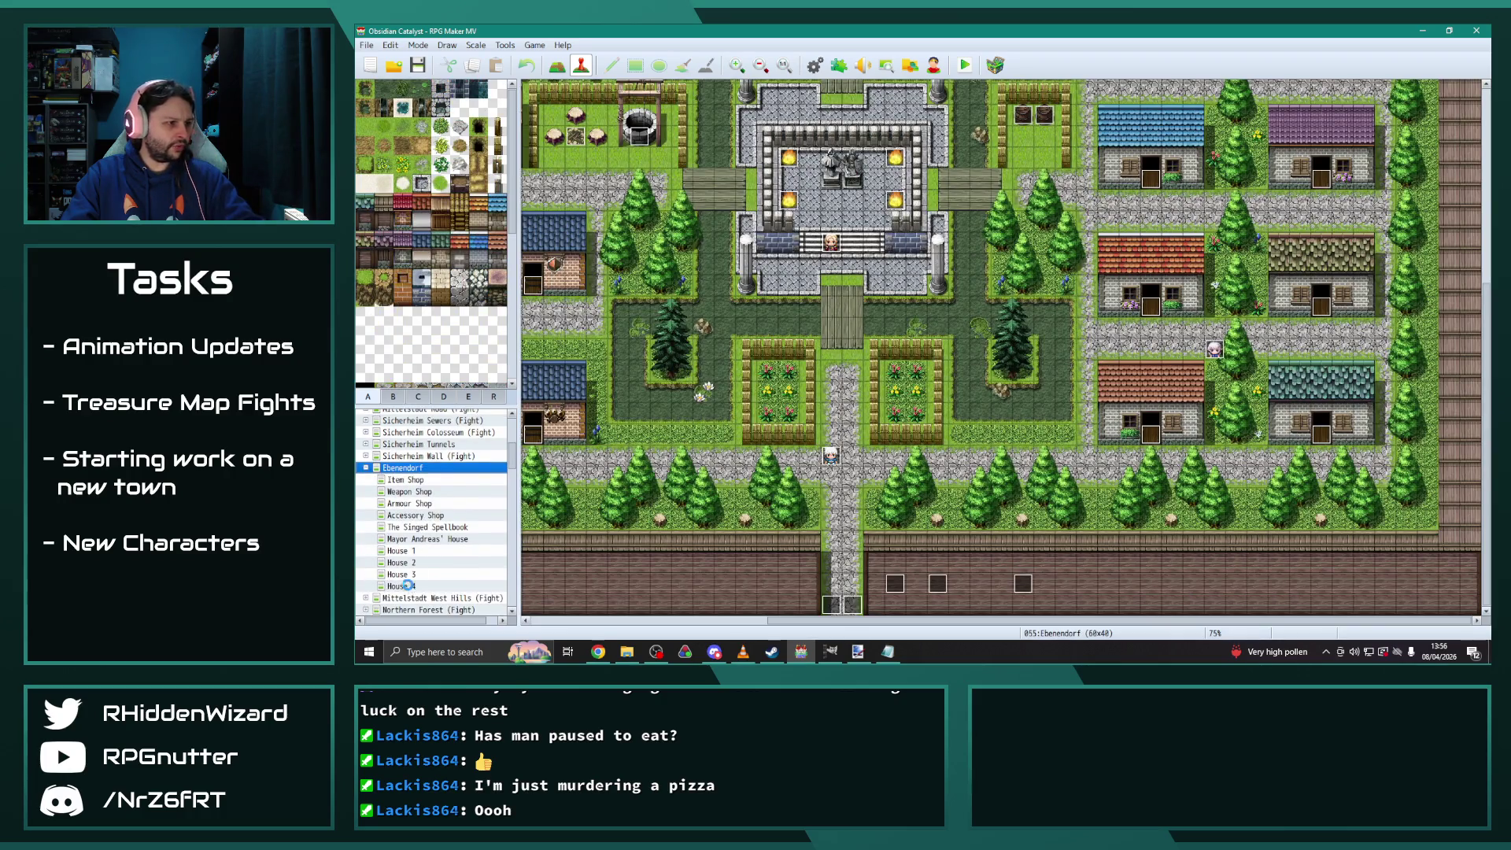
Paste Journal Entries += 1 into House 4 chest EV019's MapsFound branch, then load Mittelstadt West Hills (Fight)
left_click(401, 586)
double_click(851, 154)
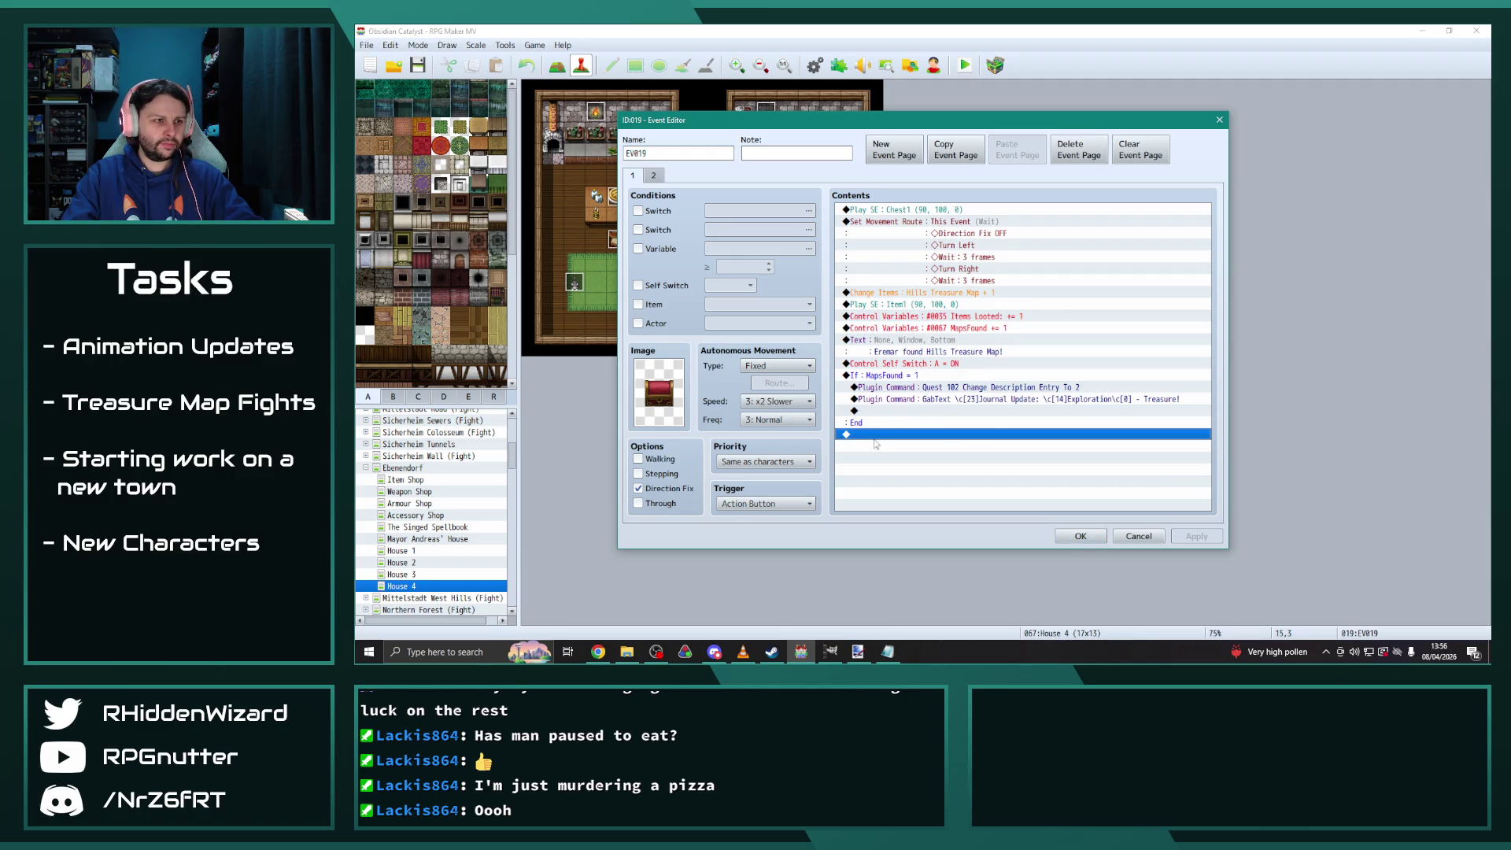
left_click(883, 410)
key("ctrl+v")
left_click(1196, 536)
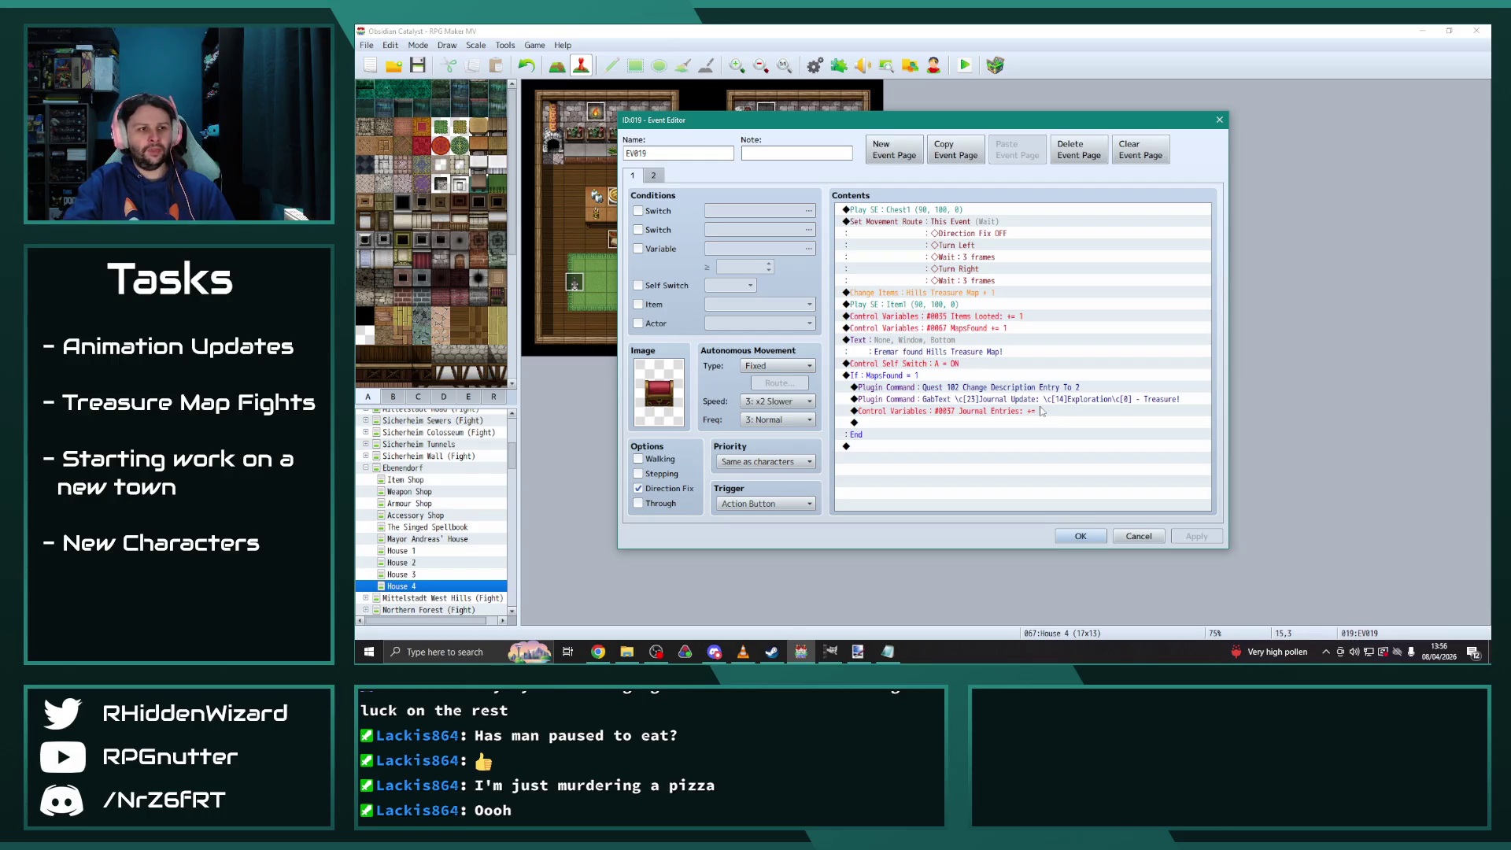
left_click(1081, 536)
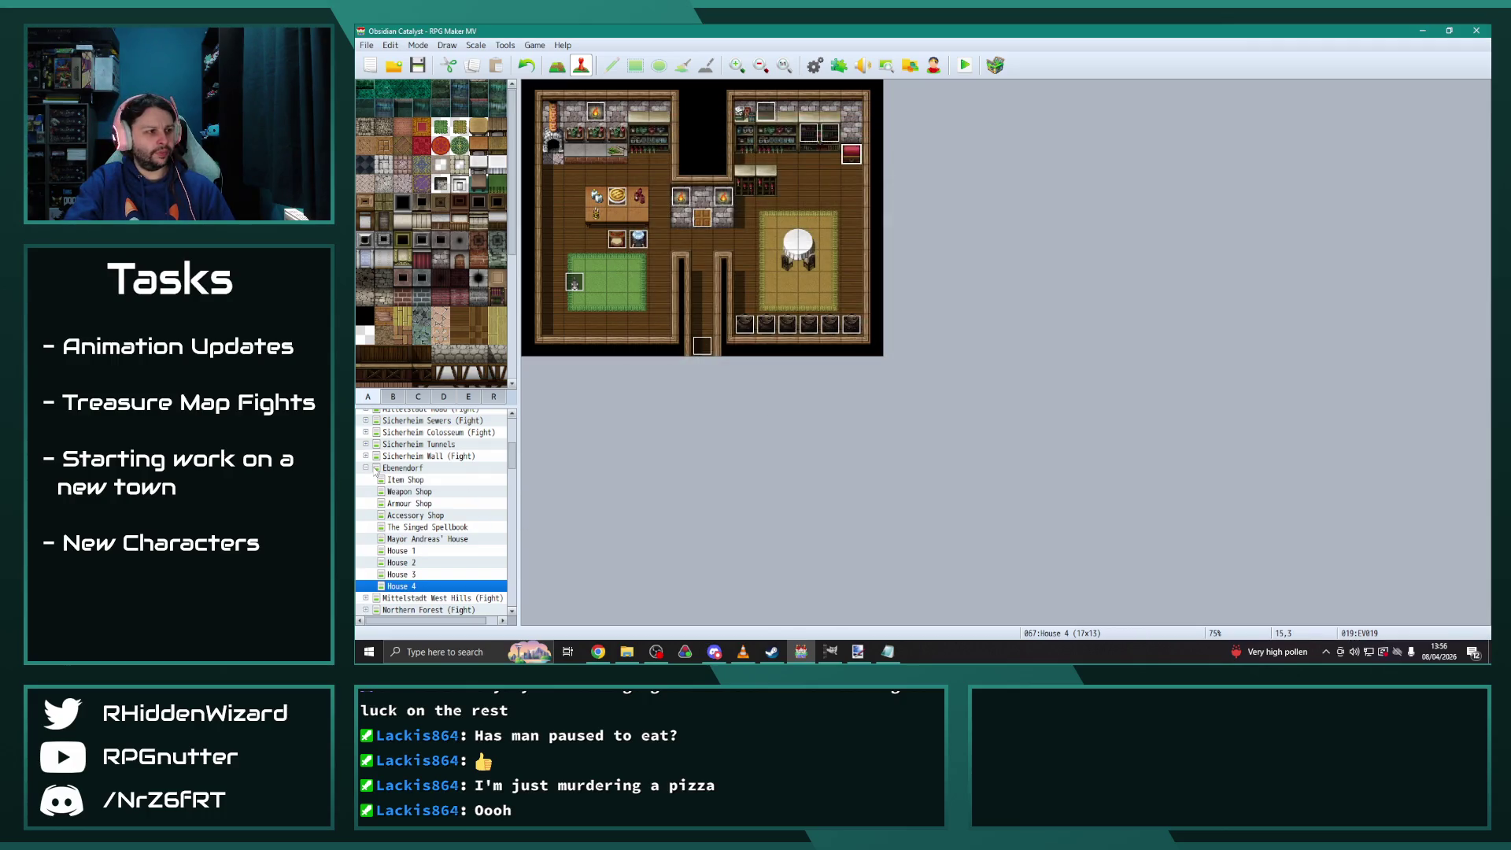
left_click(365, 469)
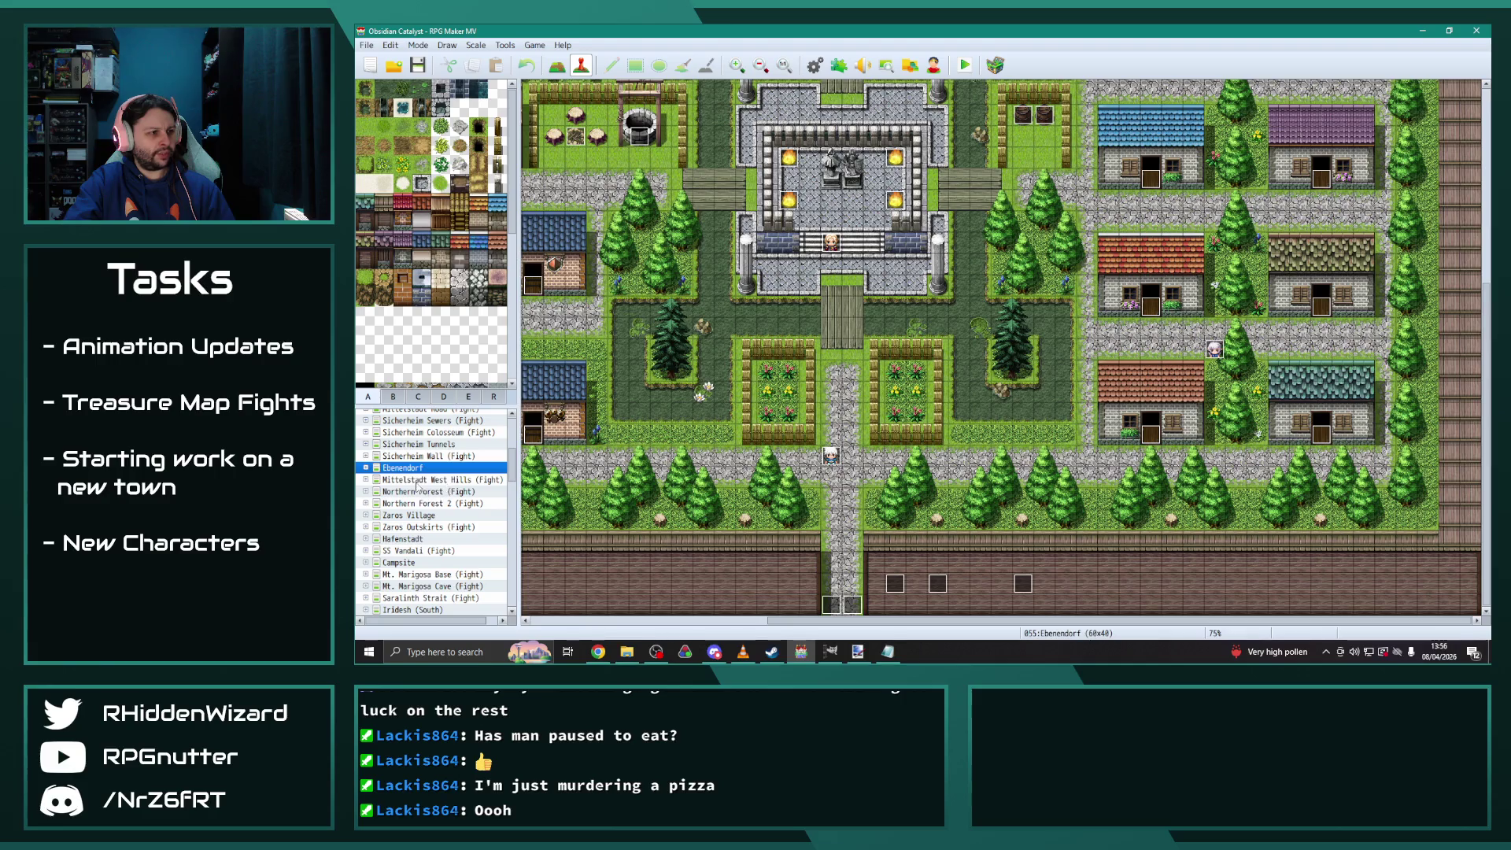
left_click(441, 480)
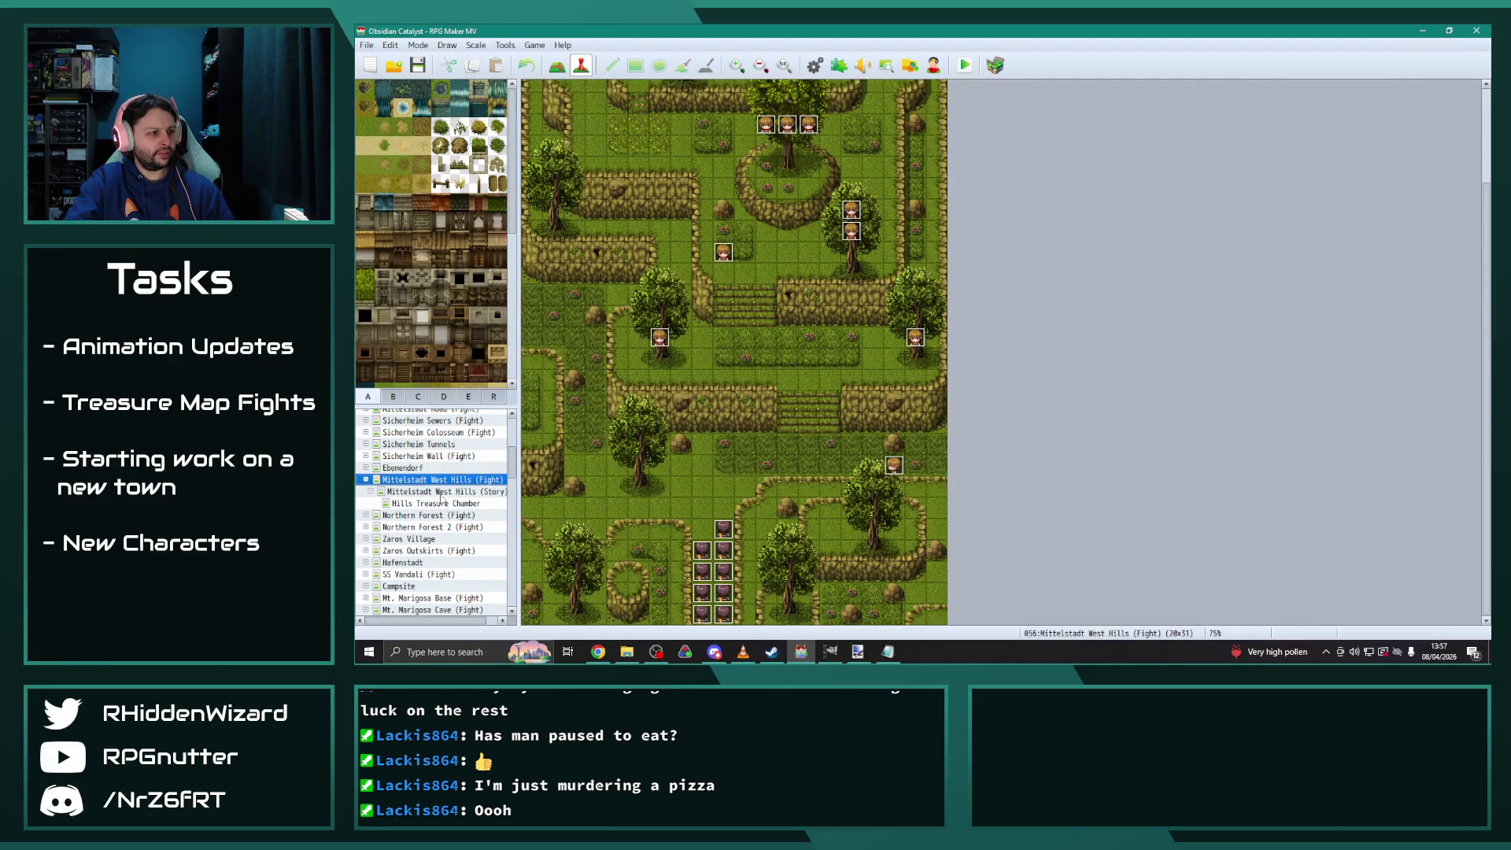
Paste Journal Entries += 1 into EV014 page 3's TreasureFights and DesmondEncounters branches
left_click(440, 492)
double_click(575, 285)
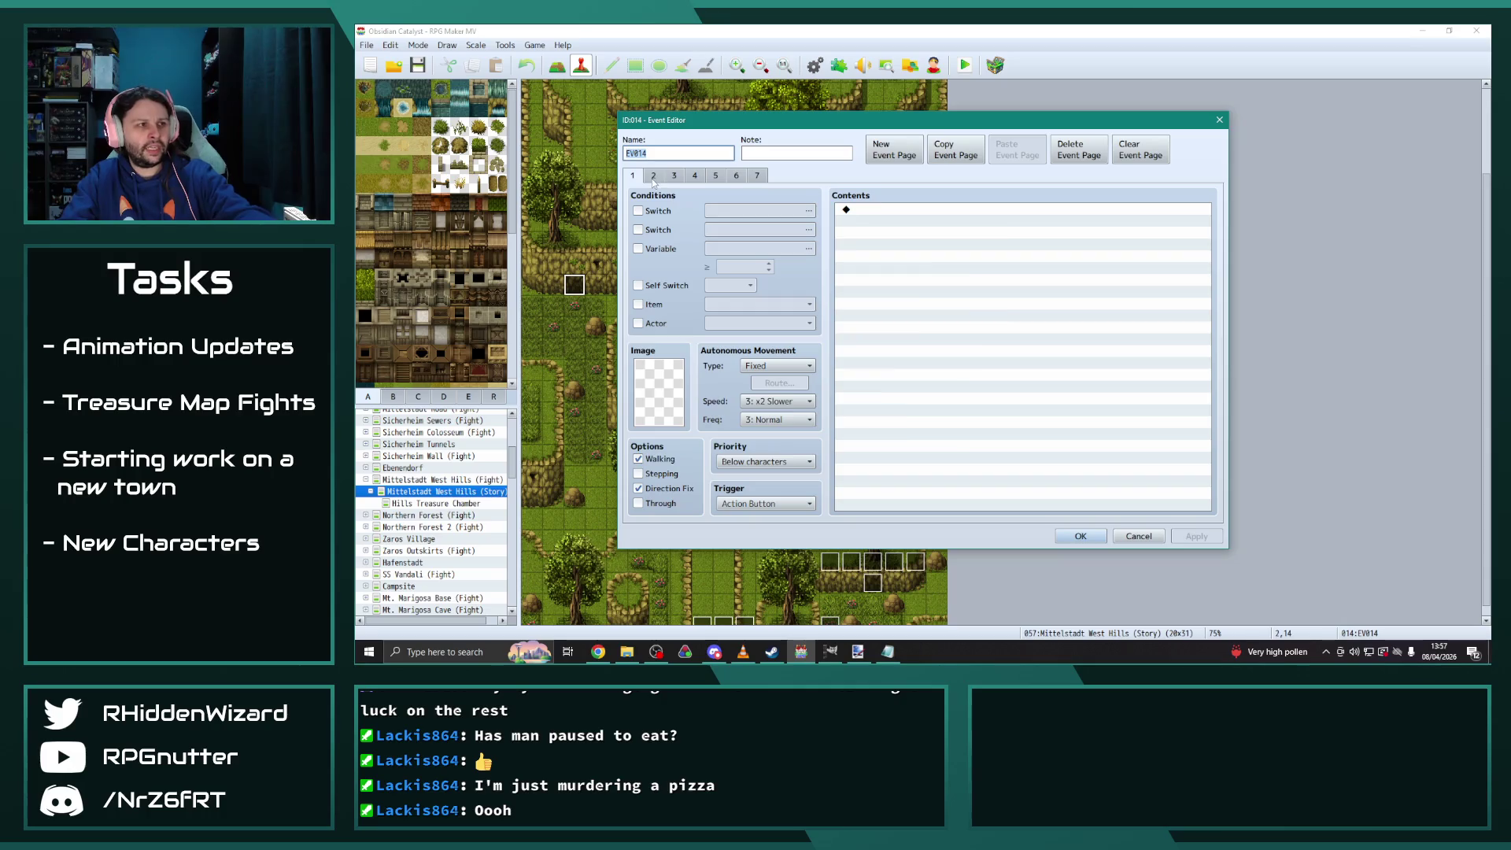
left_click(653, 176)
left_click(676, 176)
left_click_drag(1210, 252, 1200, 492)
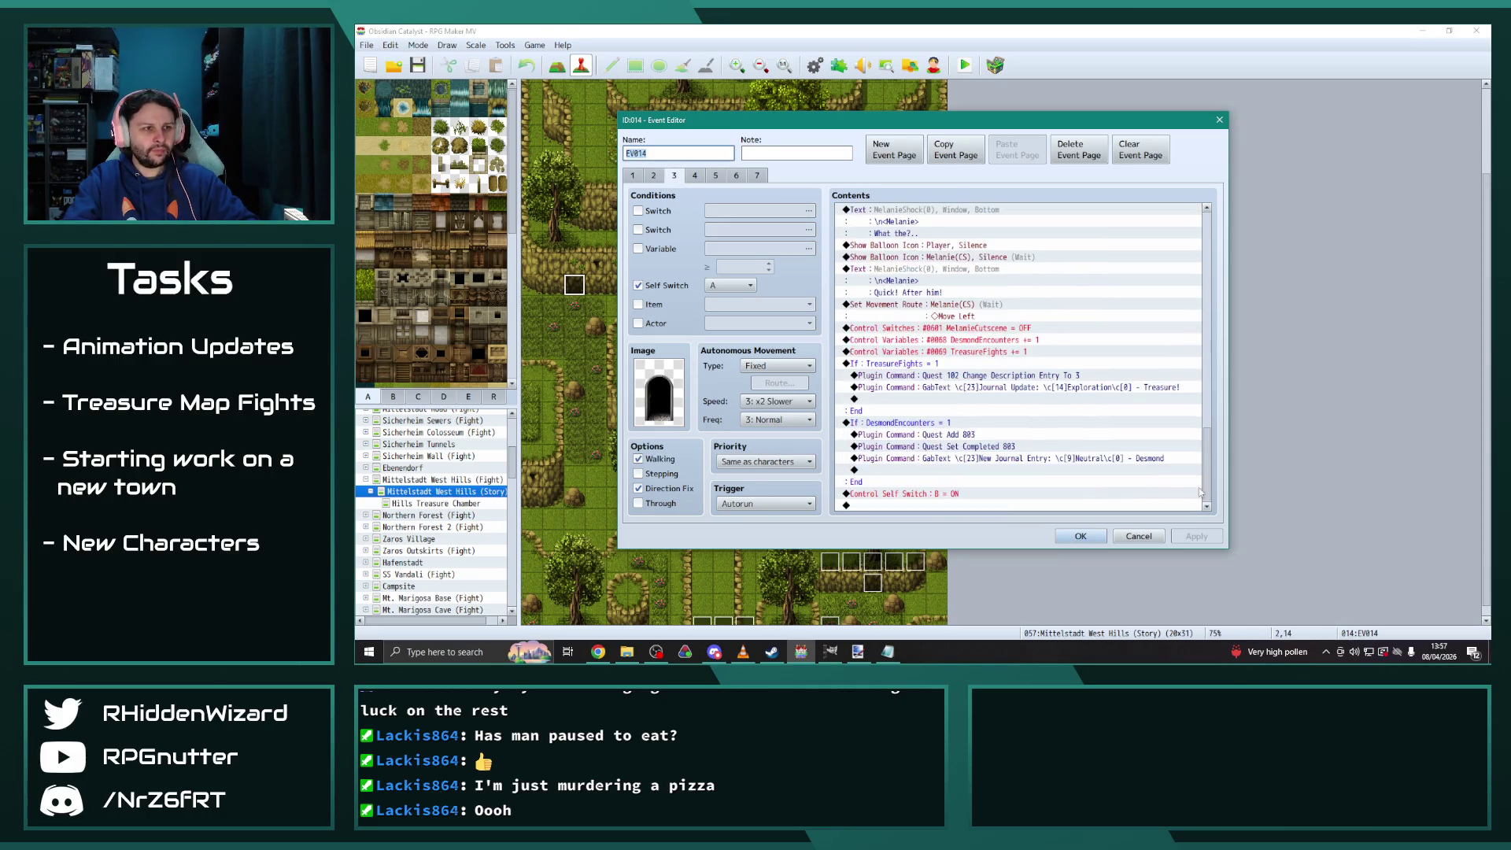
left_click(931, 400)
key("ctrl+v")
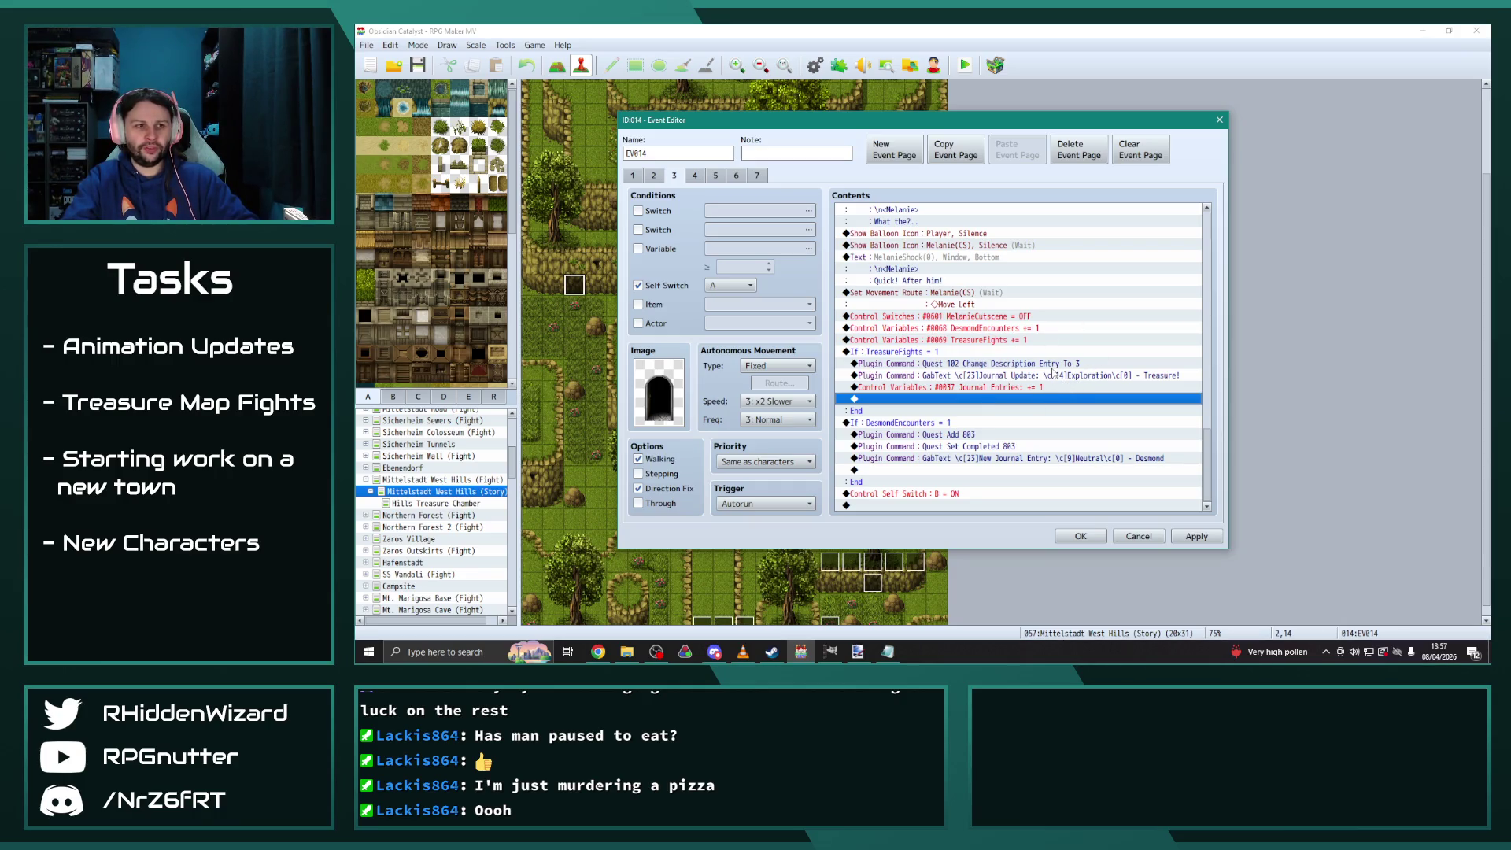
left_click(955, 469)
key("ctrl+v")
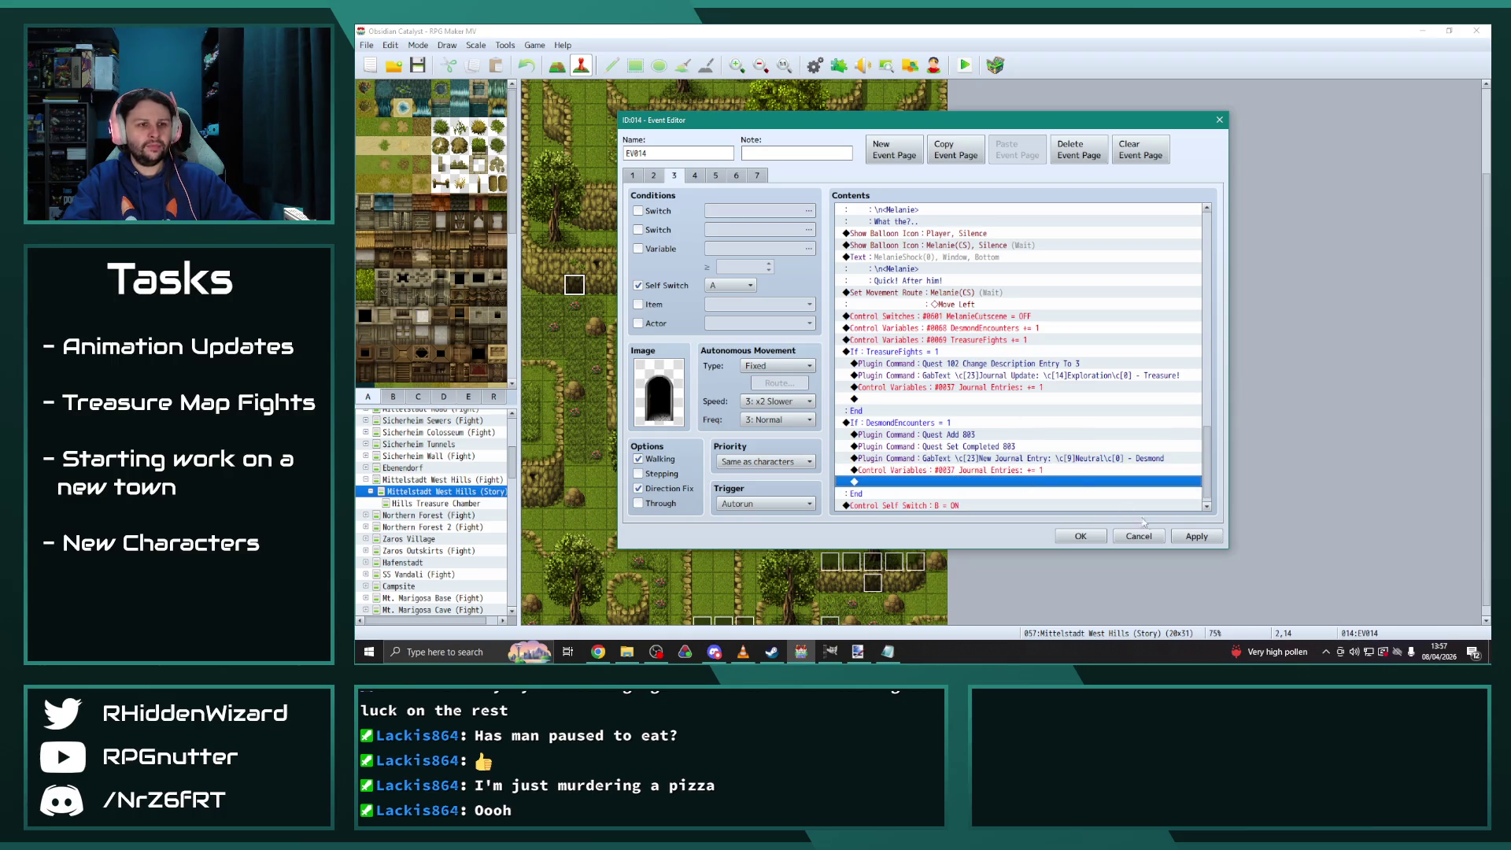
left_click(1195, 536)
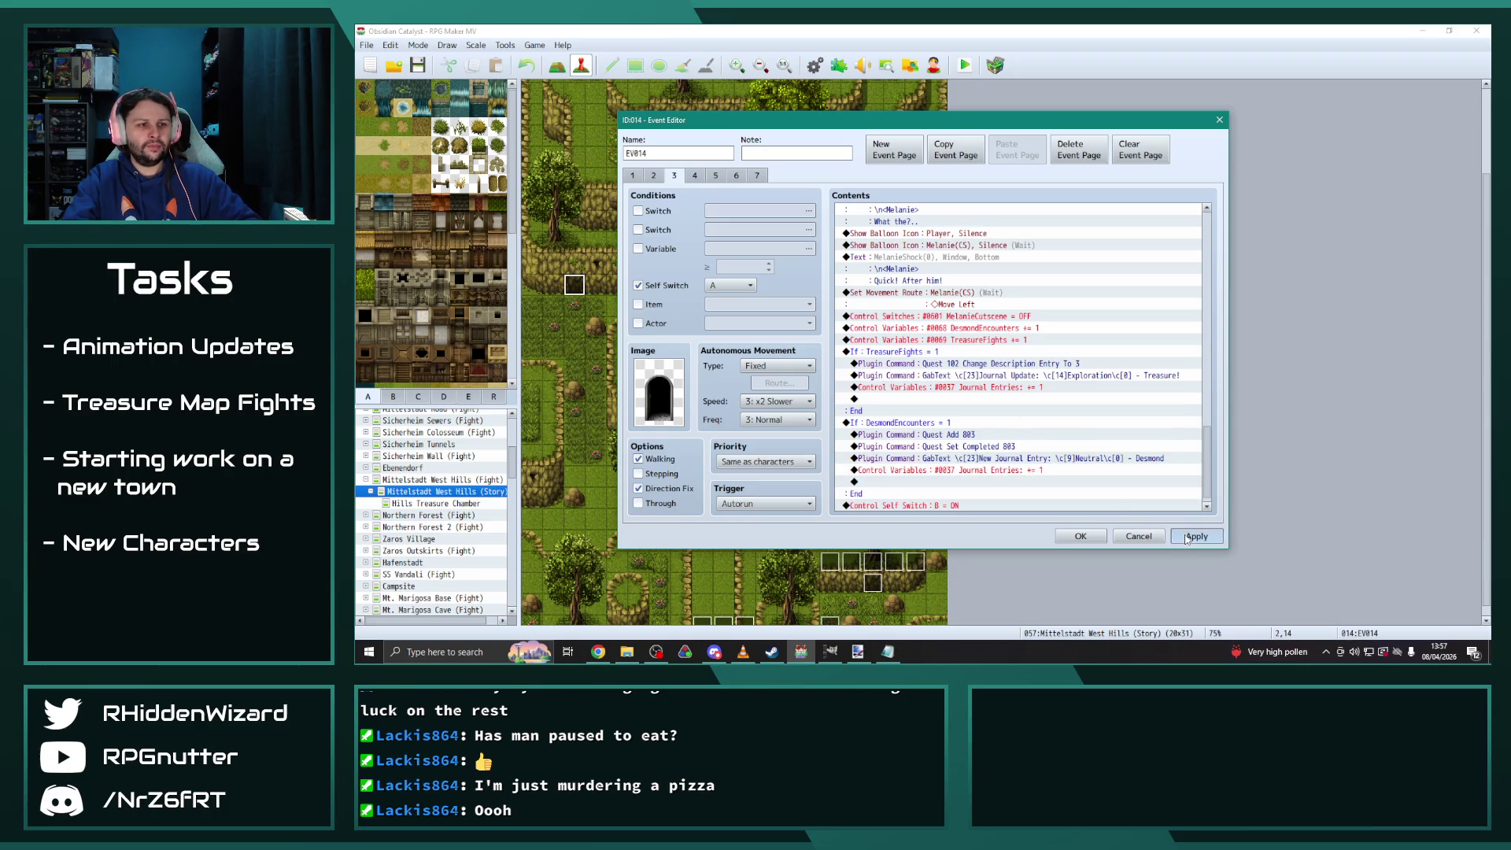
Paste Journal Entries += 1 into page 4's TreasureFights branch and both Desmond branches
left_click(694, 176)
left_click_drag(1201, 249, 1231, 493)
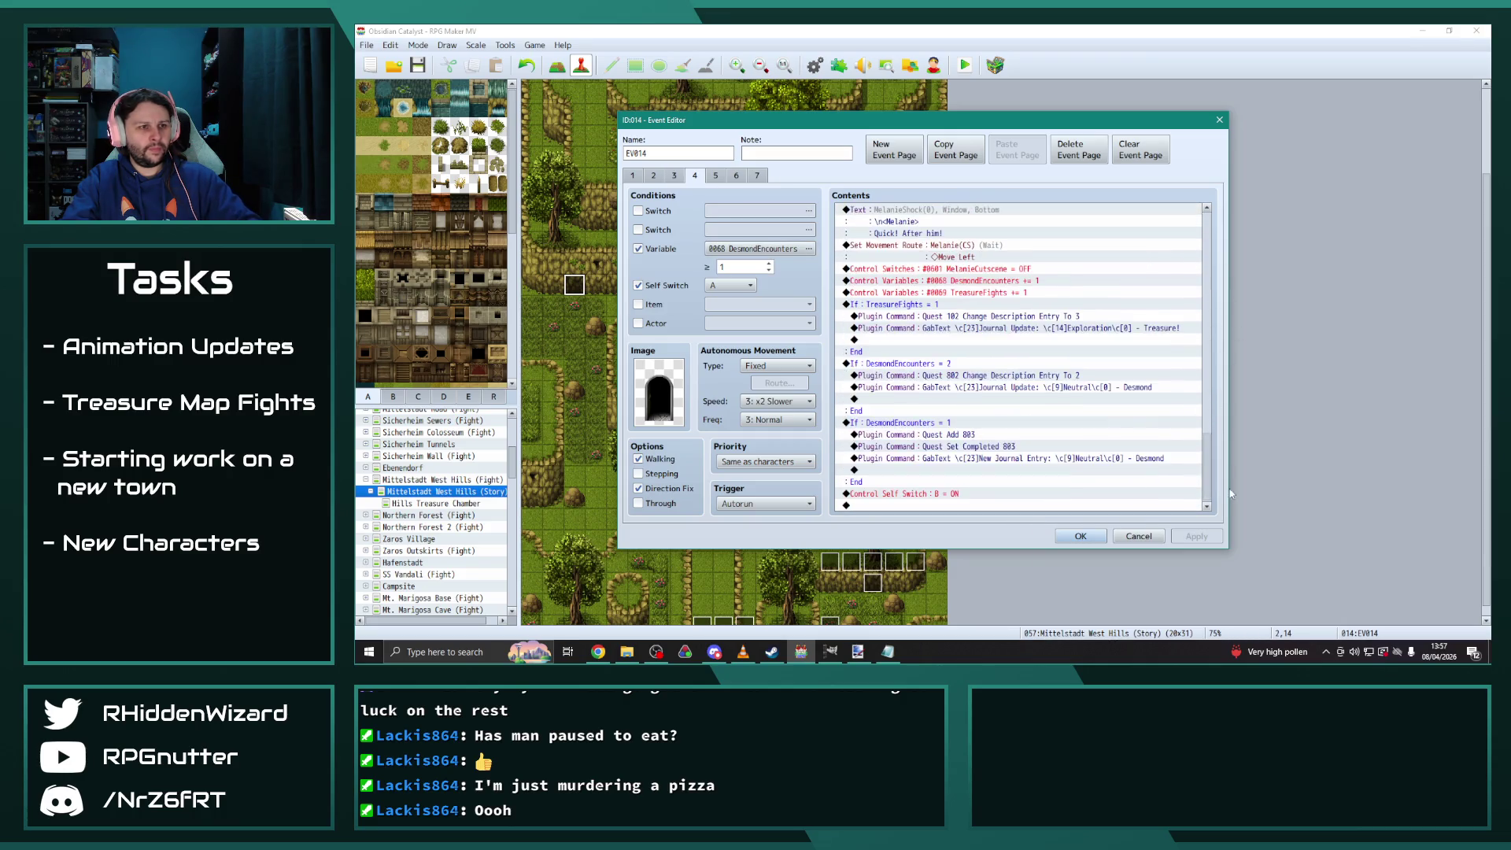
left_click(923, 345)
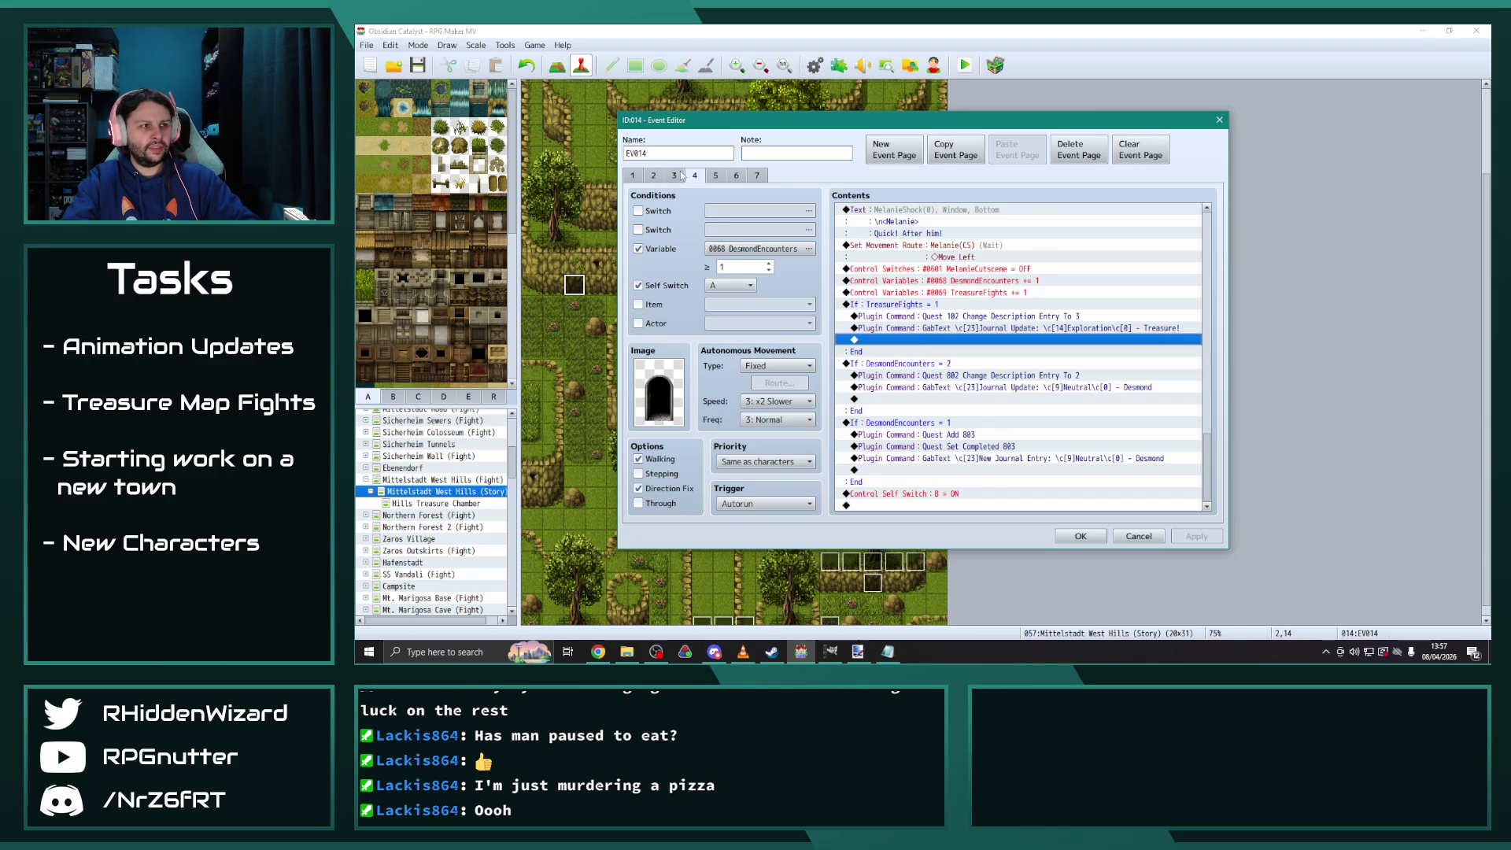
key("Home")
scroll(1191, 293, "down", 20)
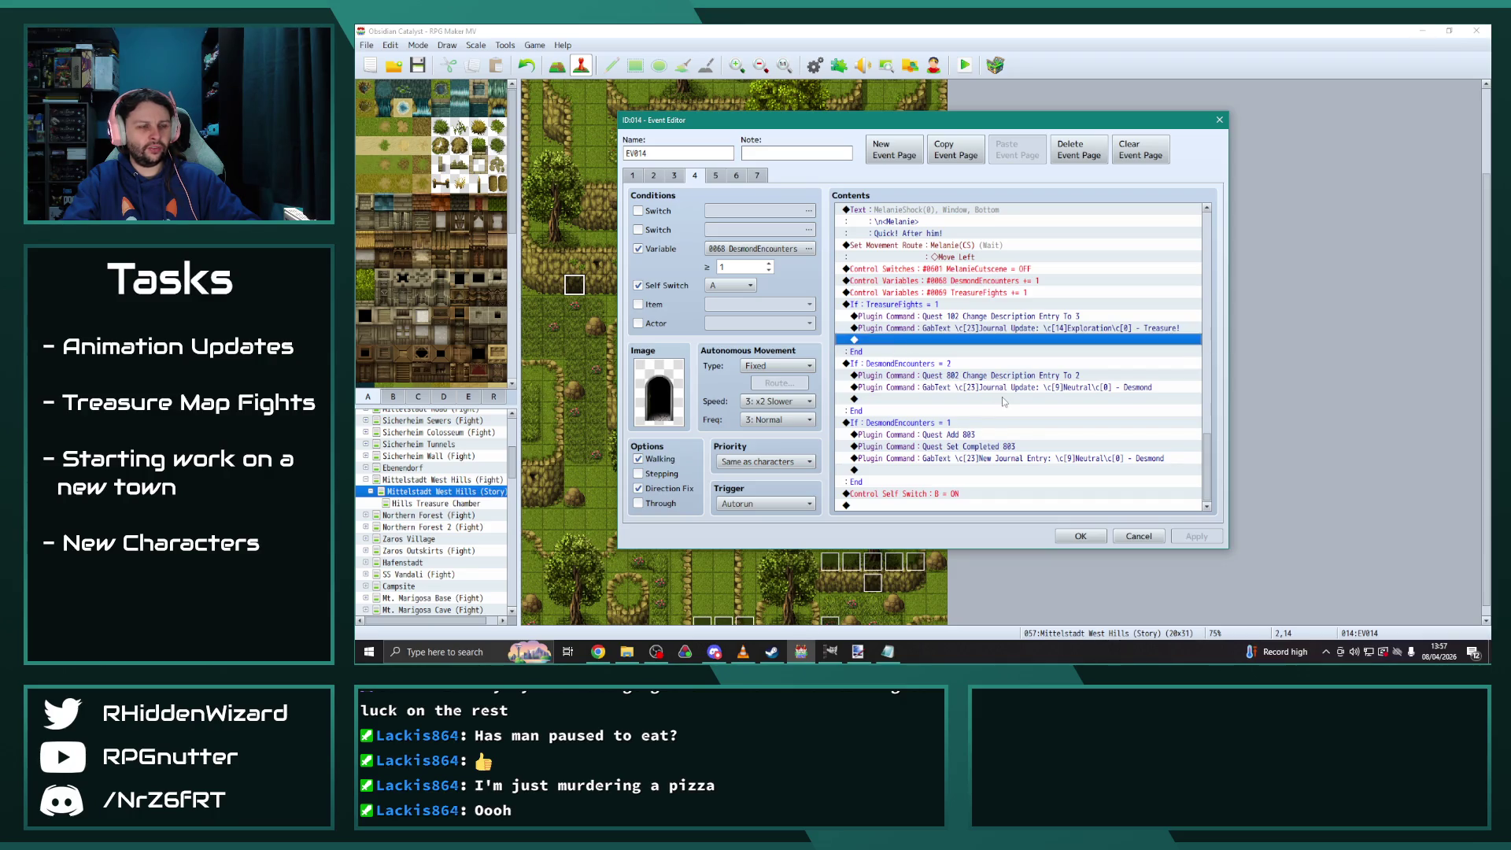
key("ctrl+v")
left_click(924, 399)
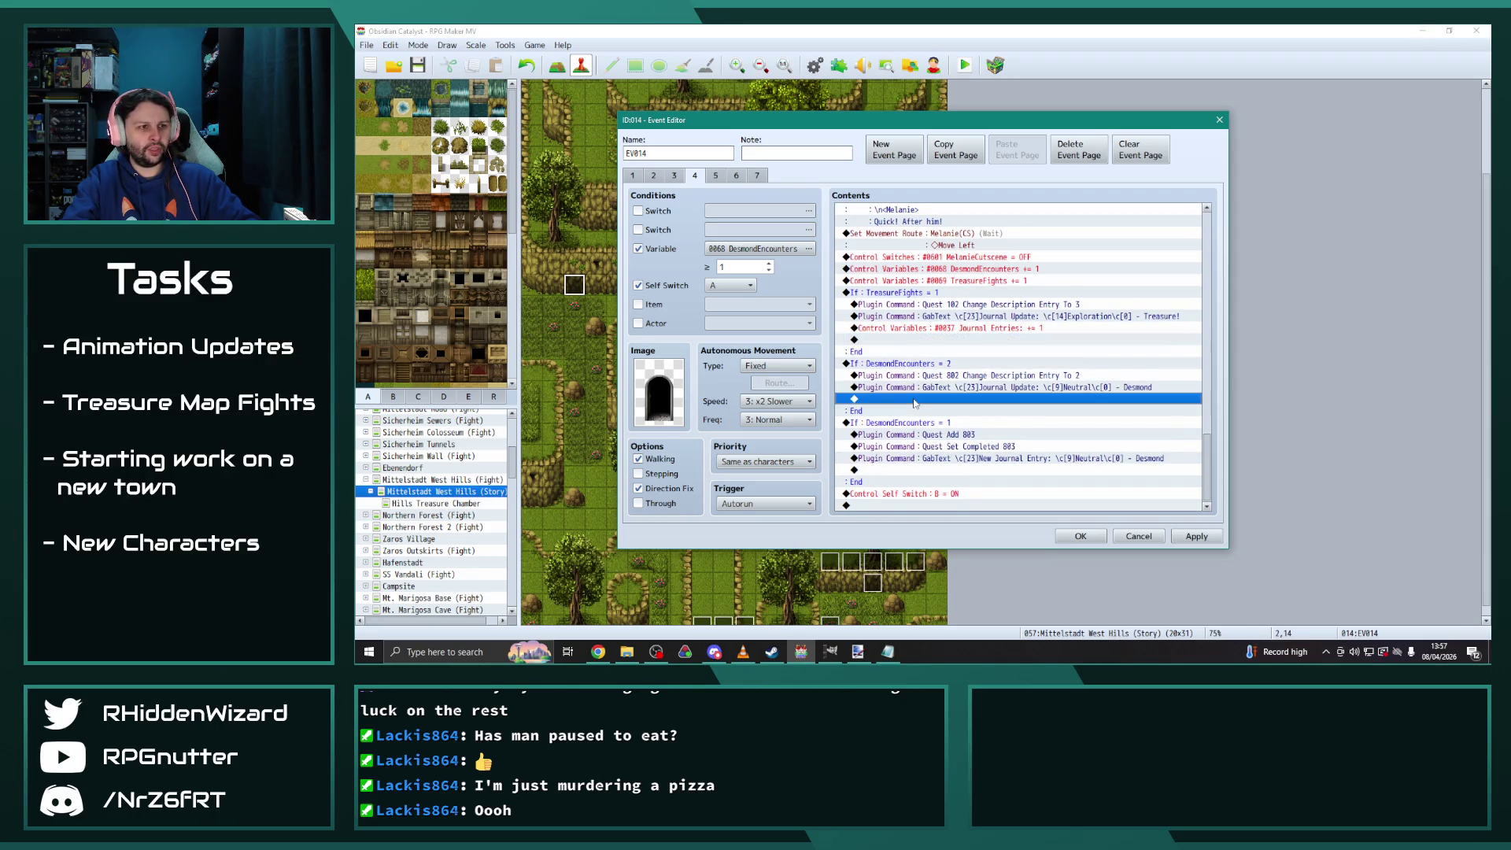
key("ctrl+v")
left_click(925, 482)
key("ctrl+v")
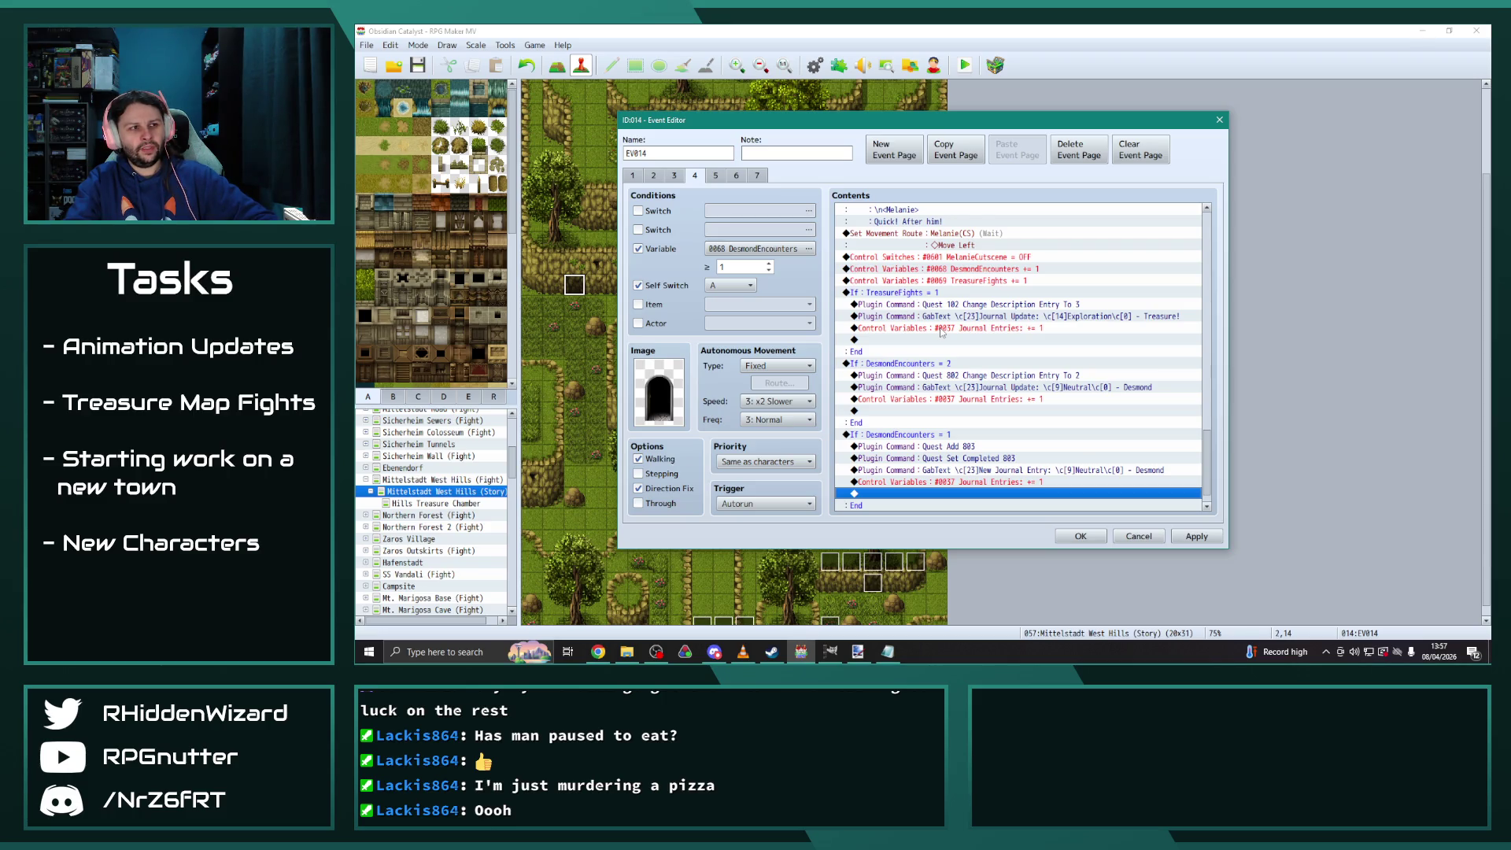
Recheck pages 3 to 5, save and close EV014, then load Mittelstadt West Hills (Fight)
left_click(674, 175)
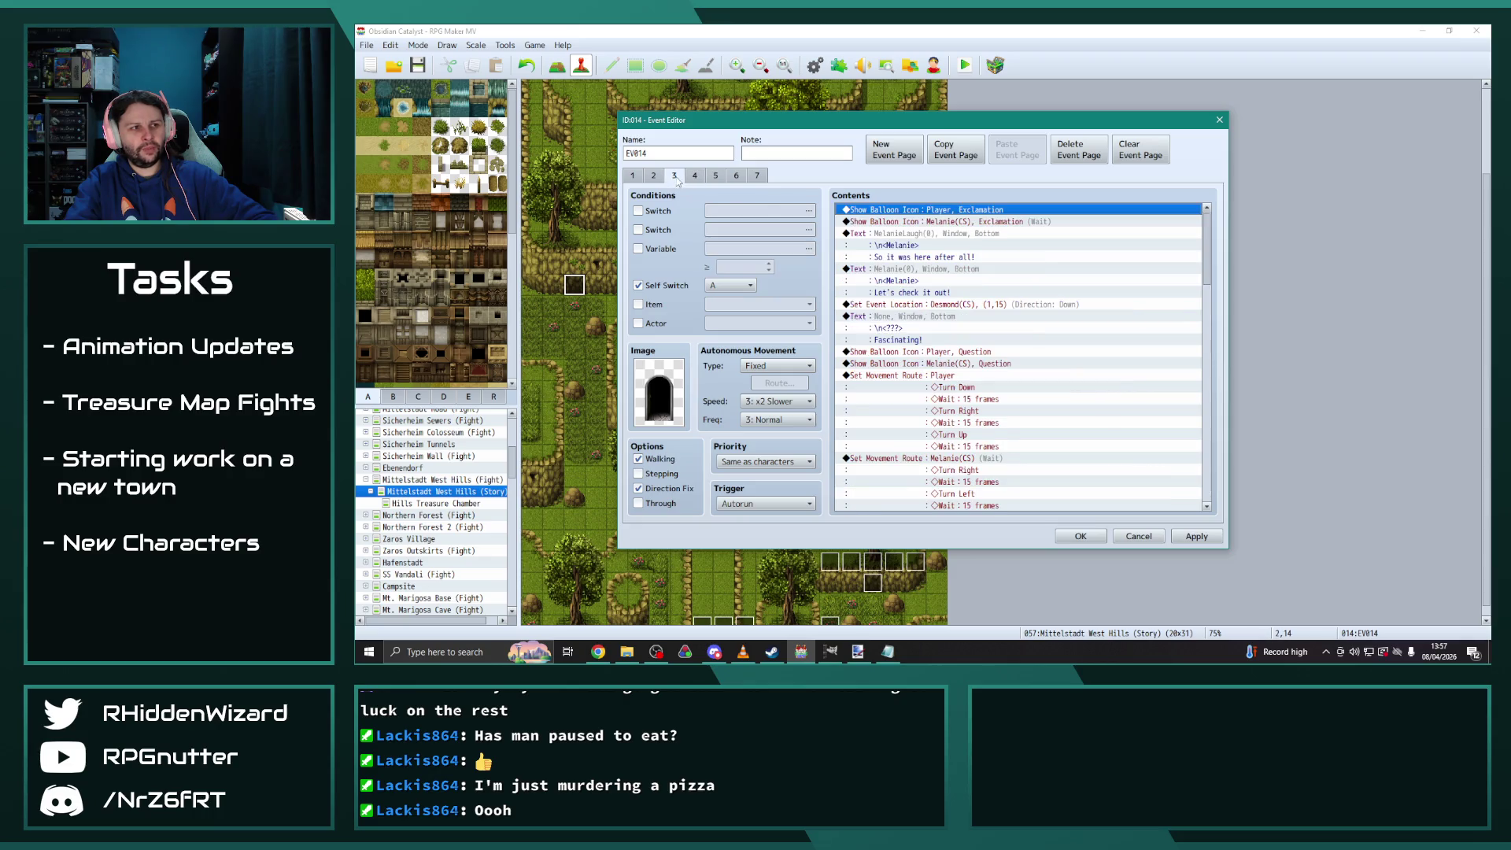
left_click_drag(1208, 258, 1224, 477)
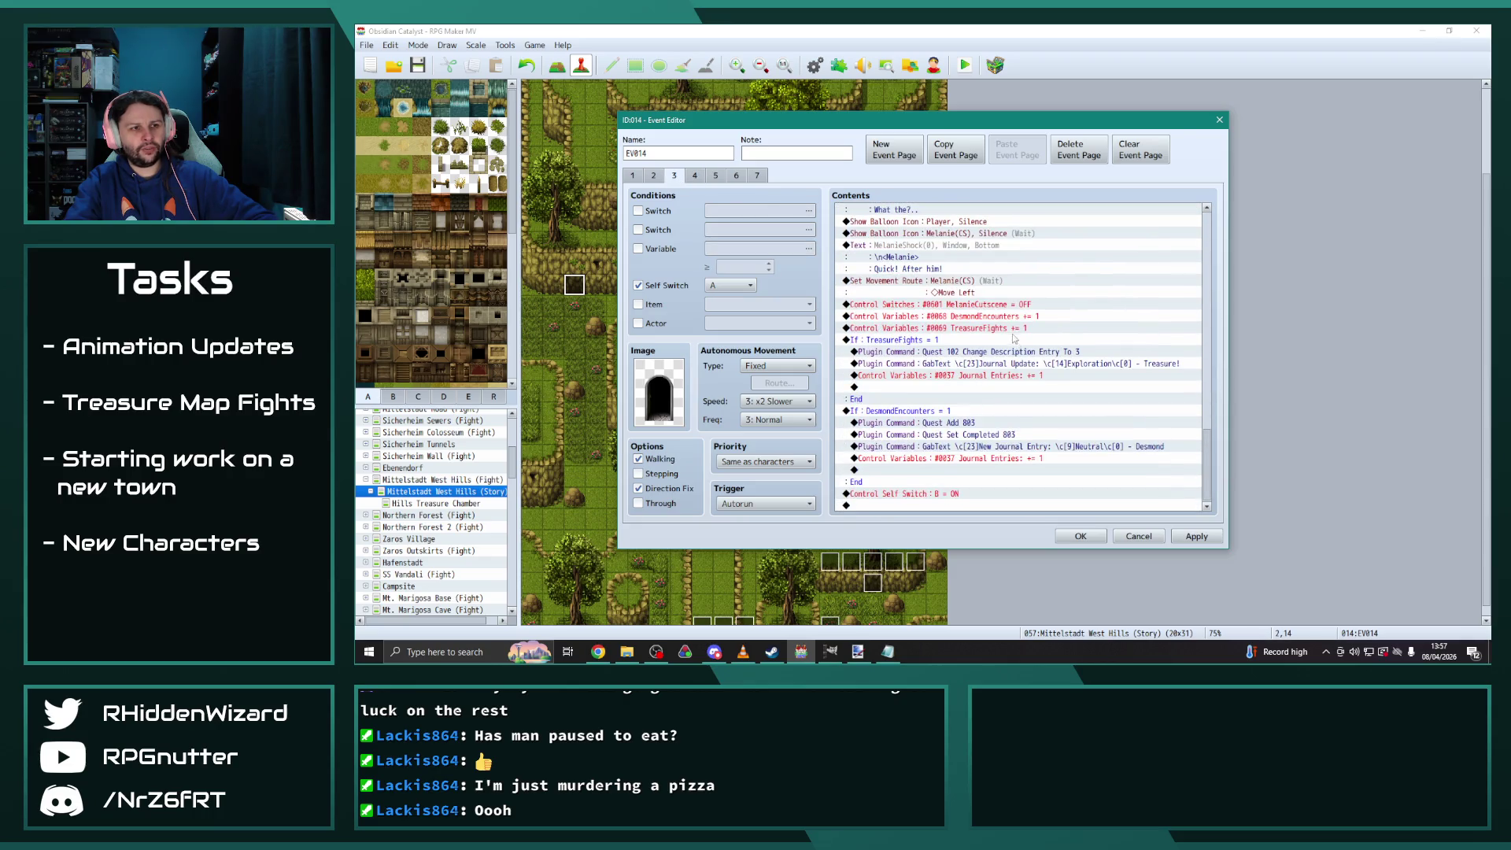
left_click(695, 176)
left_click_drag(1208, 240, 1224, 512)
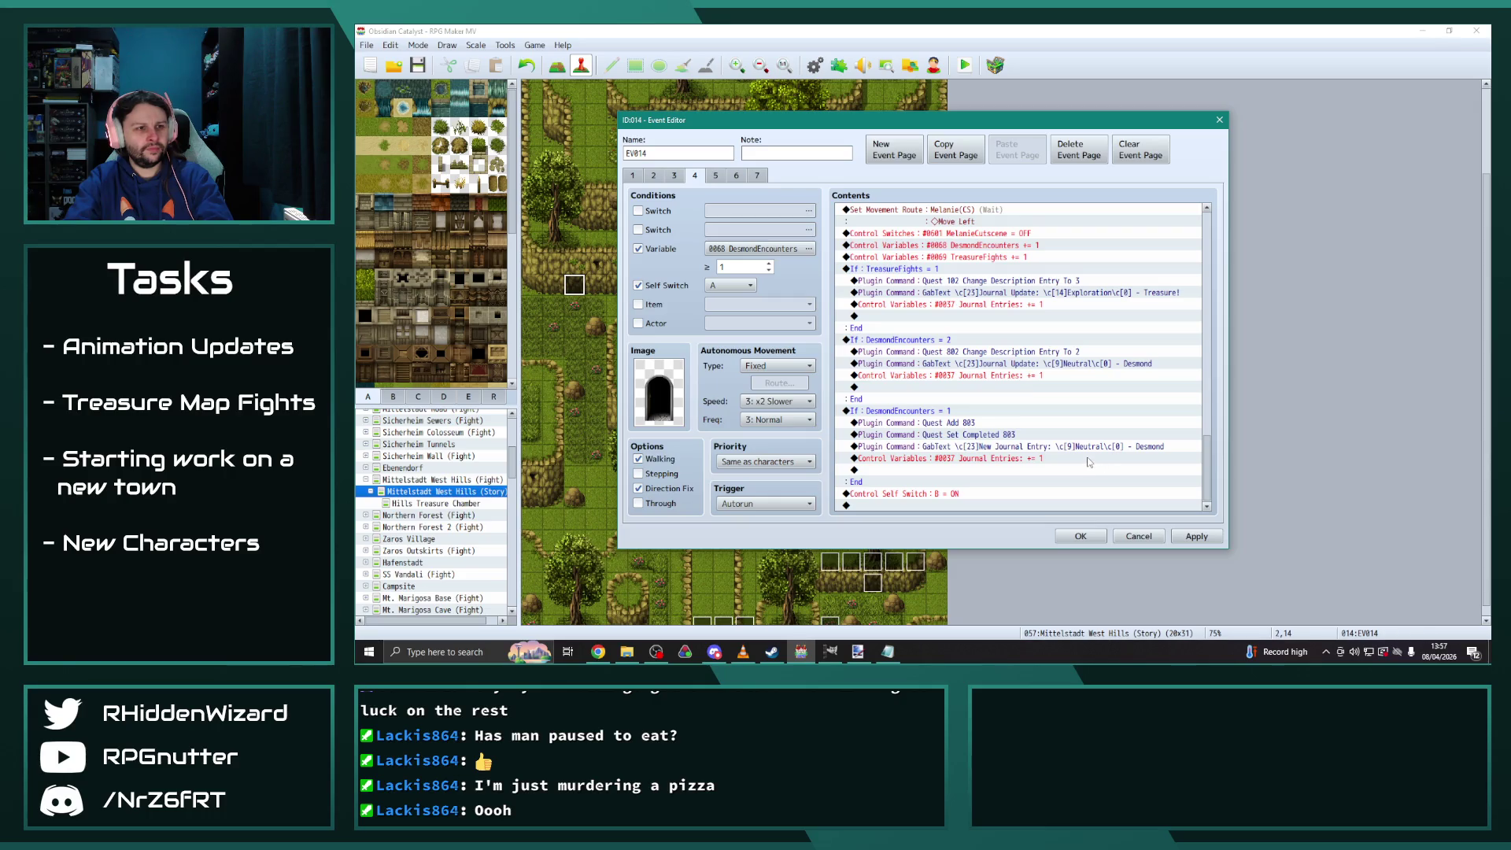
left_click(716, 177)
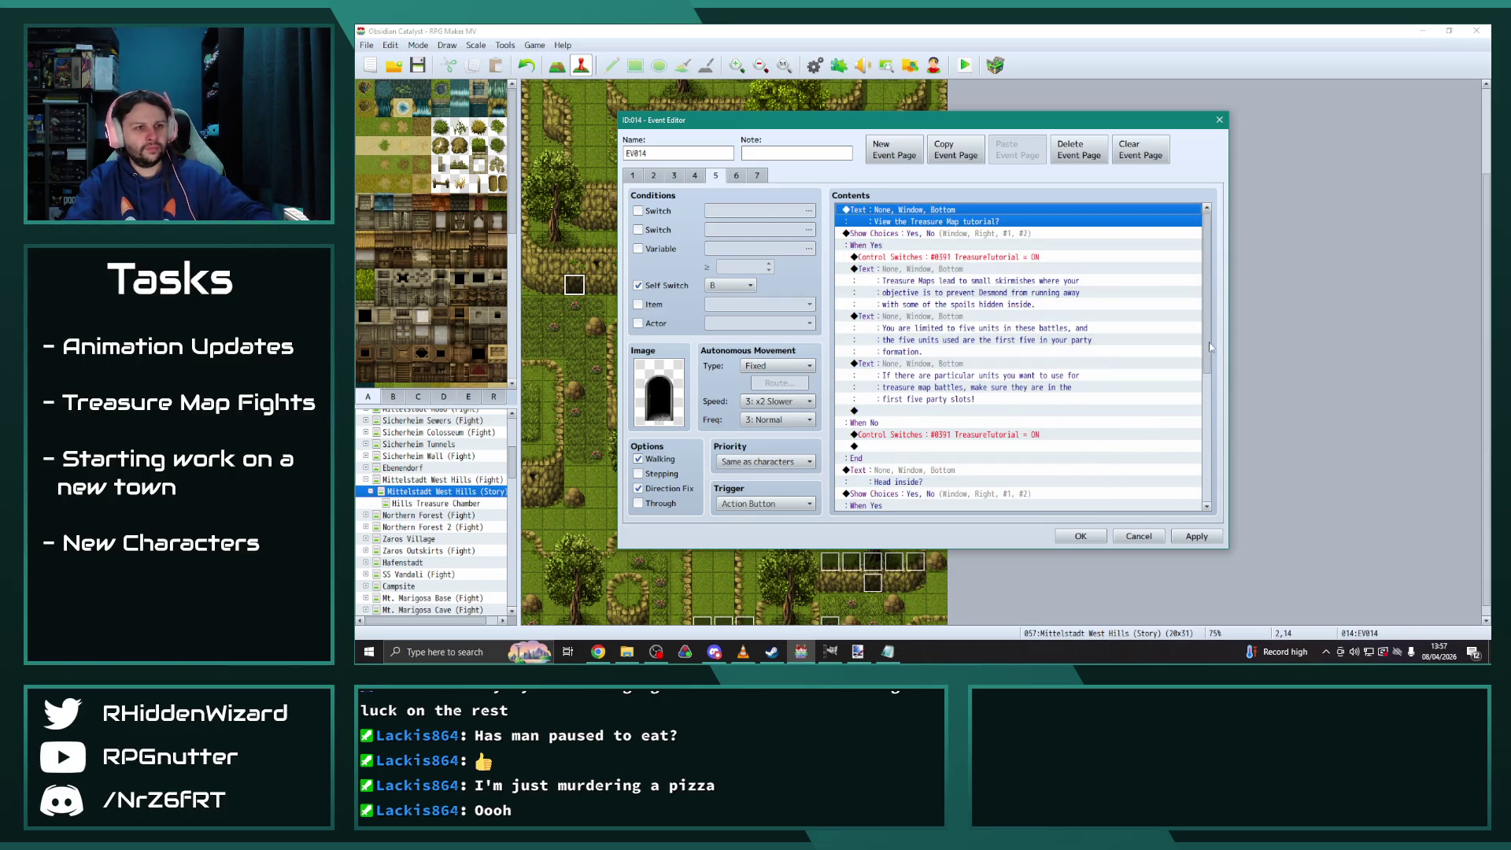
scroll(1180, 354, "down", 7)
left_click(1196, 536)
left_click(1099, 537)
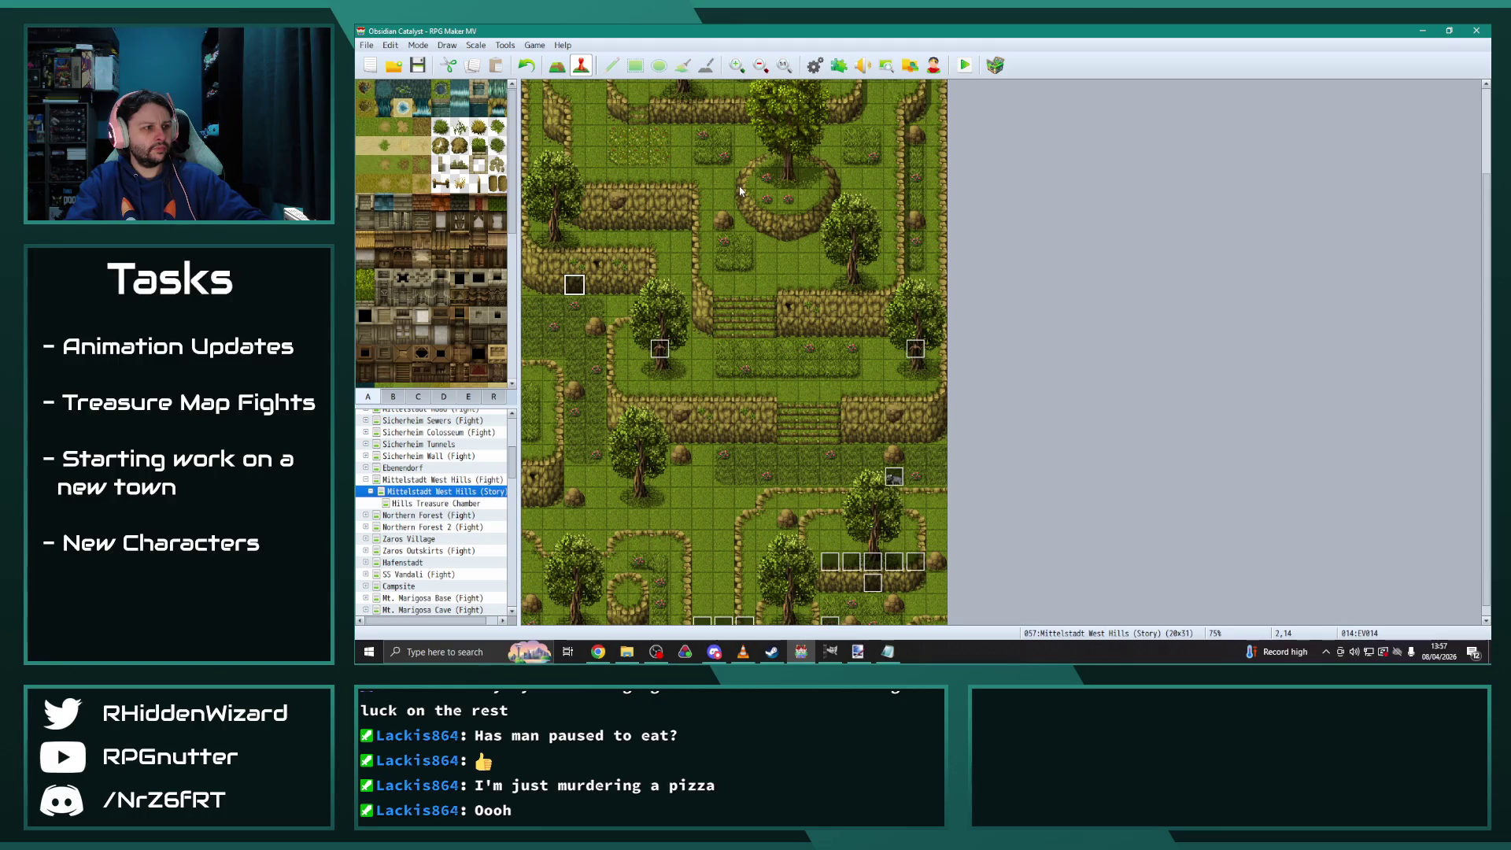
left_click(366, 481)
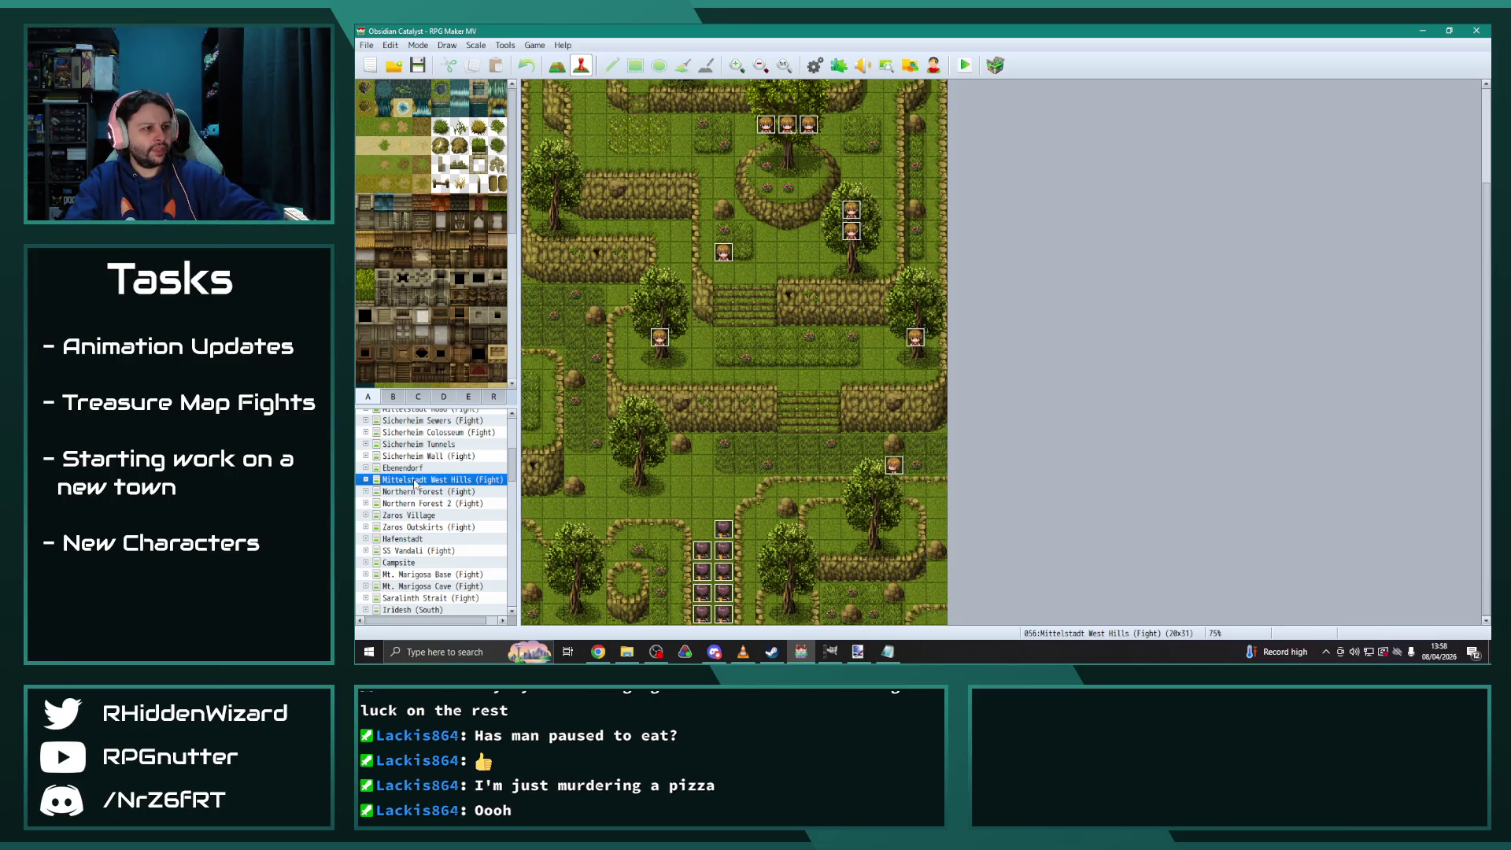
Expand Hafenstadt and browse its house interiors, settling on House 4
left_click(405, 539)
left_click(366, 539)
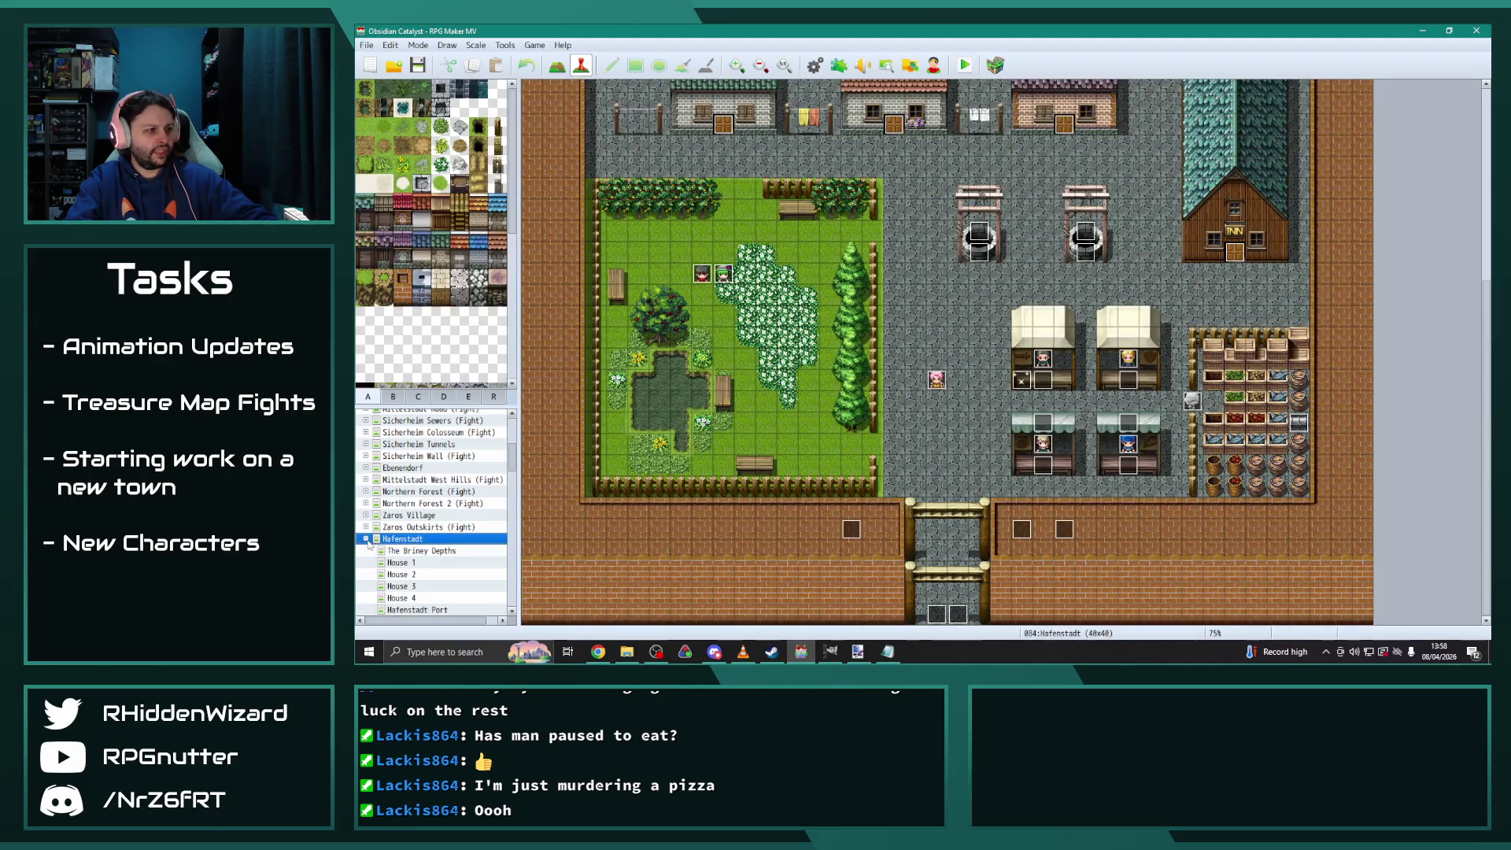
left_click(422, 598)
left_click(435, 586)
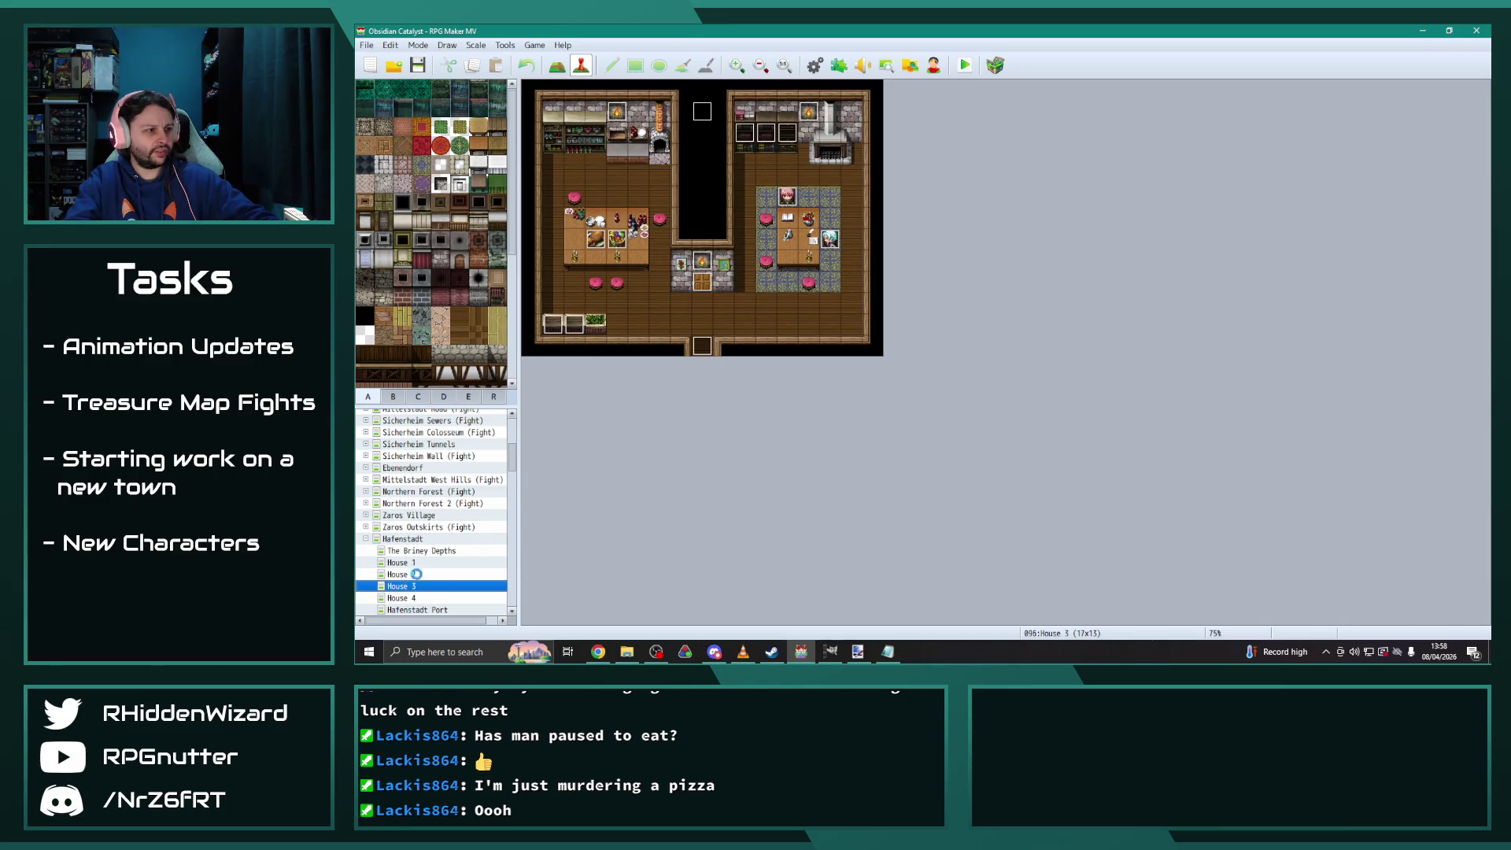
left_click(416, 574)
left_click(420, 562)
left_click(418, 597)
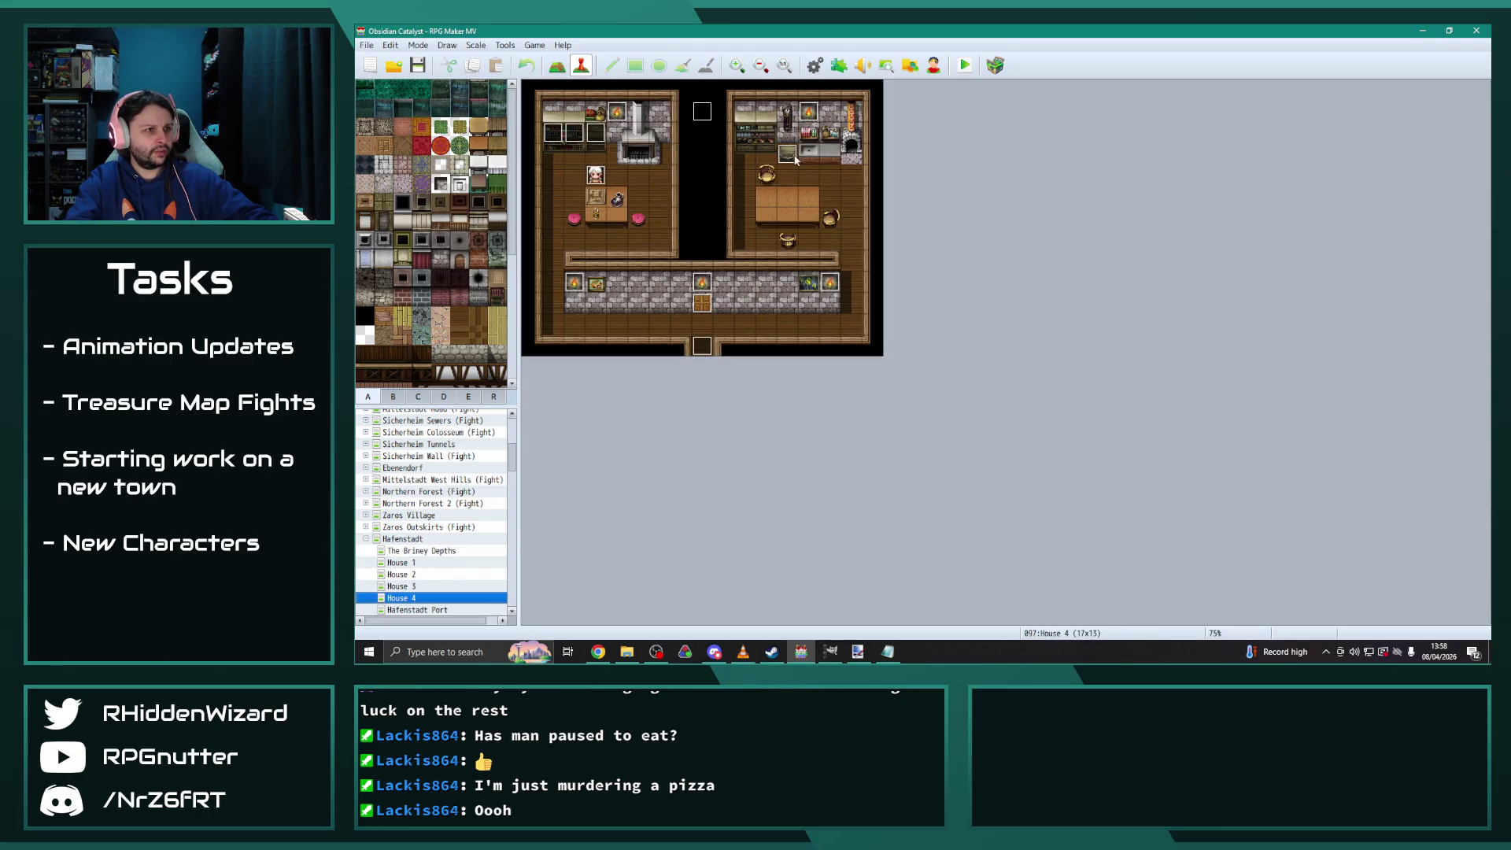
Open chest EV013, select the end of its command list, and close the editor
double_click(793, 156)
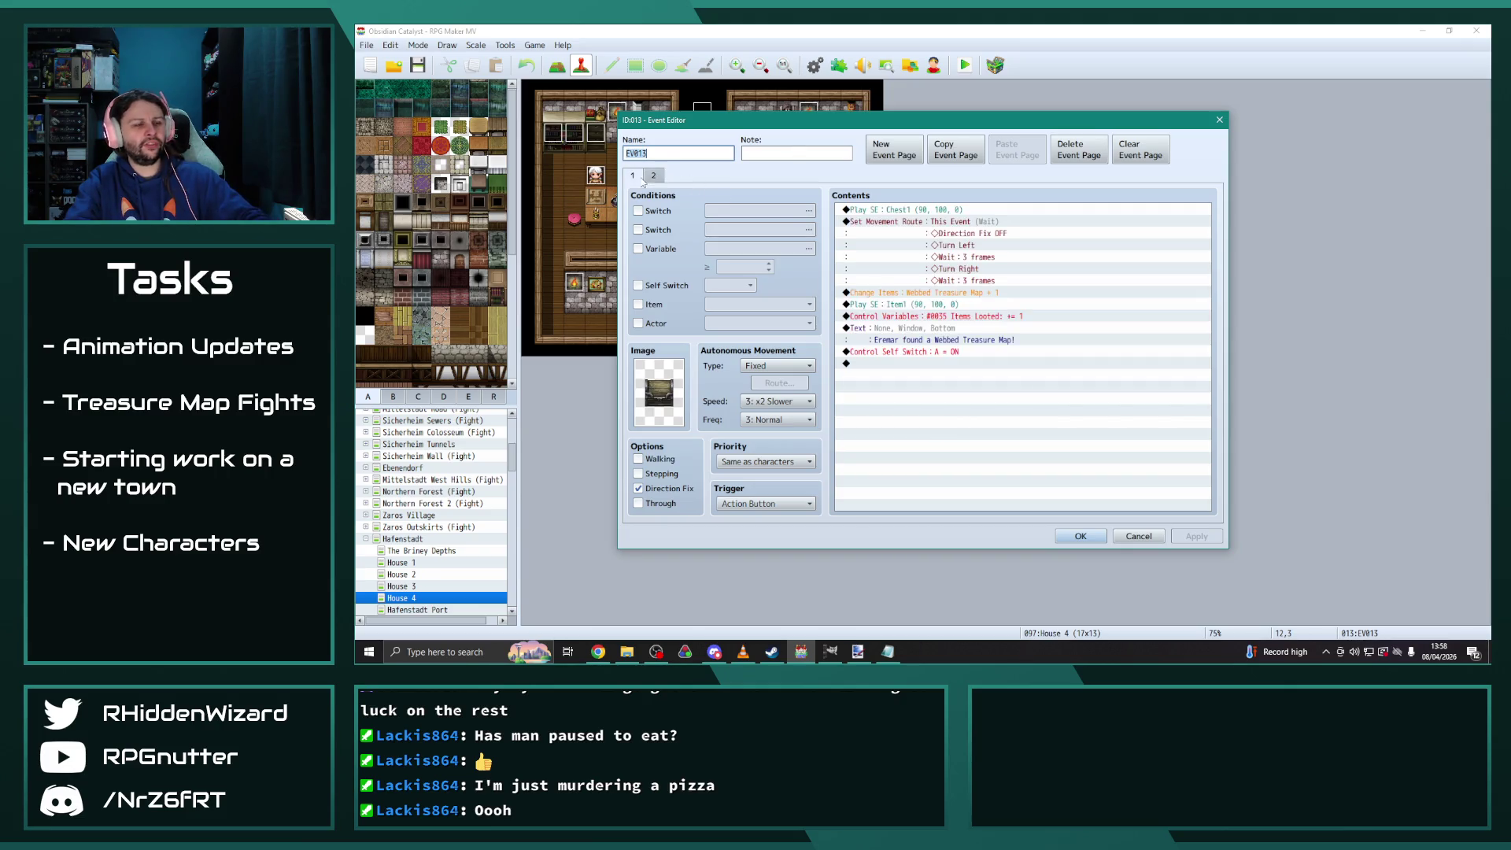
left_click(940, 364)
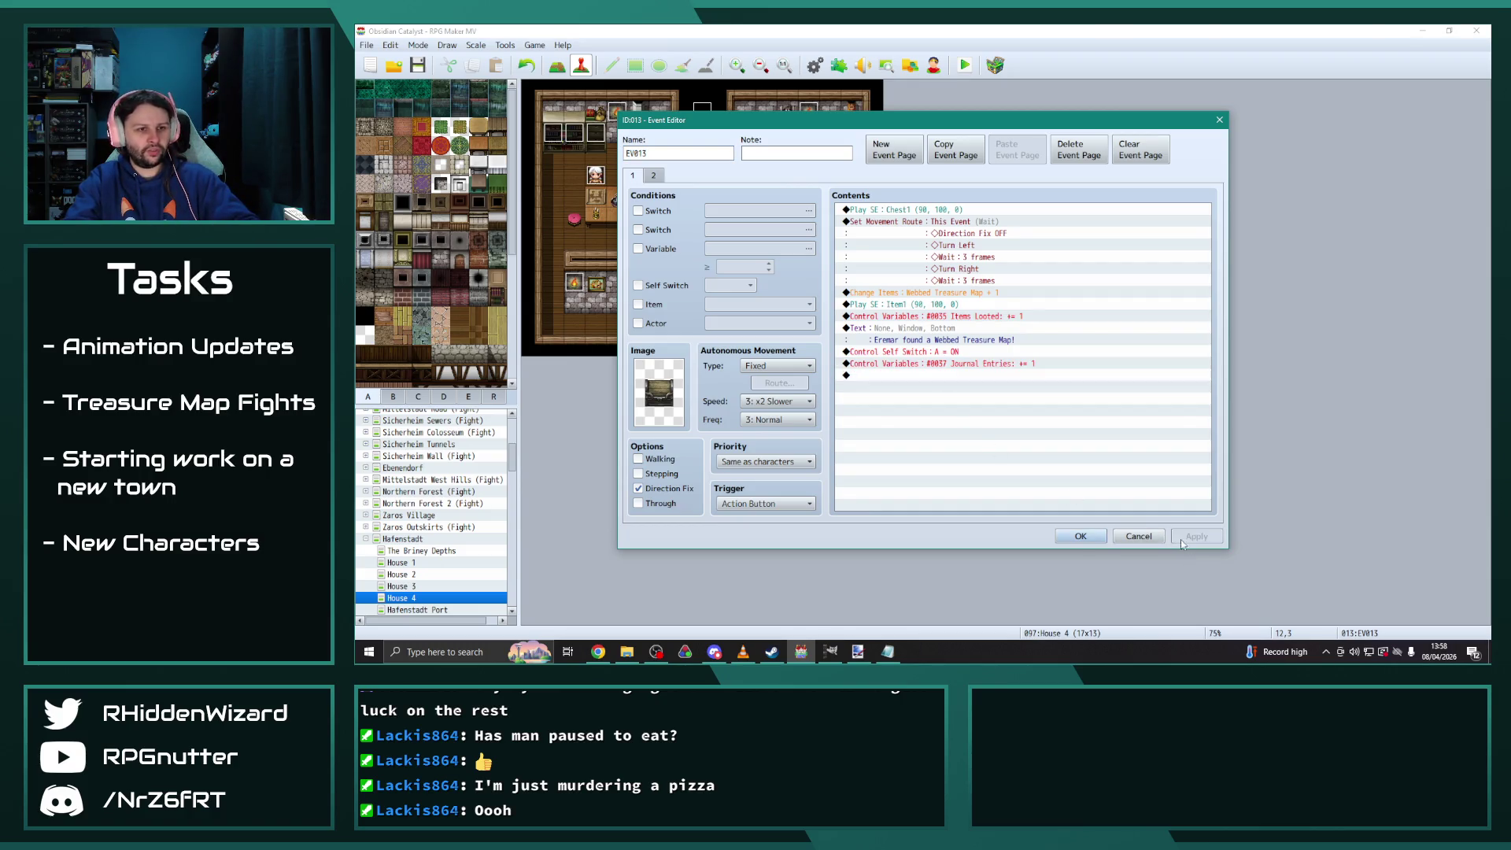
left_click(1080, 535)
scroll(439, 507, "up", 1)
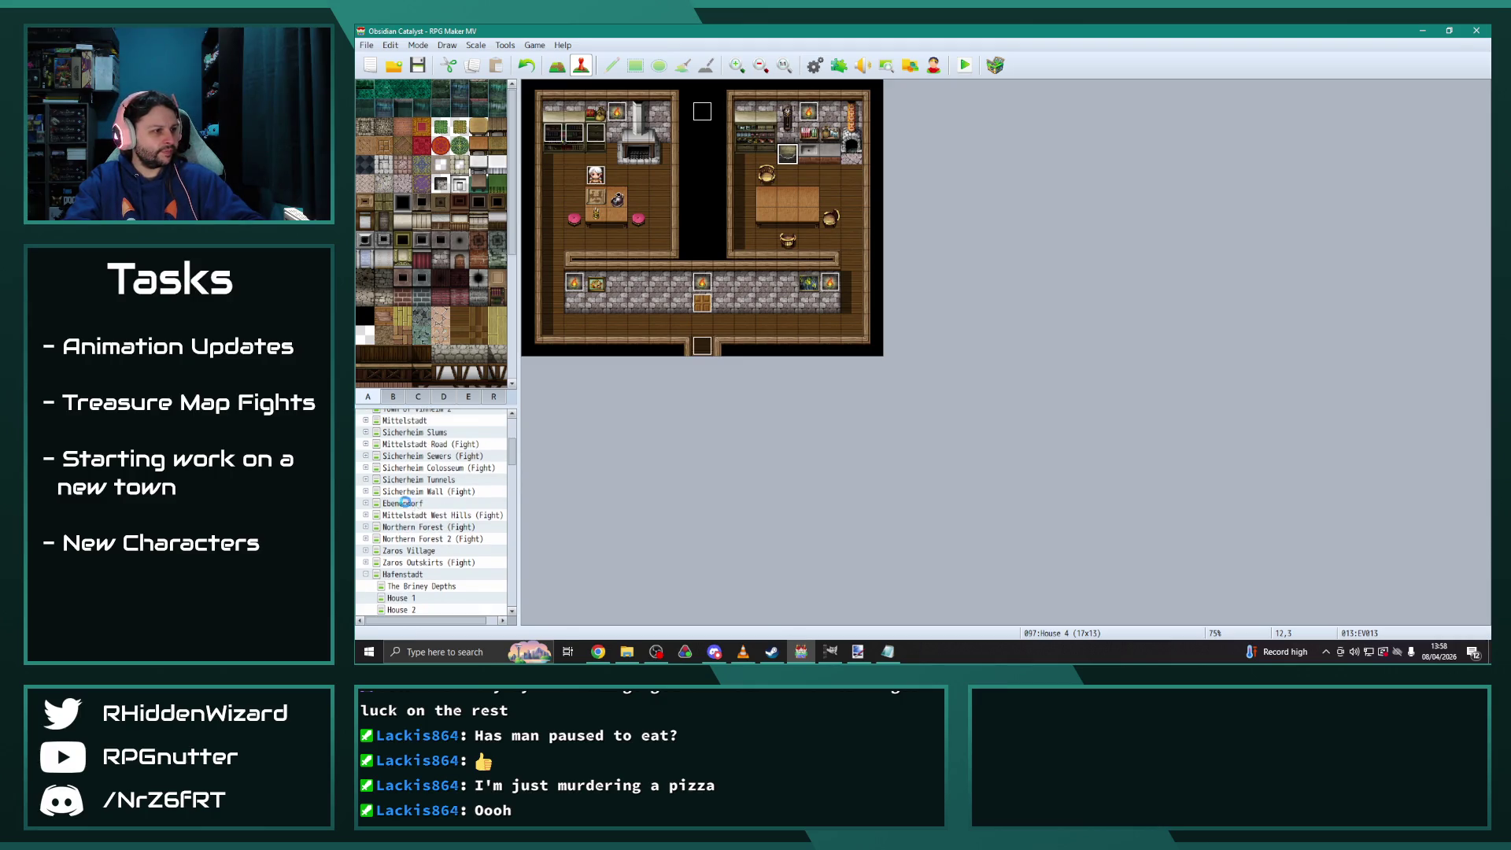
Copy the MapsFound condition block from Ebenendorf House 4's Hills Treasure Map chest
double_click(404, 502)
left_click(417, 611)
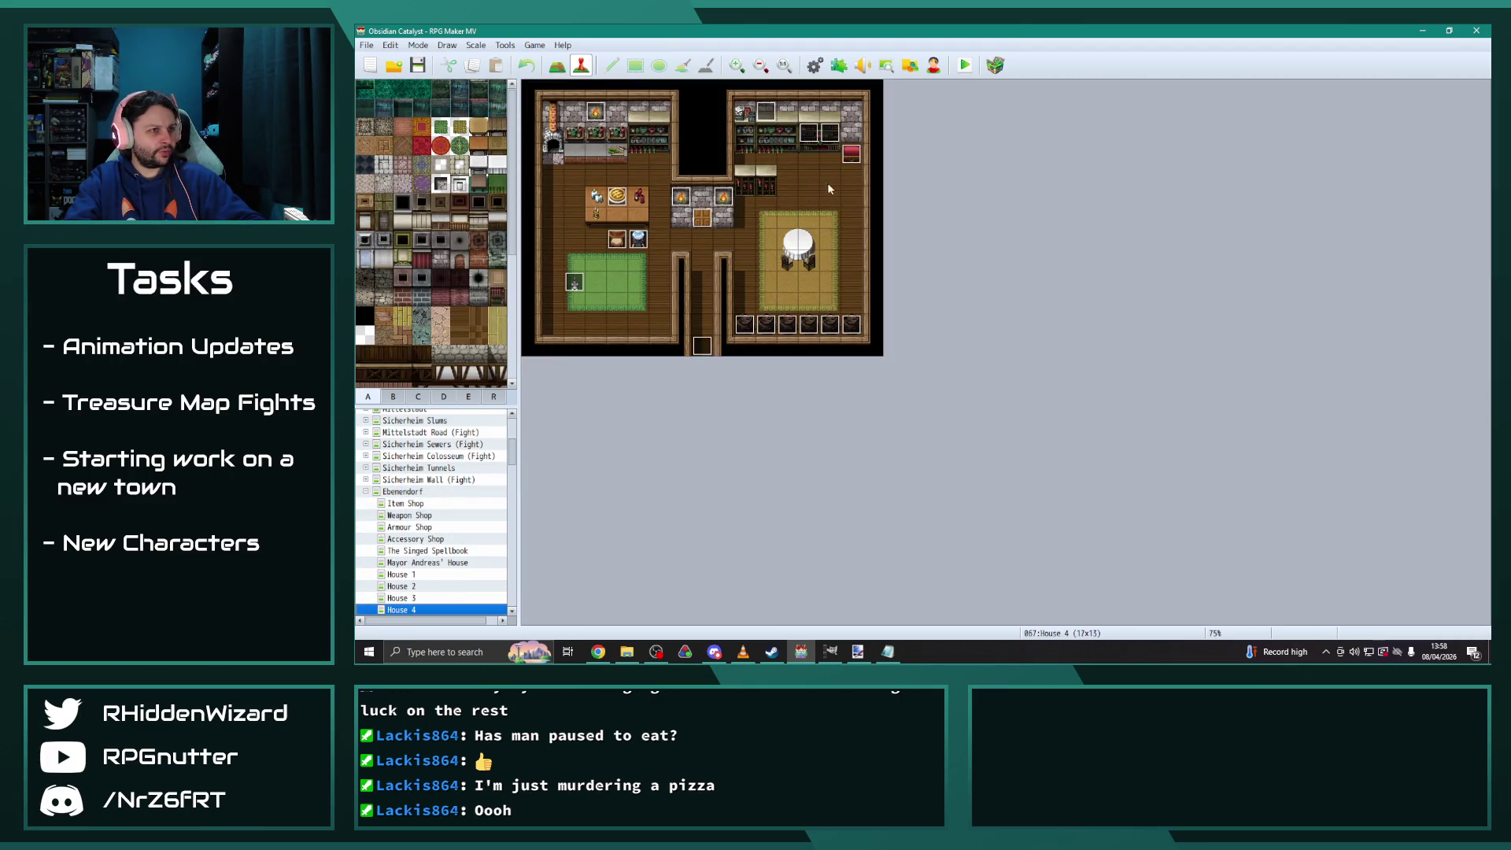
double_click(850, 154)
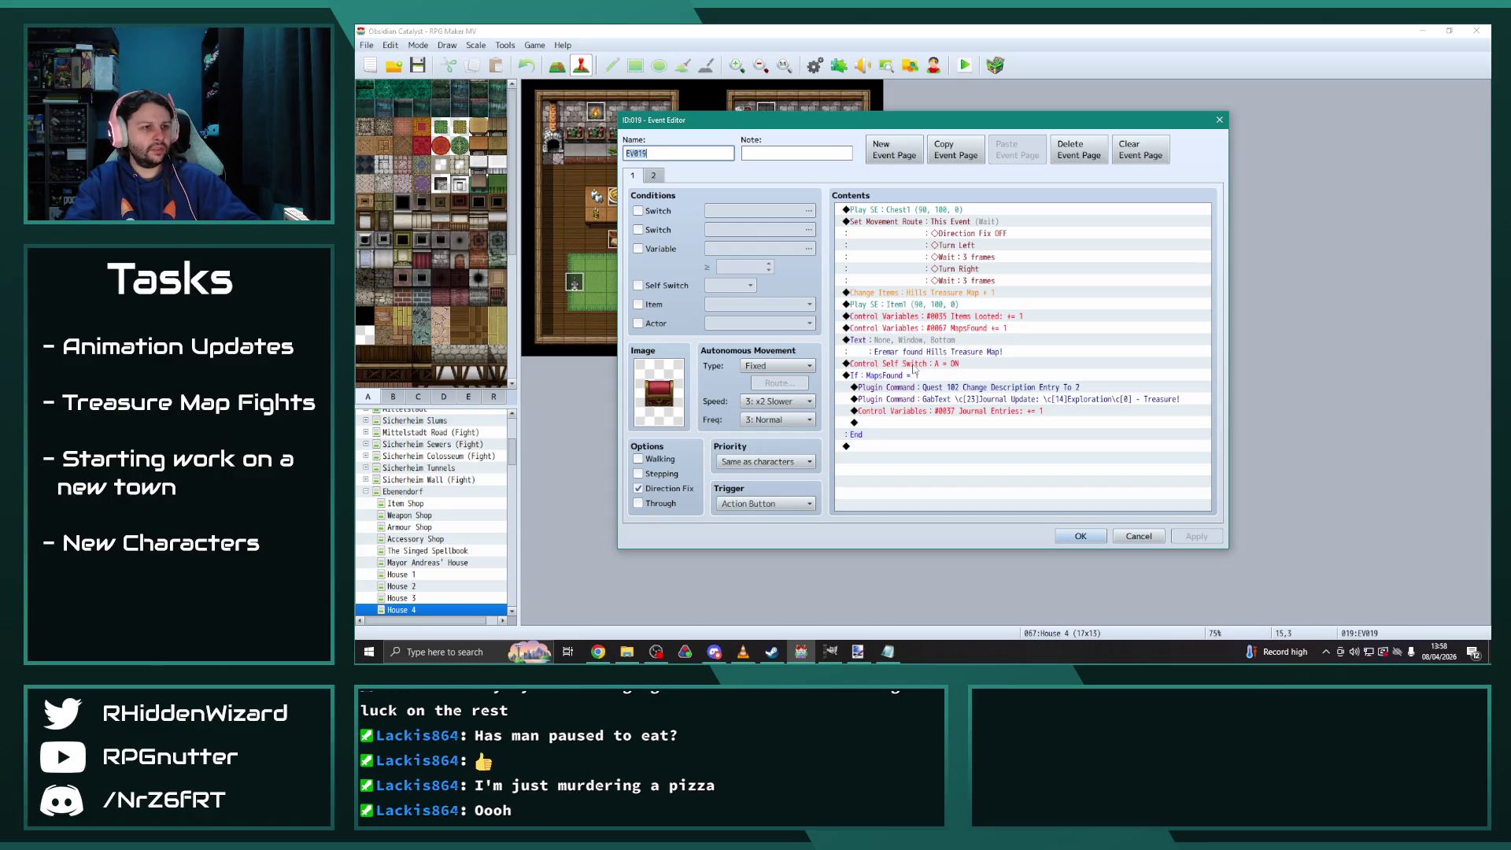
left_click(898, 376)
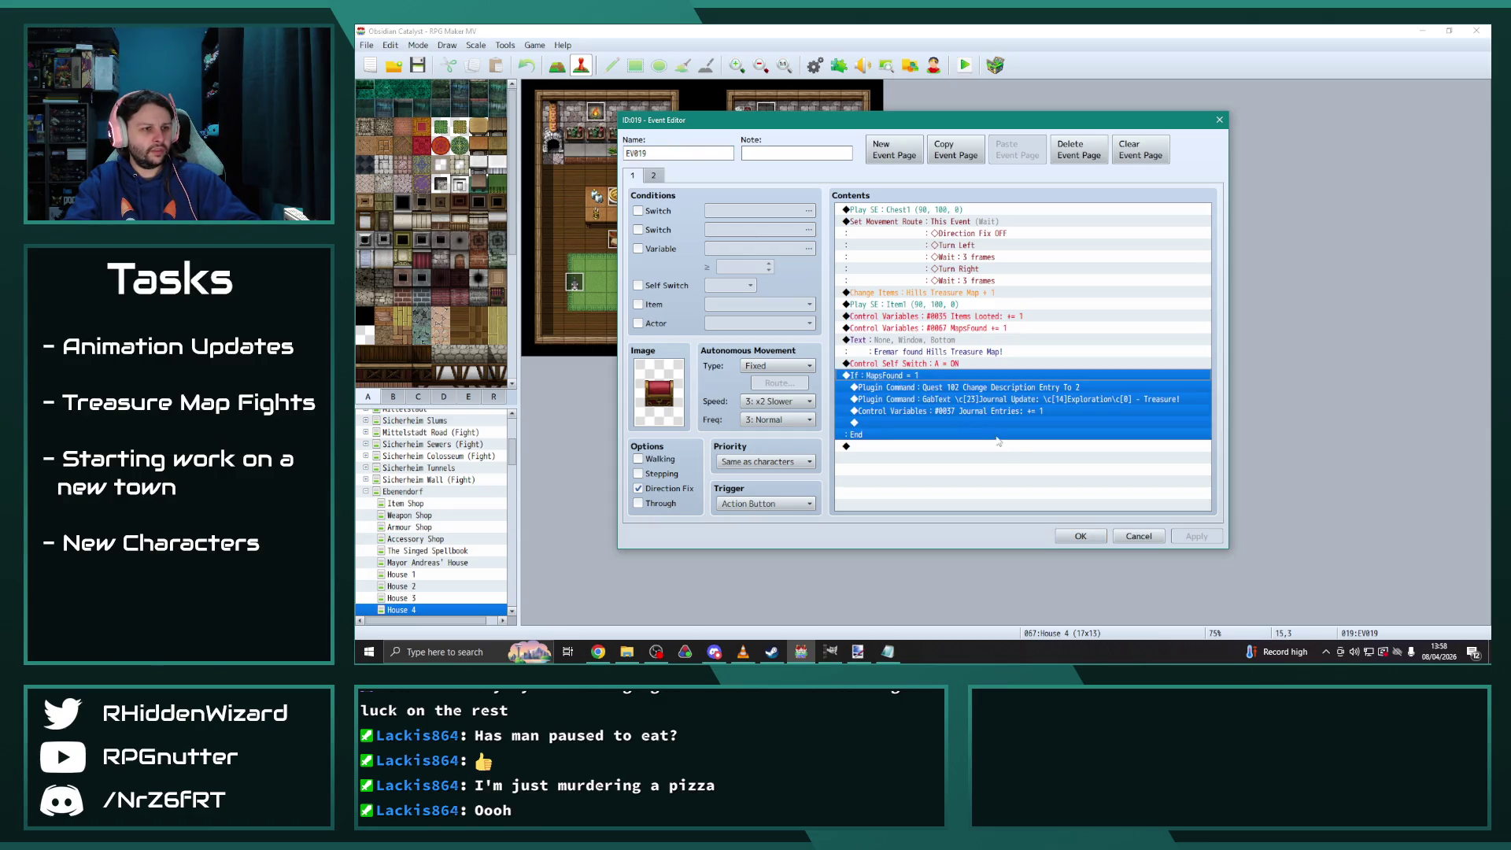
left_click(1075, 535)
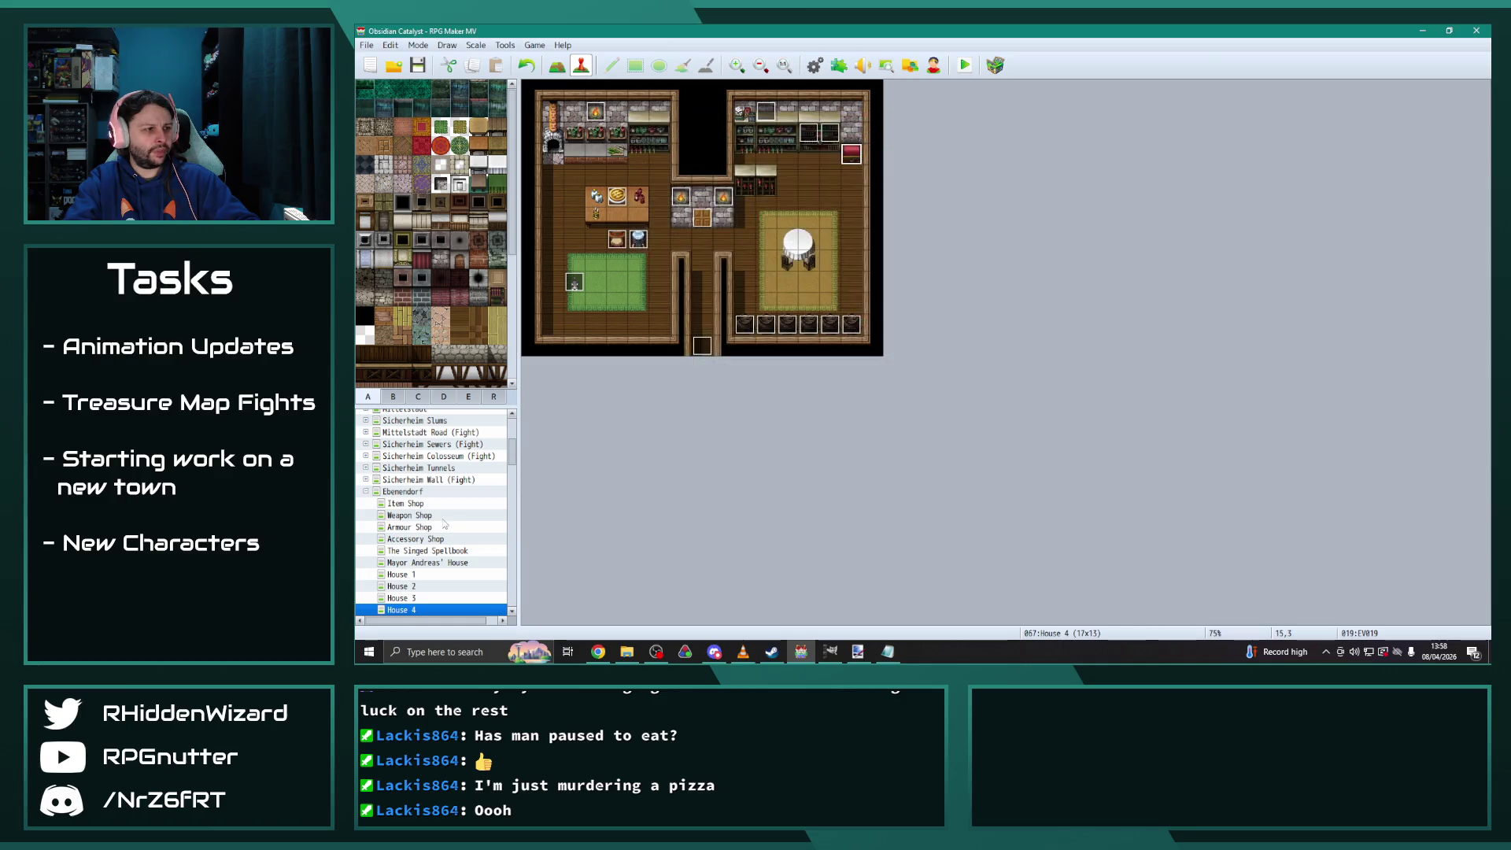
Replace Hafenstadt House 4 chest EV013's lone Journal Entries line with the copied MapsFound block
left_click(365, 490)
left_click(419, 561)
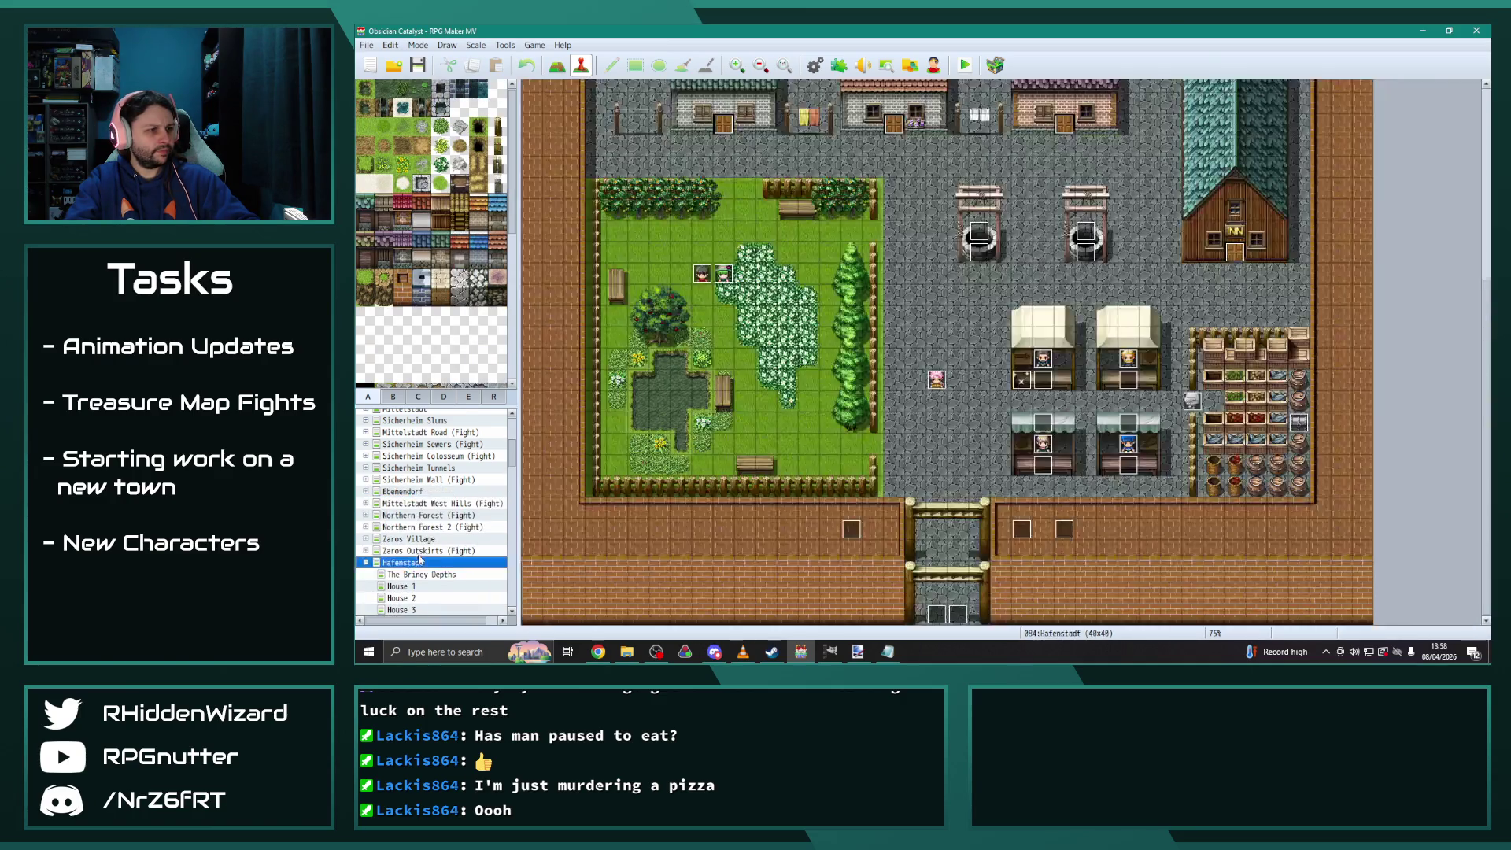
left_click(401, 609)
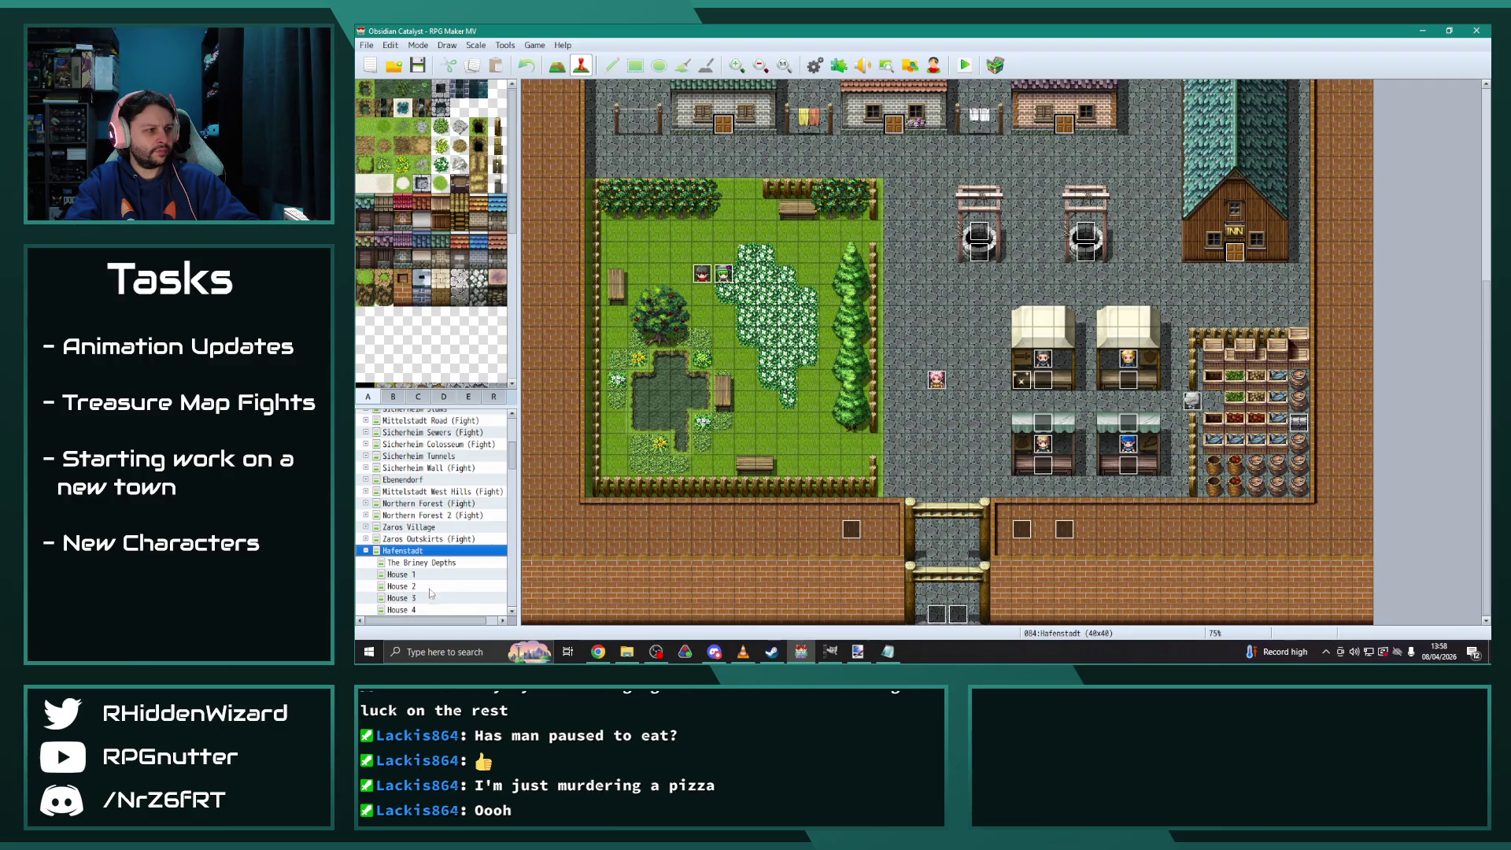
double_click(787, 154)
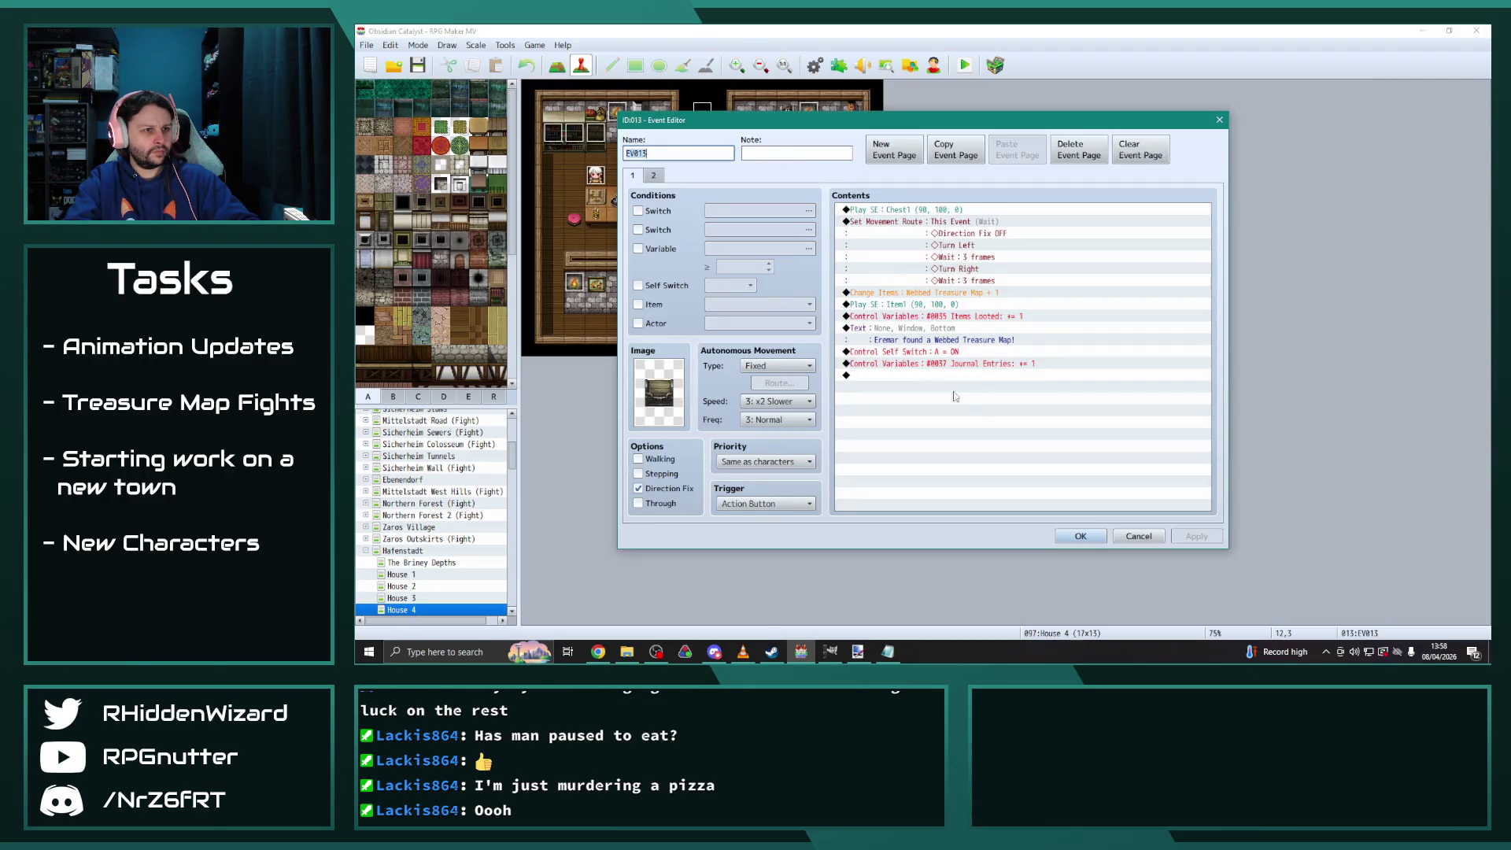
left_click(921, 364)
key("Delete")
key("ctrl+v")
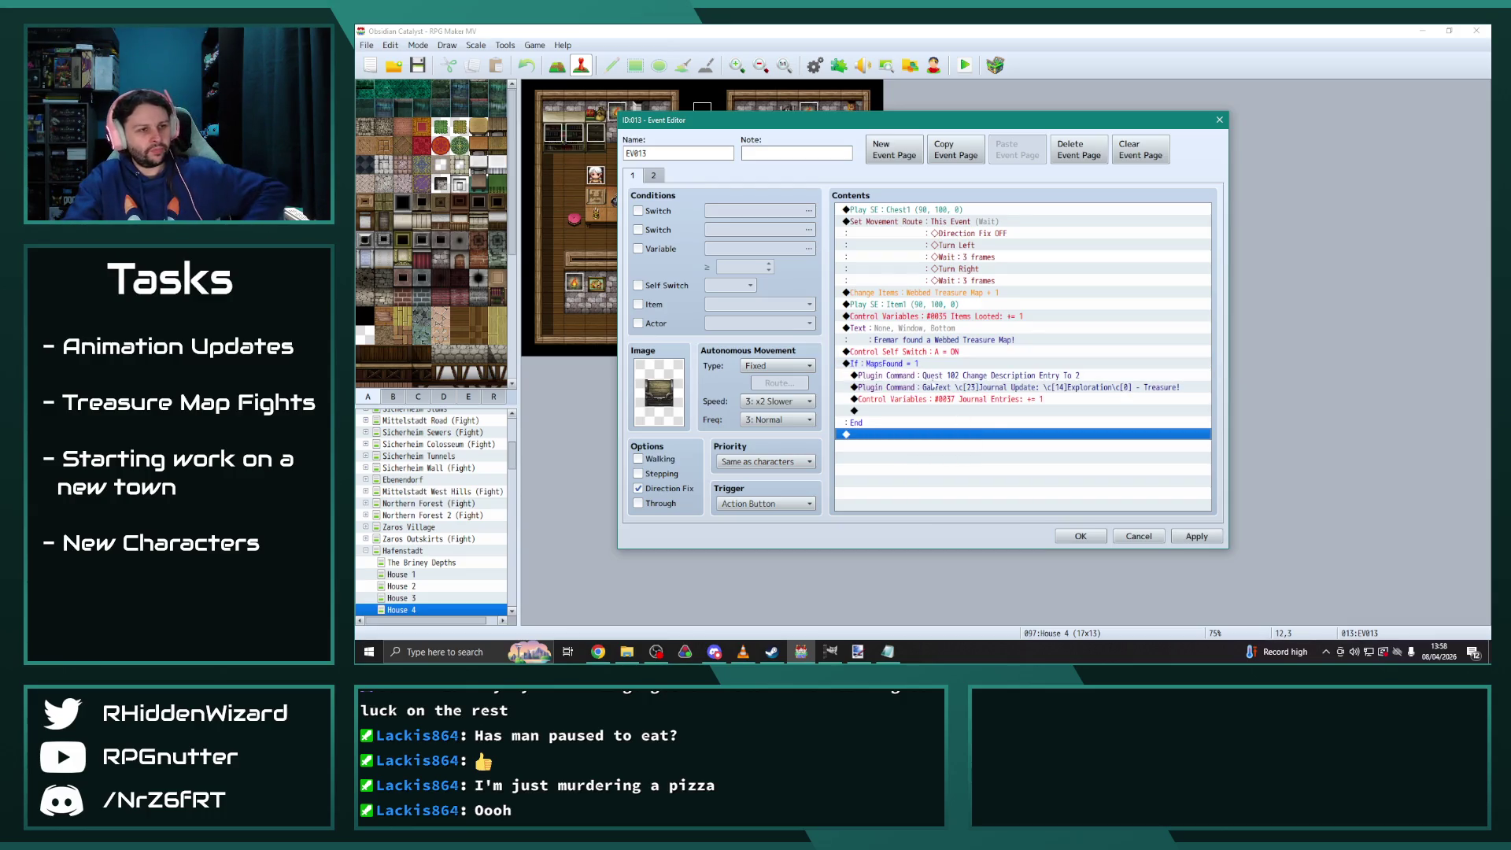
left_click(1196, 536)
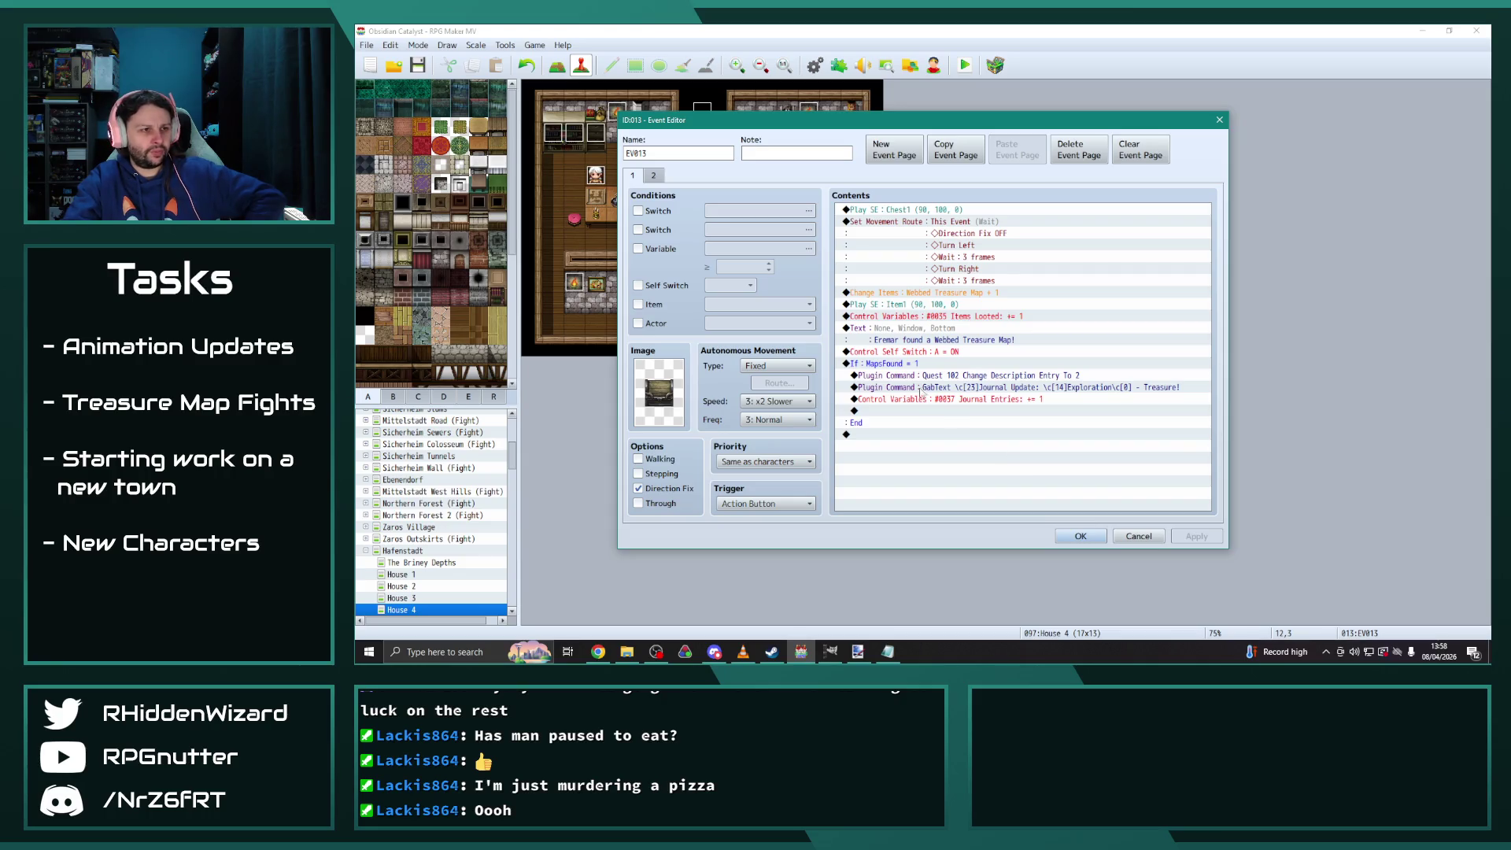
left_click(887, 365)
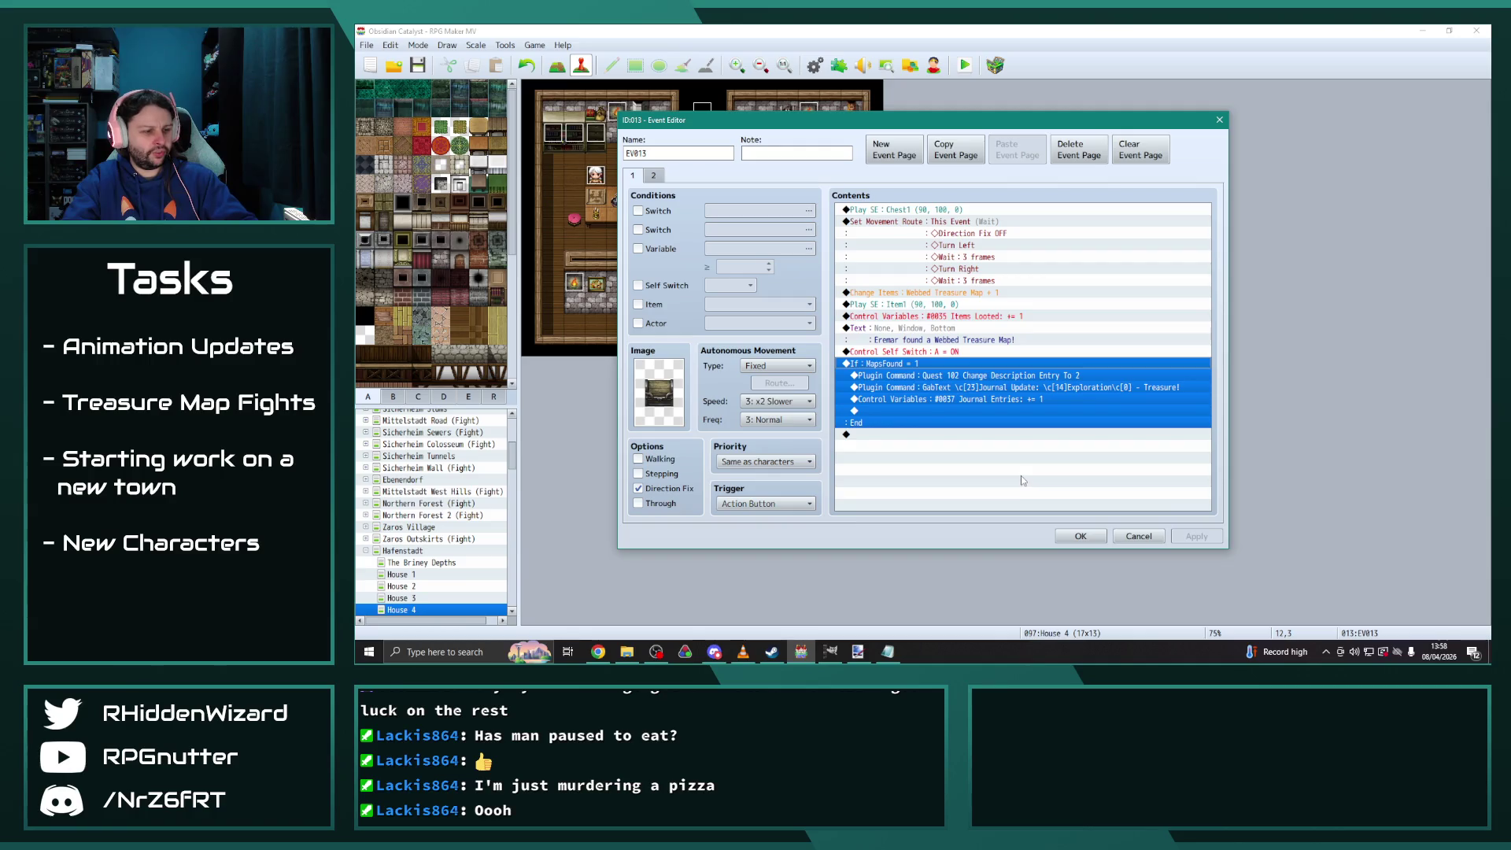
left_click(1080, 536)
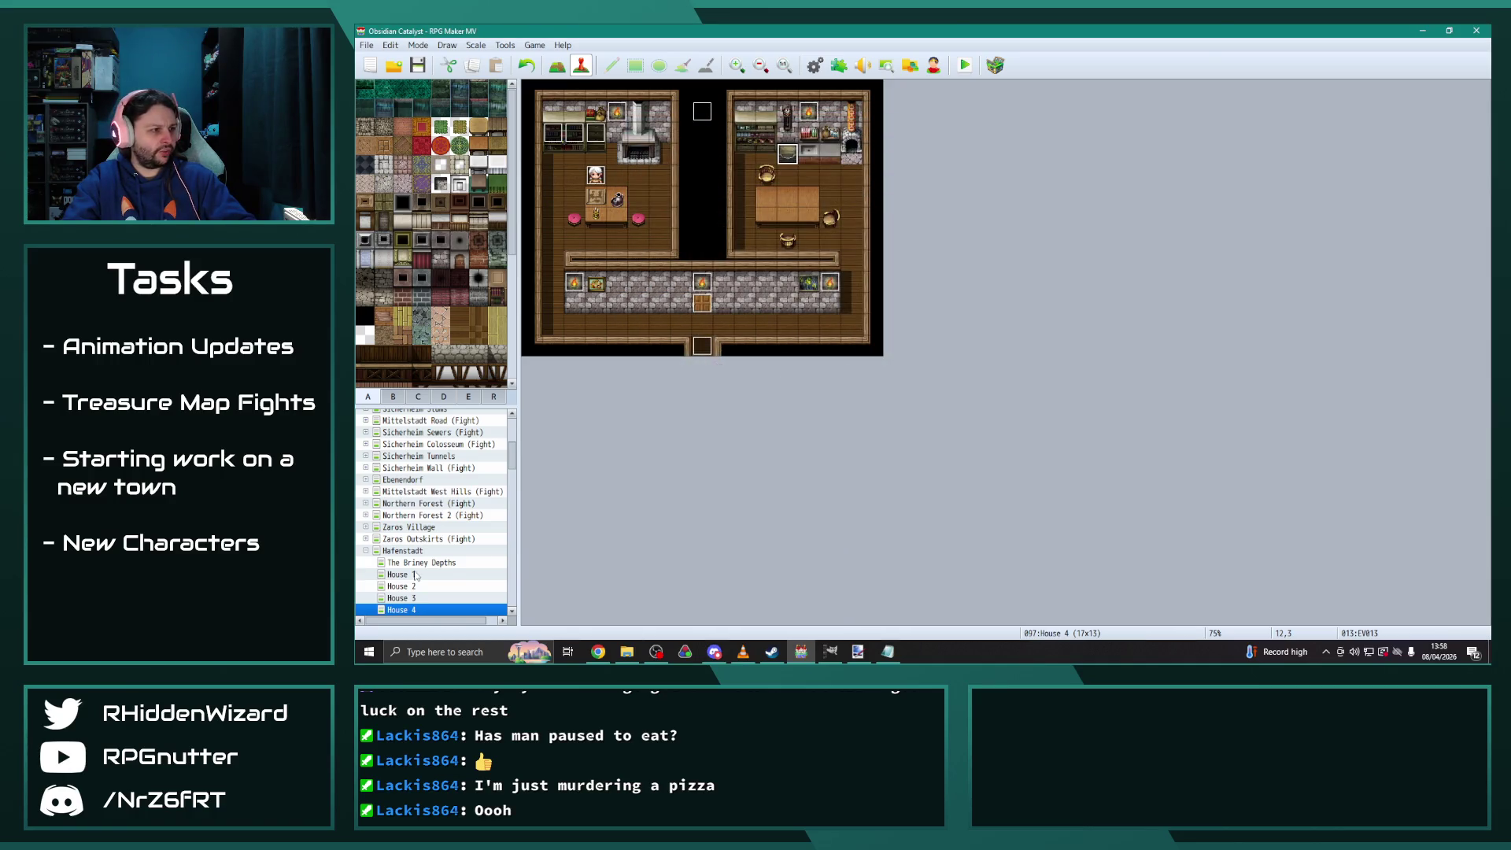
scroll(358, 528, "down", 1)
Paste the MapsFound block into Iridesh Castle Library's treasure chest EV026 and close it
left_click(367, 504)
scroll(367, 520, "down", 1)
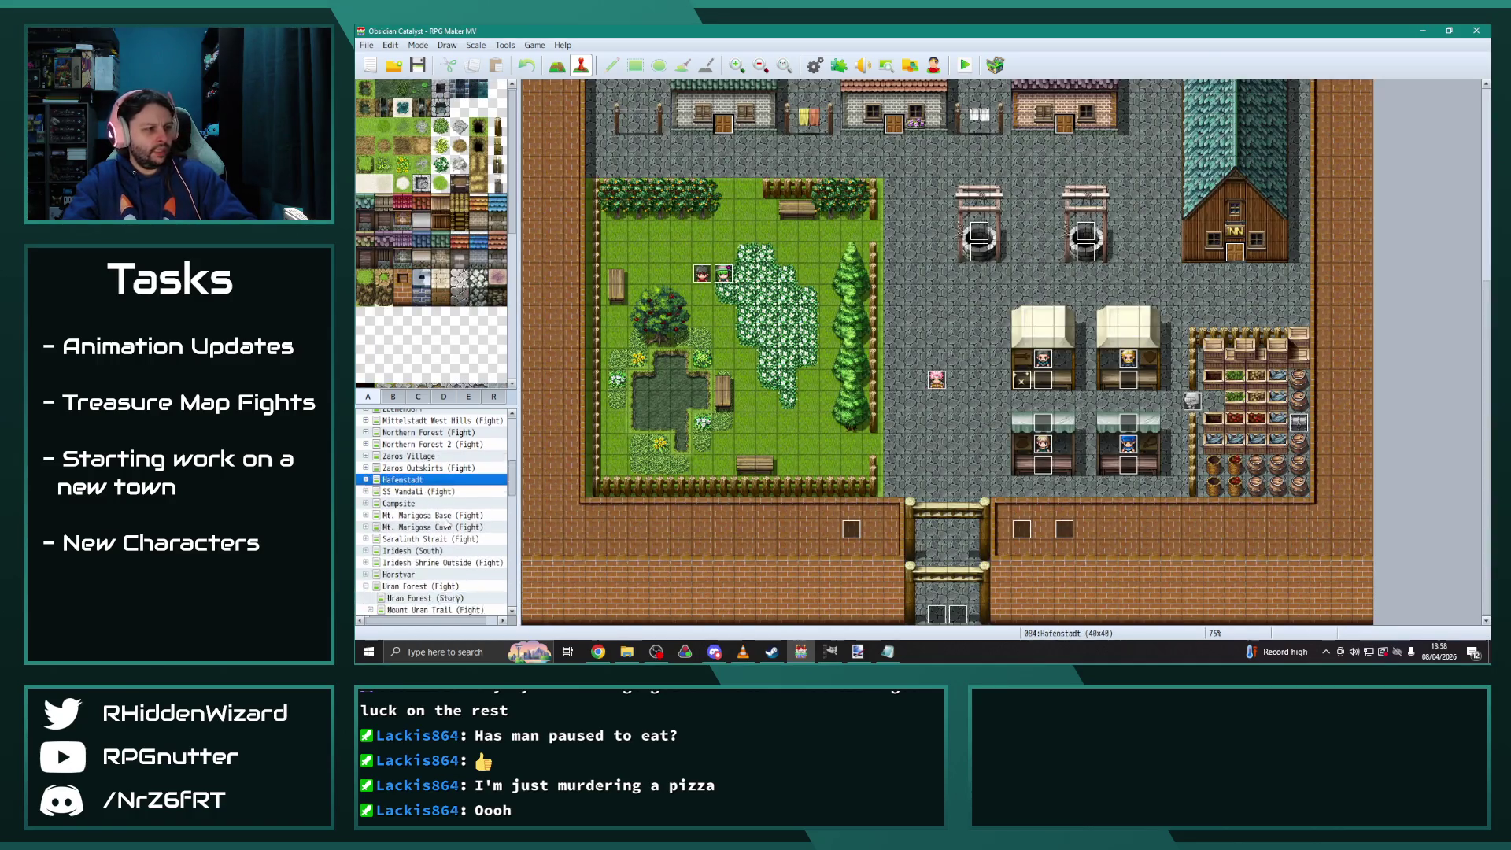
left_click(367, 527)
left_click(366, 528)
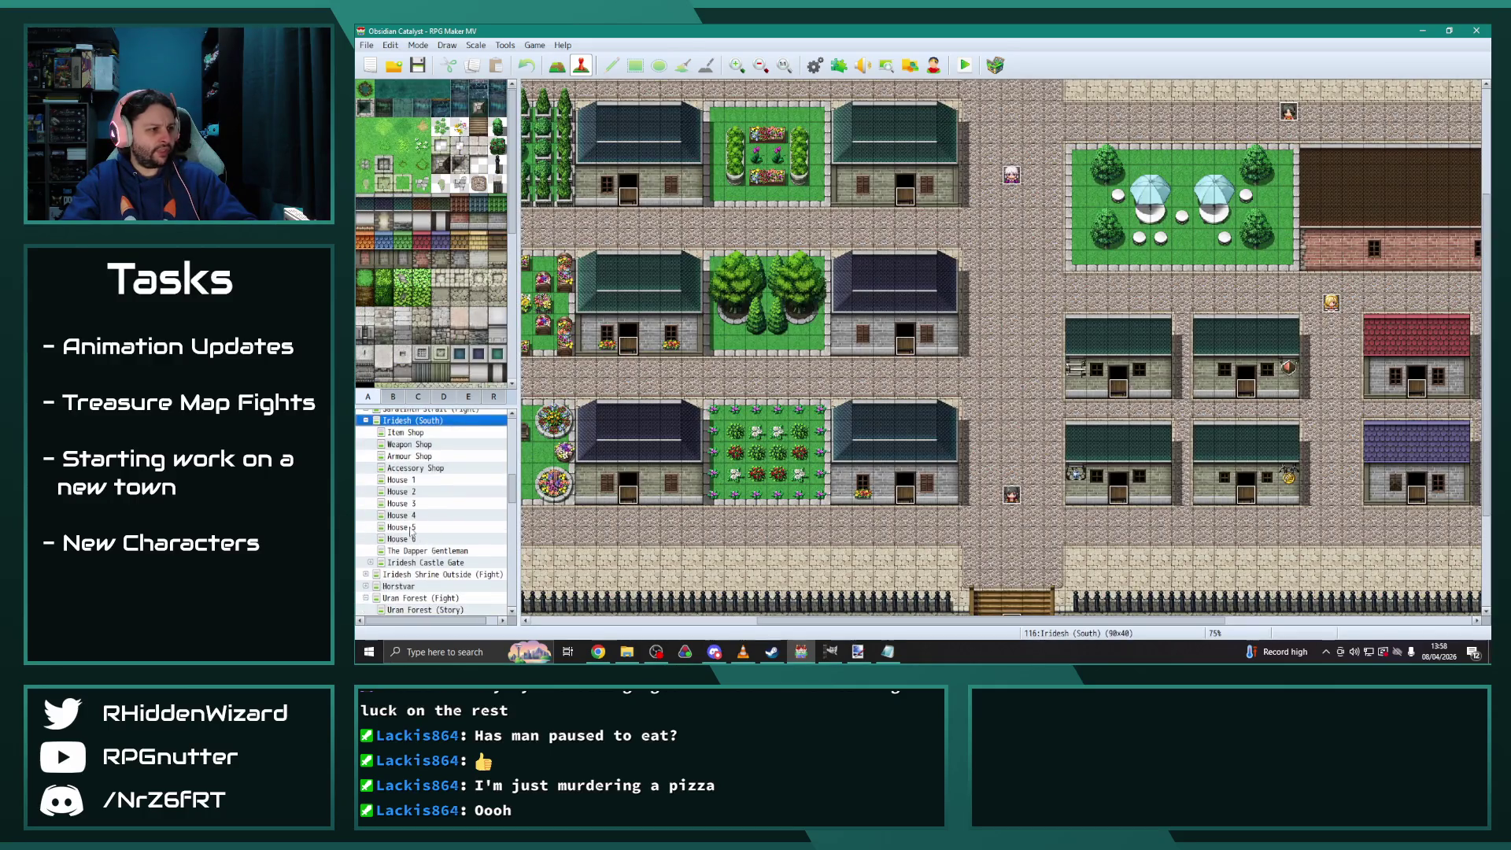
left_click(433, 562)
left_click(370, 561)
scroll(409, 551, "down", 1)
left_click(464, 538)
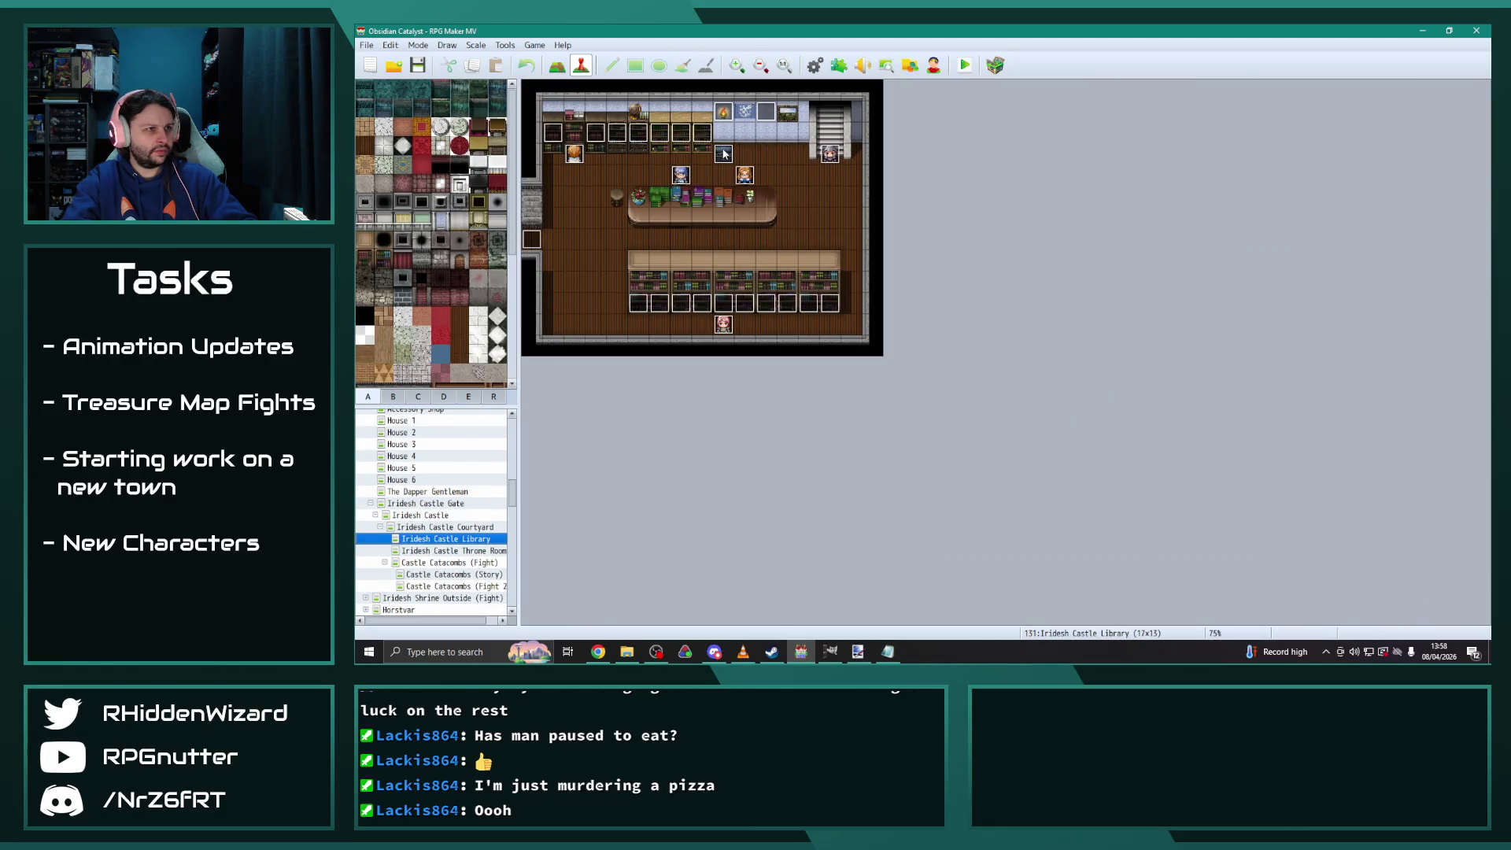
double_click(725, 154)
left_click(913, 363)
key("ctrl+v")
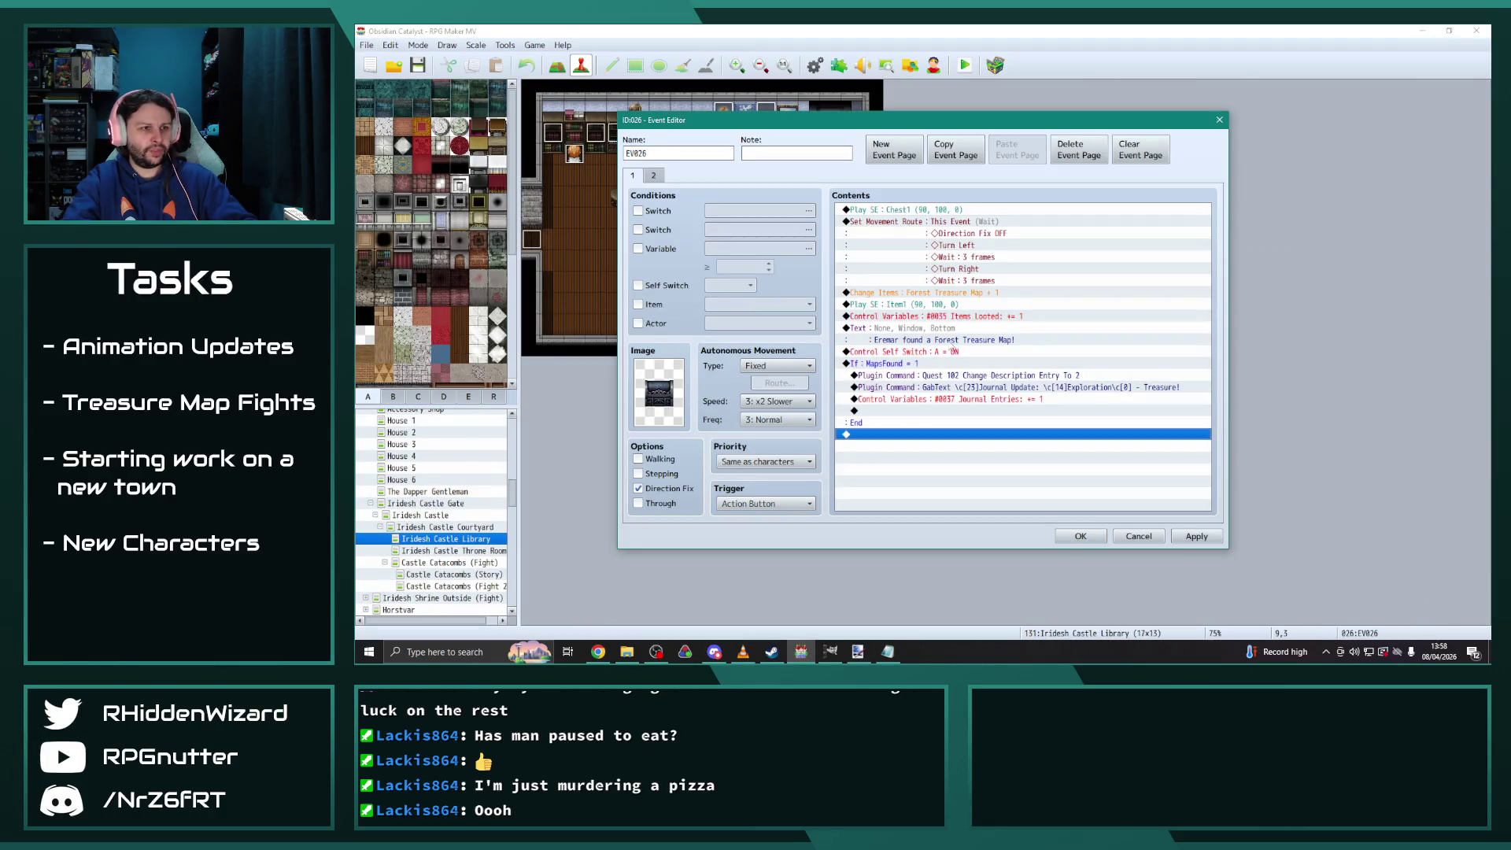
left_click(1081, 536)
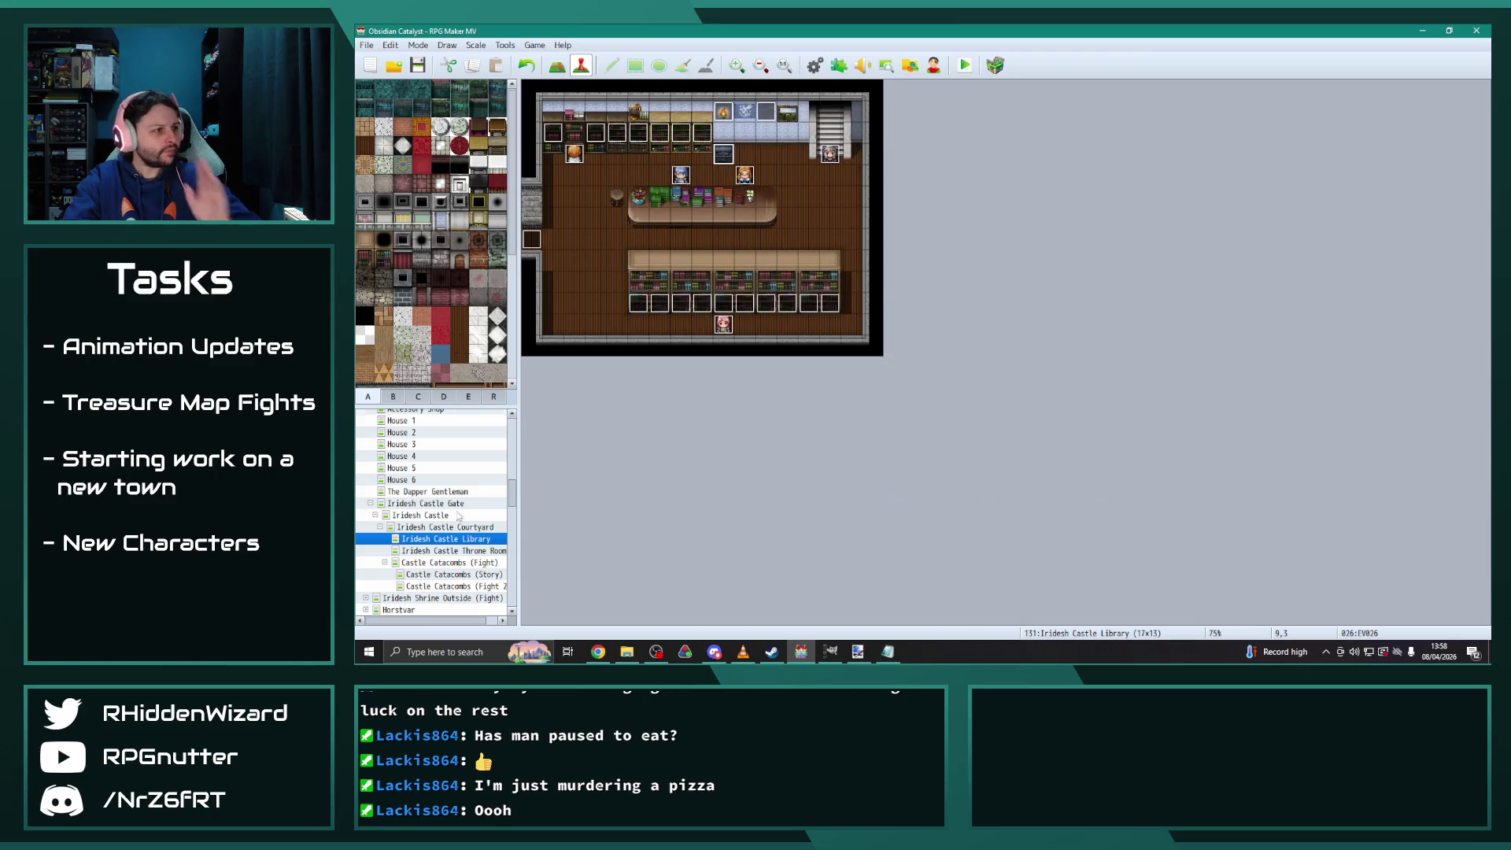
Open the treasure chest event EV008 in Uran Village's House 2
scroll(409, 511, "up", 3)
left_click(367, 443)
scroll(417, 503, "down", 1)
left_click(419, 504)
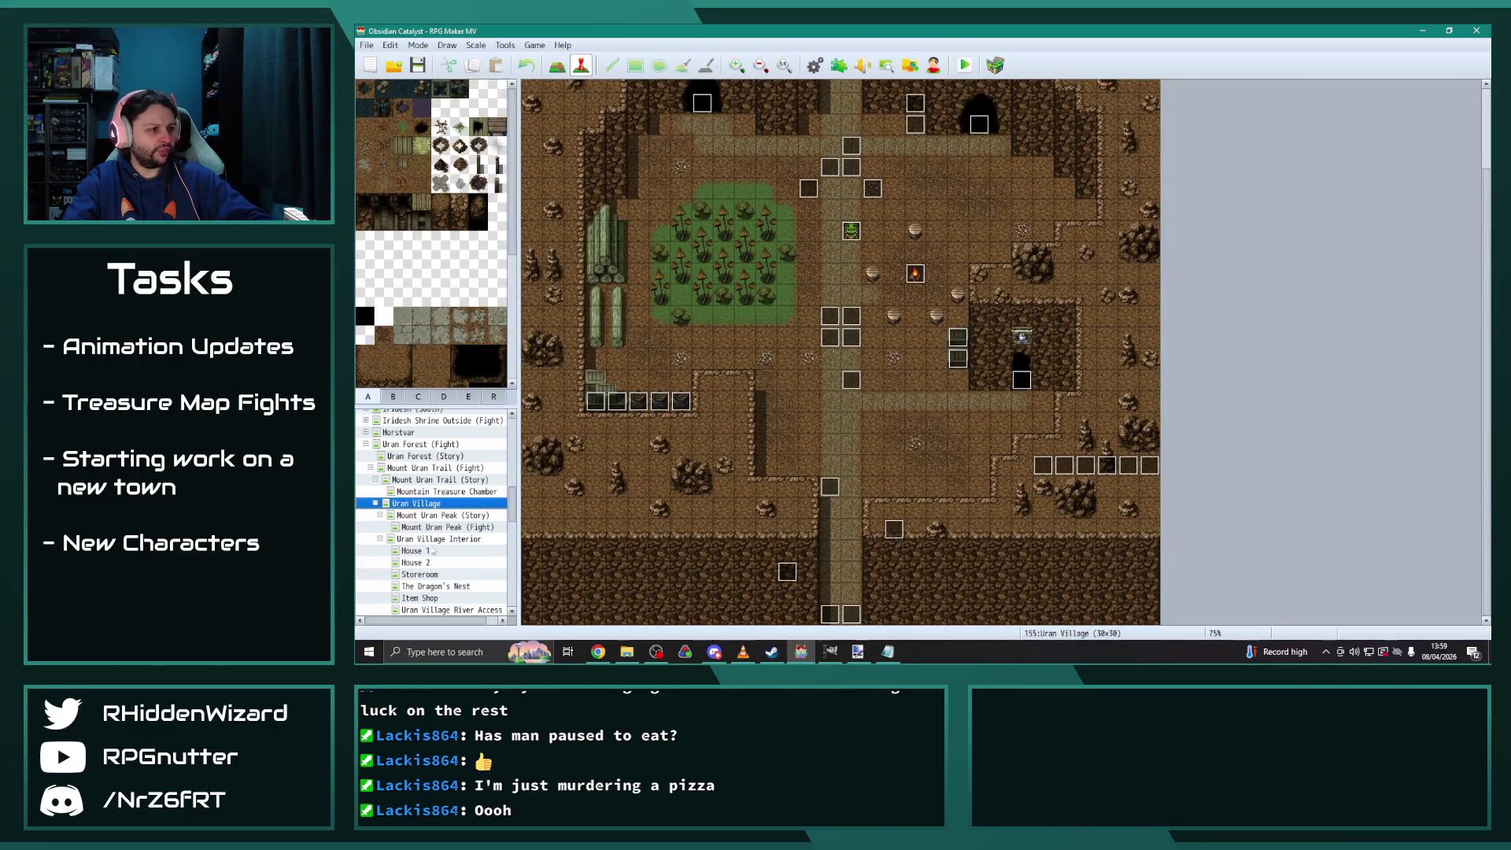
left_click(431, 562)
double_click(596, 174)
Give EV008 a MapsFound branch setting quest 802 to entry 3, apply, and close
left_click(1022, 369)
left_click(1131, 472)
left_click(1196, 535)
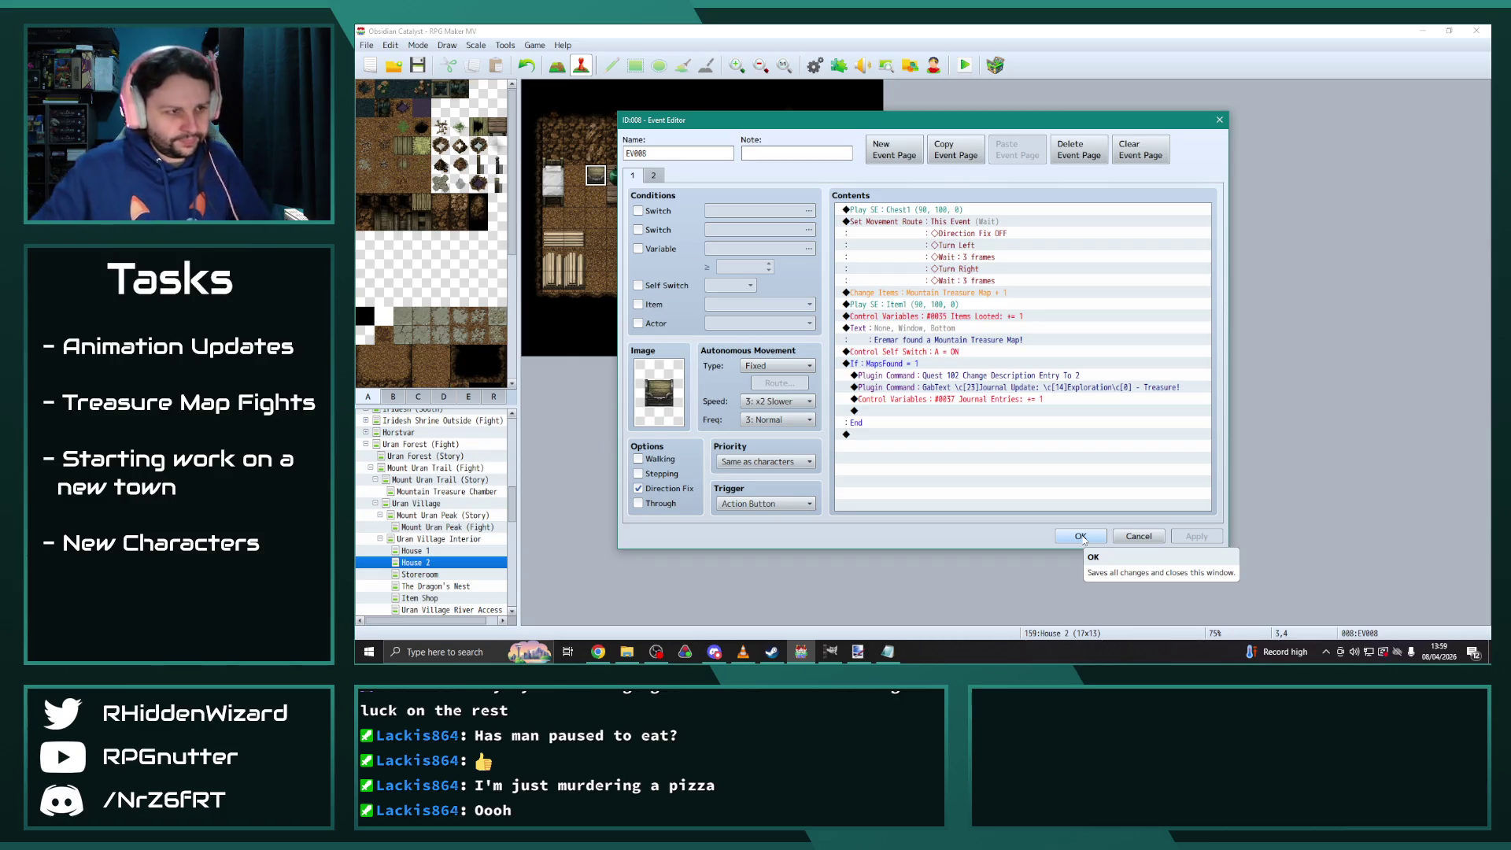
left_click(976, 399)
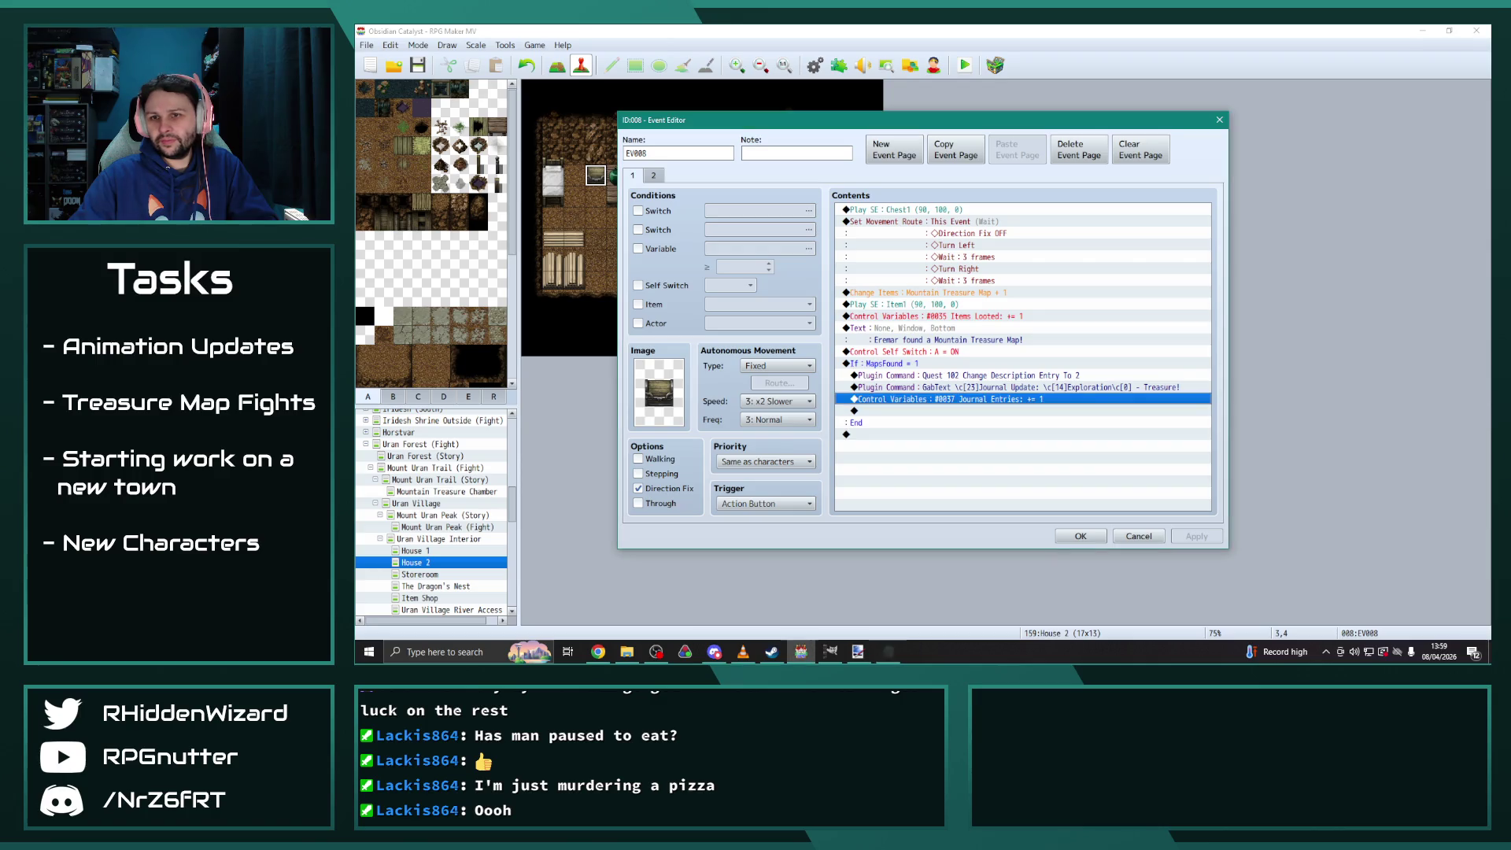
left_click(944, 434)
left_click(971, 401)
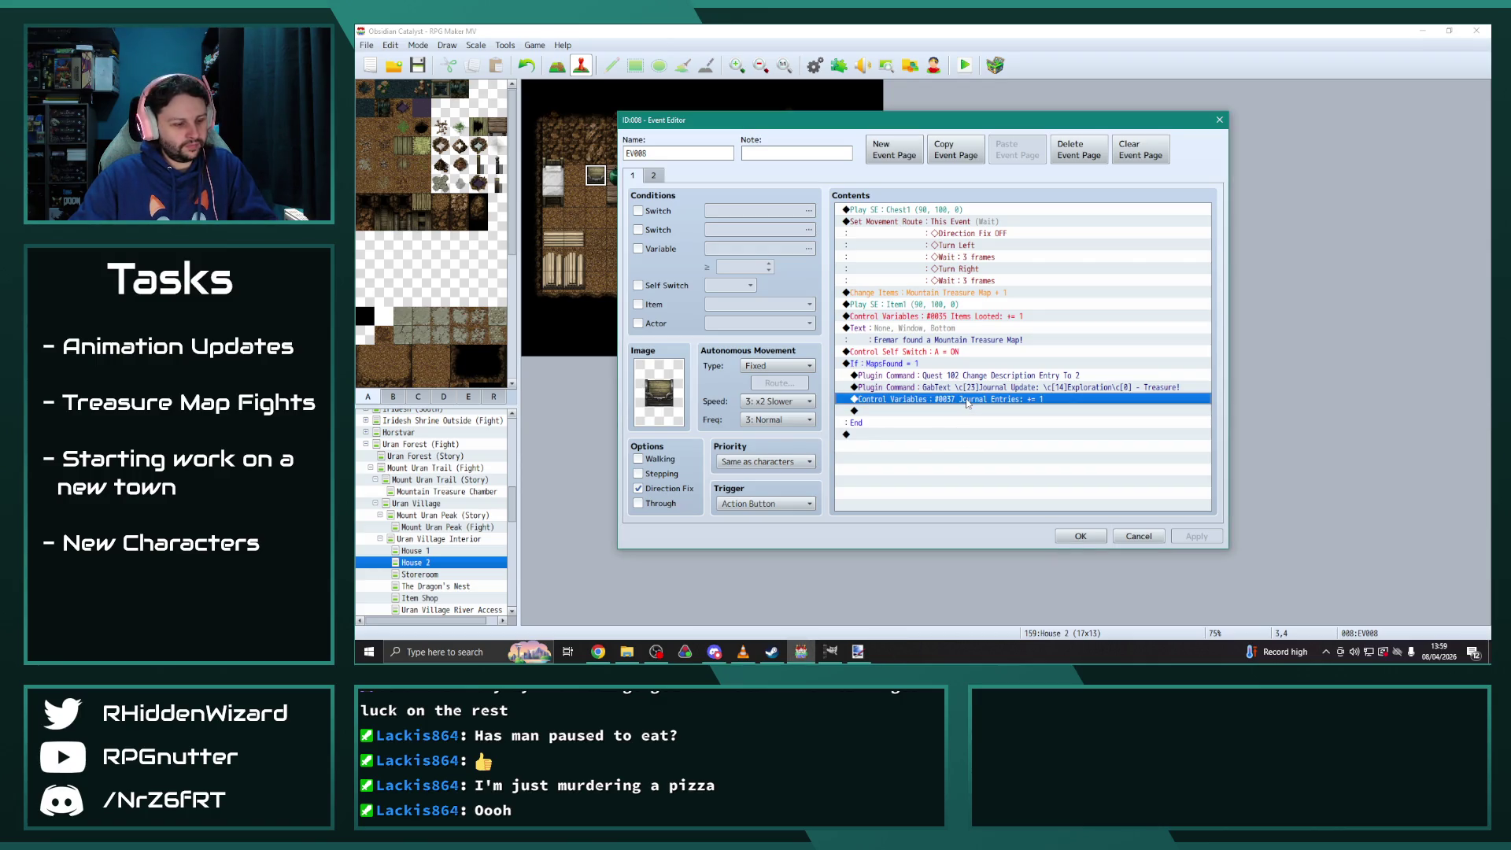
left_click(1079, 535)
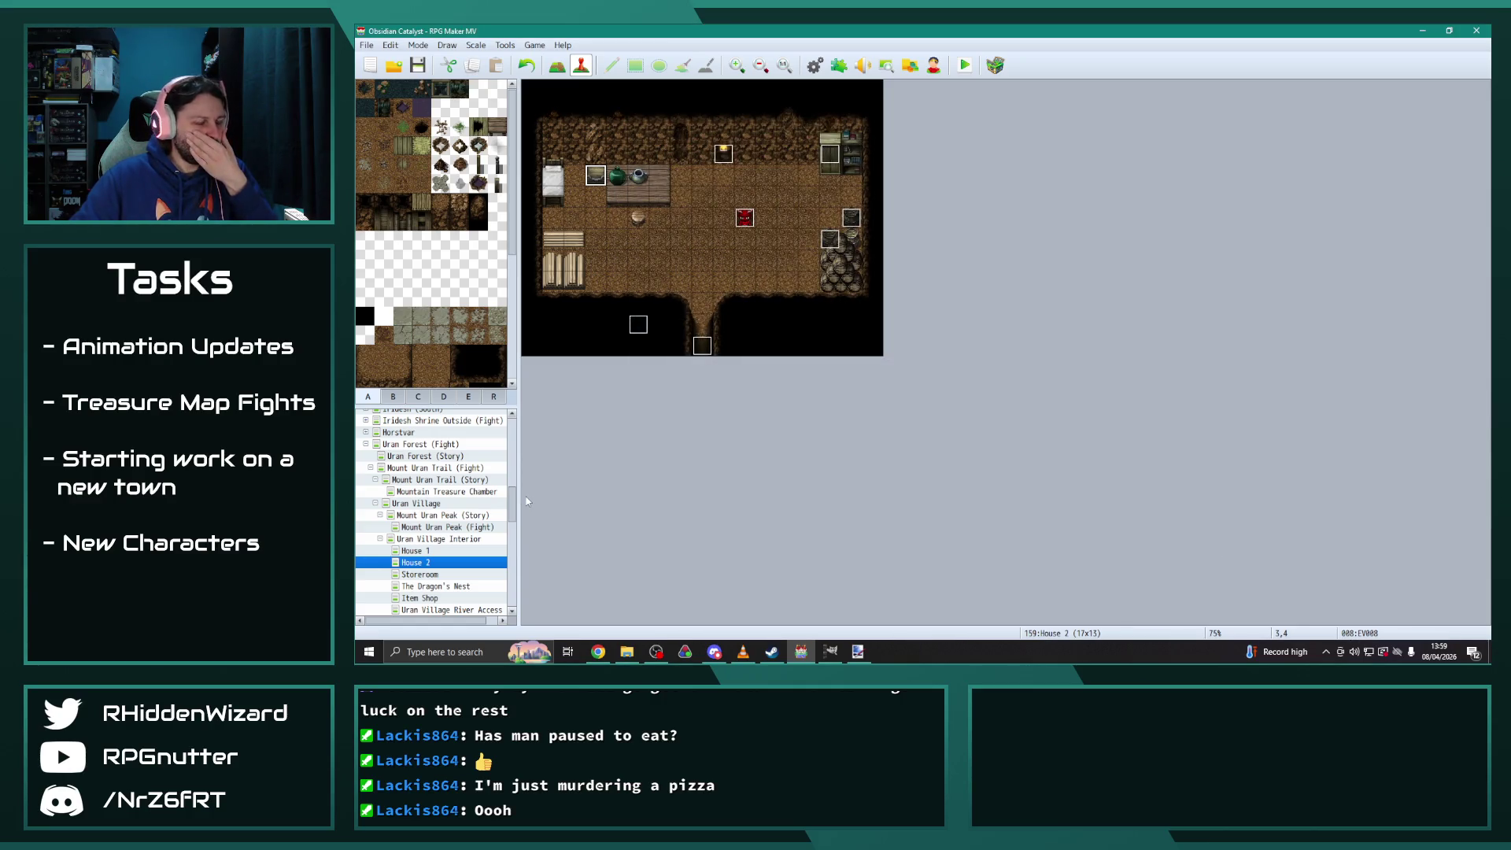
Open the story event EV022 on the Mt. Marigosa Base (Story) map
left_click_drag(520, 517, 527, 483)
left_click(444, 505)
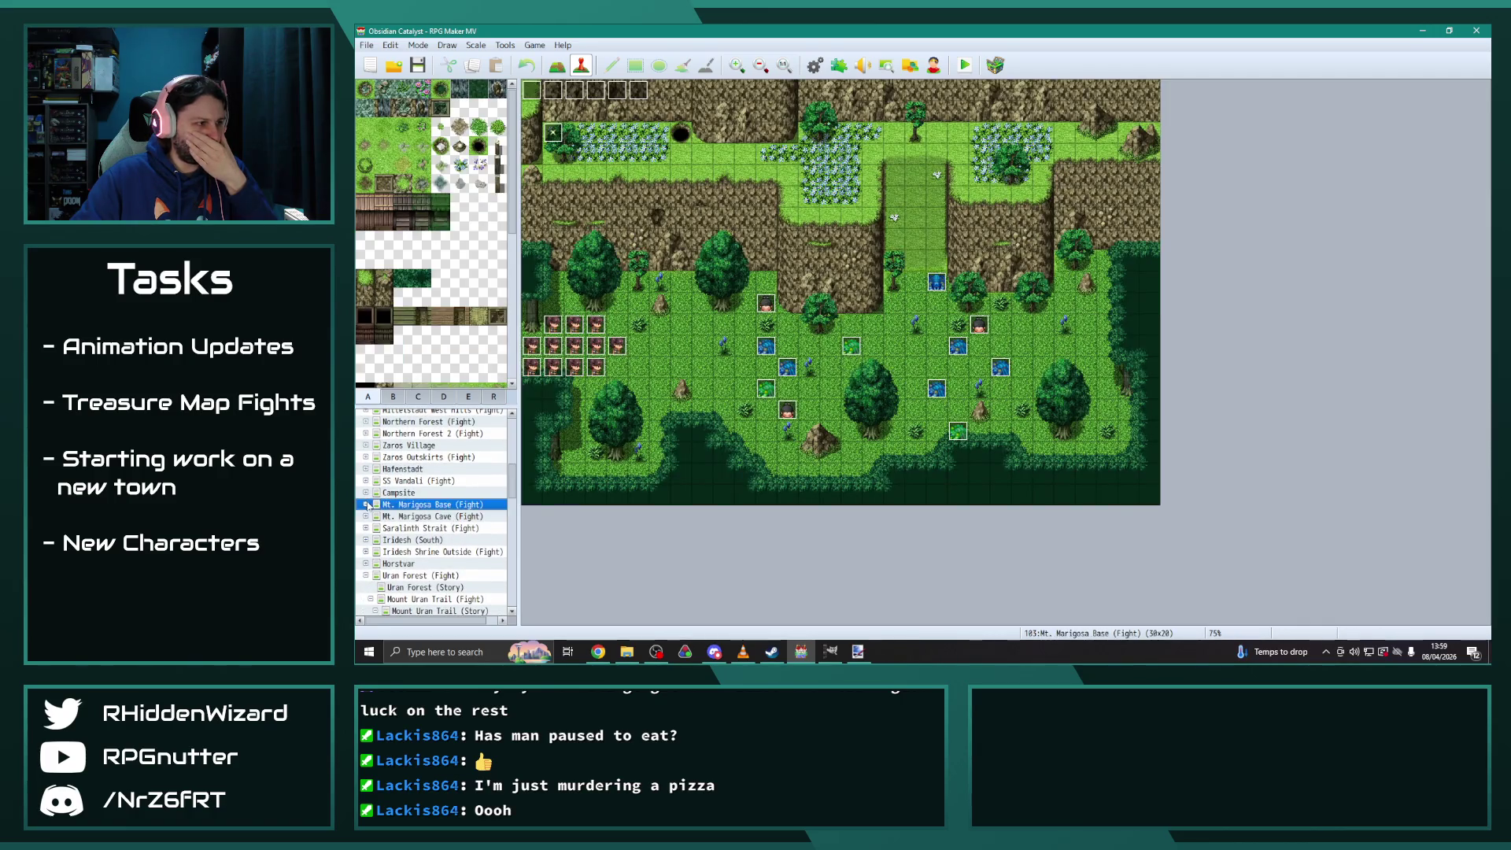
left_click(445, 516)
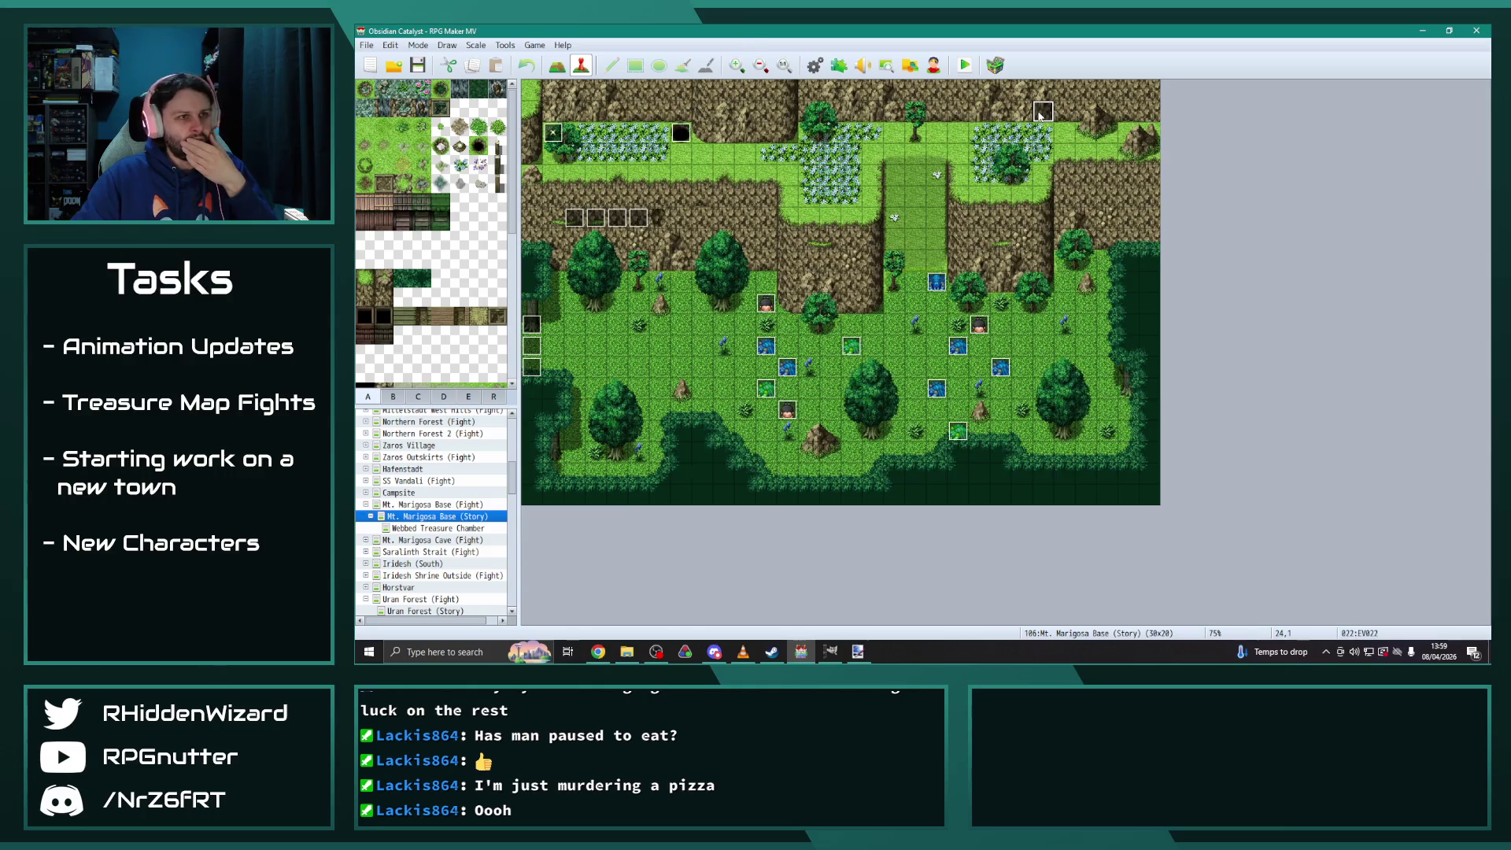
double_click(1043, 111)
On page 3, paste 'Journal Entries += 1' into the TreasureFights branch
left_click(652, 175)
left_click(673, 175)
left_click_drag(1206, 259, 1221, 479)
left_click(904, 399)
key("ctrl+v")
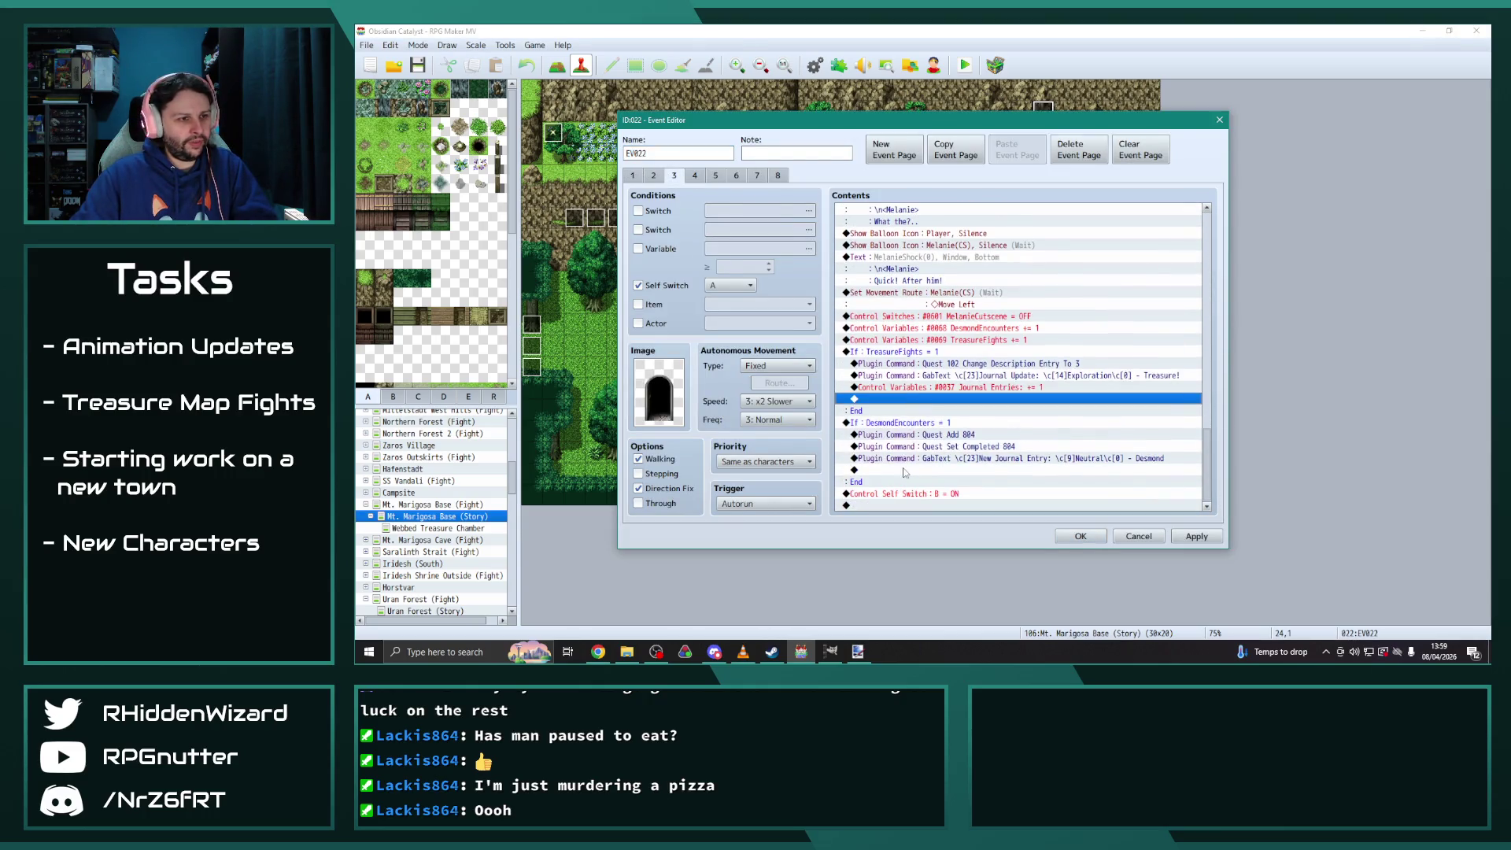
left_click(903, 470)
On page 4, add 'Journal Entries += 1' to the TreasureFights and DesmondEncounters = 2 and = 1 branches
left_click(694, 175)
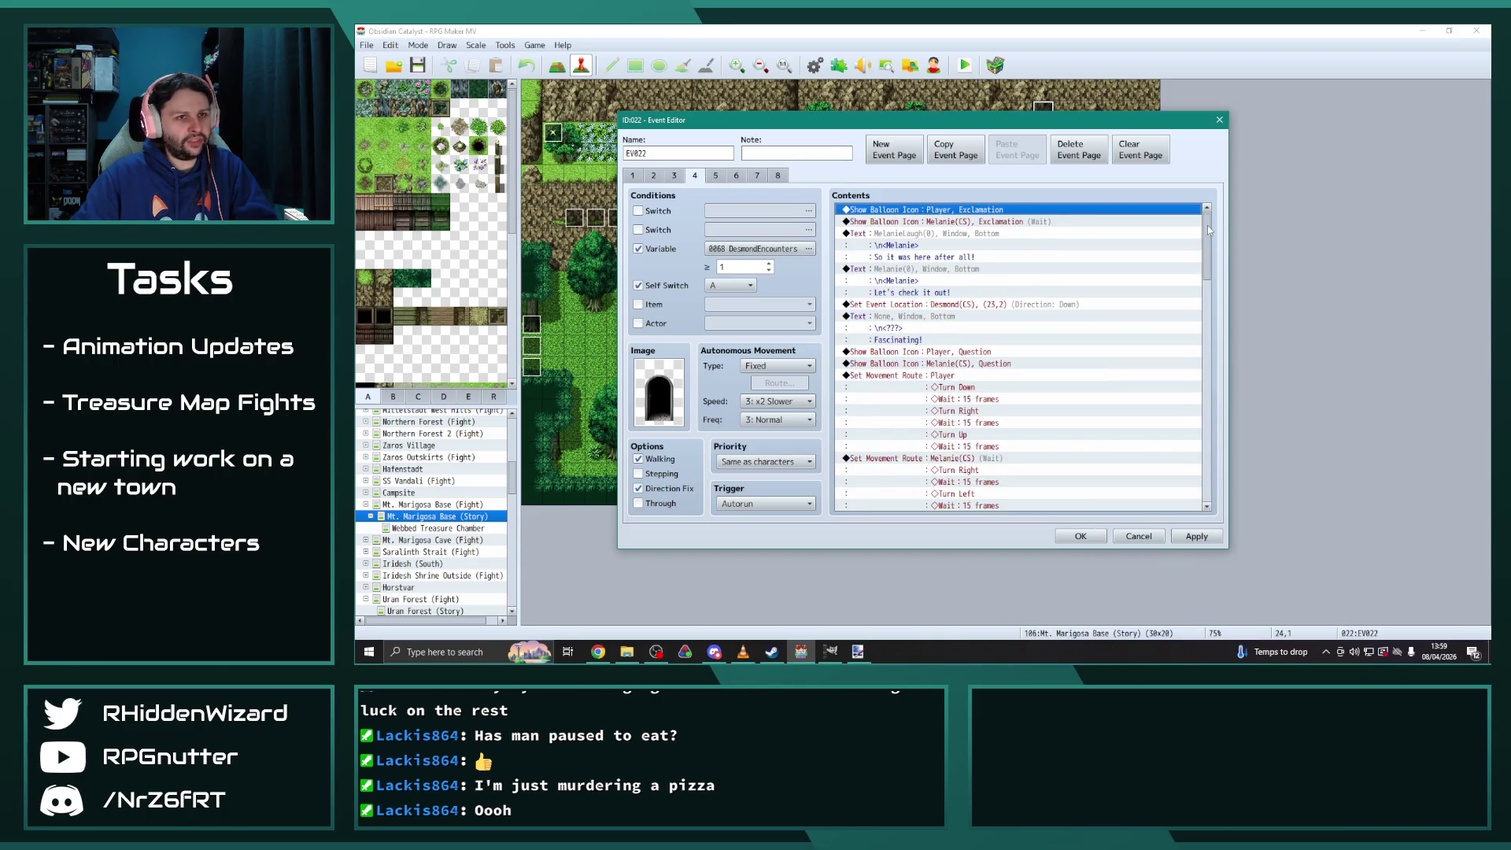
left_click_drag(1206, 236, 1231, 463)
left_click(917, 327)
key("ctrl+v")
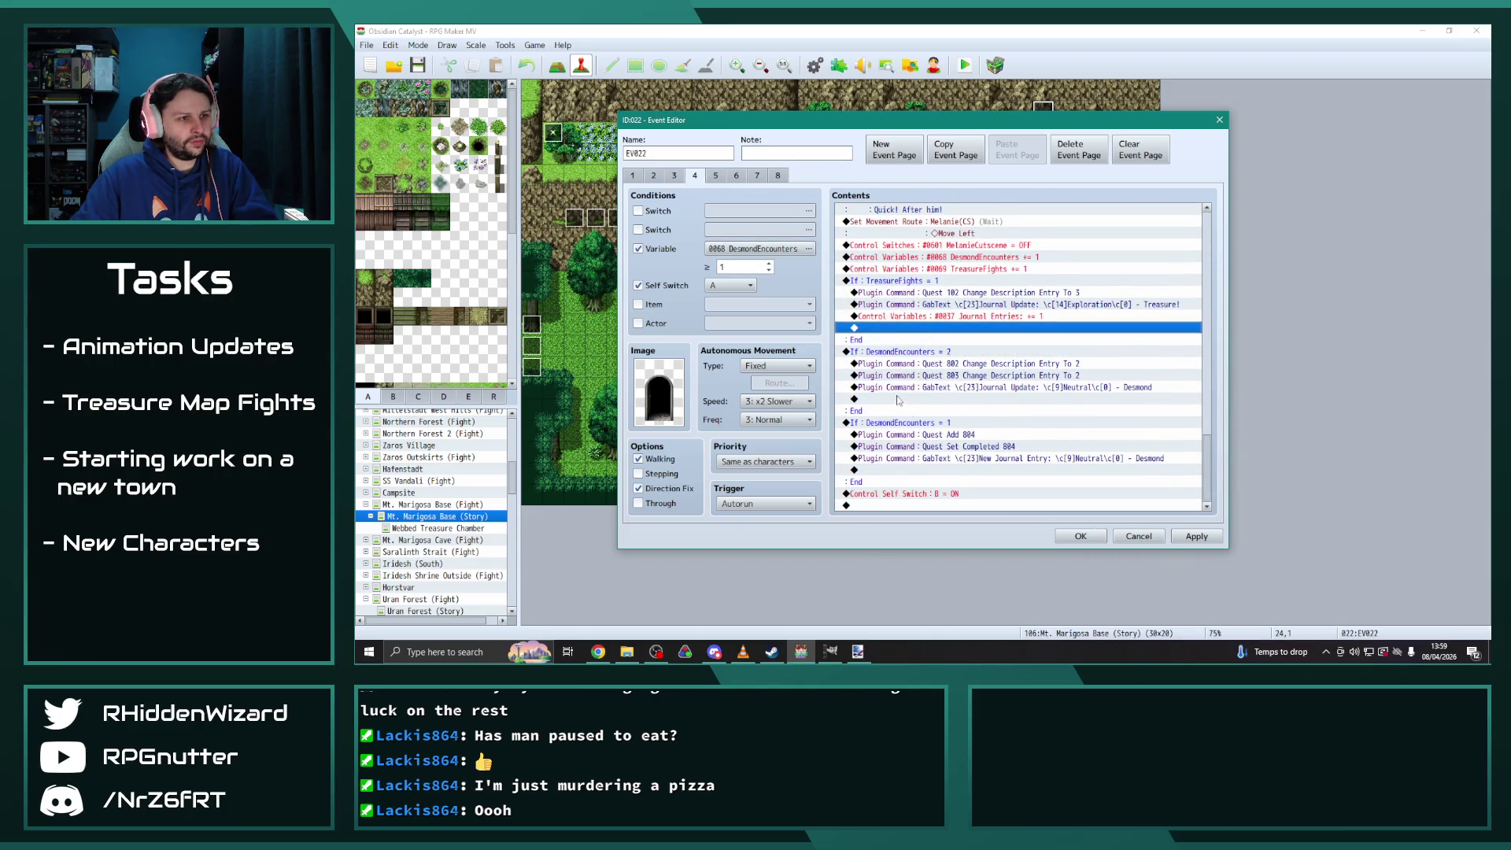
left_click(898, 399)
key("ctrl+v")
left_click(885, 481)
key("ctrl+v")
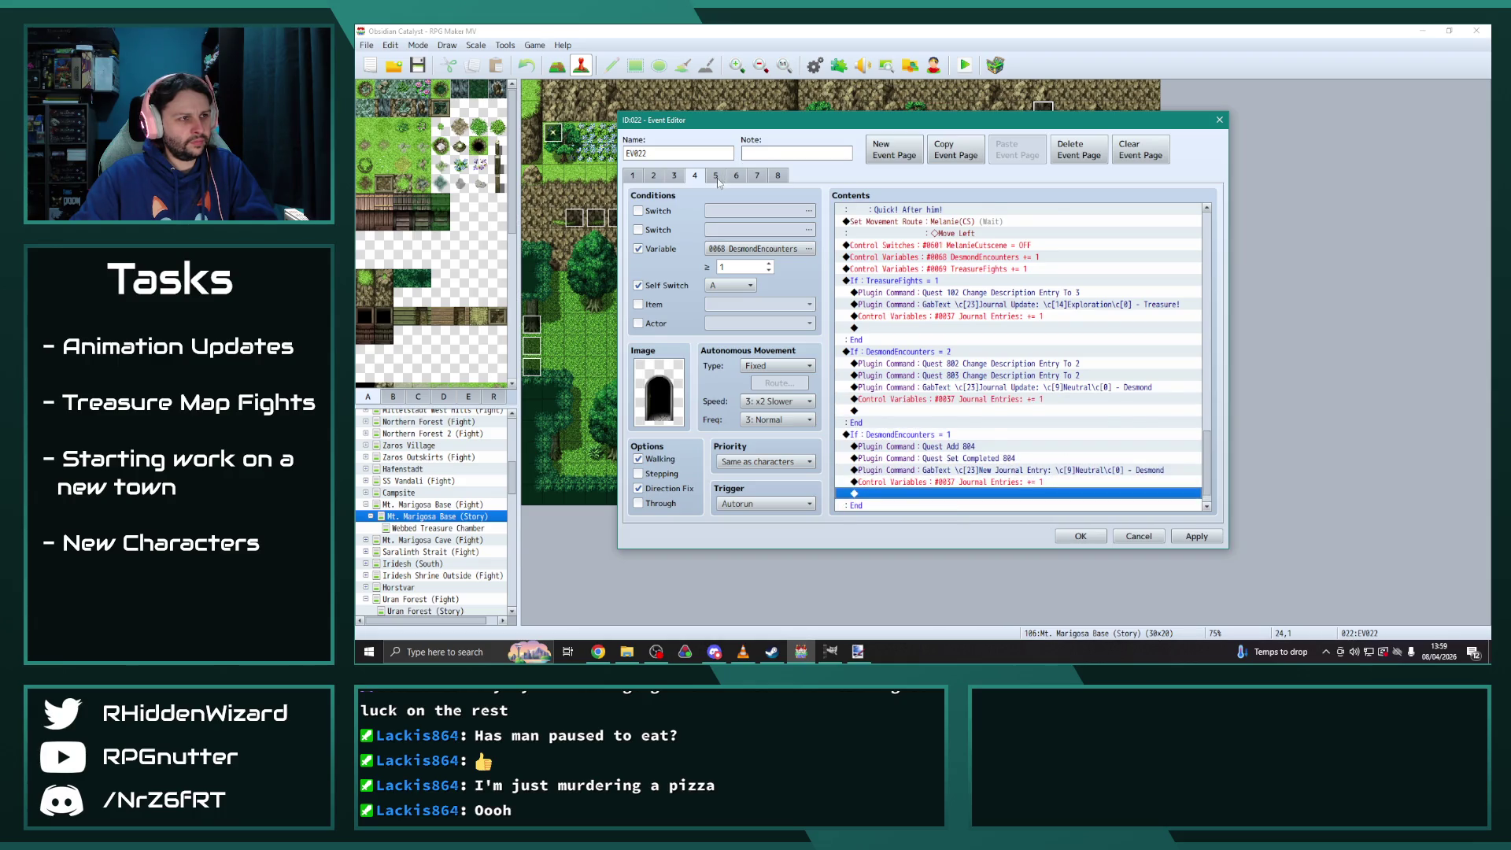
On page 5, add 'Journal Entries += 1' to the TreasureFights and DesmondEncounters = 3, 2 and 1 branches
left_click(715, 176)
scroll(978, 322, "down", 5)
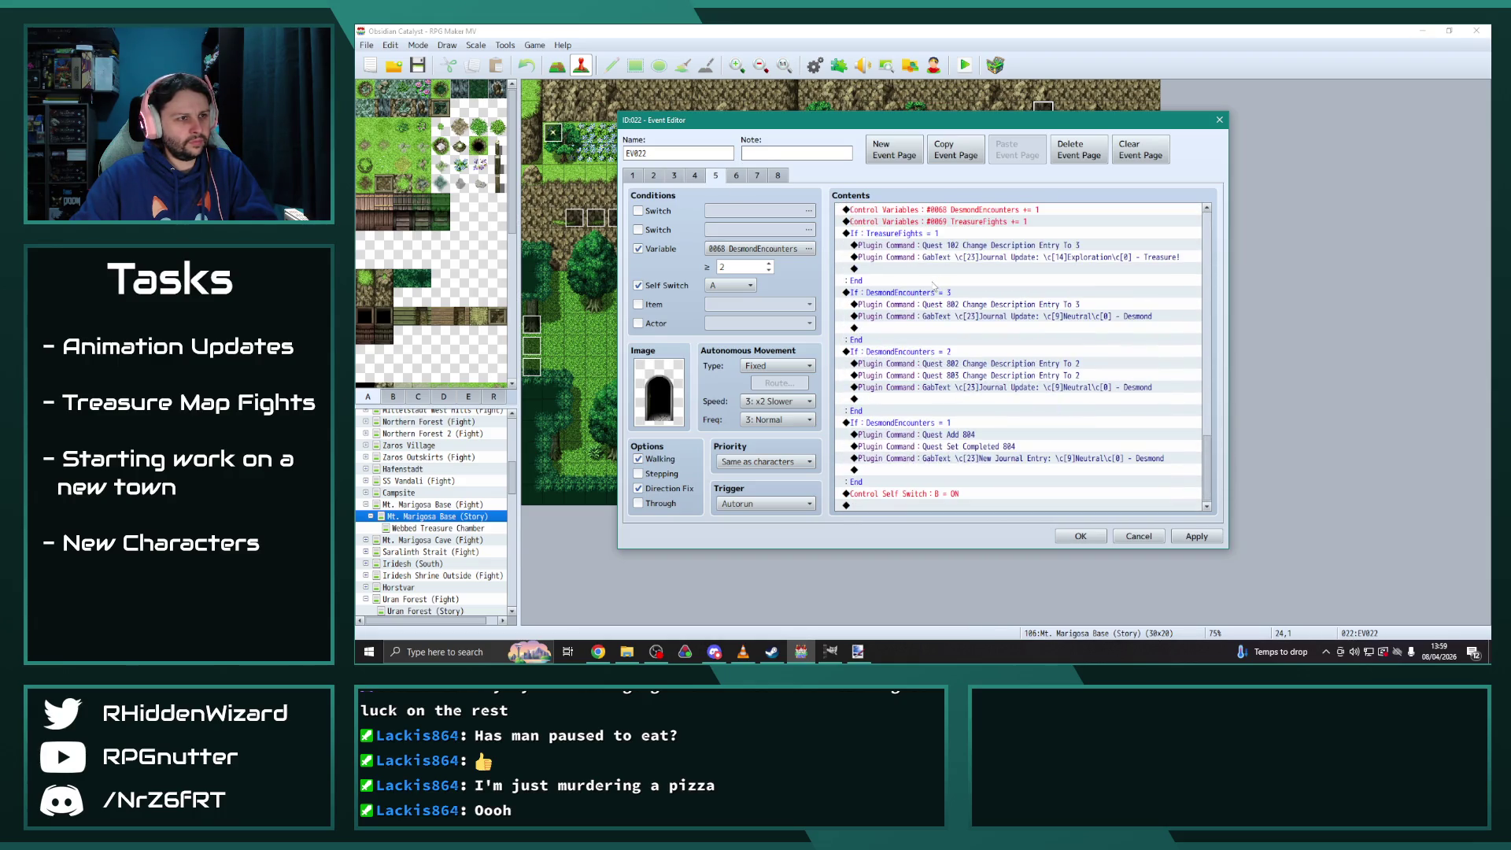
left_click(905, 268)
key("ctrl+v")
left_click(901, 327)
key("ctrl+v")
left_click(903, 410)
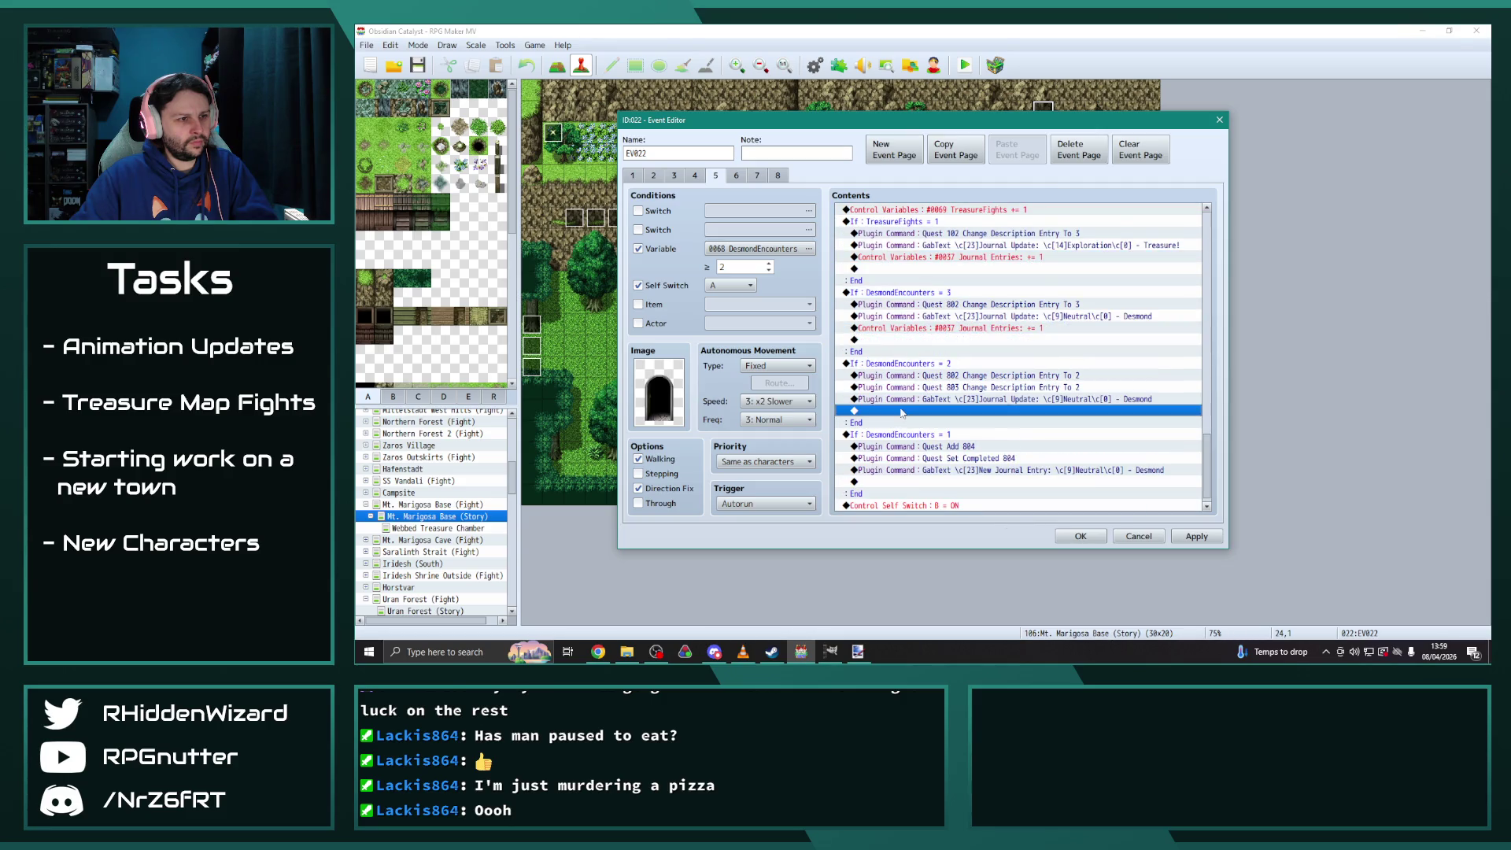
key("ctrl+v")
left_click(893, 493)
key("ctrl+v")
scroll(990, 398, "down", 1)
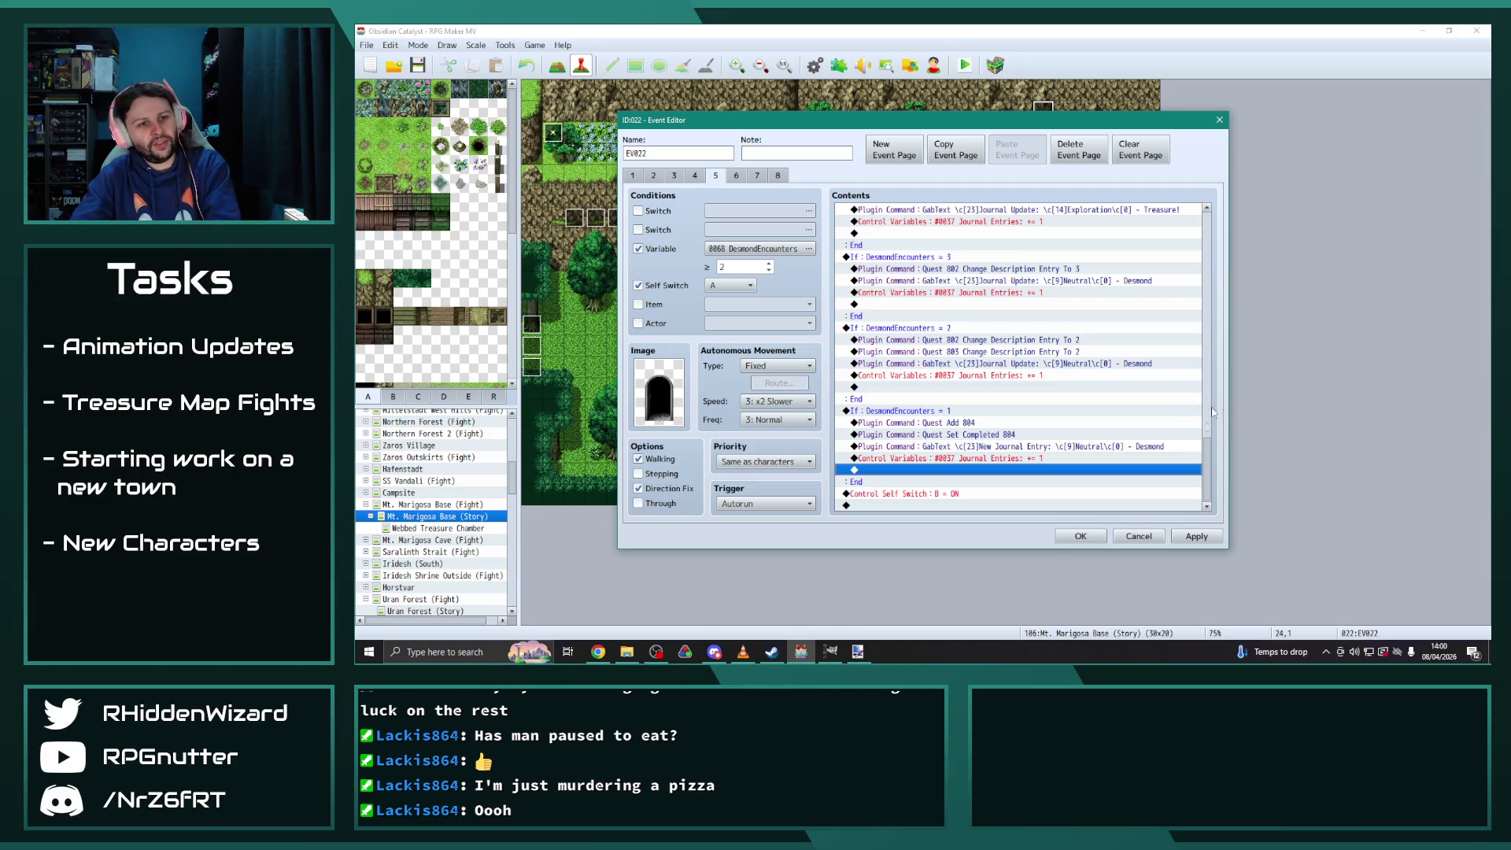
Apply and close the EV022 edits, then switch to the World Map
left_click(1196, 536)
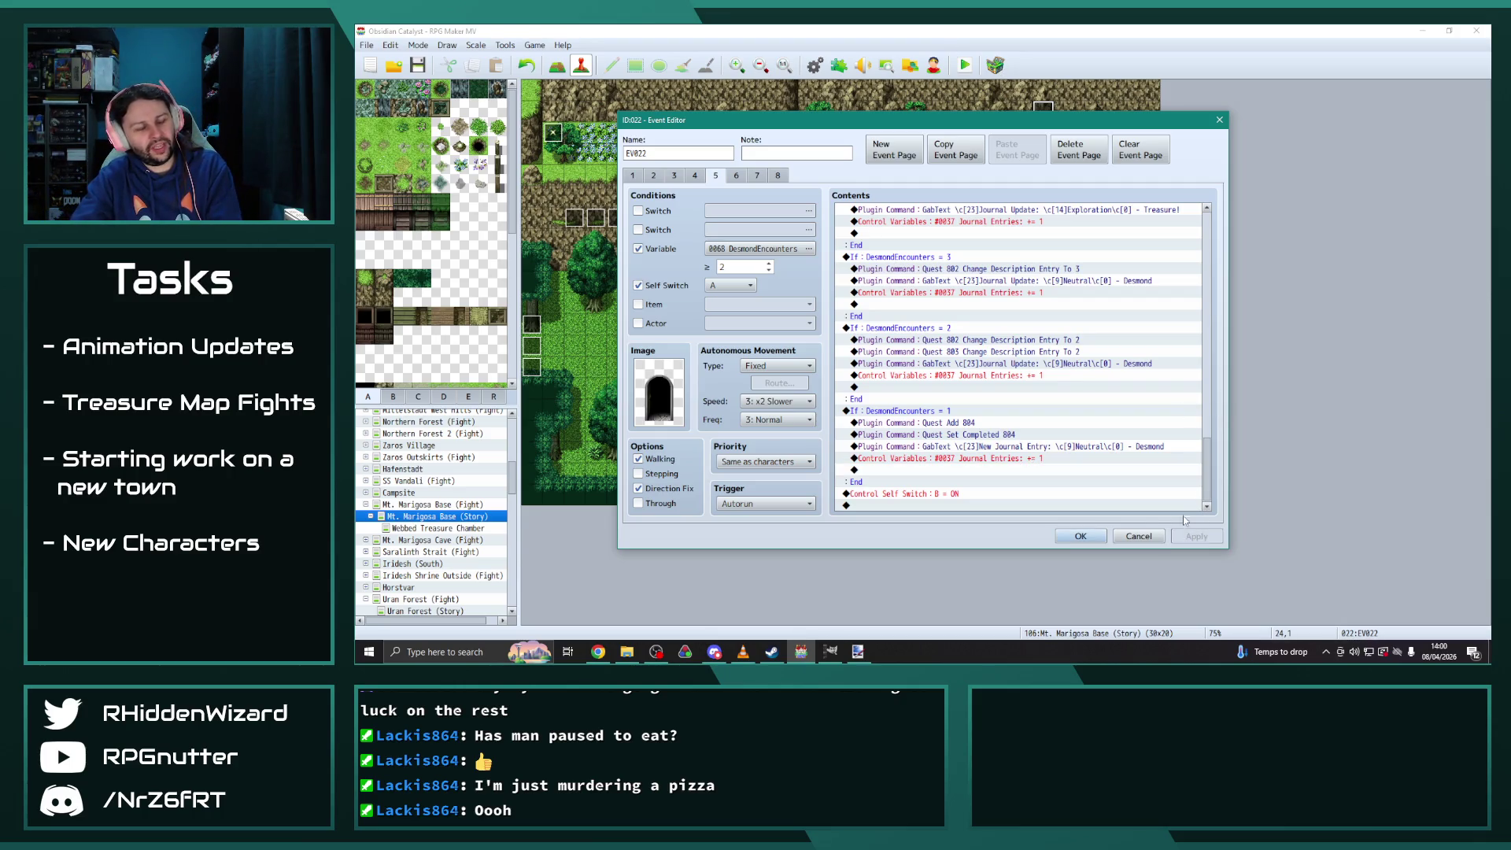
left_click(1133, 538)
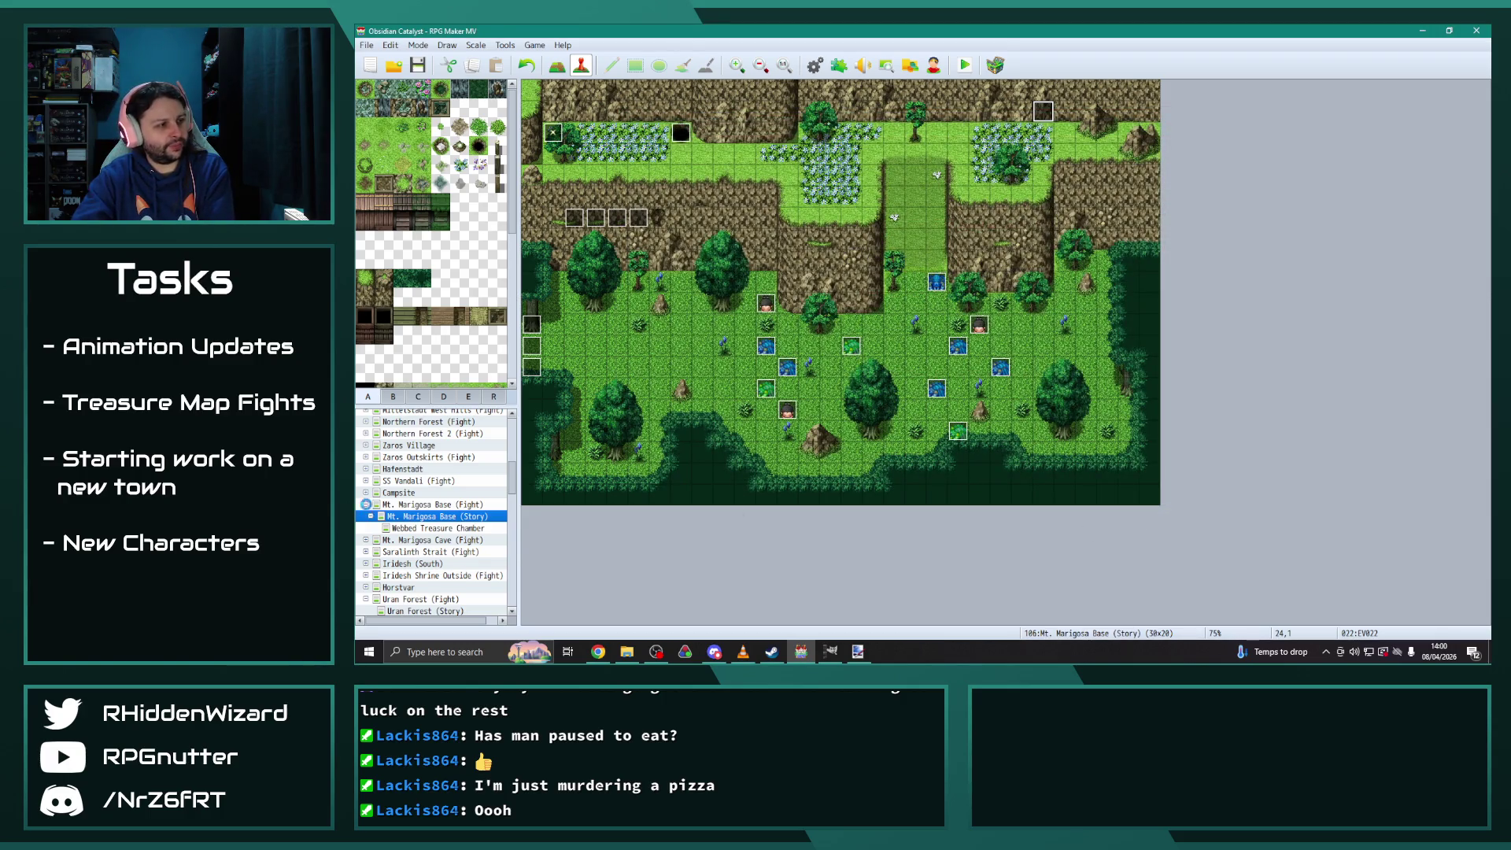
left_click(366, 505)
scroll(470, 522, "up", 10)
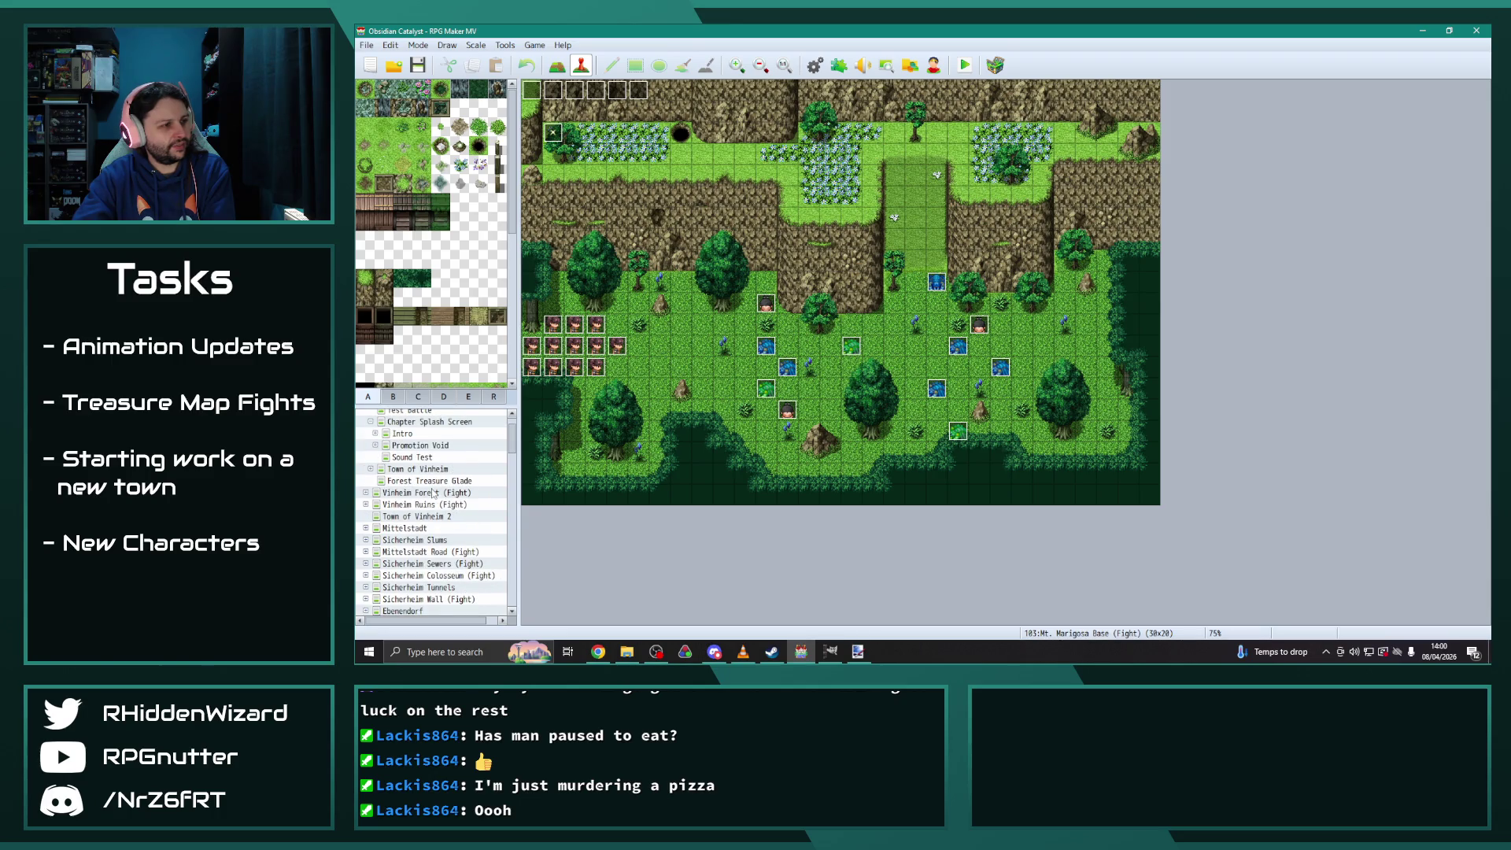
scroll(420, 494, "up", 3)
left_click(401, 427)
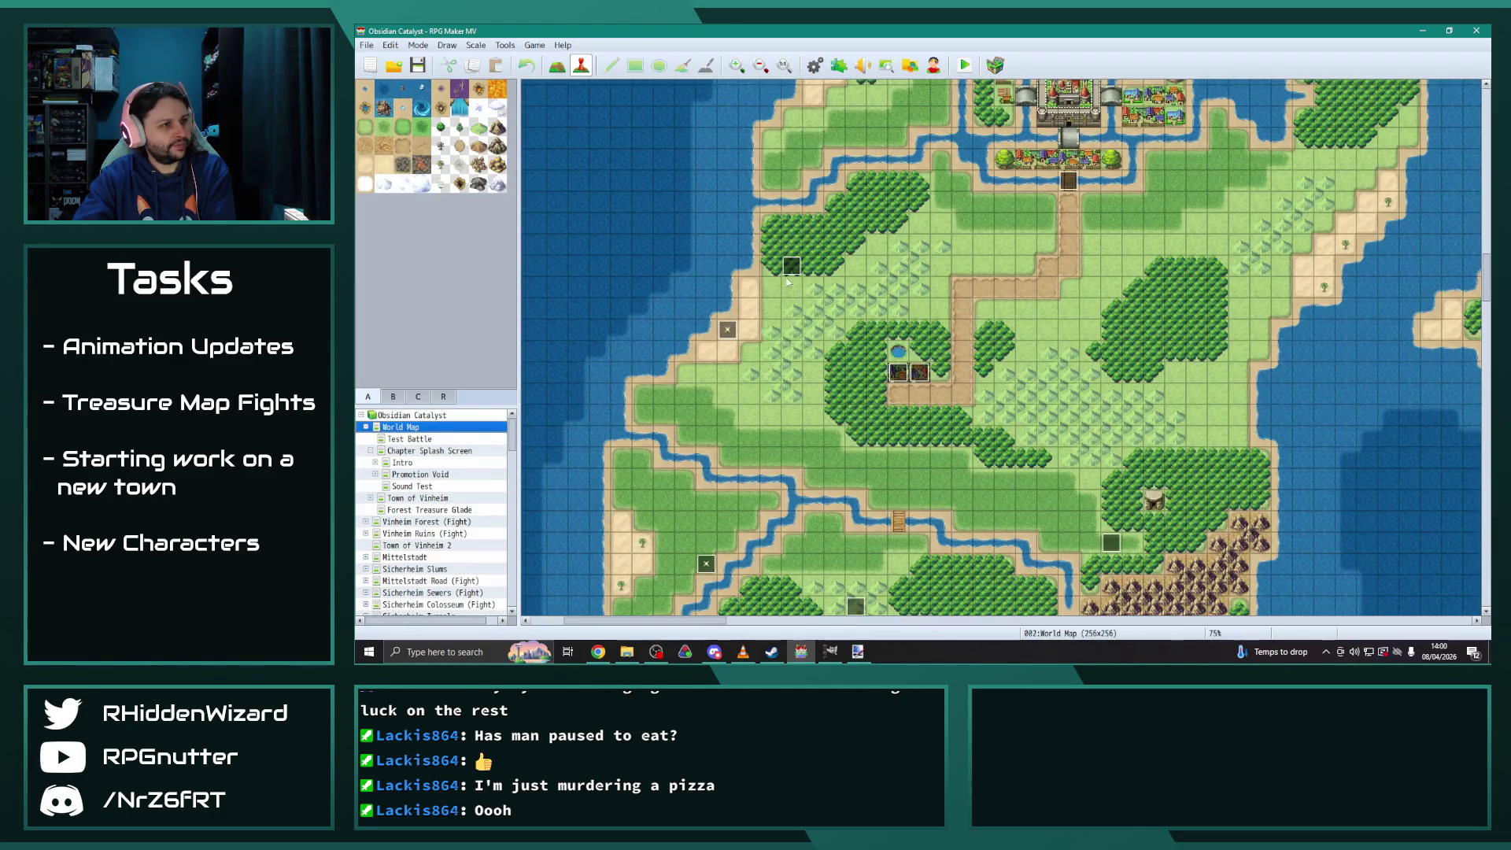
In World Map event EV158 page 3, add 'Journal Entries += 1' to the TreasureFights and DesmondEncounters = 1 branches
double_click(779, 259)
left_click(675, 177)
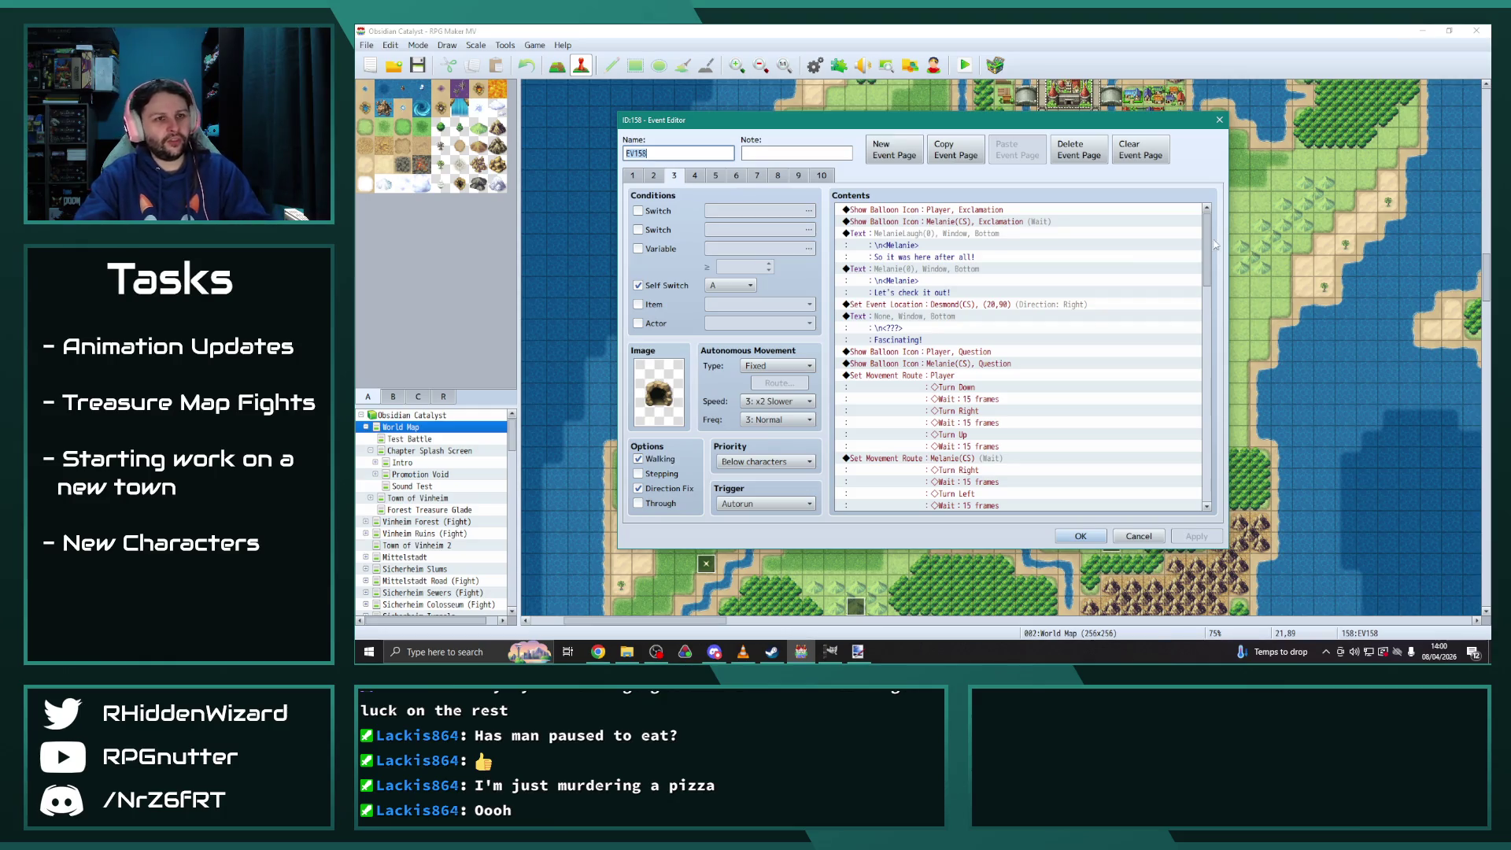
left_click_drag(1207, 245, 1222, 477)
left_click(904, 399)
key("ctrl+v")
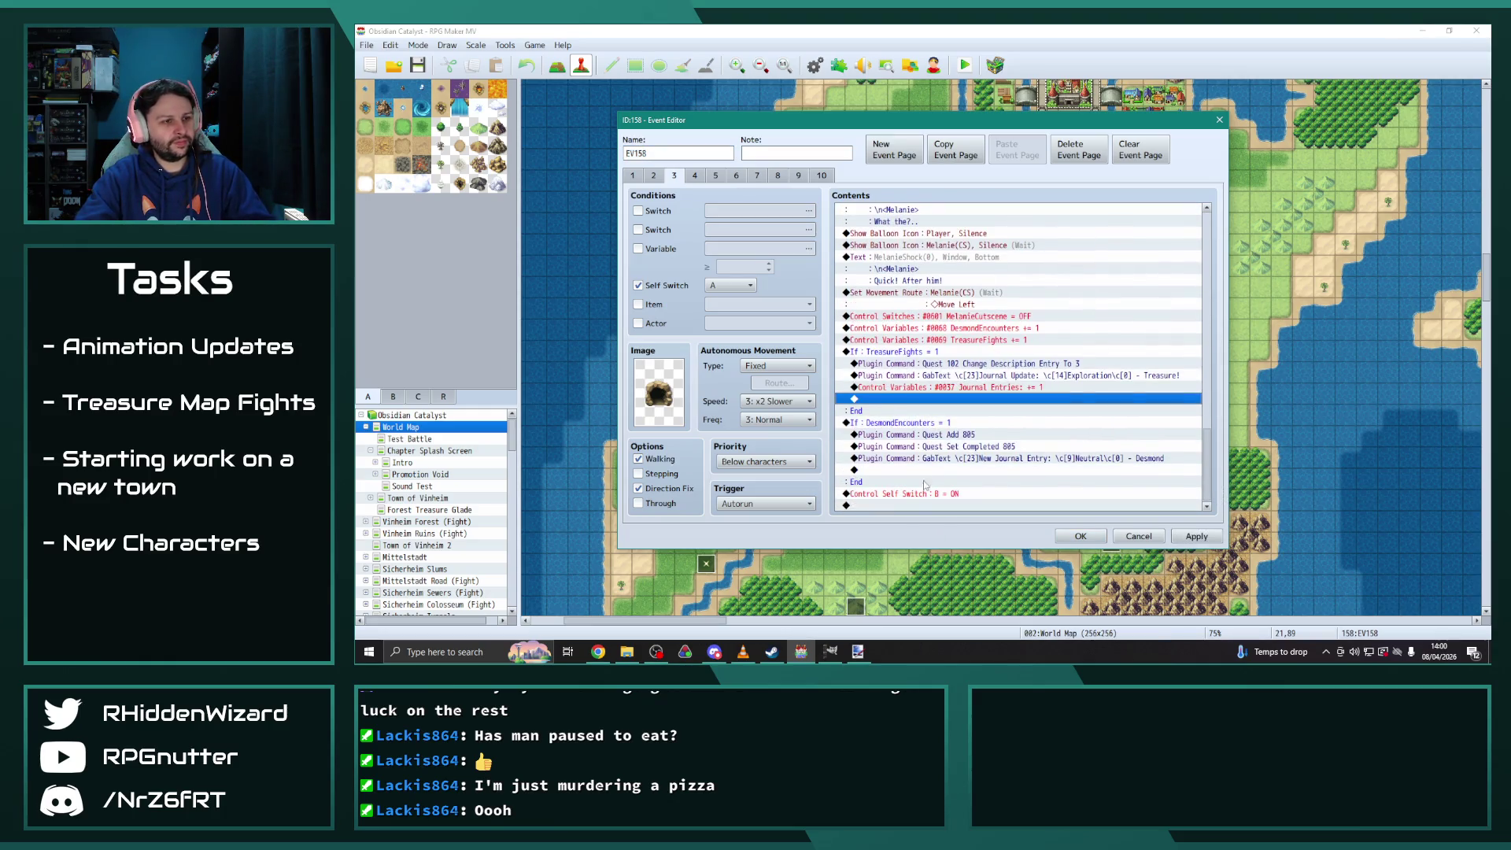
left_click(912, 470)
key("ctrl+v")
On page 4, add 'Journal Entries += 1' to the TreasureFights and DesmondEncounters = 2 and = 1 branches
left_click(696, 177)
left_click_drag(1206, 236, 1215, 495)
left_click(887, 315)
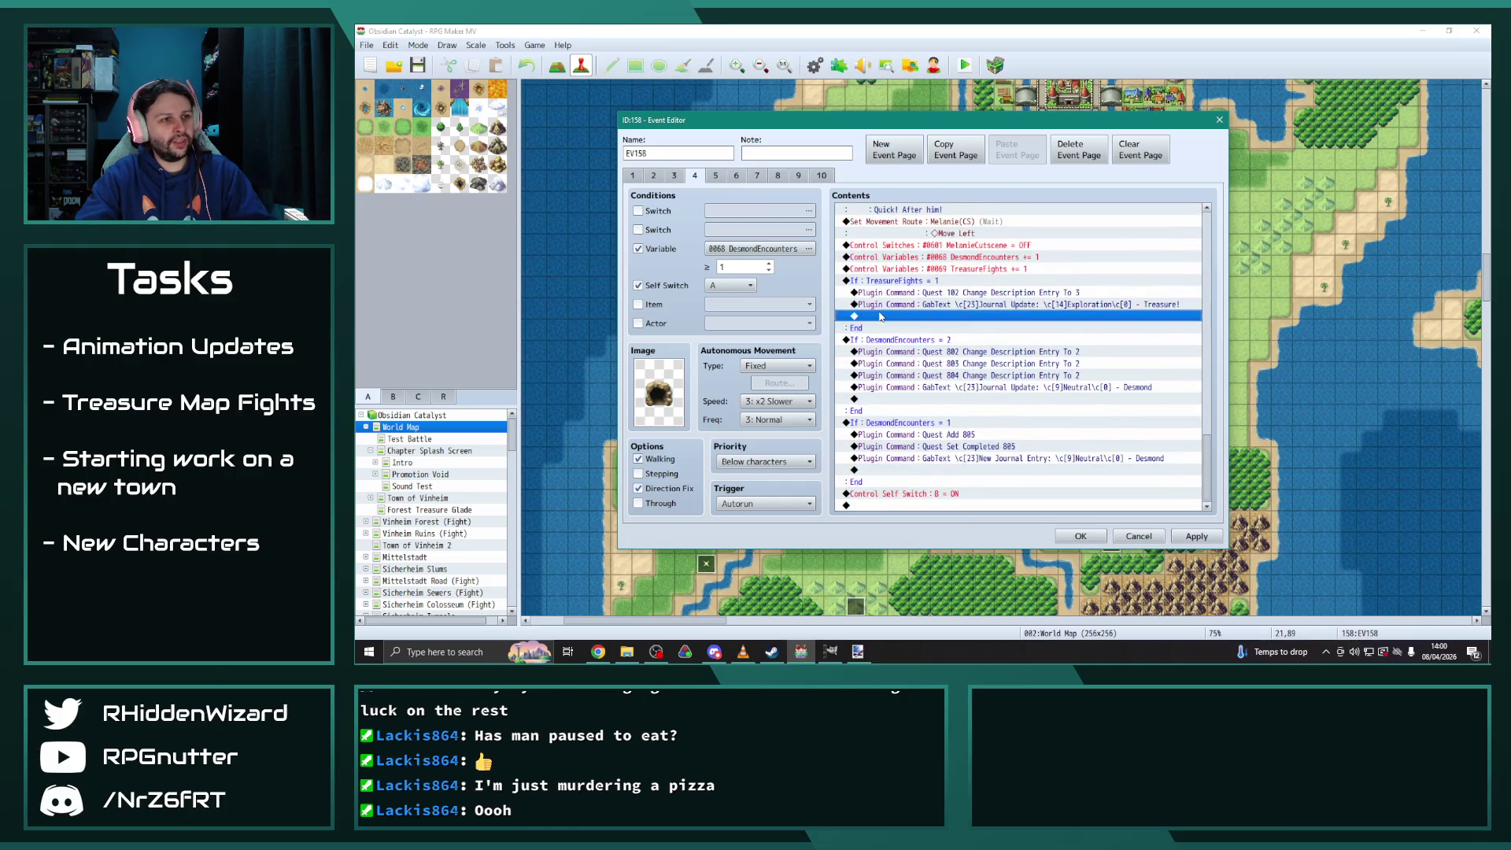
key("ctrl+v")
left_click(886, 399)
key("ctrl+v")
left_click(880, 482)
key("ctrl+v")
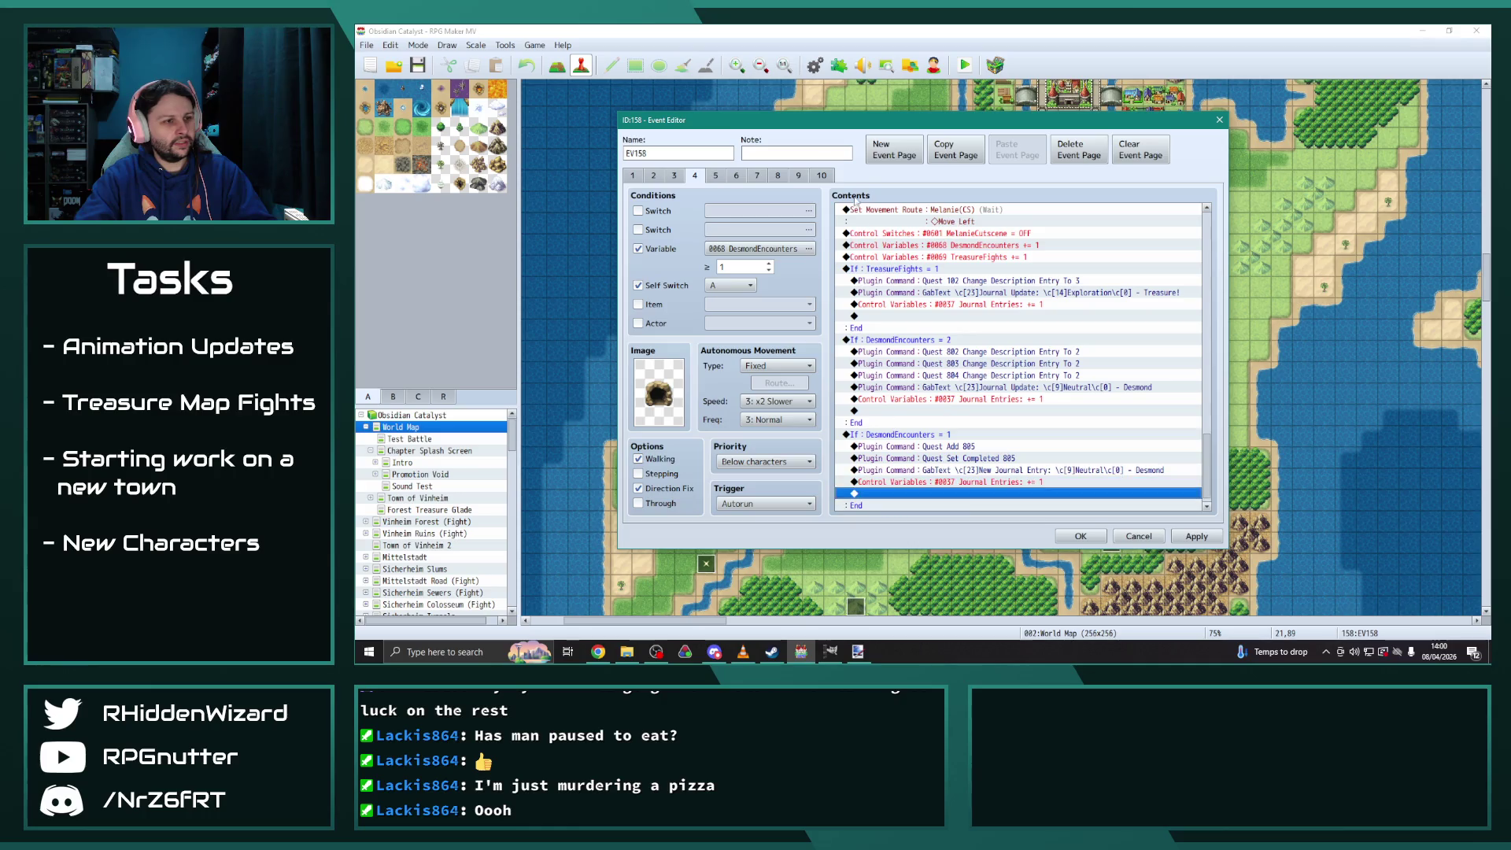
On page 5, add 'Journal Entries += 1' to the TreasureFights and DesmondEncounters = 3, 2 and 1 branches
left_click(715, 175)
left_click_drag(1210, 244, 1231, 497)
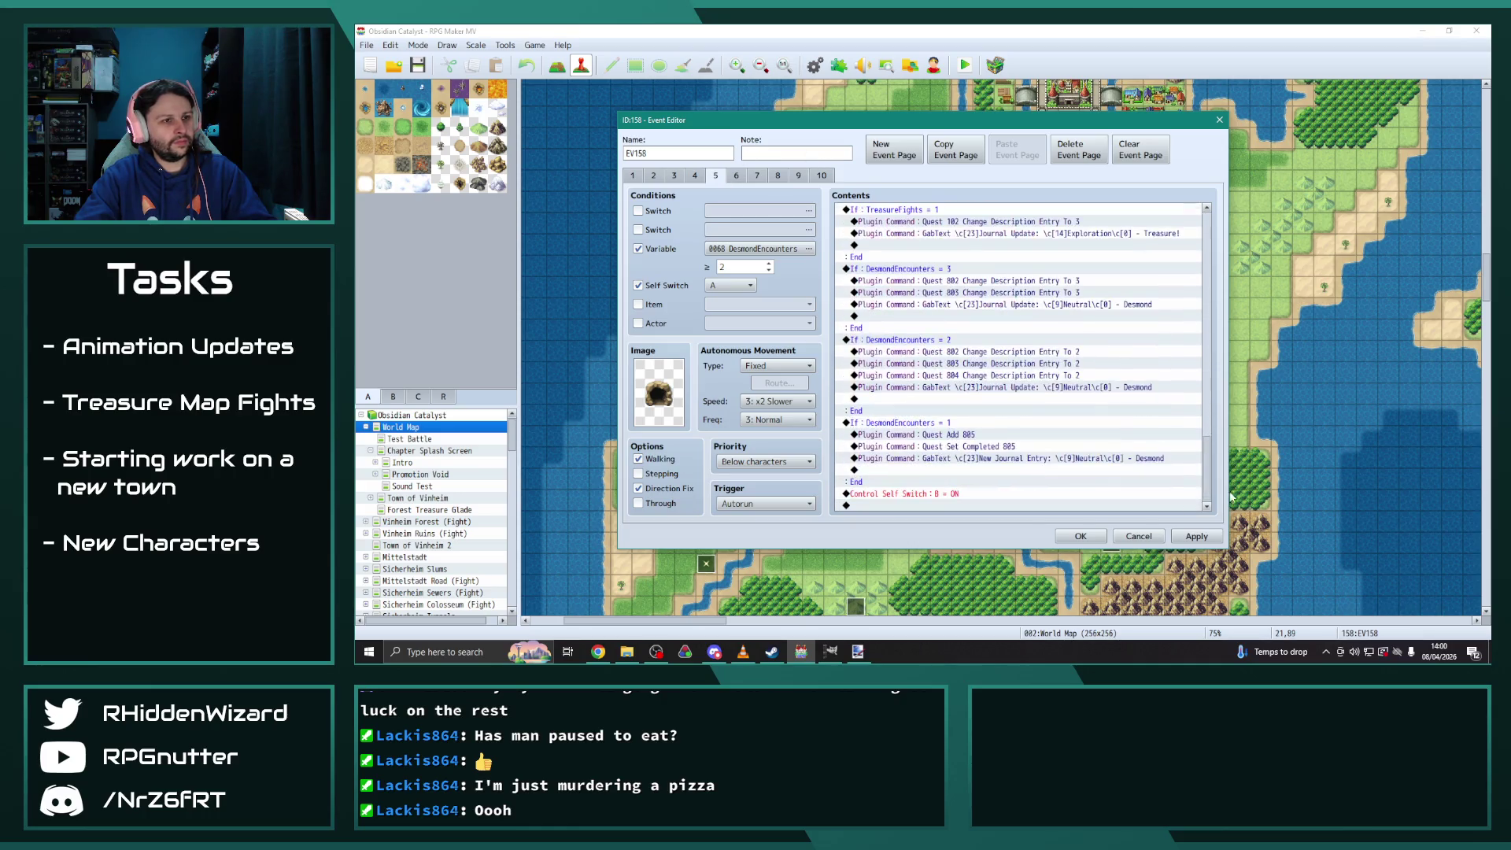
left_click(940, 244)
key("ctrl+v")
left_click(906, 316)
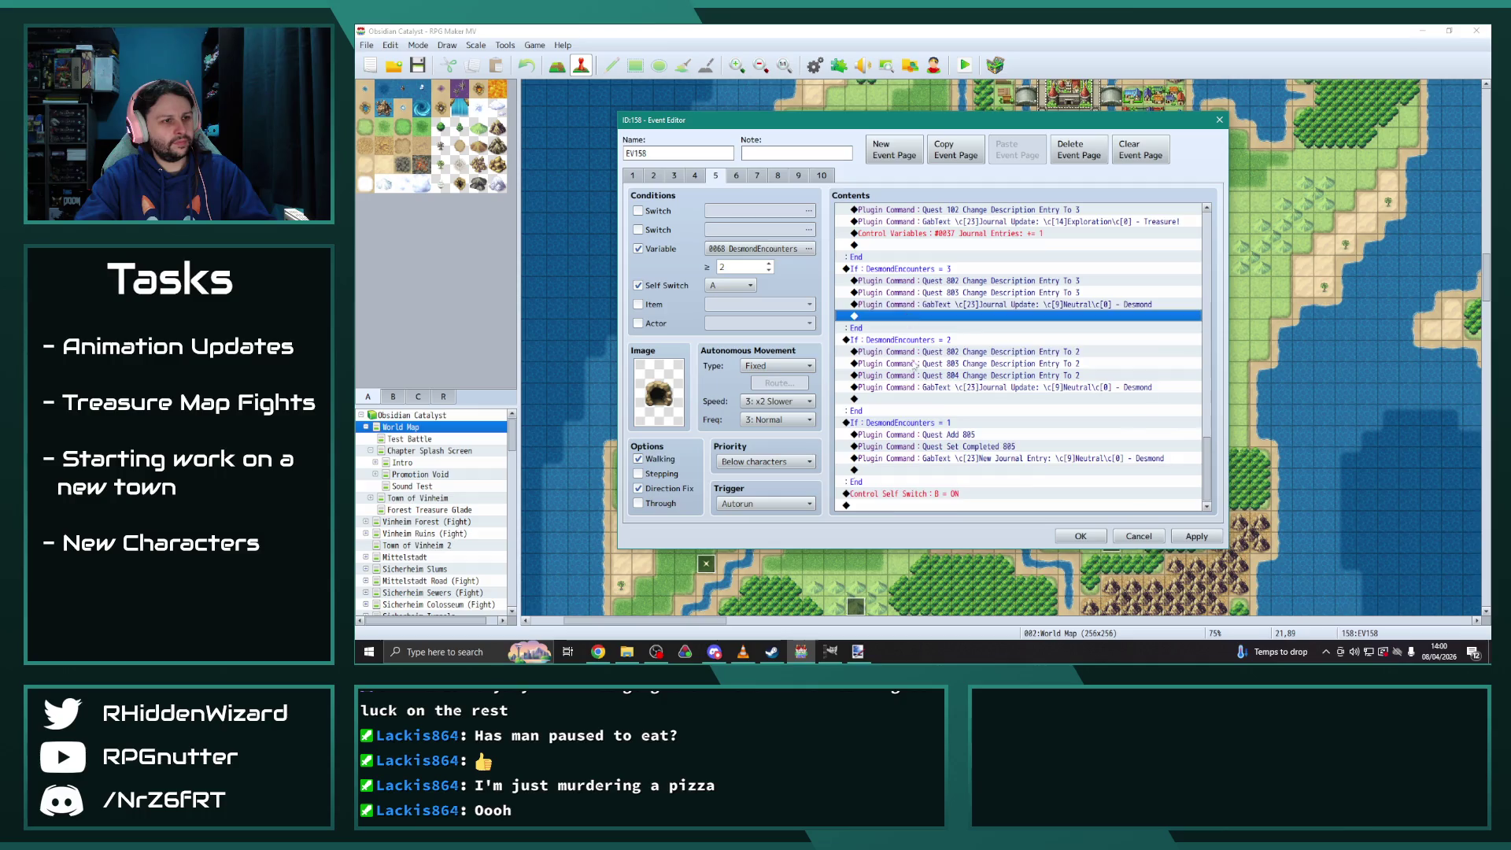
key("ctrl+v")
left_click(889, 410)
key("ctrl+v")
left_click(883, 494)
key("ctrl+v")
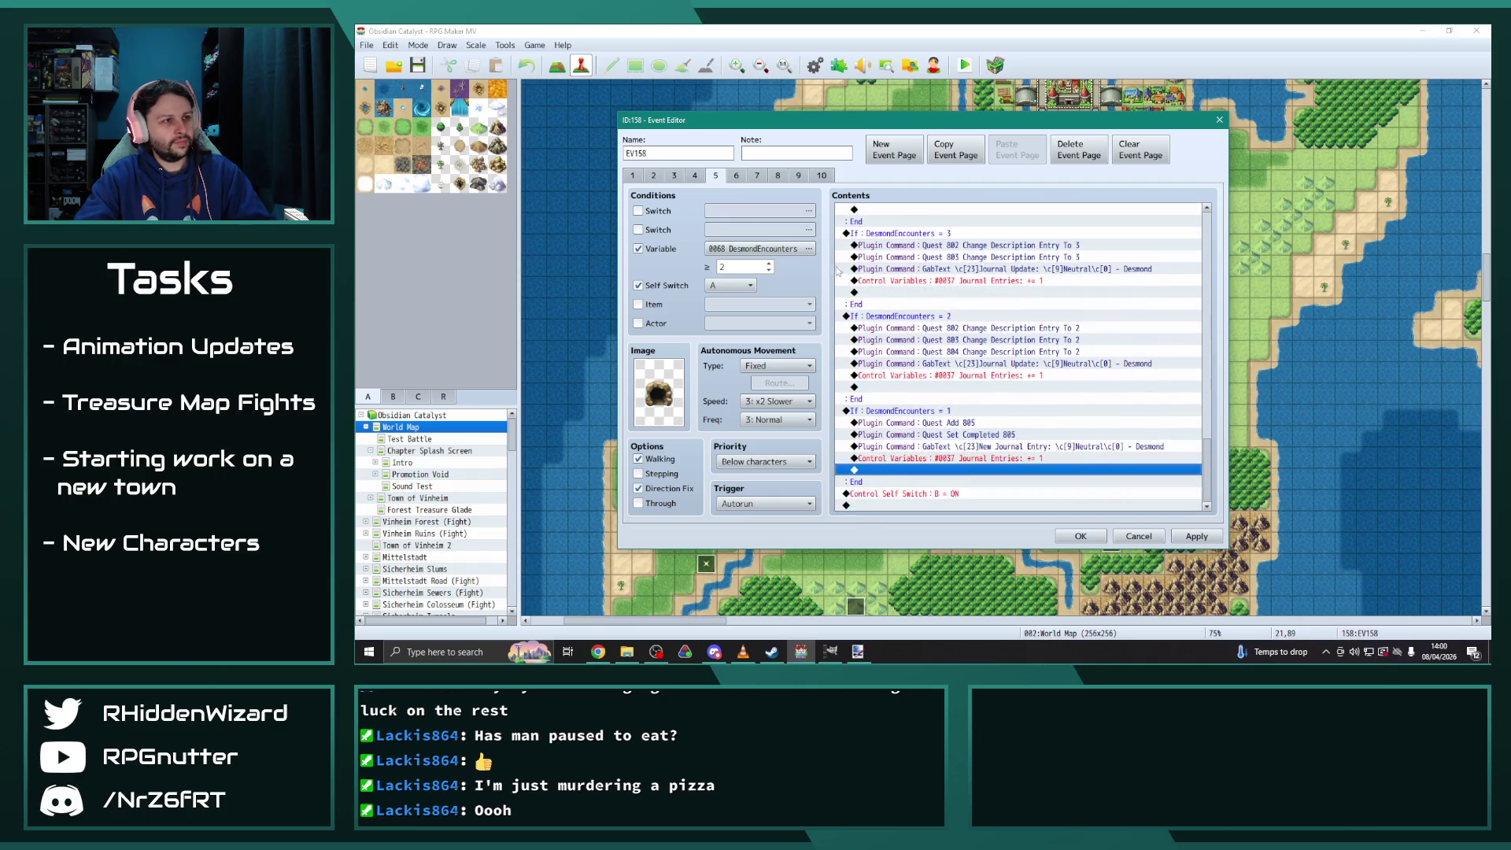
Check pages 6 and 8, then confirm the EV158 edits with OK
left_click(737, 175)
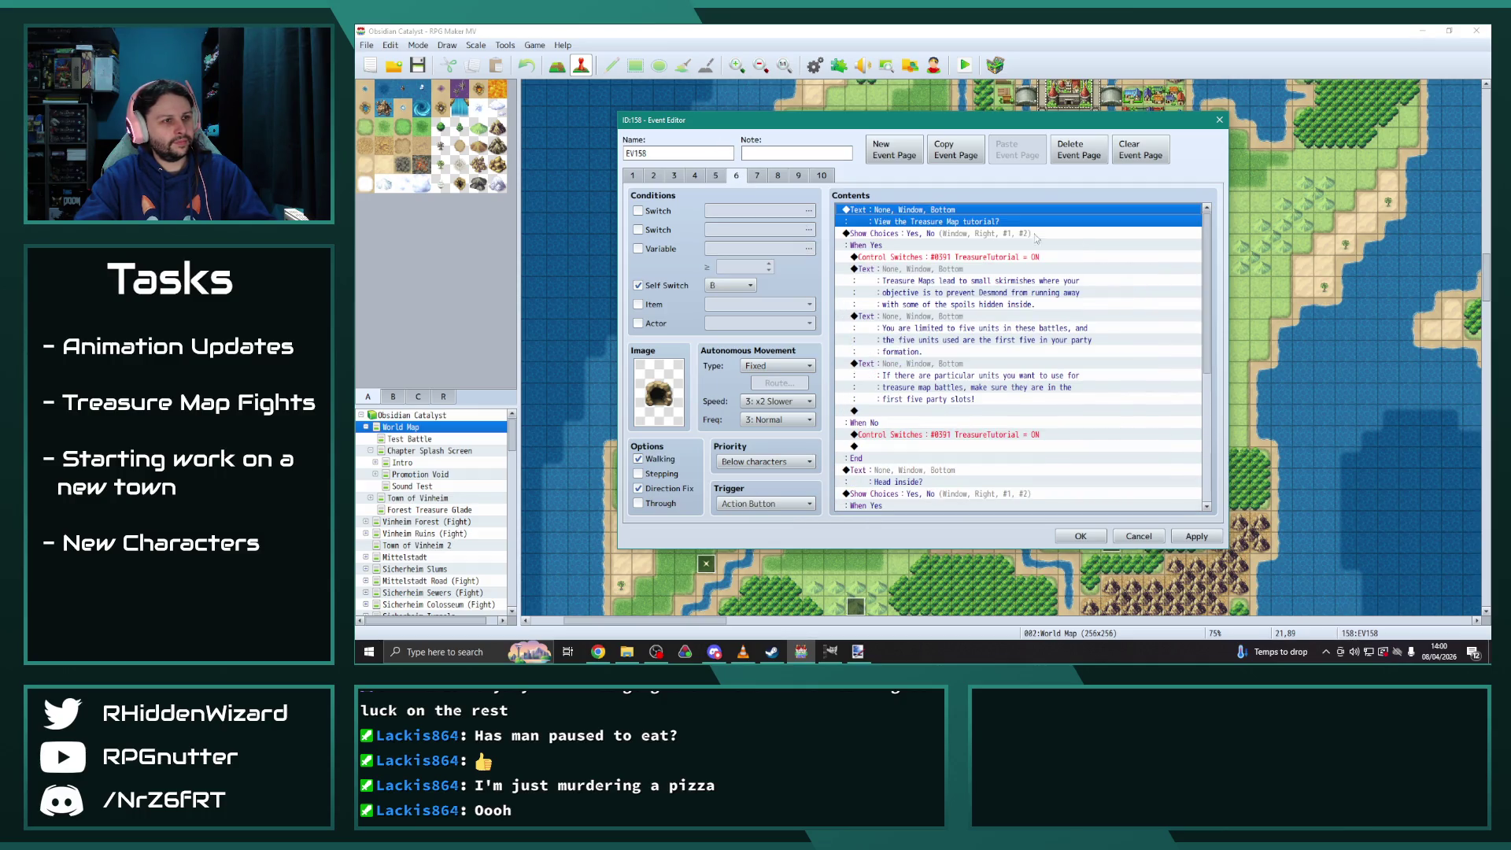
left_click(778, 176)
left_click(1080, 536)
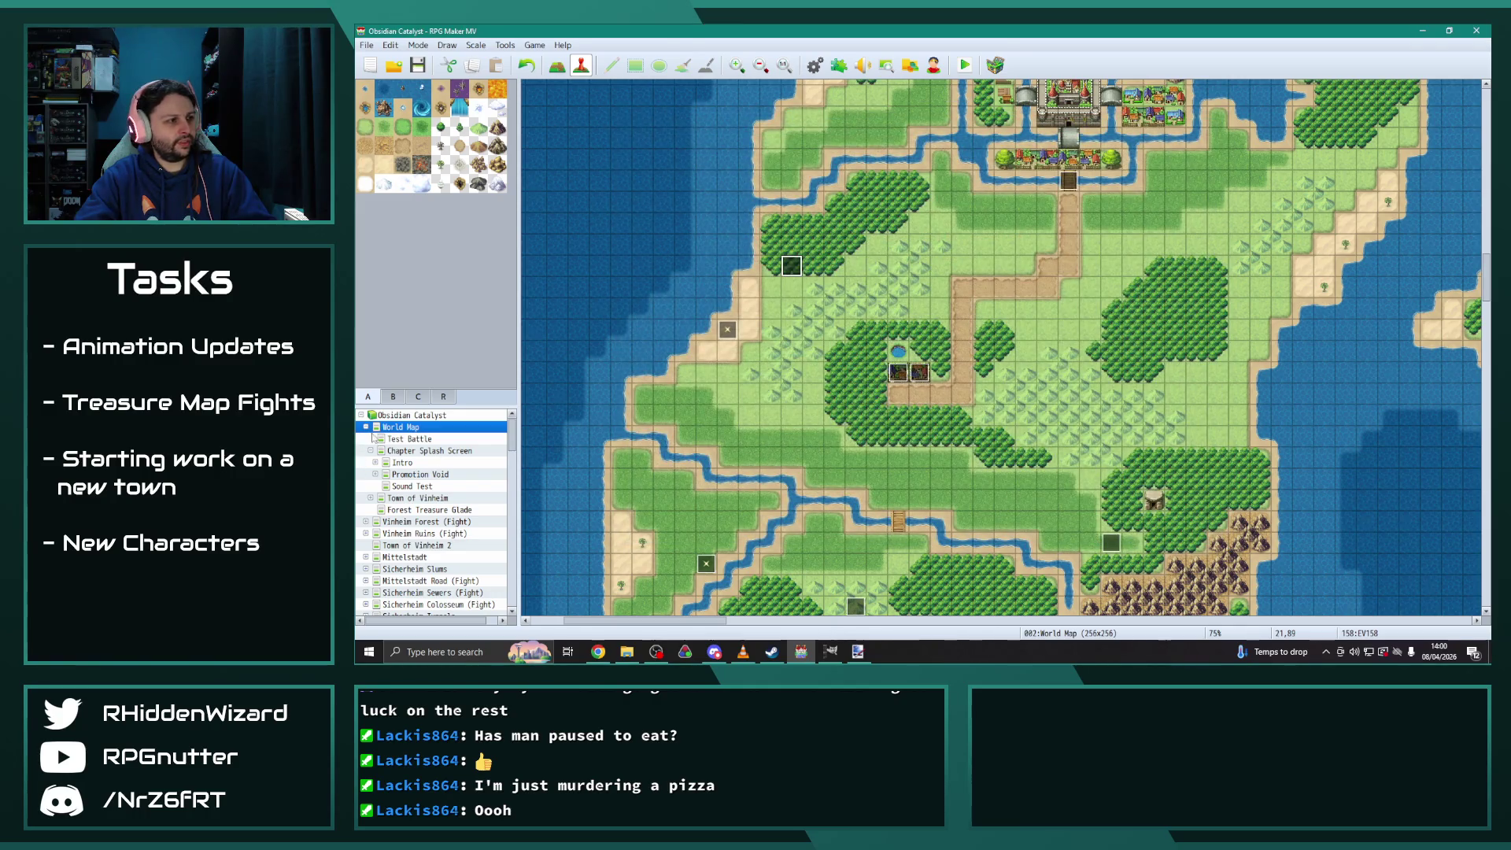
scroll(380, 467, "down", 10)
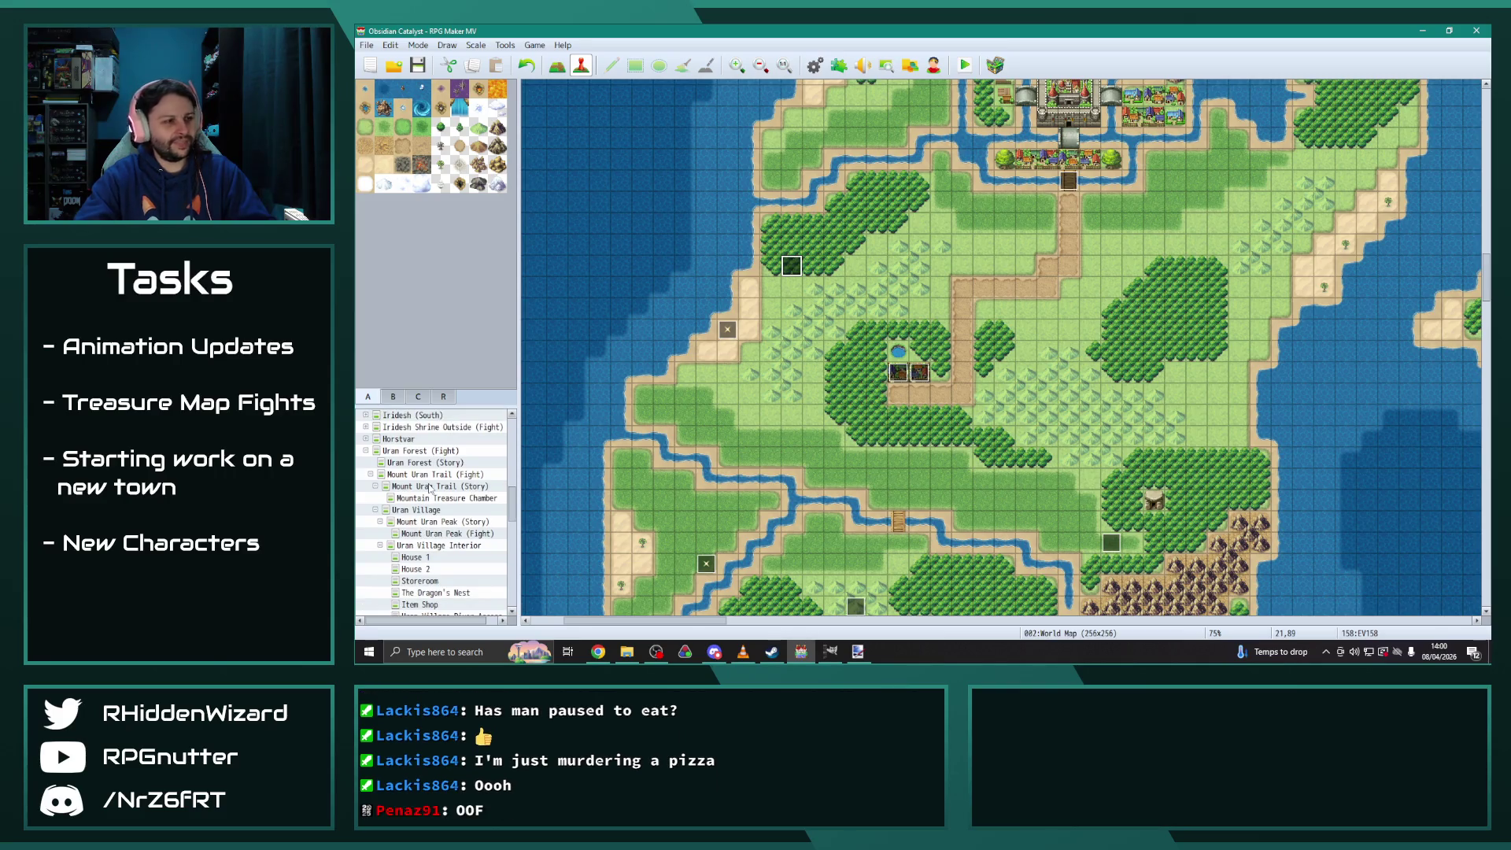
In Mount Uran Trail (Story) EV010 page 3, add 'Journal Entries += 1' to the TreasureFights and DesmondEncounters branches
left_click(431, 488)
double_click(1042, 105)
left_click(653, 175)
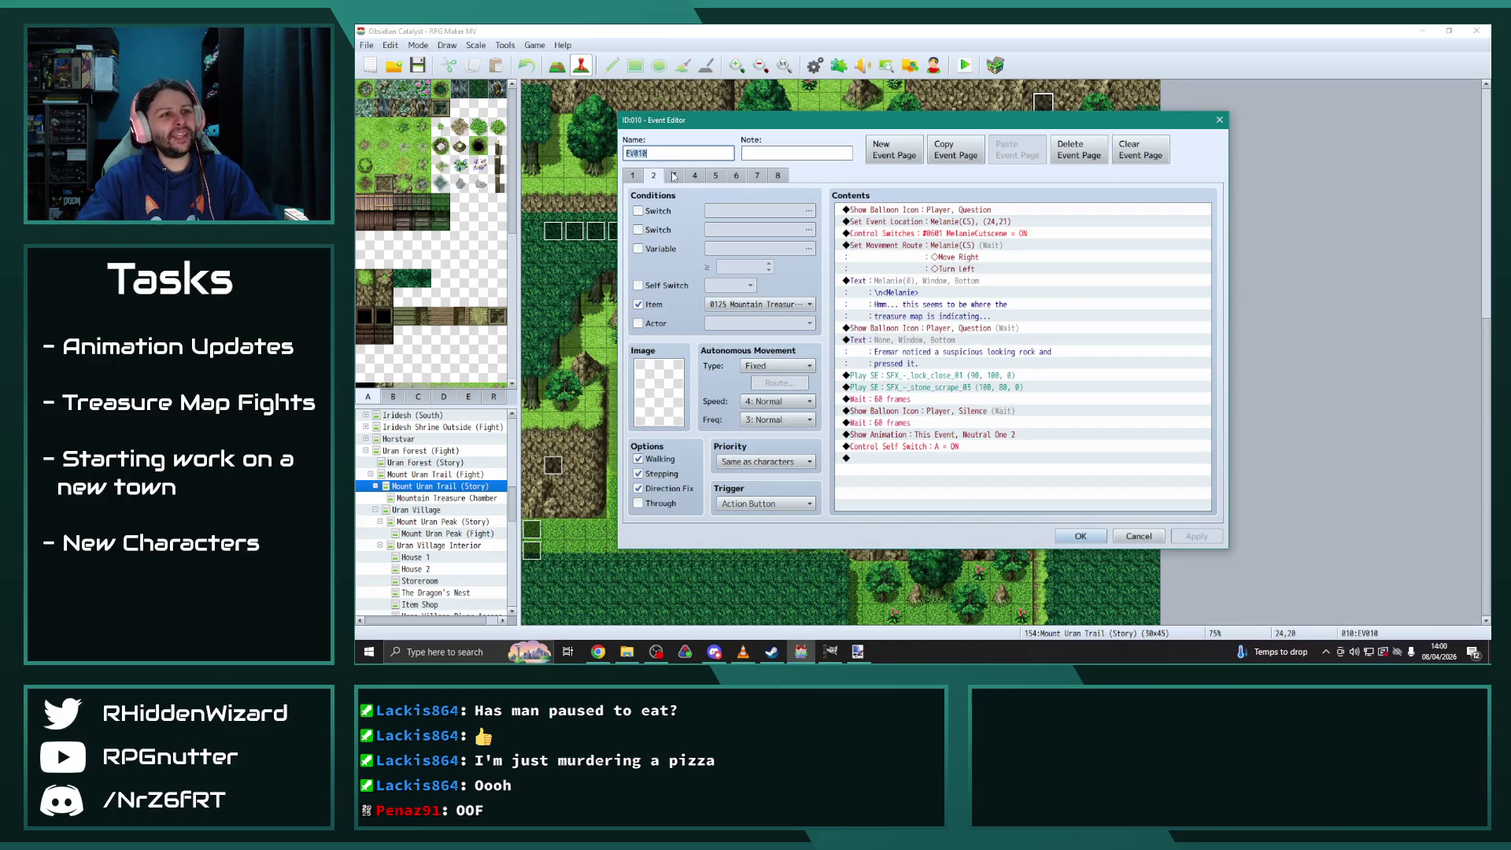
left_click(673, 175)
left_click_drag(1204, 248, 1215, 544)
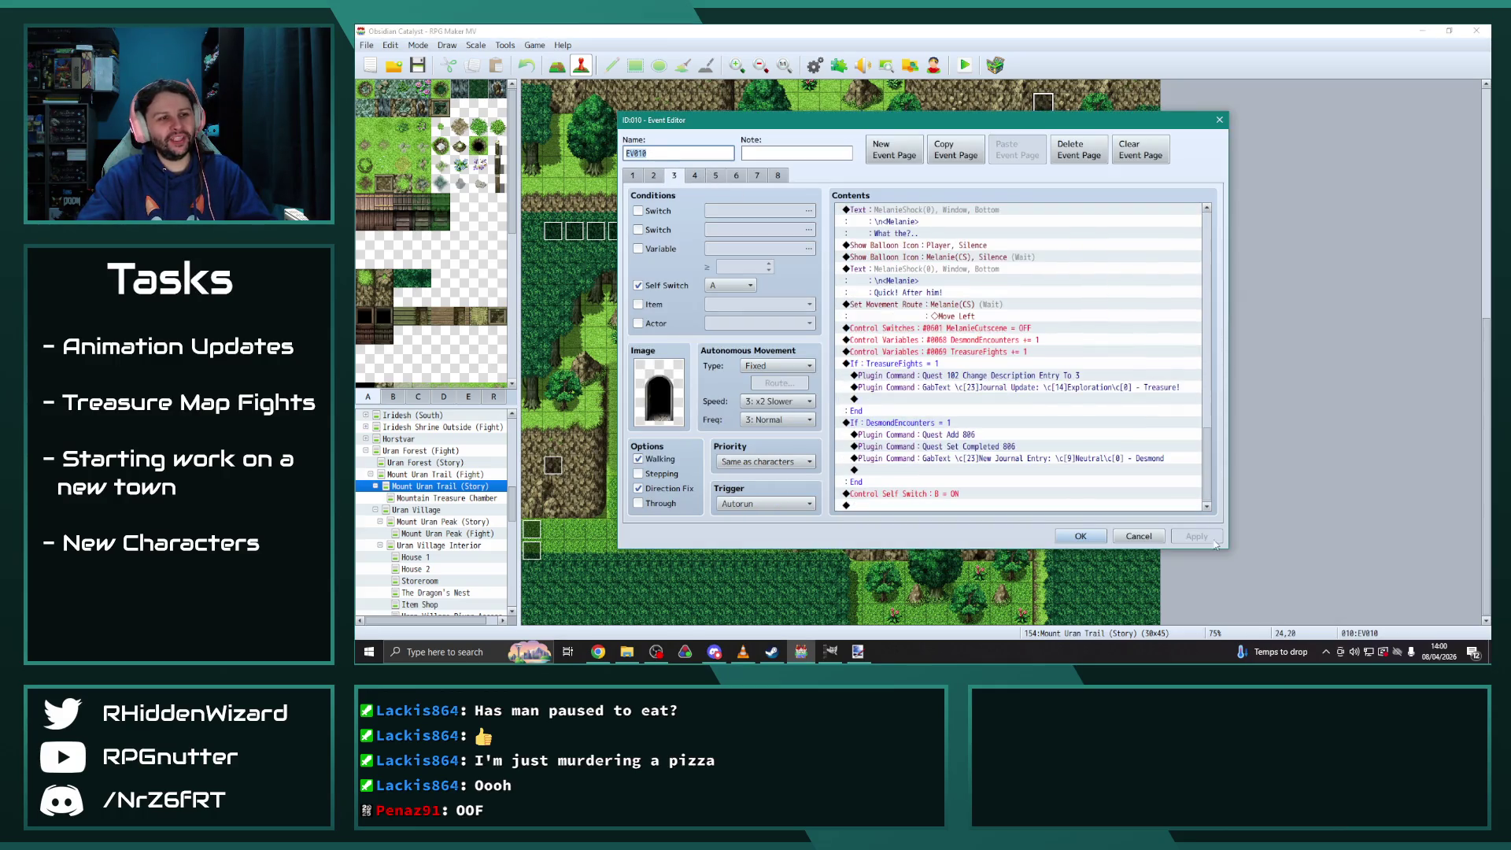
left_click(915, 399)
key("ctrl+v")
left_click(900, 472)
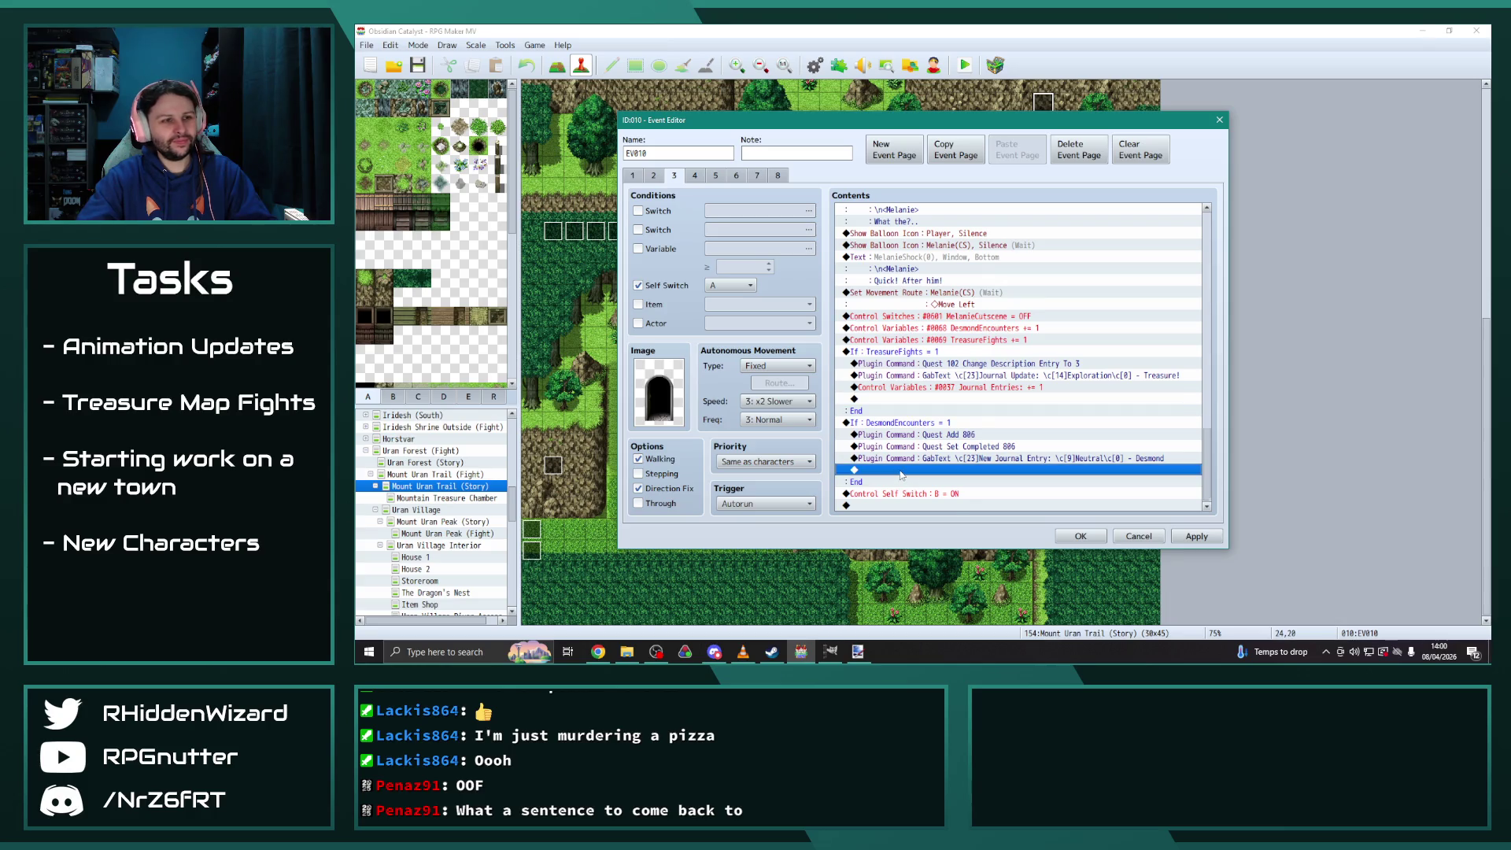
key("ctrl+v")
On page 4, add 'Journal Entries += 1' to the TreasureFights branch
left_click(695, 175)
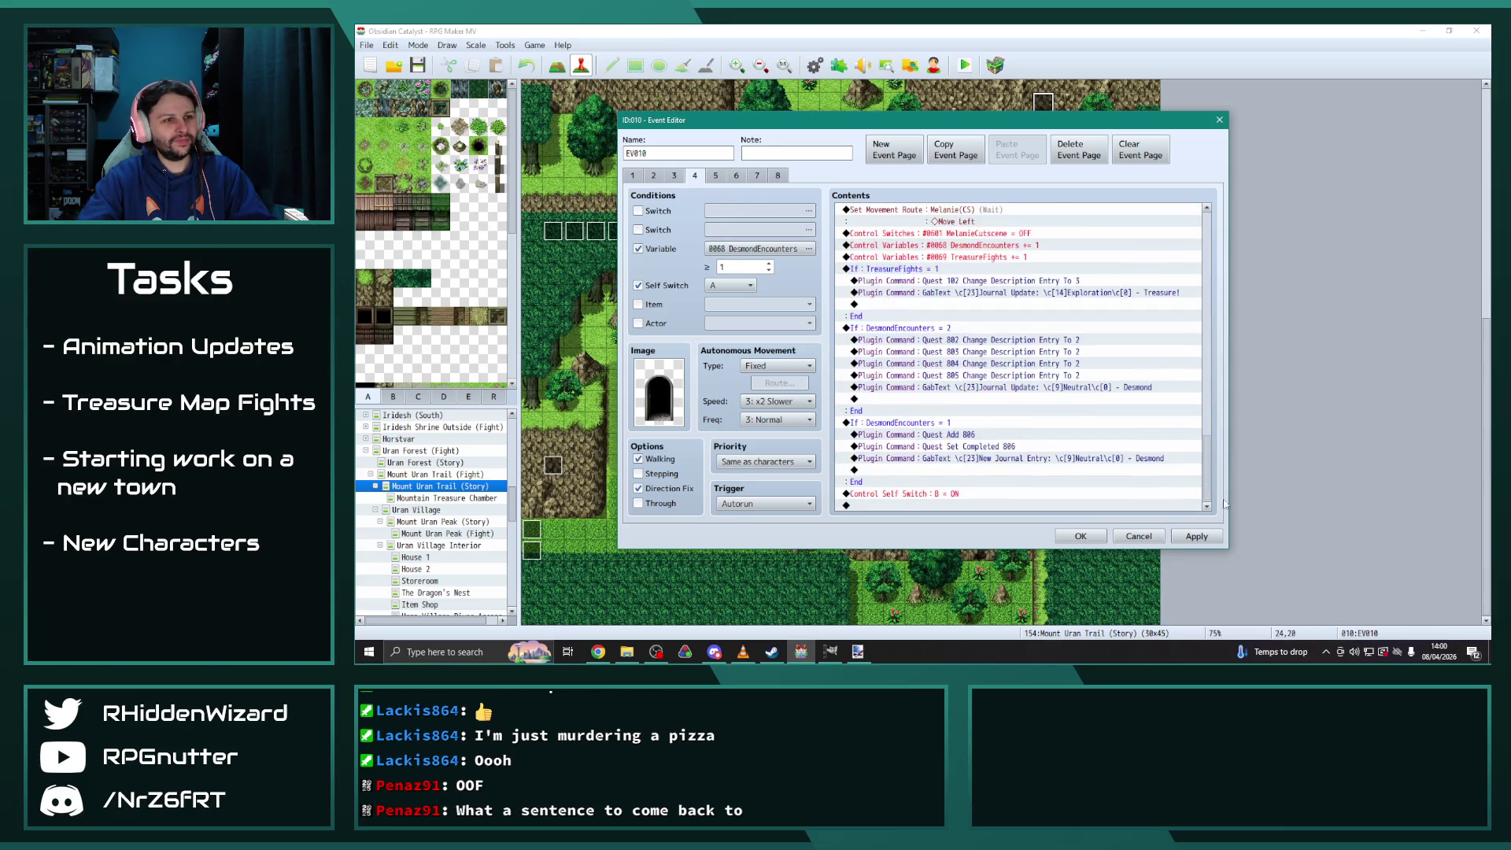
left_click(916, 306)
key("ctrl+v")
left_click(905, 399)
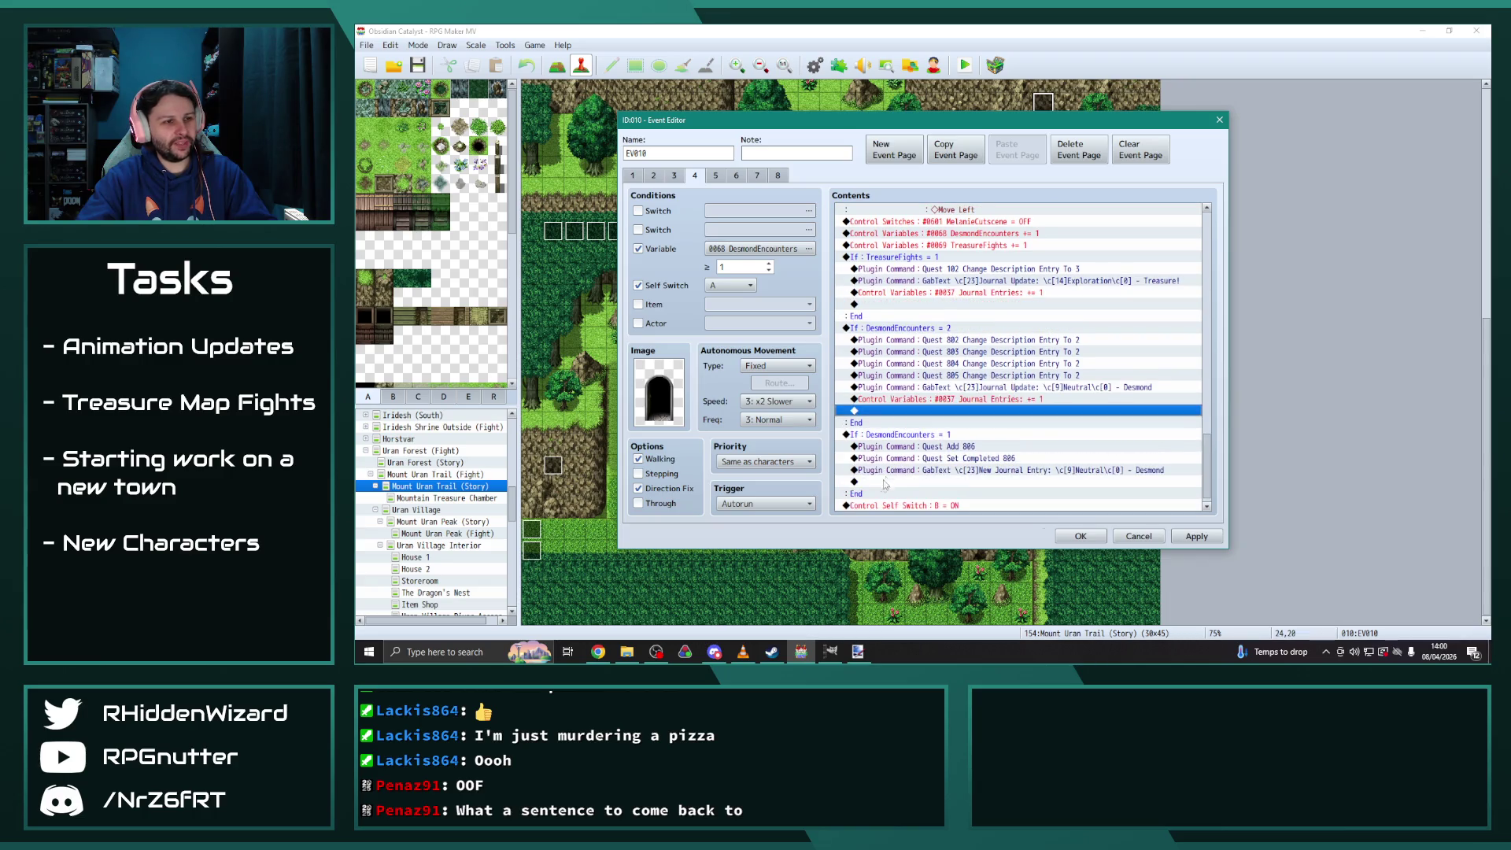
On page 5, add 'Journal Entries += 1' to the TreasureFights and DesmondEncounters = 3, 2 and 1 branches
left_click(715, 175)
scroll(1173, 257, "down", 15)
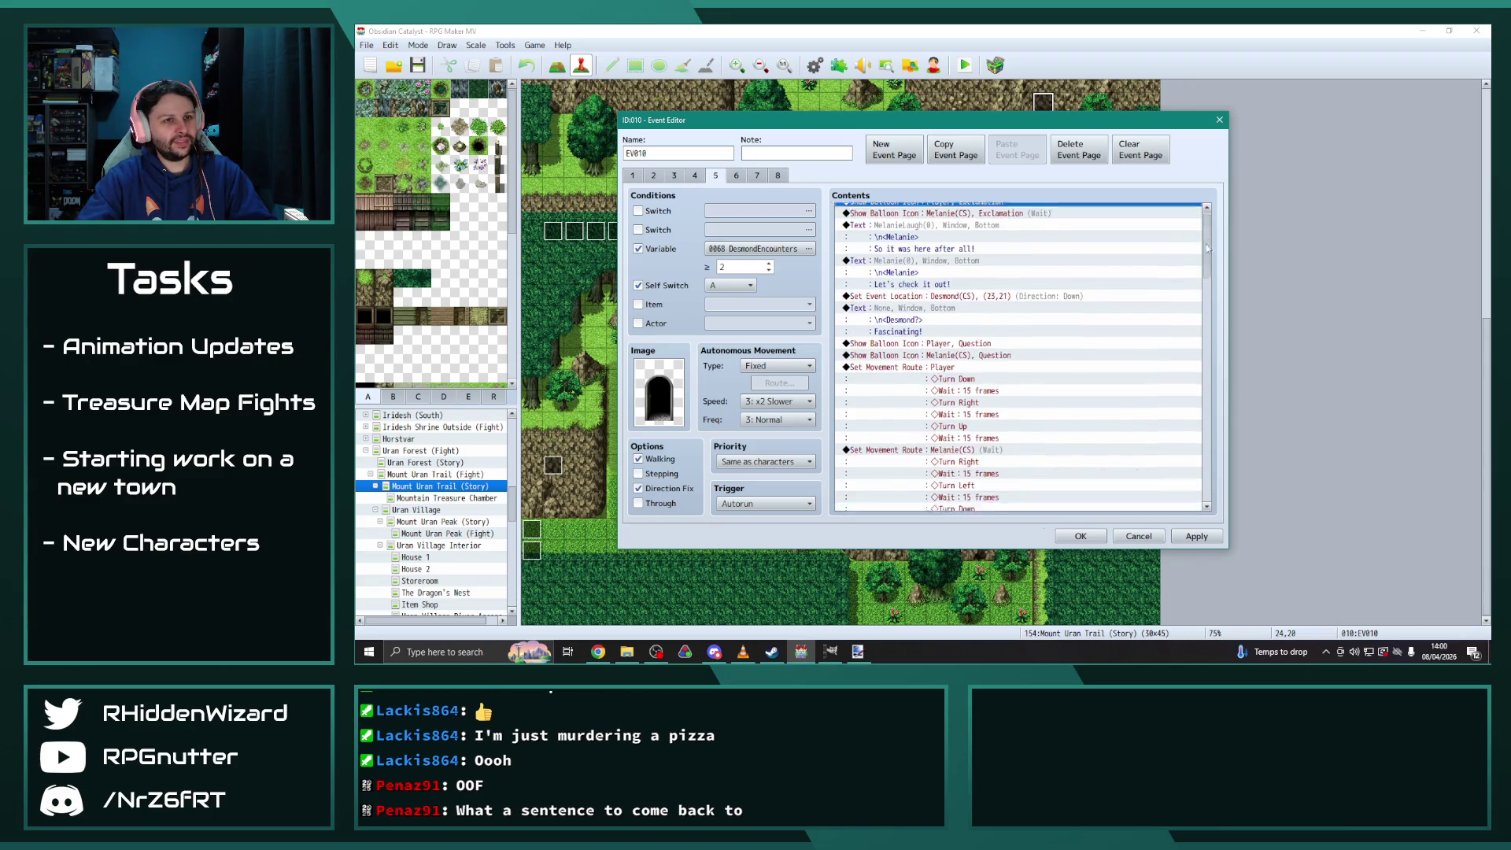
left_click(906, 281)
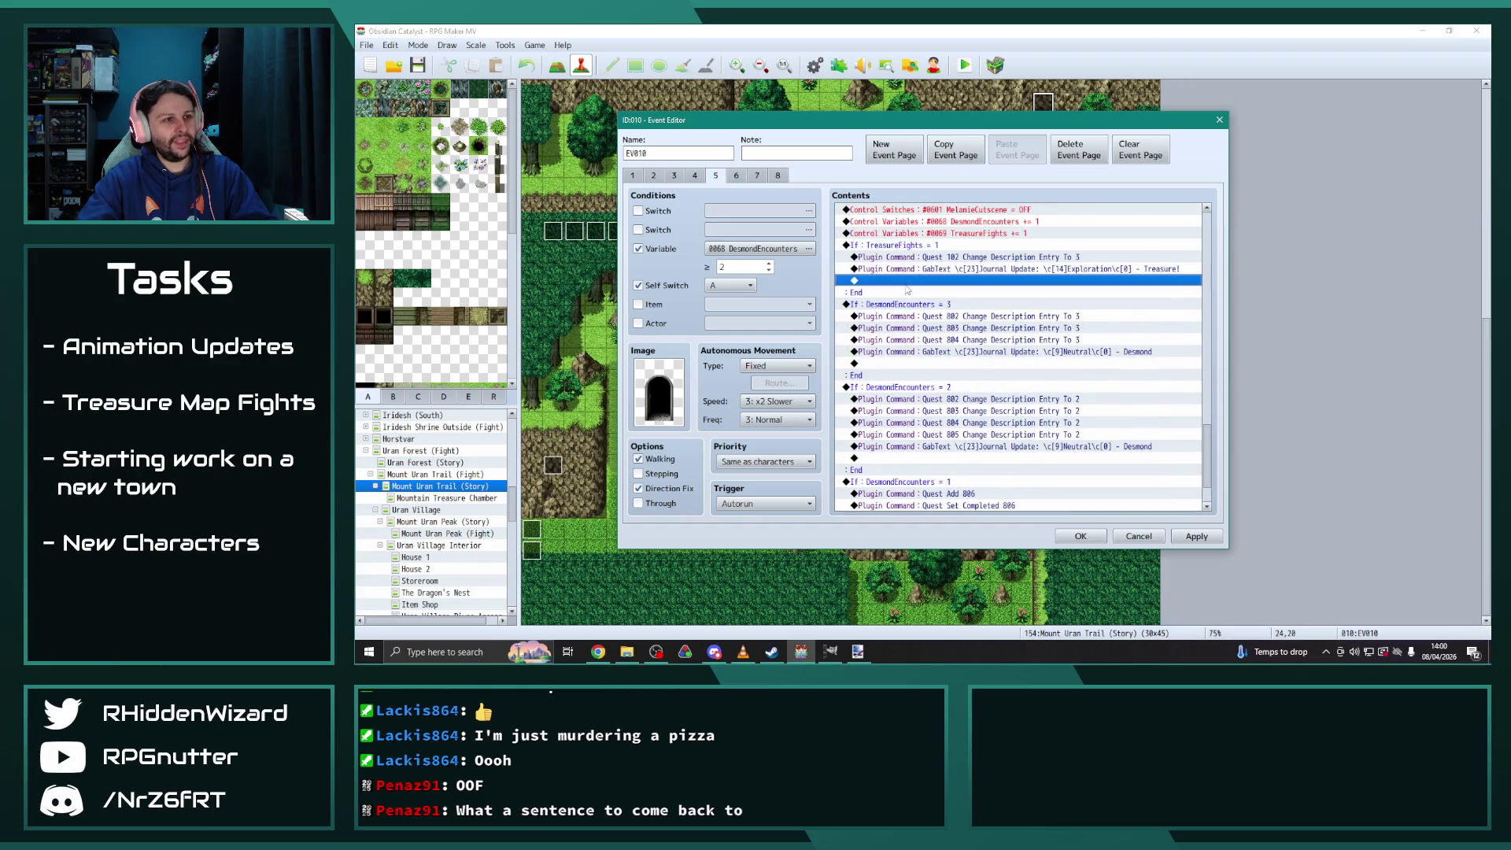
key("ctrl+v")
left_click(899, 375)
key("ctrl+v")
scroll(900, 436, "down", 2)
left_click(899, 425)
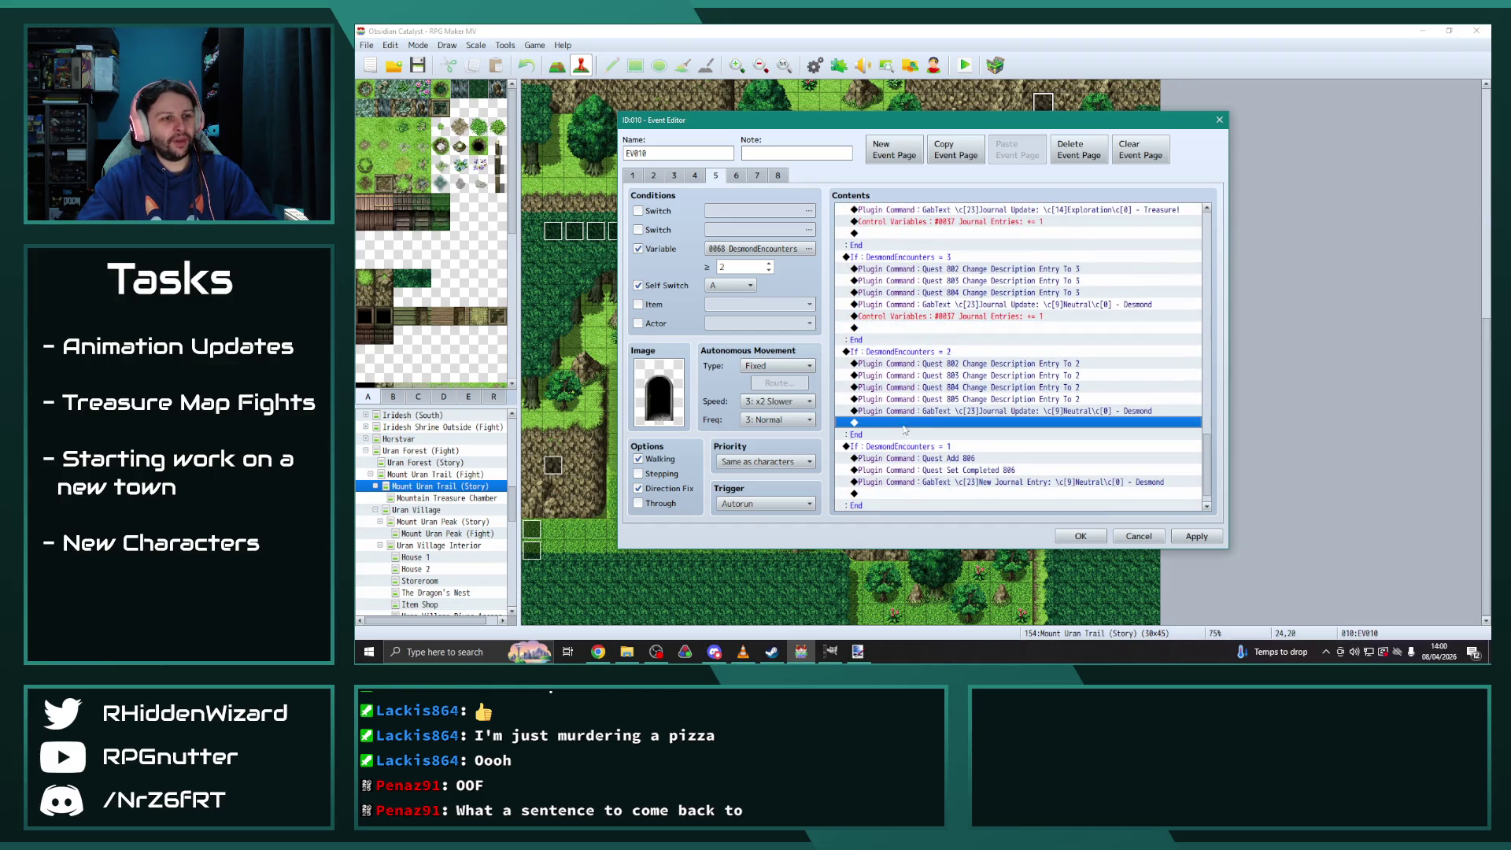
key("ctrl+v")
left_click(904, 472)
key("ctrl+v")
Review pages 6 to 8, then apply and confirm the EV010 changes
left_click(737, 175)
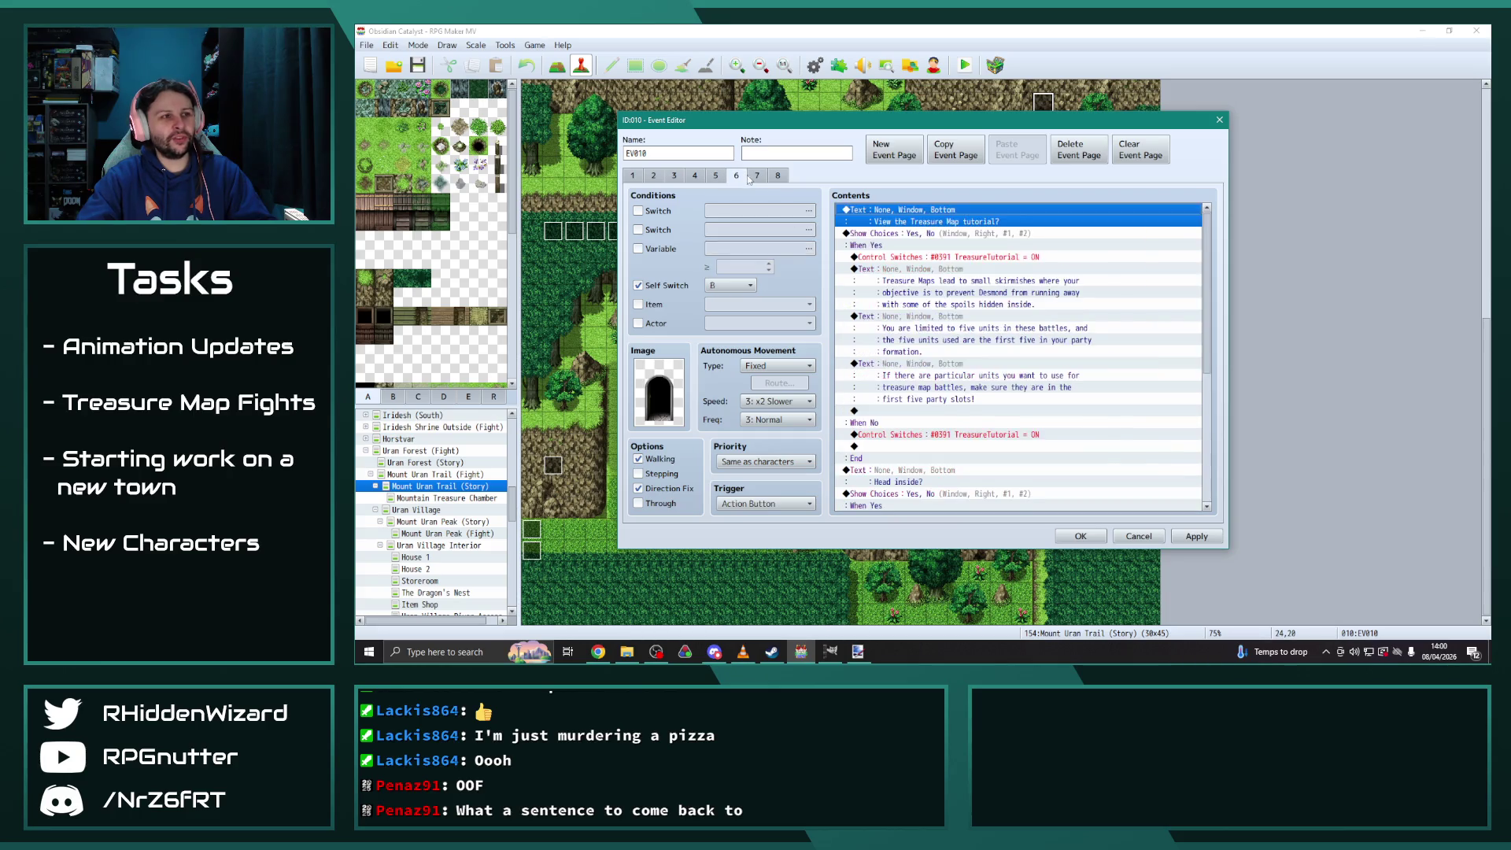
left_click_drag(1203, 266, 1203, 459)
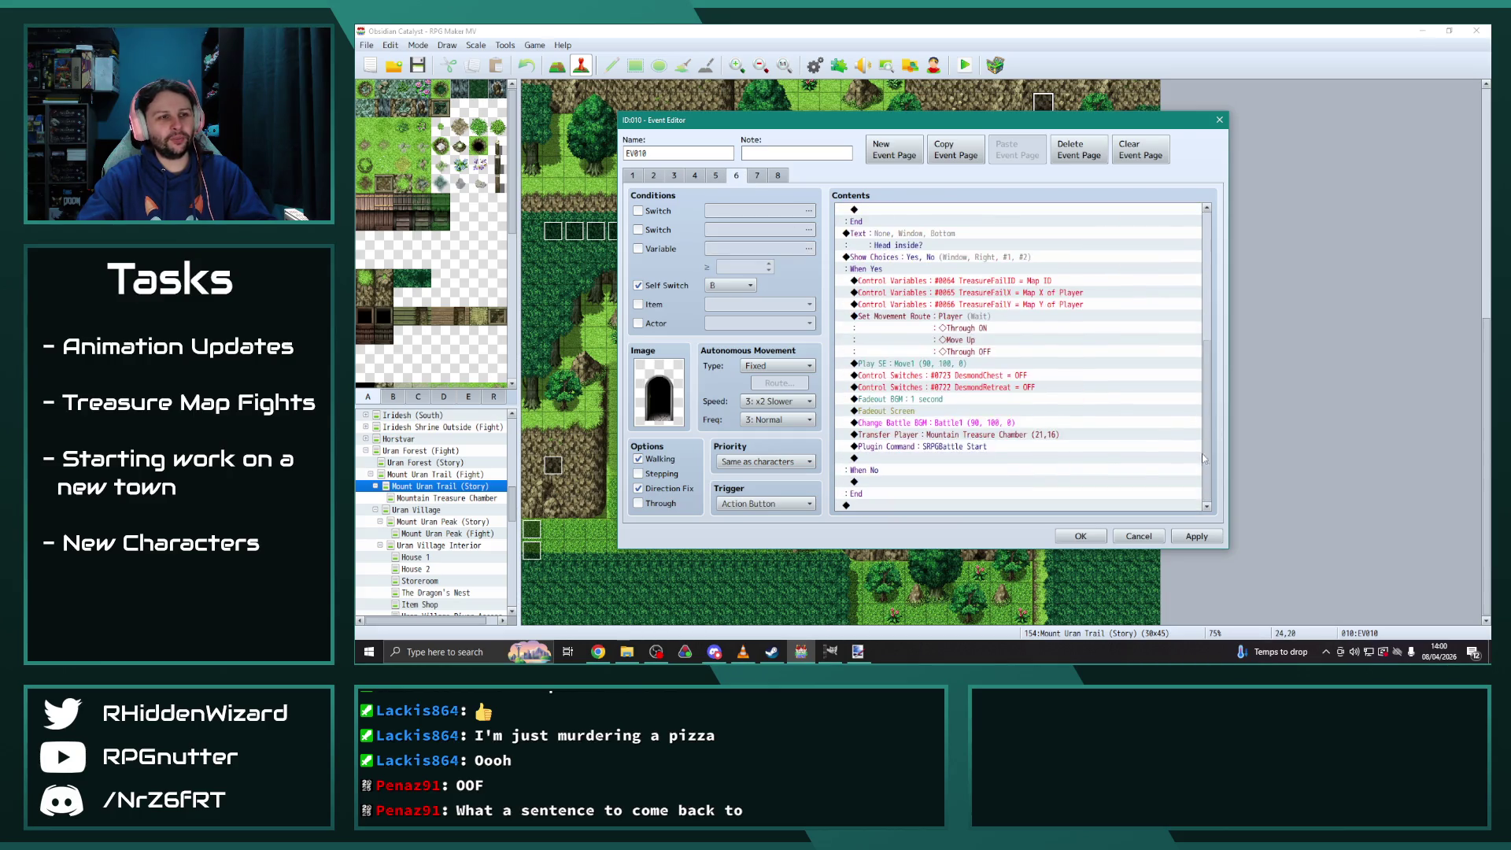
left_click(757, 176)
left_click(777, 176)
left_click(1196, 536)
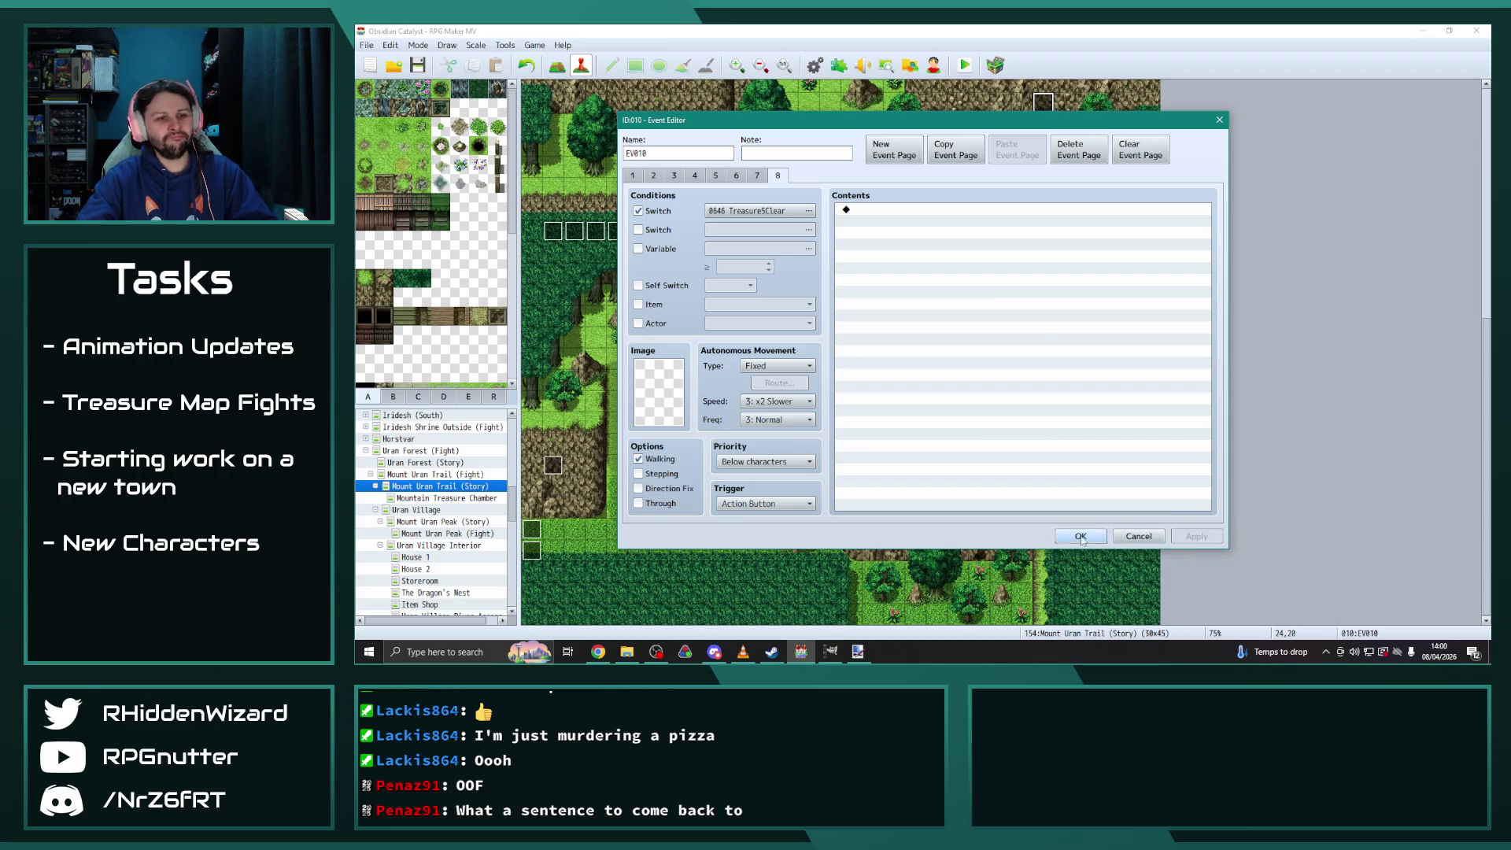
left_click(1081, 537)
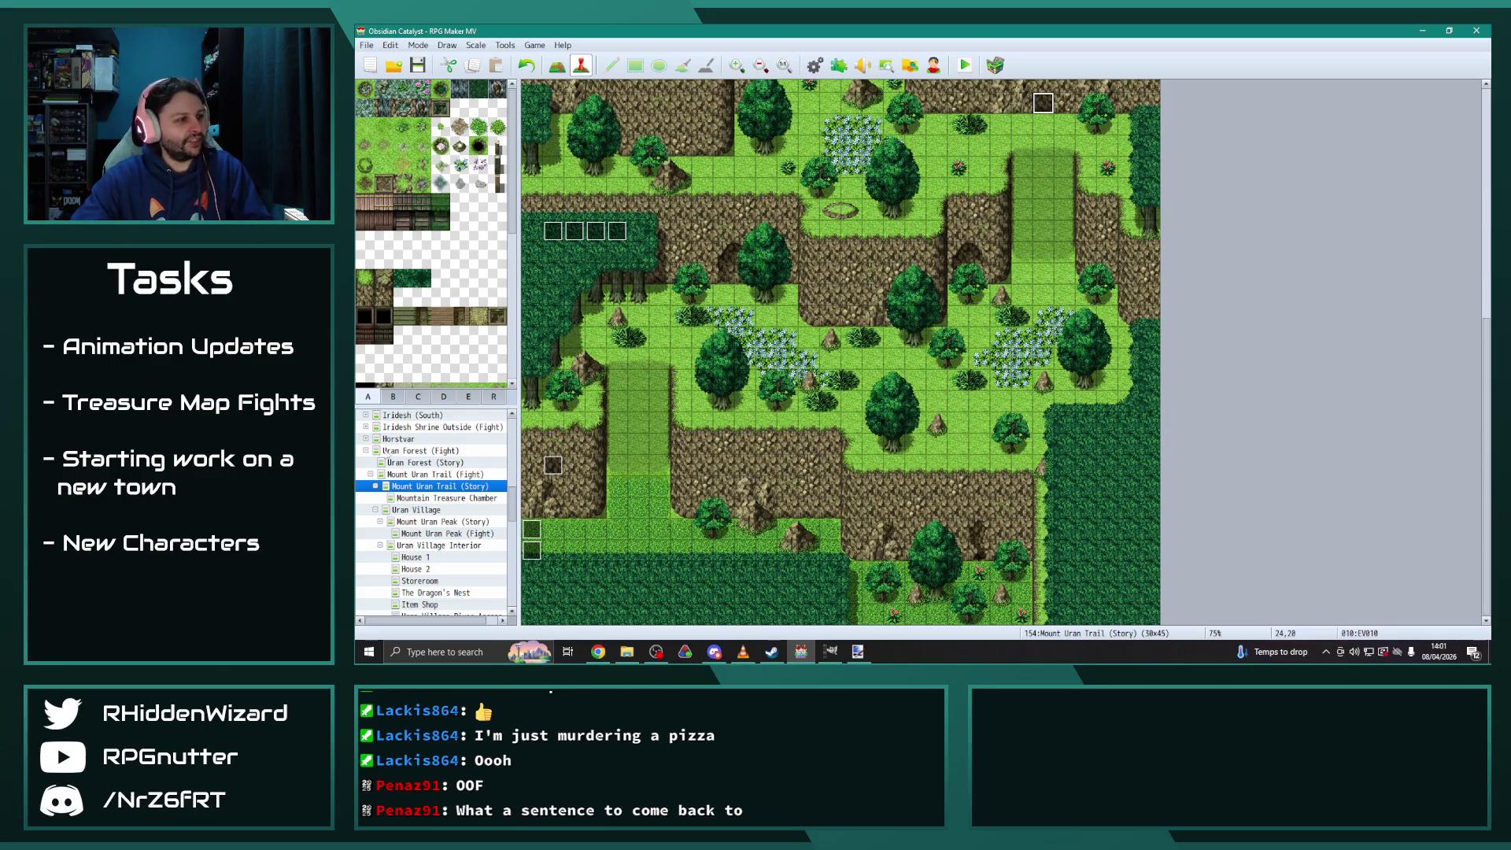
Open treasure event EV022 on Sicherheim Sewers 2 and check its page 3 increment
scroll(427, 477, "down", 5)
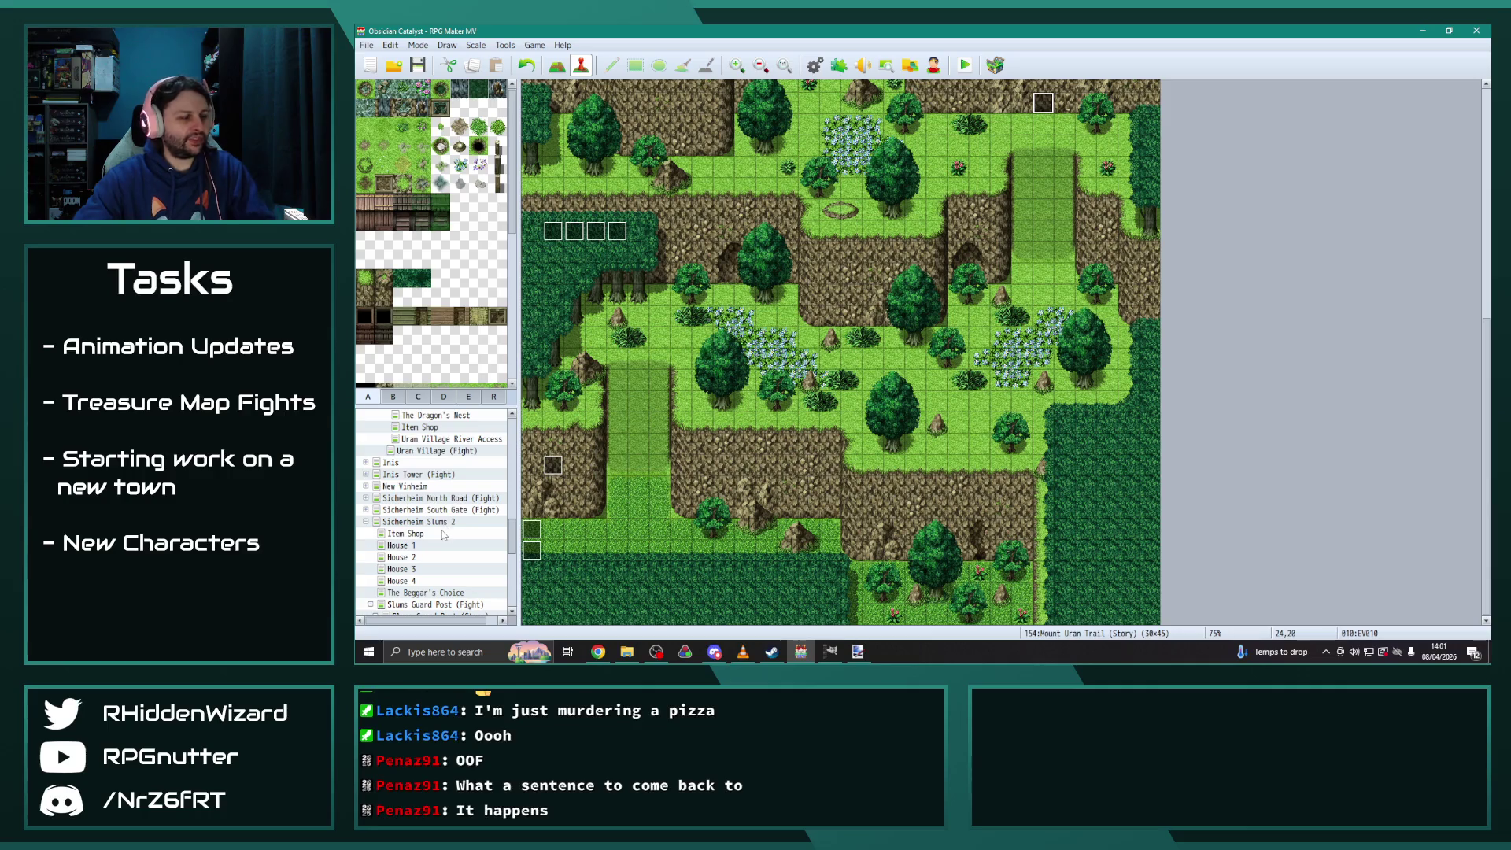
scroll(449, 528, "down", 2)
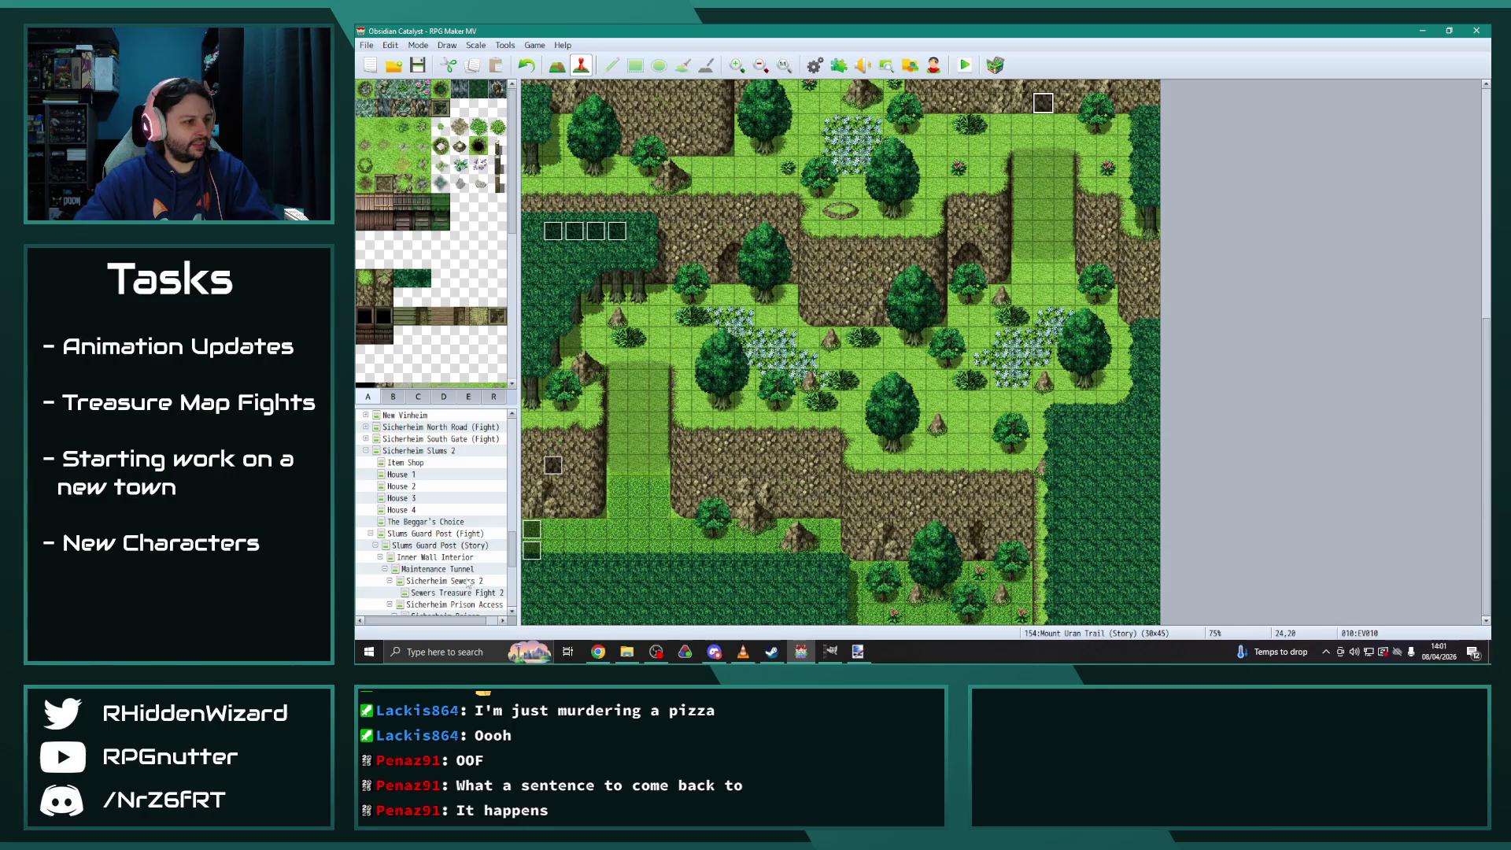
left_click(457, 581)
double_click(766, 131)
left_click(673, 175)
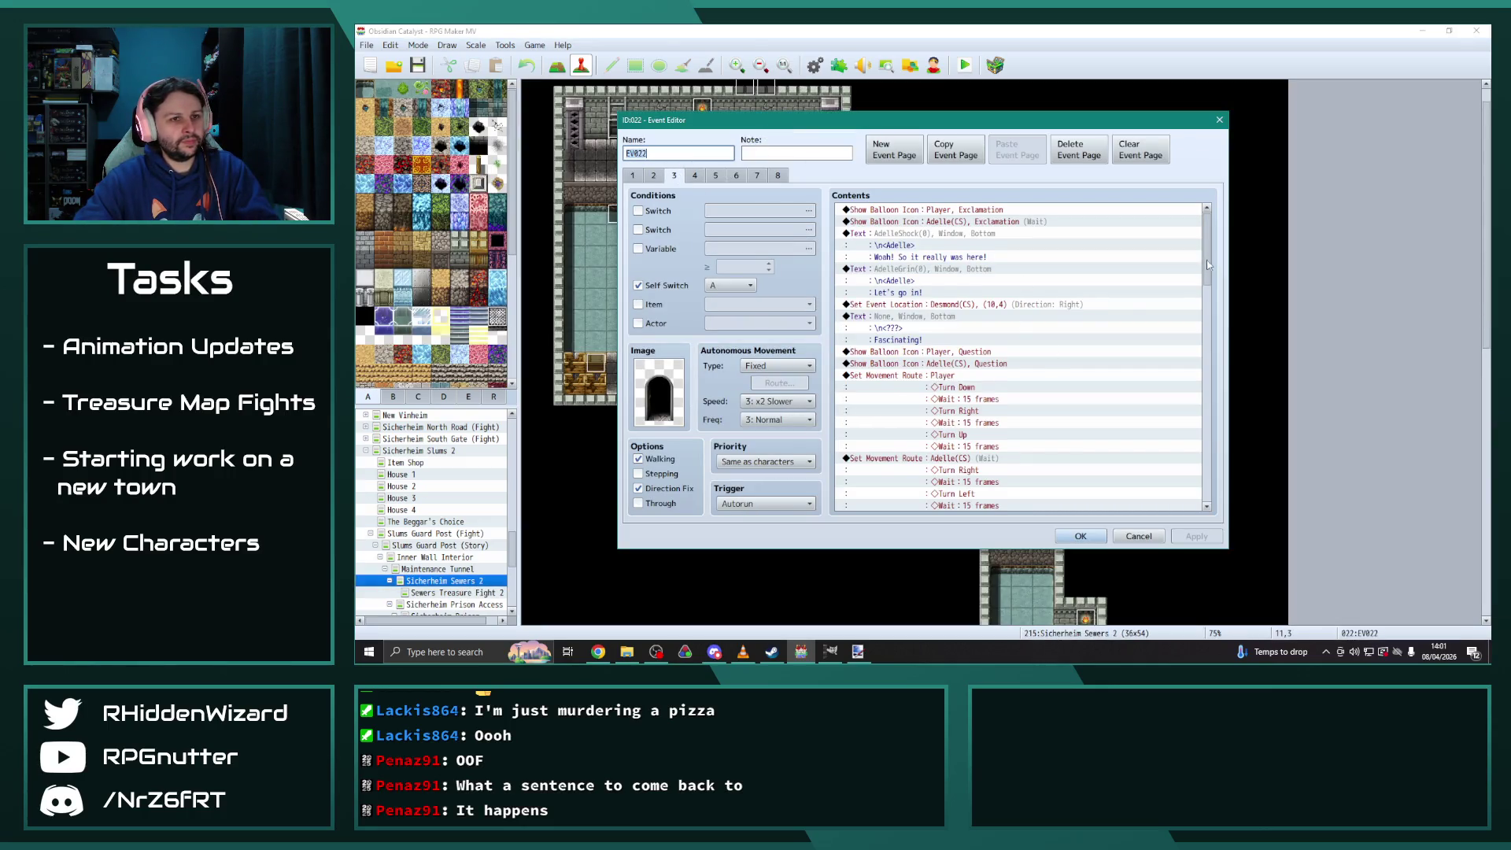
left_click_drag(1206, 260, 1206, 477)
left_click(928, 407)
scroll(929, 404, "down", 1)
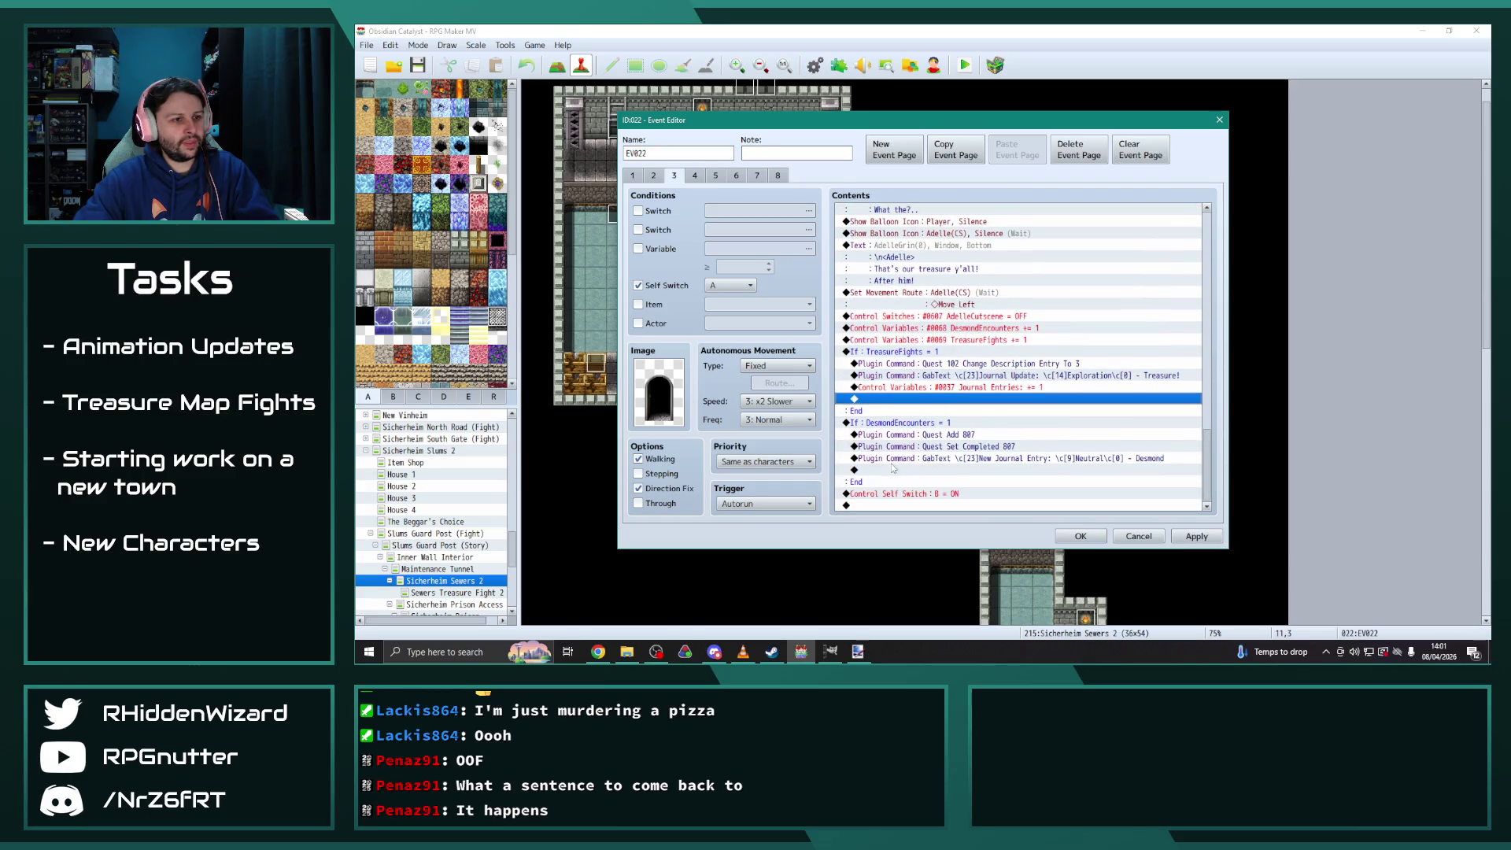
On page 4, add 'Journal Entries += 1' to the TreasureFights and DesmondEncounters = 2 and = 1 branches
left_click(694, 174)
left_click_drag(1206, 253, 1145, 474)
left_click(930, 295)
key("ctrl+v")
left_click(899, 401)
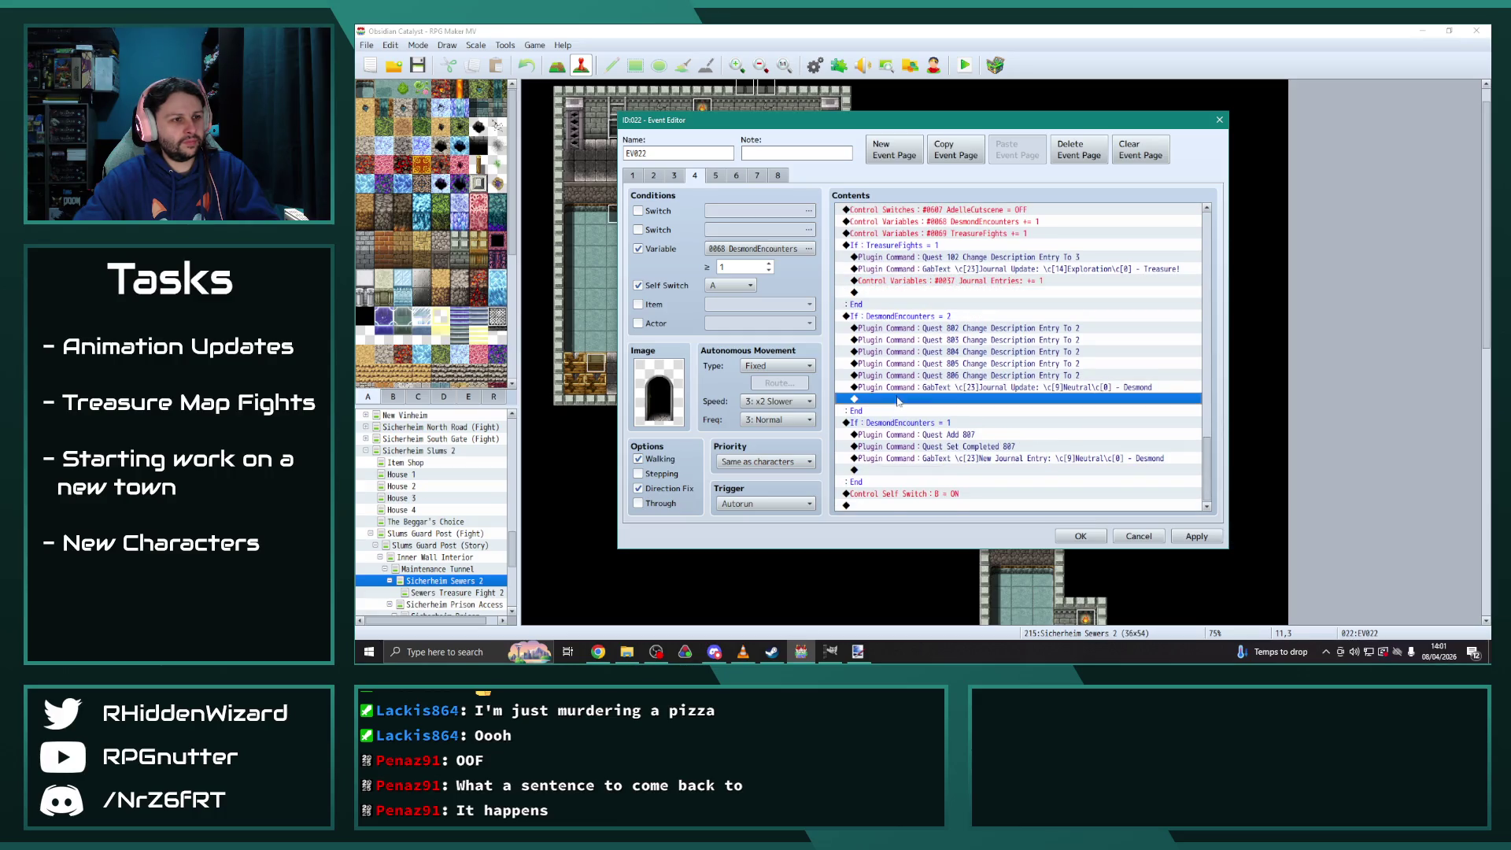
key("ctrl+v")
left_click(909, 489)
key("ctrl+v")
On page 5, add 'Journal Entries += 1' to the TreasureFights and DesmondEncounters = 3, 2 and 1 branches
left_click(715, 174)
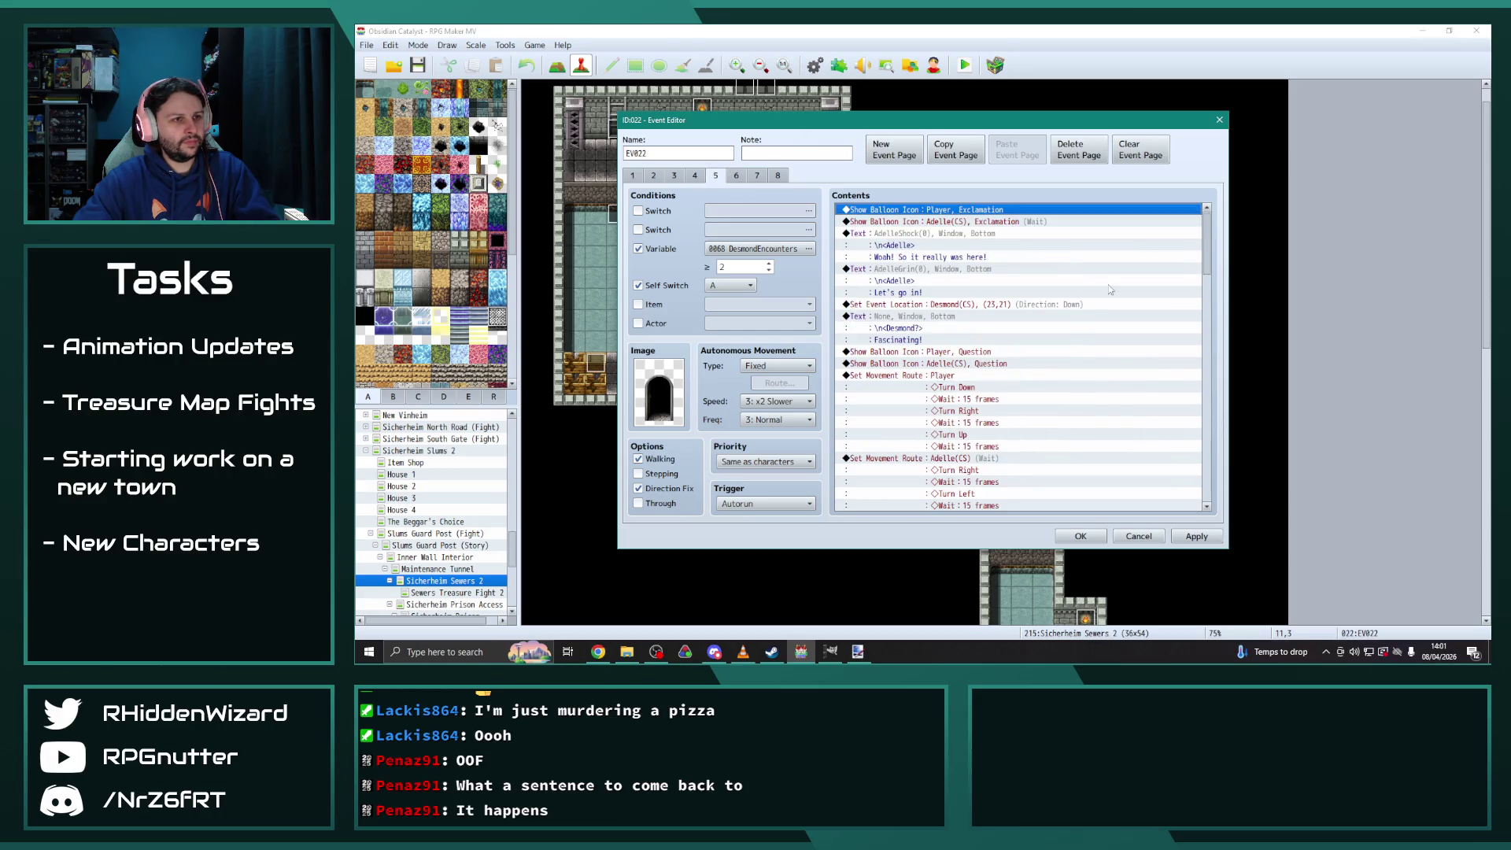
left_click_drag(1208, 236, 1235, 504)
left_click(935, 294)
key("ctrl+v")
scroll(944, 314, "up", 2)
left_click(944, 245)
key("ctrl+v")
scroll(966, 318, "down", 2)
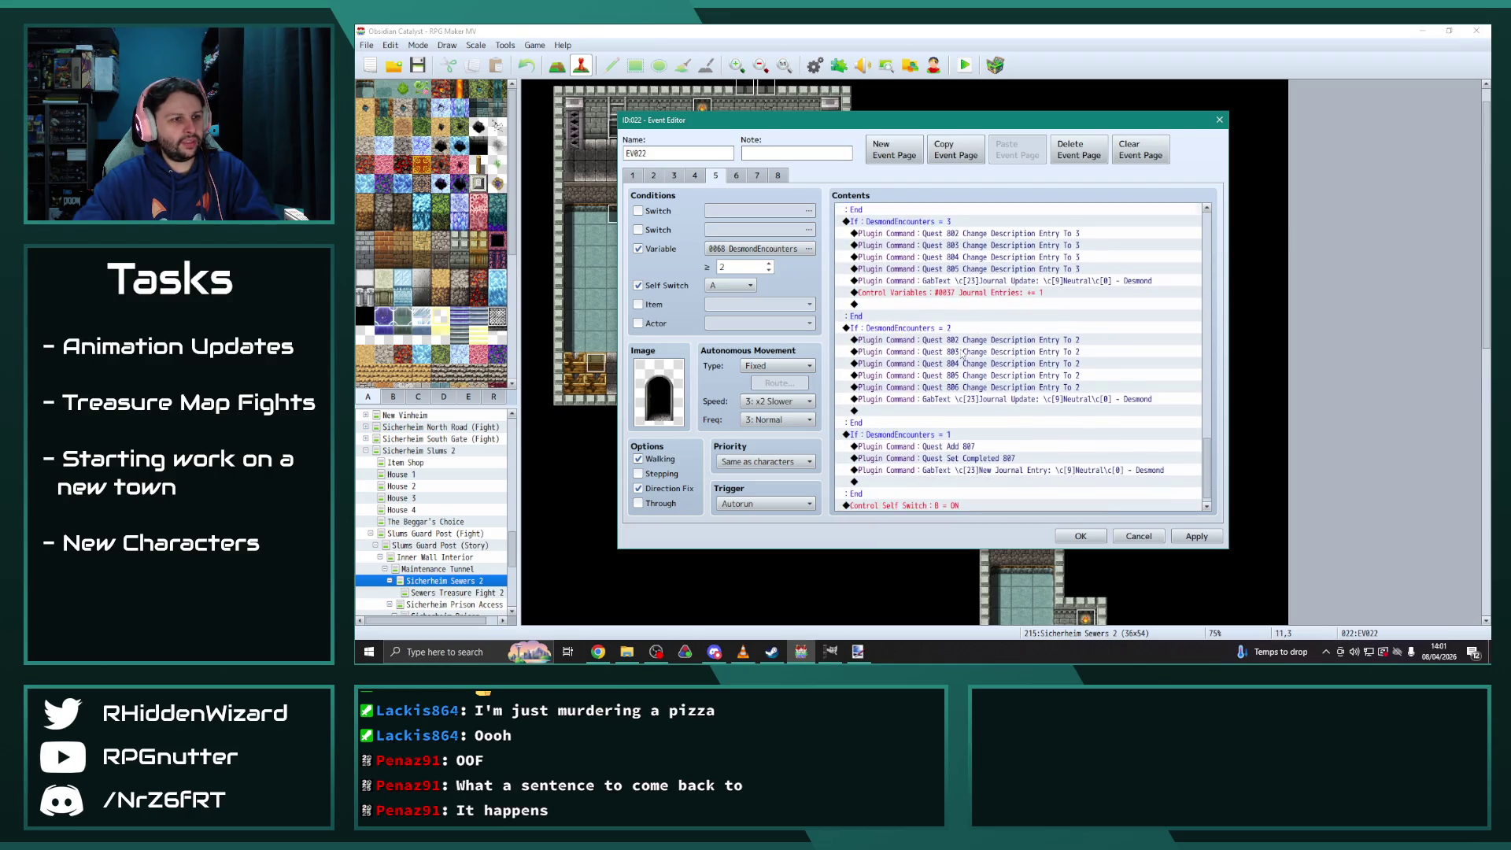
left_click(921, 399)
key("ctrl+v")
left_click(899, 469)
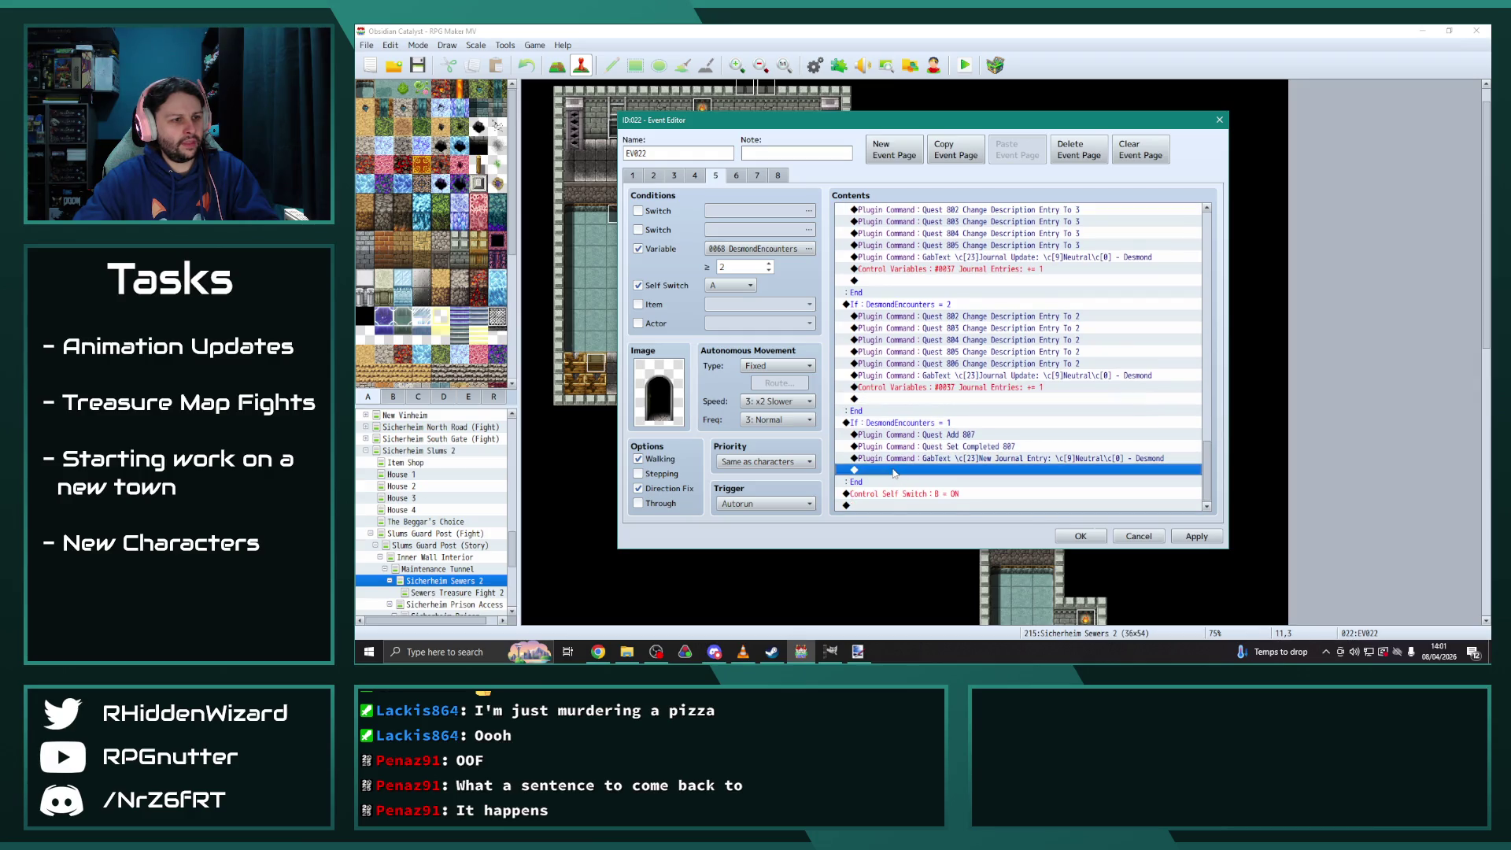
key("ctrl+v")
Check page 6, then apply and confirm the EV022 changes
left_click(736, 175)
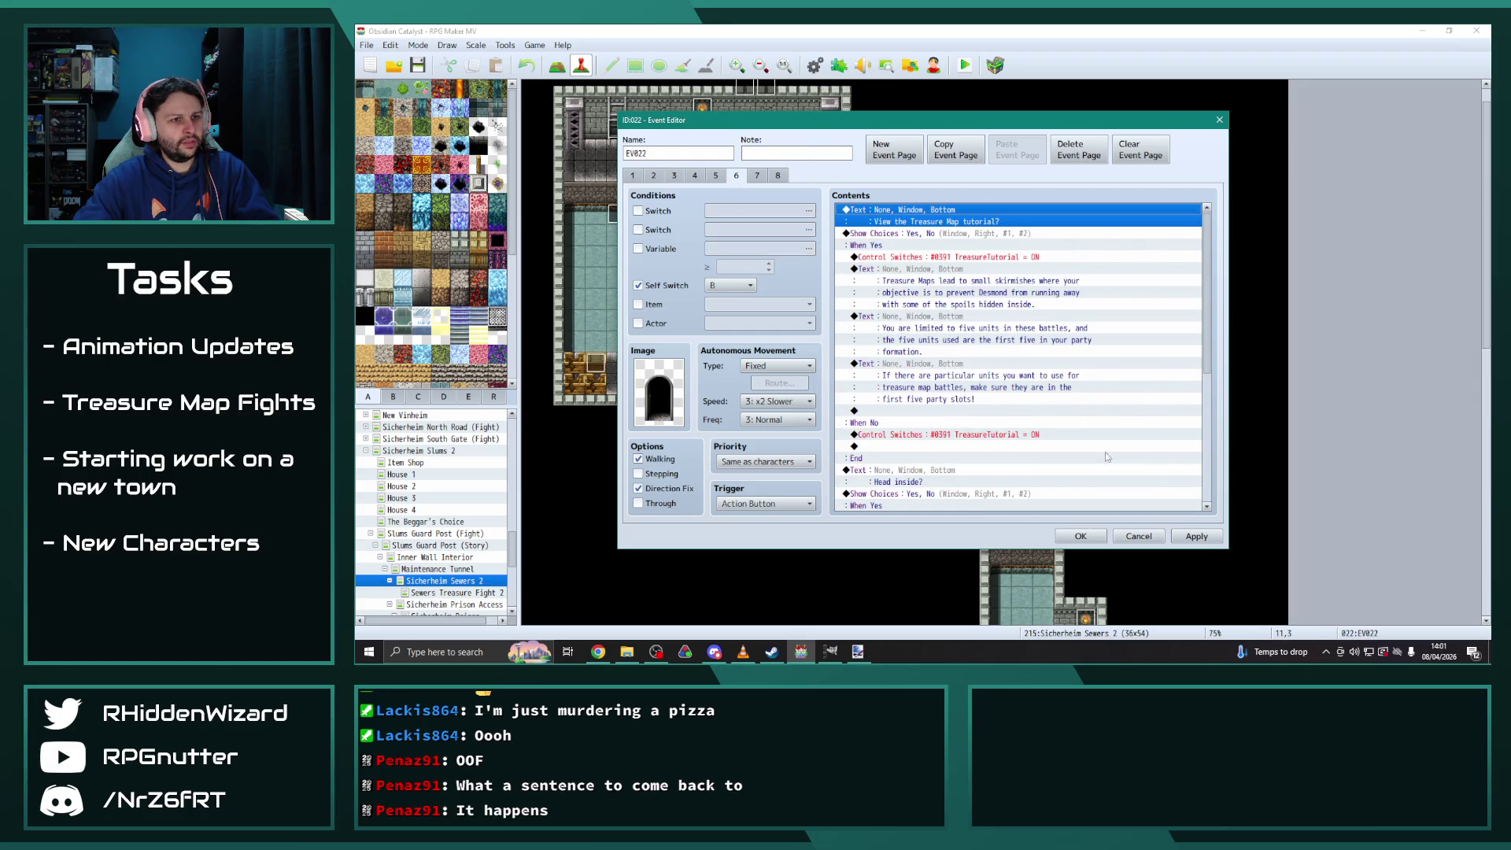
left_click(1196, 536)
left_click(1083, 535)
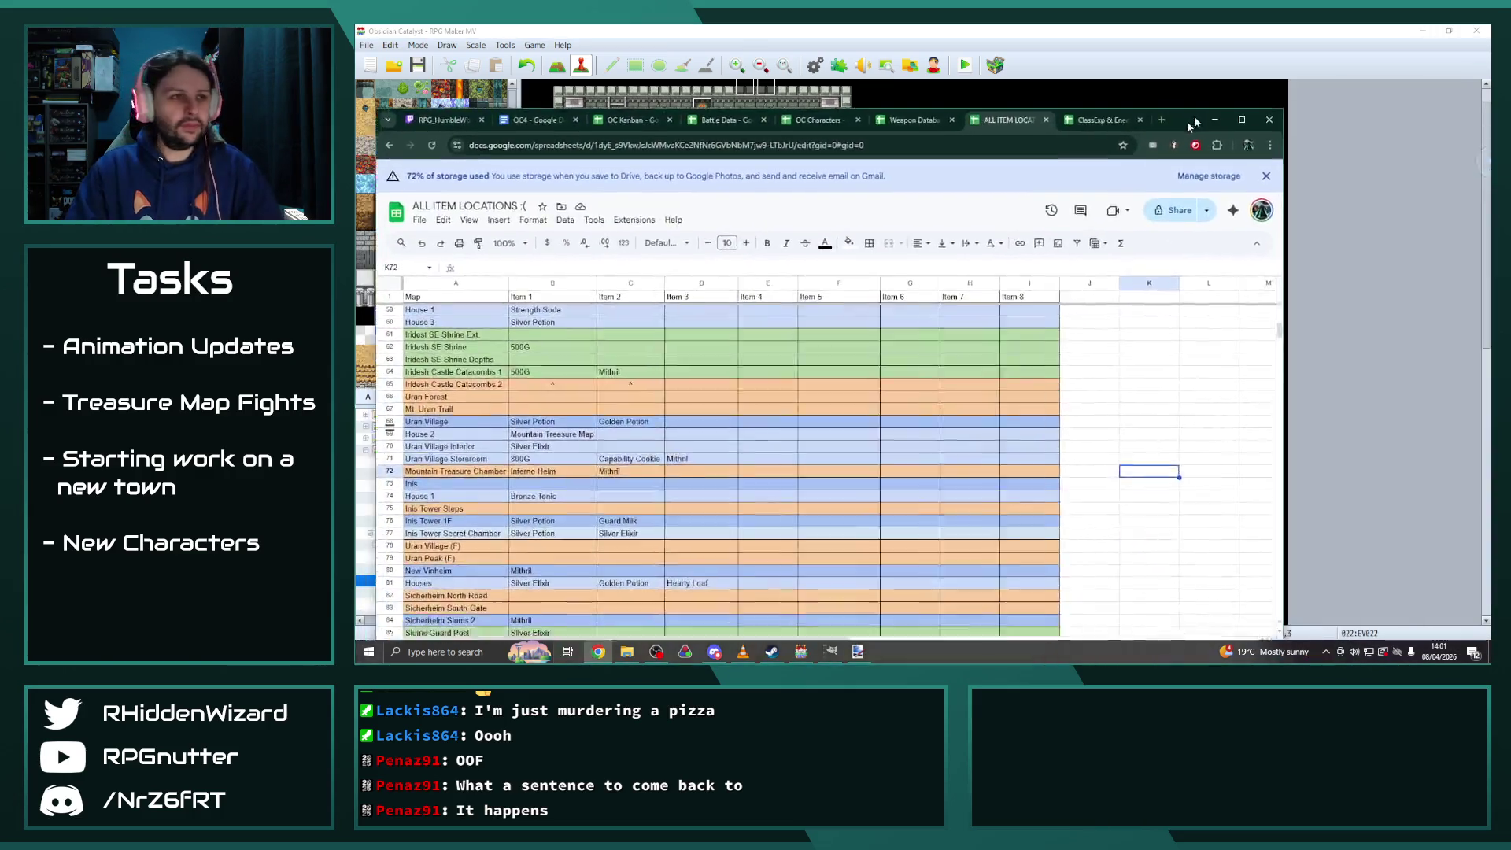
In the ALL ITEM LOCATIONS sheet, insert an empty row below Slums Guard Post (row 85)
left_click_drag(1369, 118, 1270, 69)
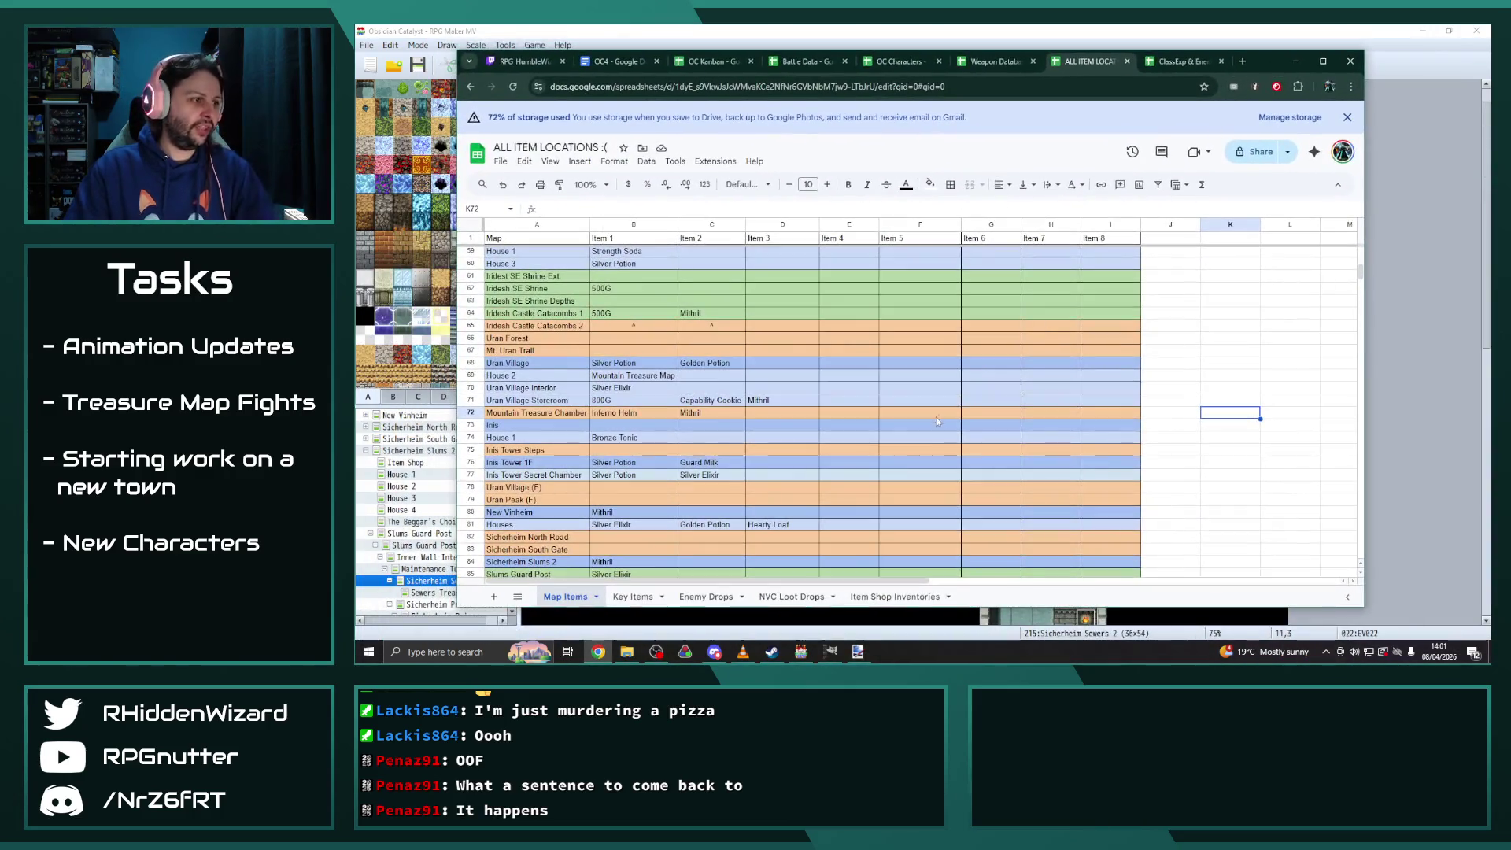
scroll(657, 415, "down", 2)
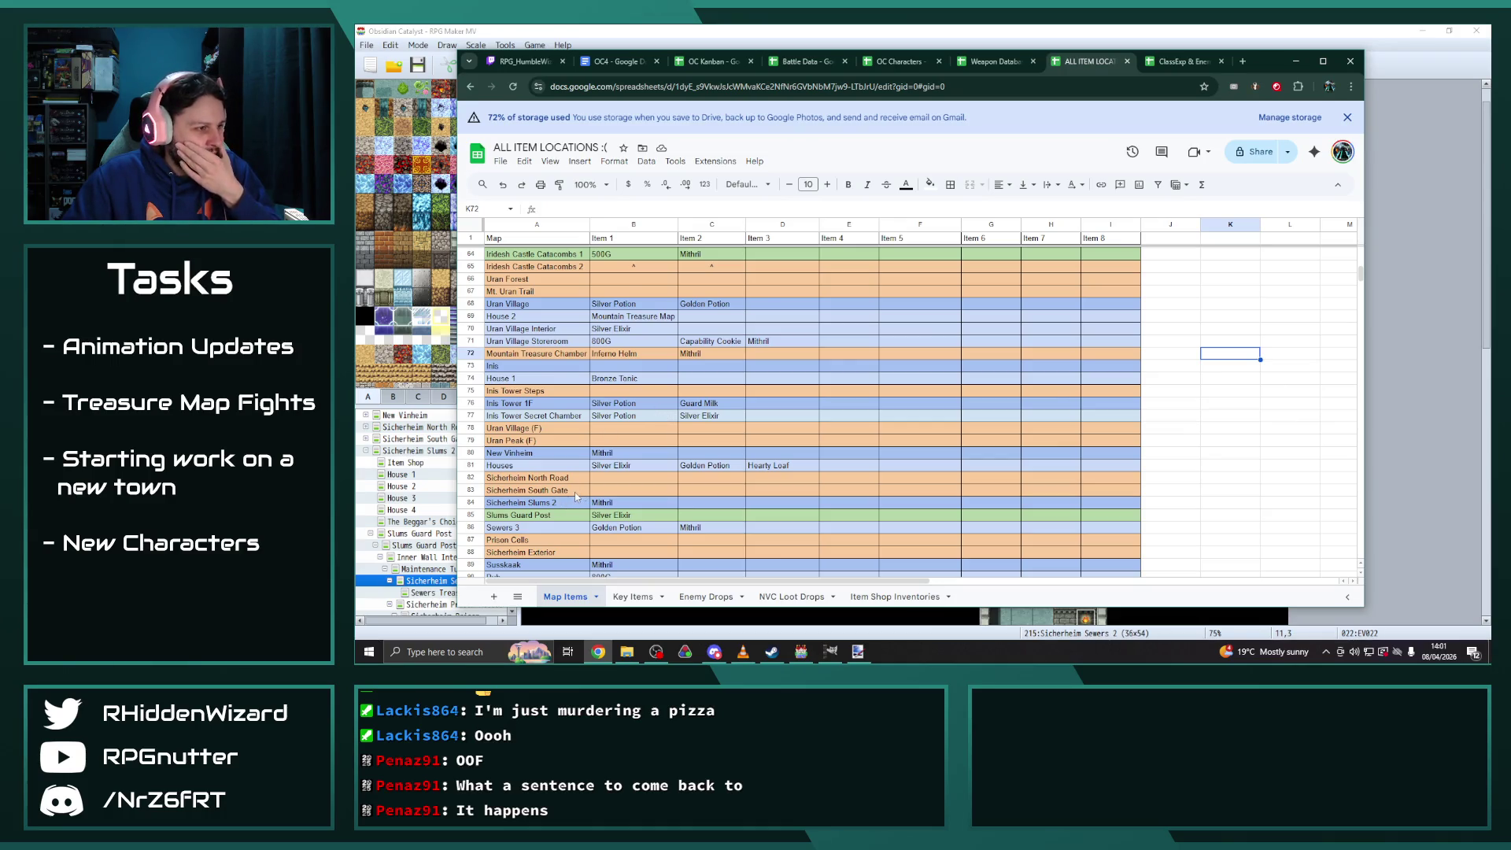
scroll(551, 472, "down", 2)
left_click(473, 455)
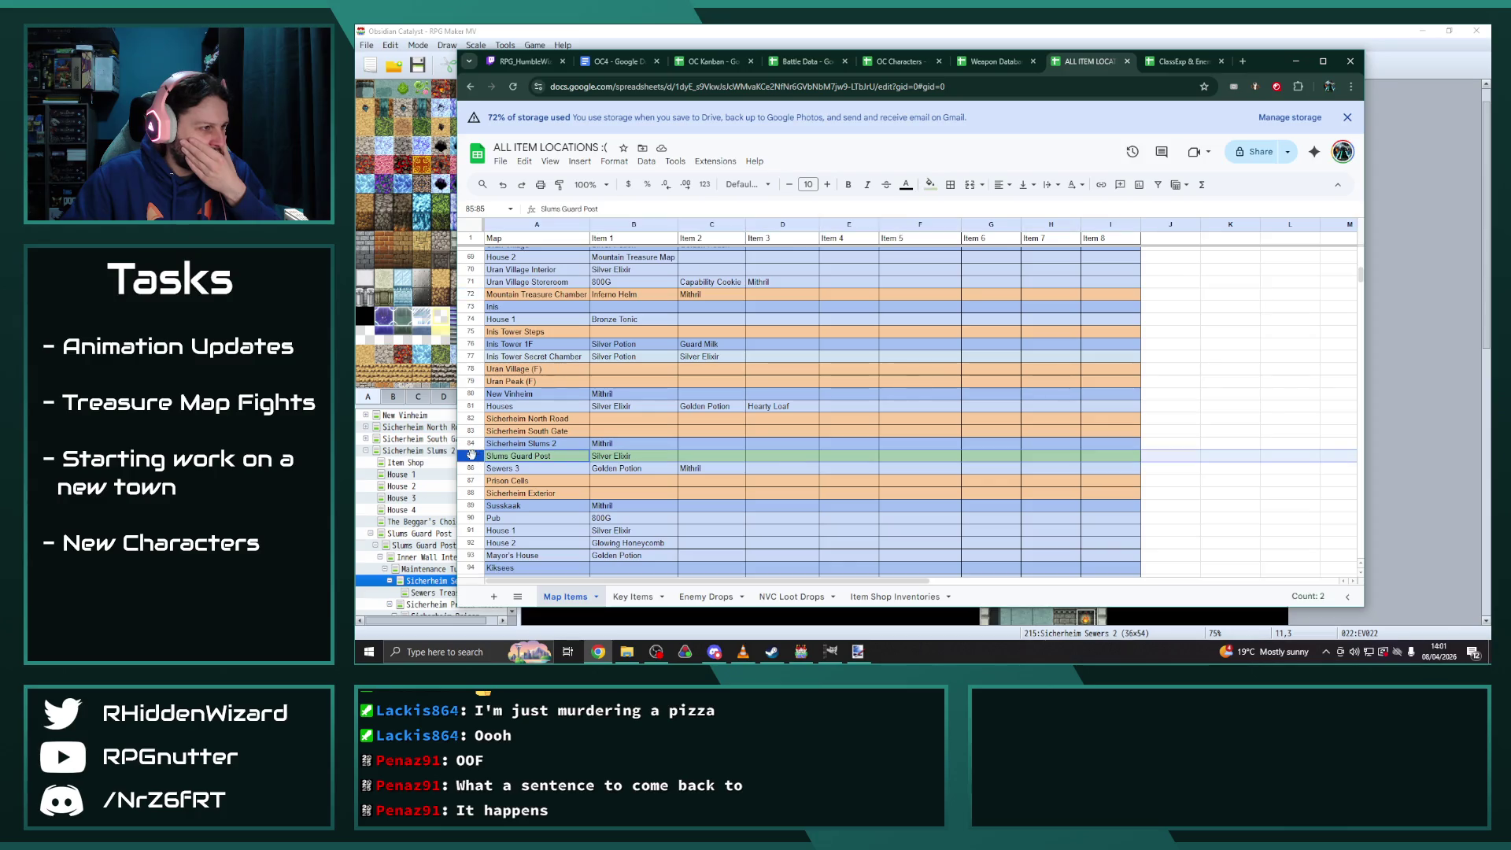
right_click(472, 455)
left_click(573, 268)
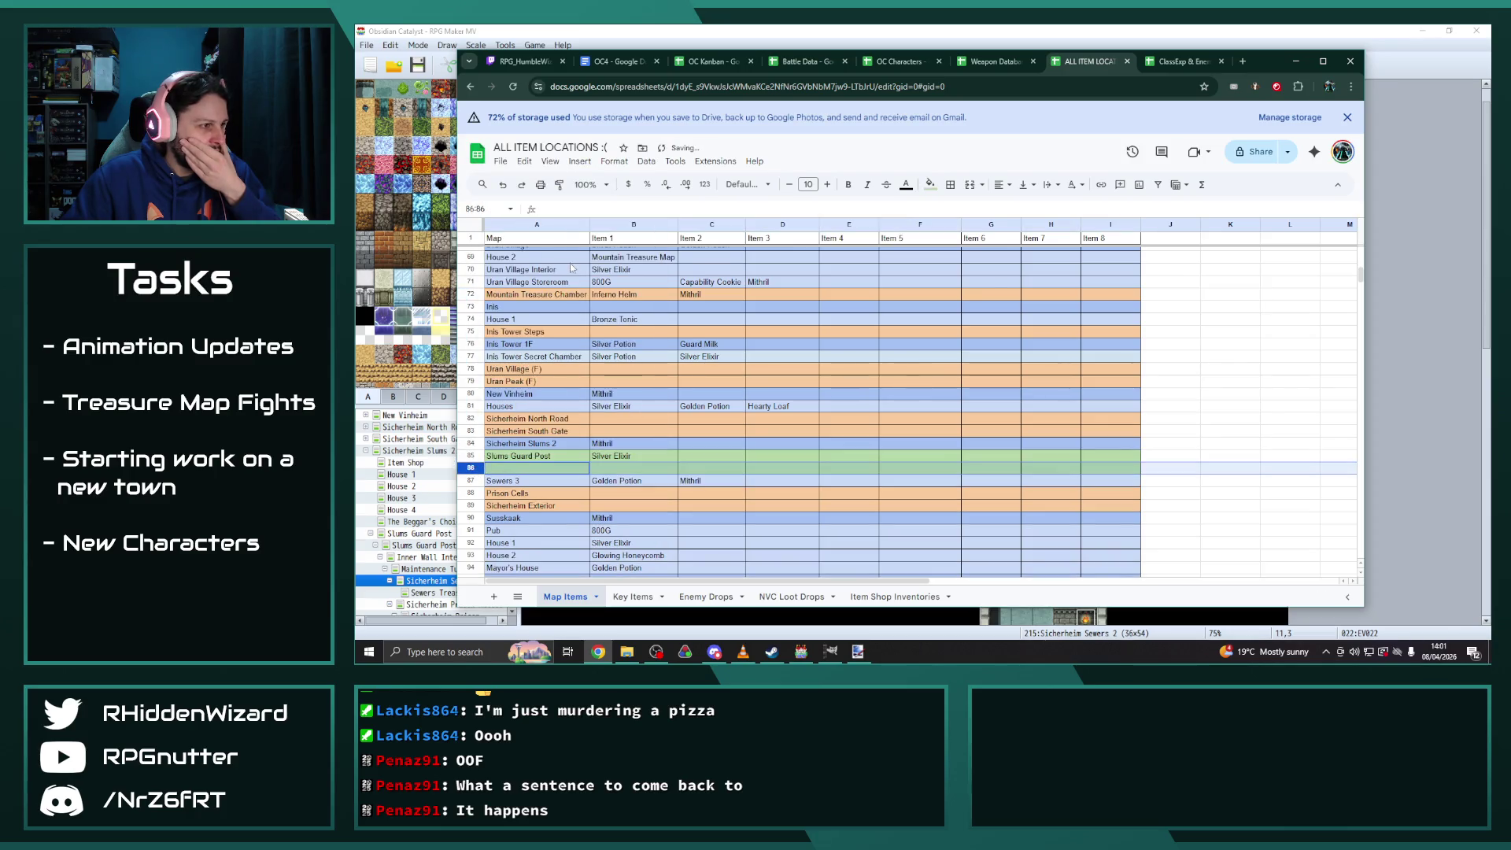
Copy the Mountain Treasure Chamber row into row 86 and rename it Cistern Treasure Chamber
left_click_drag(535, 294, 1091, 299)
key("ctrl+c")
left_click(553, 468)
key("ctrl+v")
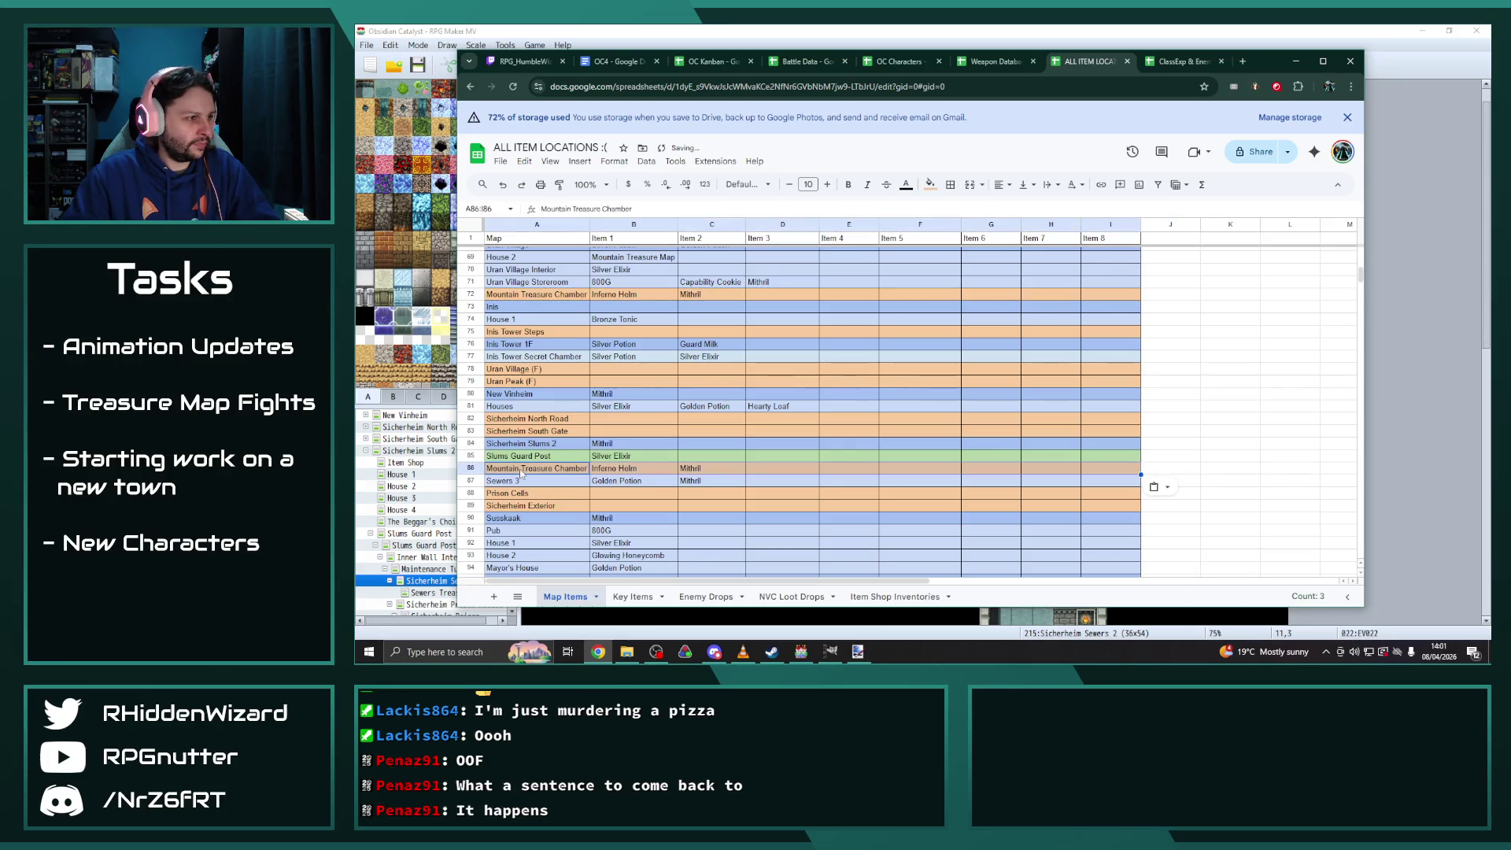
left_click(553, 468)
type("C")
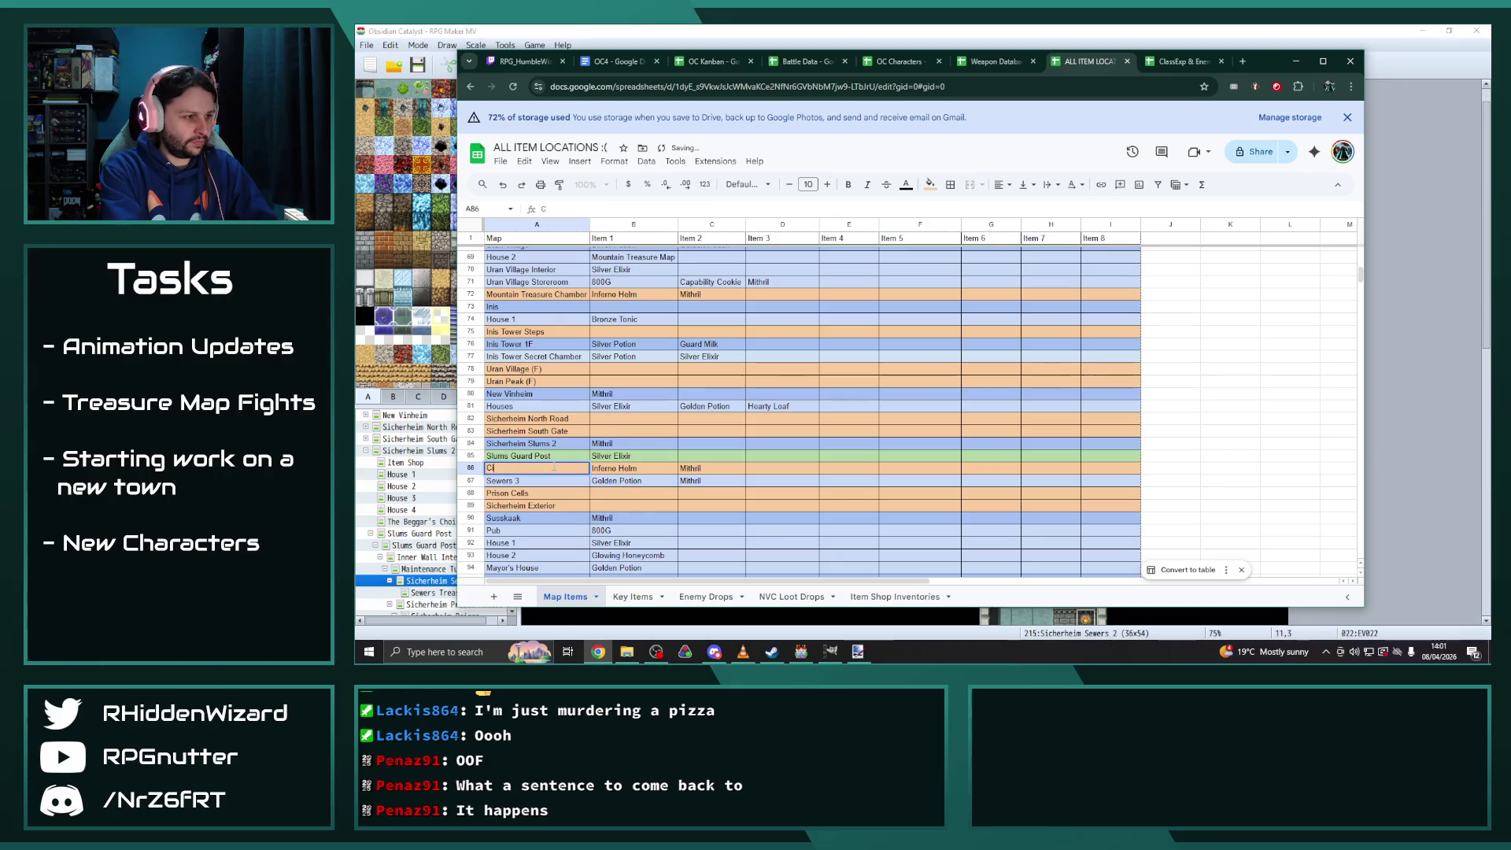
type("istern Treasure")
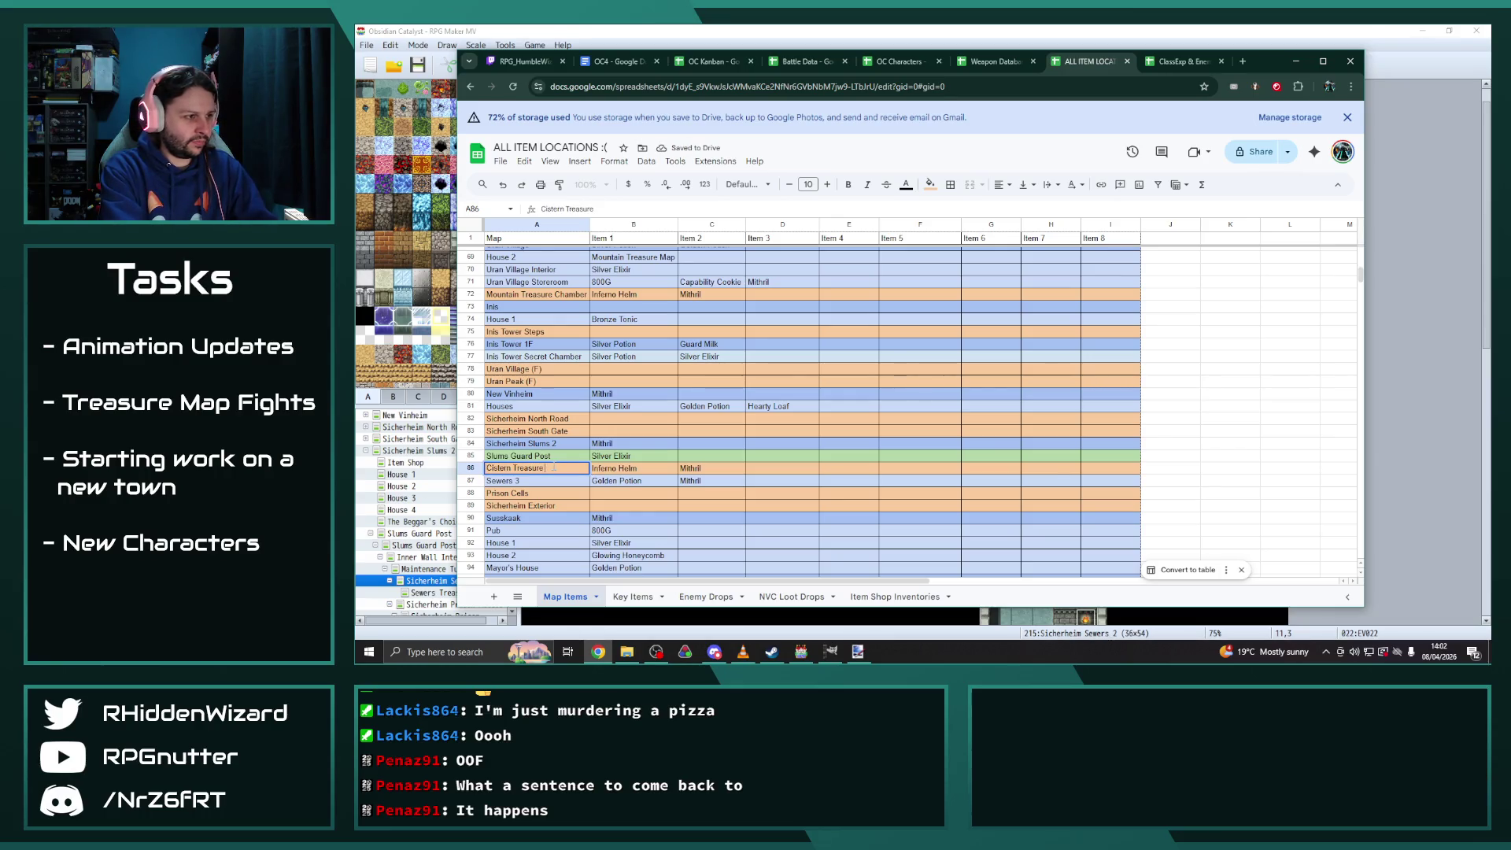
type(" Chamber")
key("Tab")
Start an extra item entry in row 84, then erase it, leaving row 84 unchanged
key("Up")
key("Up")
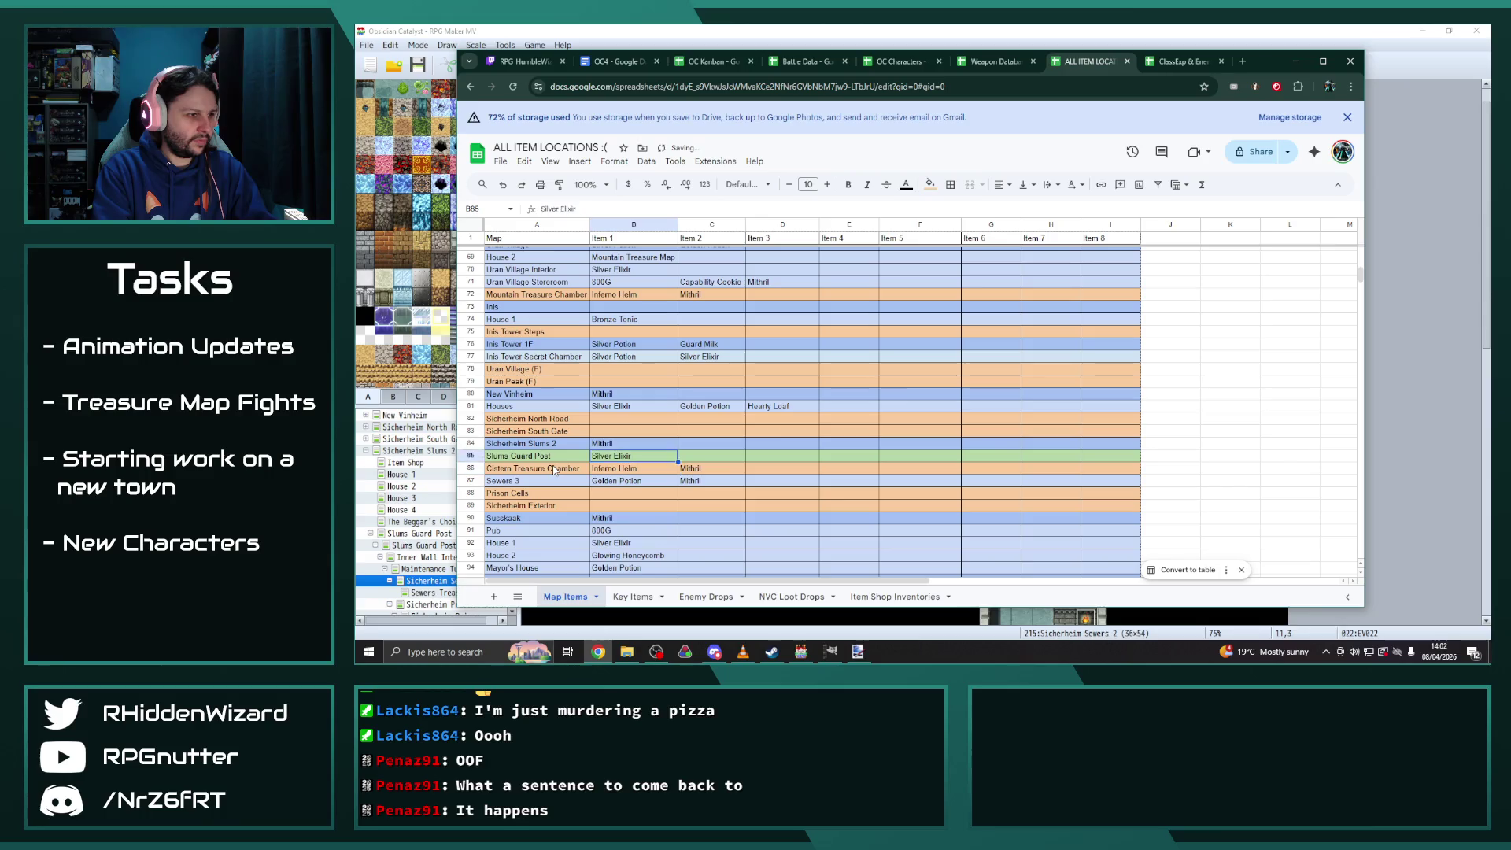
key("Tab")
type("Ci")
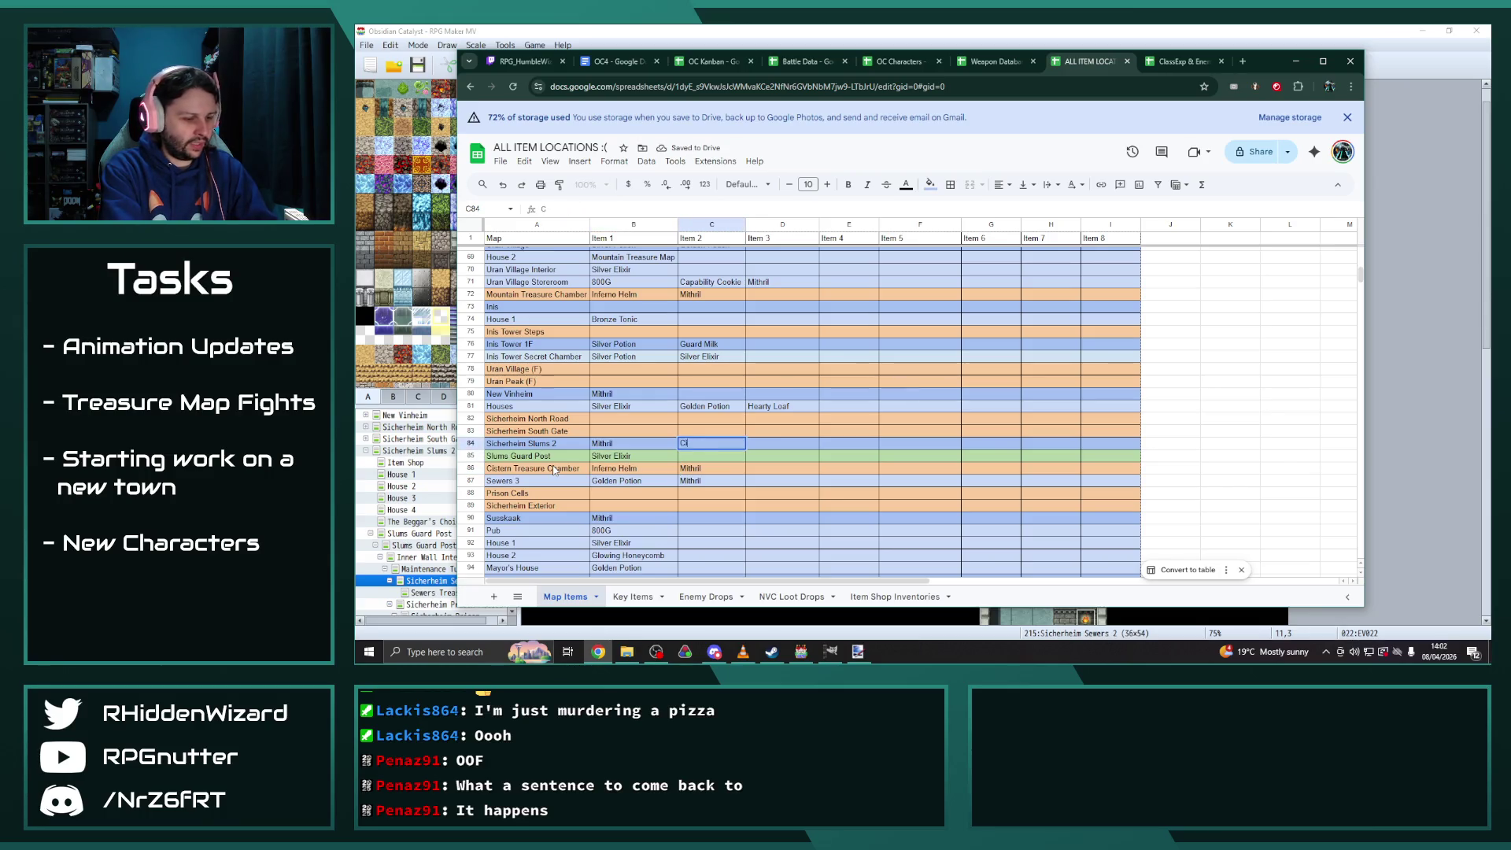
key("BackSpace")
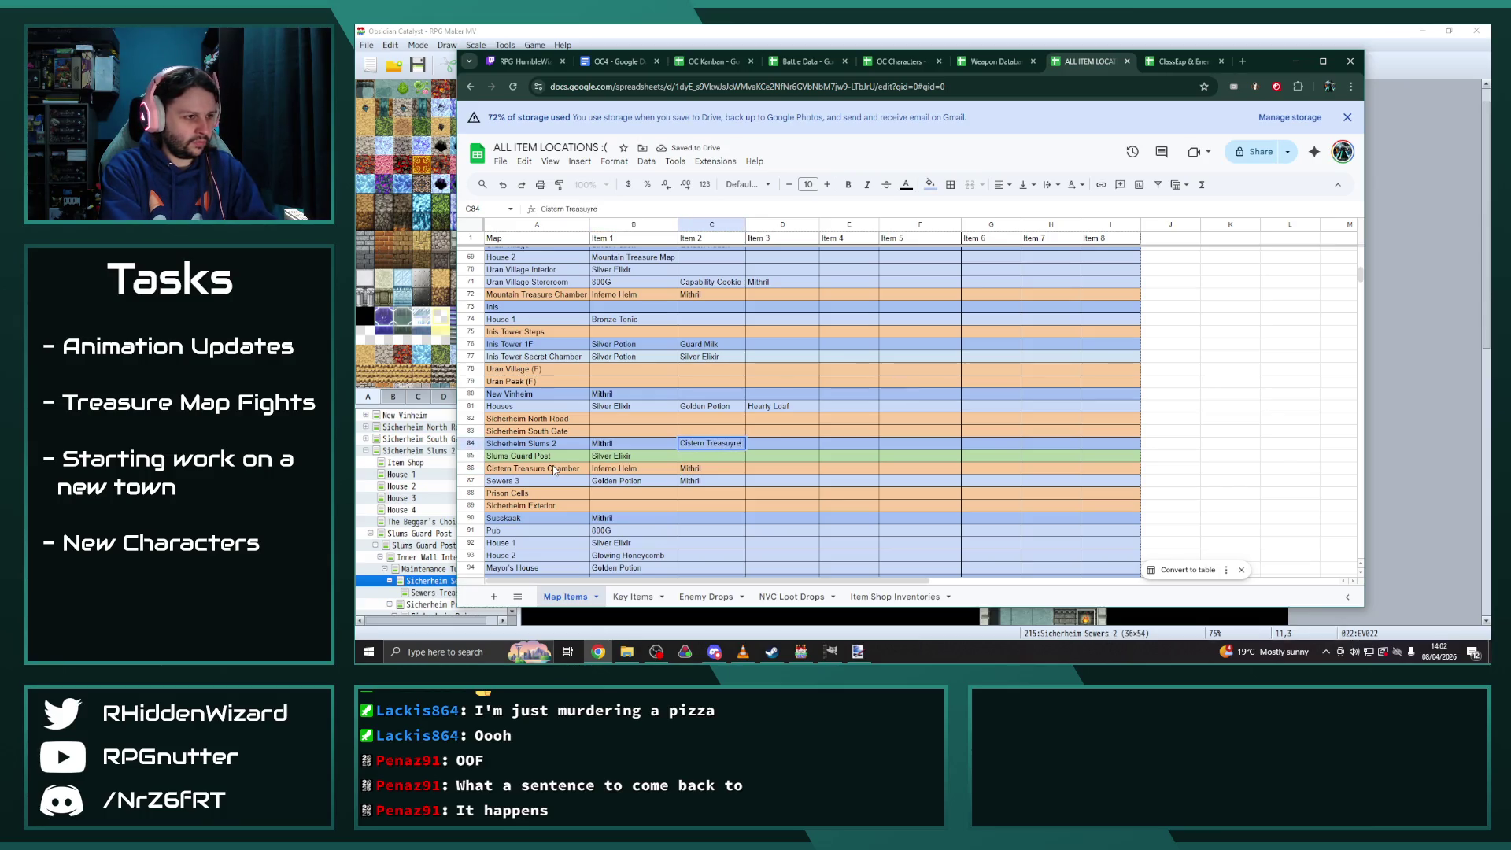
key("BackSpace")
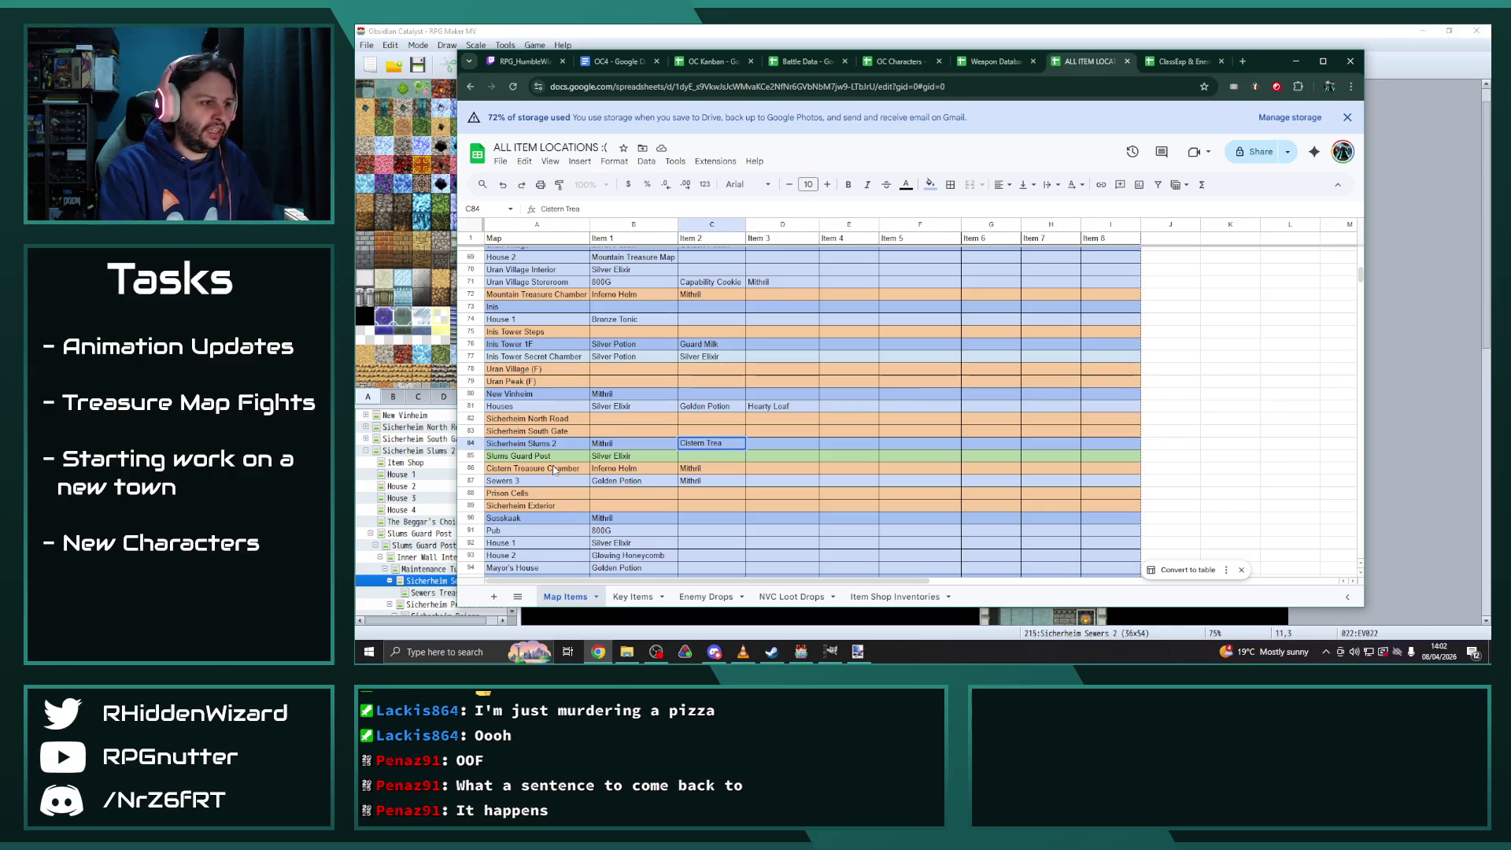
key("BackSpace")
key("BackSpace")
key("BackSpace")
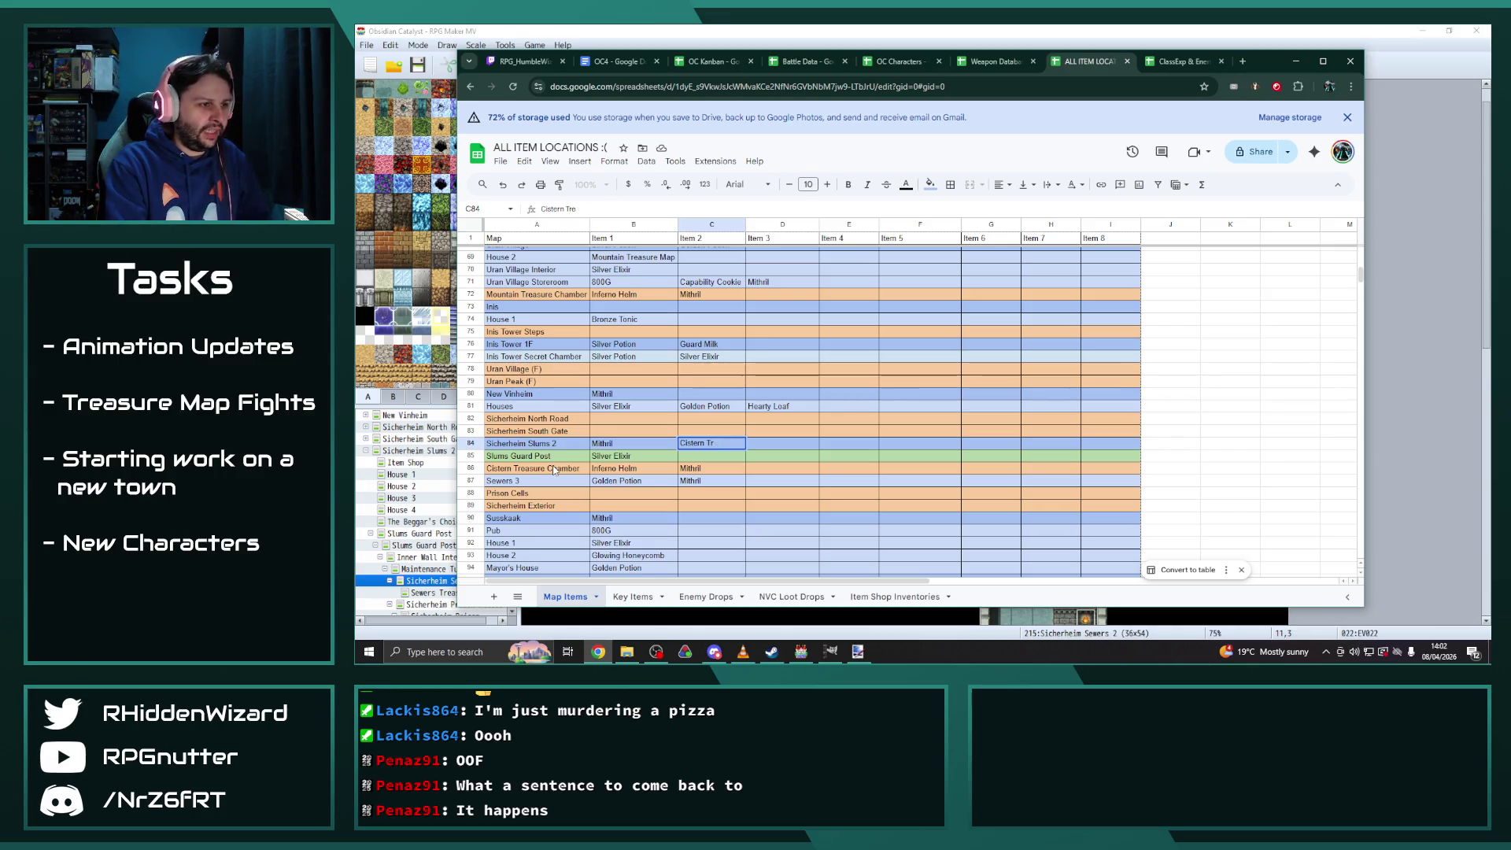
key("Return")
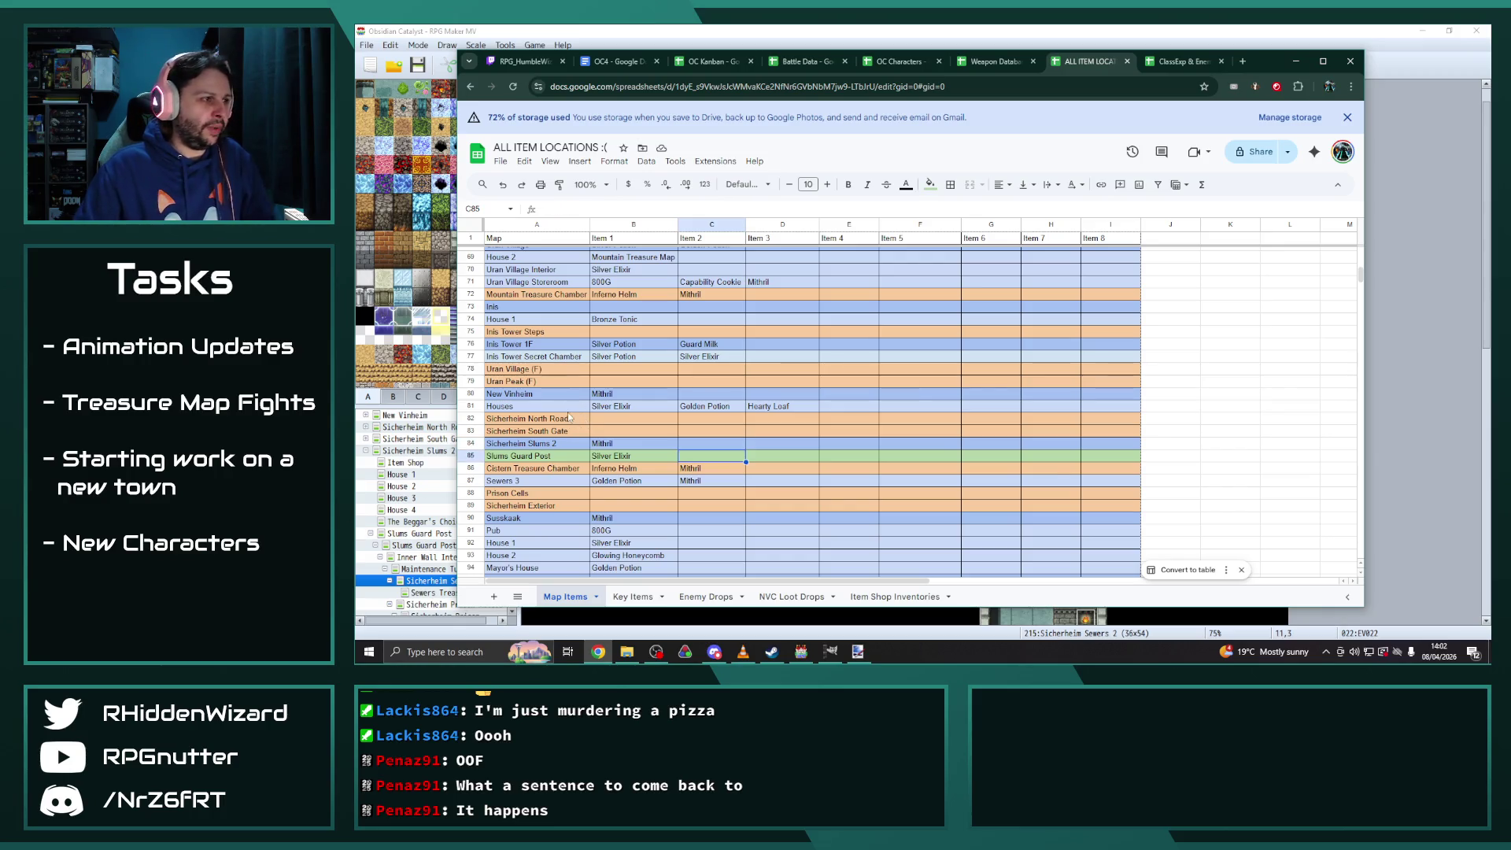
scroll(568, 417, "up", 2)
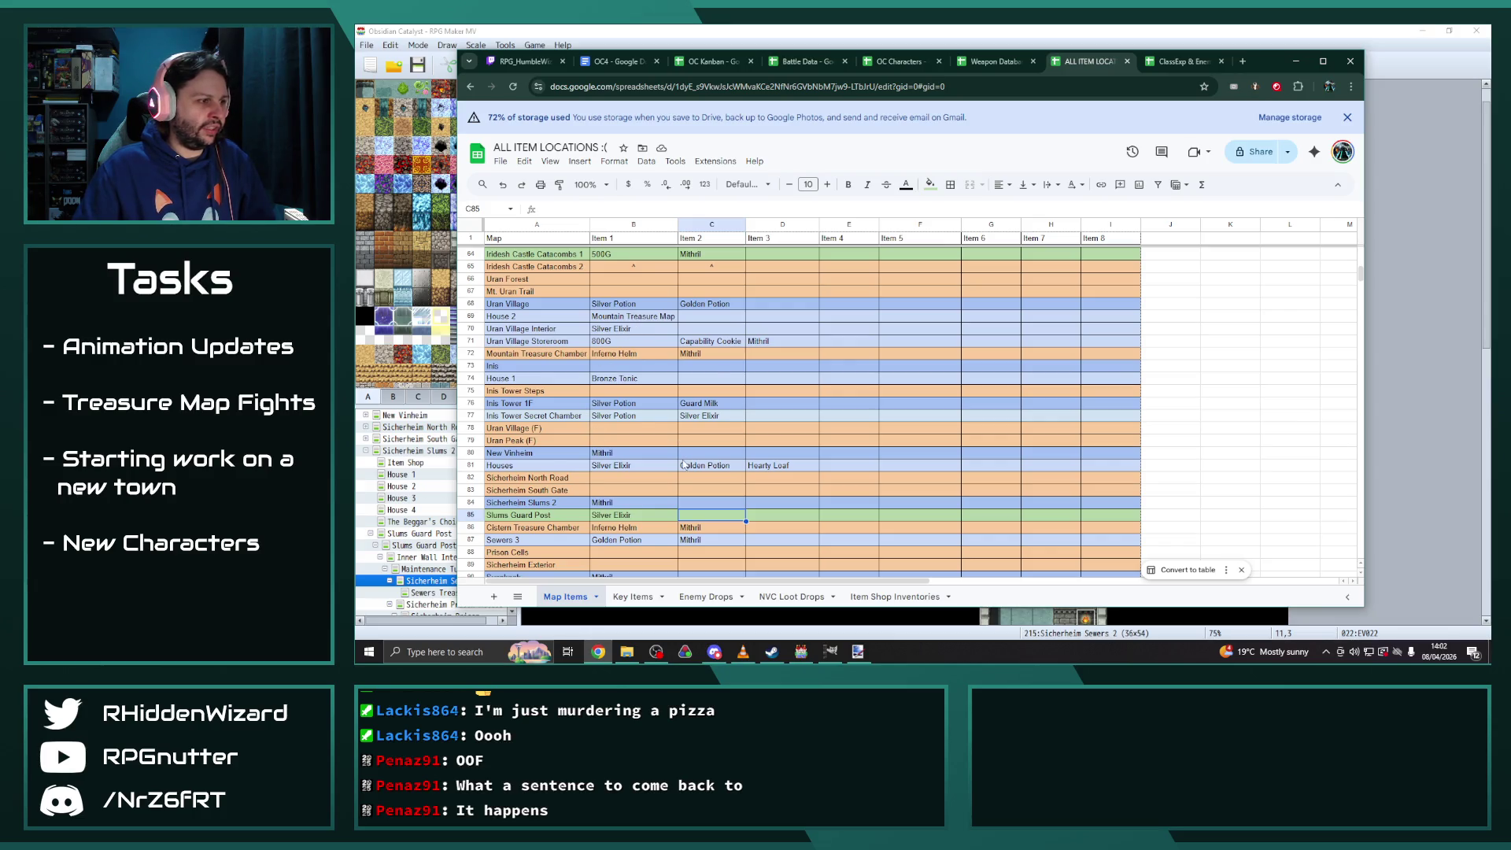
scroll(683, 465, "down", 2)
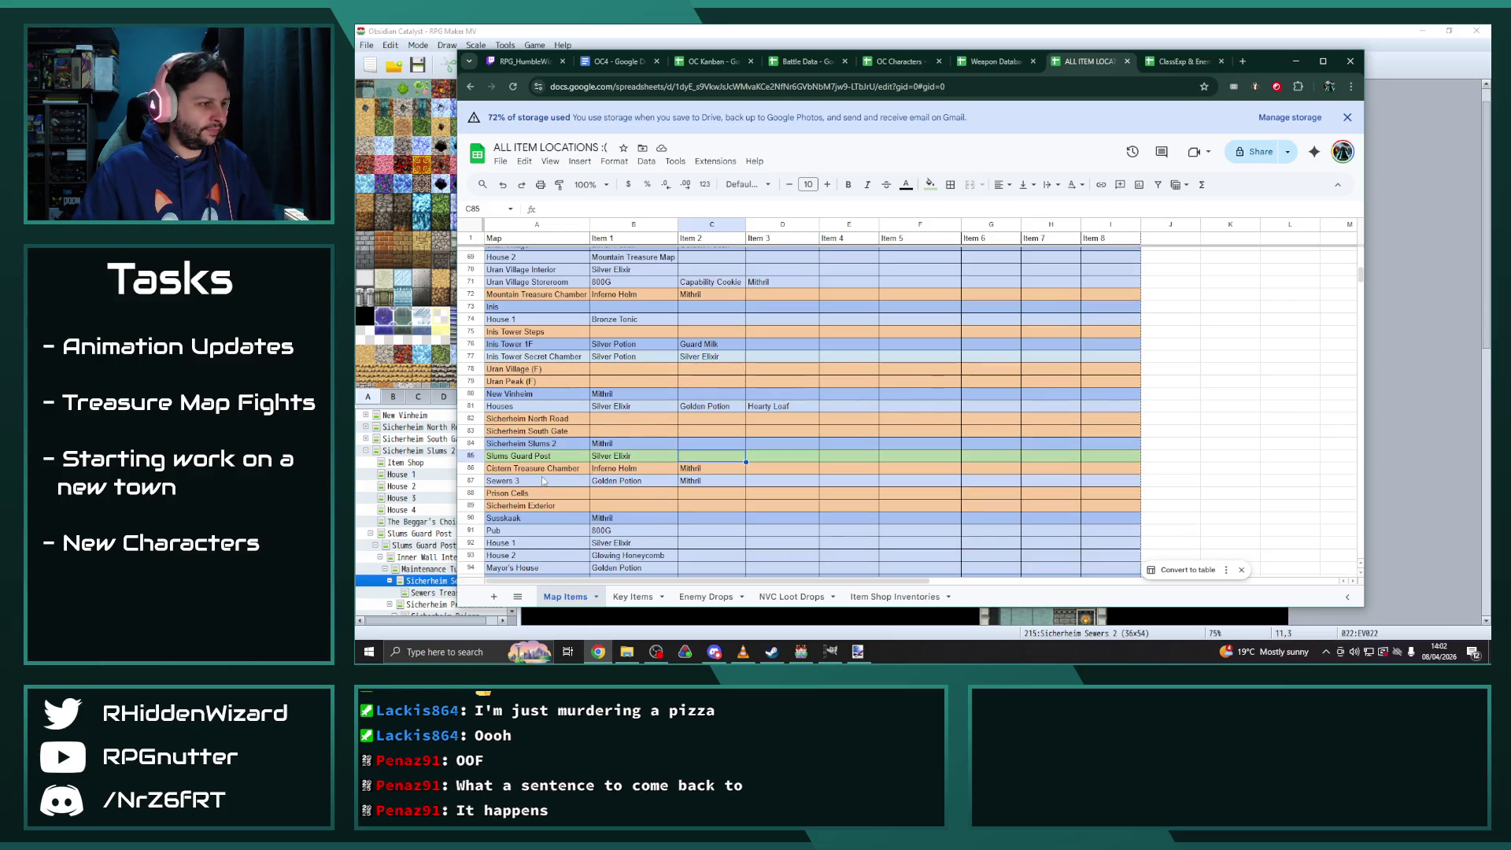
left_click(471, 456)
Insert a row above Slums Guard Post for Sicherheim Slums 2 Item Shop holding Cistern Treasure Map
right_click(470, 456)
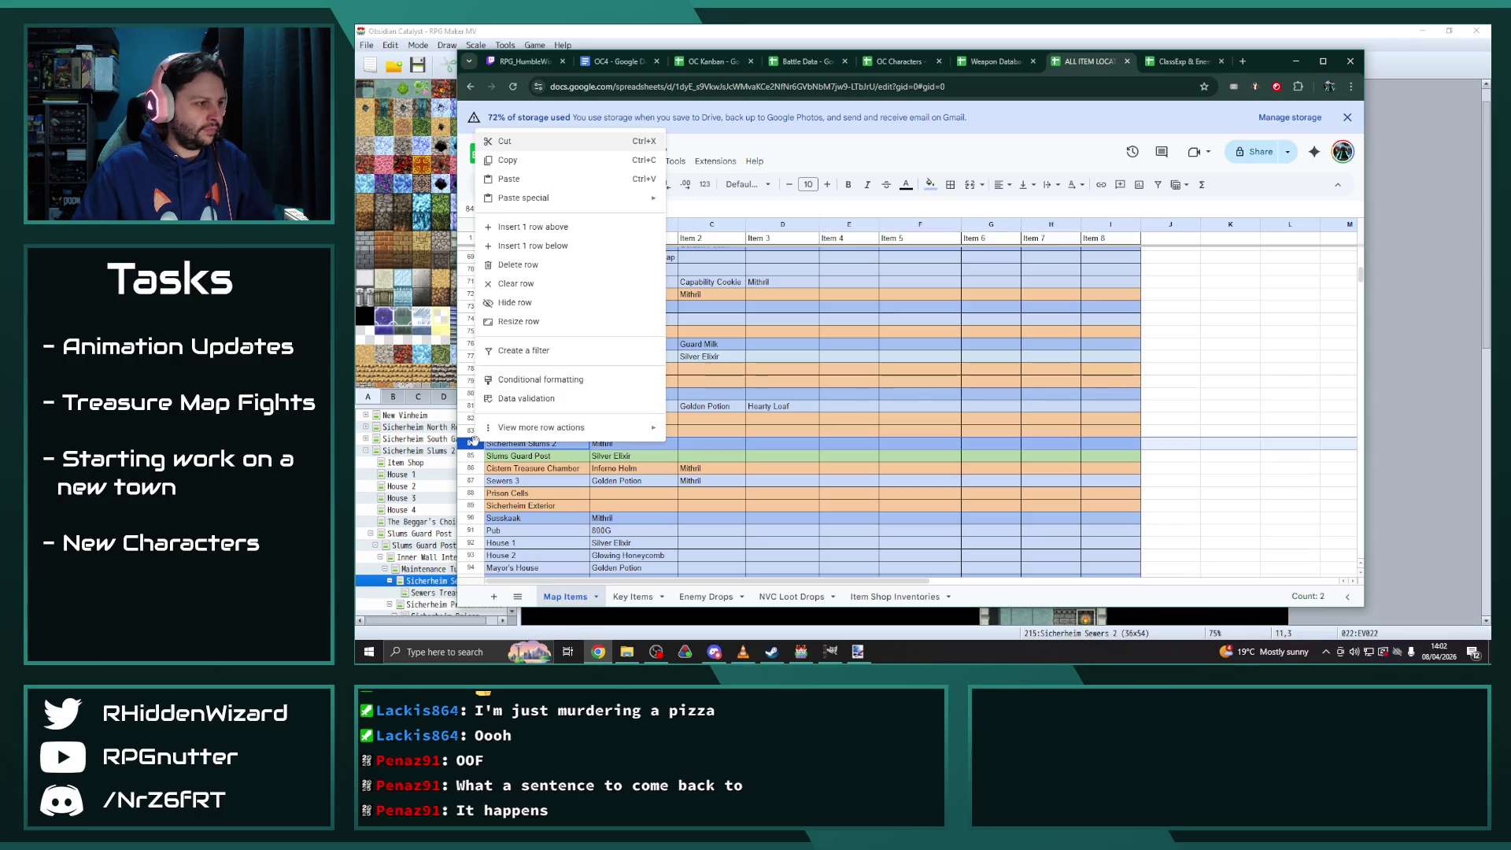
left_click(558, 256)
left_click(545, 457)
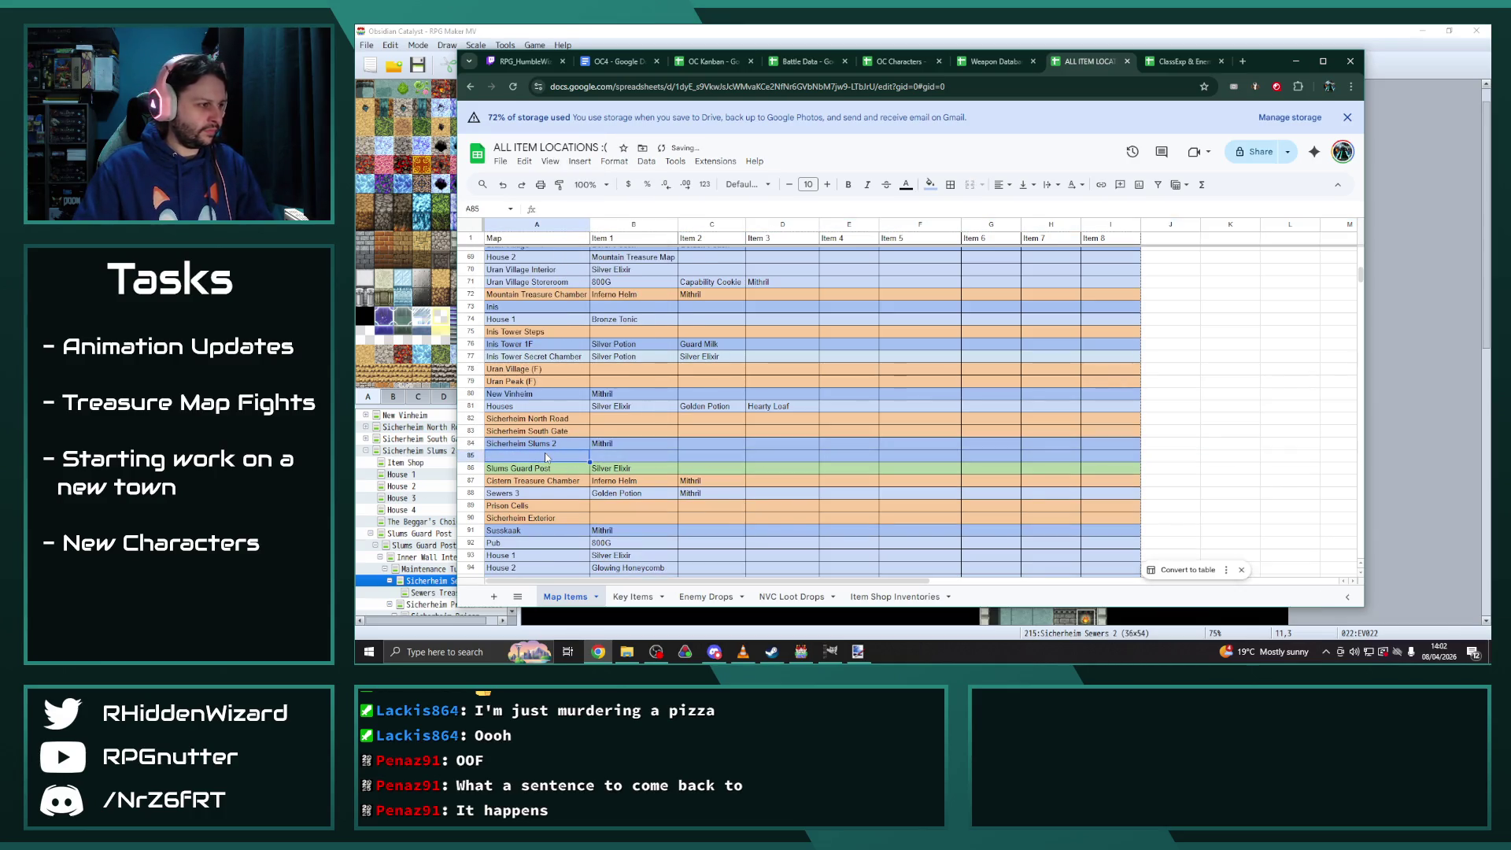
type("S")
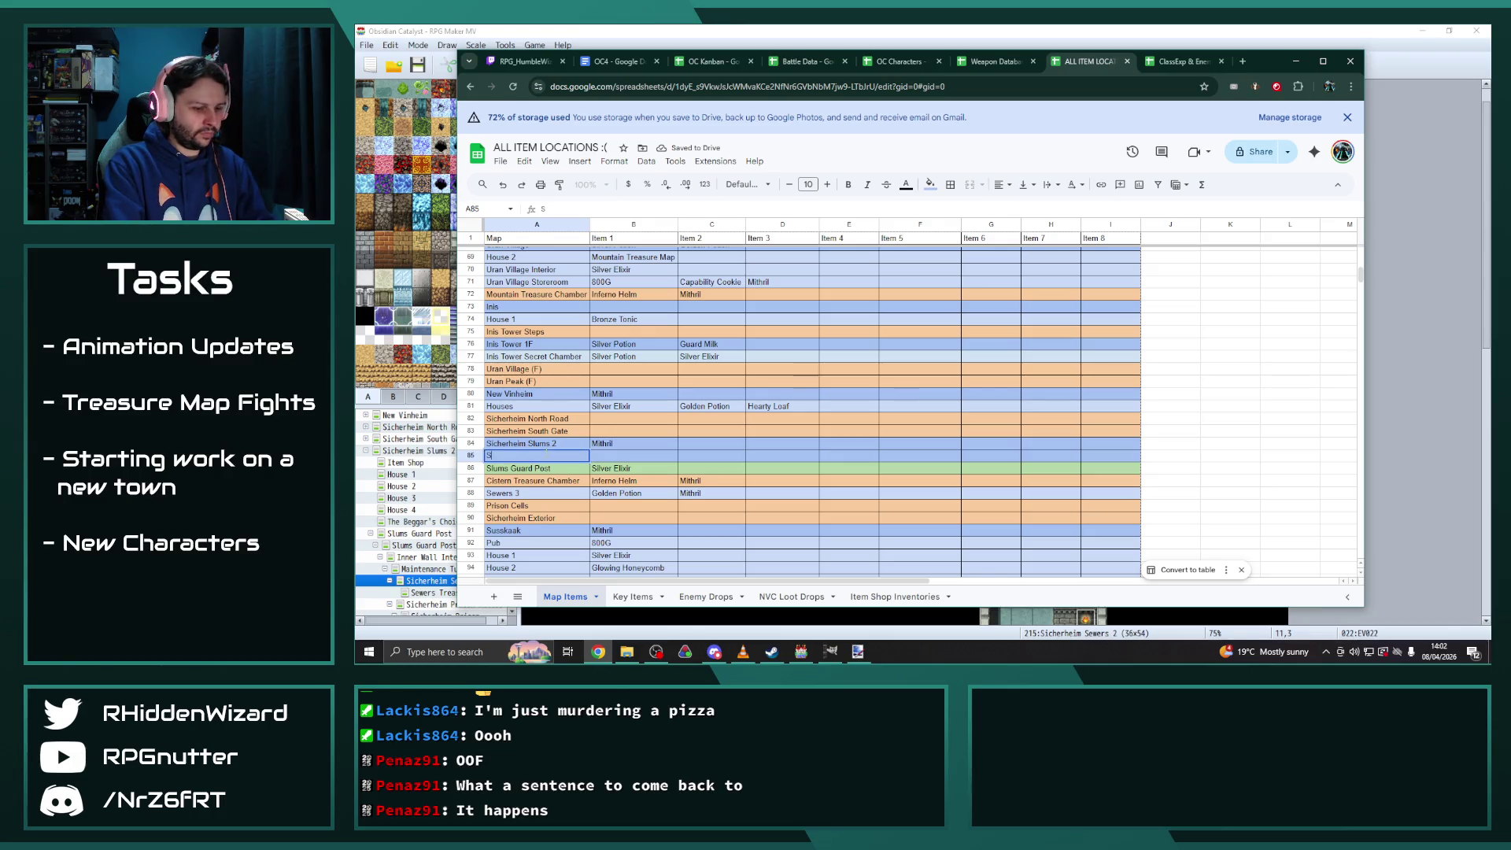
type("icherh")
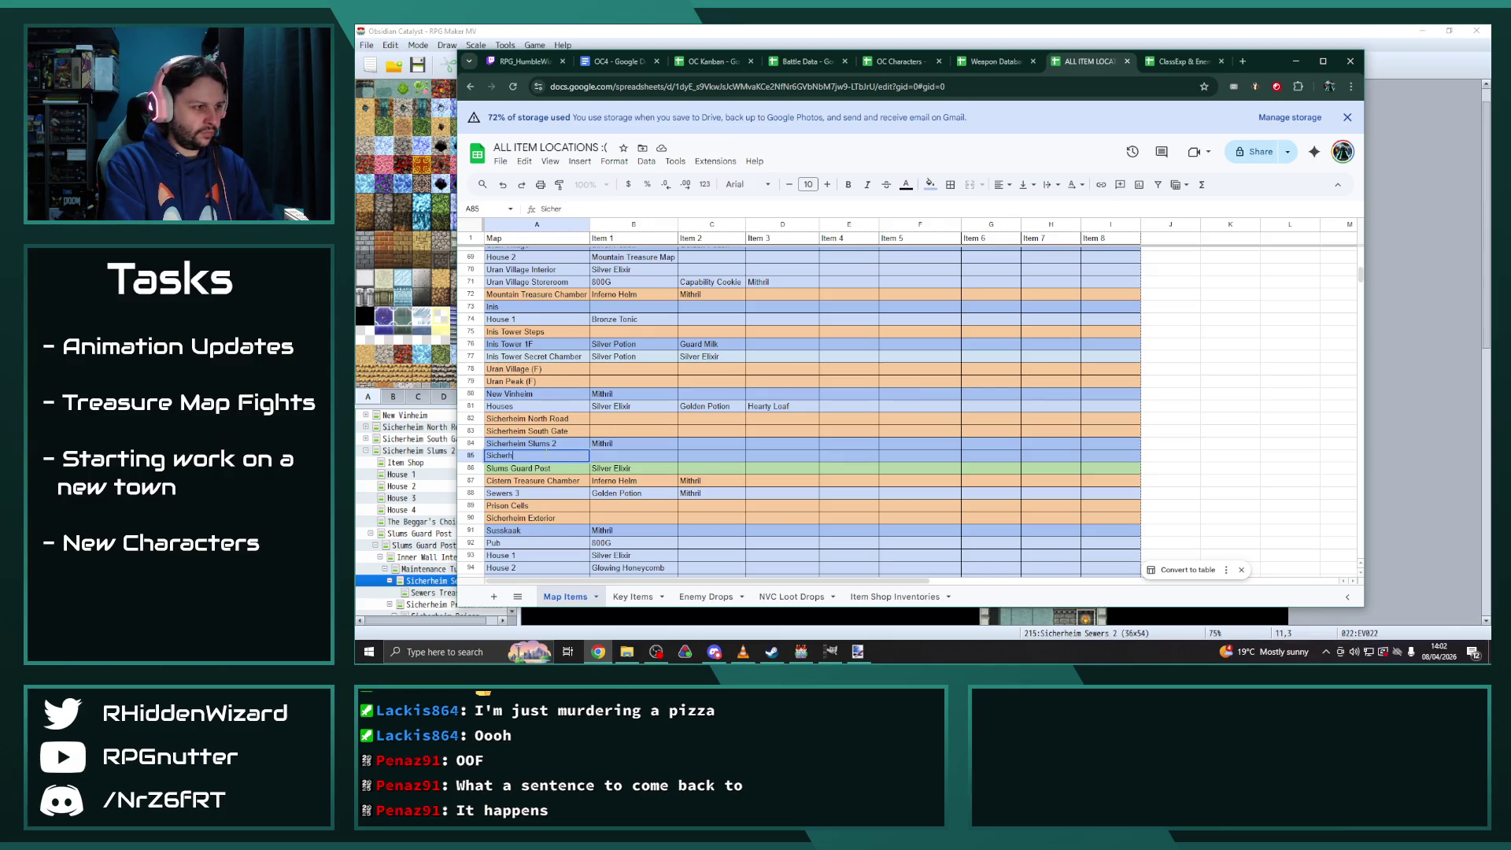
type("eim Slums 2 Item Shop")
key("Return")
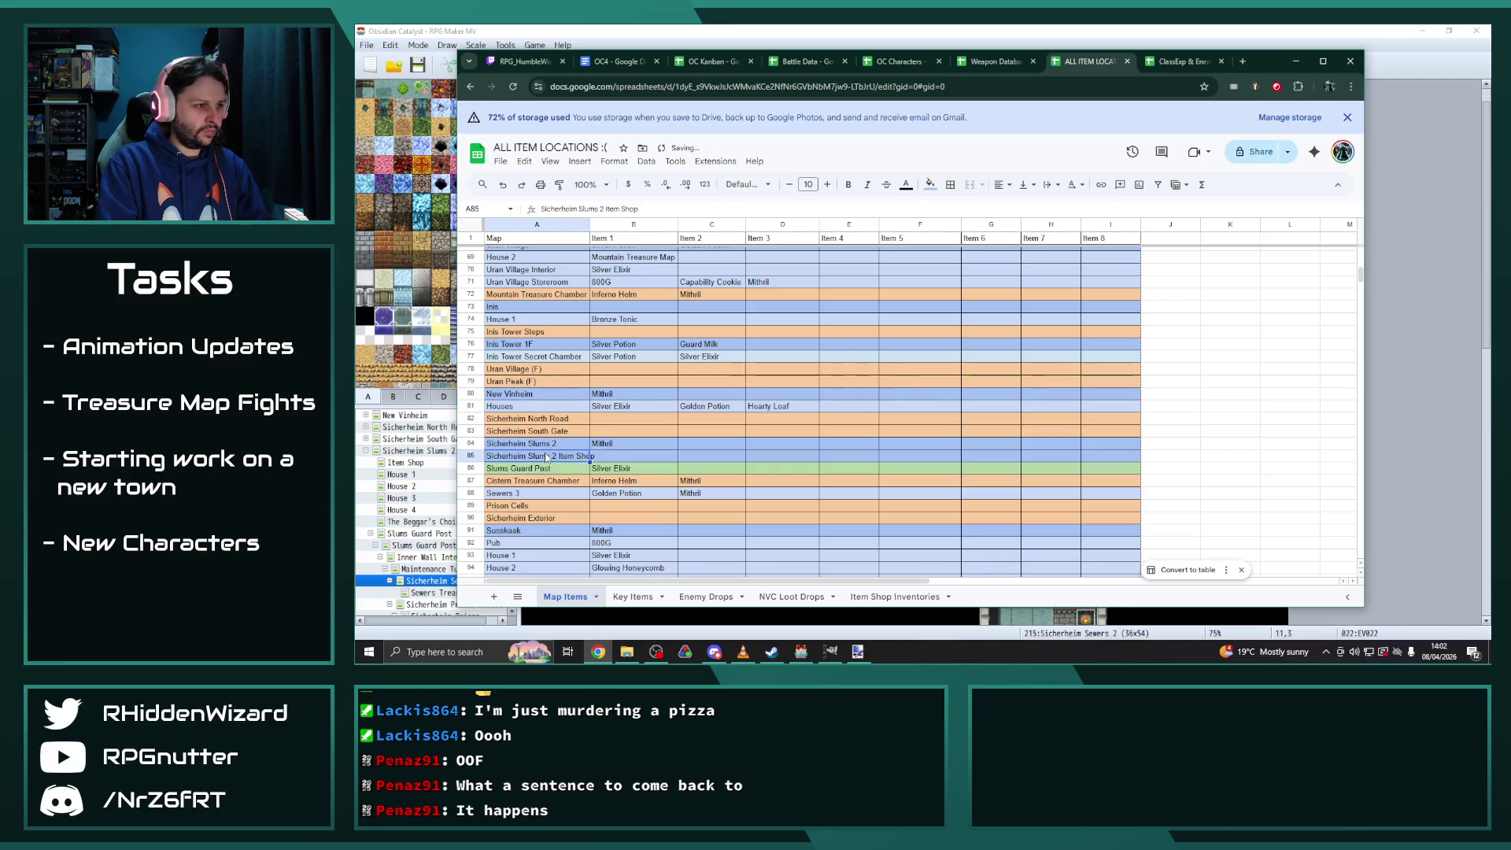
key("Tab")
type("Cistern Tre")
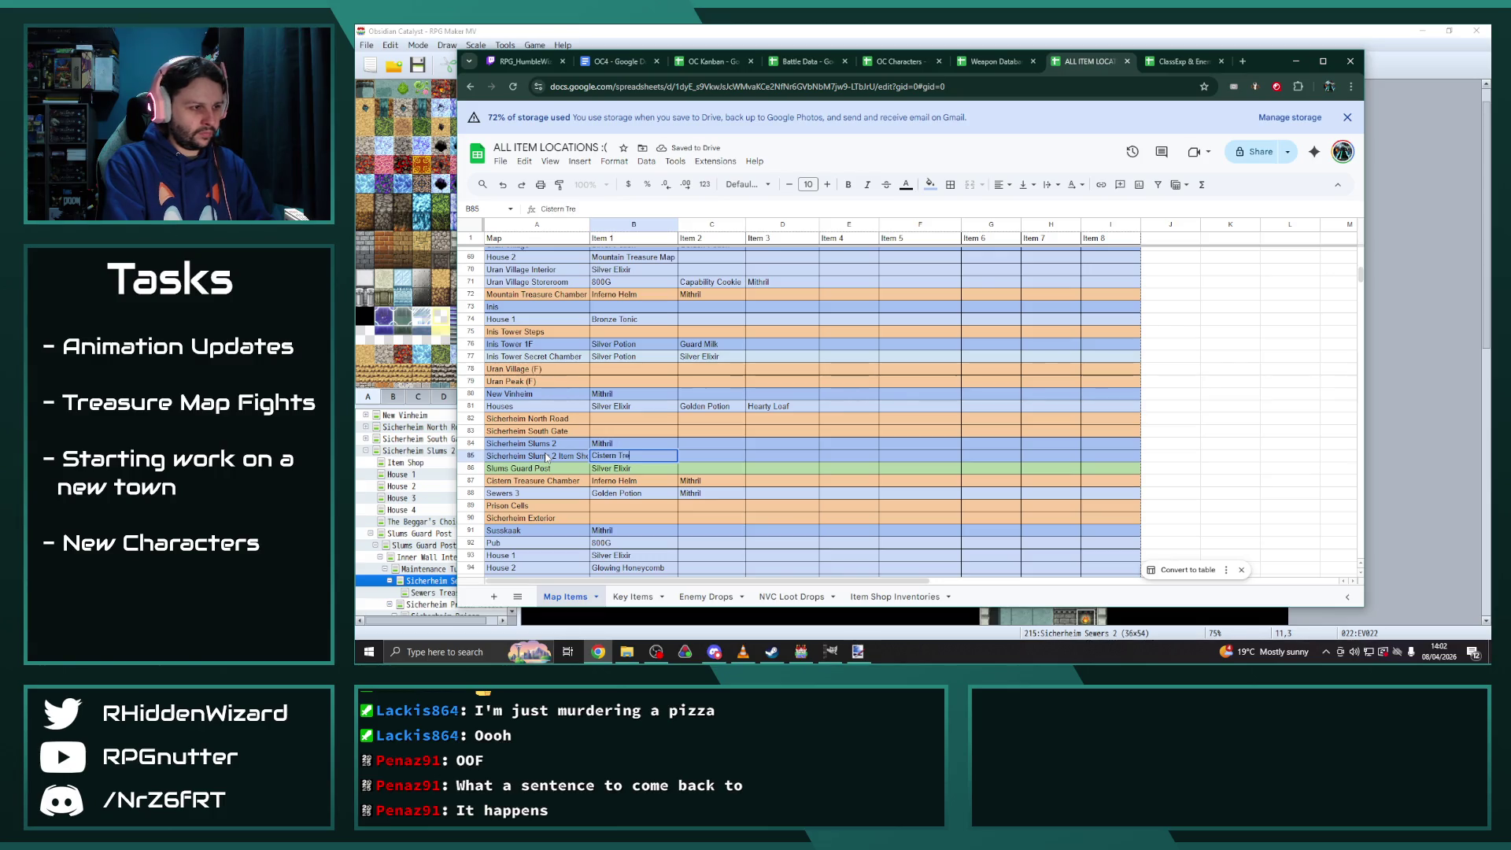
type("asure Map")
key("Return")
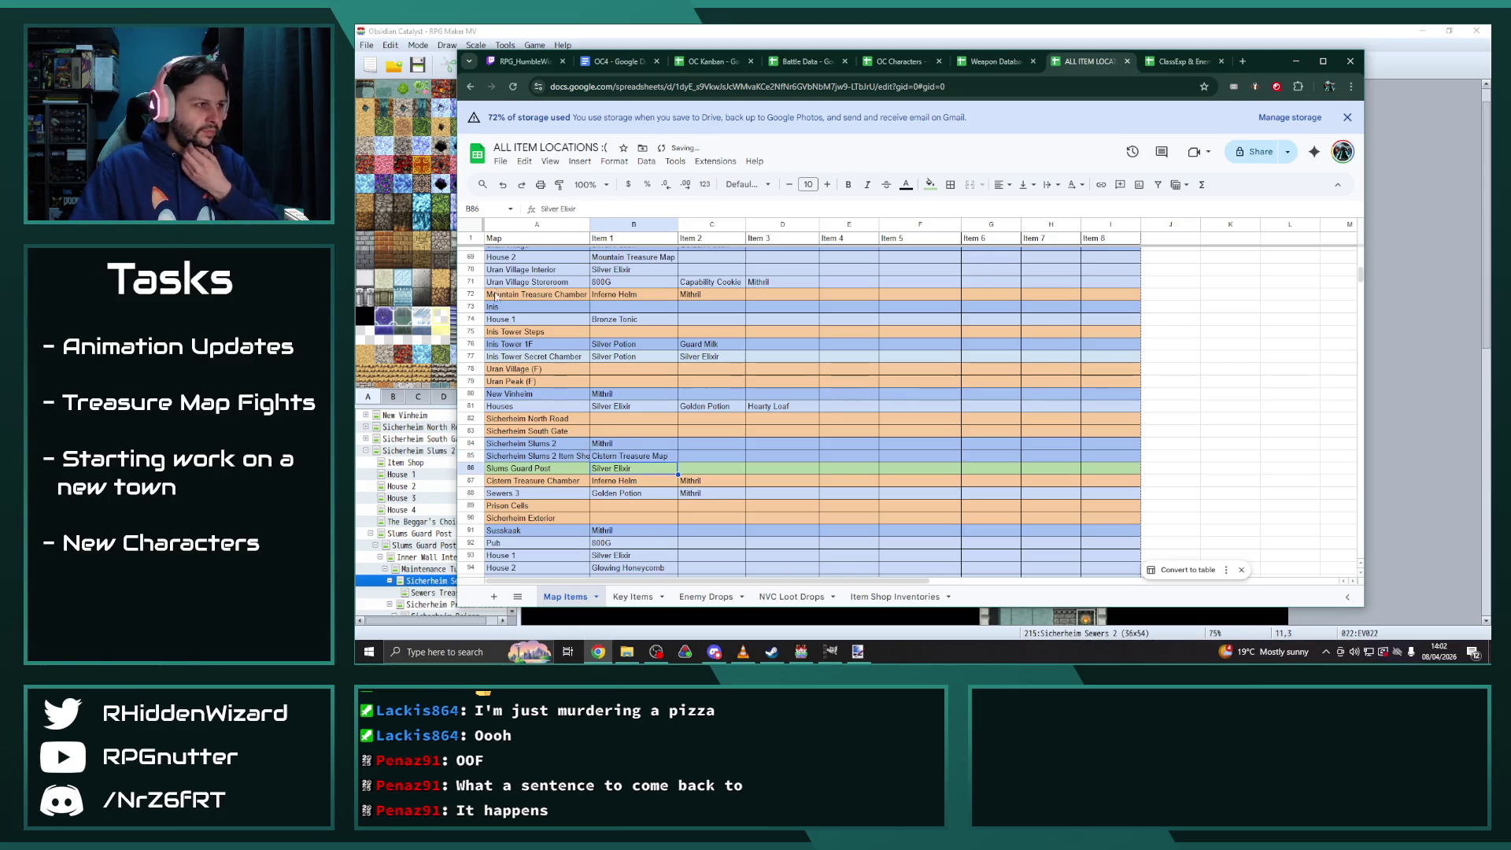
Autofit column A and give Cistern Treasure Chamber the items Ancient Armour and Orichalcum
double_click(589, 224)
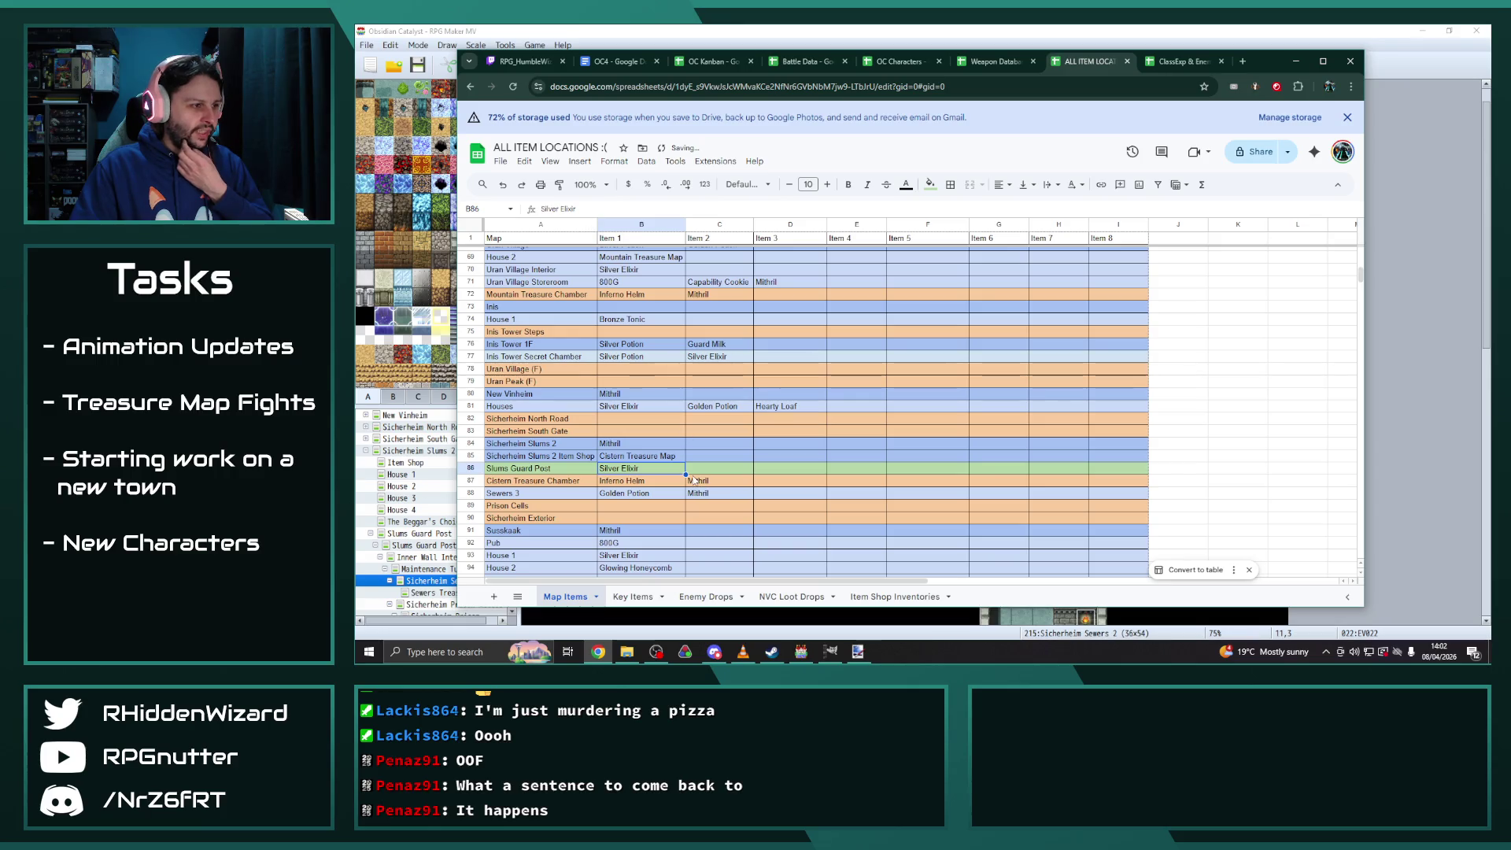
key("Down")
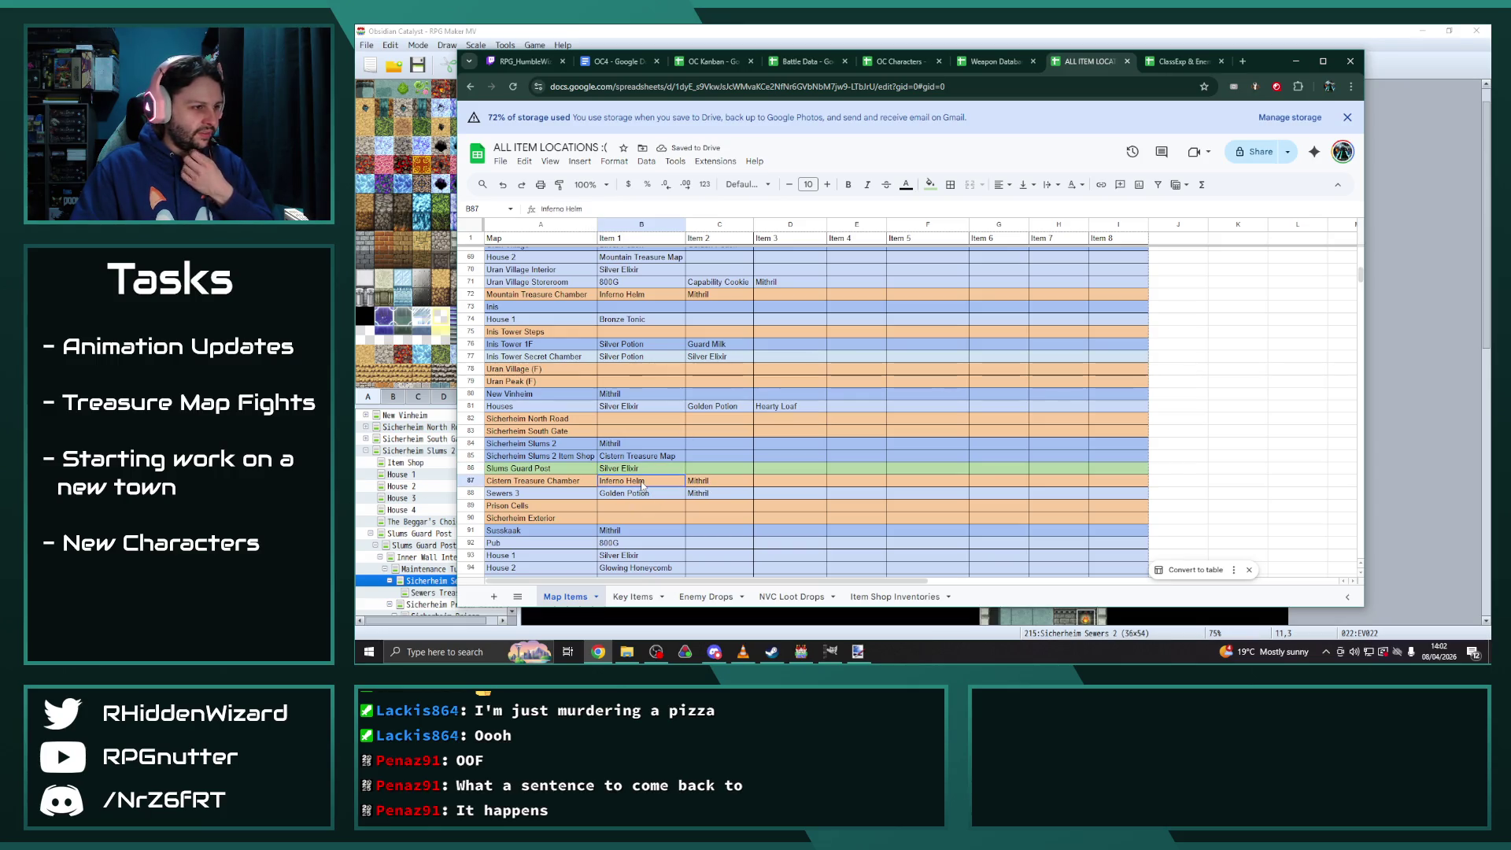
type("Ancient A")
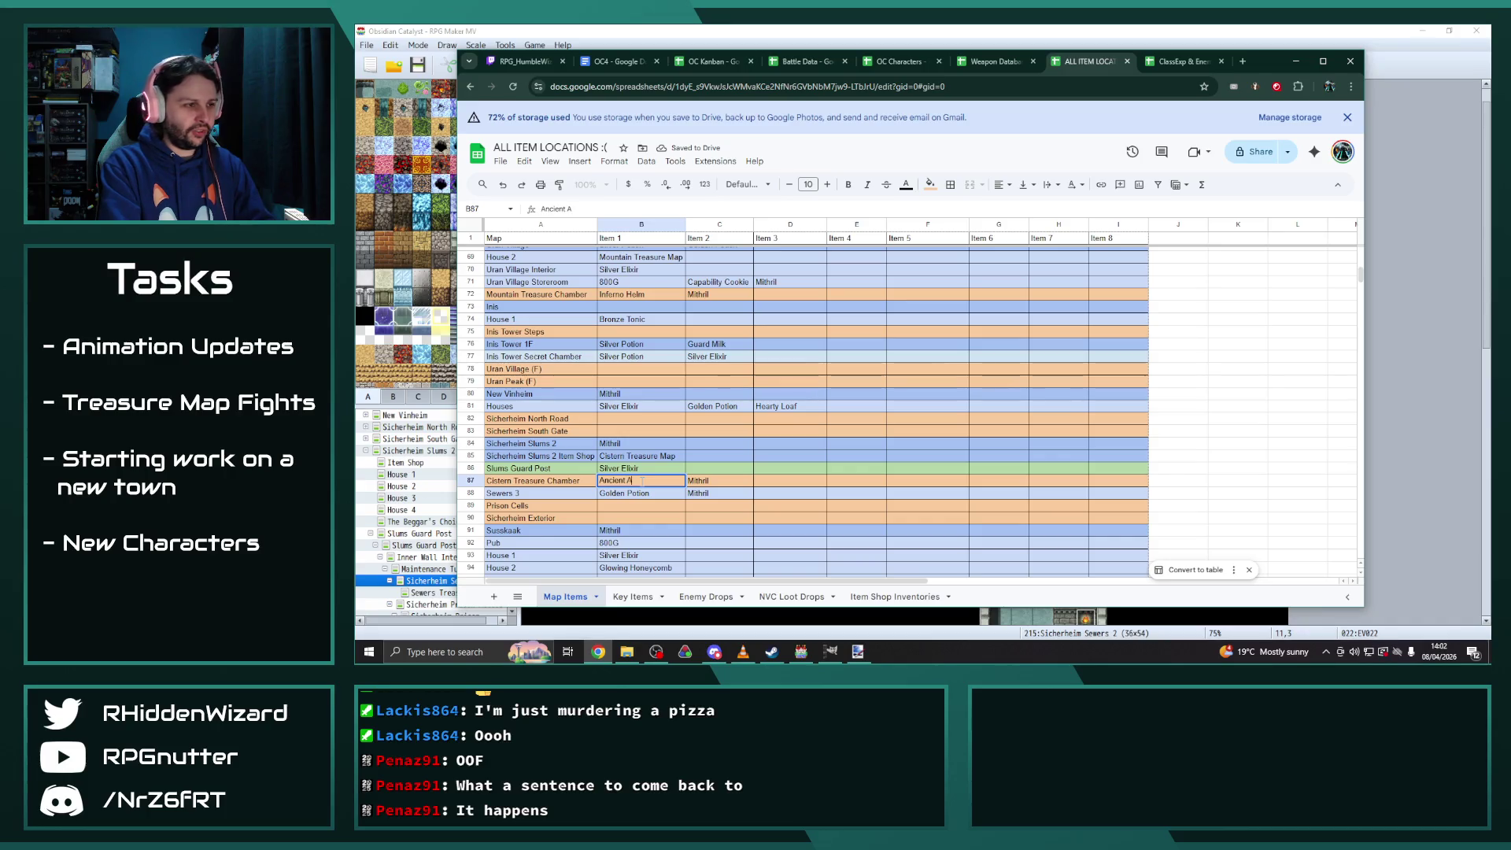
type("rmour")
key("Tab")
key("Tab")
type("Orichalcum")
key("Return")
scroll(783, 476, "down", 3)
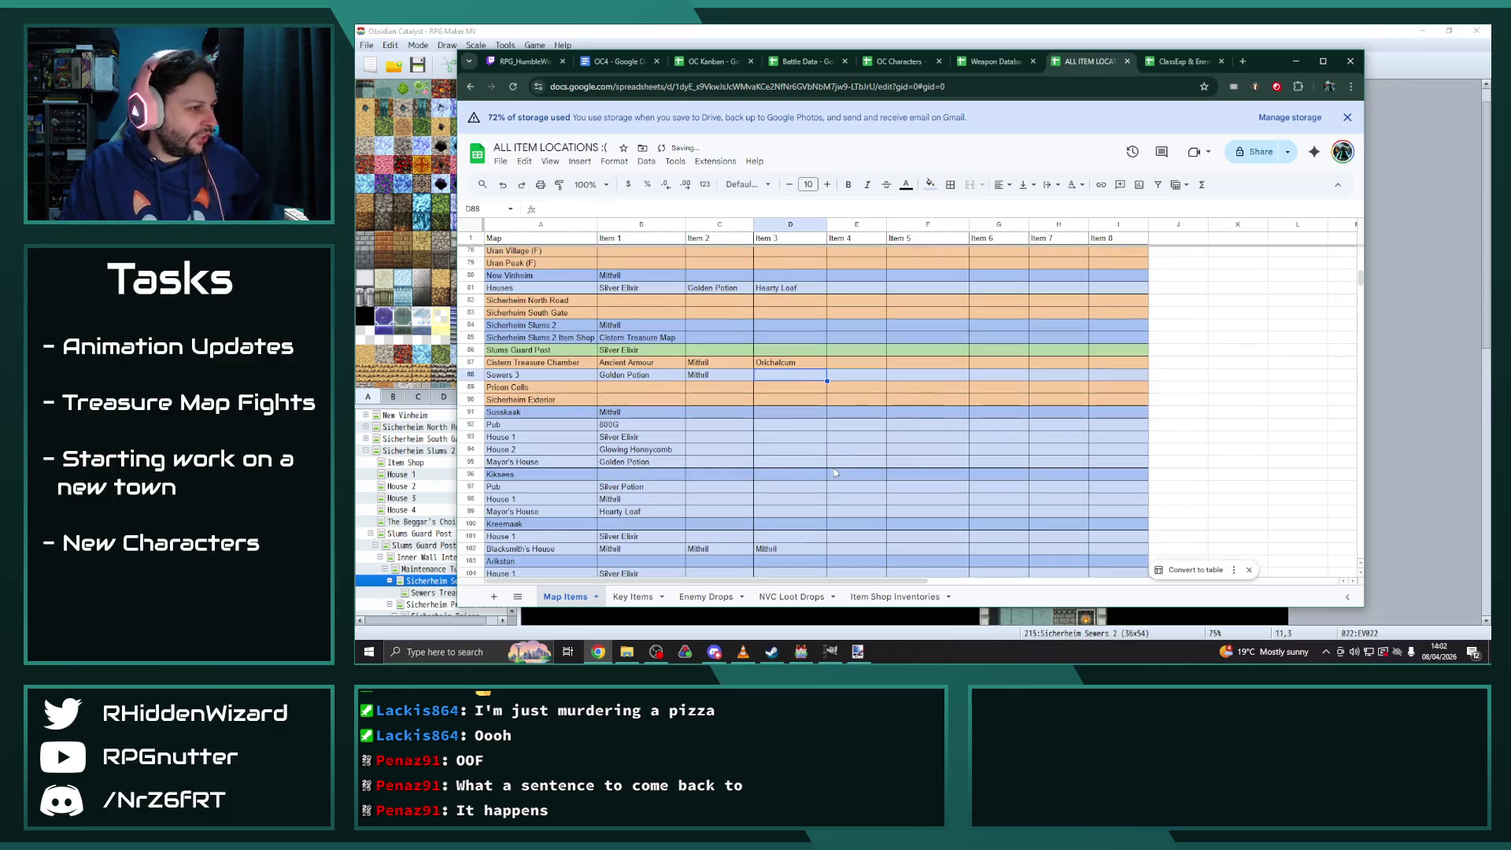
scroll(838, 461, "down", 2)
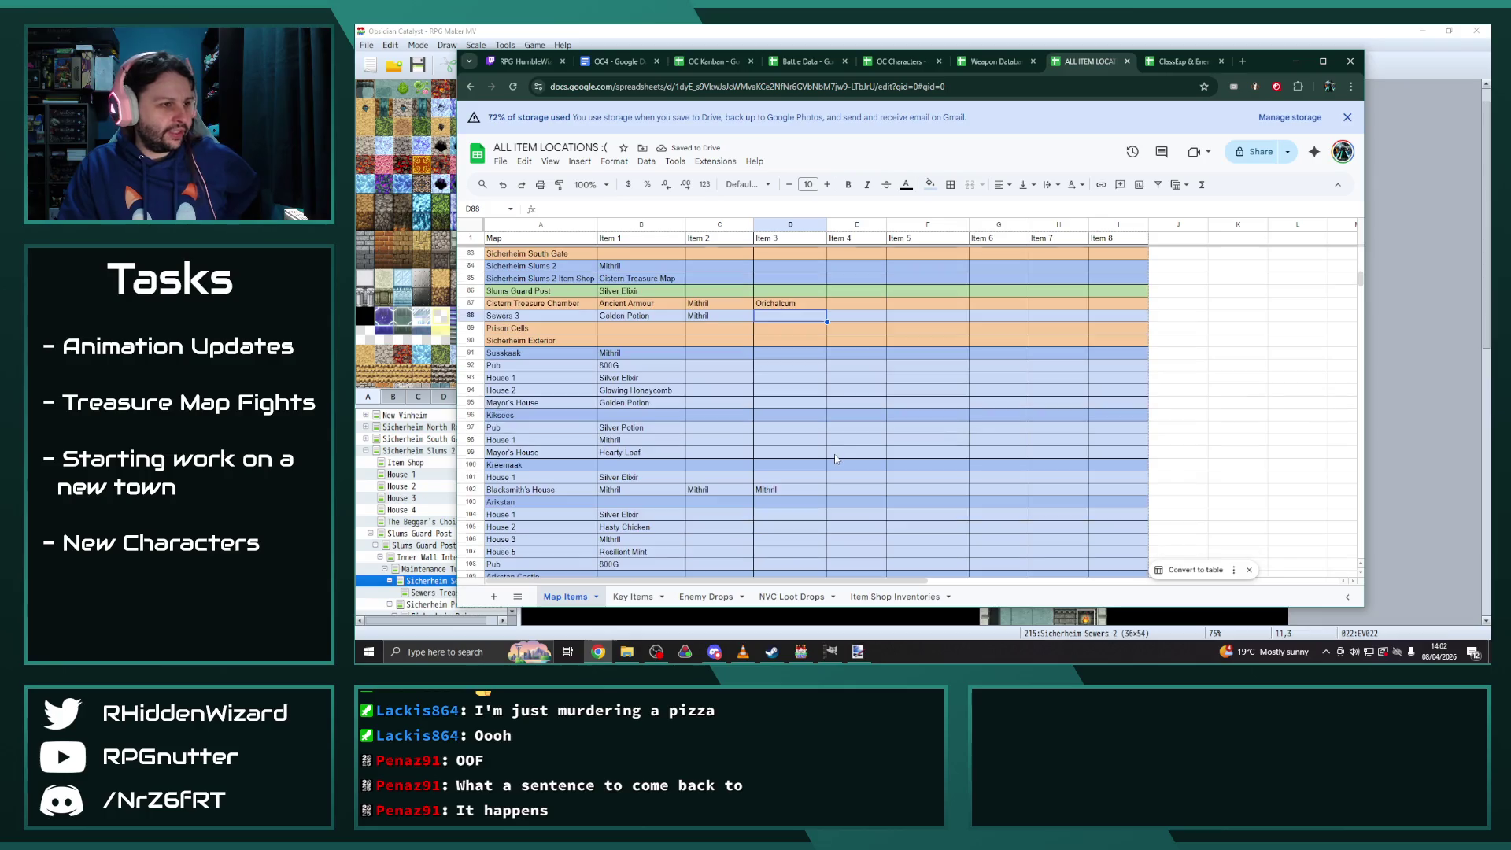
scroll(834, 457, "down", 3)
scroll(833, 453, "down", 2)
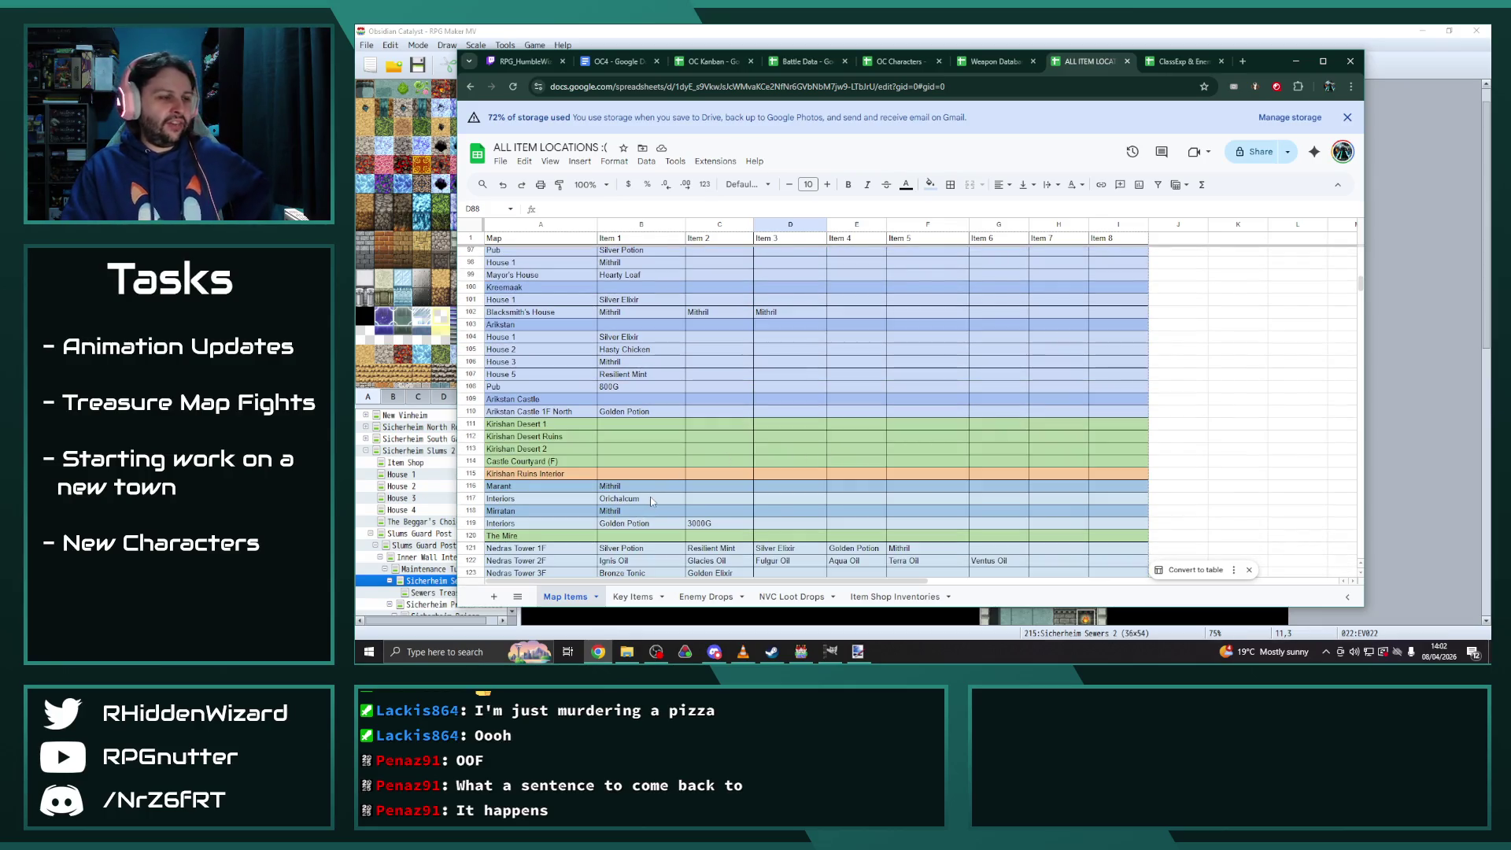
scroll(731, 492, "up", 2)
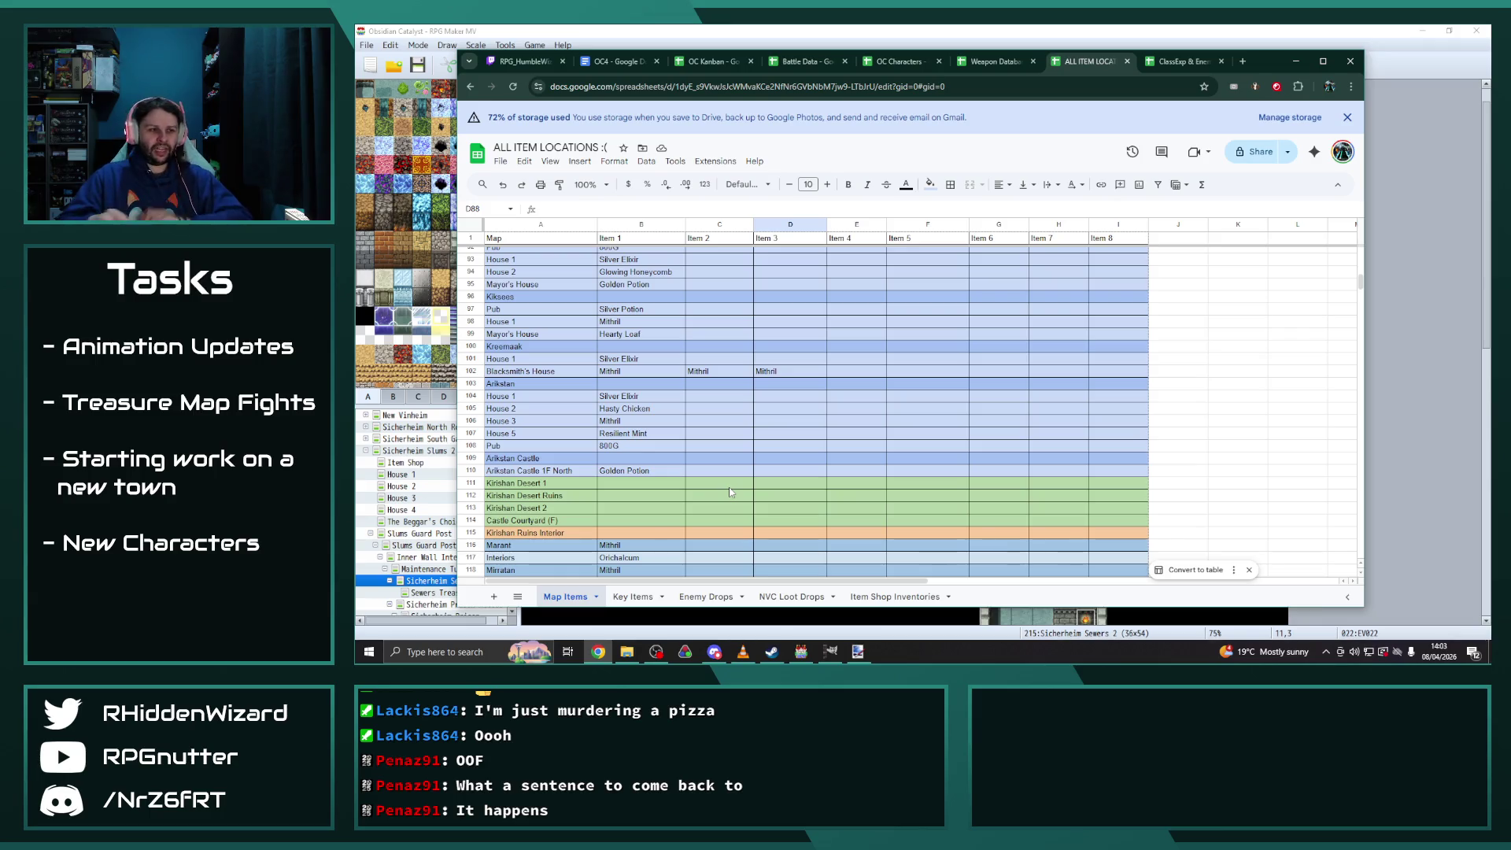
scroll(730, 492, "down", 5)
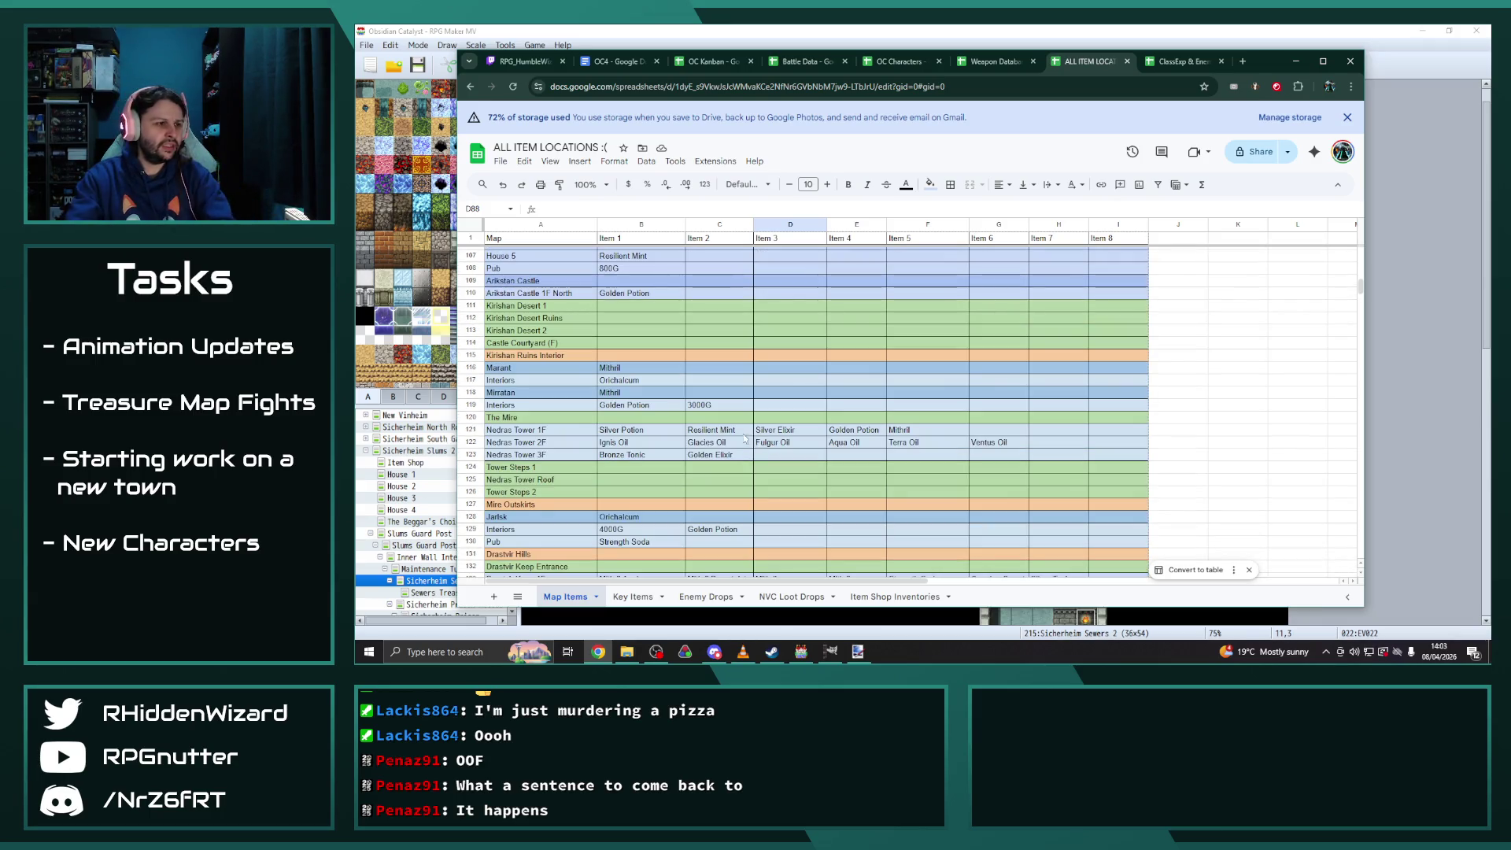
scroll(740, 434, "down", 3)
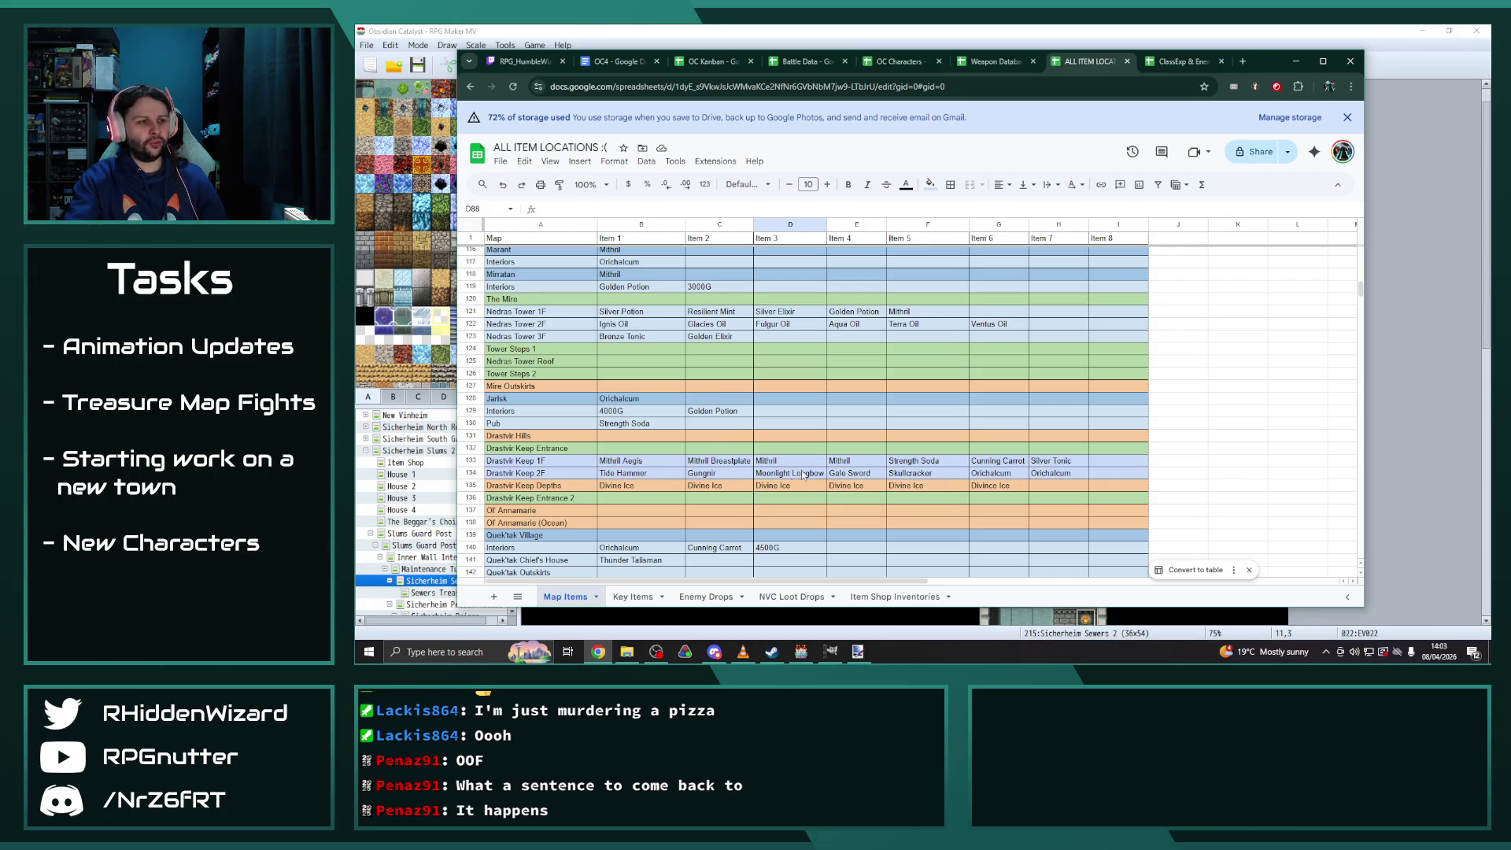
scroll(675, 469, "down", 2)
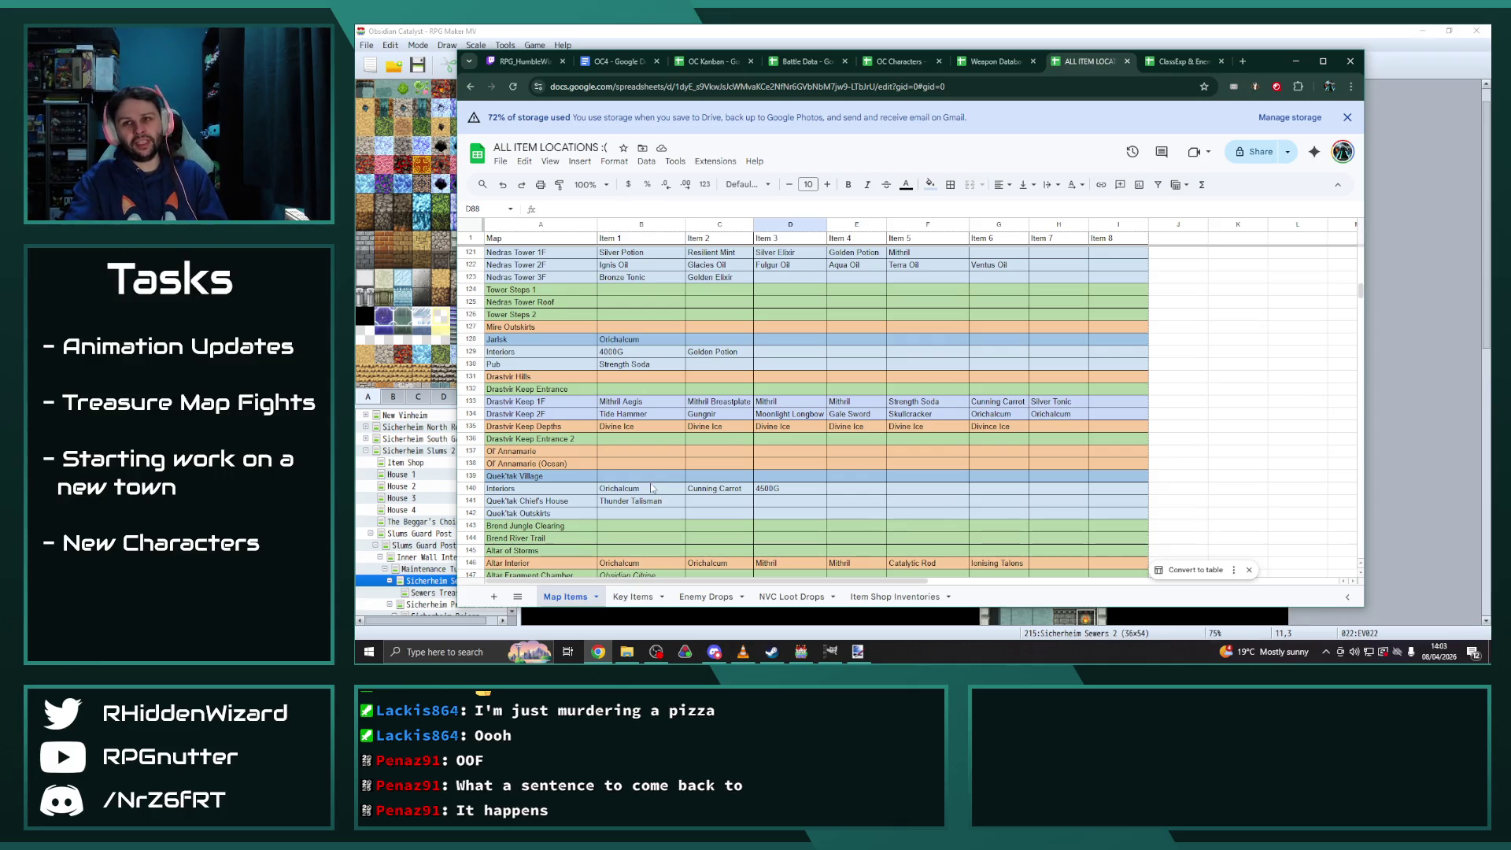
scroll(669, 488, "up", 3)
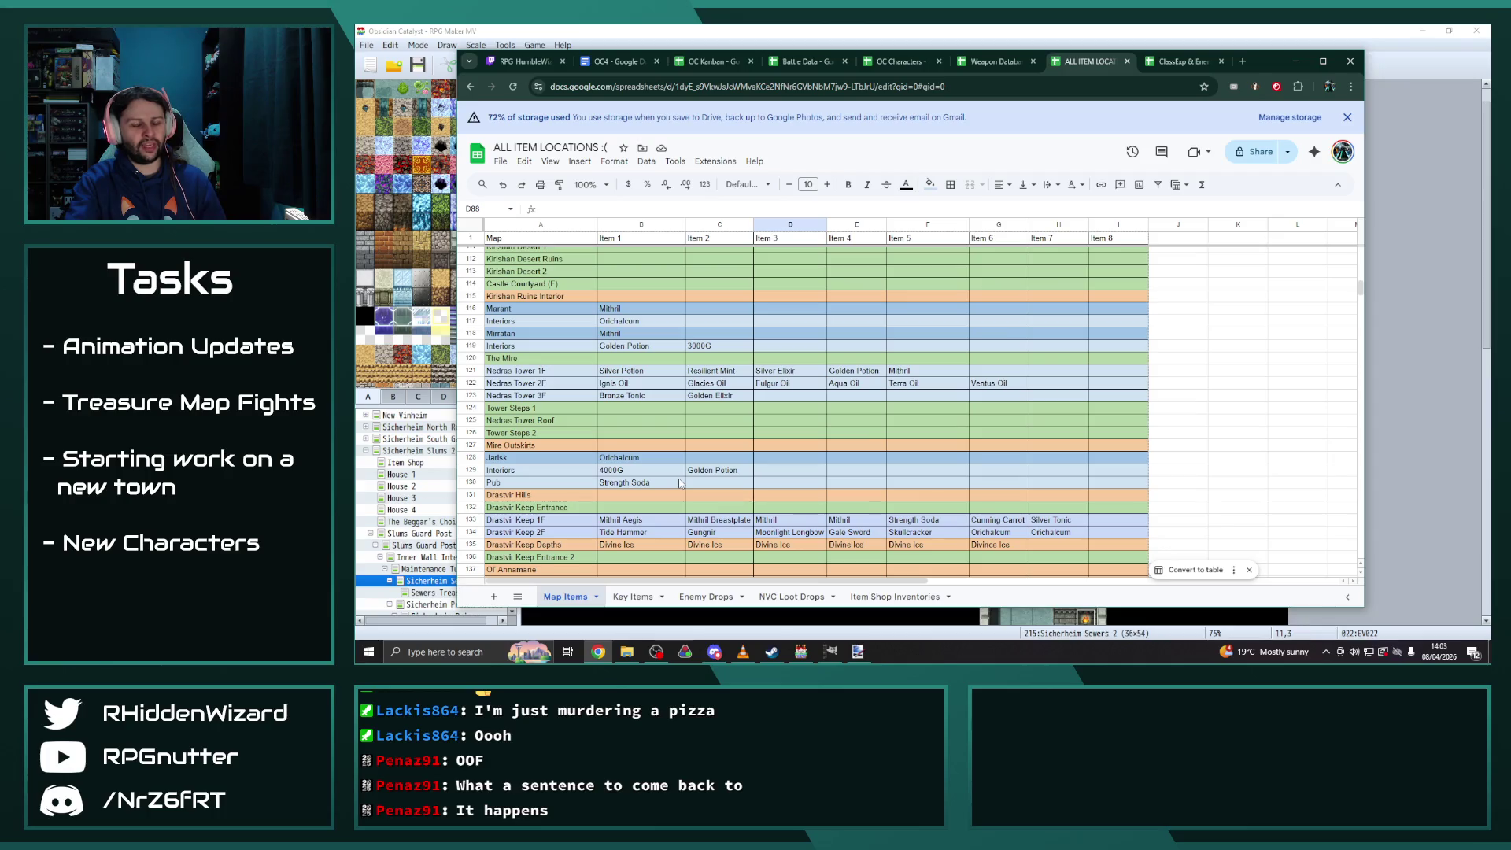
scroll(680, 483, "down", 5)
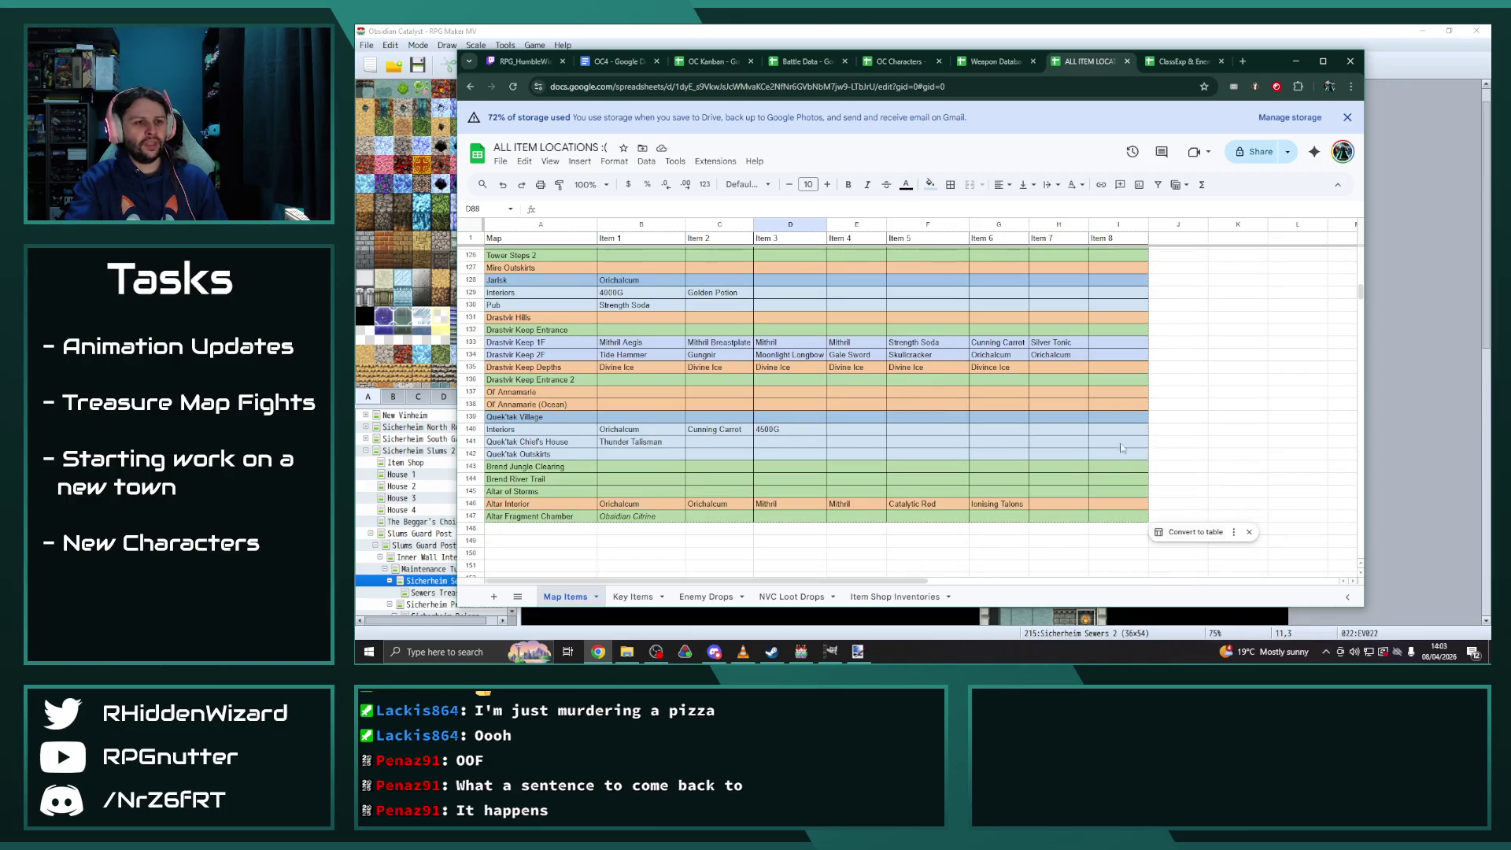
left_click(1110, 432)
left_click(973, 445)
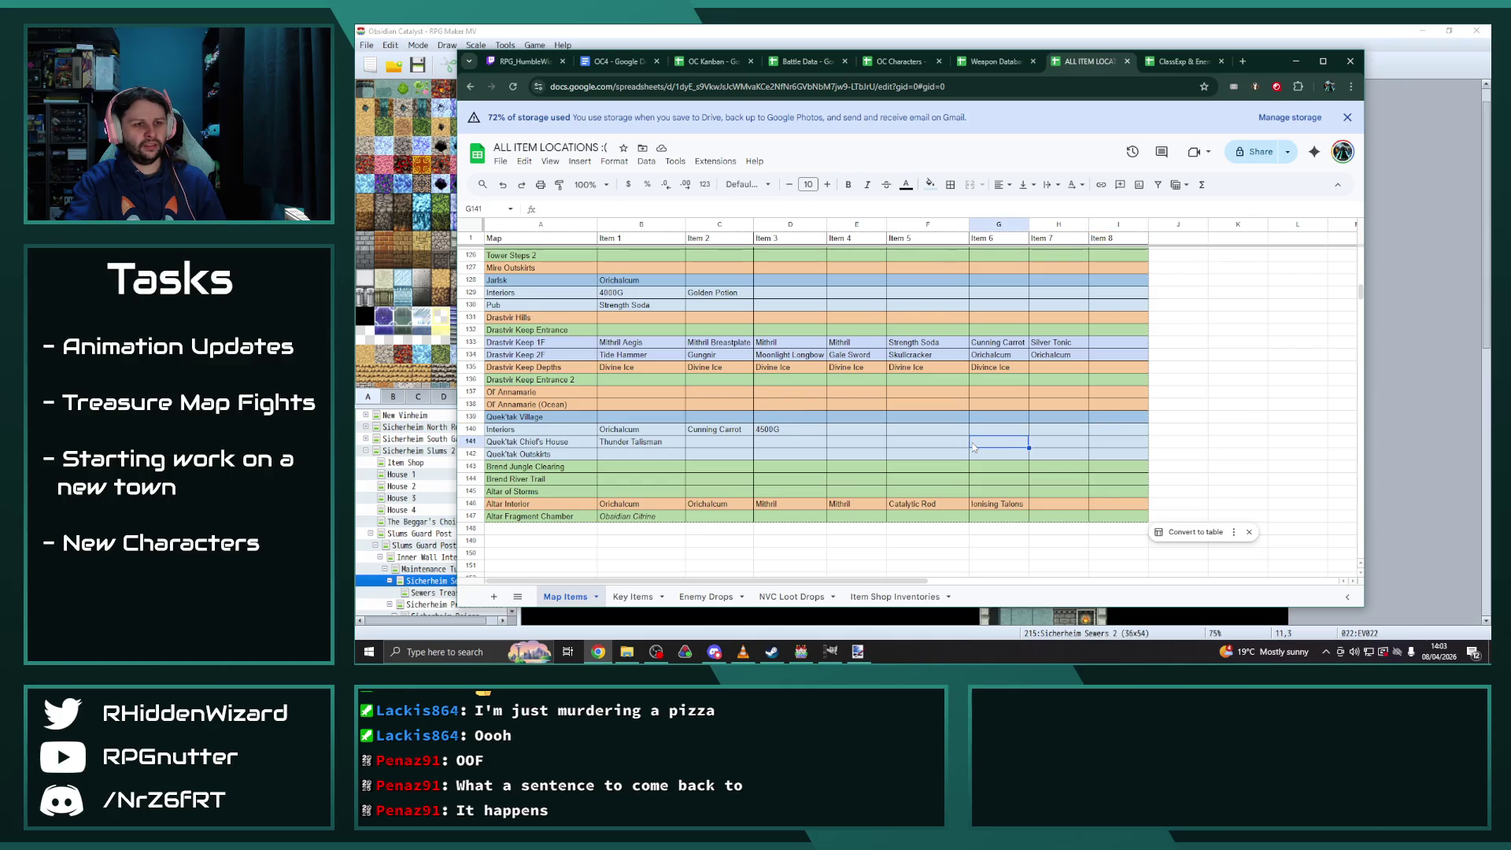
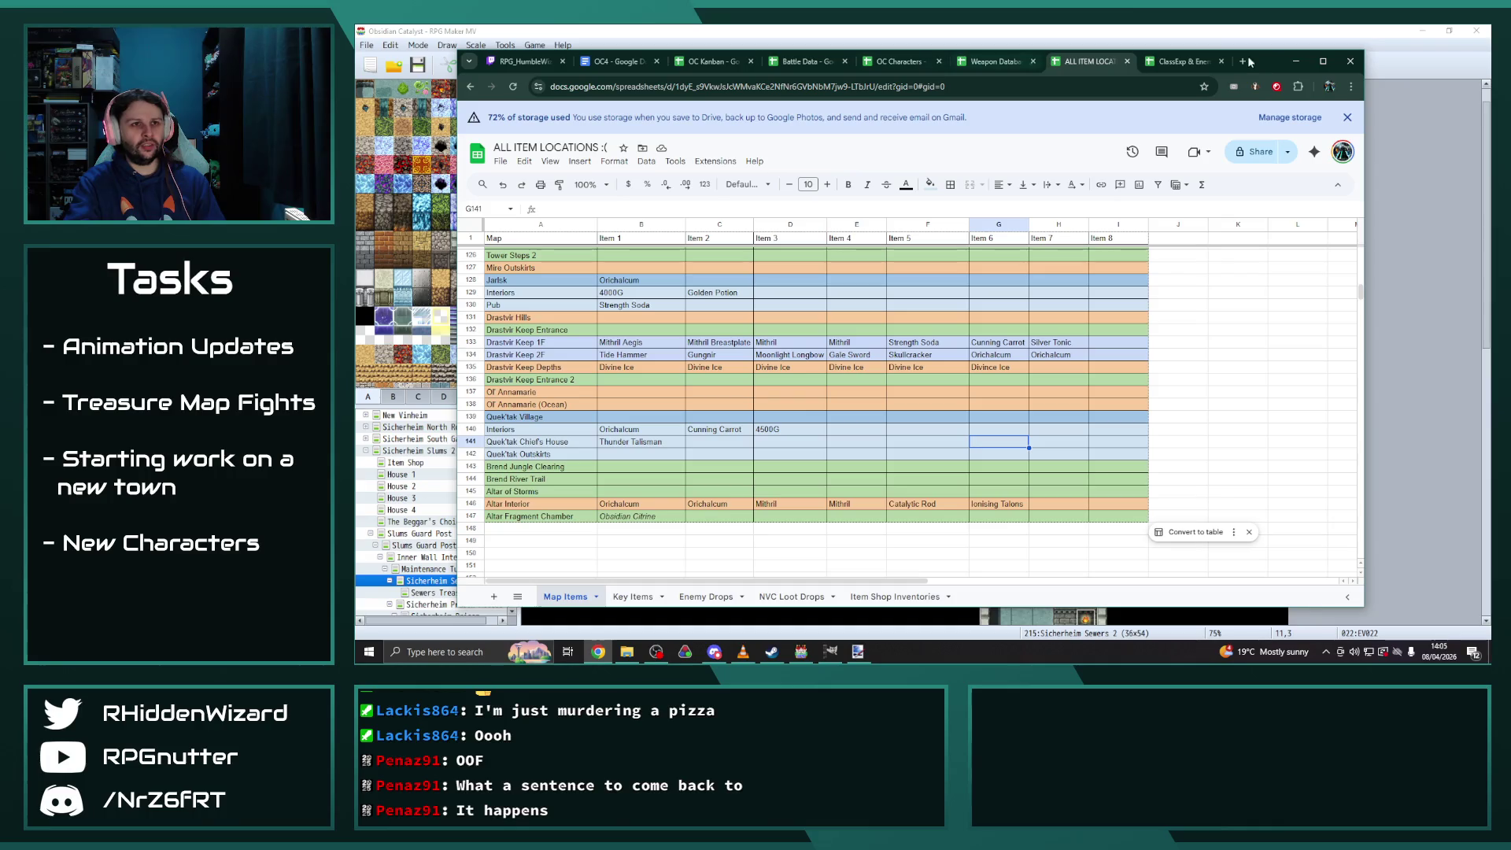
Minimize the ALL ITEM LOCATIONS spreadsheet to reveal the Sicherheim Sewers 2 map
left_click(1295, 61)
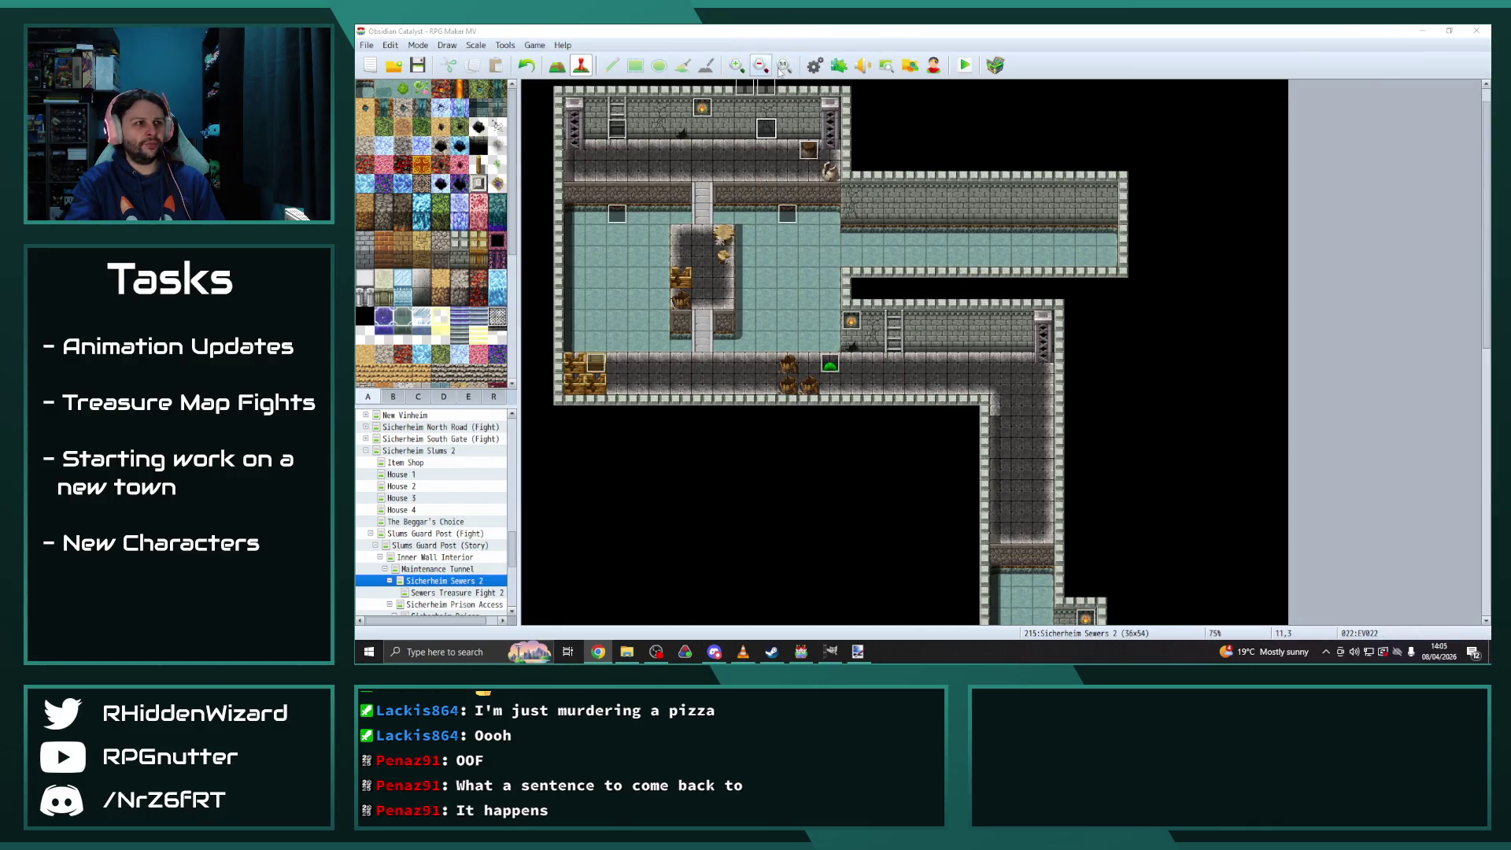
left_click(814, 64)
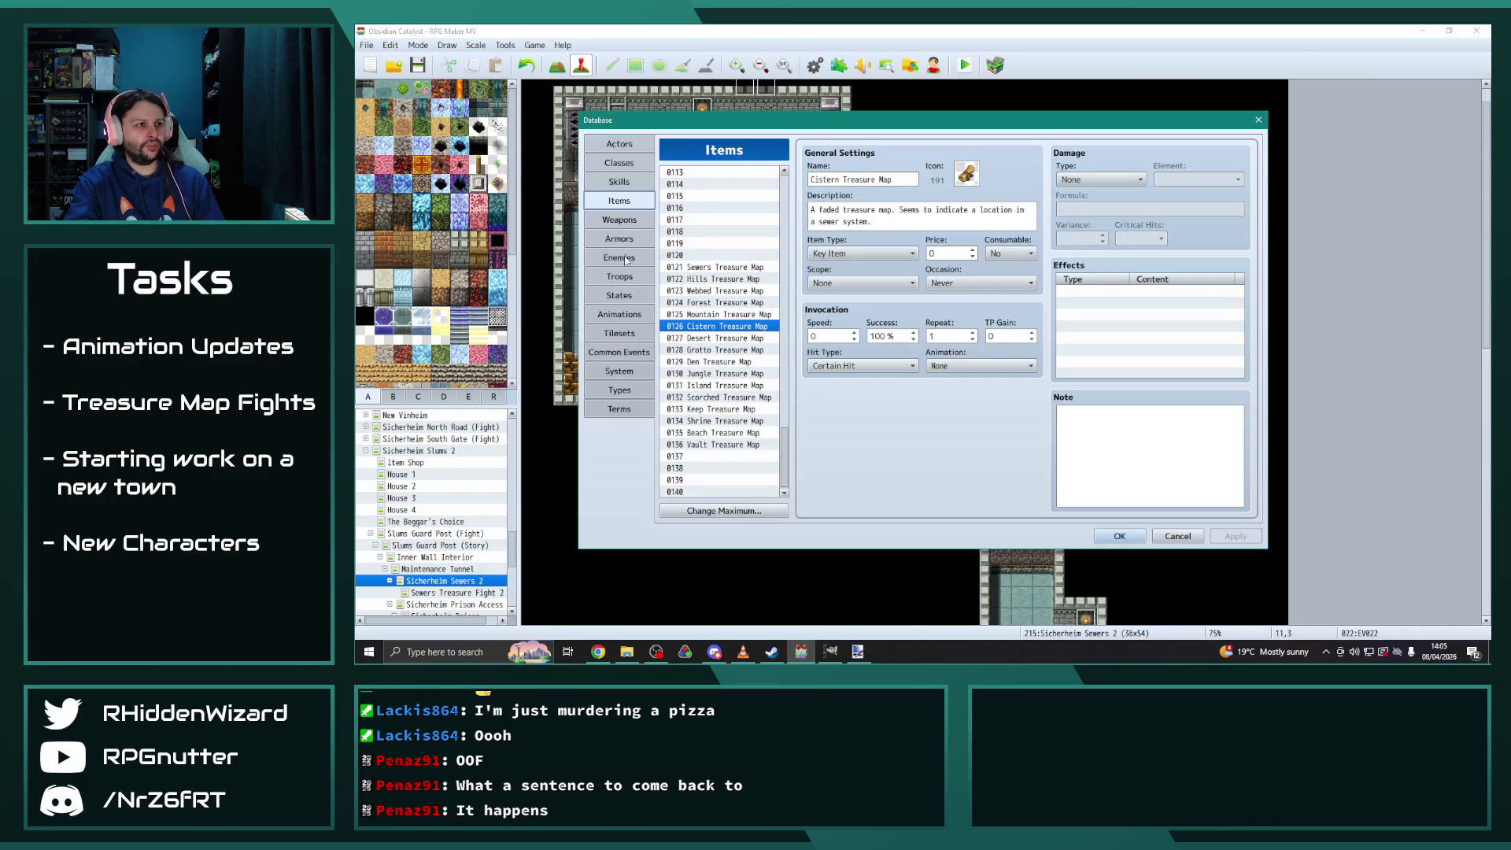
Review the Chillcore Golem, Frost Witch and Ice Bat enemy entries
left_click(619, 258)
scroll(731, 378, "up", 2)
left_click(721, 268)
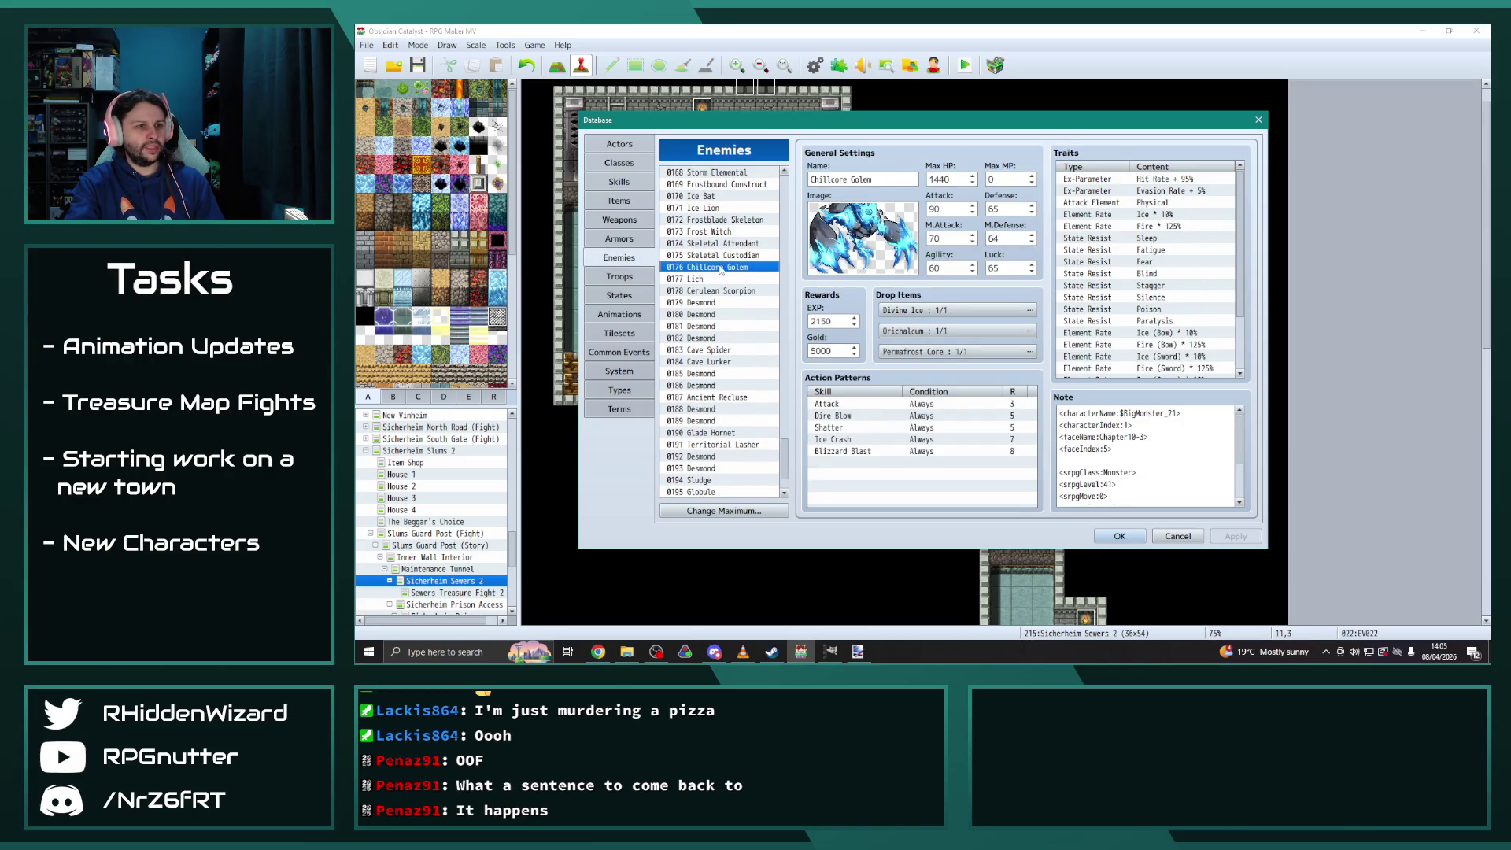
key("Up")
key("Up")
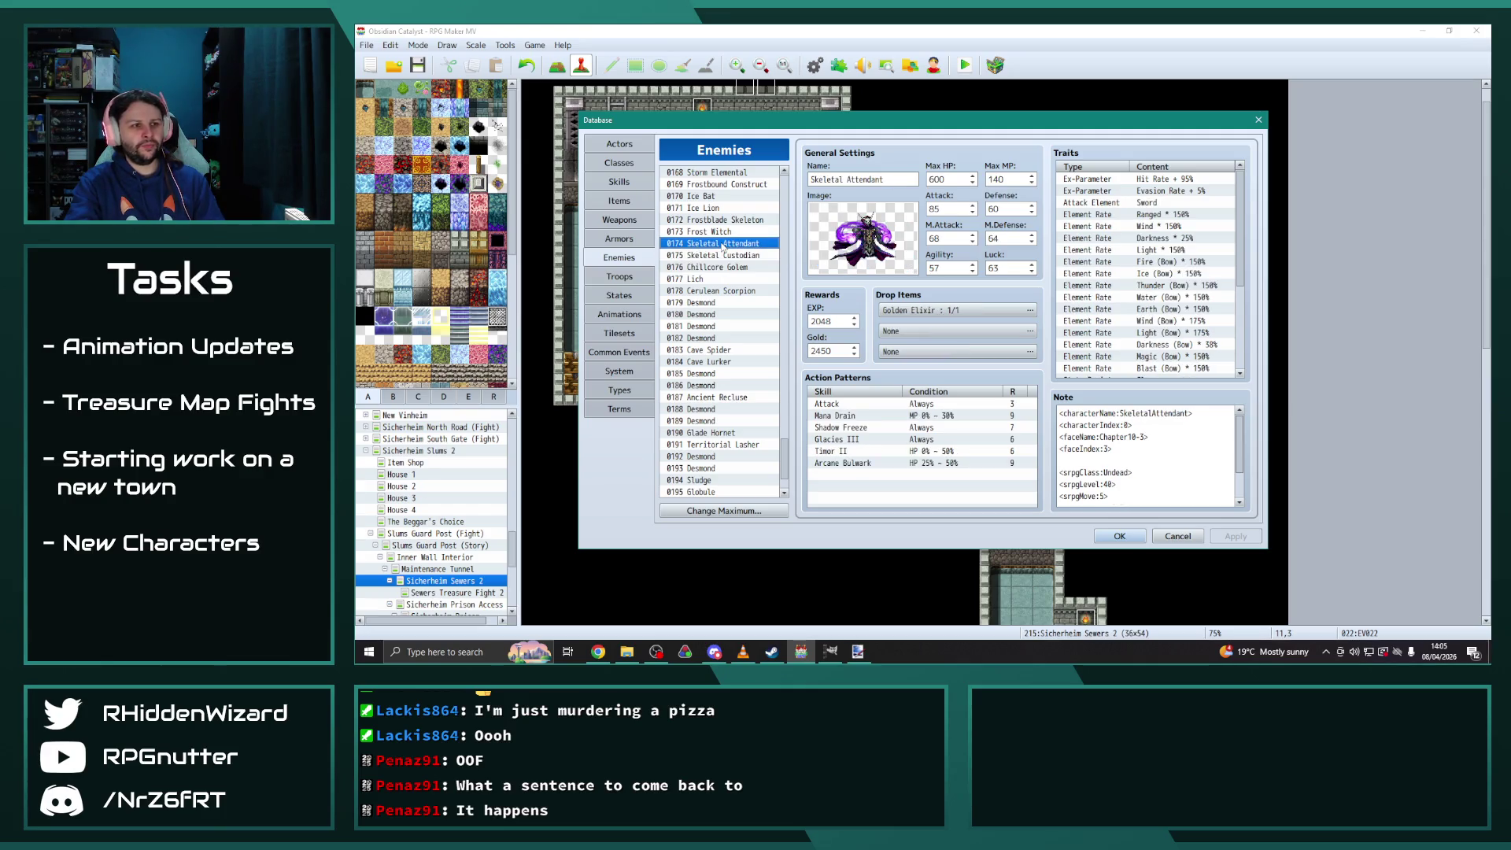
key("Up")
left_click(718, 222)
left_click(718, 208)
left_click(718, 197)
left_click(722, 269)
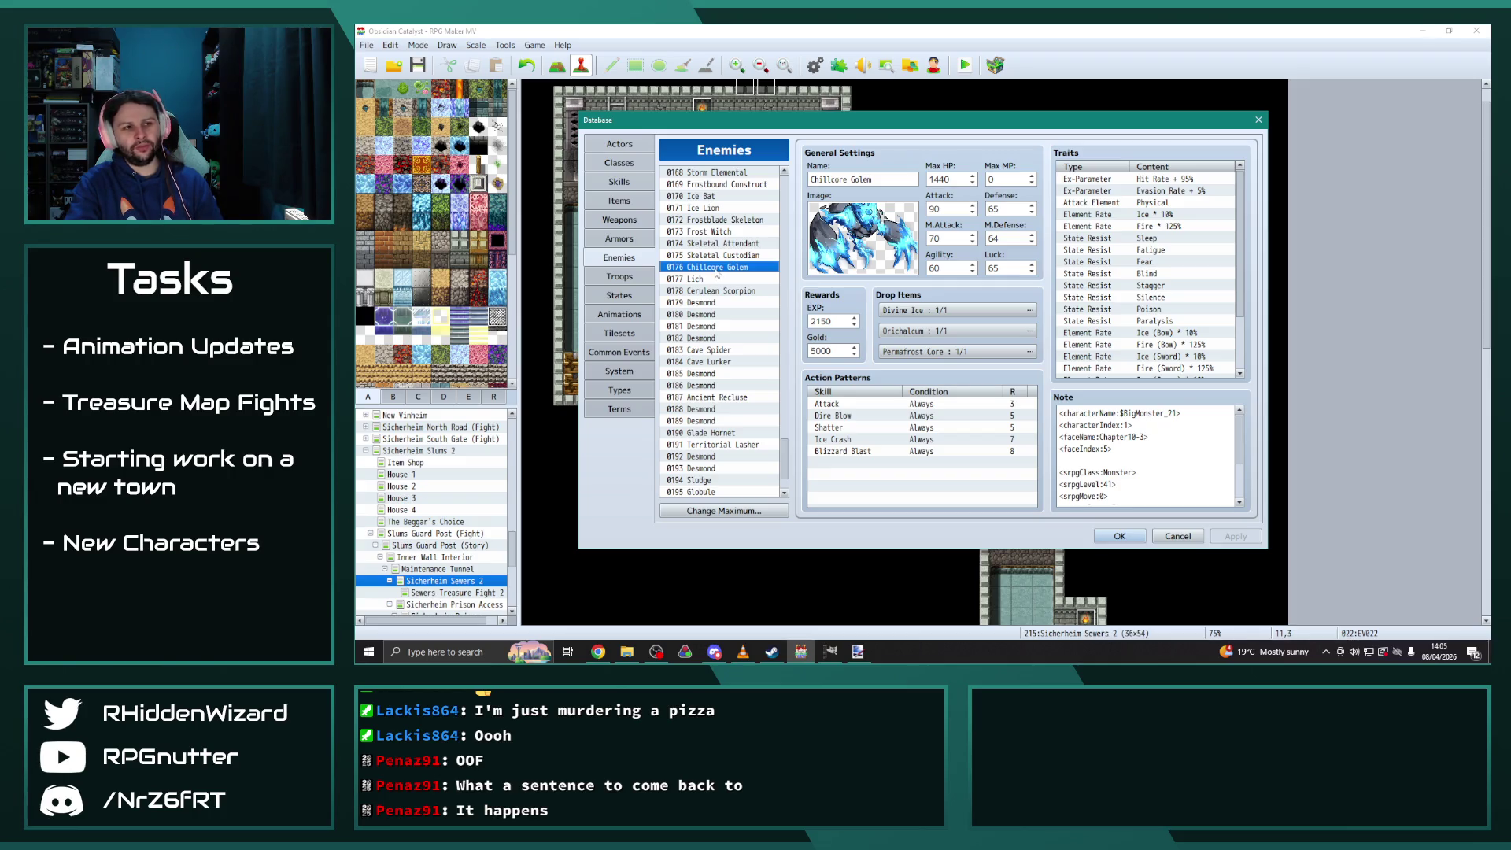
Switch to Common Events and scroll to the DivineIceCrafting event
scroll(1181, 477, "down", 2)
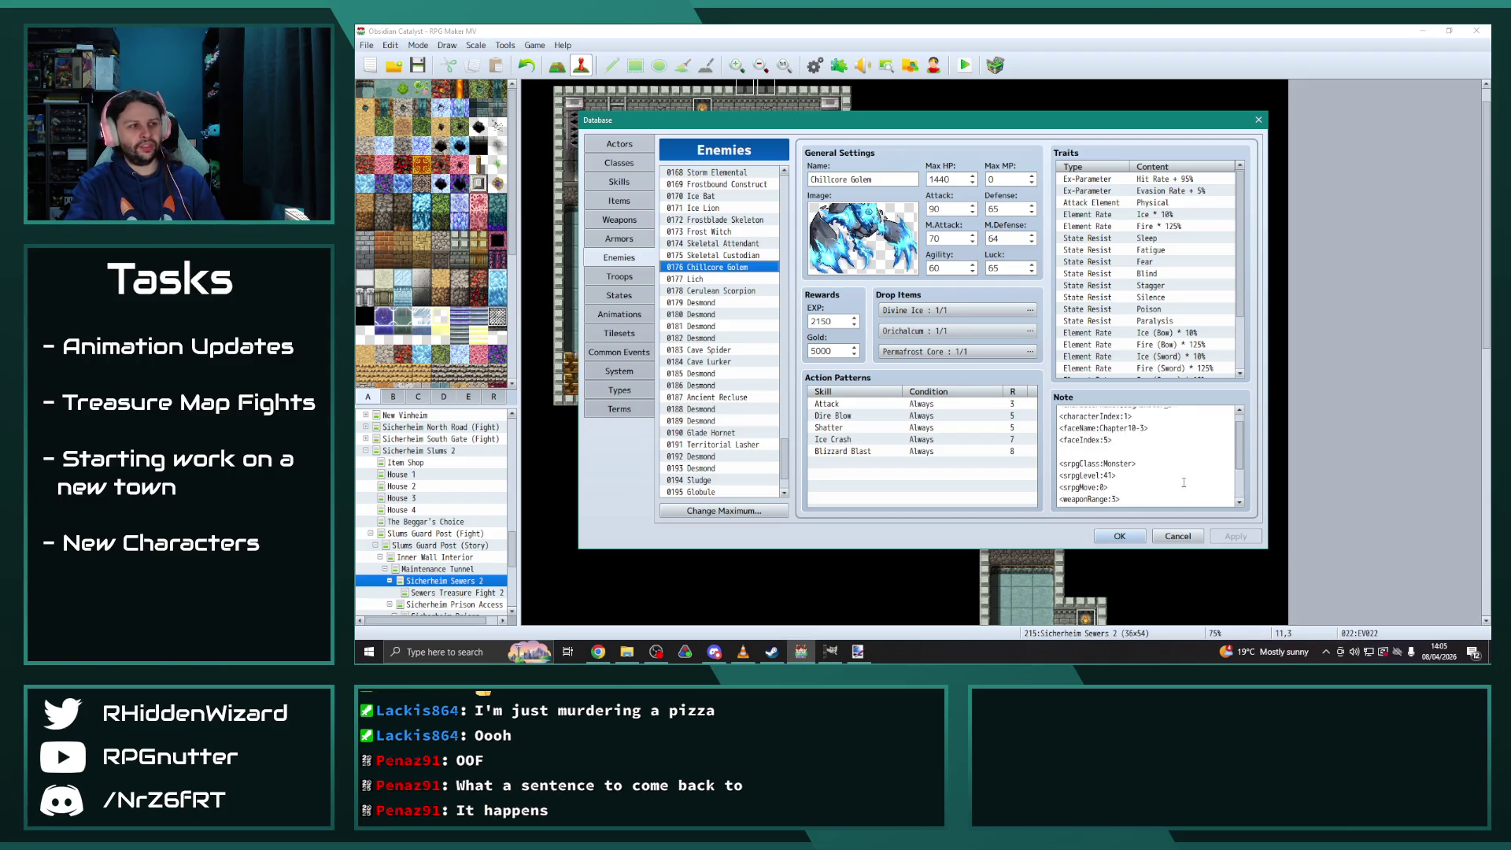
left_click(619, 352)
scroll(739, 397, "up", 9)
scroll(740, 397, "up", 12)
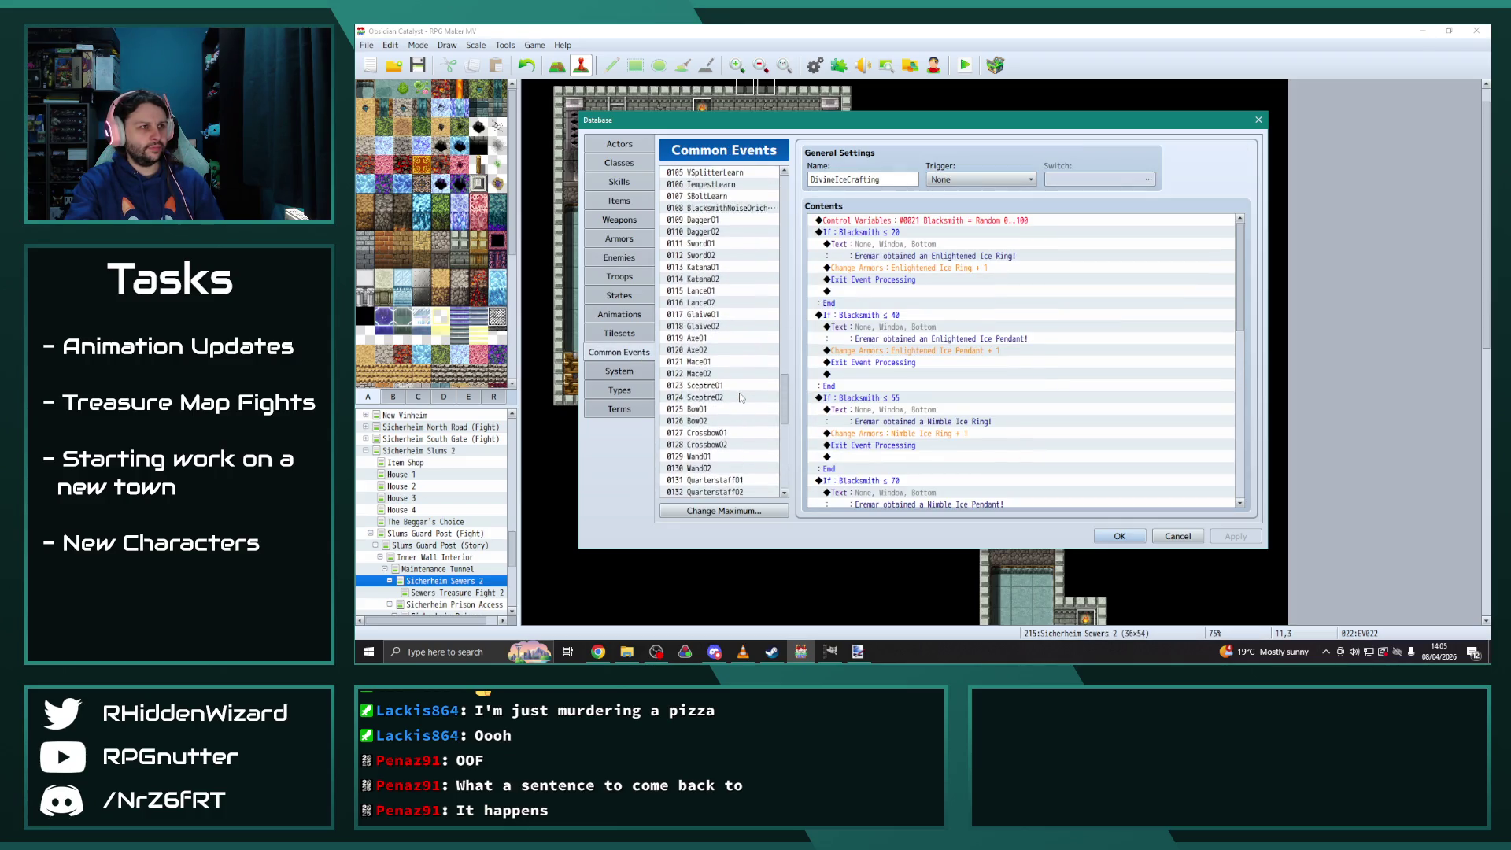
Inspect the NVCB6F and NVCB9F item-drop common events
scroll(740, 397, "up", 3)
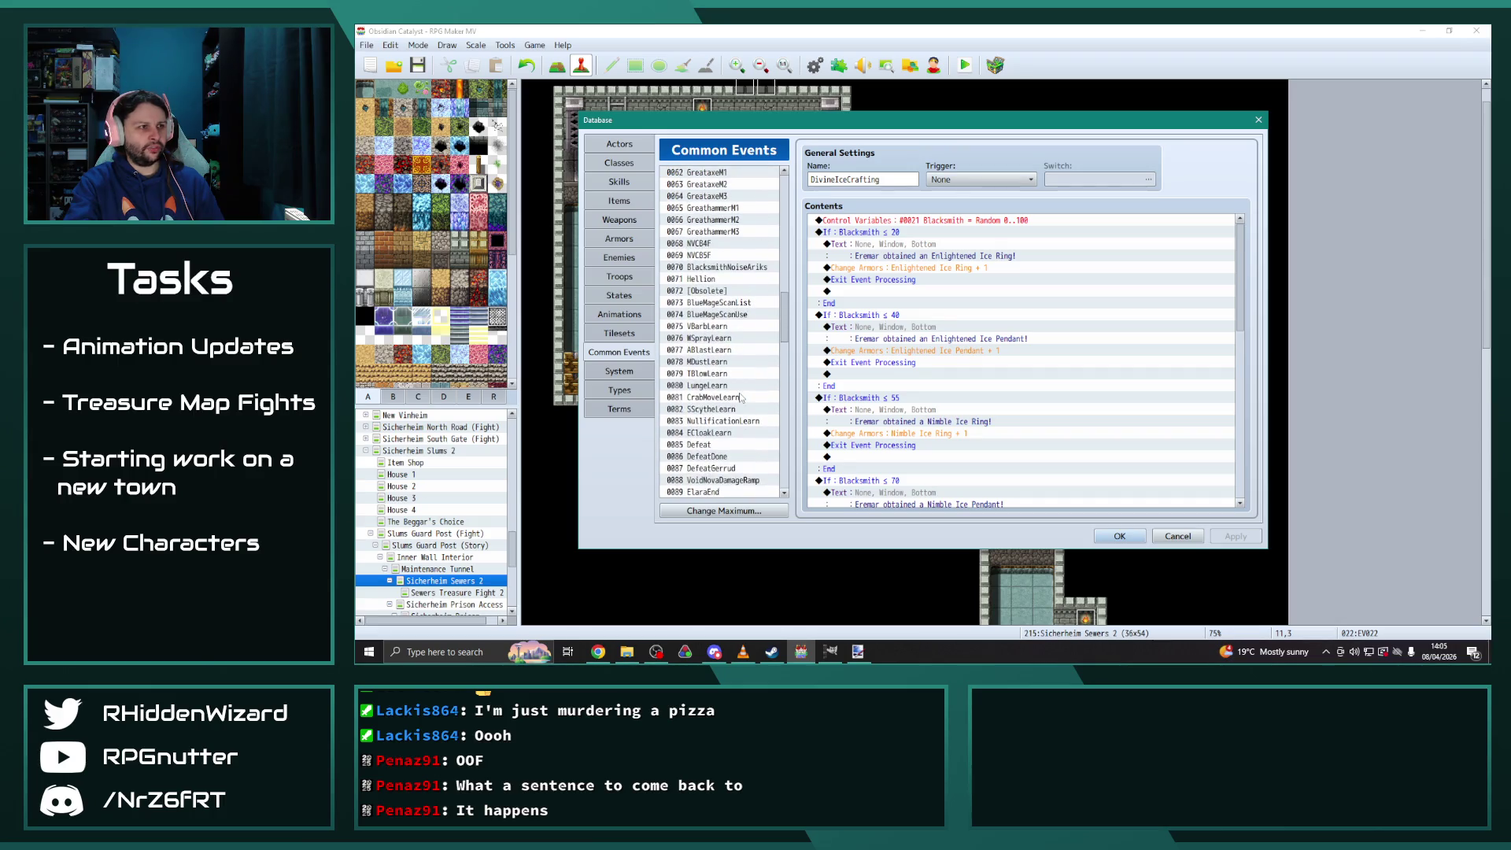
scroll(717, 382, "up", 3)
scroll(718, 382, "down", 7)
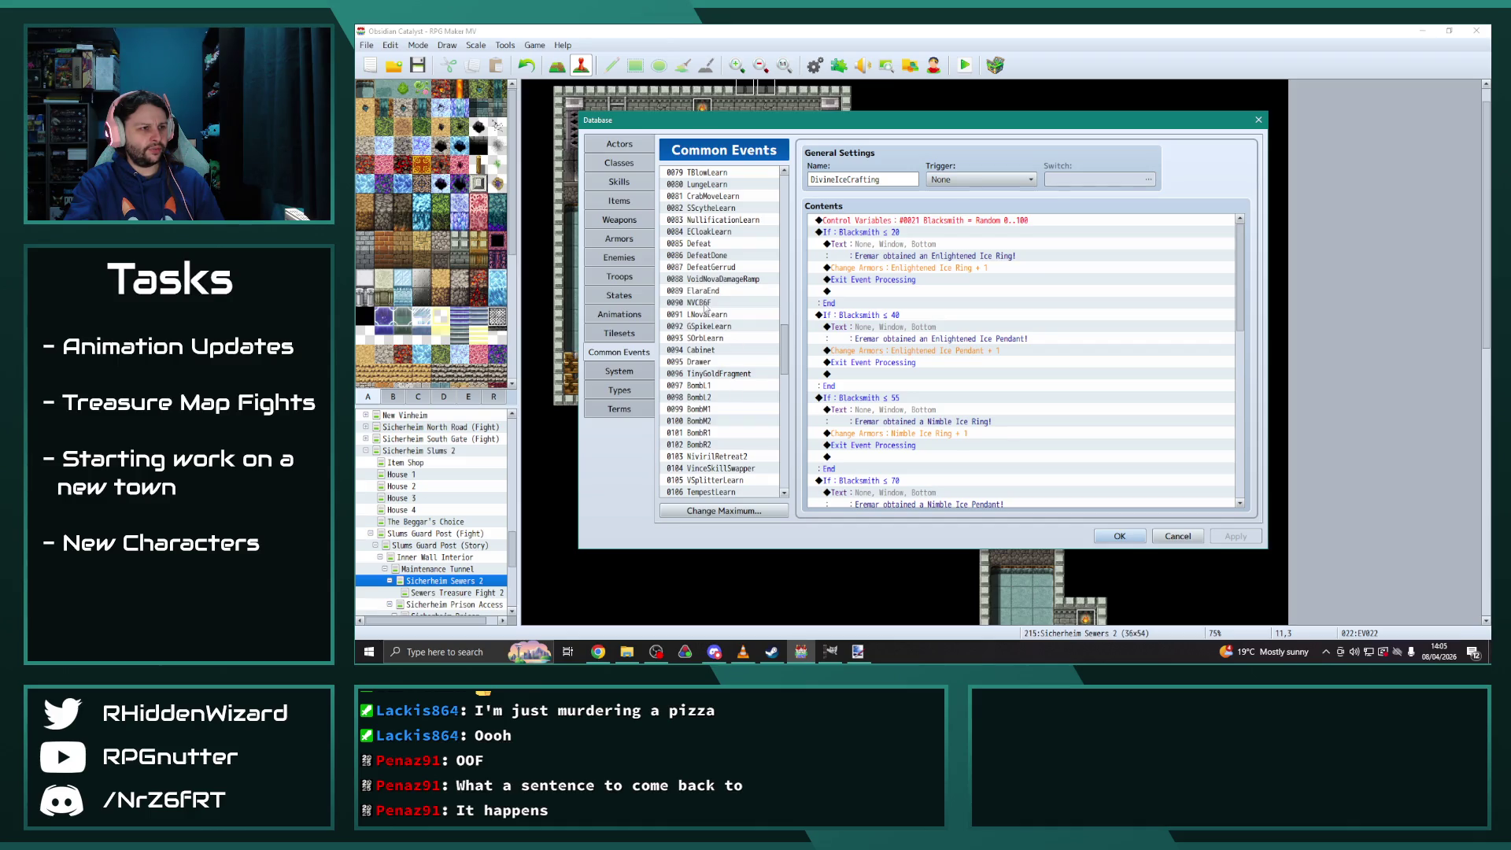
left_click(705, 302)
left_click_drag(784, 348, 784, 459)
left_click(704, 357)
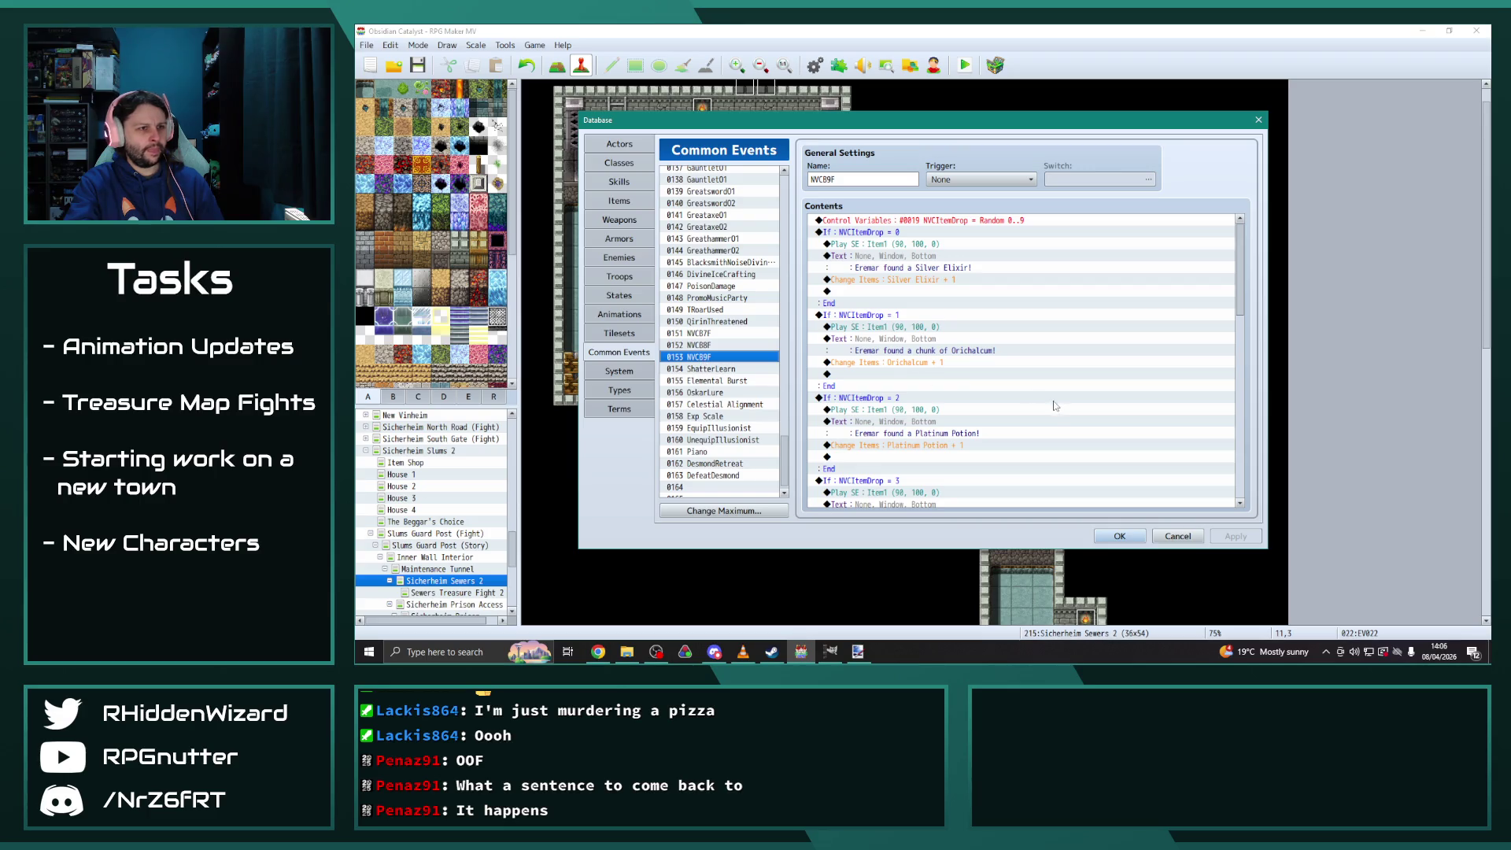
scroll(1059, 409, "down", 13)
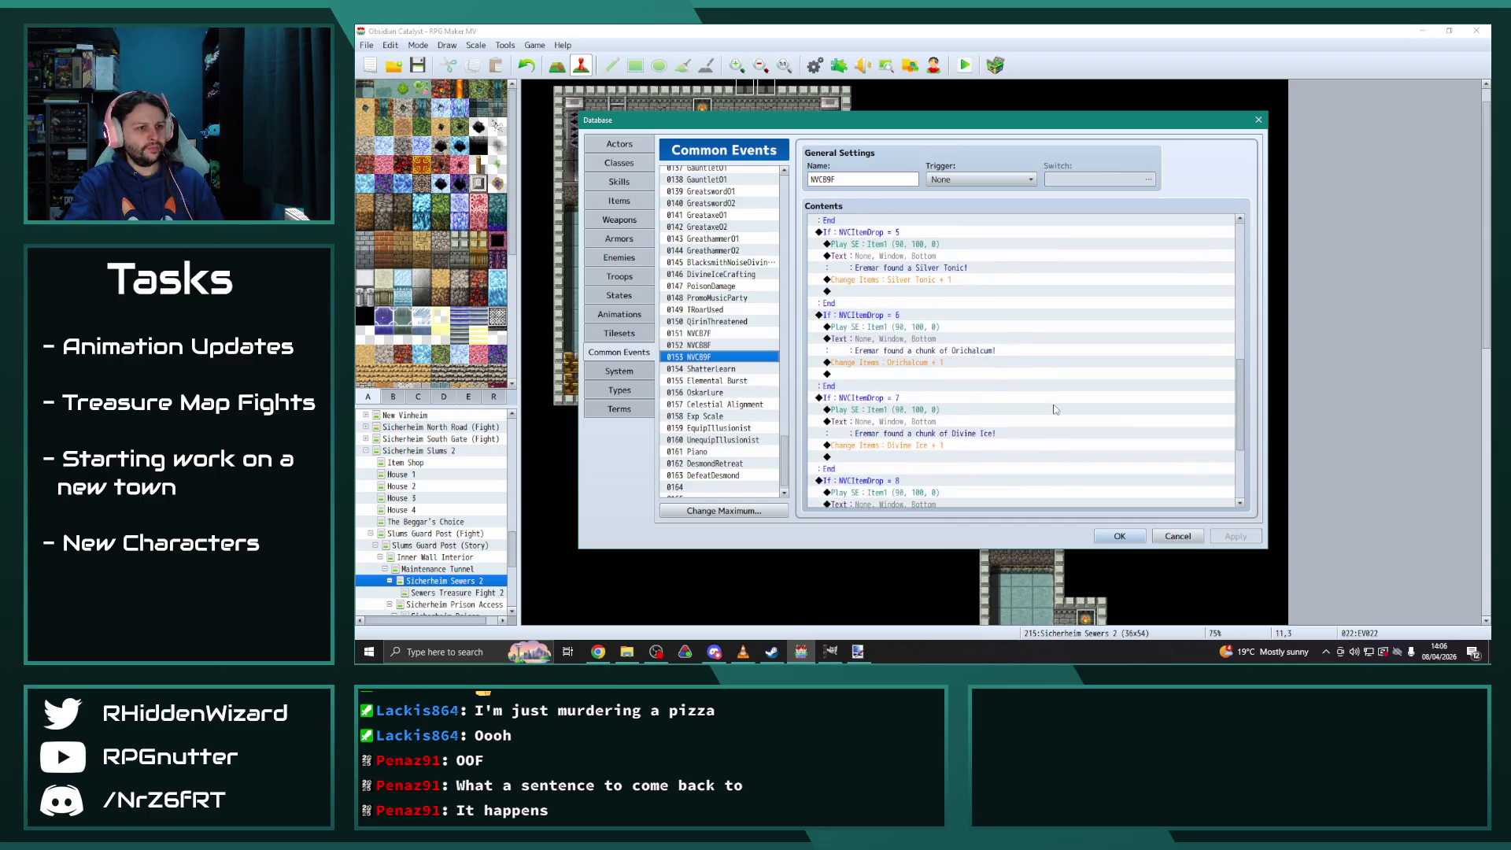
scroll(1055, 409, "down", 3)
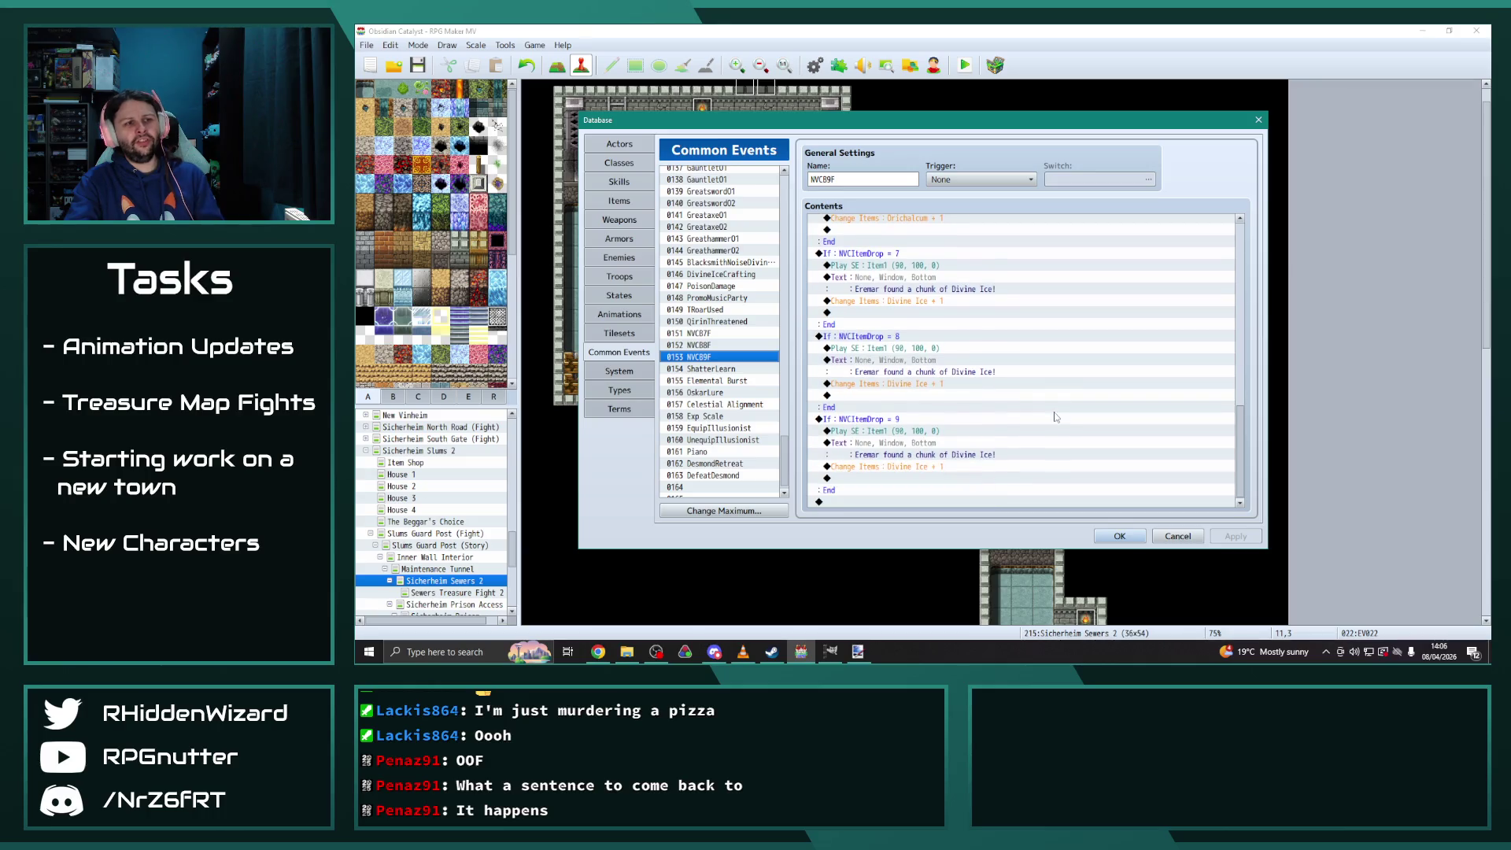
Compare the NVCB8F, NVCB7F and NVCB9F common events' contents
key("Up")
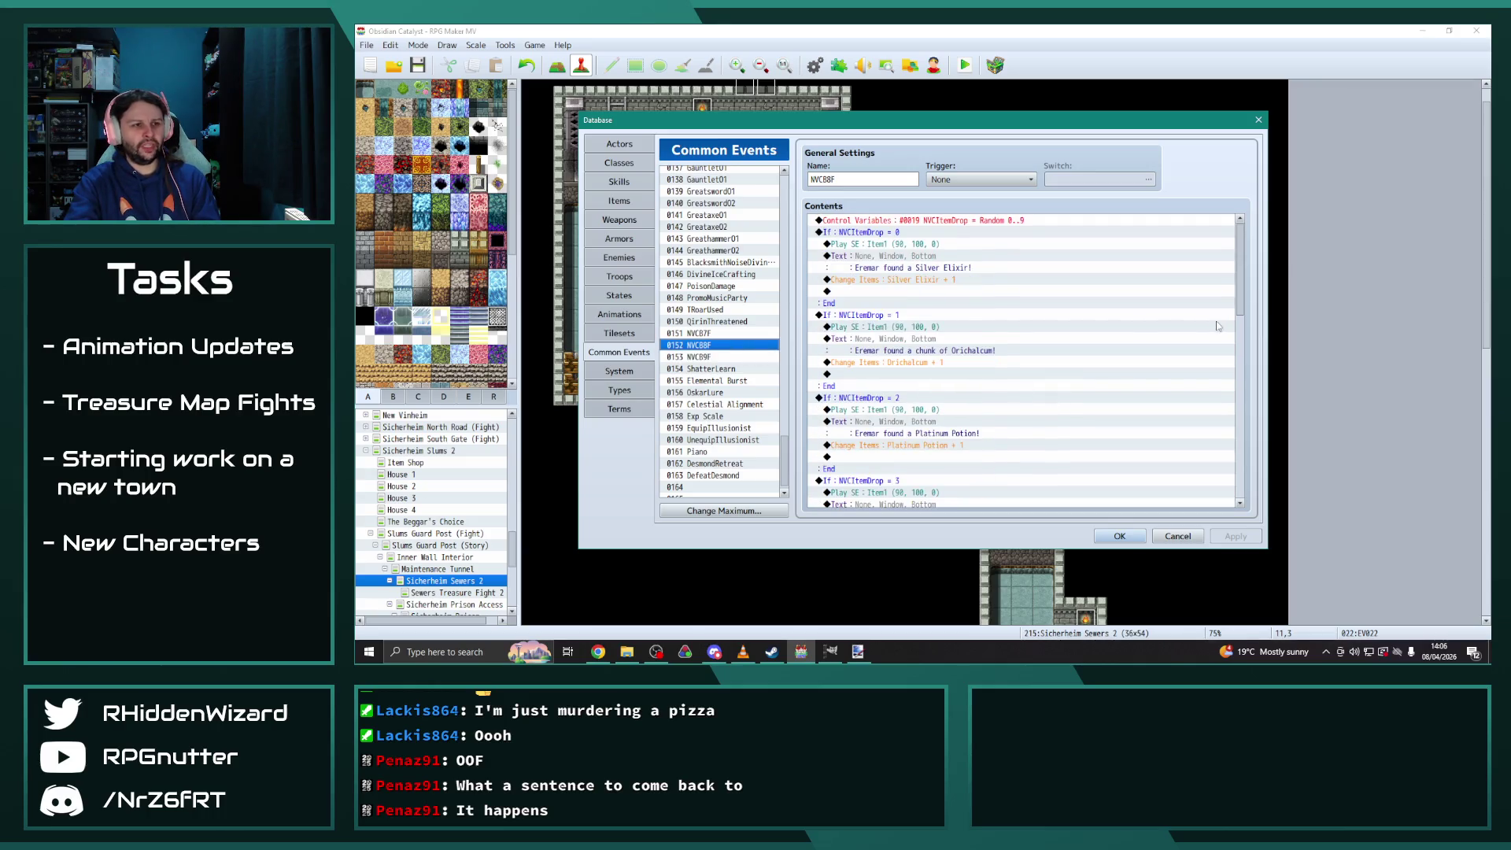
left_click_drag(1240, 307, 1248, 467)
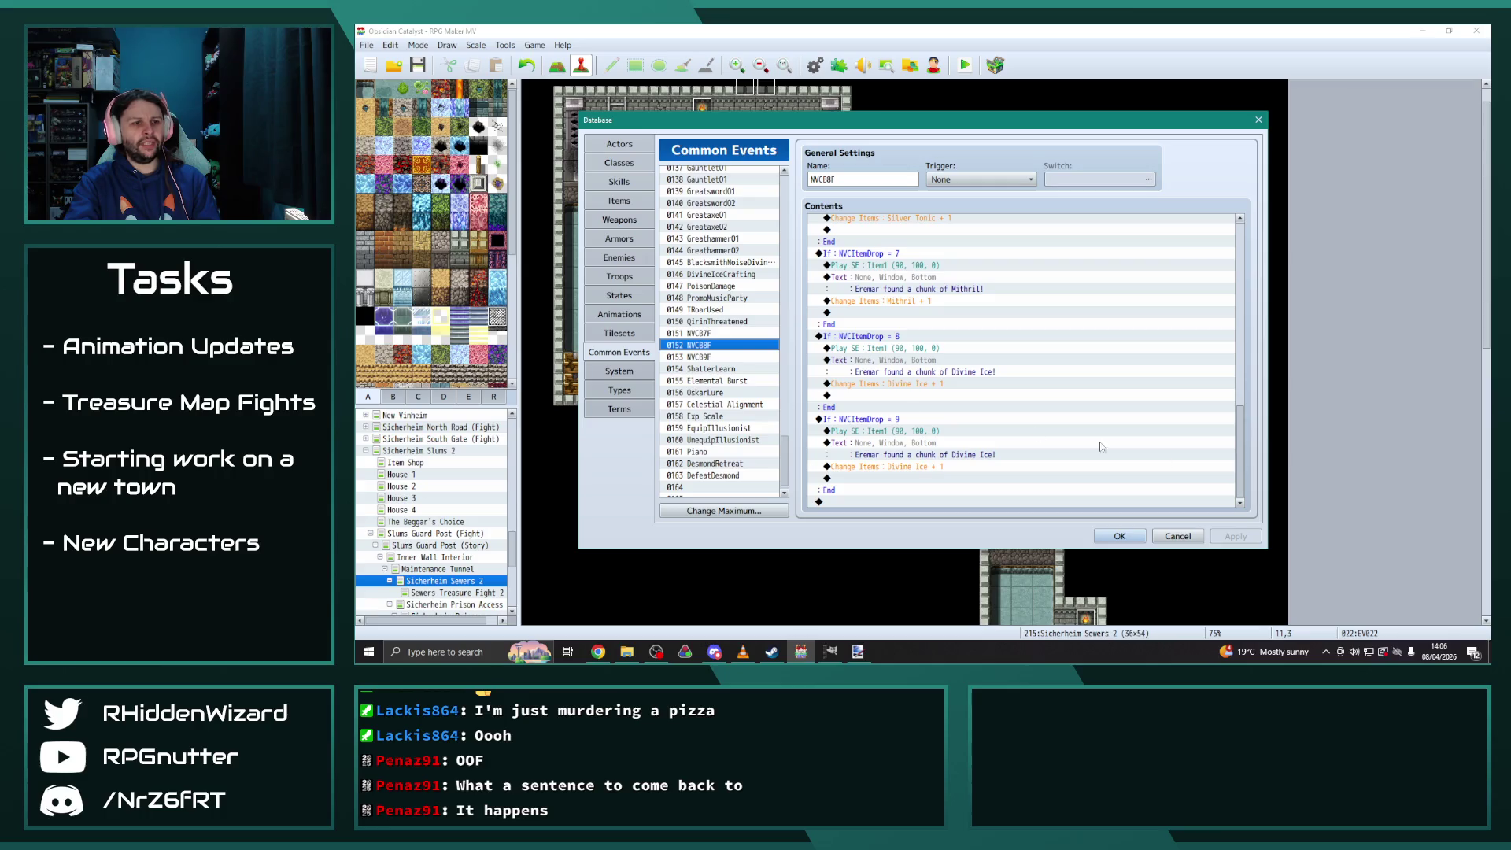
left_click(712, 333)
left_click_drag(1246, 286, 1244, 488)
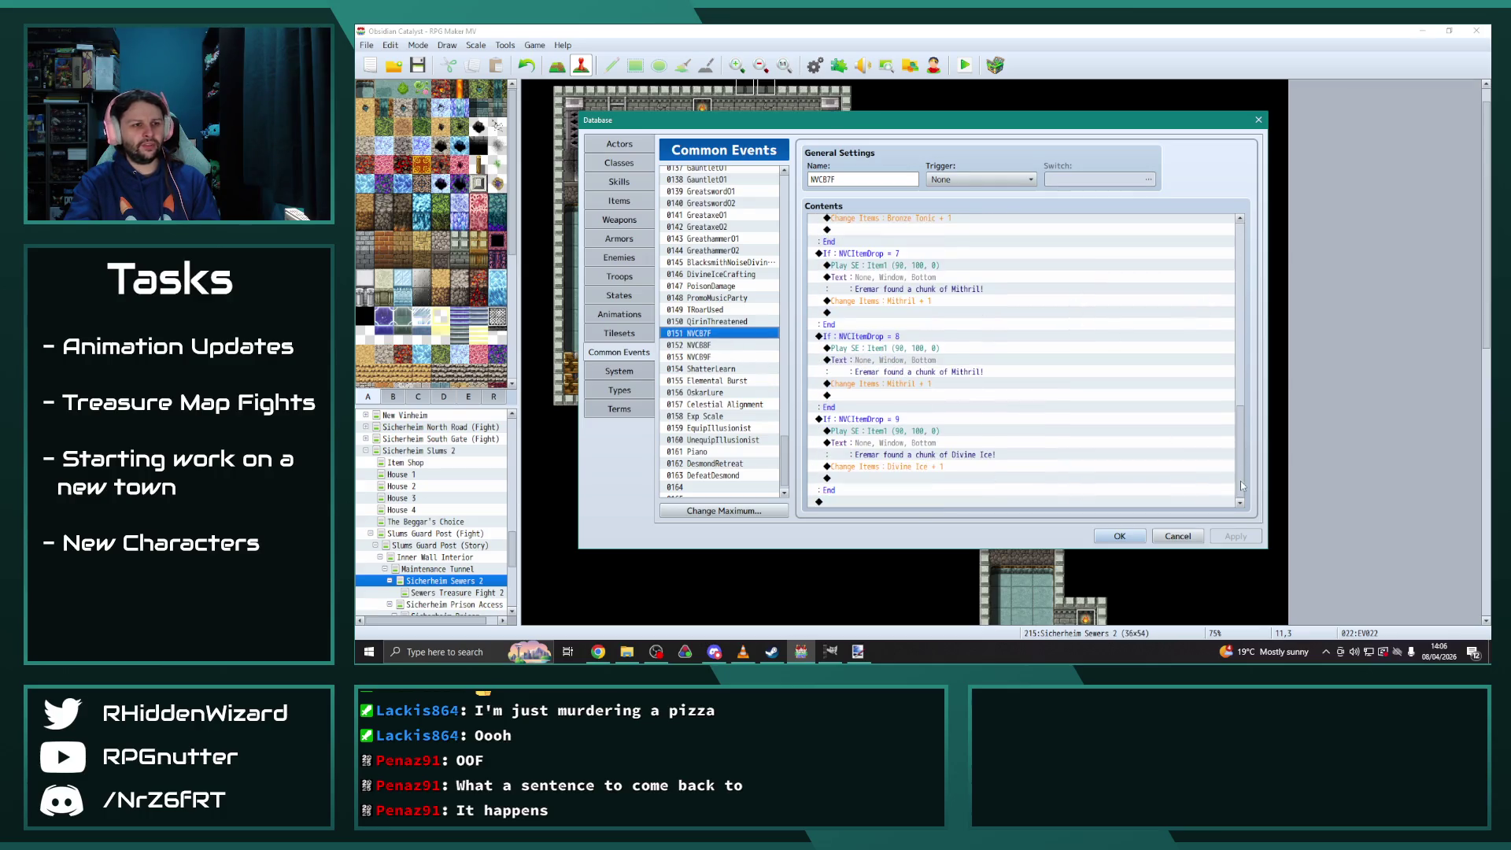
left_click(725, 357)
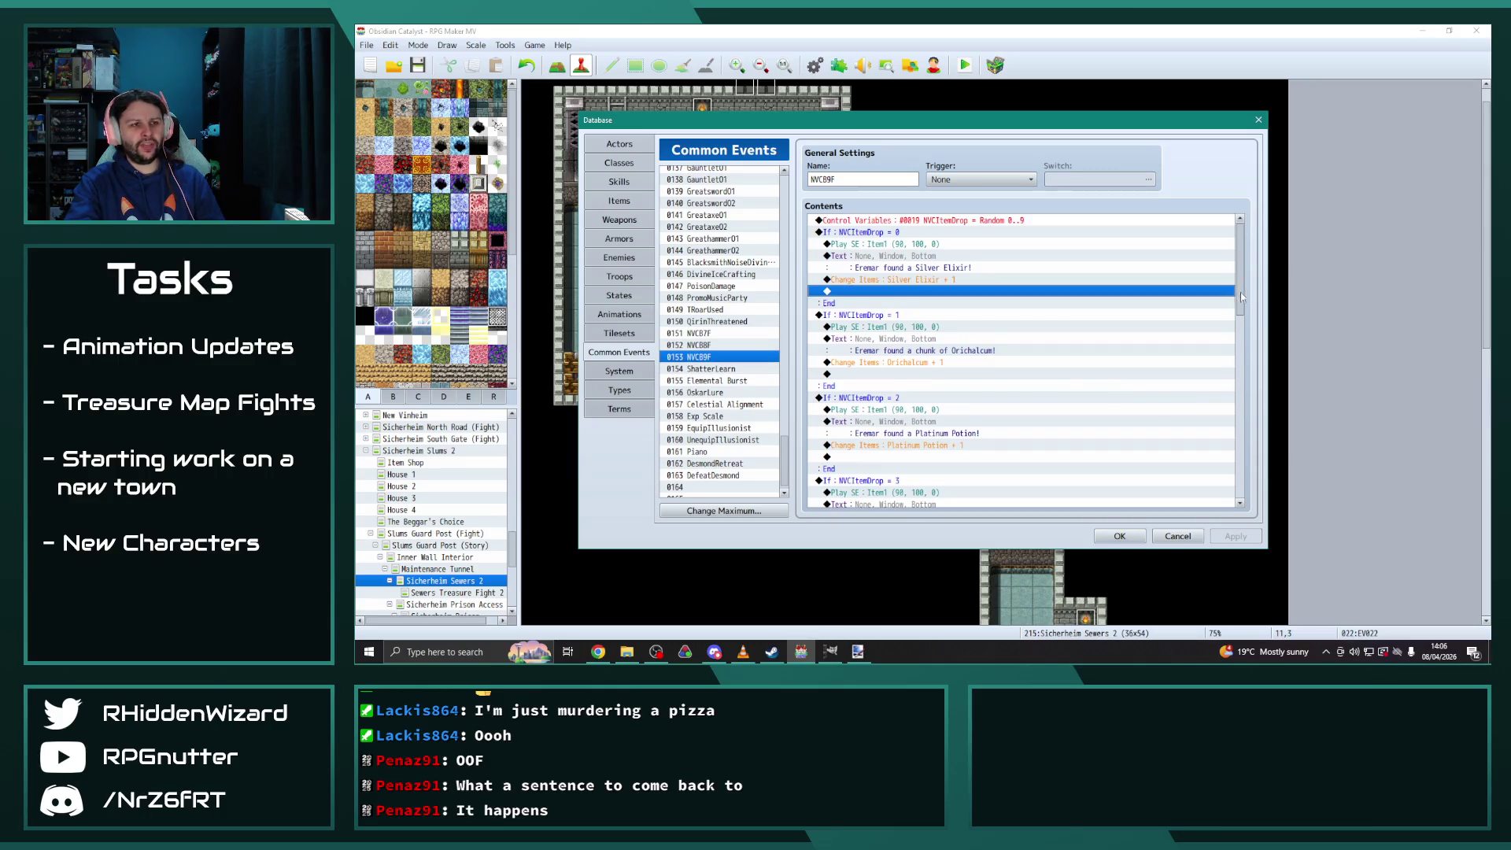
left_click_drag(1237, 297, 1247, 513)
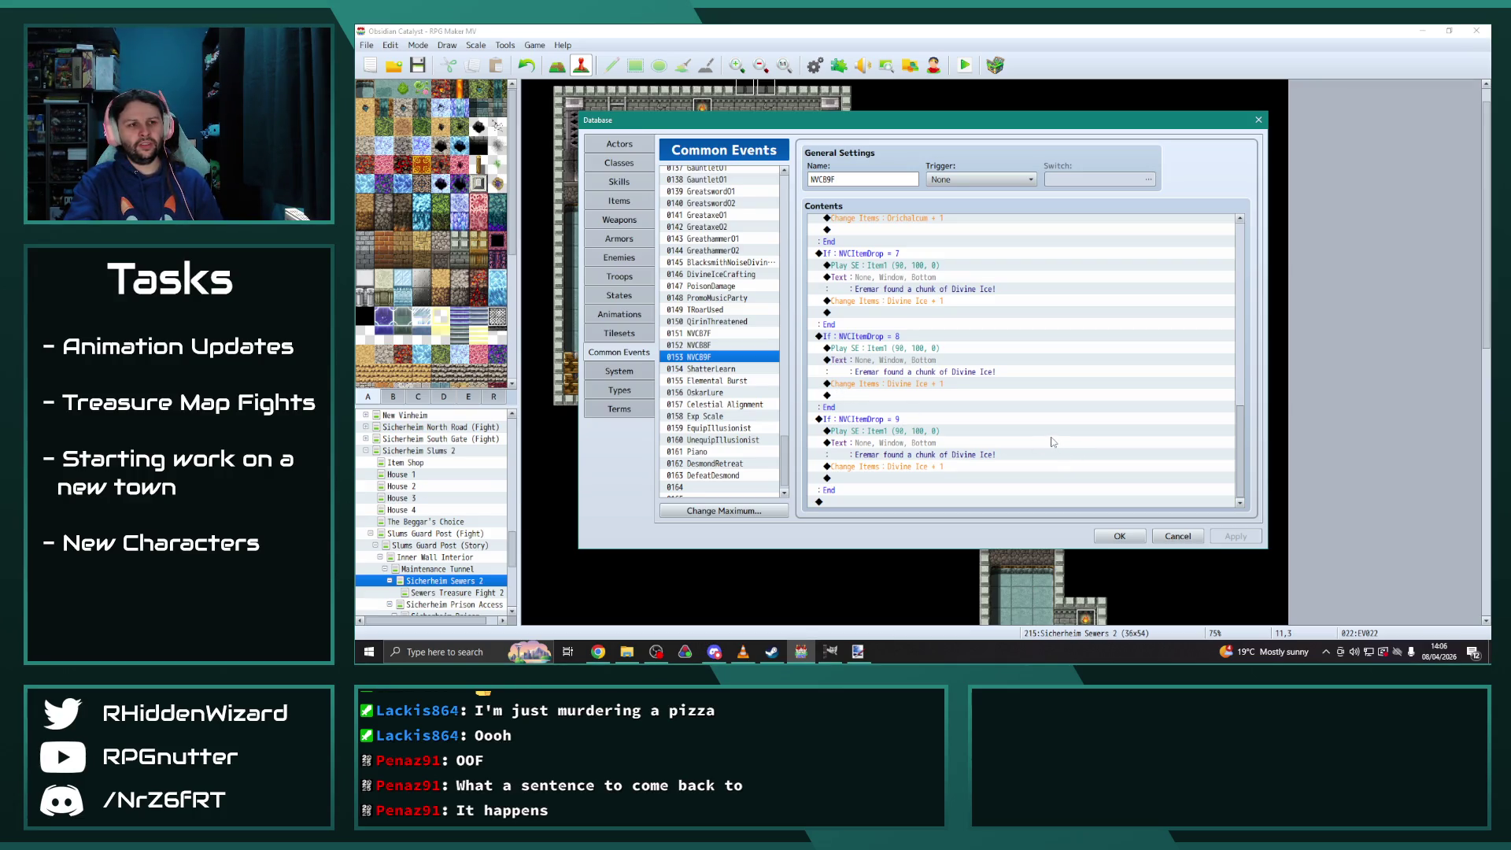
mouse_move(1241, 420)
left_mouse_down()
mouse_move(1240, 229)
mouse_move(1251, 441)
left_mouse_up()
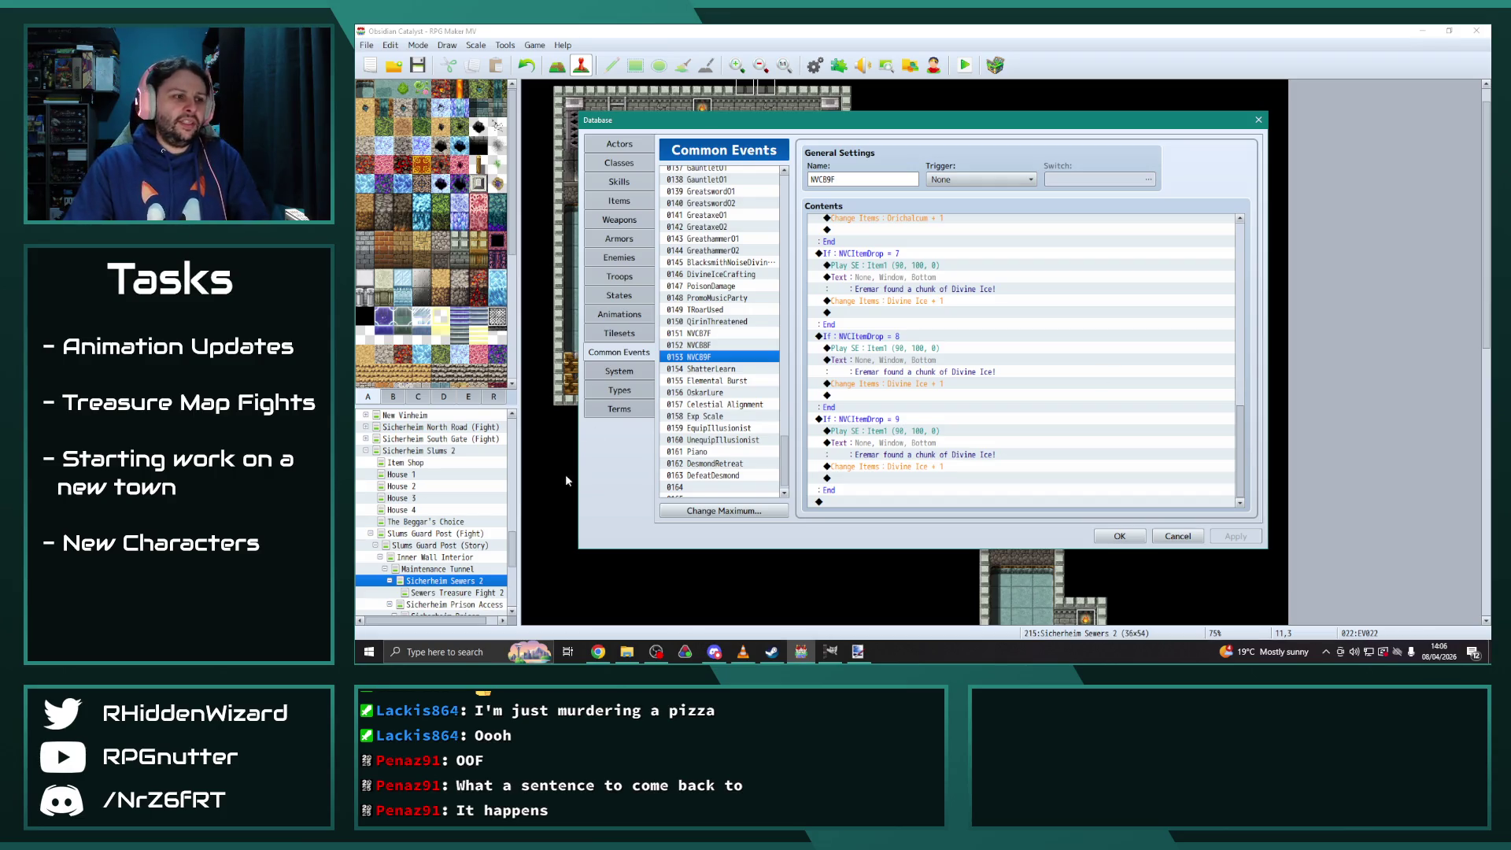
Check the Piano common event, then close the database with OK
left_click(710, 452)
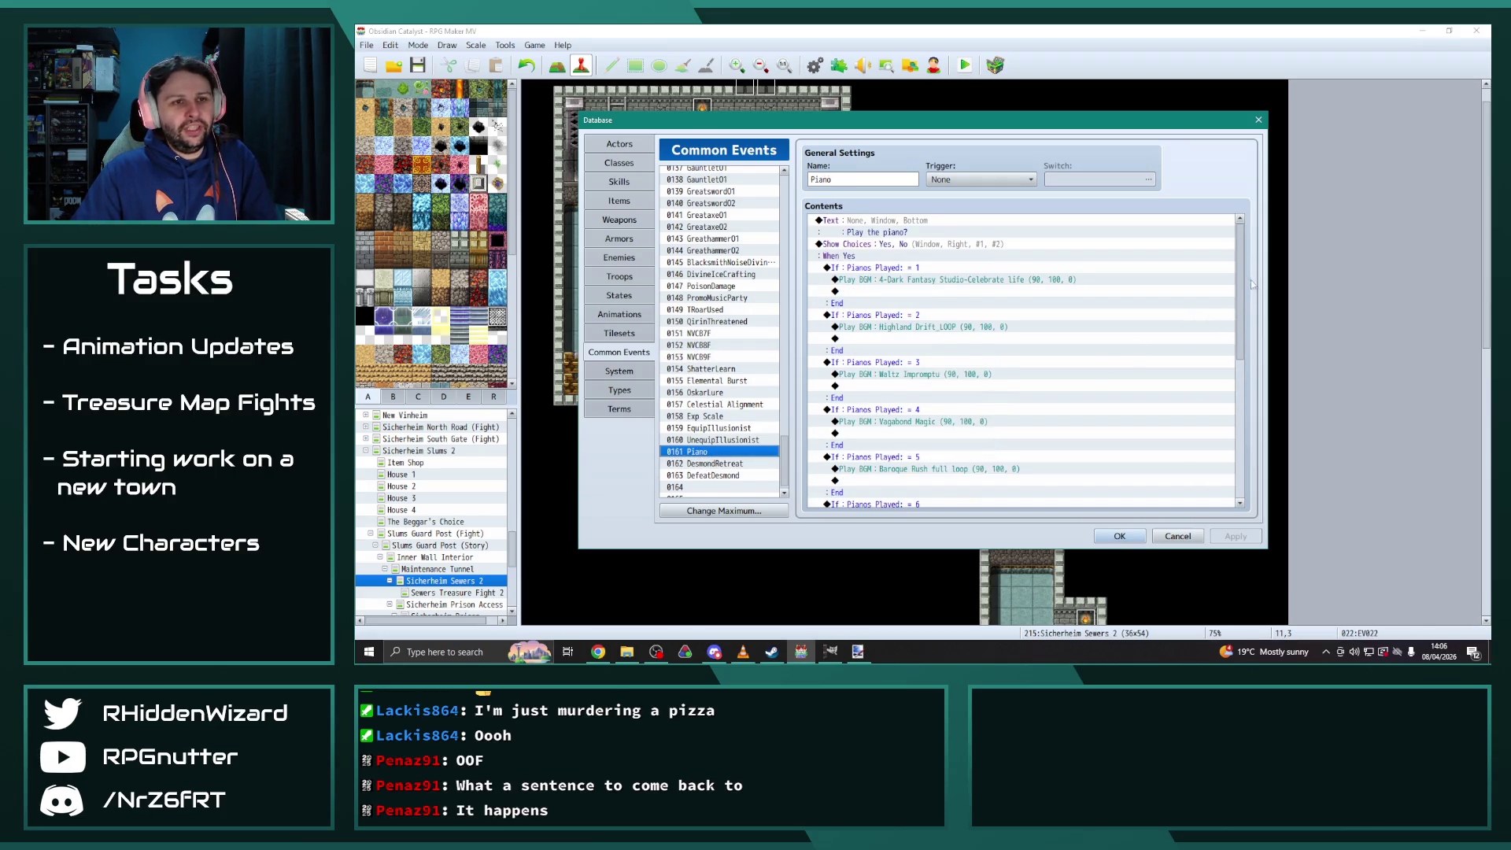
scroll(1243, 440, "down", 5)
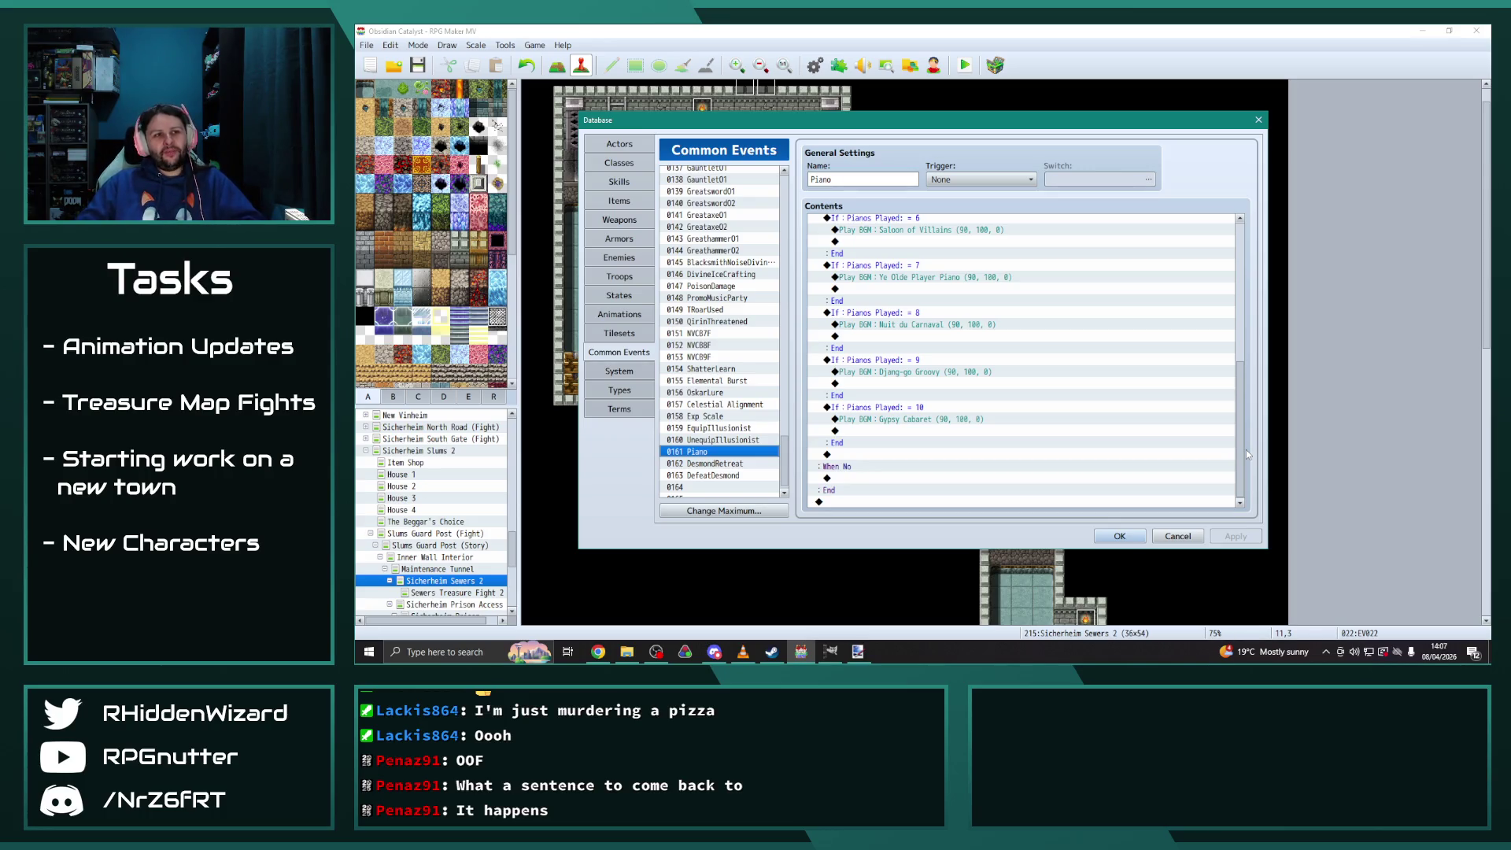
scroll(1154, 399, "up", 5)
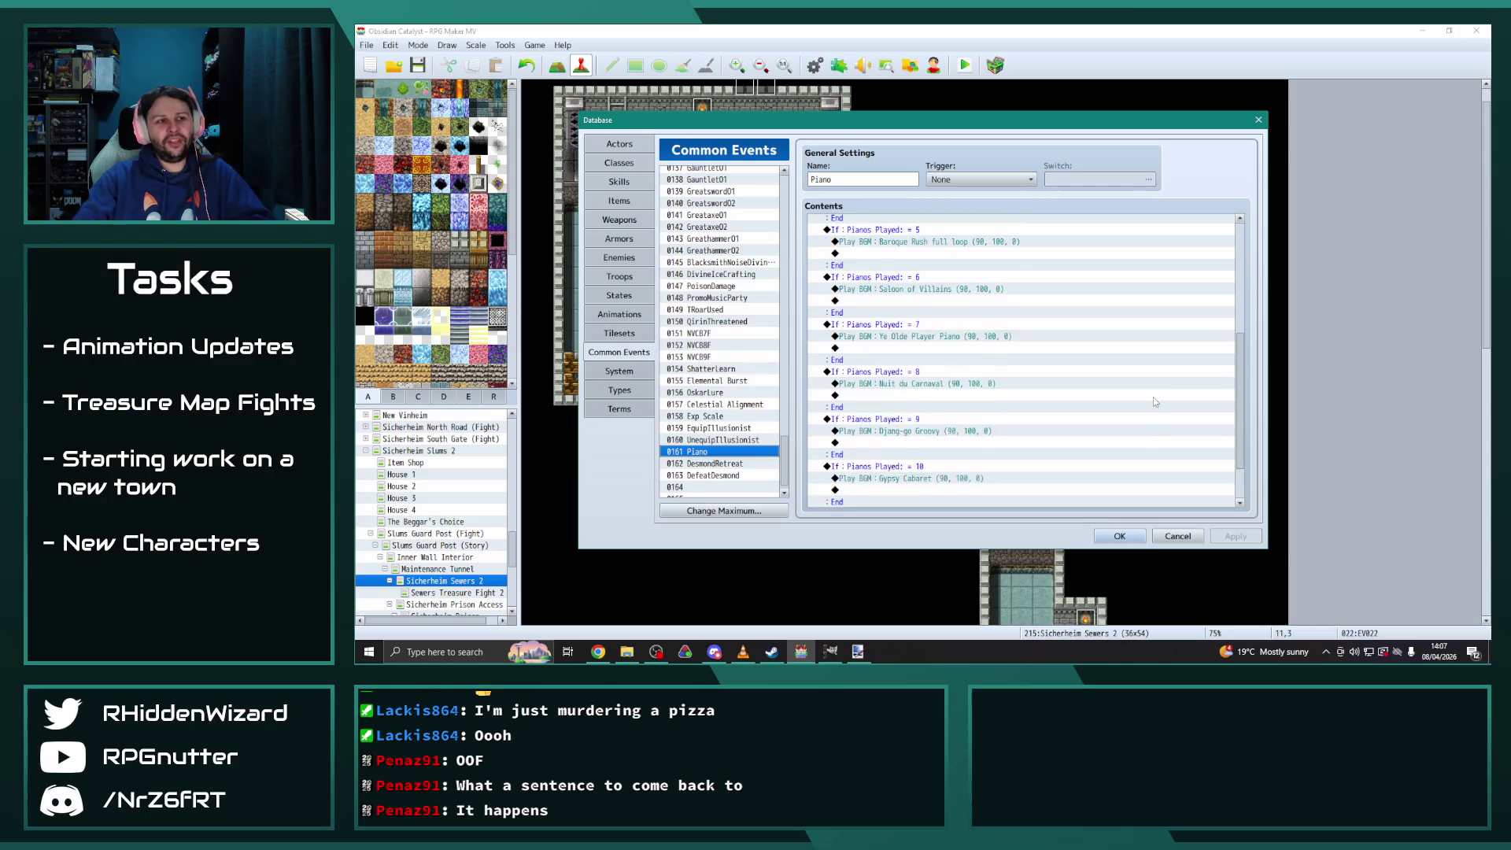
scroll(1153, 401, "up", 3)
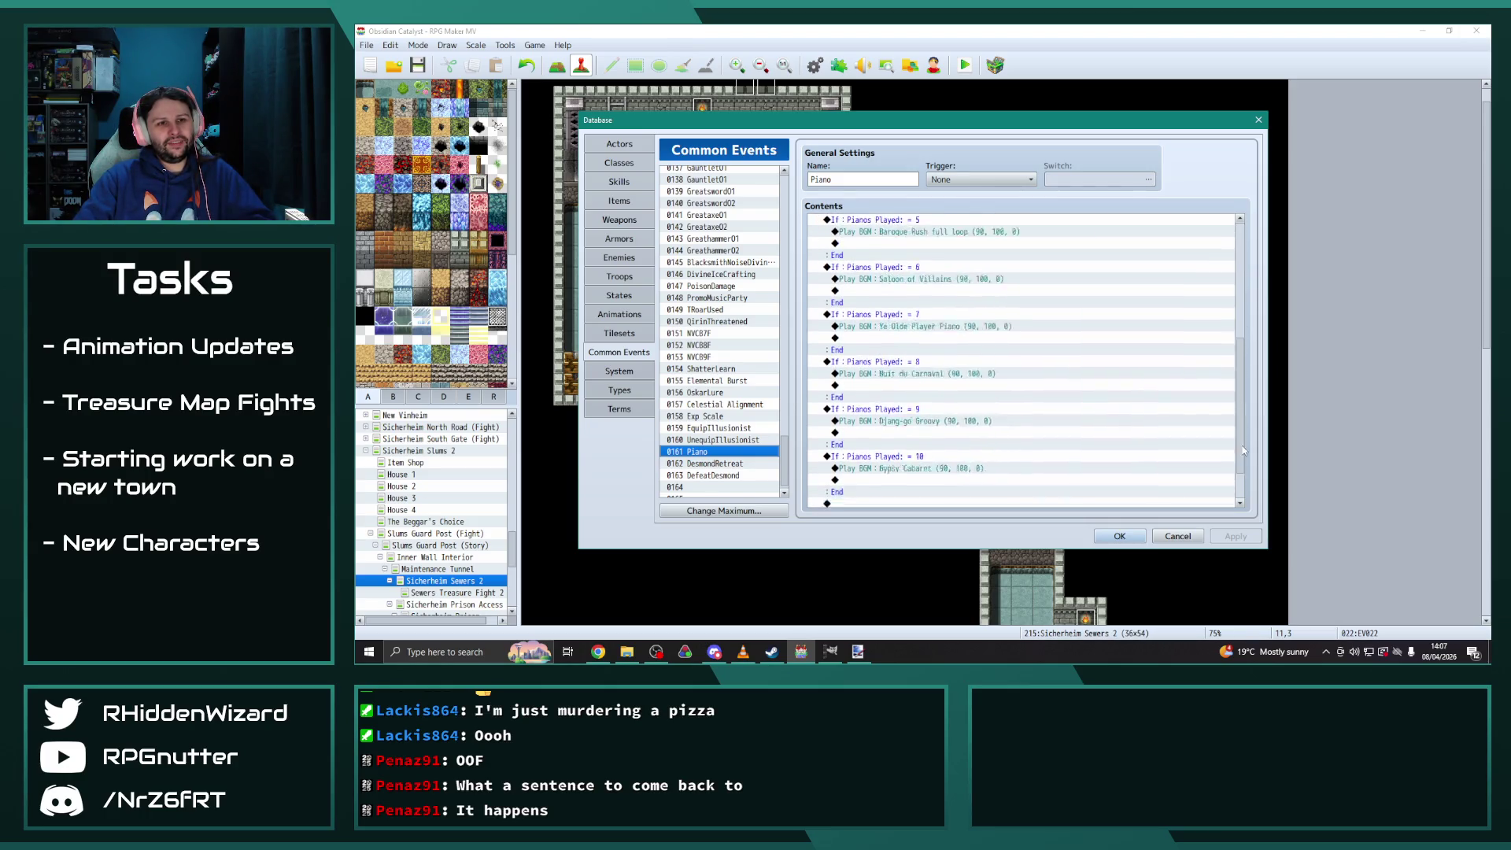
left_click(1141, 533)
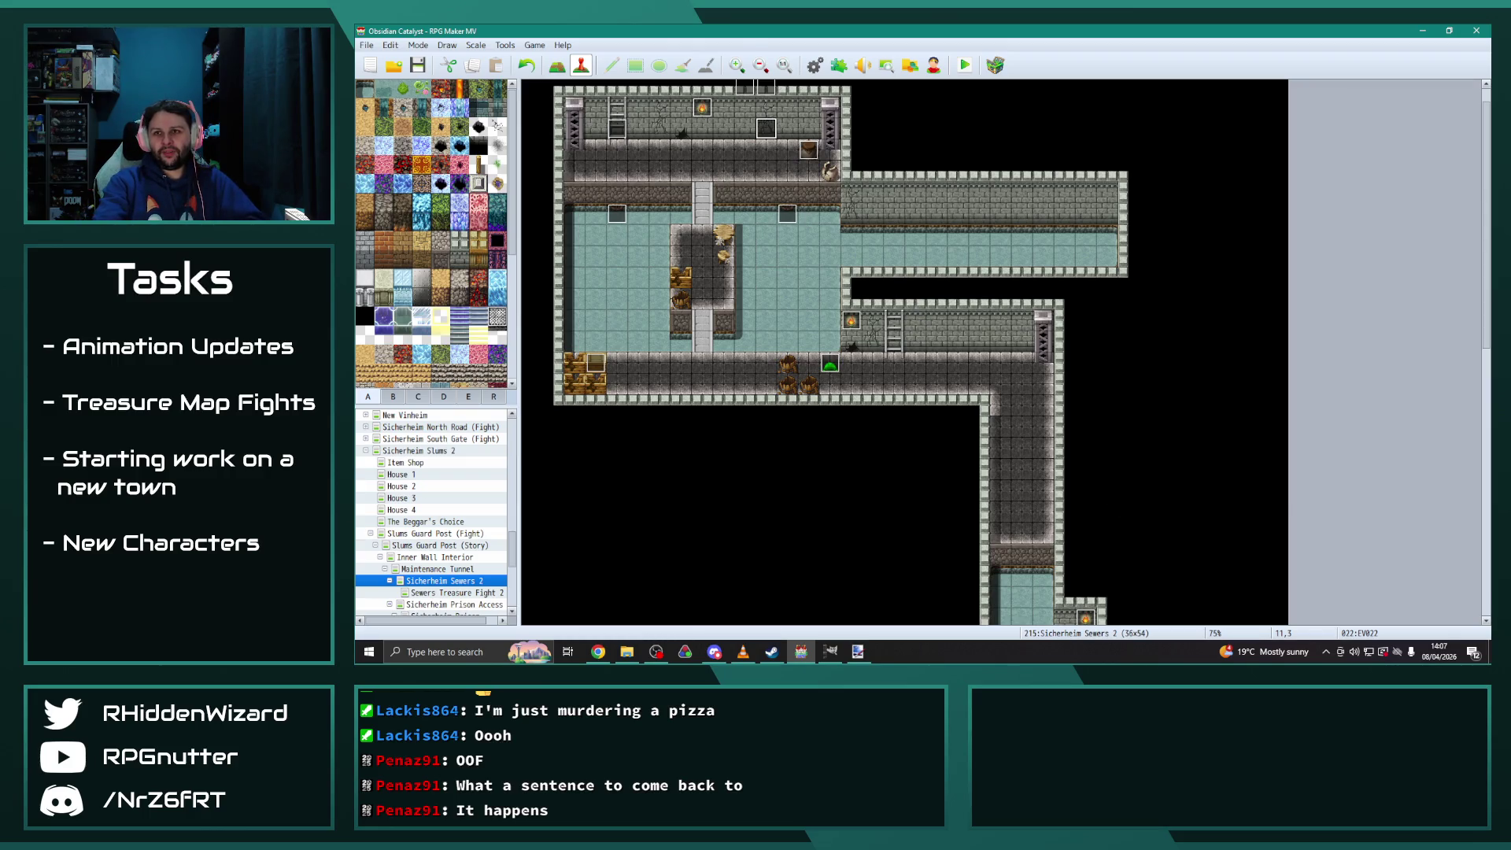
Switch between Chrome and the map editor, ending with the ALL ITEM LOCATIONS spreadsheet in front
key("alt+Tab")
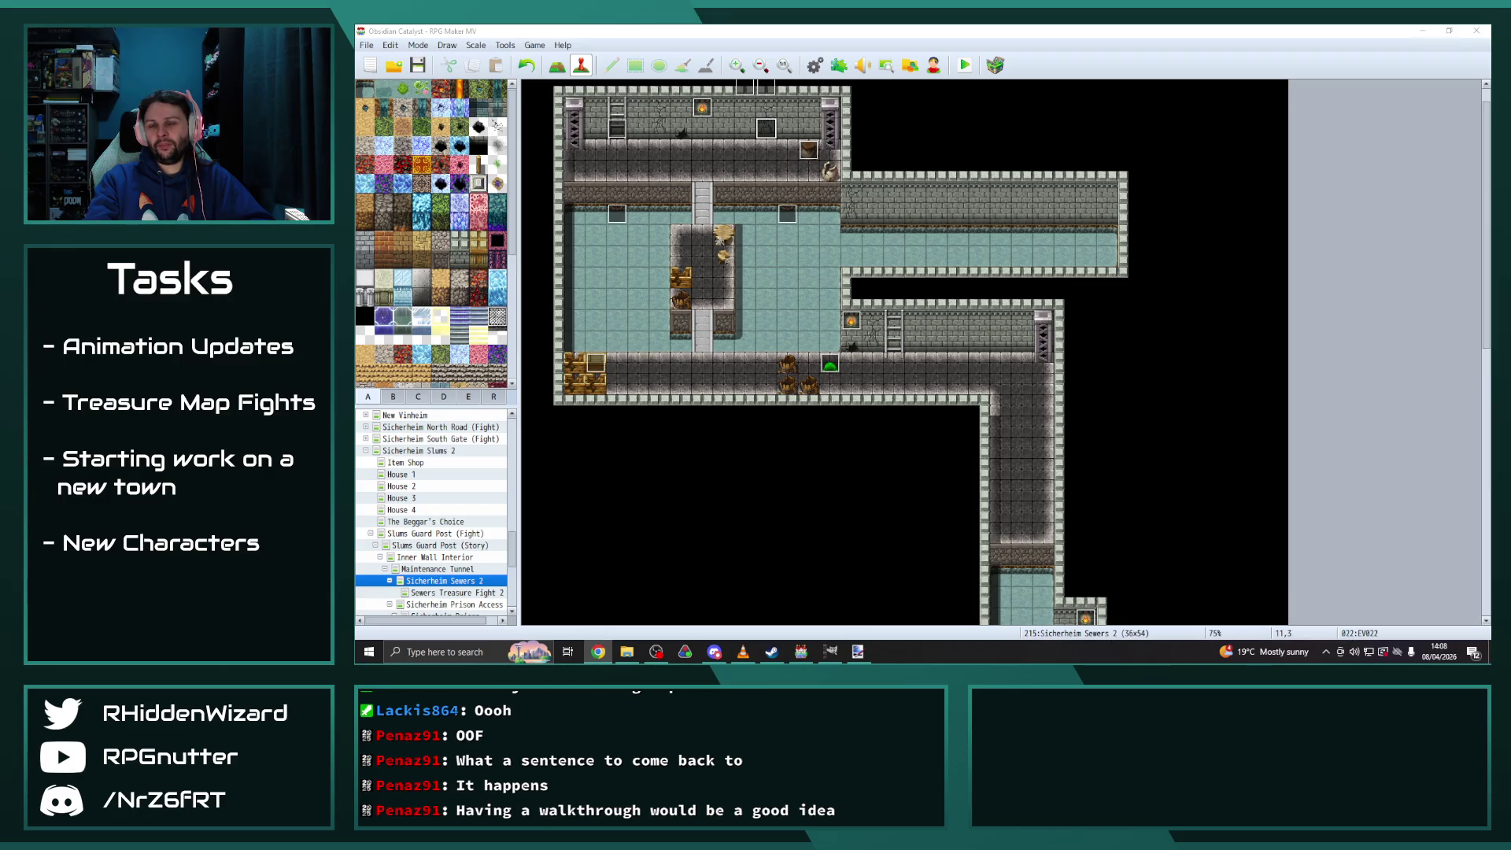
left_click(1308, 227)
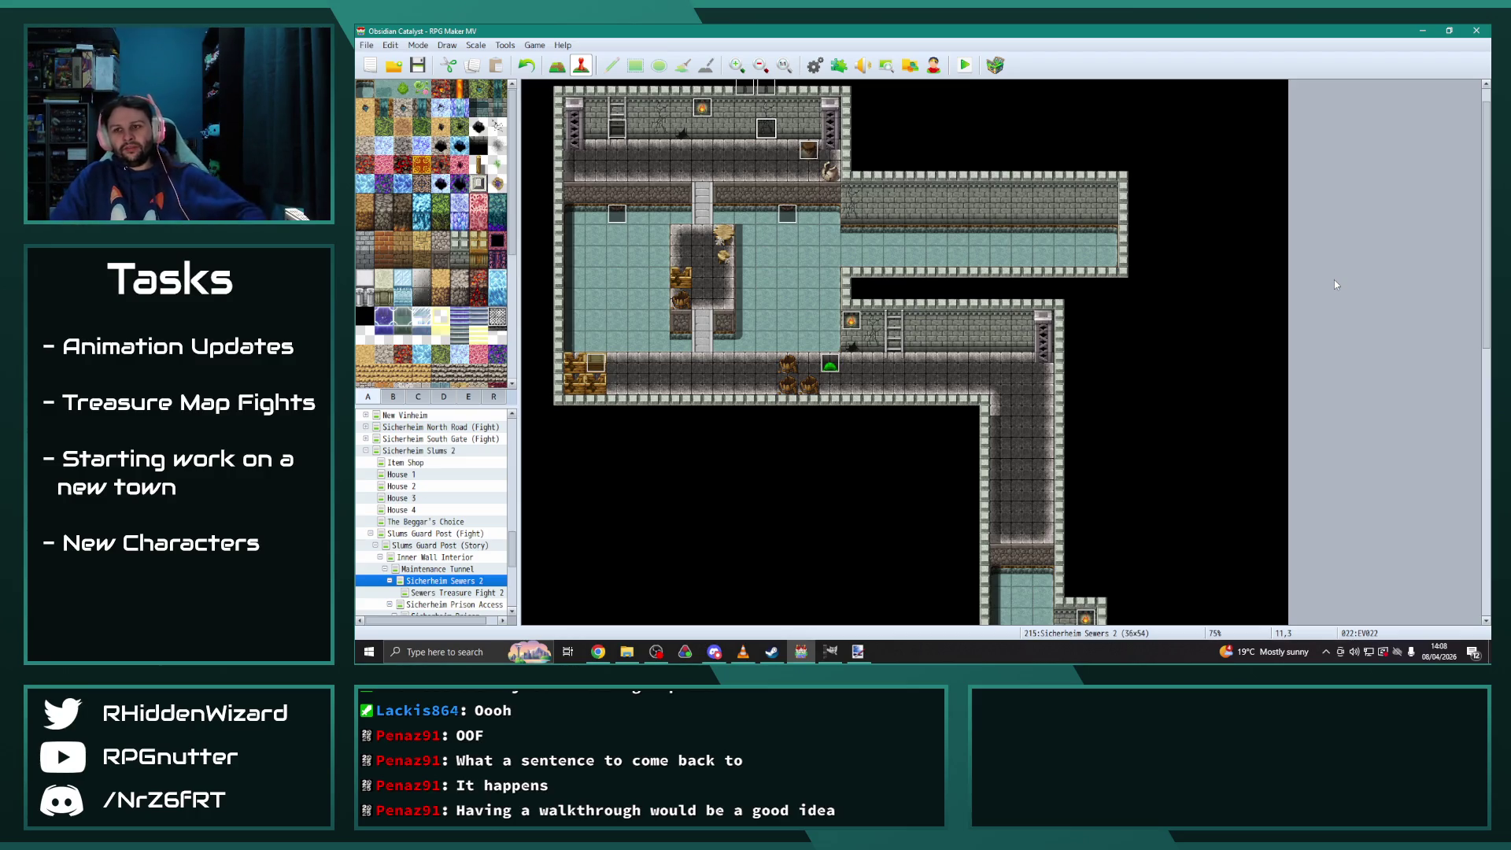
scroll(1334, 284, "up", 1)
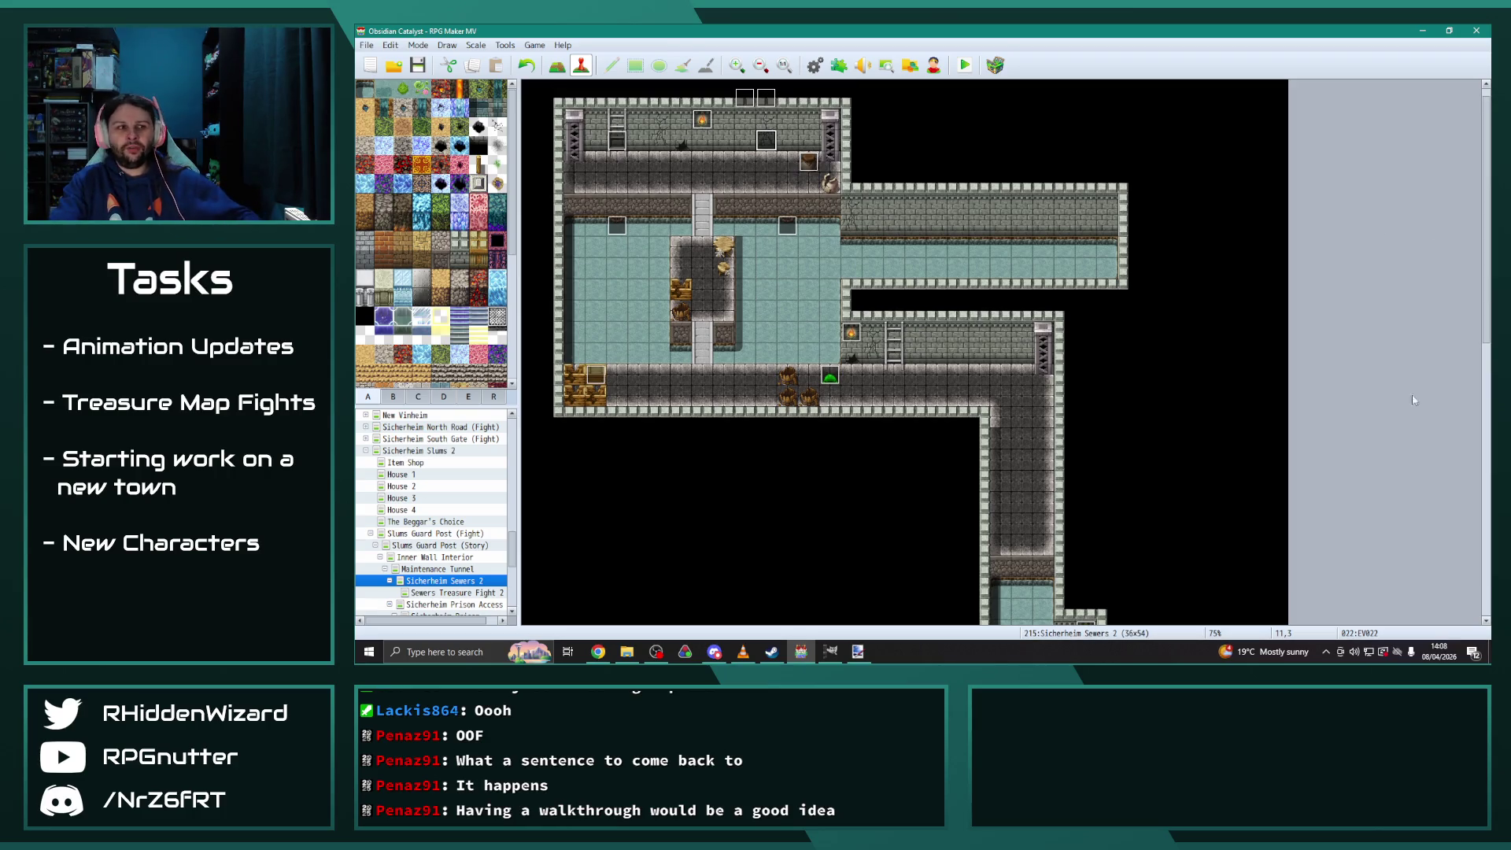
scroll(1334, 284, "down", 1)
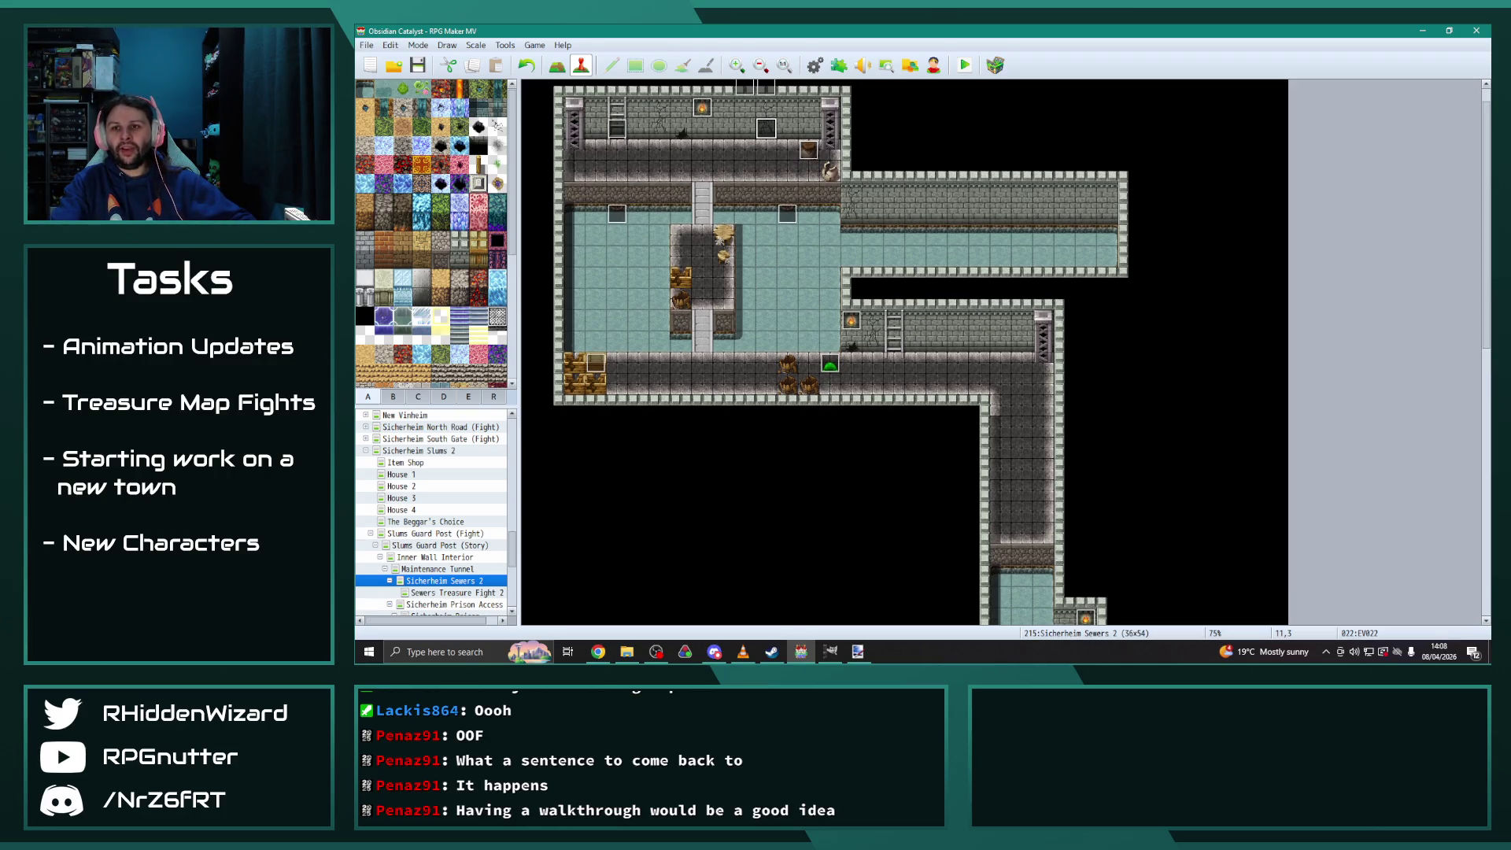
key("alt+Tab")
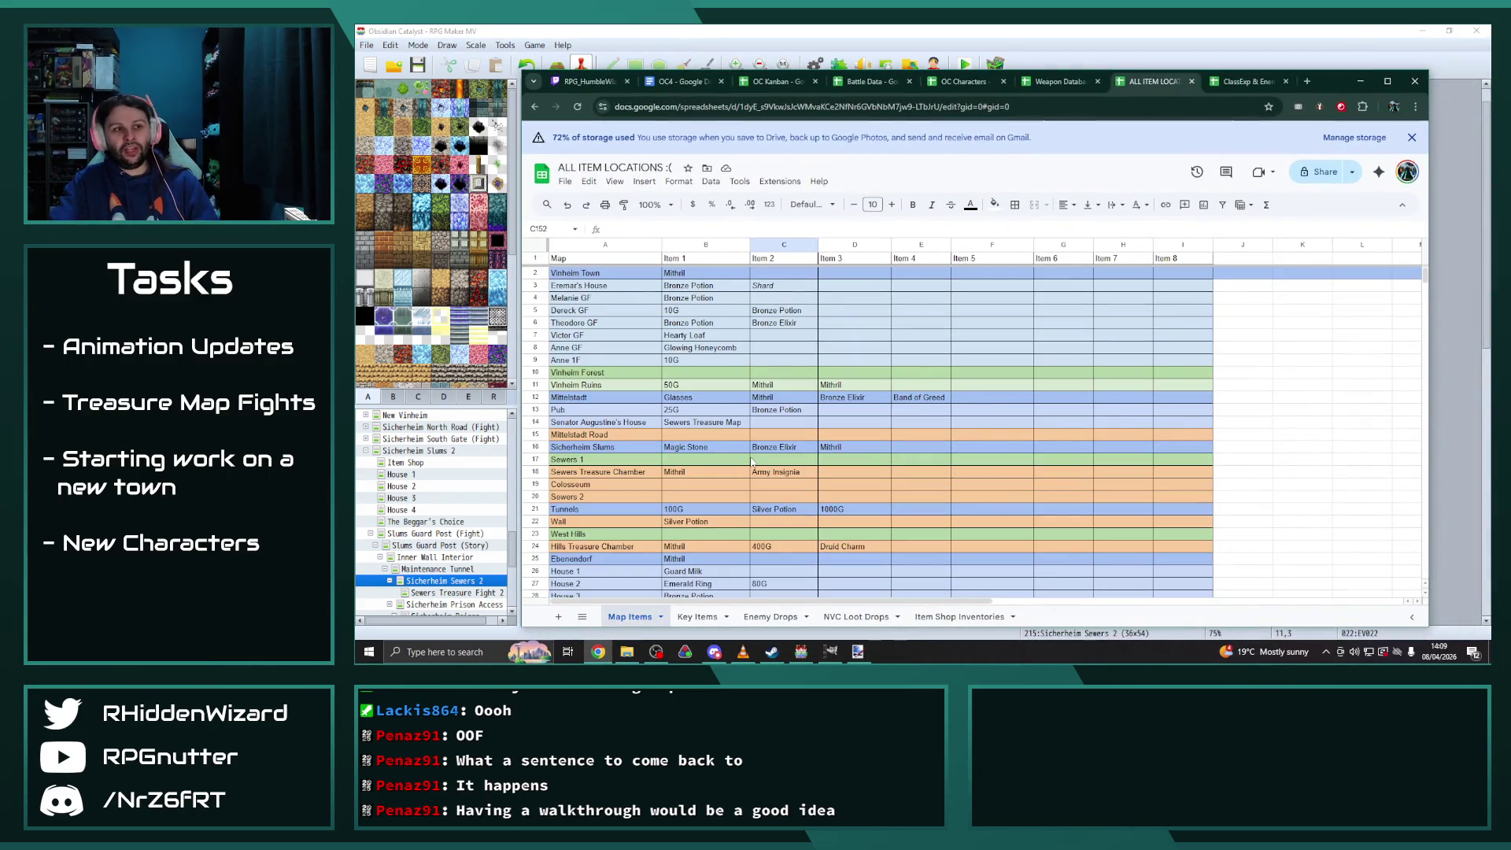
Drag the spreadsheet window aside to uncover the Sicherheim Sewers 2 map
left_click_drag(1357, 89, 1510, 103)
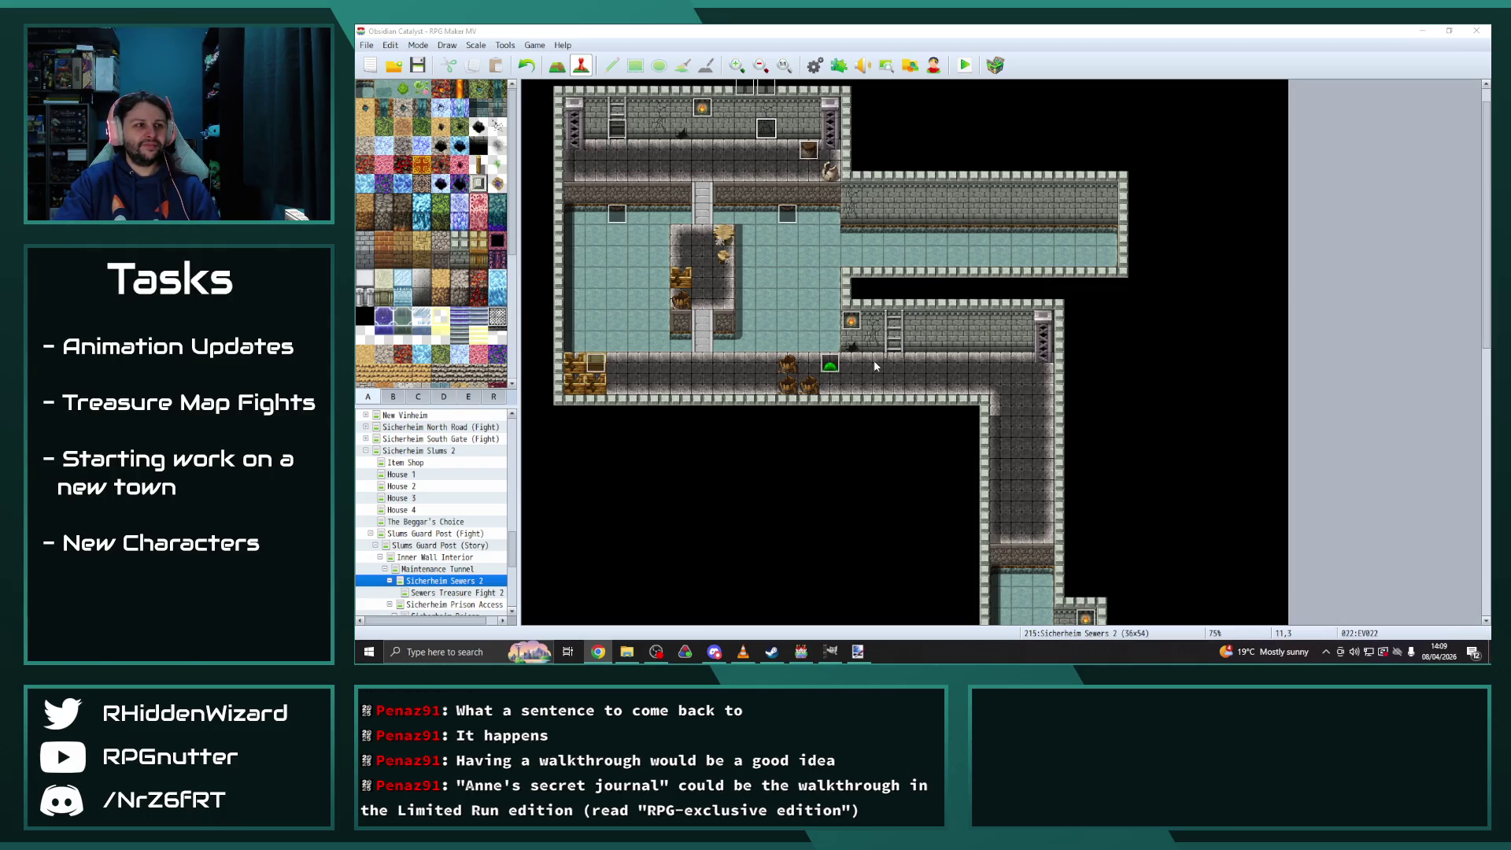
Browse the map tree through the Susskaak town and Susskaak Shop maps
scroll(807, 333, "up", 1)
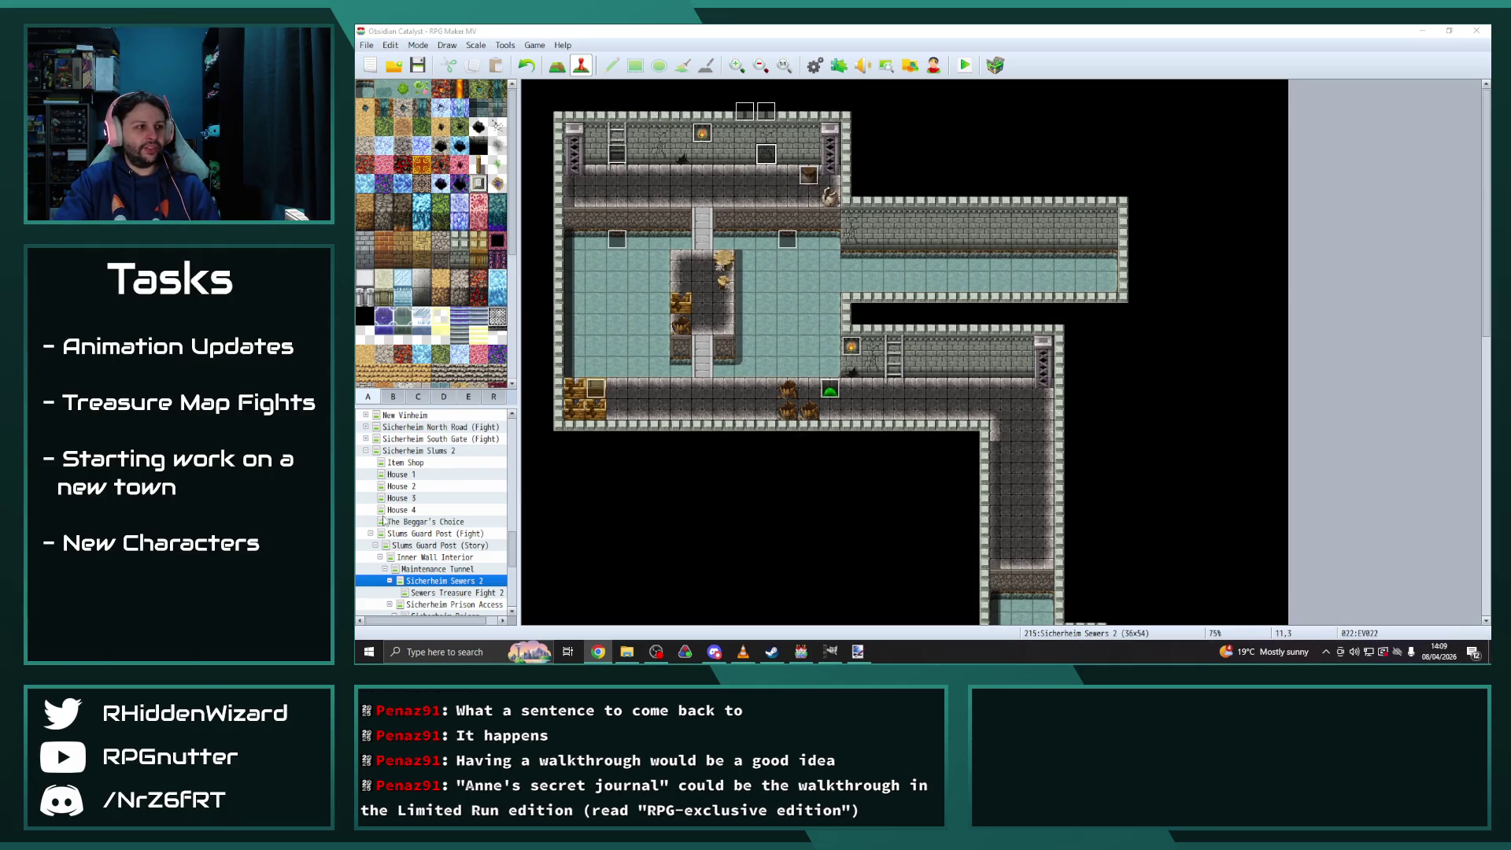
scroll(426, 519, "up", 2)
scroll(426, 519, "up", 1)
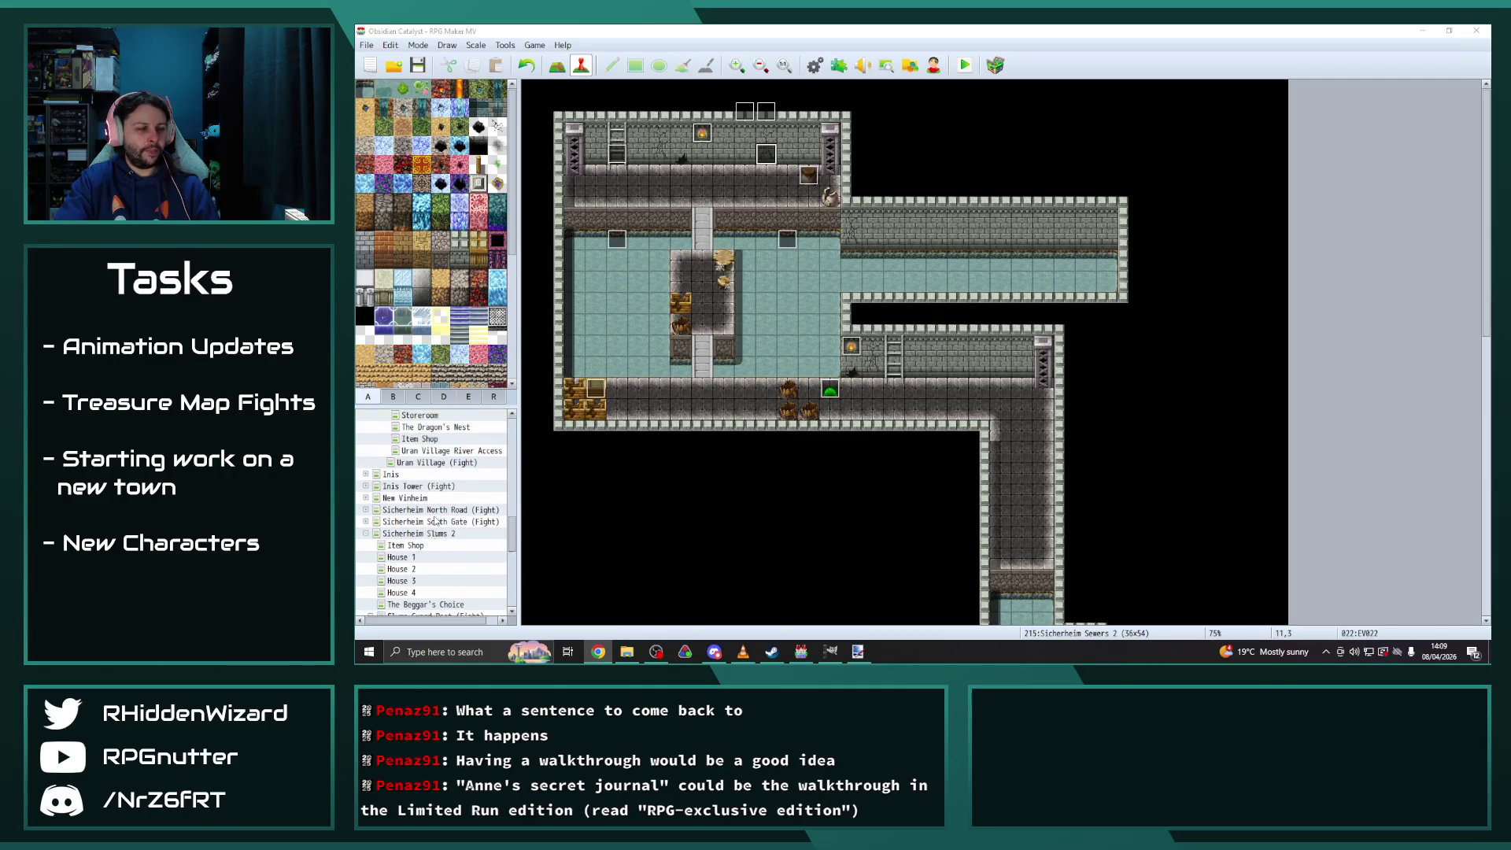
scroll(385, 549, "up", 1)
scroll(394, 543, "up", 2)
scroll(446, 548, "down", 10)
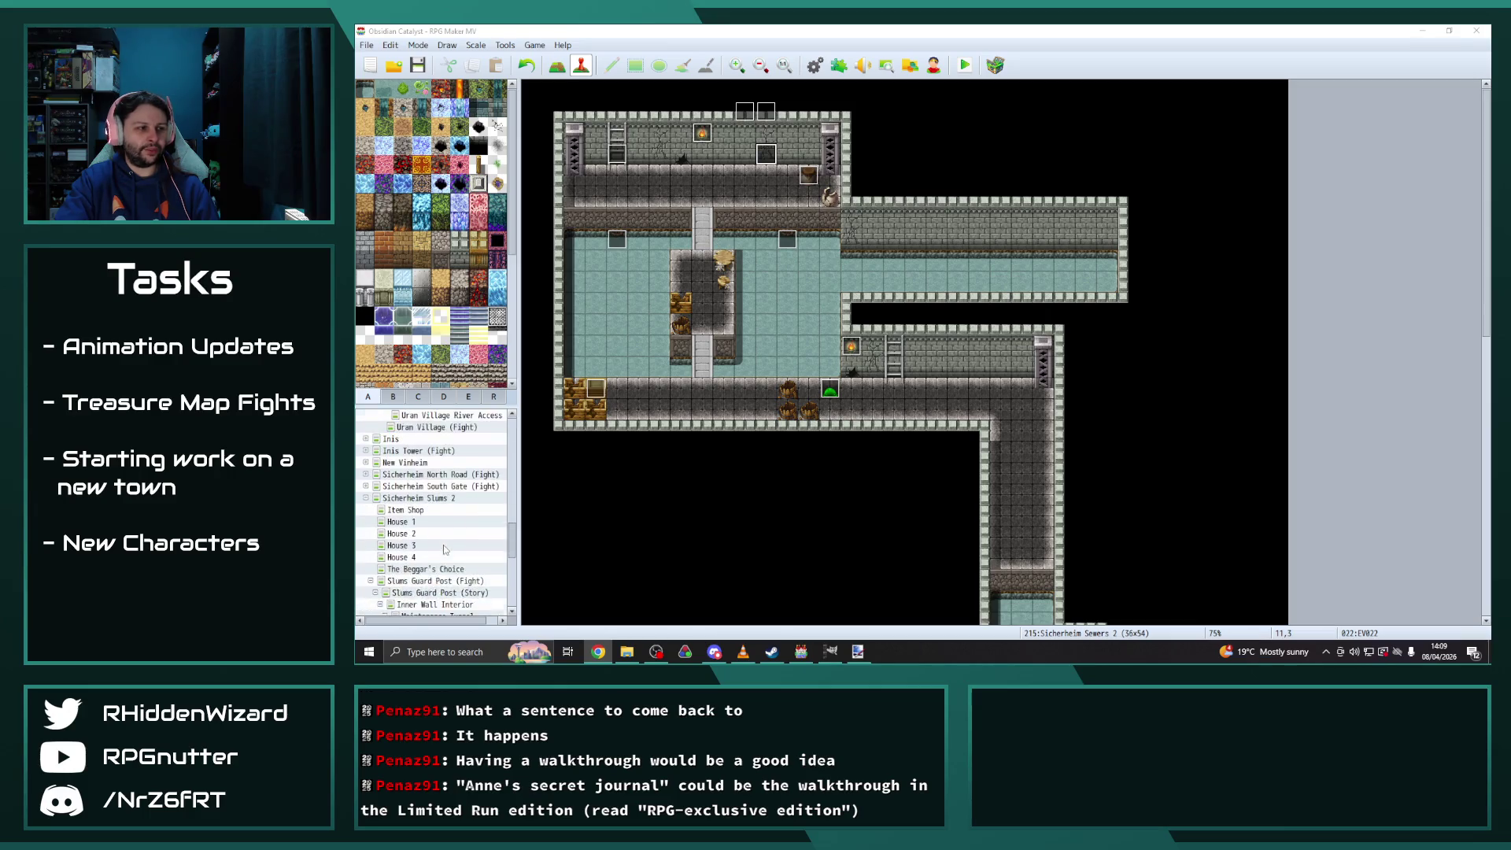
scroll(423, 559, "down", 1)
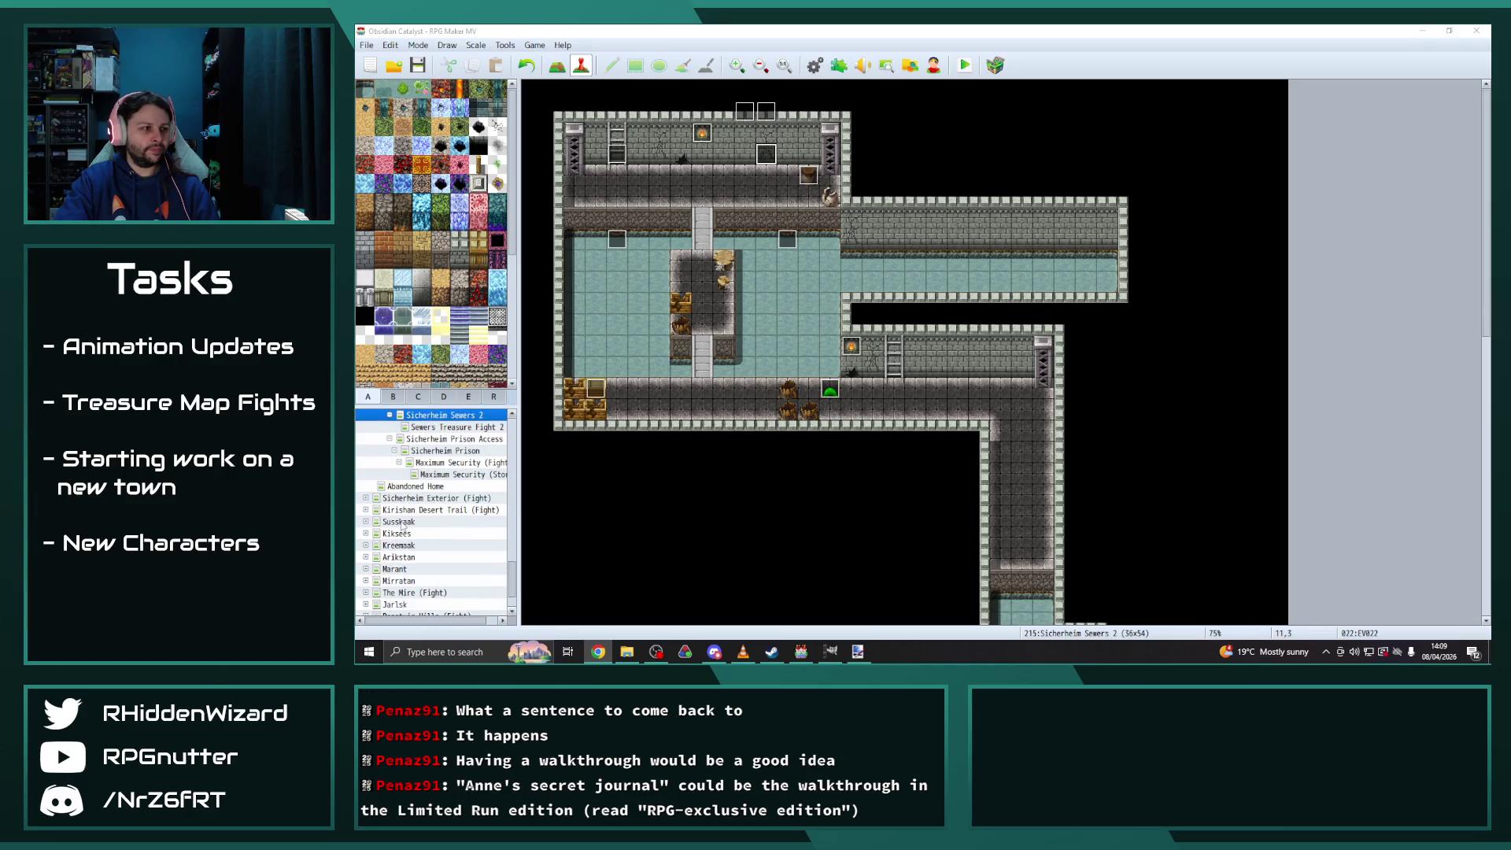
left_click(386, 522)
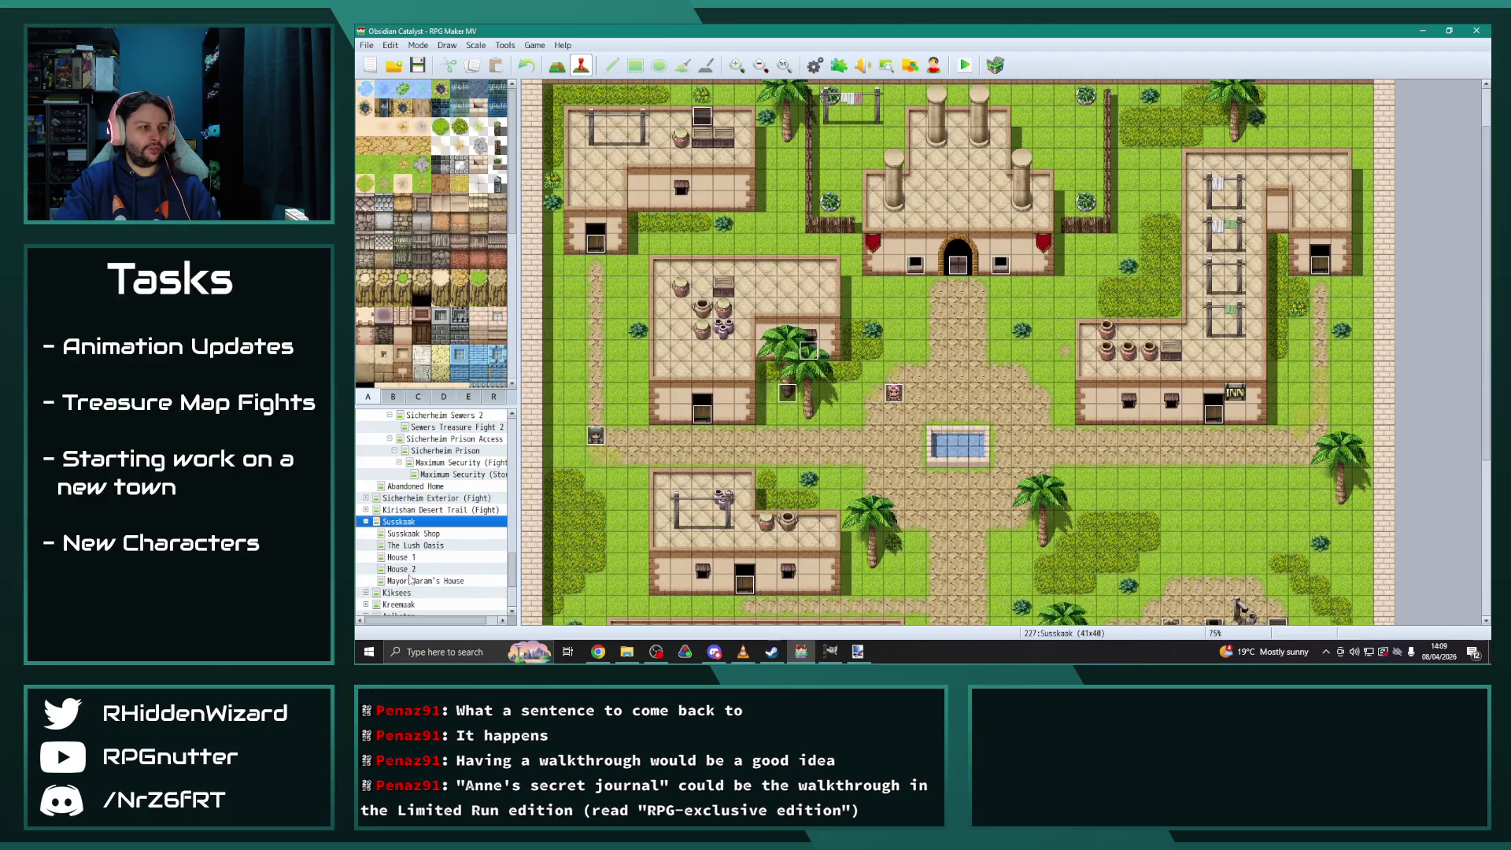
left_click(416, 535)
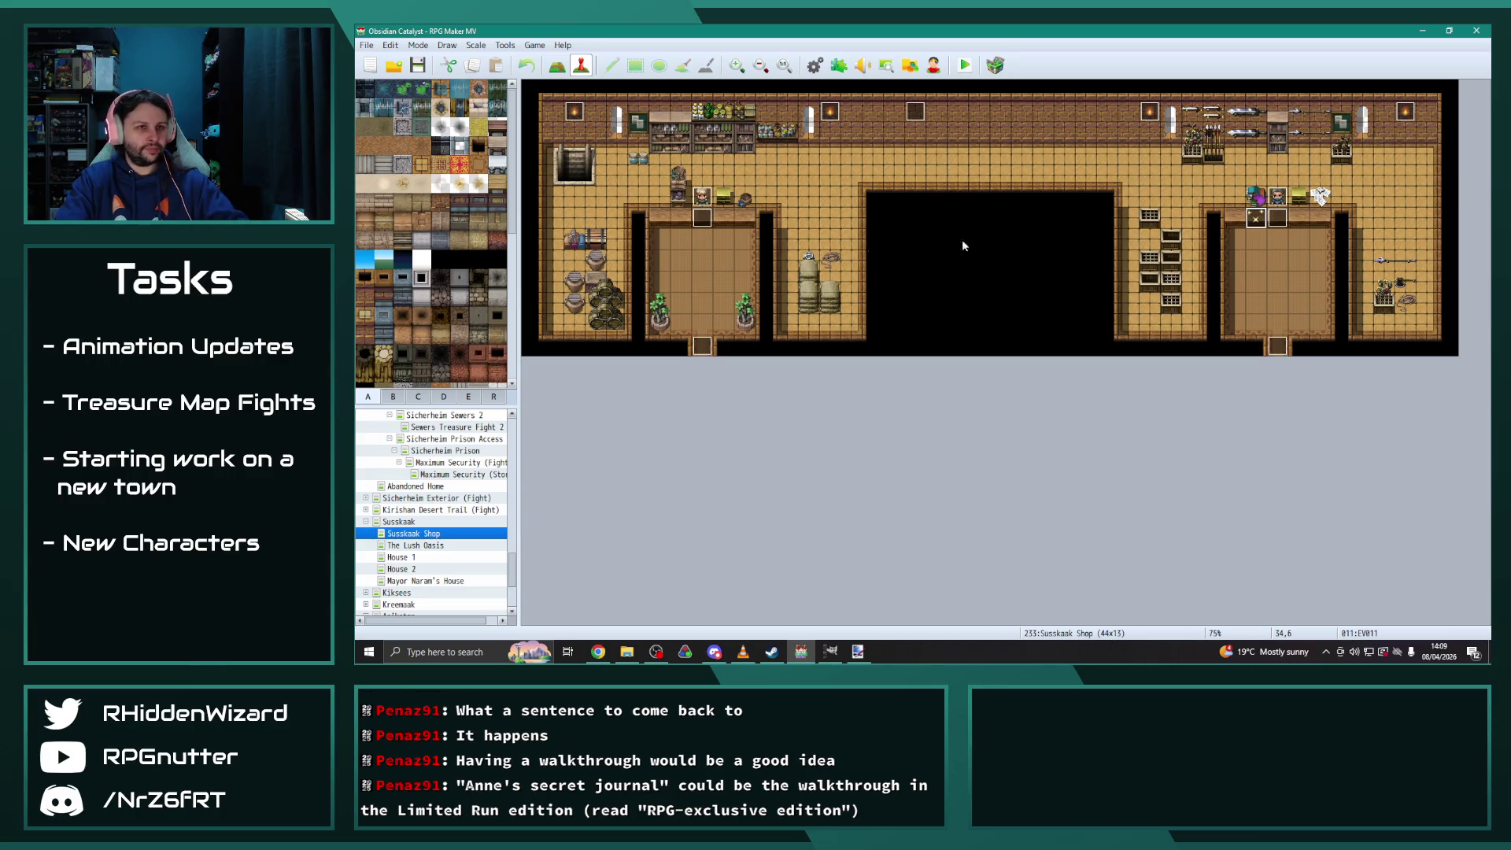
Open the Sicherheim Slums 2 Item Shop map and its shopkeeper event EV004
scroll(449, 502, "up", 5)
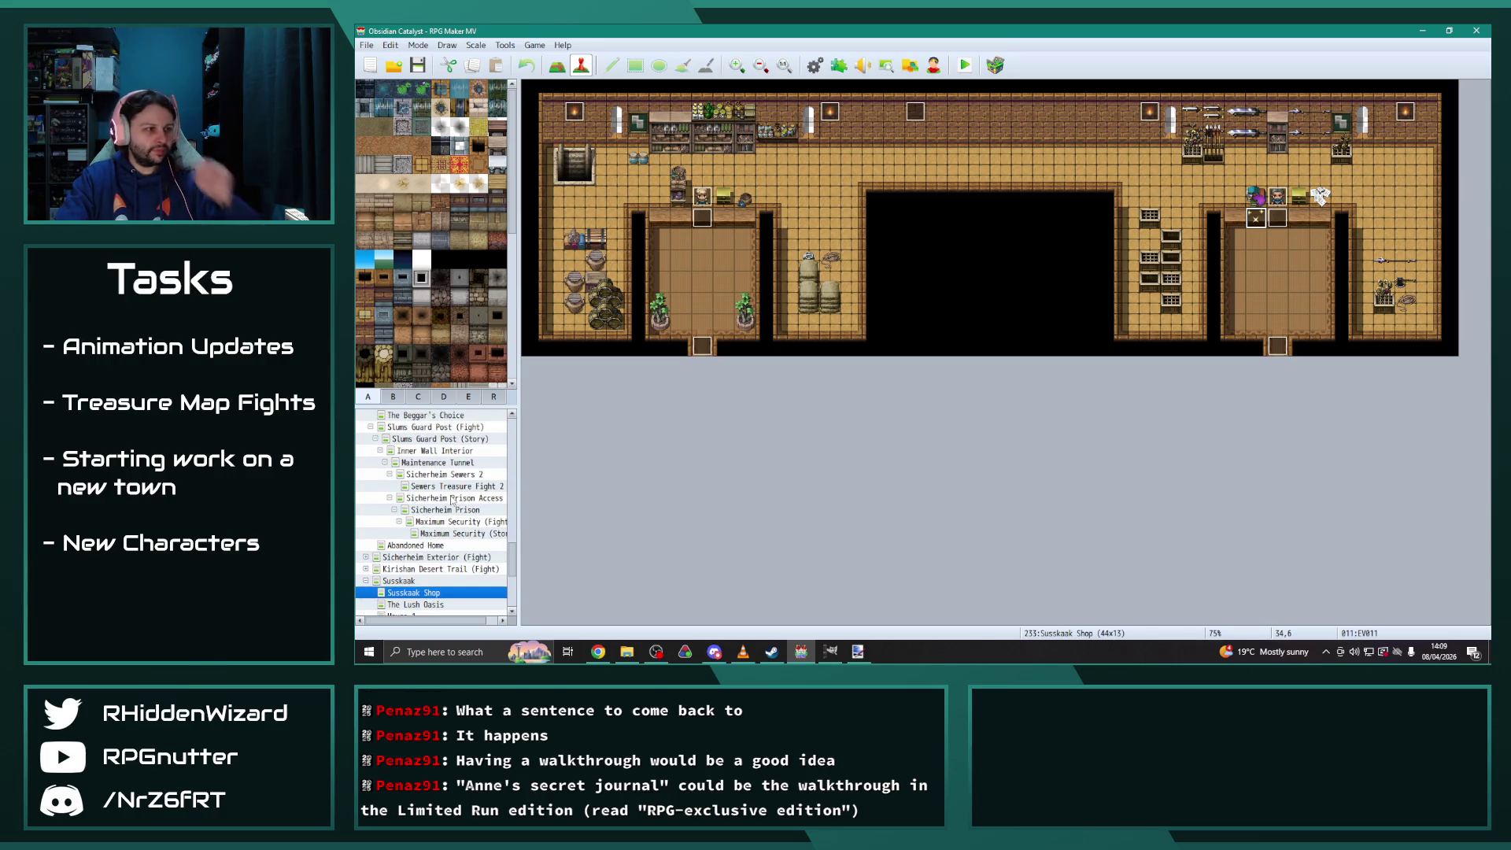
scroll(451, 501, "up", 1)
left_click(405, 427)
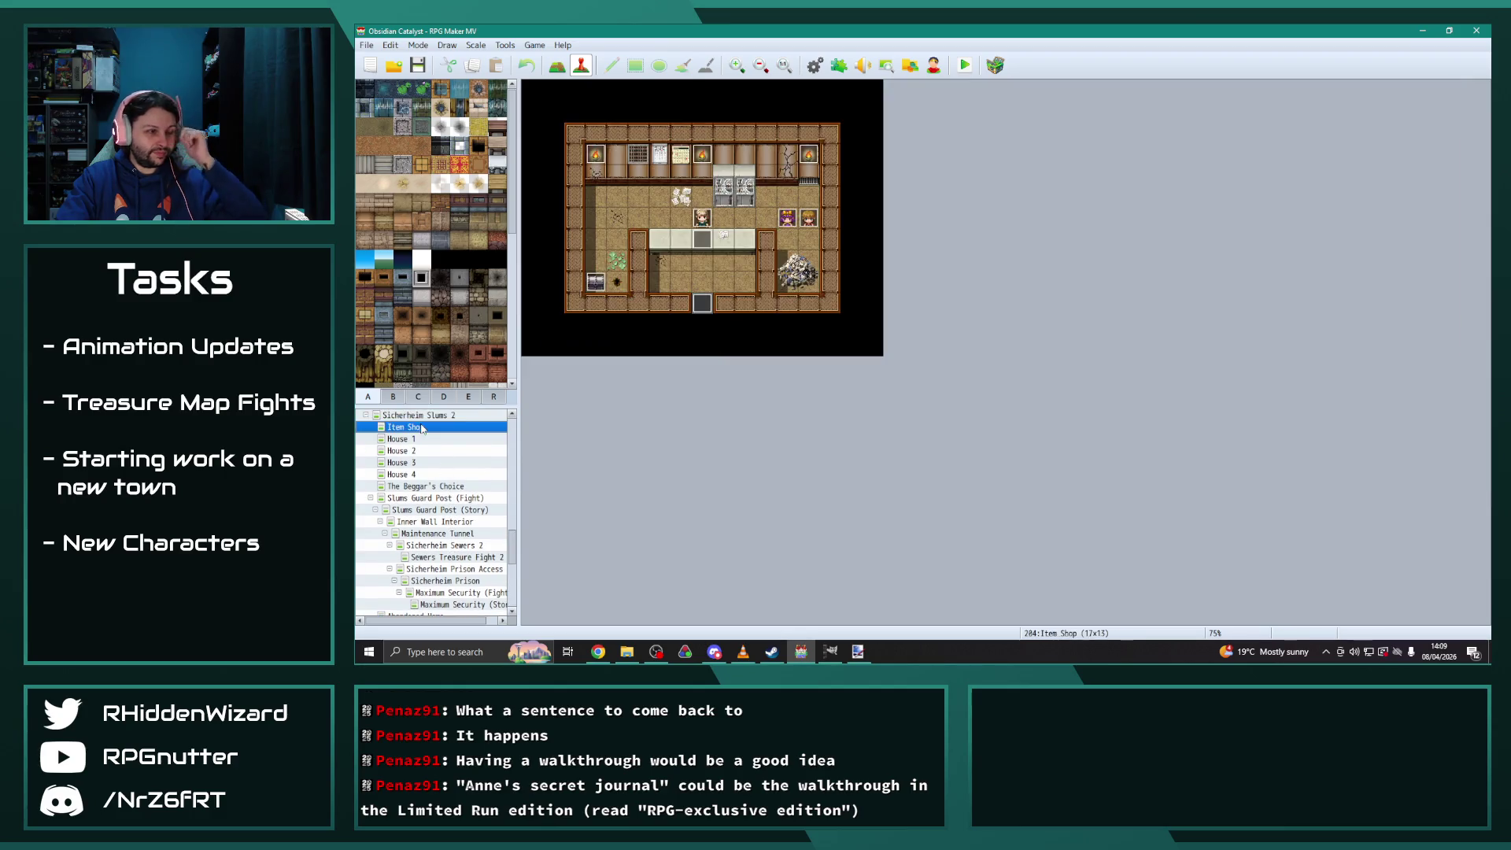
double_click(686, 236)
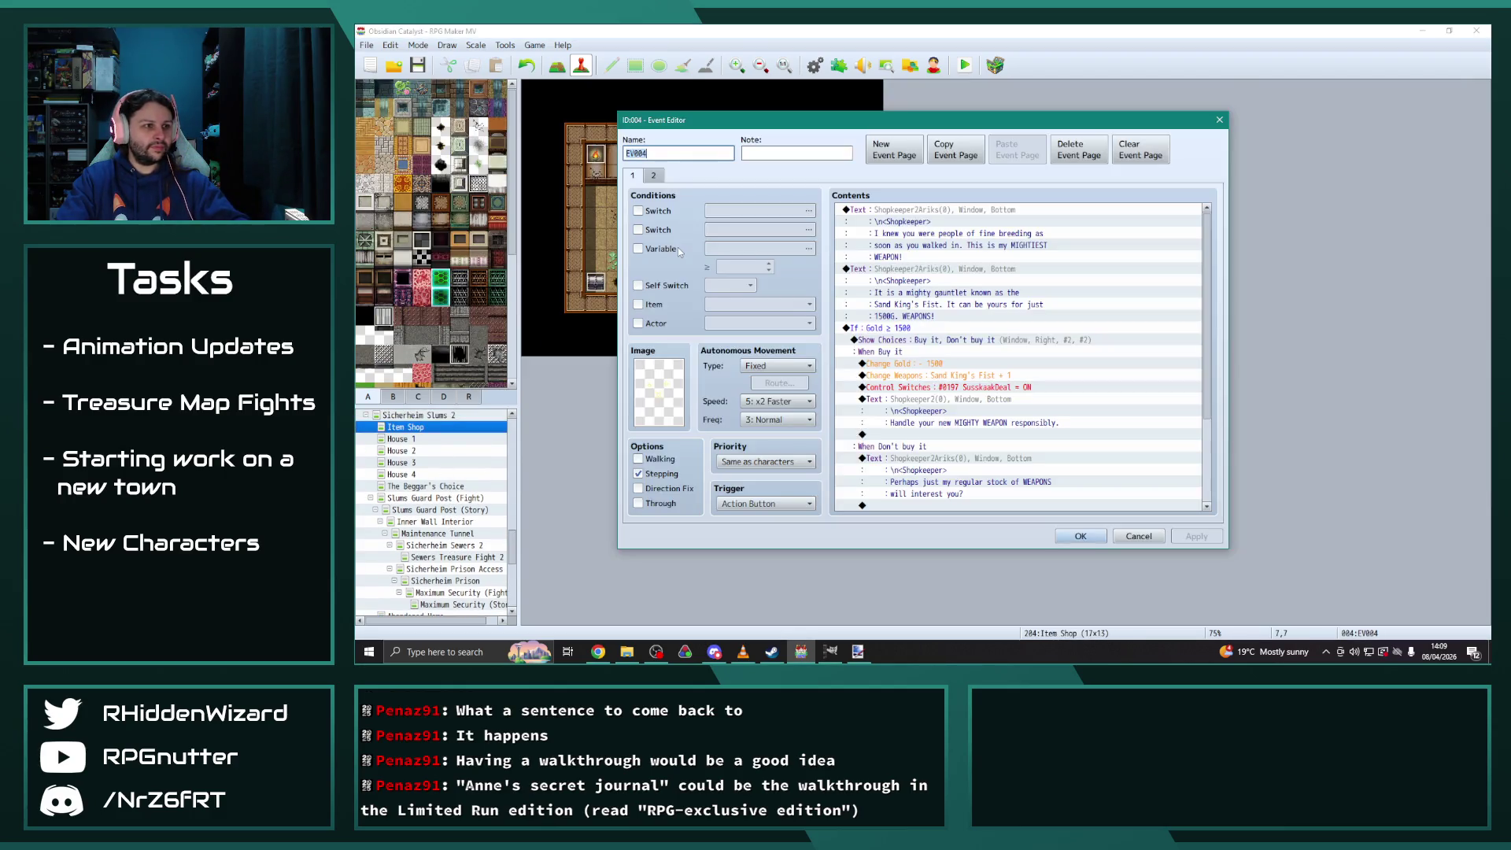
Set the first line to the Shopkeeper face saying 'Oh? Has this caught your eye?'
left_click(968, 211)
double_click(968, 211)
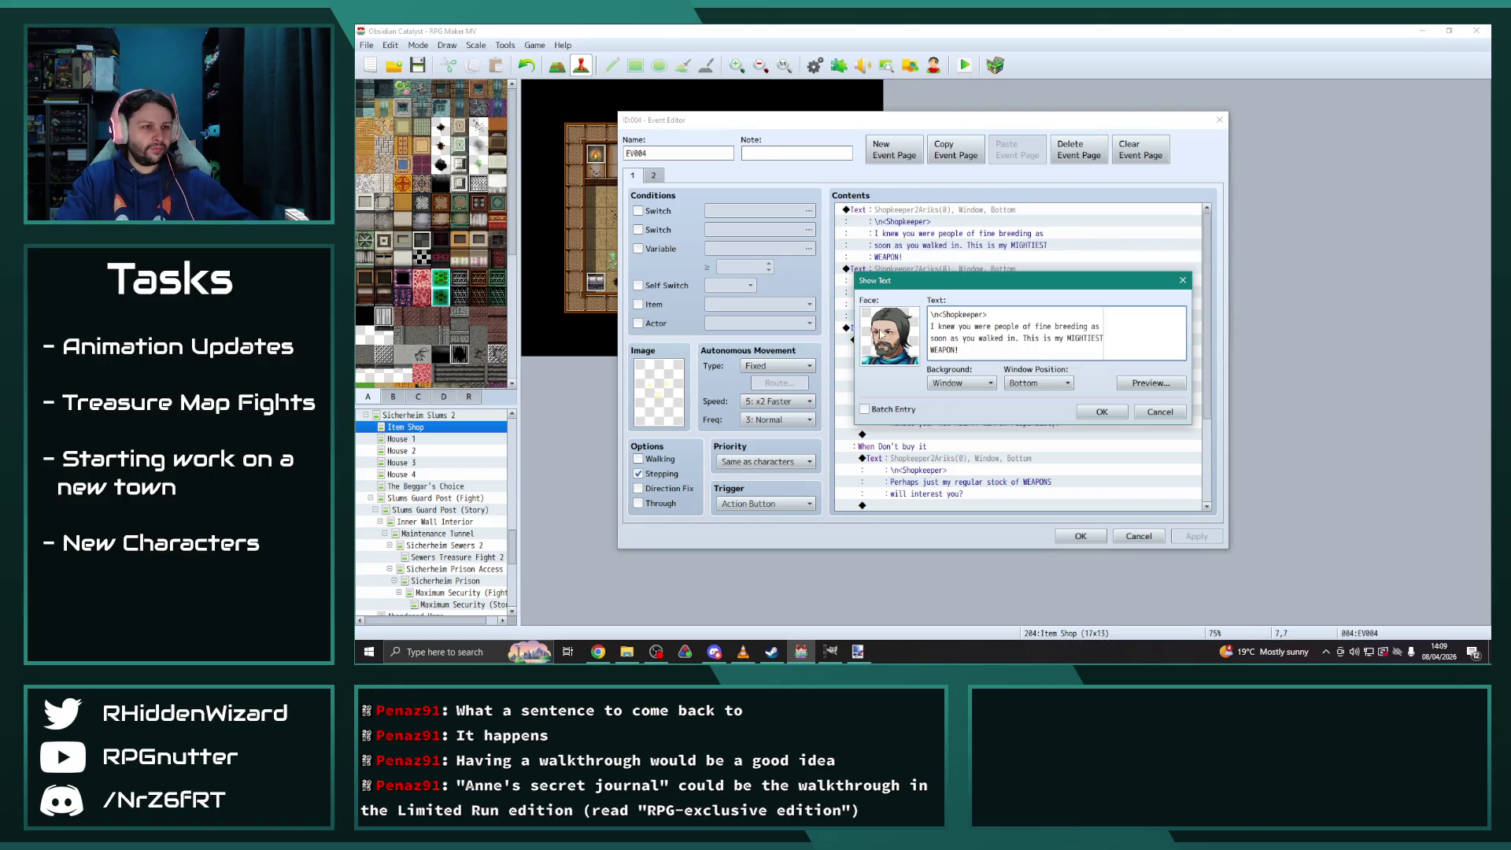
double_click(913, 330)
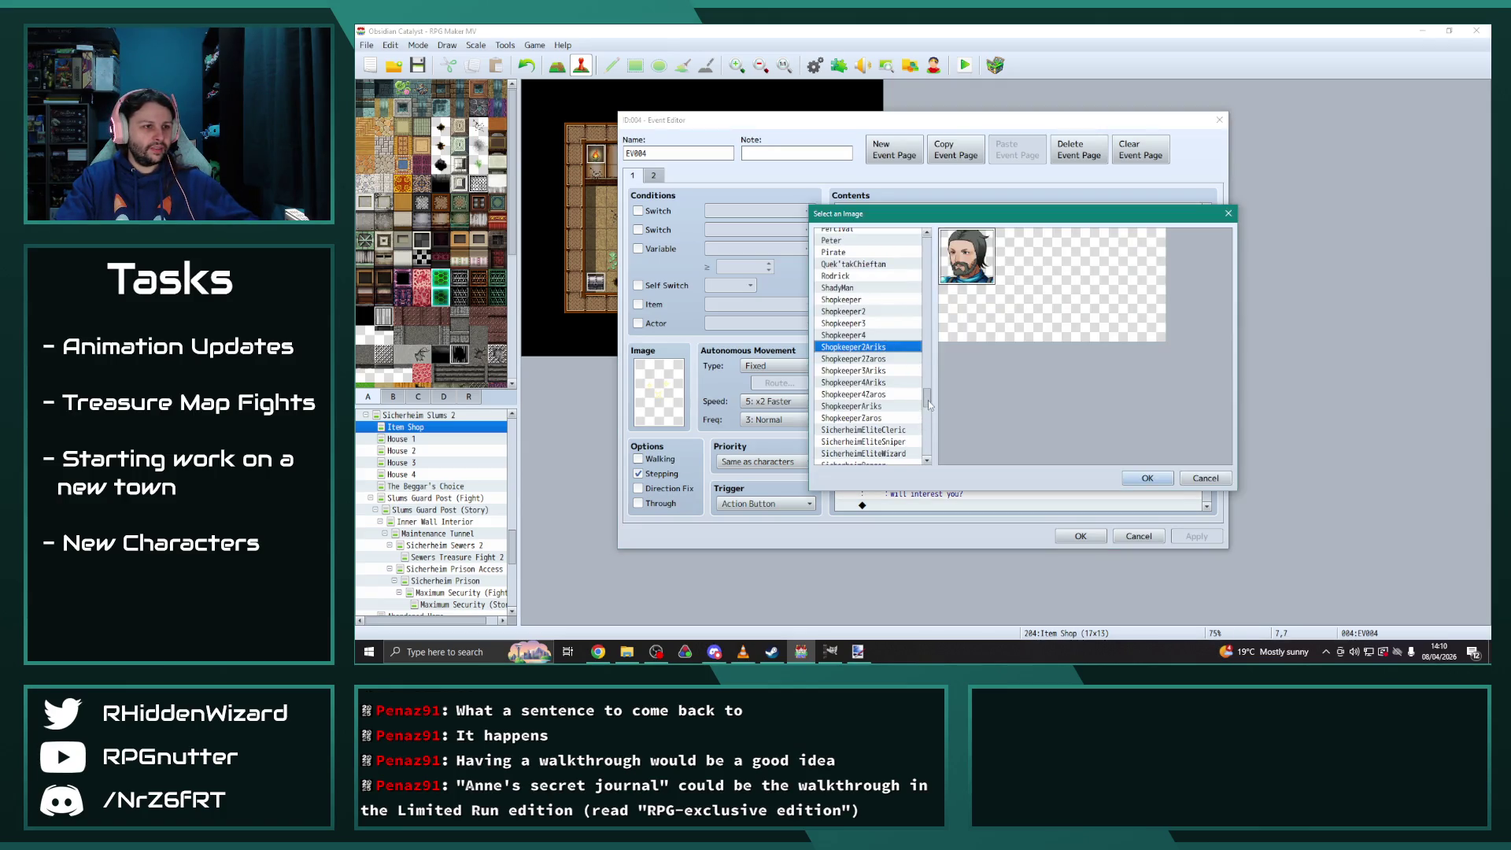
left_click(856, 300)
left_click(1146, 480)
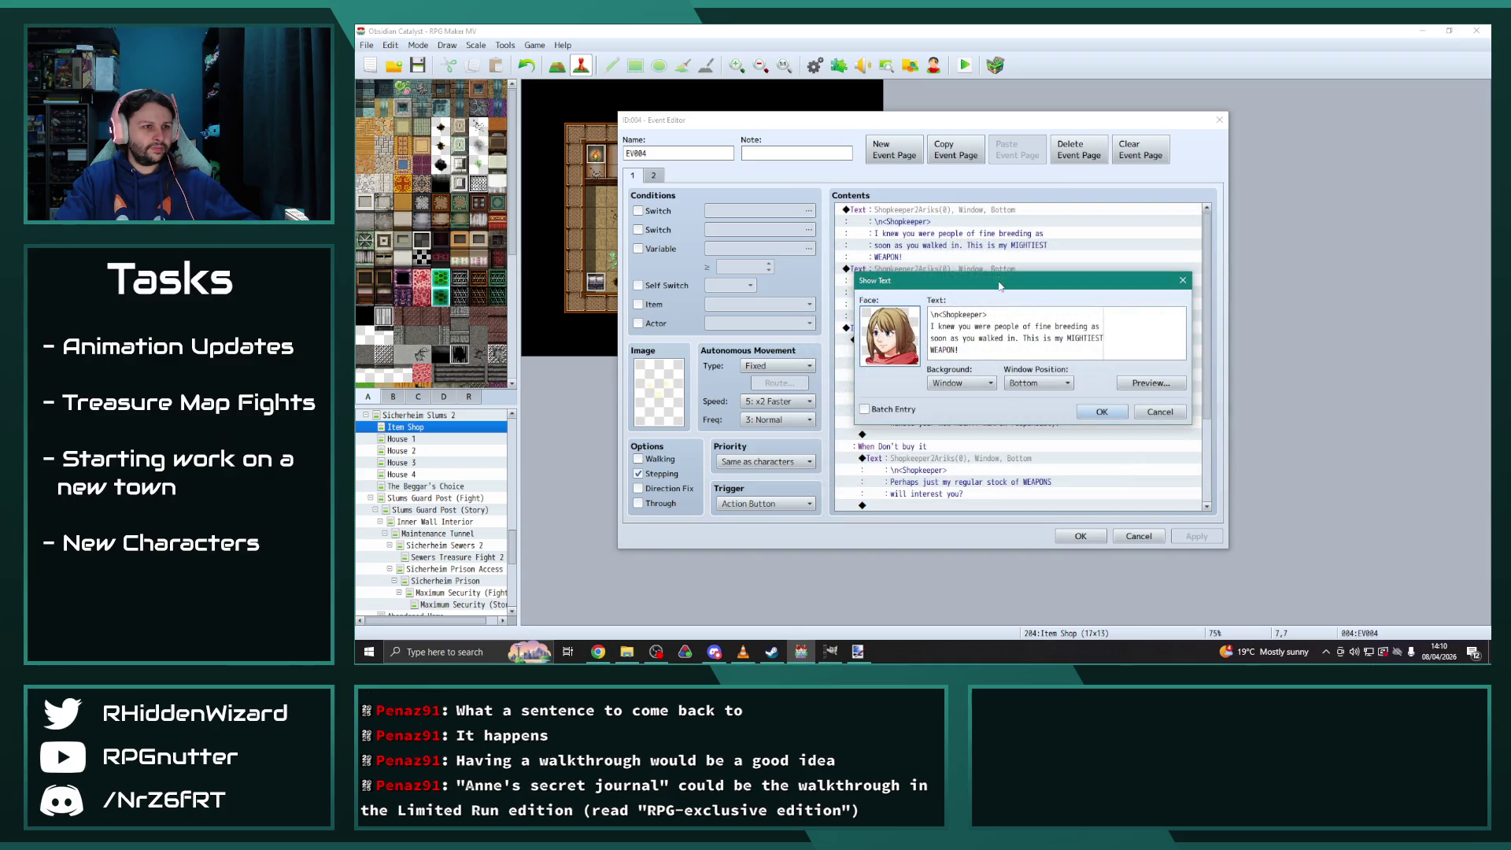
left_click_drag(1000, 285, 758, 136)
mouse_move(717, 201)
left_mouse_down()
mouse_move(755, 193)
mouse_move(690, 177)
left_mouse_up()
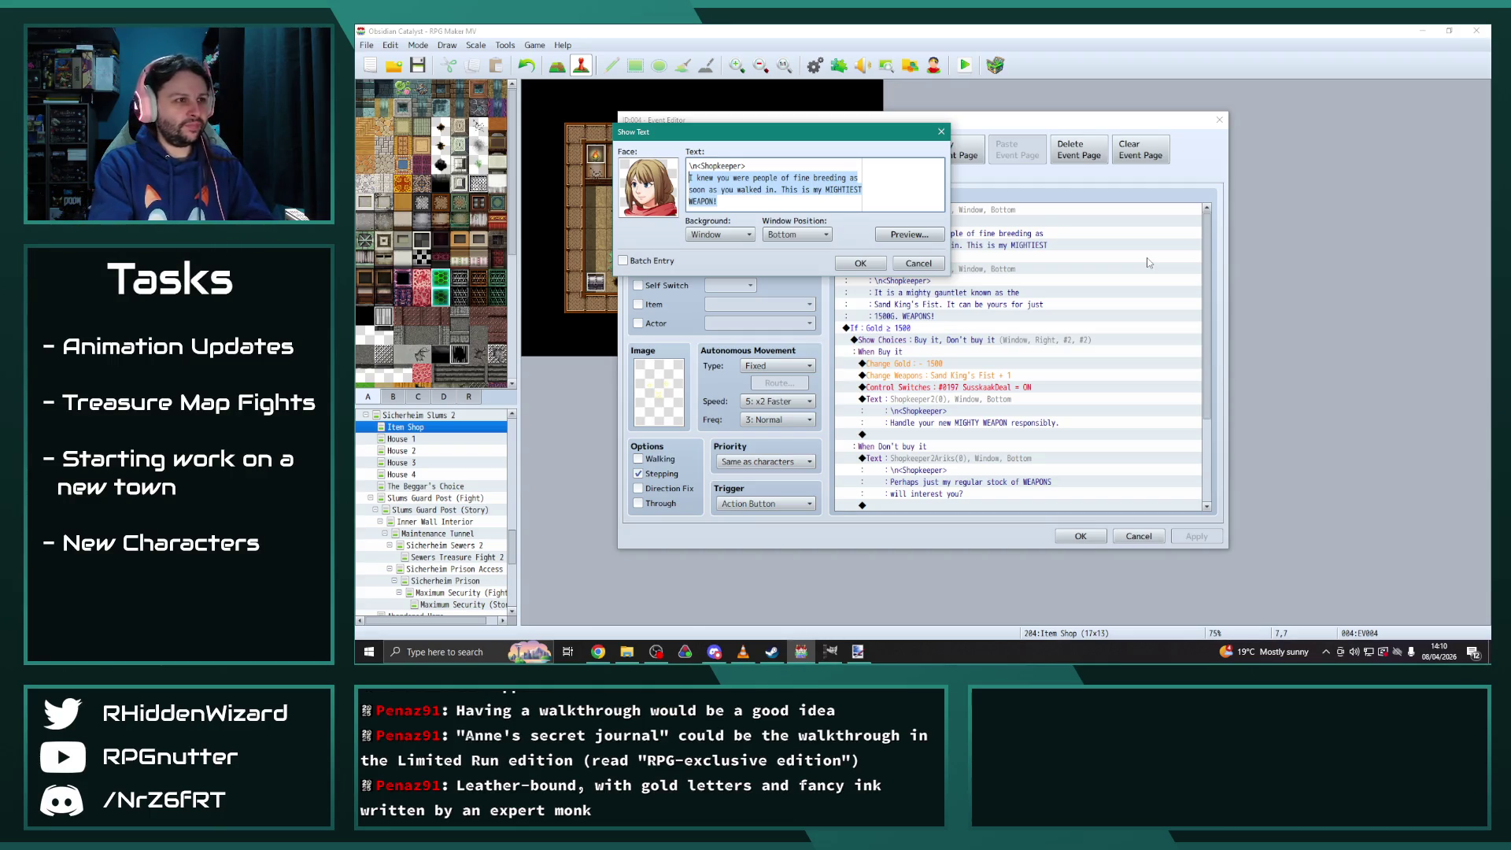
key("Delete")
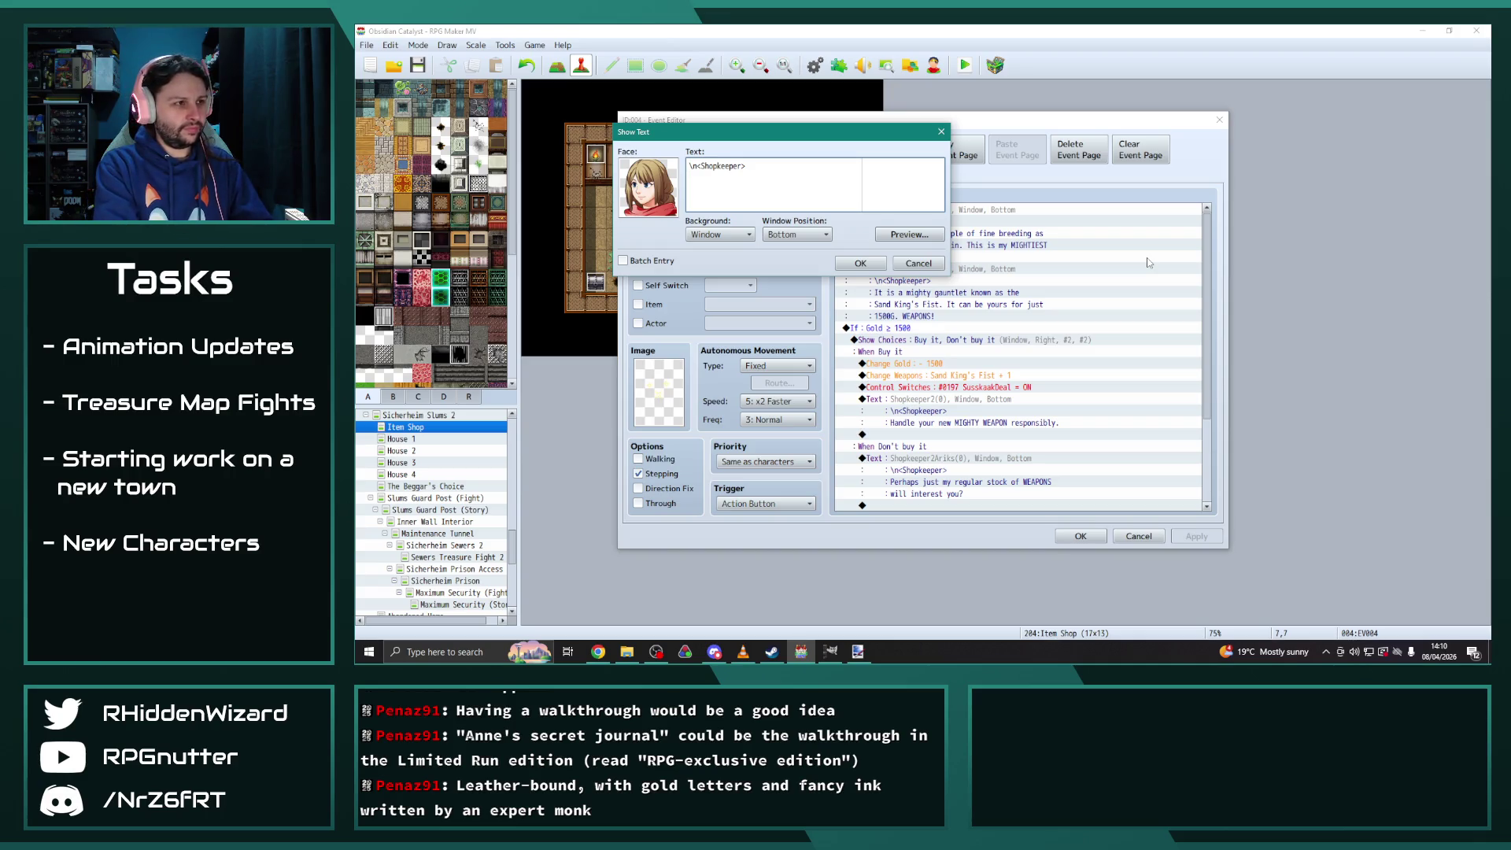
type("Oh? Has this caught your eye?")
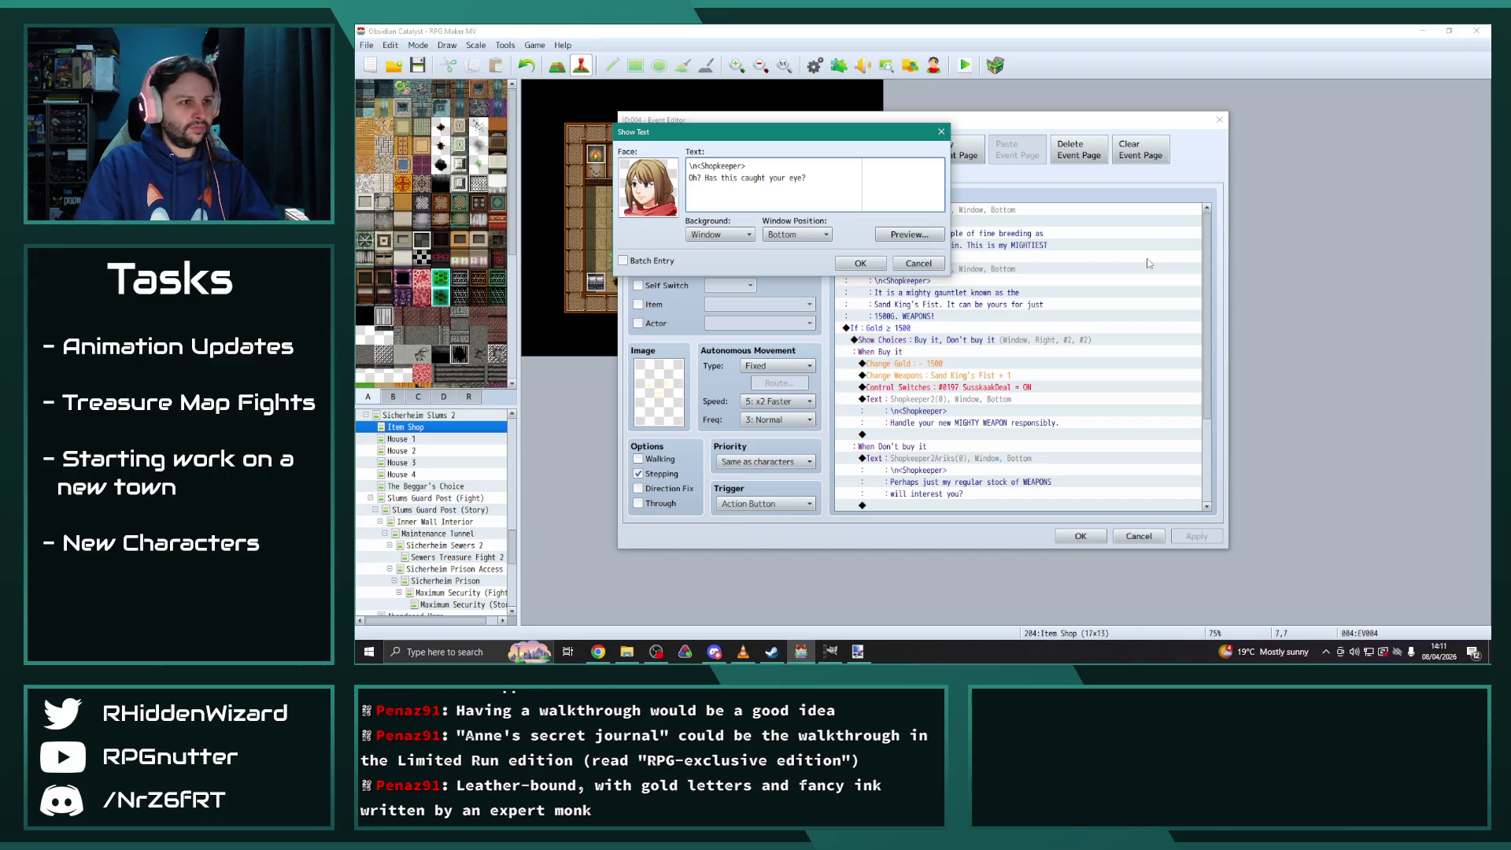
left_click(860, 263)
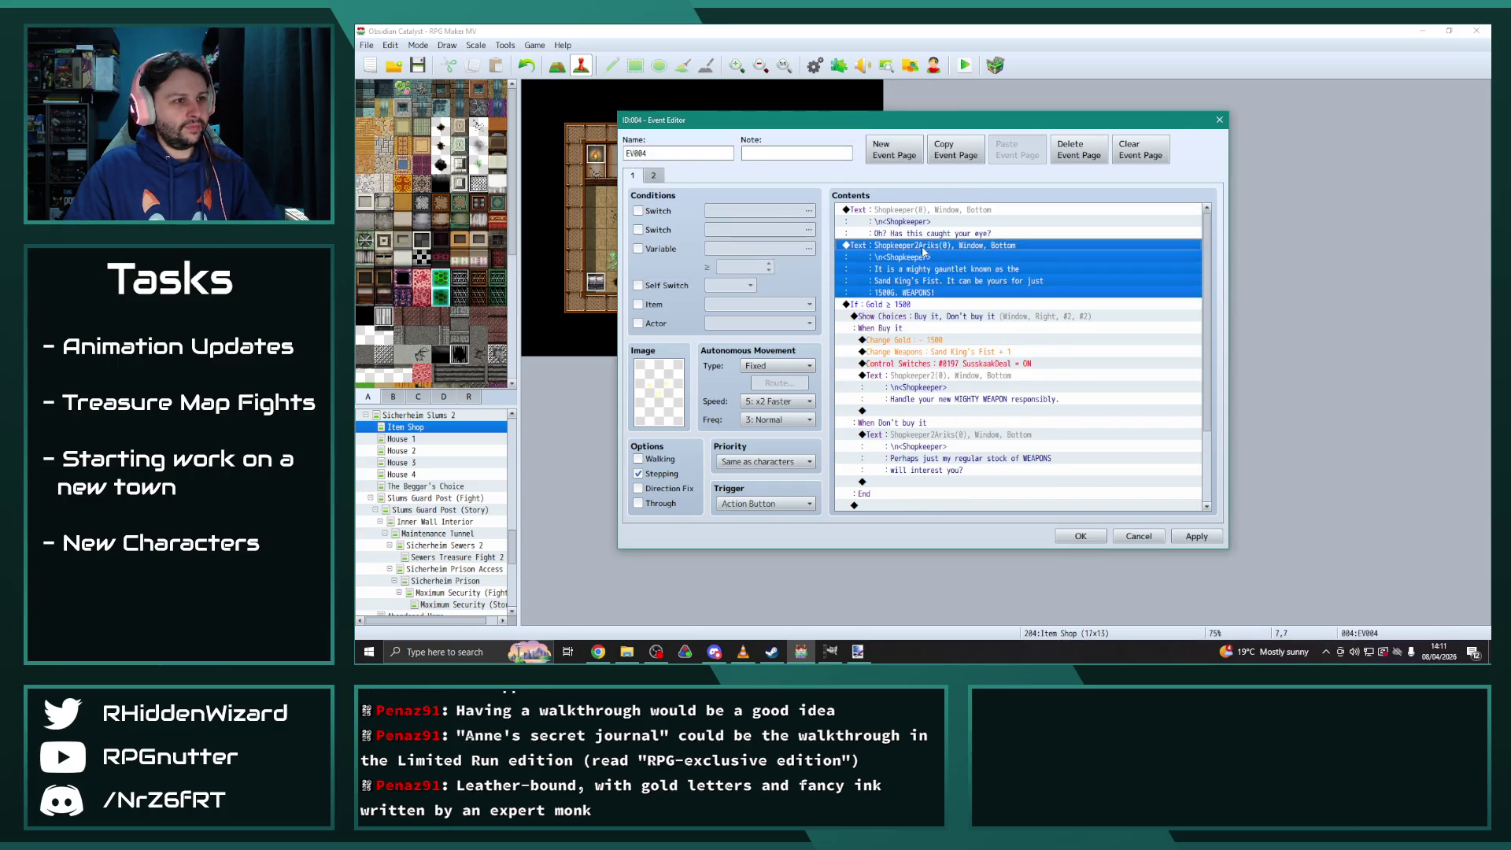
Give the second line the Shopkeeper face and the Sicherheim Sewer treasure-map description
double_click(923, 250)
double_click(899, 332)
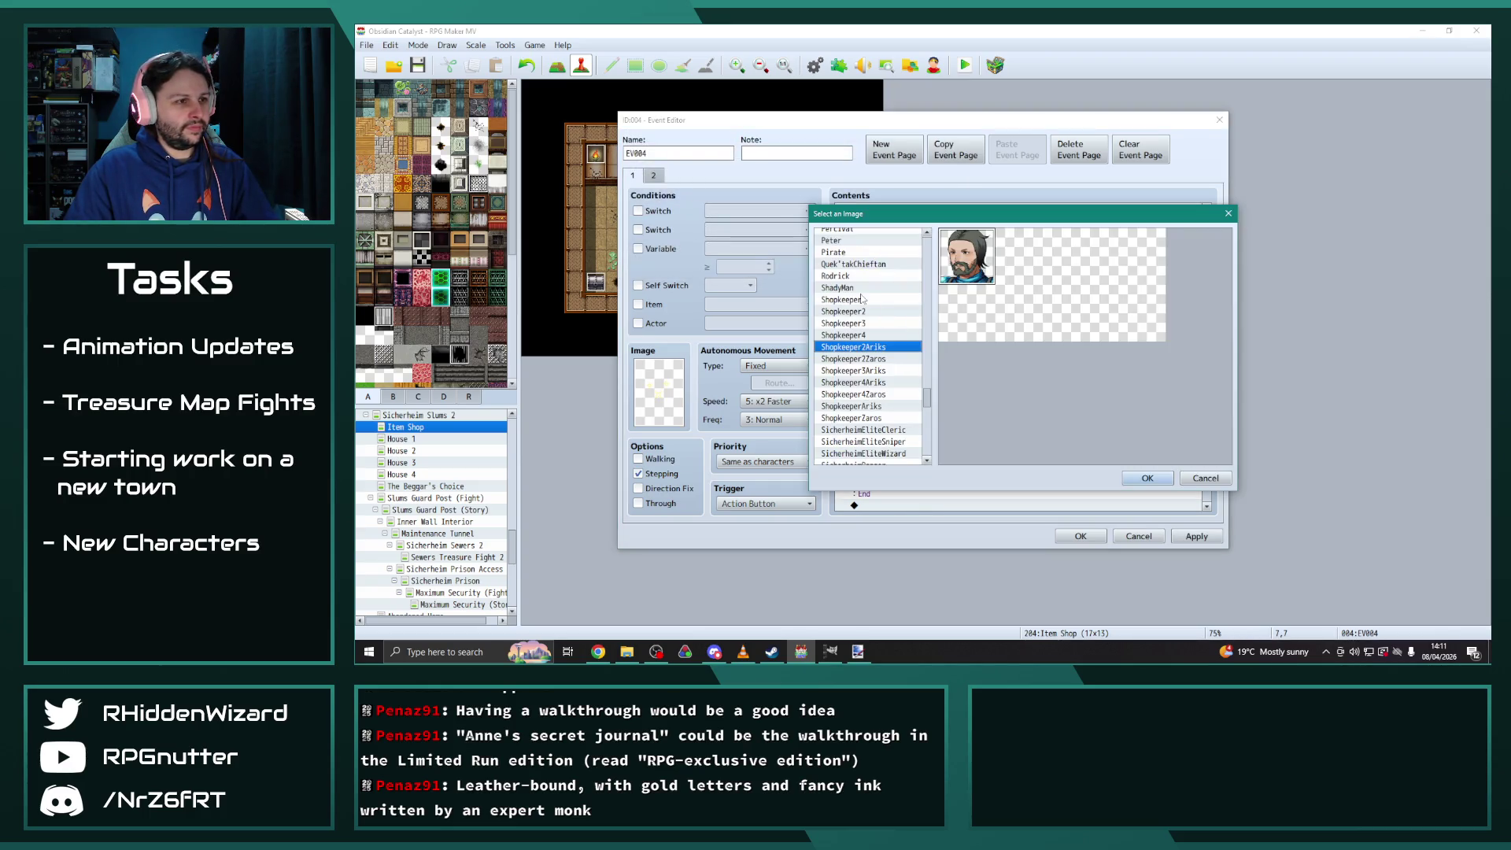
left_click(840, 299)
double_click(966, 257)
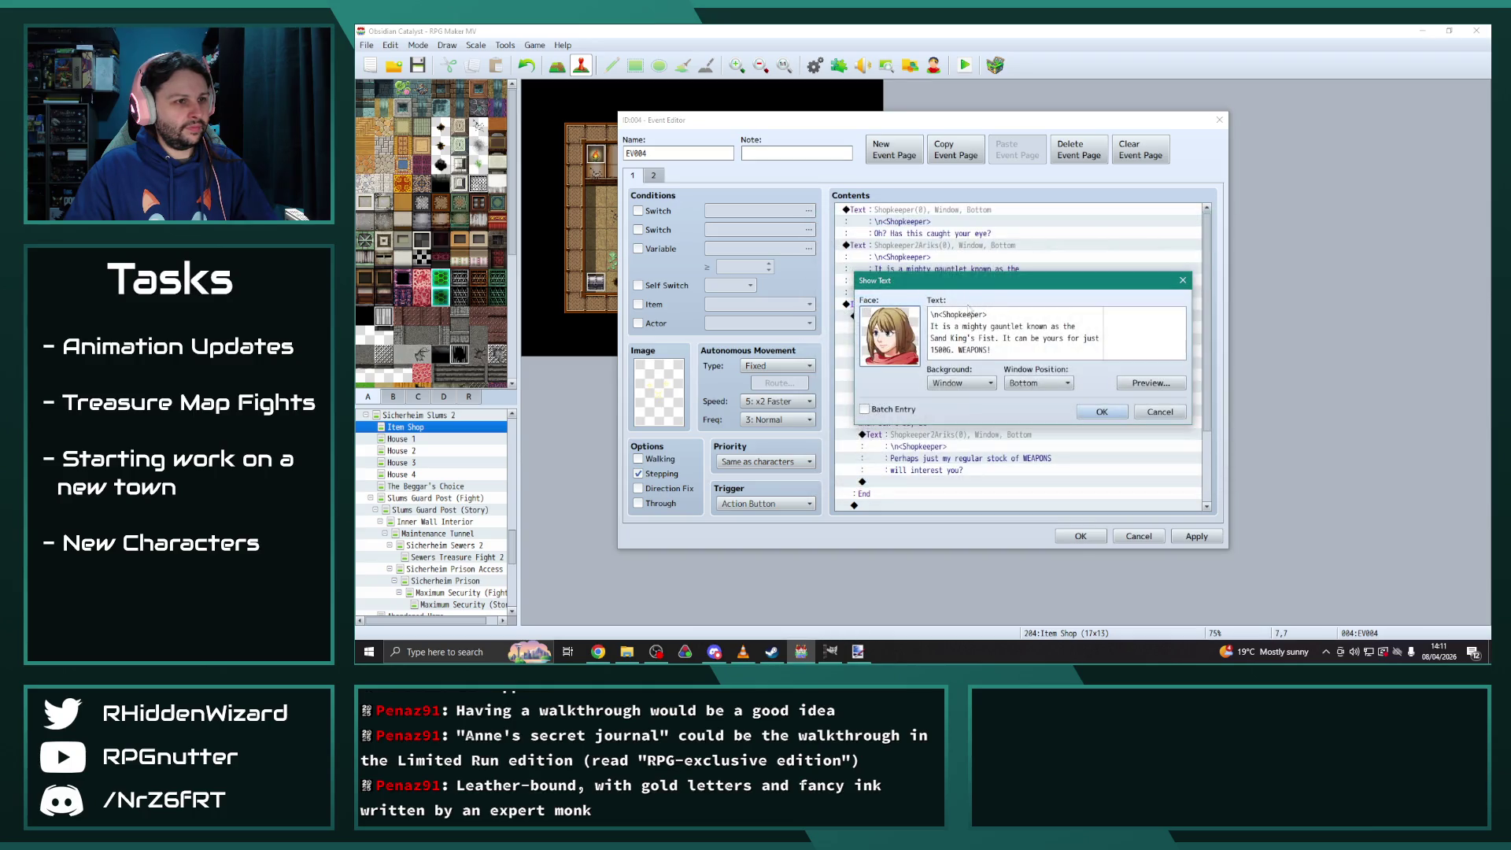
left_click_drag(991, 350, 938, 326)
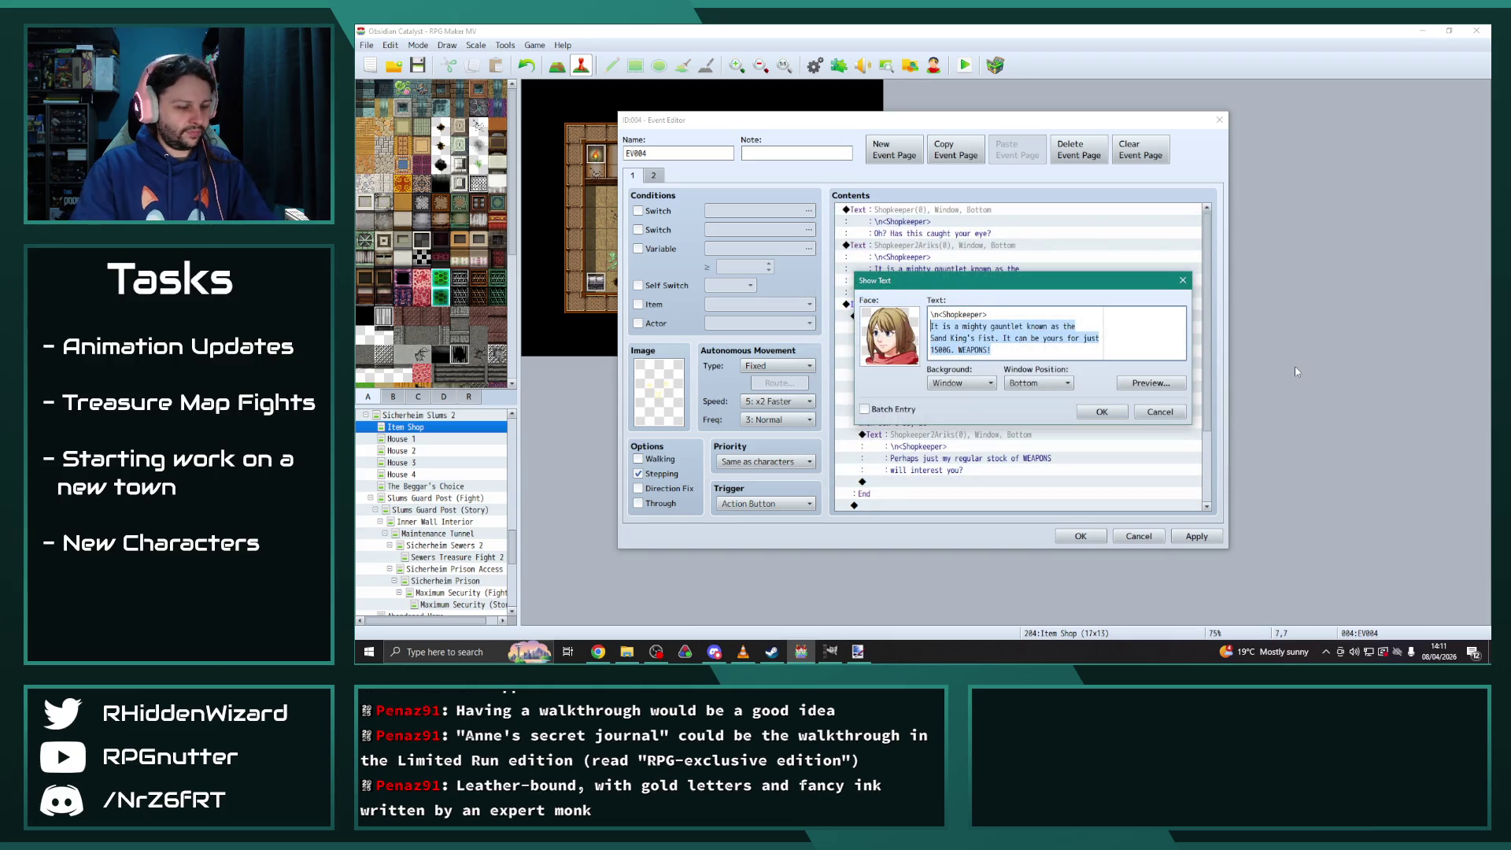
key("BackSpace")
type("is a treasure map that tells of ")
type("great")
key("BackSpace")
key("BackSpace")
key("BackSpace")
type("grea")
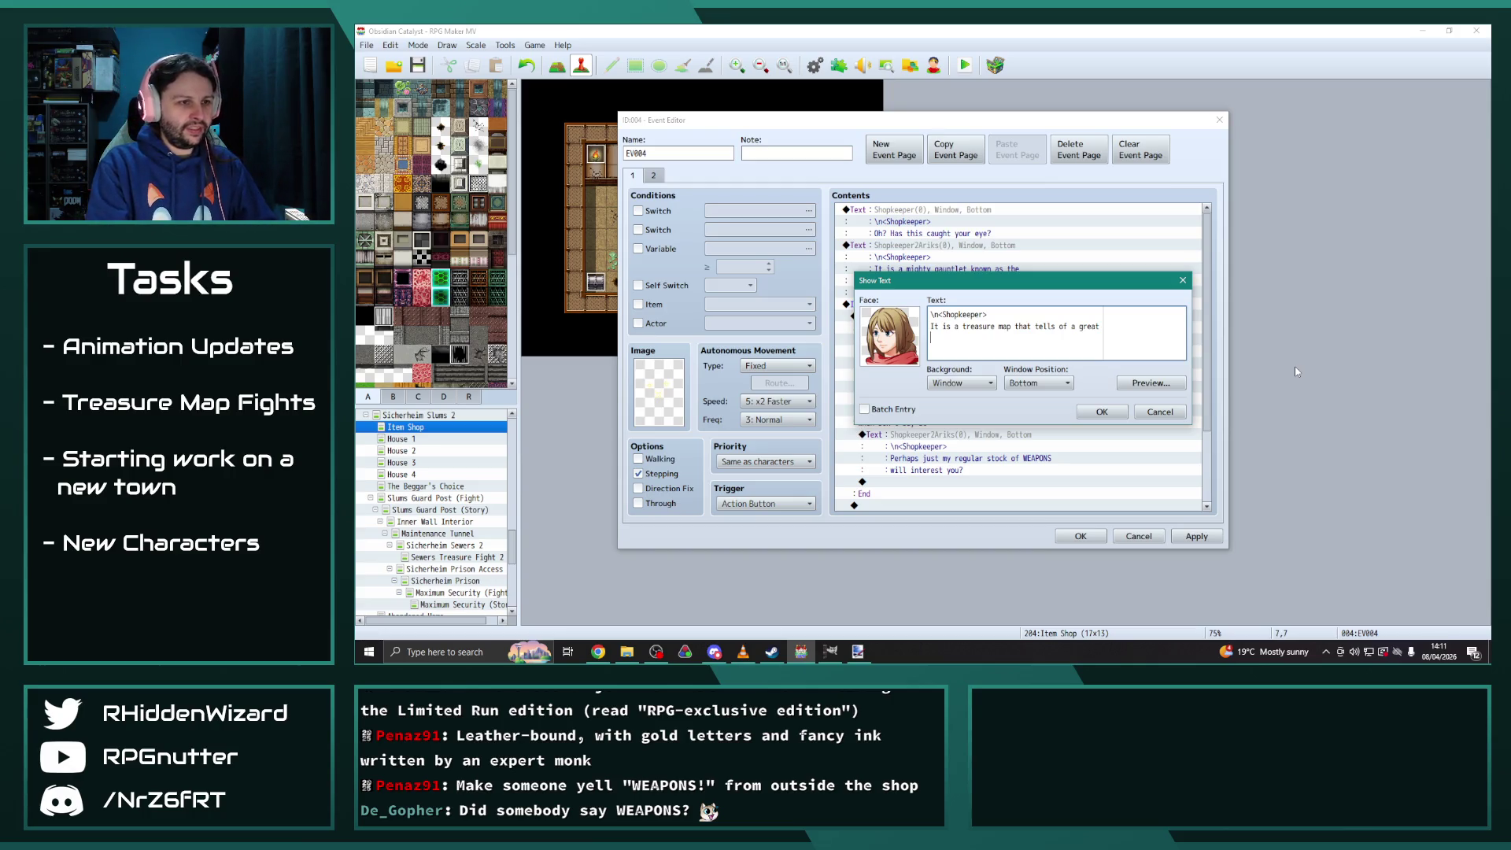
left_click_drag(1100, 328, 962, 327)
type("map that l")
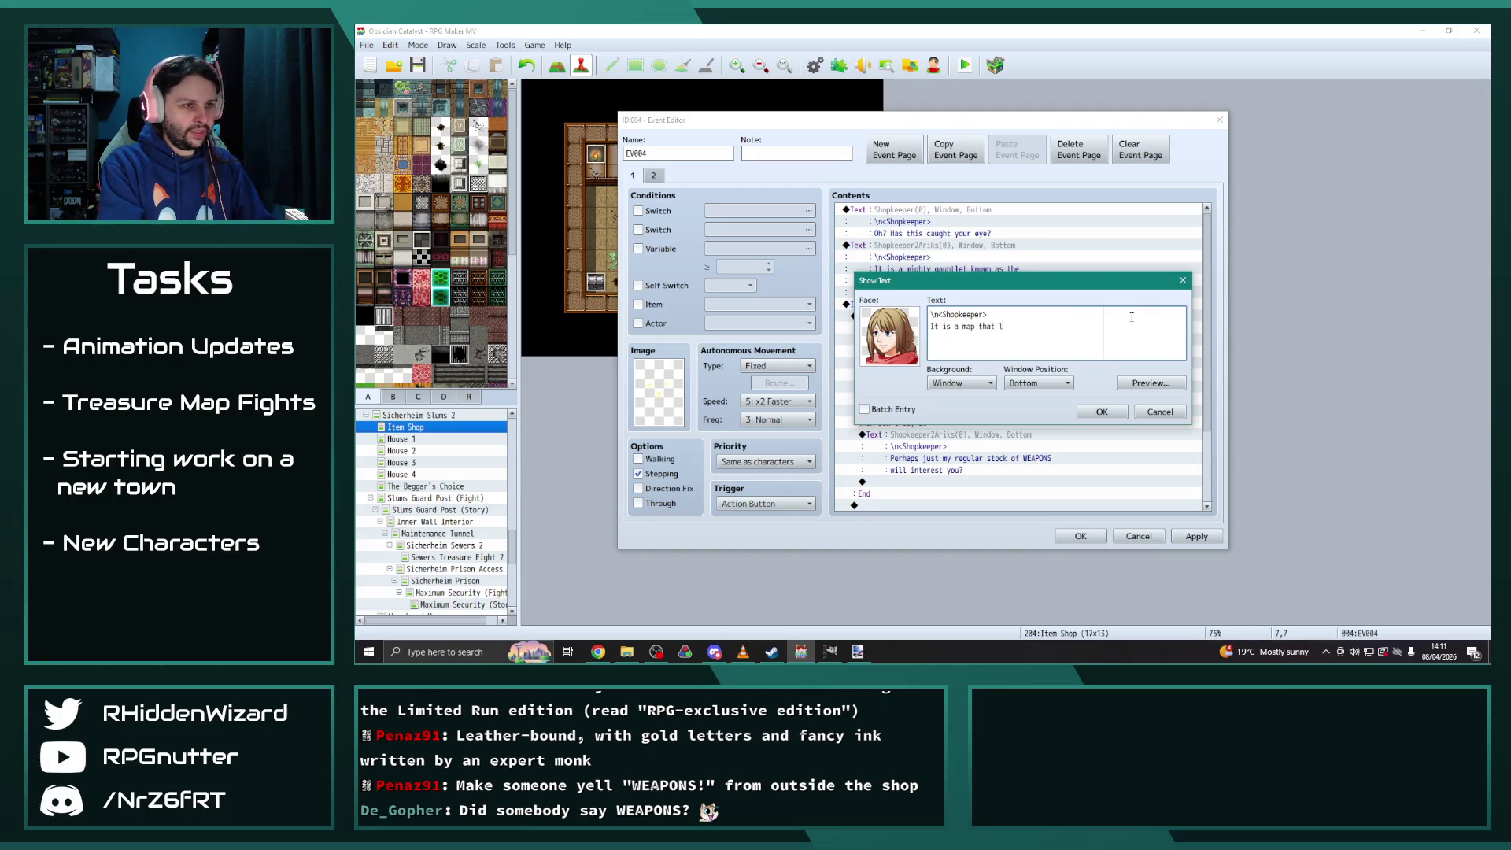
type("eads to a great")
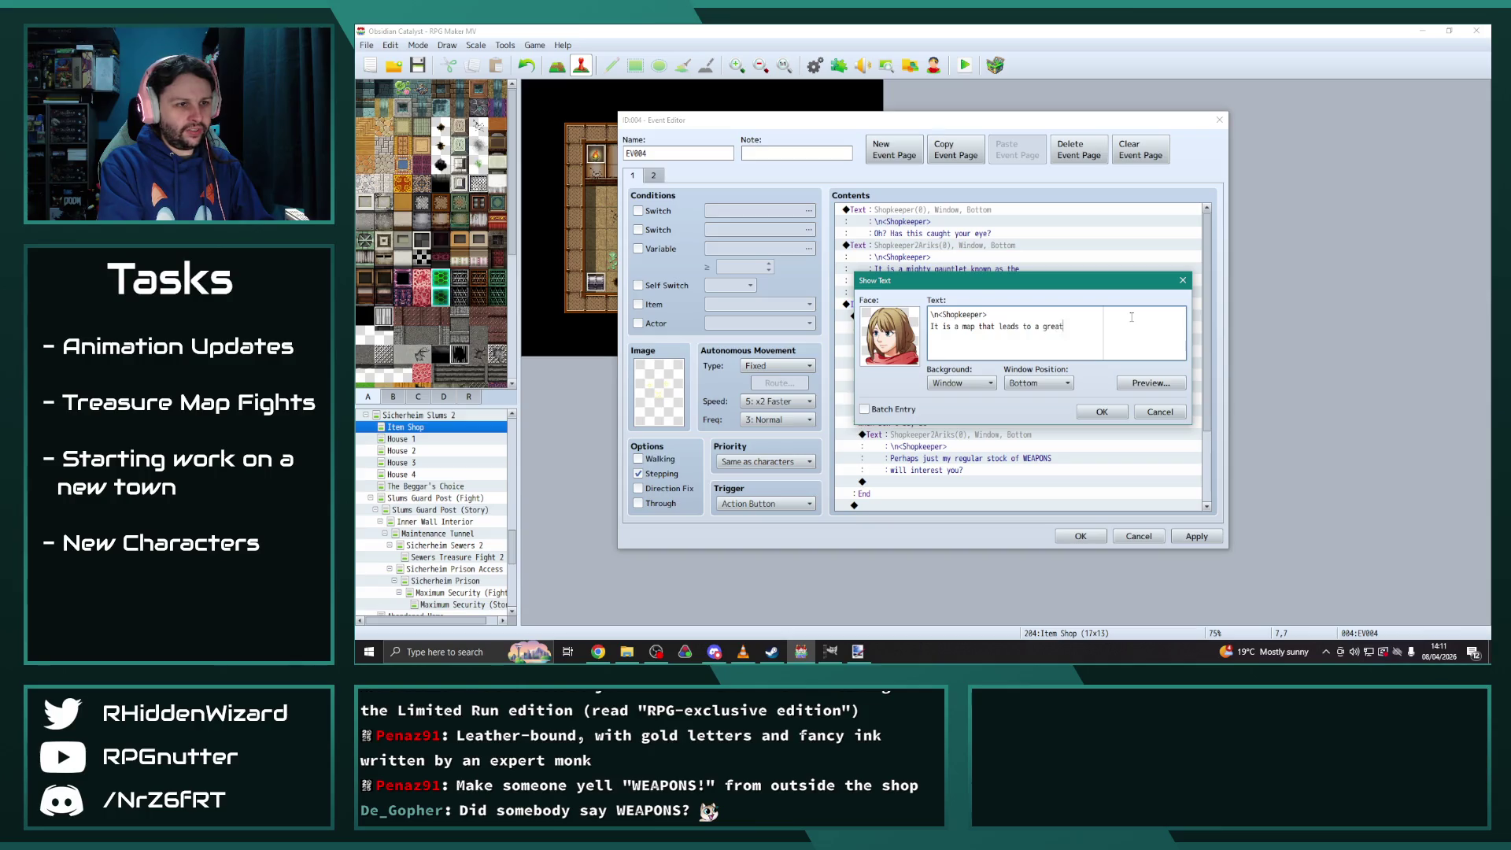
type(" treasure hidden in the depths of ")
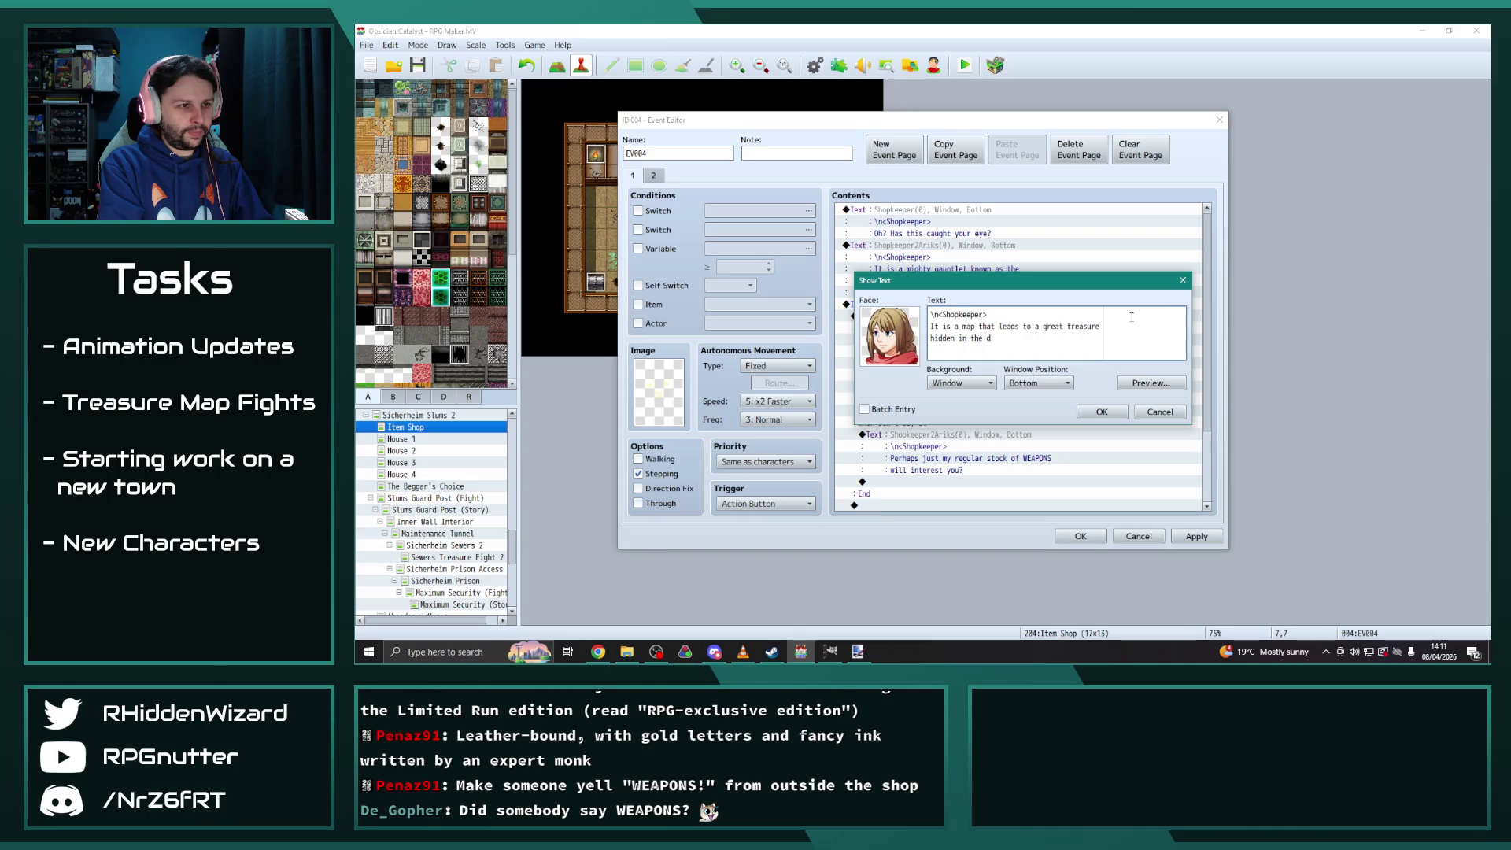
type("th")
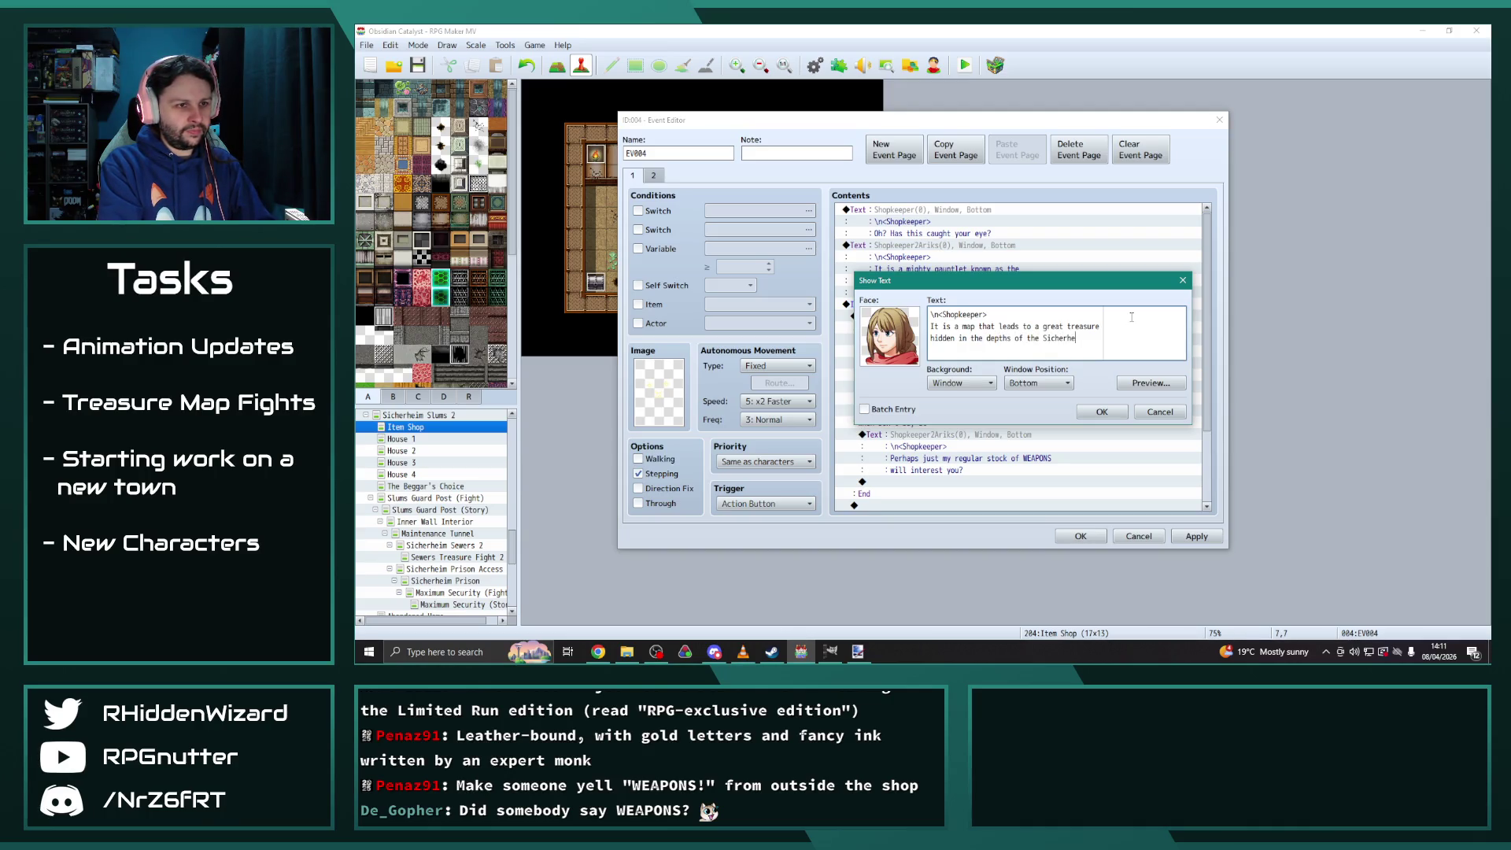
type("e Sicherheim Sewer system.")
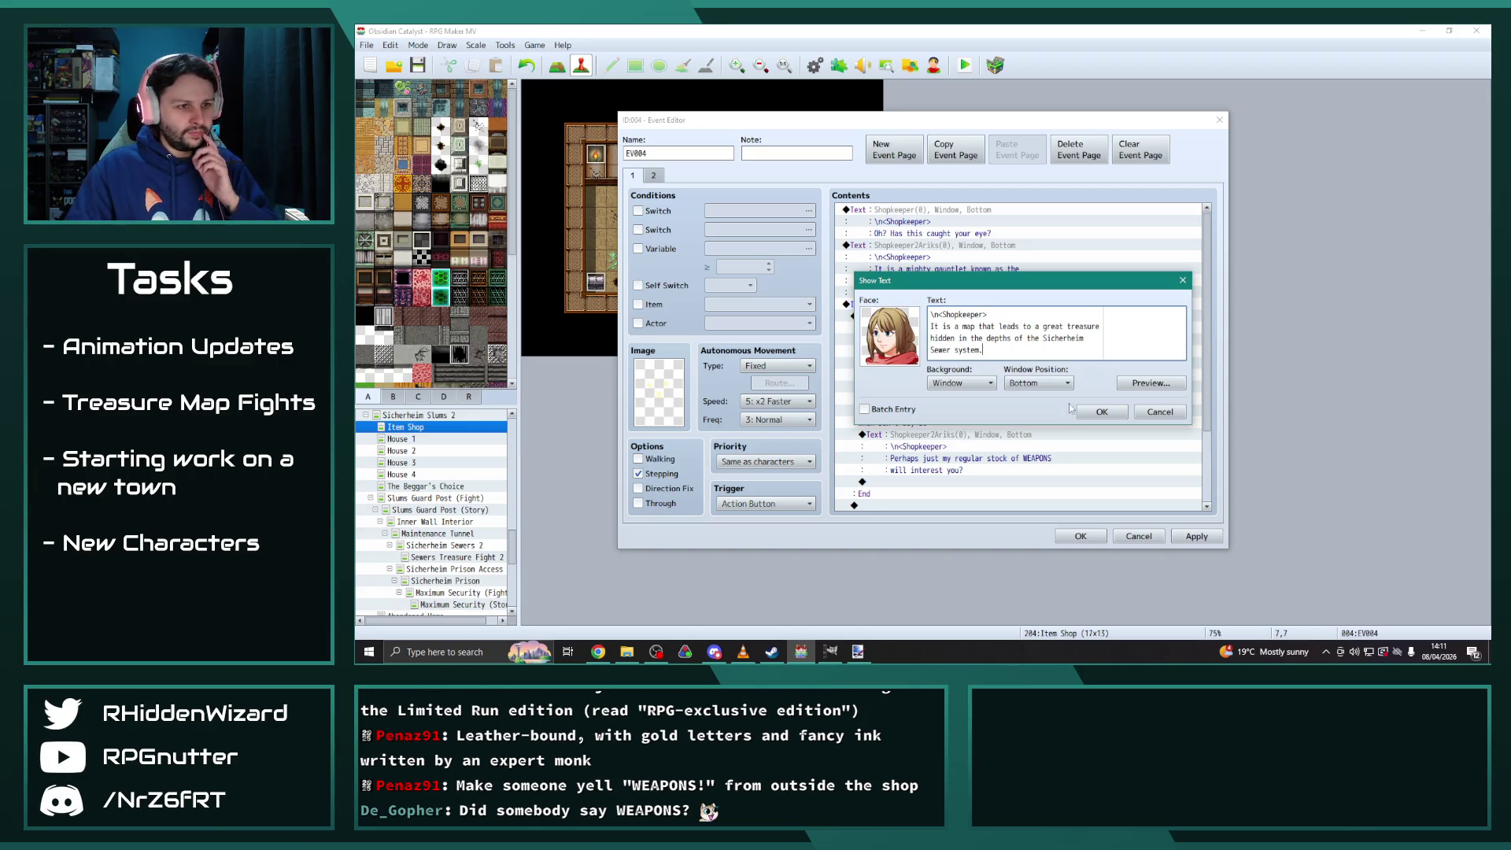
left_click(1080, 410)
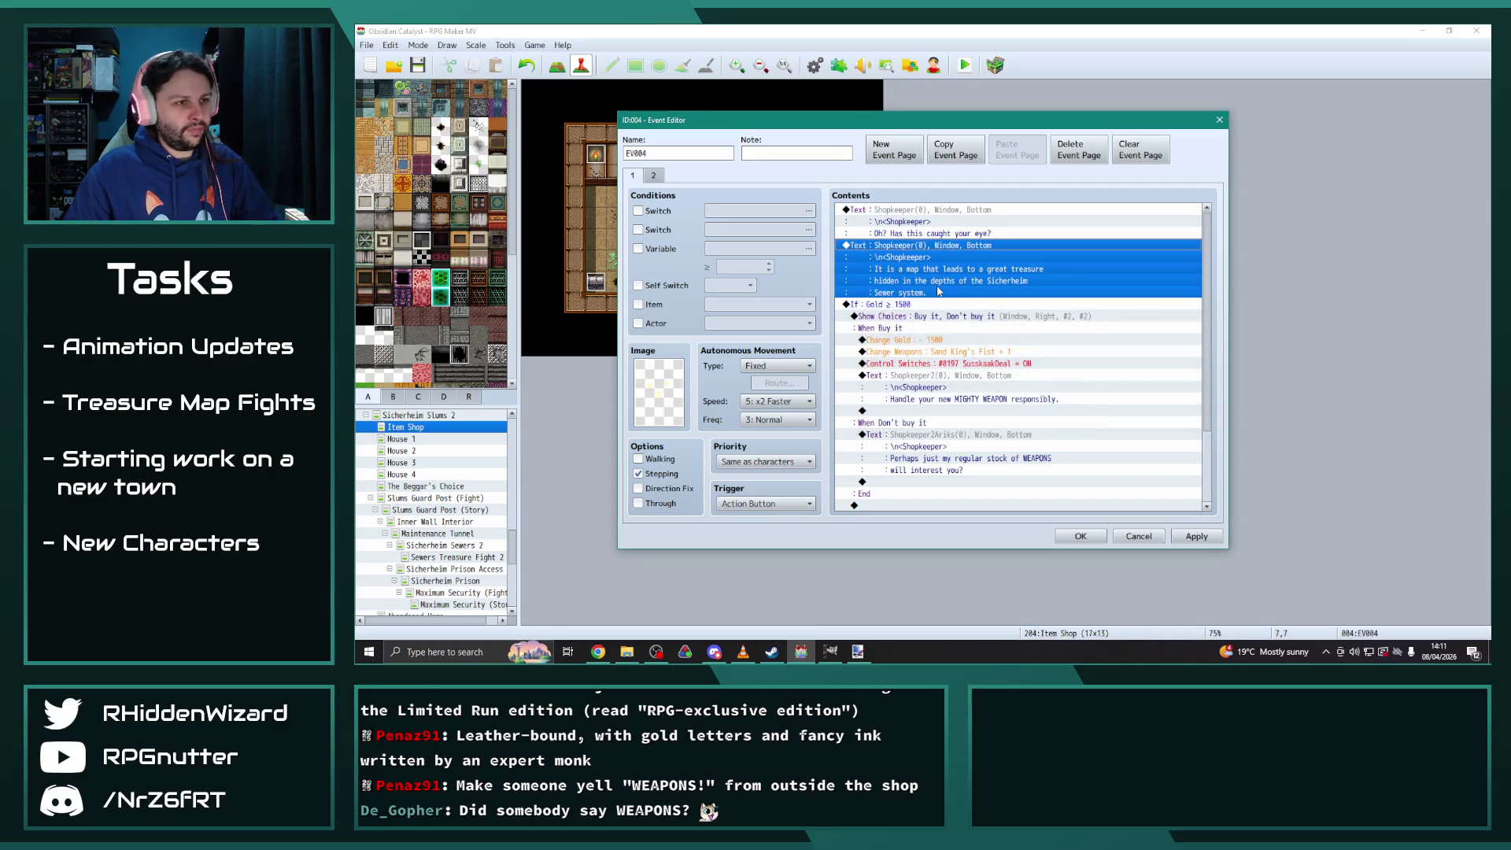
Duplicate the line and change it to 'It's for sale for the low, low price of 2000G!'
key("ctrl+c")
key("ctrl+v")
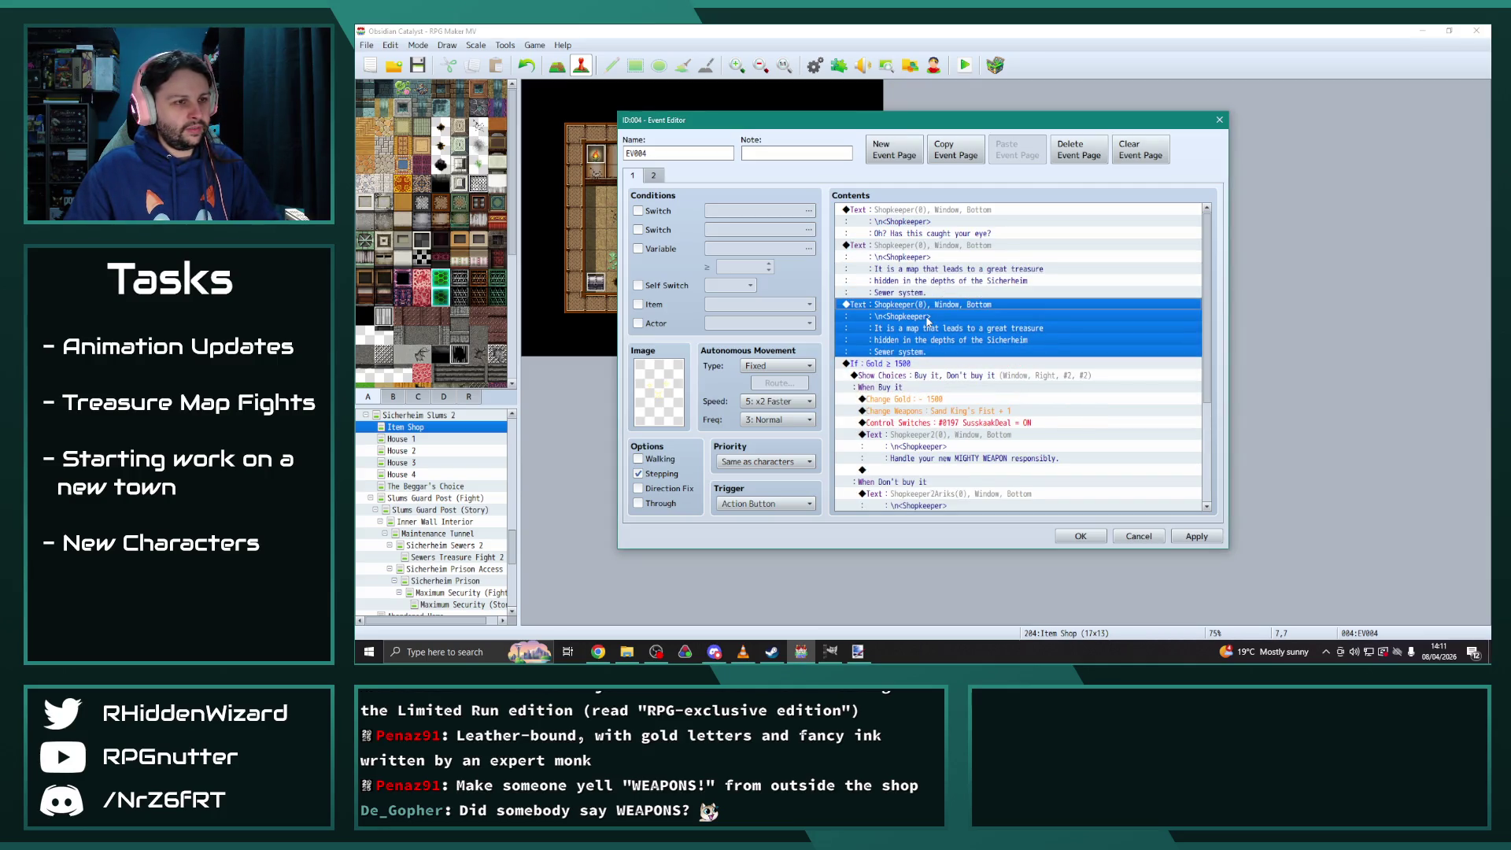
double_click(928, 319)
left_click_drag(983, 351, 930, 326)
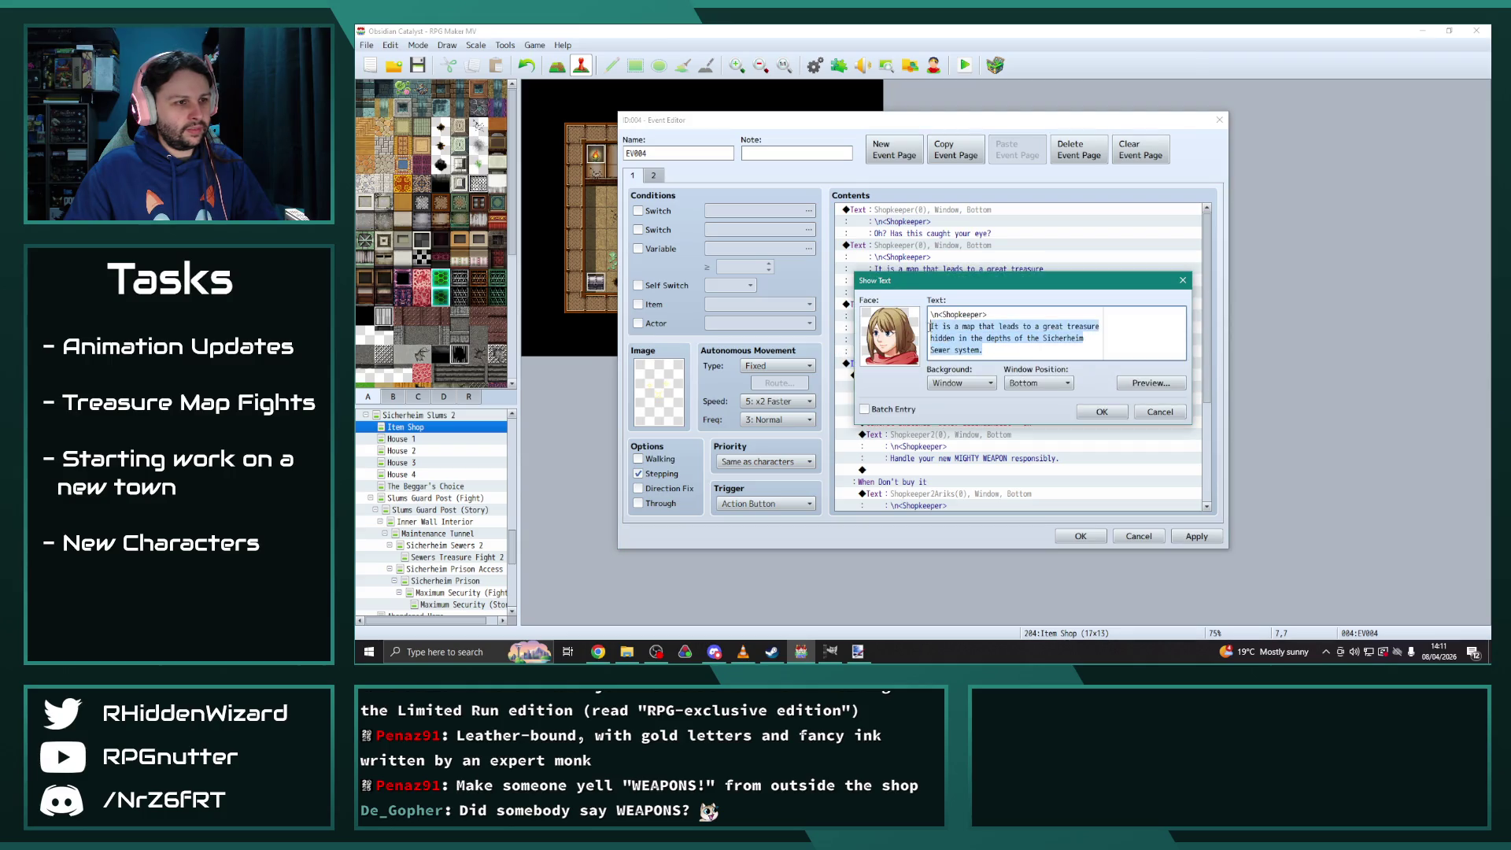
type("It")
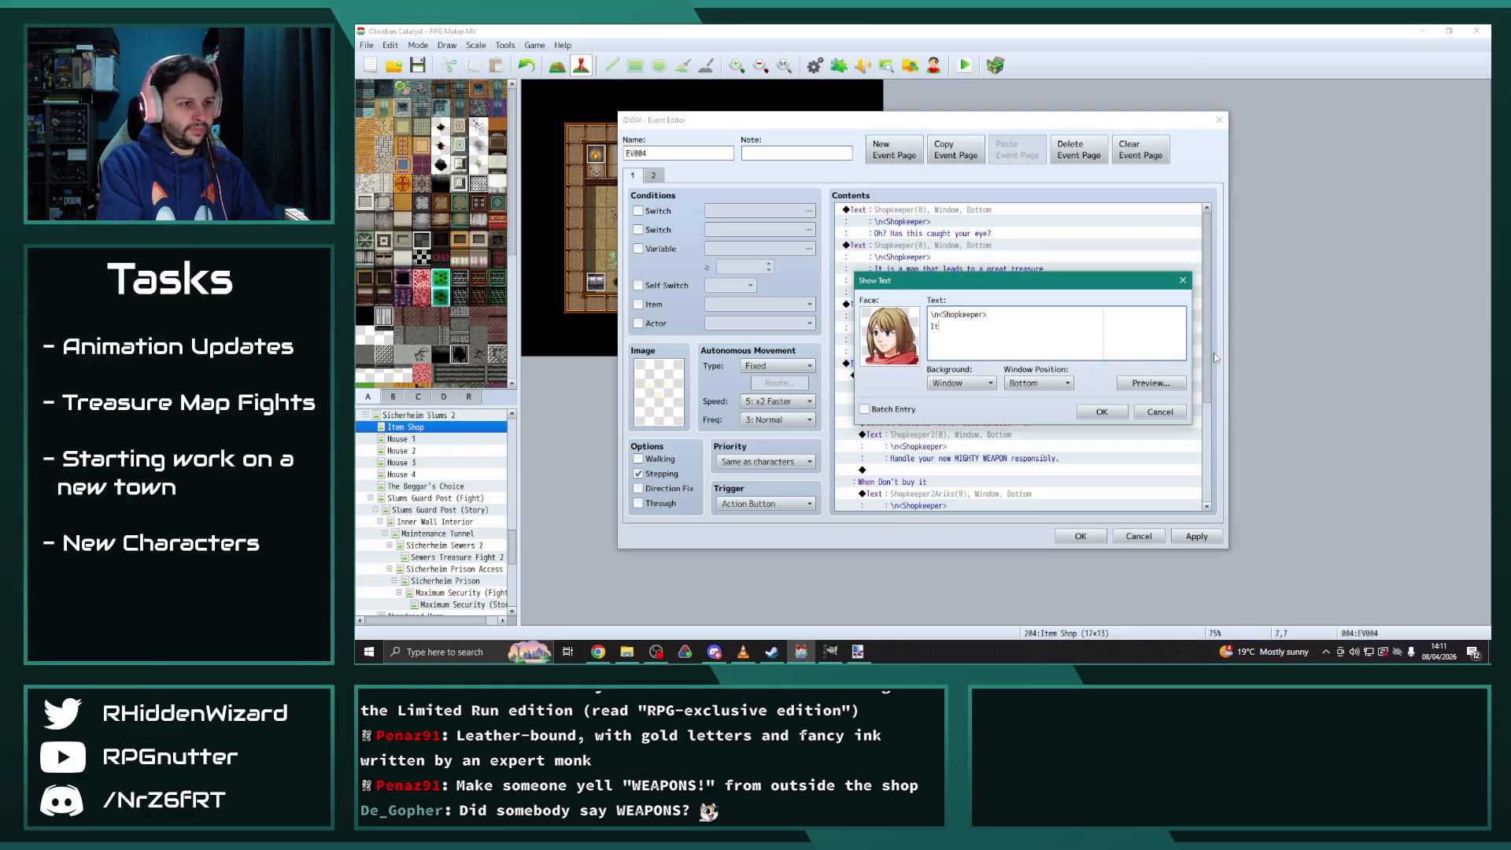
type("'s for sale for th")
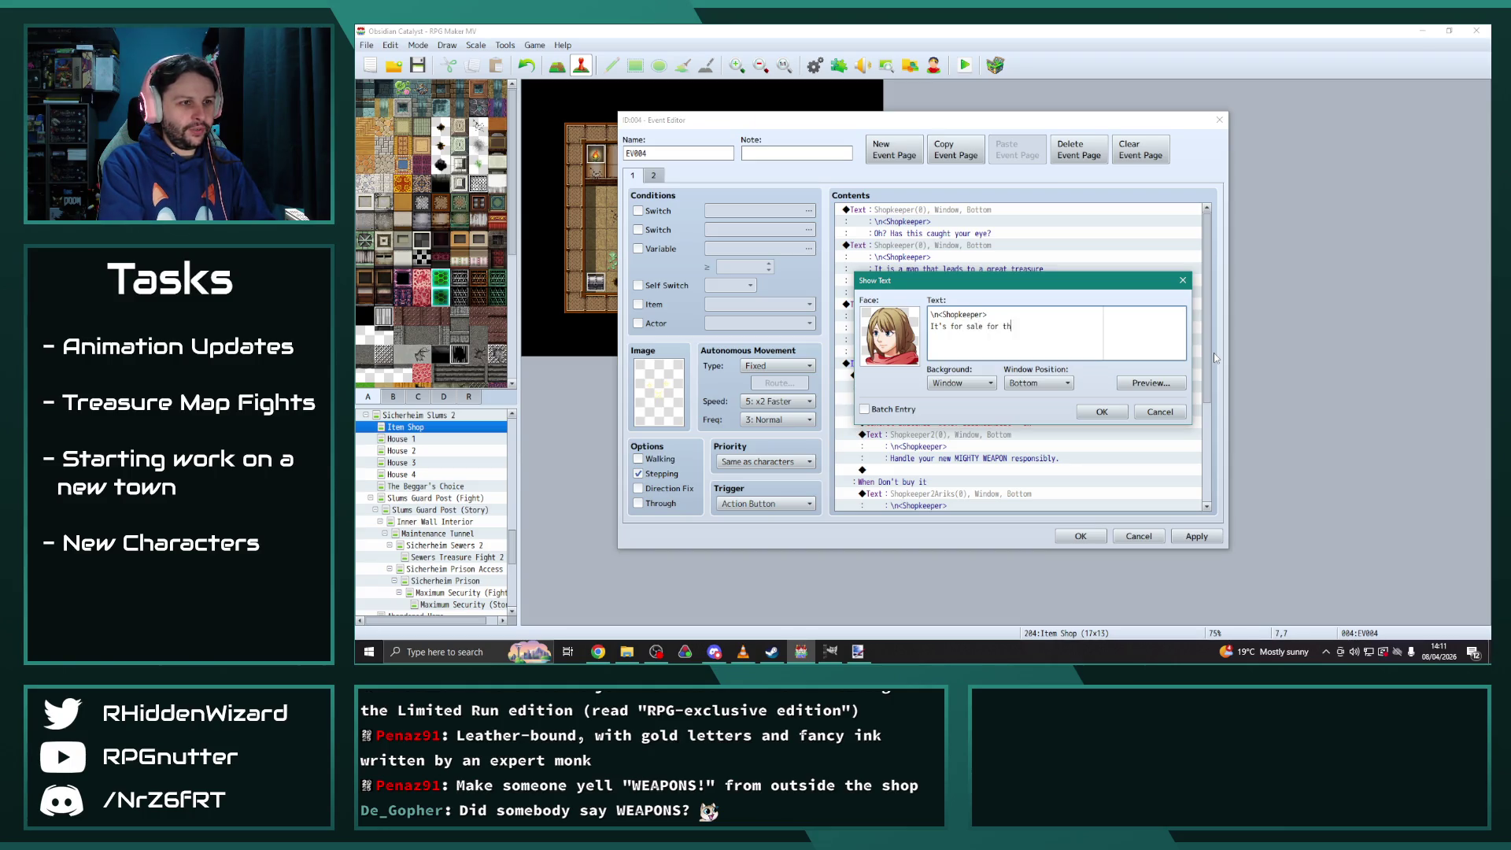
type("e low, low price of")
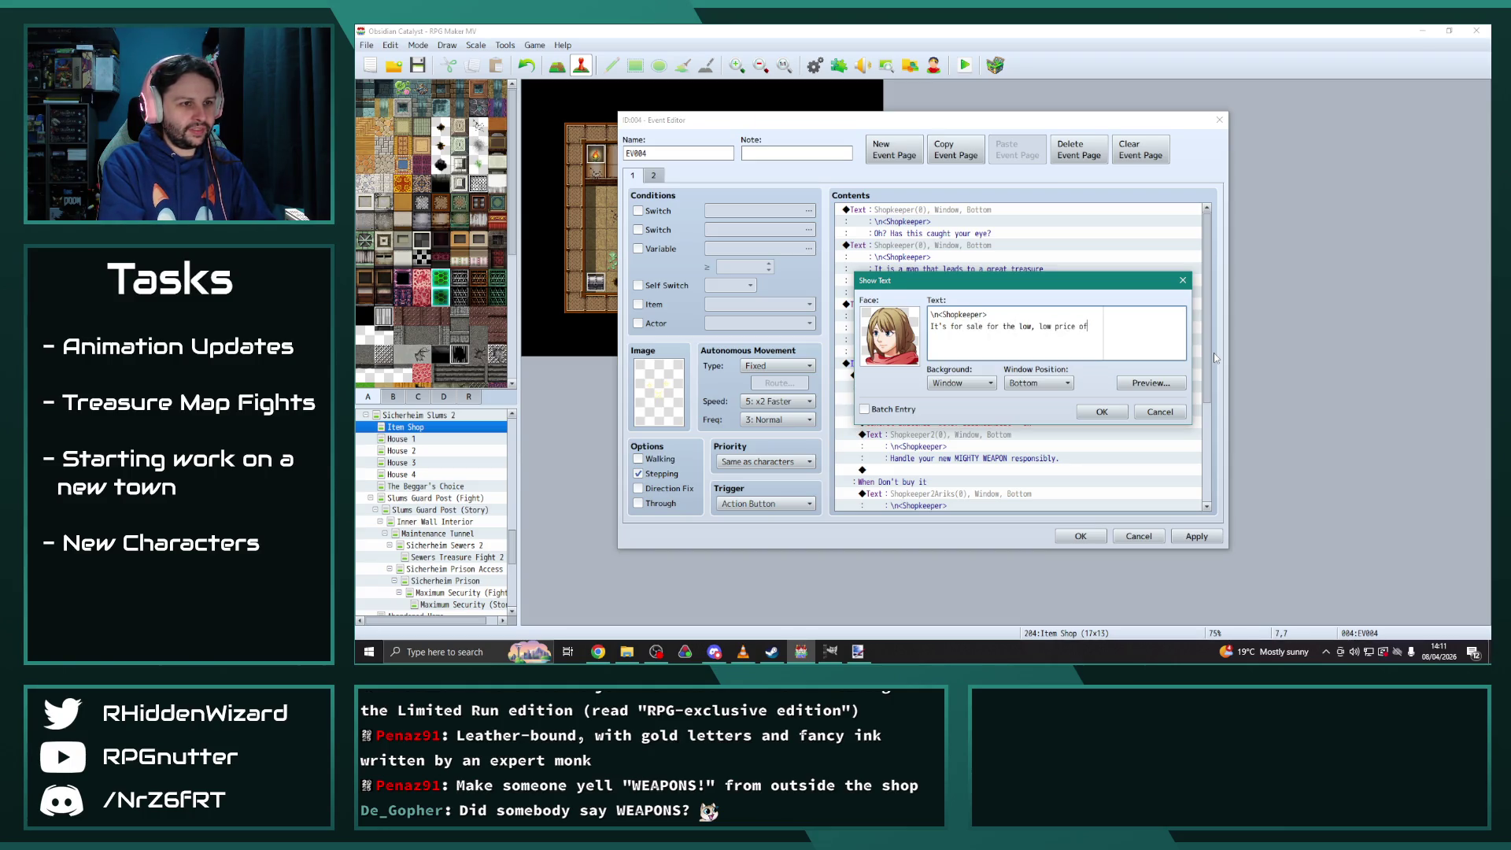
key("Return")
type("2000G")
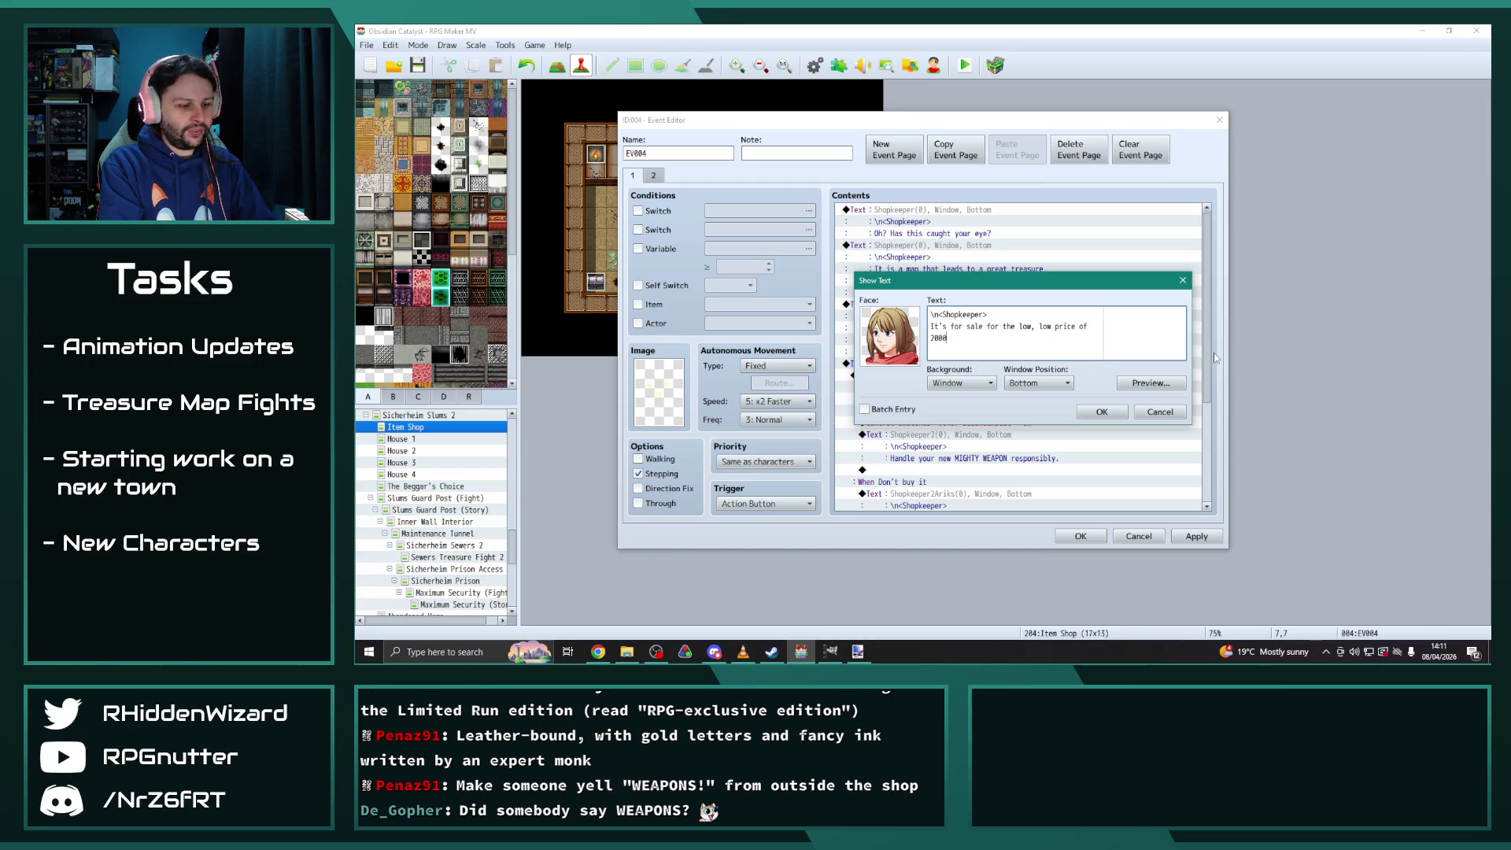
type("!")
left_click(1102, 411)
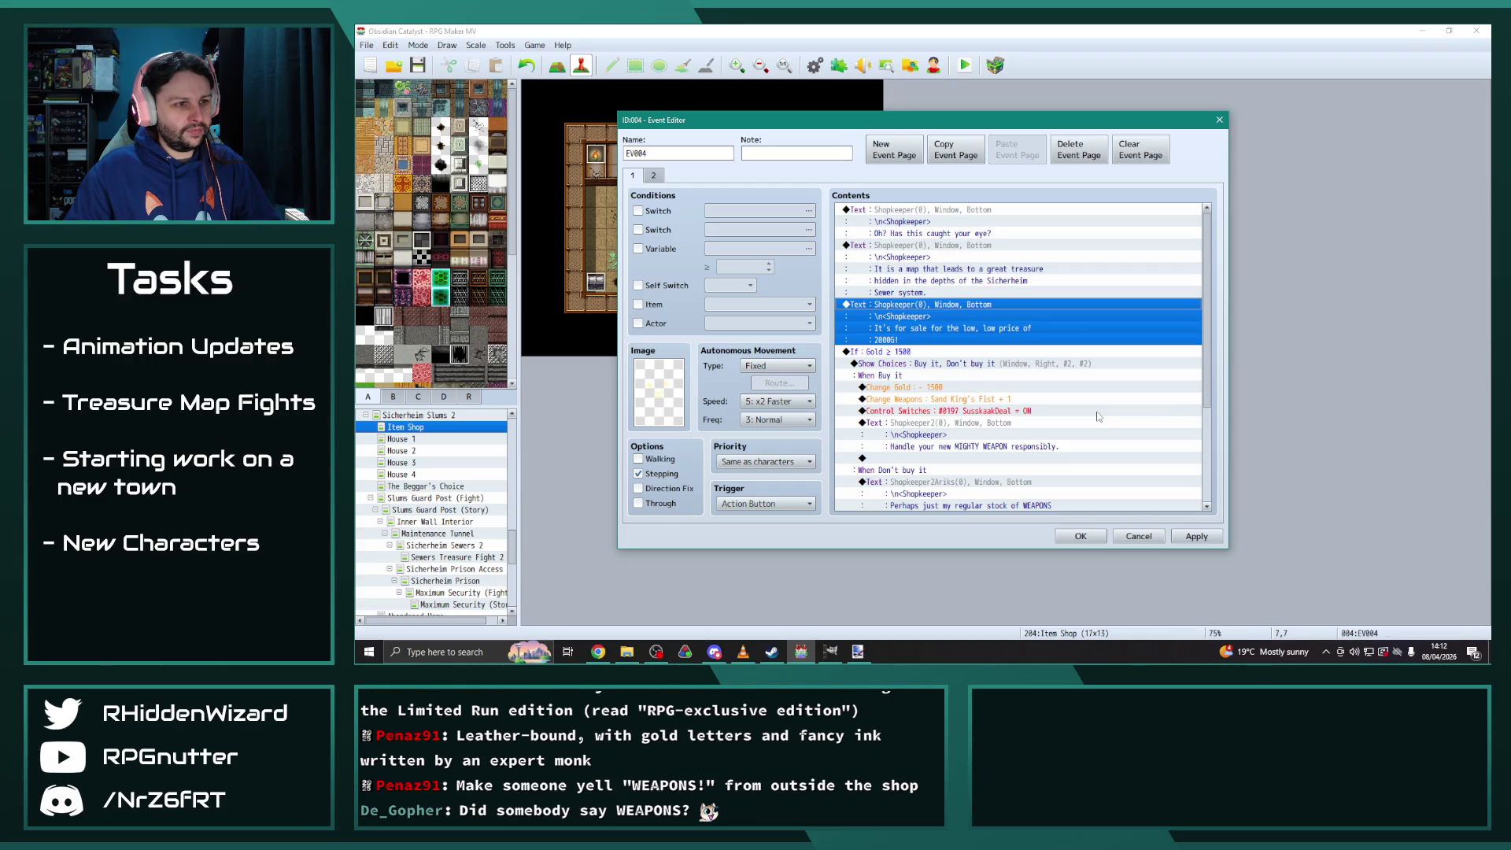
Change the purchase Conditional Branch to require Gold ≥ 2000
double_click(900, 354)
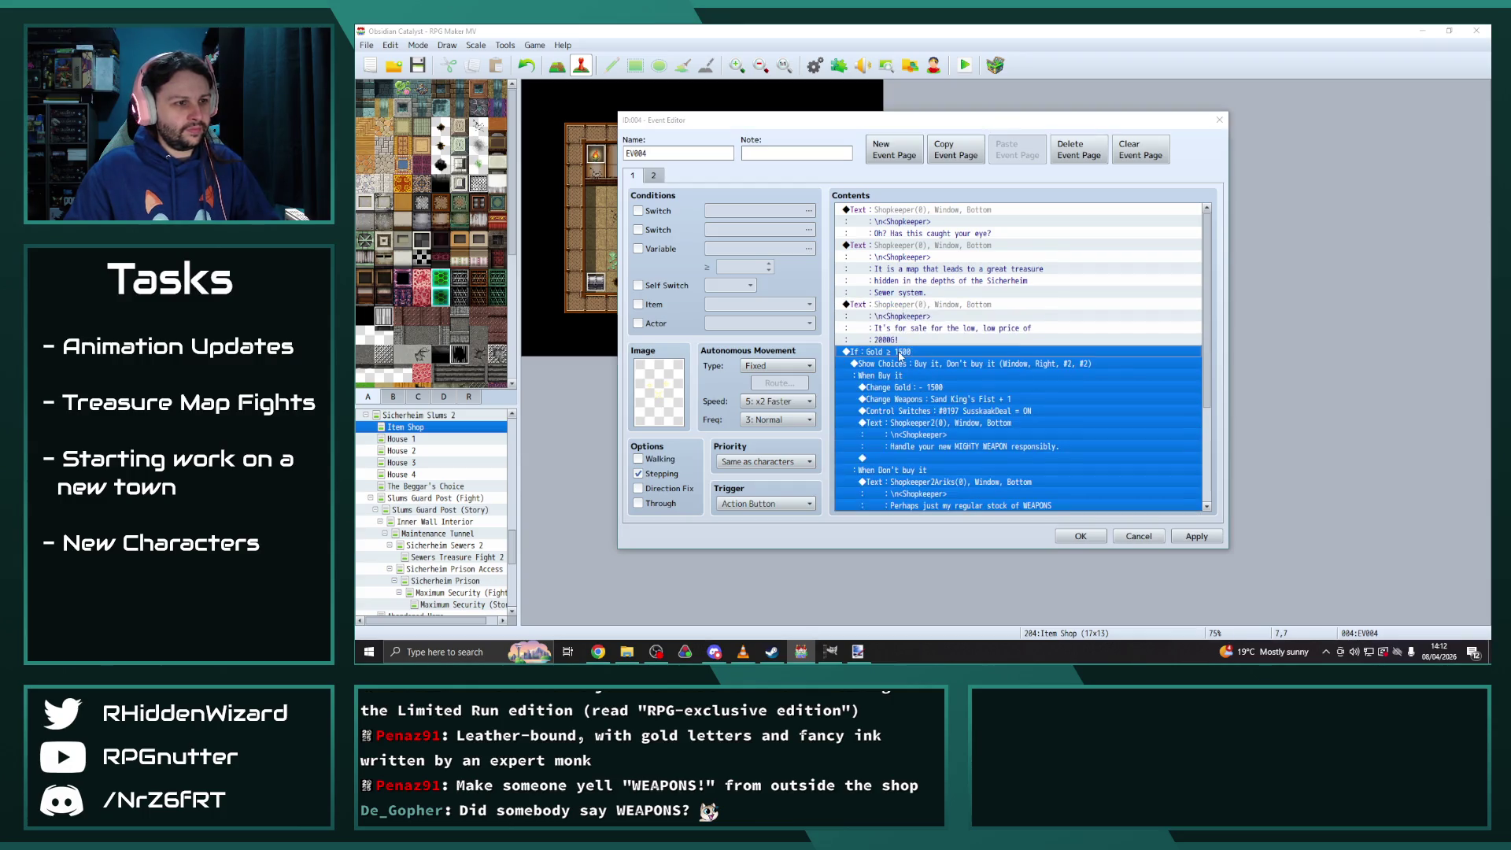
double_click(1049, 279)
type("2000")
left_click(1082, 457)
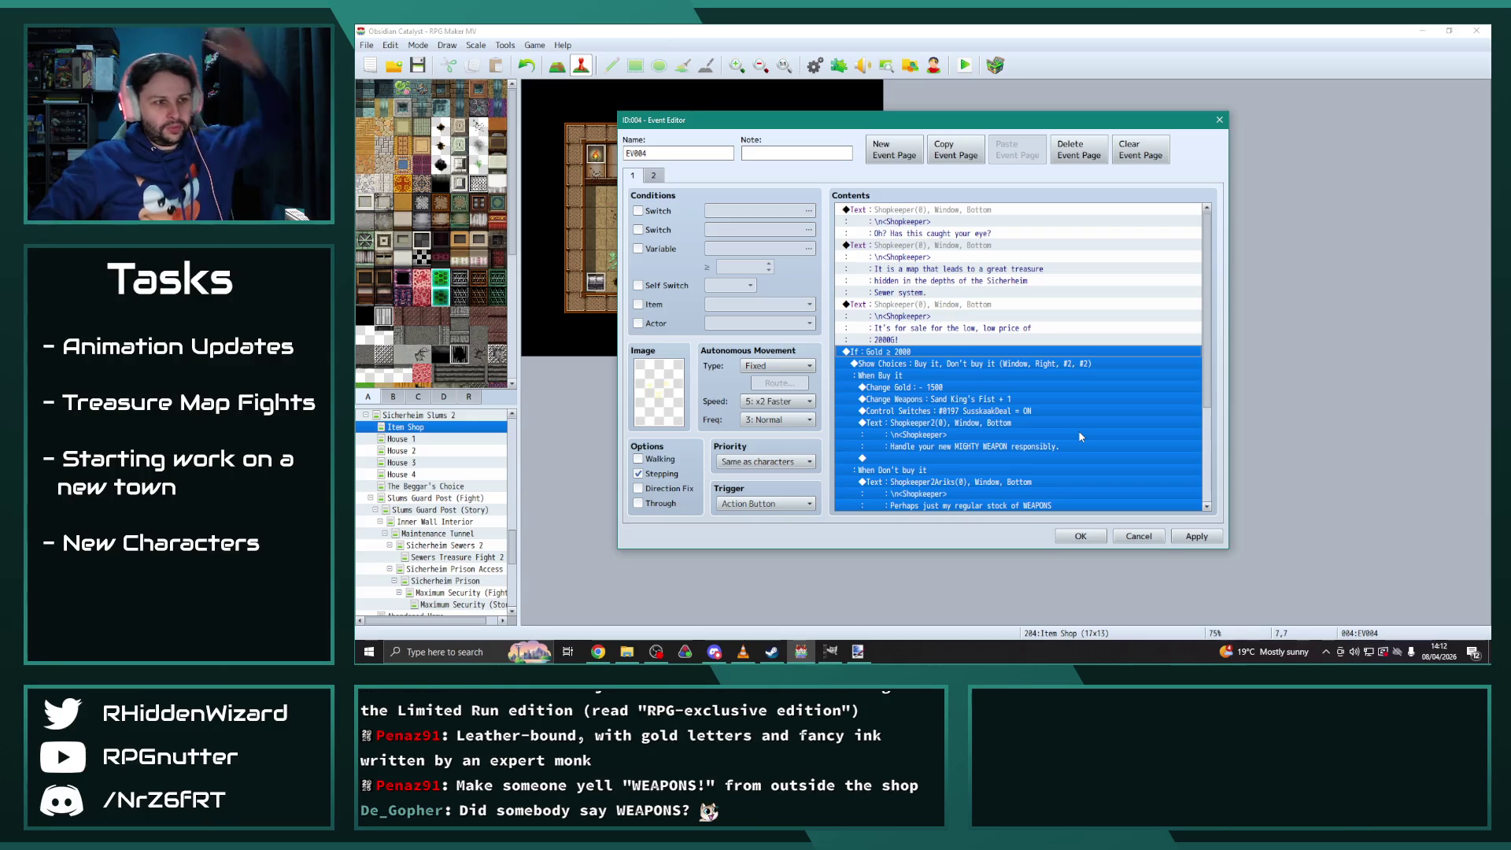
left_click(942, 387)
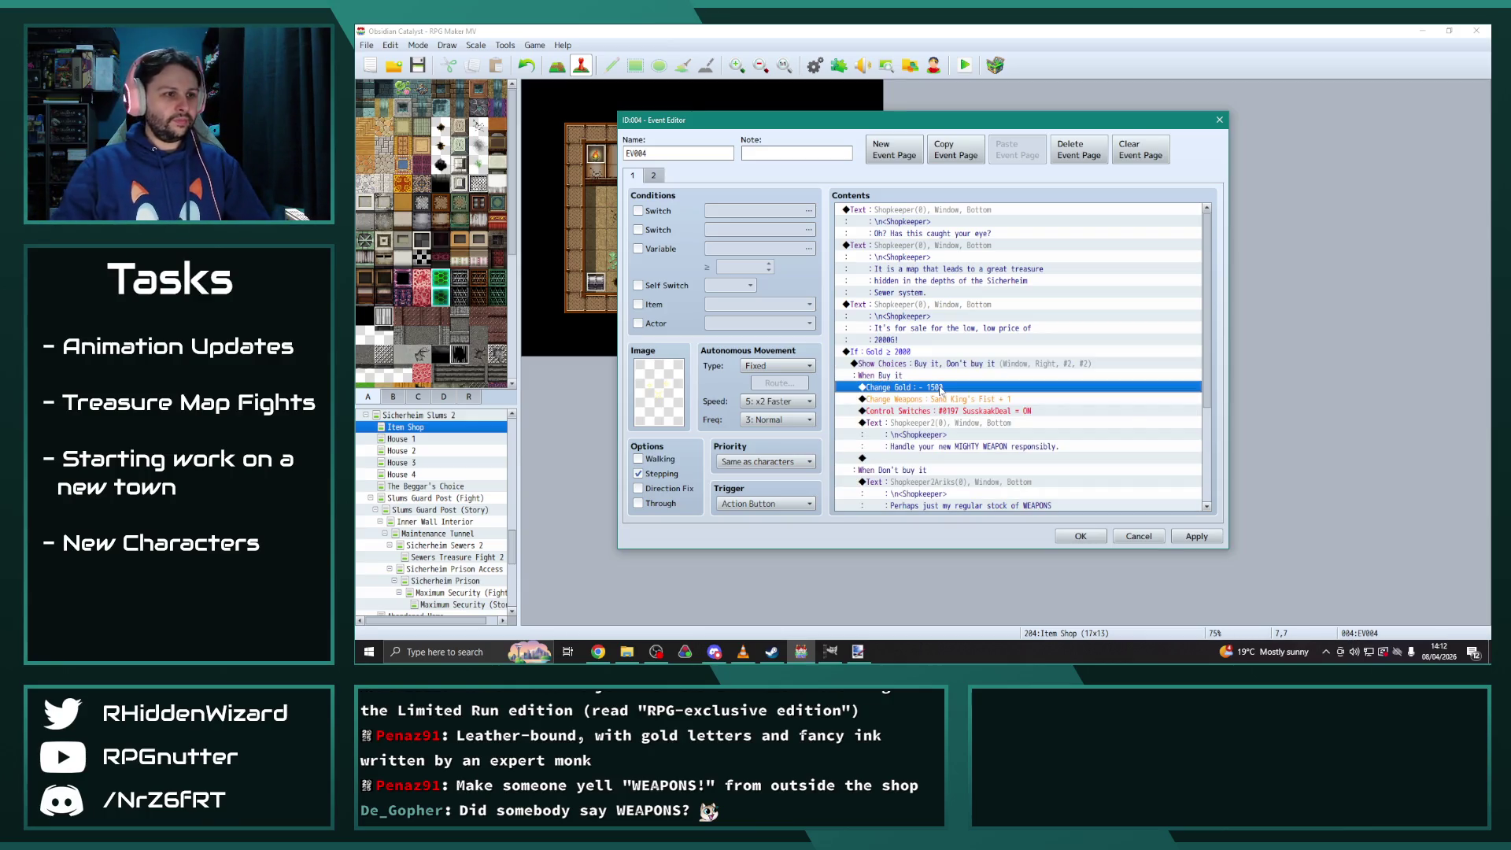
Make the Change Gold command decrease gold by 2000
double_click(942, 387)
left_click(1026, 361)
key("BackSpace")
key("BackSpace")
key("BackSpace")
type("2000")
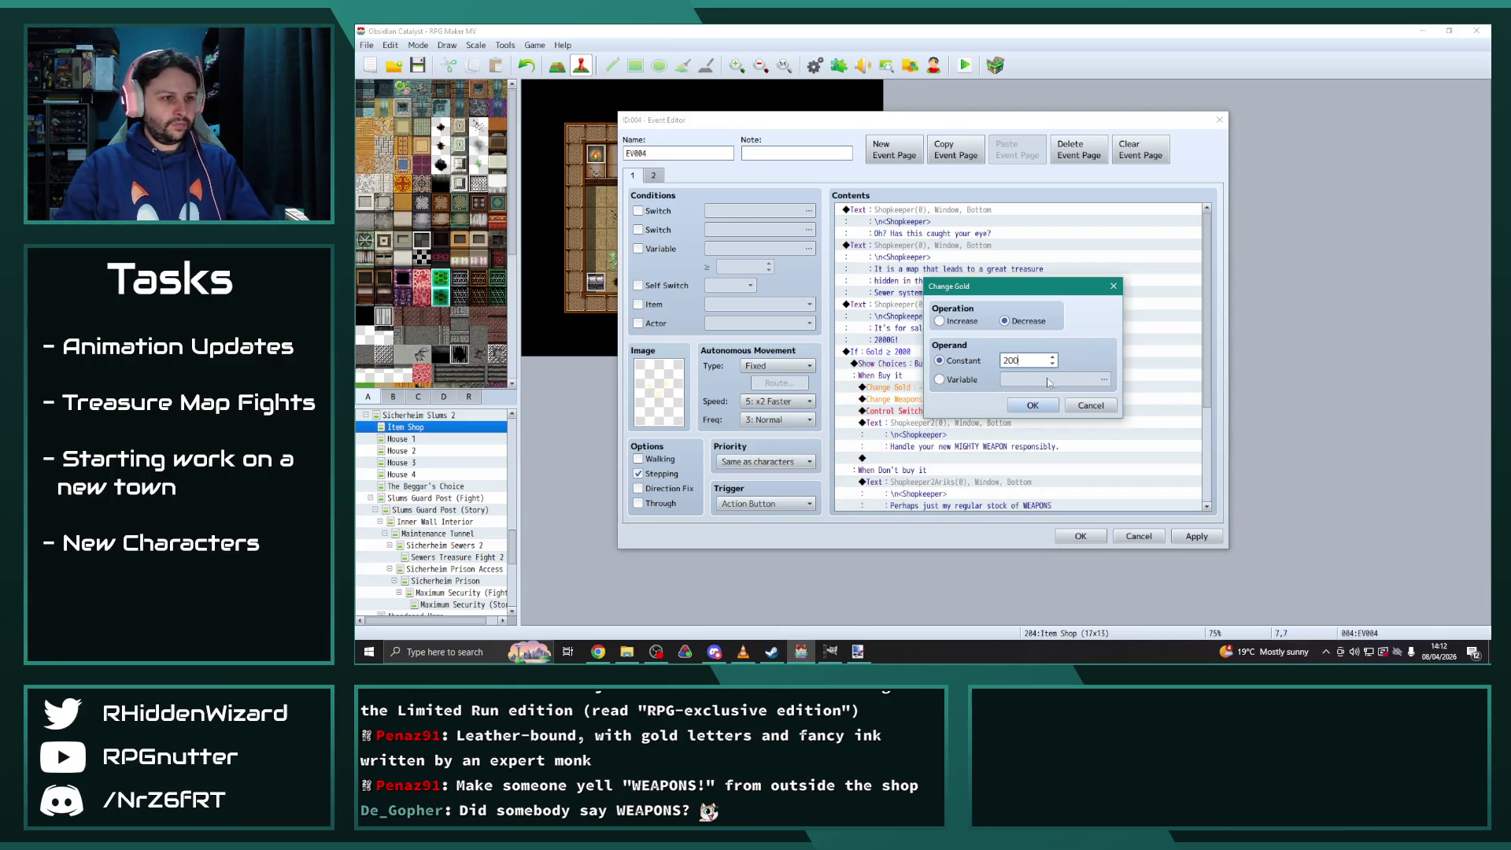
left_click(1031, 405)
Delete the Sand King's Fist weapon reward and insert a Change Items command
double_click(980, 354)
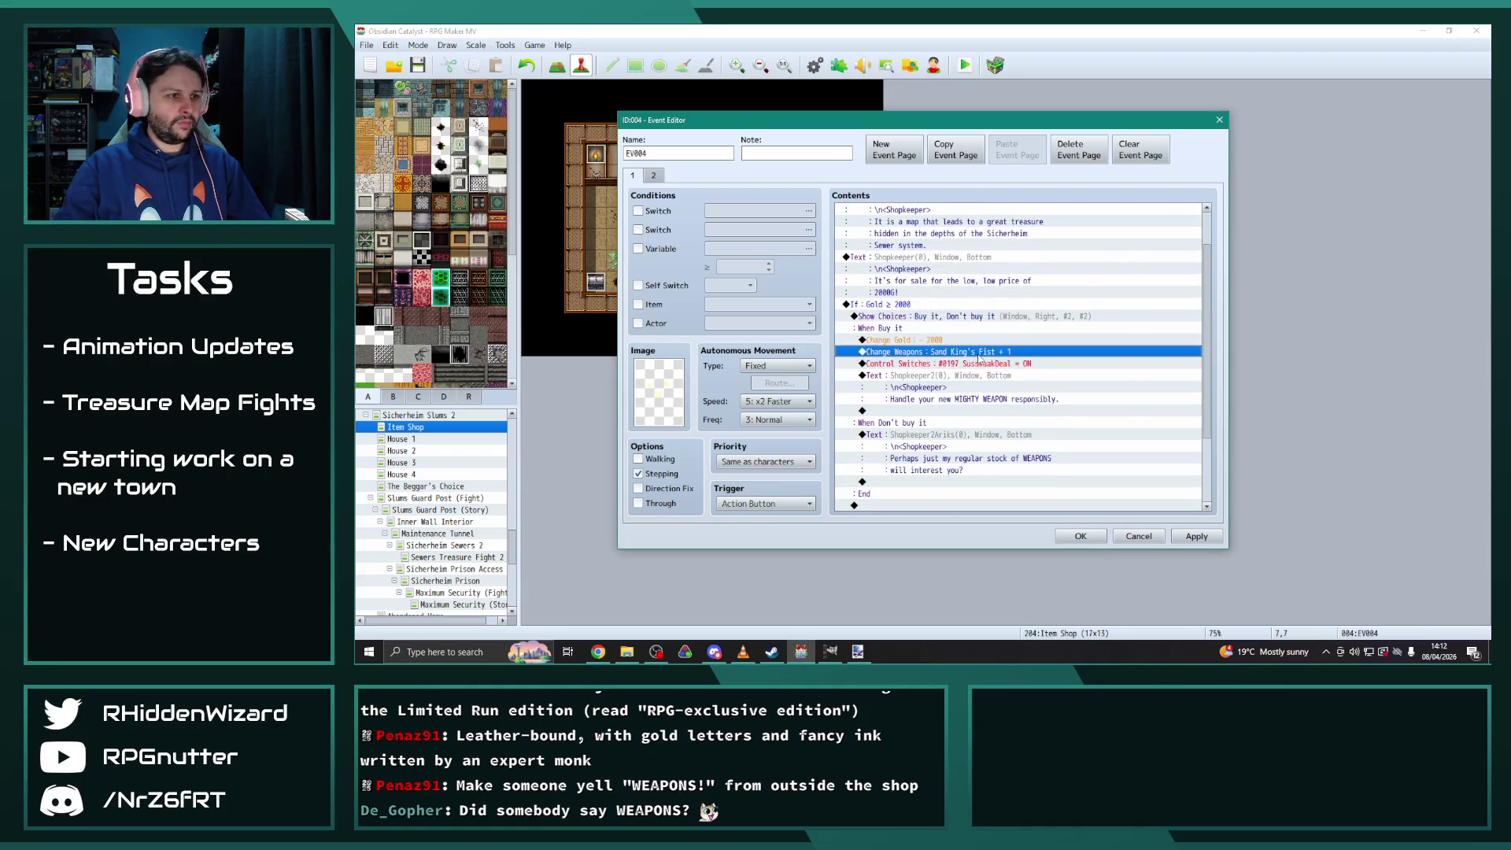
key("Escape")
key("Delete")
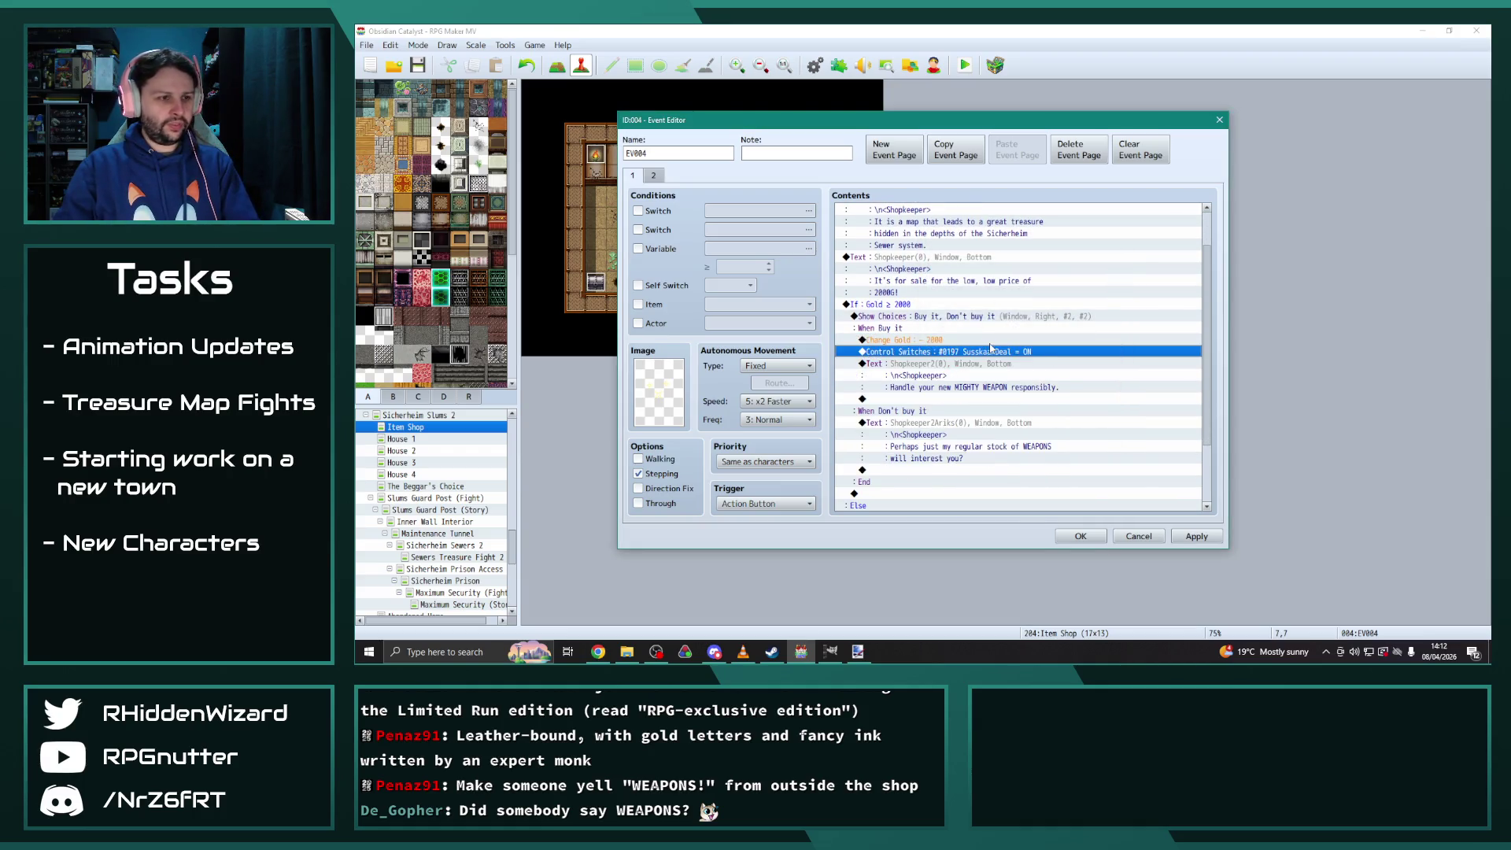
key("Insert")
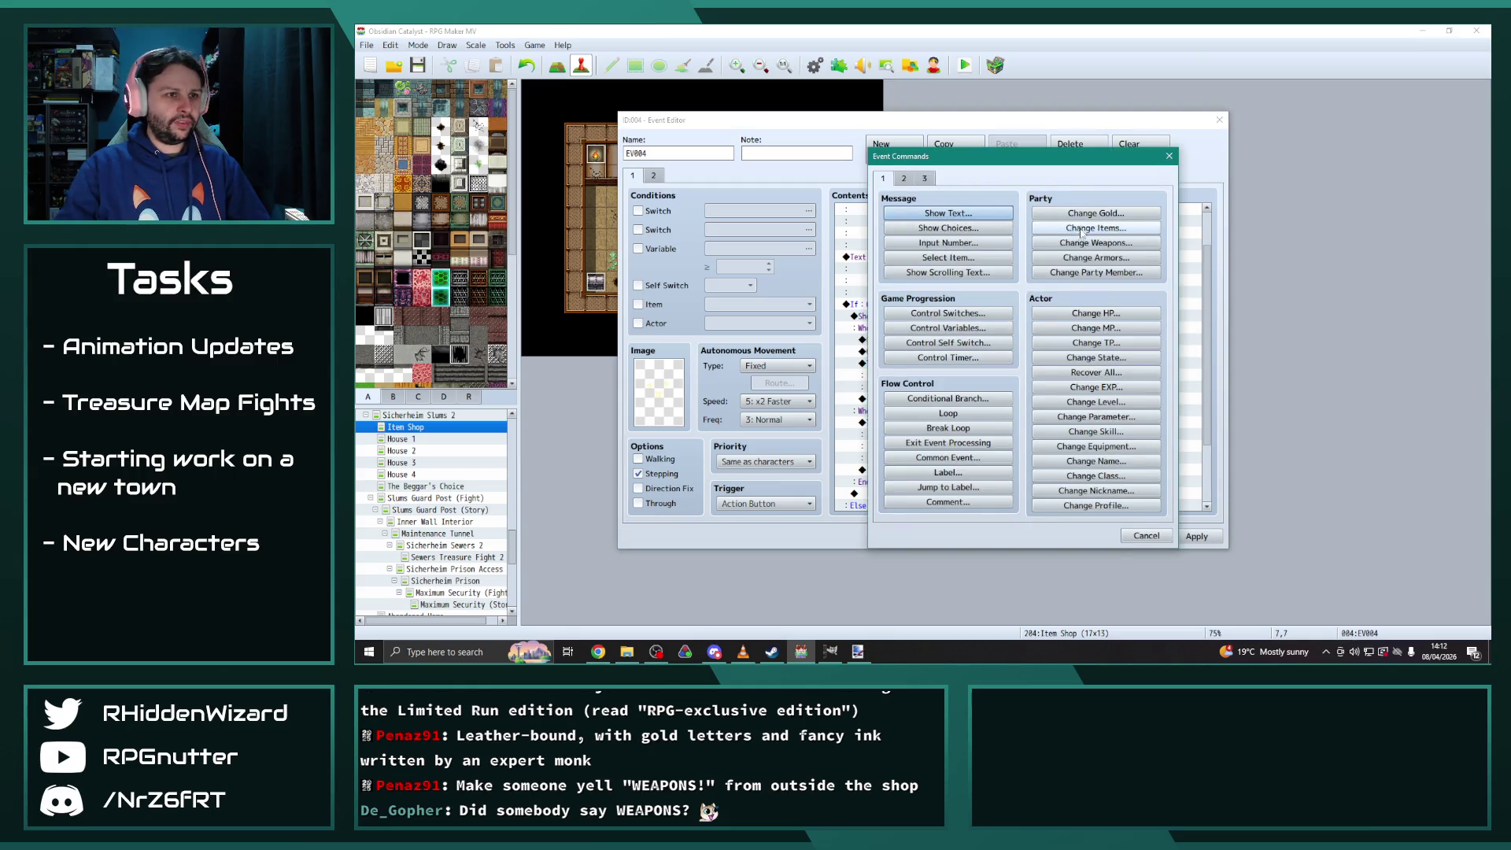
left_click(1078, 233)
Set the Change Items command to give one Cistern Treasure Map
left_click(1031, 302)
scroll(999, 504, "down", 17)
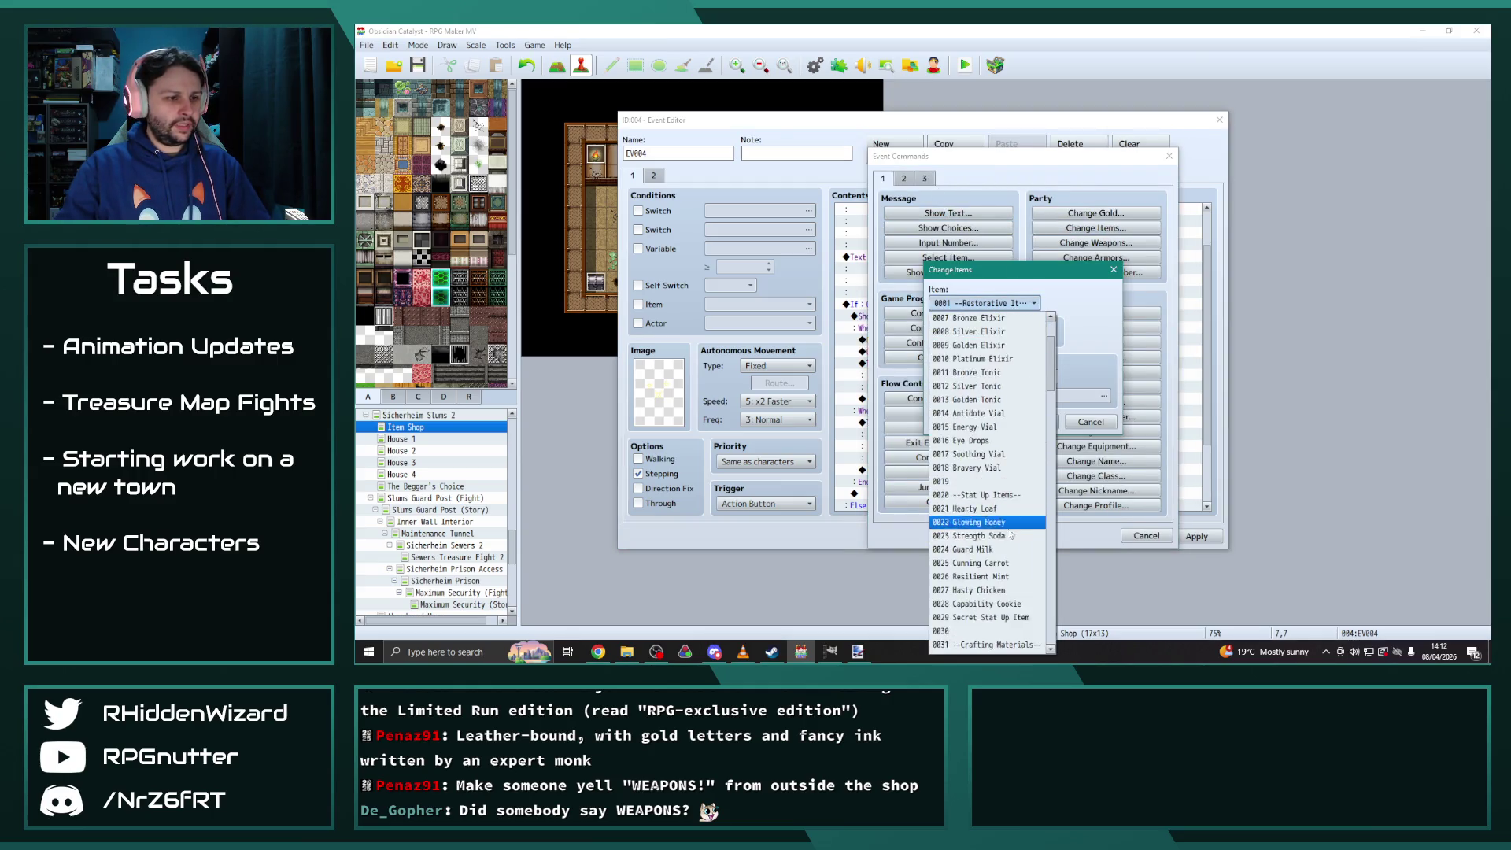
scroll(998, 513, "down", 2)
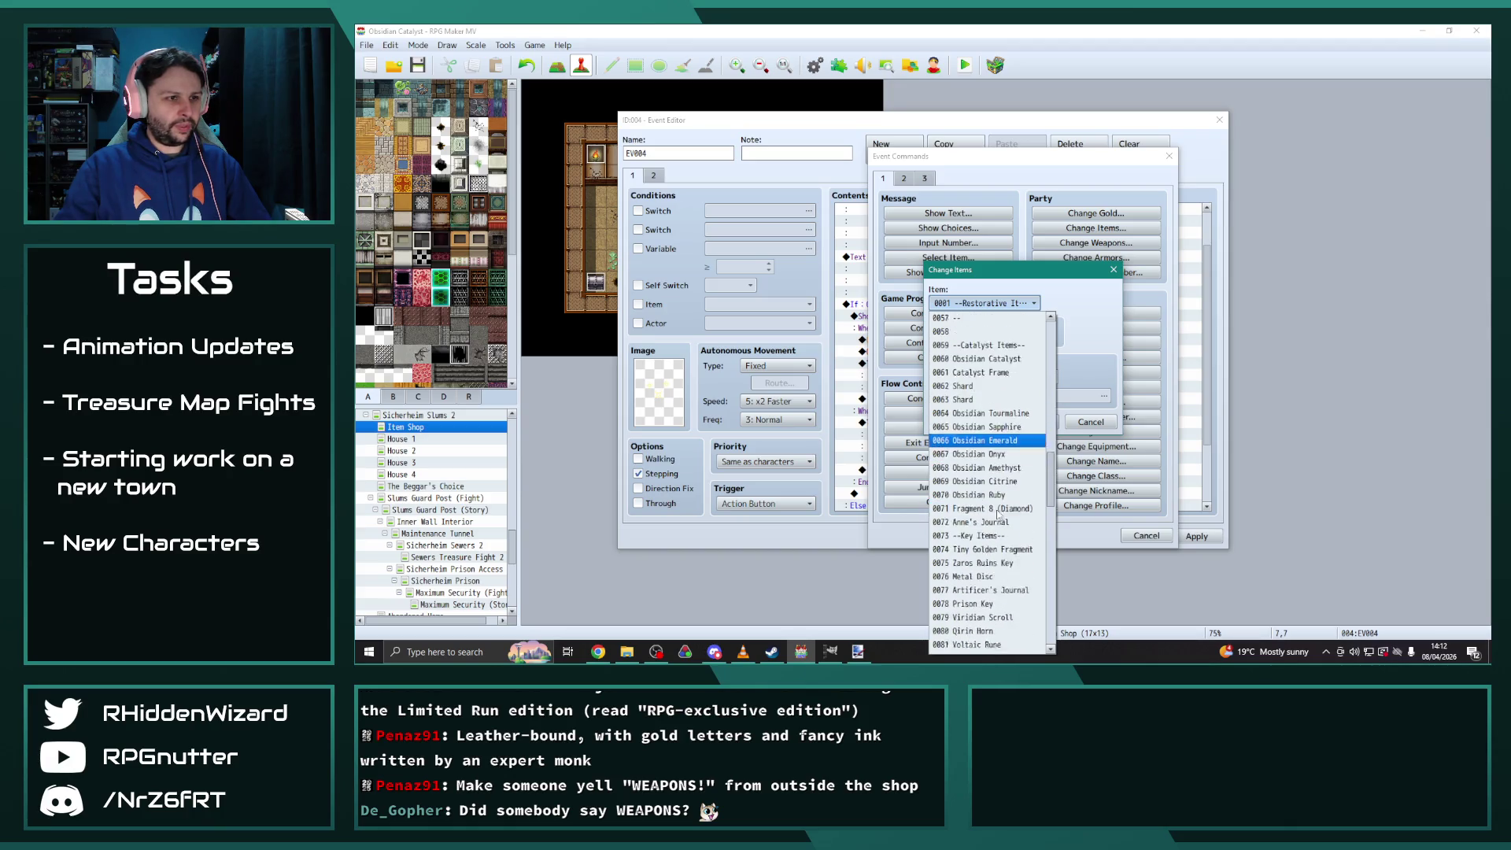
scroll(997, 508, "up", 5)
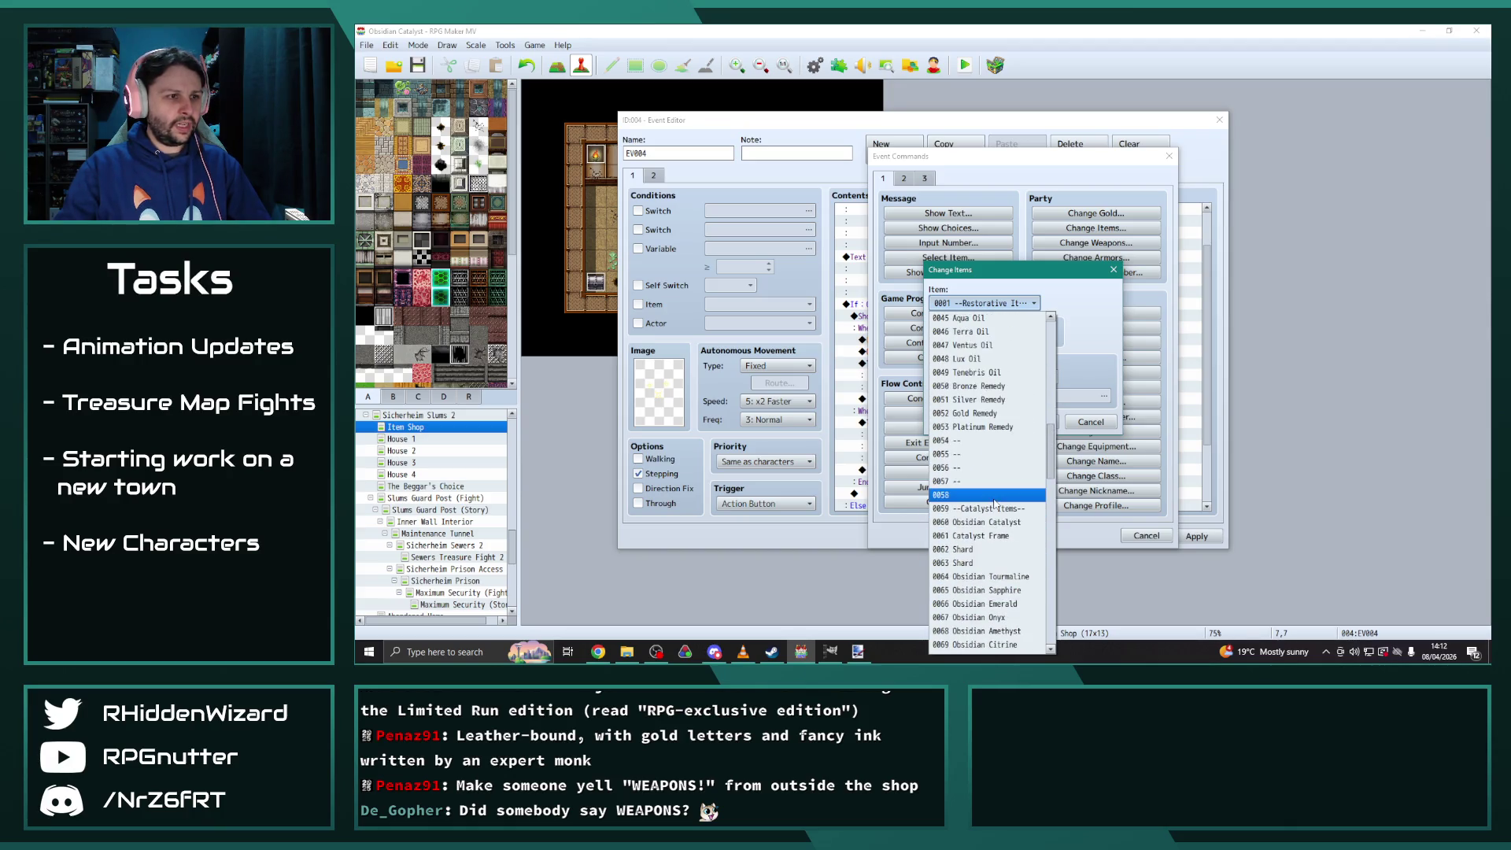
scroll(986, 424, "up", 1)
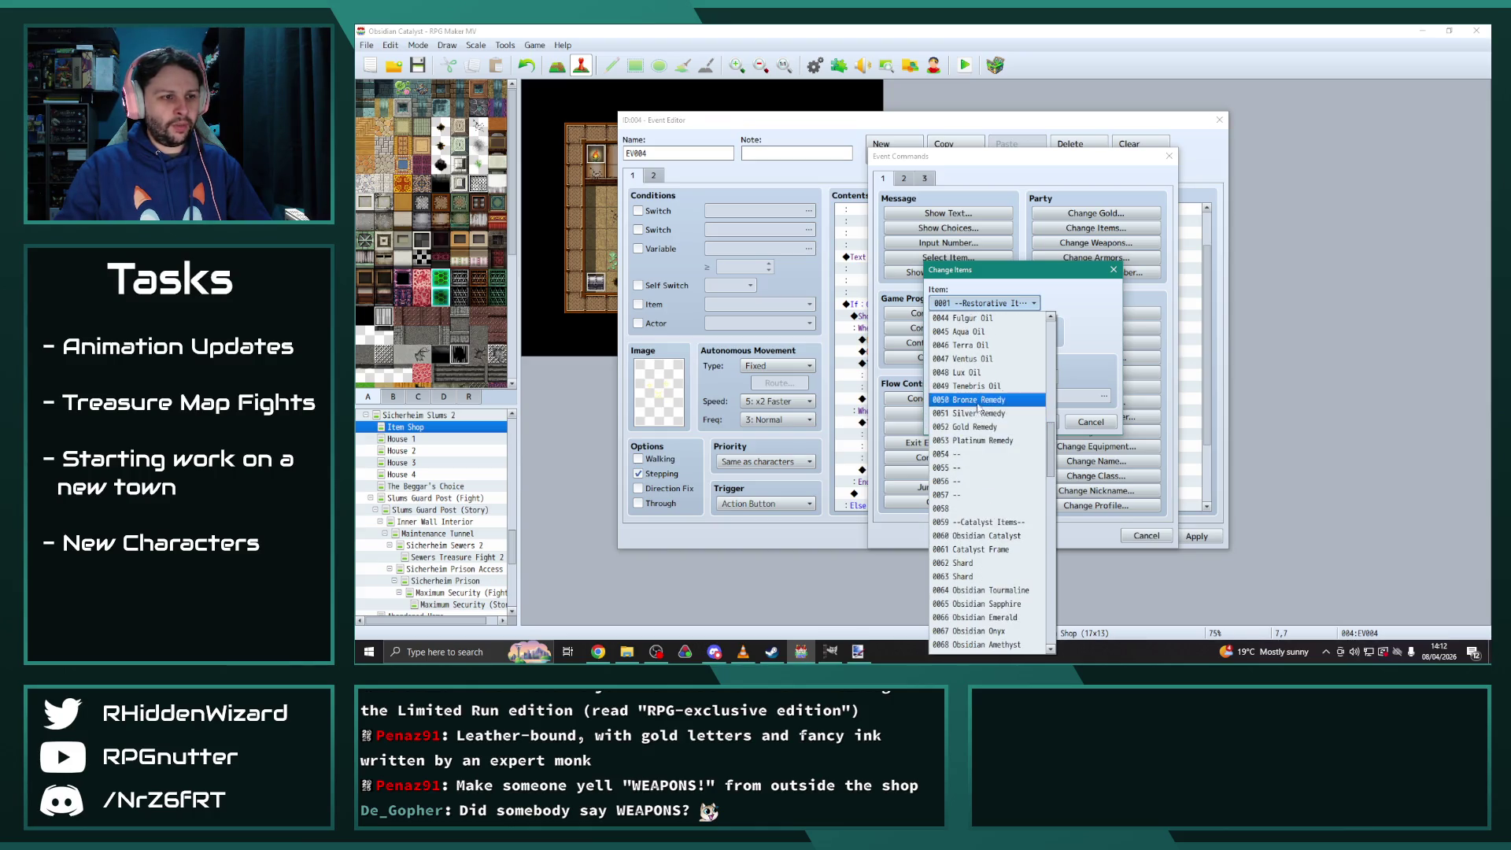
scroll(976, 452, "down", 7)
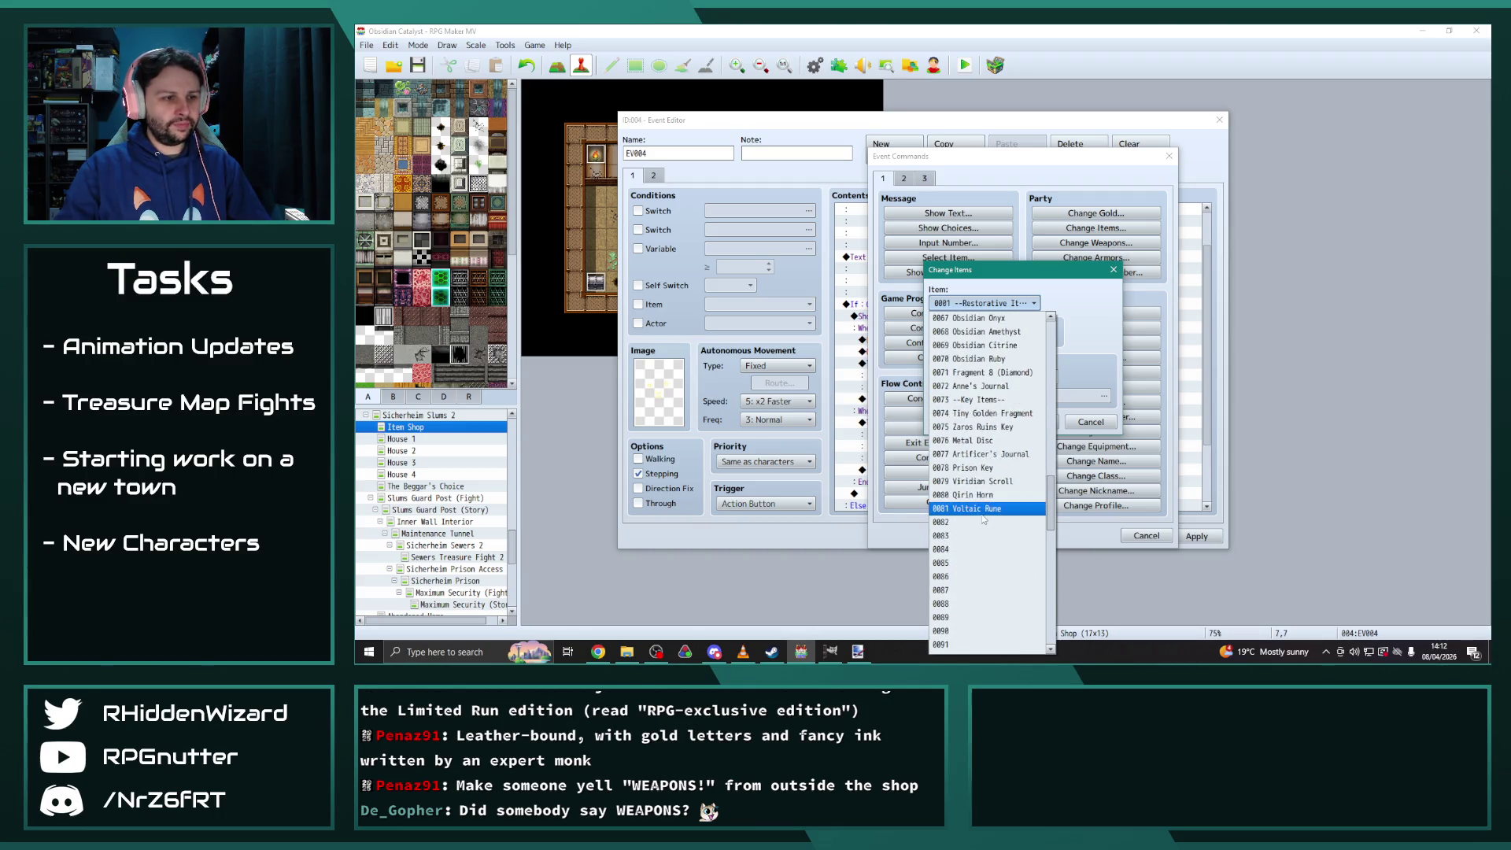
left_click_drag(1051, 541, 1045, 662)
left_click(1045, 663)
left_click(995, 304)
left_click(990, 456)
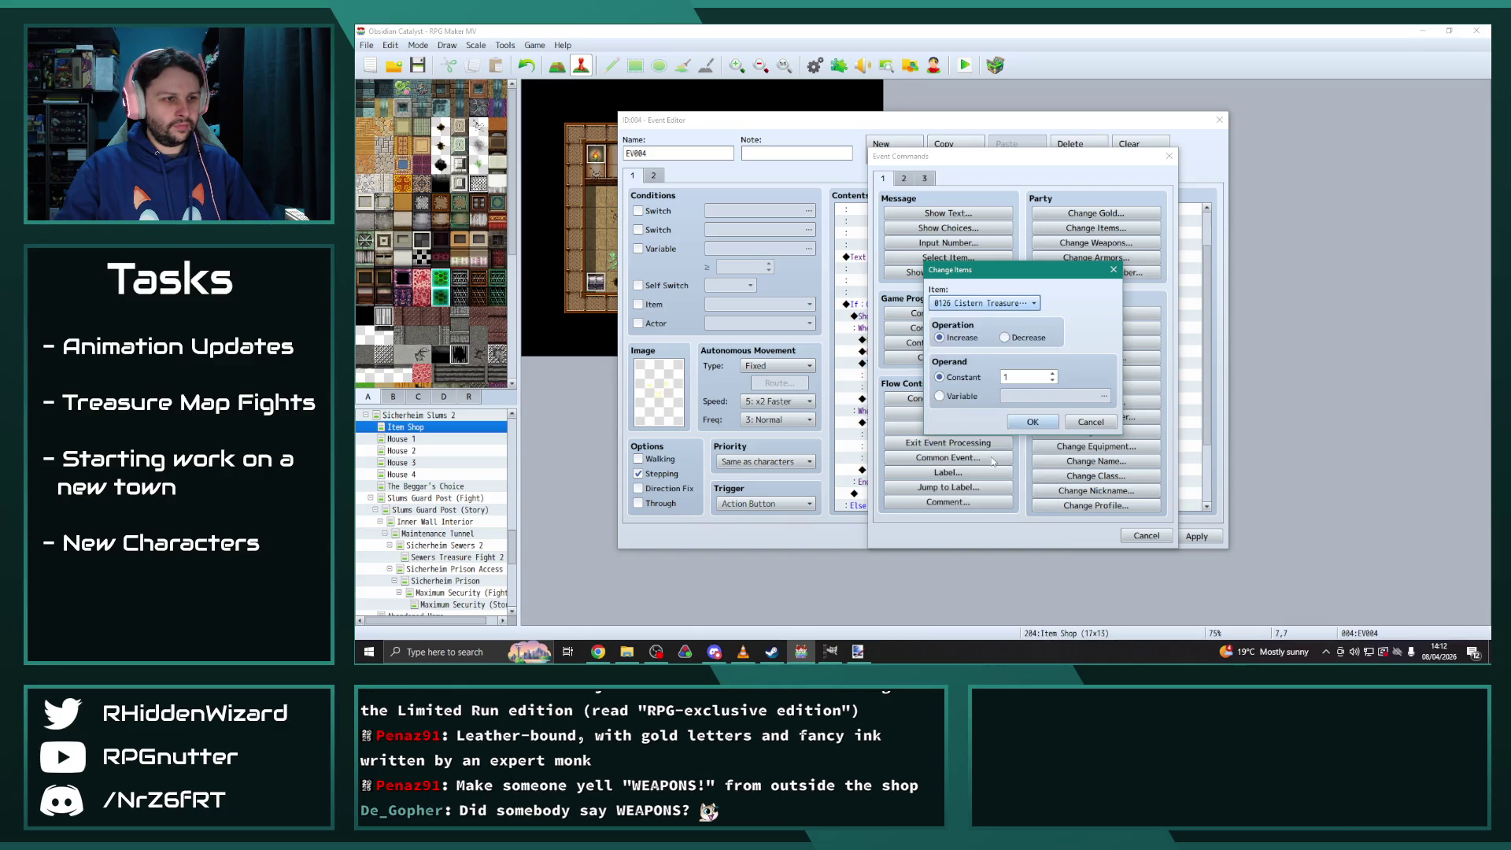
left_click(1035, 422)
left_click(954, 351)
left_click(956, 363)
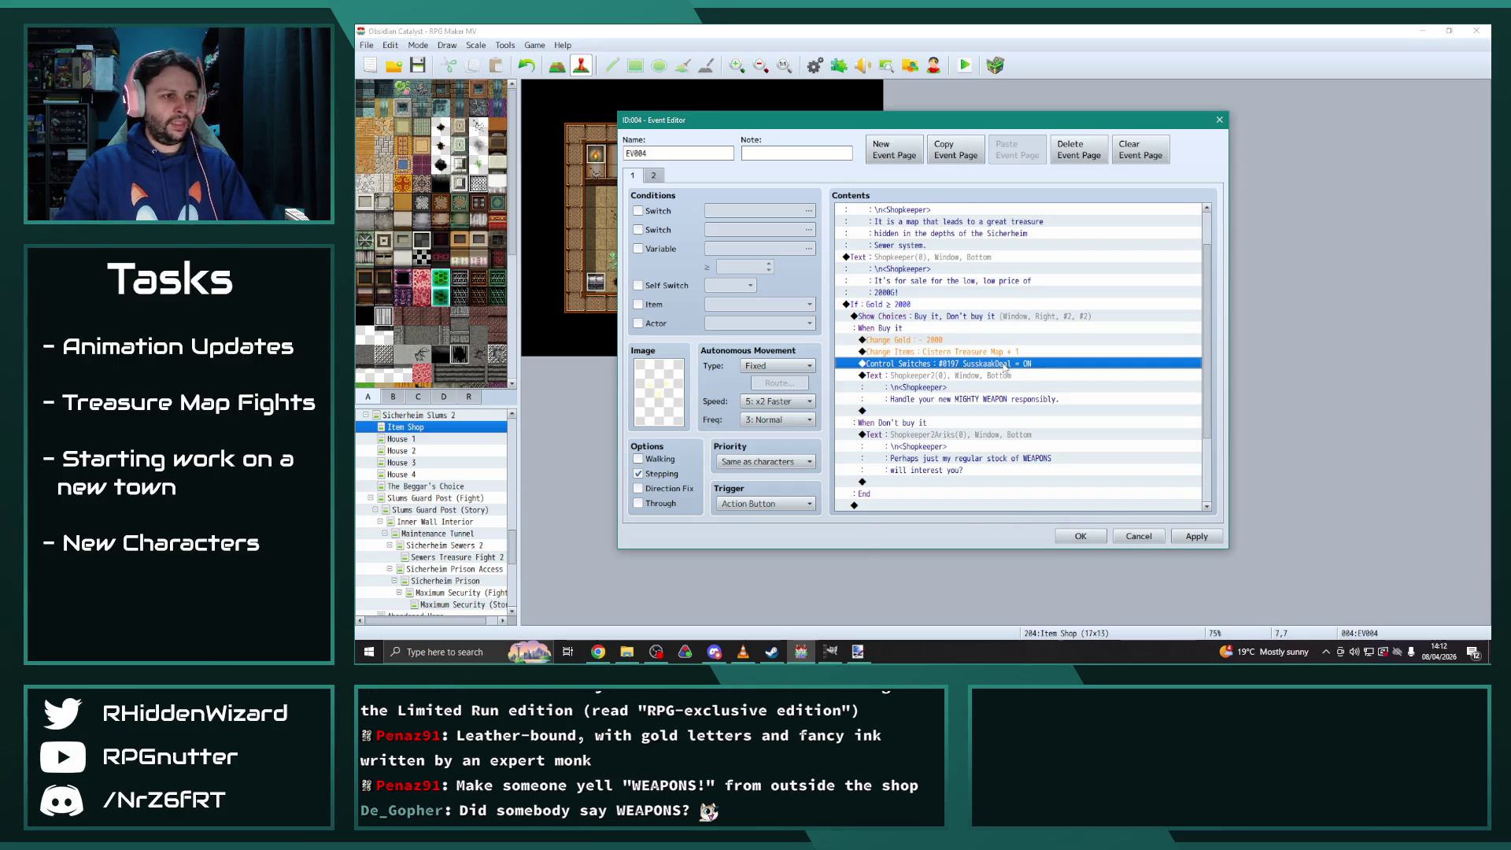
Edit the Control Switches command, browsing the switch list to the 0381–0400 range
double_click(1001, 364)
left_click(1103, 323)
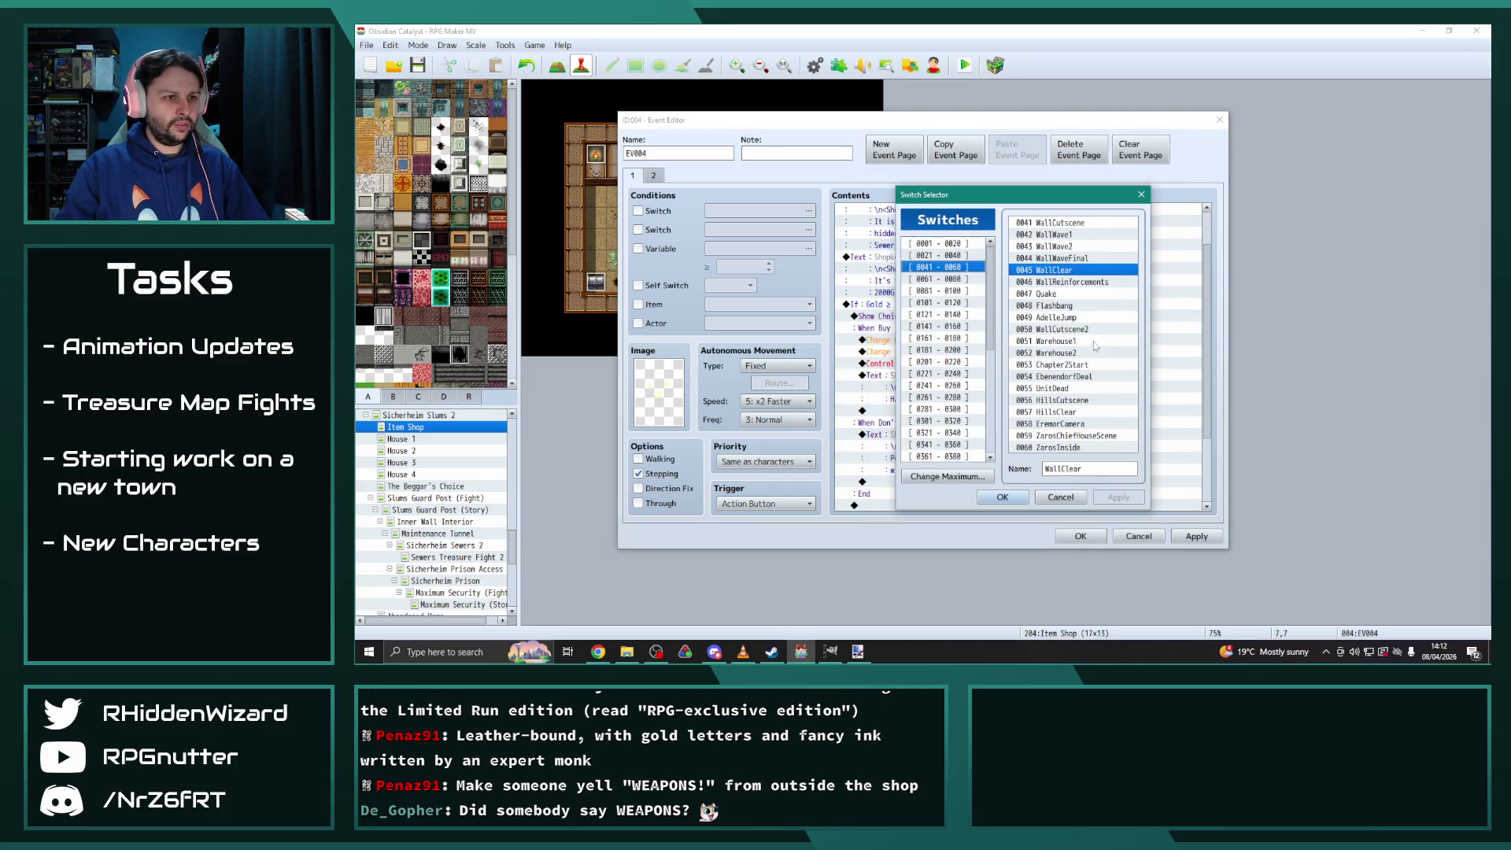
left_click_drag(967, 186, 731, 173)
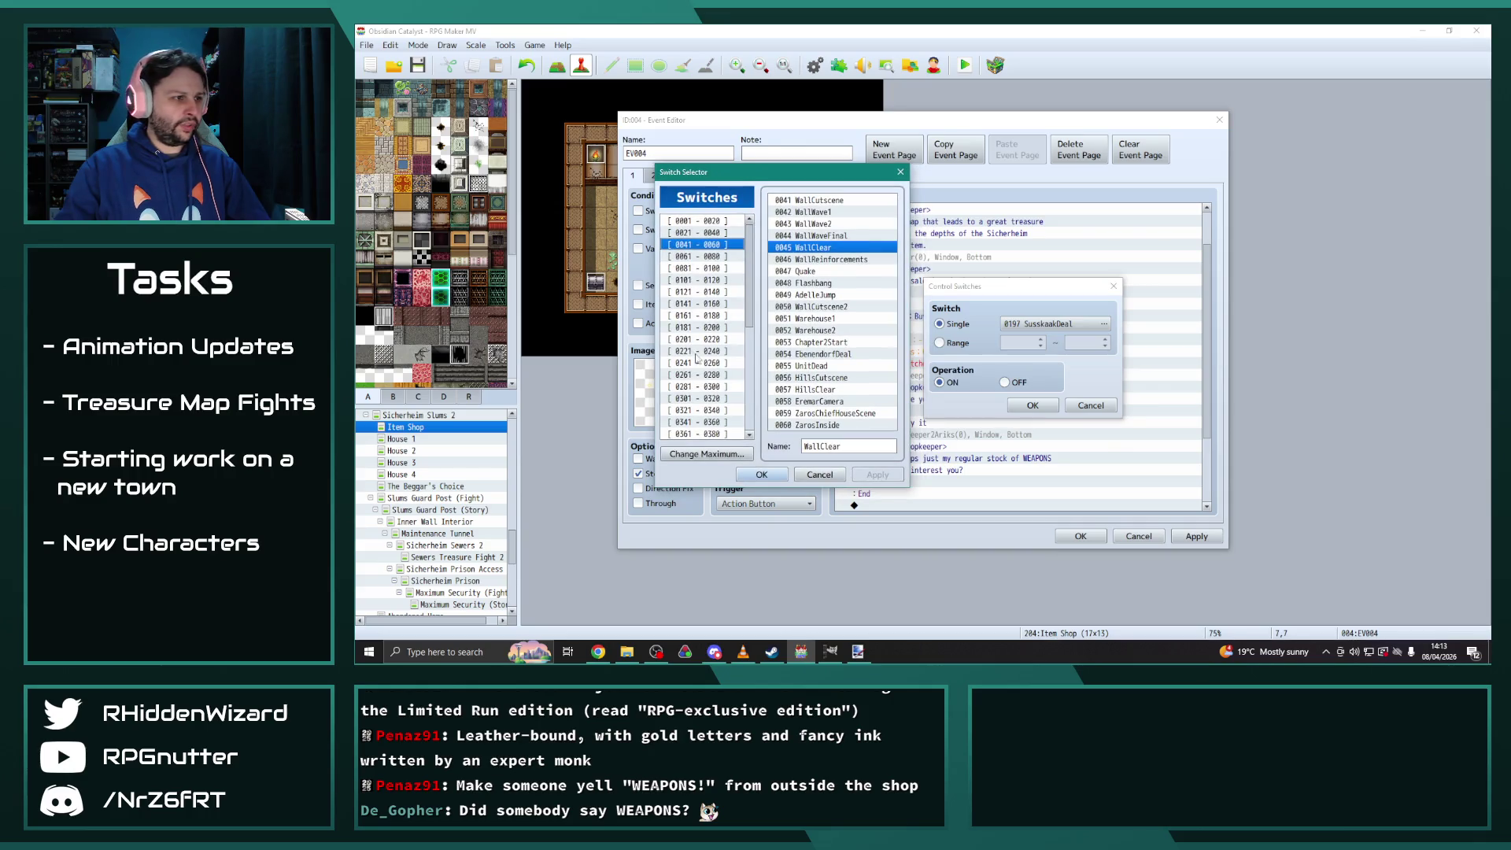
left_click(708, 327)
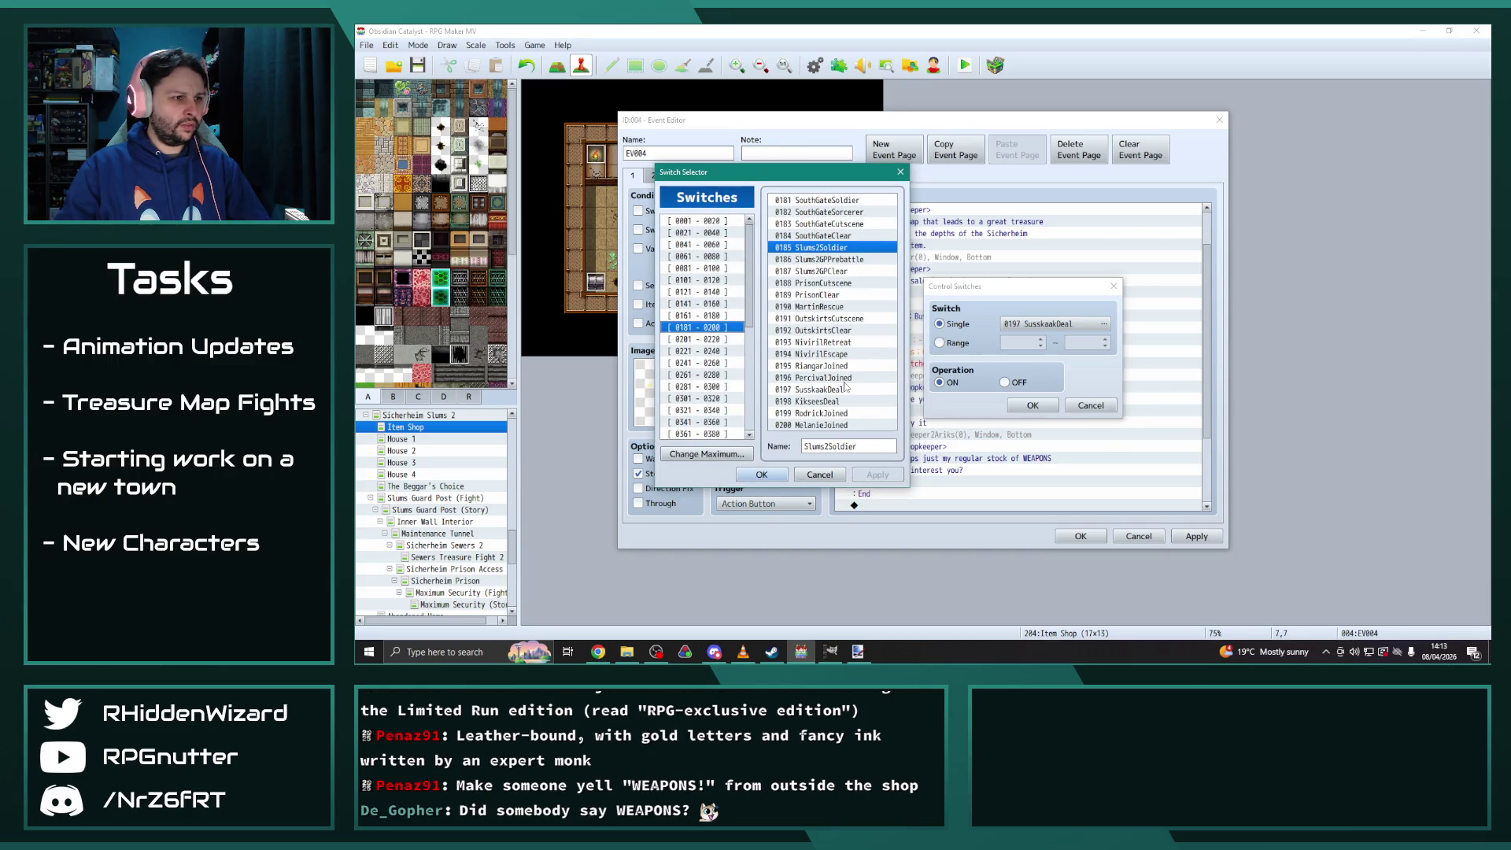
left_click(704, 340)
key("Down")
key("Down")
key("Down")
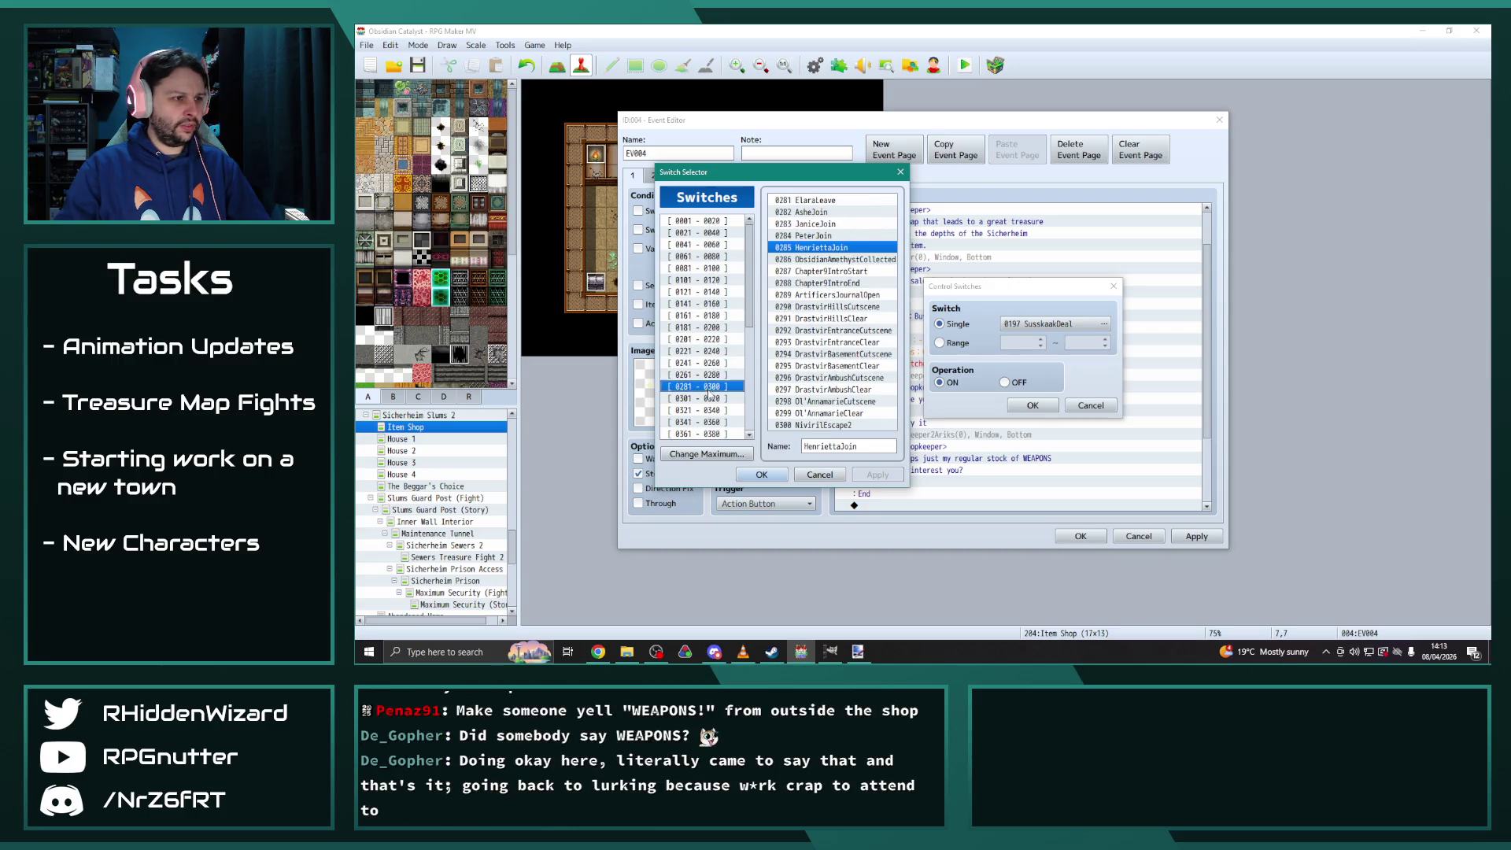
left_click(710, 400)
left_click(710, 410)
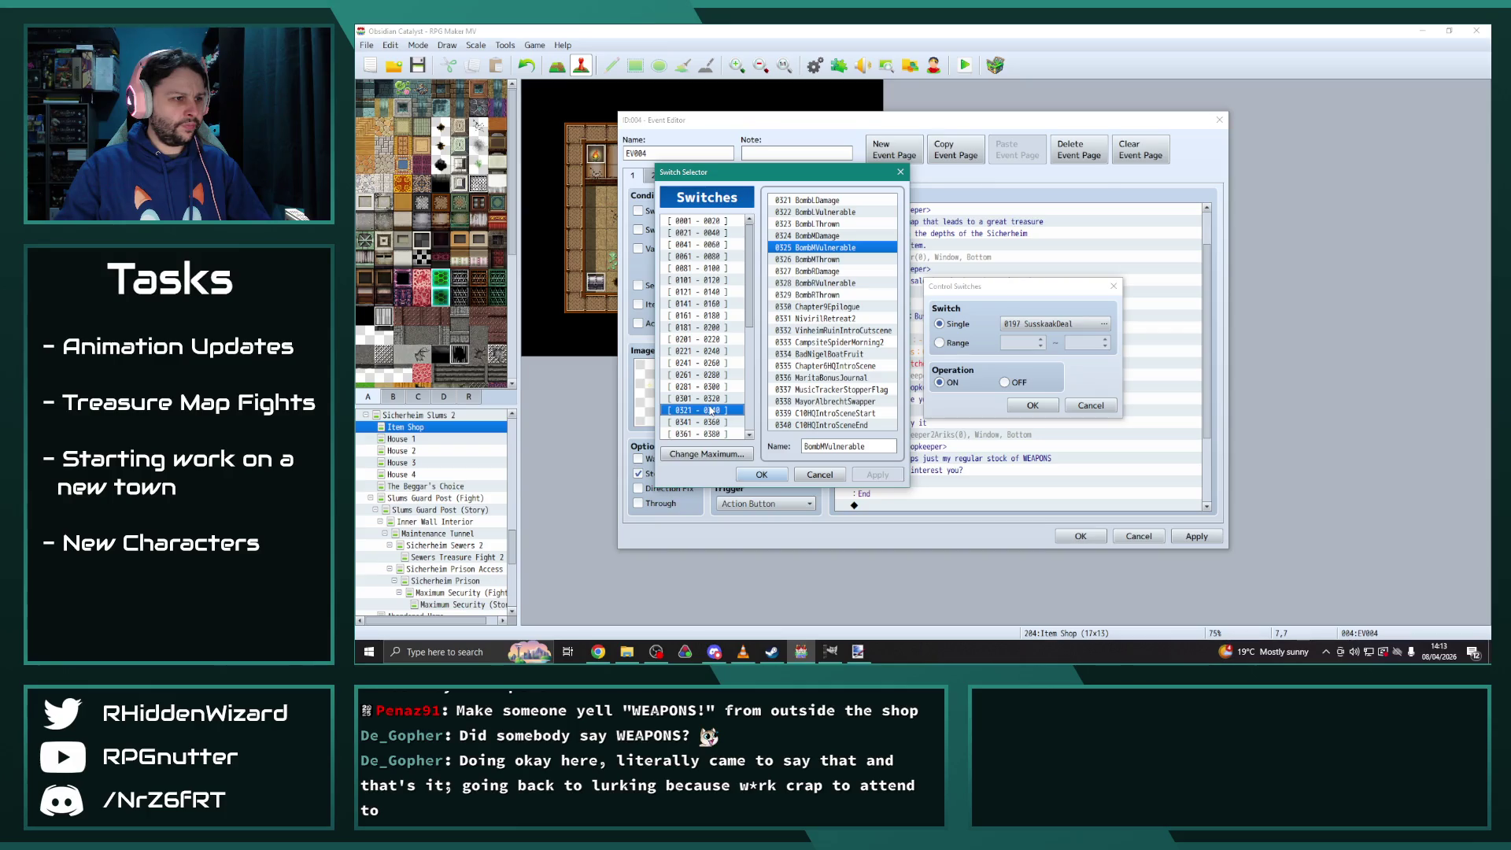
left_click(710, 421)
scroll(710, 422, "down", 2)
left_click(710, 376)
left_click(709, 387)
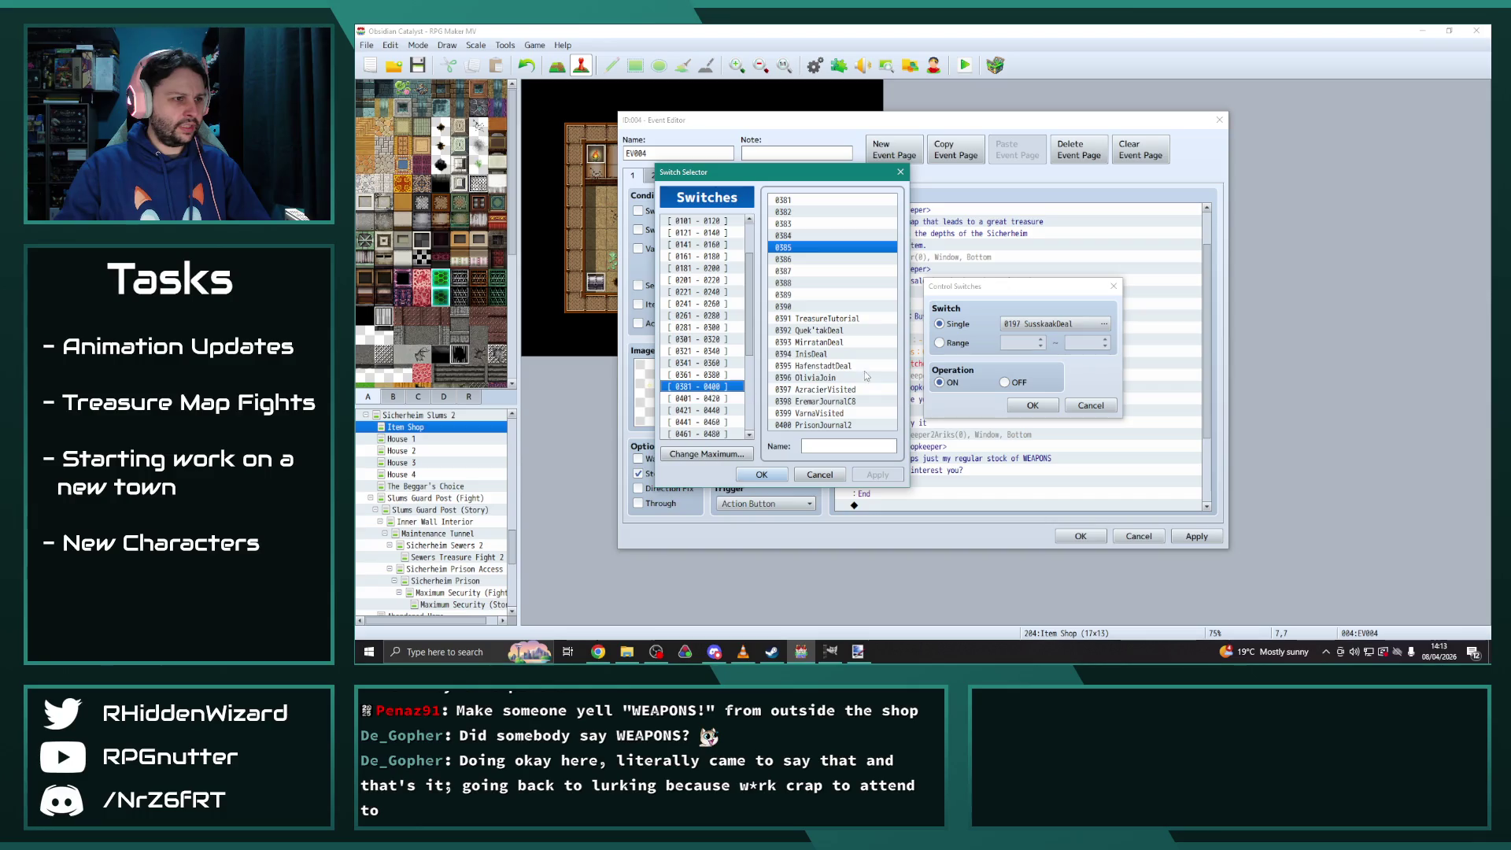
Name an unused switch Slums2Deal and set it ON
left_click(815, 307)
left_click(849, 446)
type("Slum")
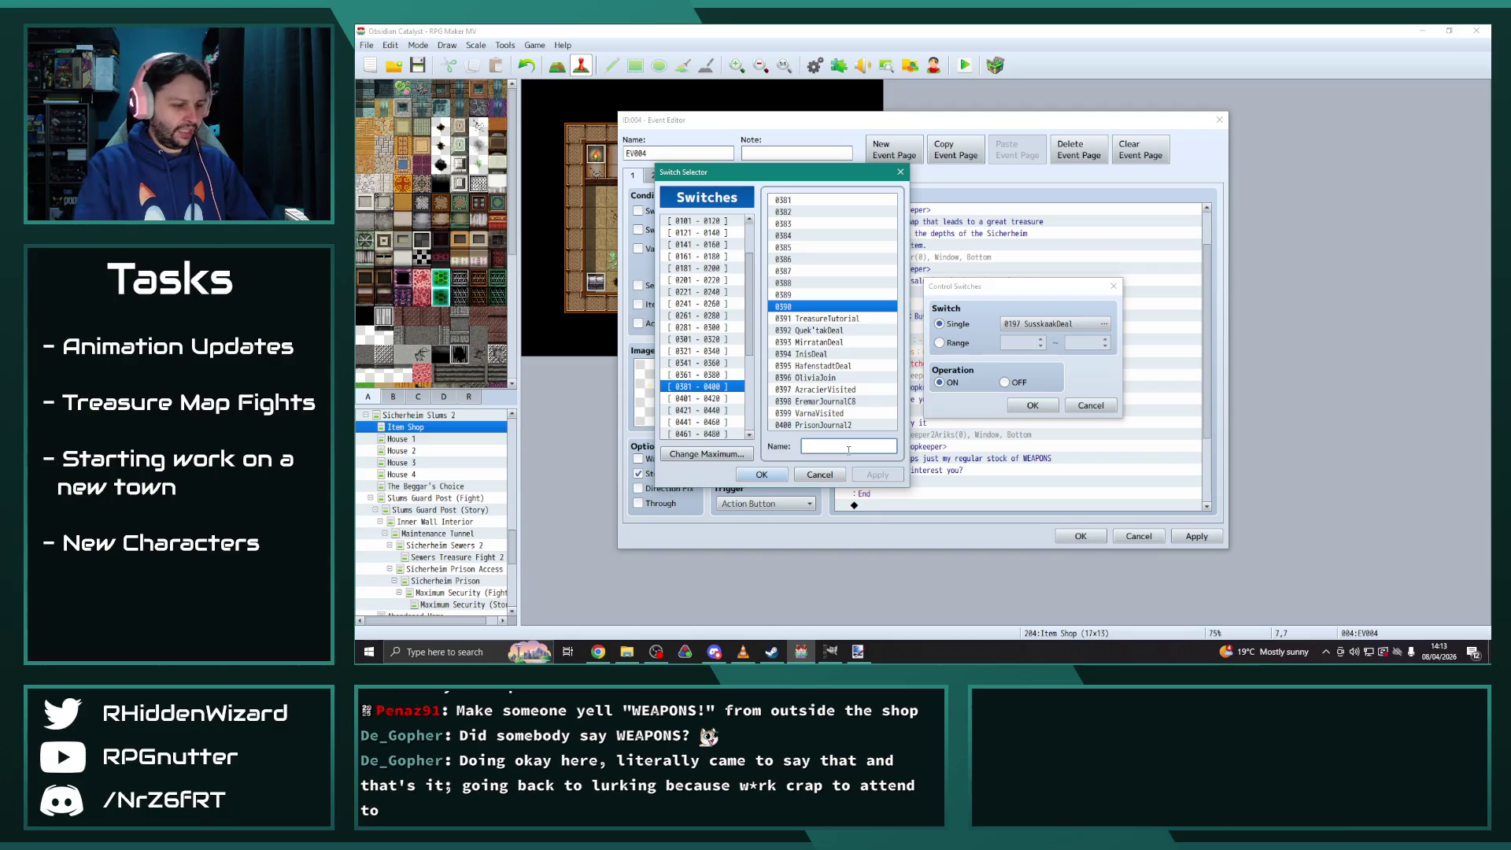
type("s2Deal")
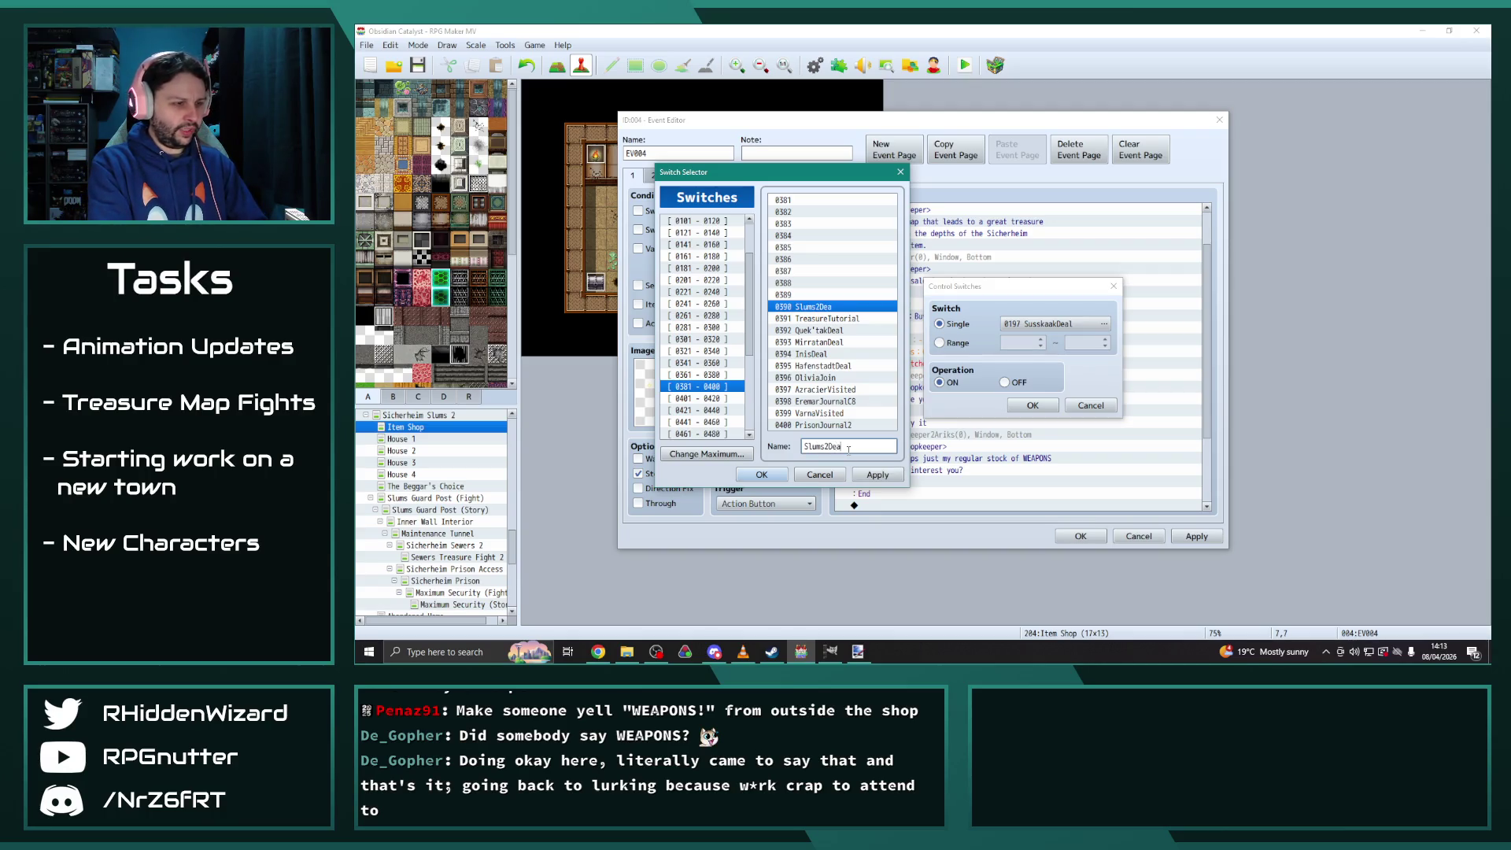
left_click(782, 473)
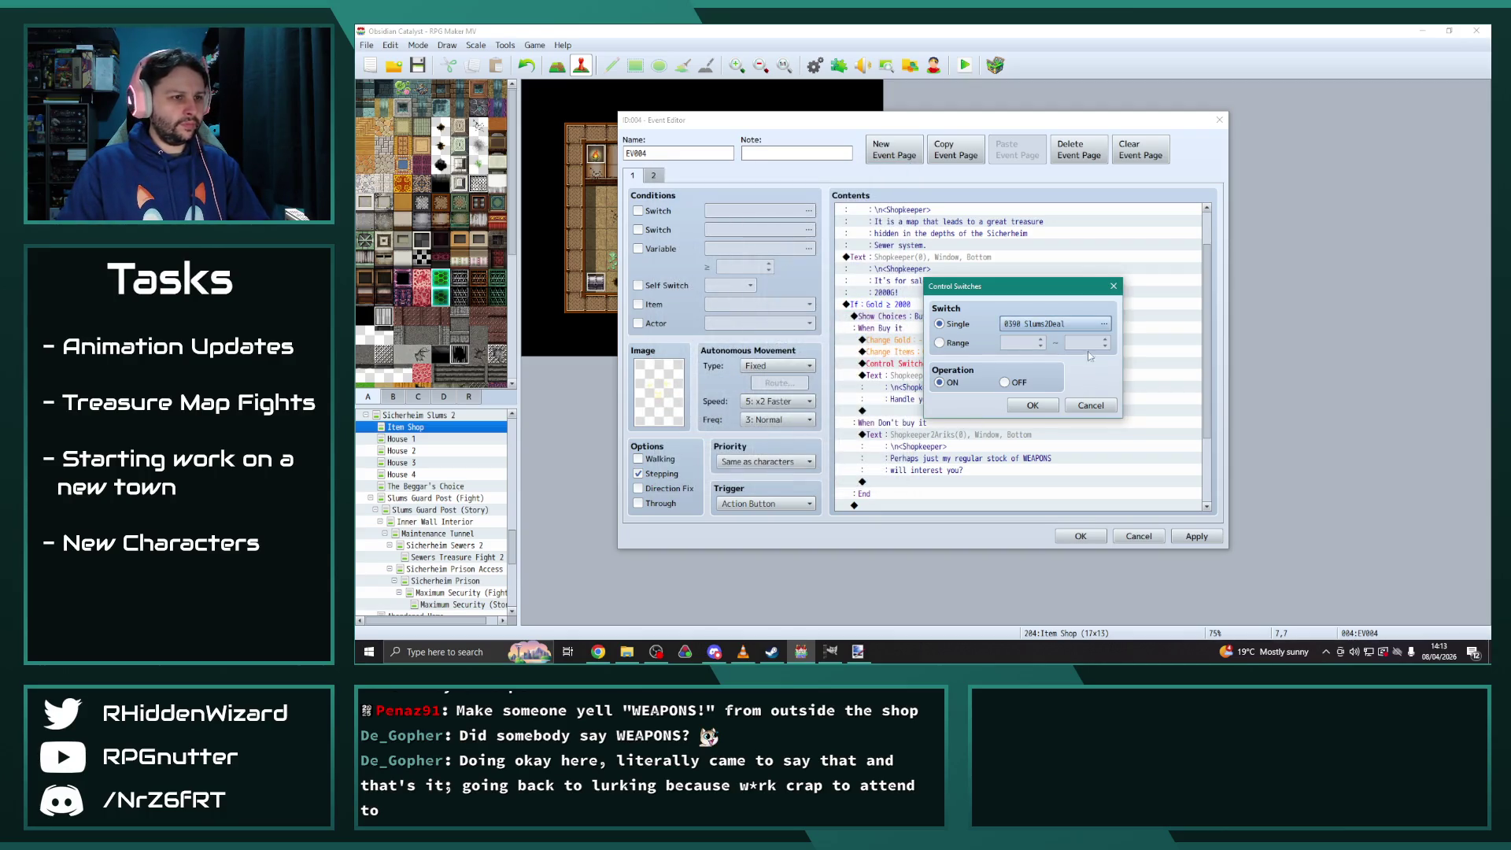
left_click(1032, 405)
Replace the MIGHTY WEAPON line with 'Good luck finding the treasure! I could never find it myself...'
scroll(1025, 476, "down", 2)
double_click(949, 317)
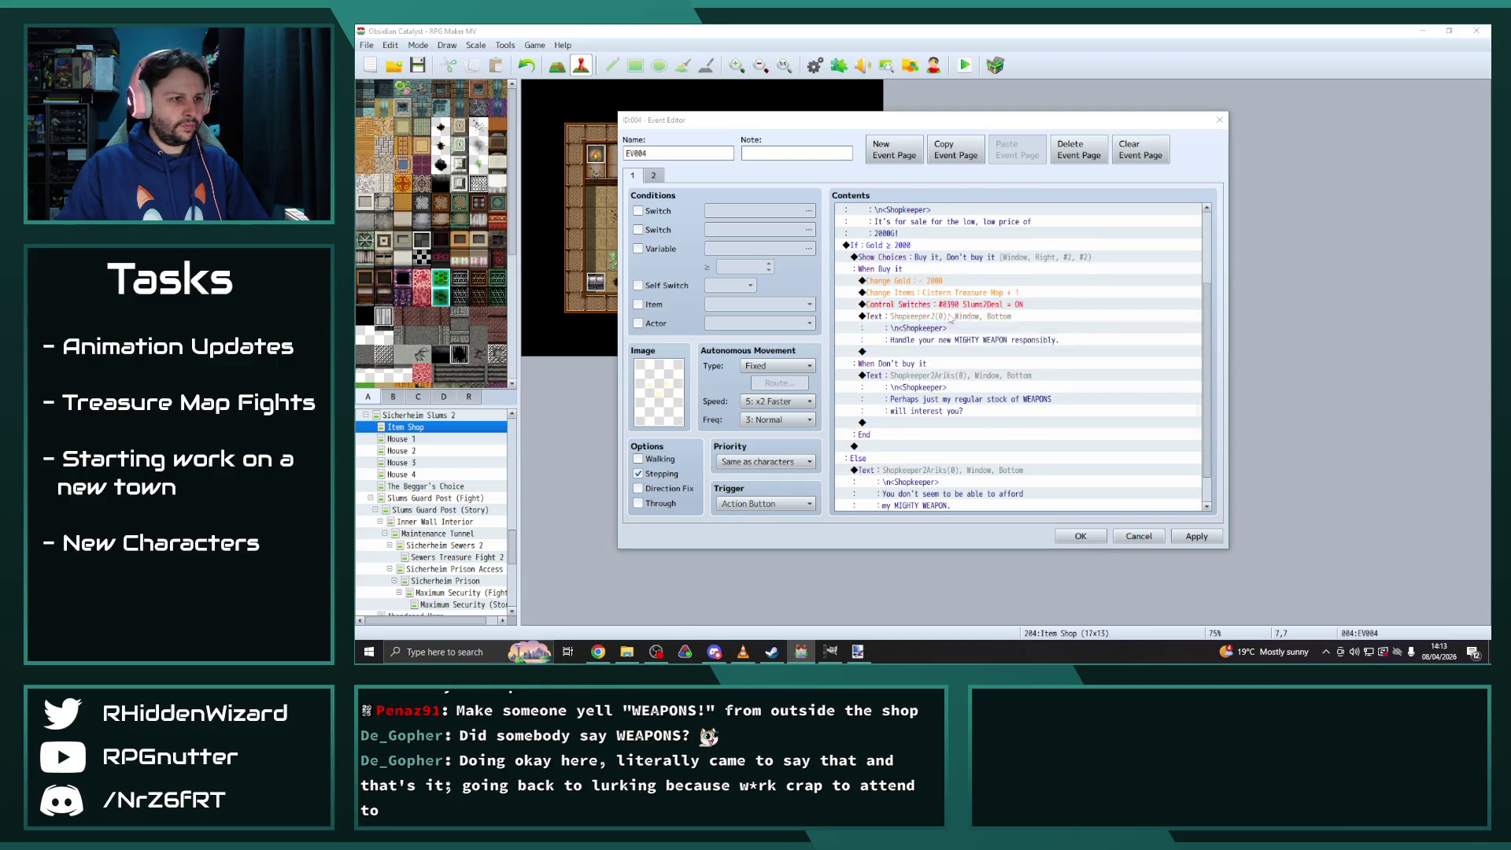
double_click(889, 334)
left_click(866, 341)
left_click(1149, 478)
left_click_drag(1100, 326, 919, 333)
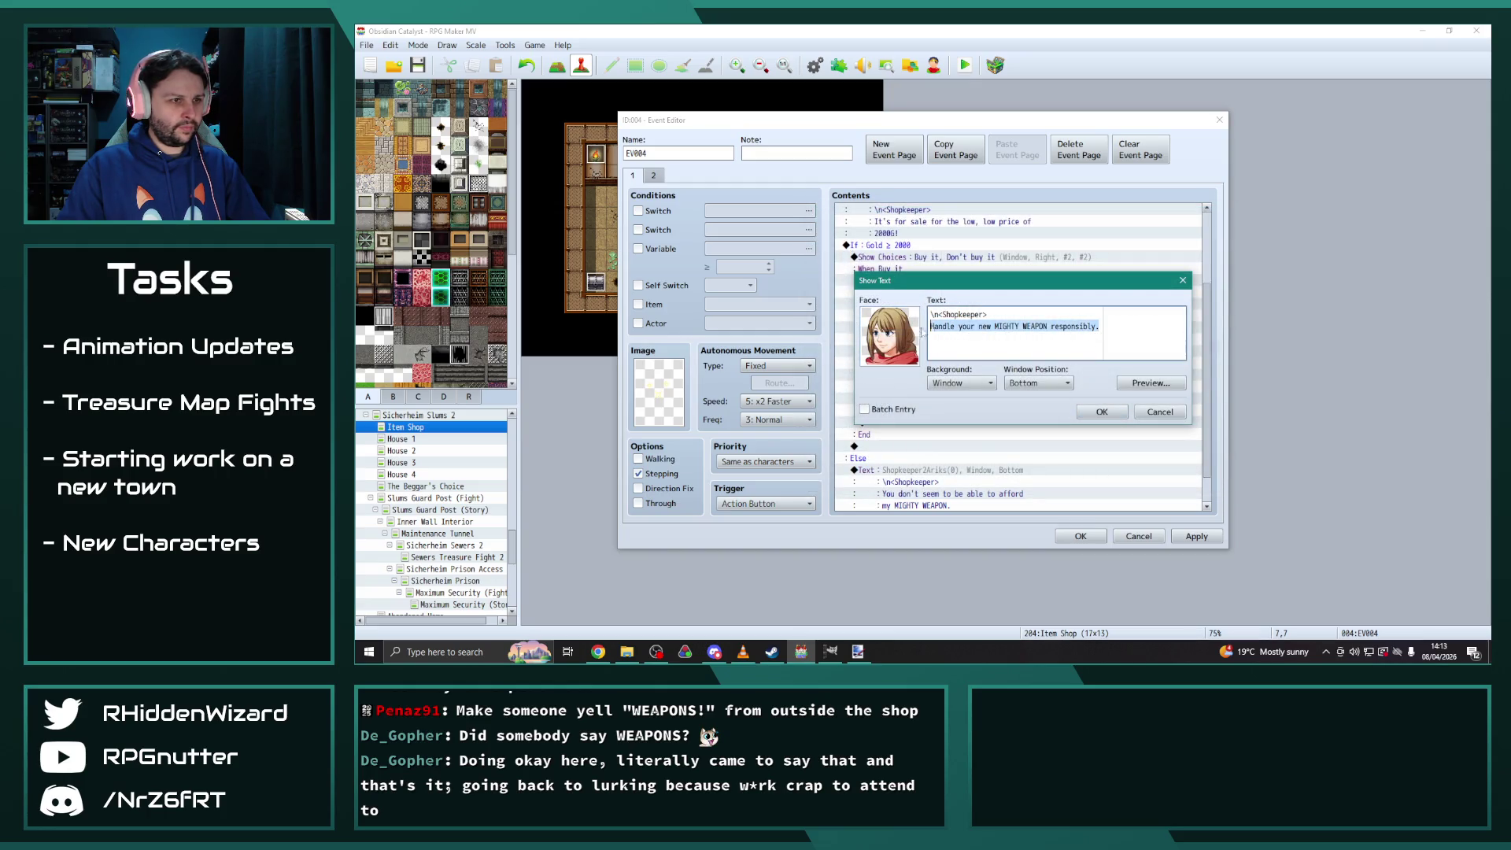
type("Good luck findi")
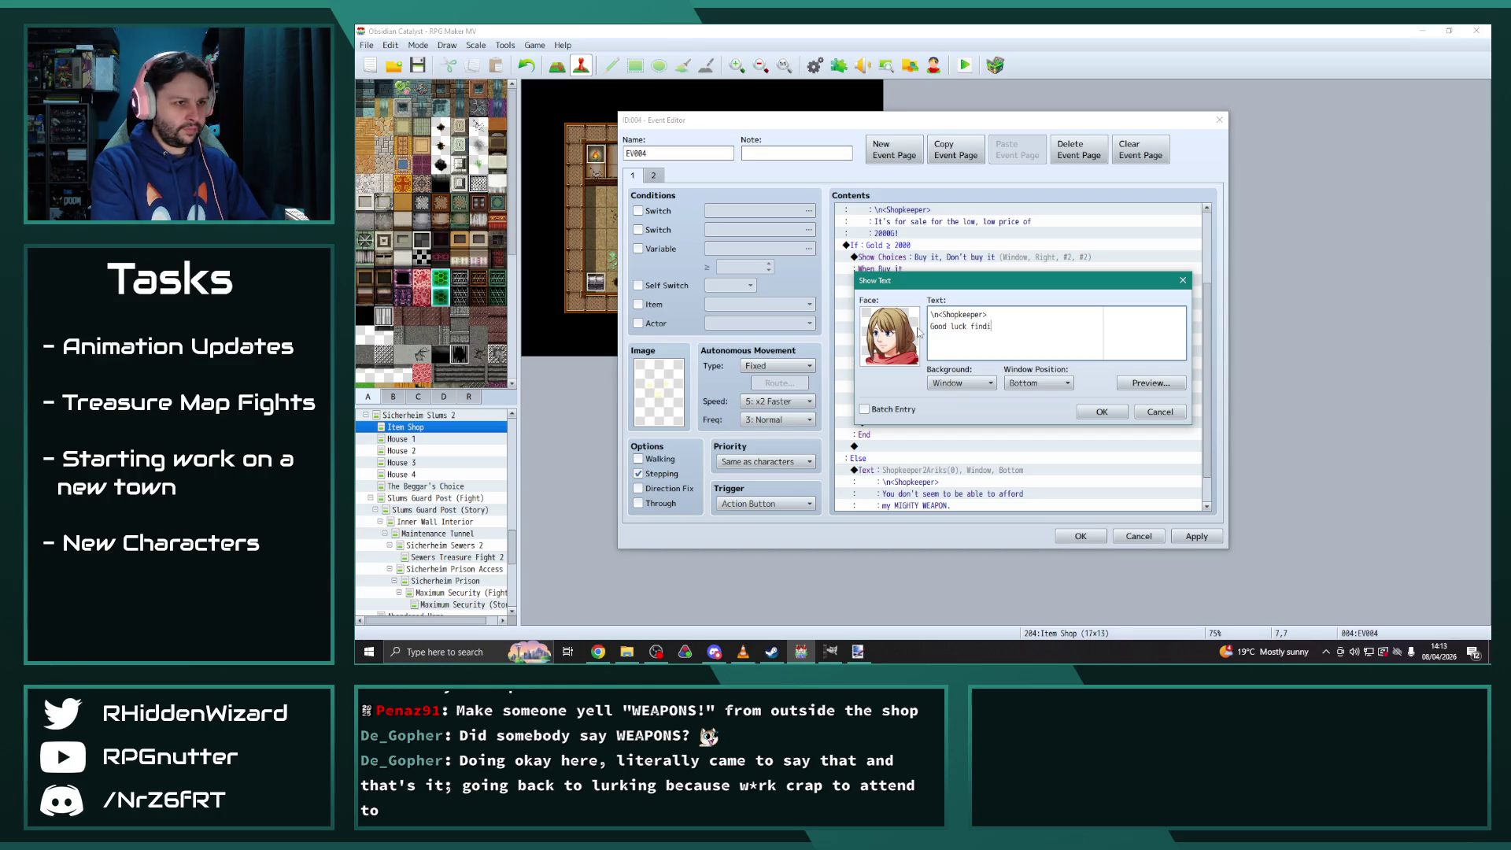
type("ng the treasure!")
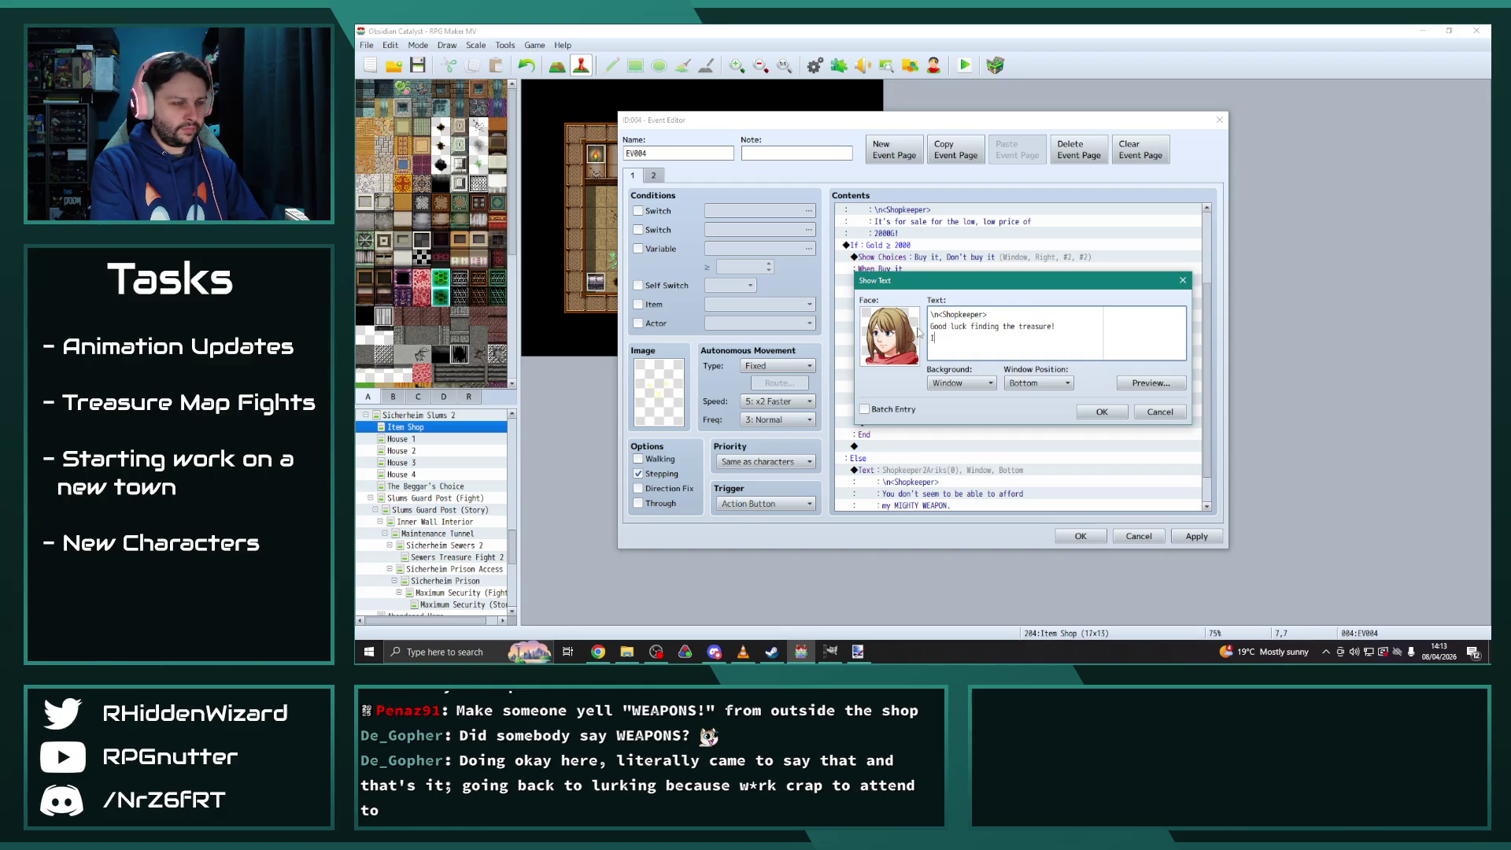
type(" I could never find i")
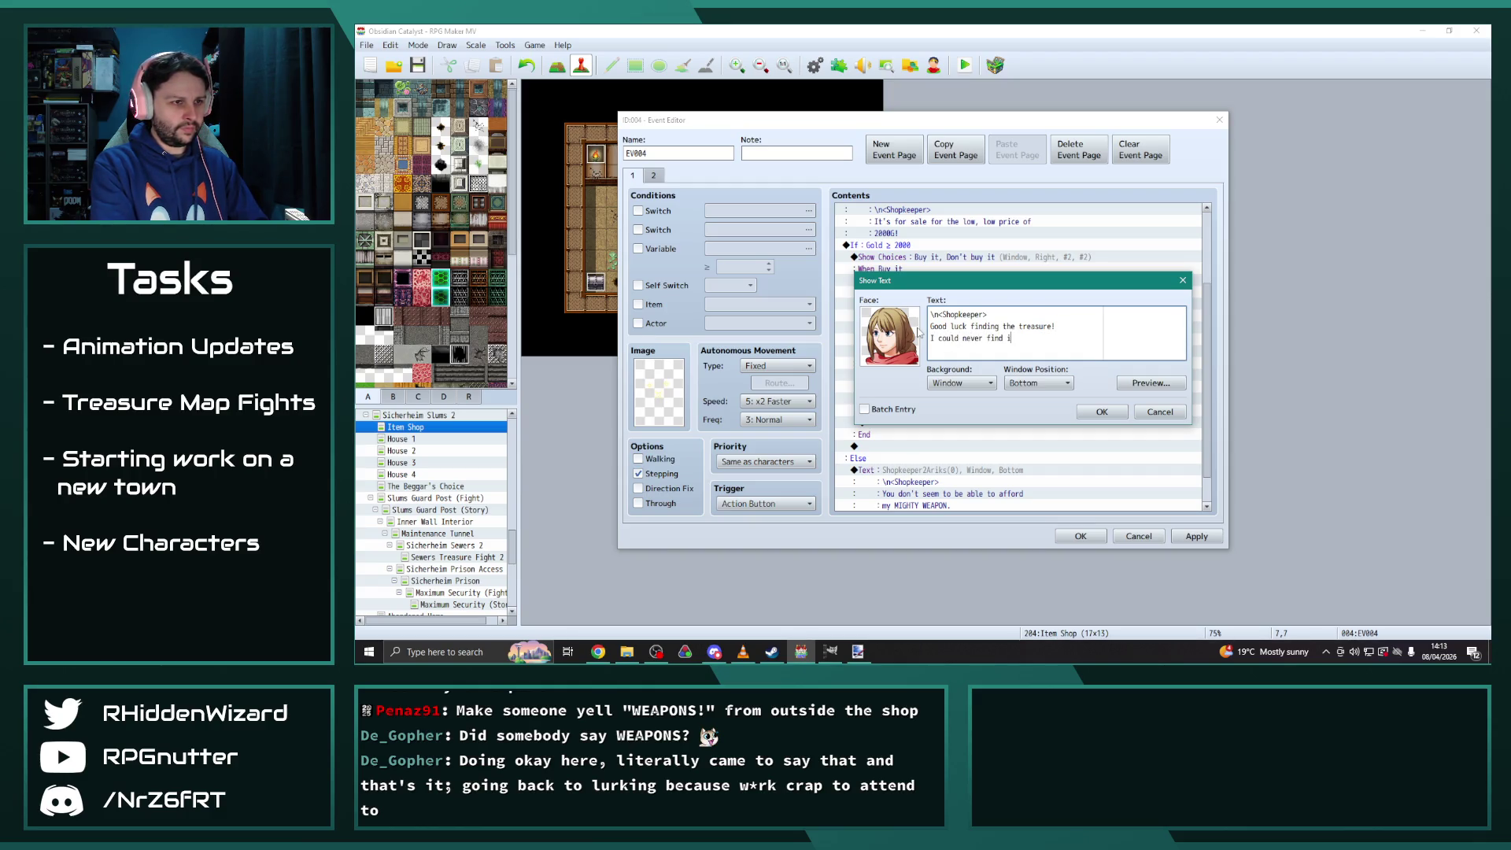
type("t myself...")
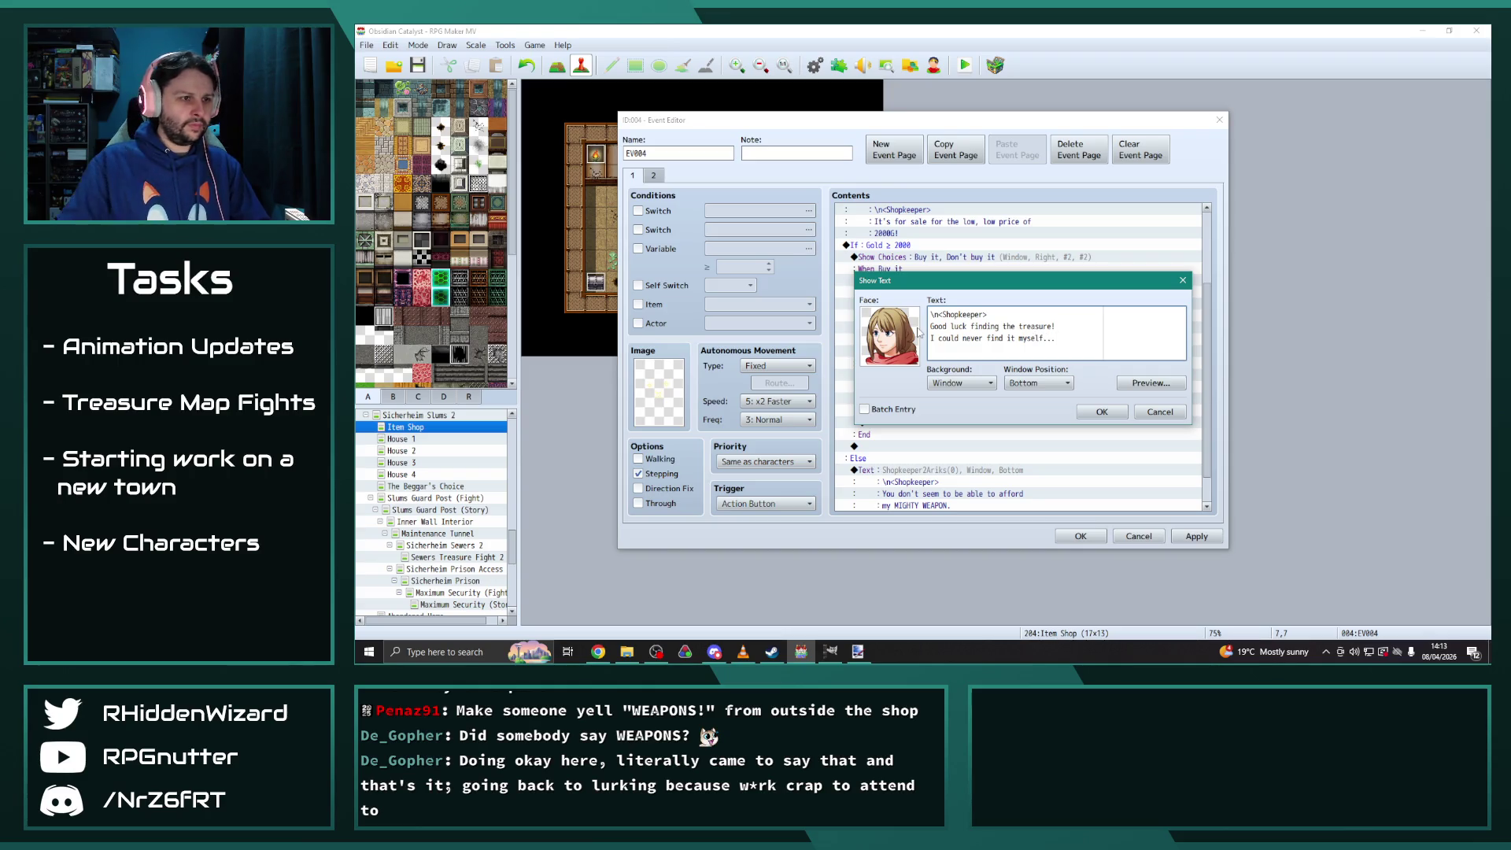
Confirm the good-luck buy reply, then change the decline reply to 'The offer stands if you change your mind!' with the Shopkeeper face
left_click(1107, 414)
scroll(936, 344, "down", 2)
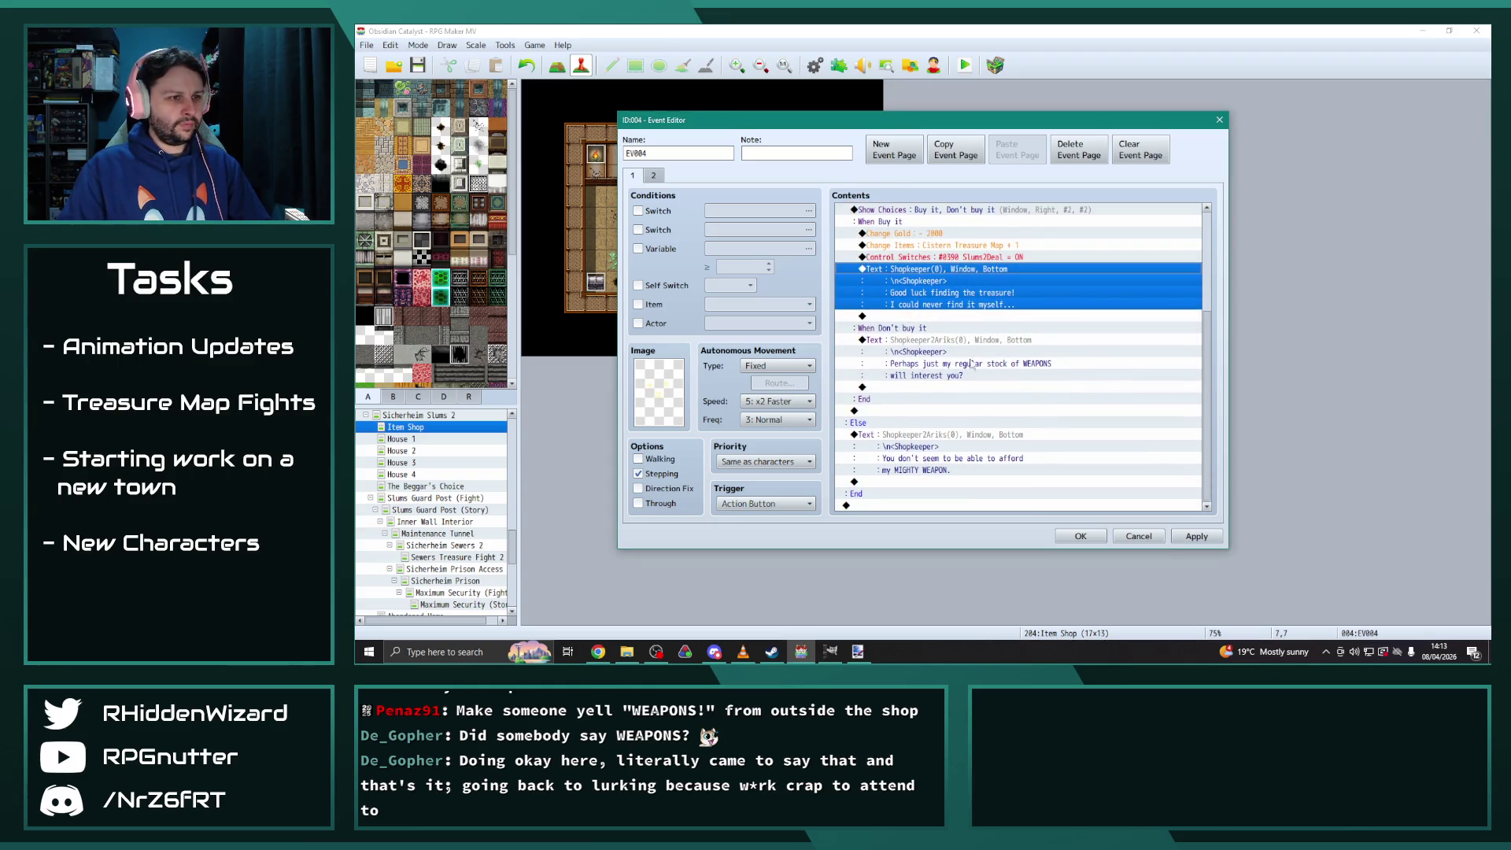
double_click(936, 346)
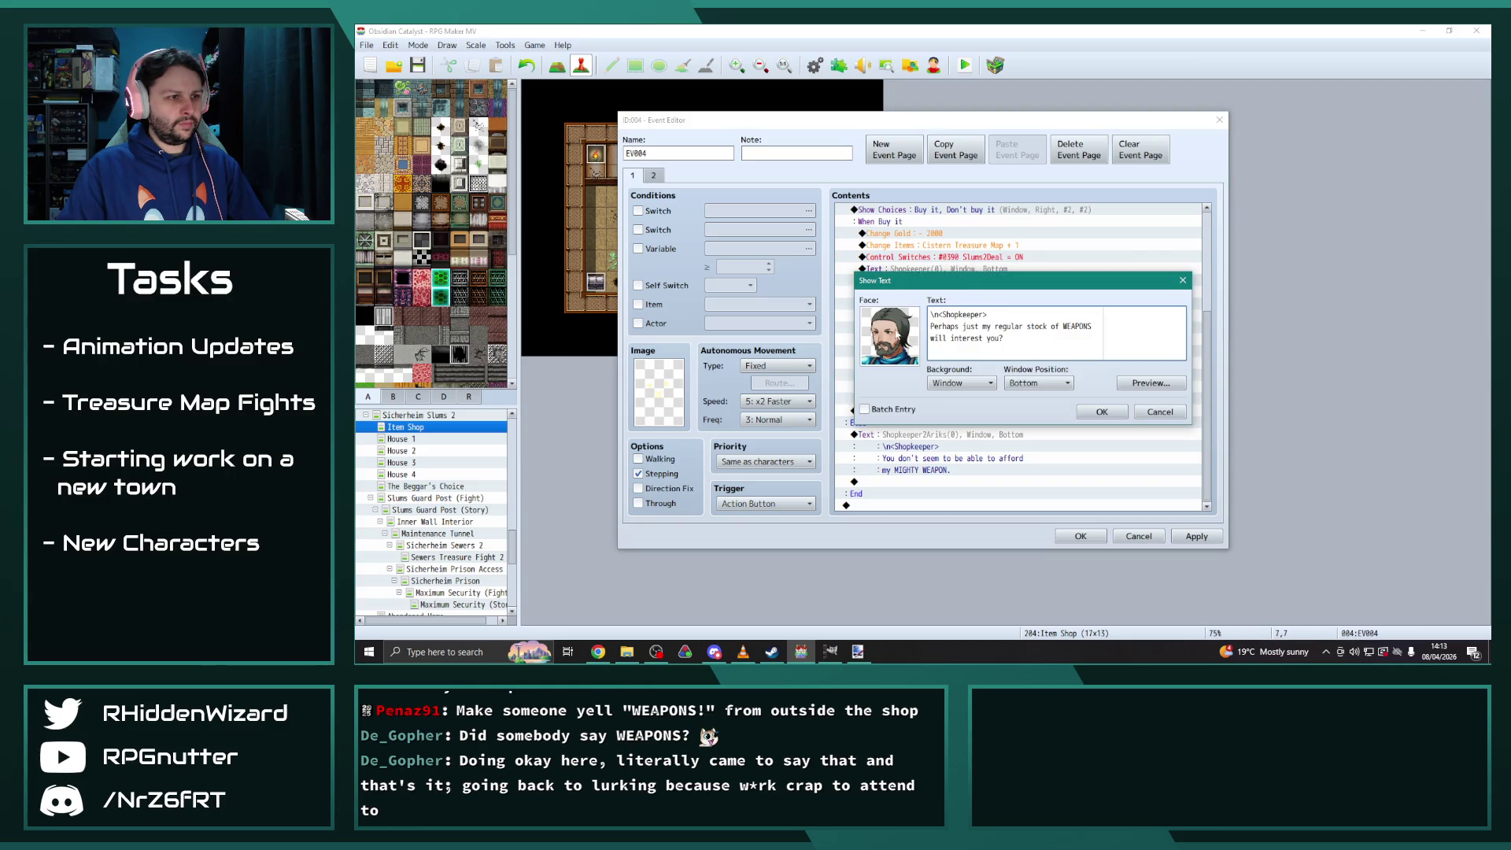
double_click(897, 335)
left_click(1147, 478)
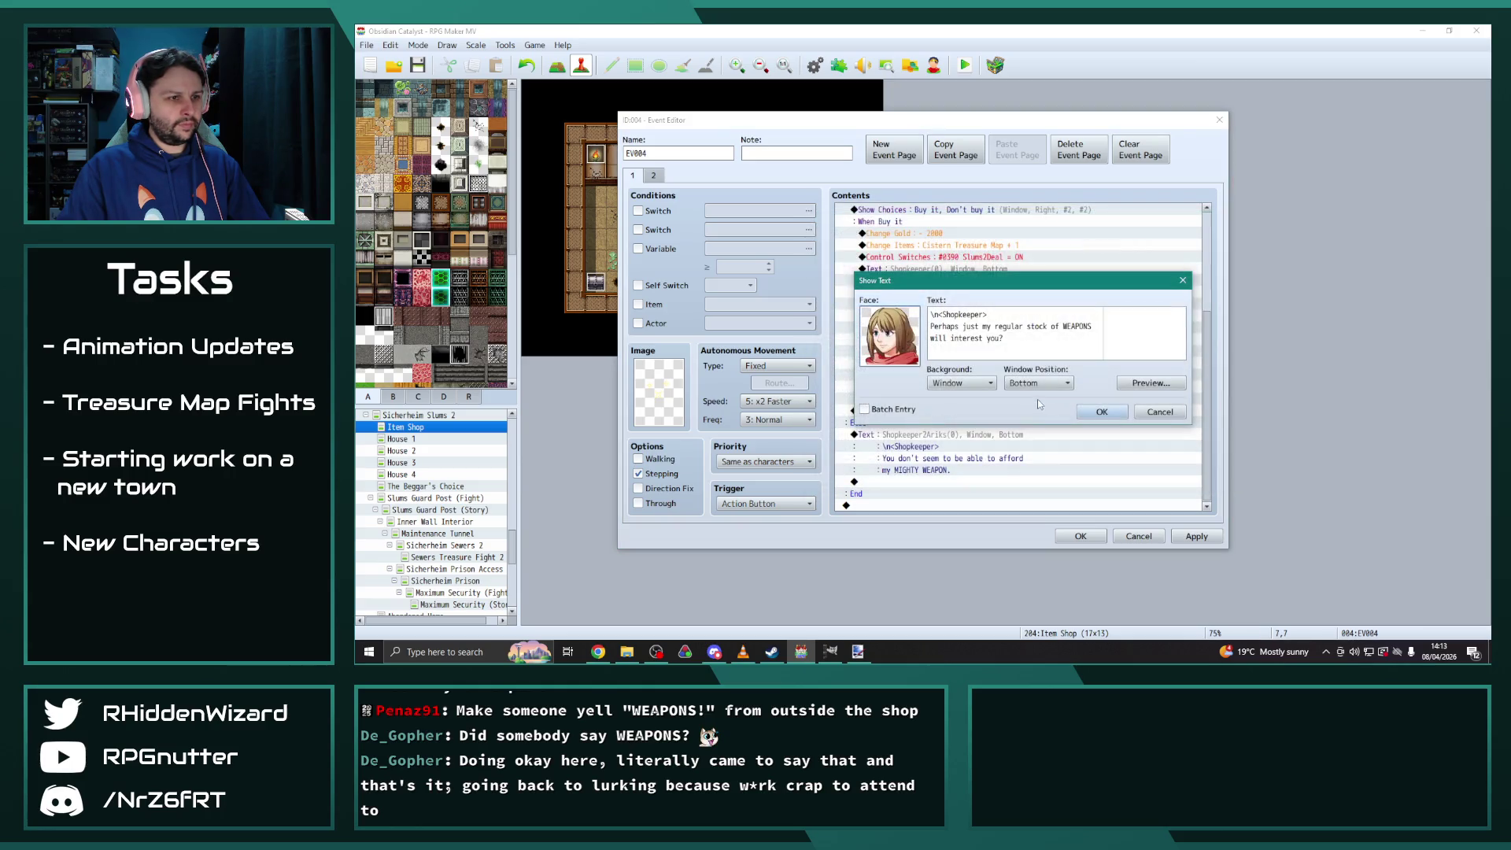
left_click_drag(1090, 342, 931, 325)
key("BackSpace")
type("The of")
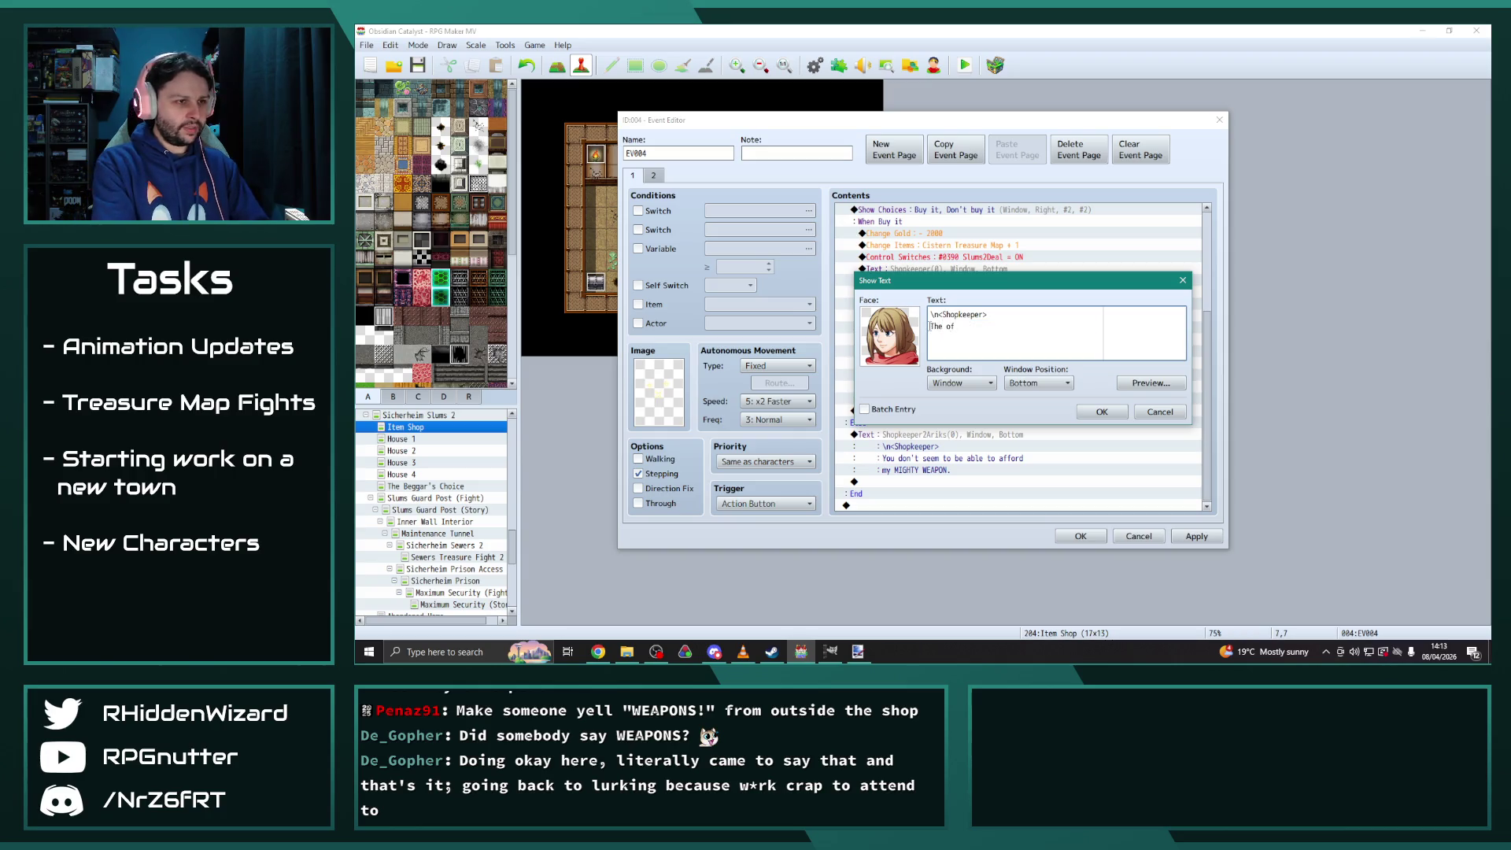
type("fer stands")
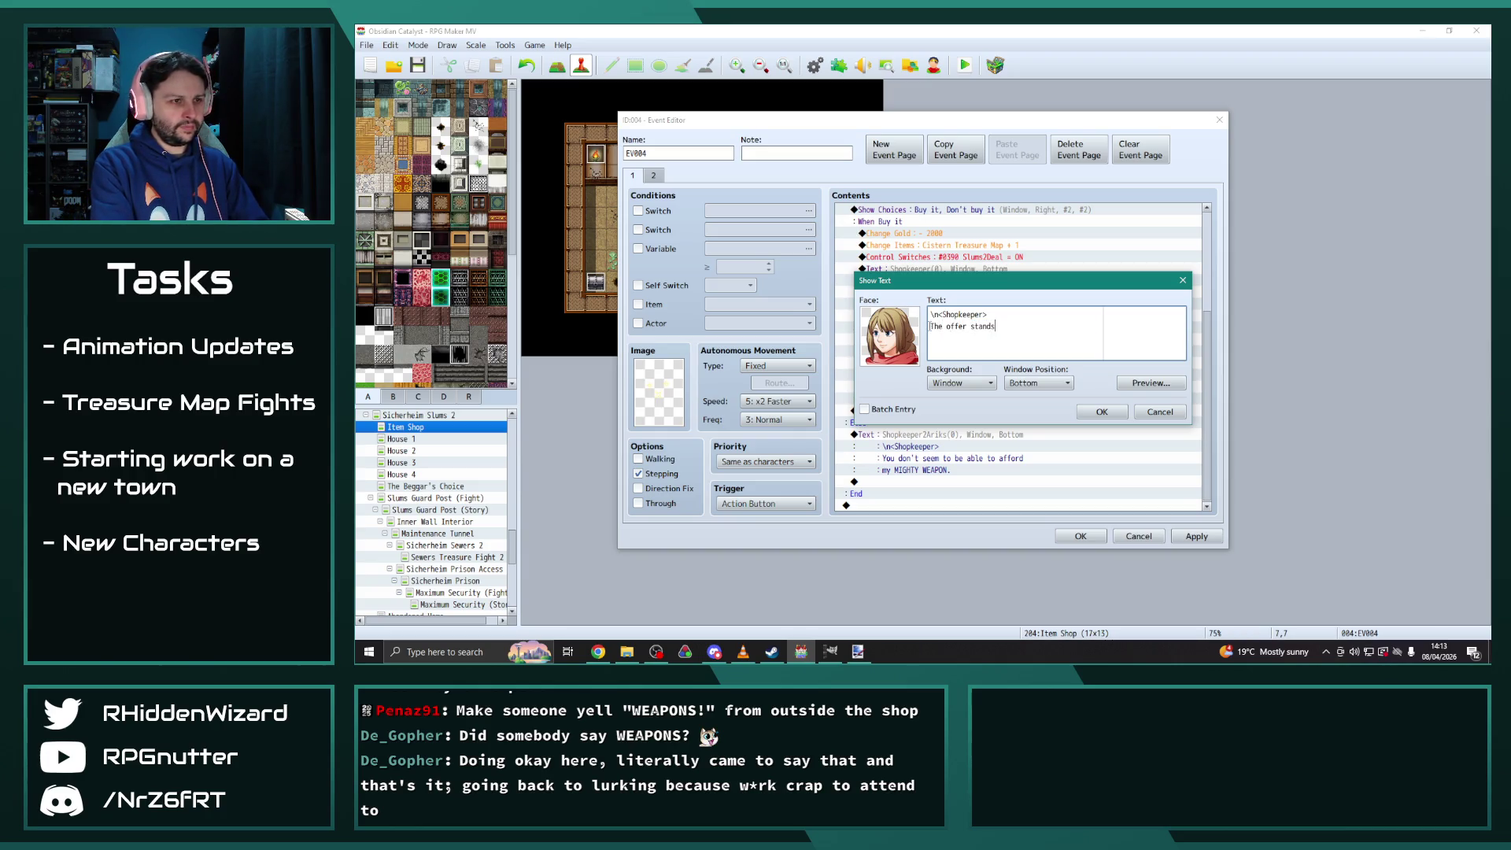
type(" if you change your m")
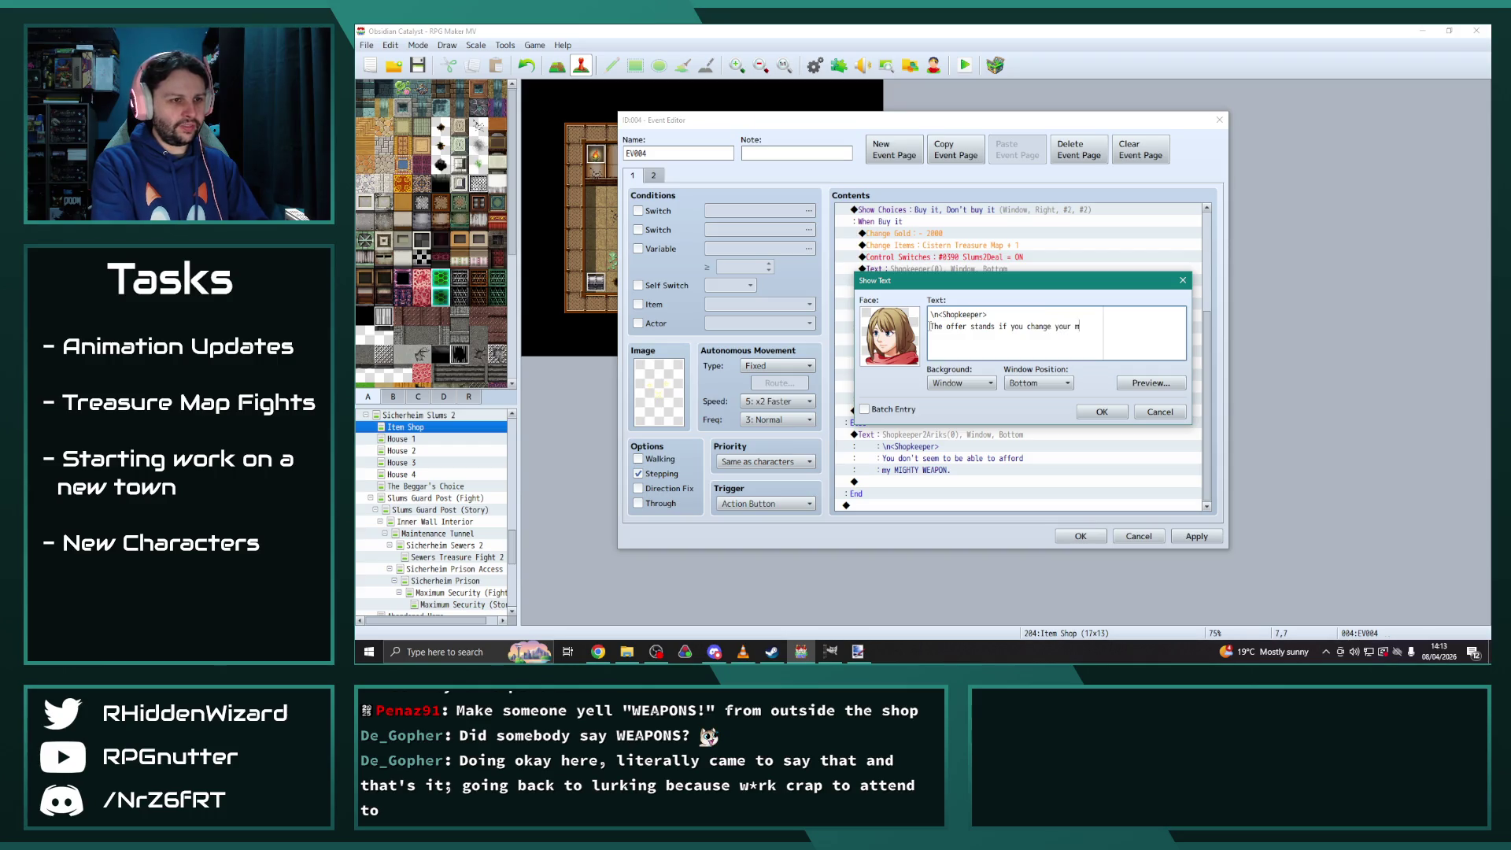
type("ind!")
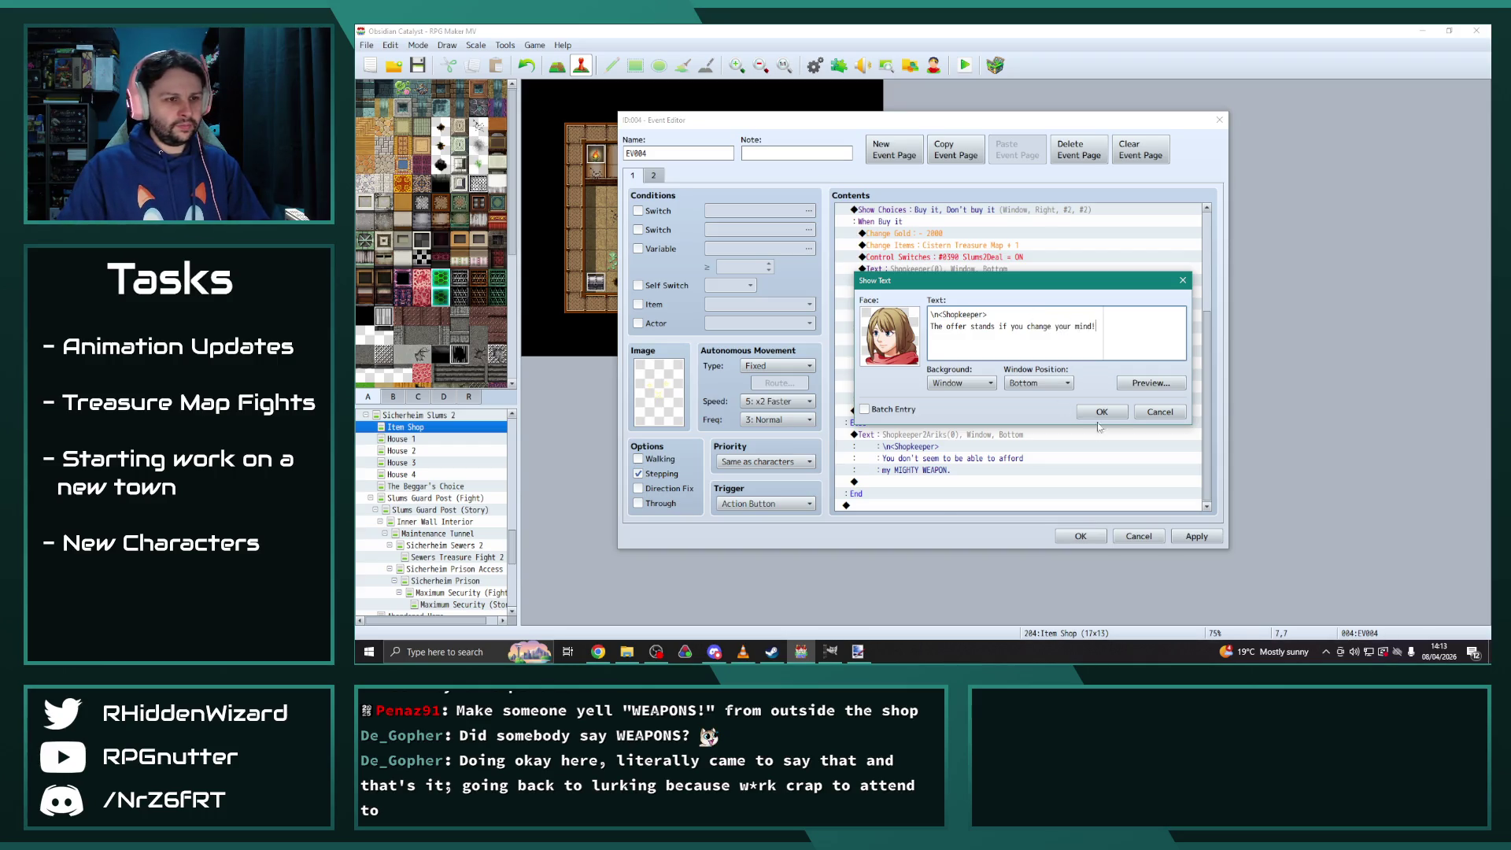
left_click(1100, 412)
scroll(956, 452, "down", 1)
Replace the not-enough-gold message with 'Hmmm... it might be a bit out of your price range.' using the woman shopkeeper face
double_click(948, 437)
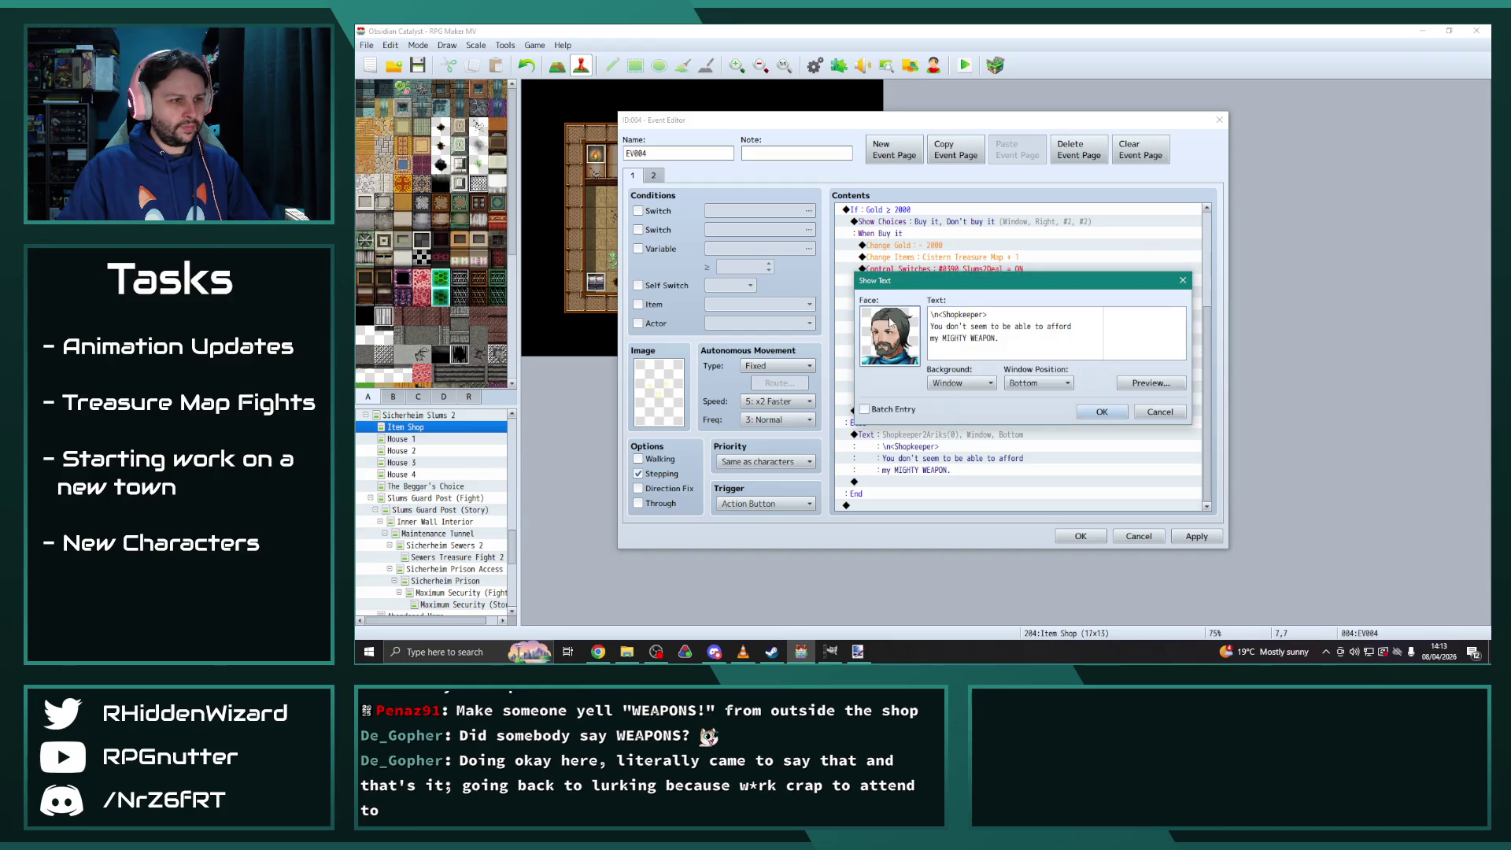
double_click(877, 315)
left_click(848, 310)
left_click(1133, 476)
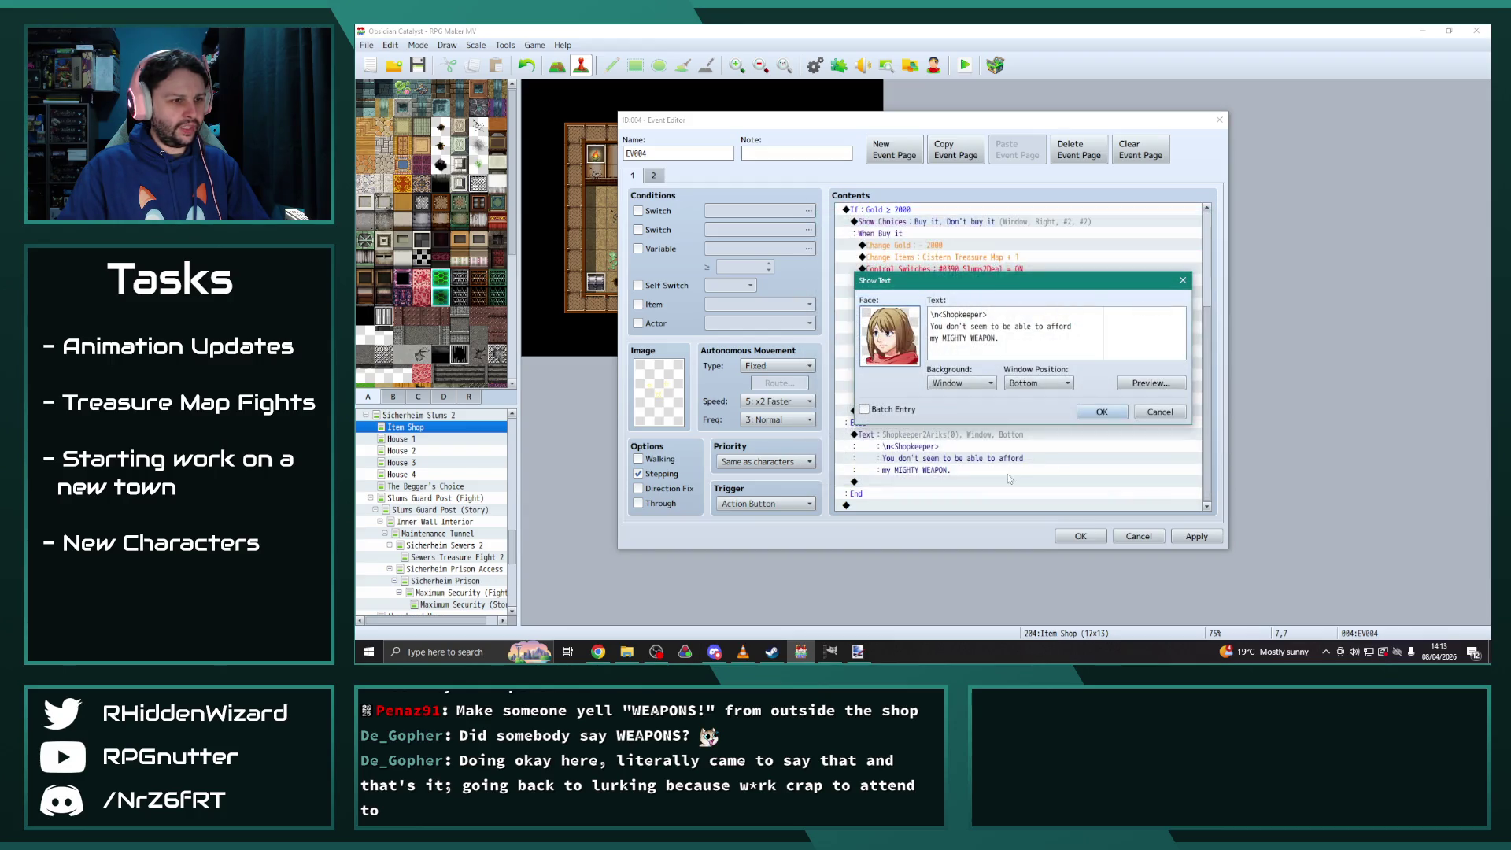
left_click_drag(1001, 340, 929, 323)
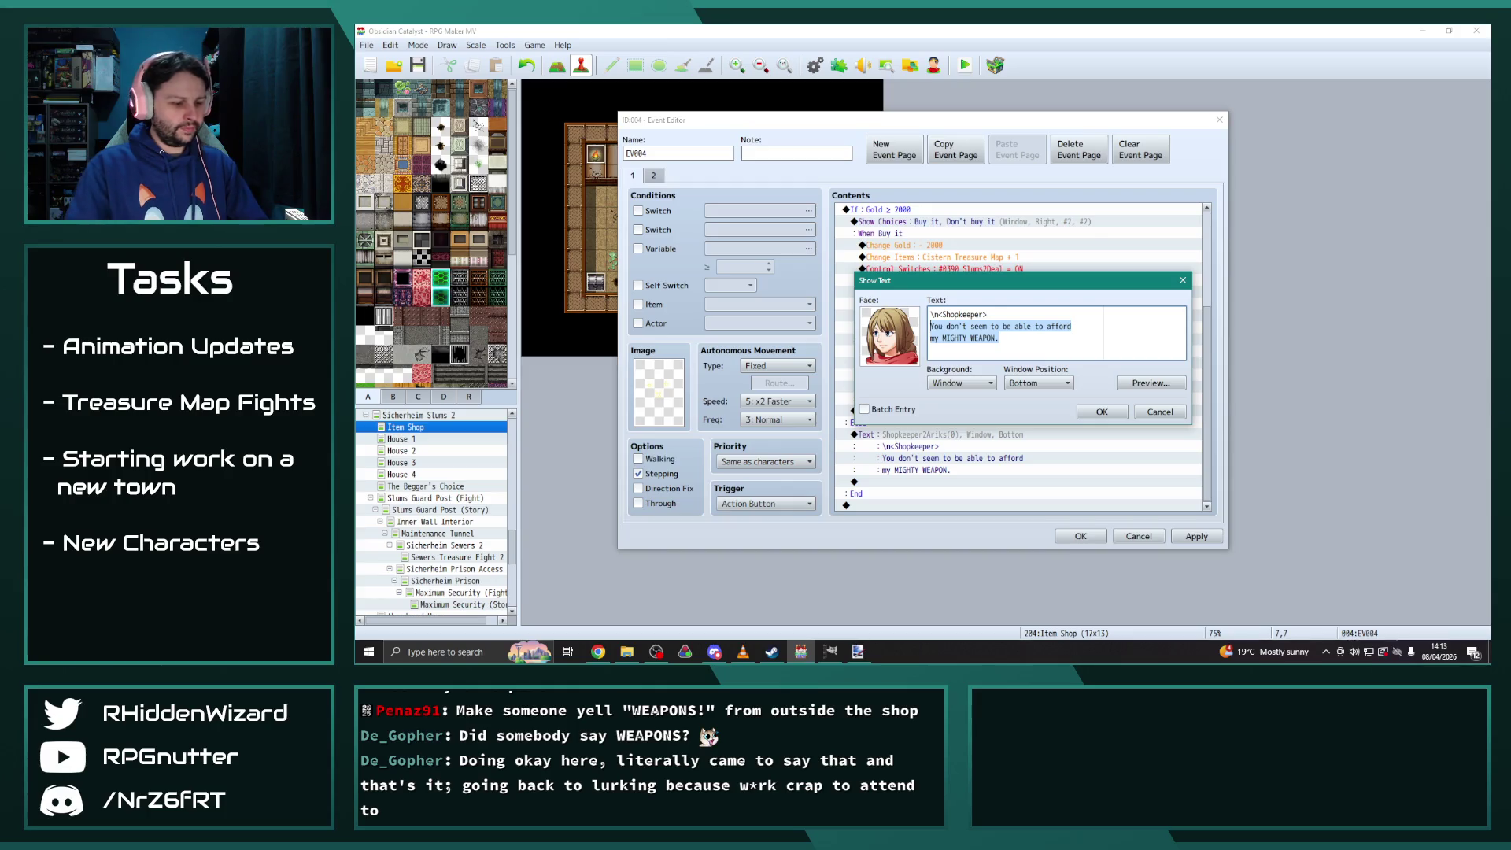
type("Hmmm...")
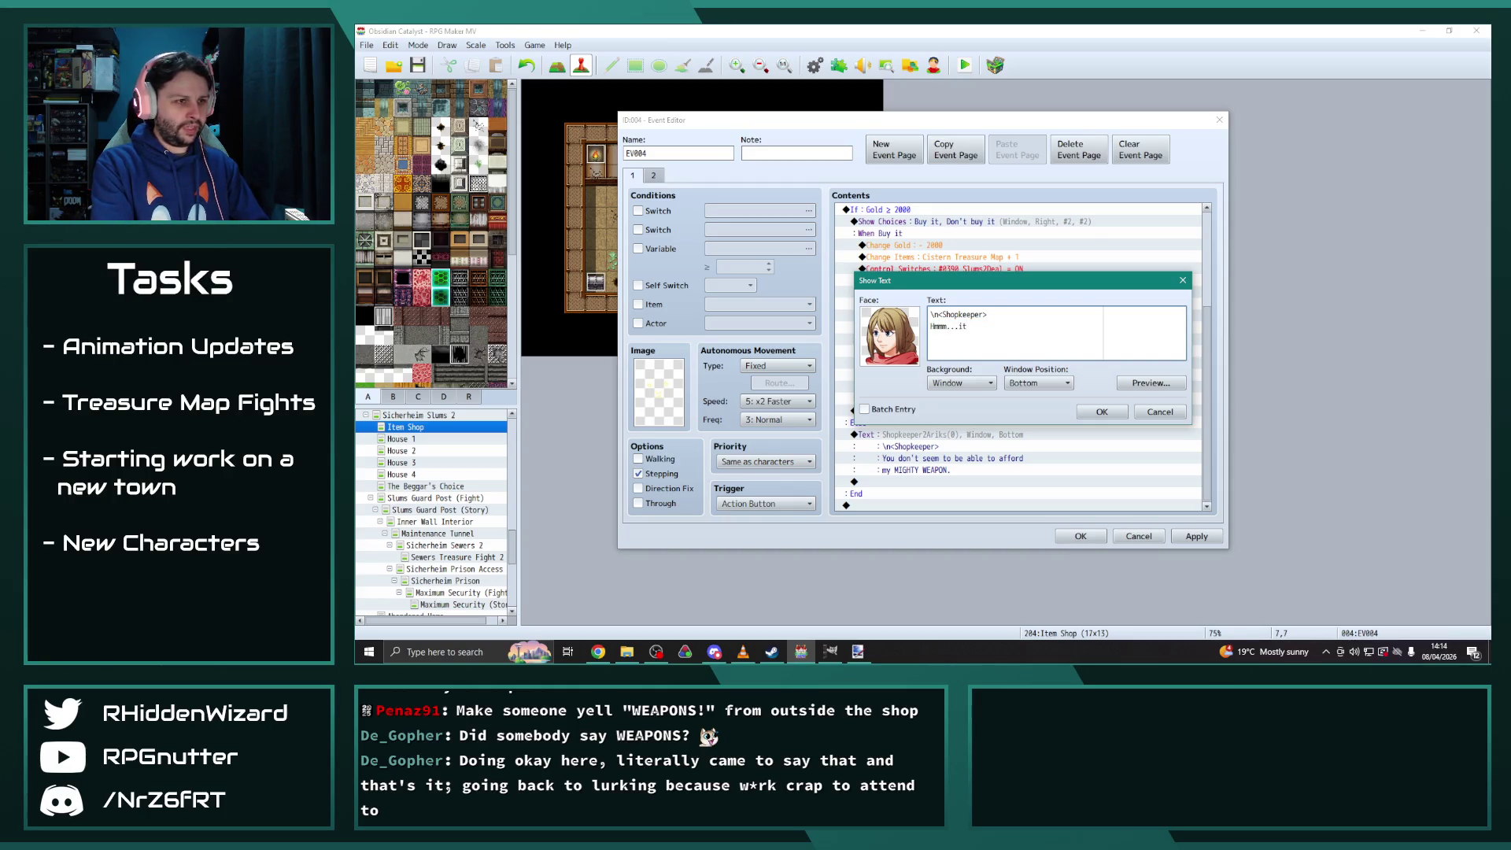
type(" it migh")
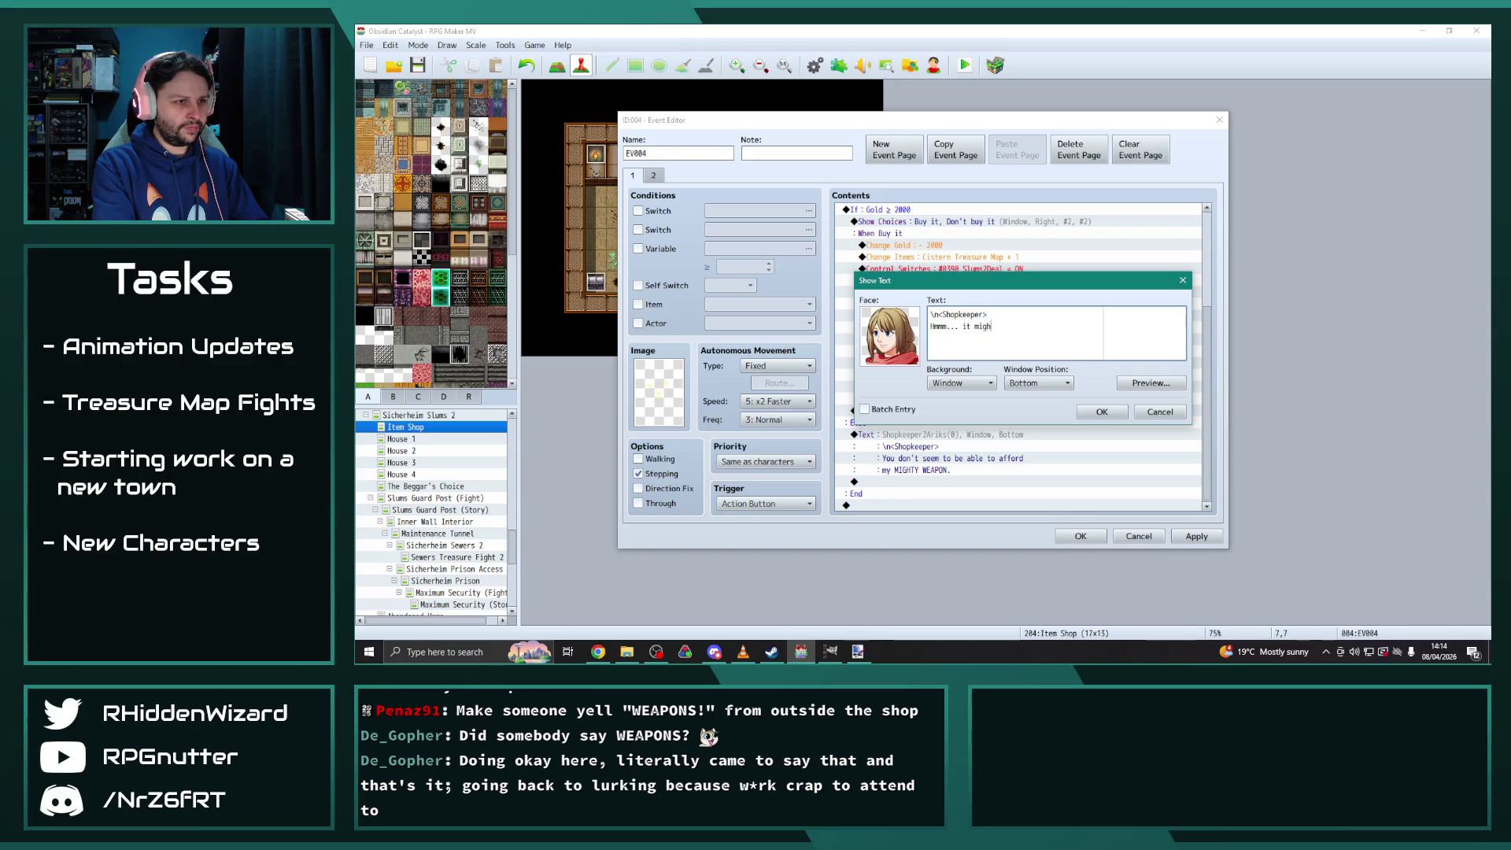
type("t be a bit ")
type("out of your ")
type("price range.")
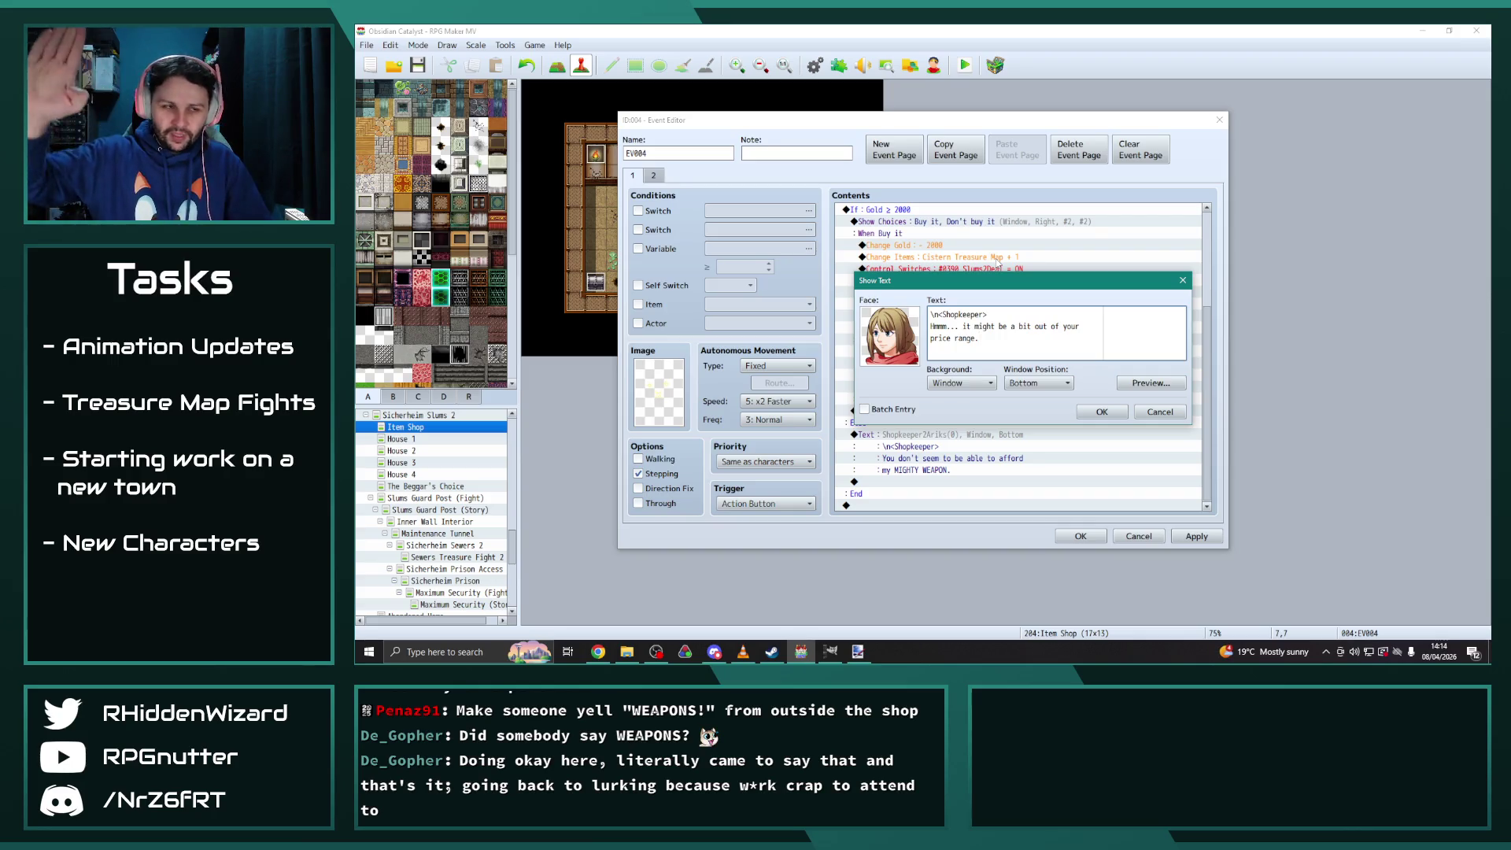
left_click(1102, 410)
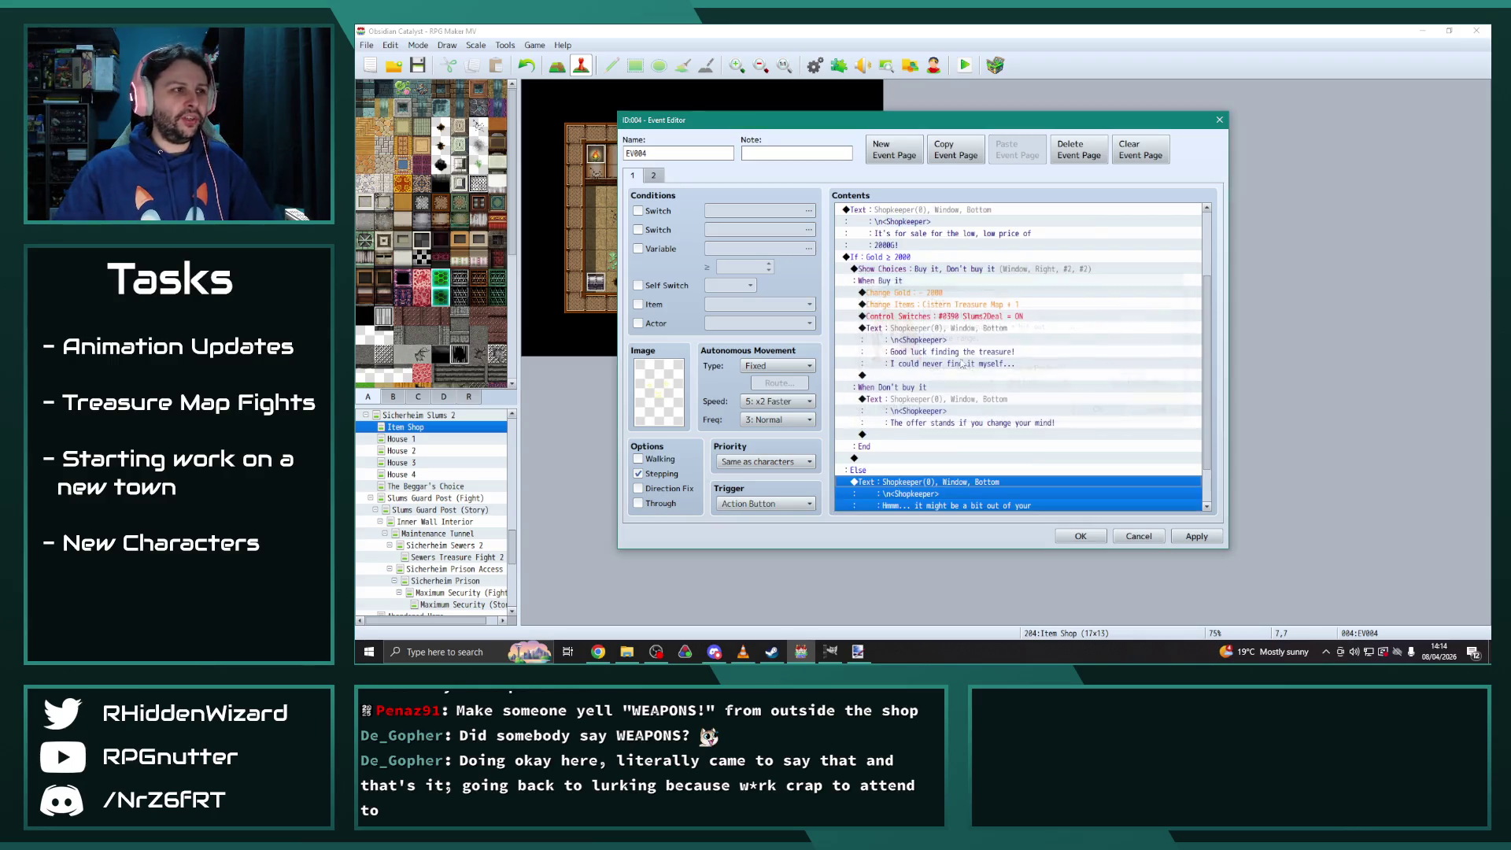
Set page 2's switch condition to 0390 Slums2Deal
left_click(654, 176)
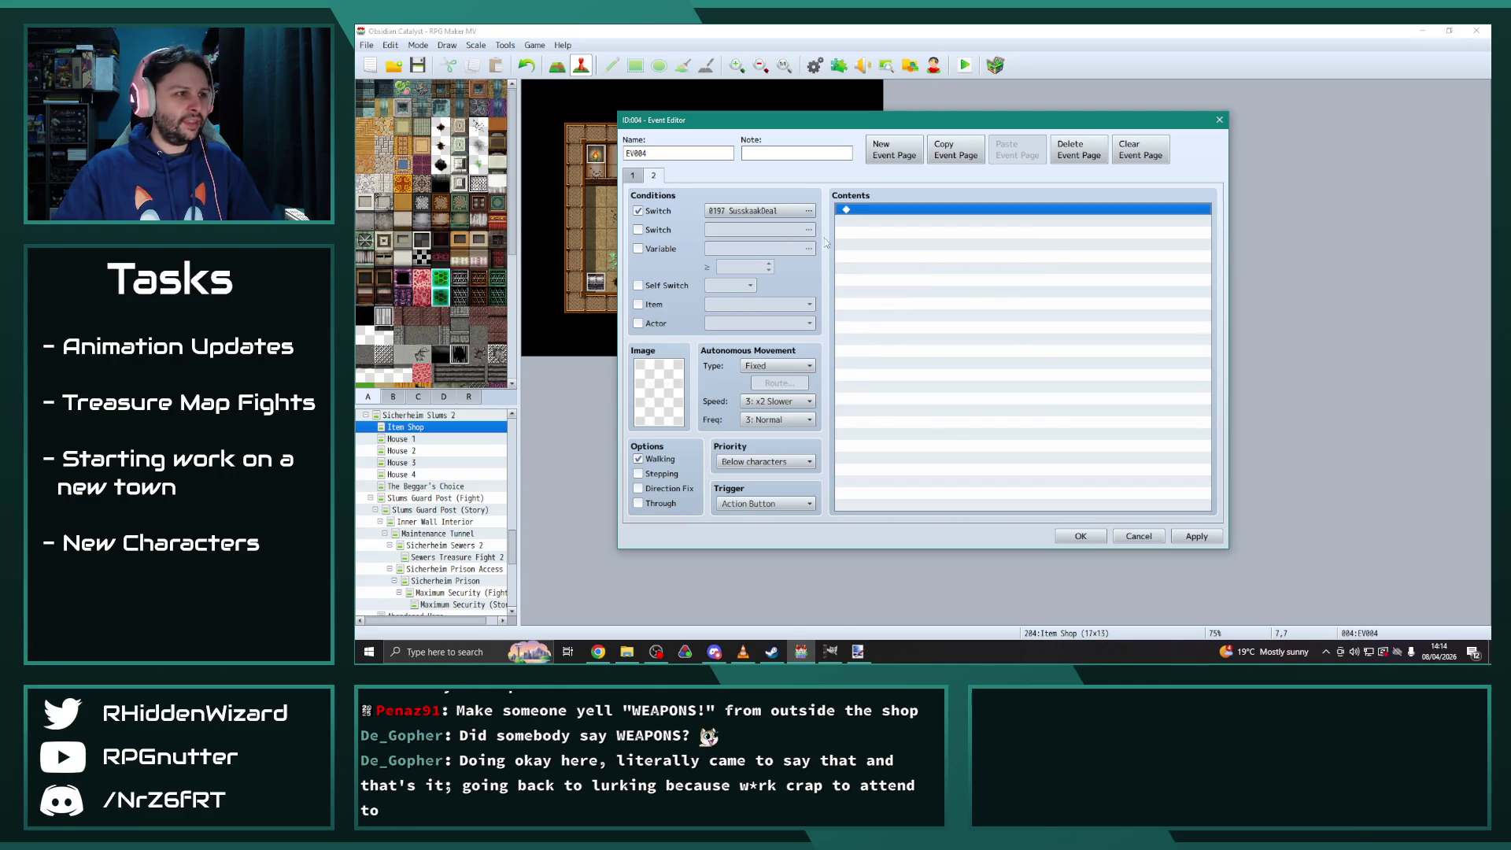
left_click(808, 211)
left_click(905, 481)
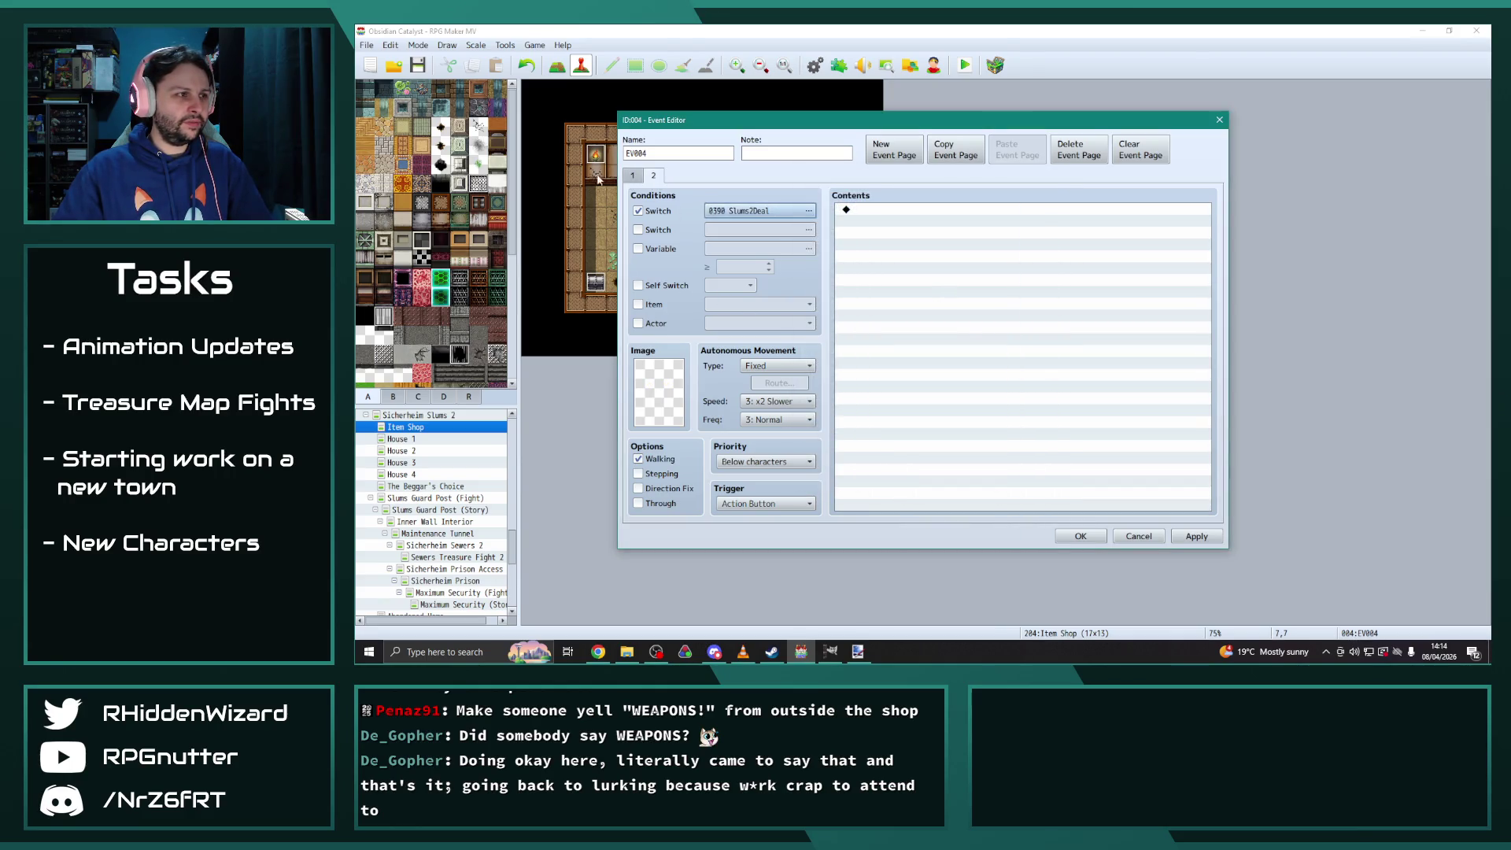
Return to page 1, apply the changes and close the shop event
left_click(636, 175)
scroll(1060, 463, "up", 5)
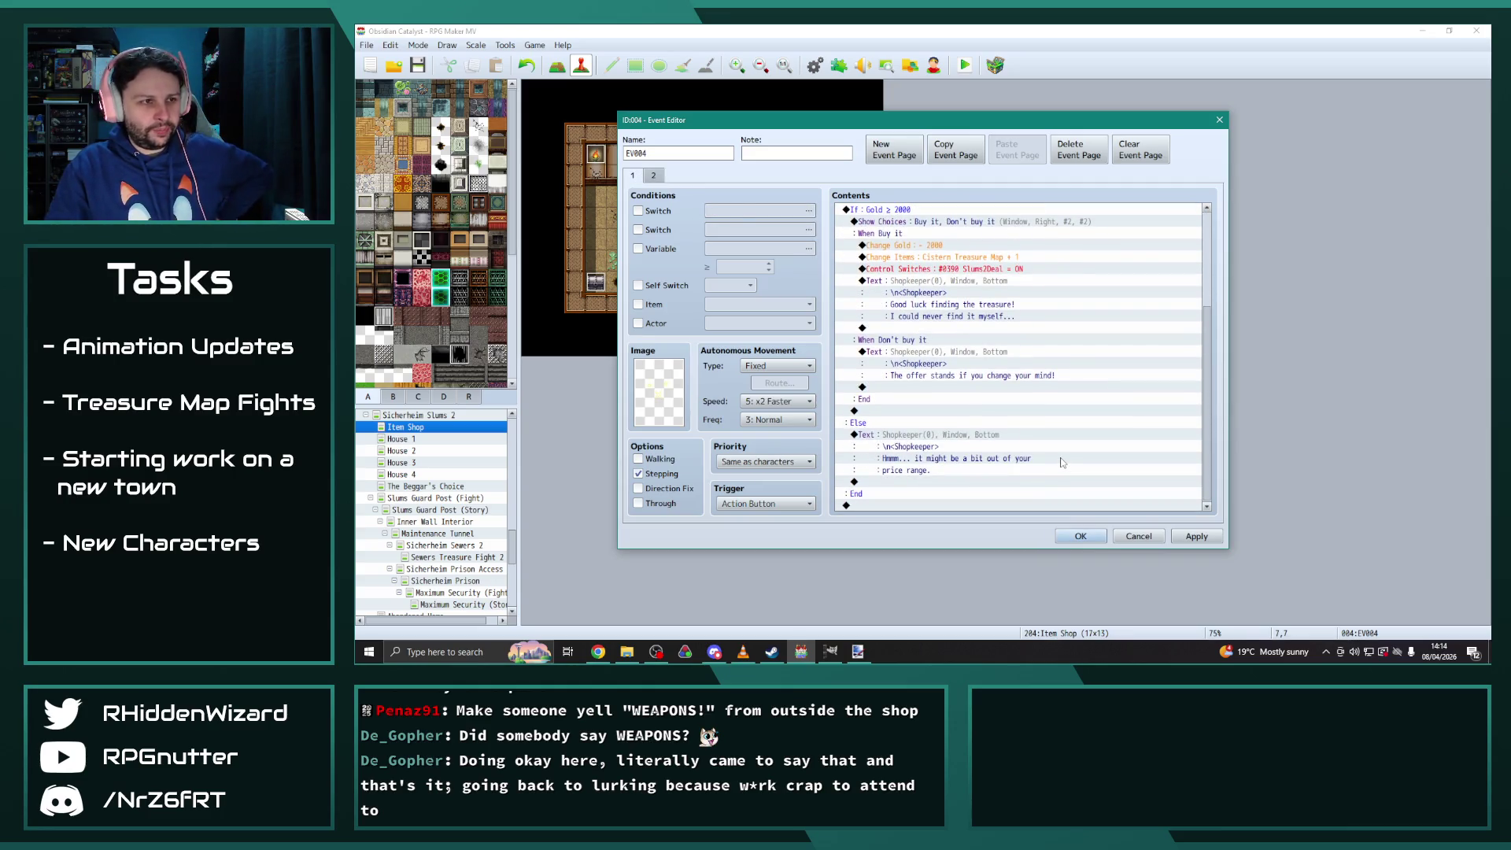
left_click_drag(1208, 456, 1211, 342)
left_click(1201, 536)
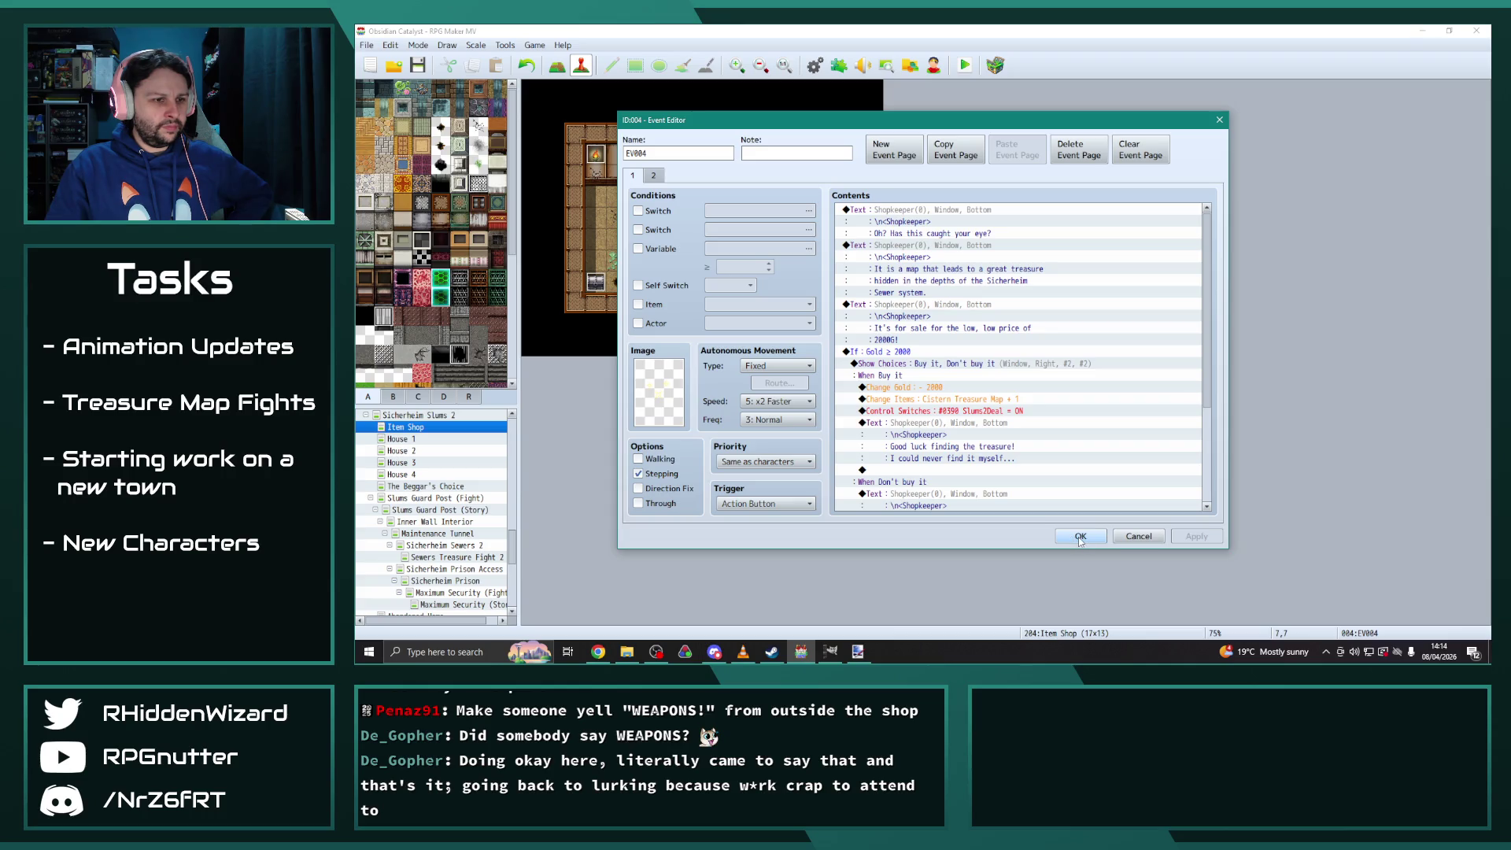
left_click(1080, 538)
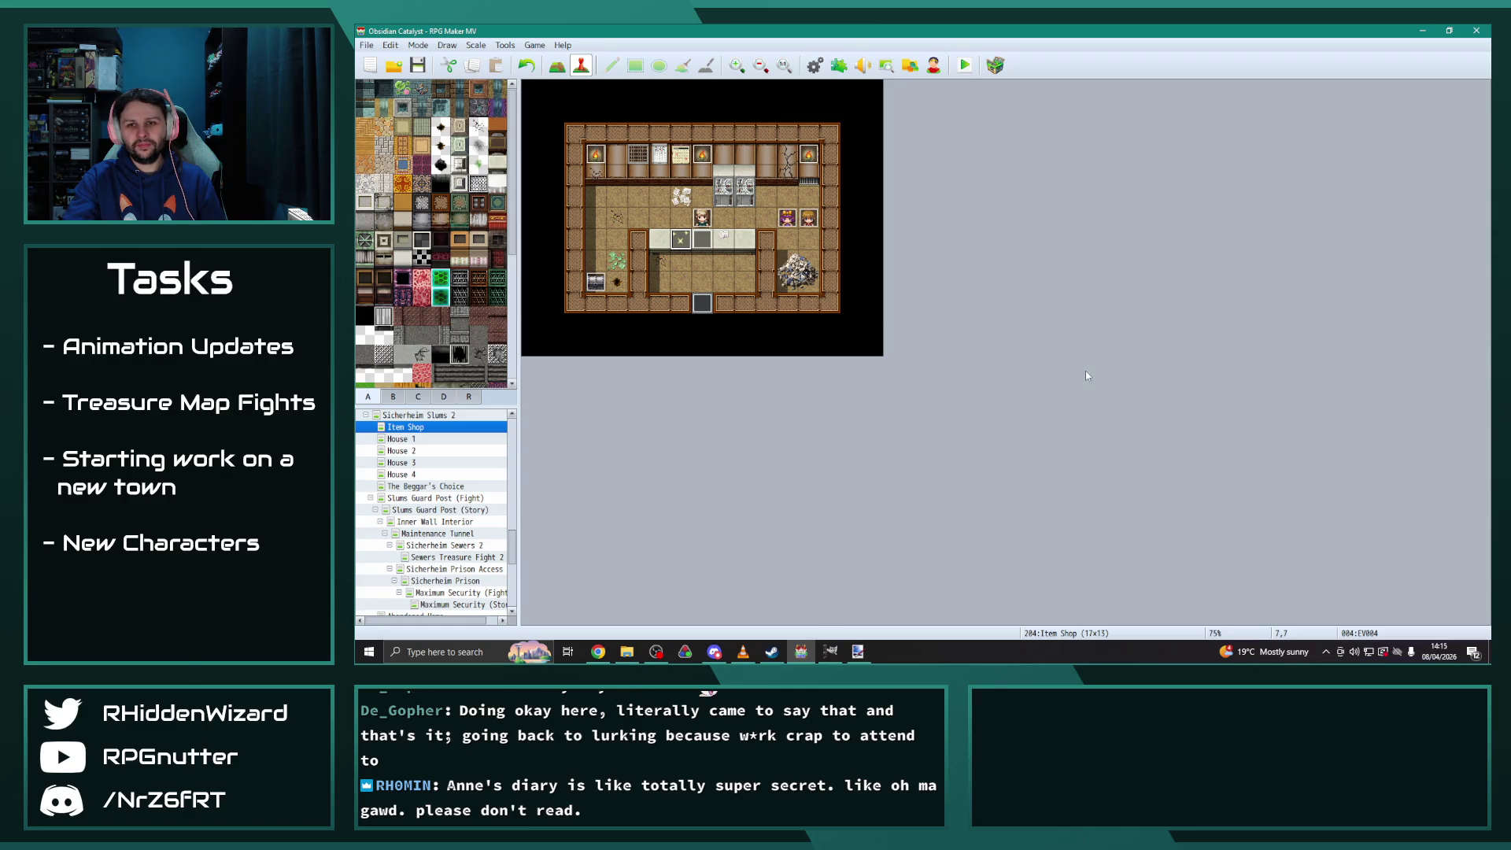
Select Sicherheim Slums 2 in the map tree
left_click(365, 415)
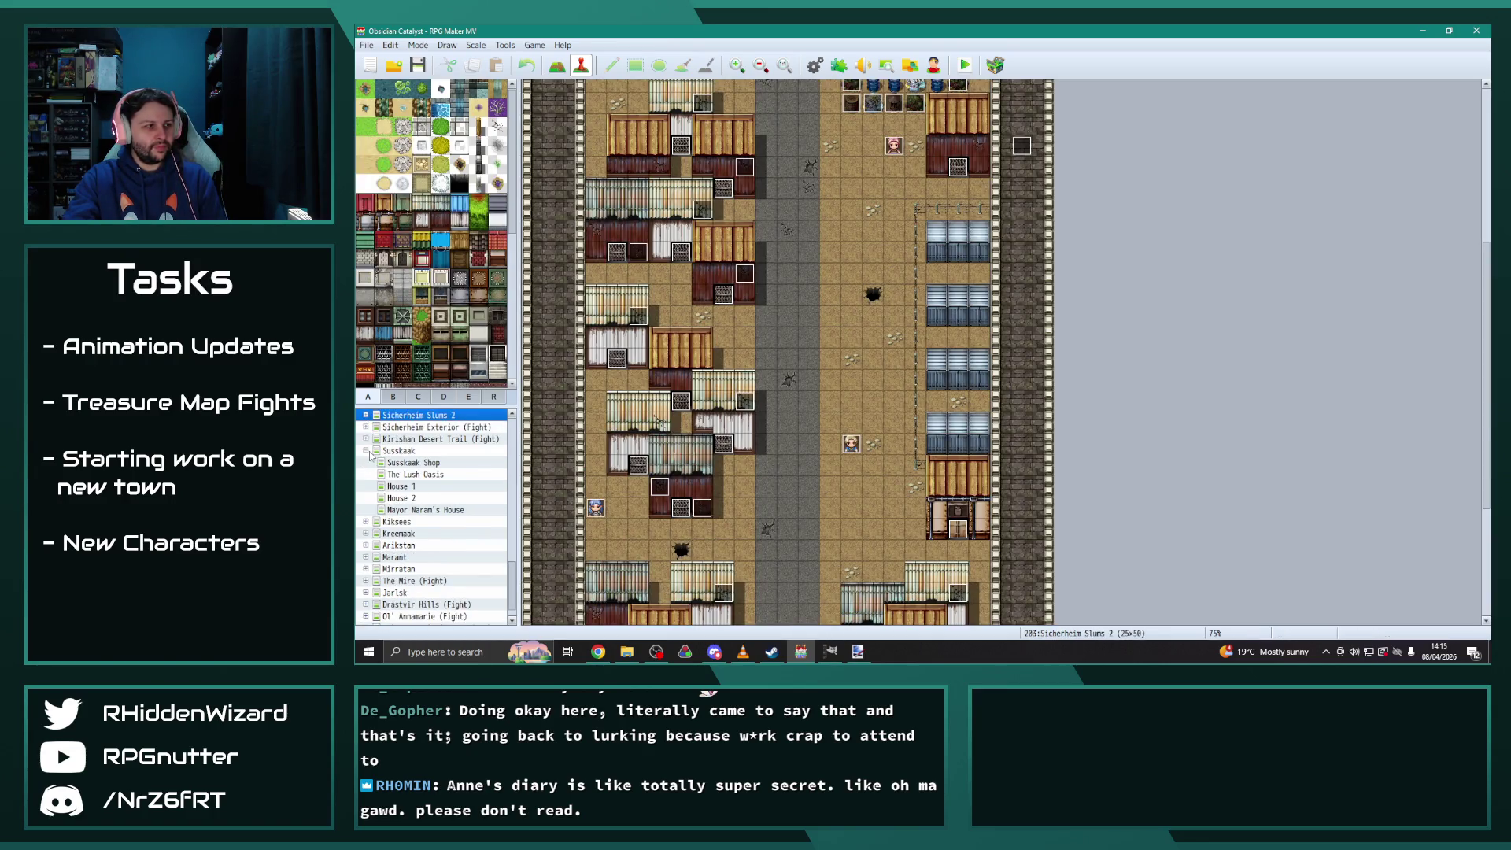
Open the Susskaak map, then the Sicherheim Sewers (Fight) map
left_click(366, 450)
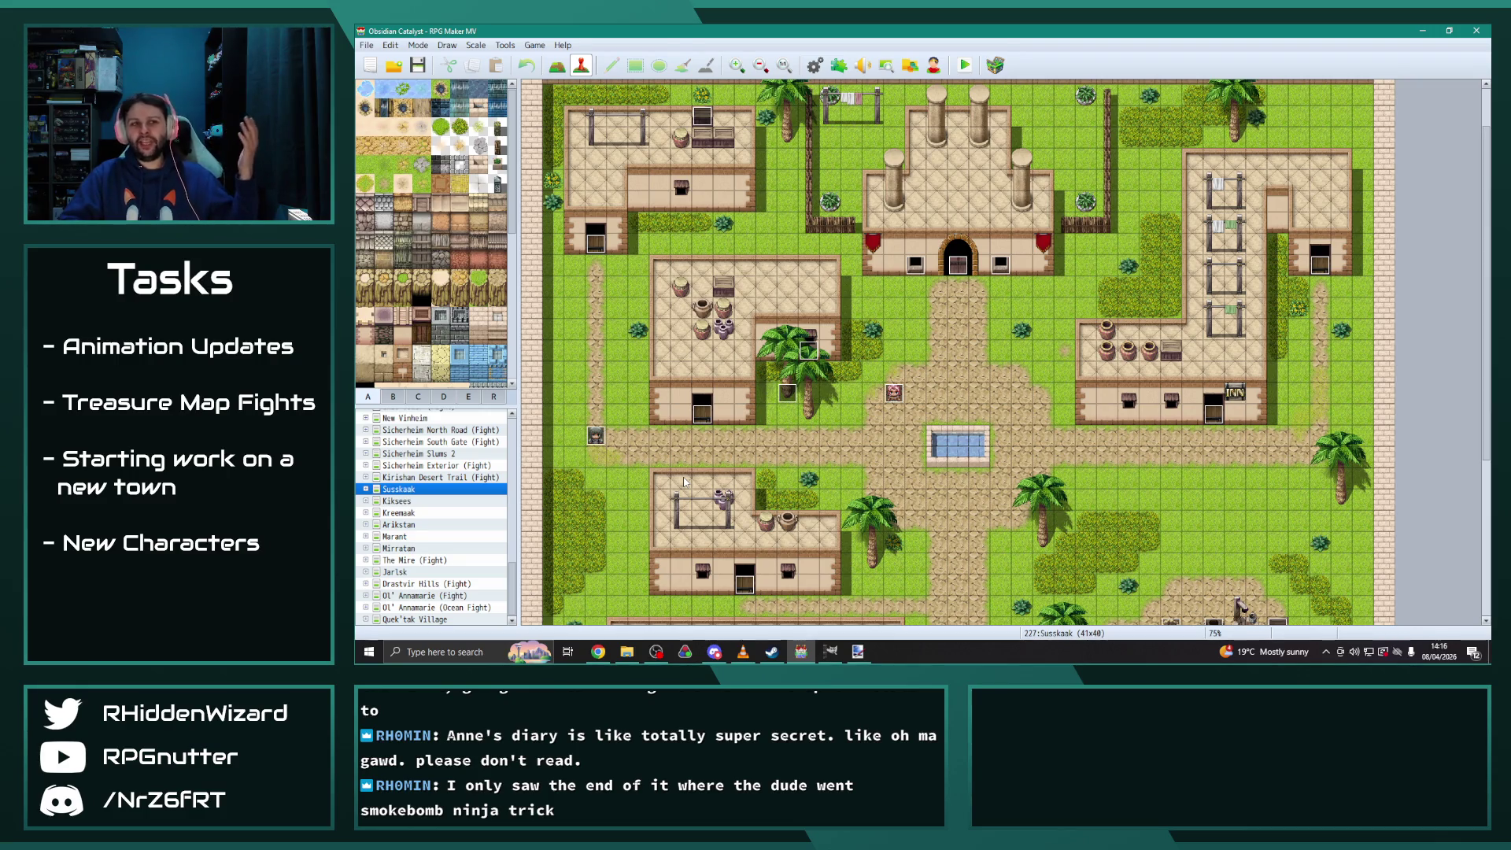
mouse_move(512, 575)
left_mouse_down()
mouse_move(524, 431)
mouse_move(525, 469)
left_mouse_up()
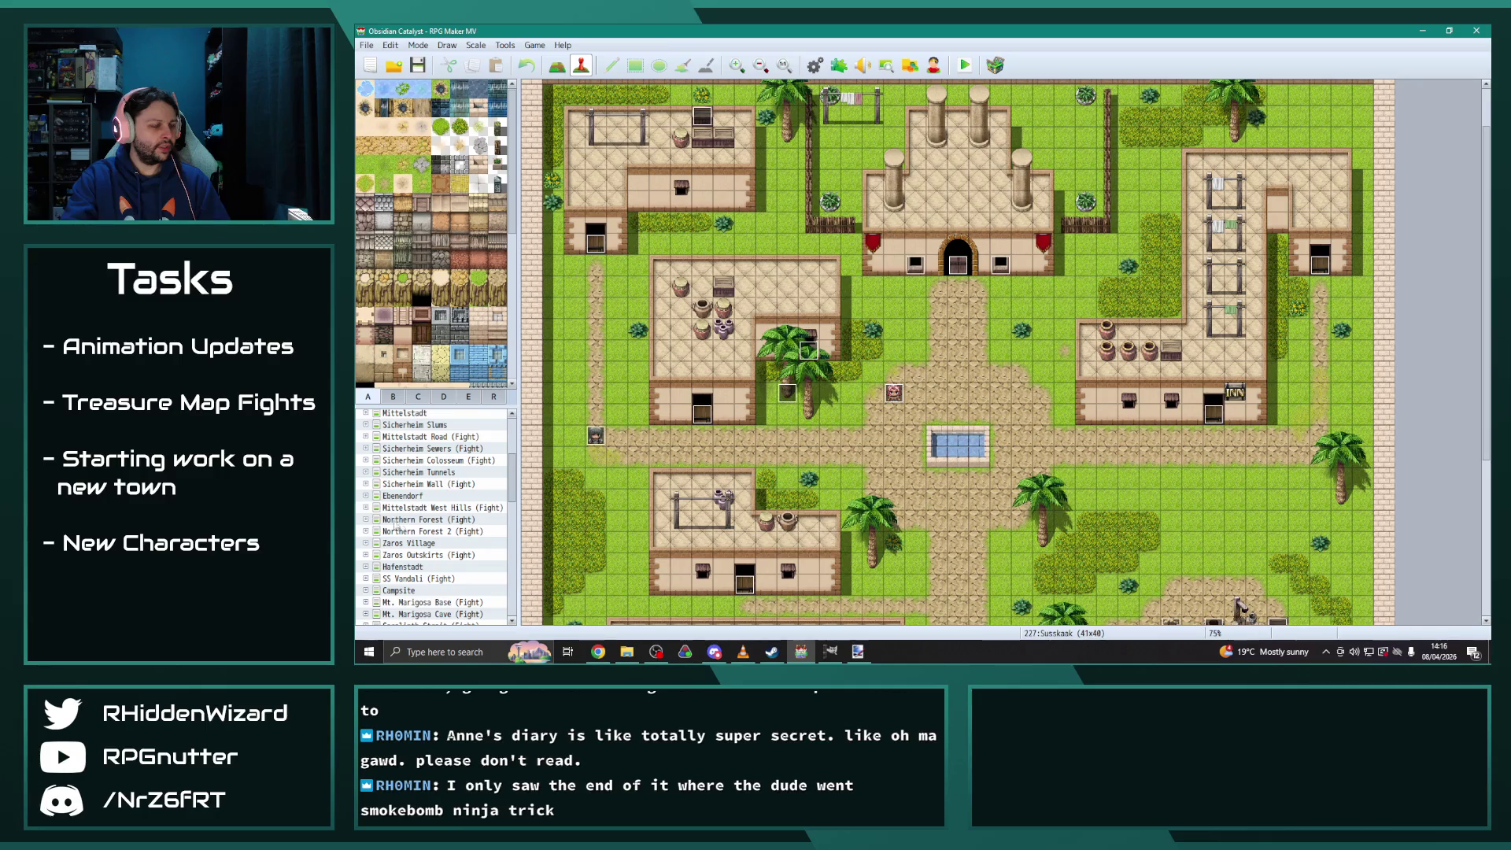
scroll(376, 468, "up", 1)
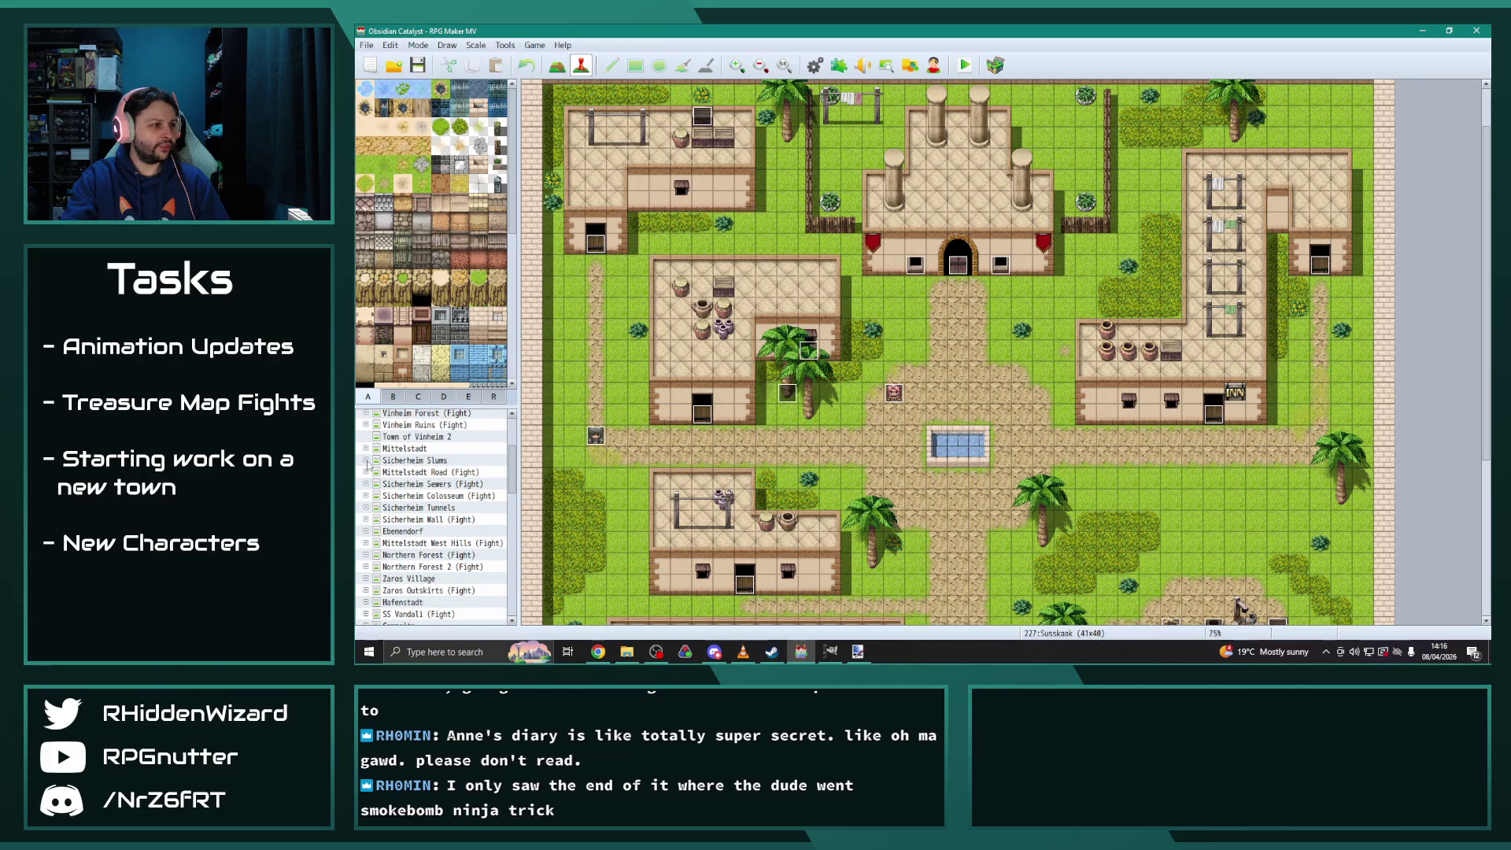
left_click(414, 483)
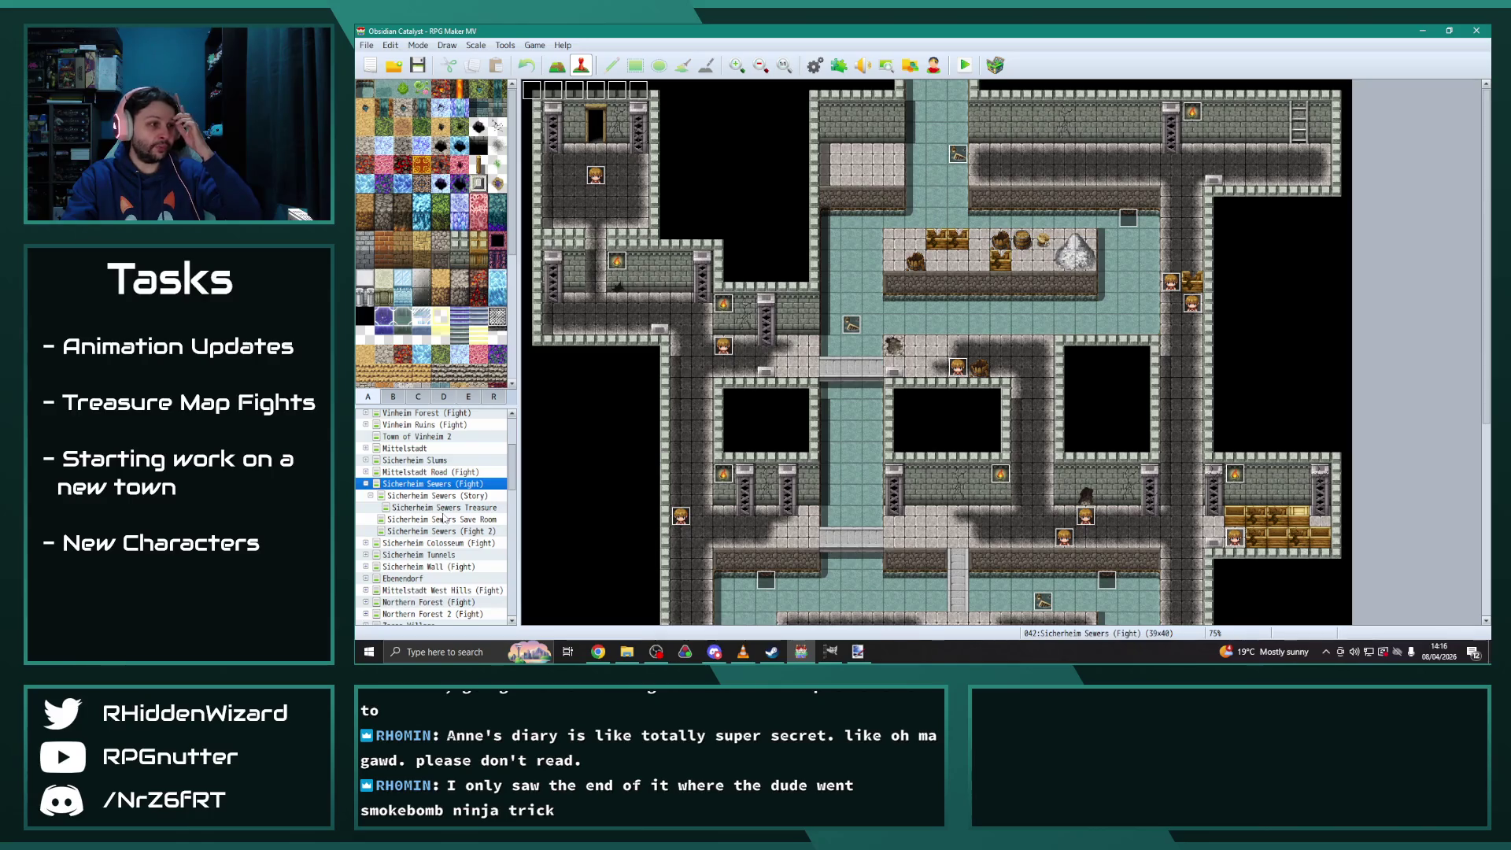
Open the Sicherheim Sewers Treasure map, inspect its Desmond event, then return to Sicherheim Sewers (Fight)
left_click(443, 507)
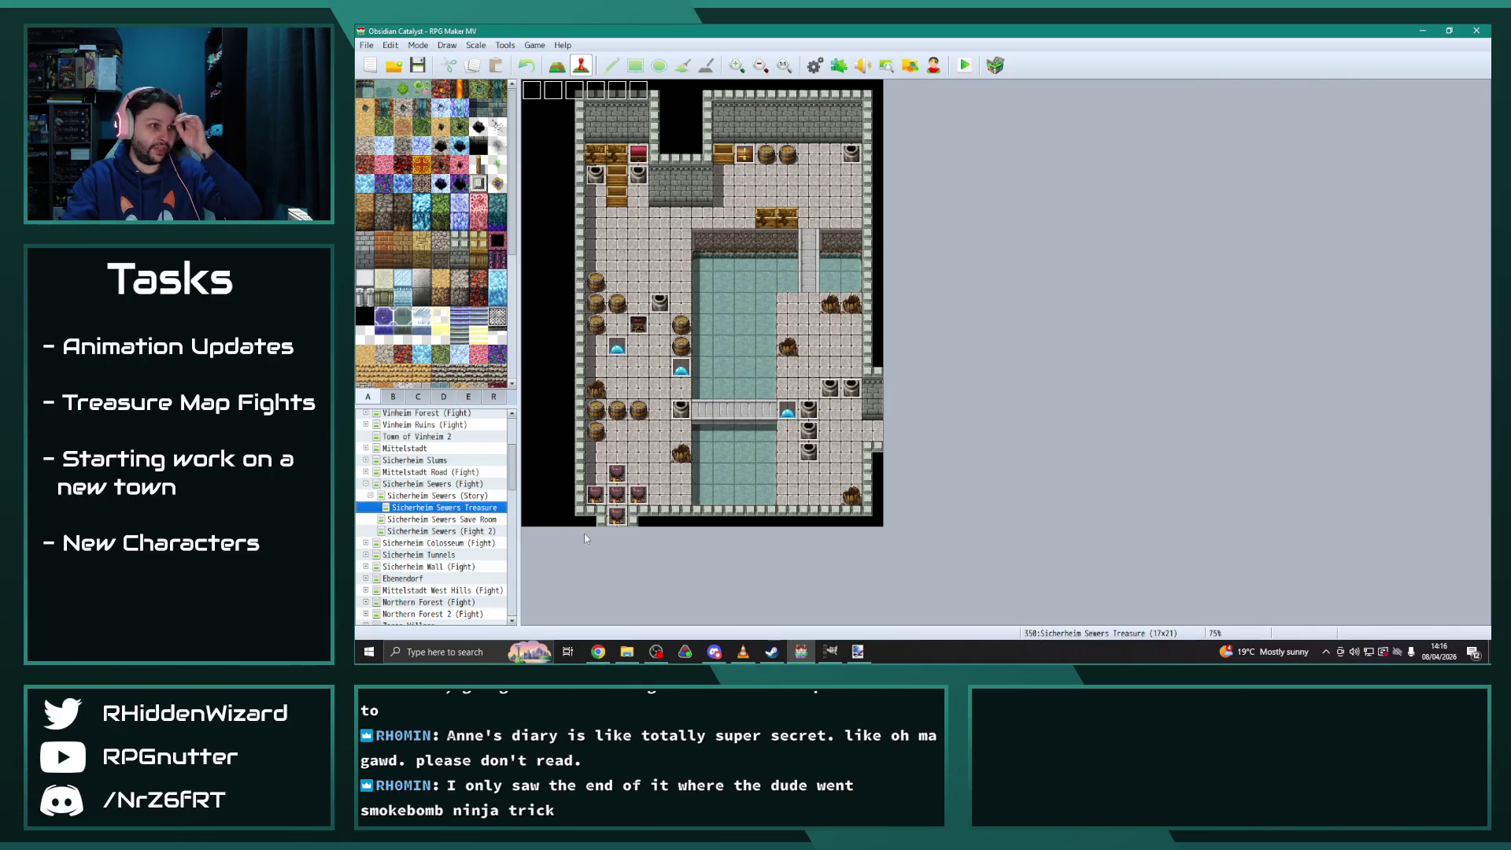
left_click(639, 323)
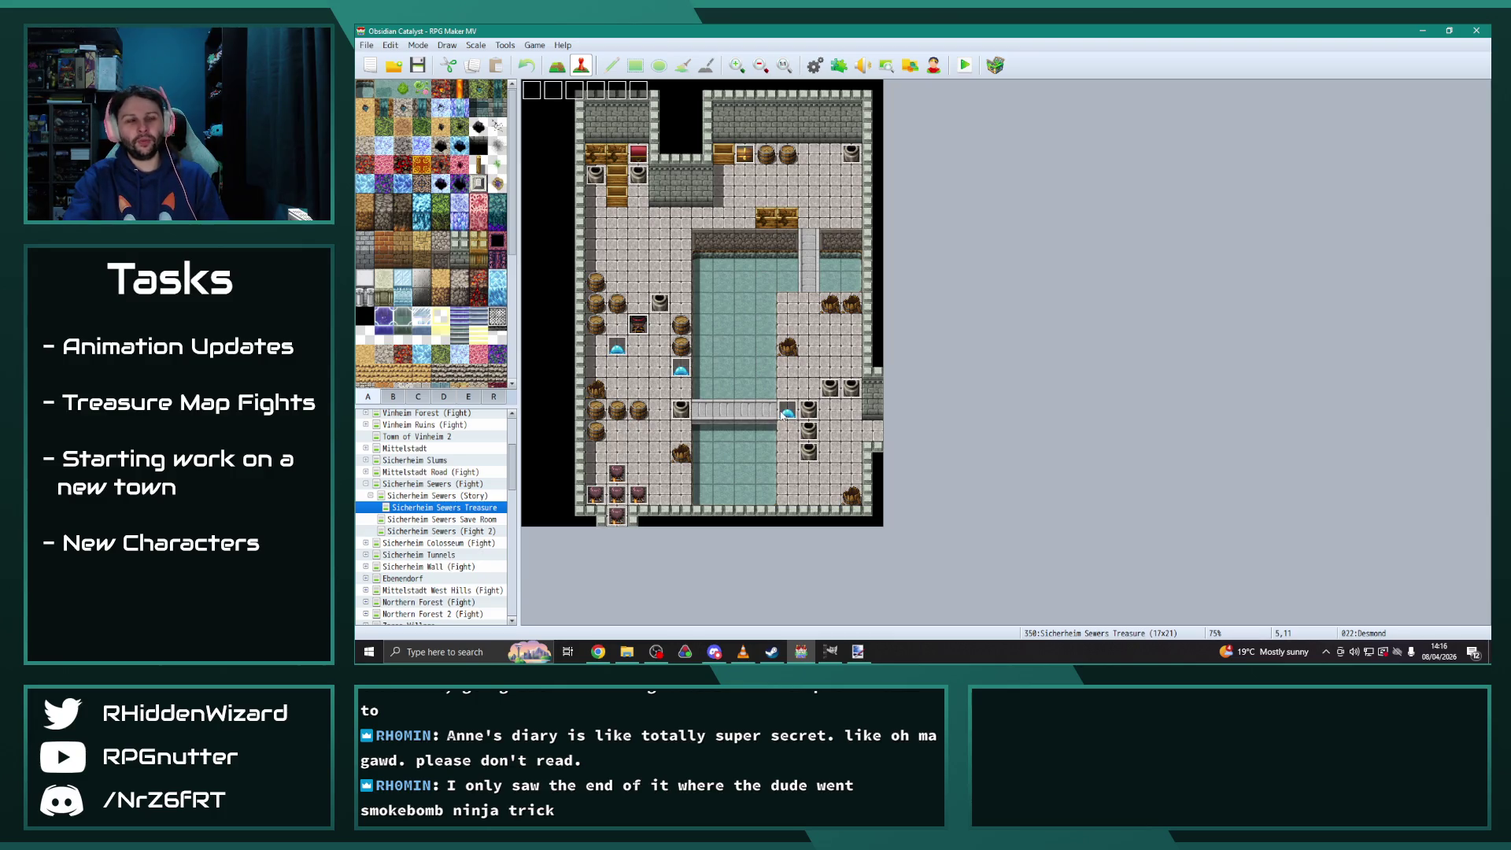
left_click(365, 483)
scroll(440, 512, "down", 1)
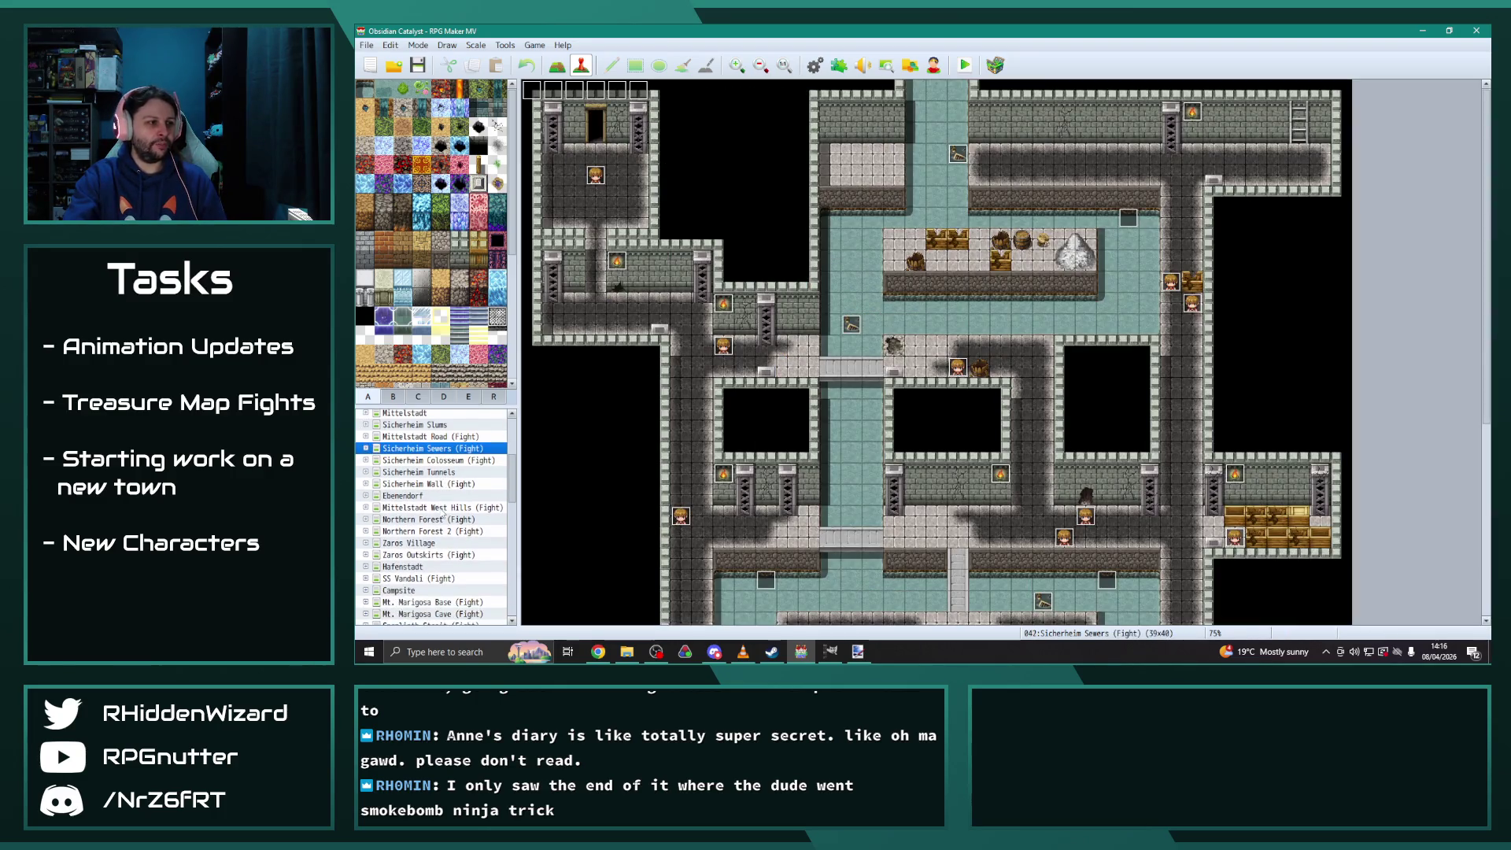
Expand Mittelstadt West Hills (Fight), view the Hills Treasure Chamber Slime event, then open Mittelstadt West Hills (Fight)
double_click(442, 509)
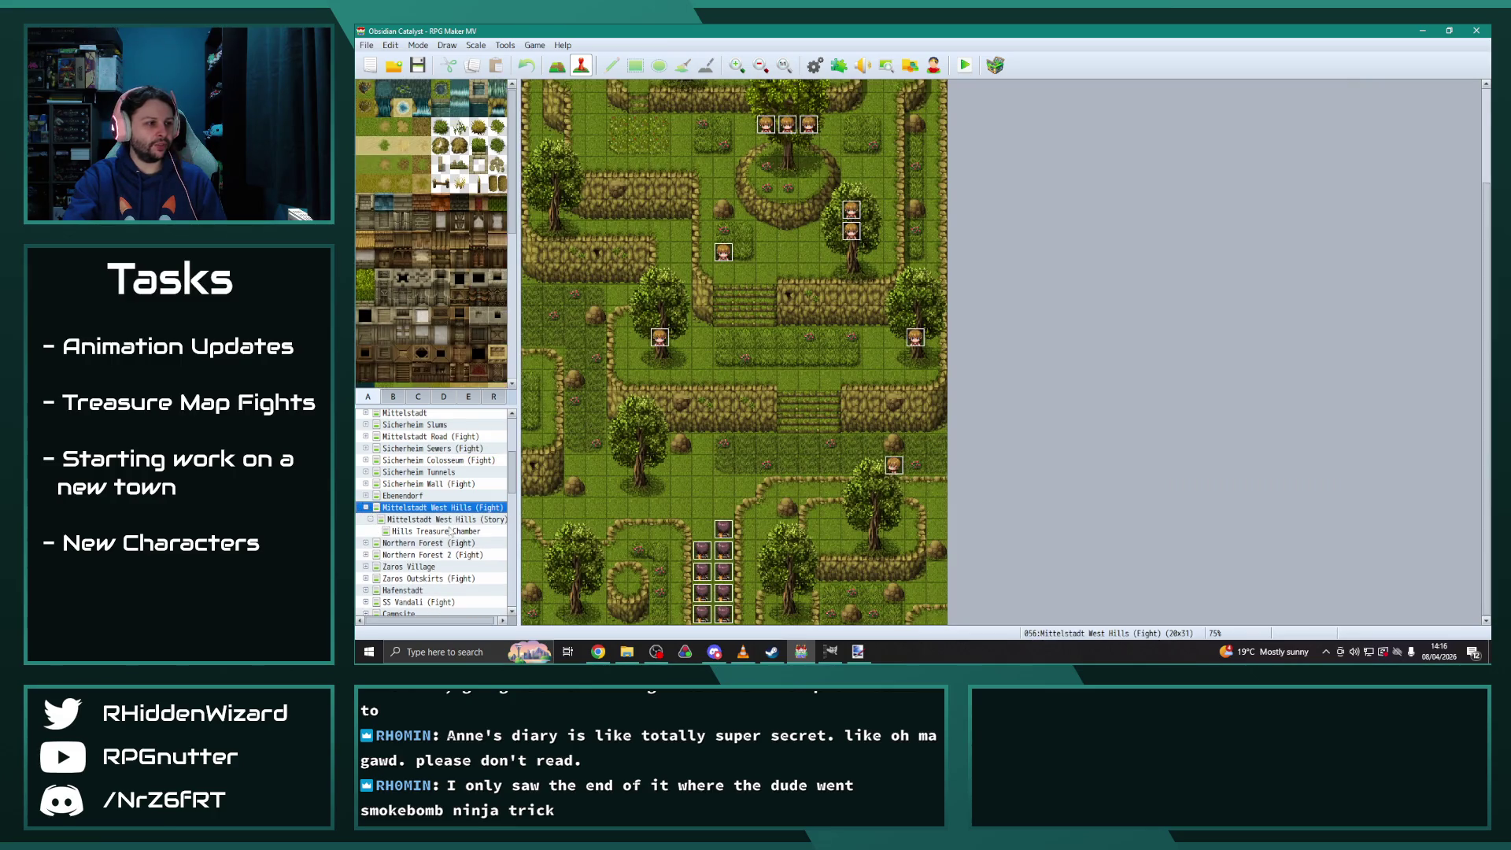
left_click(439, 532)
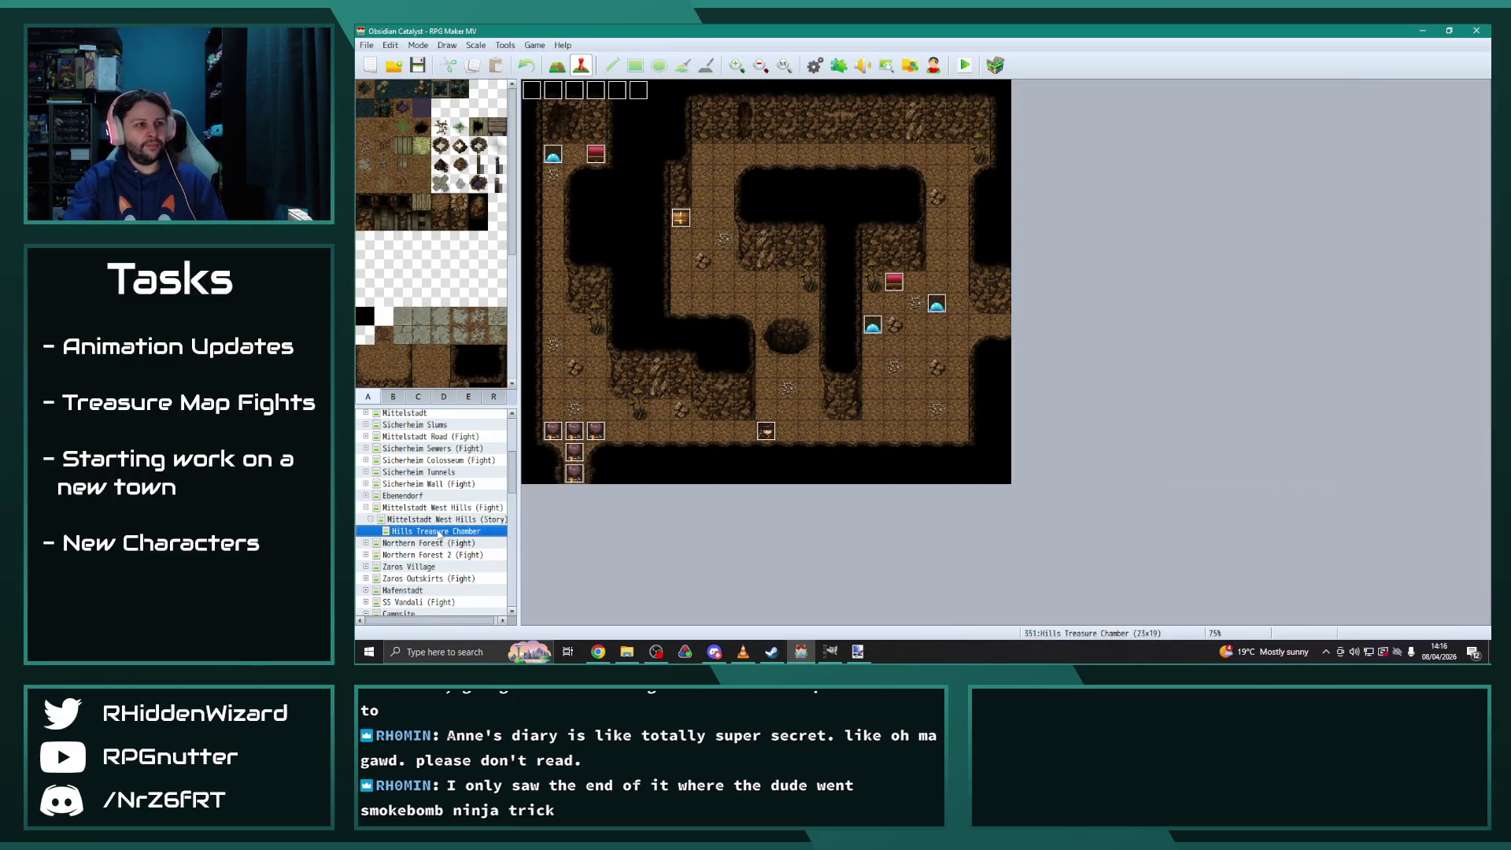
double_click(872, 325)
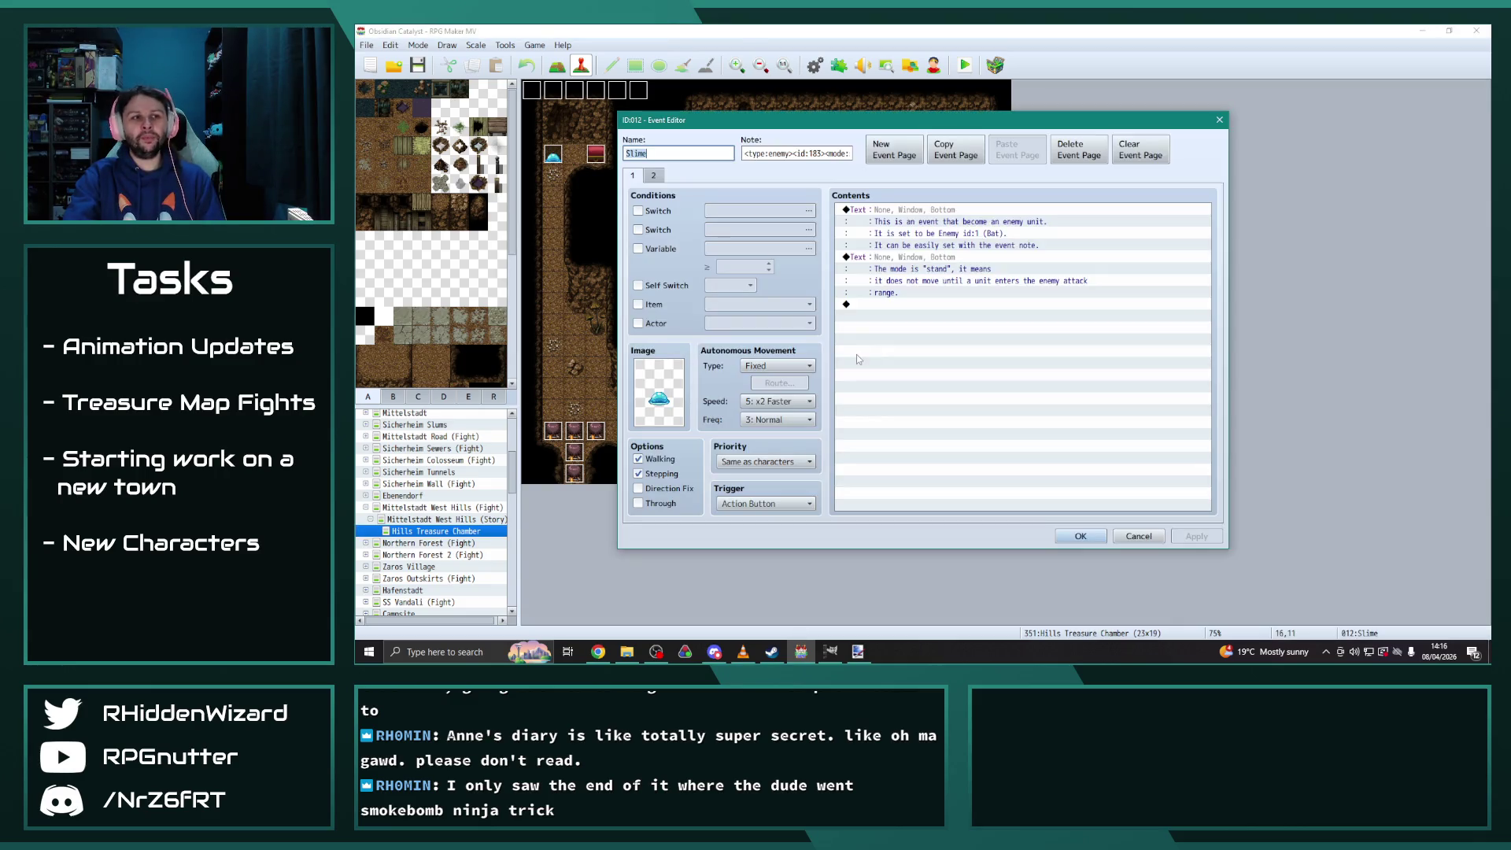
key("Escape")
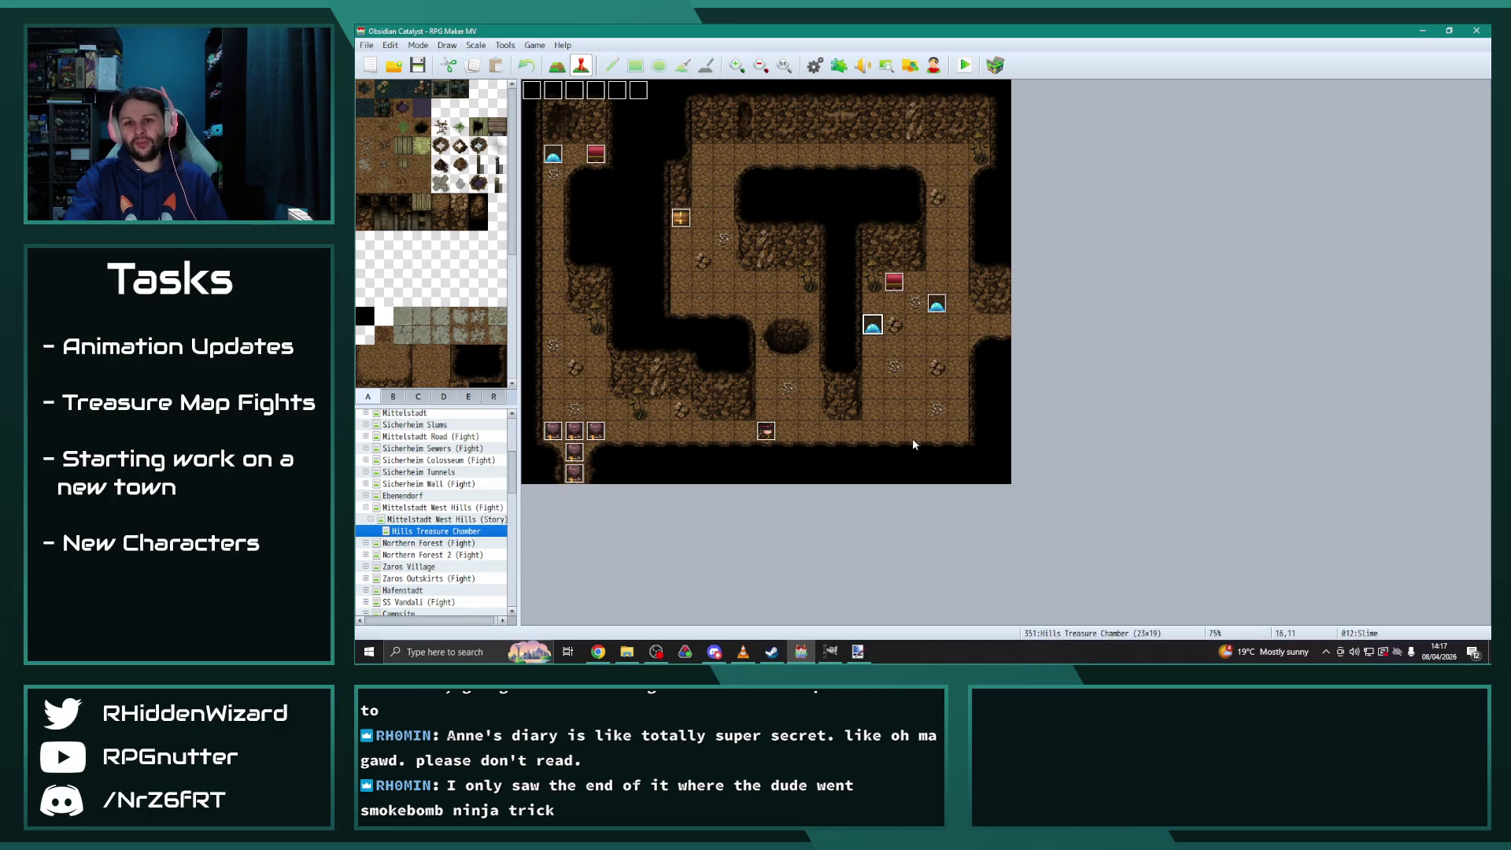
left_click(365, 507)
Browse the Uran Forest (Fight), Sicherheim Slums 2 and Sewers Treasure Fight 2 maps
scroll(419, 523, "down", 10)
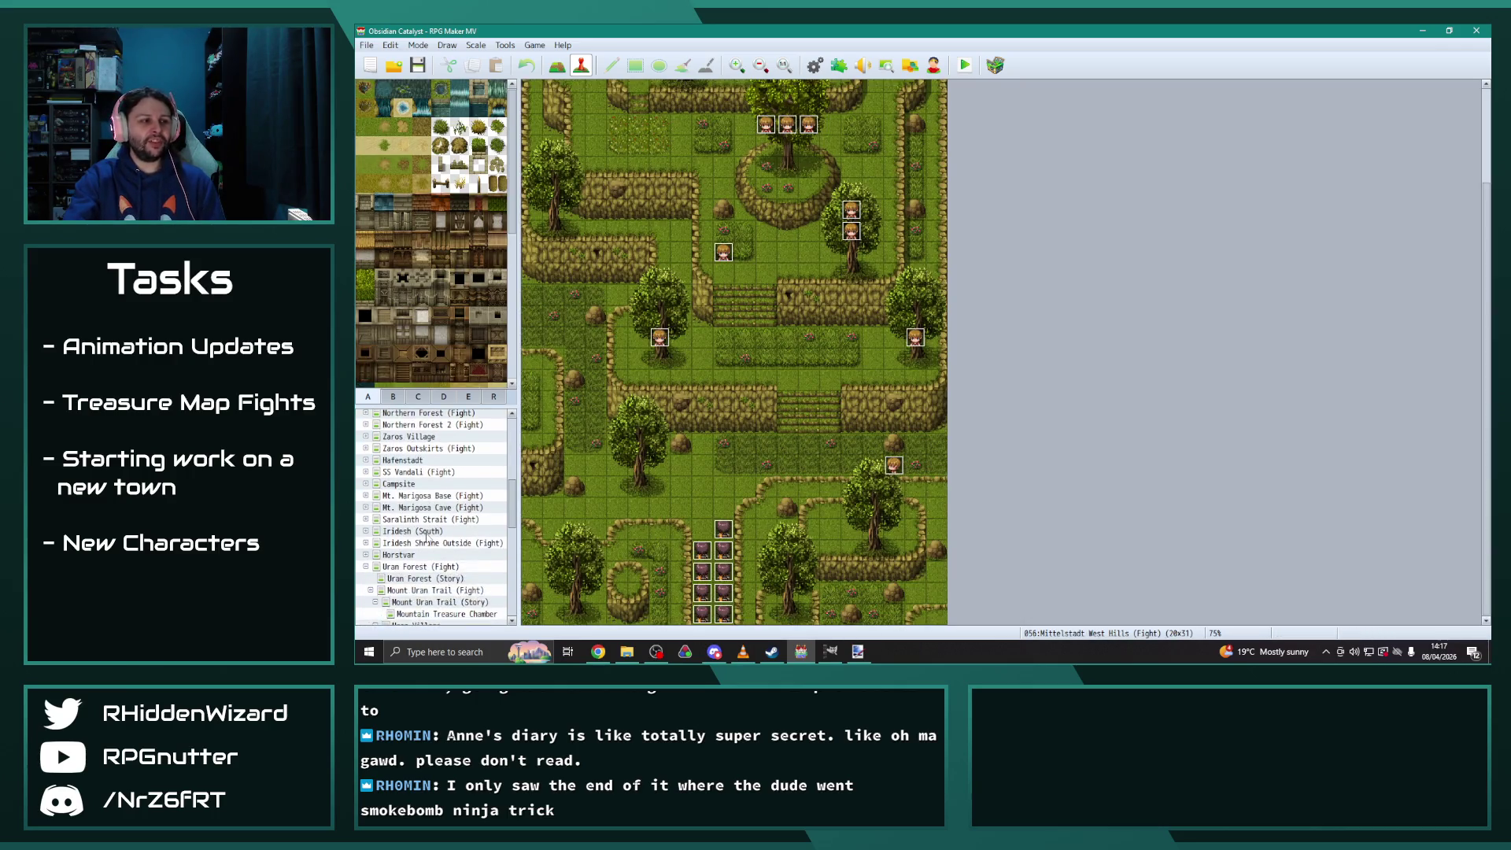
left_click(365, 425)
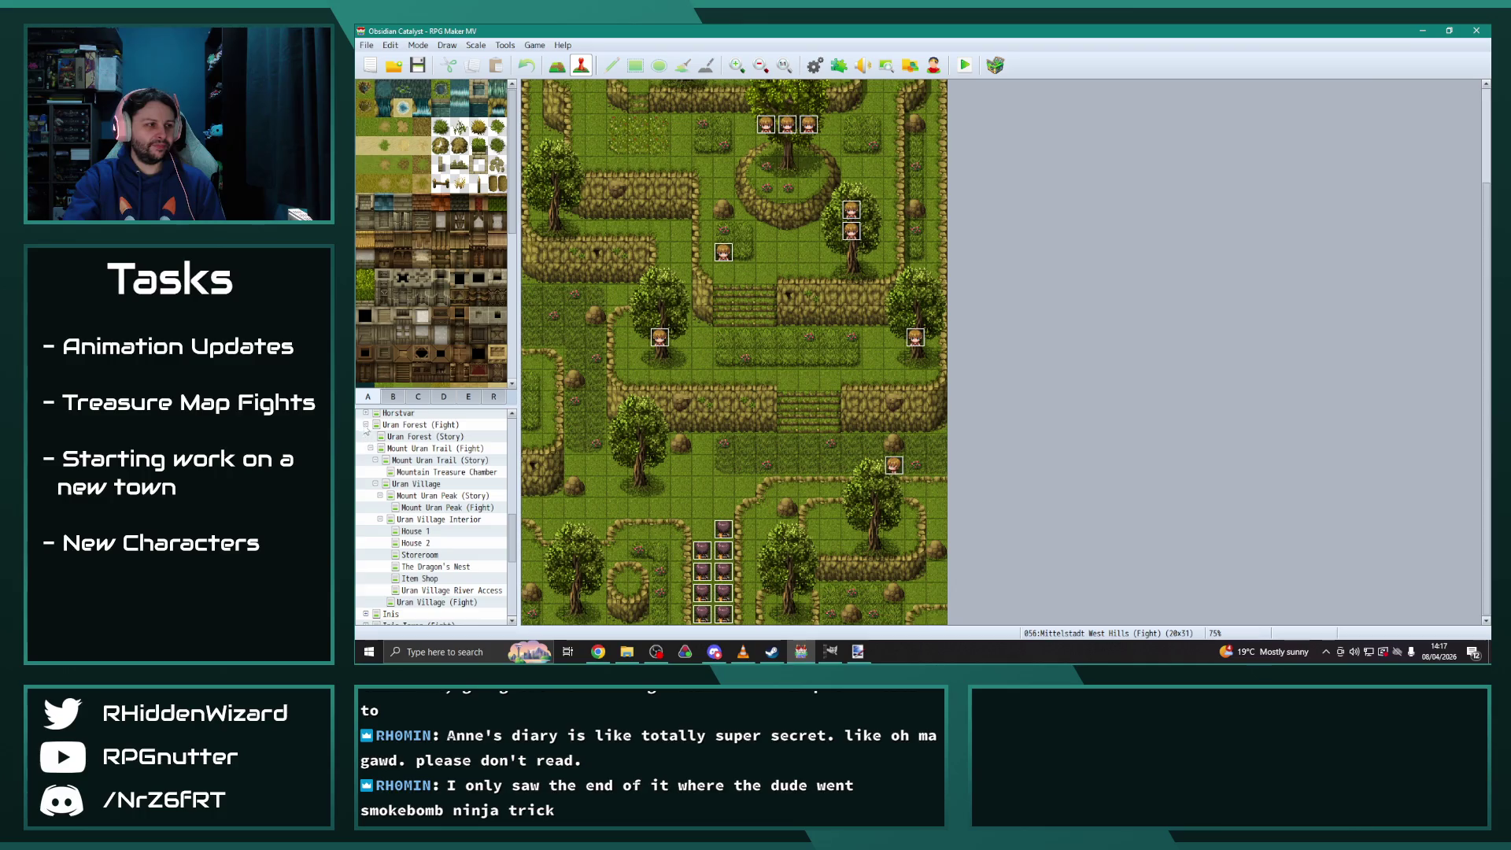
scroll(443, 481, "down", 1)
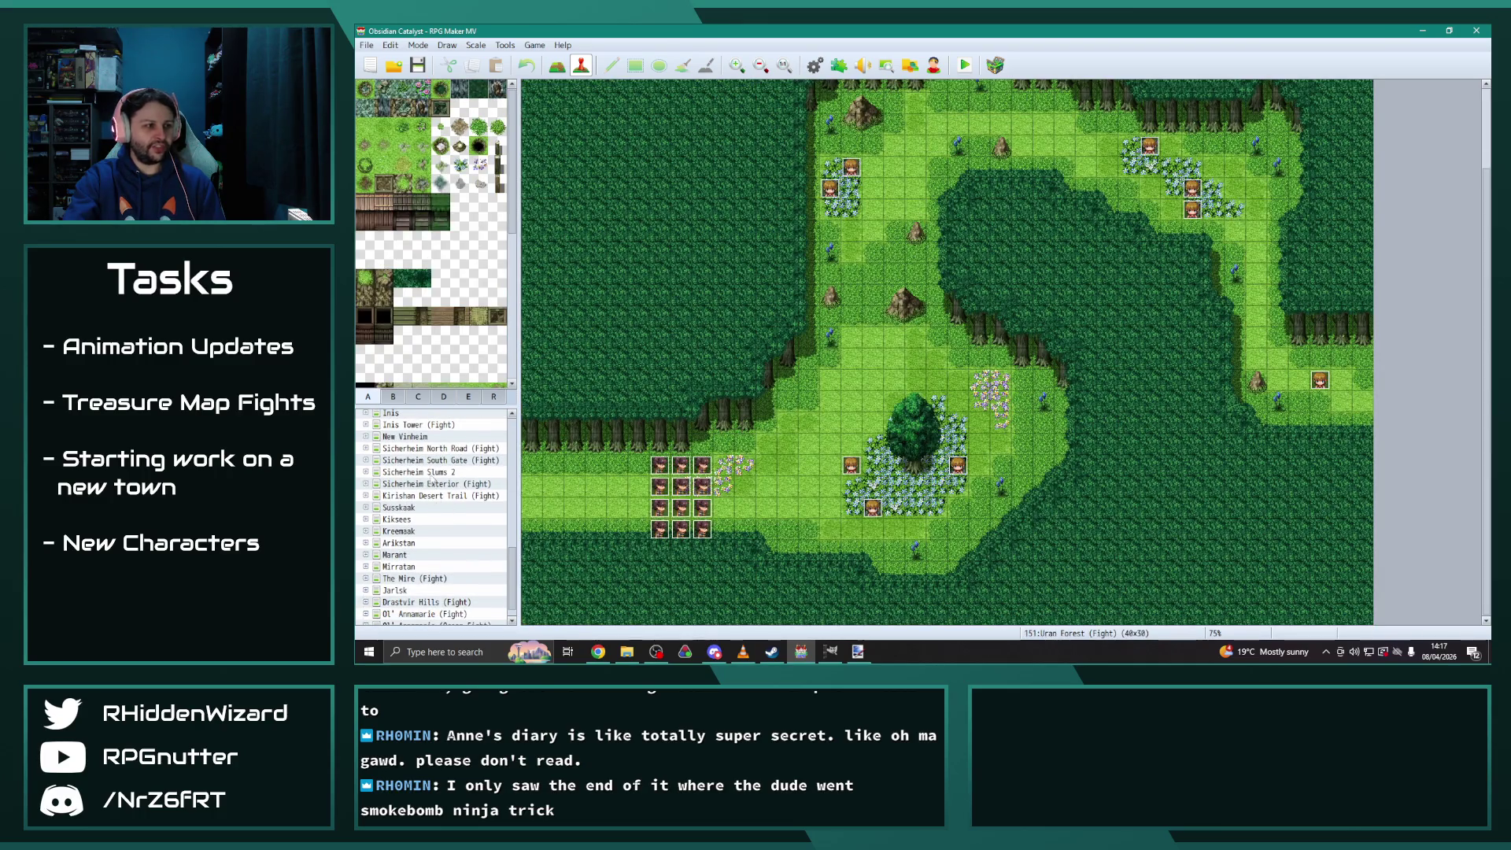
left_click(431, 473)
scroll(367, 473, "down", 2)
left_click(456, 546)
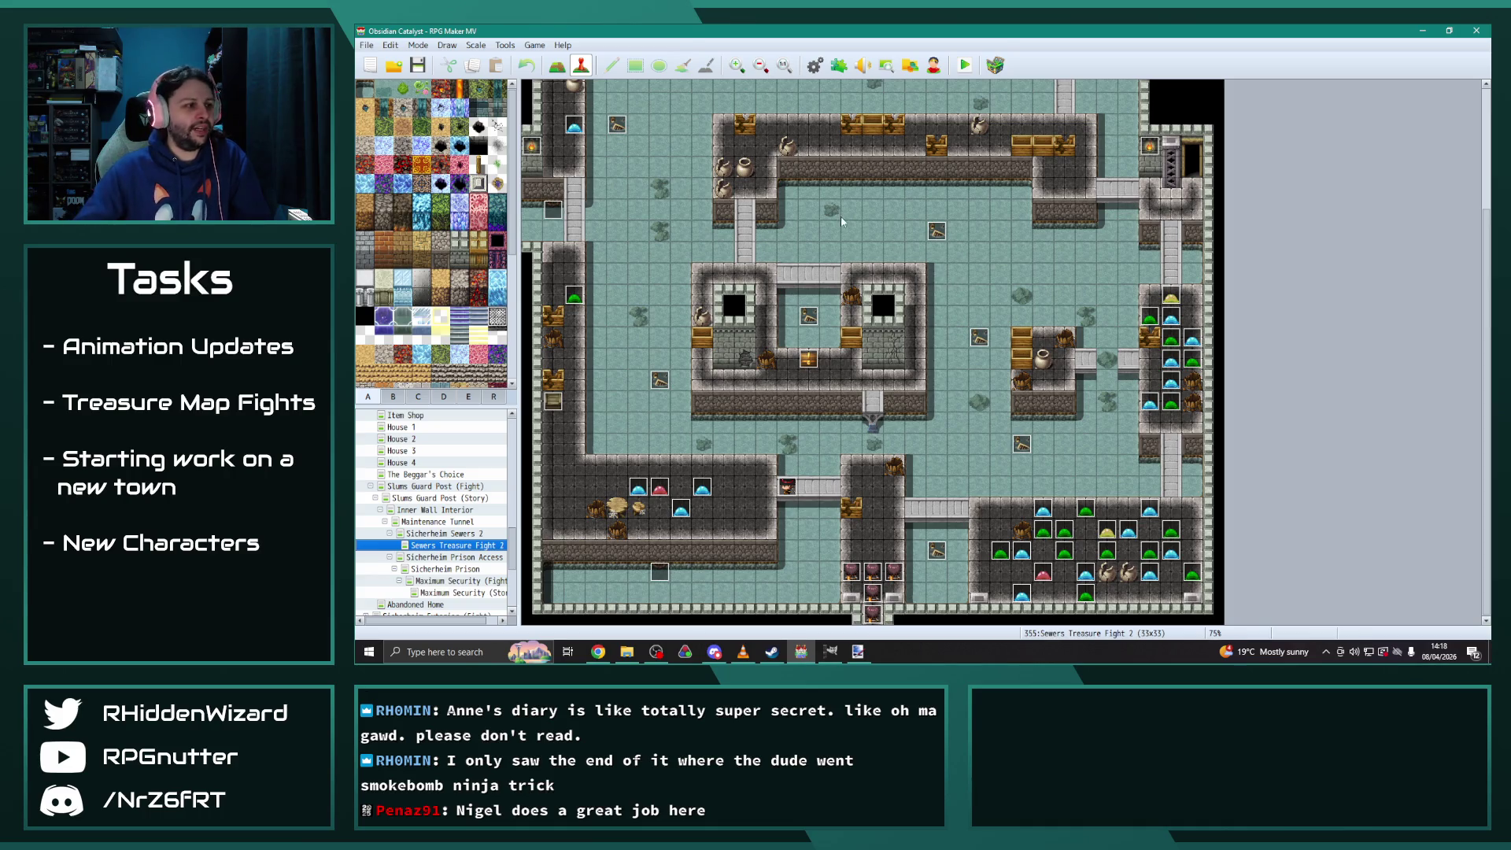
Go back to Sicherheim Slums 2 and switch to the OC Kanban spreadsheet
scroll(370, 456, "up", 2)
left_click(366, 451)
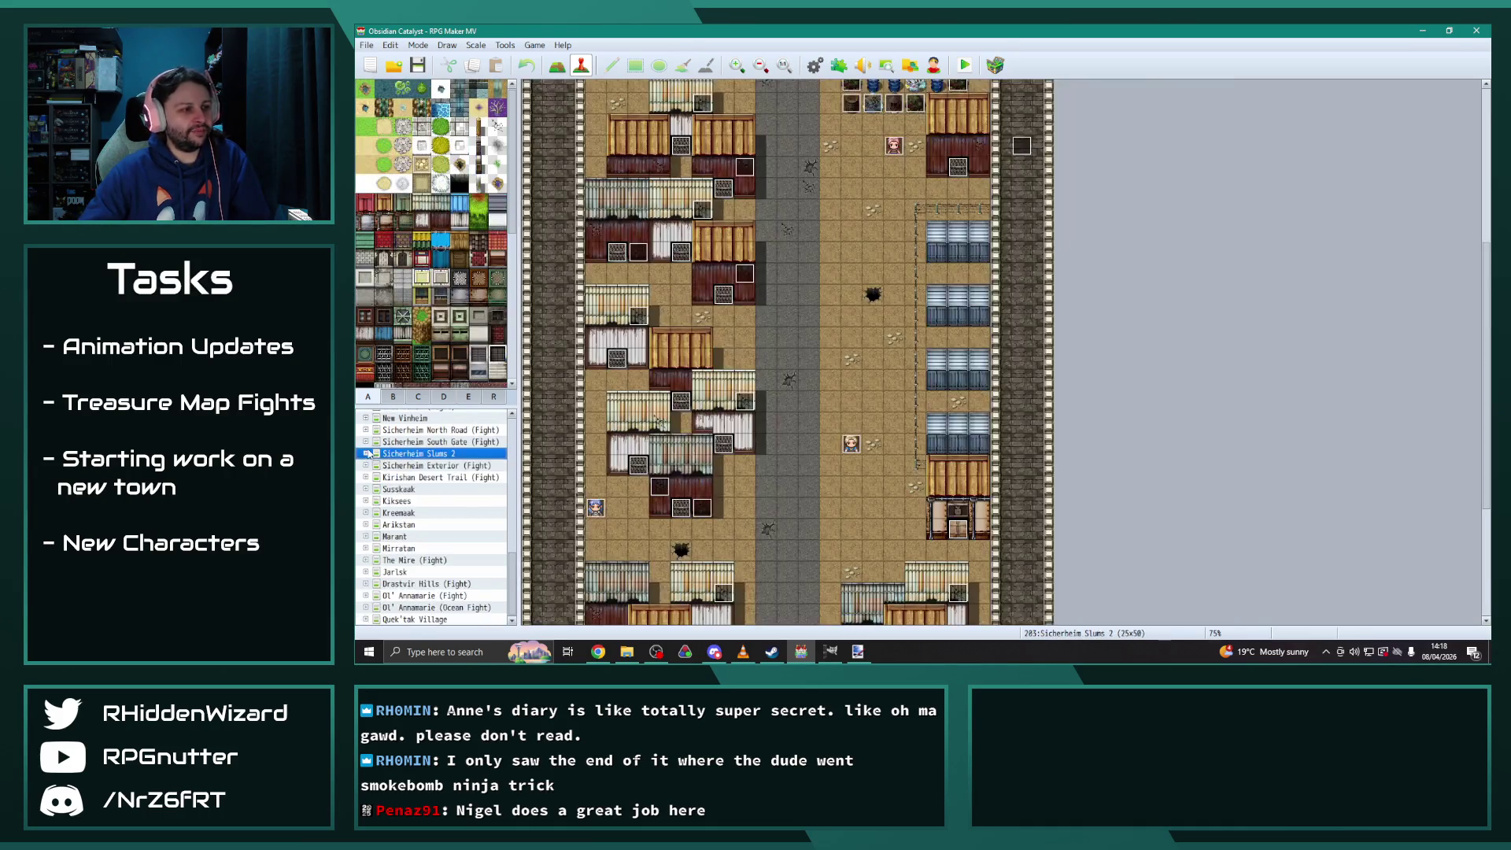
key("alt+Tab")
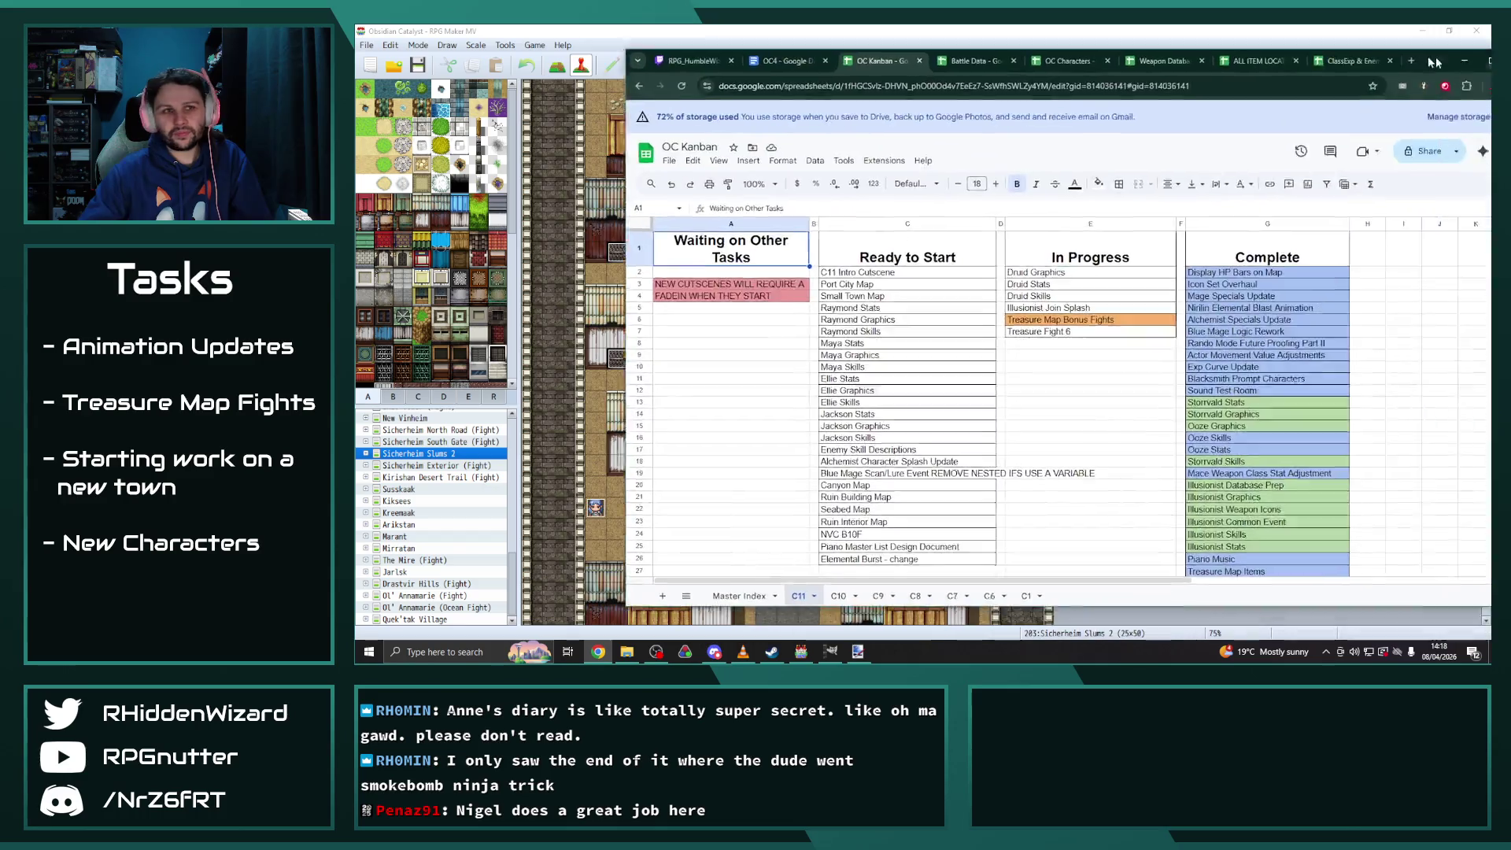
left_click_drag(1435, 56, 1267, 55)
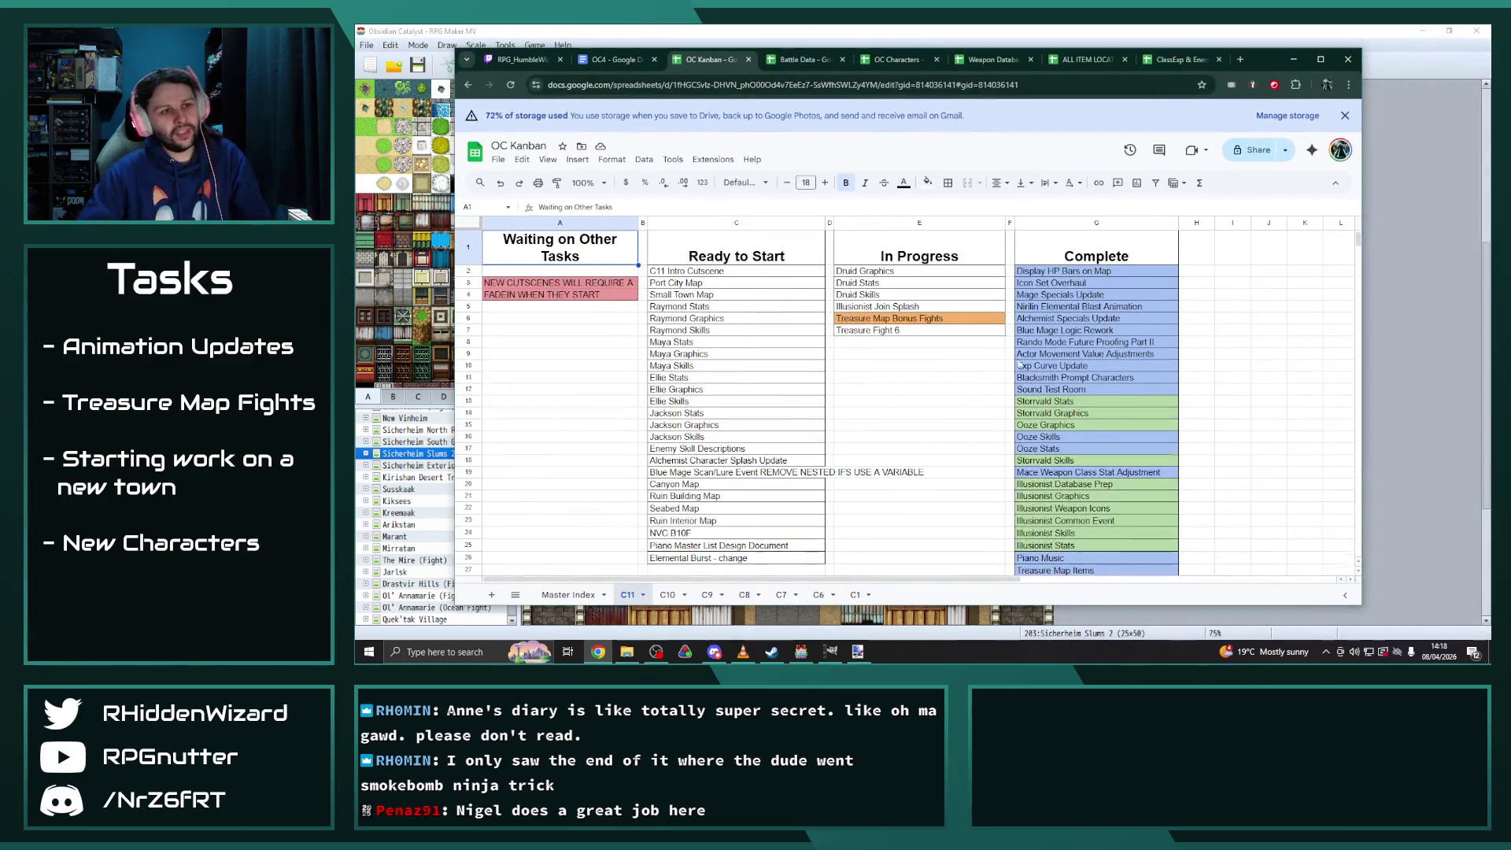
Paste Treasure Fight 6 into Complete cell G36 with the matching blue fill
scroll(938, 344, "down", 3)
scroll(938, 344, "up", 3)
left_click(899, 307)
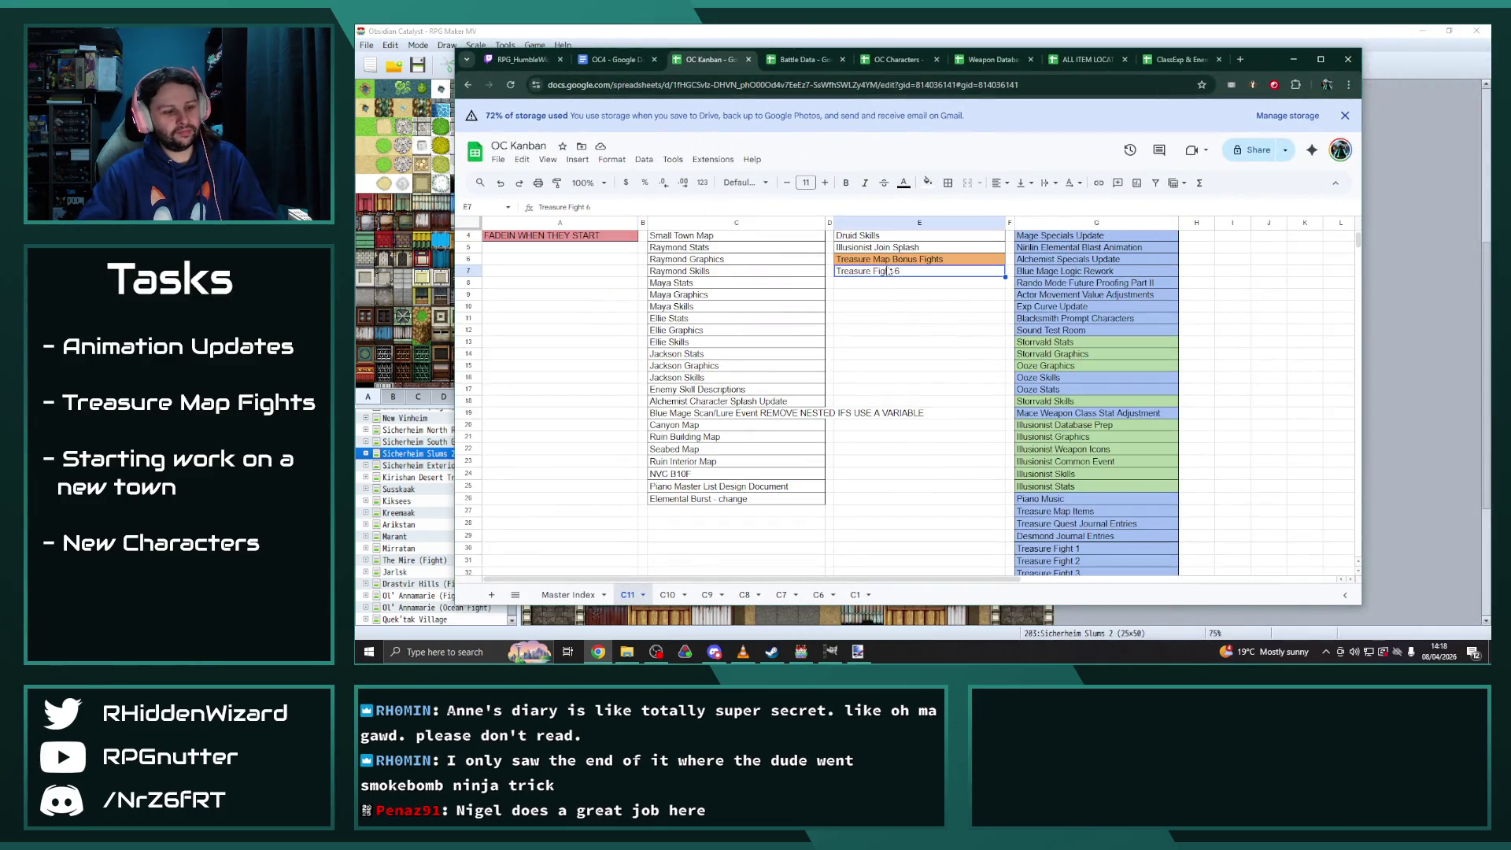
scroll(1049, 432, "down", 8)
left_click(1050, 386)
type("Treasure Fight 6")
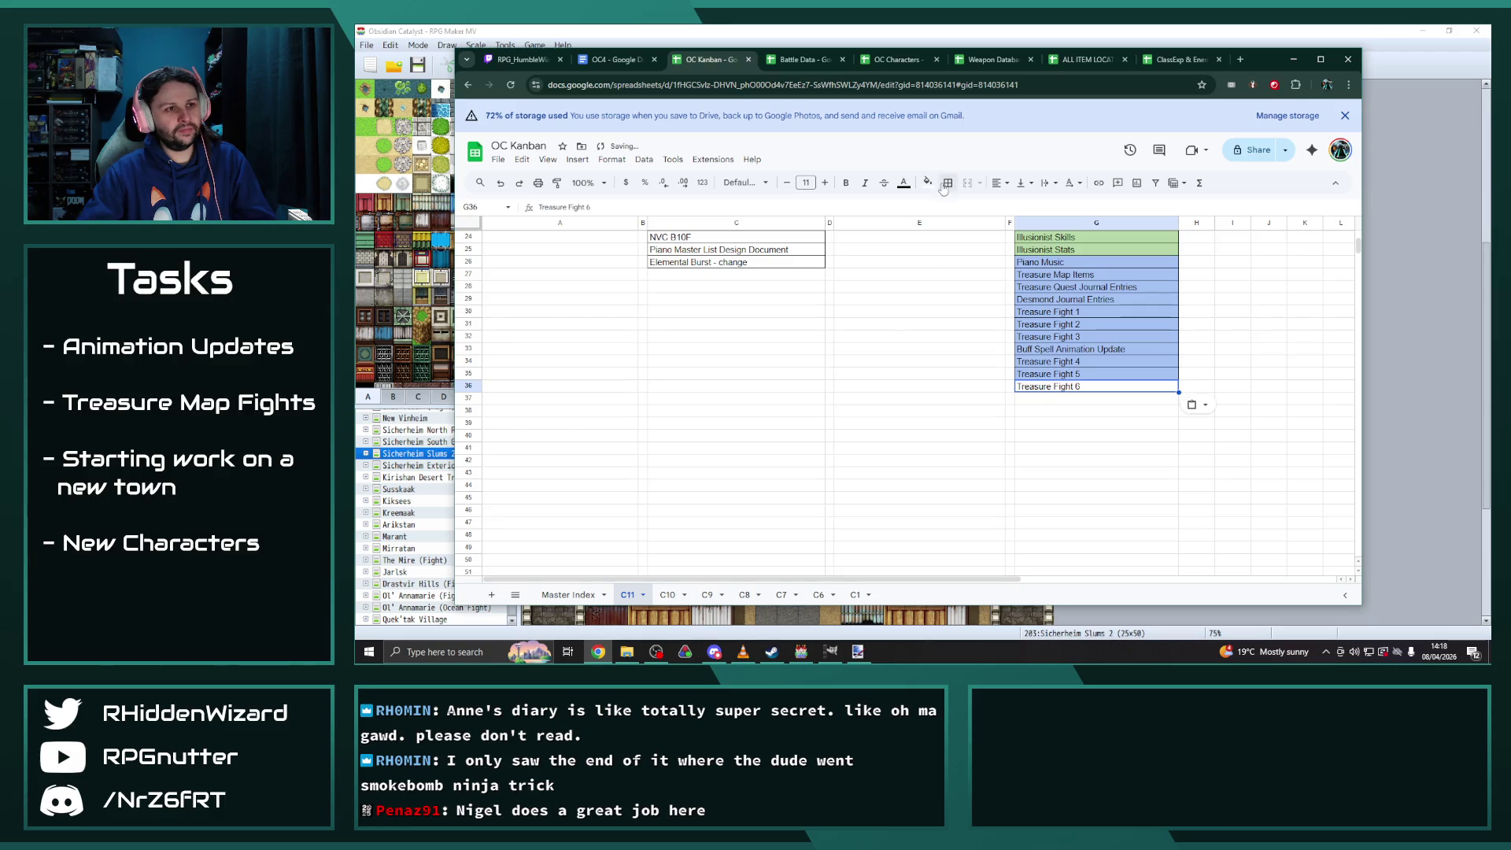
left_click(931, 184)
left_click(1008, 274)
Enter Treasure Fight 7 in E7 with a full border, then minimize the browser
scroll(908, 390, "up", 8)
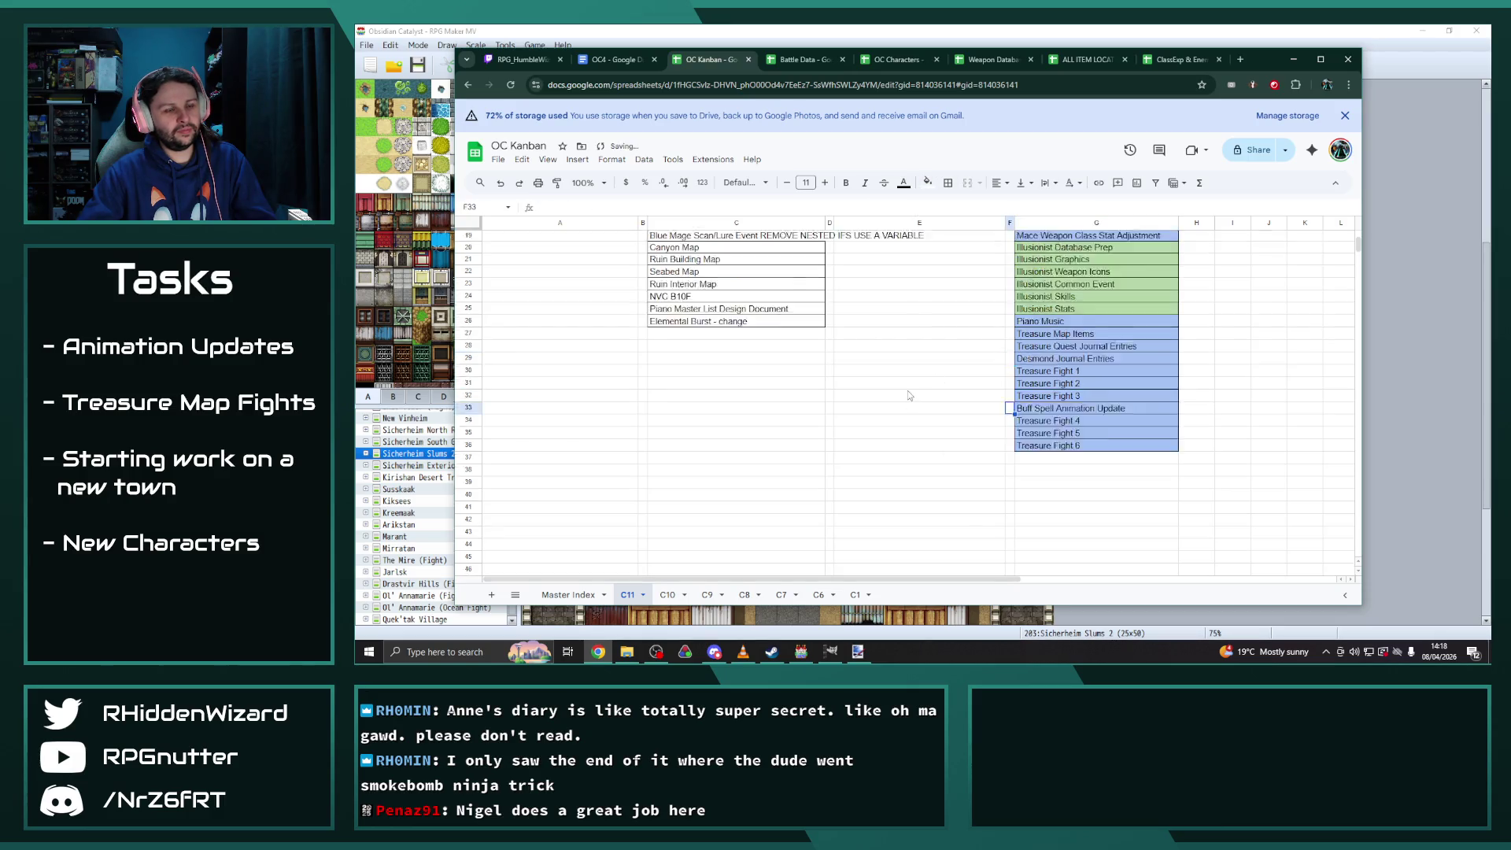
left_click(861, 331)
type("Trea")
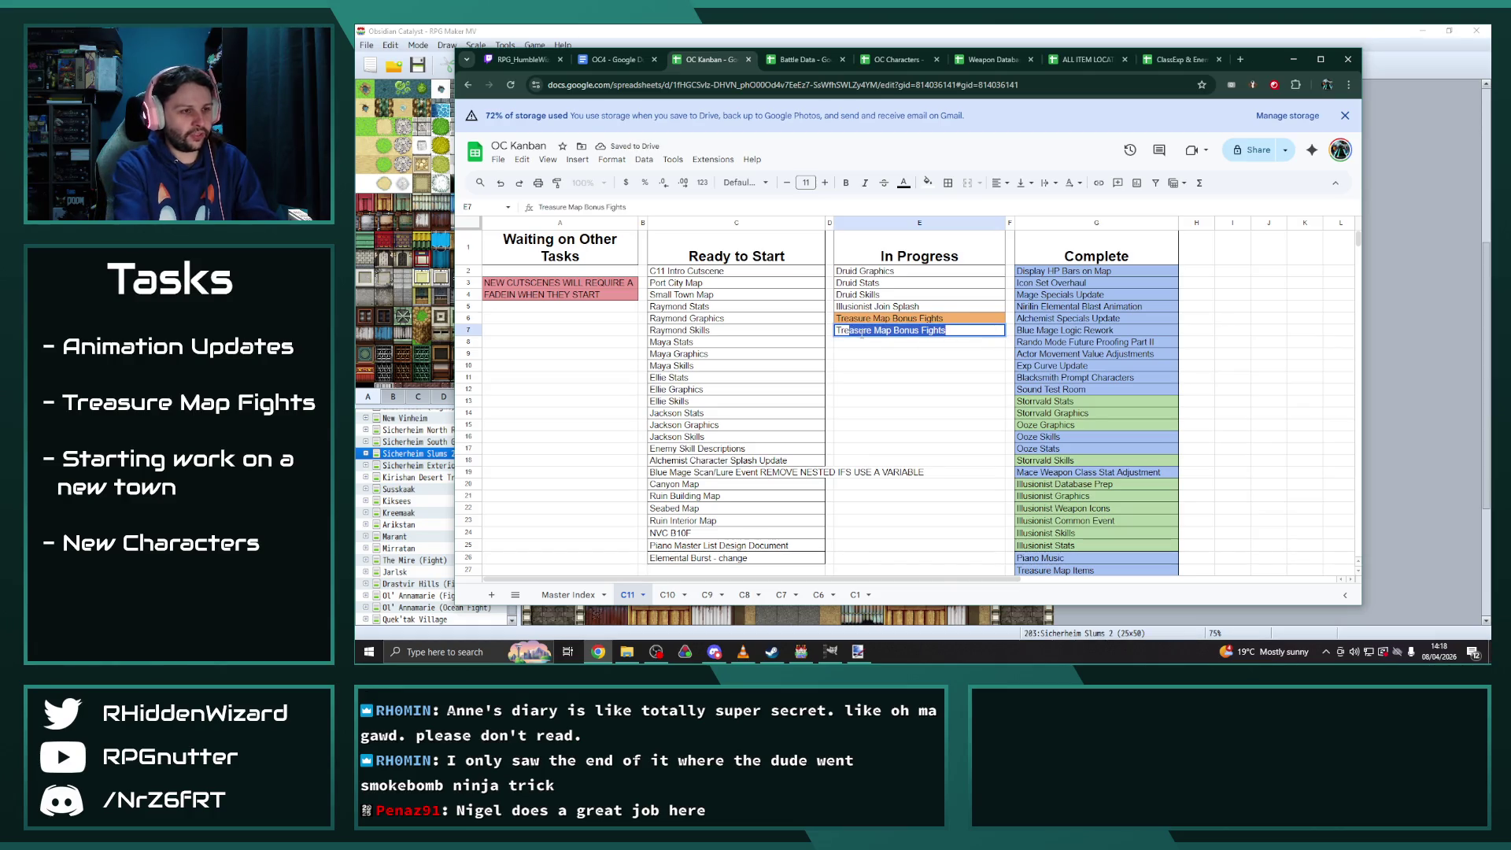
type("sure Fight 7")
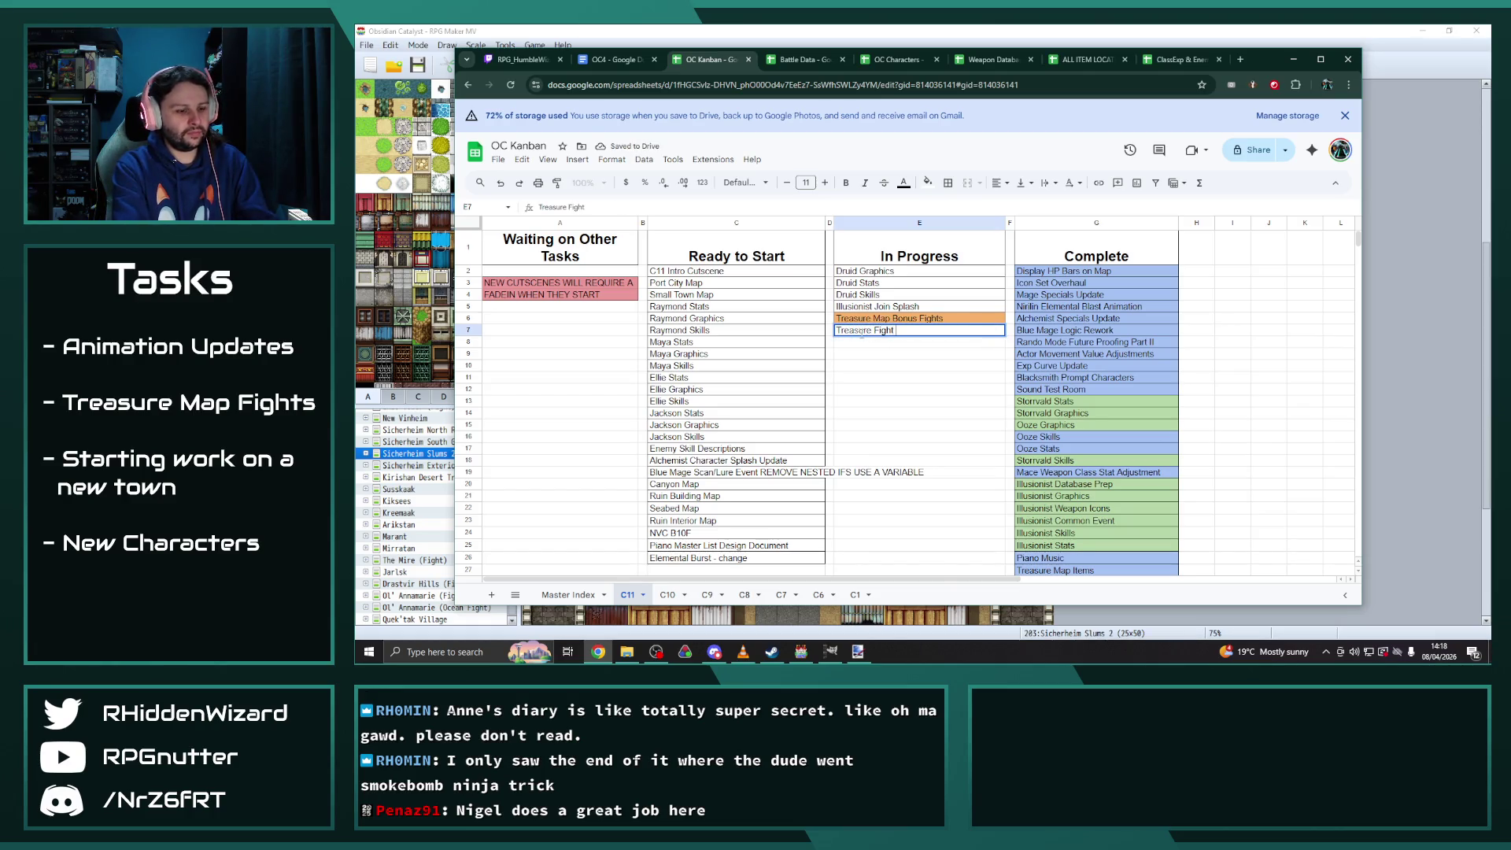
key("Return")
left_click(861, 331)
left_click(949, 184)
left_click(954, 209)
left_click(919, 425)
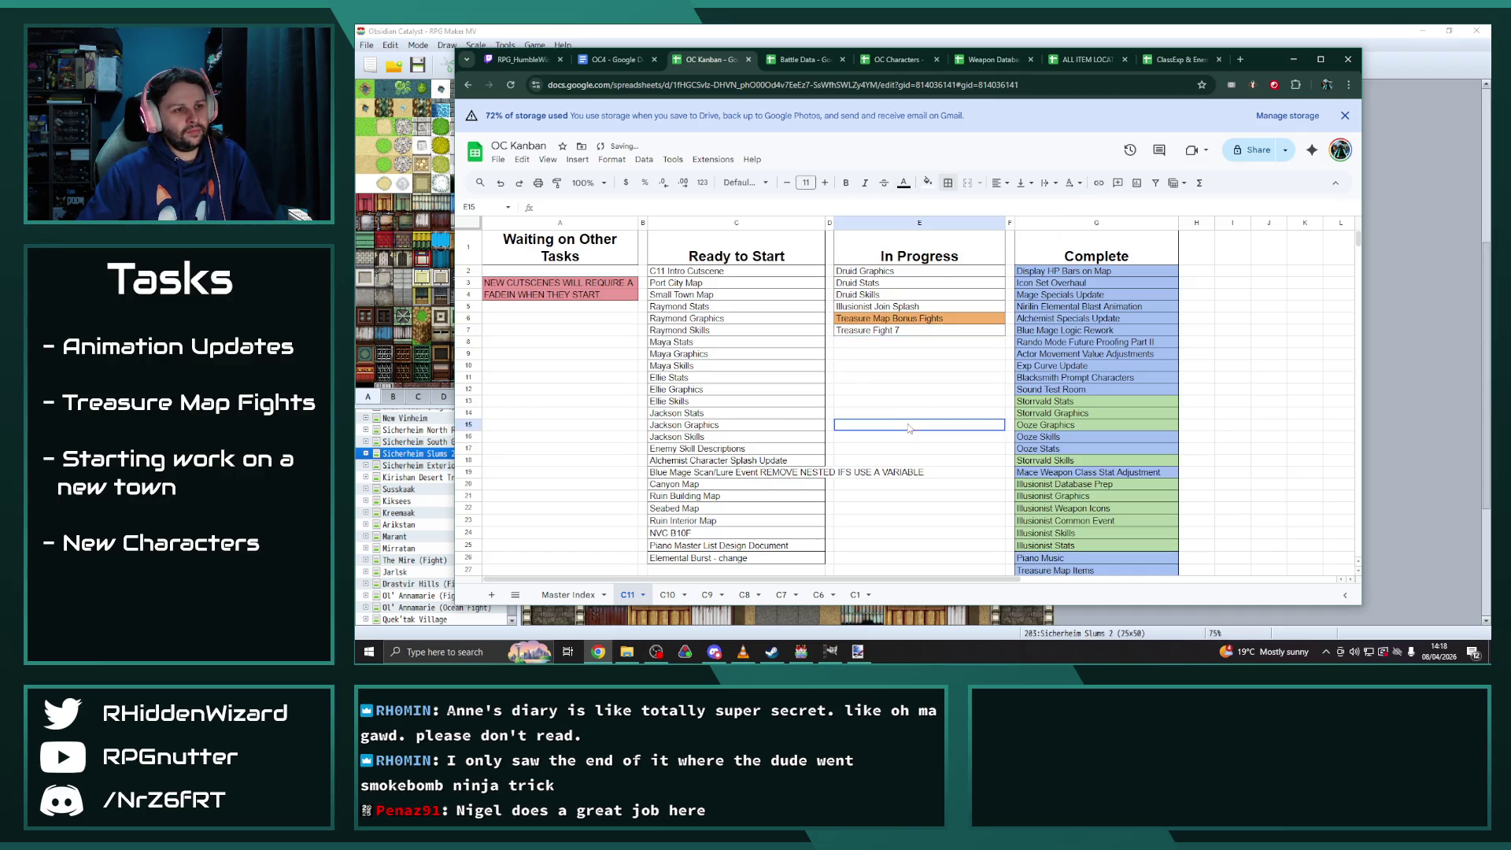
left_click(1293, 59)
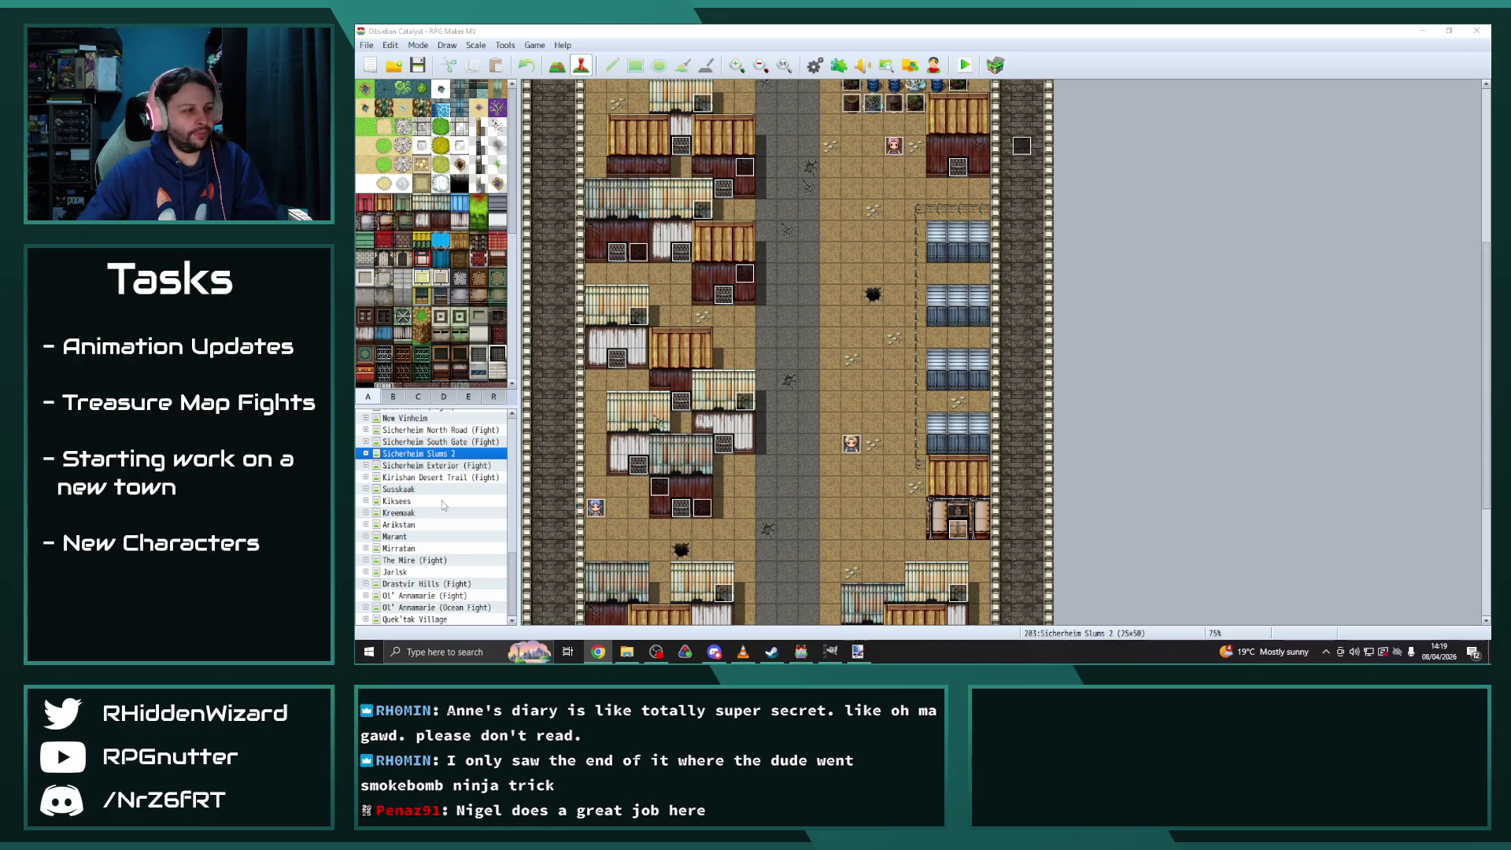
Open the Uran Village House 2 map from the map tree
scroll(442, 502, "up", 3)
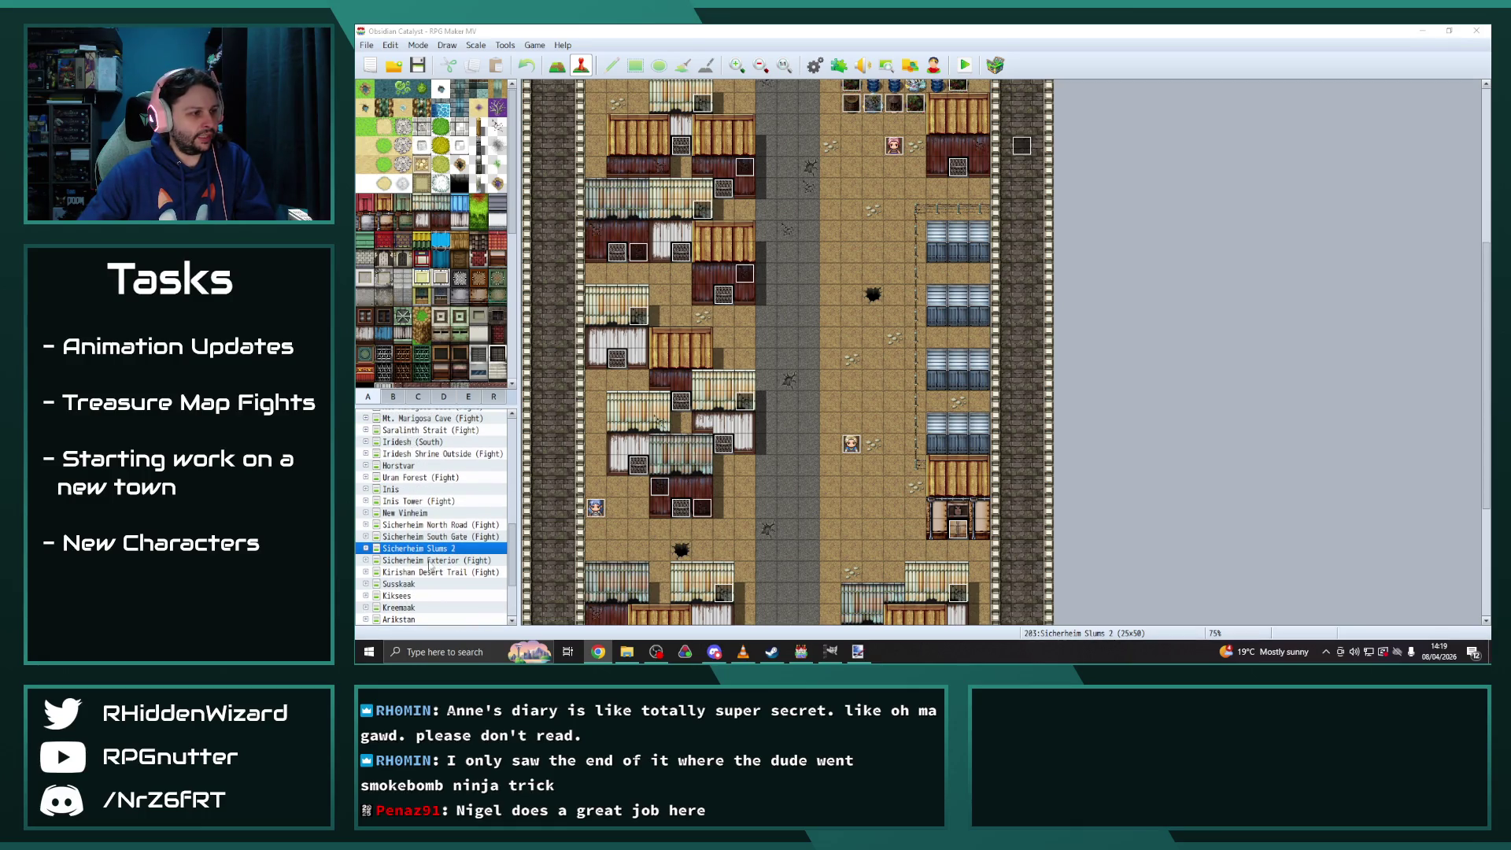
scroll(416, 541, "down", 2)
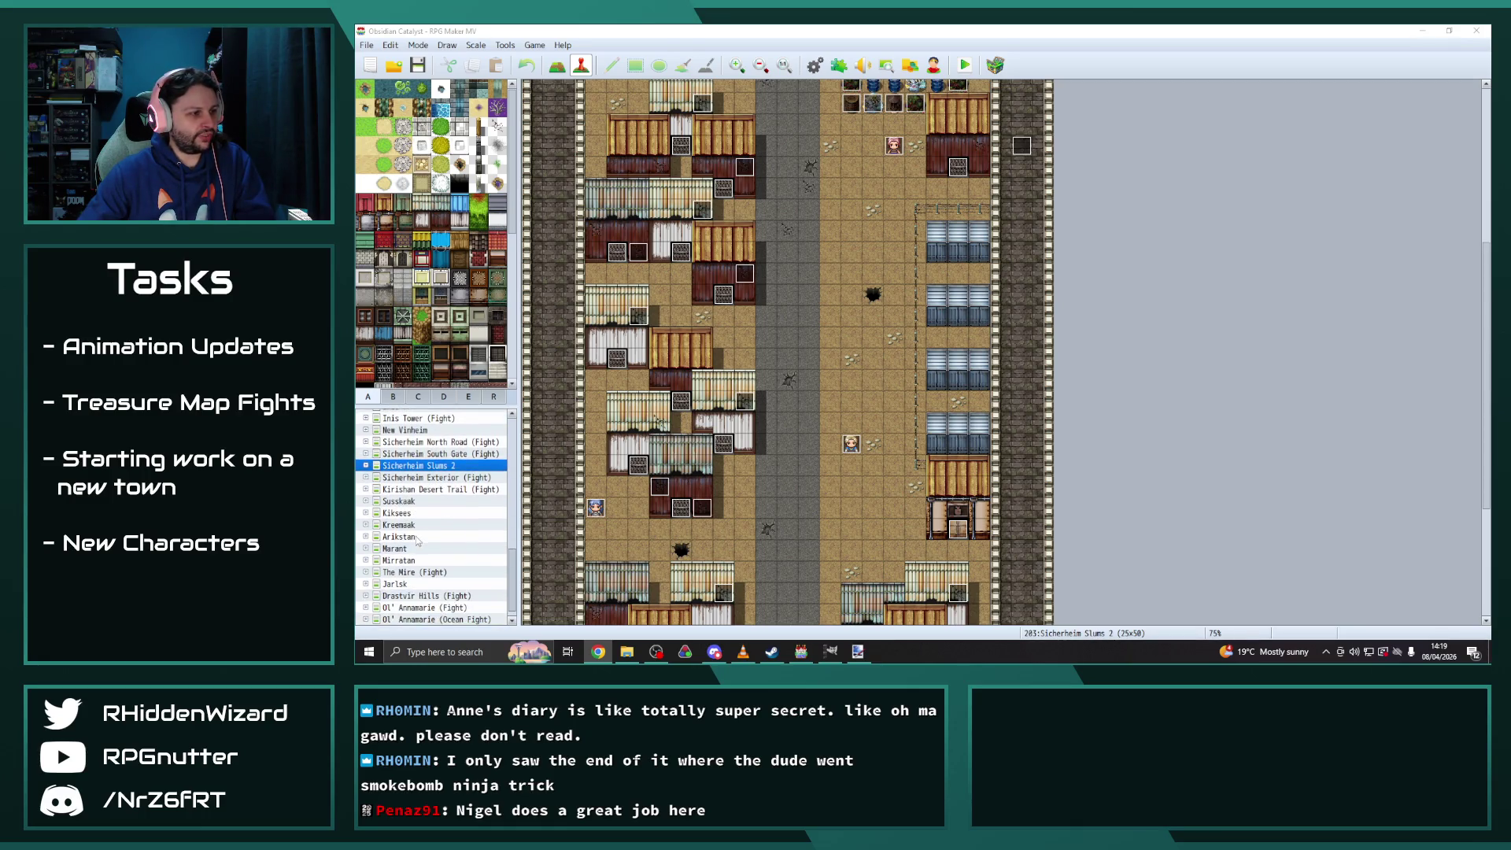
scroll(419, 542, "up", 2)
left_click(378, 501)
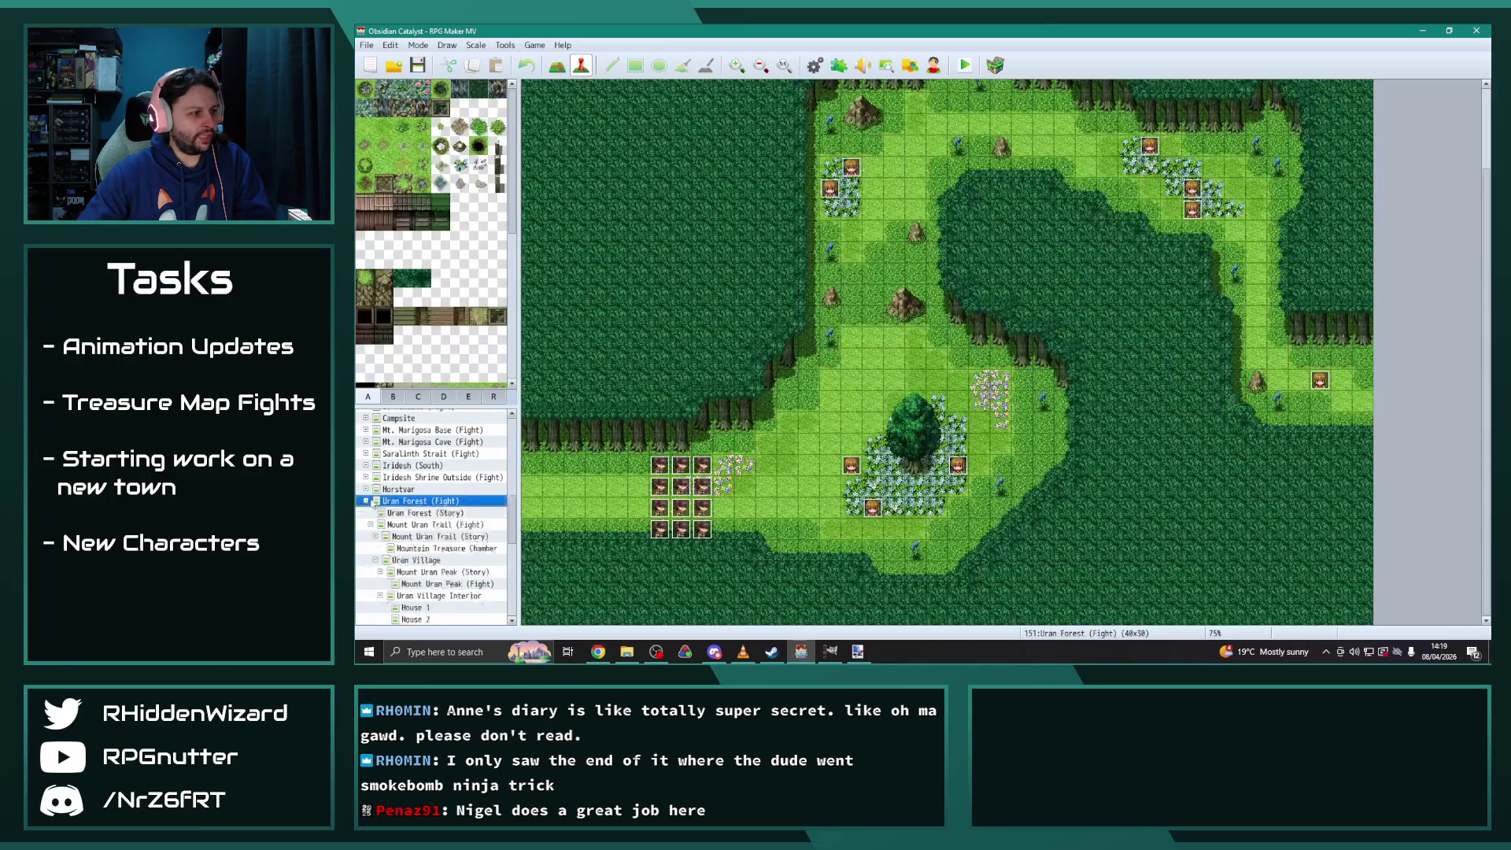
scroll(451, 545, "down", 2)
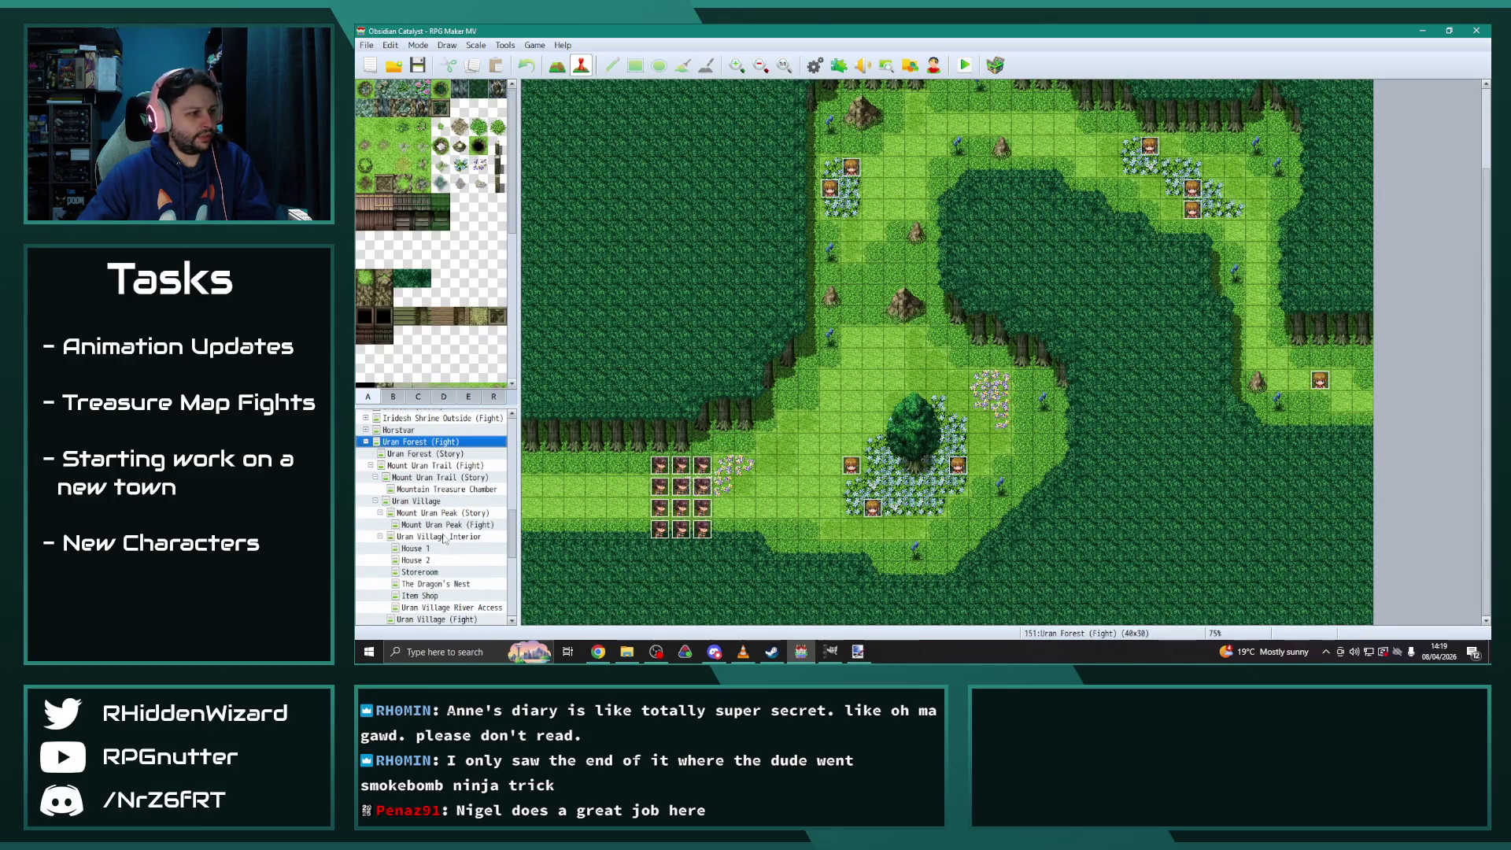
left_click(443, 547)
left_click(431, 559)
Review the Quest 102 journal-update commands in House 2's EV008 chest event, closing without changes
double_click(595, 176)
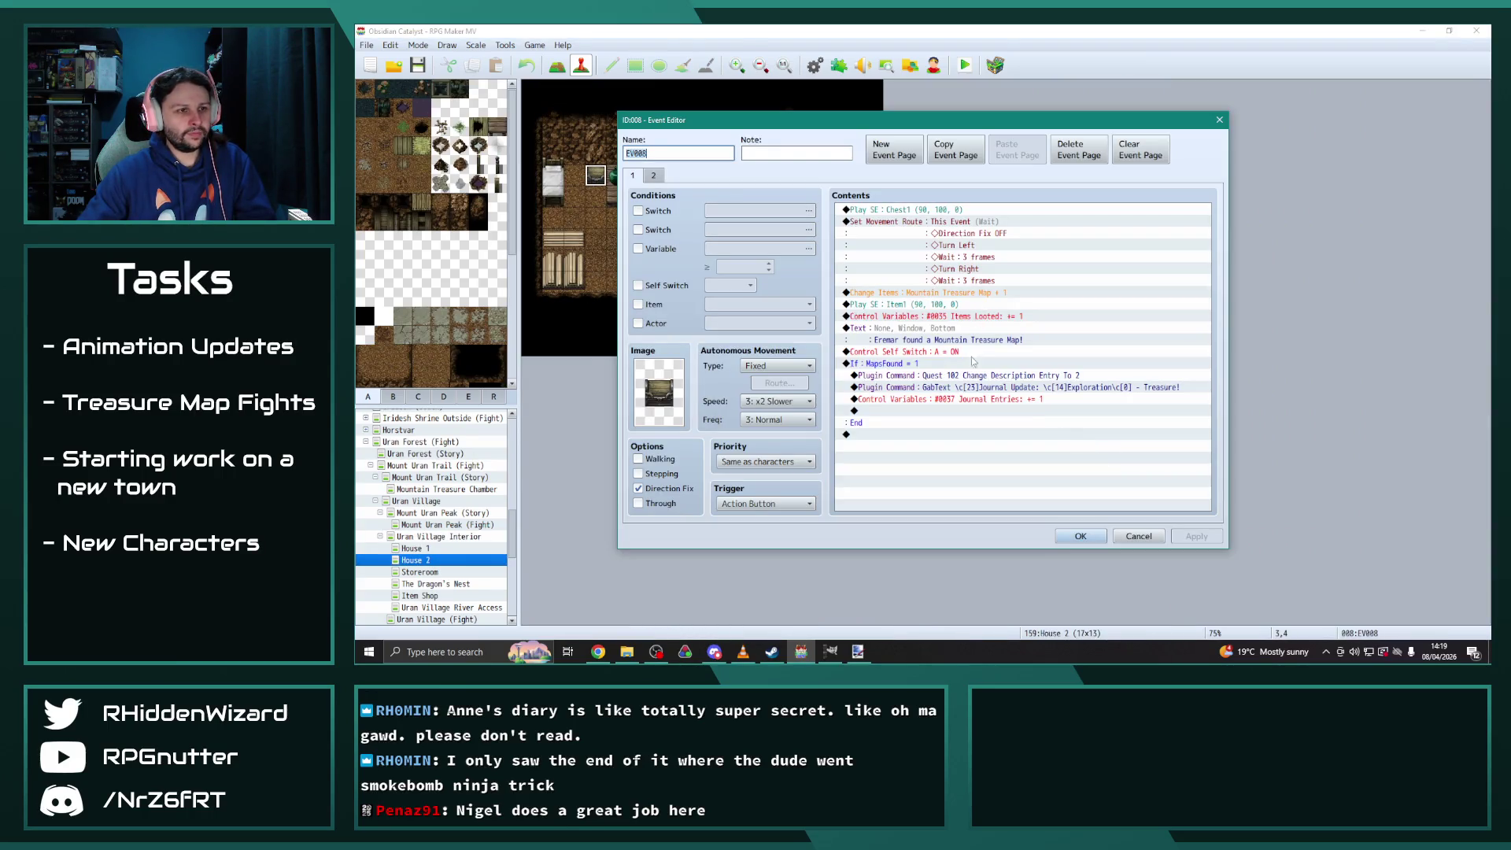
left_click(952, 375)
left_click(973, 399, "shift")
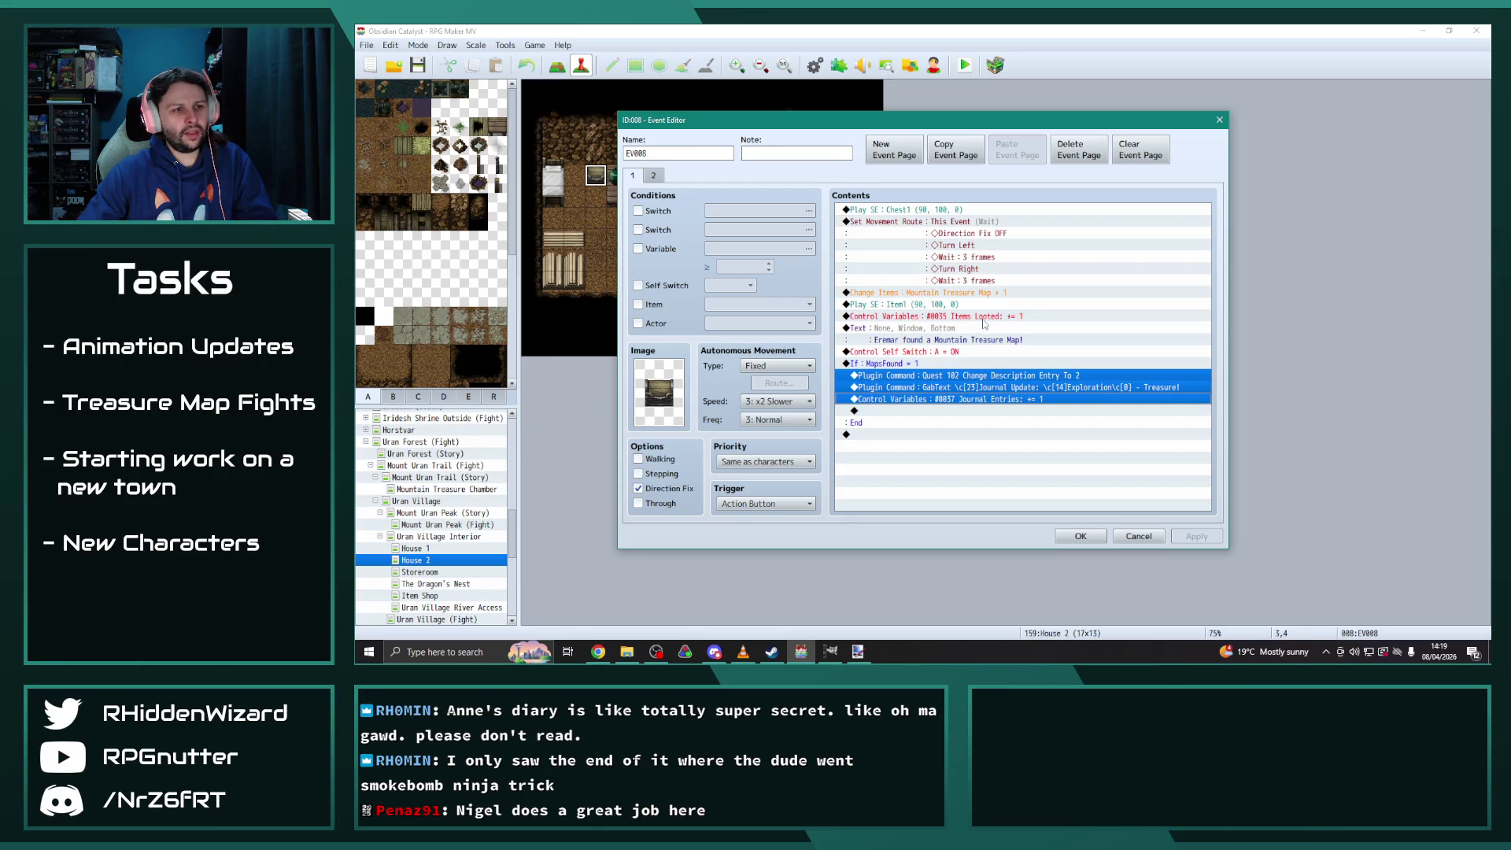
left_click(1081, 537)
Open Sicherheim Slums 2 and expand its nested maps
scroll(471, 560, "down", 2)
scroll(471, 560, "down", 3)
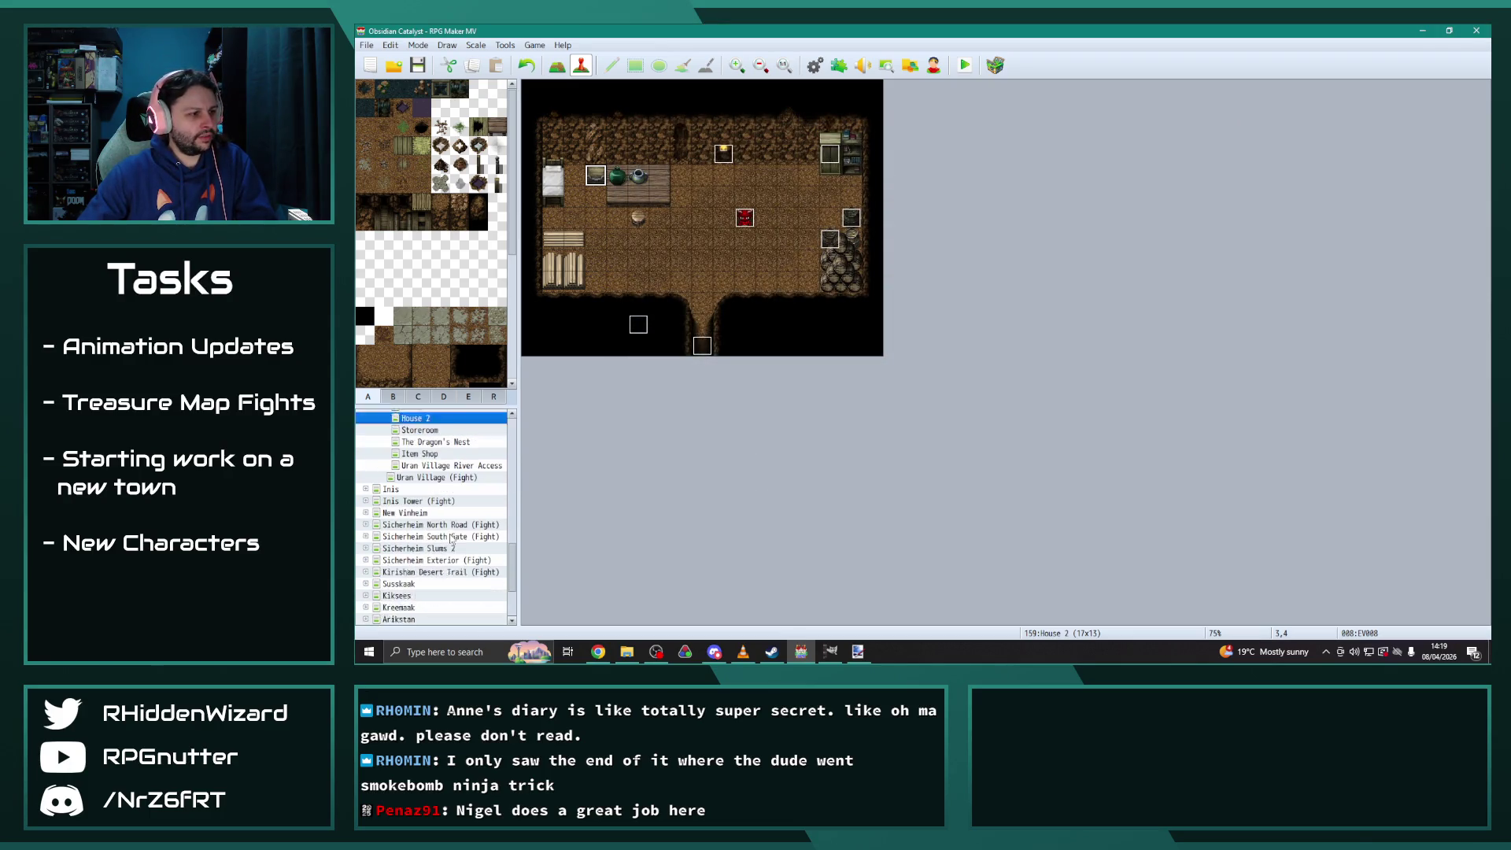
left_click(364, 536)
left_click(365, 536)
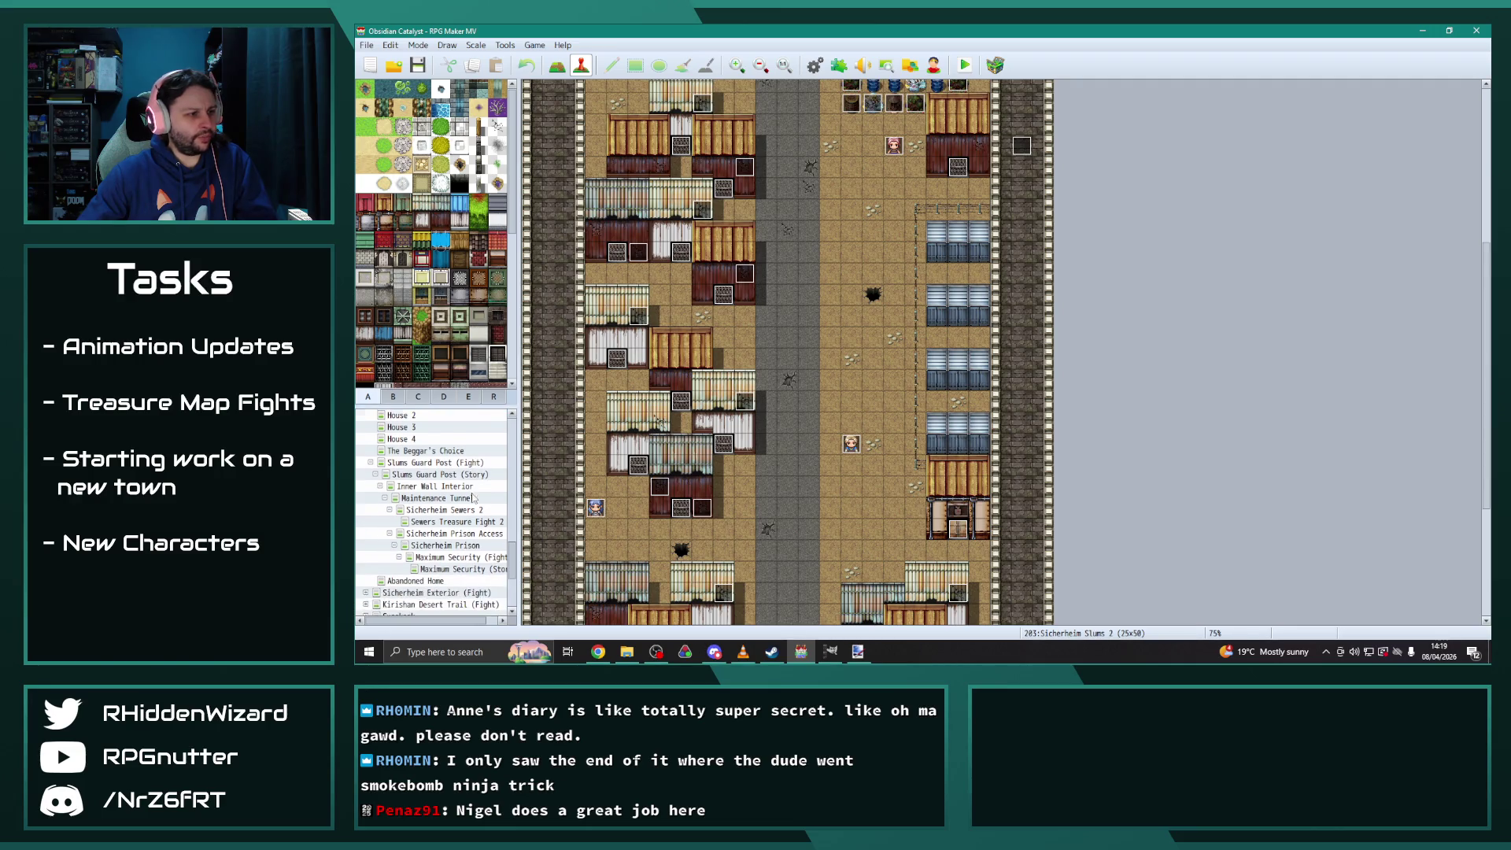
Scroll the map tree to show Sicherheim Slums 2's nested sewer and prison maps
scroll(463, 519, "down", 3)
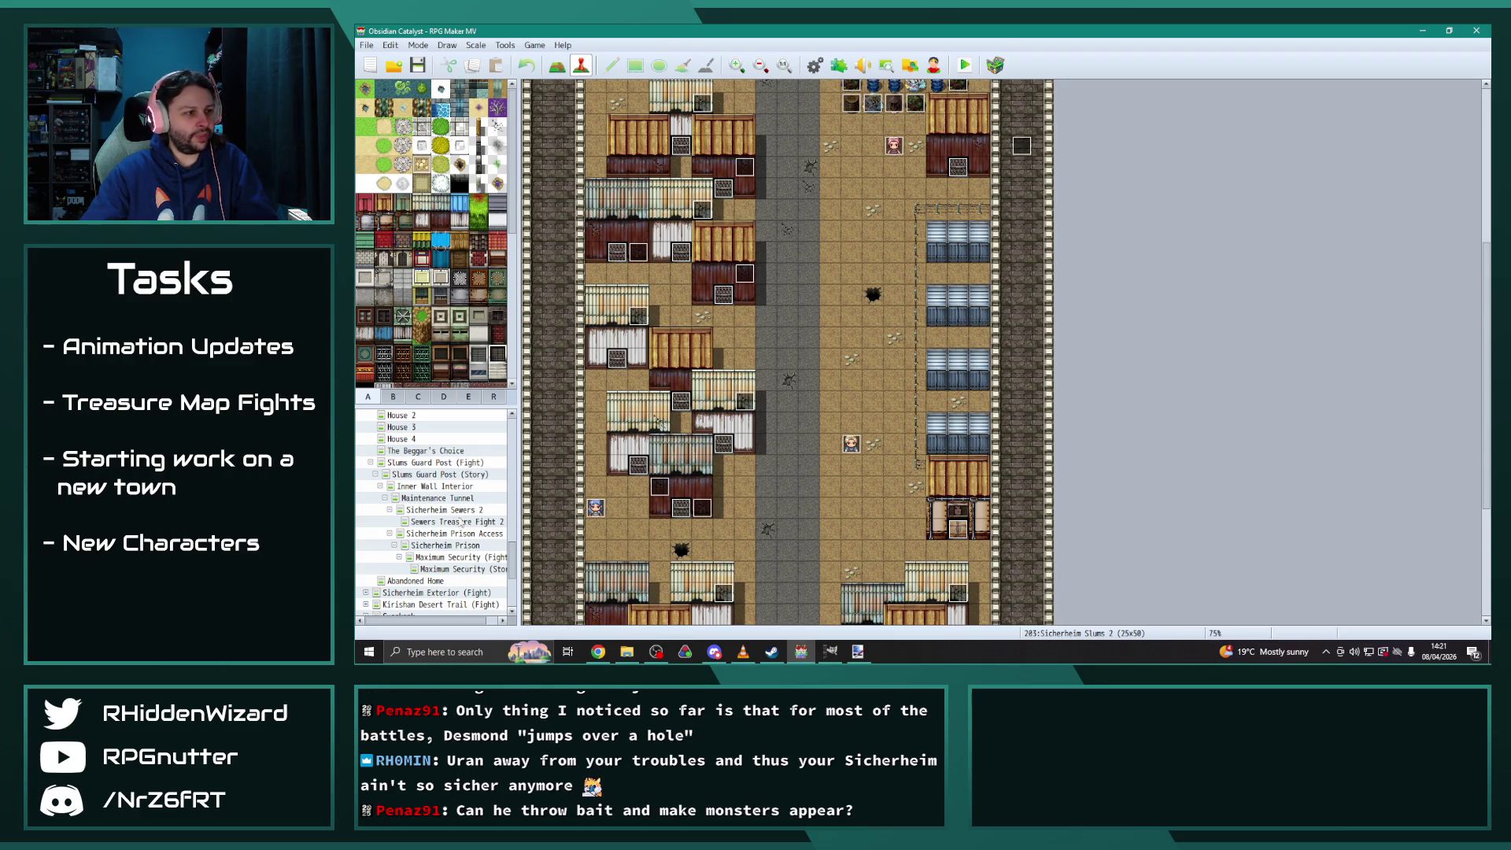
Paste the quest and journal update commands into the Item Shop shopkeeper event
scroll(445, 503, "up", 1)
left_click(417, 417)
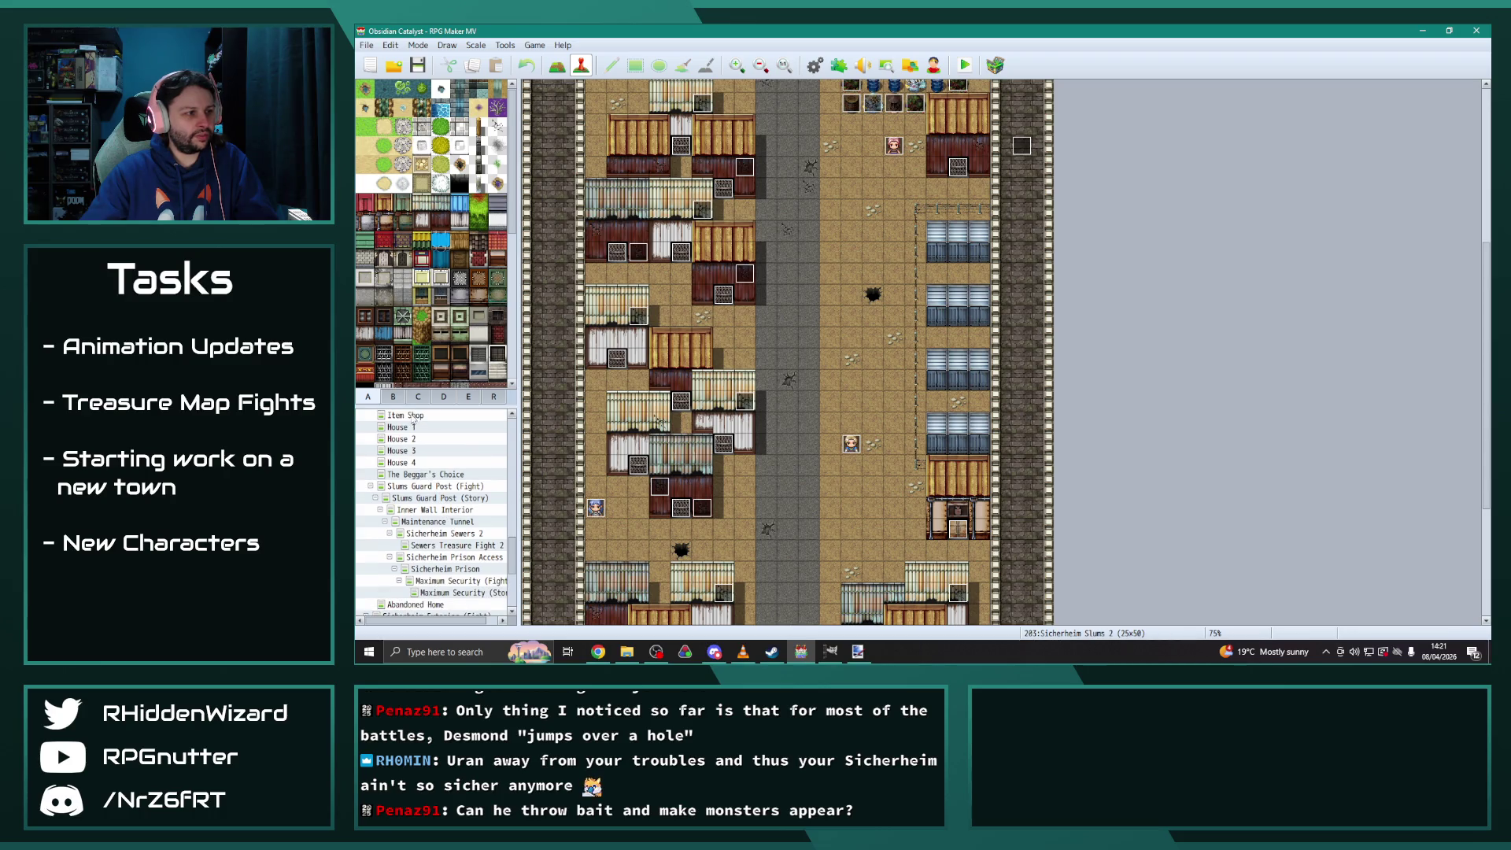
double_click(682, 243)
scroll(1086, 432, "down", 3)
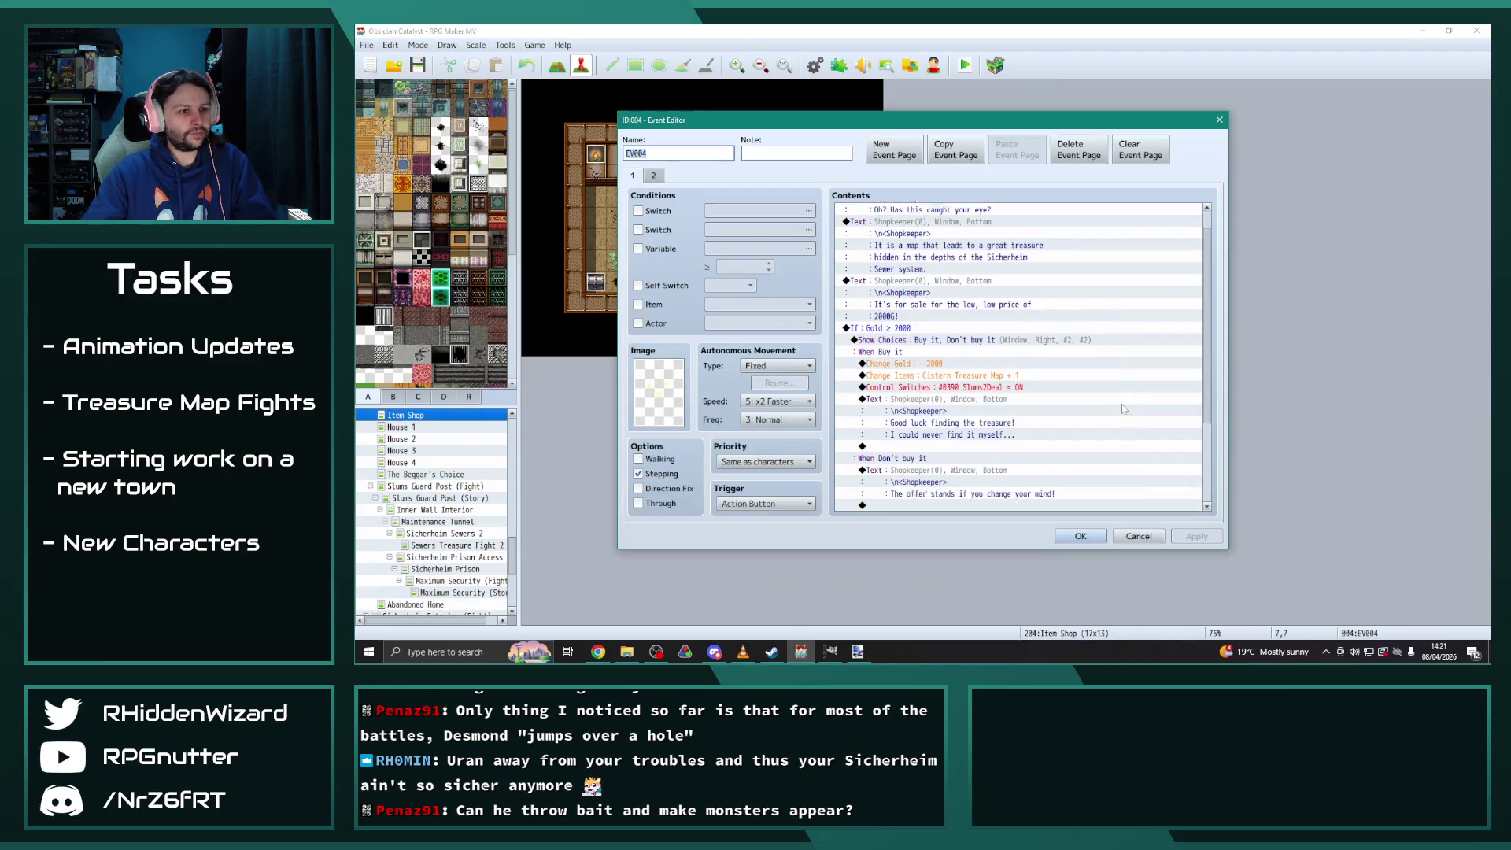
left_click(1043, 309)
key("ctrl+v")
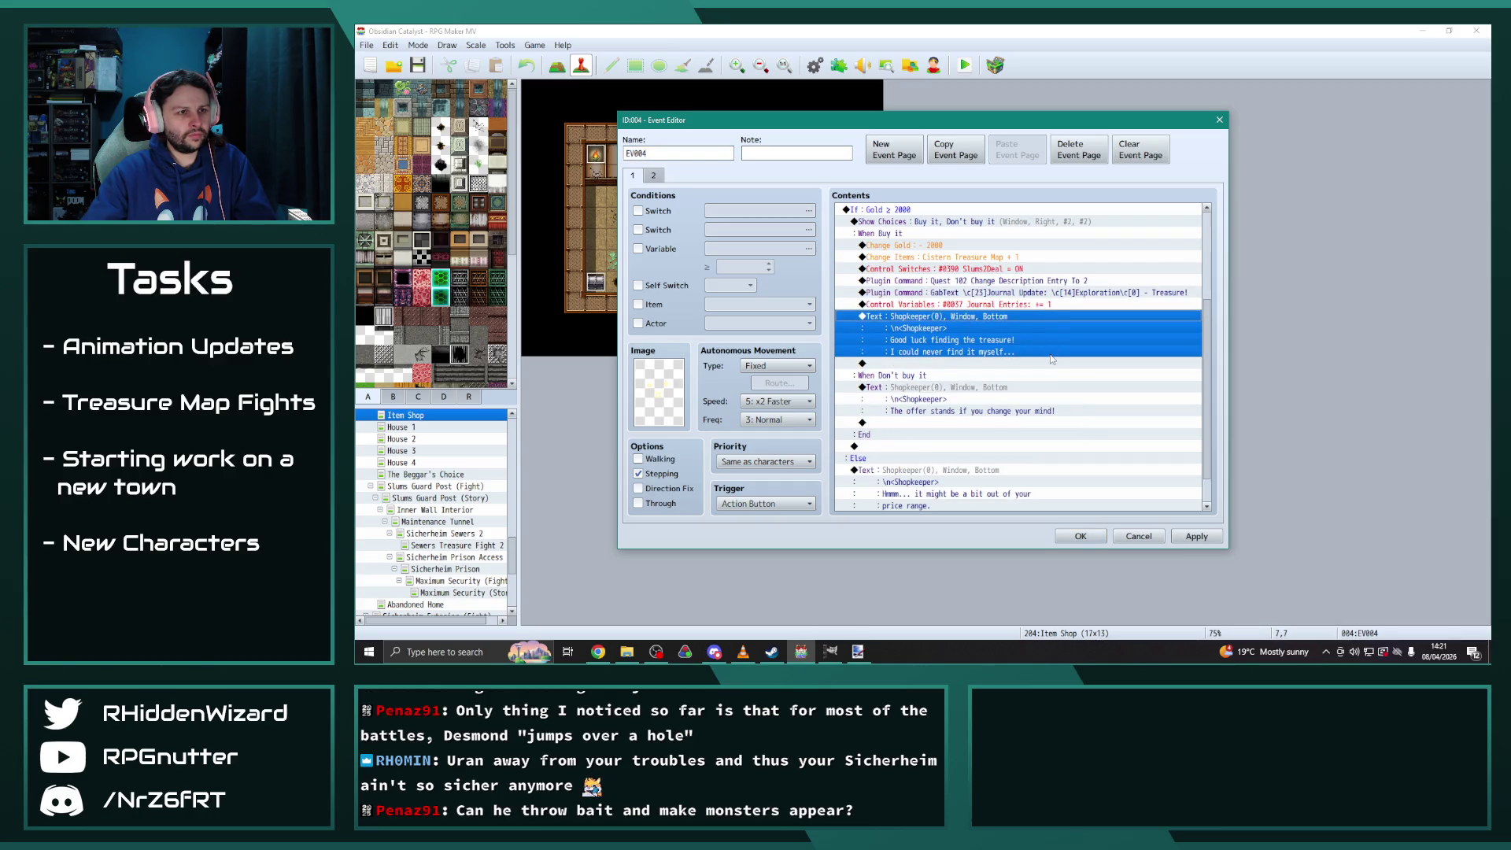
Add a Conditional Branch checking variable 0067 MapsFound = 1
left_click(978, 282)
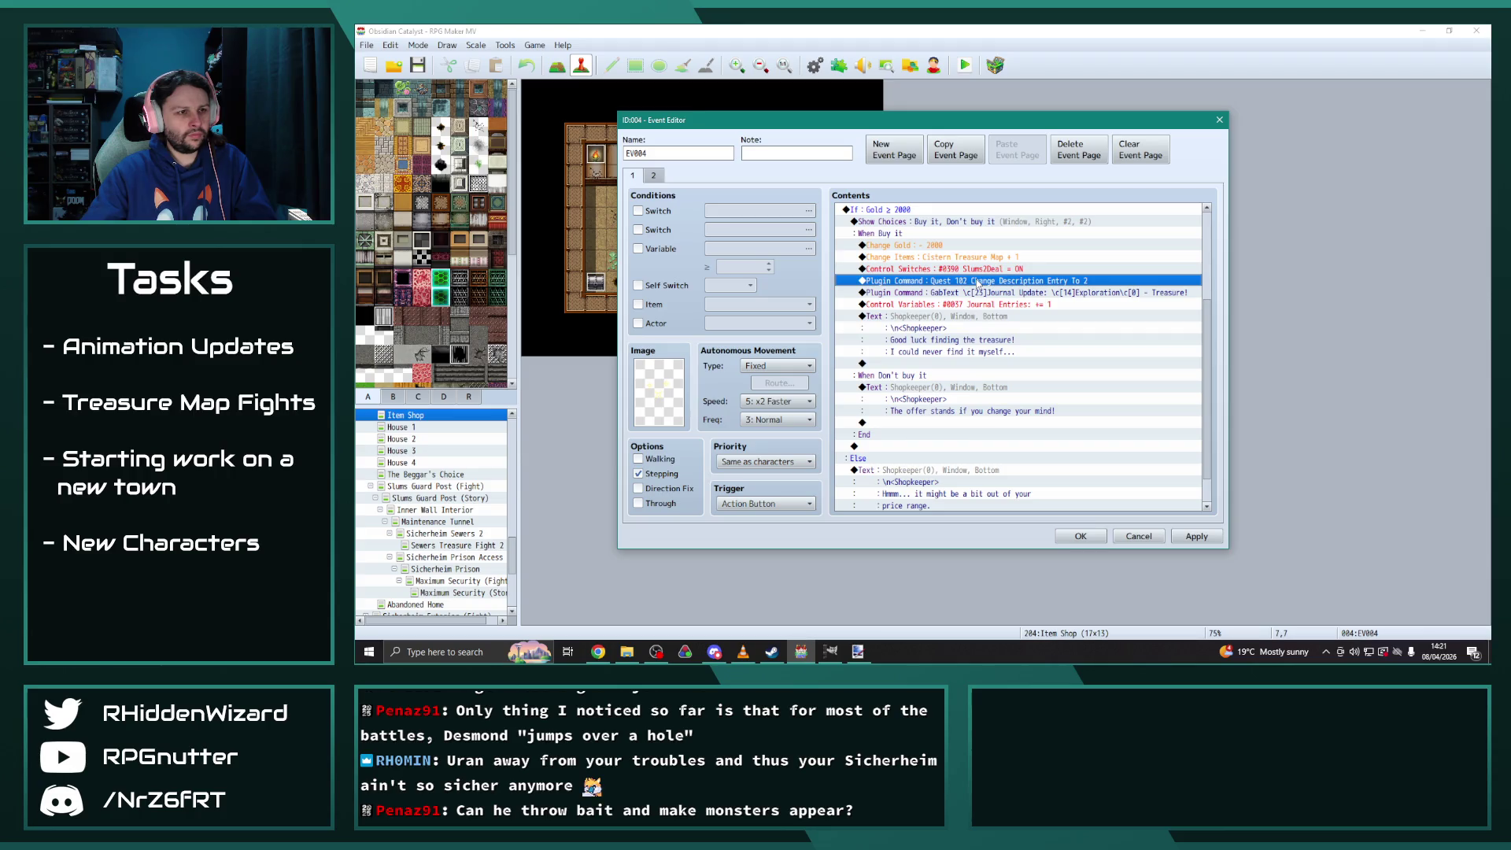
key("Insert")
left_click(948, 401)
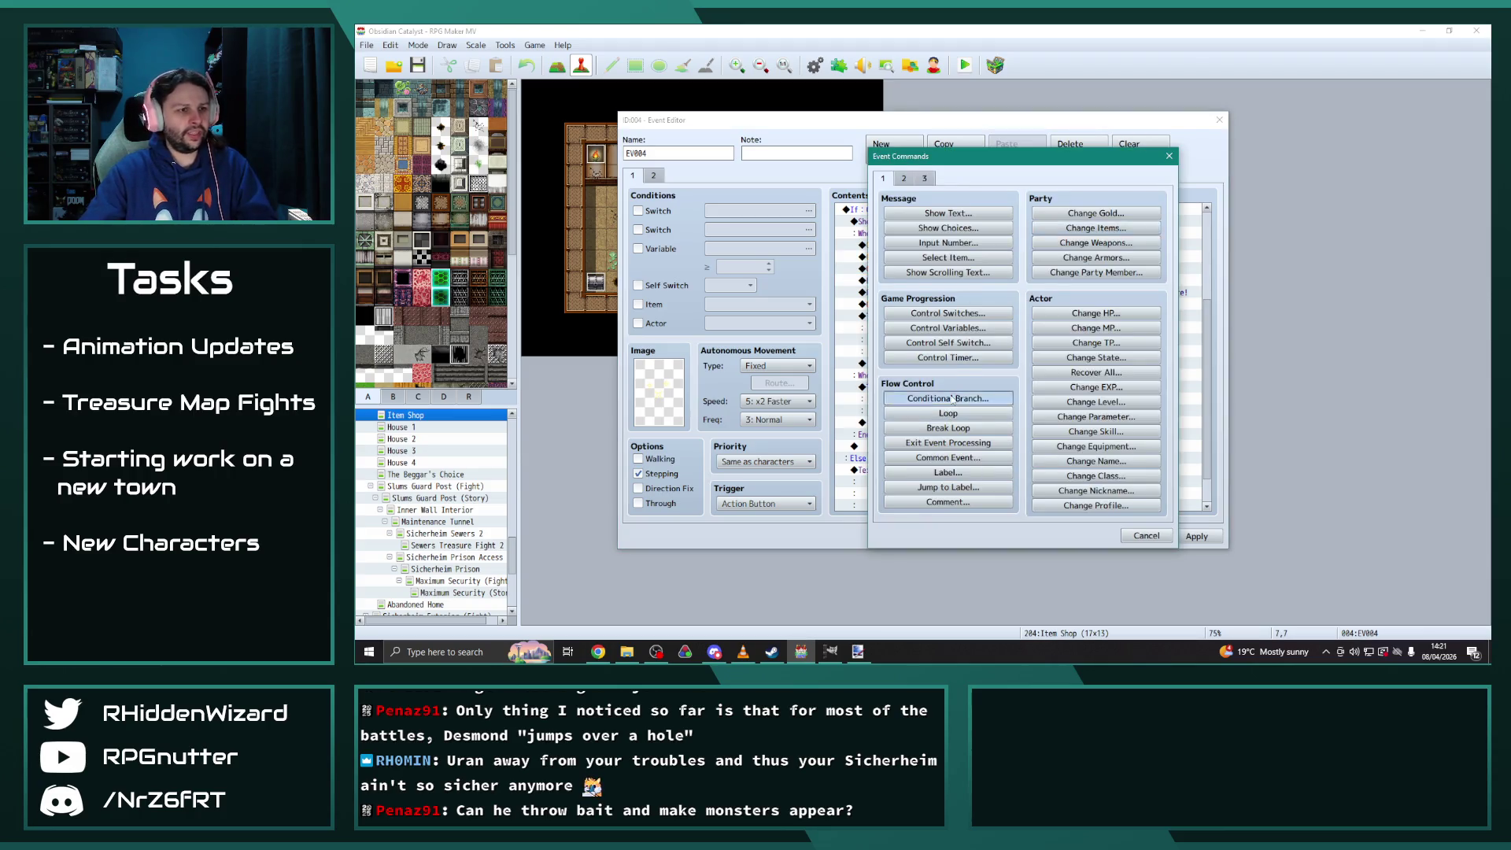
left_click(901, 299)
left_click(1037, 299)
left_click(1051, 294)
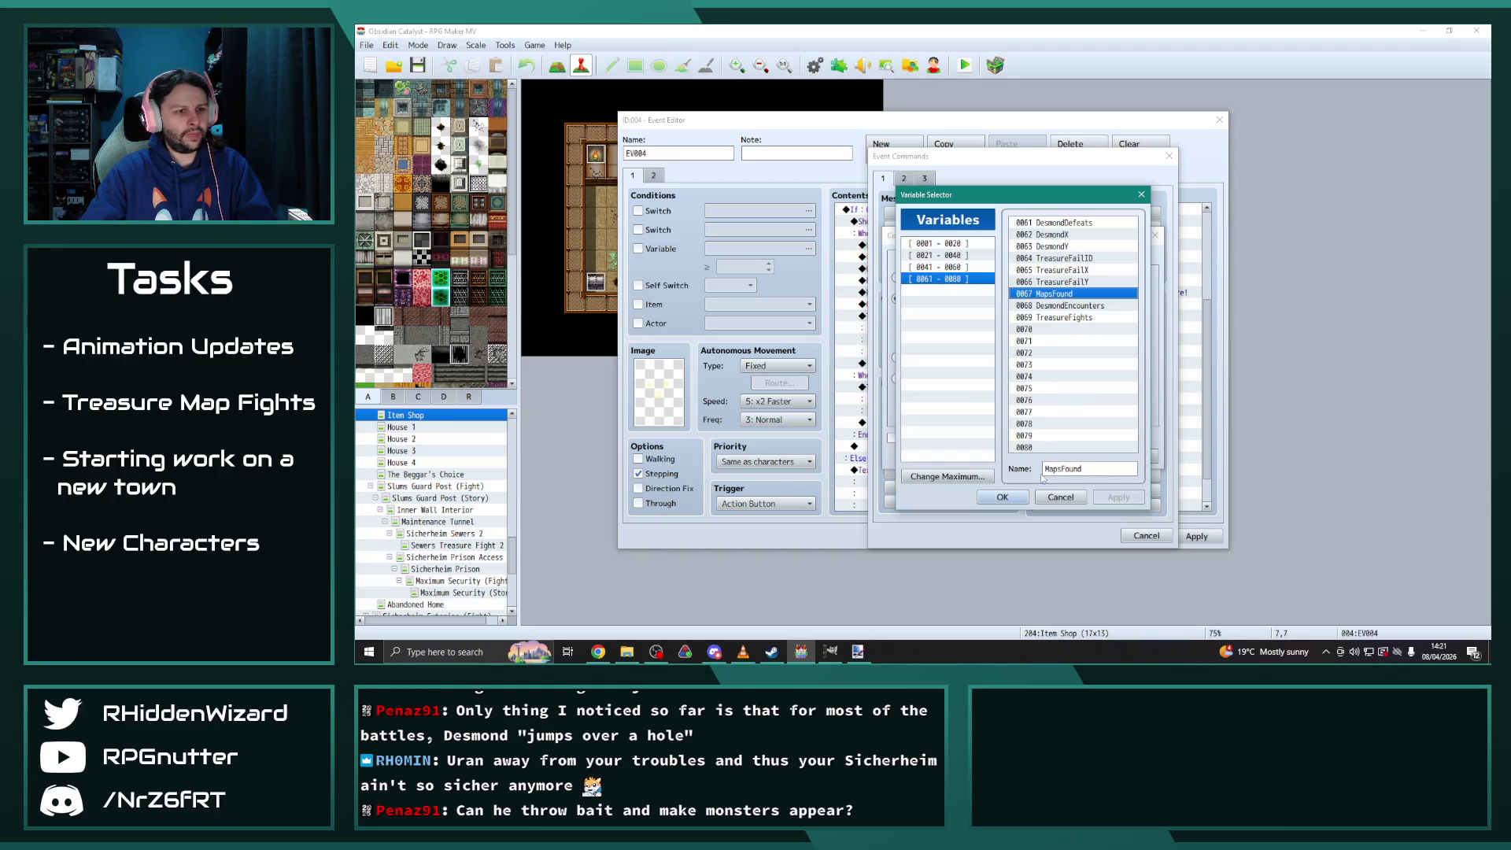
left_click(1002, 497)
type("1")
left_click(1074, 457)
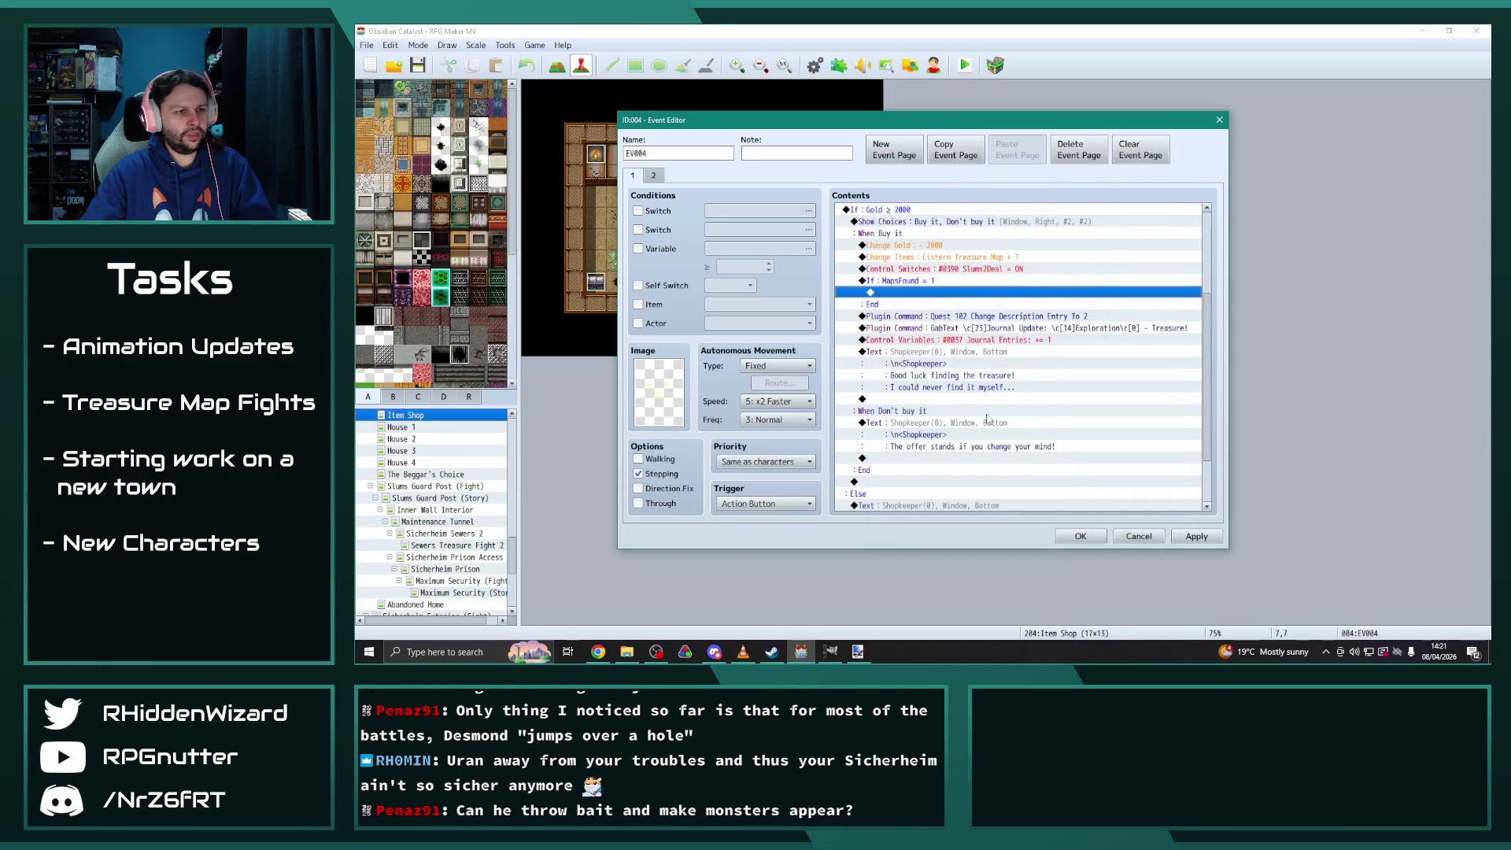
Move the three quest and journal update commands inside the MapsFound branch and apply
left_click(962, 316)
left_click(980, 339, "shift")
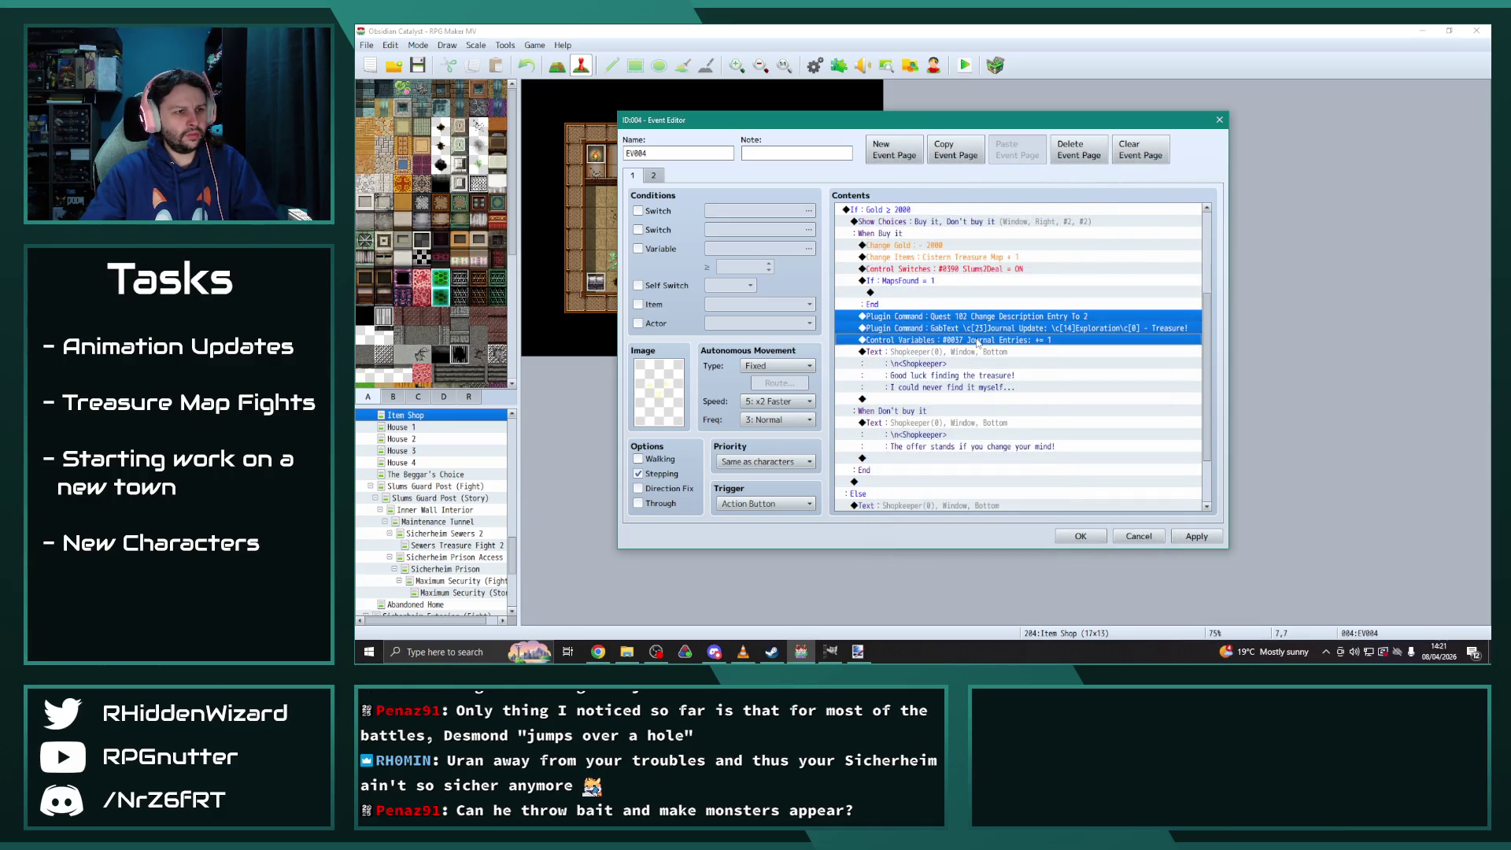
key("ctrl+x")
left_click(1023, 292)
key("ctrl+v")
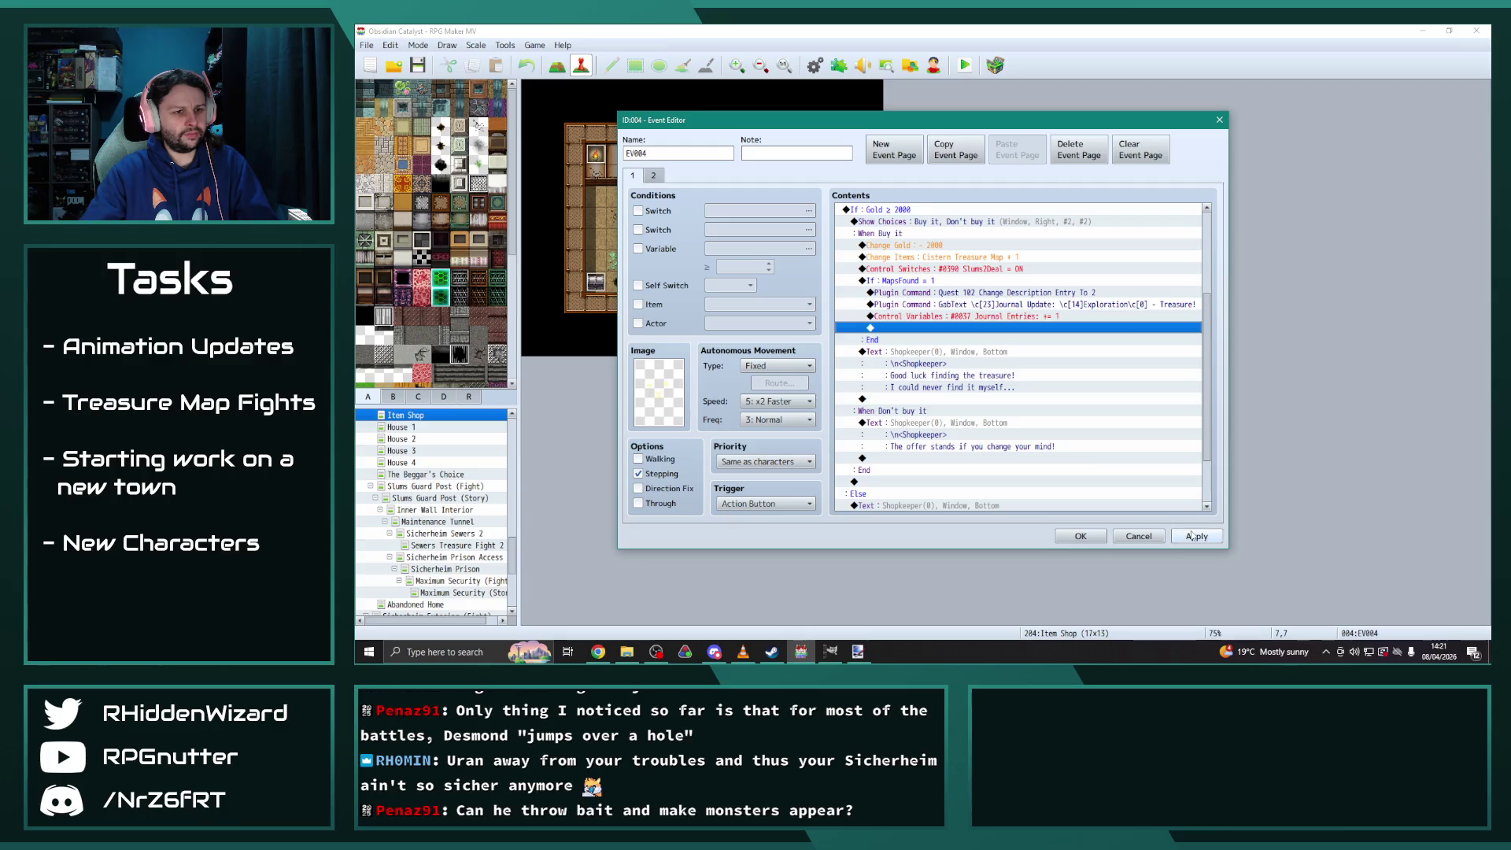
left_click(1196, 536)
Confirm the shopkeeper event unchanged at Change Gold and return to the Sicherheim Slums 2 map
scroll(1047, 433, "up", 2)
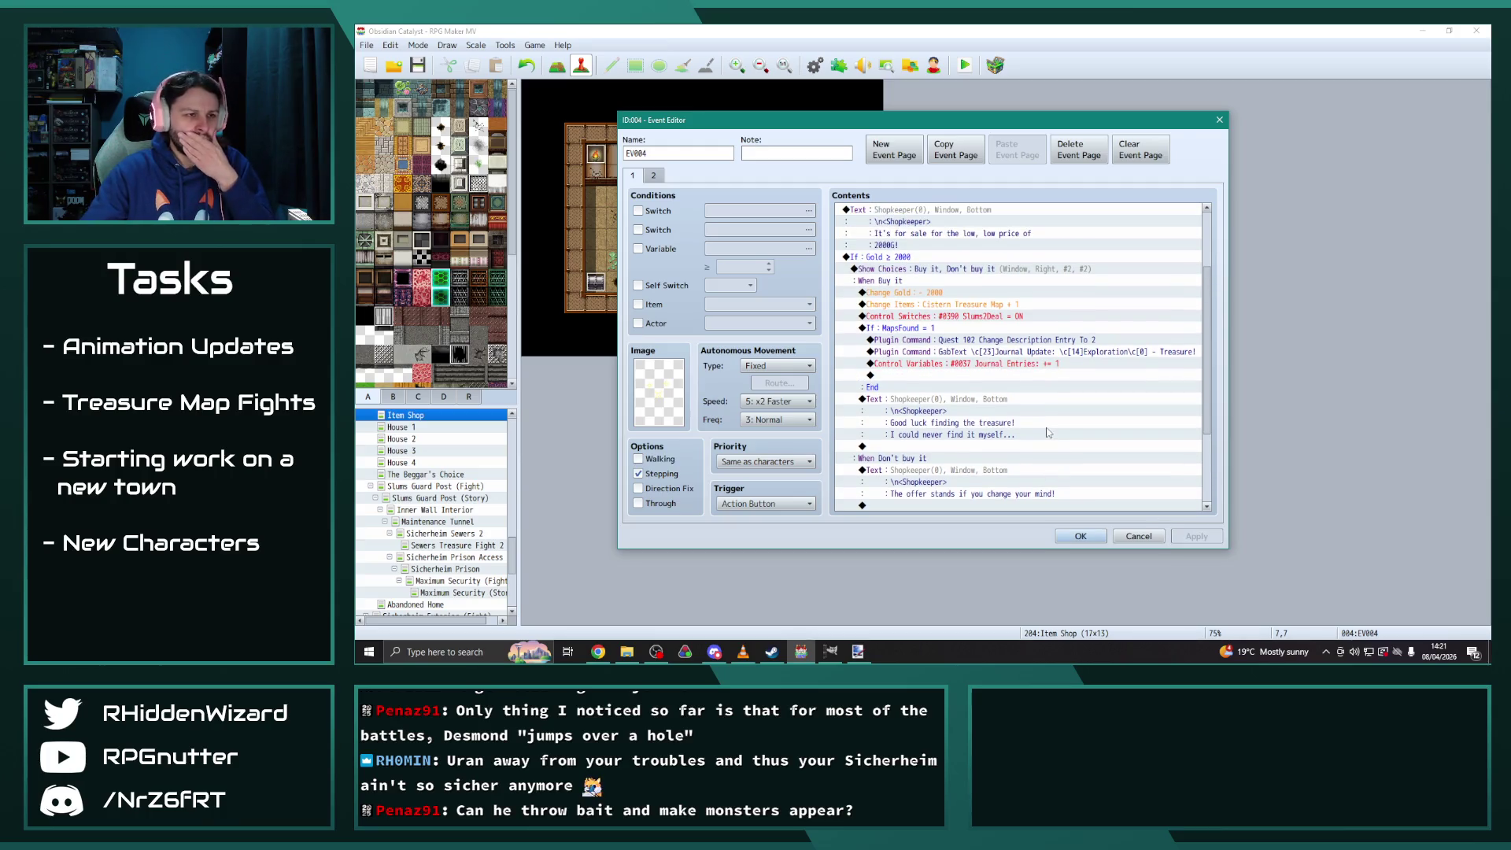
left_click(917, 292)
key("Insert")
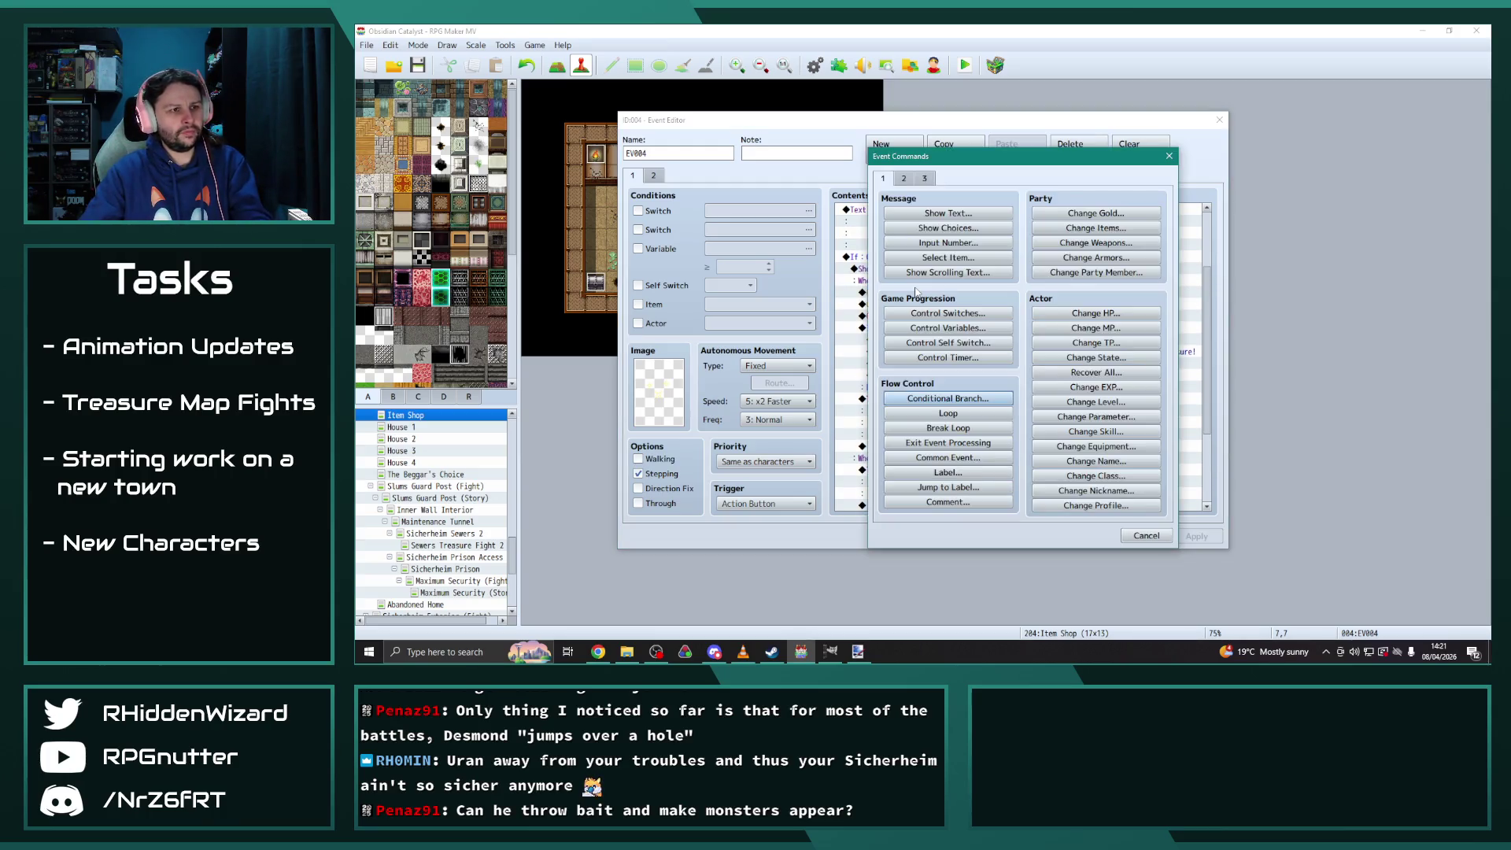
left_click(1145, 535)
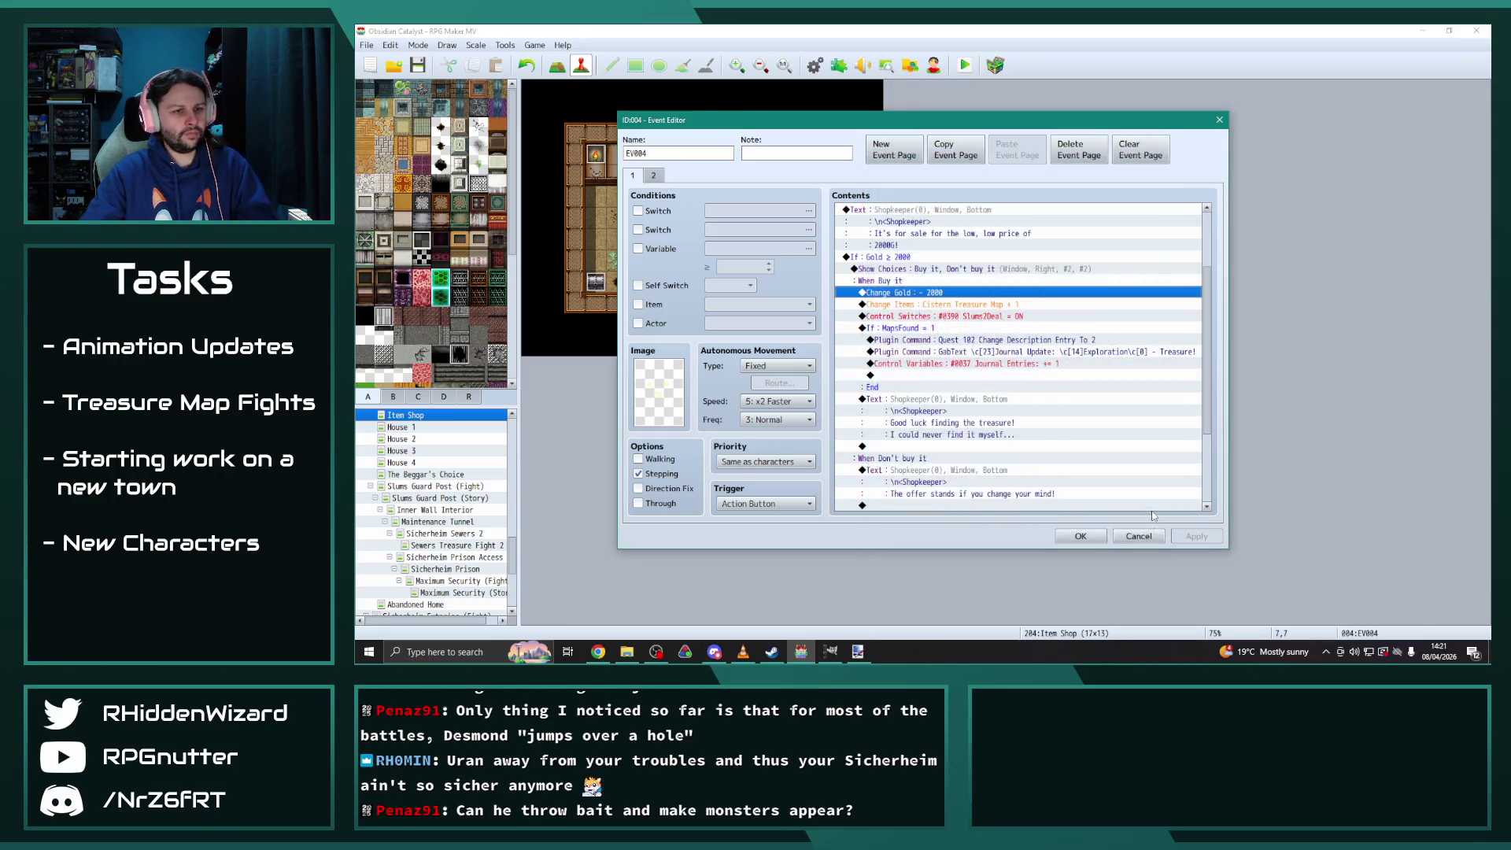
left_click(1080, 536)
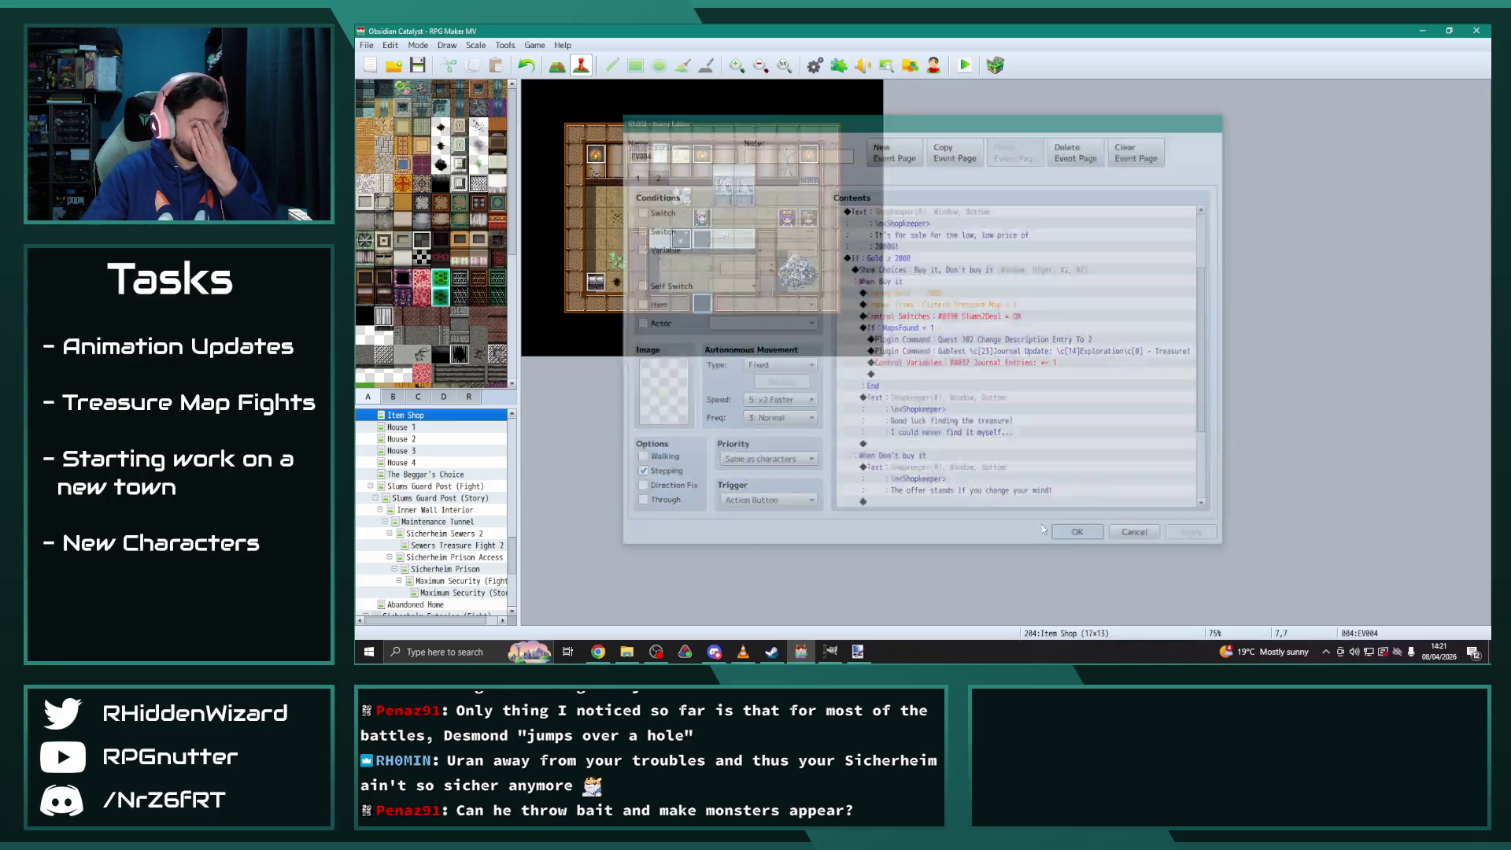
scroll(357, 454, "up", 2)
left_click(409, 462)
scroll(398, 465, "up", 5)
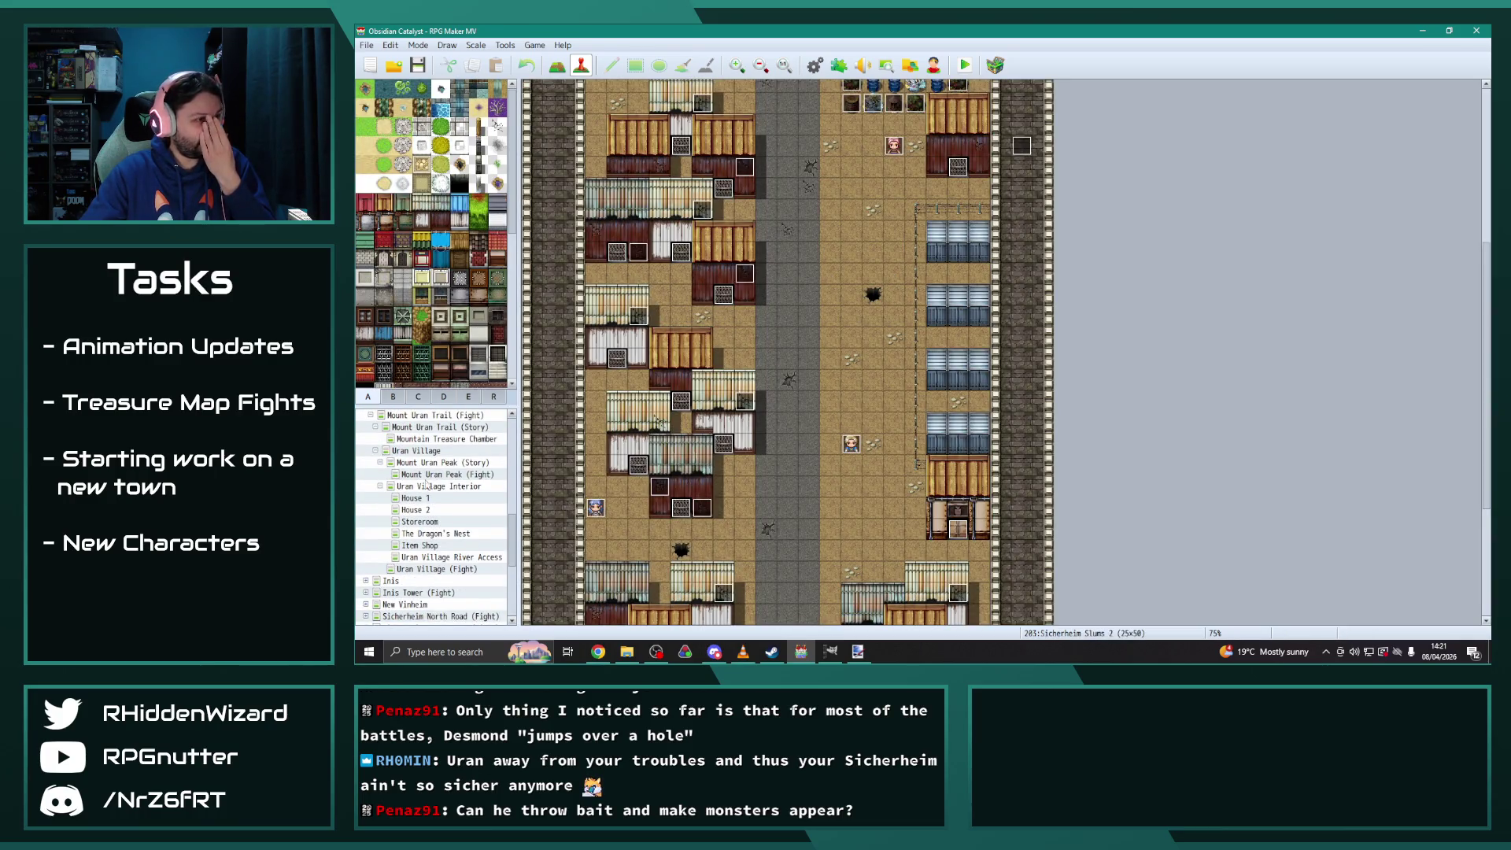
Check the Items Looted and MapsFound commands in Senator Augustine's House chest EV017, then reopen Mittelstadt
scroll(426, 485, "down", 3)
scroll(422, 494, "down", 10)
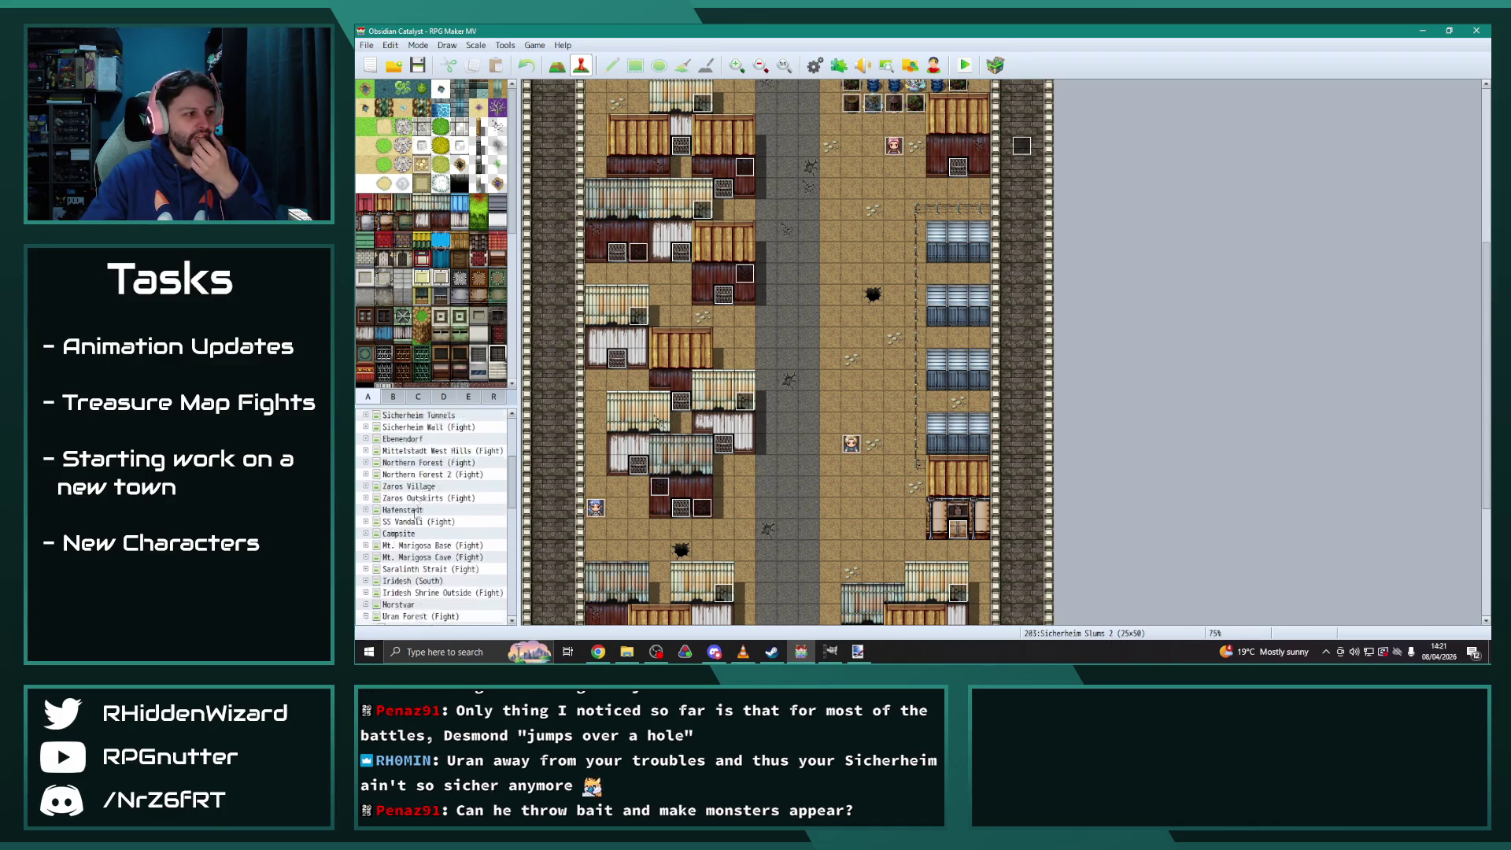
scroll(417, 512, "up", 3)
left_click(377, 463)
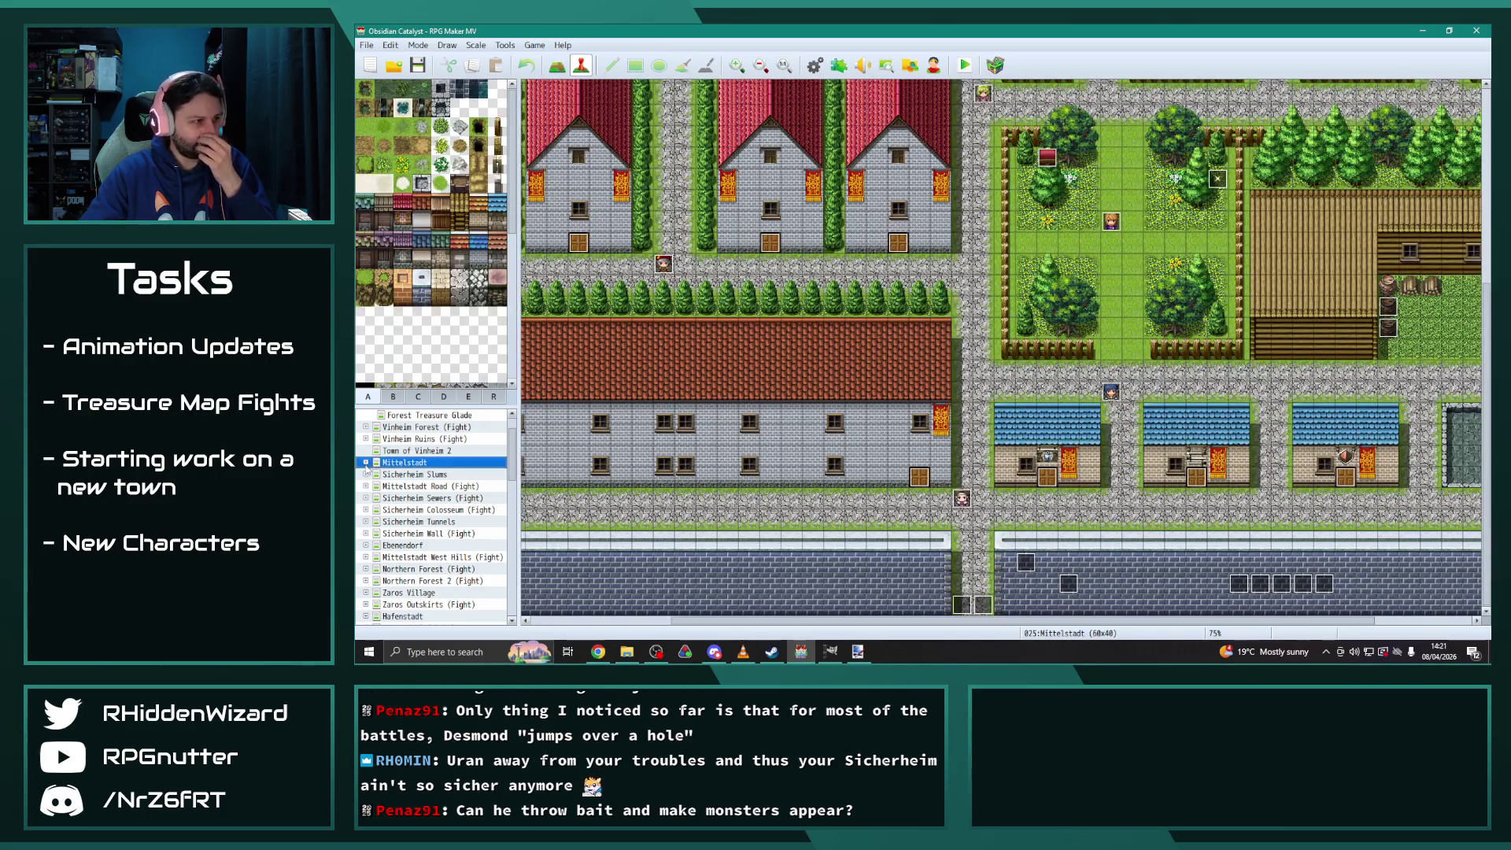
left_click(366, 463)
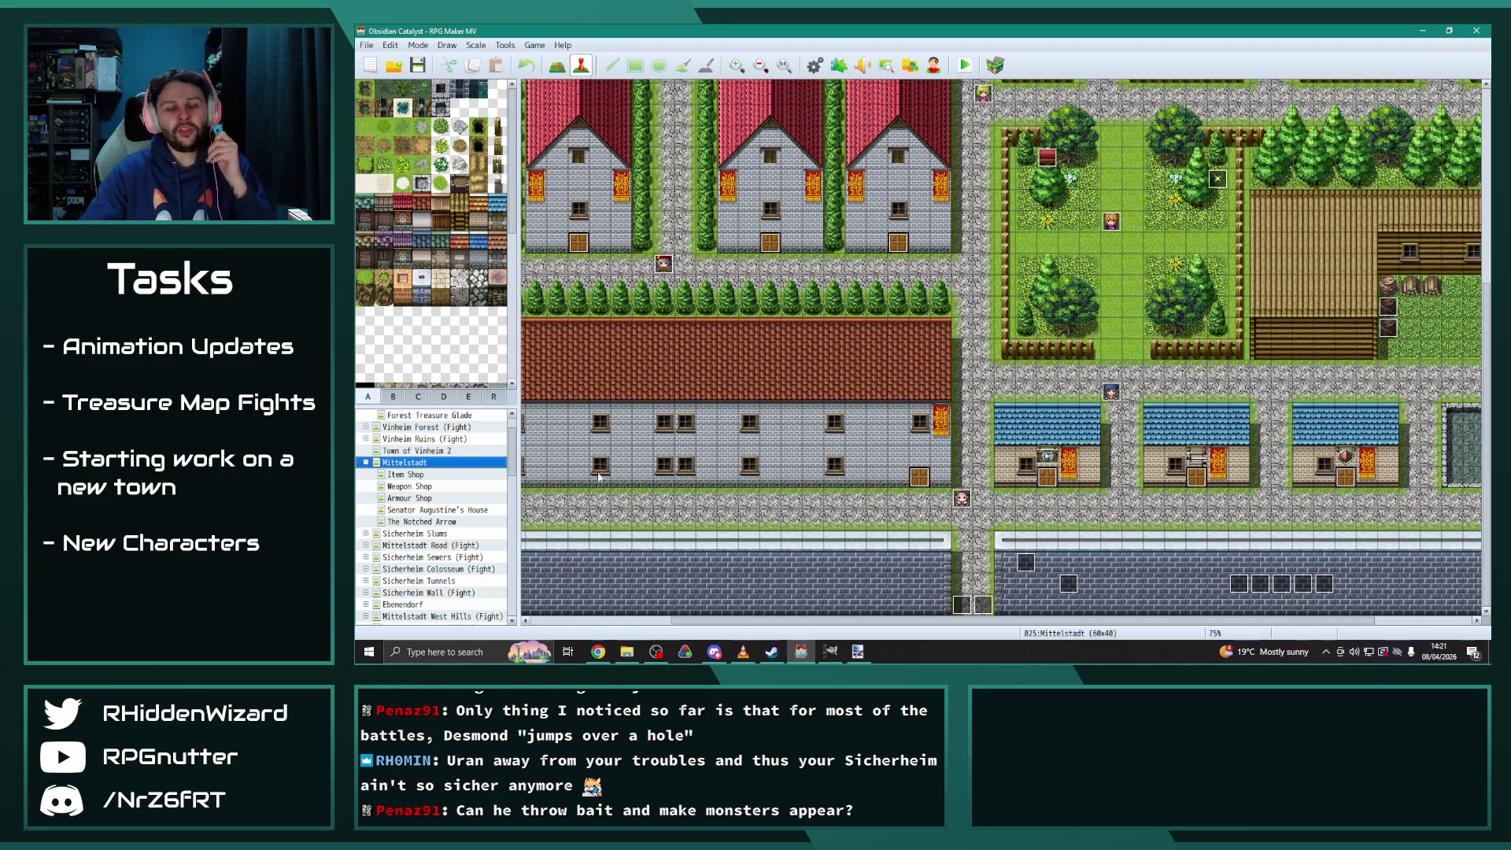
left_click(430, 512)
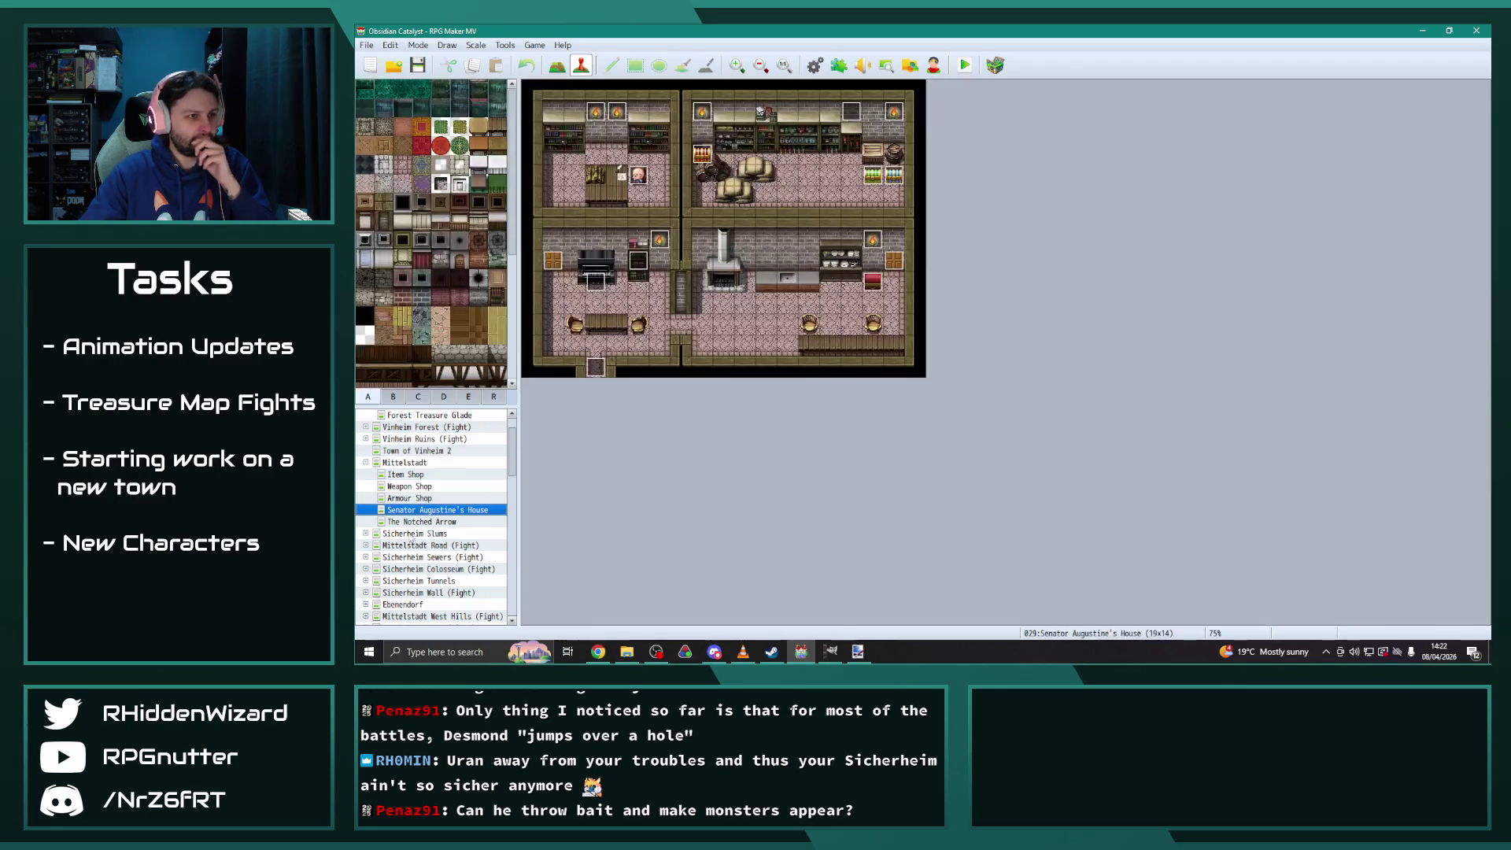
double_click(872, 285)
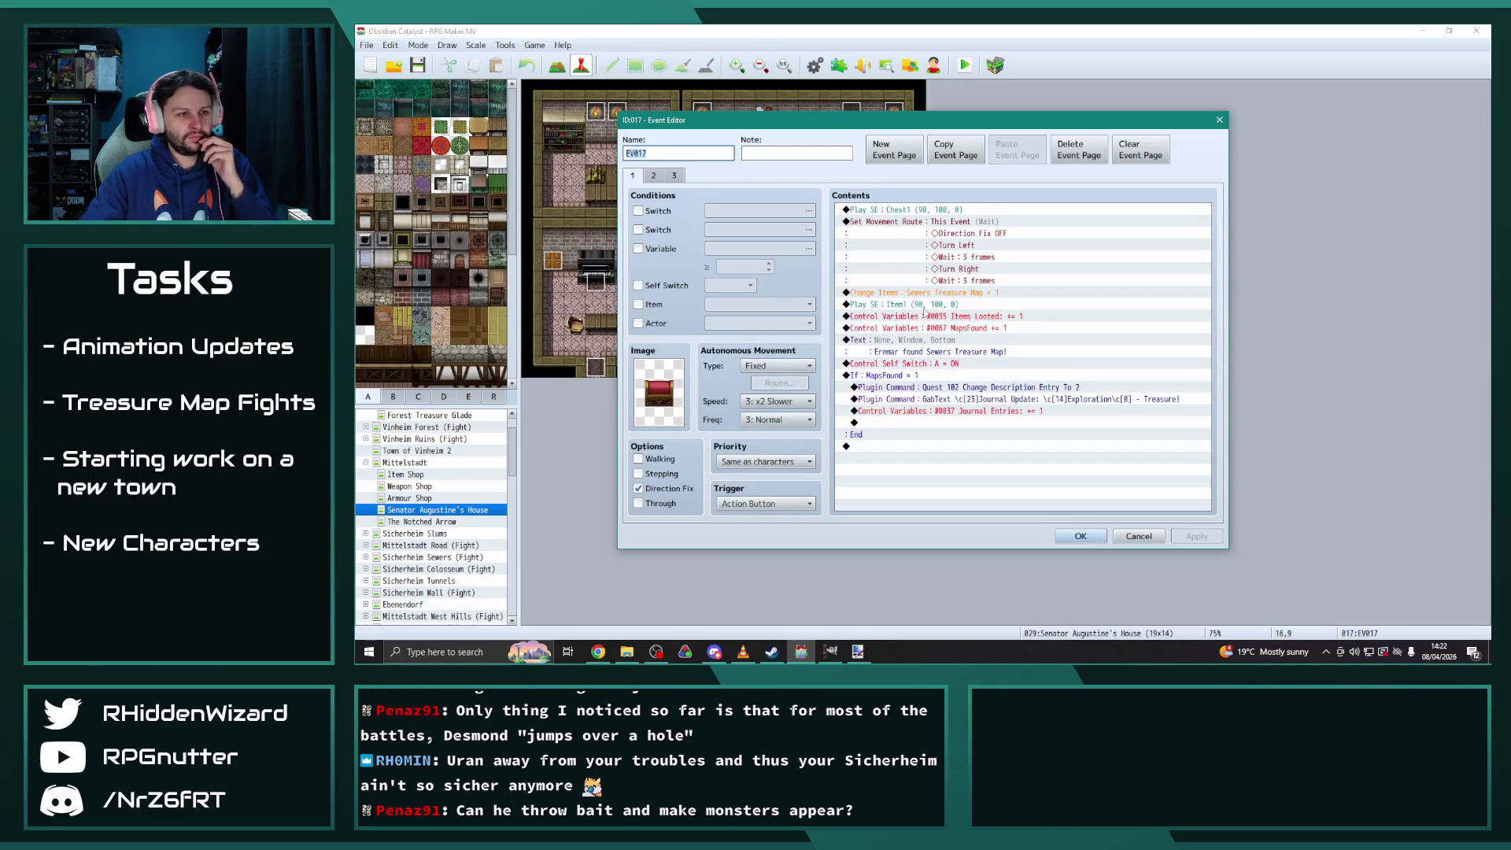
left_click(984, 316)
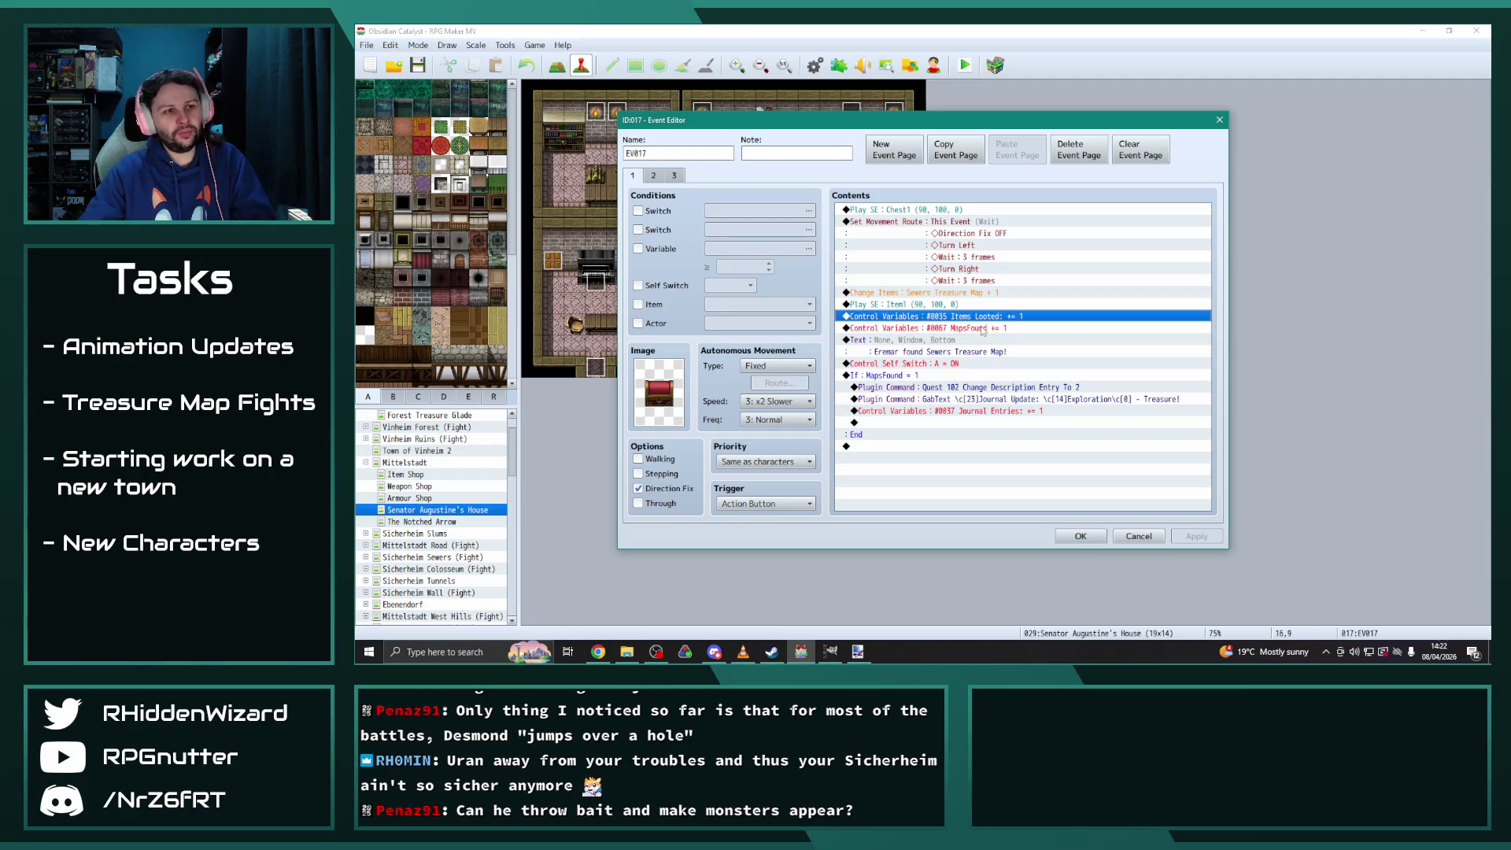
left_click(983, 328, "shift")
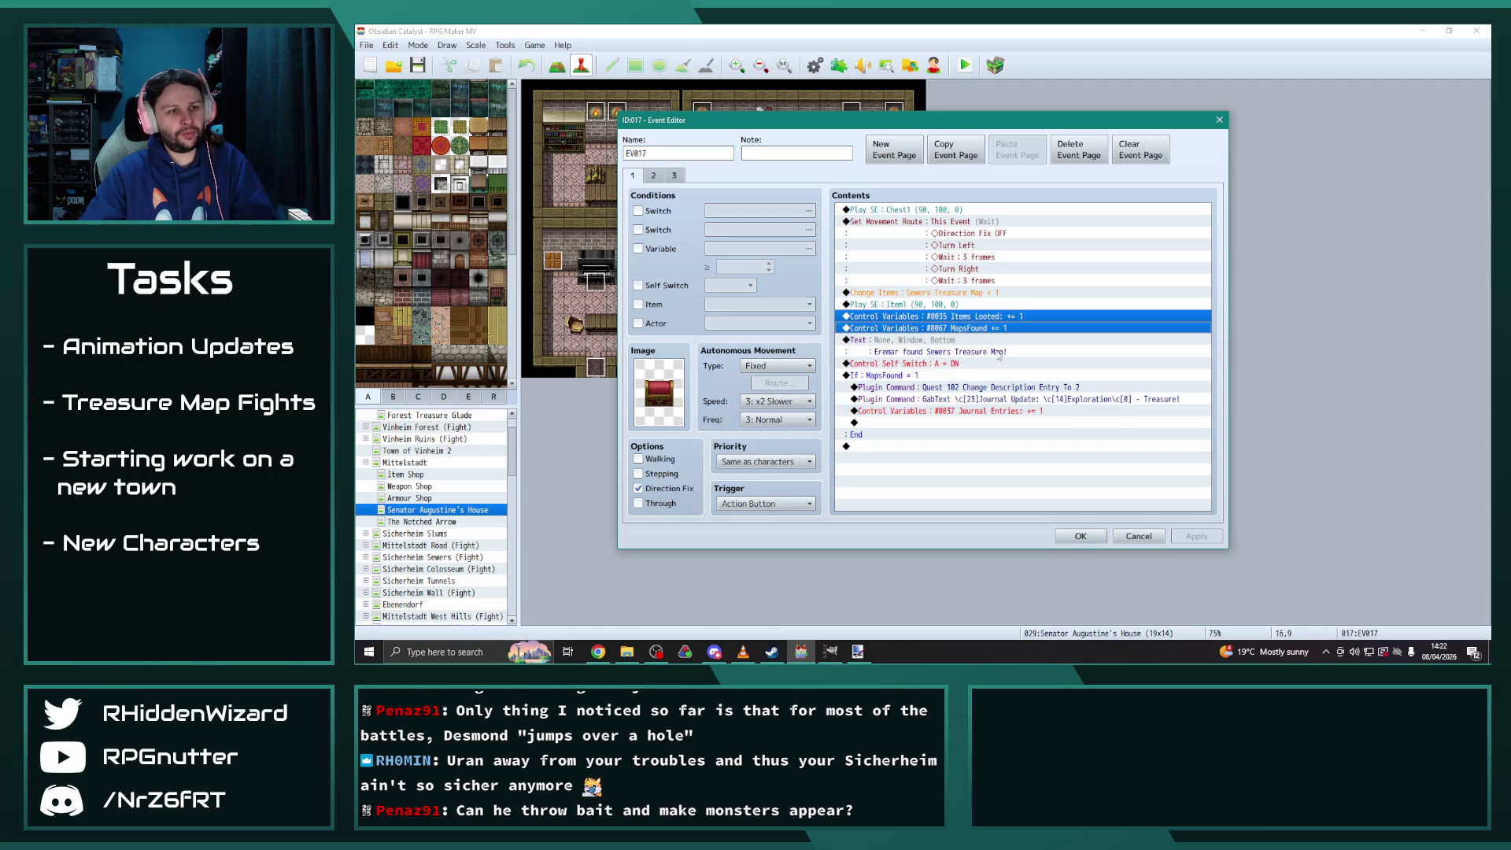
left_click(1080, 536)
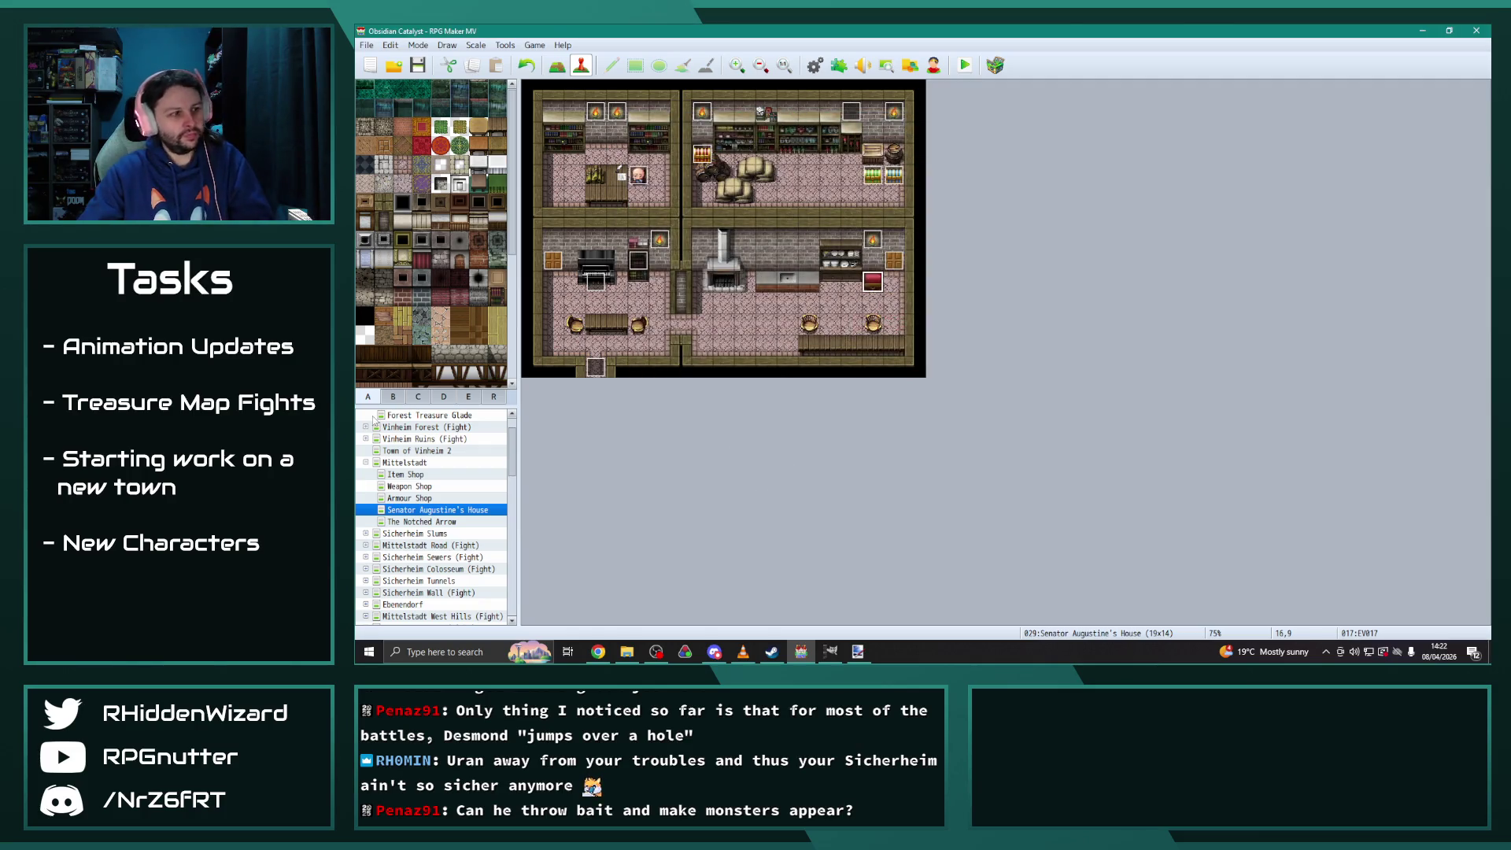
left_click(372, 465)
scroll(440, 503, "down", 5)
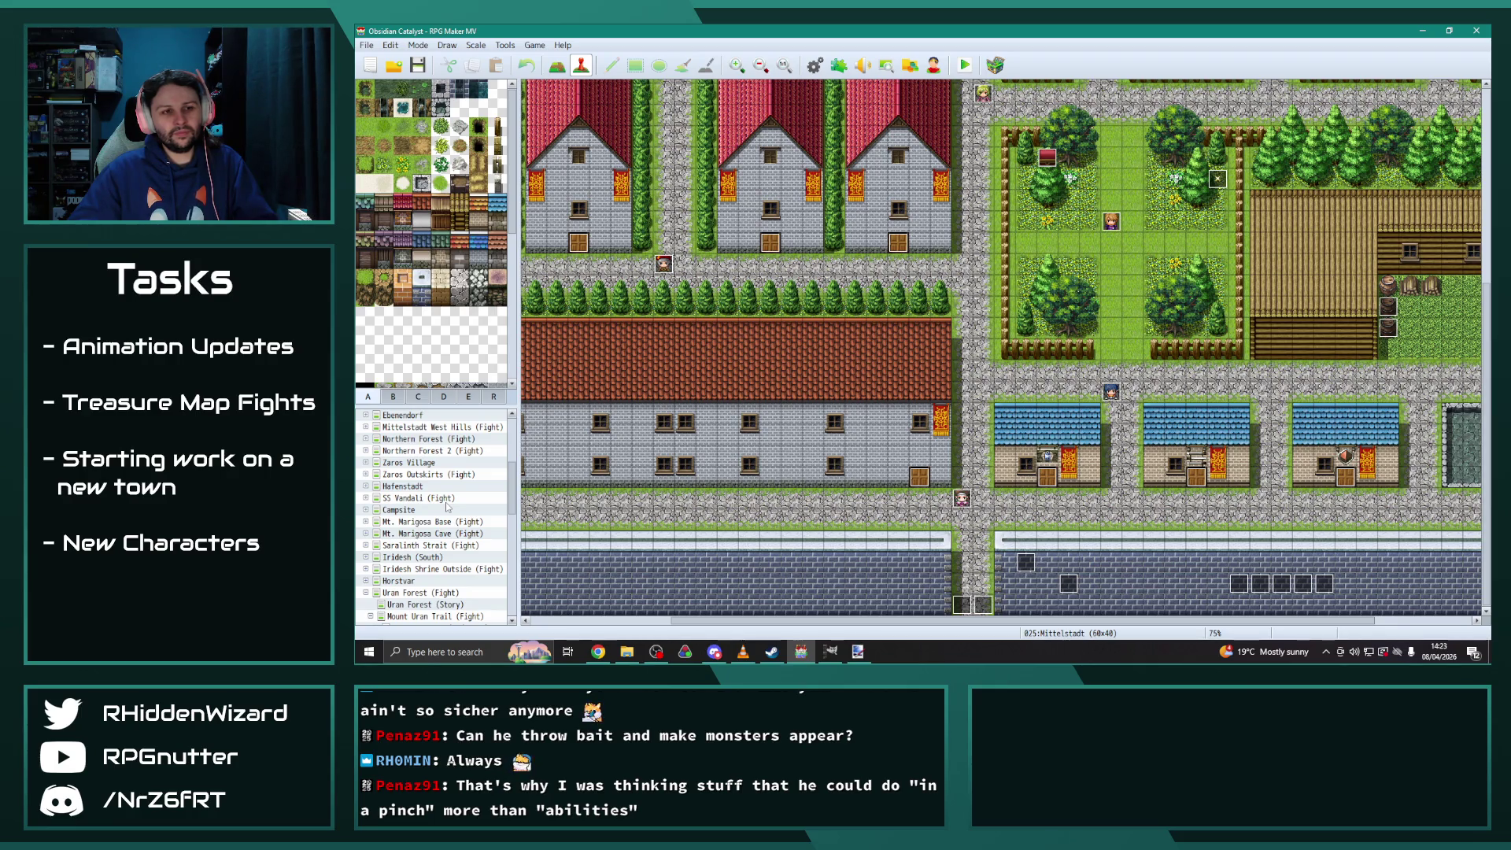
scroll(437, 504, "down", 3)
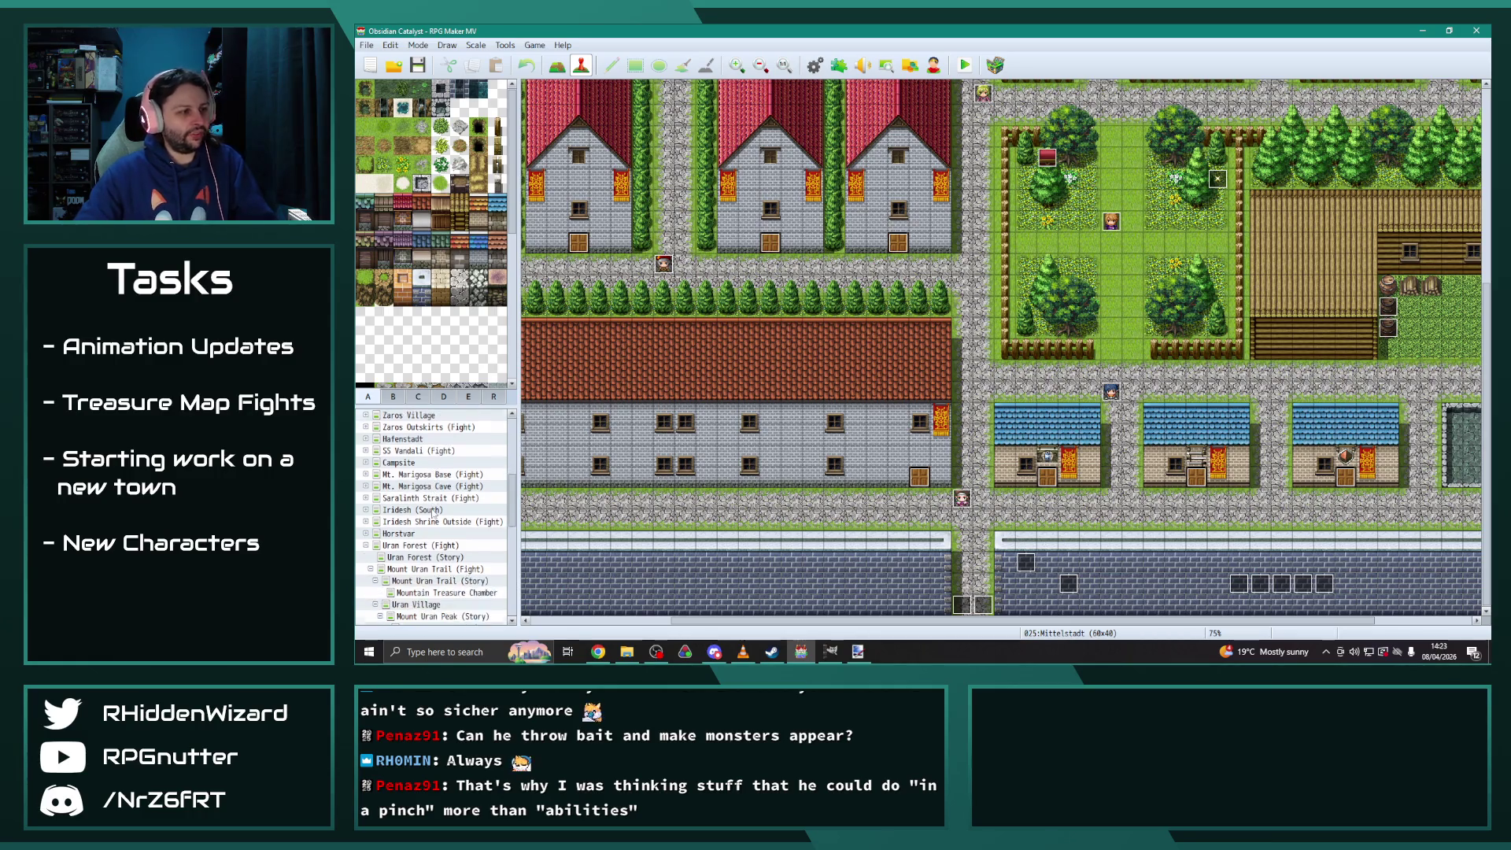
Inspect the treasure chest event in Ebenendorf's House 4 without changing it
scroll(439, 507, "up", 4)
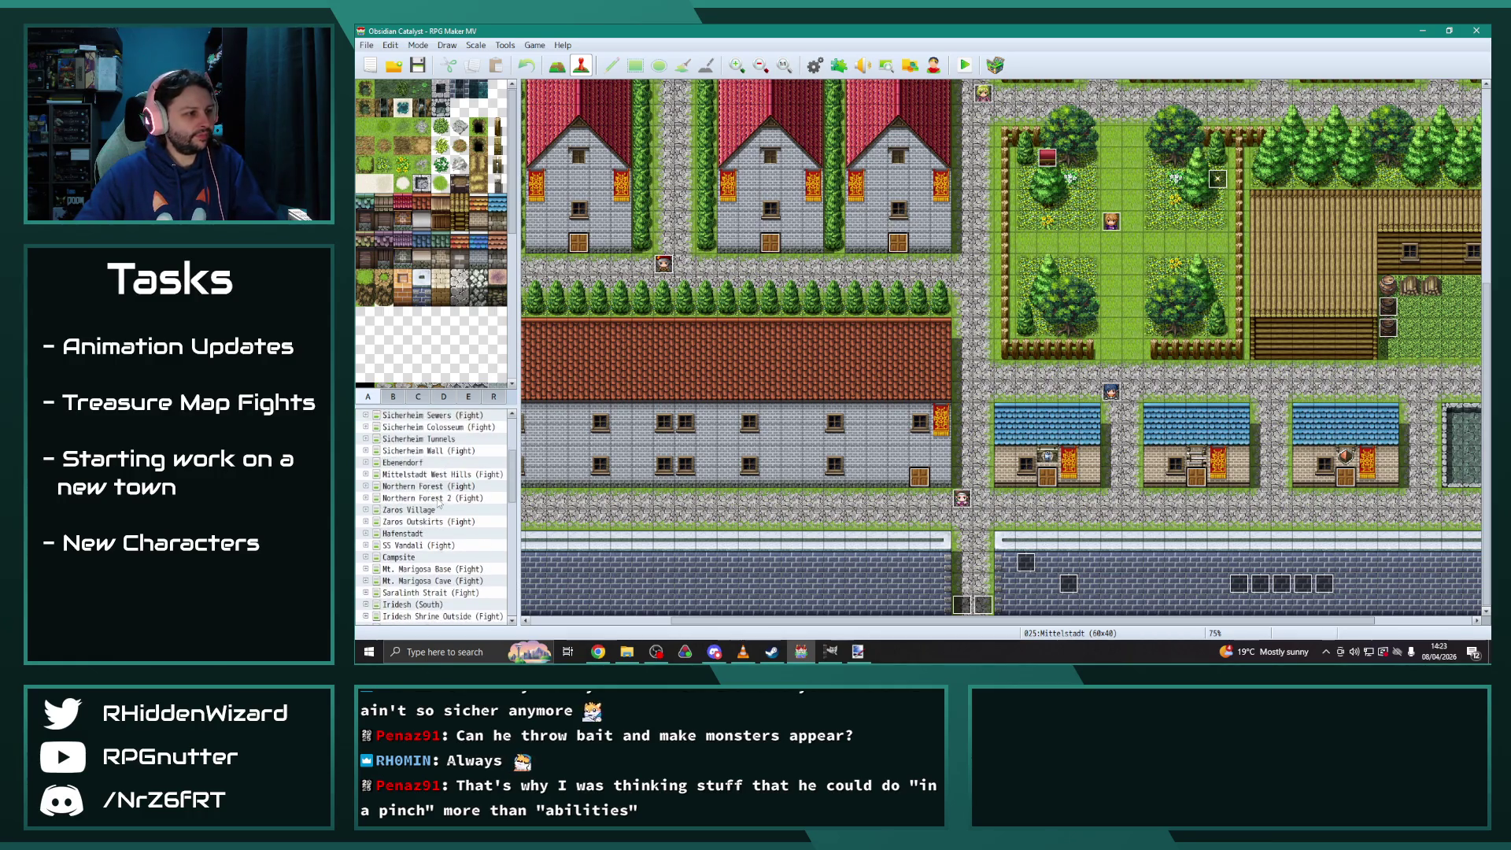
left_click(401, 463)
left_click(365, 463)
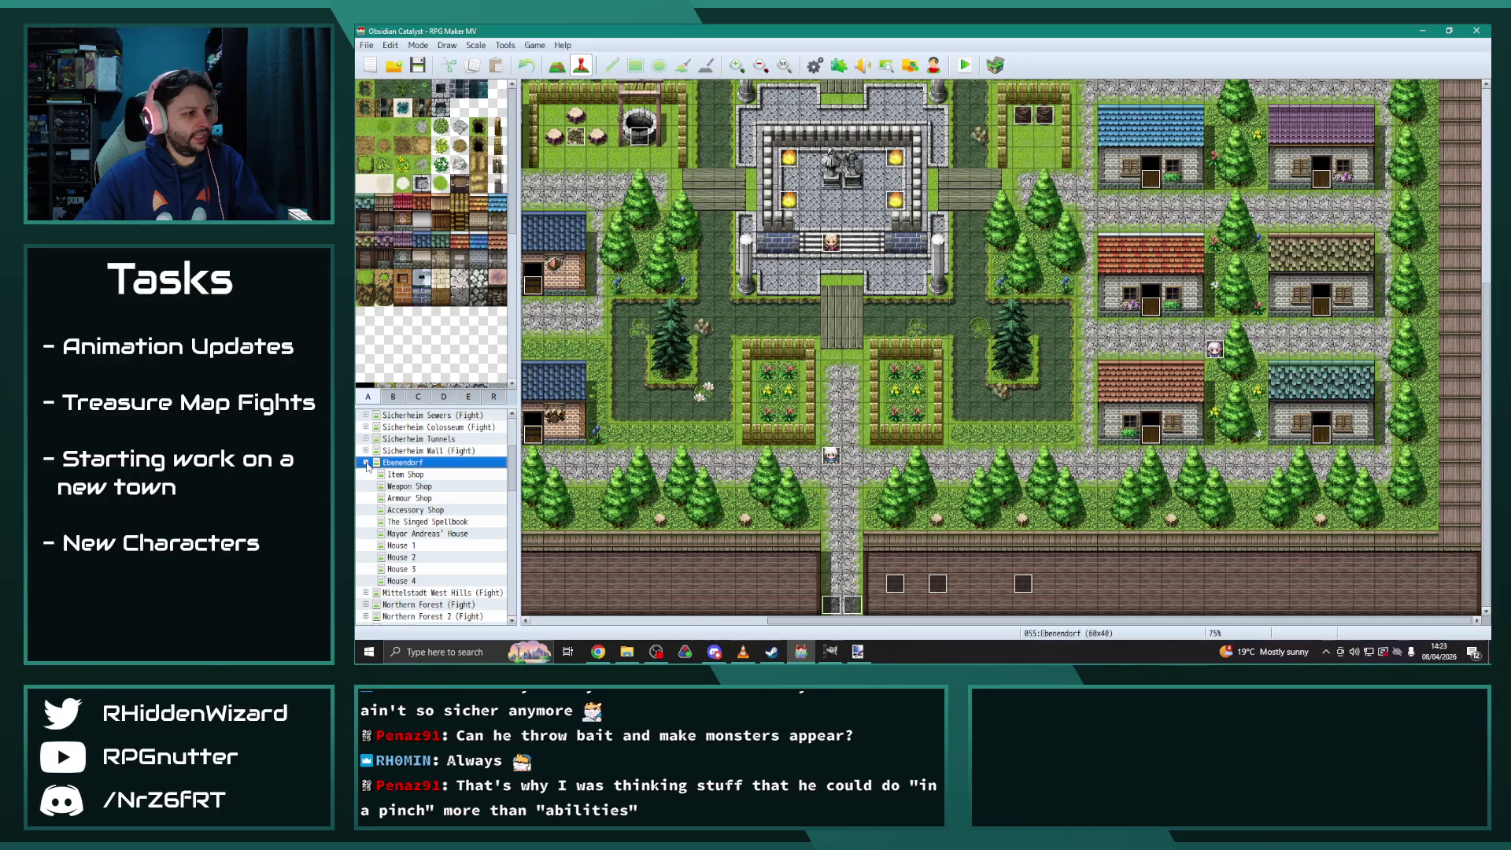
left_click(403, 581)
double_click(851, 154)
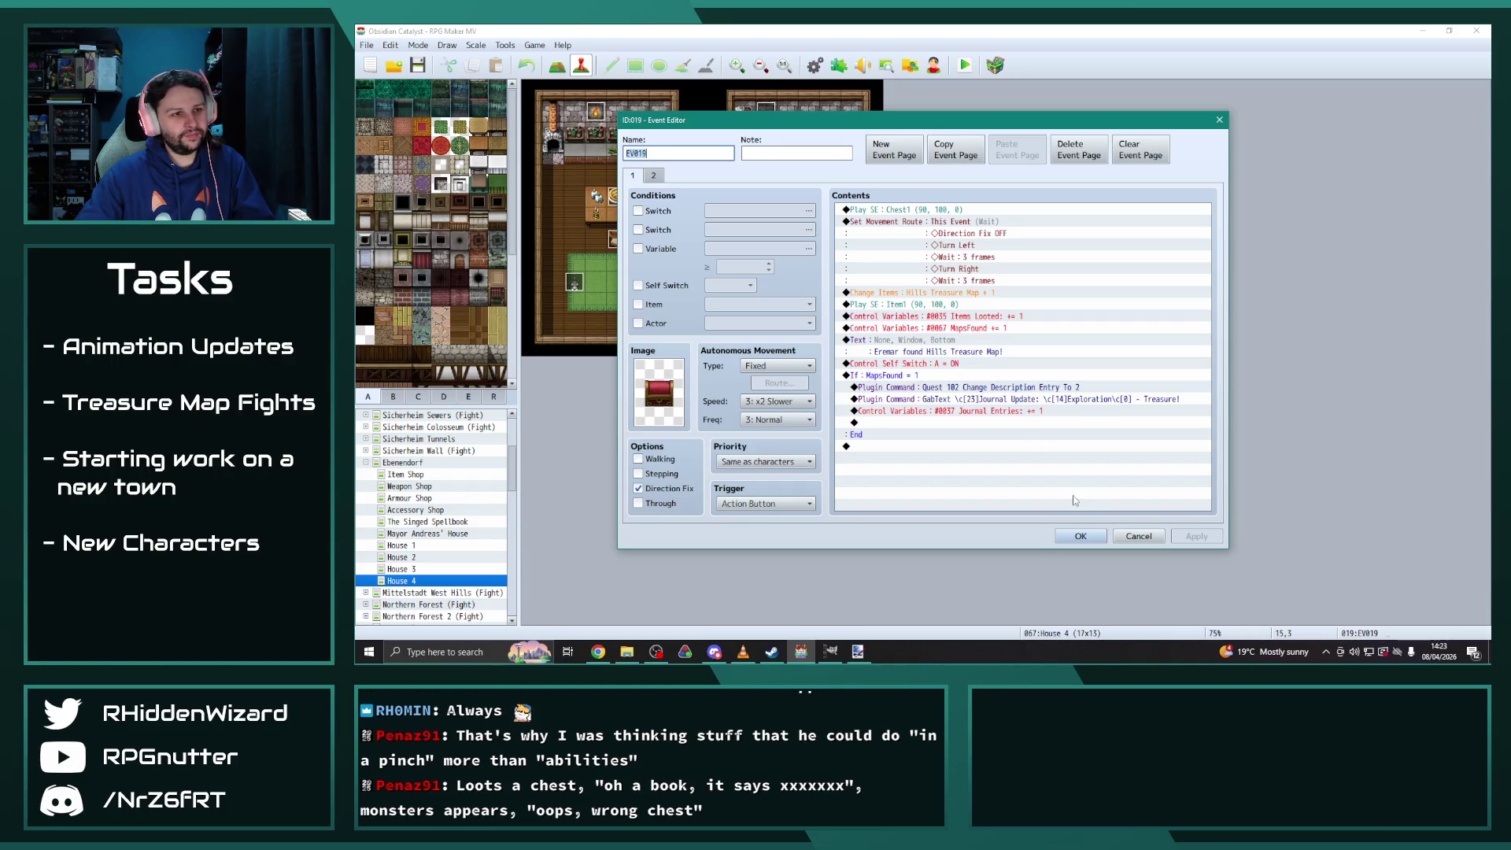
left_click(1080, 536)
left_click(365, 462)
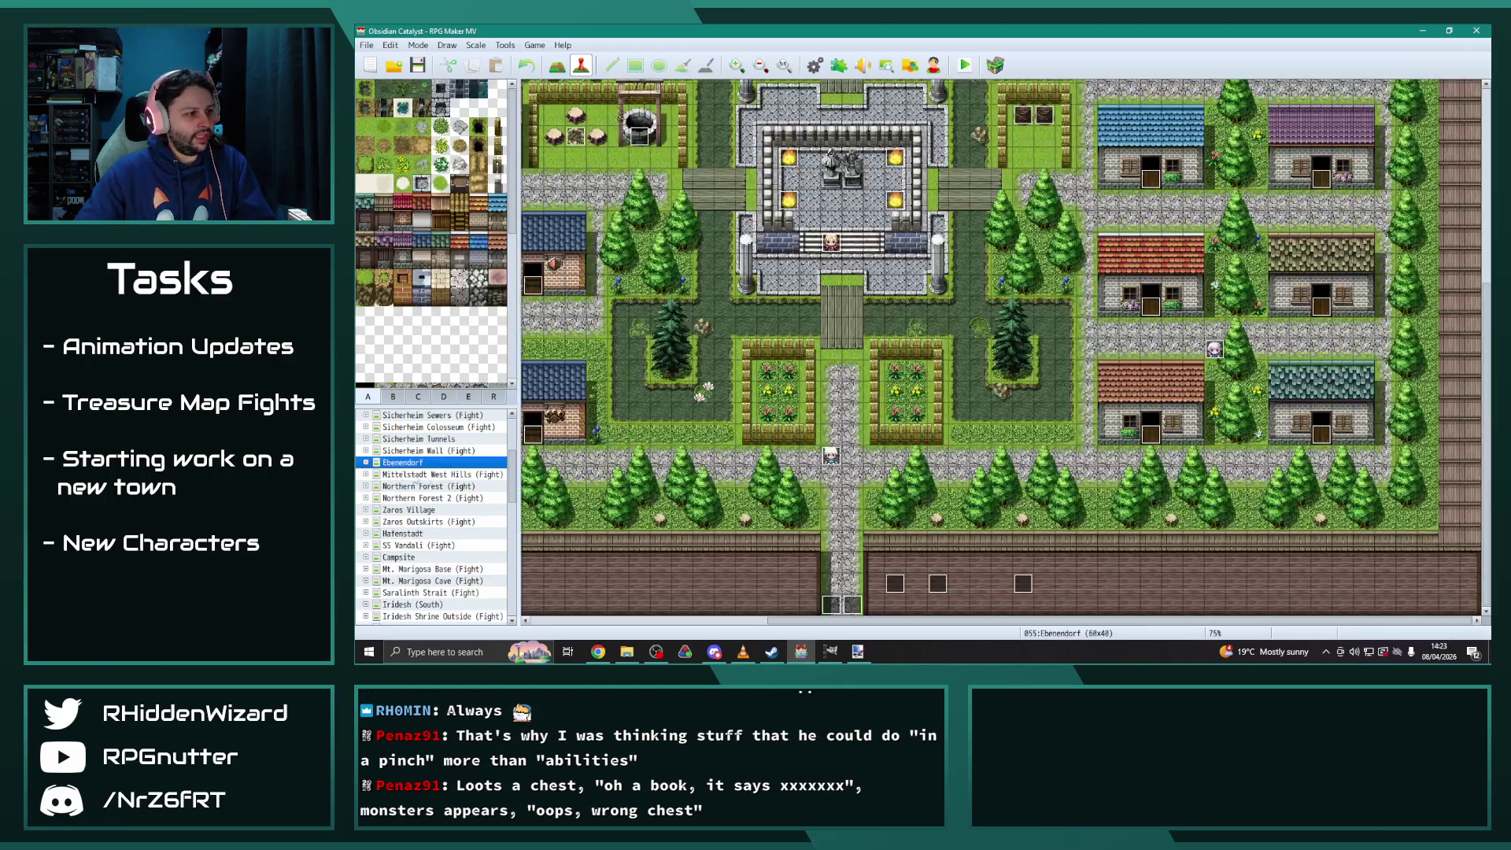
Open the treasure chest event in Hafenstadt's House 4
left_click(369, 534)
left_click(365, 534)
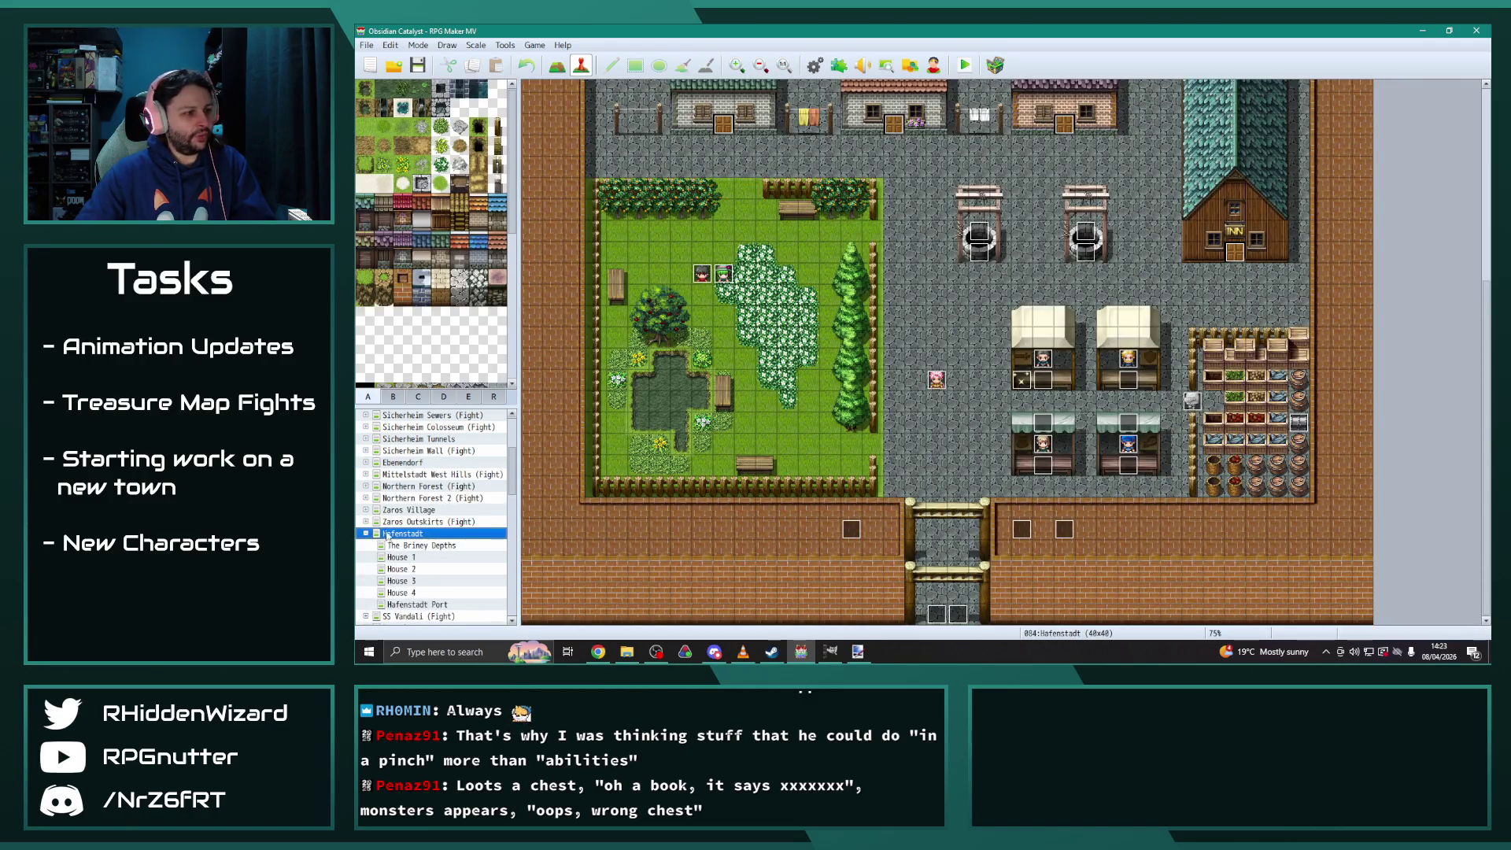
scroll(433, 543, "down", 1)
left_click(401, 557)
double_click(786, 153)
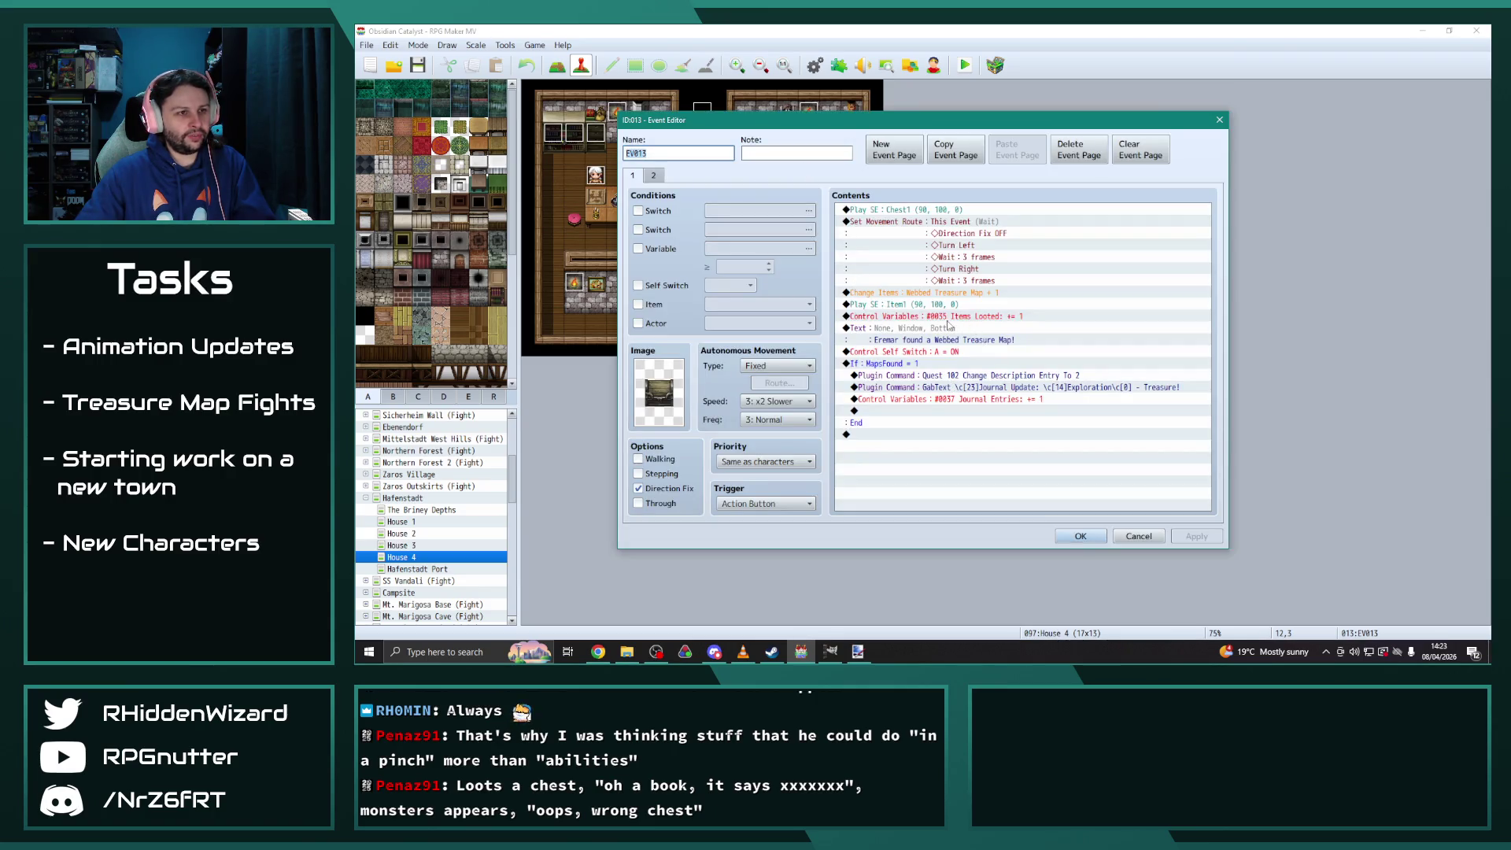
Paste the Items Looted and MapsFound commands, delete the duplicate Items Looted line, and confirm
left_click(977, 338)
key("ctrl+v")
left_click(977, 328)
key("Delete")
left_click(968, 353)
left_click(964, 330)
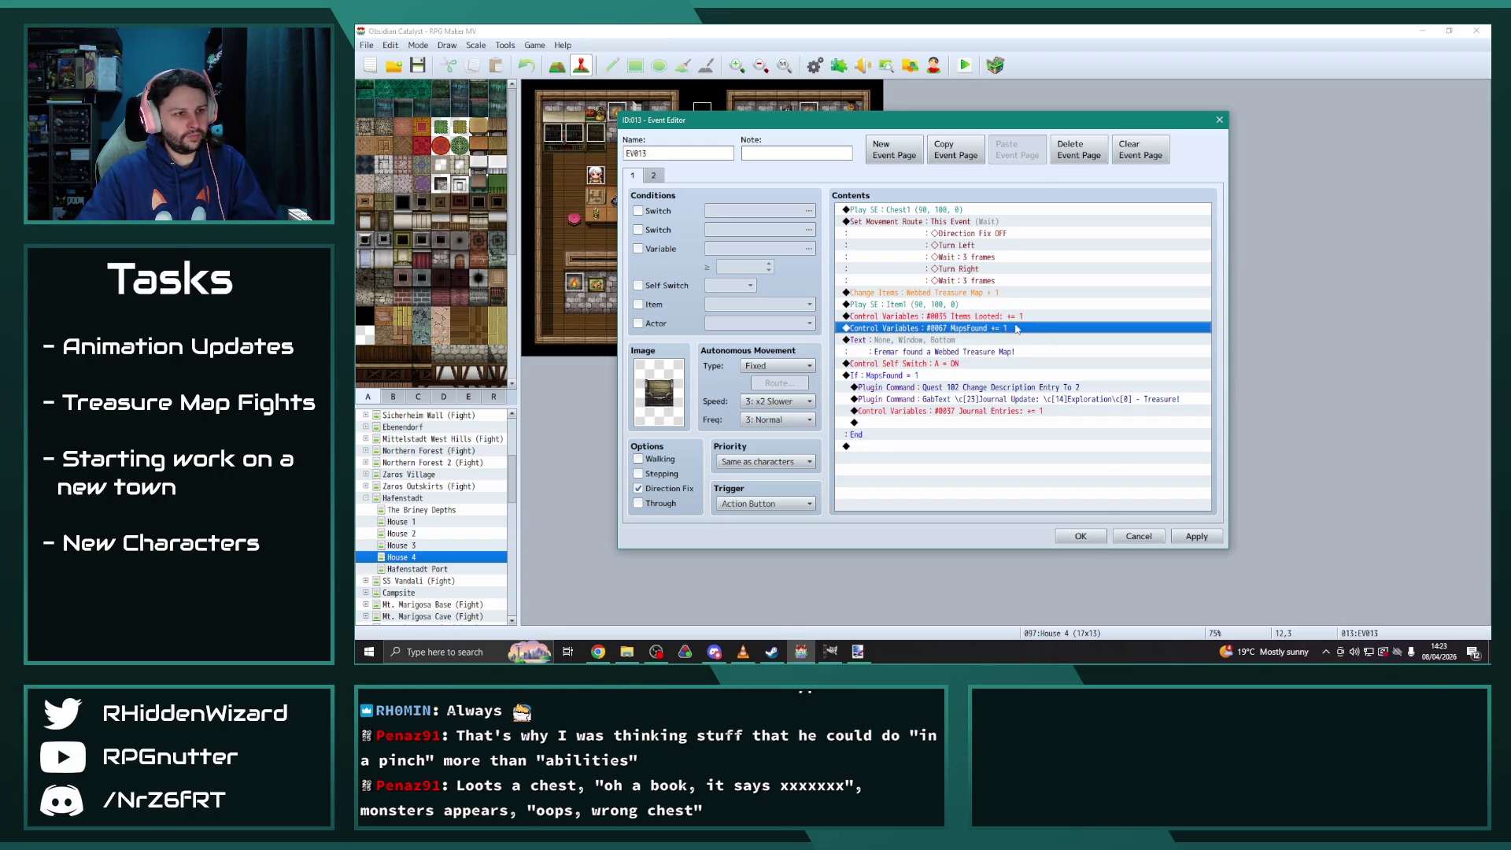
left_click(981, 316, "shift")
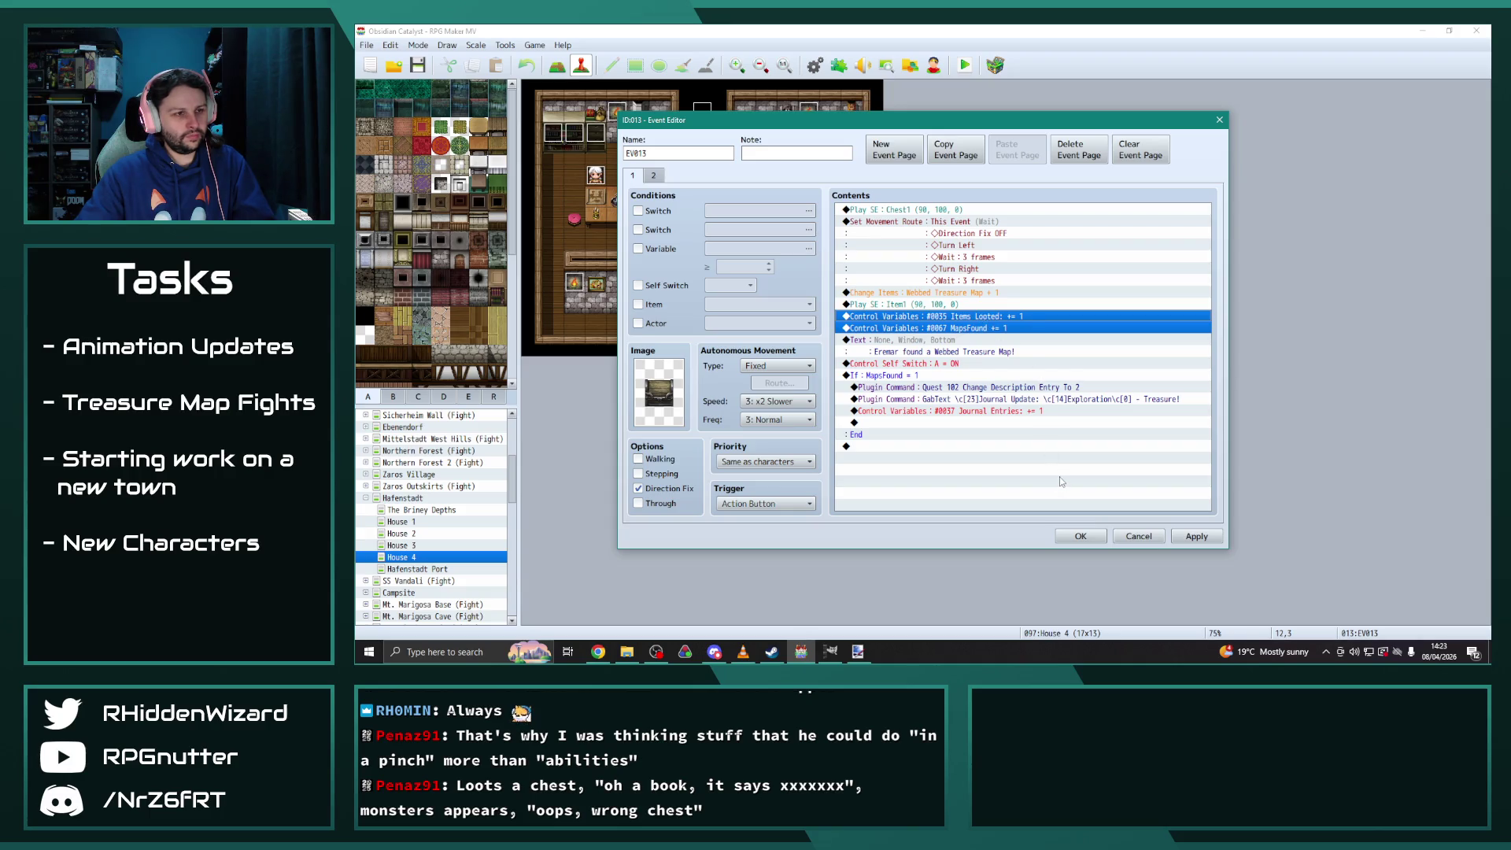
left_click(1081, 535)
left_click(365, 498)
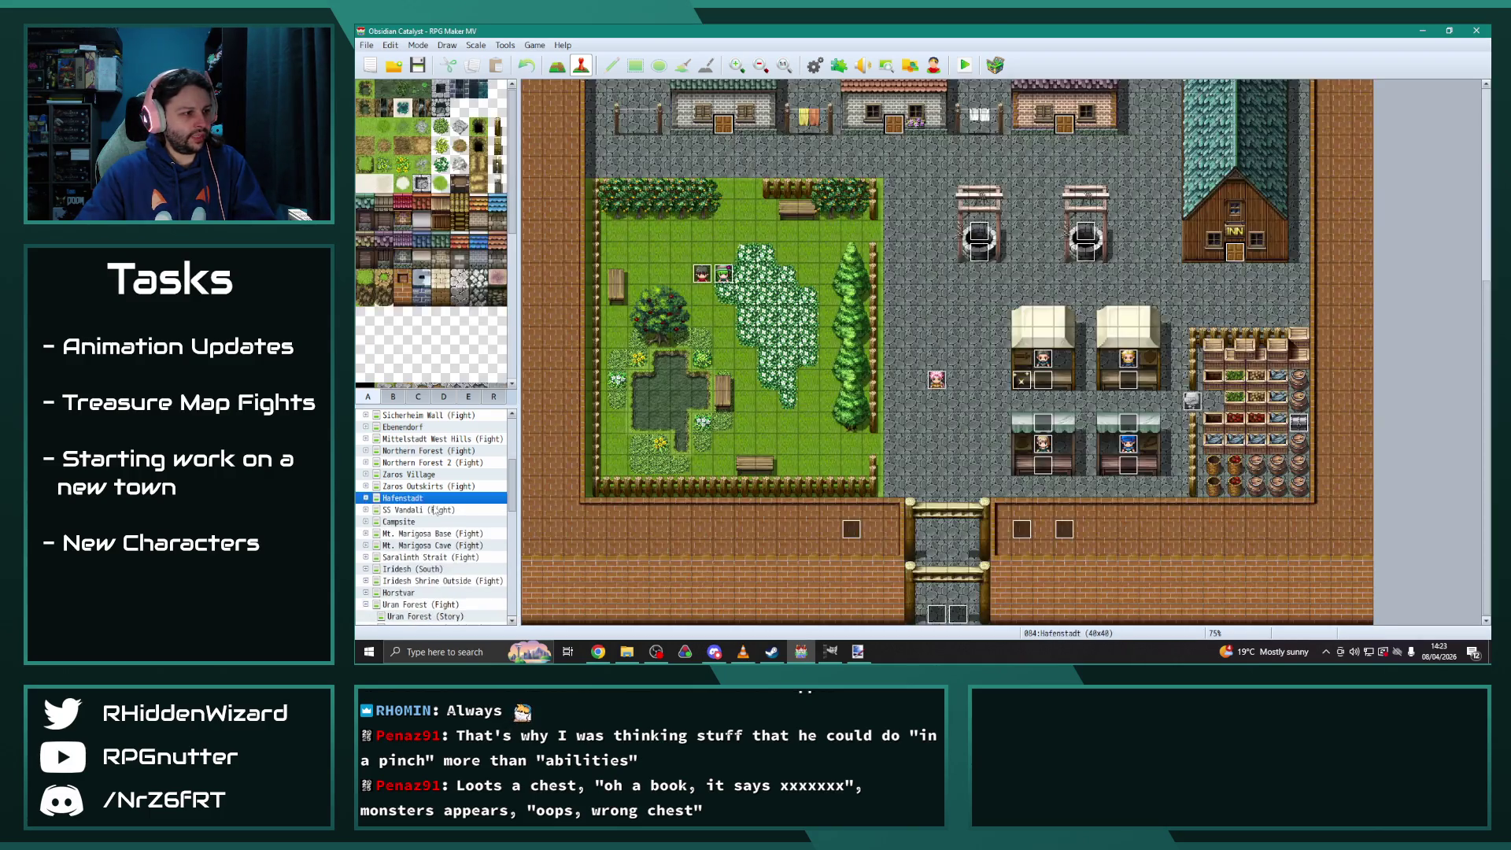
In Iridesh Castle Library chest EV026, paste the MapsFound commands and delete the duplicate Items Looted
scroll(417, 555, "down", 1)
left_click(415, 534)
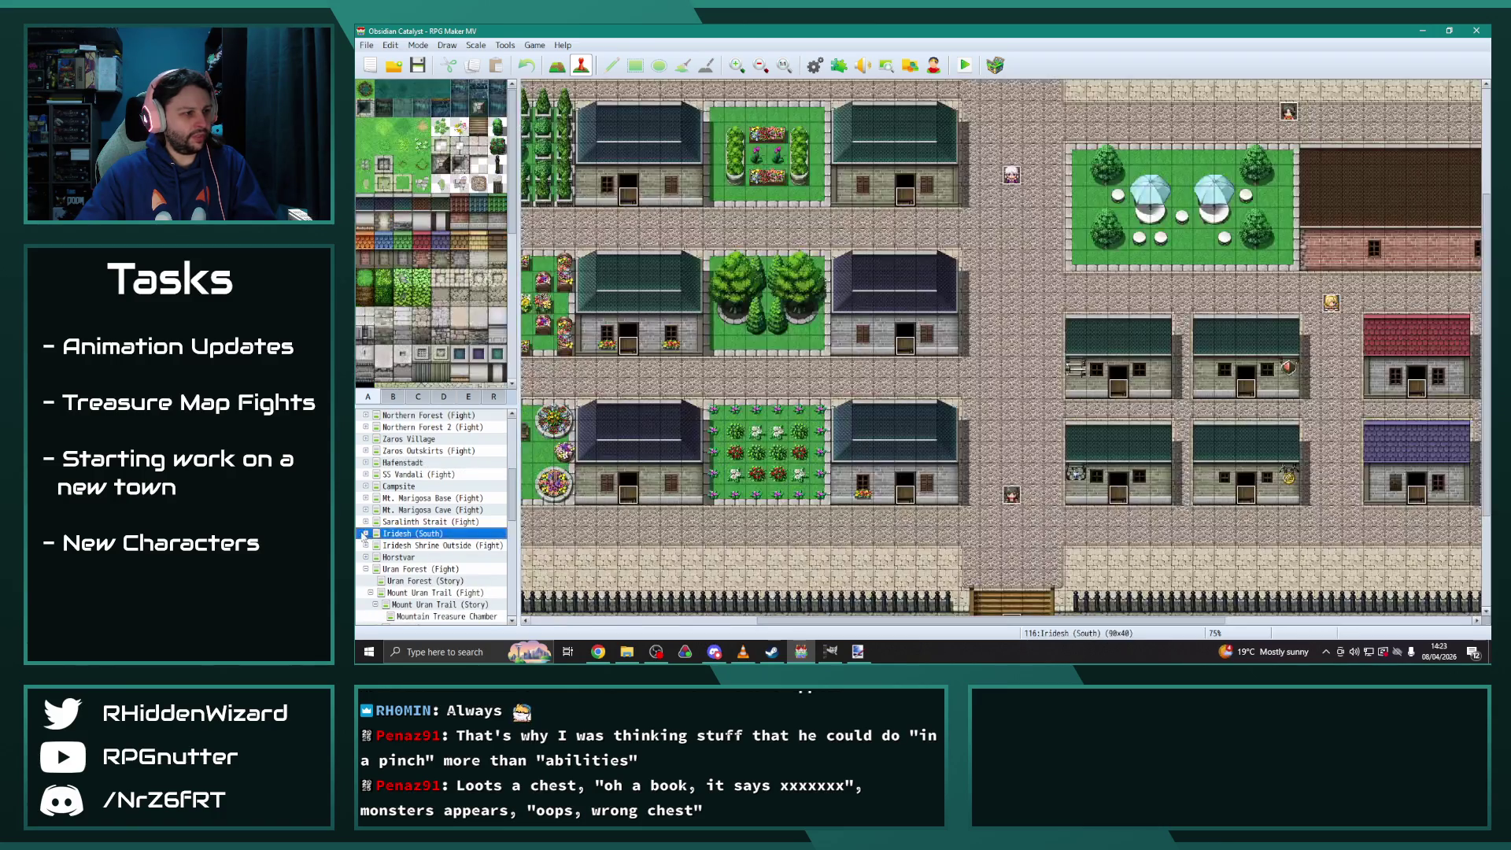
scroll(441, 551, "down", 5)
scroll(449, 559, "down", 1)
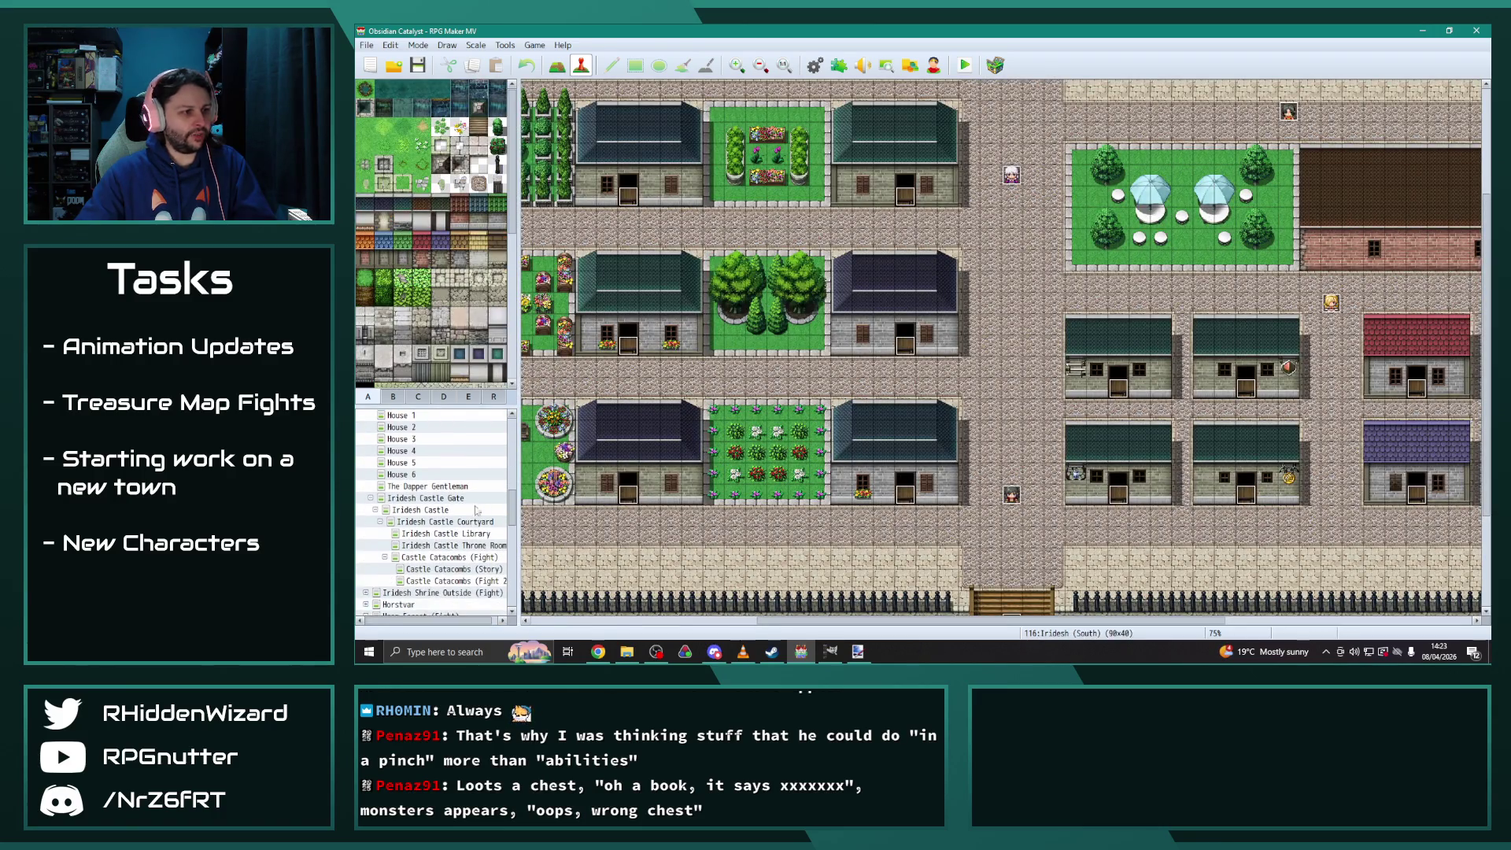
left_click(472, 534)
double_click(740, 152)
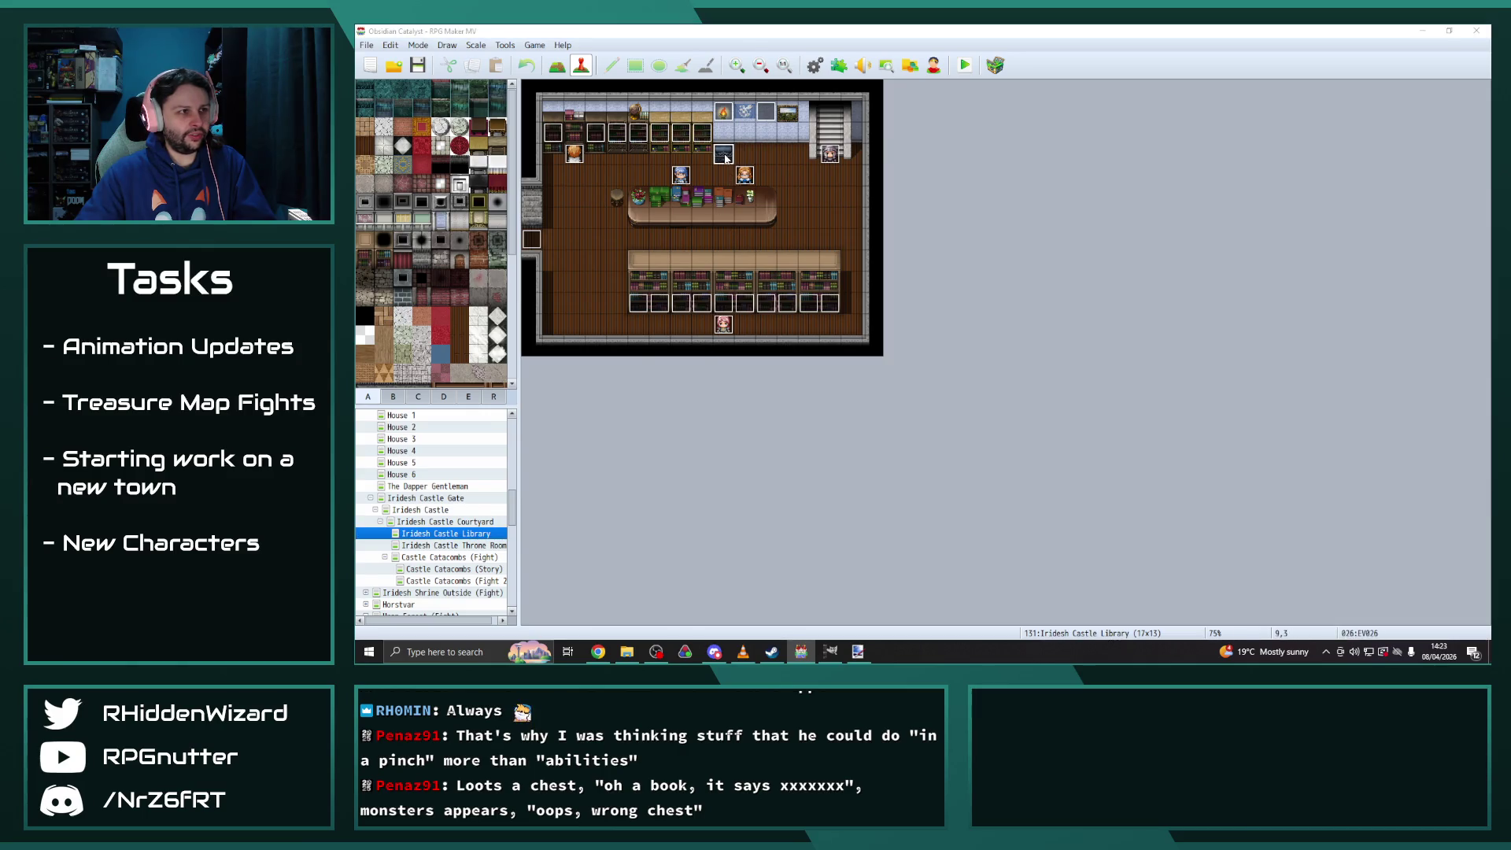
left_click(962, 316)
key("ctrl+v")
left_click(967, 316)
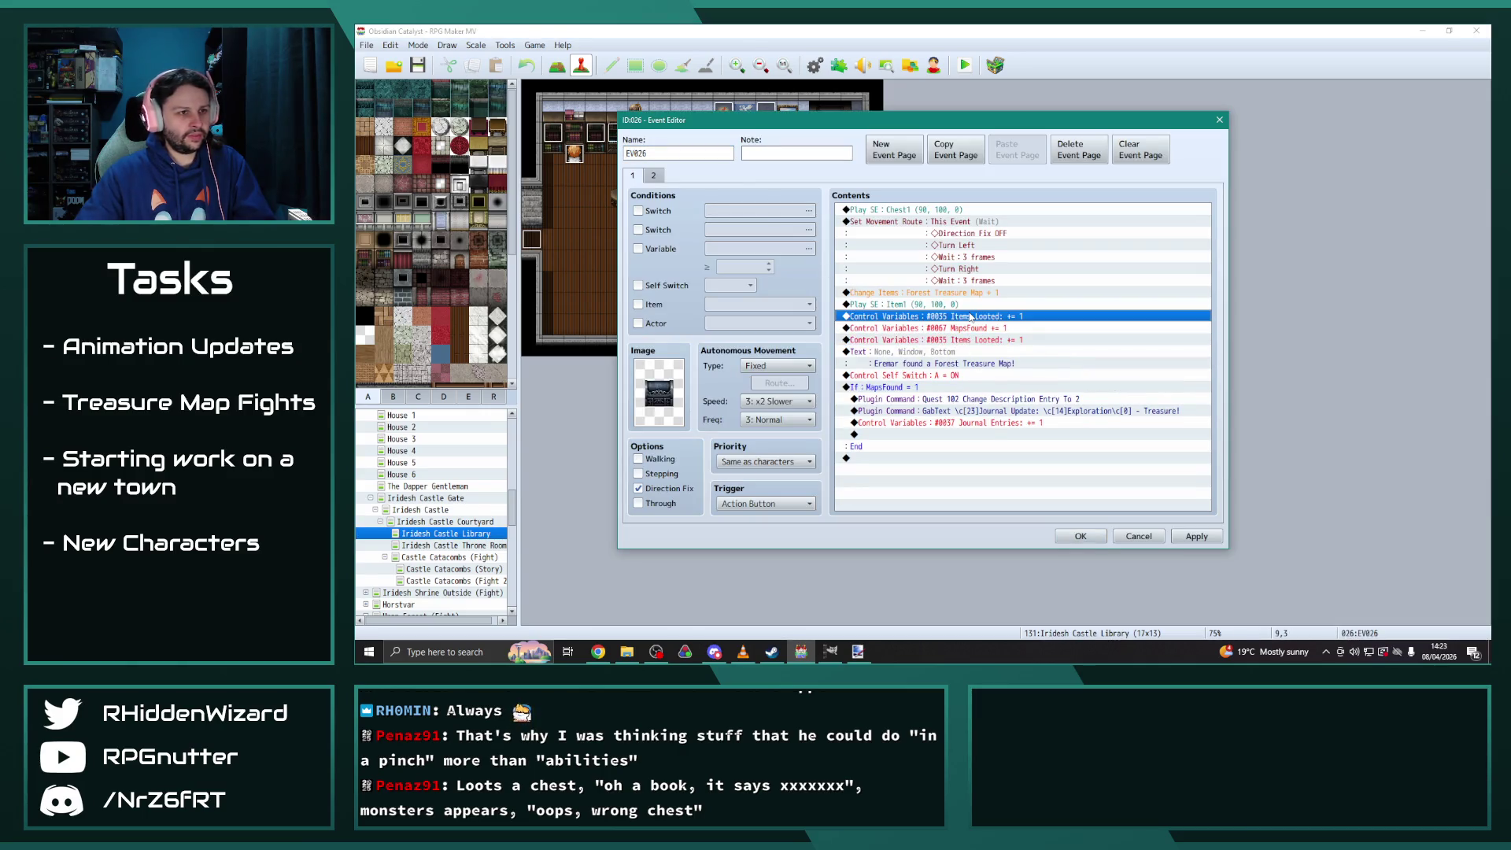
key("Delete")
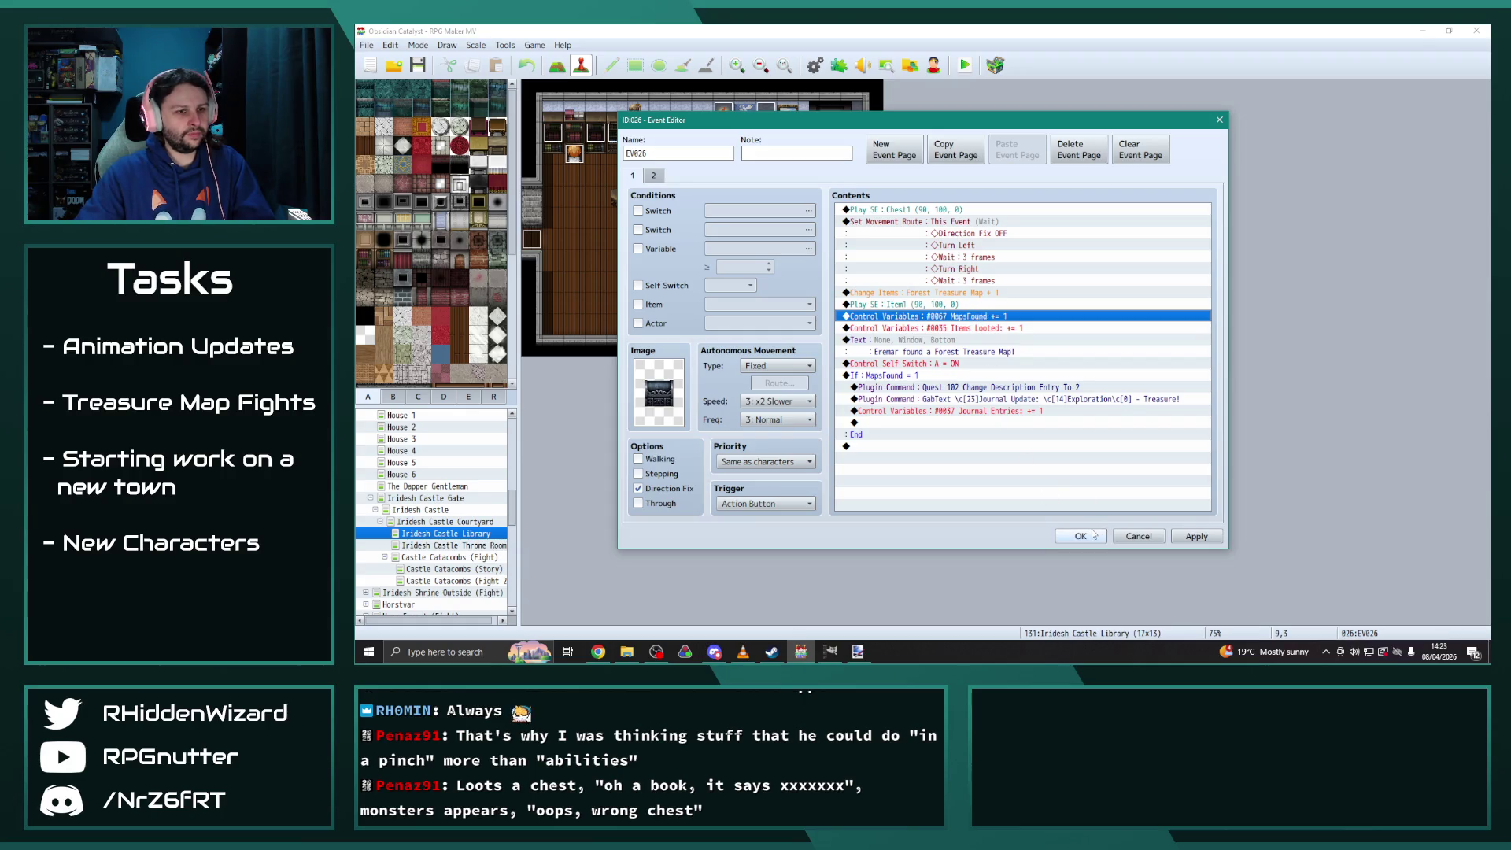
left_click(1080, 536)
Check Uran Village House 2's chest EV008 is already correct, then open Sicherheim Slums 2
scroll(409, 488, "up", 3)
double_click(377, 463)
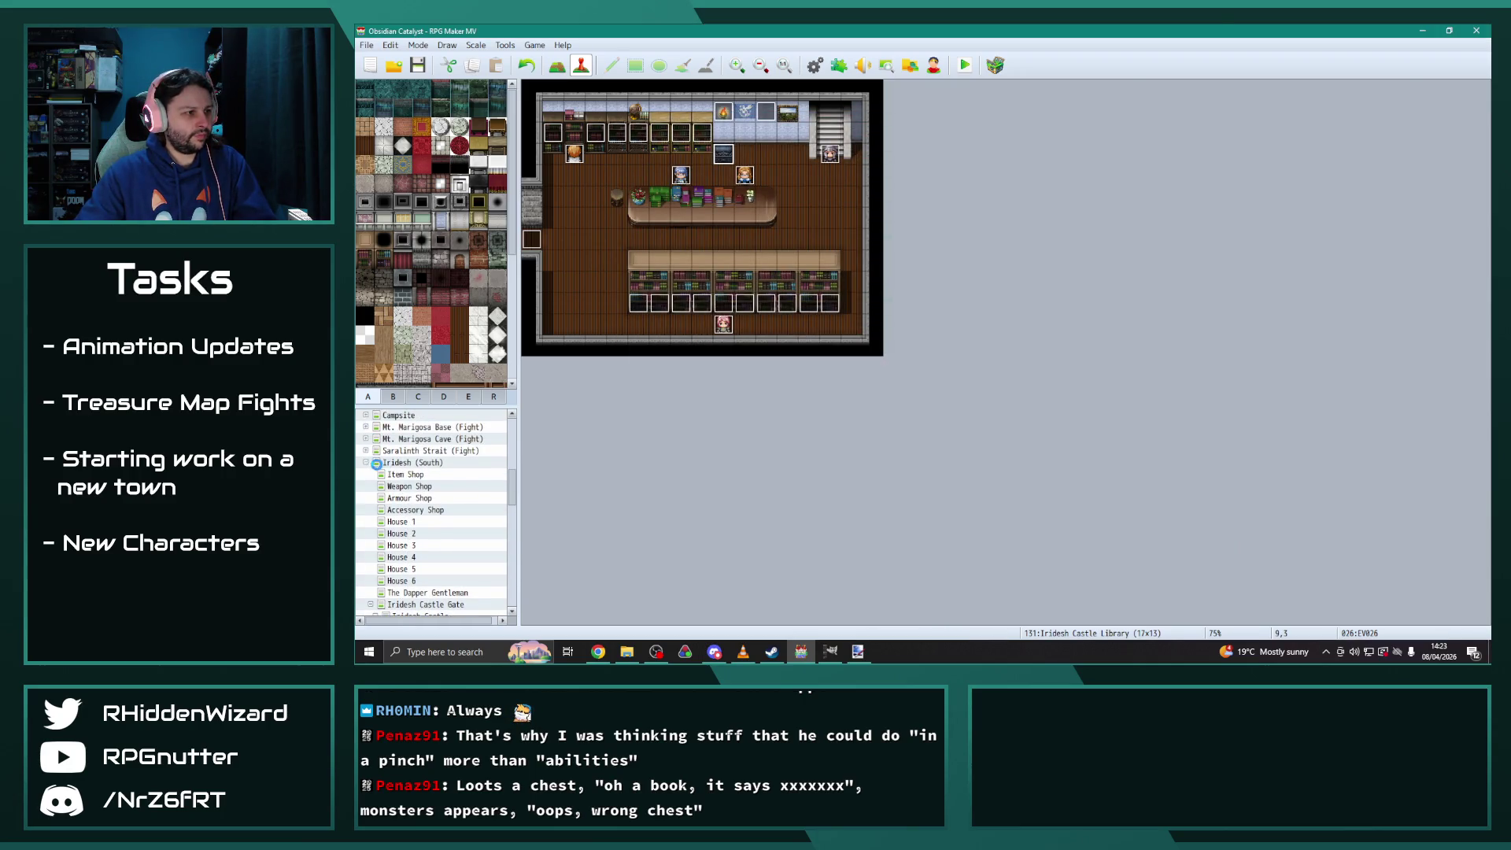
scroll(432, 551, "down", 1)
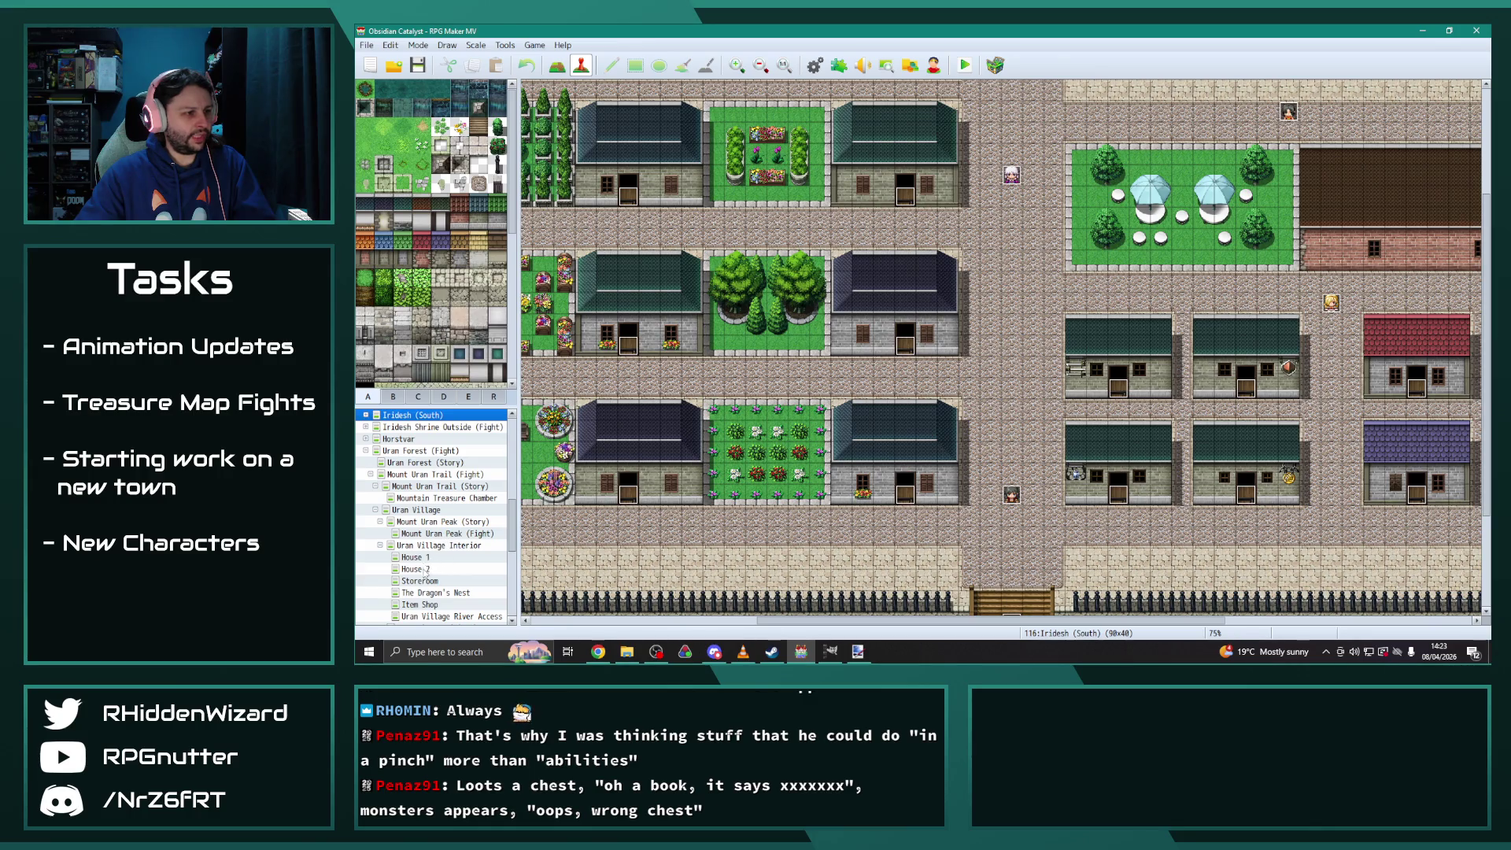
left_click(431, 568)
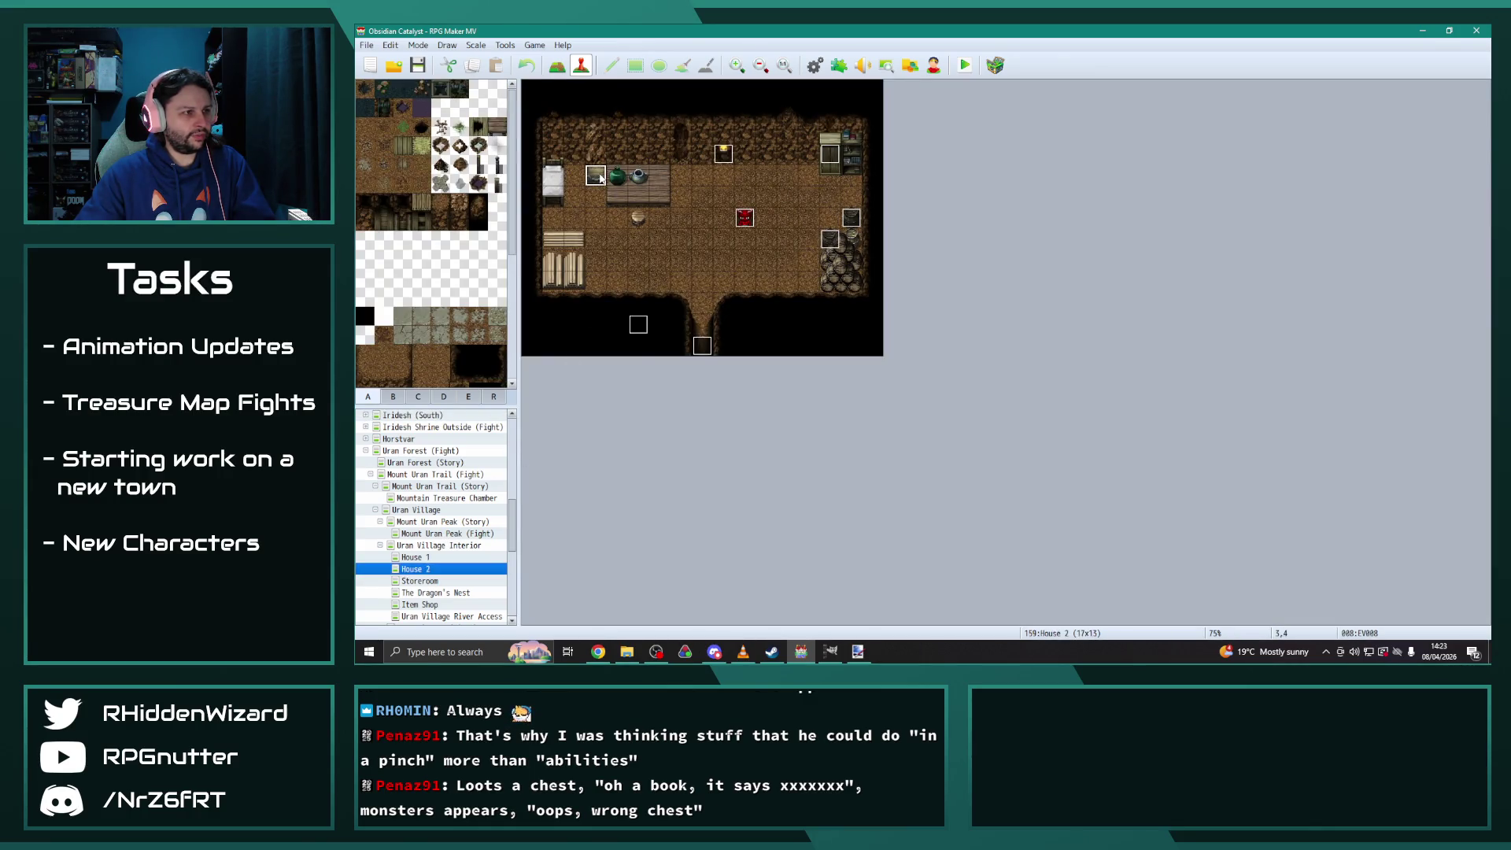
double_click(596, 175)
left_click(975, 316)
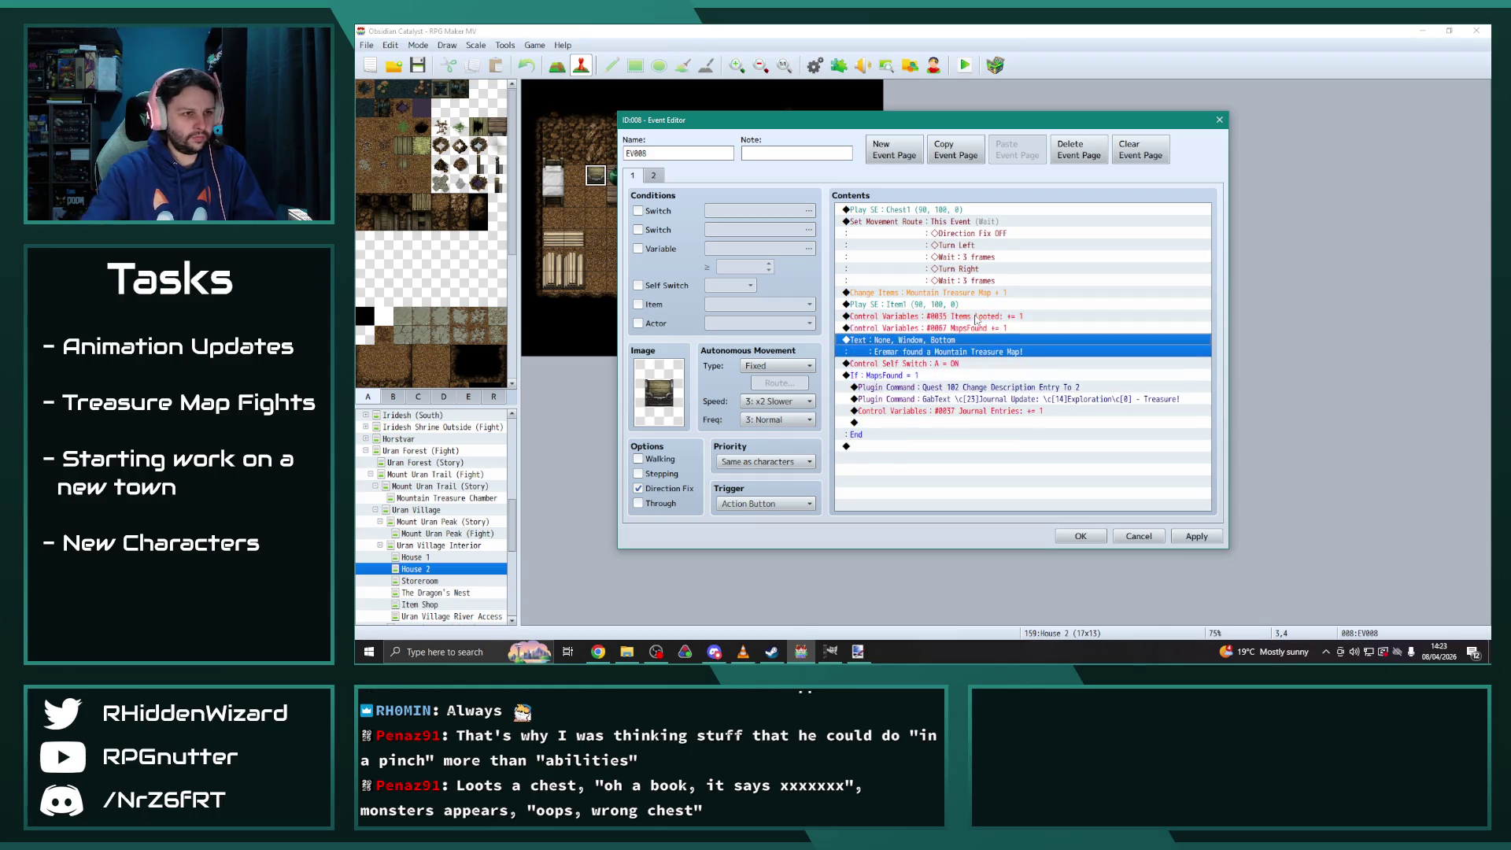
left_click(1080, 535)
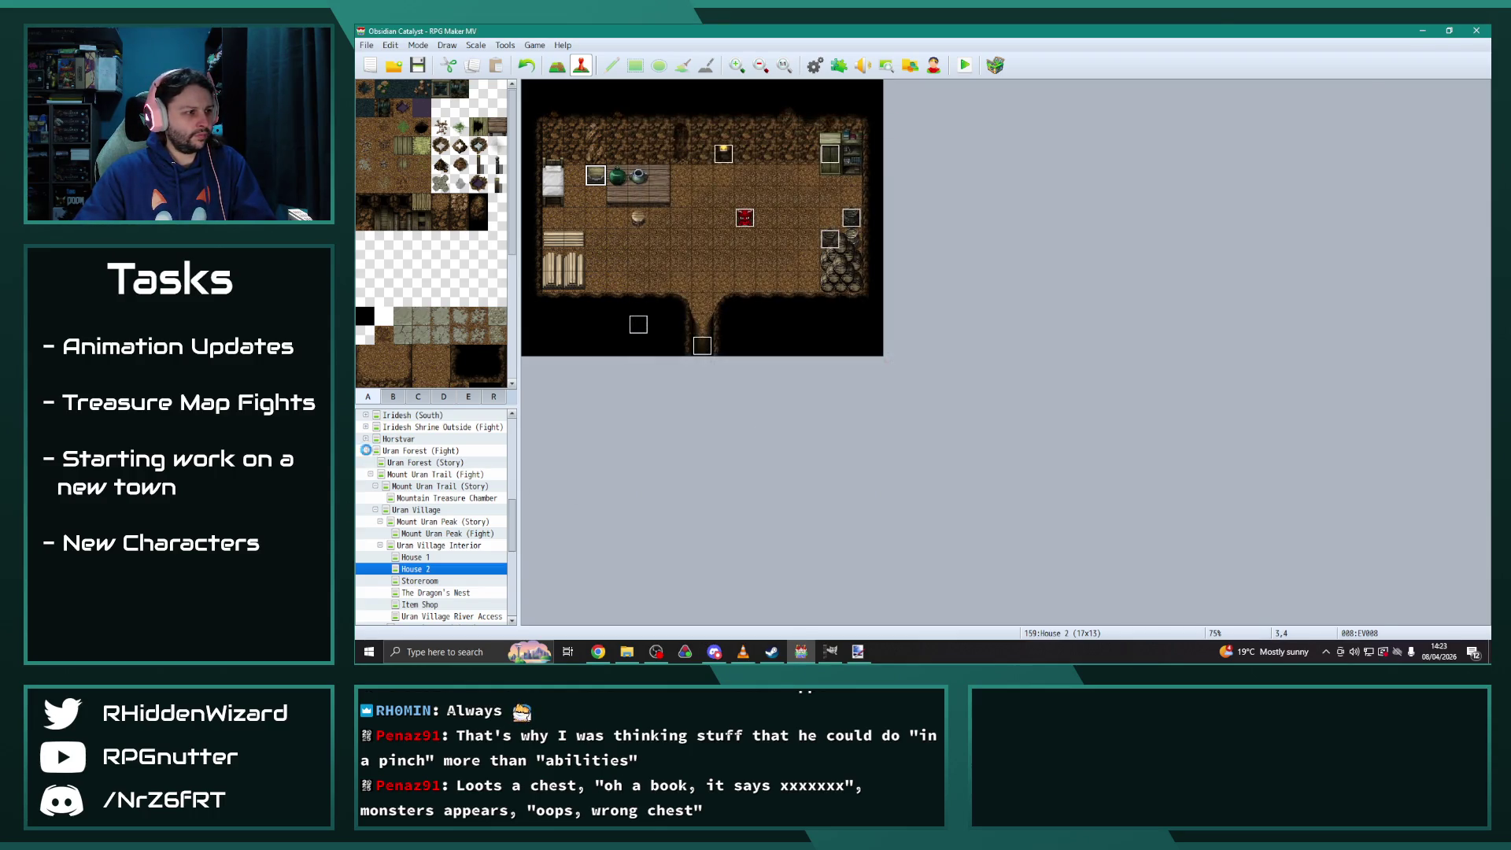
left_click(365, 450)
scroll(431, 512, "up", 5)
left_click(396, 468)
left_click(365, 468)
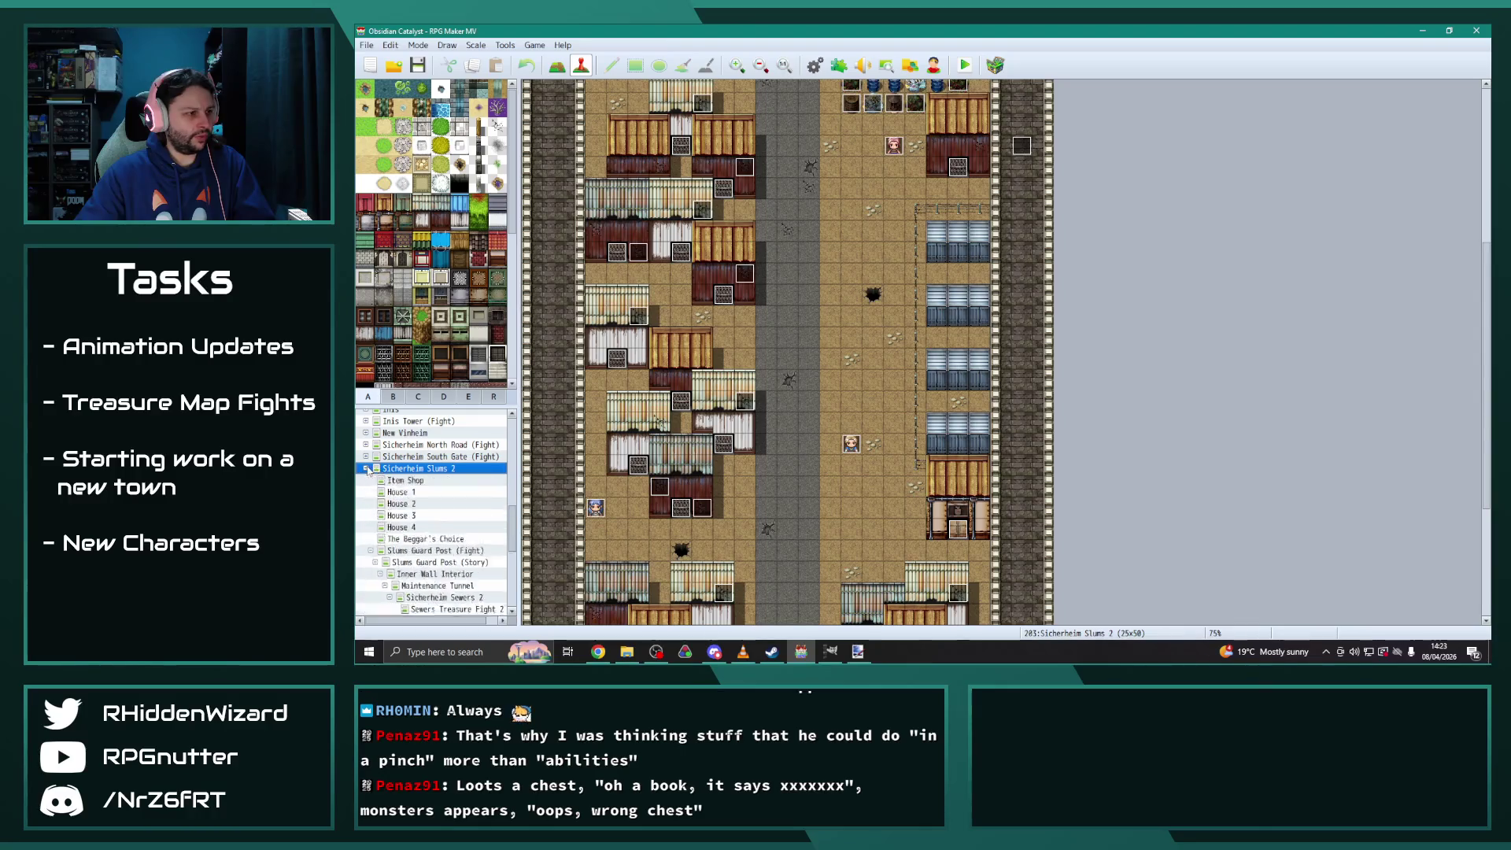
Paste the Control Variables commands above If MapsFound in the Item Shop shopkeeper event, removing Items Looted
left_click(405, 426)
double_click(682, 237)
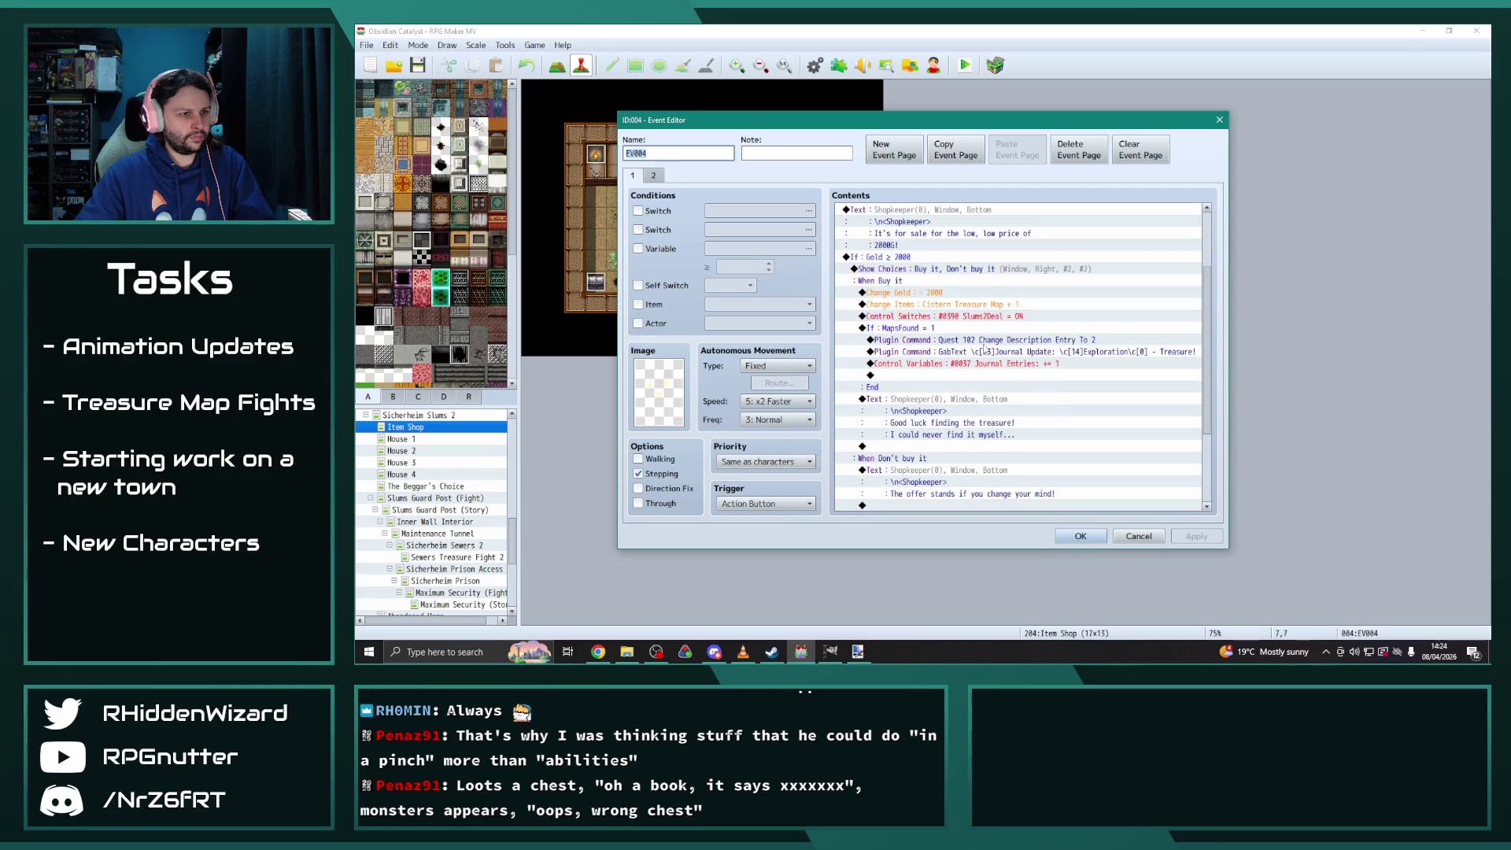
left_click(926, 327)
key("ctrl+v")
left_click(1023, 425)
left_click(1196, 536)
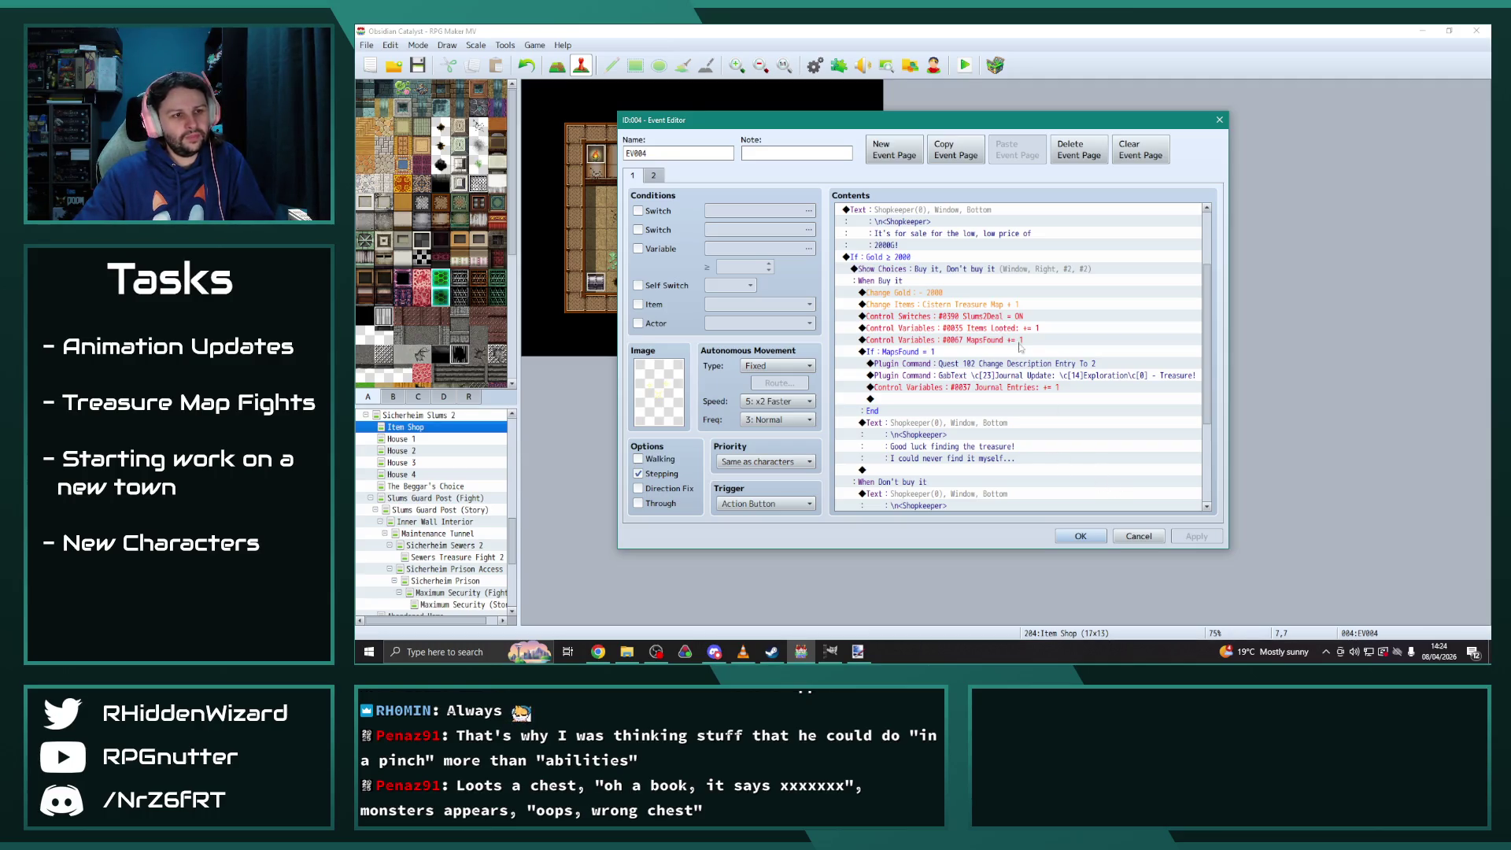
left_click(1016, 329)
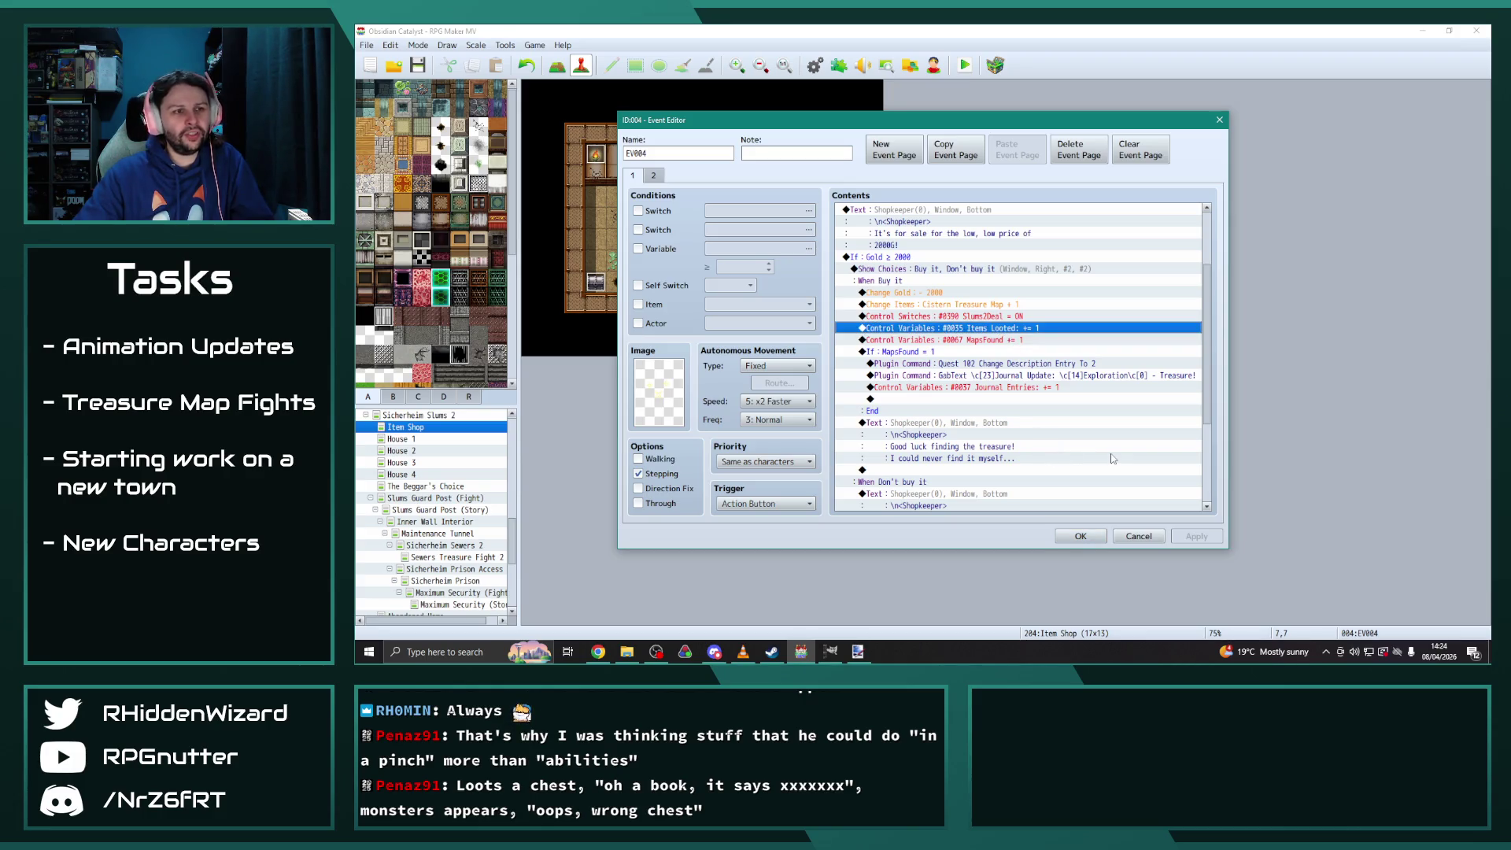
key("Delete")
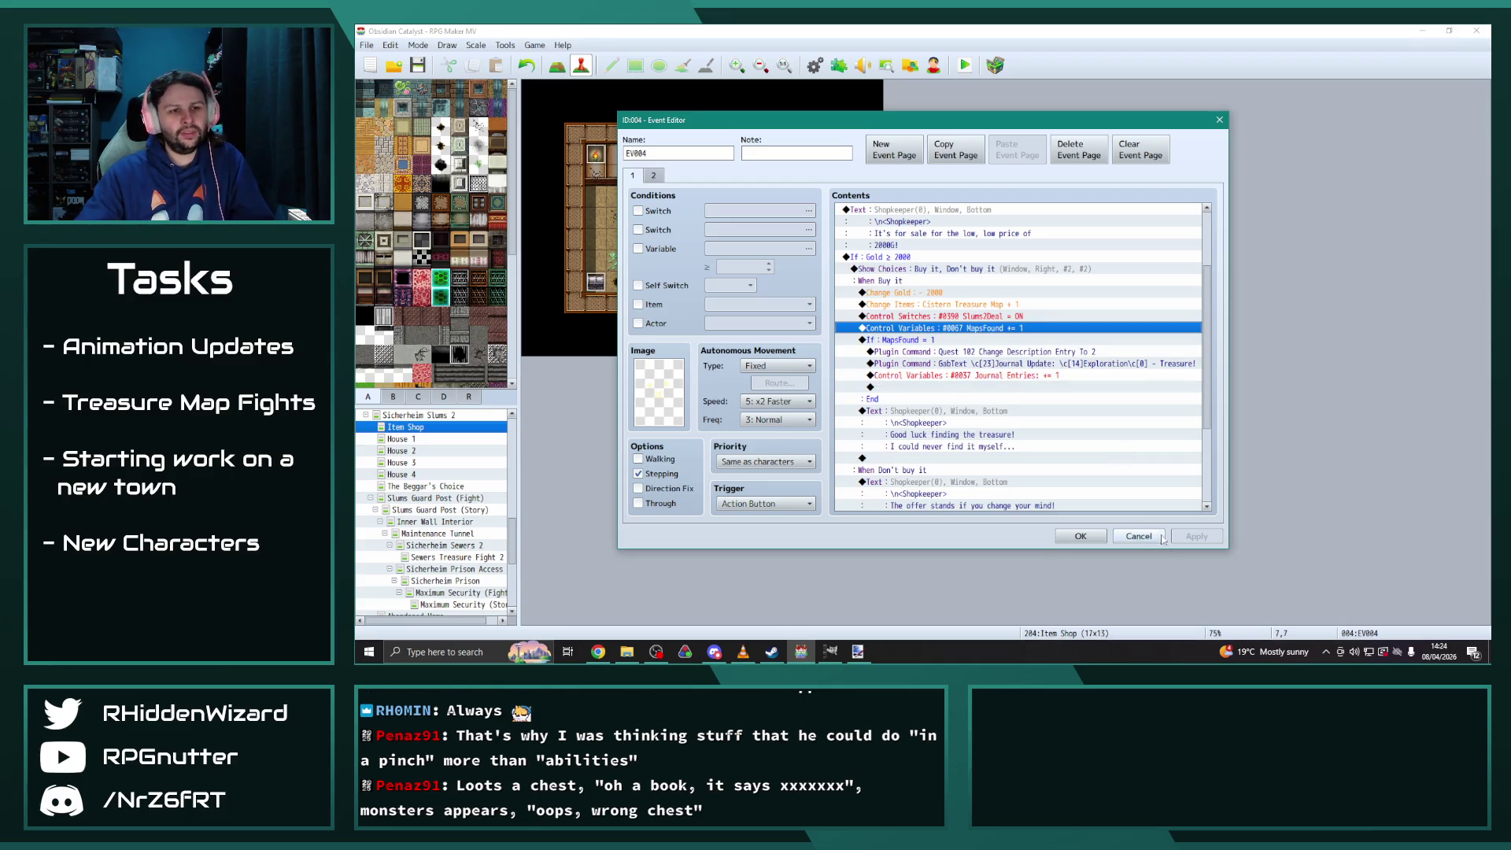
left_click(1019, 410)
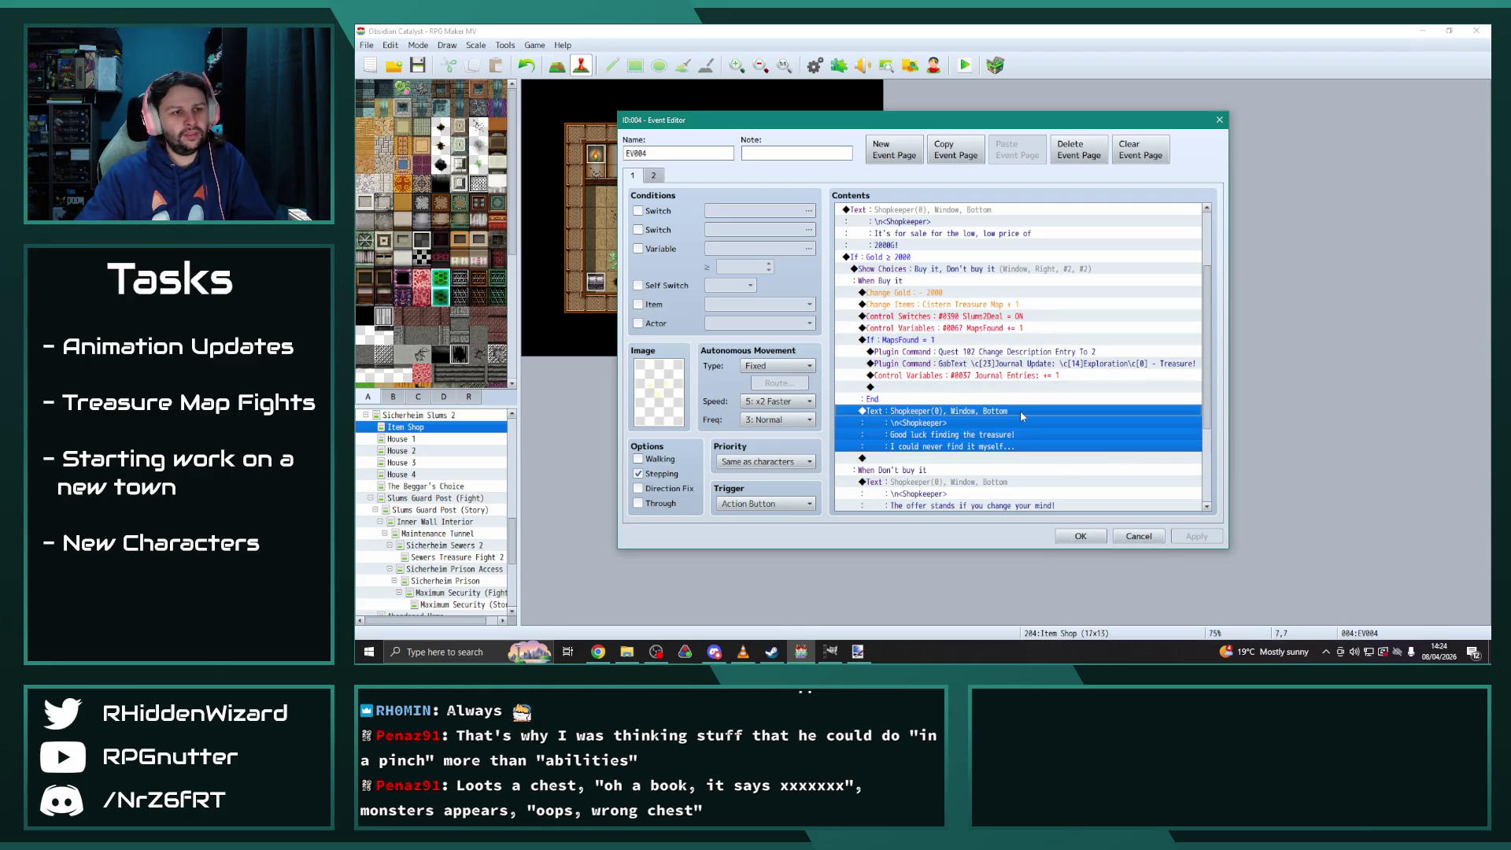
left_click(1080, 536)
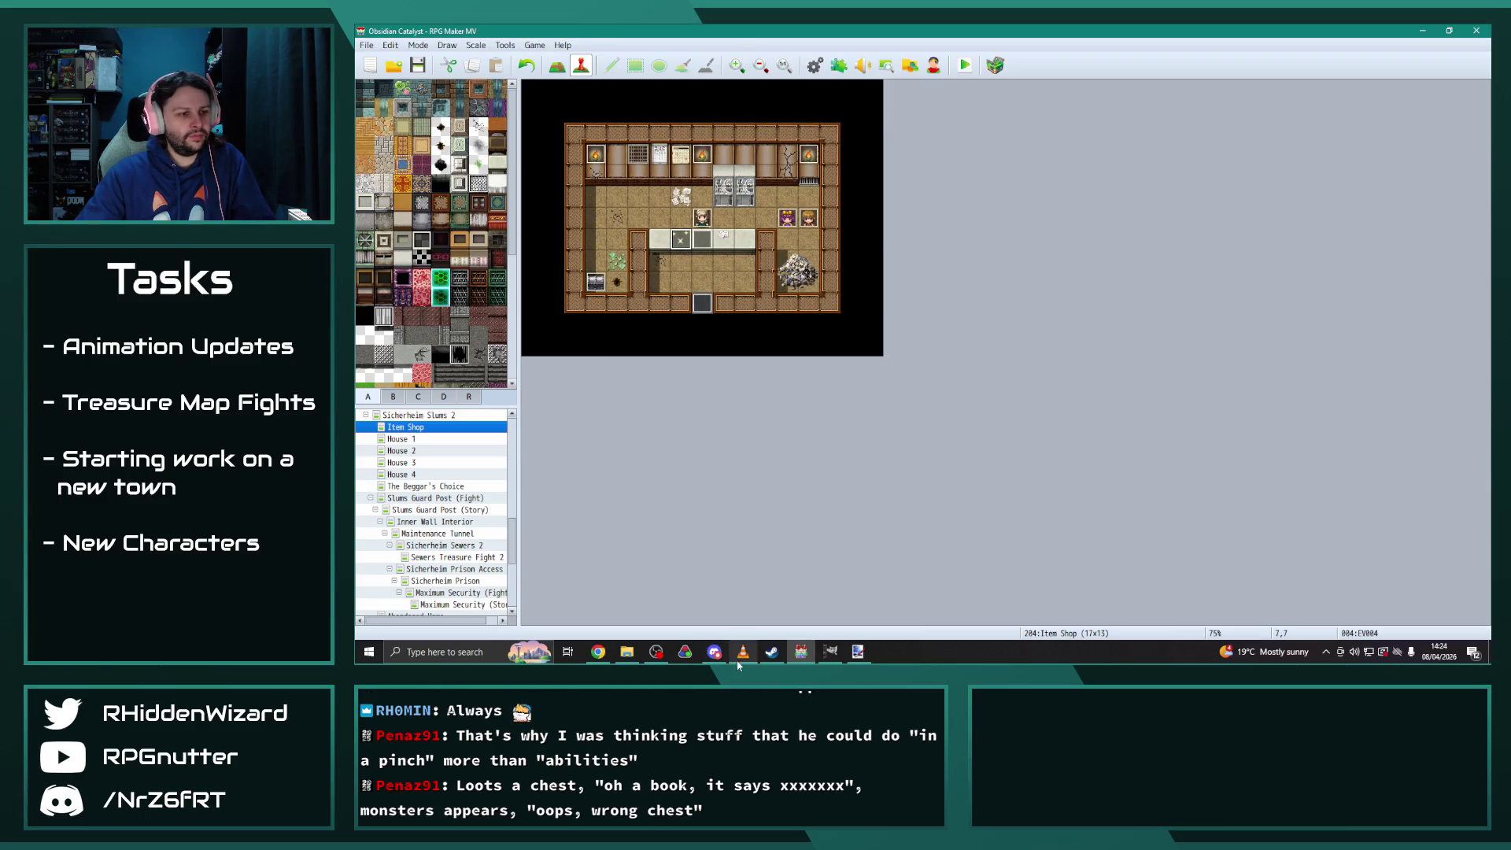
Search VLC's playlist for 'club', play Club Mix, clear the search, and return to RPG Maker
left_click(743, 651)
left_click(1343, 129)
type("club")
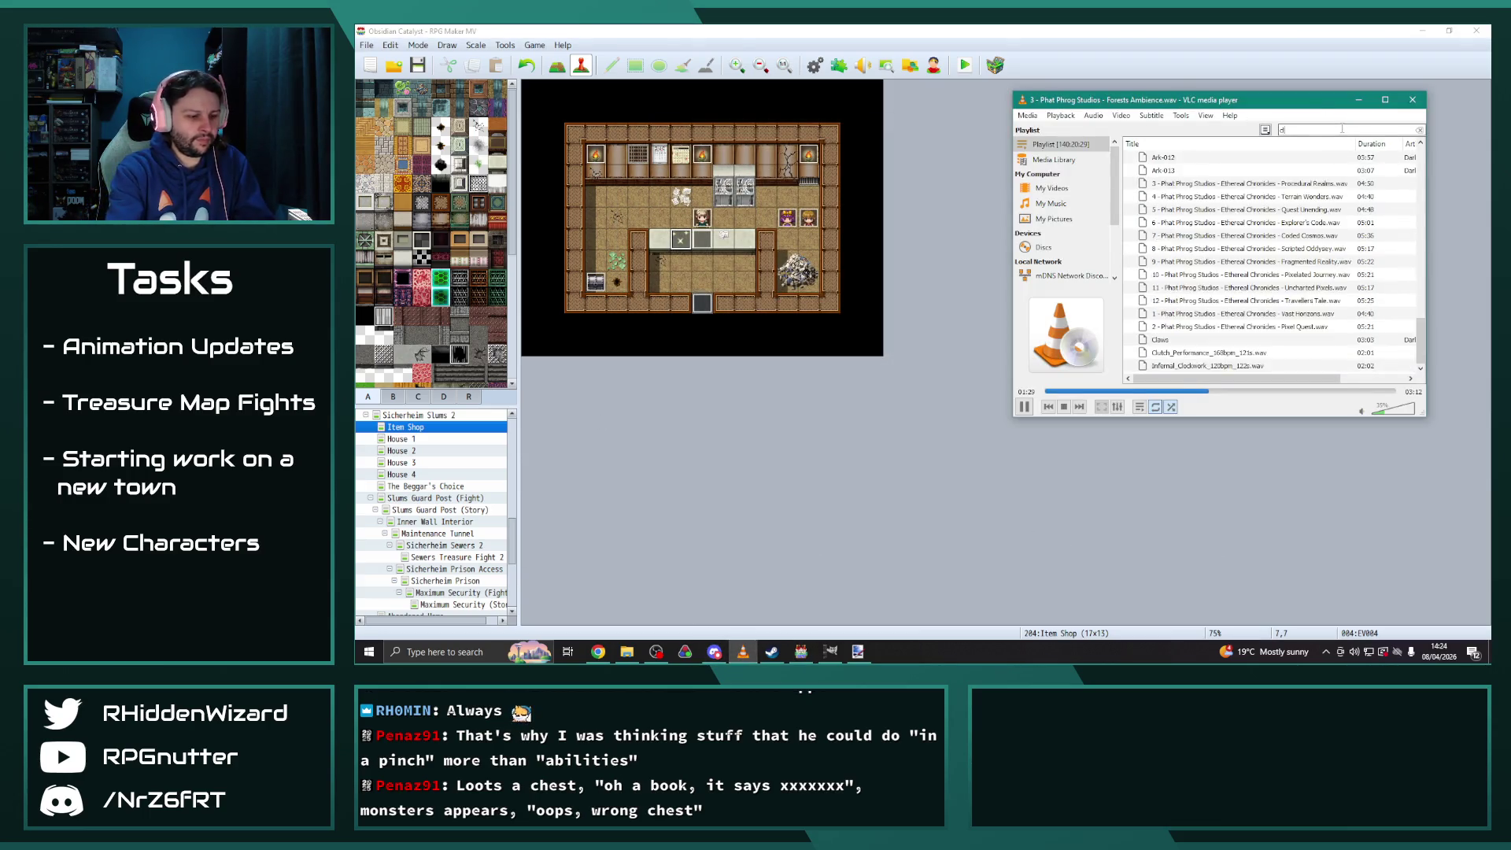
double_click(1228, 157)
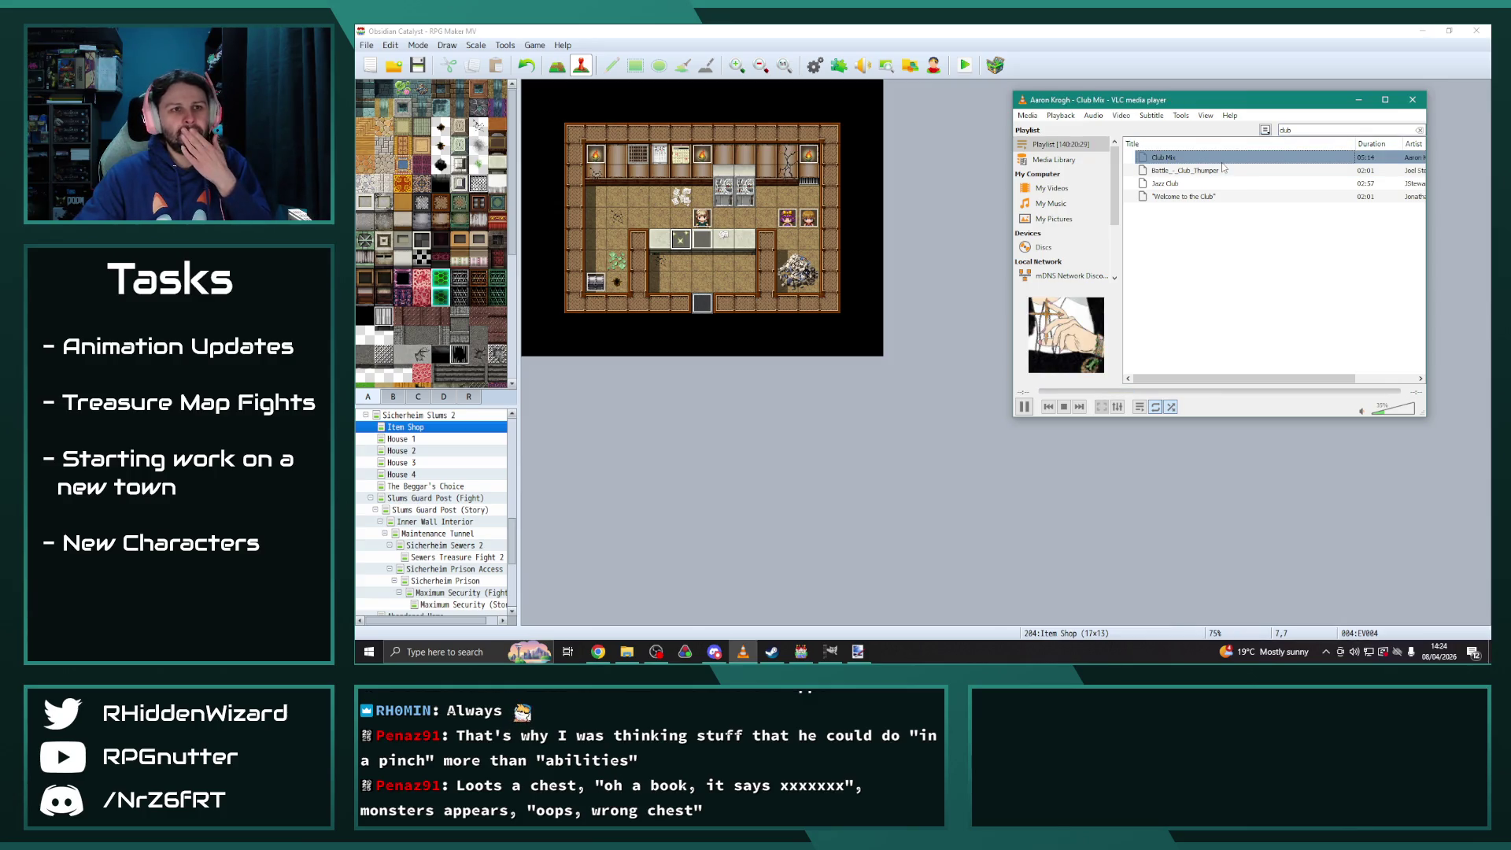
left_click(1420, 130)
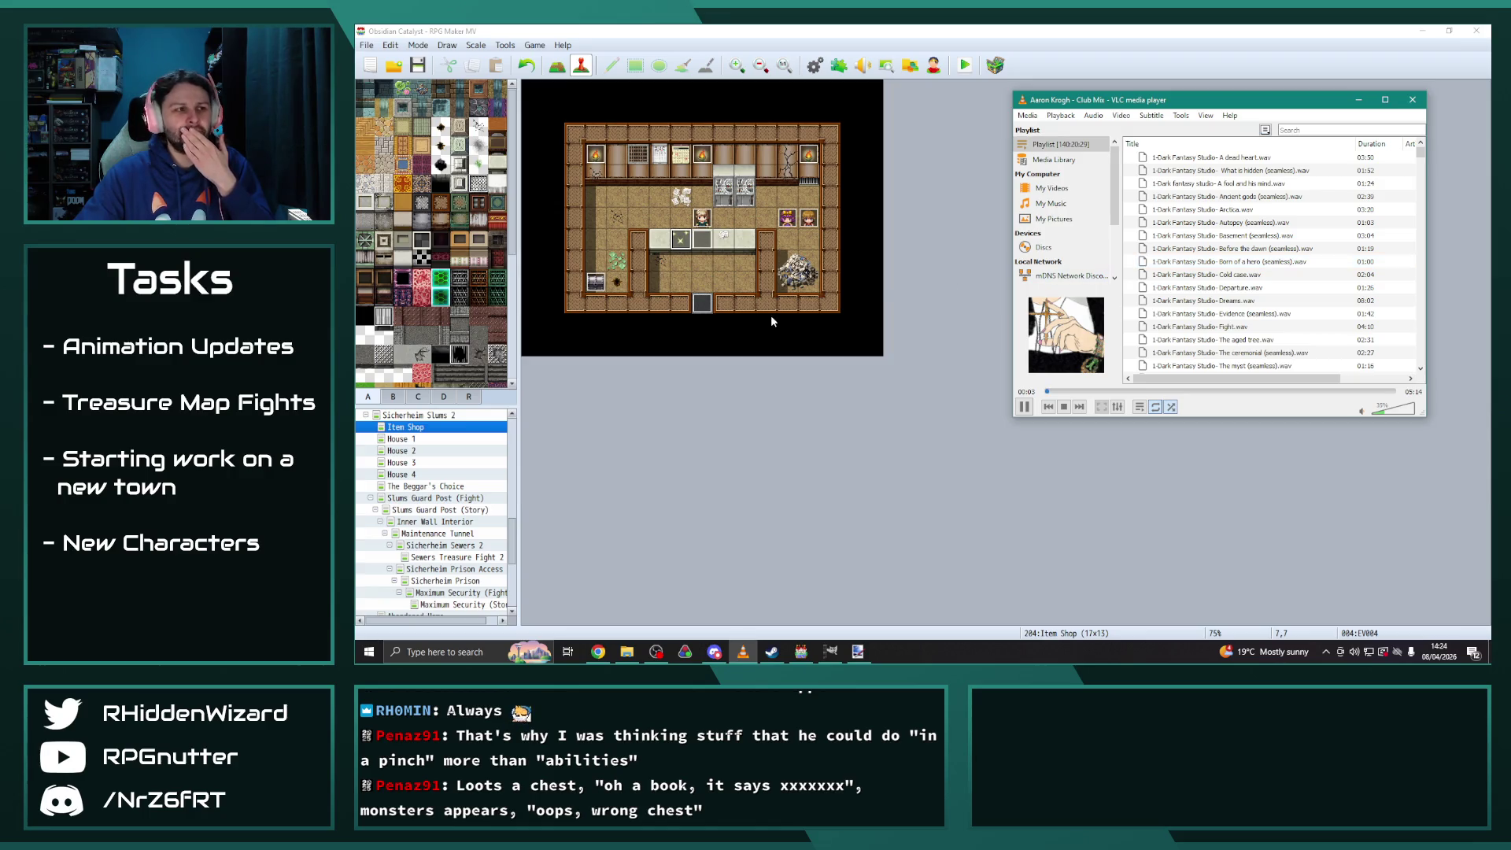
left_click(754, 398)
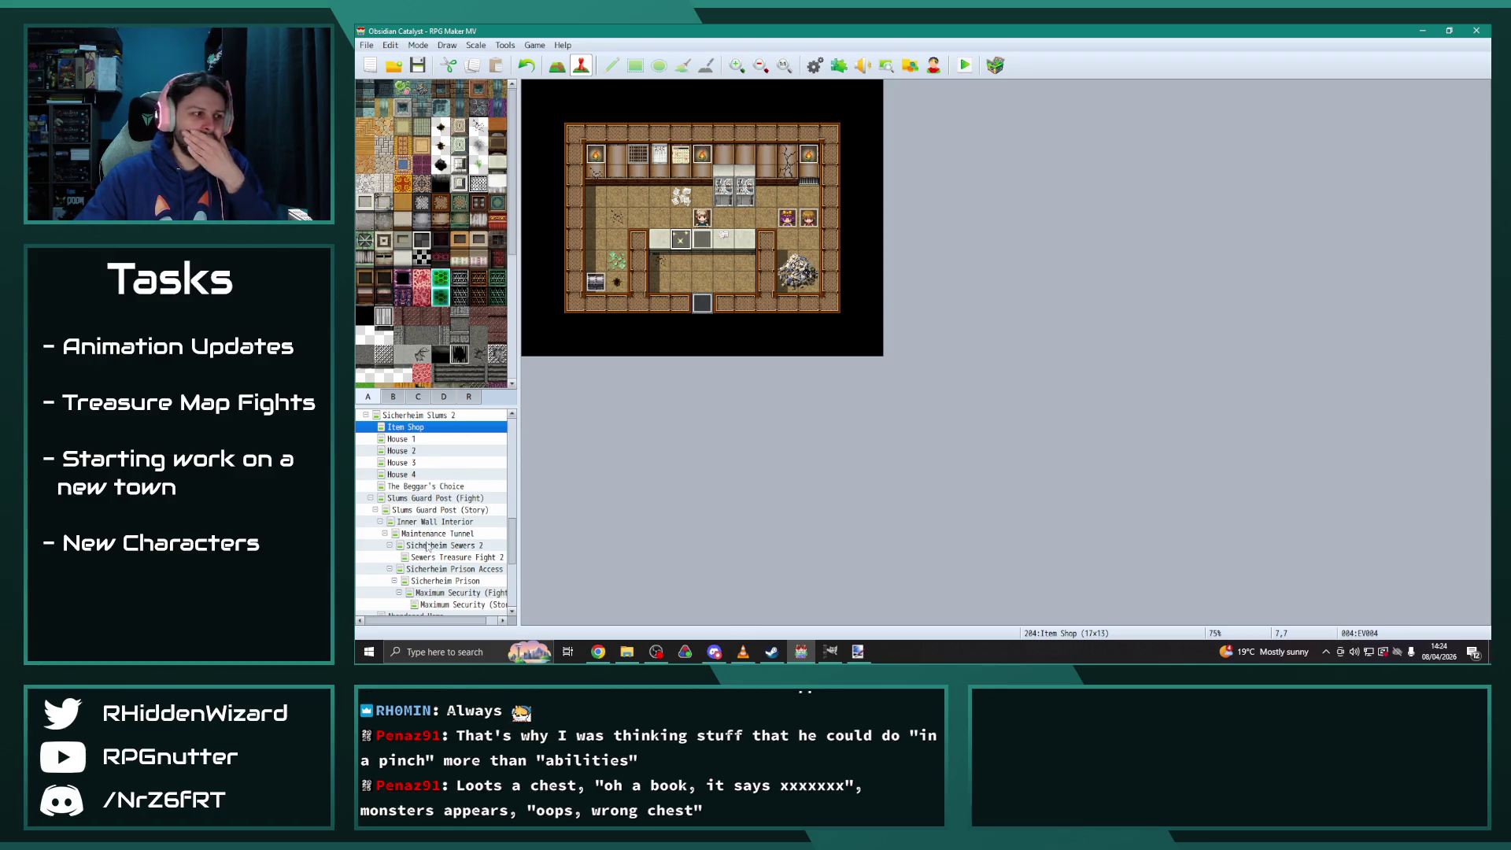
Browse the House 1 and House 2 maps under Uran Forest (Fight)
scroll(451, 521, "up", 1)
scroll(451, 522, "down", 1)
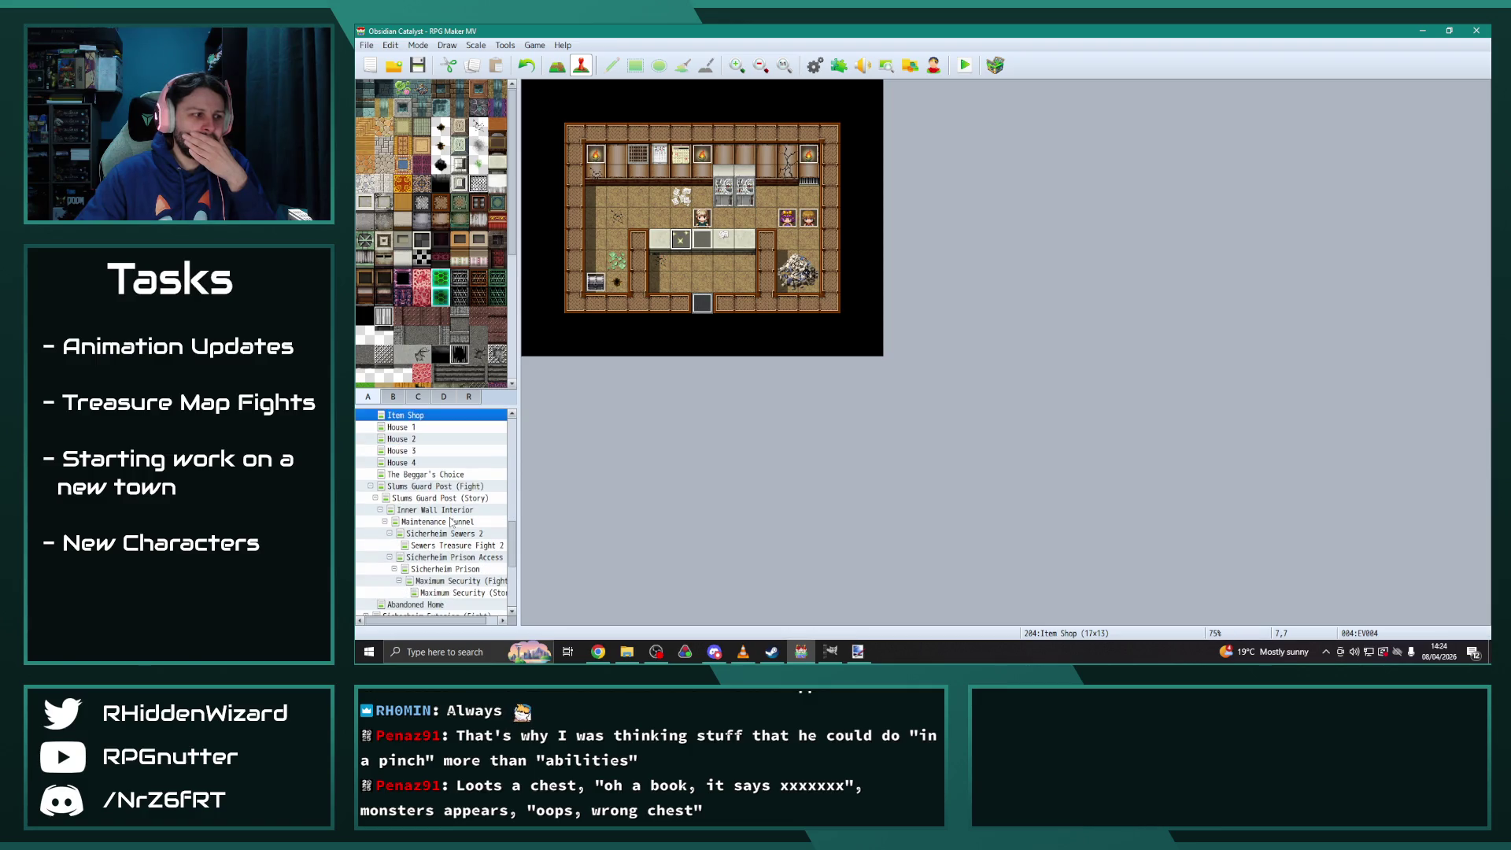
scroll(451, 521, "up", 4)
left_click(375, 474)
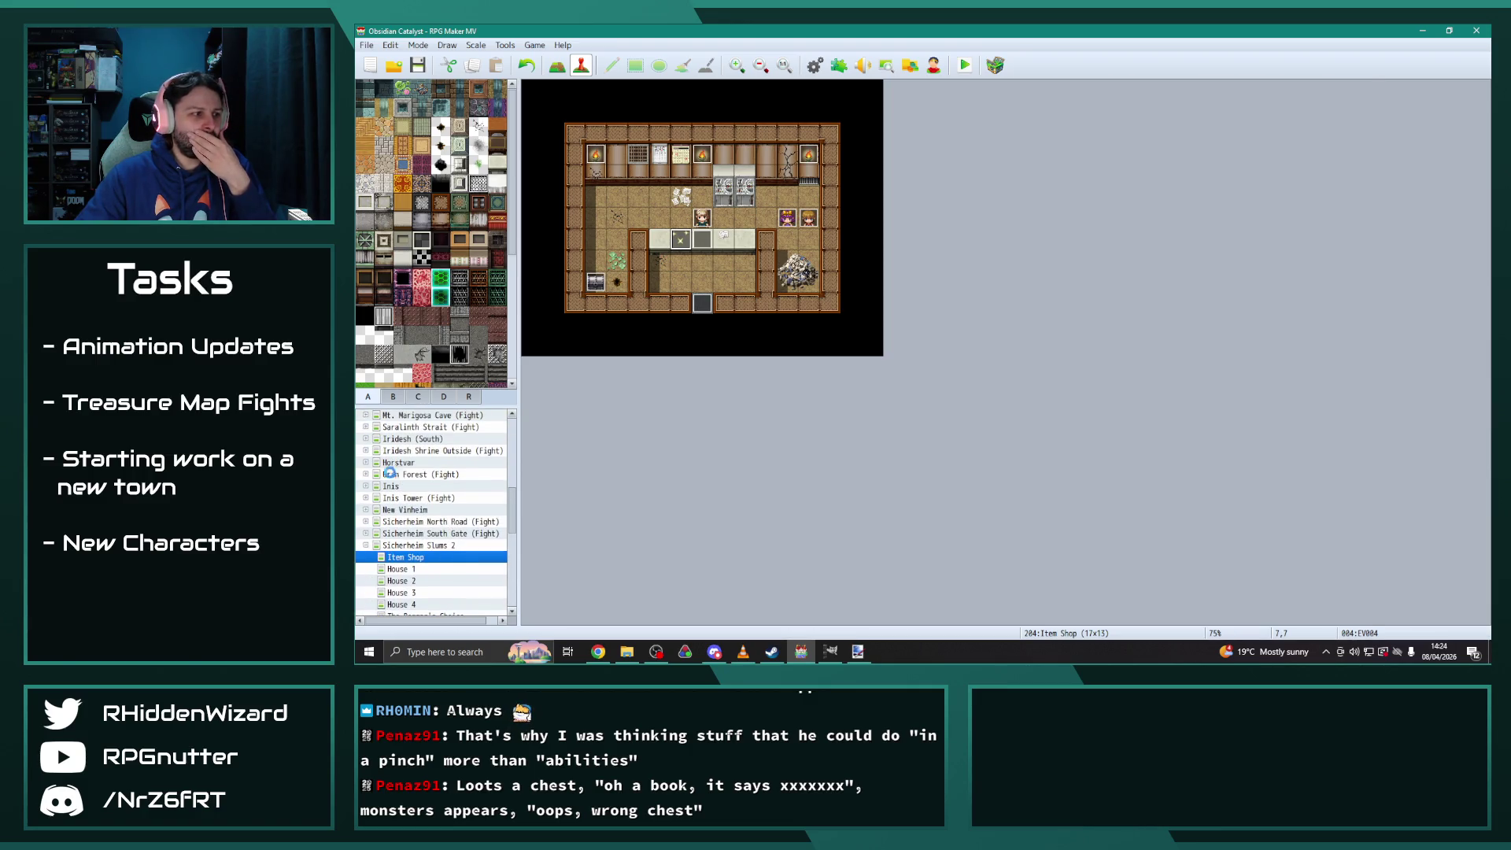
left_click(366, 474)
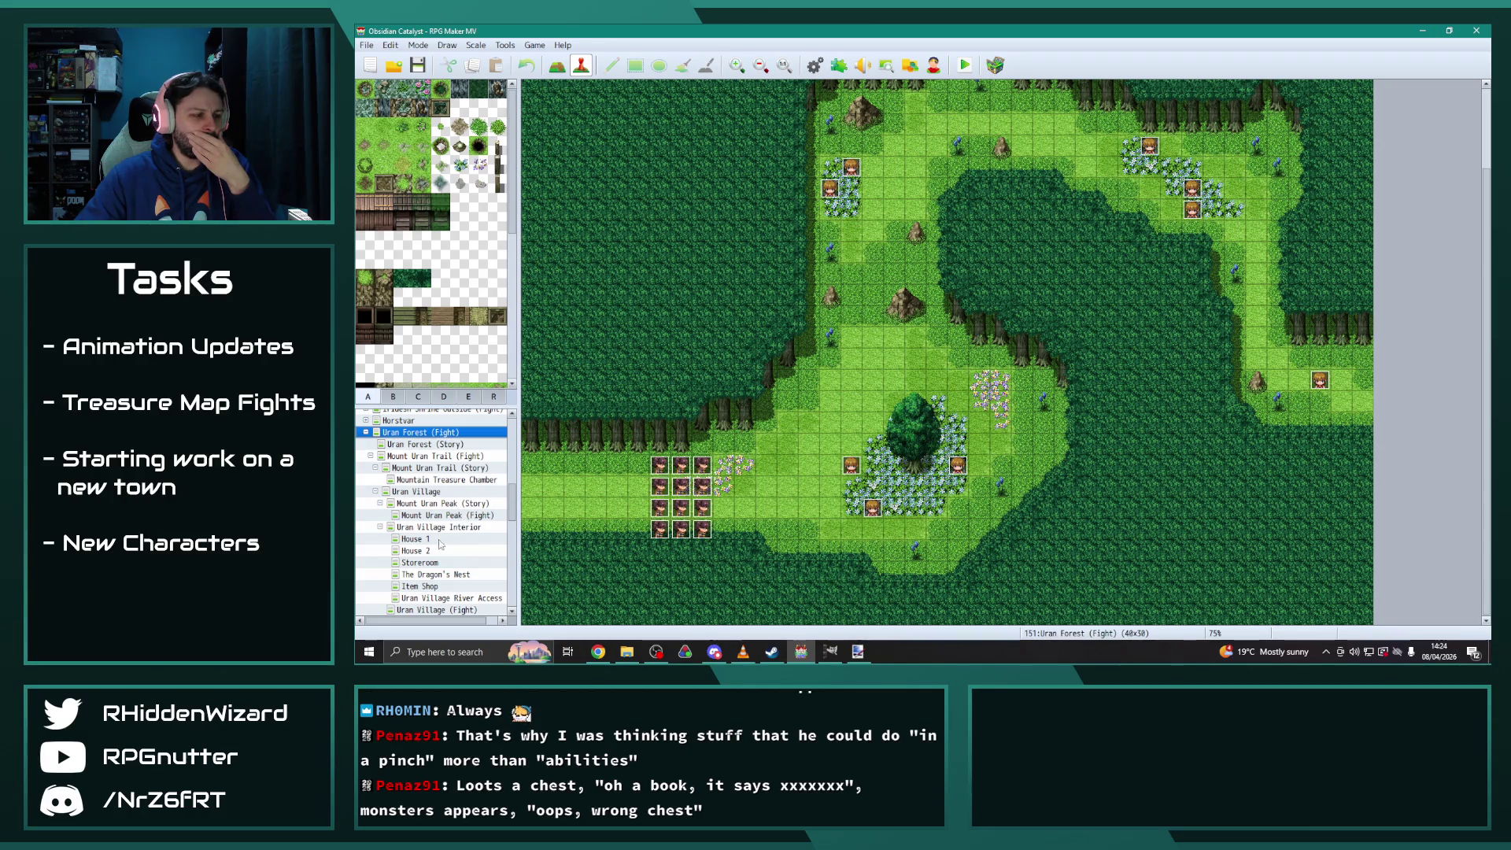
left_click(424, 539)
left_click(425, 550)
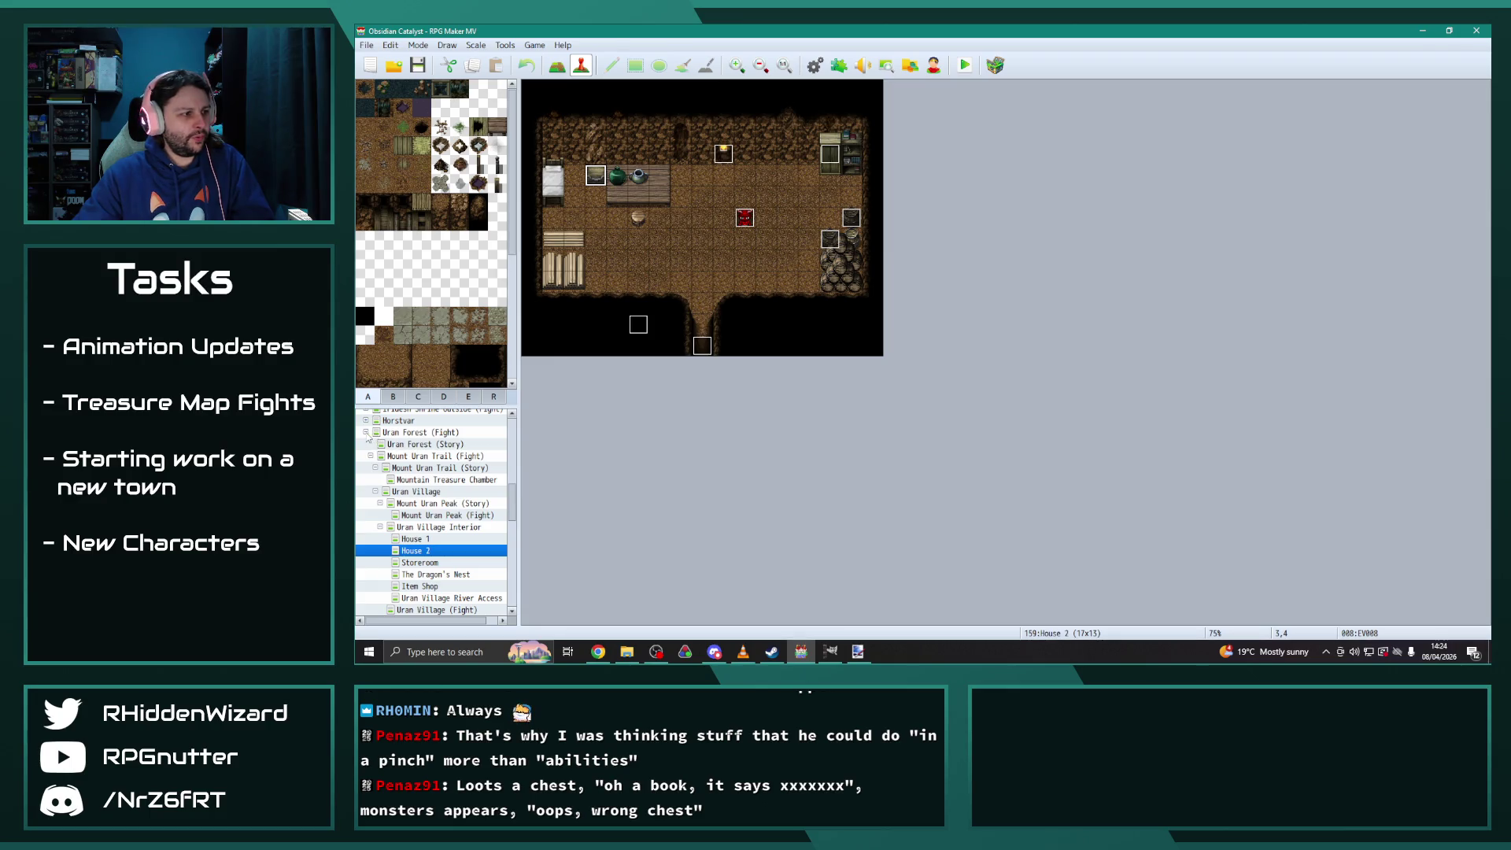
Navigate through Sicherheim Slums 2 to Arikstan and open its House 6 interior
left_click(366, 432)
scroll(461, 505, "down", 5)
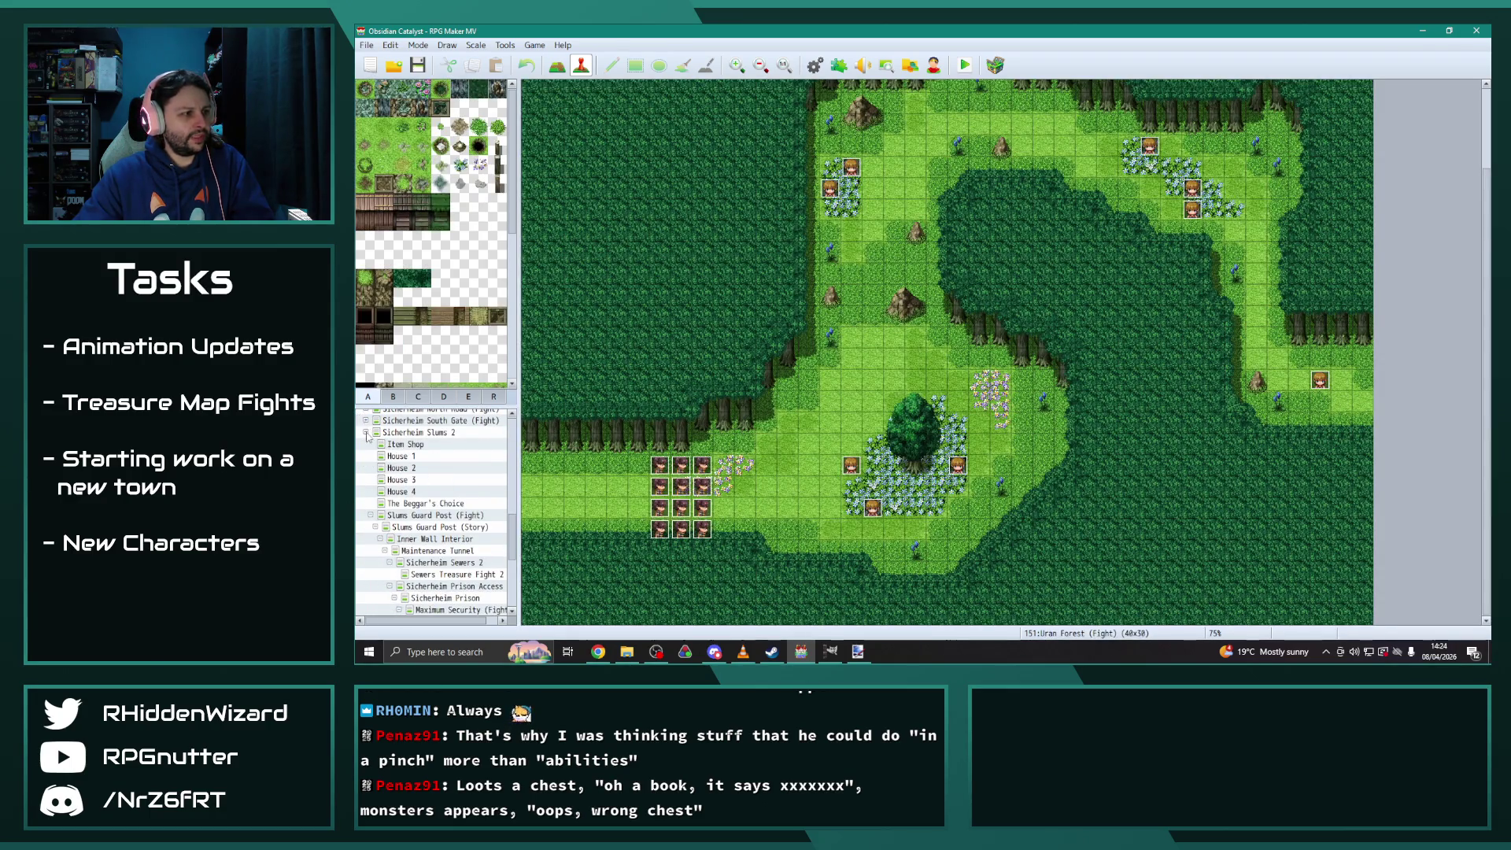
left_click(366, 432)
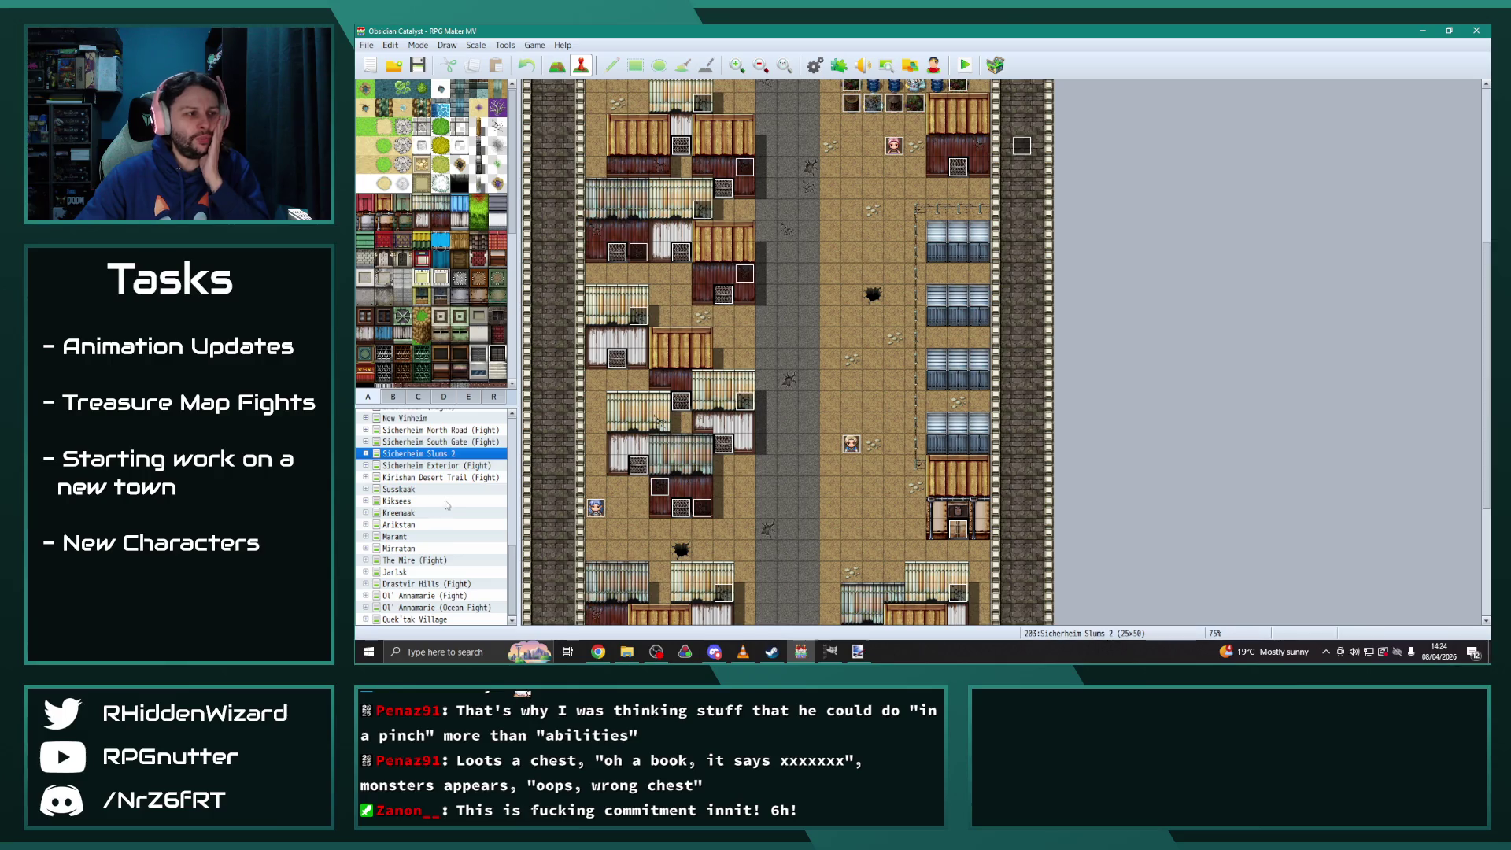
scroll(450, 501, "up", 1)
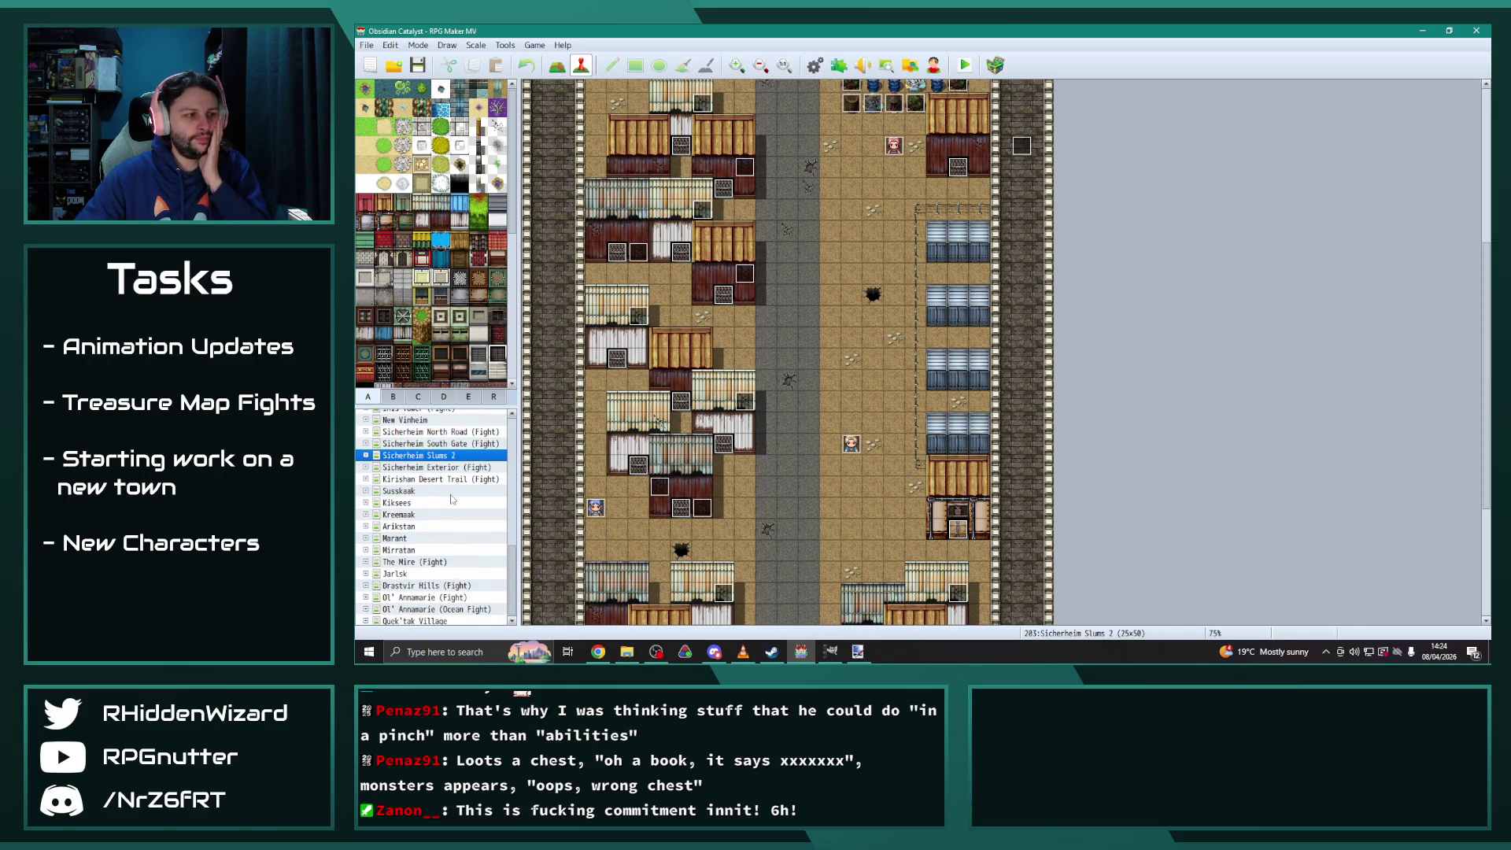
left_click(411, 527)
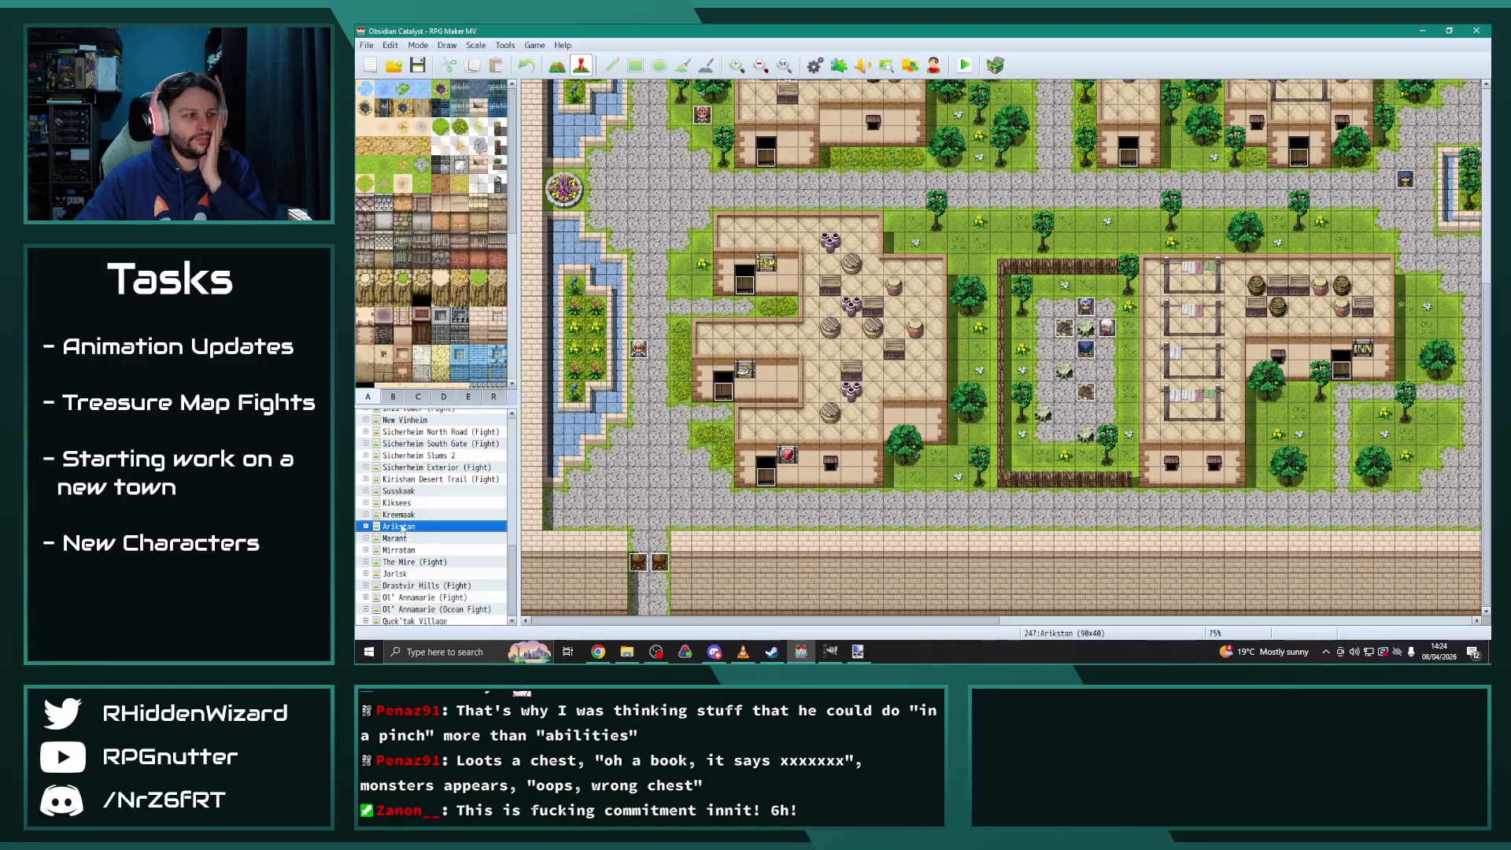
left_click(366, 527)
scroll(425, 551, "down", 5)
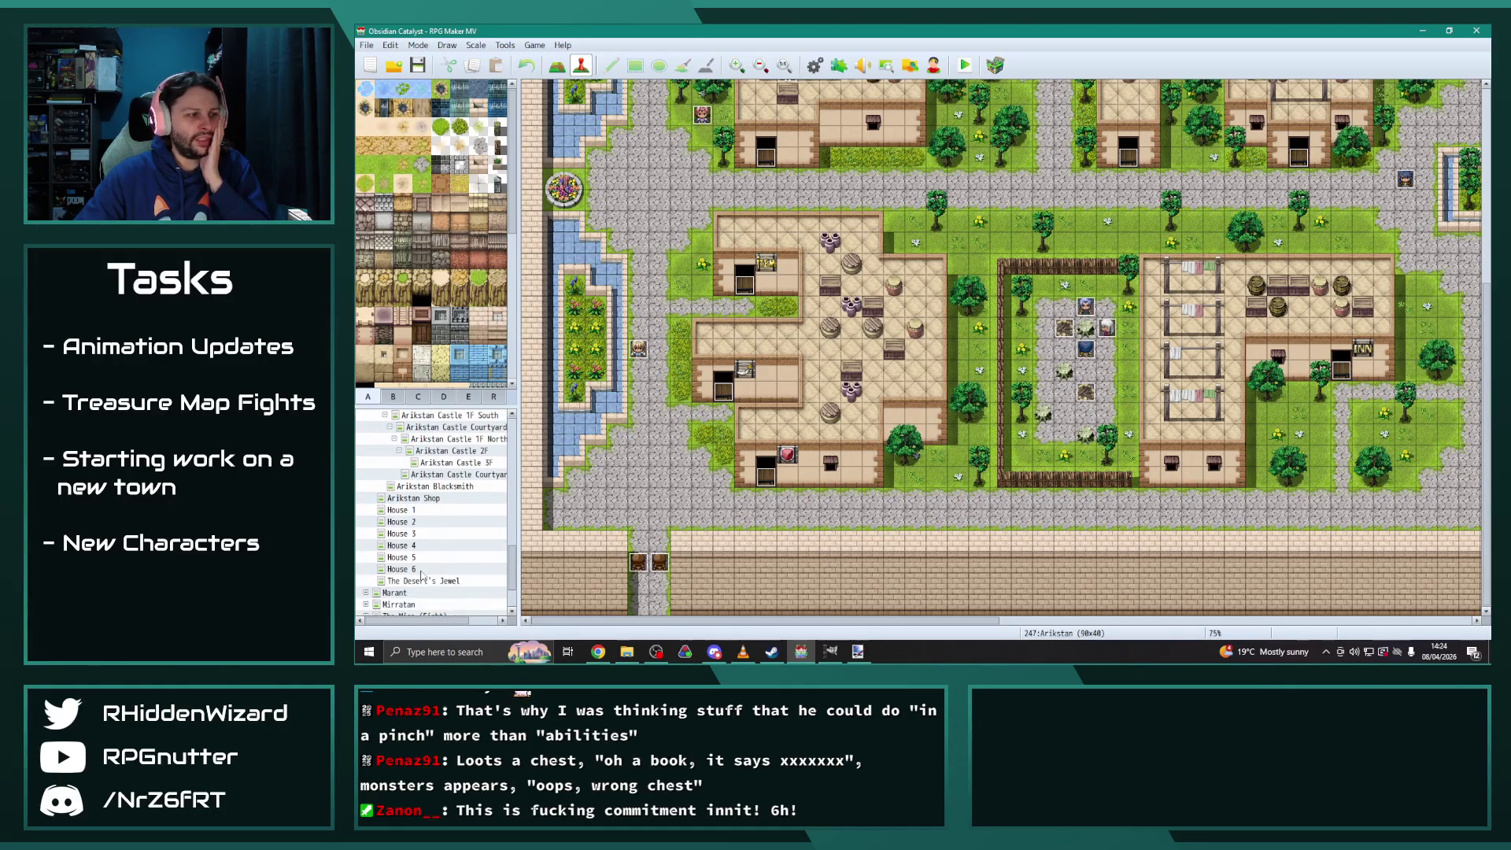
left_click(419, 569)
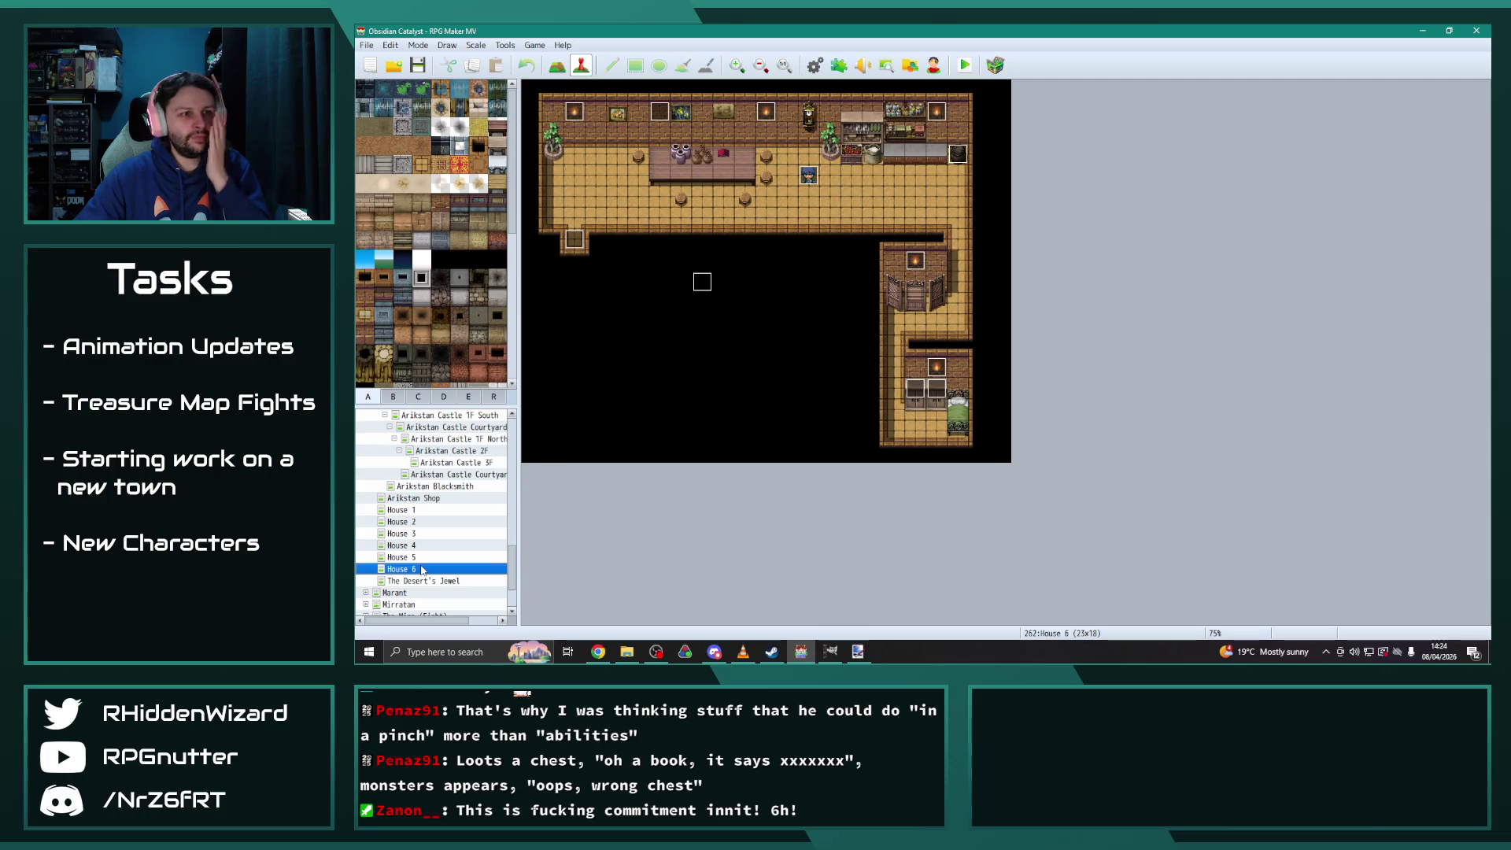
Look over Arikstan's House 5 and House 1, checking House 1's barrel event
left_click(418, 558)
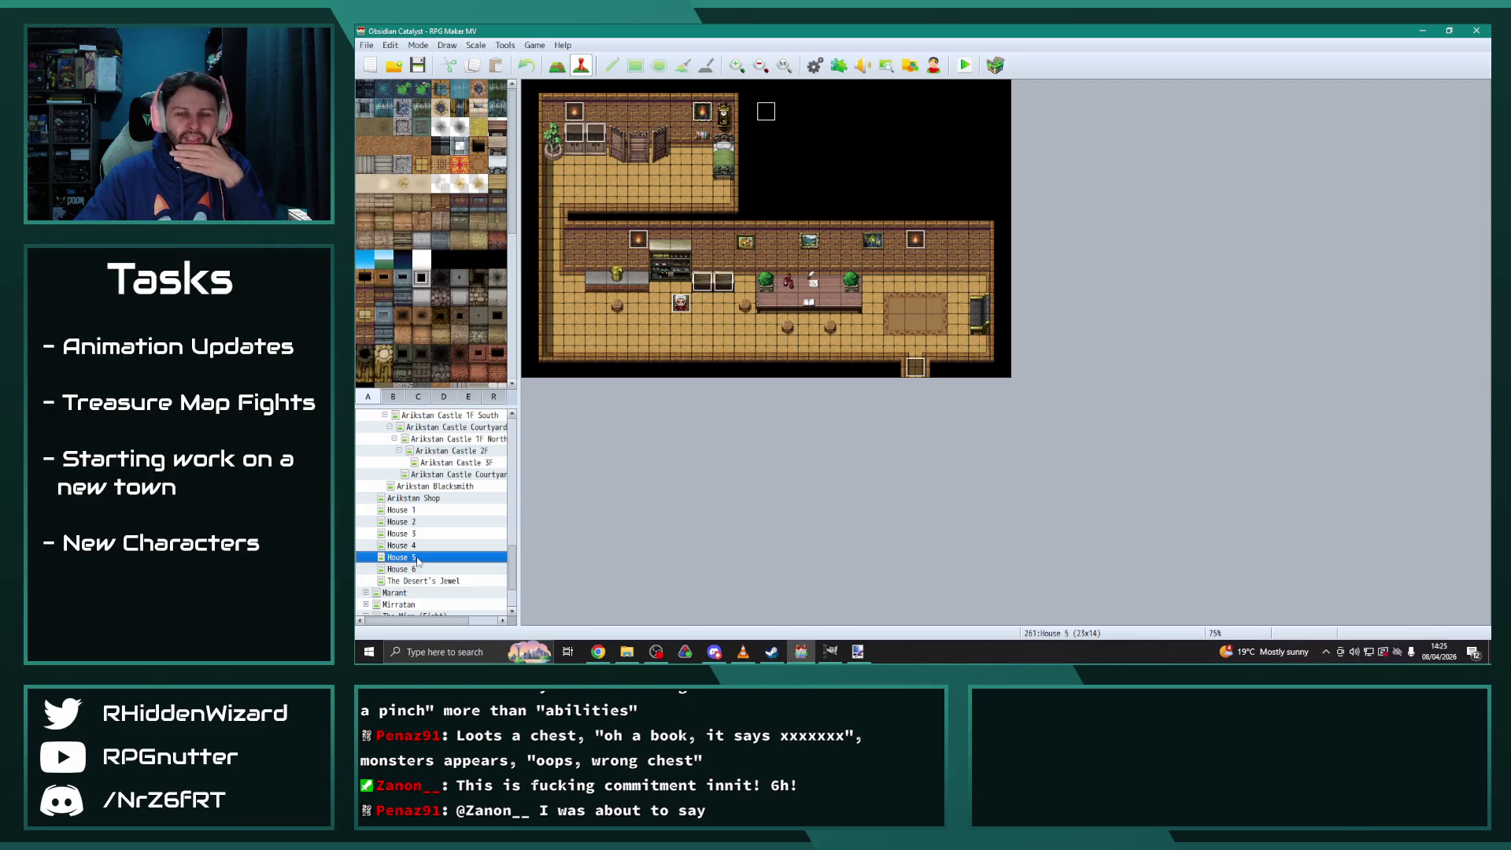
left_click(412, 511)
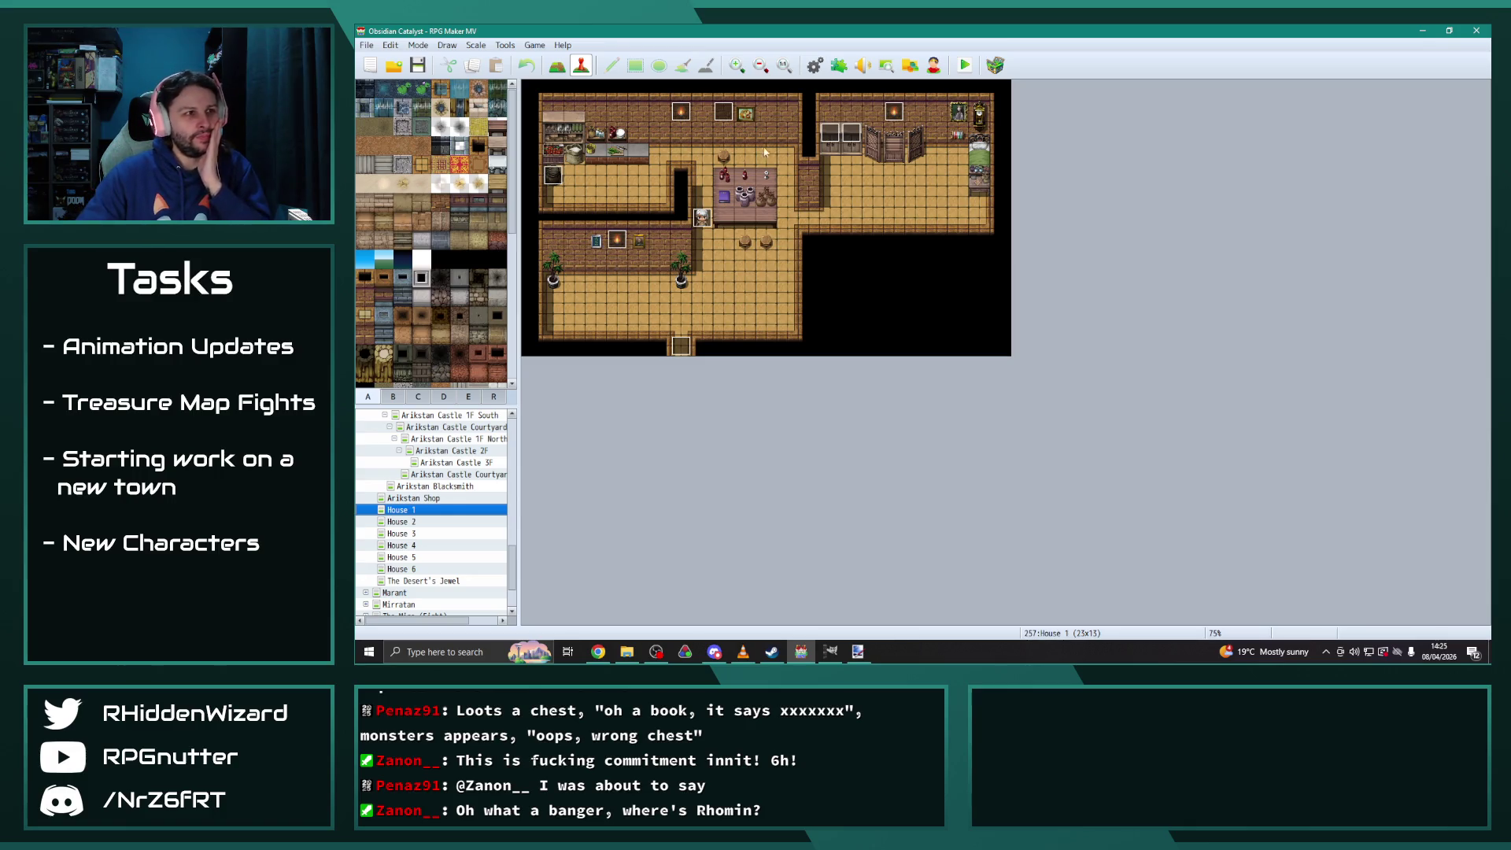
double_click(553, 176)
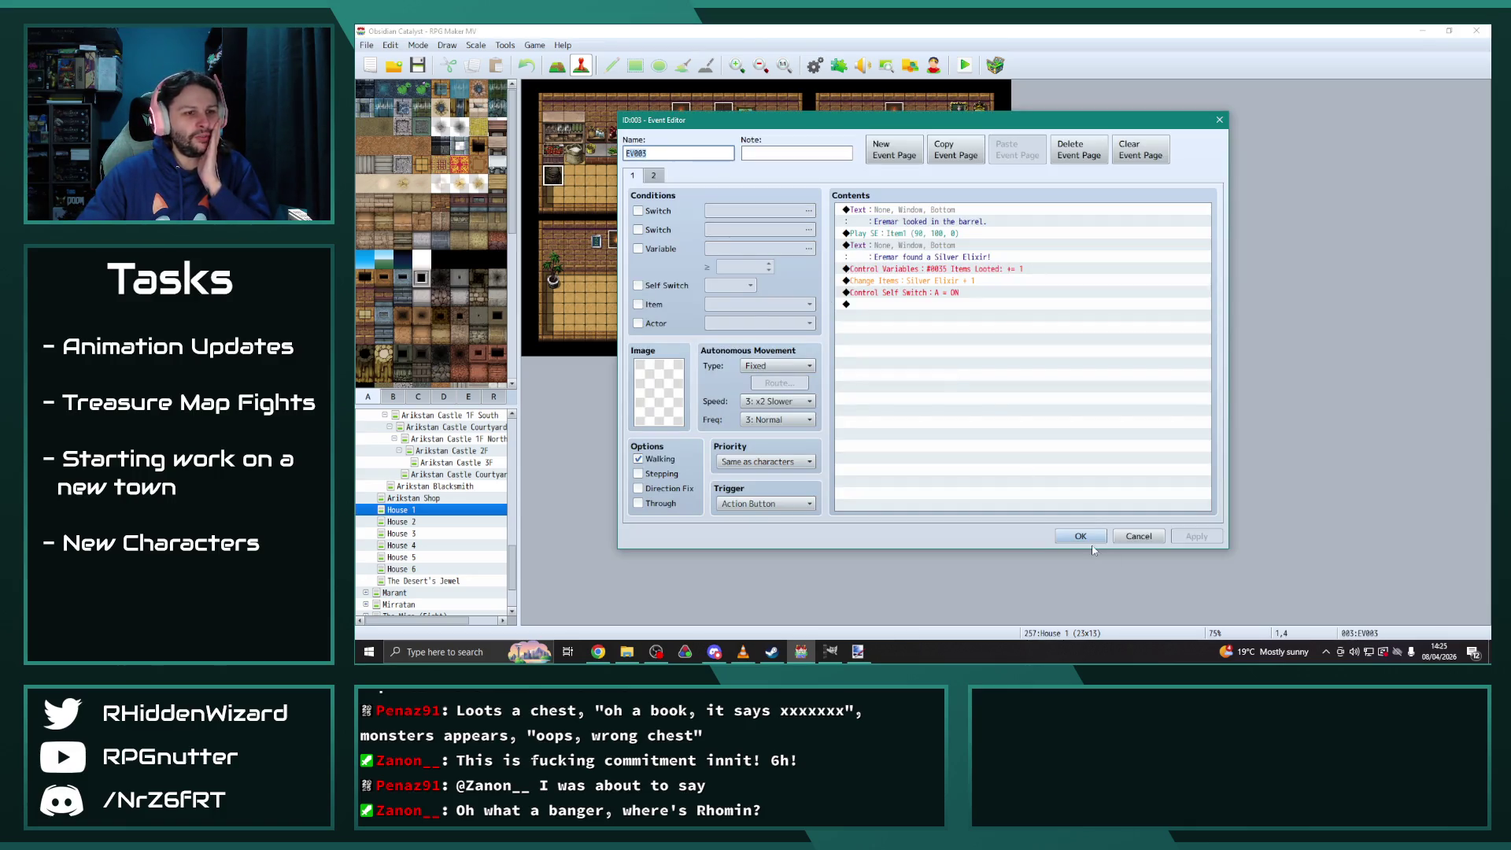
left_click(1090, 540)
left_click(400, 522)
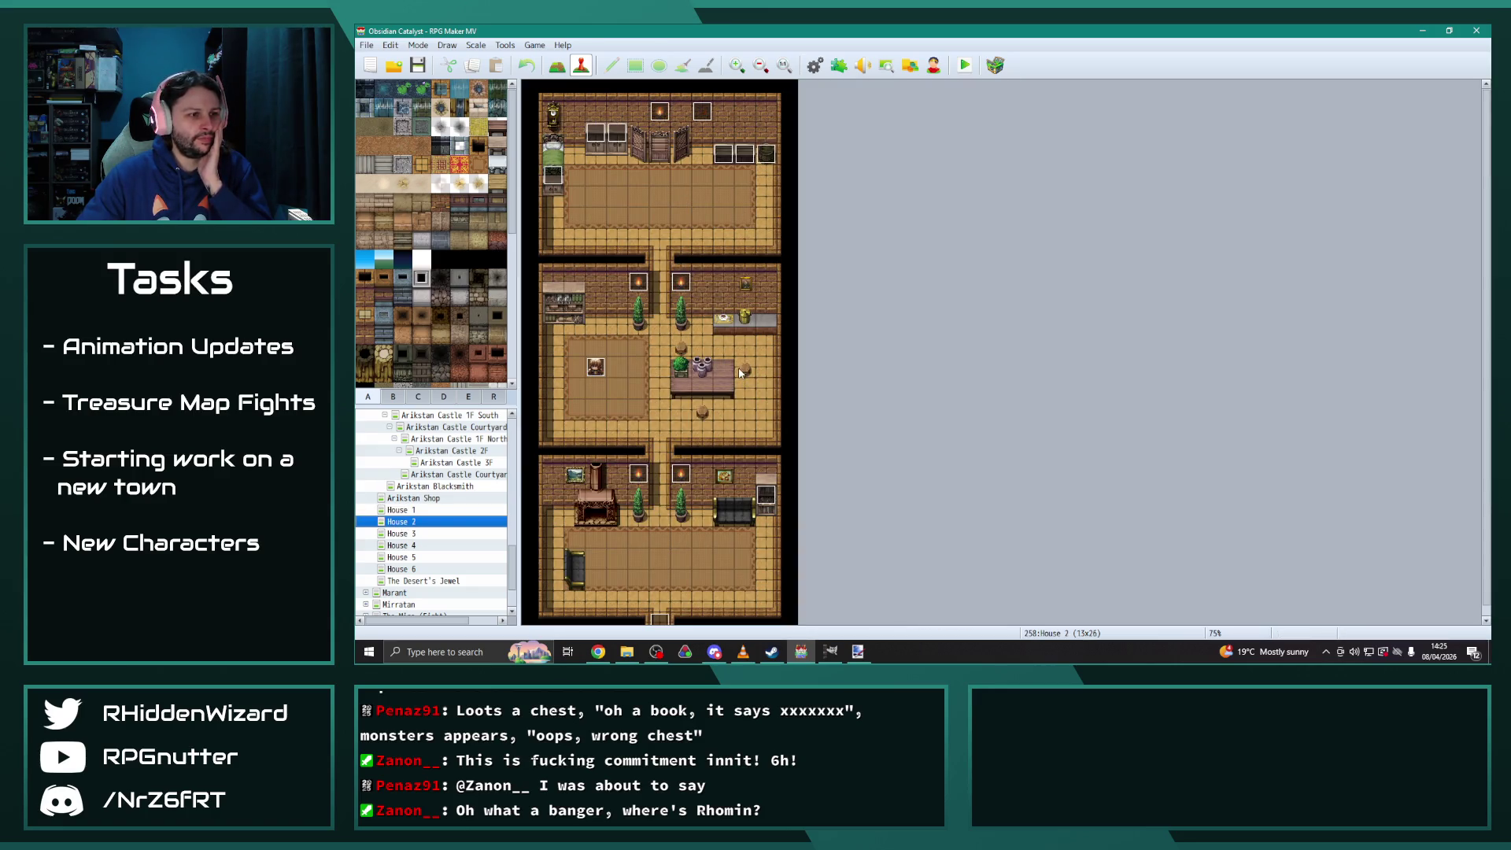
Inspect House 3's existing events, then paste the copied treasure chest event at tile 10,3
key("Down")
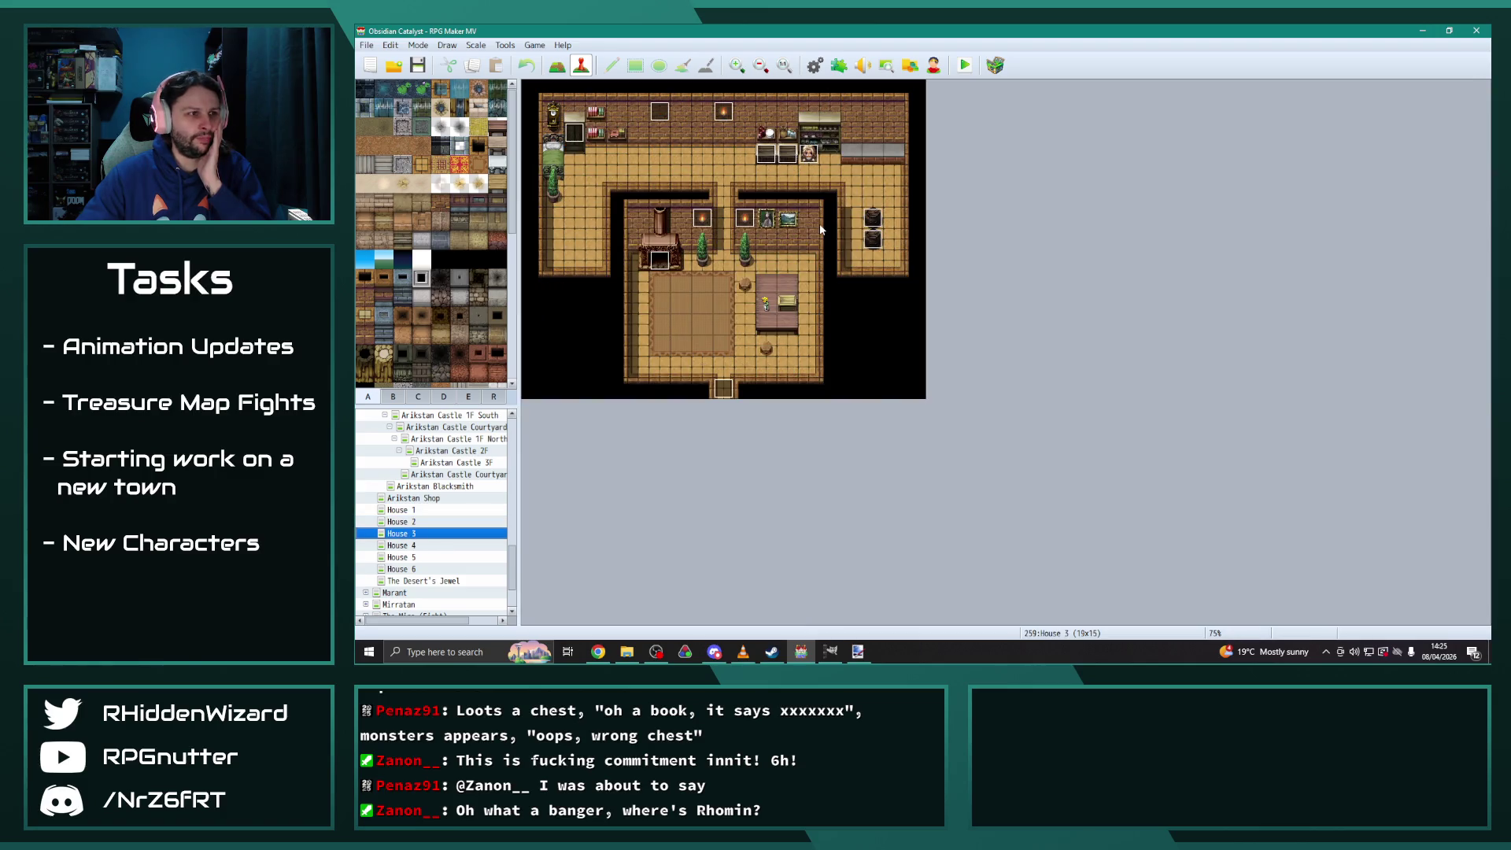
double_click(874, 220)
key("Escape")
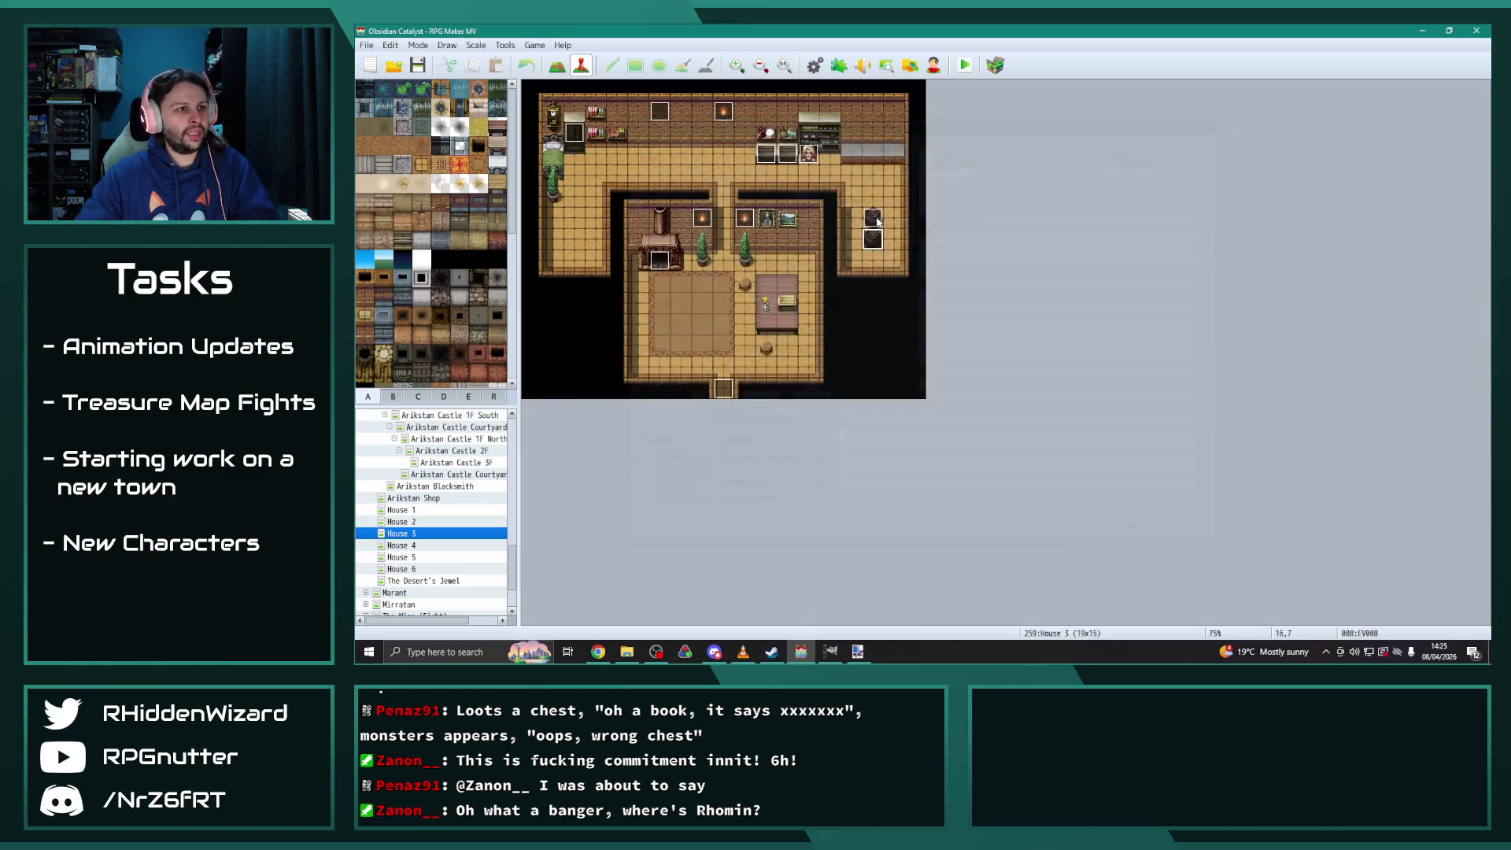
double_click(788, 153)
key("Escape")
double_click(767, 155)
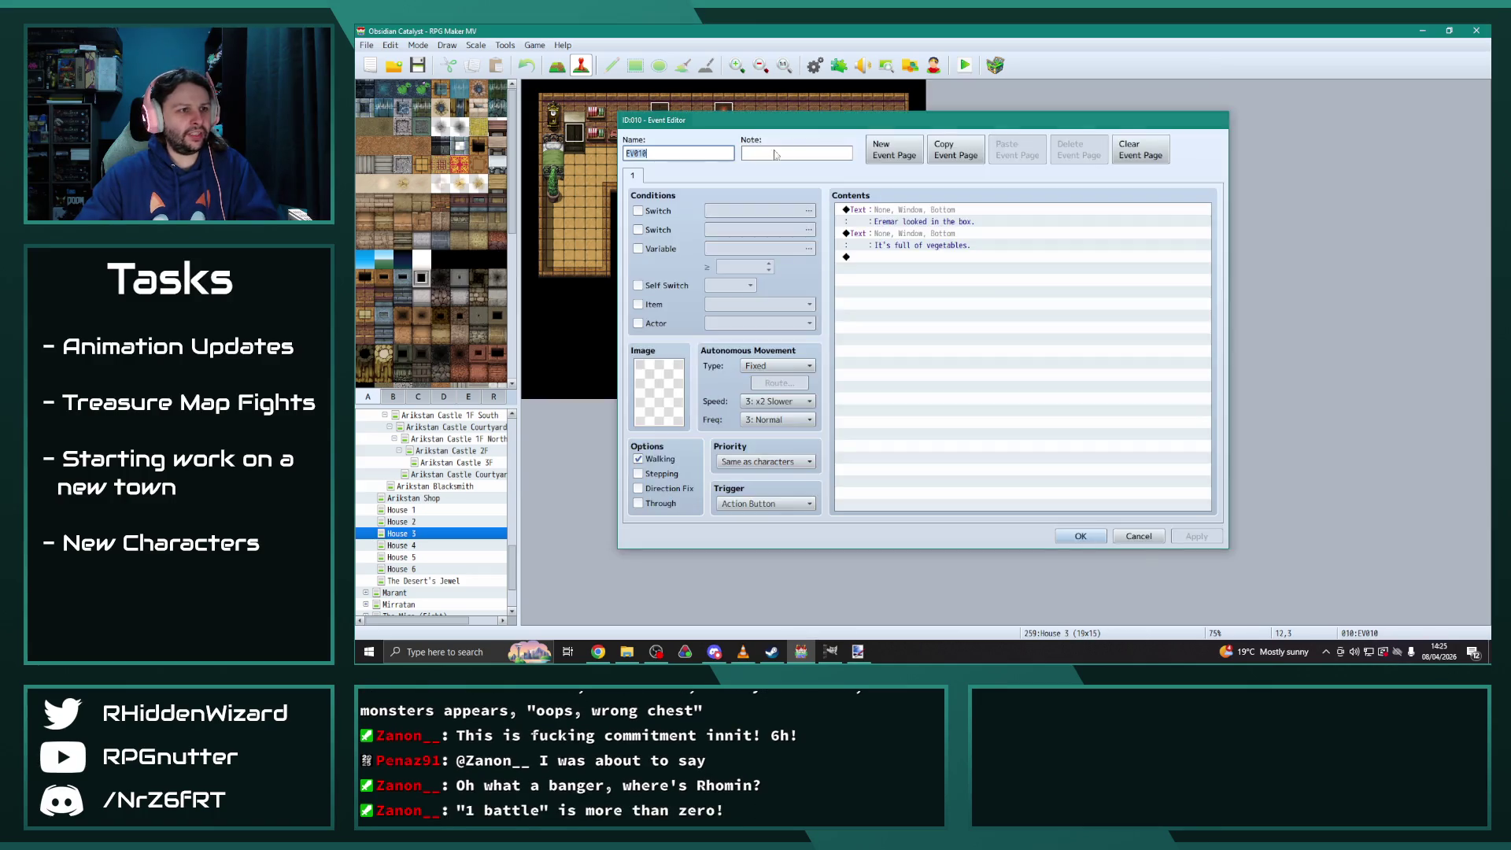
key("Escape")
double_click(767, 155)
key("Escape")
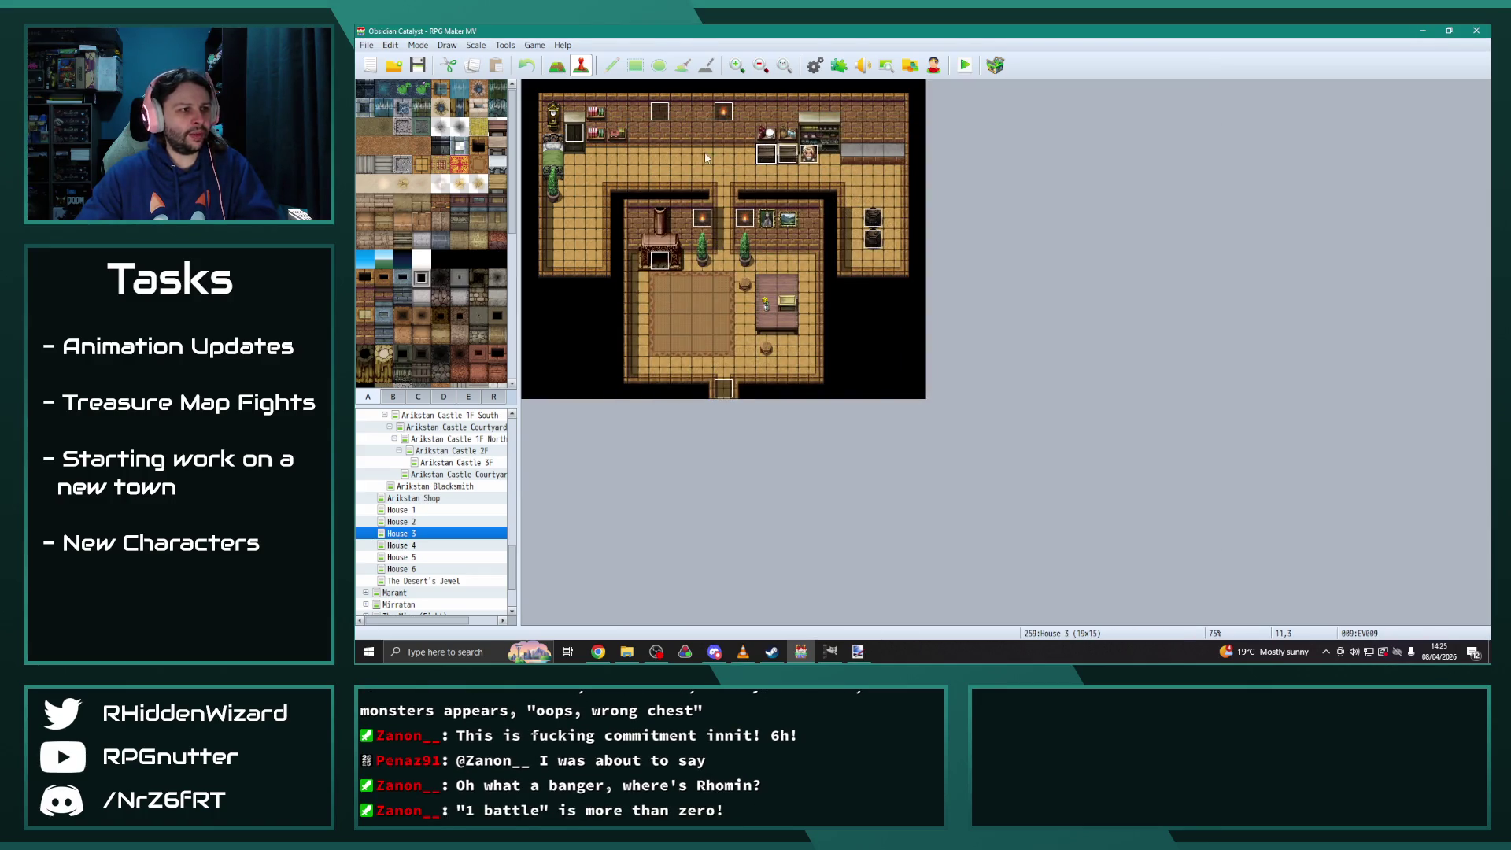
left_click(744, 153)
key("ctrl+v")
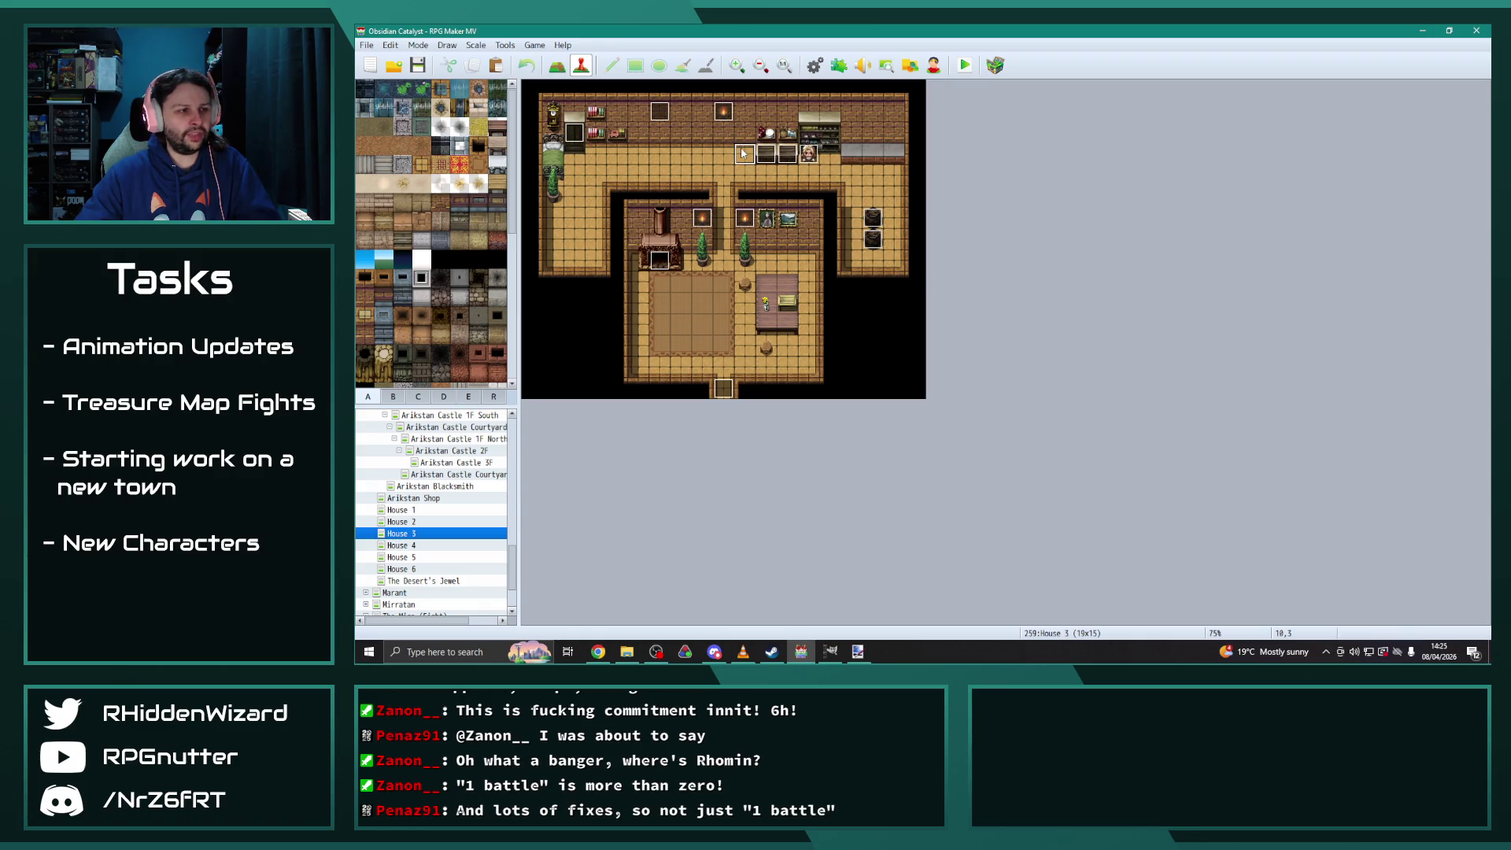
Check House 4's events at tiles 6,3 and 2,2, then return to House 3
left_click(415, 546)
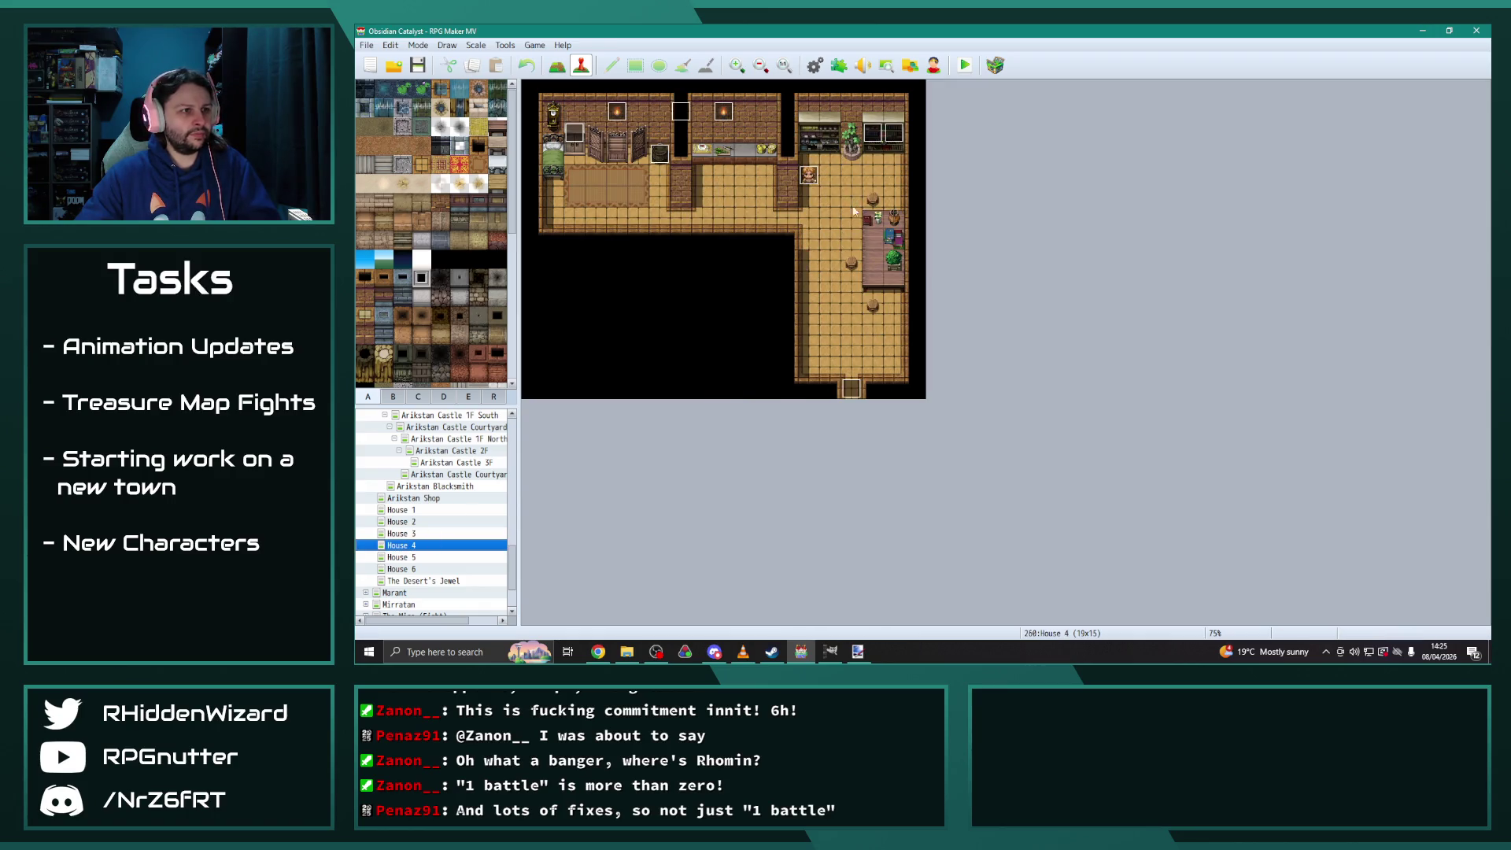
double_click(659, 154)
key("Escape")
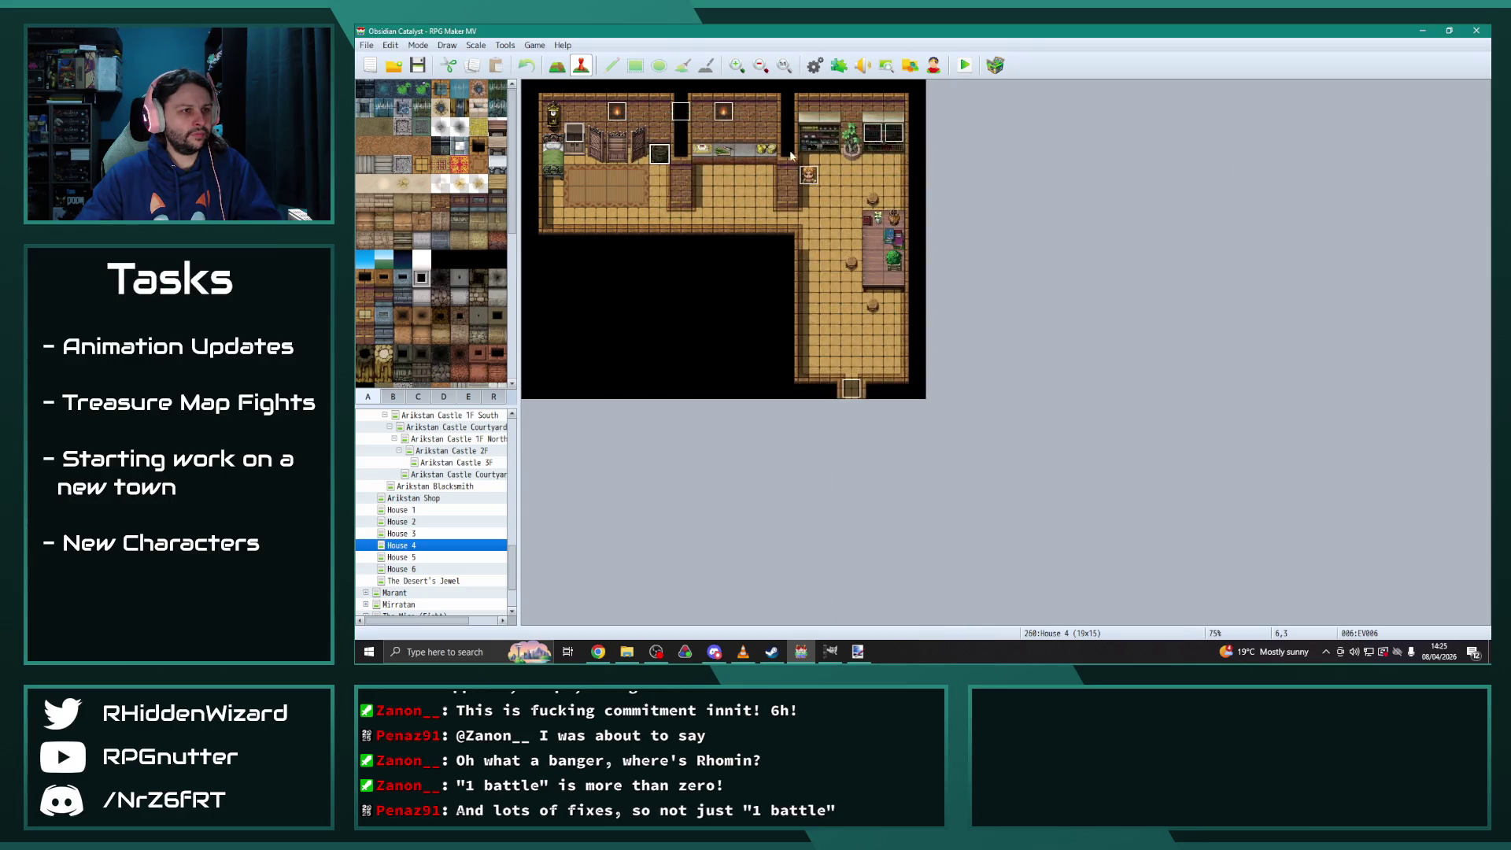
double_click(575, 132)
key("Escape")
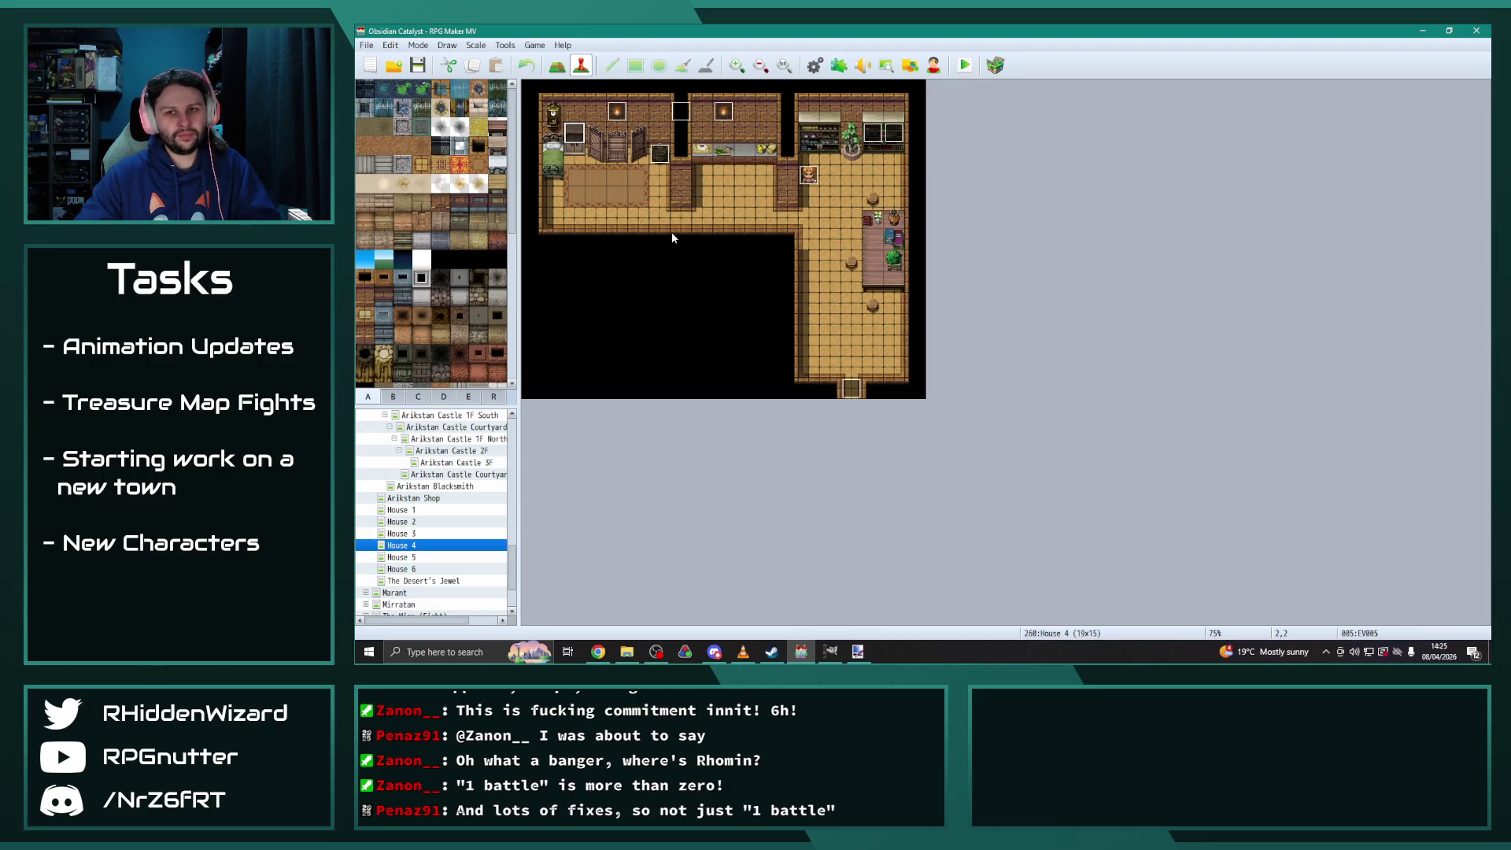
left_click(415, 534)
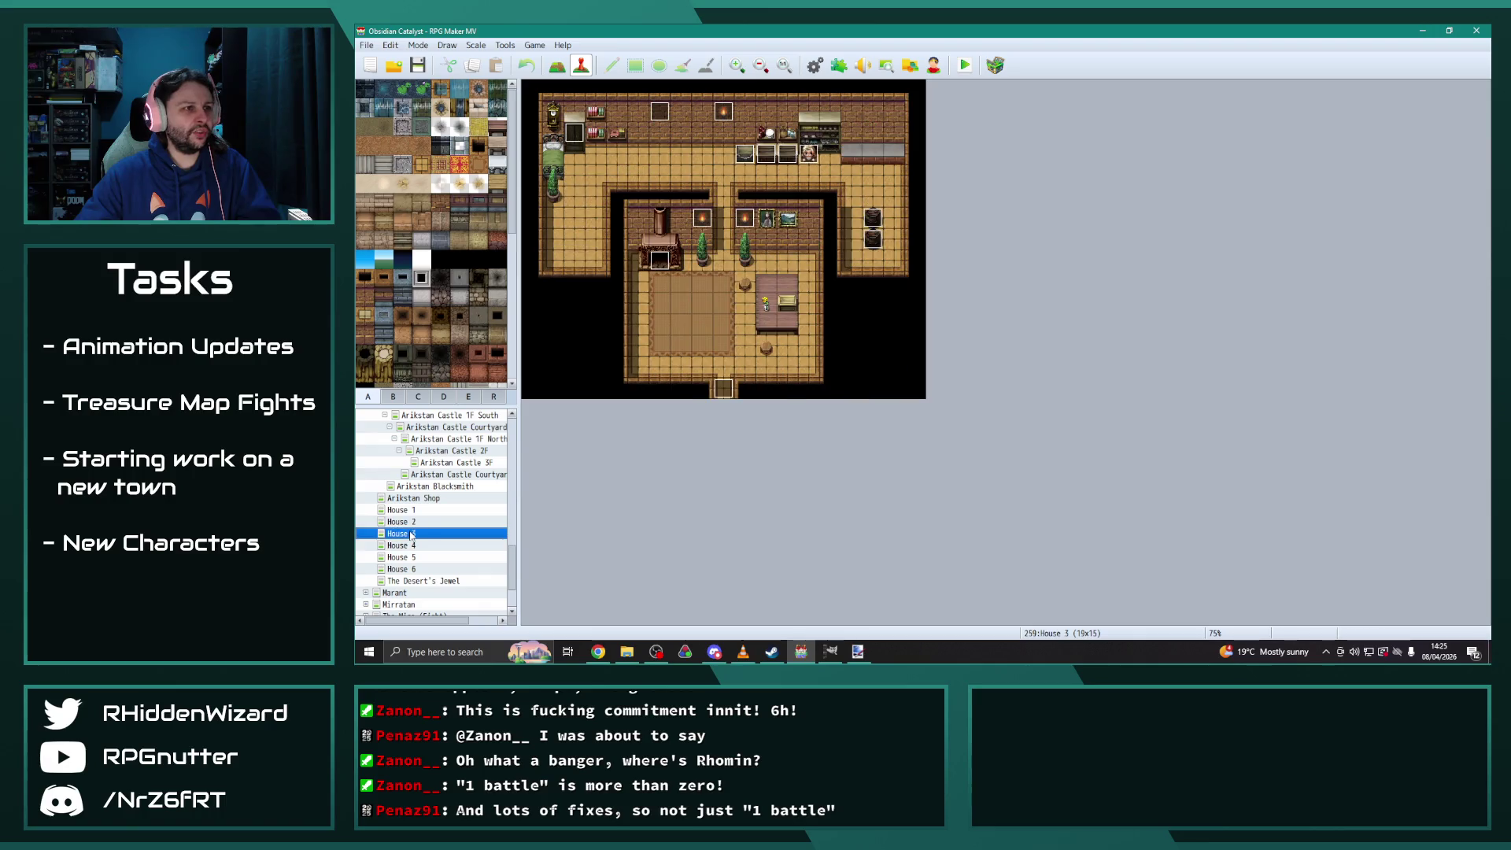
Change EV013's Change Items command from the Mountain Treasure Map to 0127 Desert Treasure Map
double_click(745, 156)
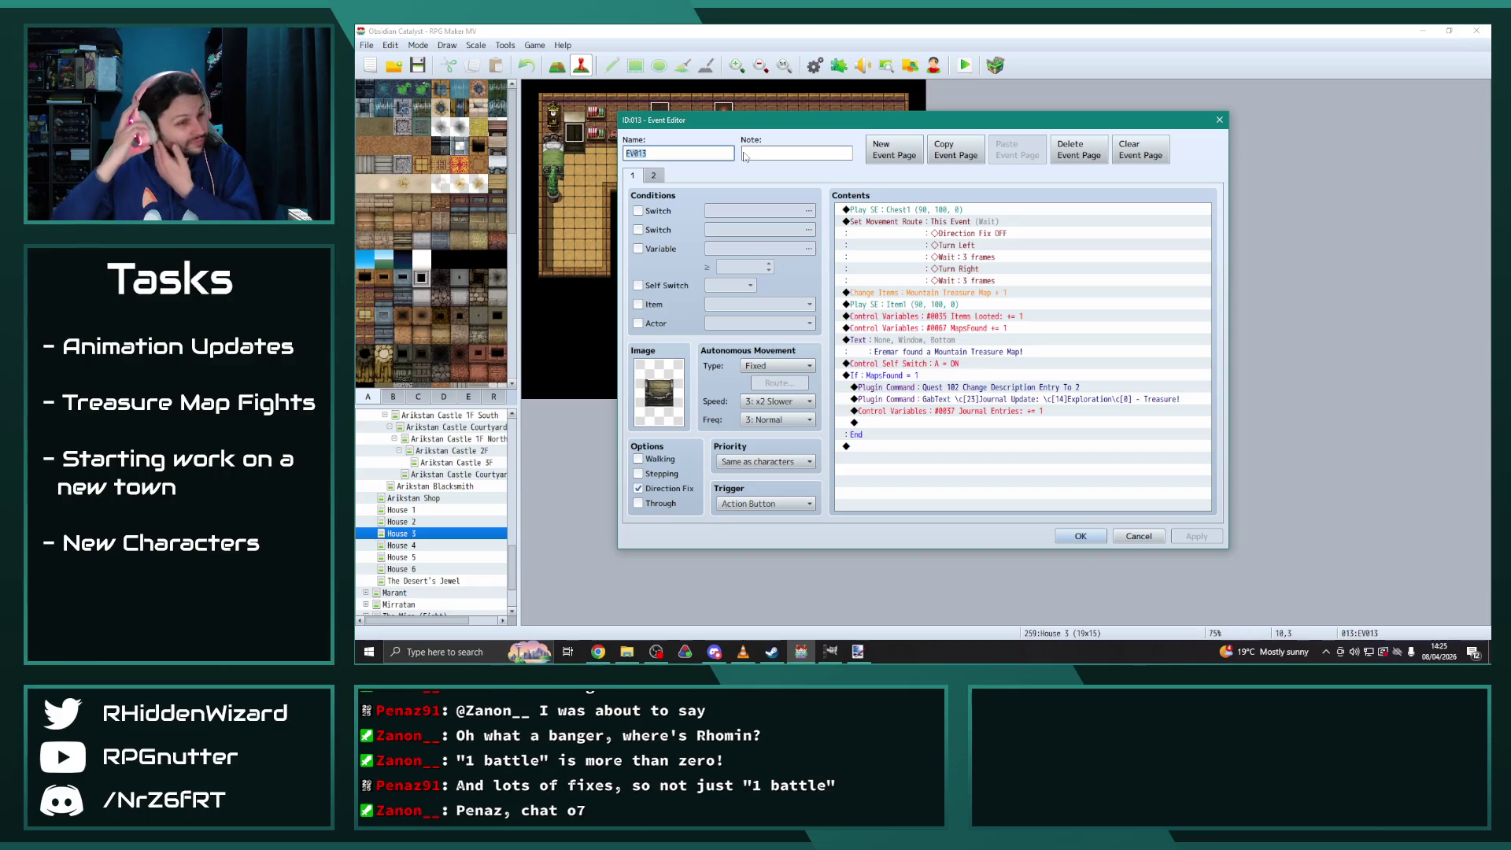
left_click(926, 292)
double_click(926, 293)
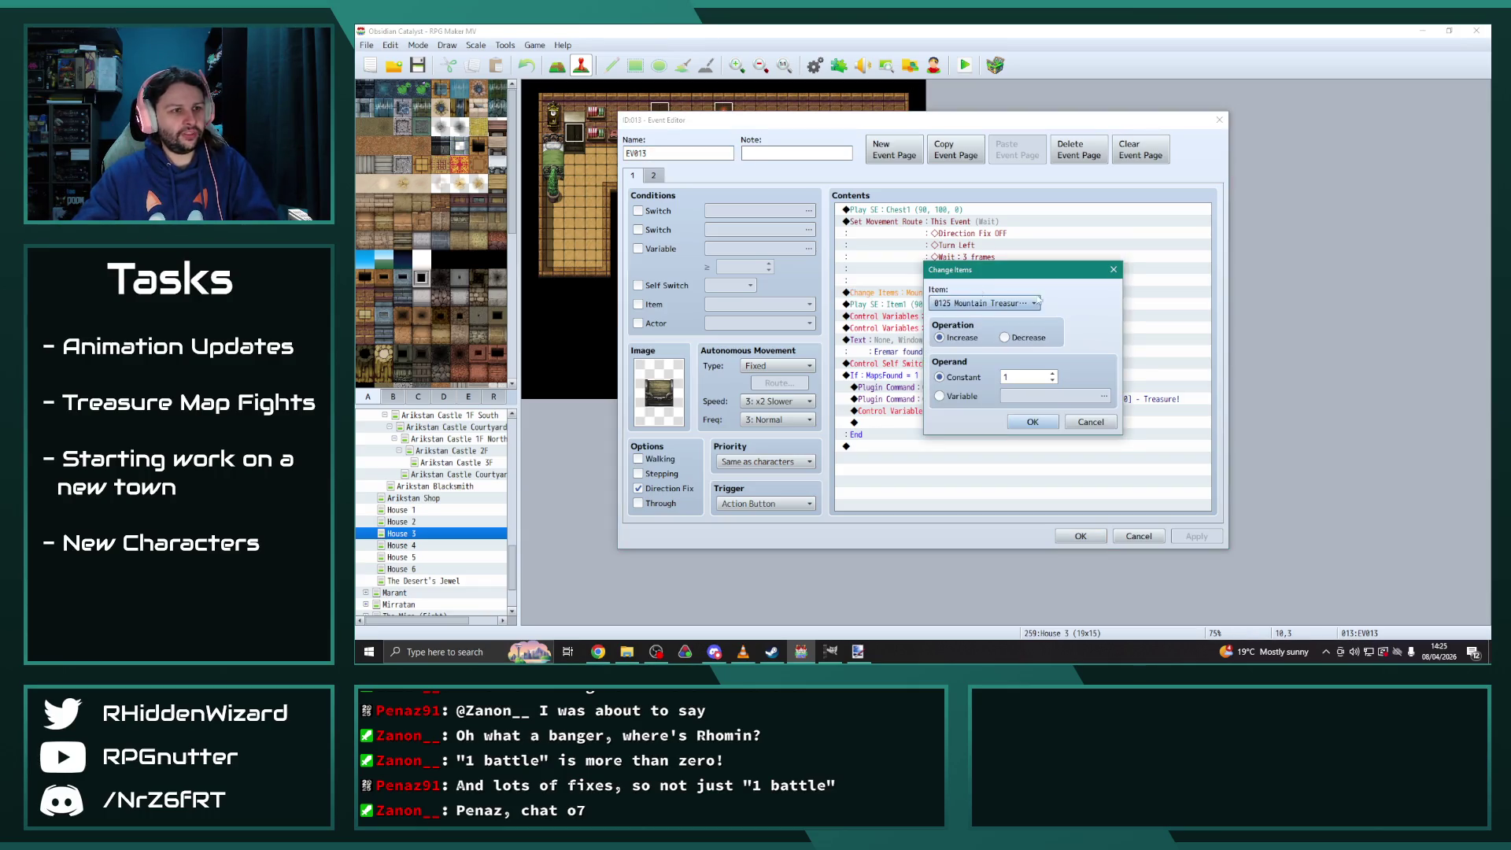
left_click(1033, 303)
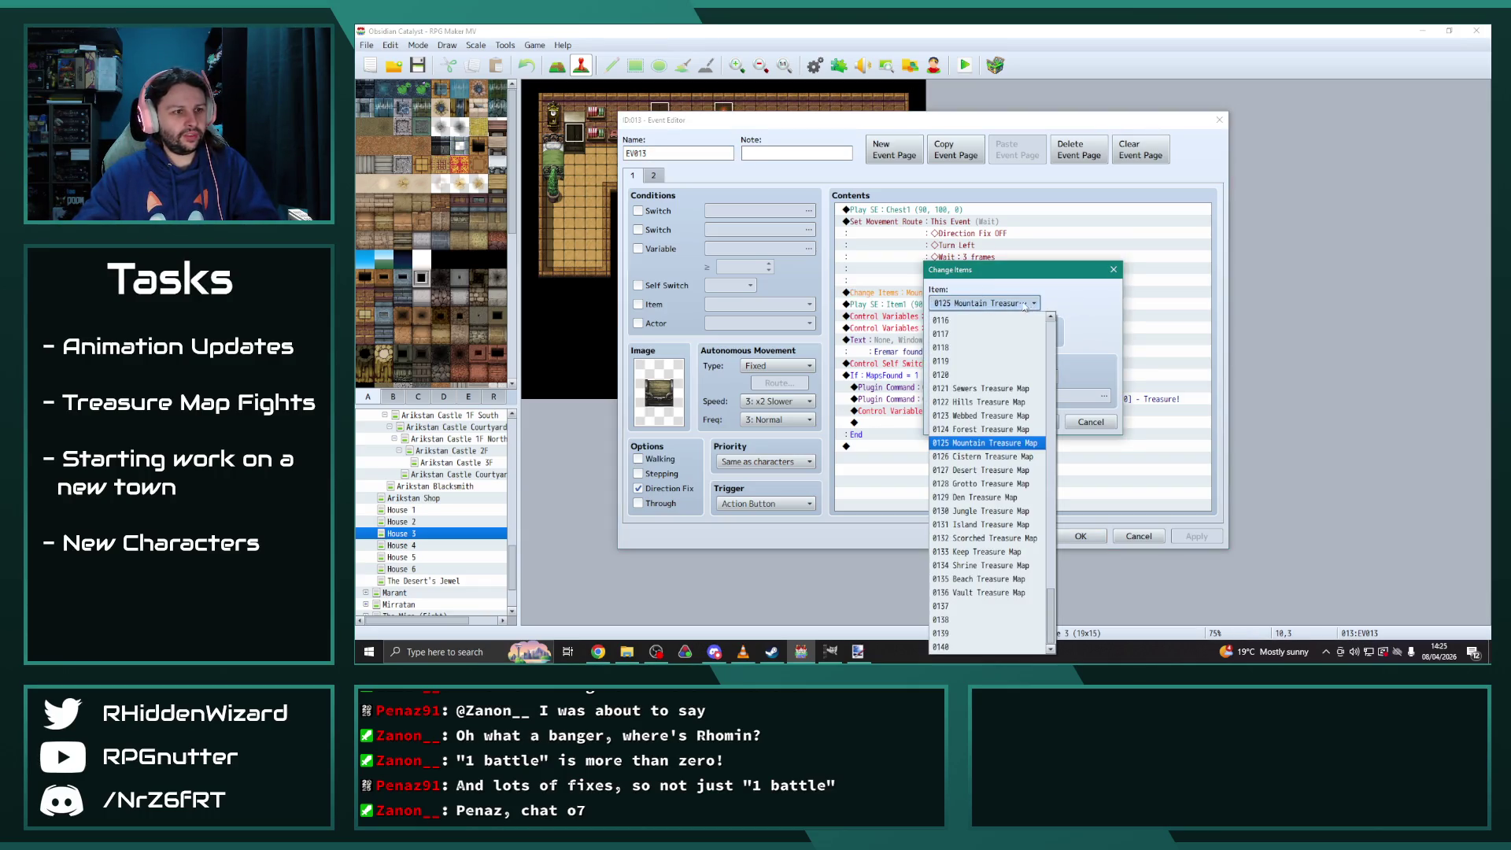
left_click(984, 470)
left_click(1025, 422)
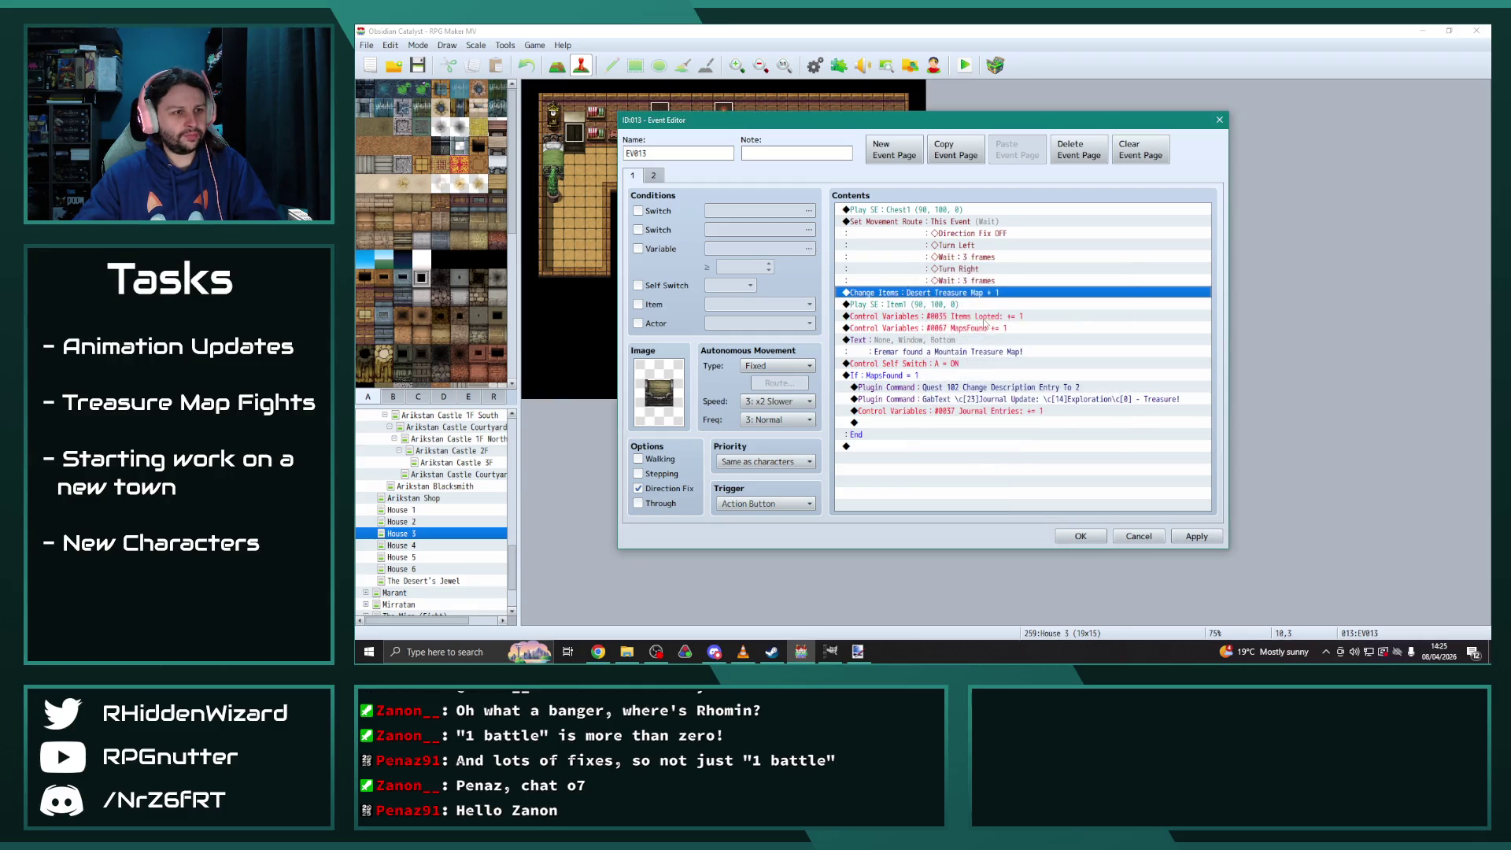
Reword the found message from Mountain to Desert and apply the chest changes
double_click(923, 351)
double_click(1012, 314)
type("Desert Treasure Map!")
left_click(1101, 411)
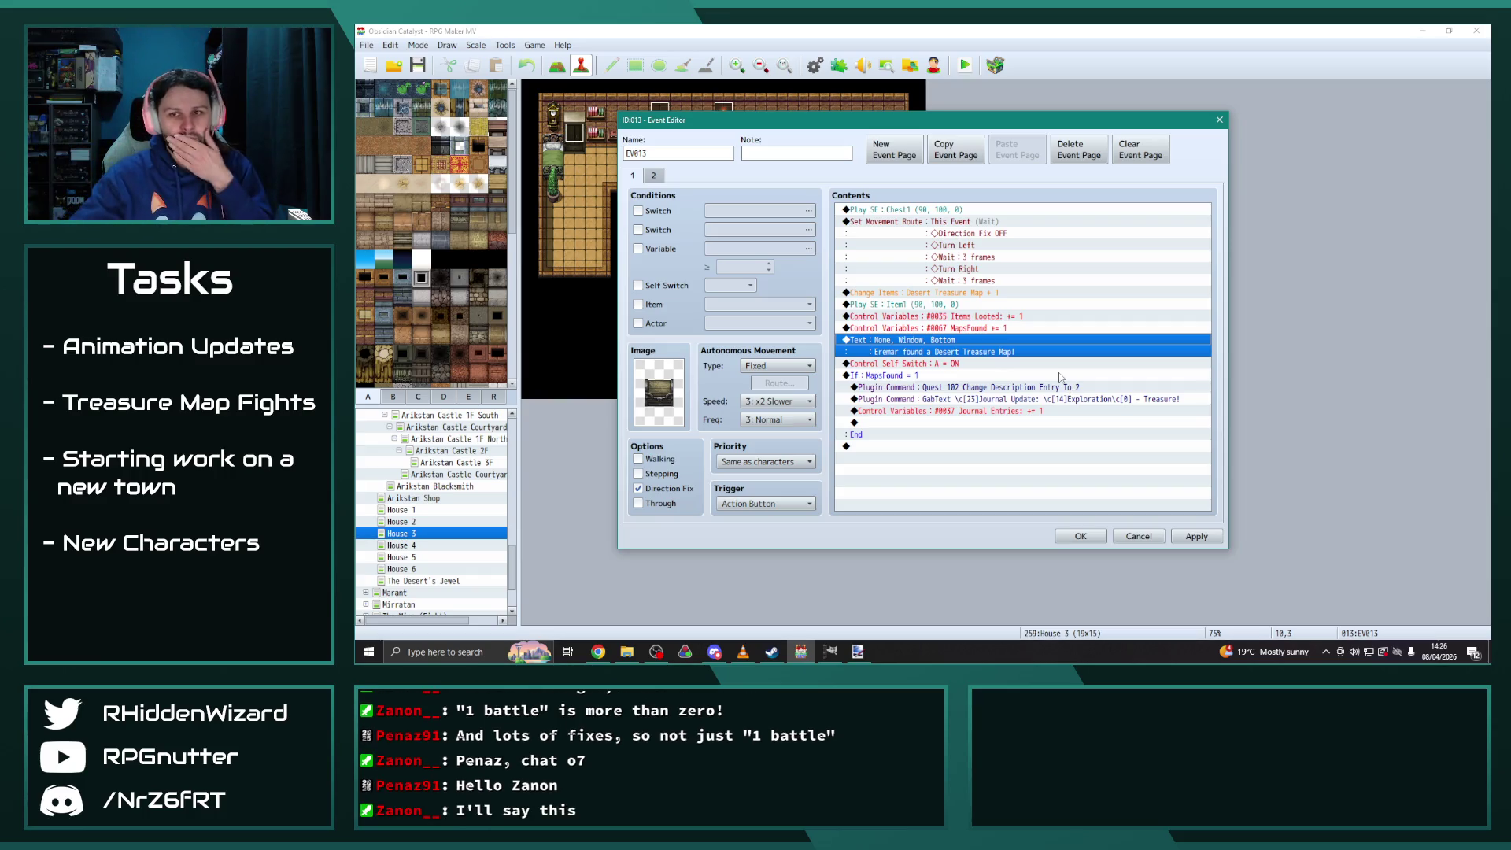
left_click(1196, 536)
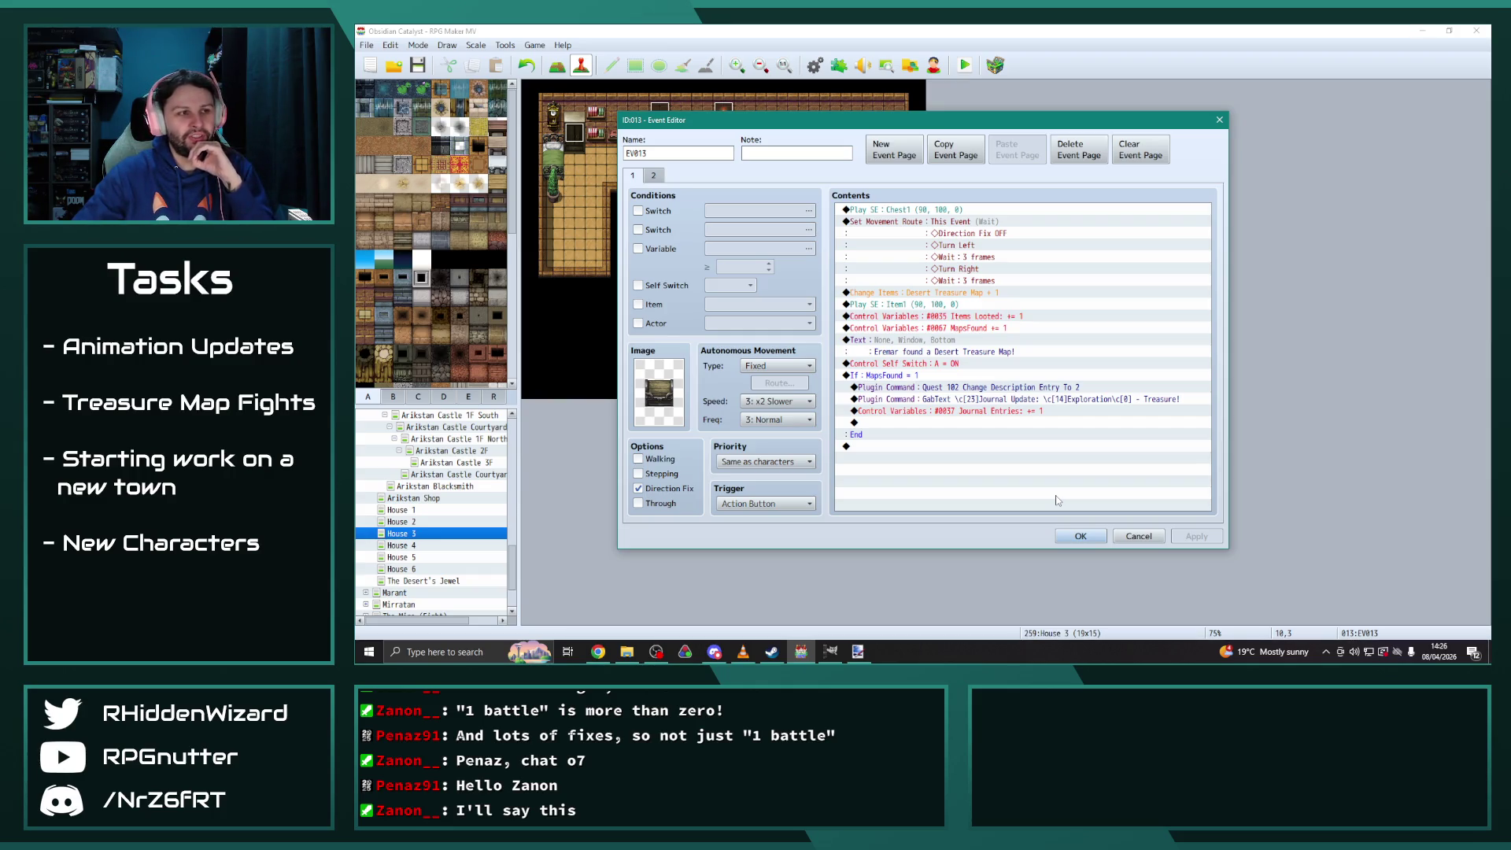
left_click(653, 177)
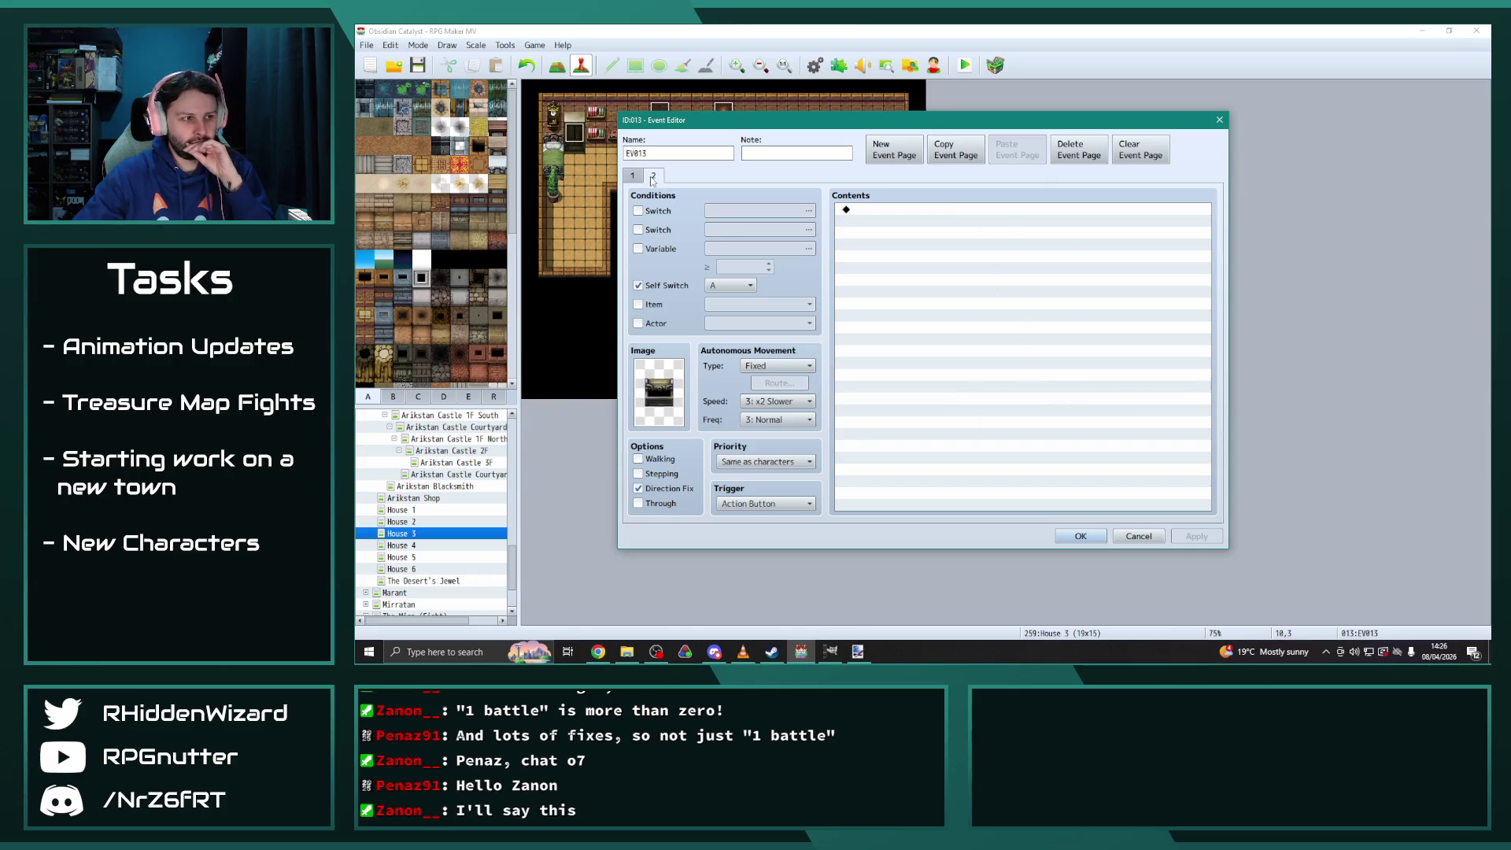
Copy page 2 into a new third page, conditioned on a switch instead of a self switch
left_click(955, 150)
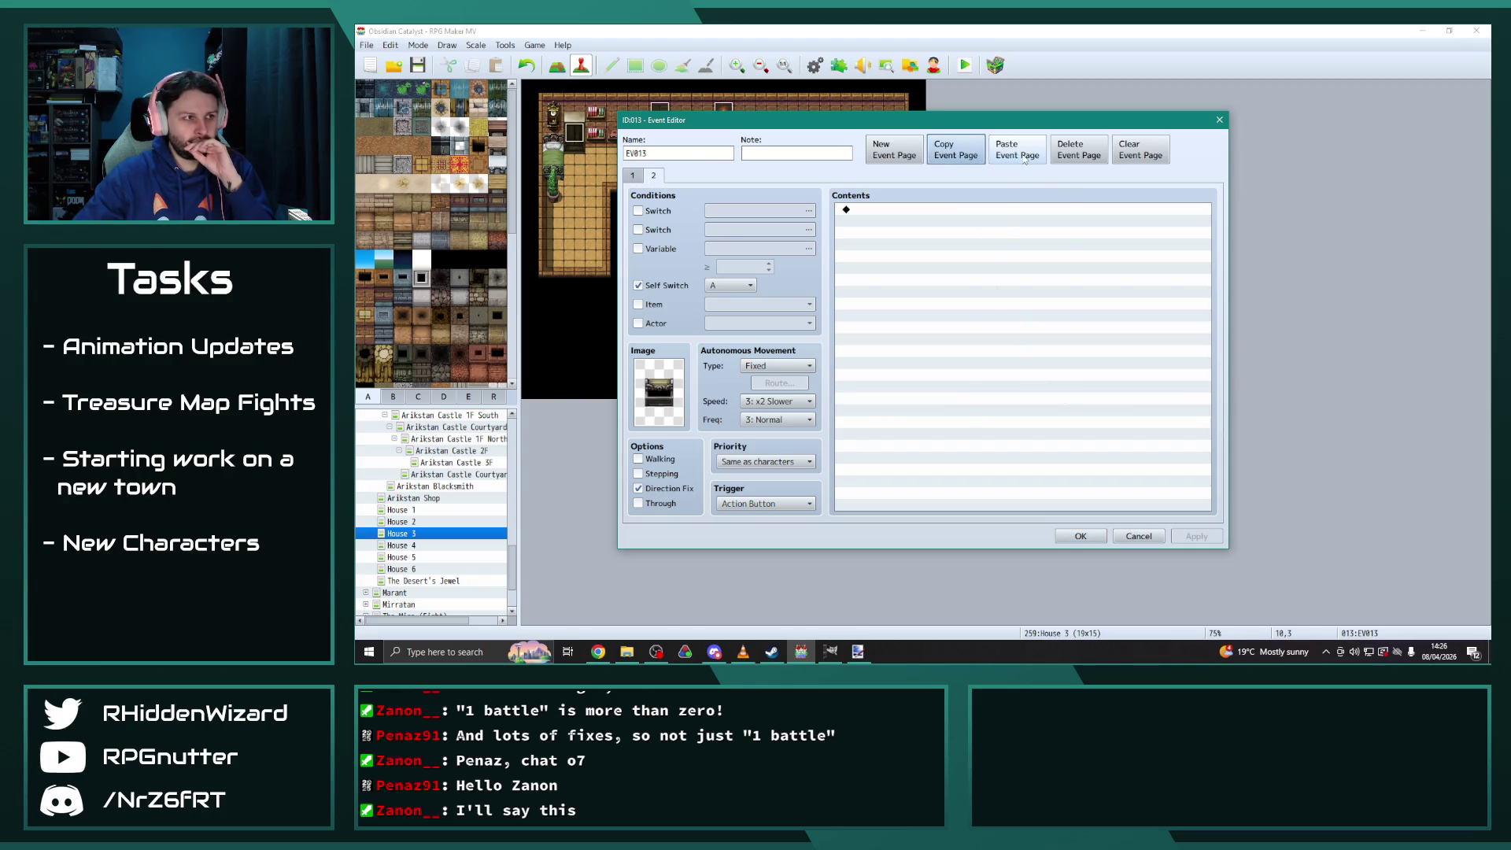
left_click(1015, 150)
left_click(661, 285)
left_click(638, 211)
left_click(808, 211)
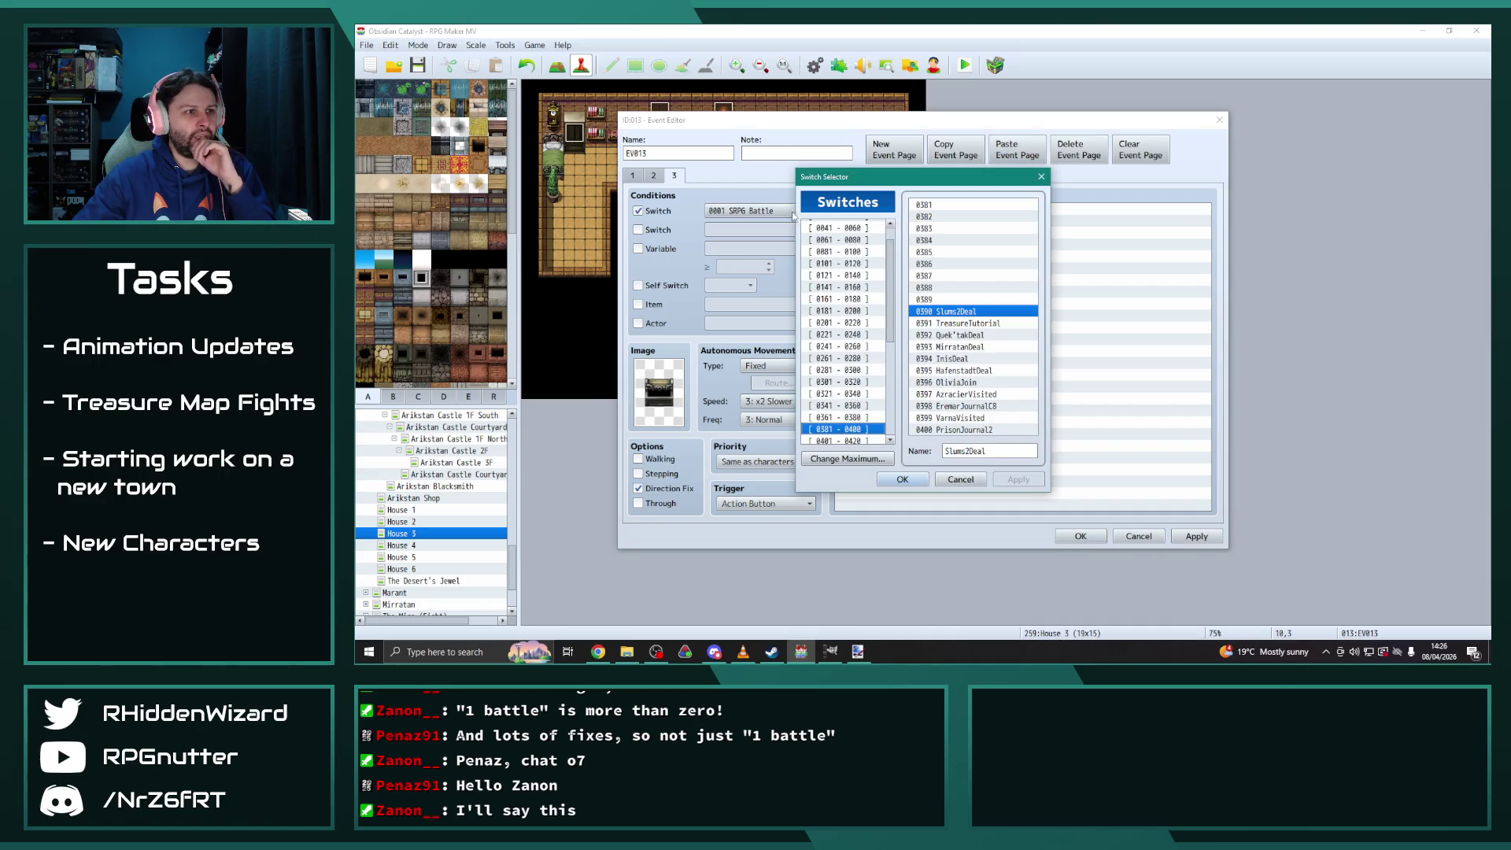
Browse the Switch Selector groups to range 0241-0260, where 0248 Chapter7Epilogue is
scroll(841, 419, "down", 3)
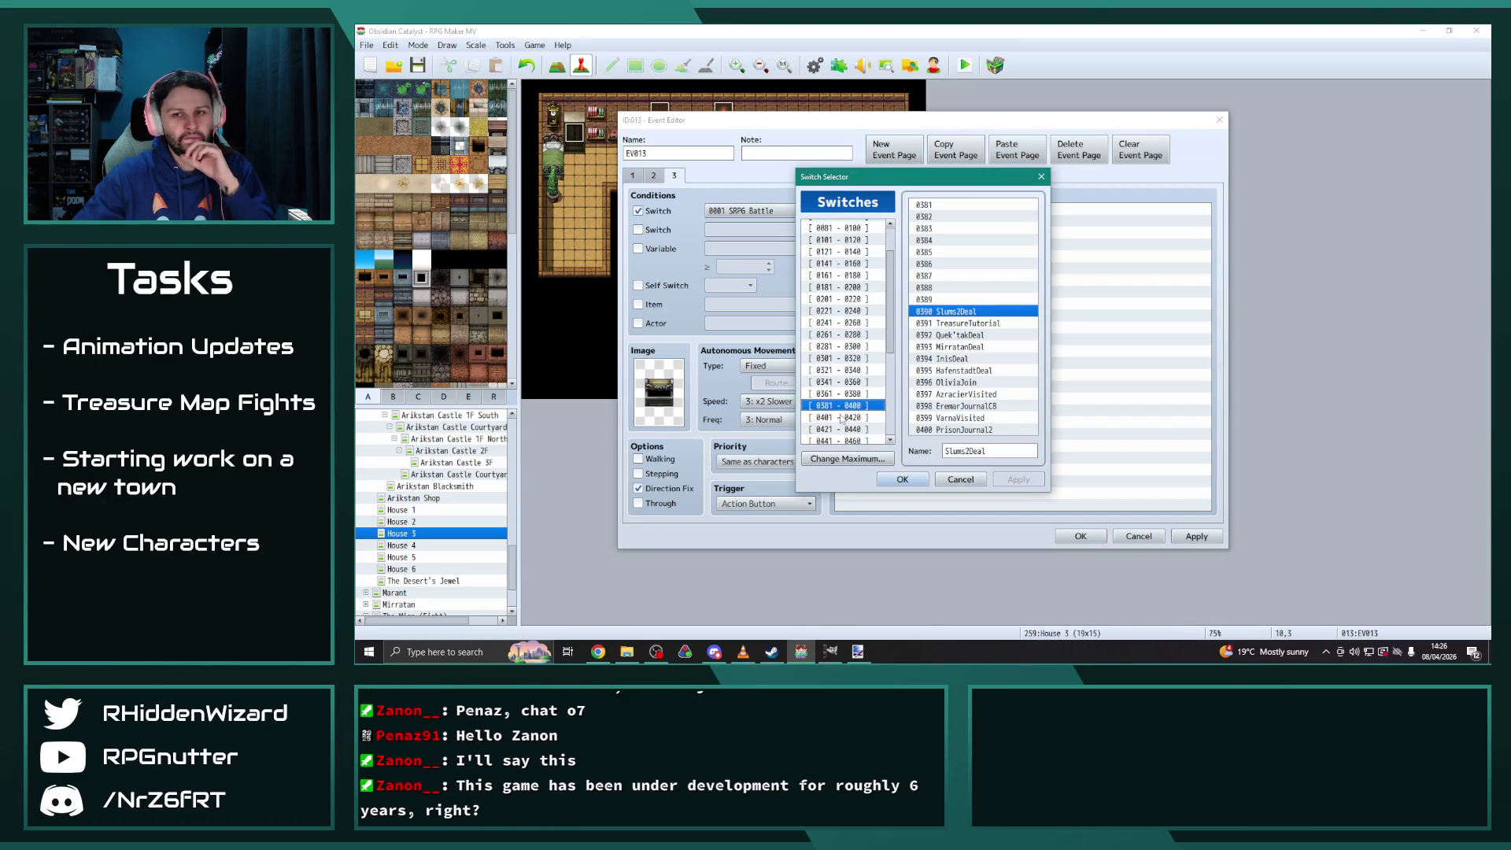
left_click(844, 418)
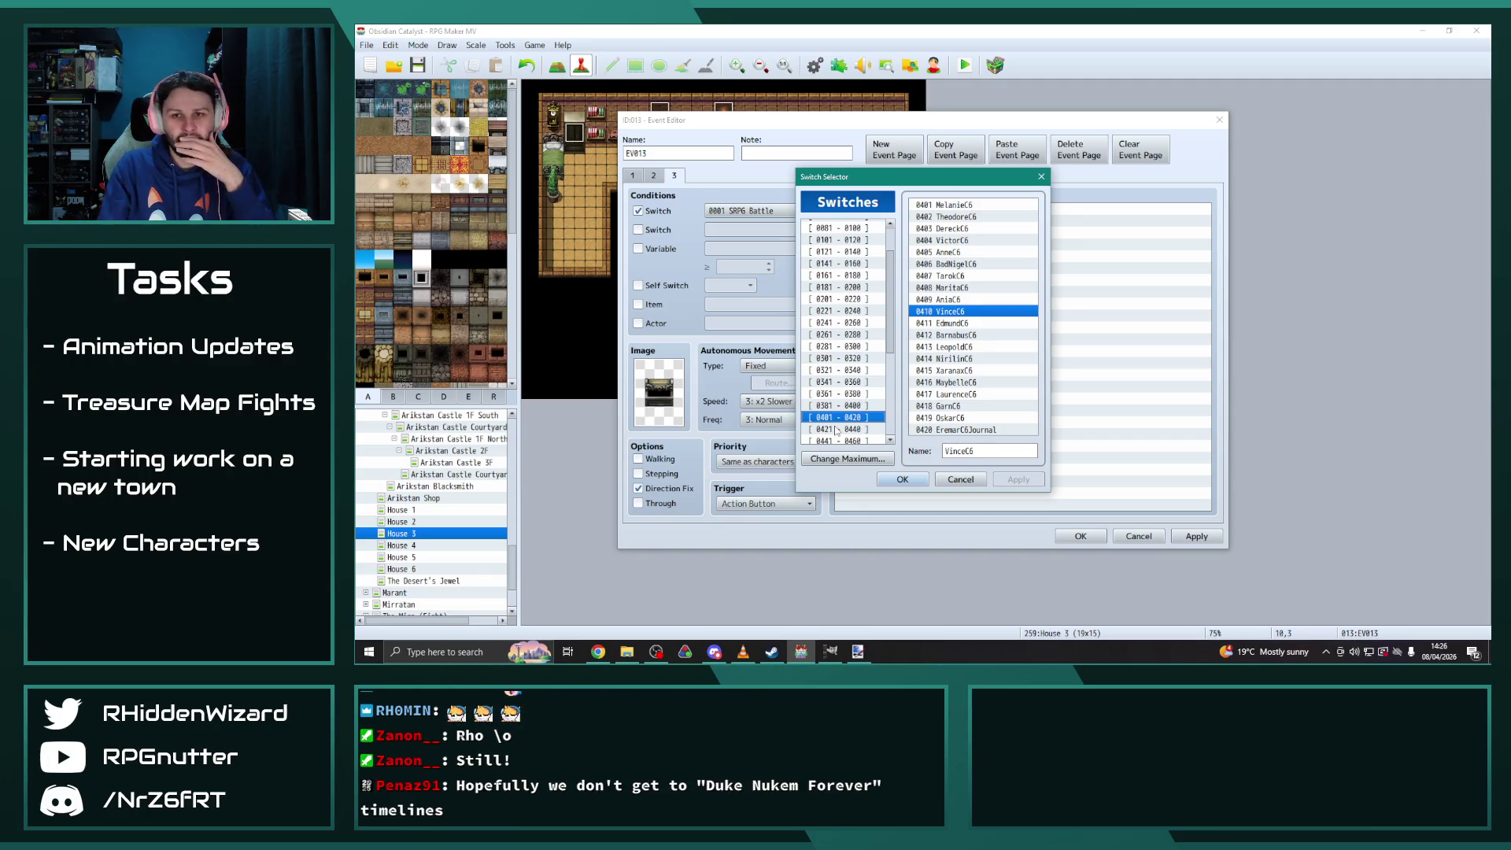
mouse_move(913, 180)
left_mouse_down()
mouse_move(936, 161)
mouse_move(1244, 149)
left_mouse_up()
left_click_drag(1181, 340, 1181, 285)
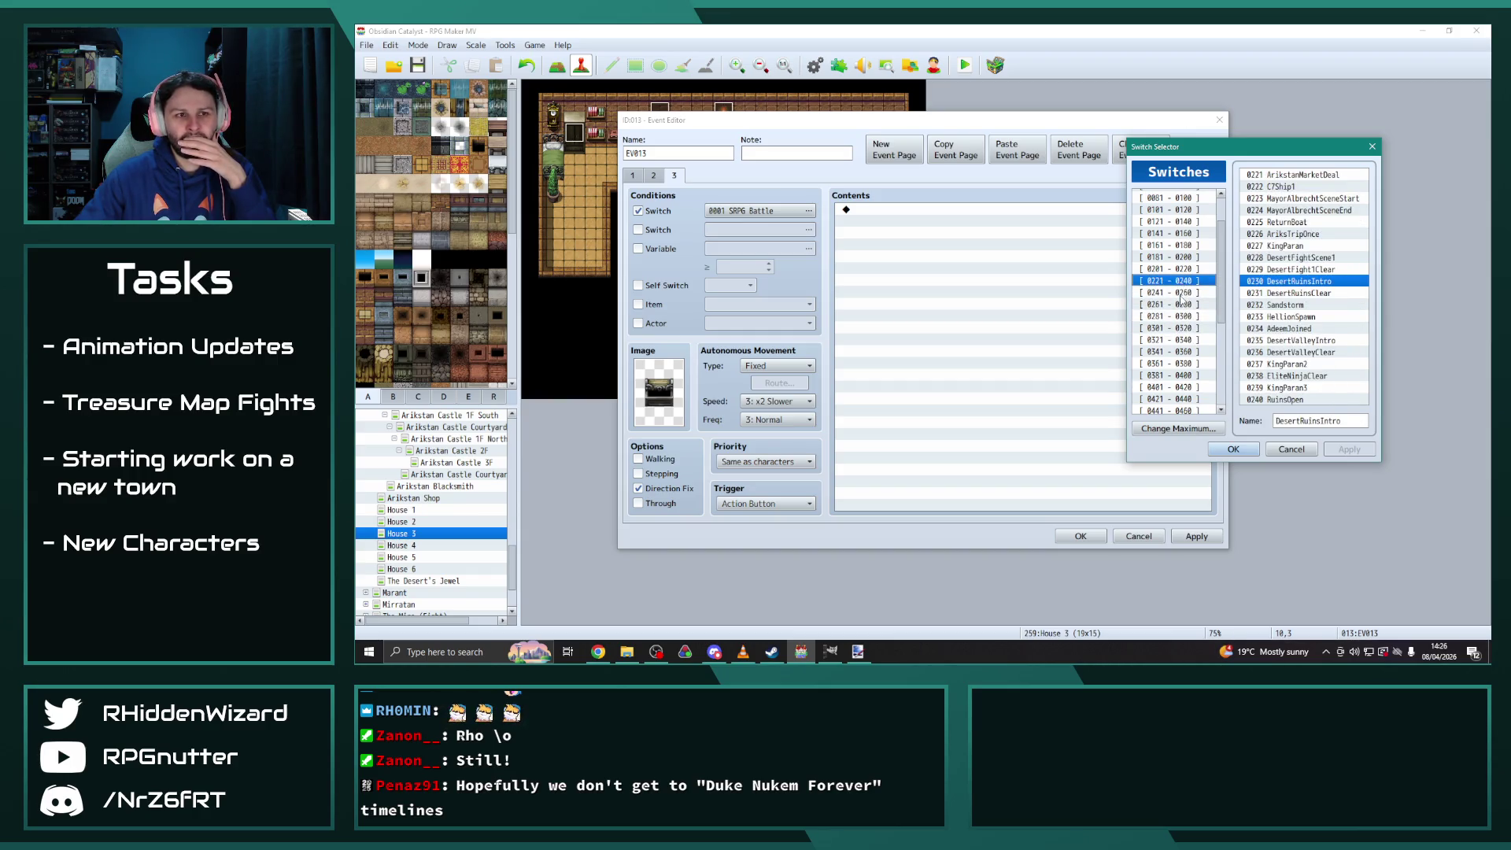
left_click(1180, 293)
Set page 3 to require switch 0248 Chapter7Epilogue and show 'The chest is empty.'
left_click(1307, 257)
left_click(1255, 449)
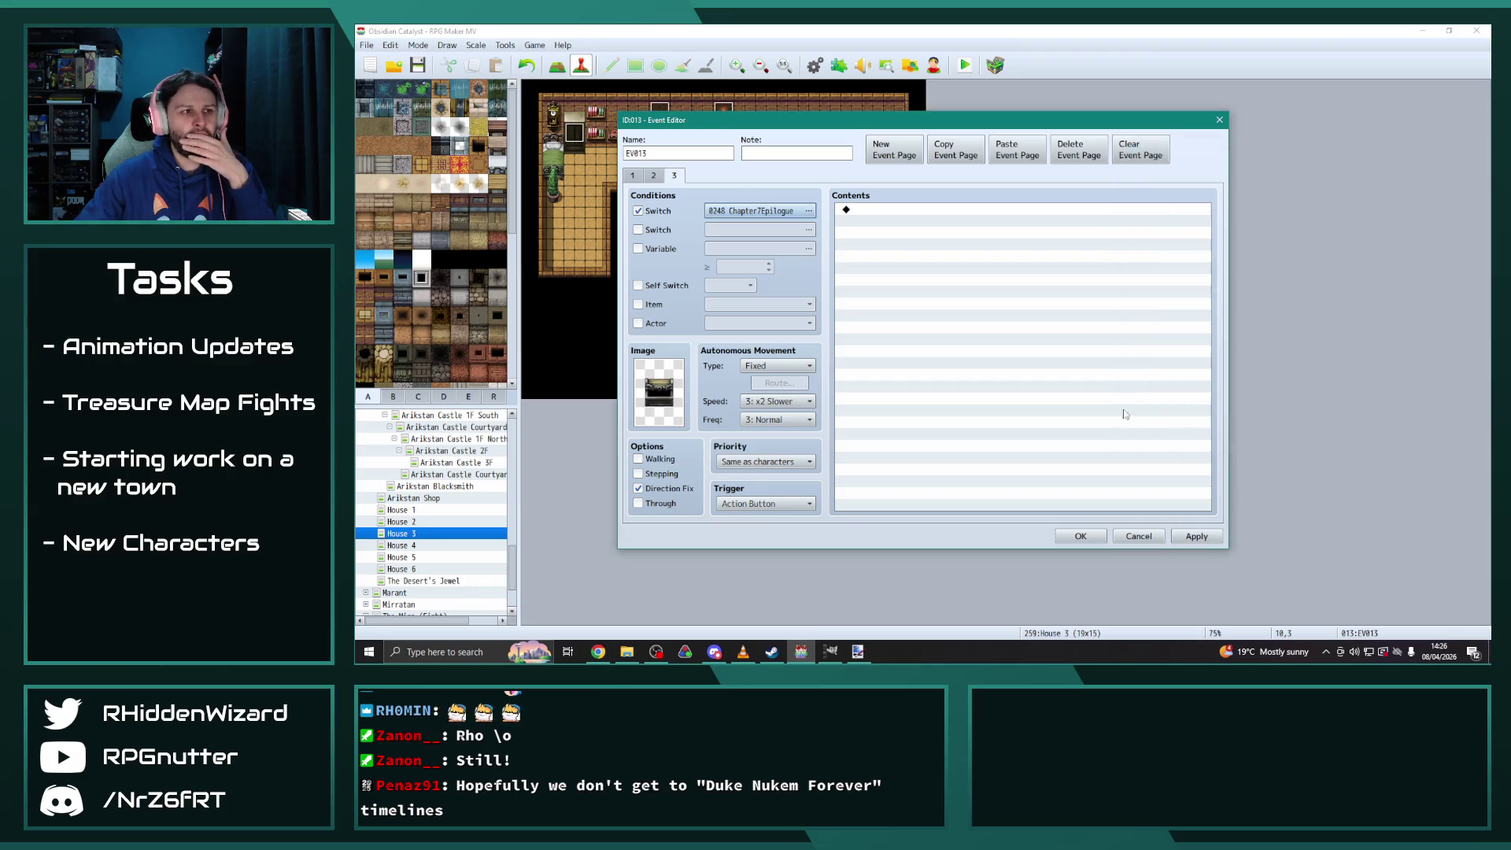
double_click(867, 209)
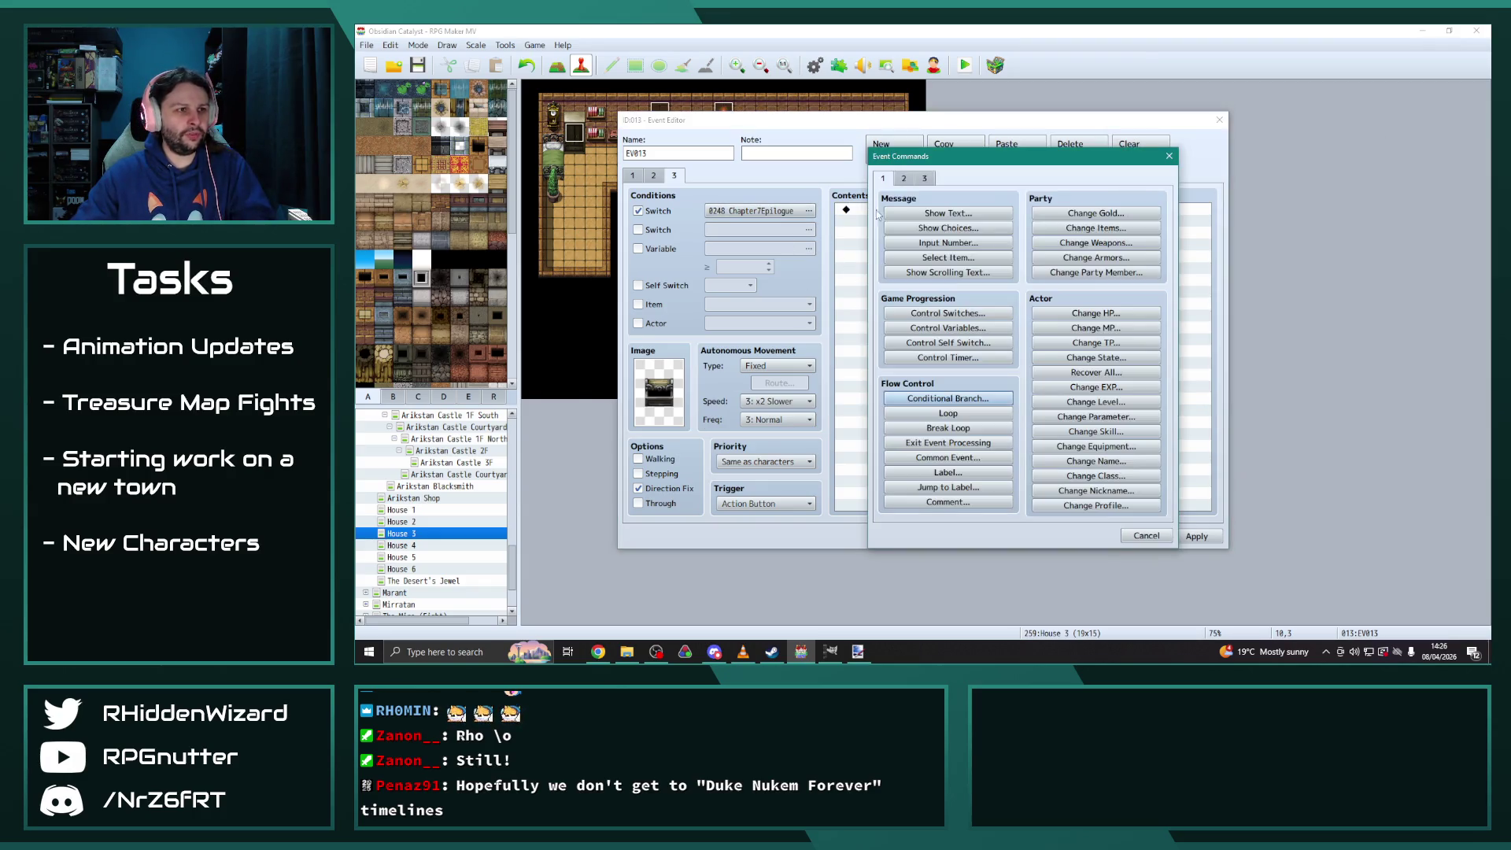
left_click(927, 216)
type("The c")
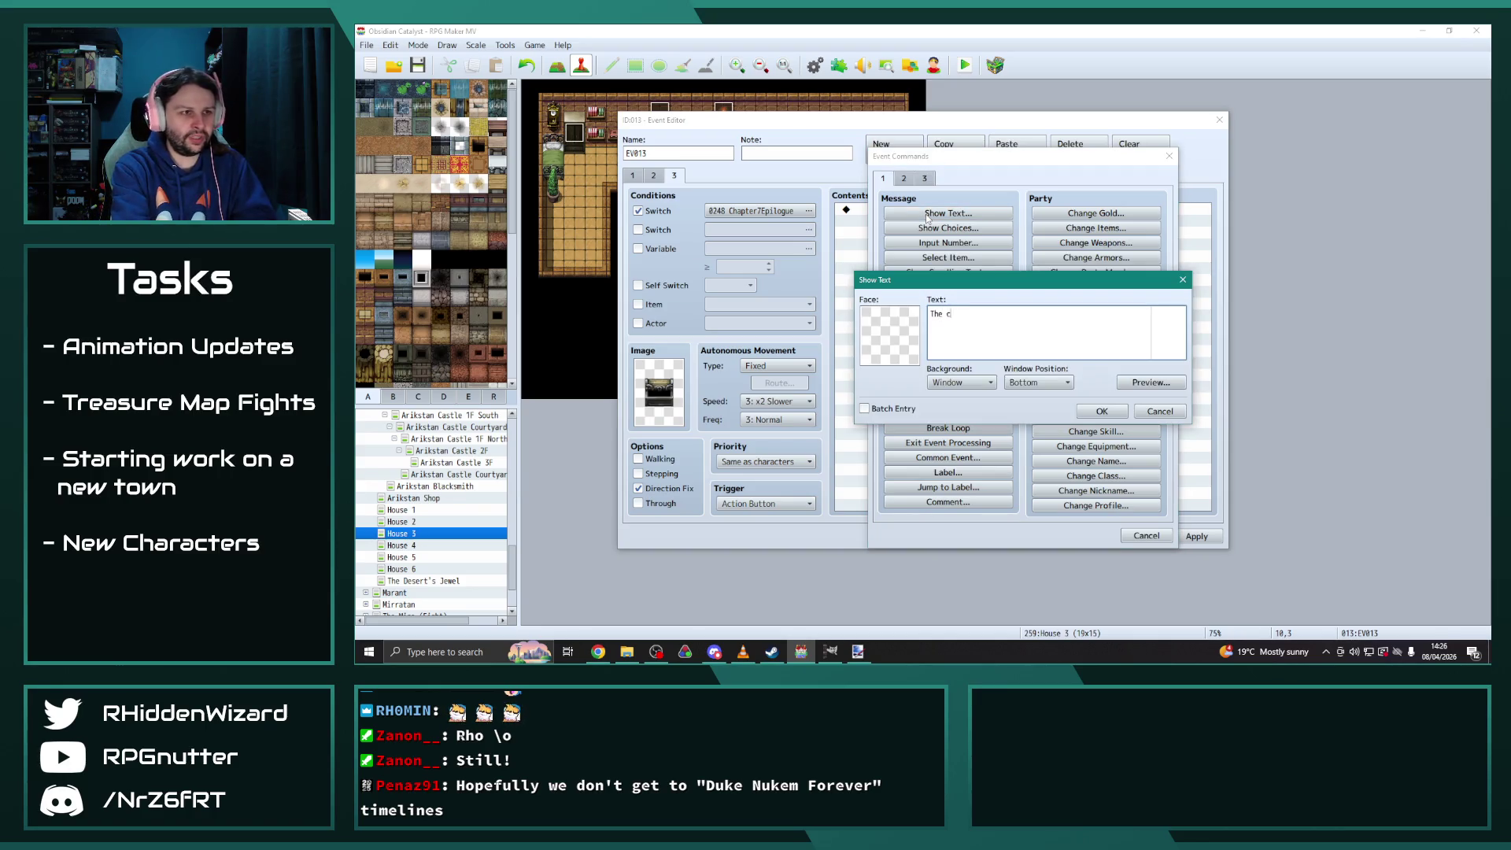
type("y.")
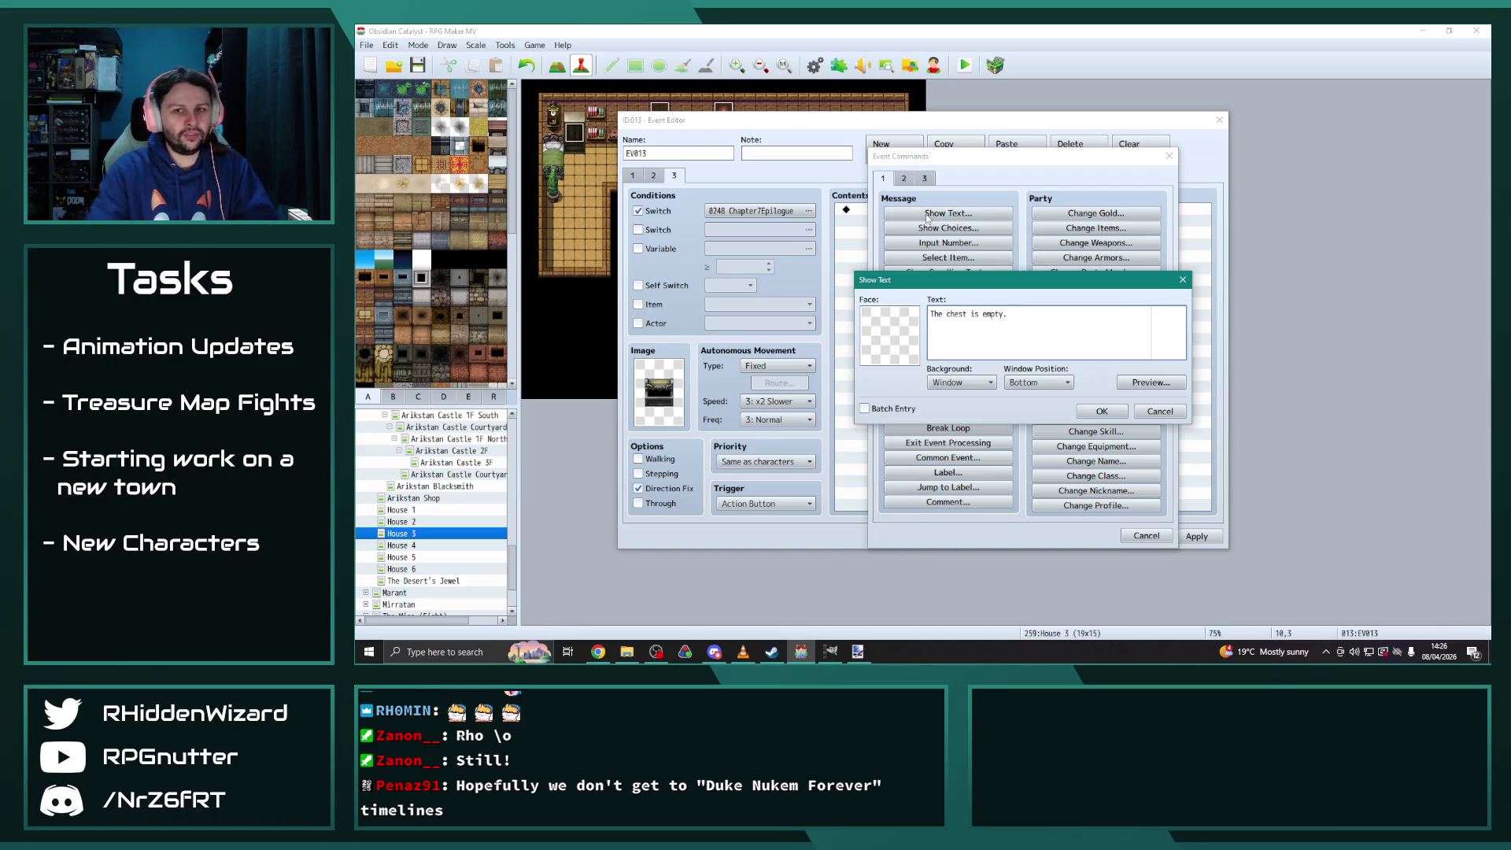
left_click(1102, 411)
Apply the event changes, review pages 2 and 1, close EV013, and save the project
left_click(1196, 536)
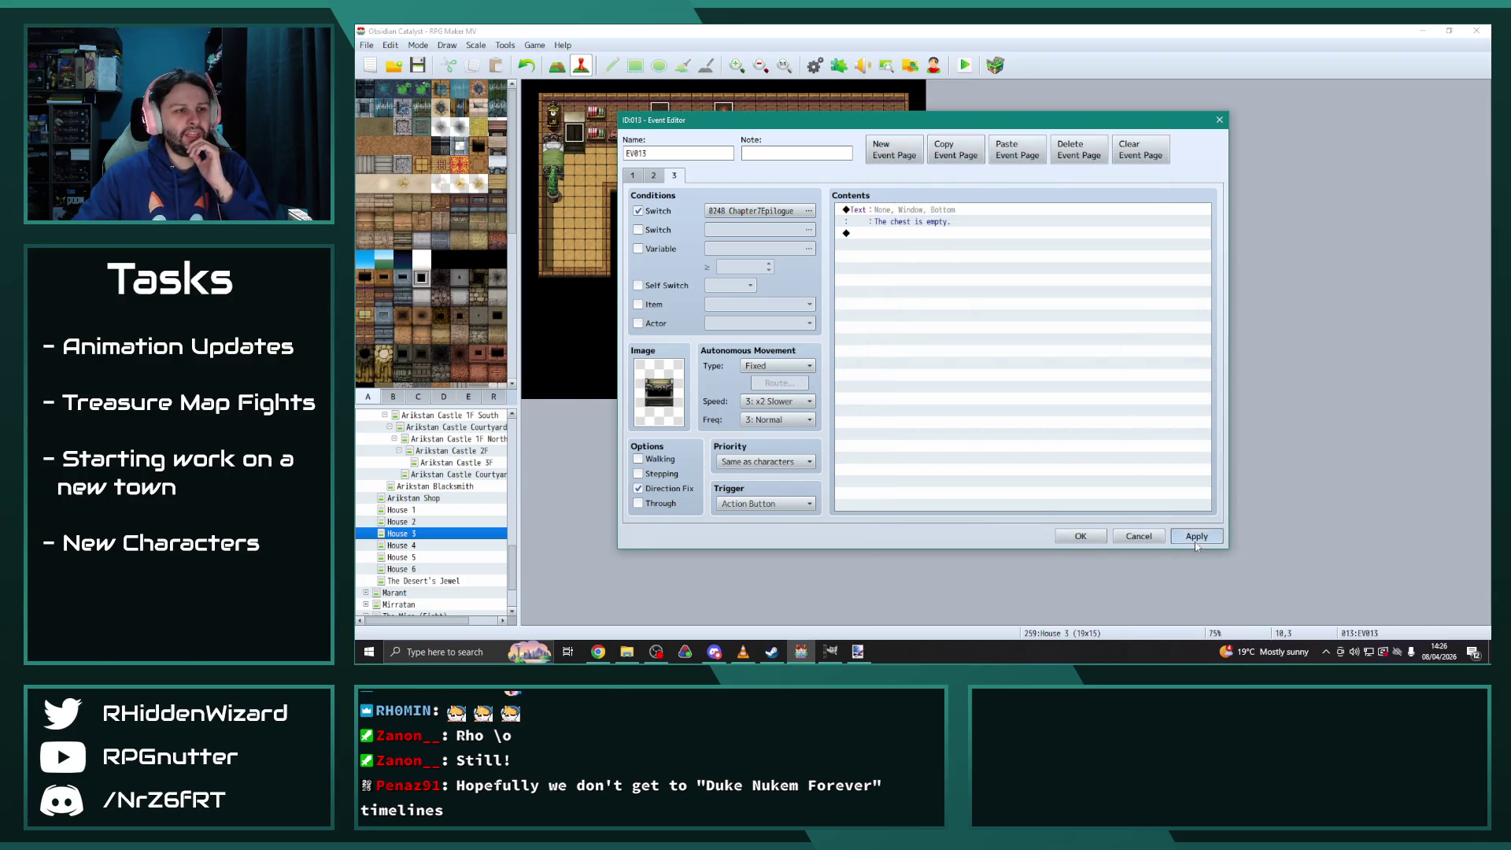
left_click(656, 177)
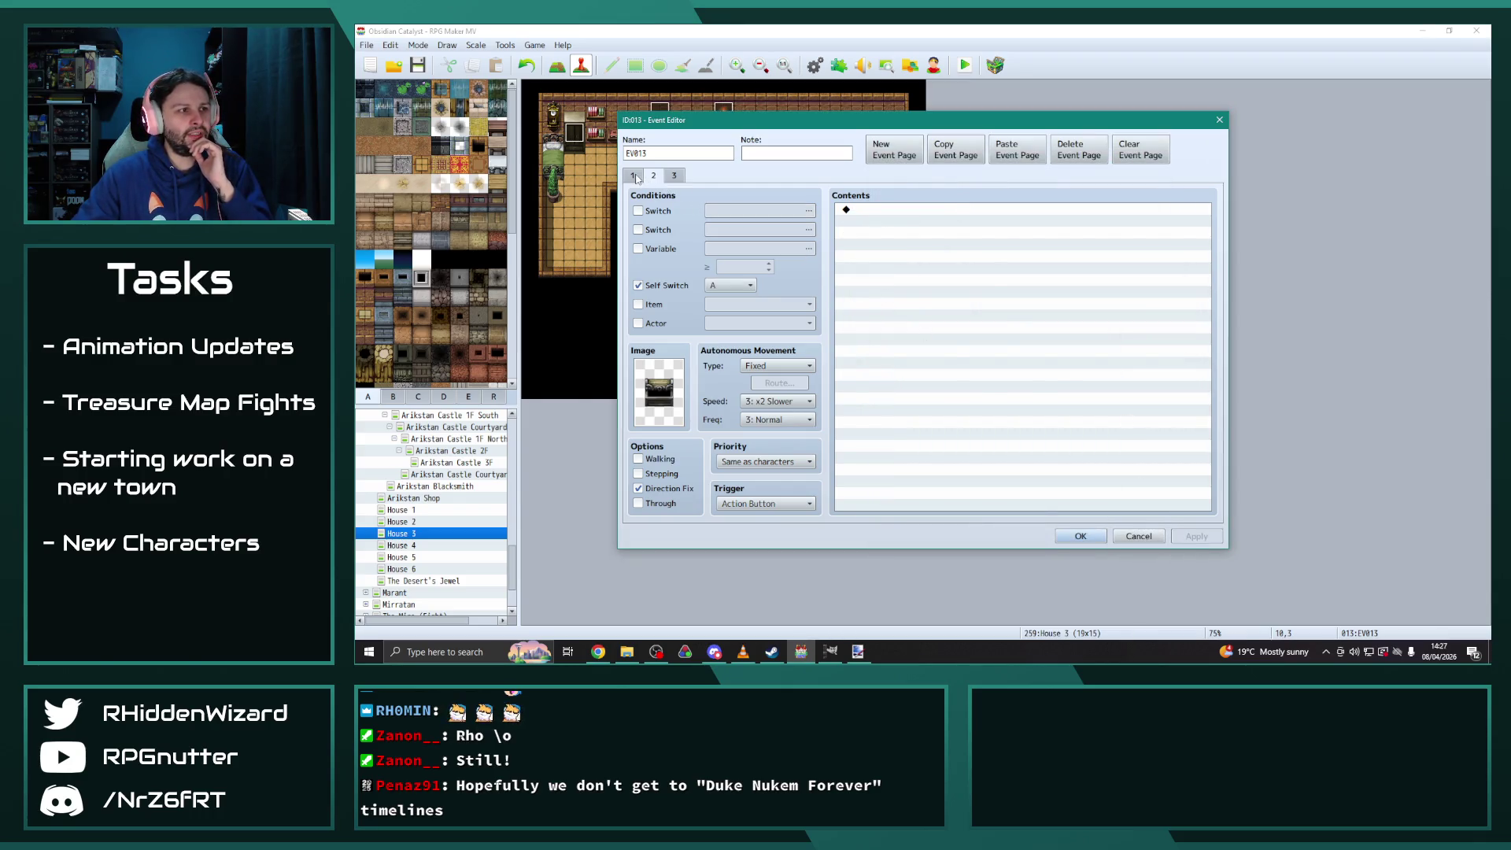
left_click(633, 175)
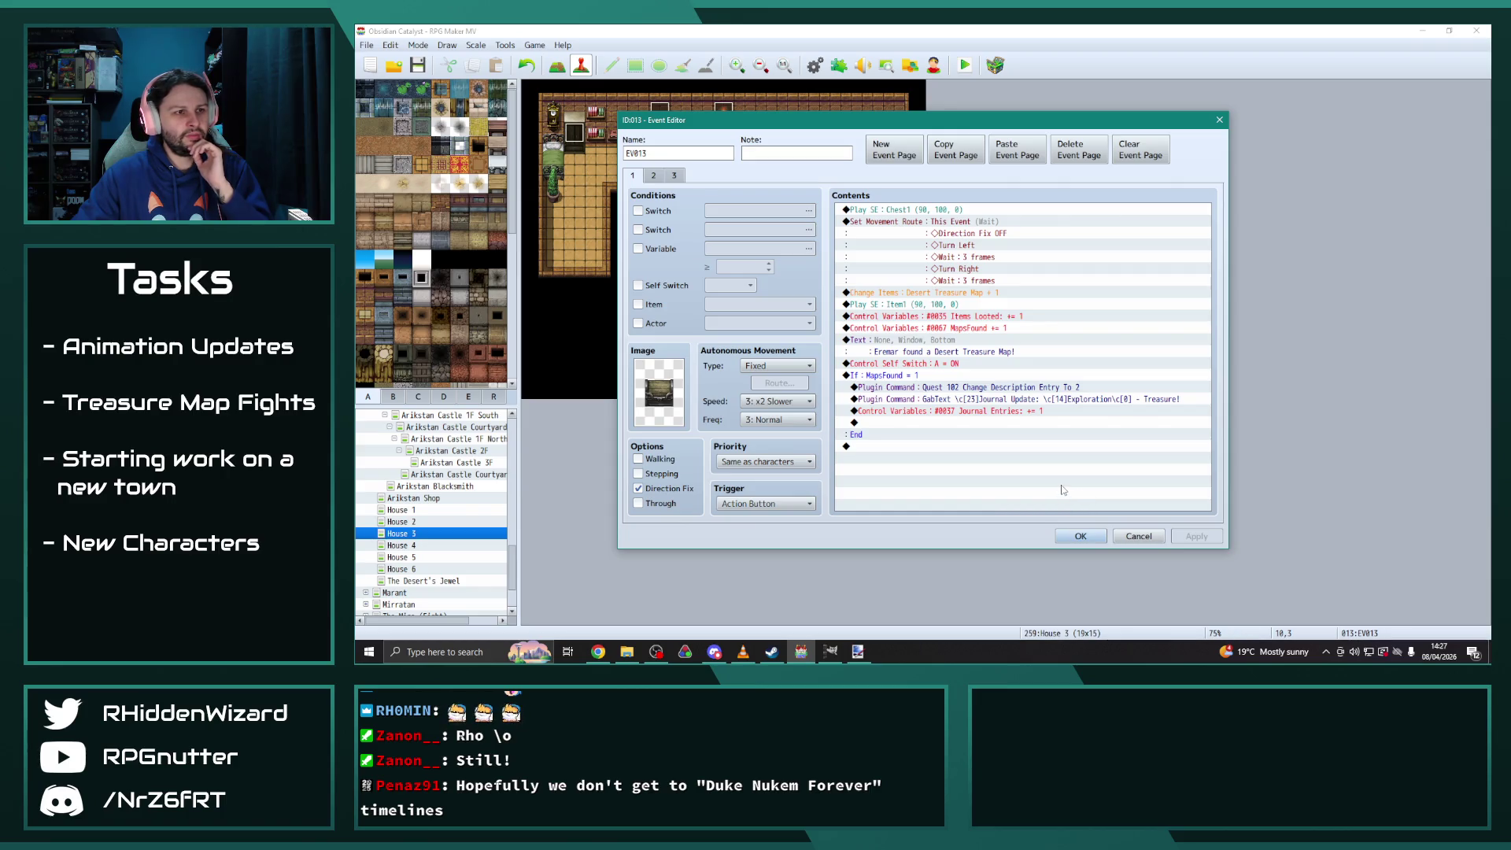
left_click(1090, 541)
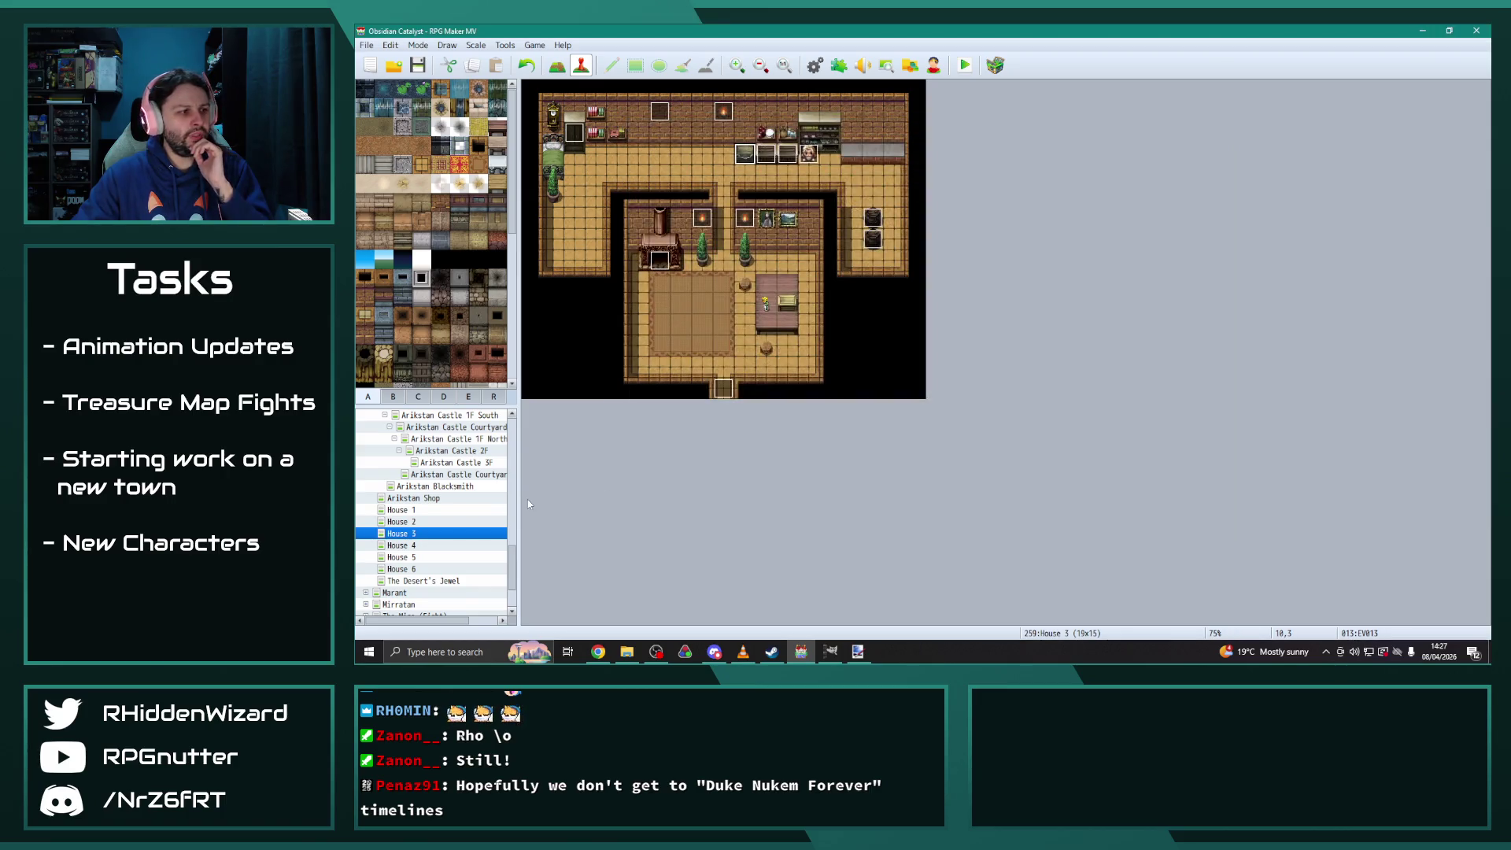
key("ctrl+s")
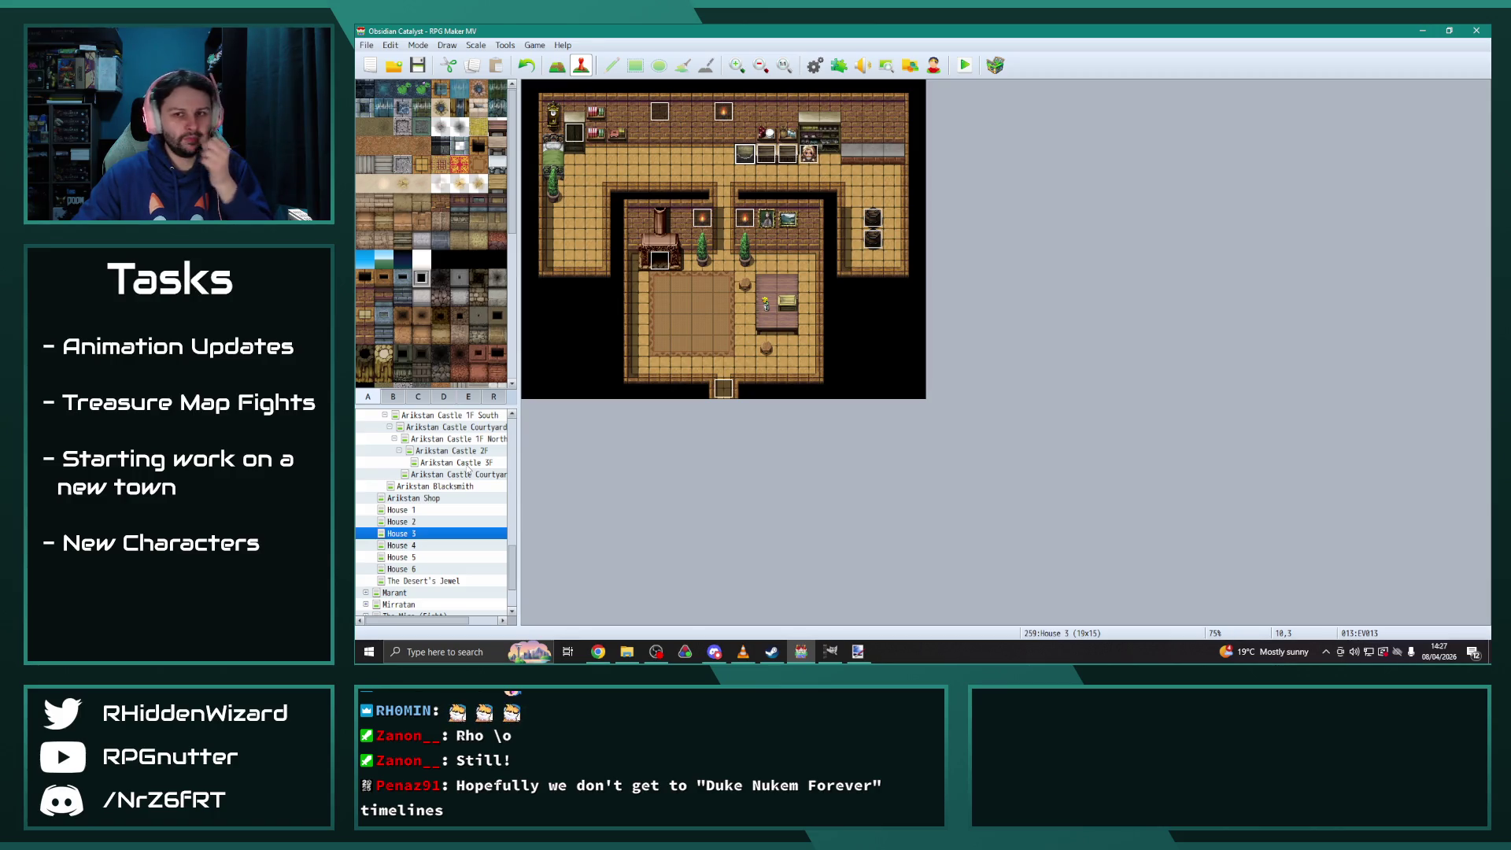
View the Arikstan and Kirishan Desert Trail (Fight) maps and expand the trail's child maps
scroll(469, 511, "up", 3)
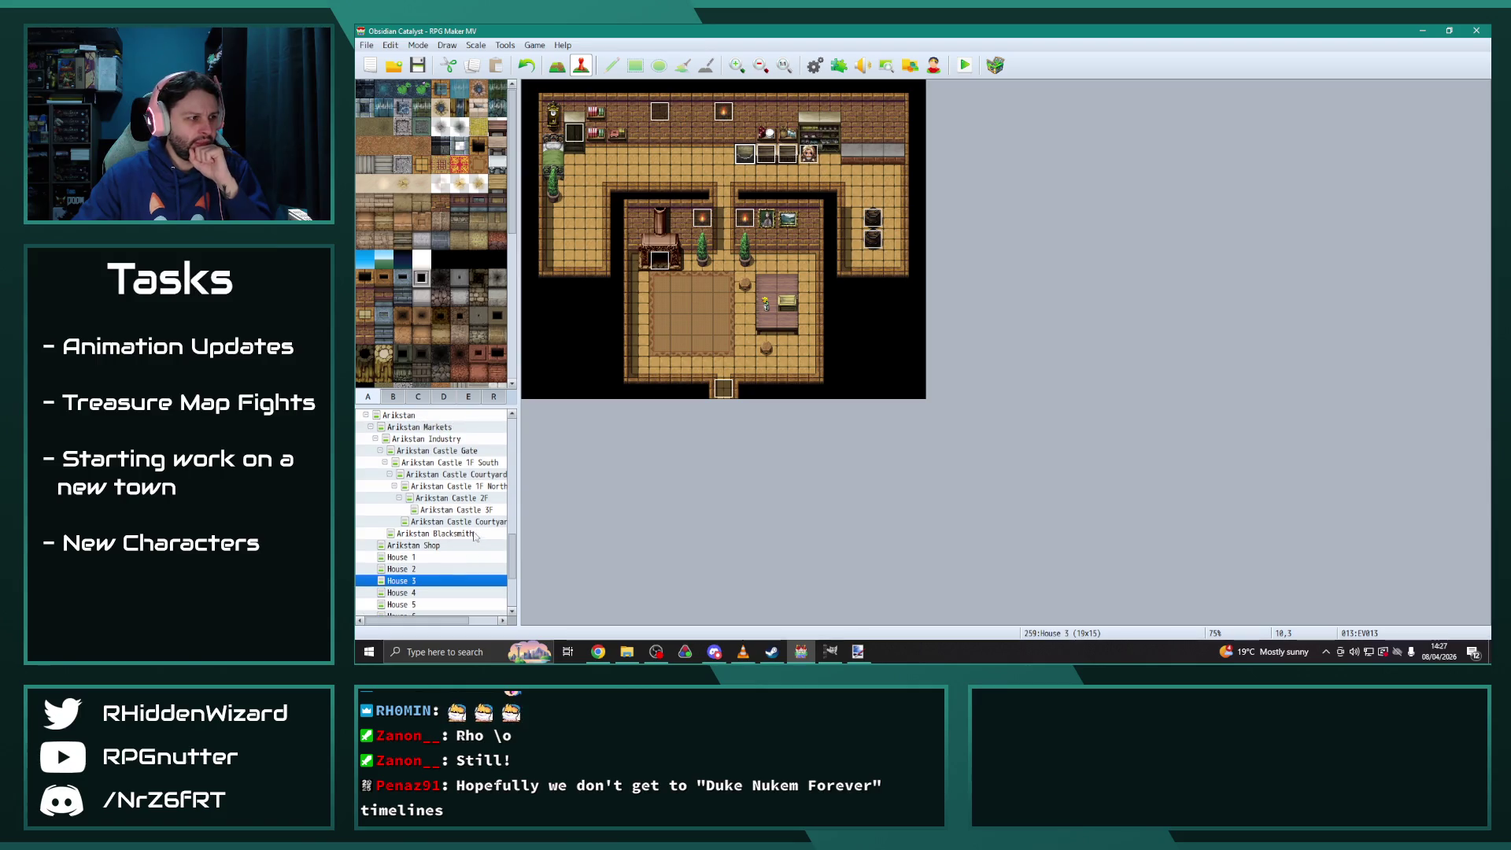
left_click(366, 461)
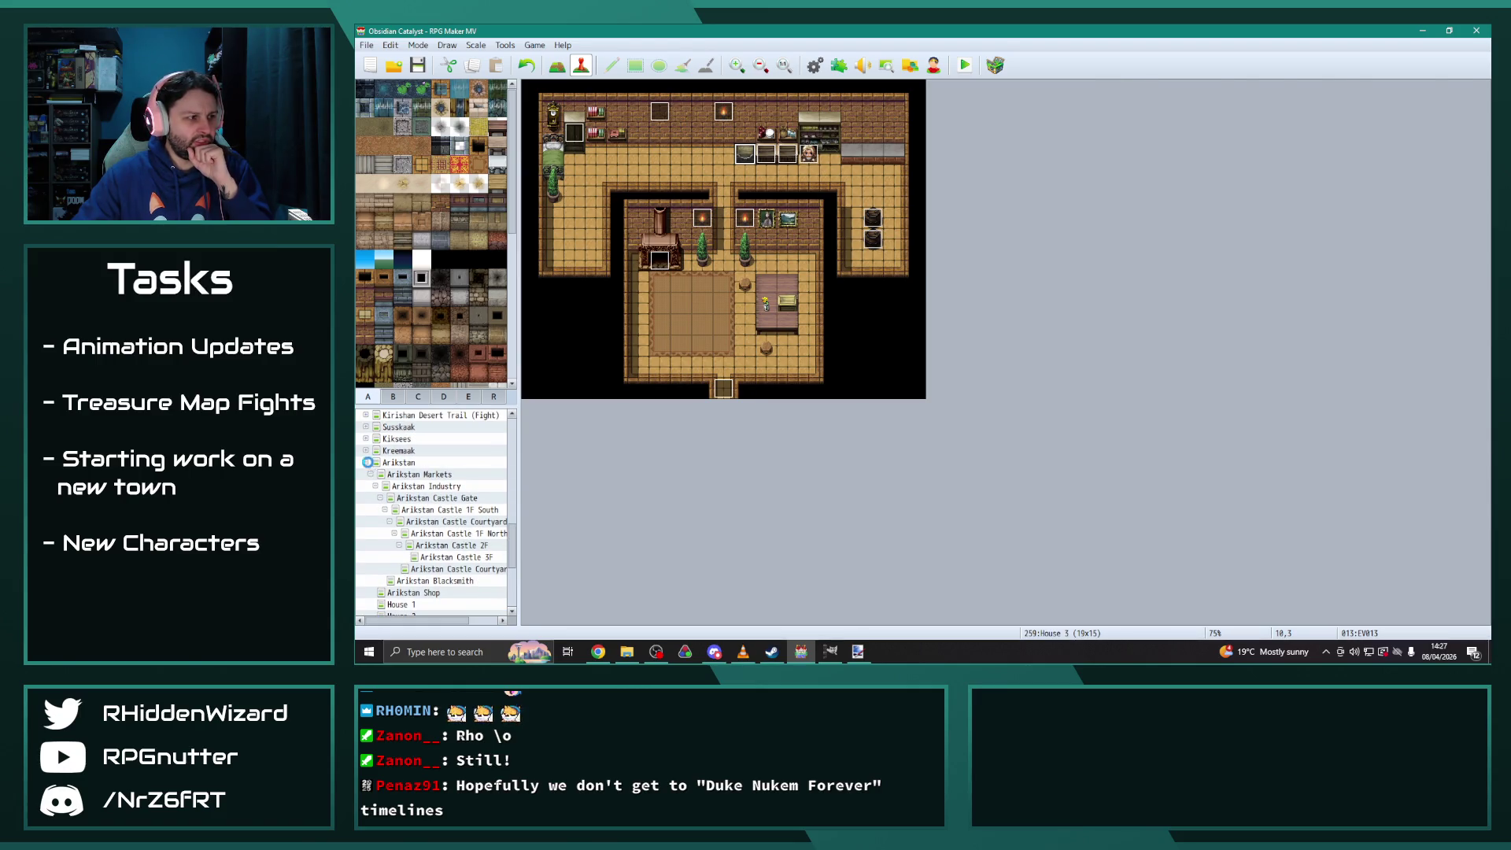
left_click(417, 477)
left_click(366, 477)
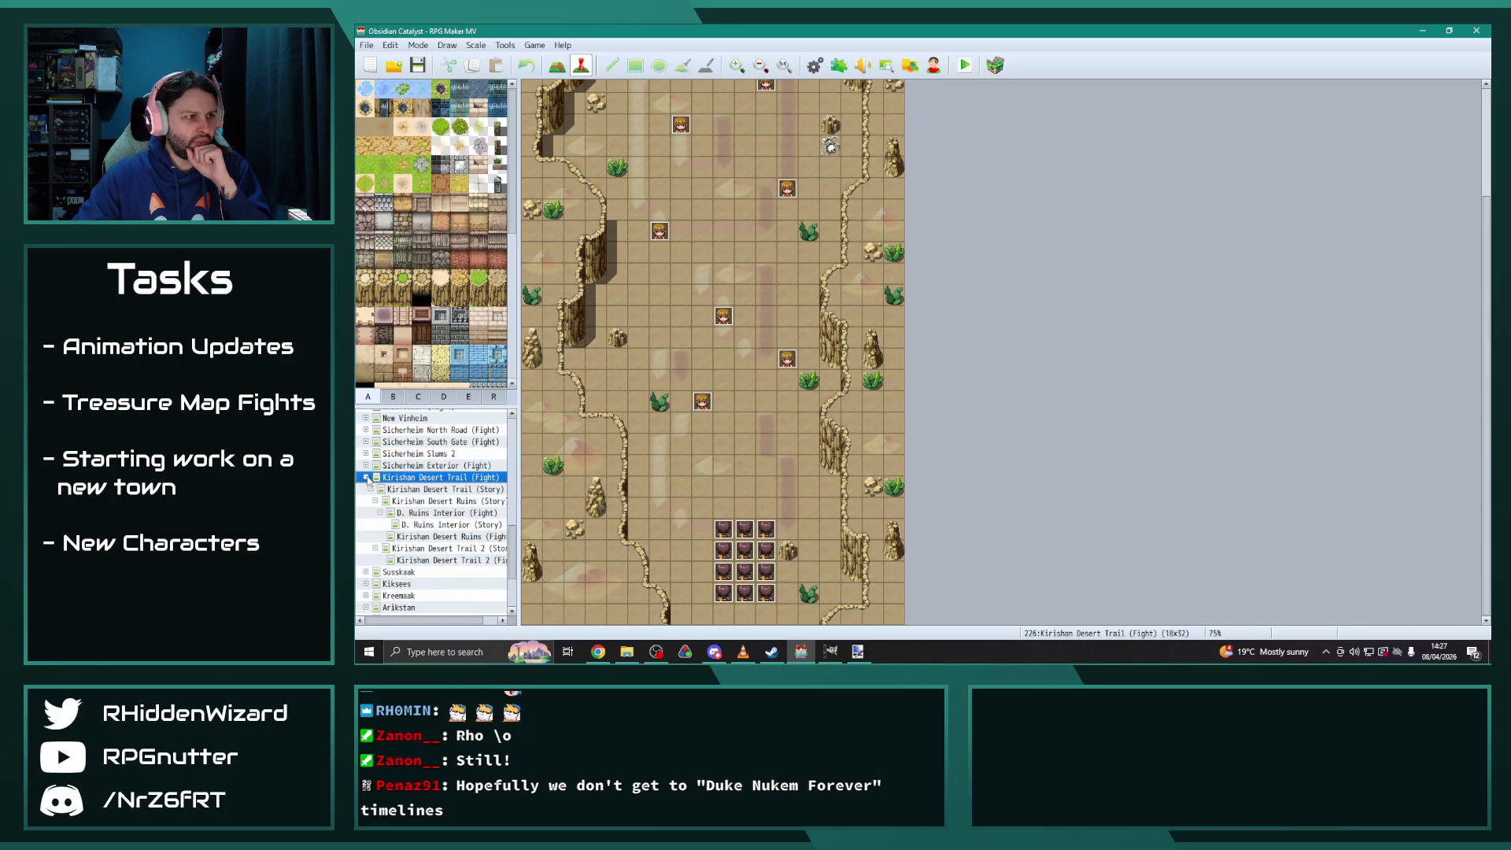
Look through Kirishan Desert Trail (Story) and Kirishan Desert Ruins (Story), then open D. Ruins Interior (Story)
scroll(765, 550, "up", 5)
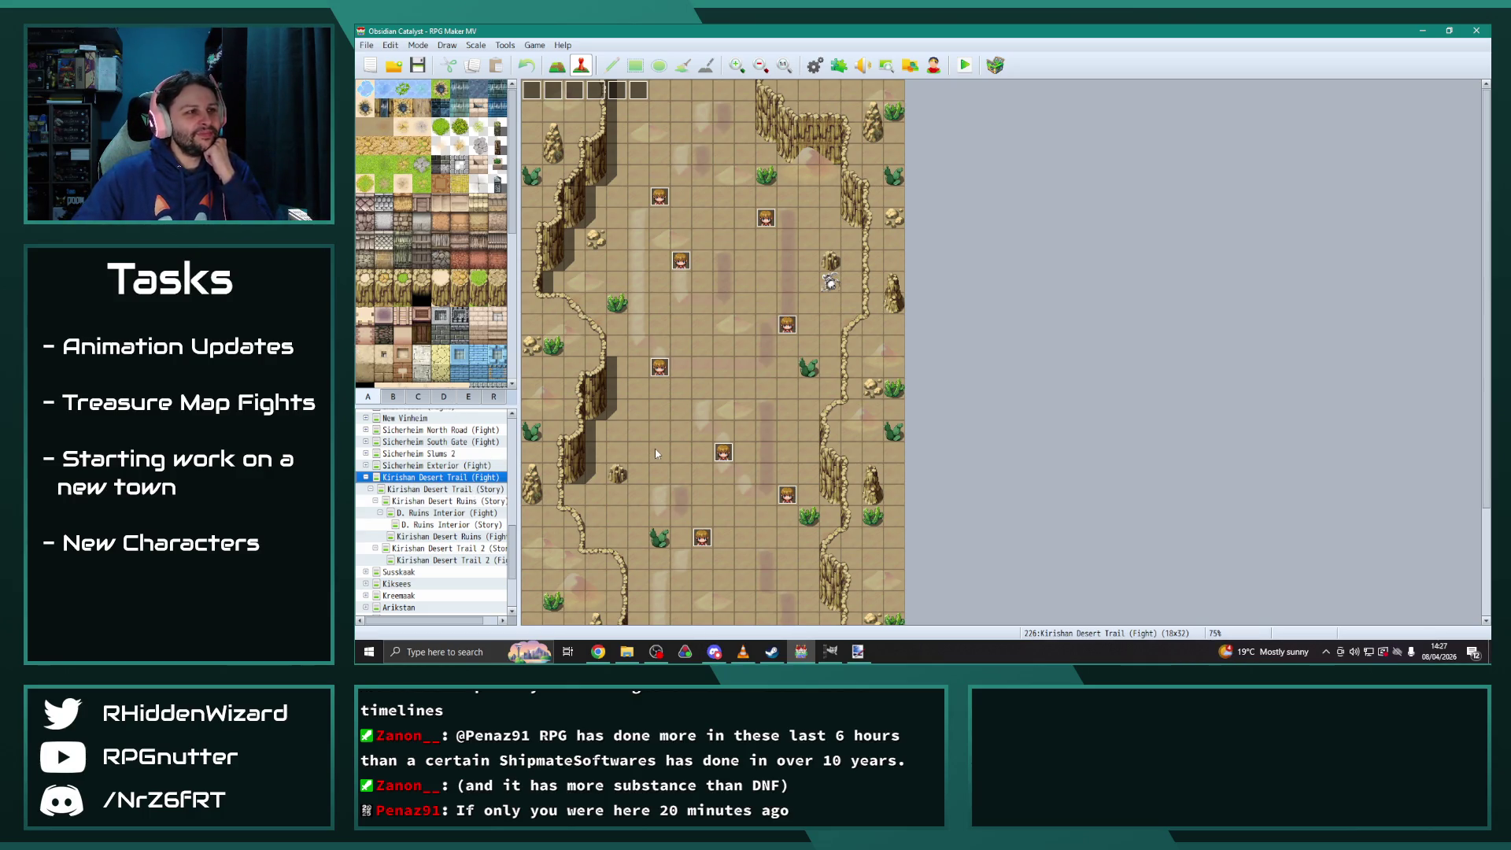
left_click(451, 489)
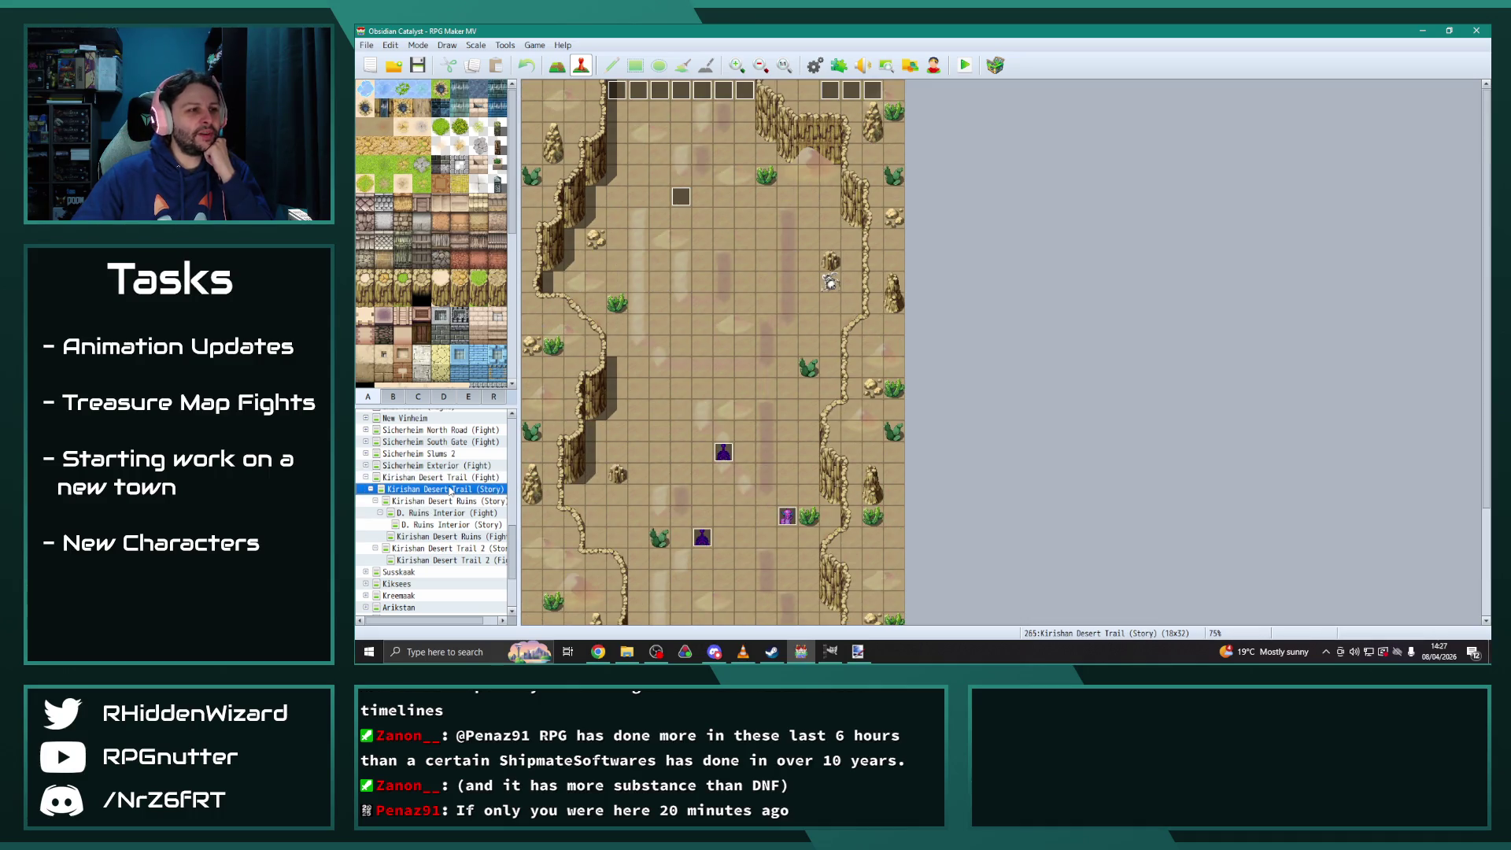
left_click(451, 501)
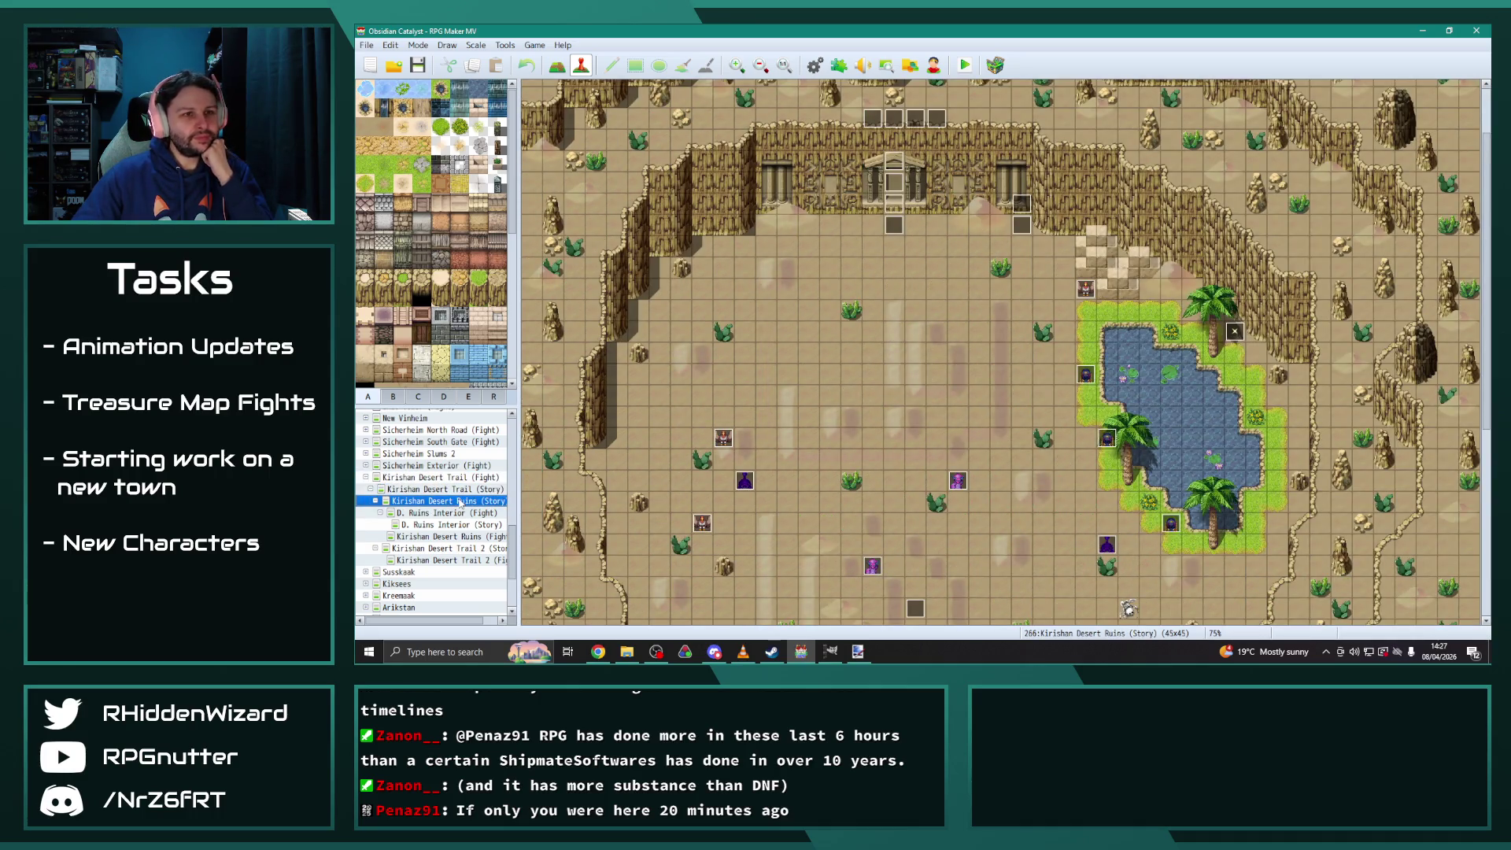
scroll(618, 451, "down", 5)
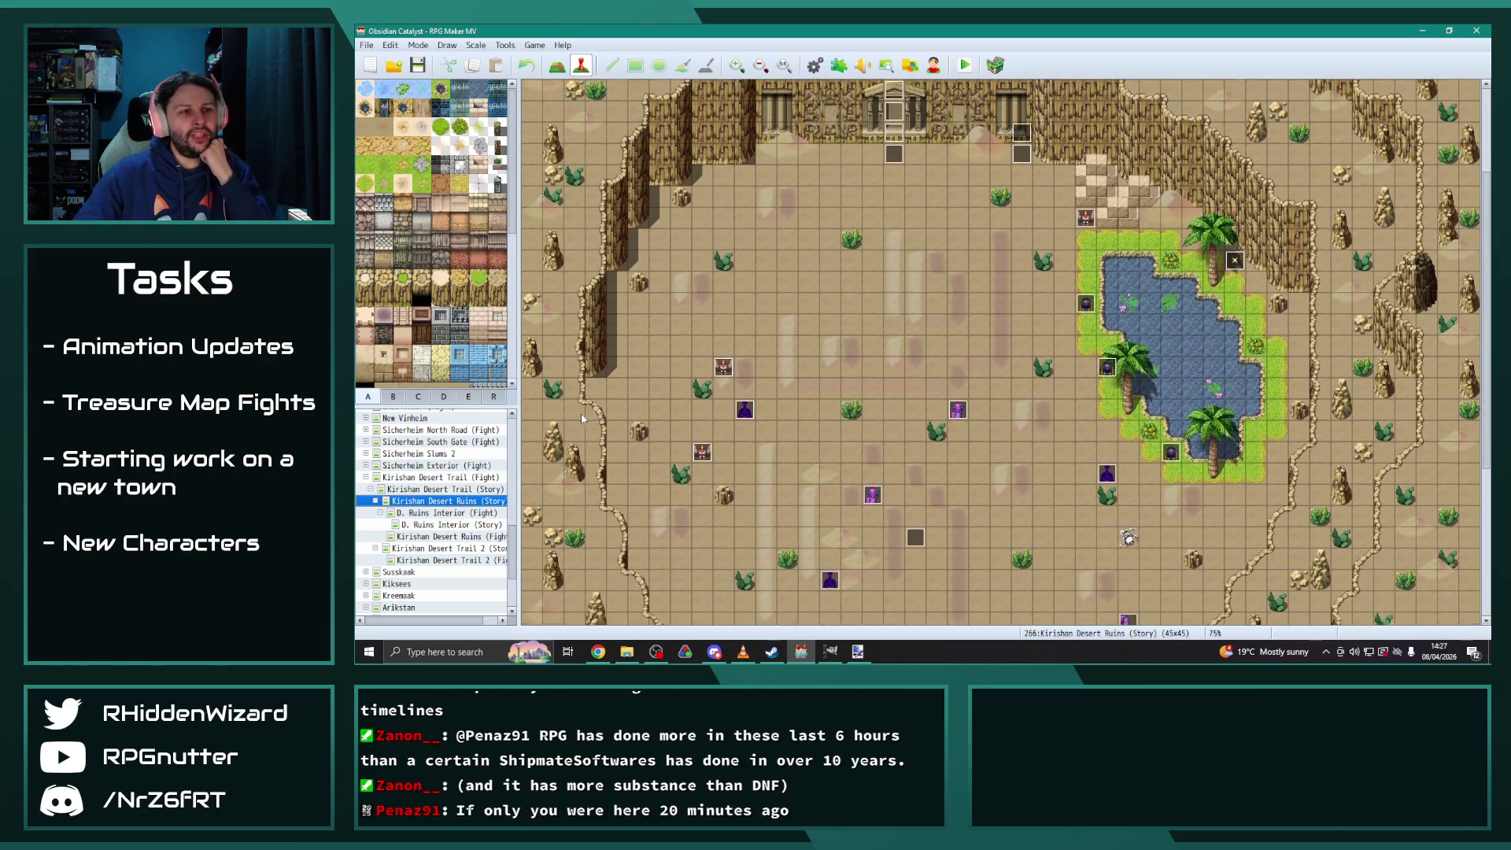
scroll(617, 451, "down", 2)
scroll(623, 425, "up", 4)
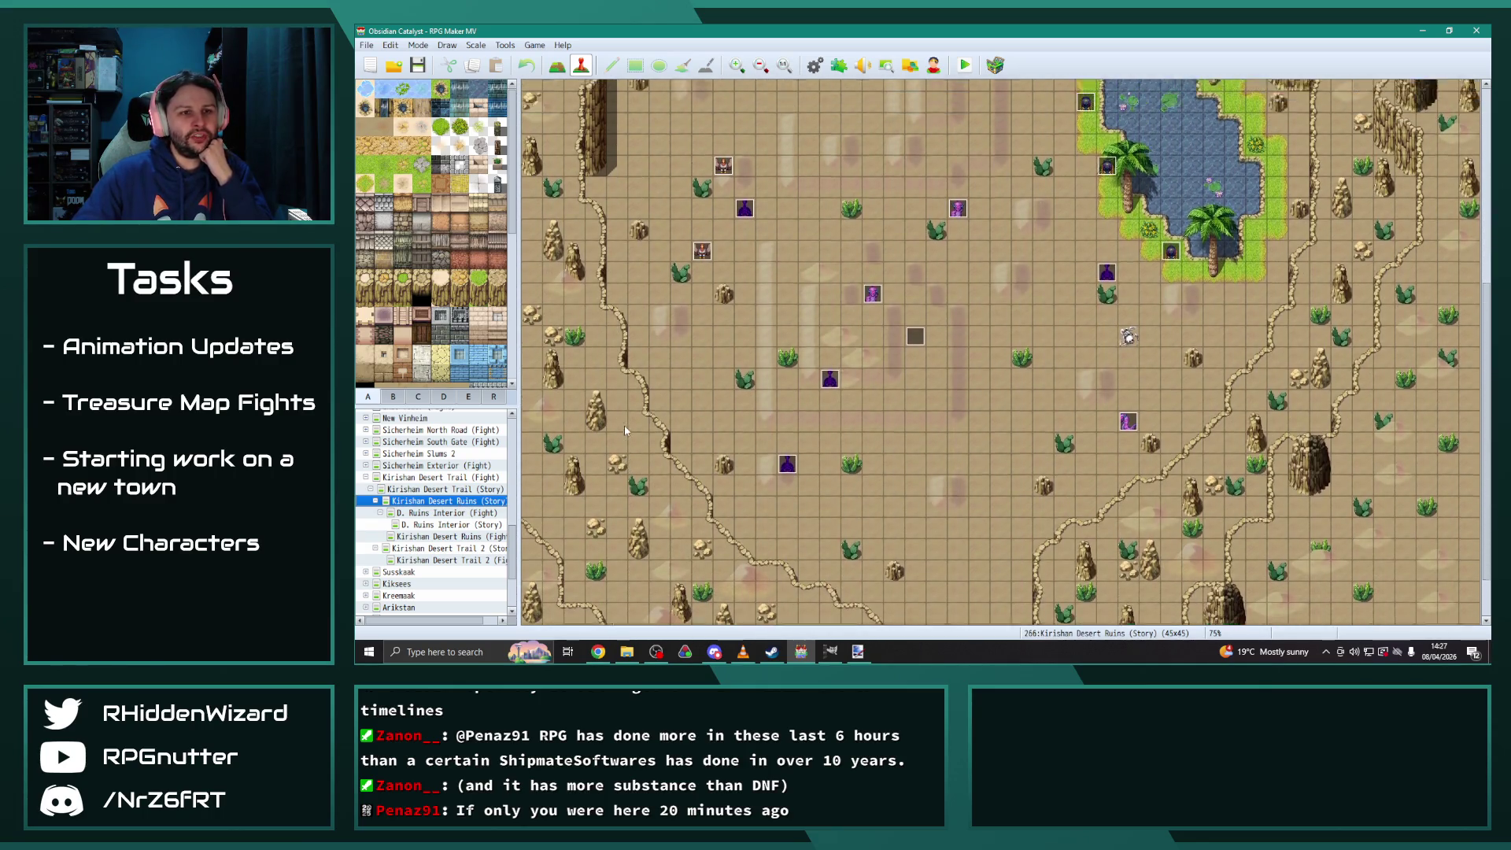
scroll(624, 427, "down", 5)
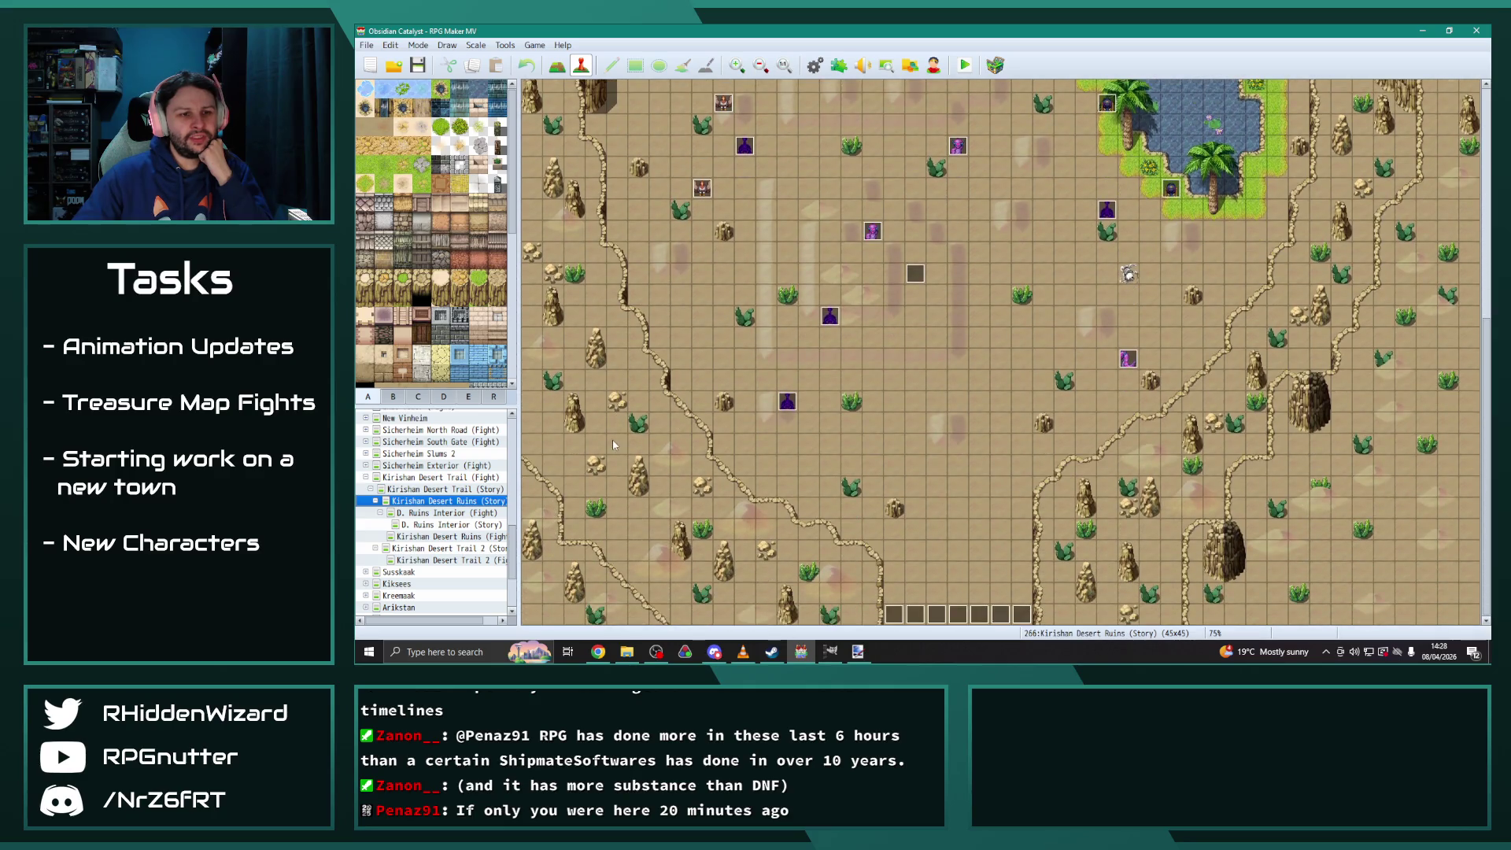
scroll(612, 439, "up", 8)
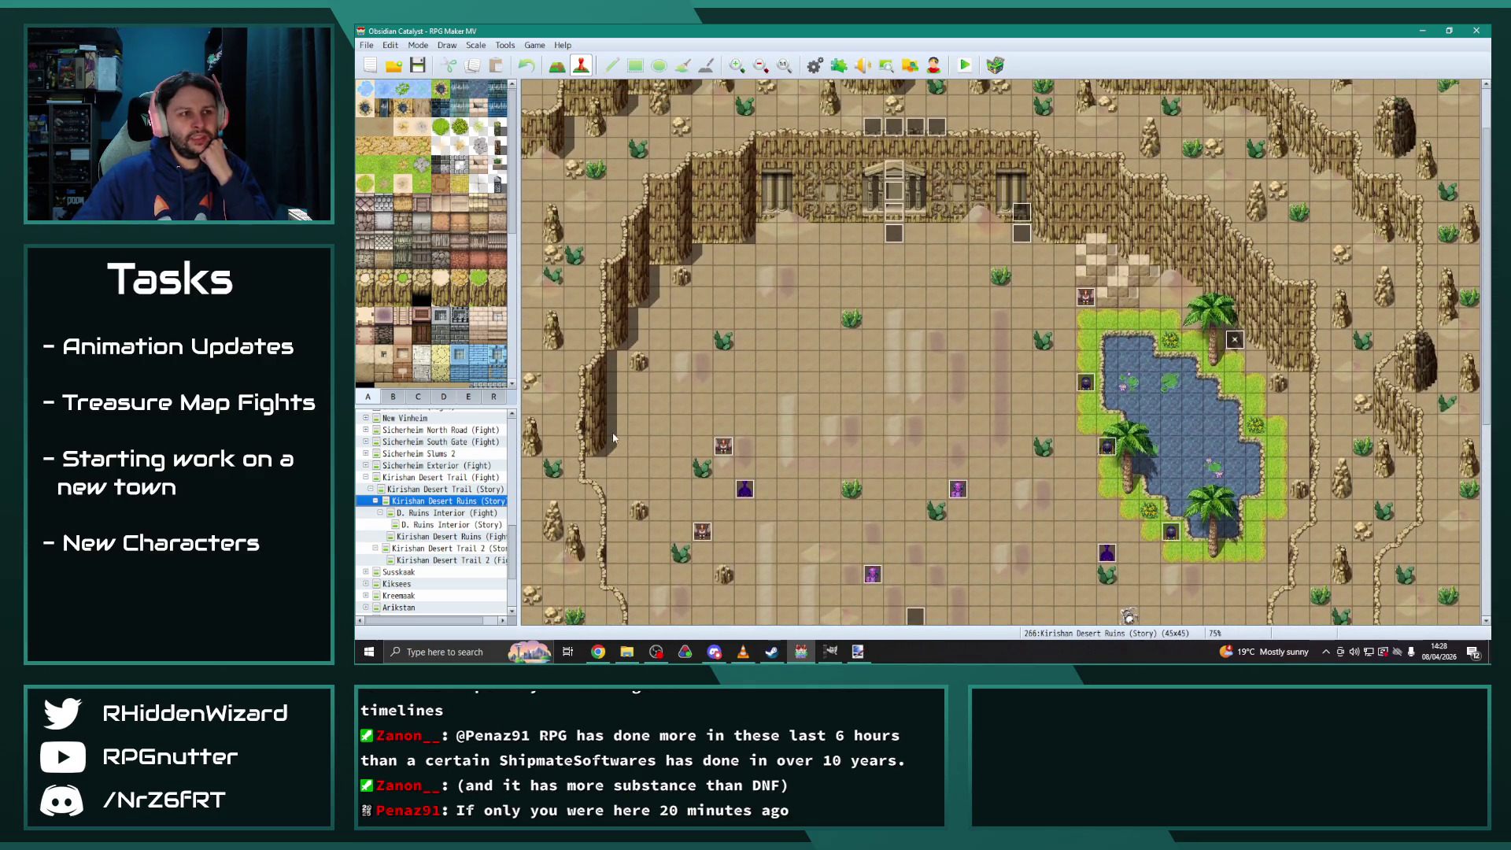
left_click(448, 524)
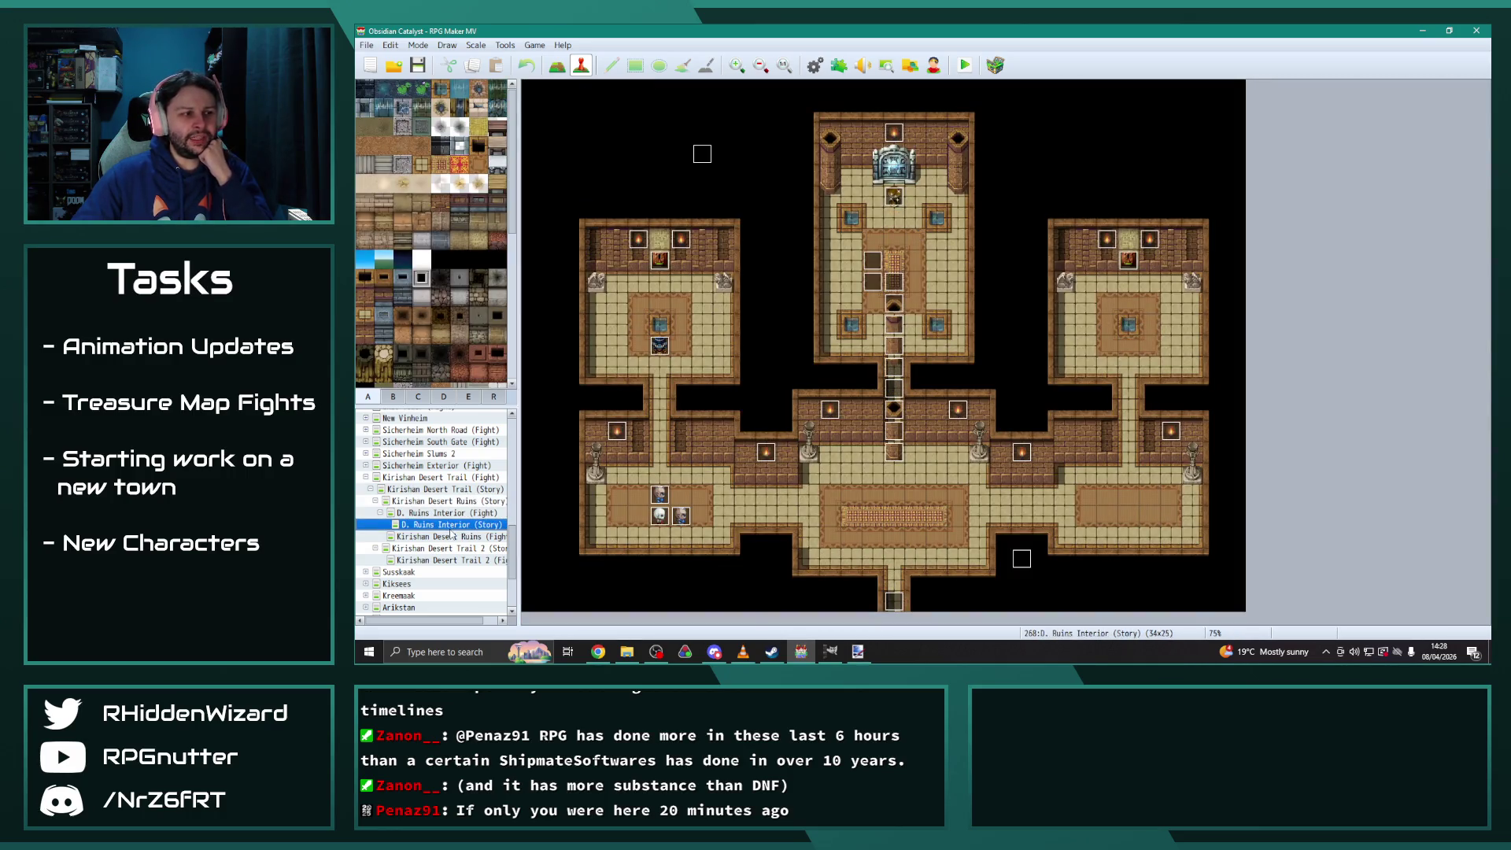
Open Kirishan Desert Trail 2 (Story) and inspect its tiles at 14,16 and 26,18
left_click(455, 535)
left_click(460, 549)
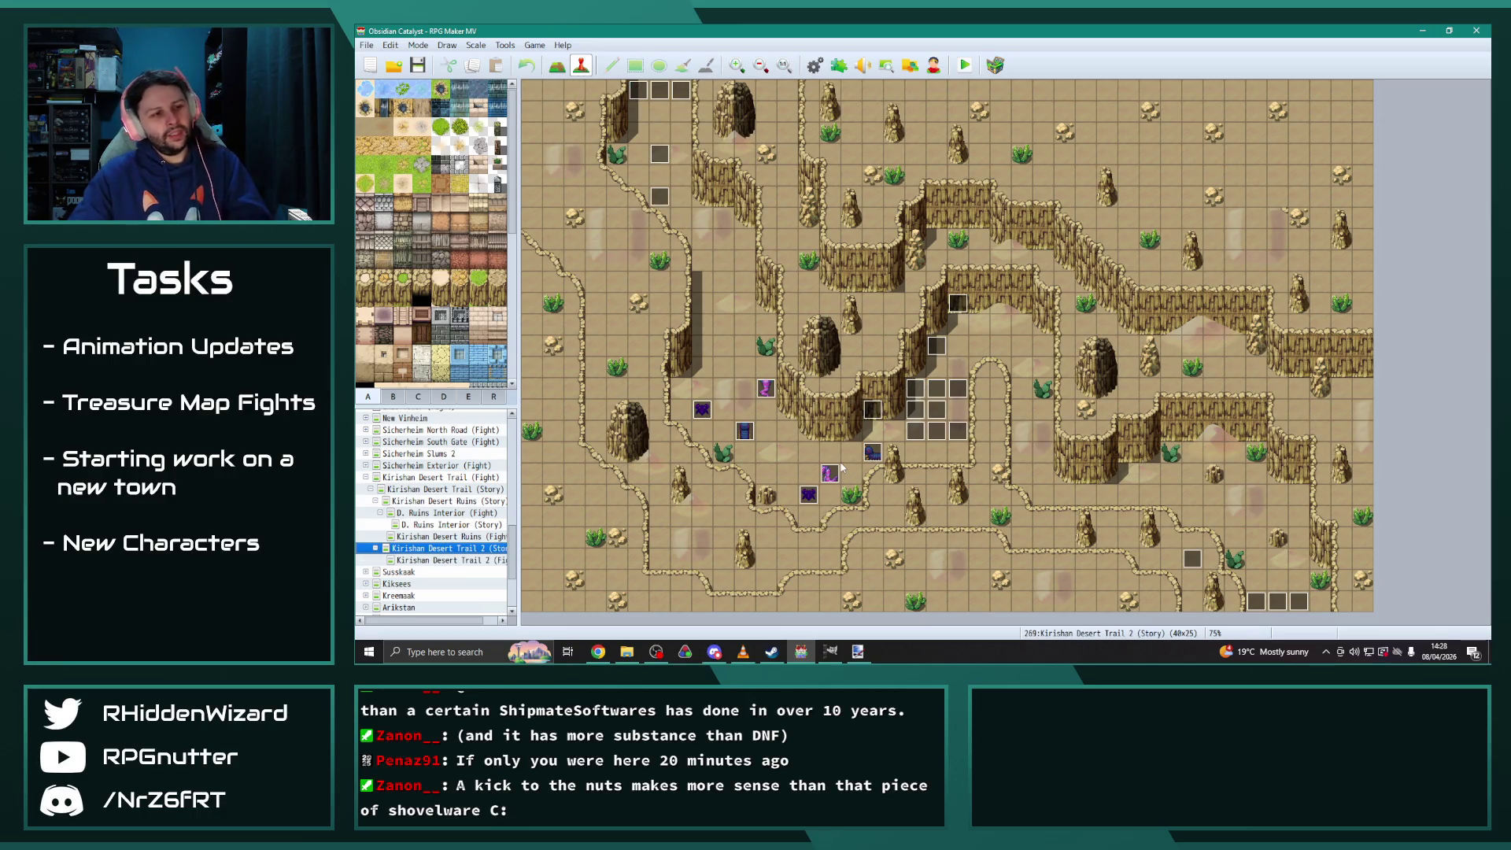
scroll(840, 468, "up", 1)
scroll(897, 446, "down", 1)
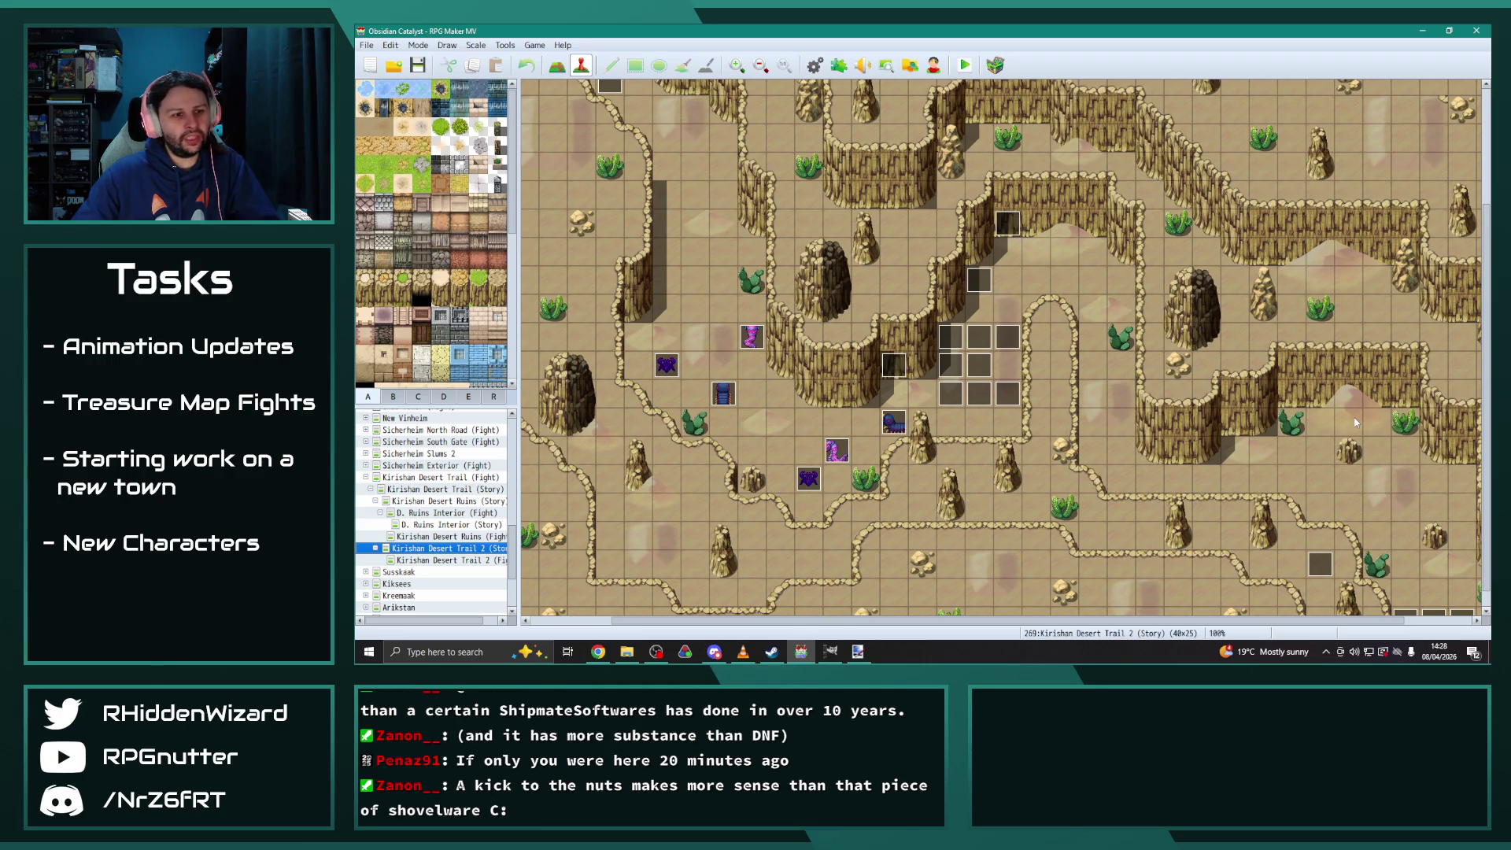
scroll(1355, 423, "down", 1)
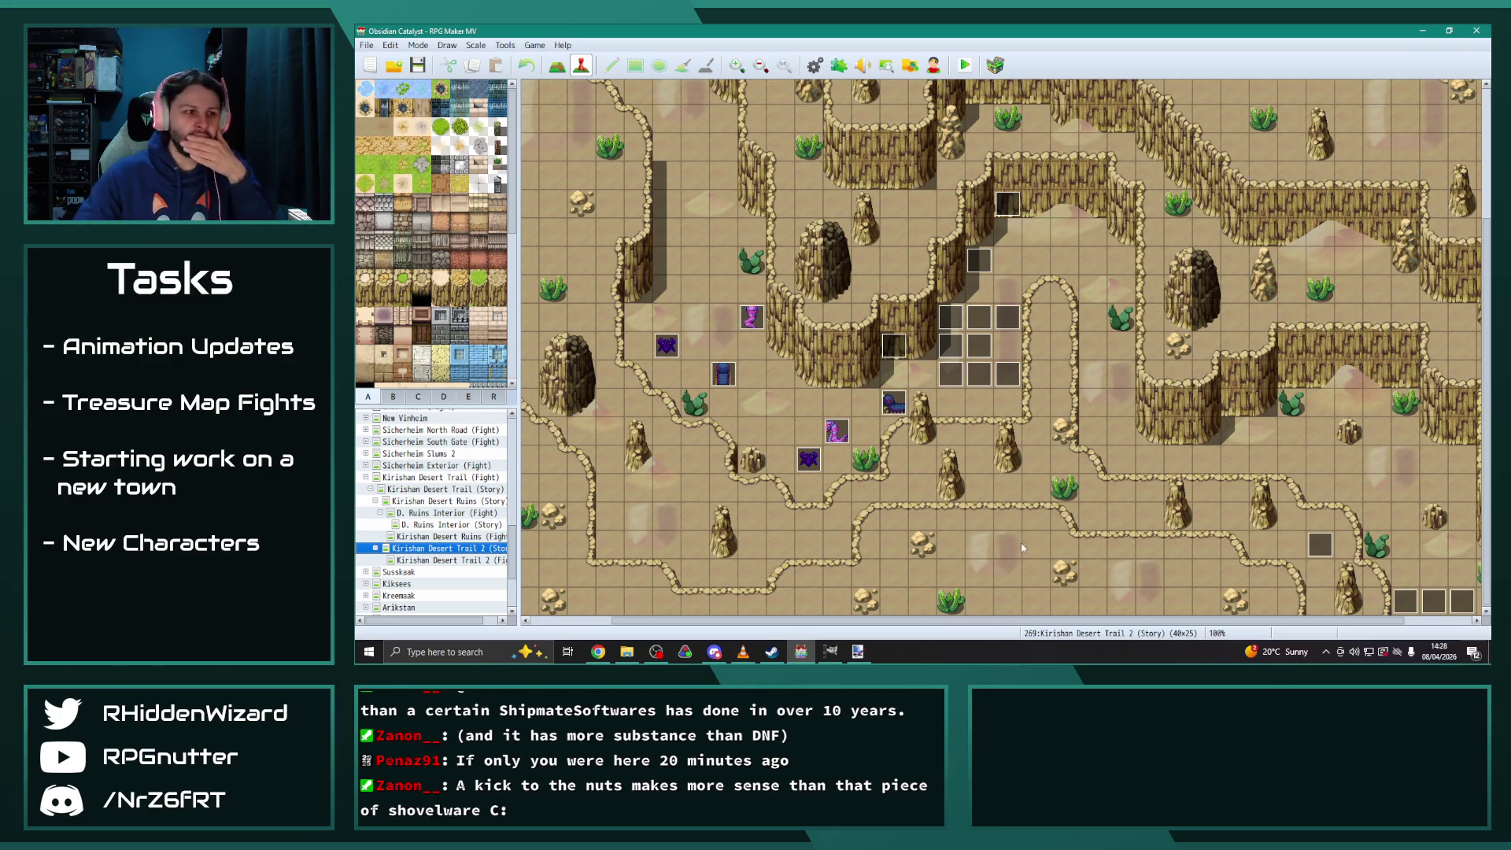
left_click(839, 376)
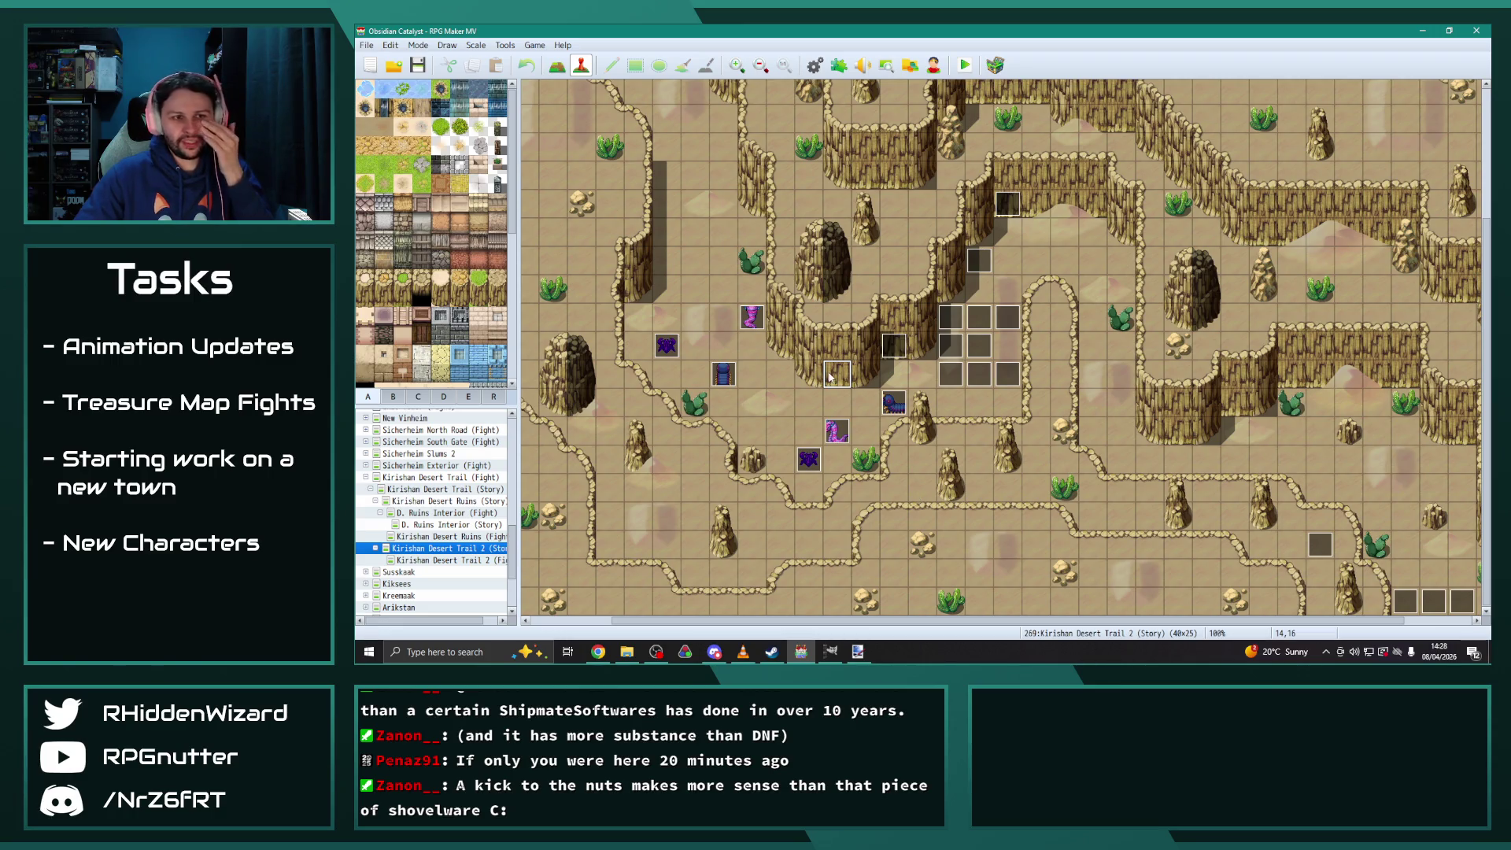
left_click(1177, 435)
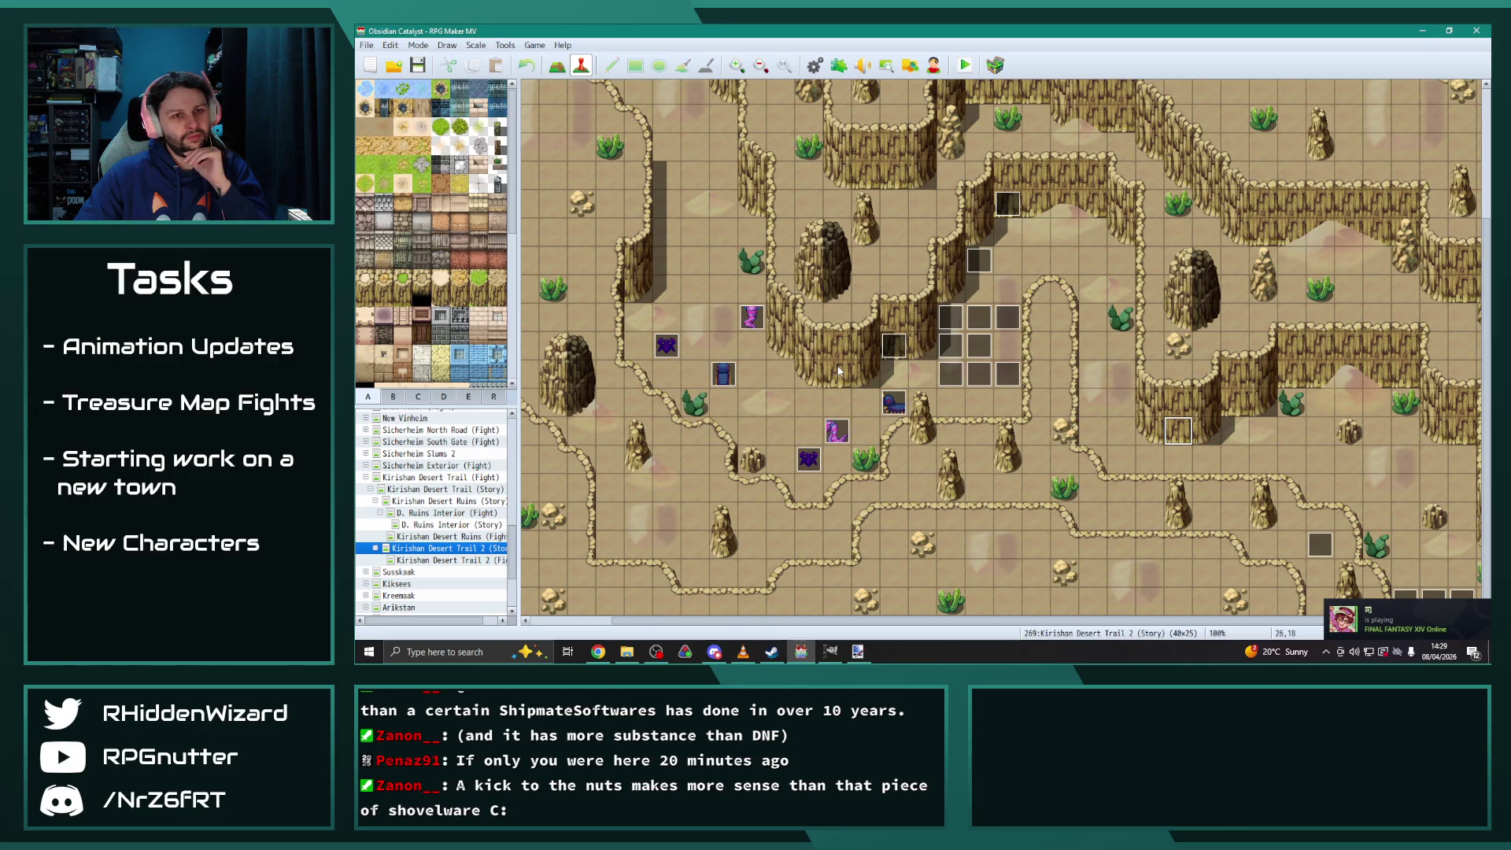
left_click_drag(1015, 620, 1086, 616)
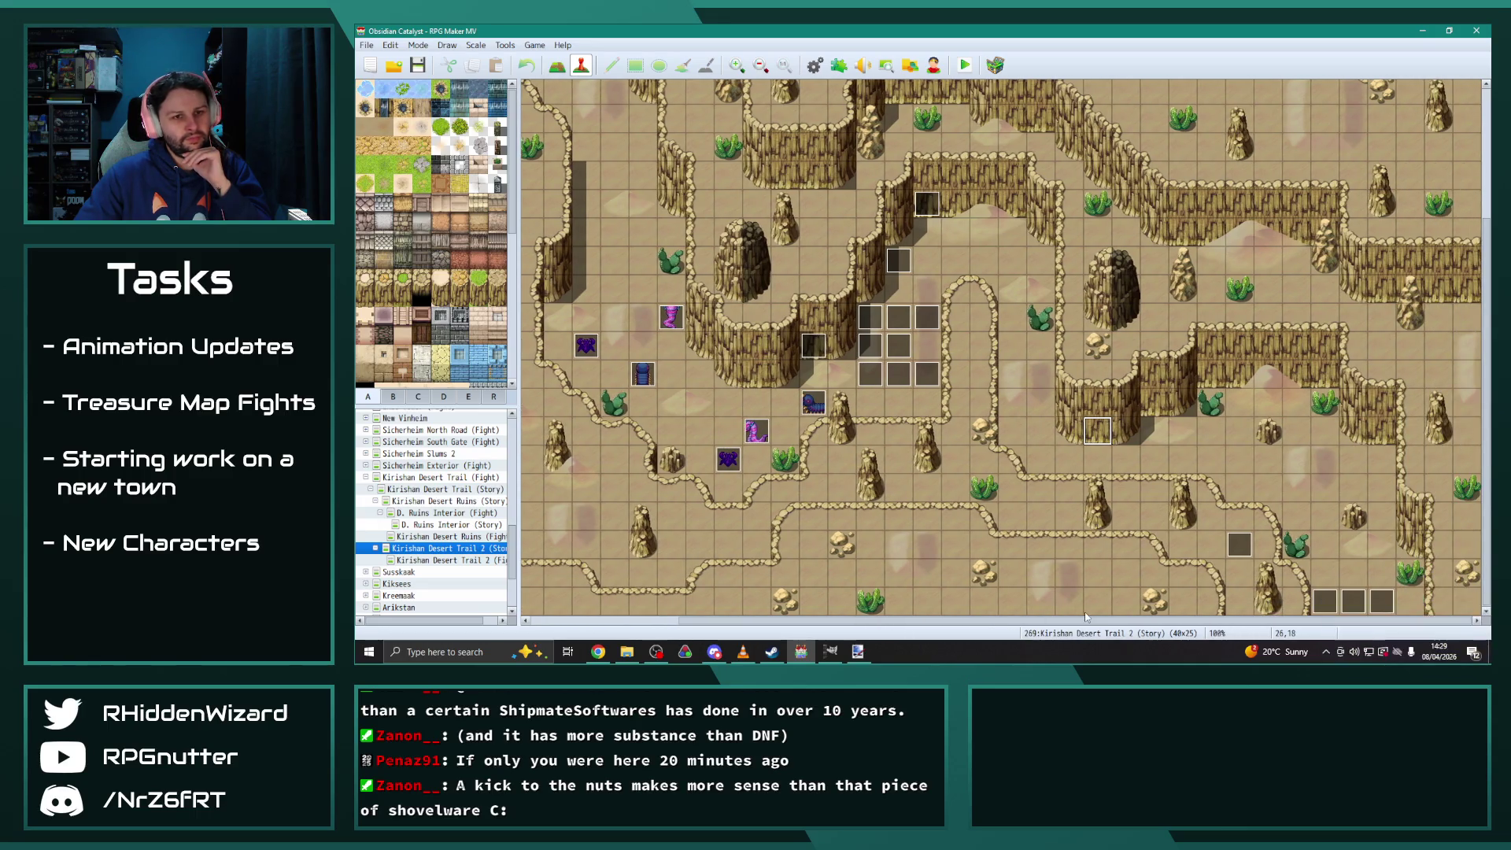